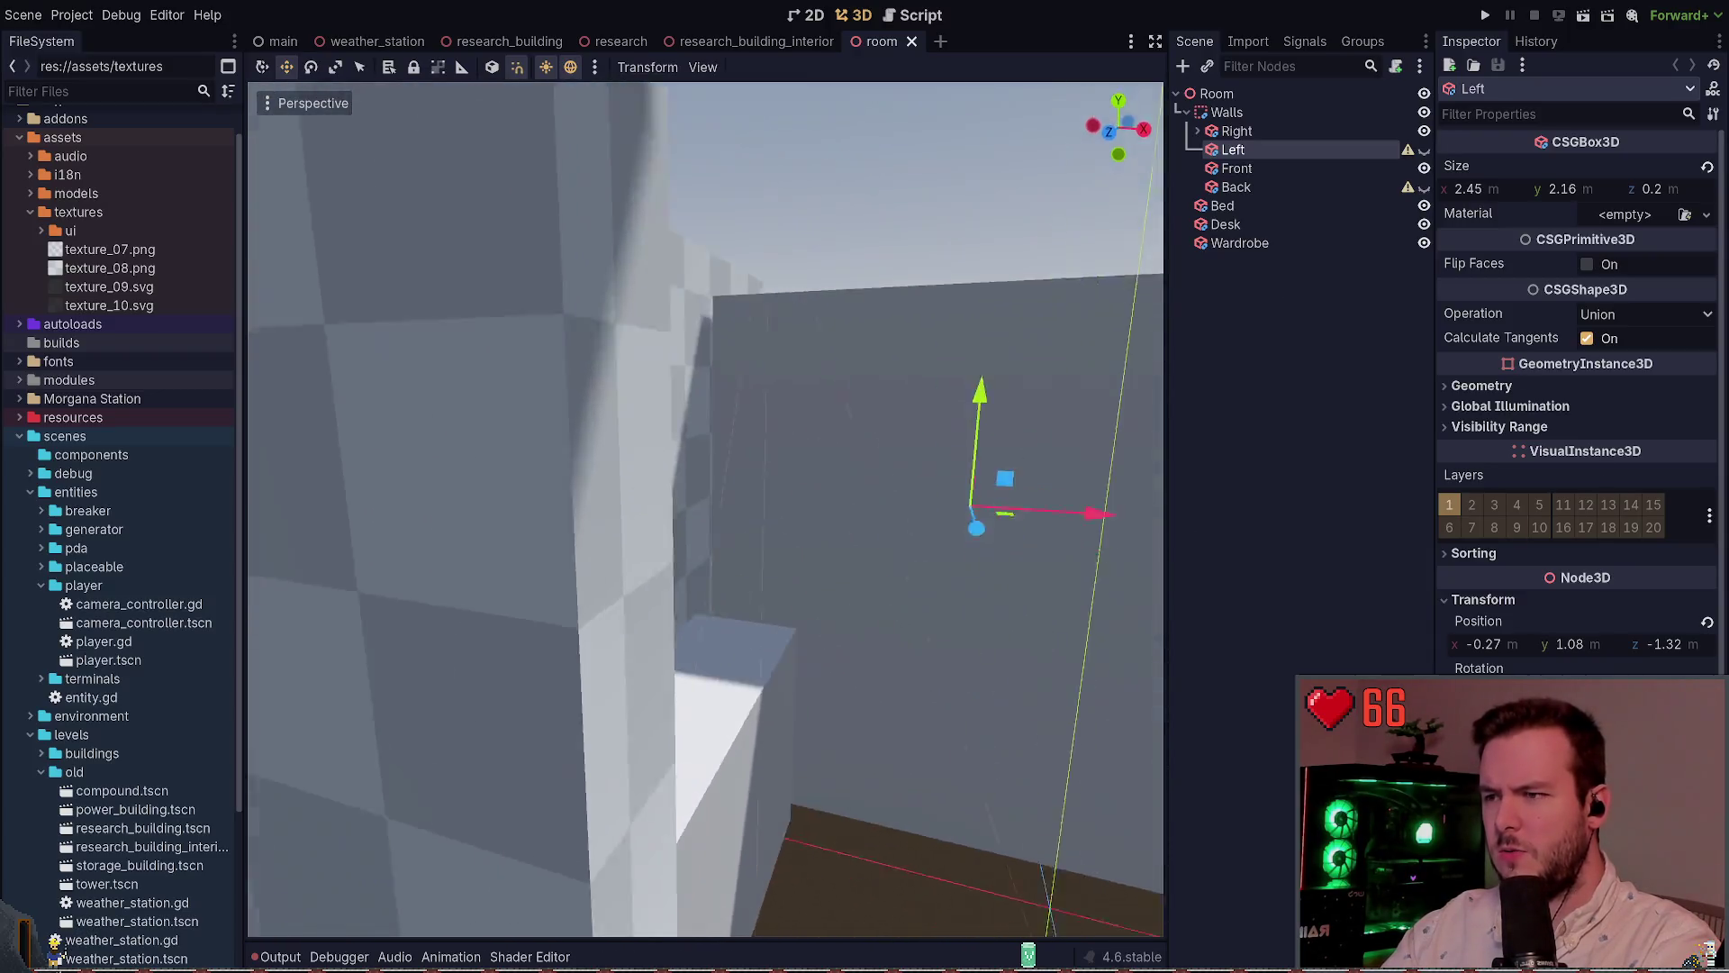
Hide the old Bed and paste a bunk bed into the room, framing it in view
click(1245, 394)
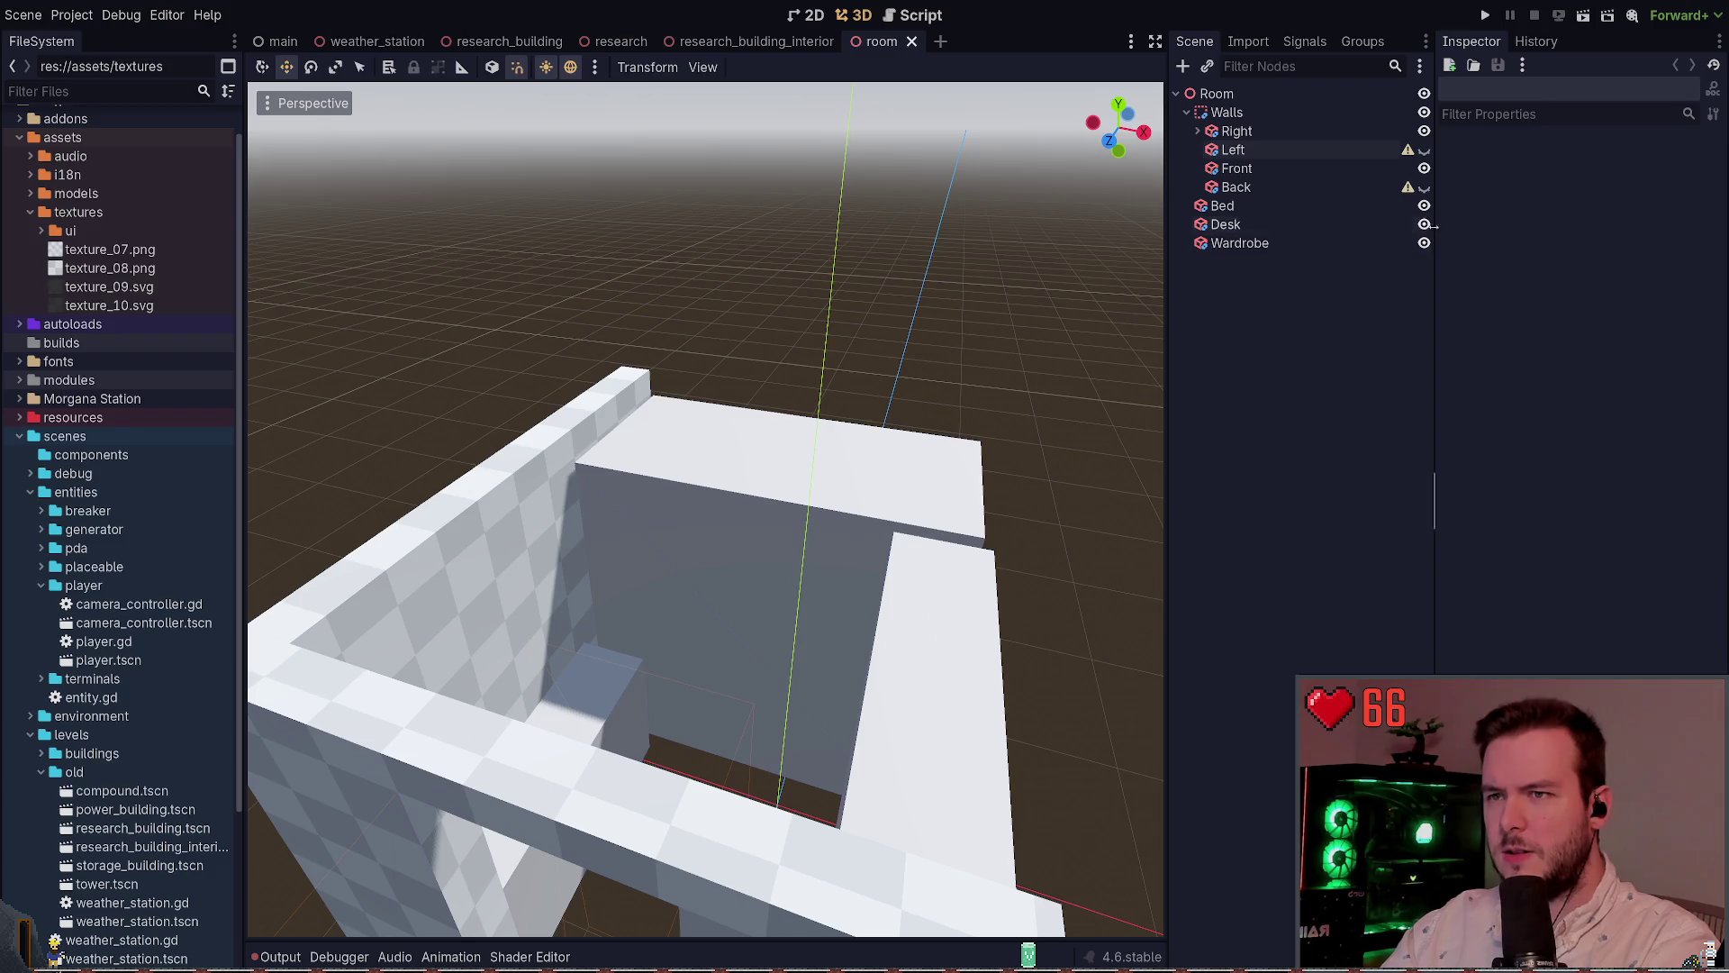
click(1424, 205)
key(ctrl+v)
key(f)
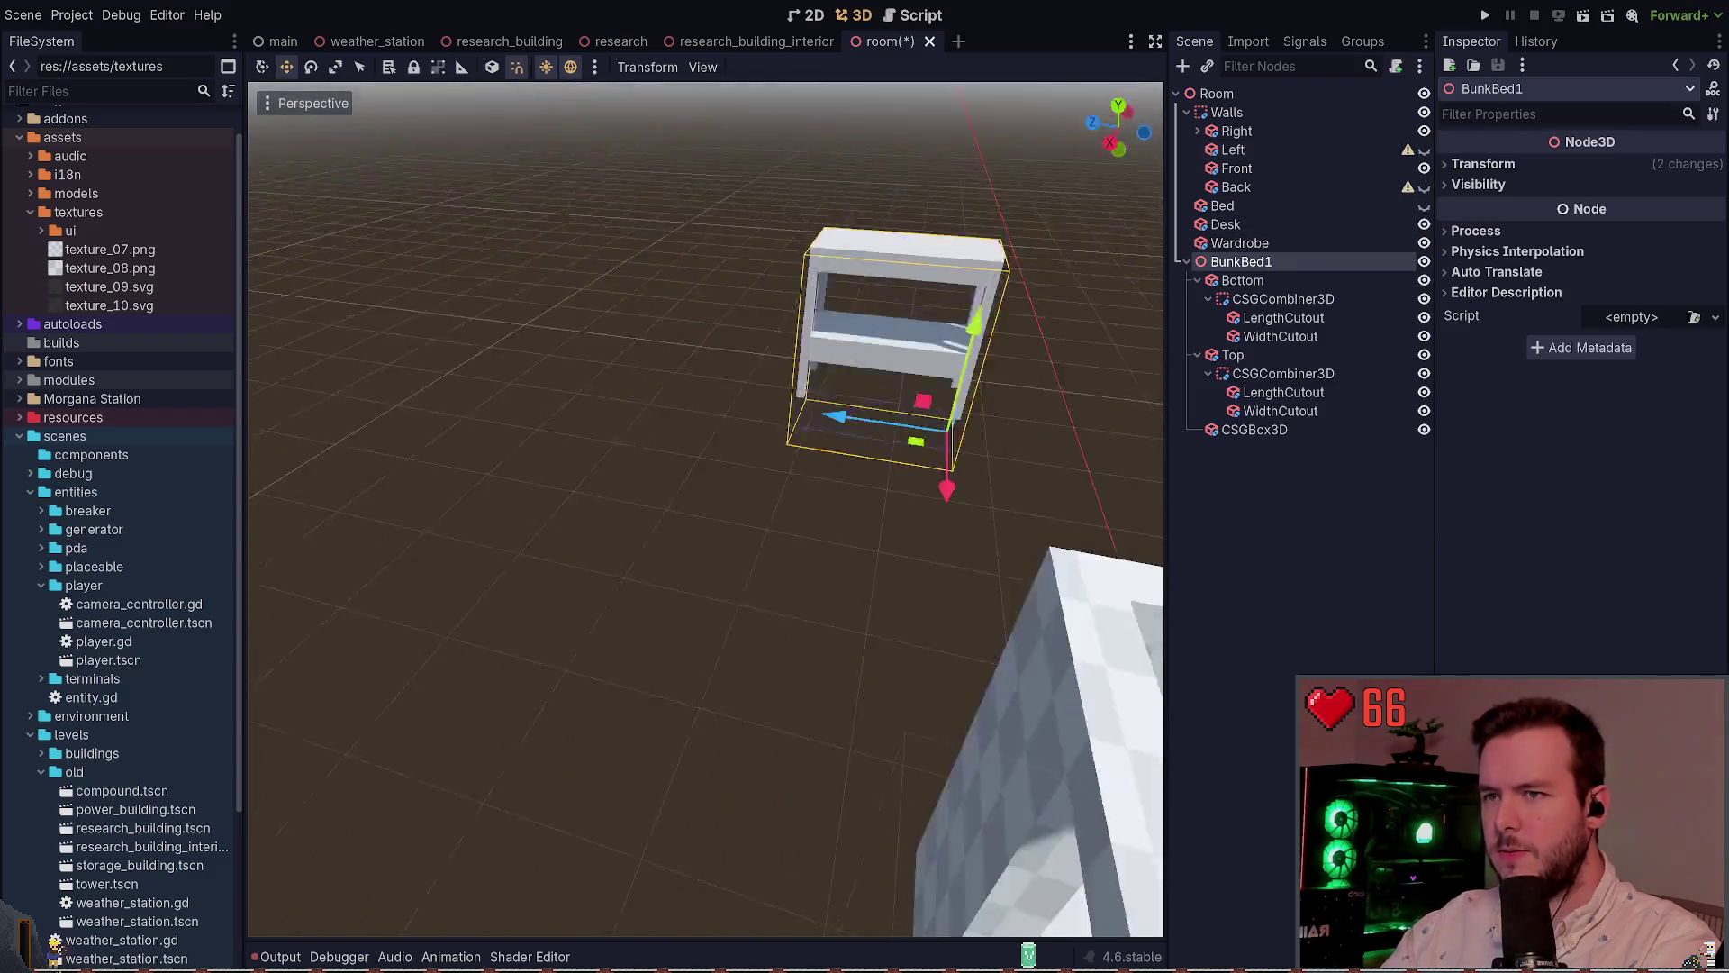
drag(900, 451, 943, 444)
Rotate the bunk bed -90° on Y and push it into the corner against the walls
mouse_move(837, 520)
mouse_down()
mouse_move(786, 497)
mouse_move(1108, 567)
mouse_up()
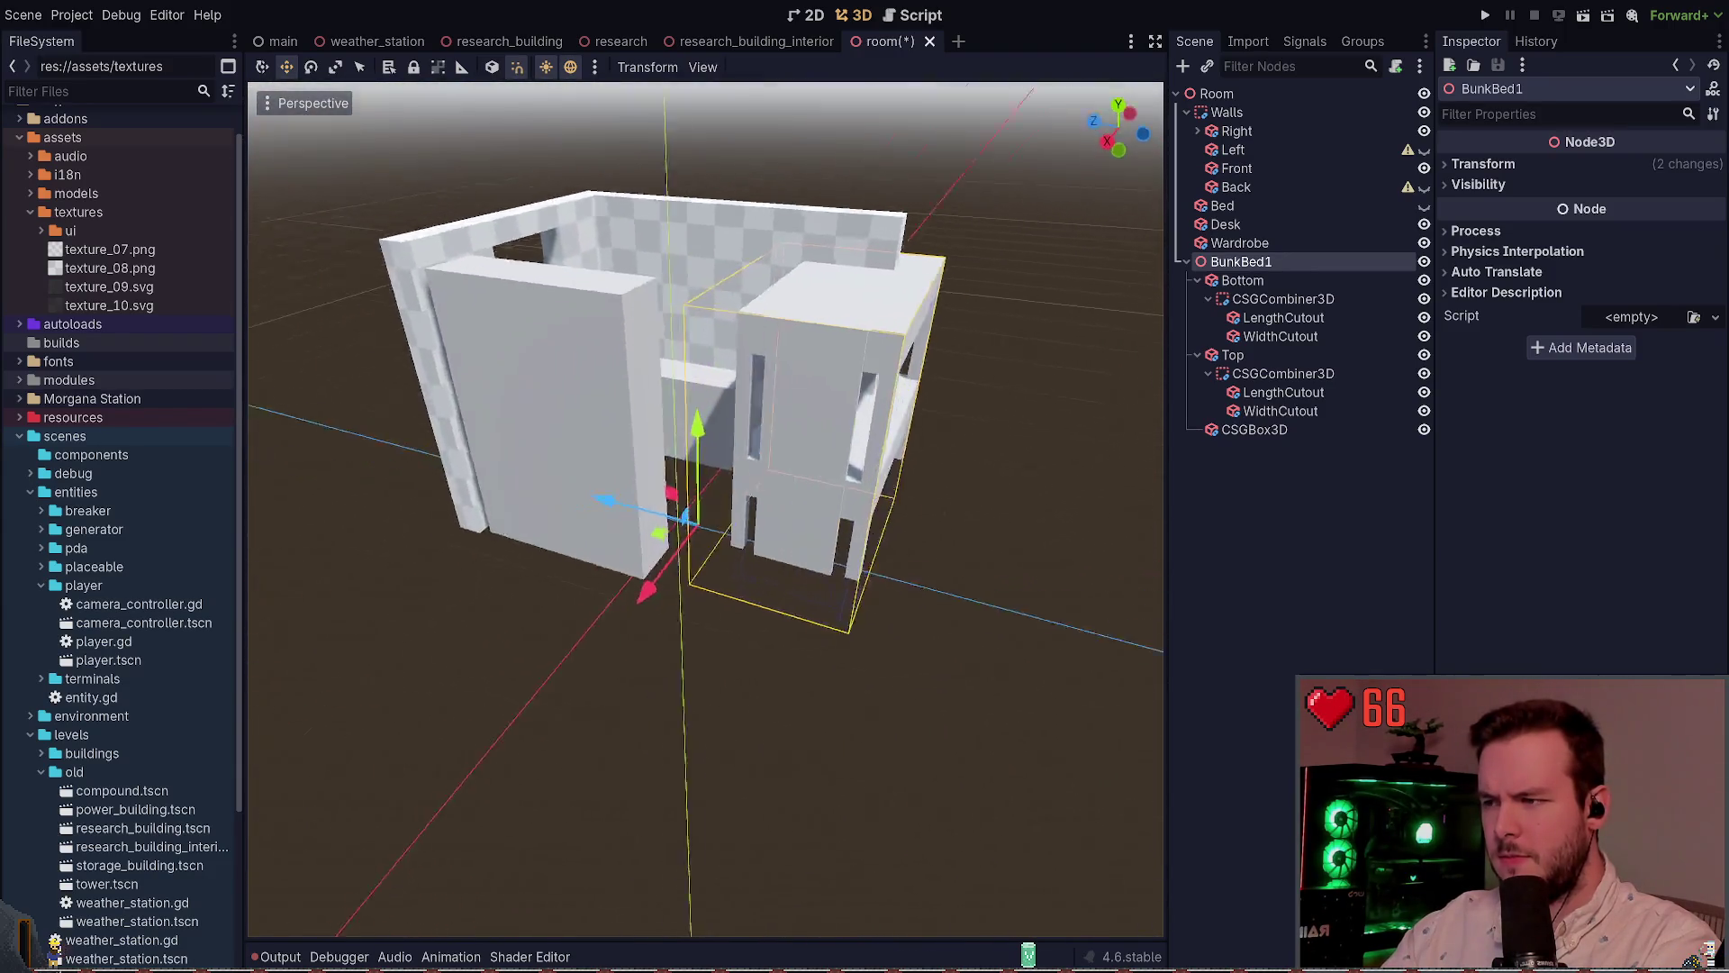
drag(668, 552, 676, 545)
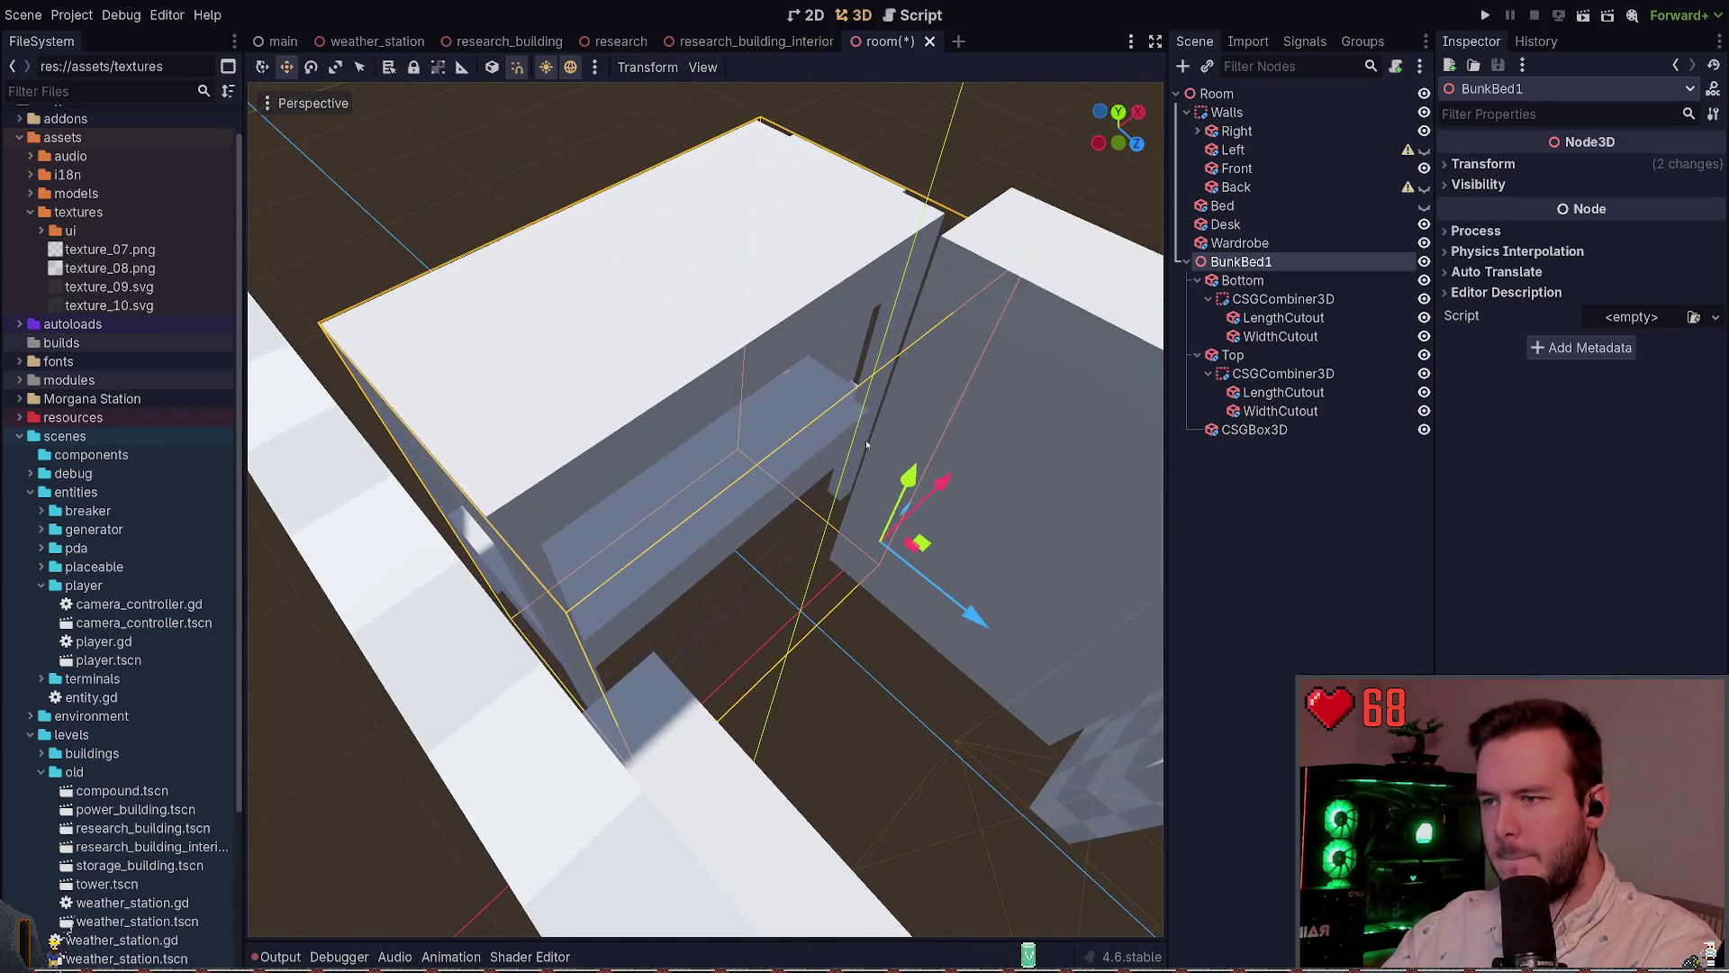
drag(940, 549, 916, 549)
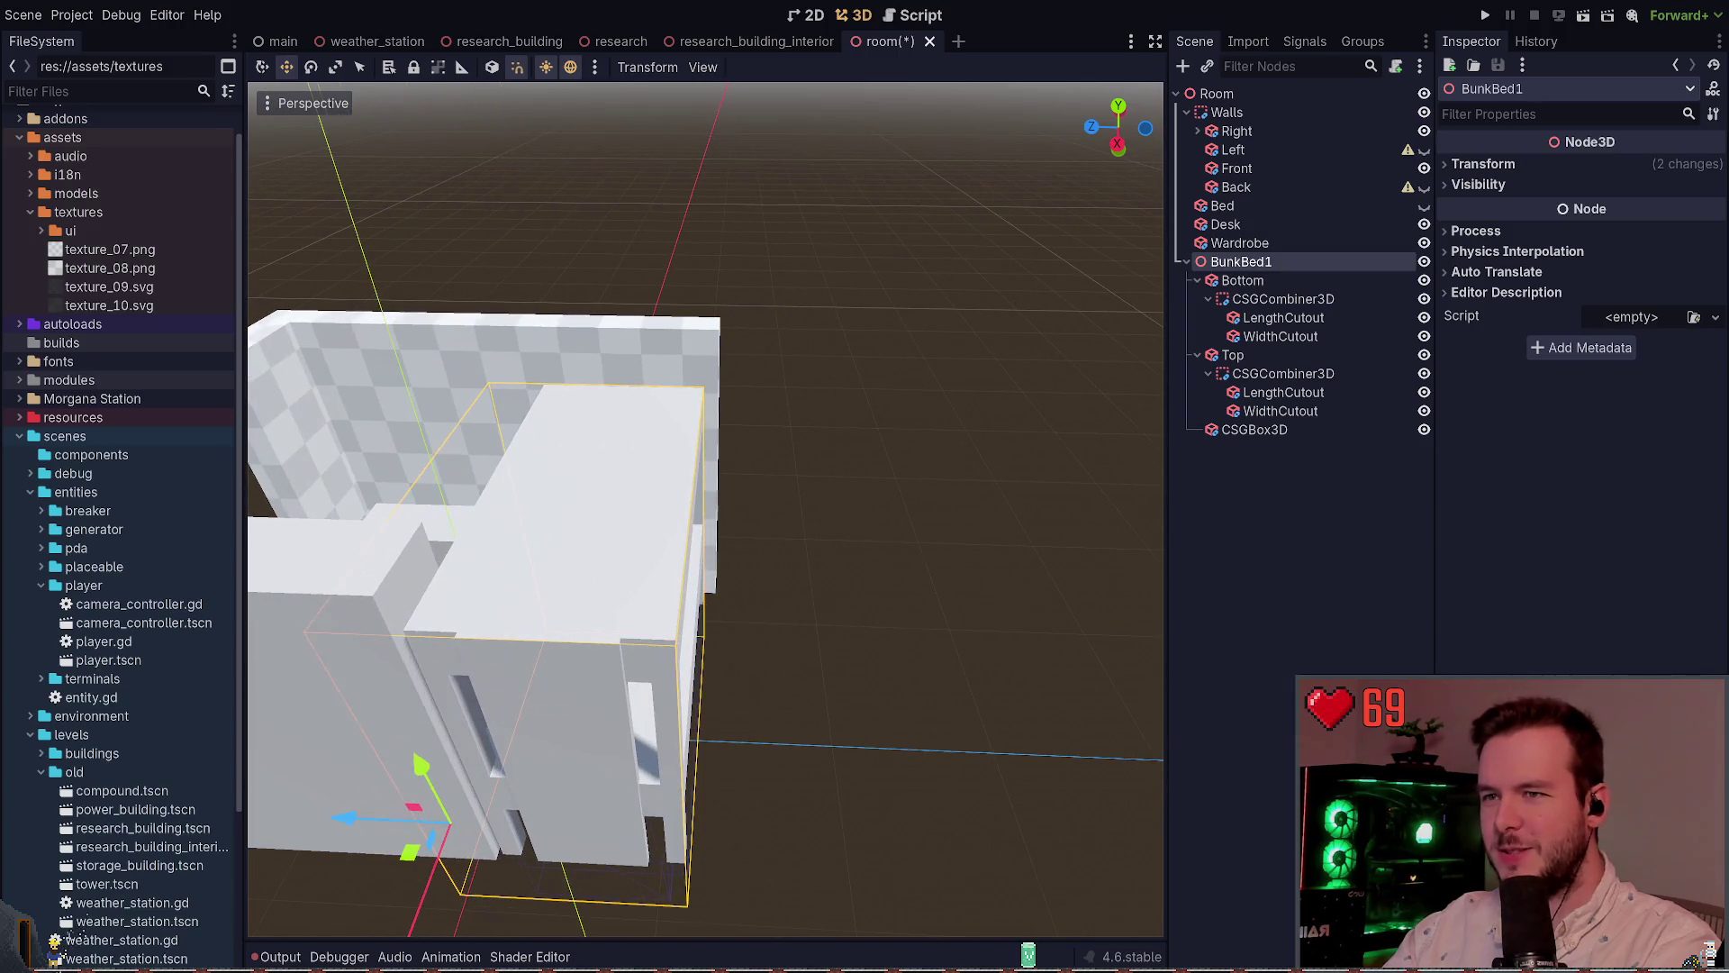
click(1424, 150)
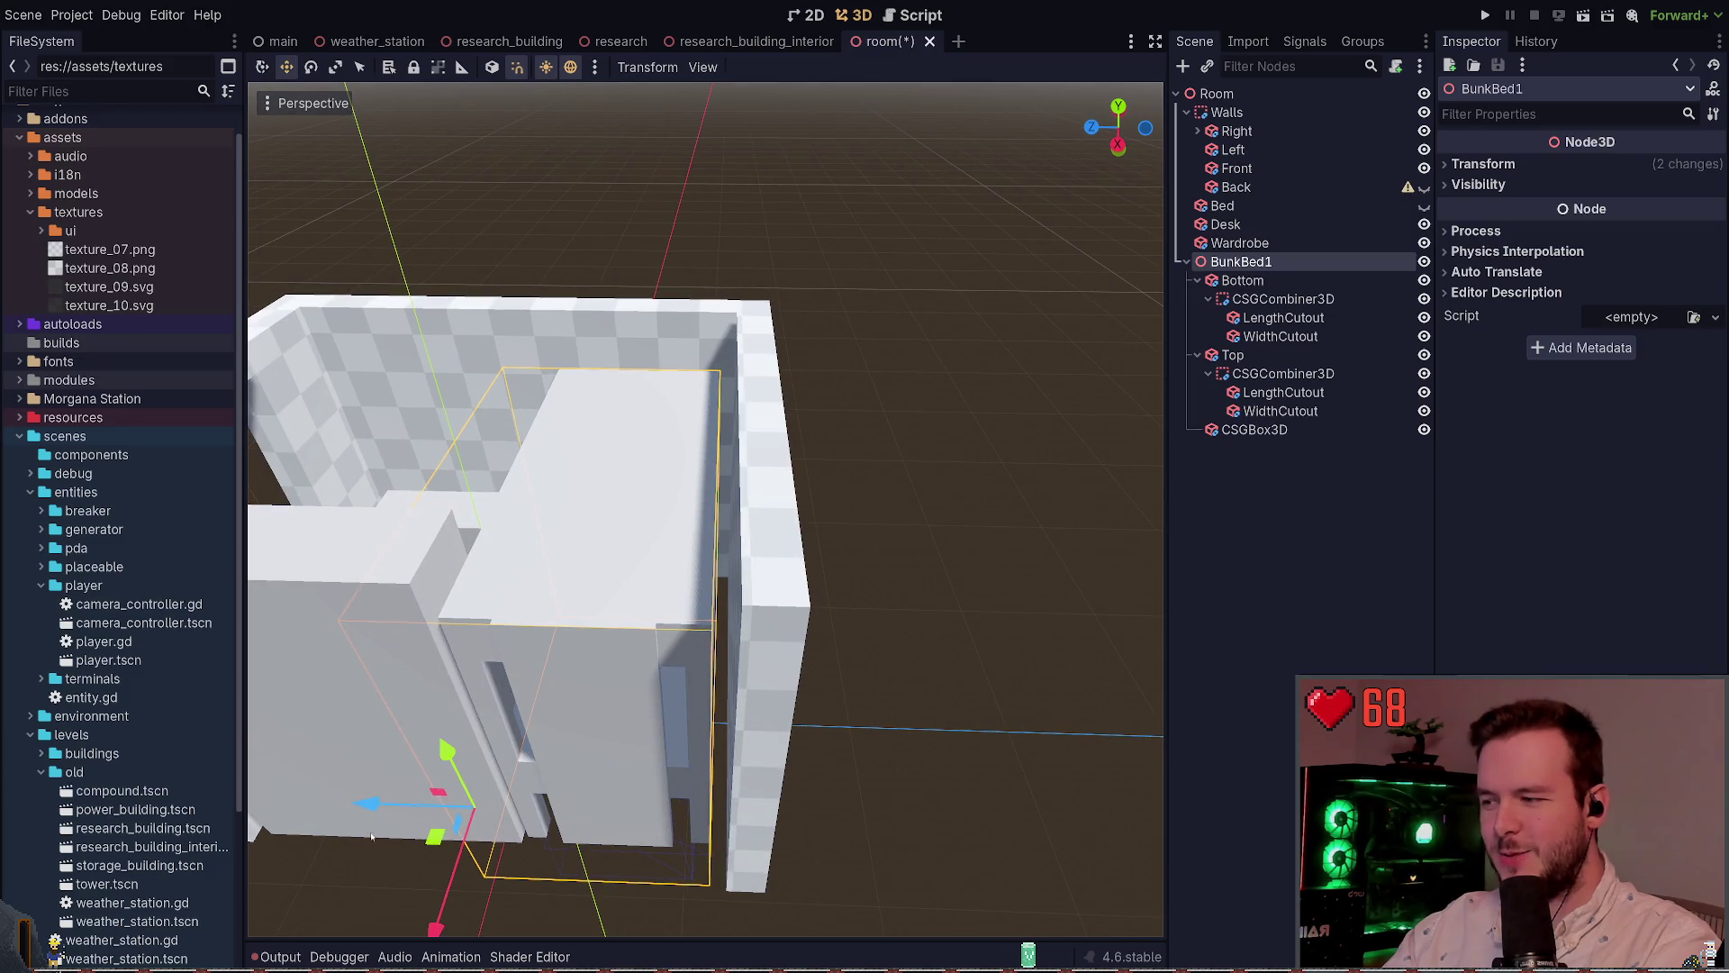
drag(372, 804, 392, 792)
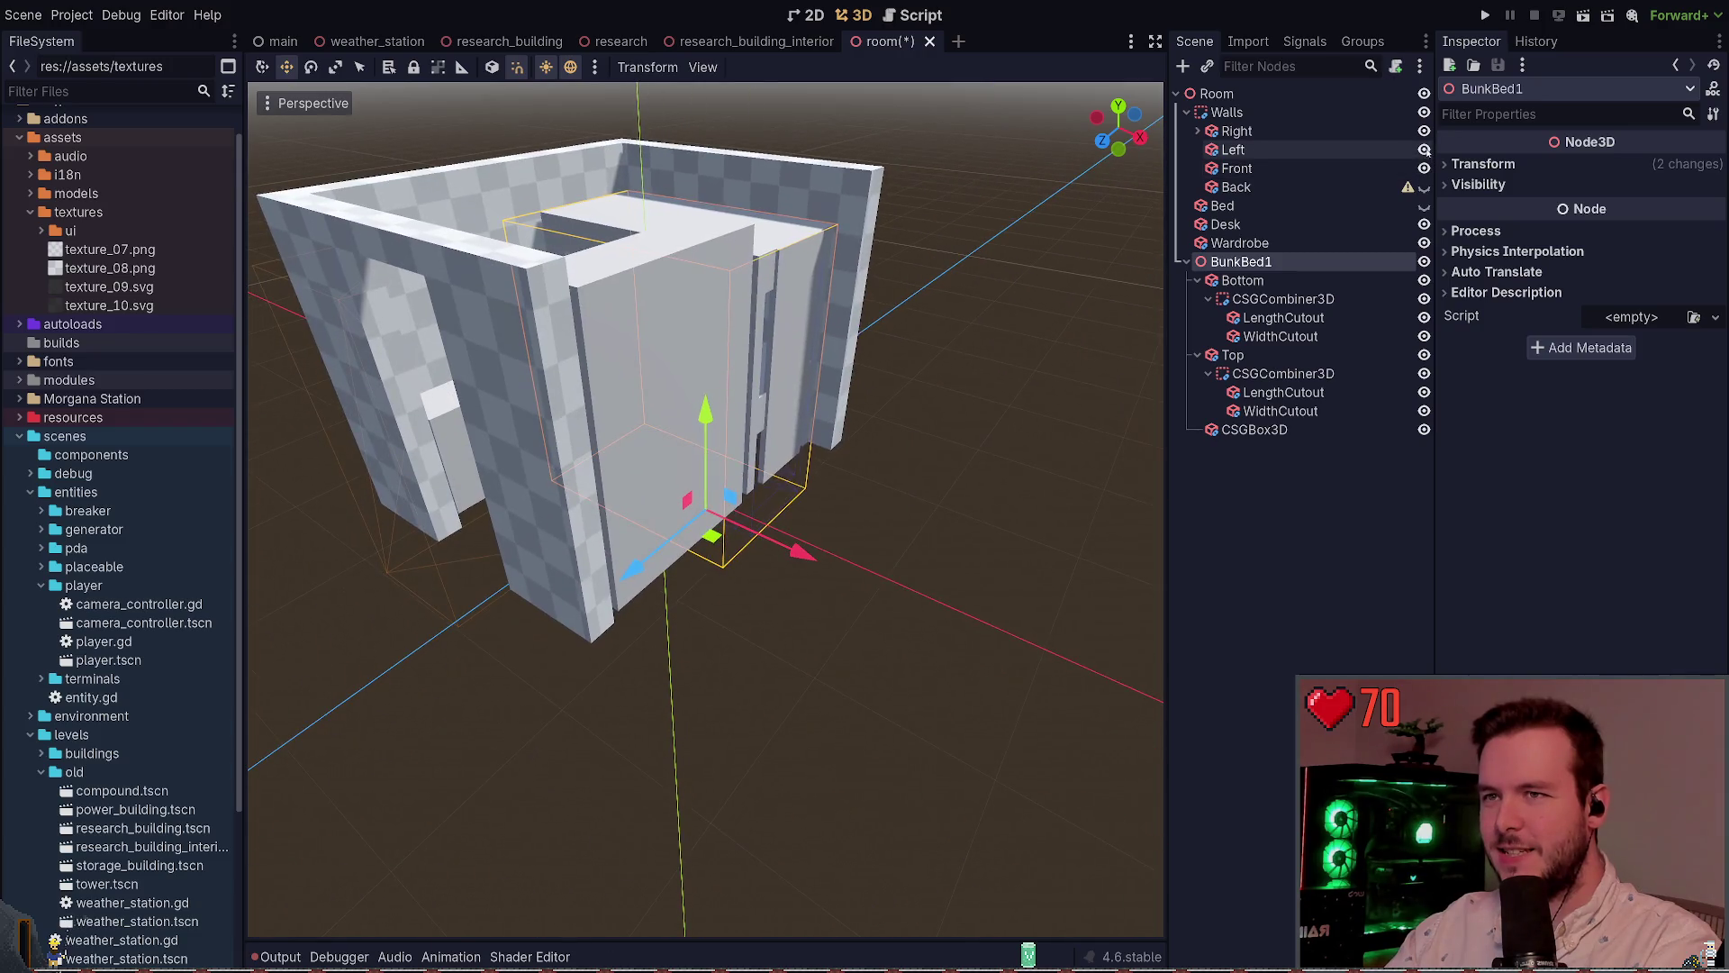
Hide the Left wall again and save the room scene
click(1424, 149)
scroll(1013, 317, up, 5)
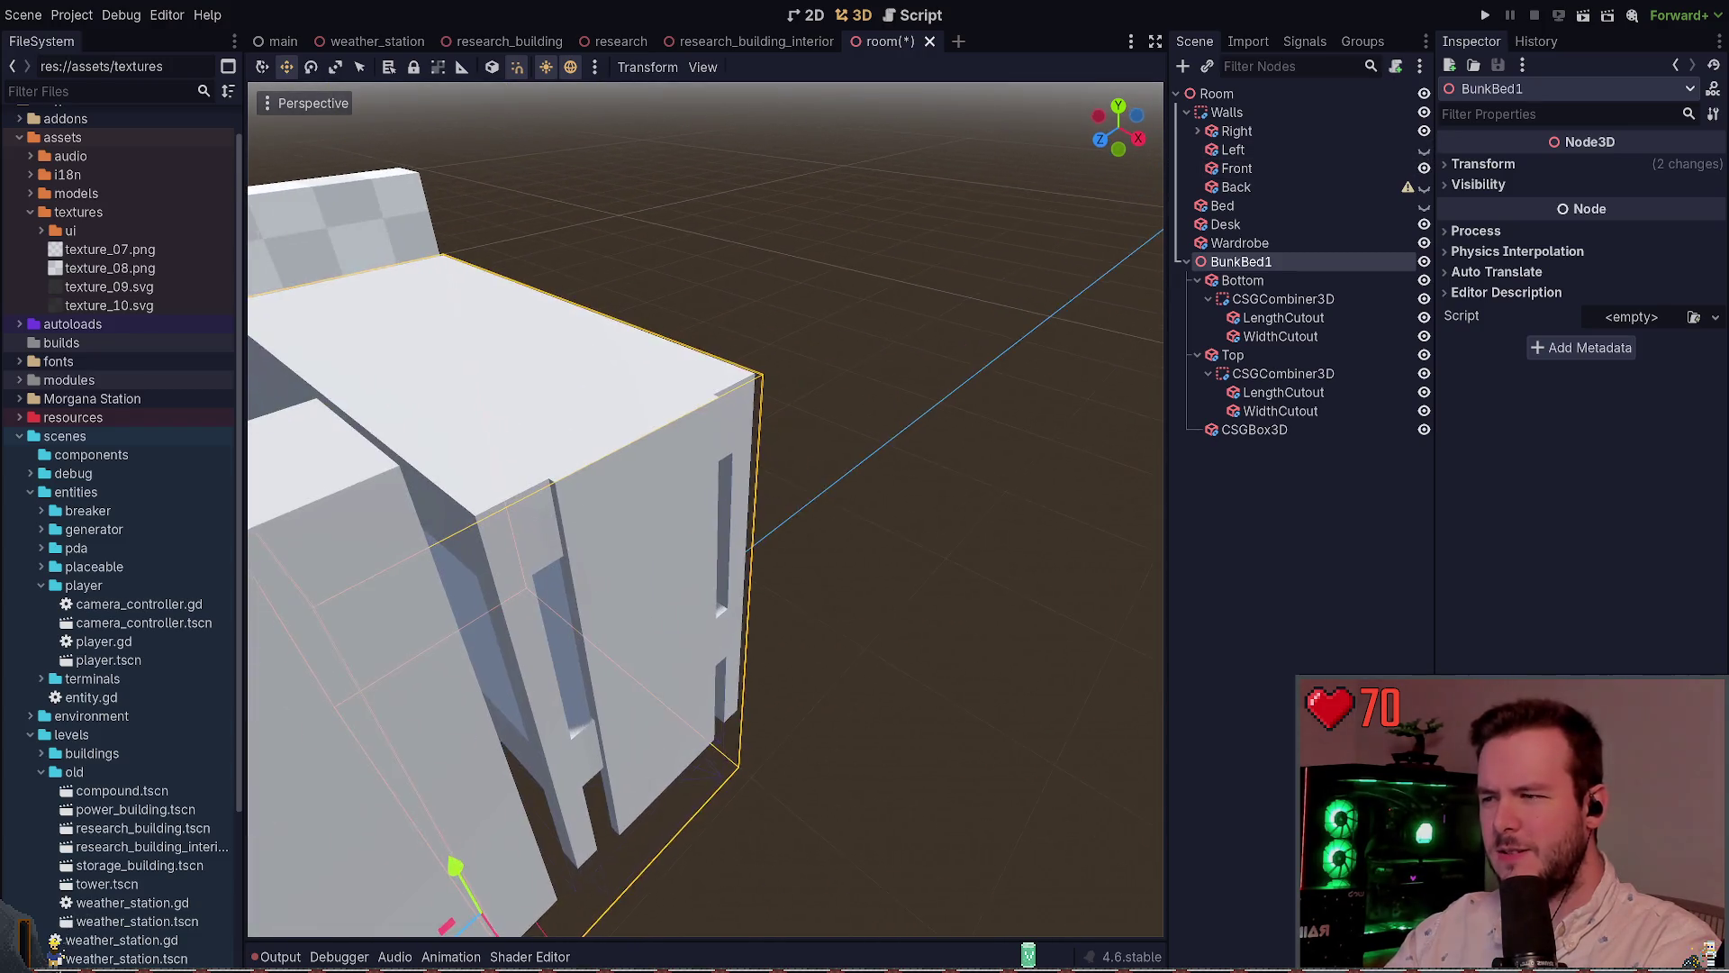
key(ctrl+s)
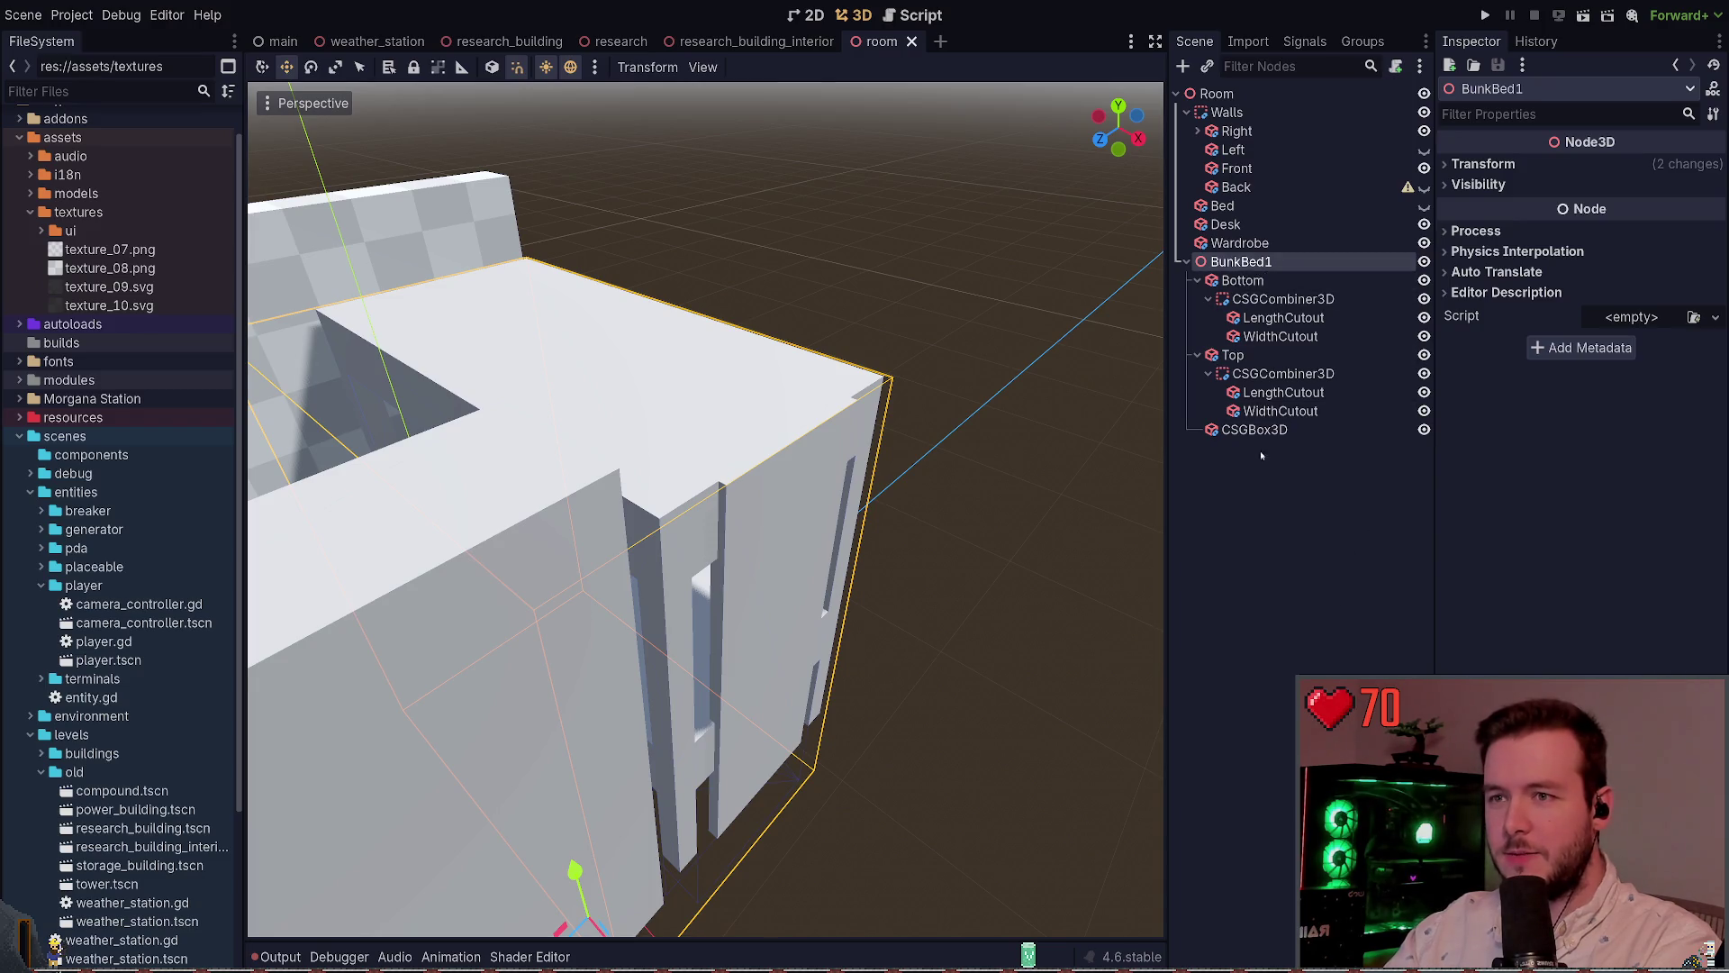
click(1257, 281)
Turn BunkBed1 into a CSGCombiner3D named BunkBed and save
click(1282, 264)
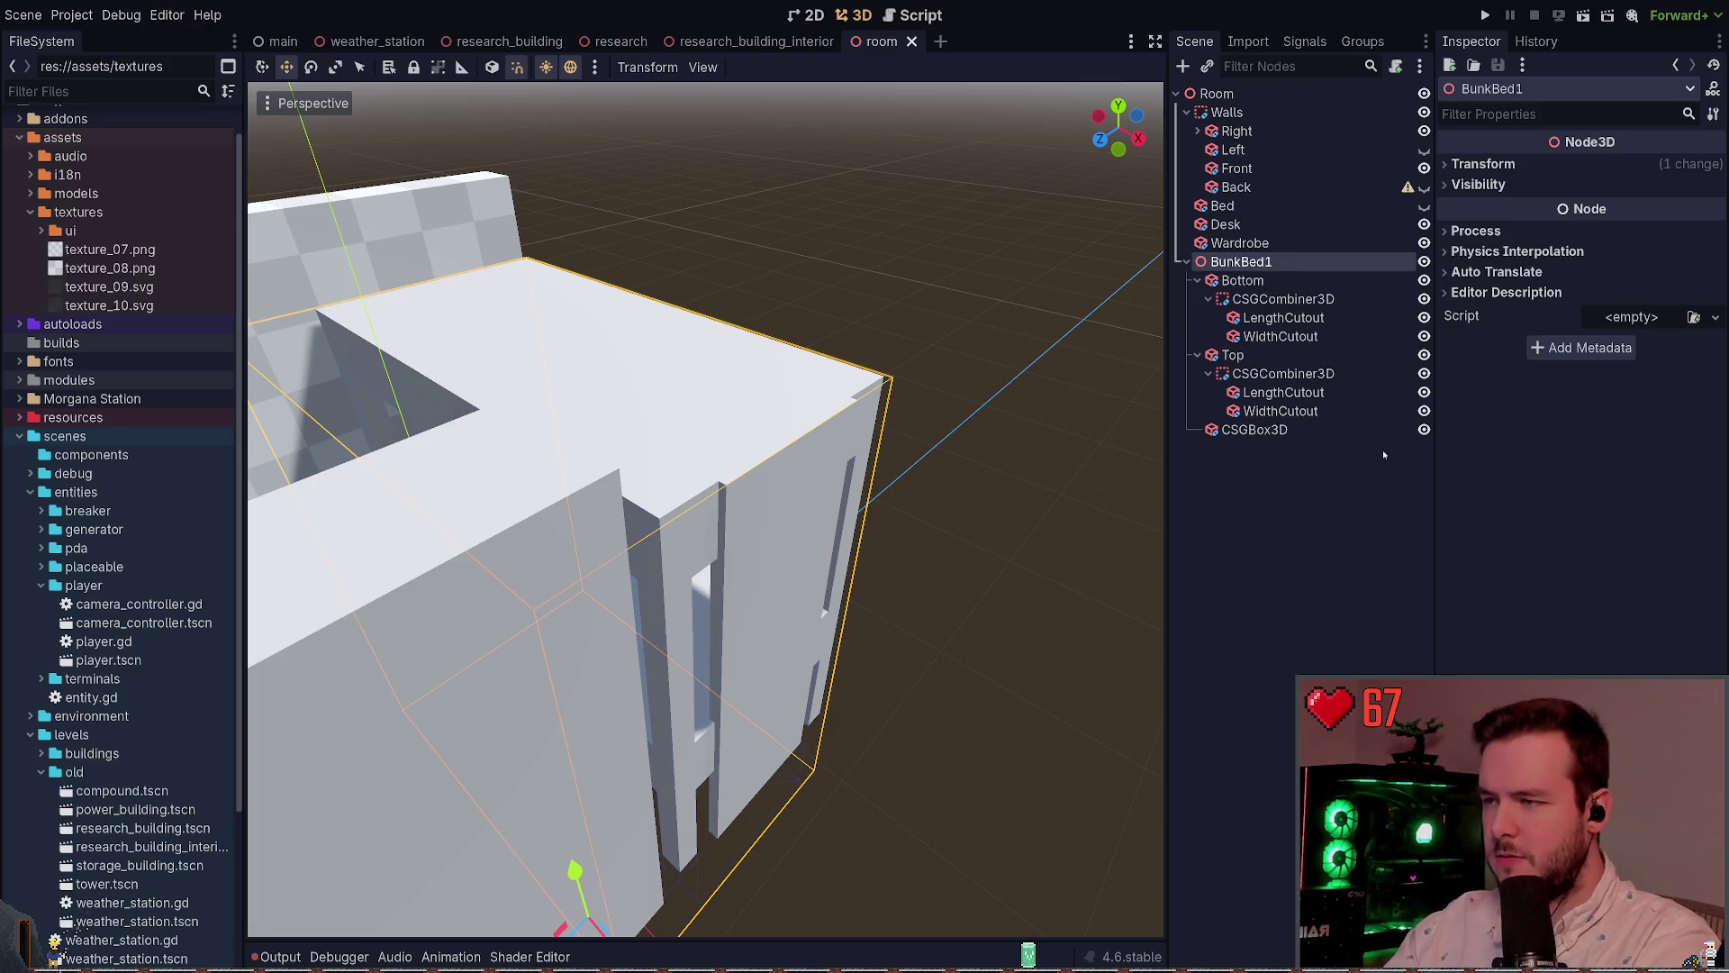
key(ctrl+z)
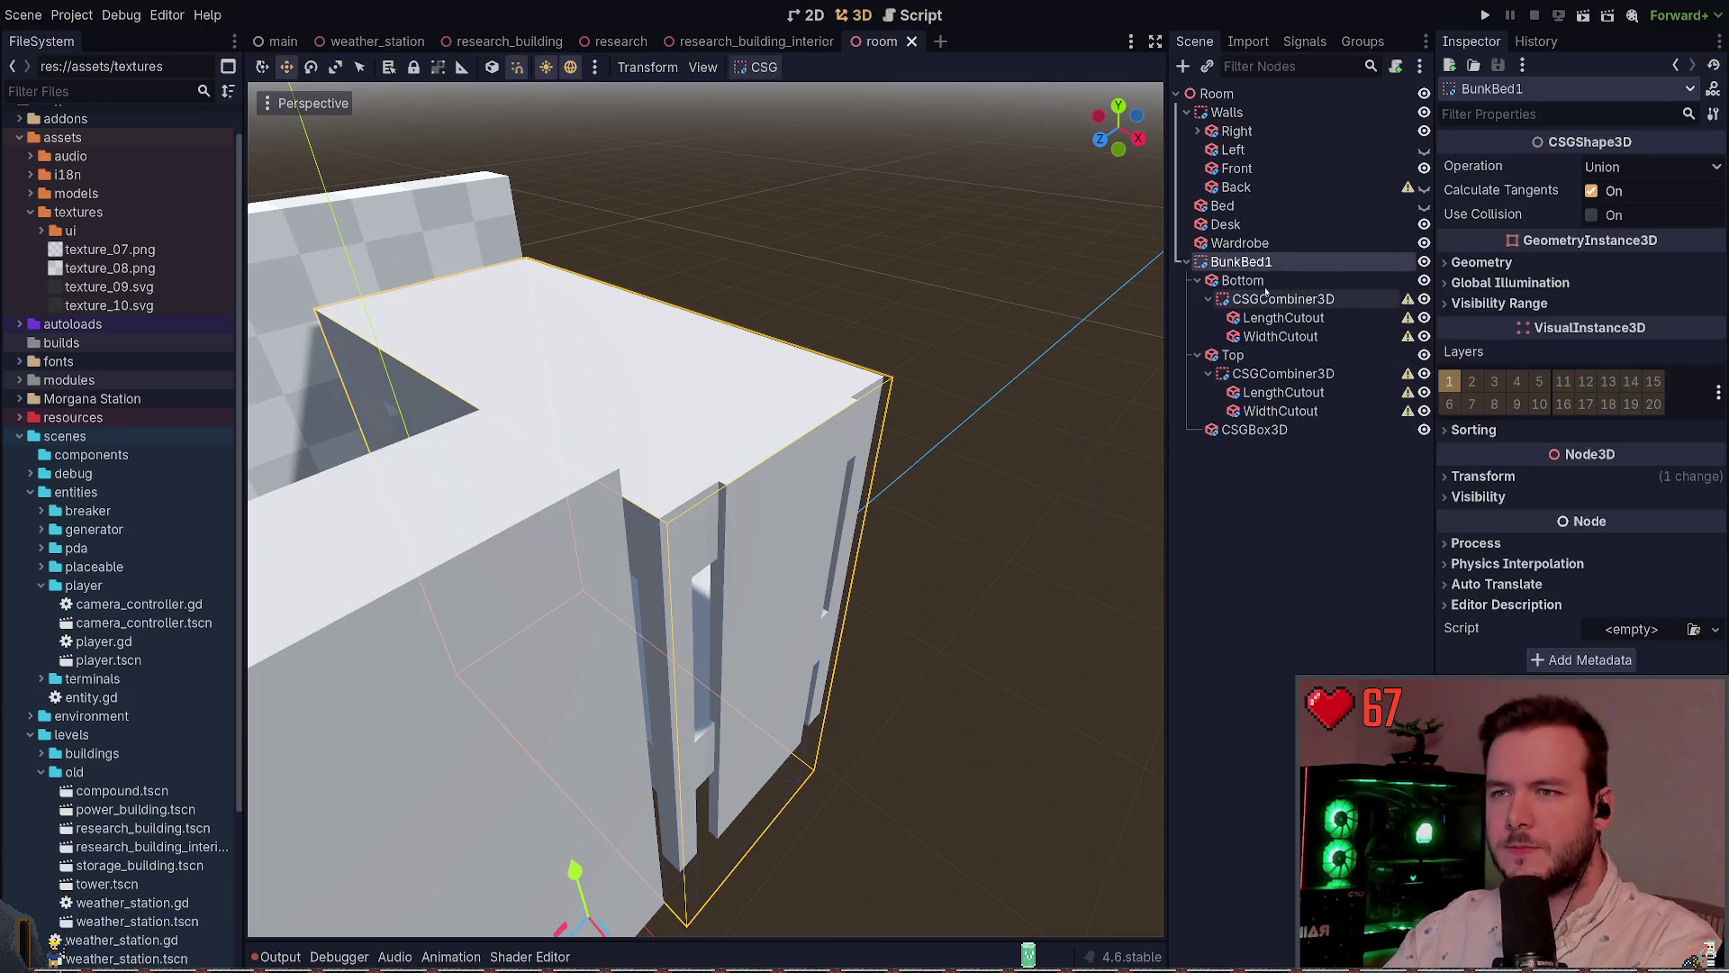
key(BackSpace)
key(Return)
key(ctrl+s)
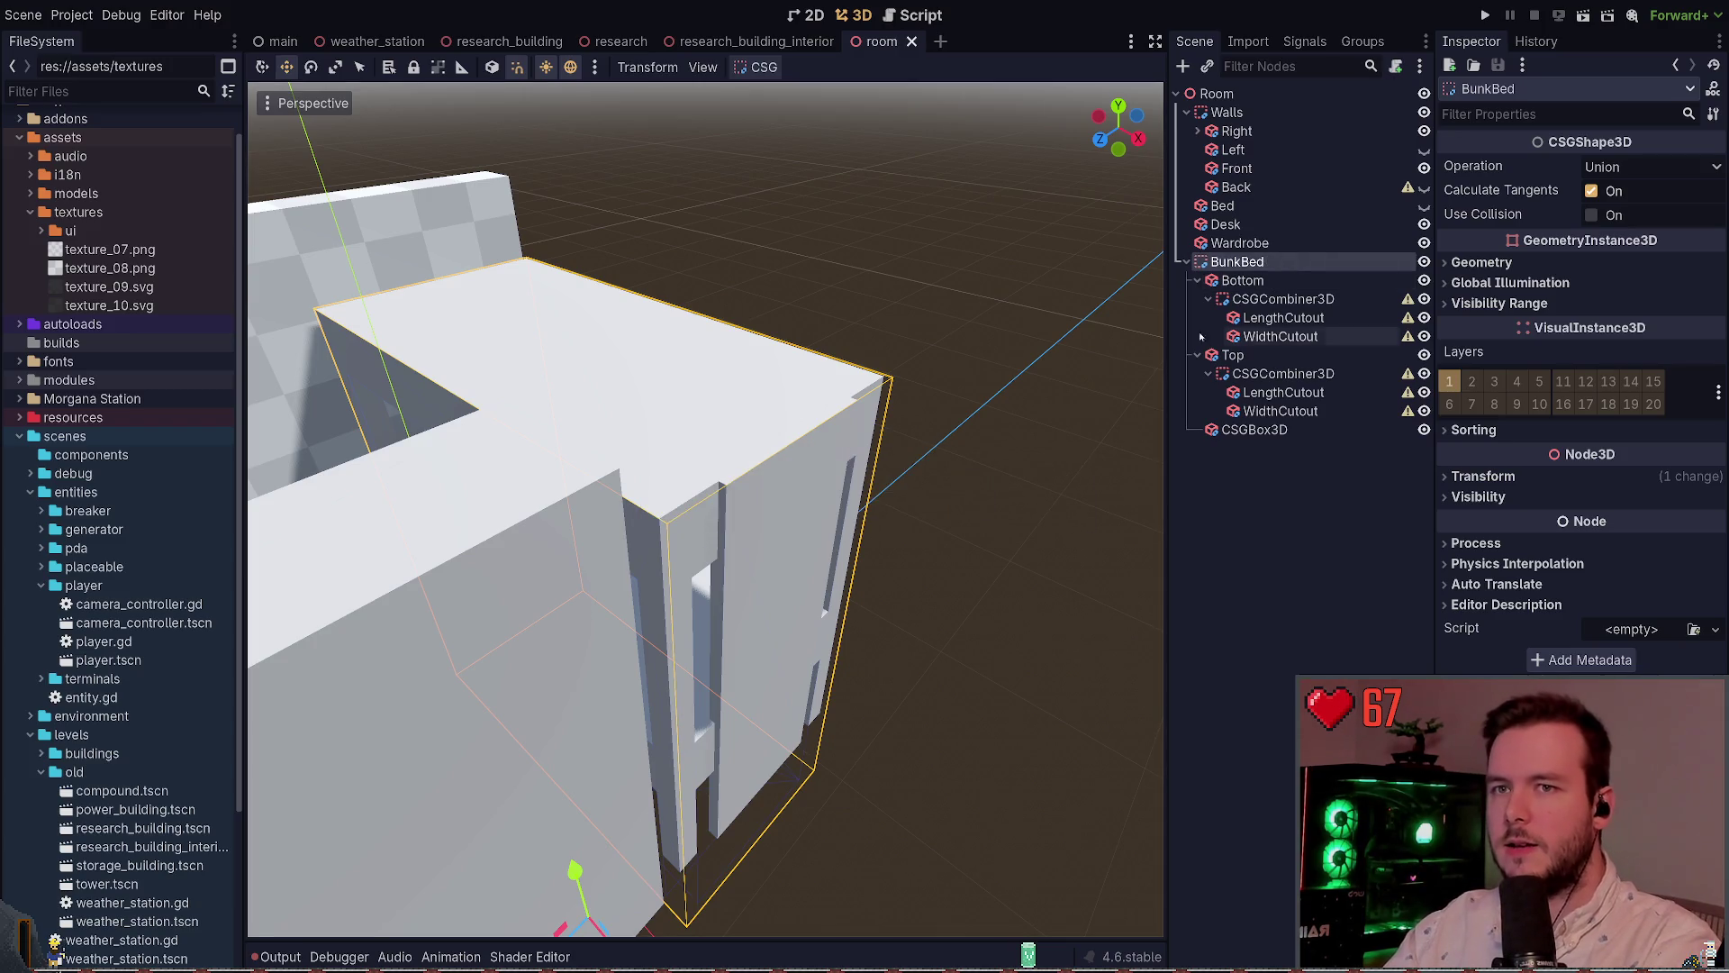
Give BunkBed the checkered Geometry Material Override and save the scene
click(1481, 262)
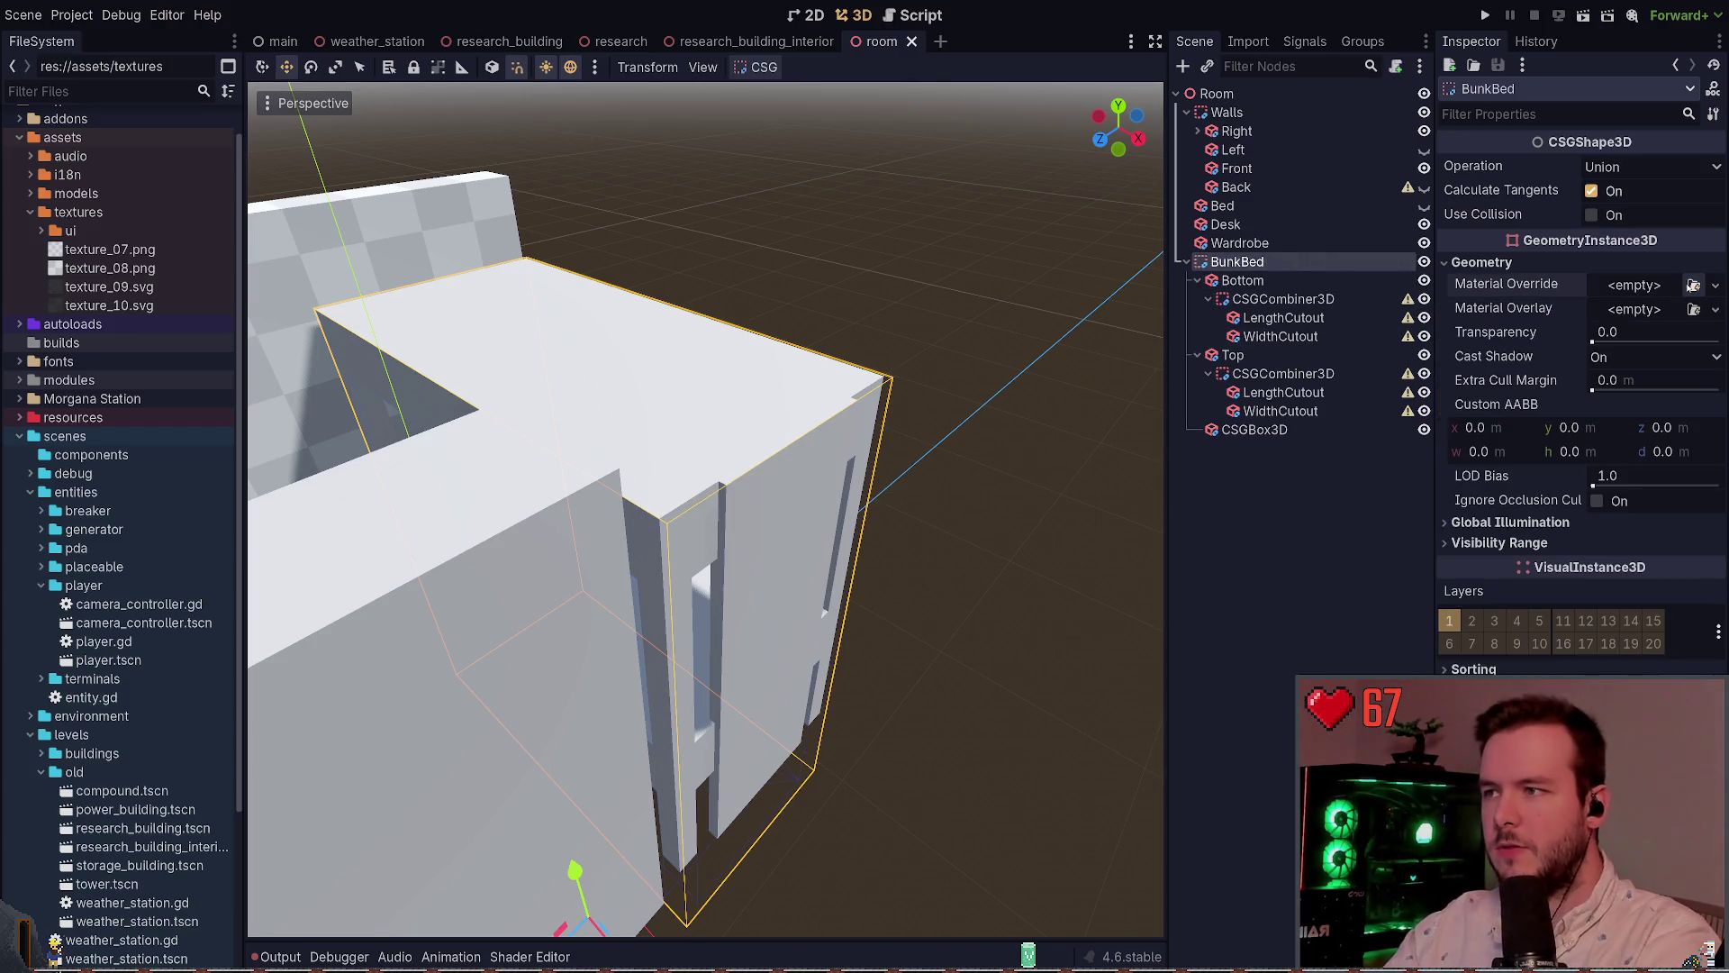
click(1693, 285)
key(ctrl+s)
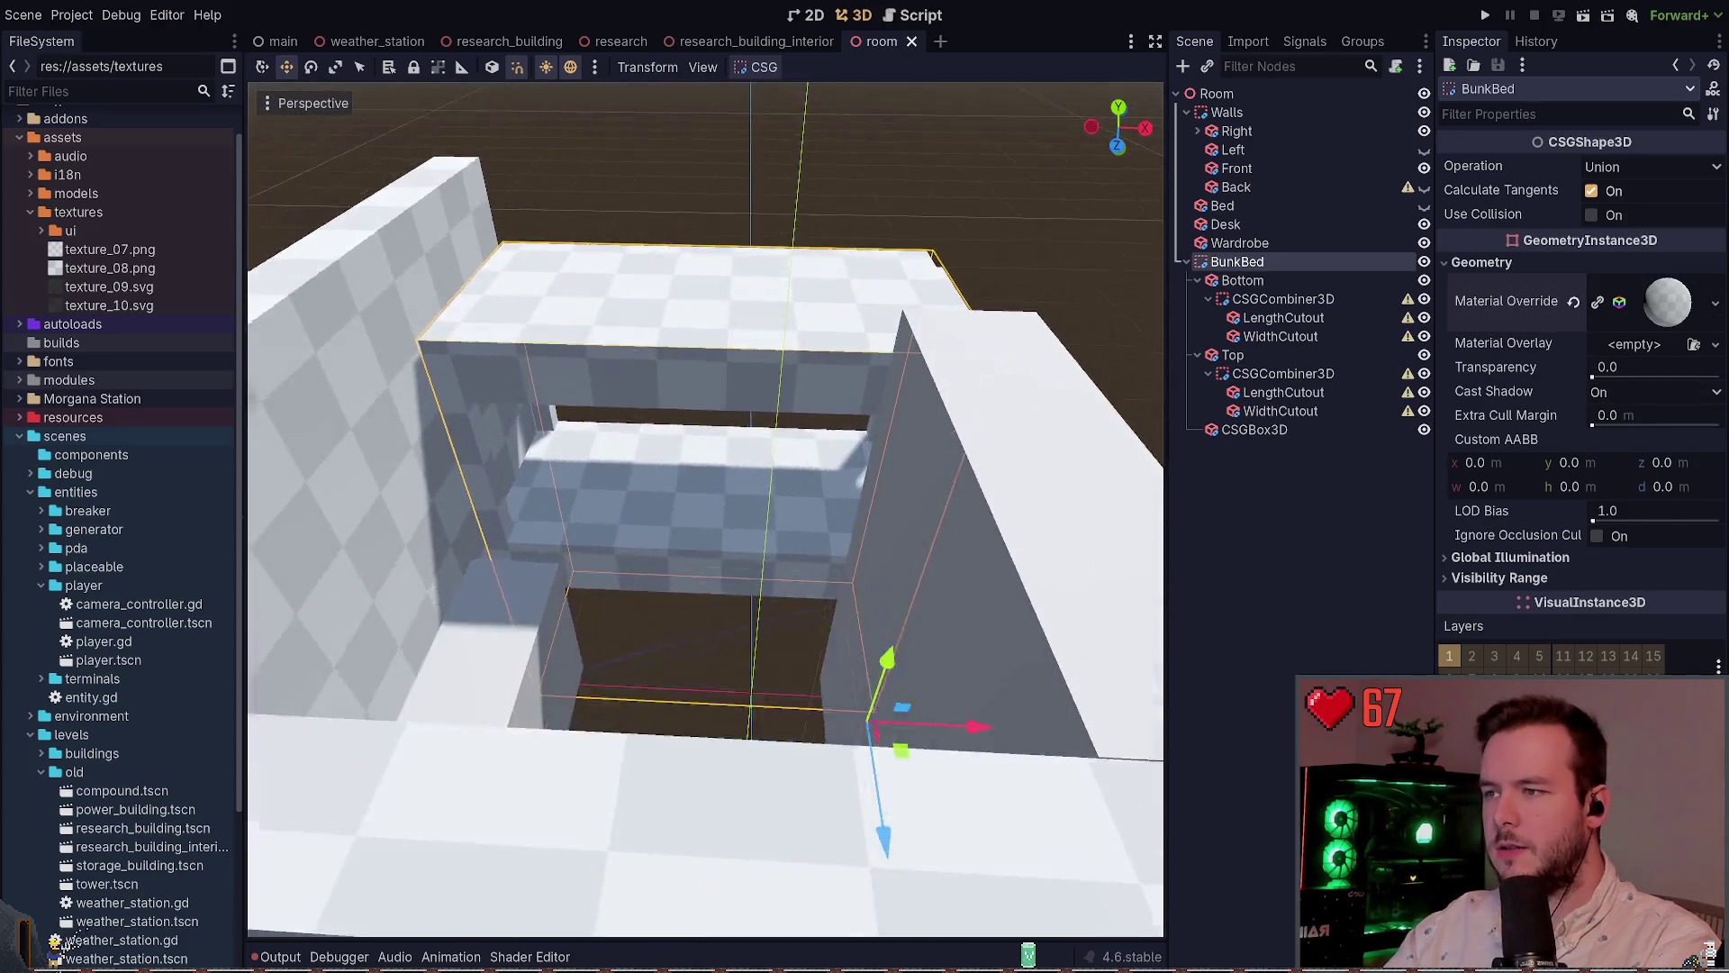
drag(522, 639, 560, 668)
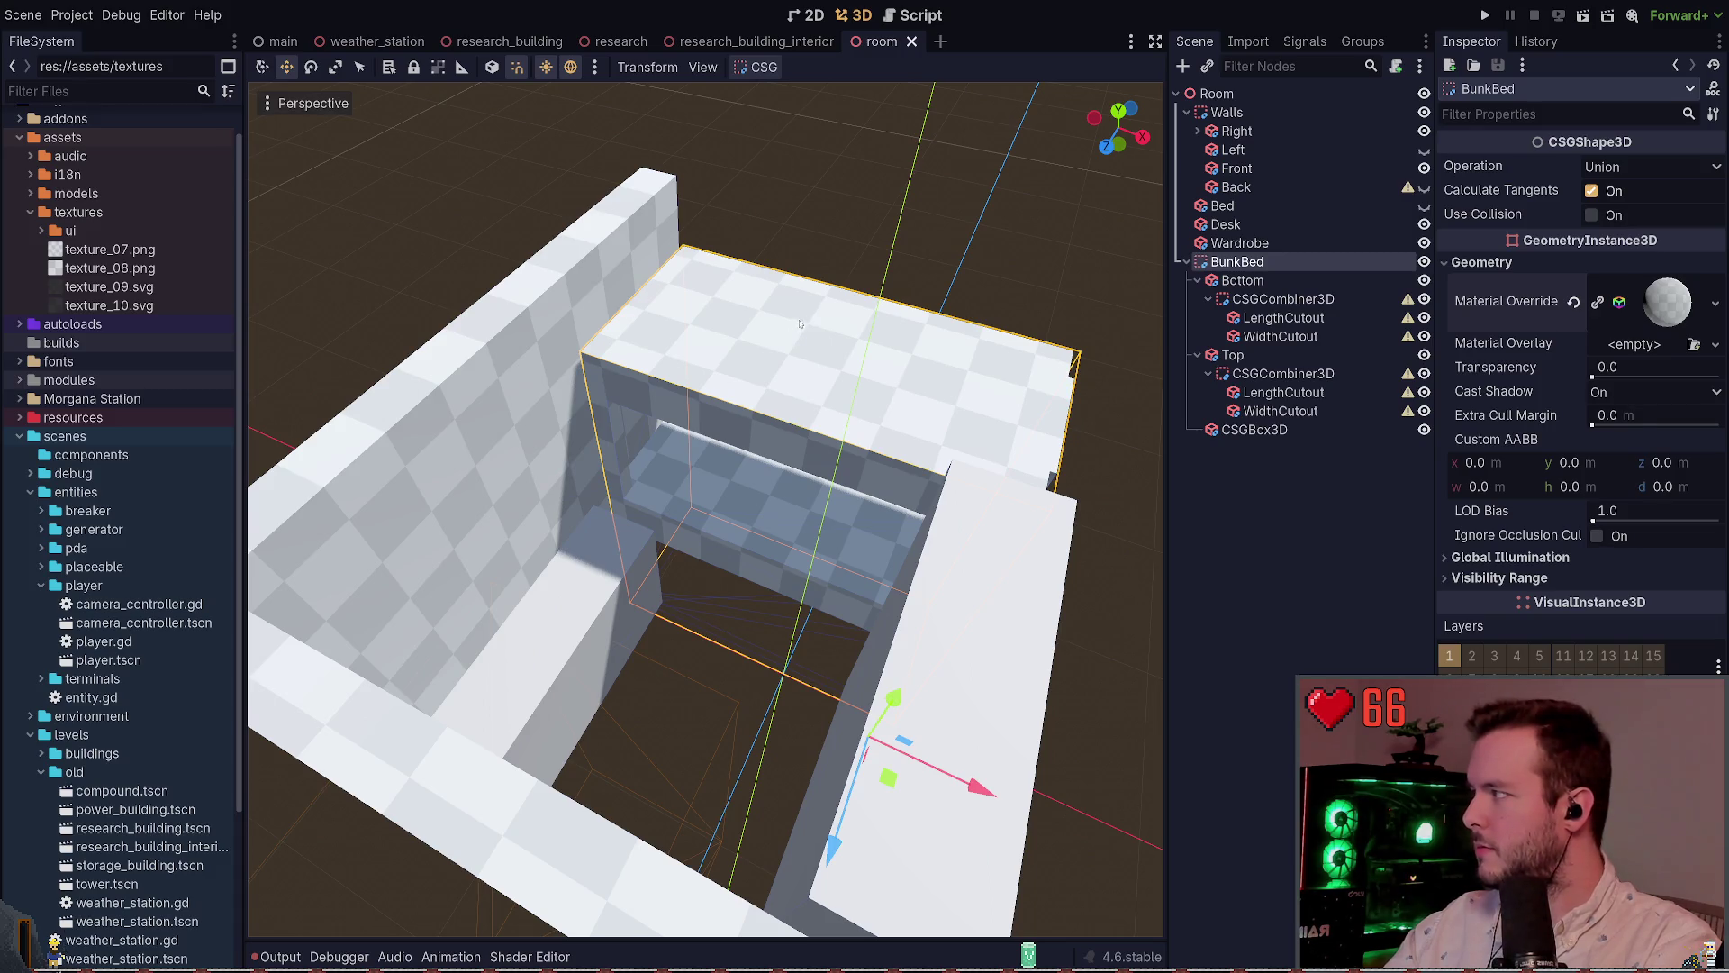
Select the Desk and Wardrobe, then switch to the research_building_interior scene
click(632, 633)
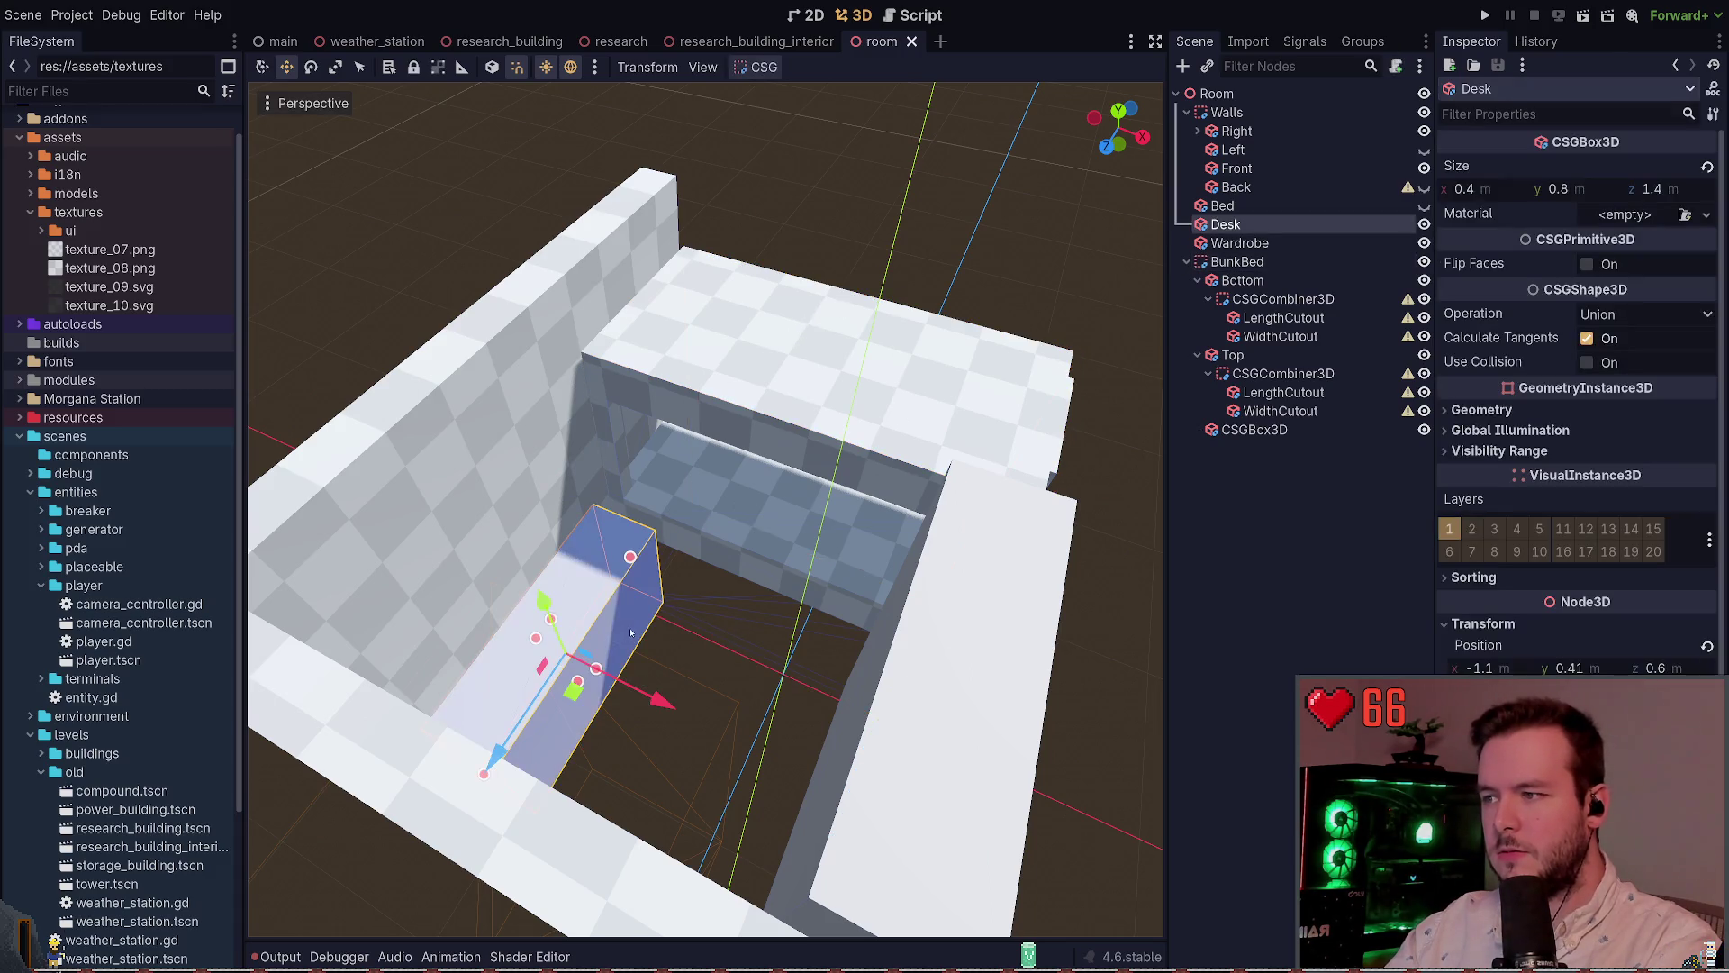
shift+click(937, 607)
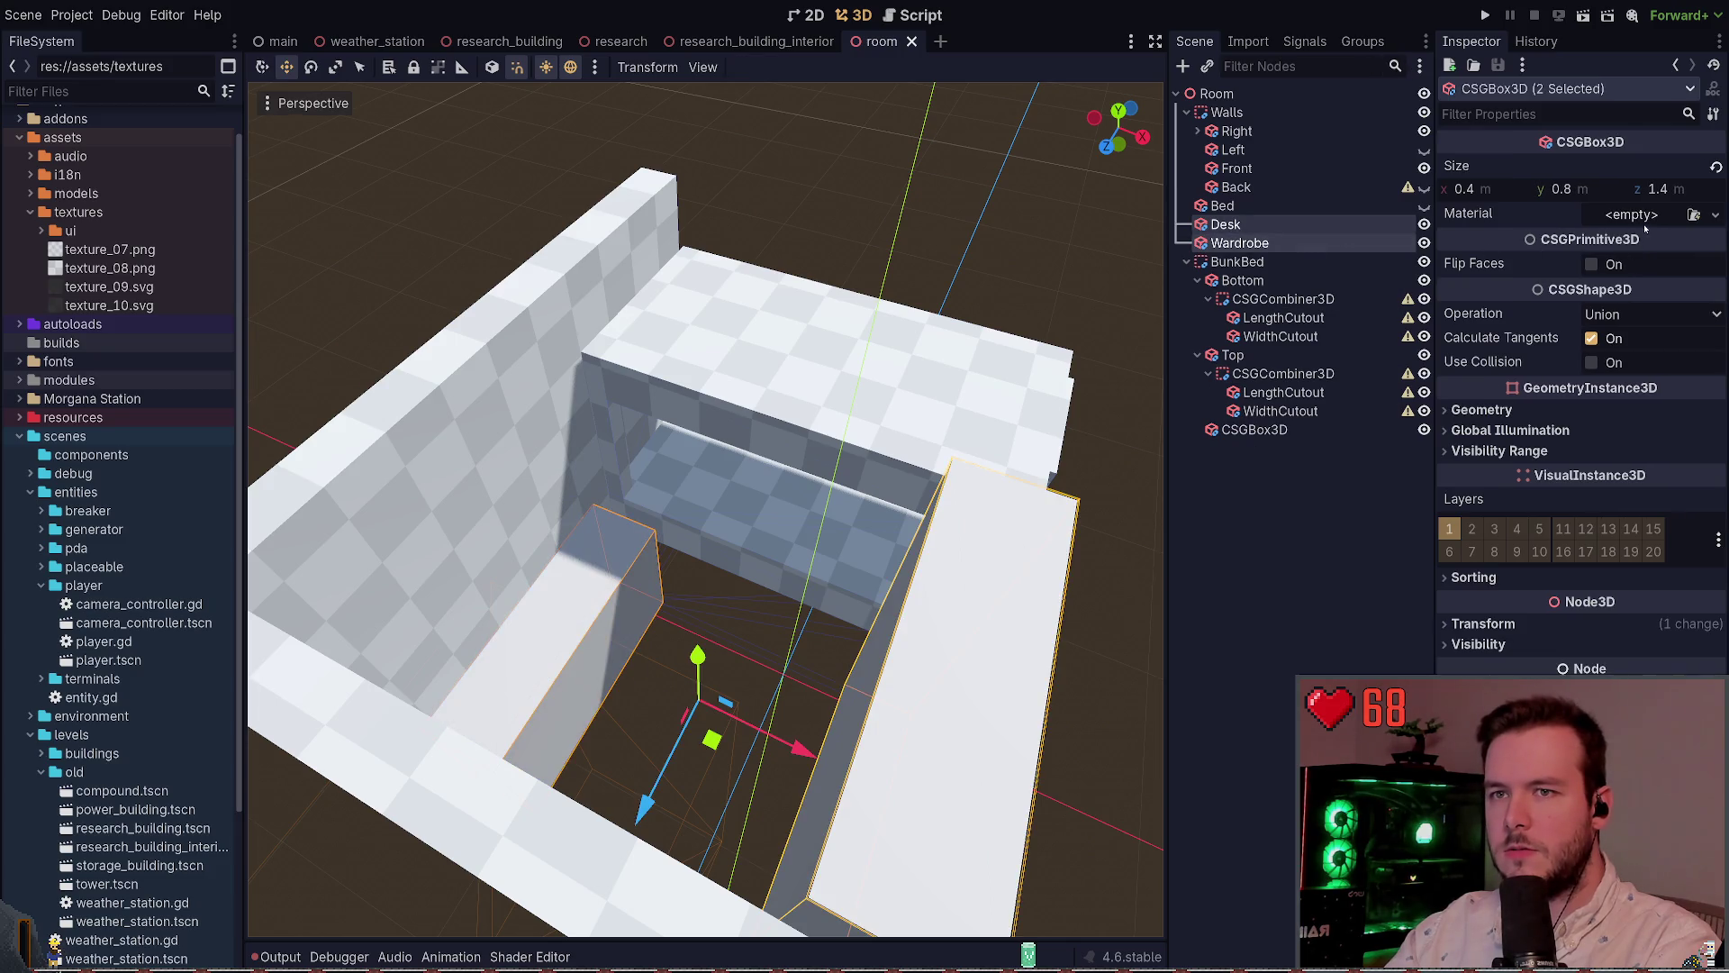
click(936, 236)
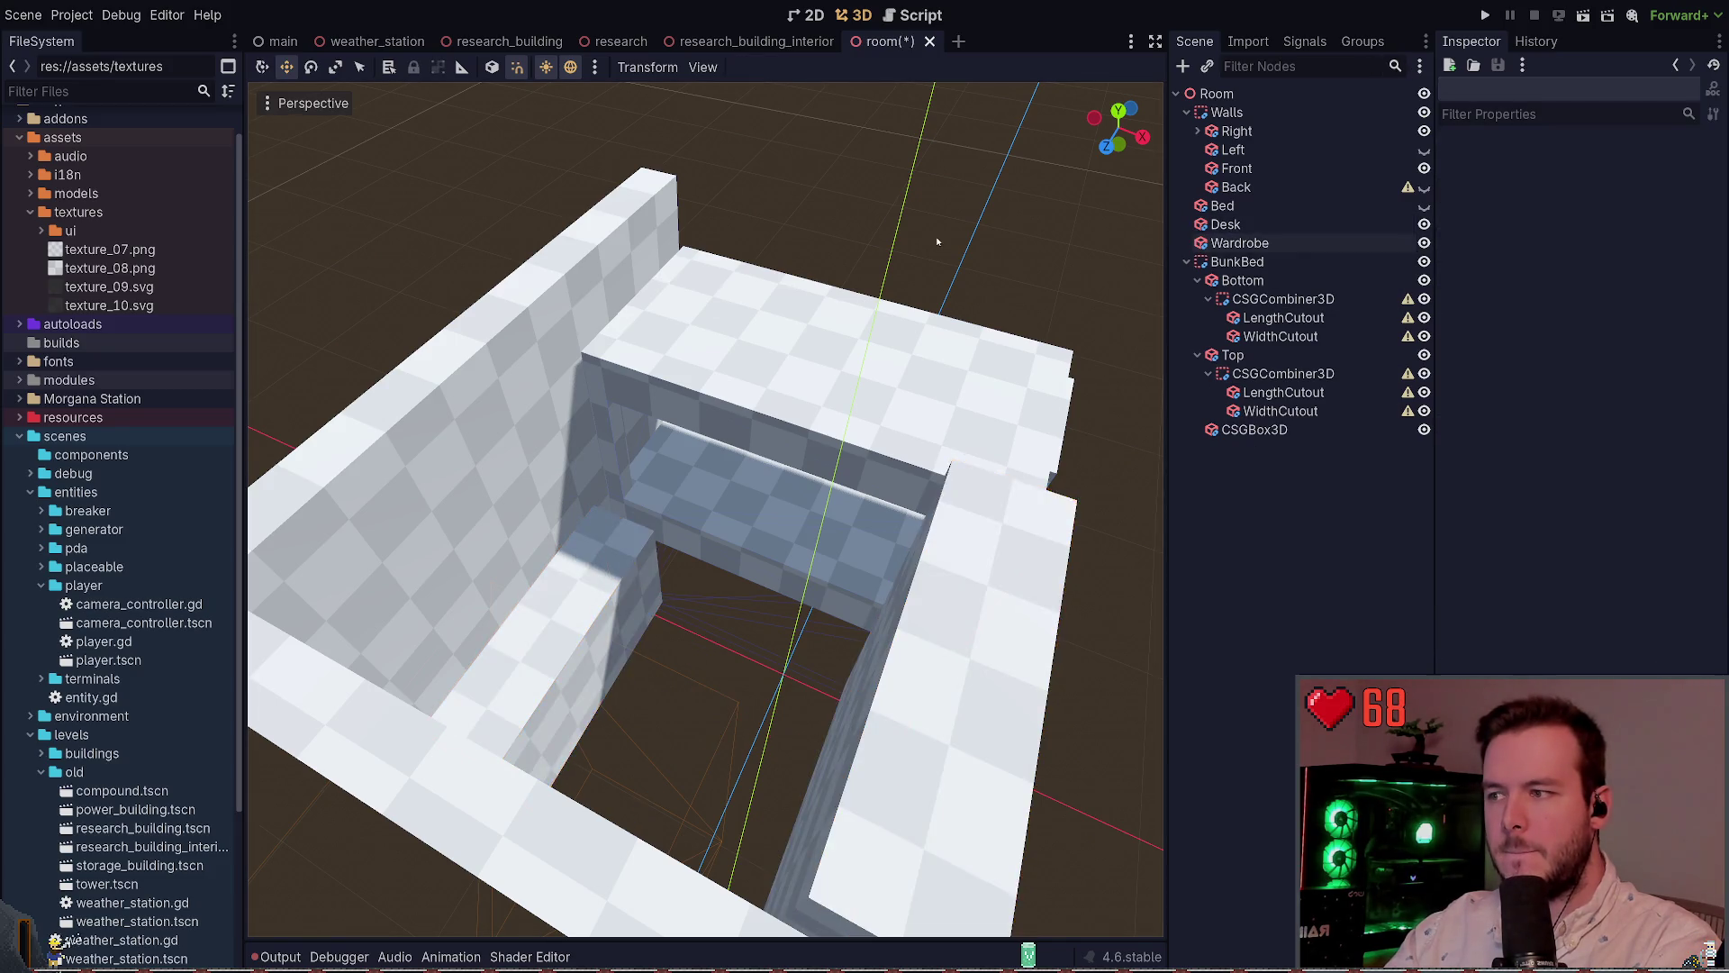
drag(936, 236, 883, 288)
mouse_move(628, 39)
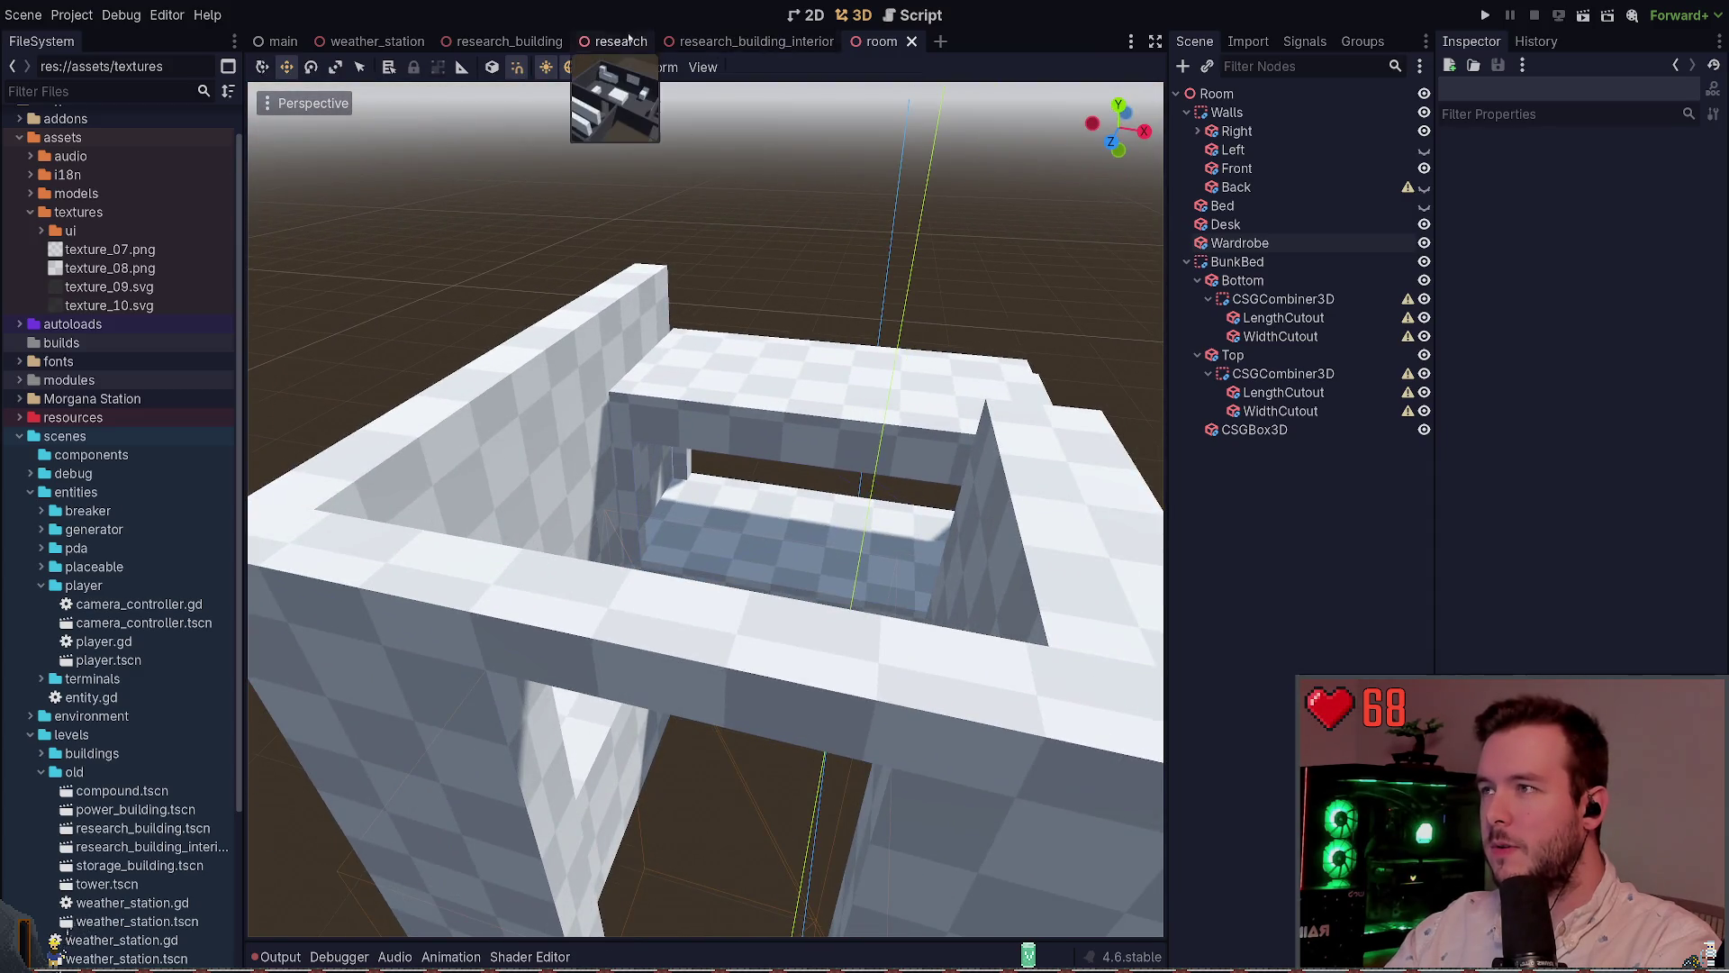
click(786, 42)
Close research_building_interior, look over research_building and weather_station, then return to the room
middle_click(770, 44)
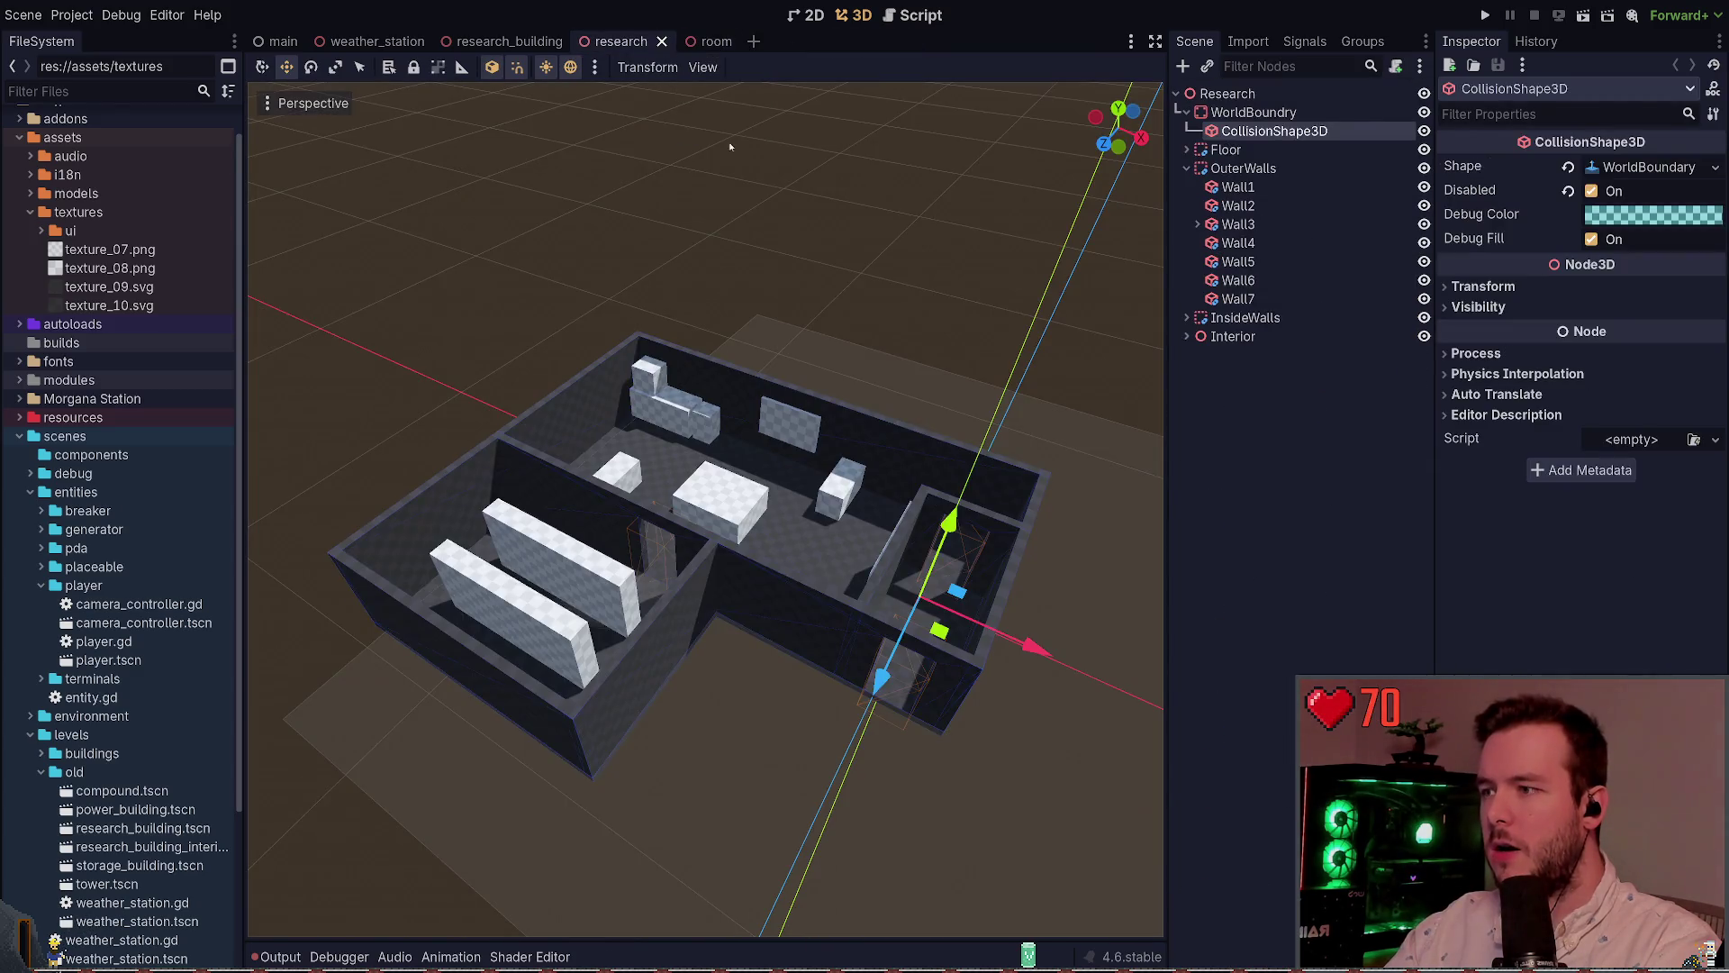
click(509, 42)
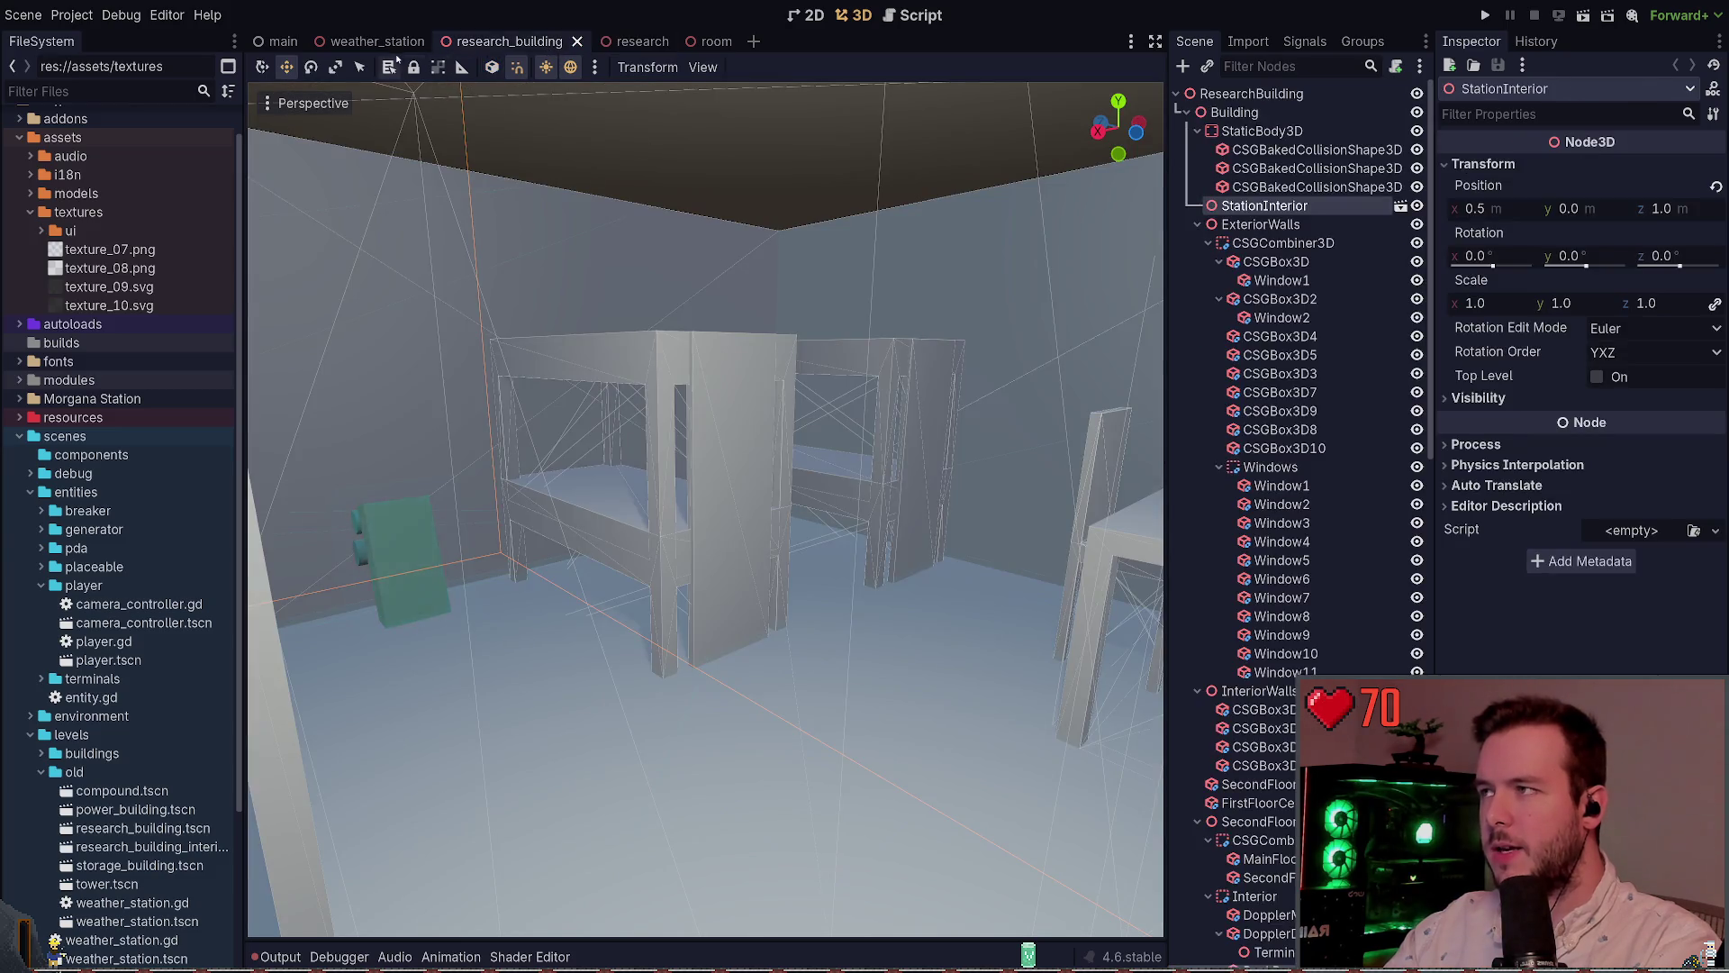
click(393, 45)
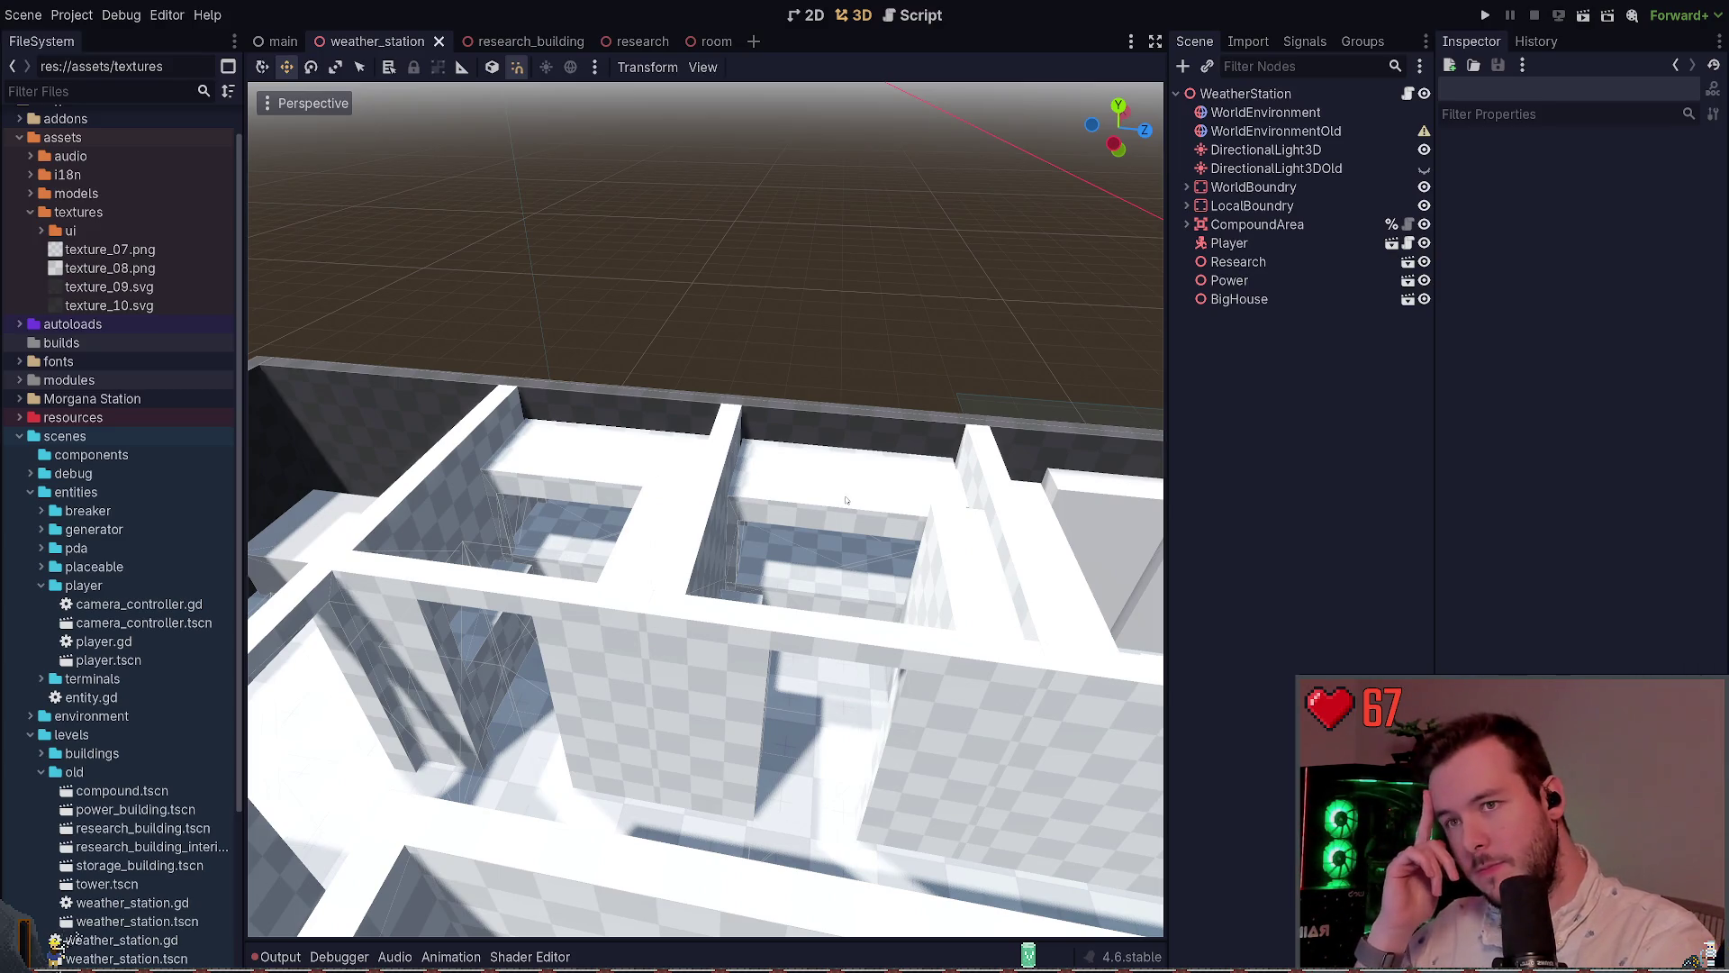
click(713, 42)
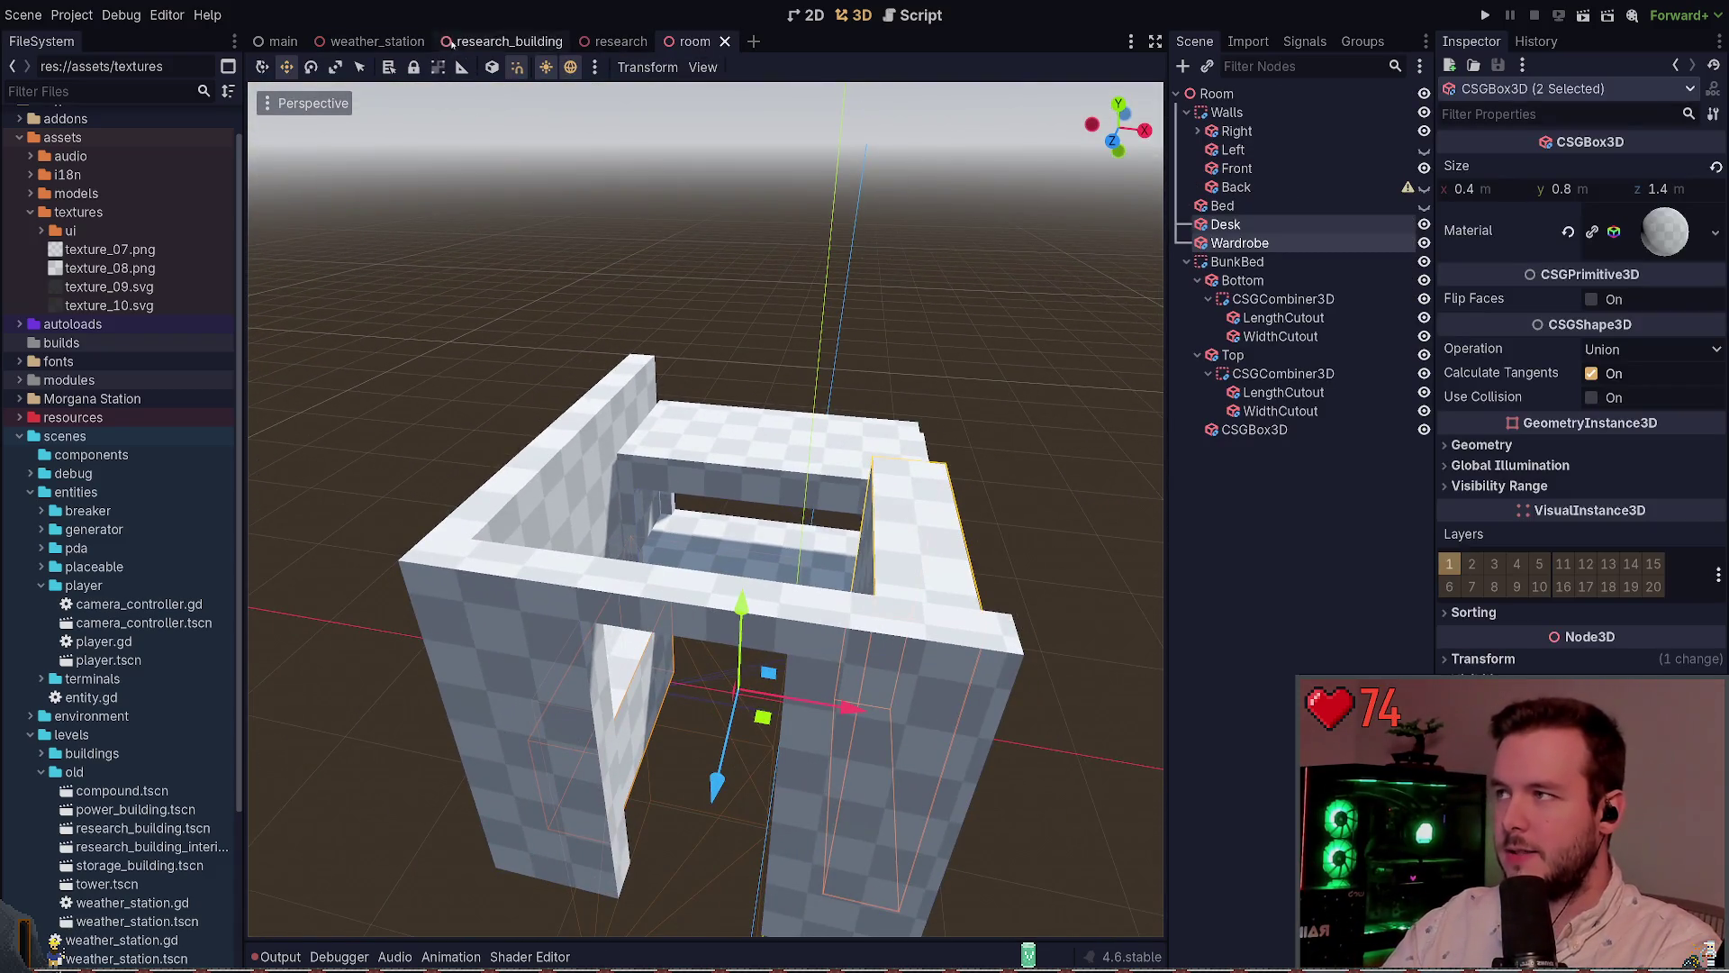
After comparing with weather_station, collapse the room's Walls group and save the room scene
click(377, 41)
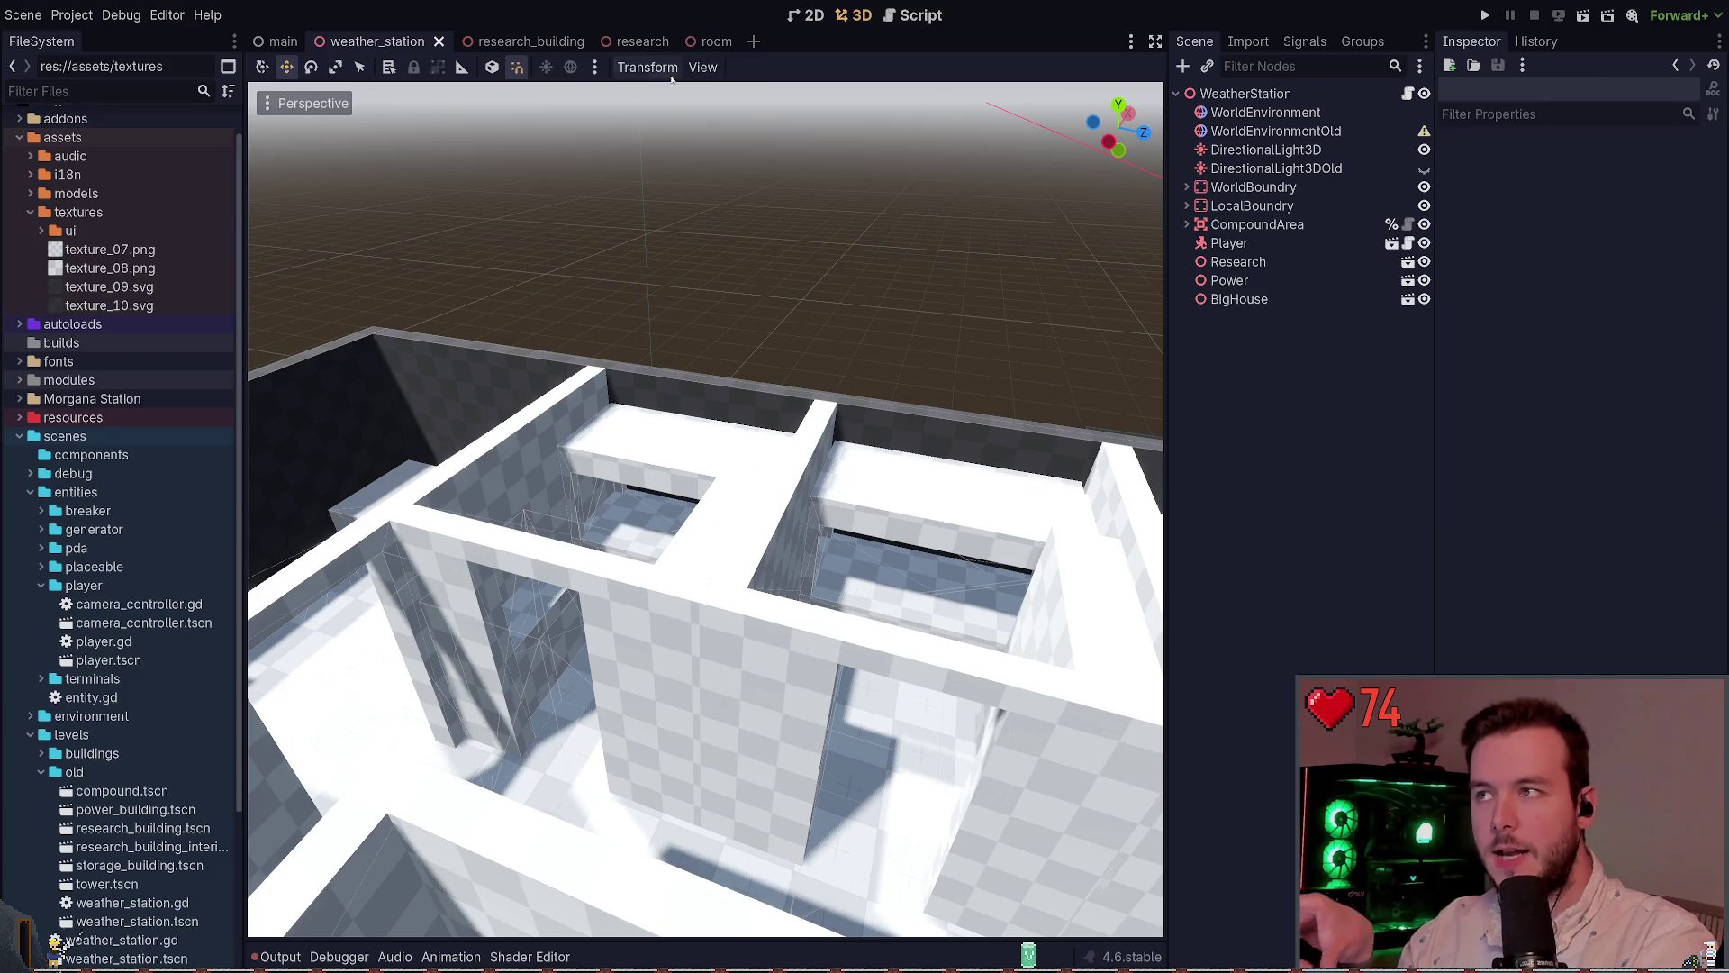
click(713, 41)
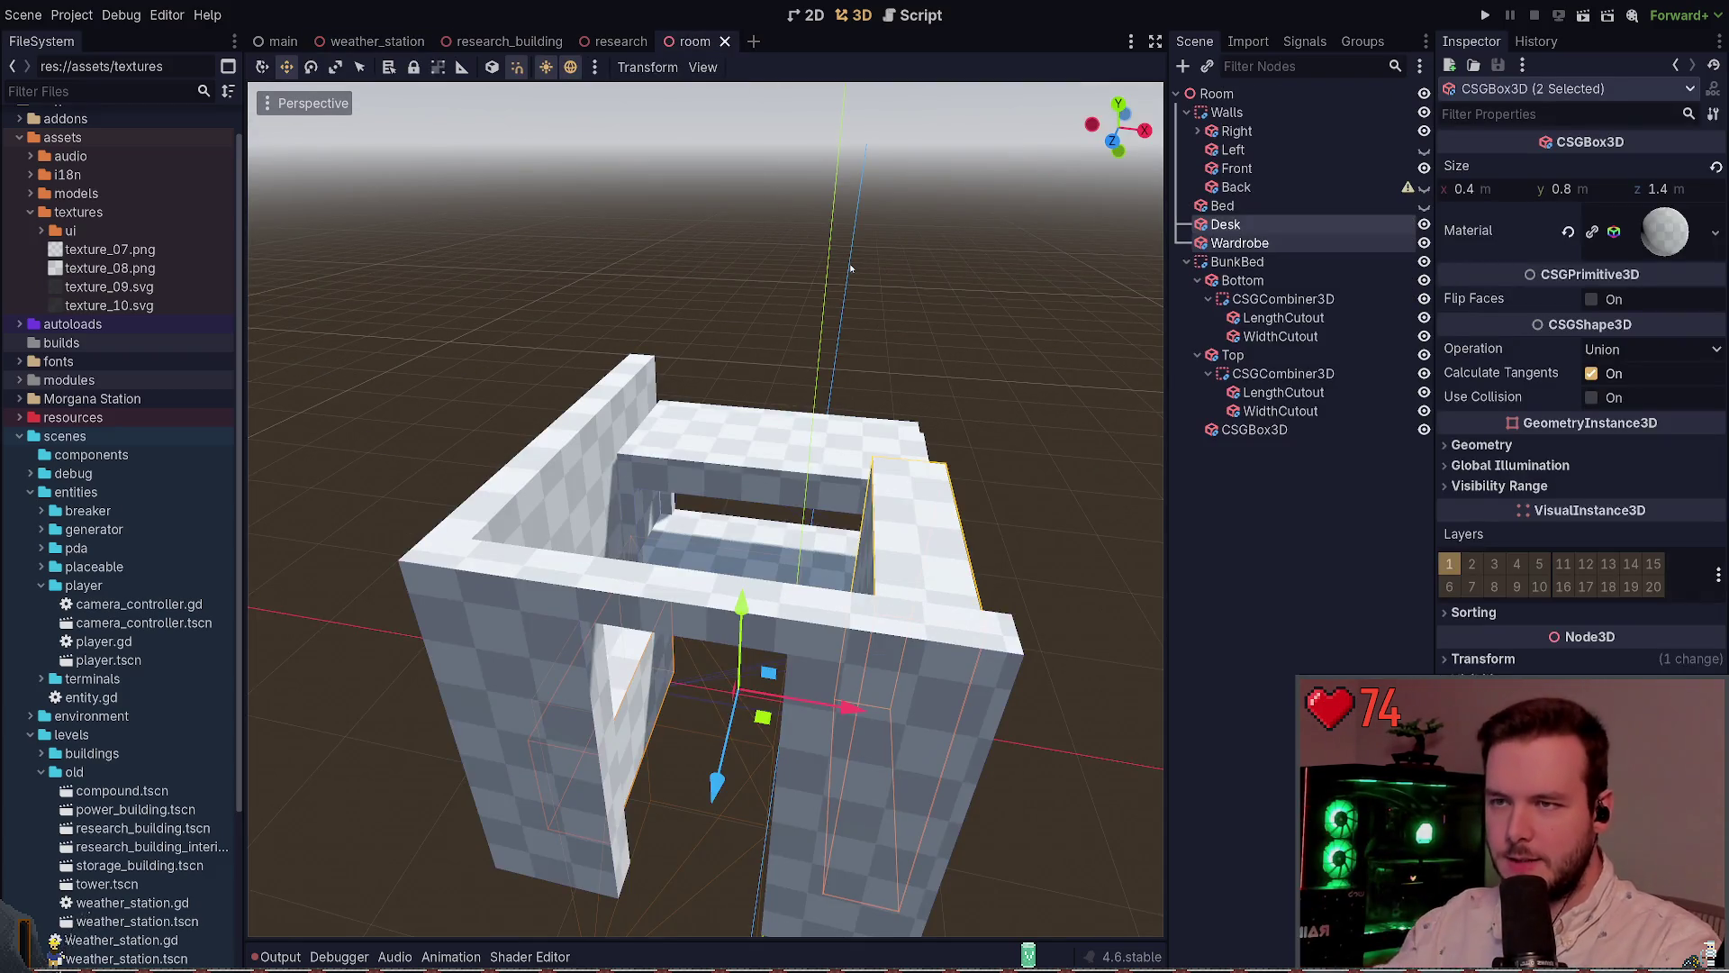
click(734, 291)
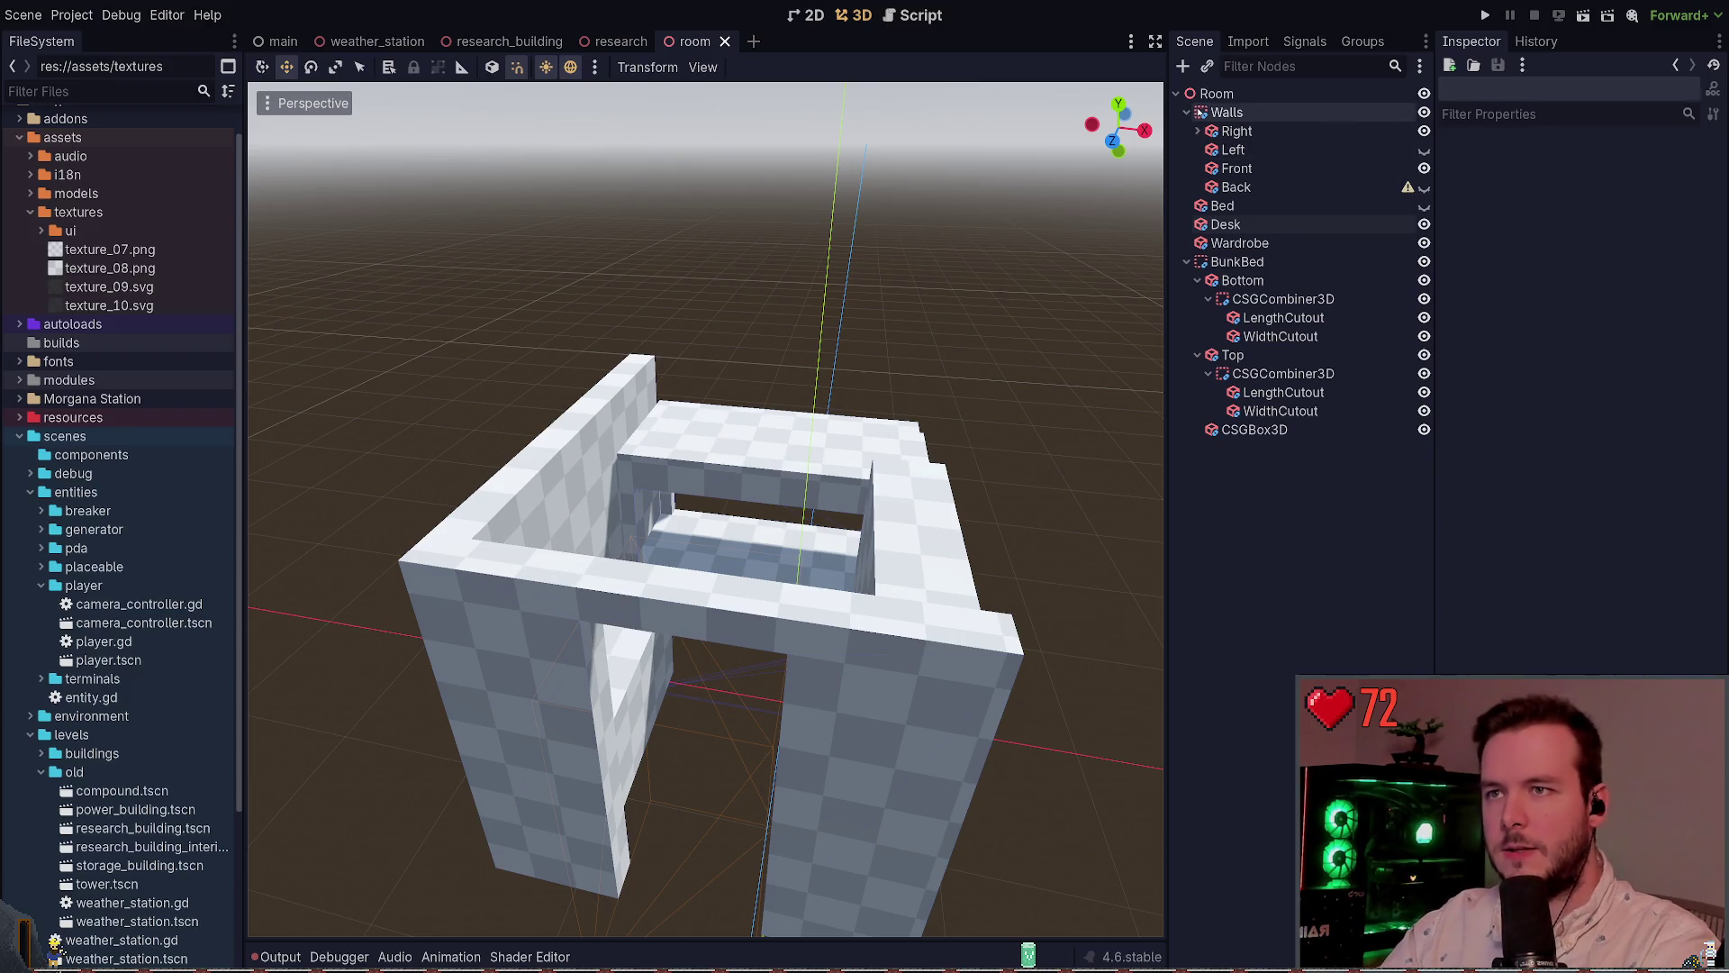
click(1201, 112)
click(1187, 112)
key(ctrl+s)
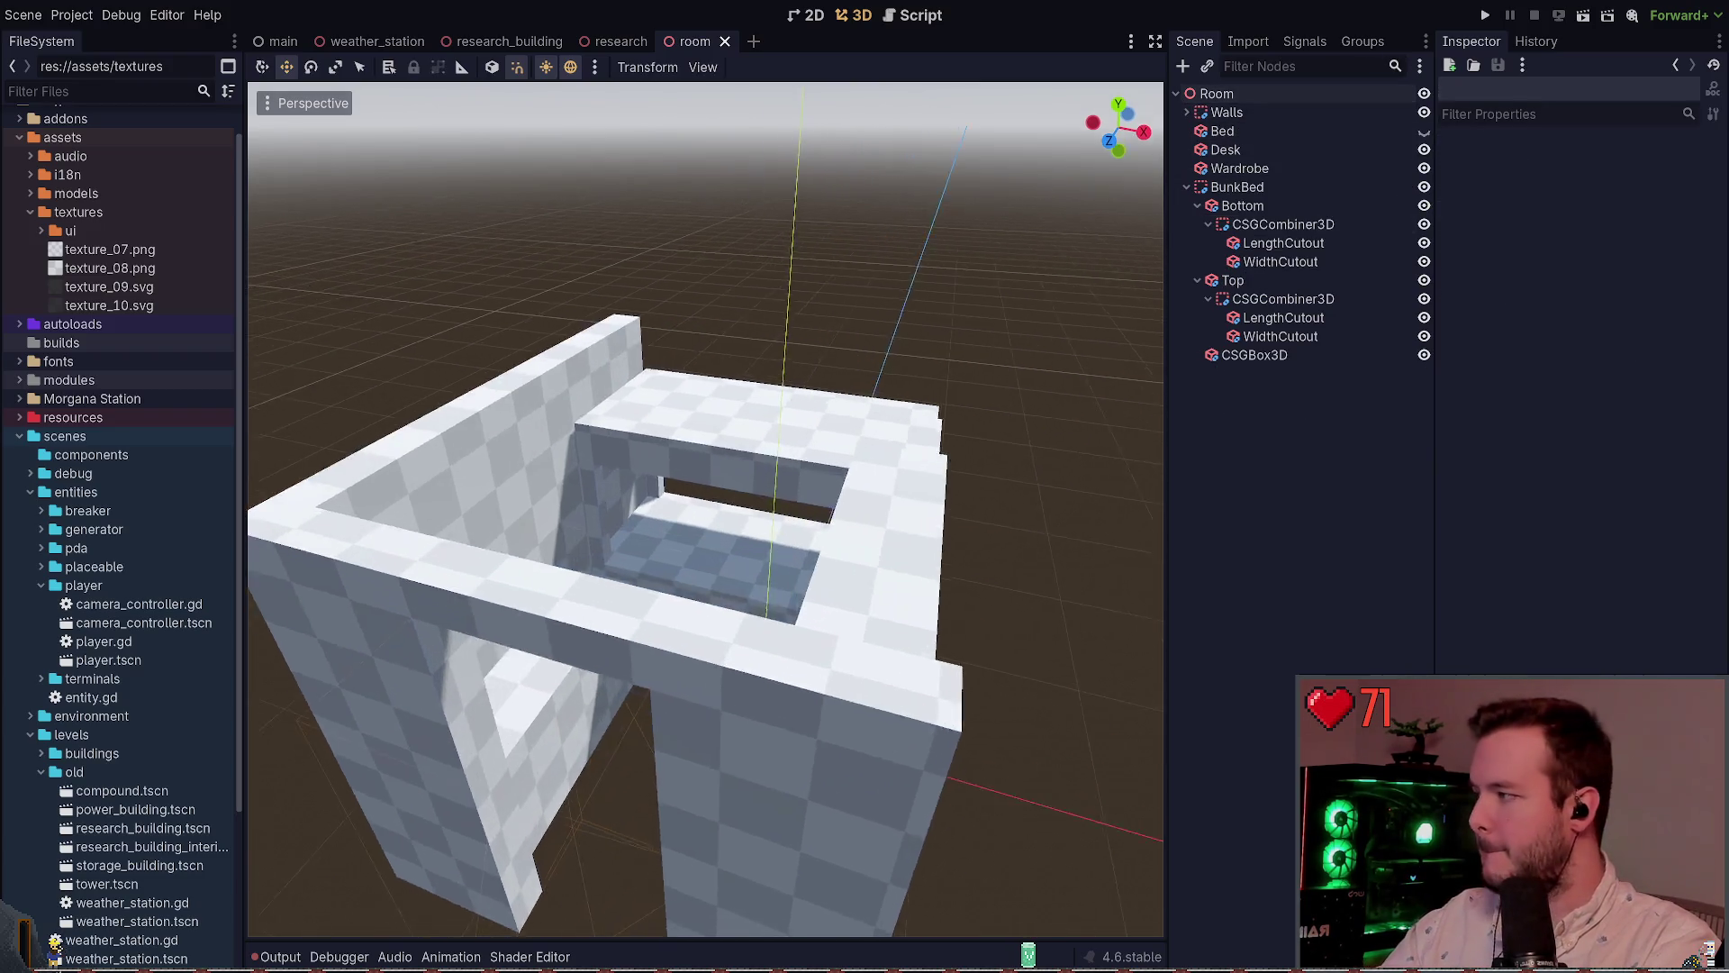
click(620, 41)
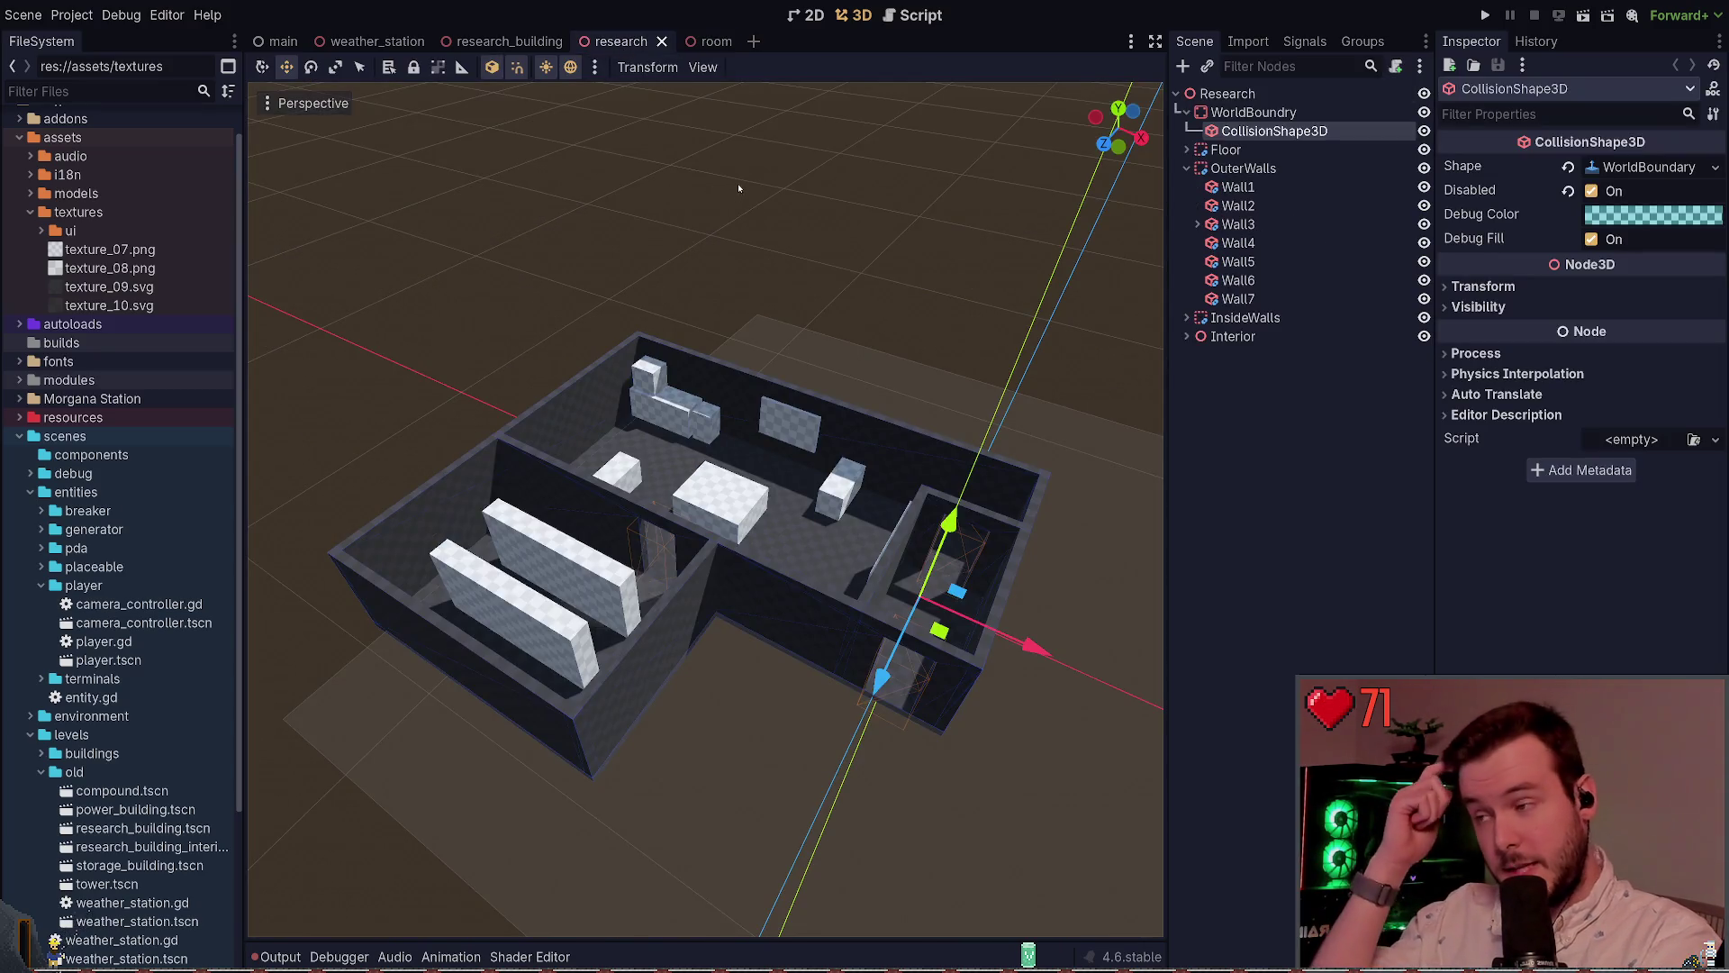
Fly the research_building viewport inside the room to face the windows
click(490, 42)
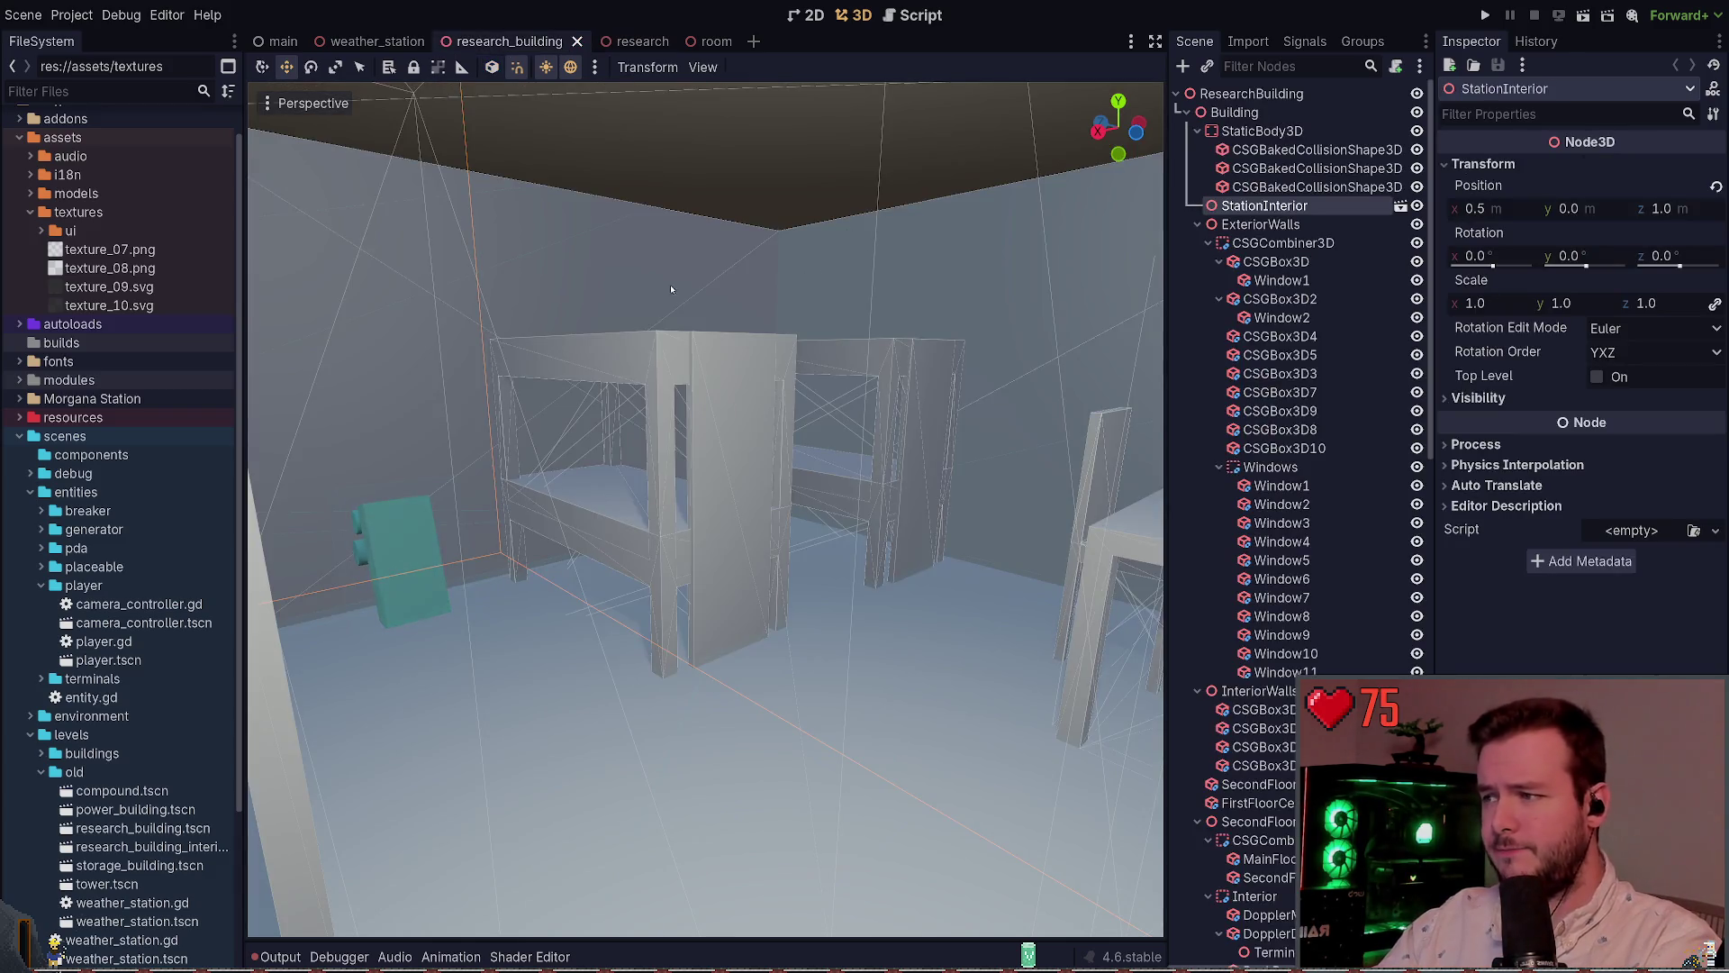
drag(599, 240, 667, 288)
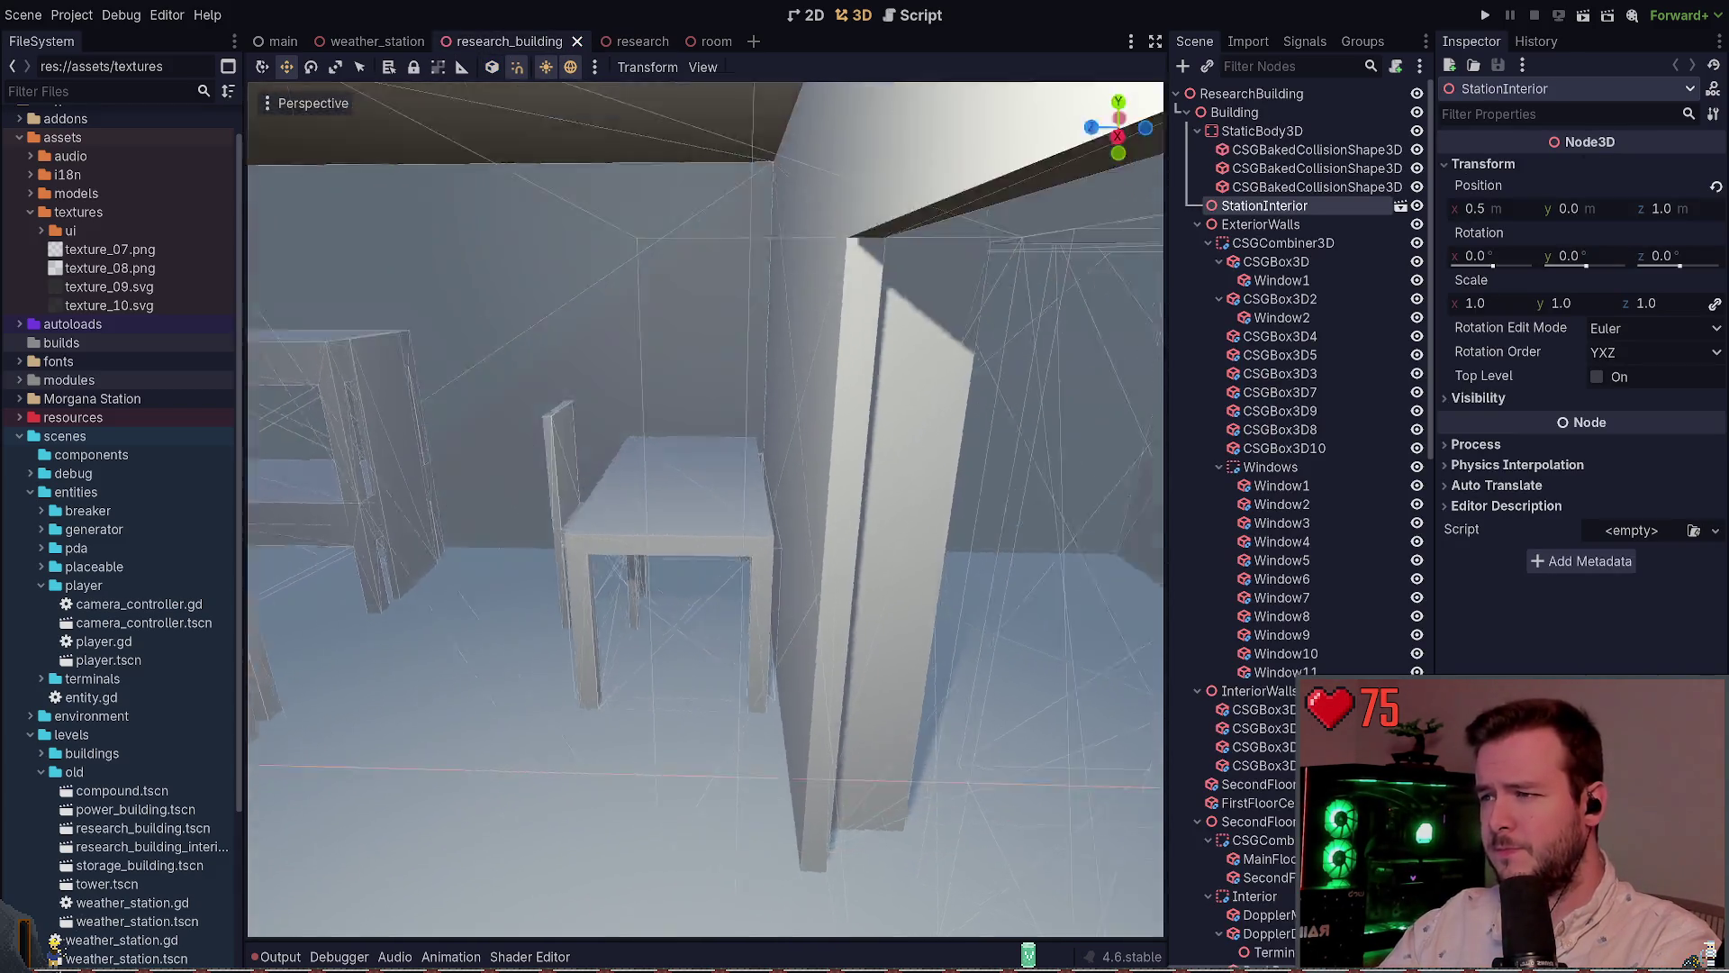
key(w)
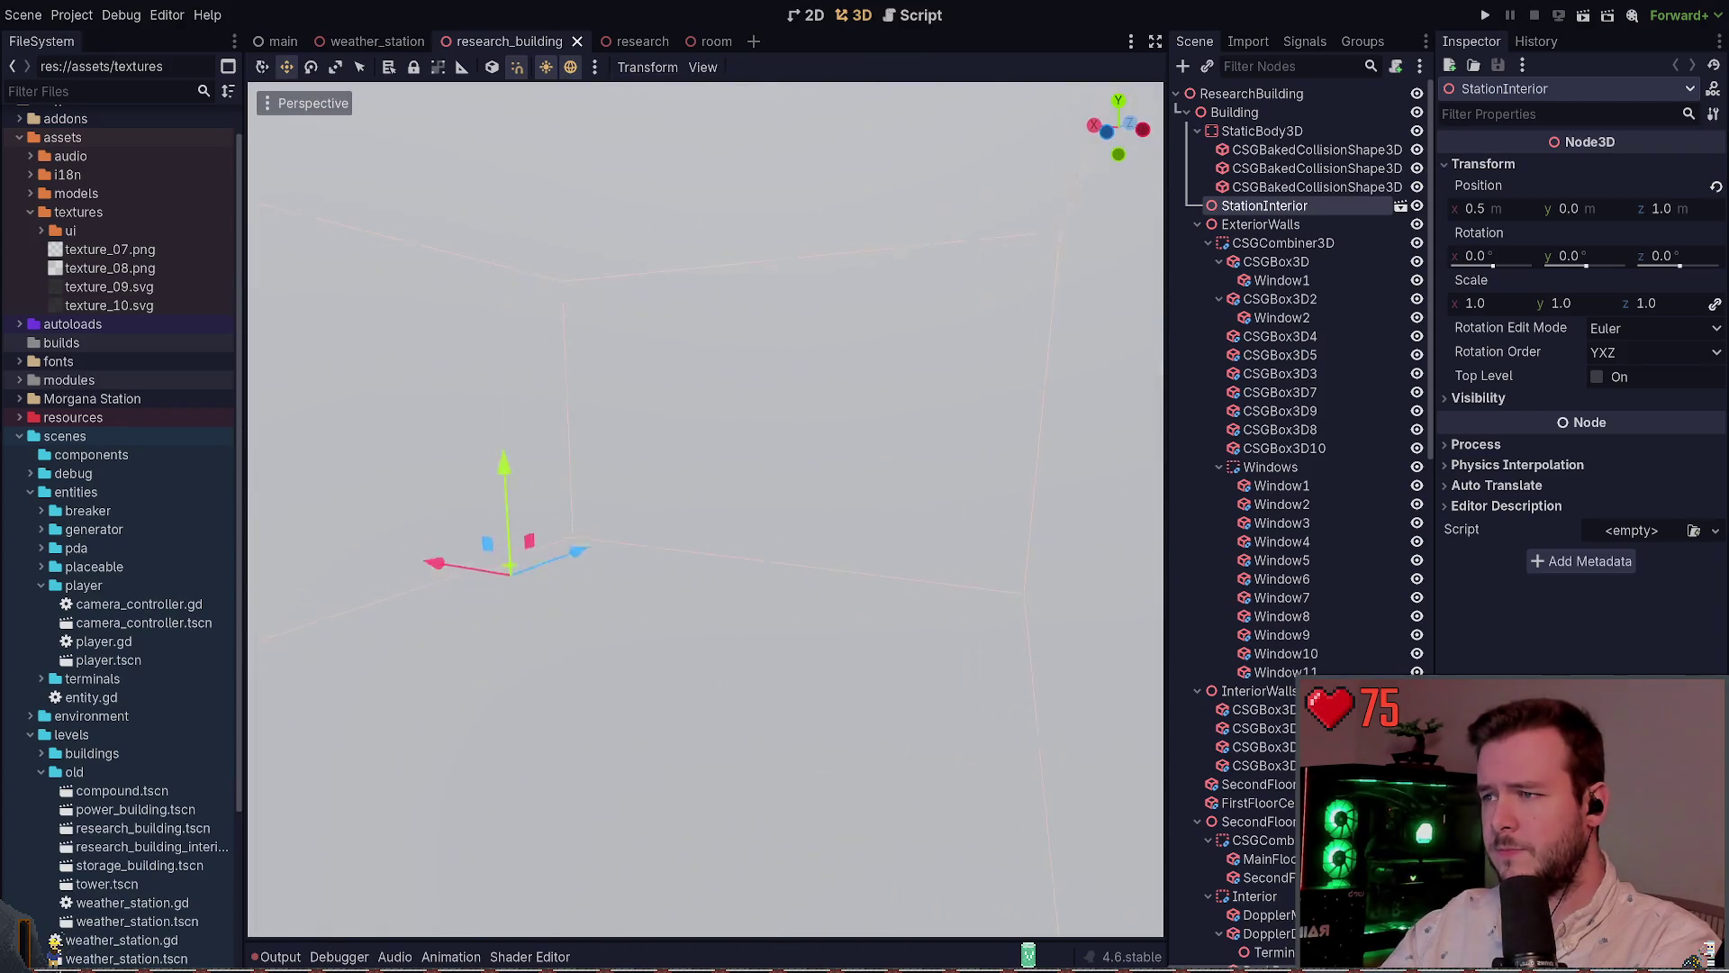
key(w)
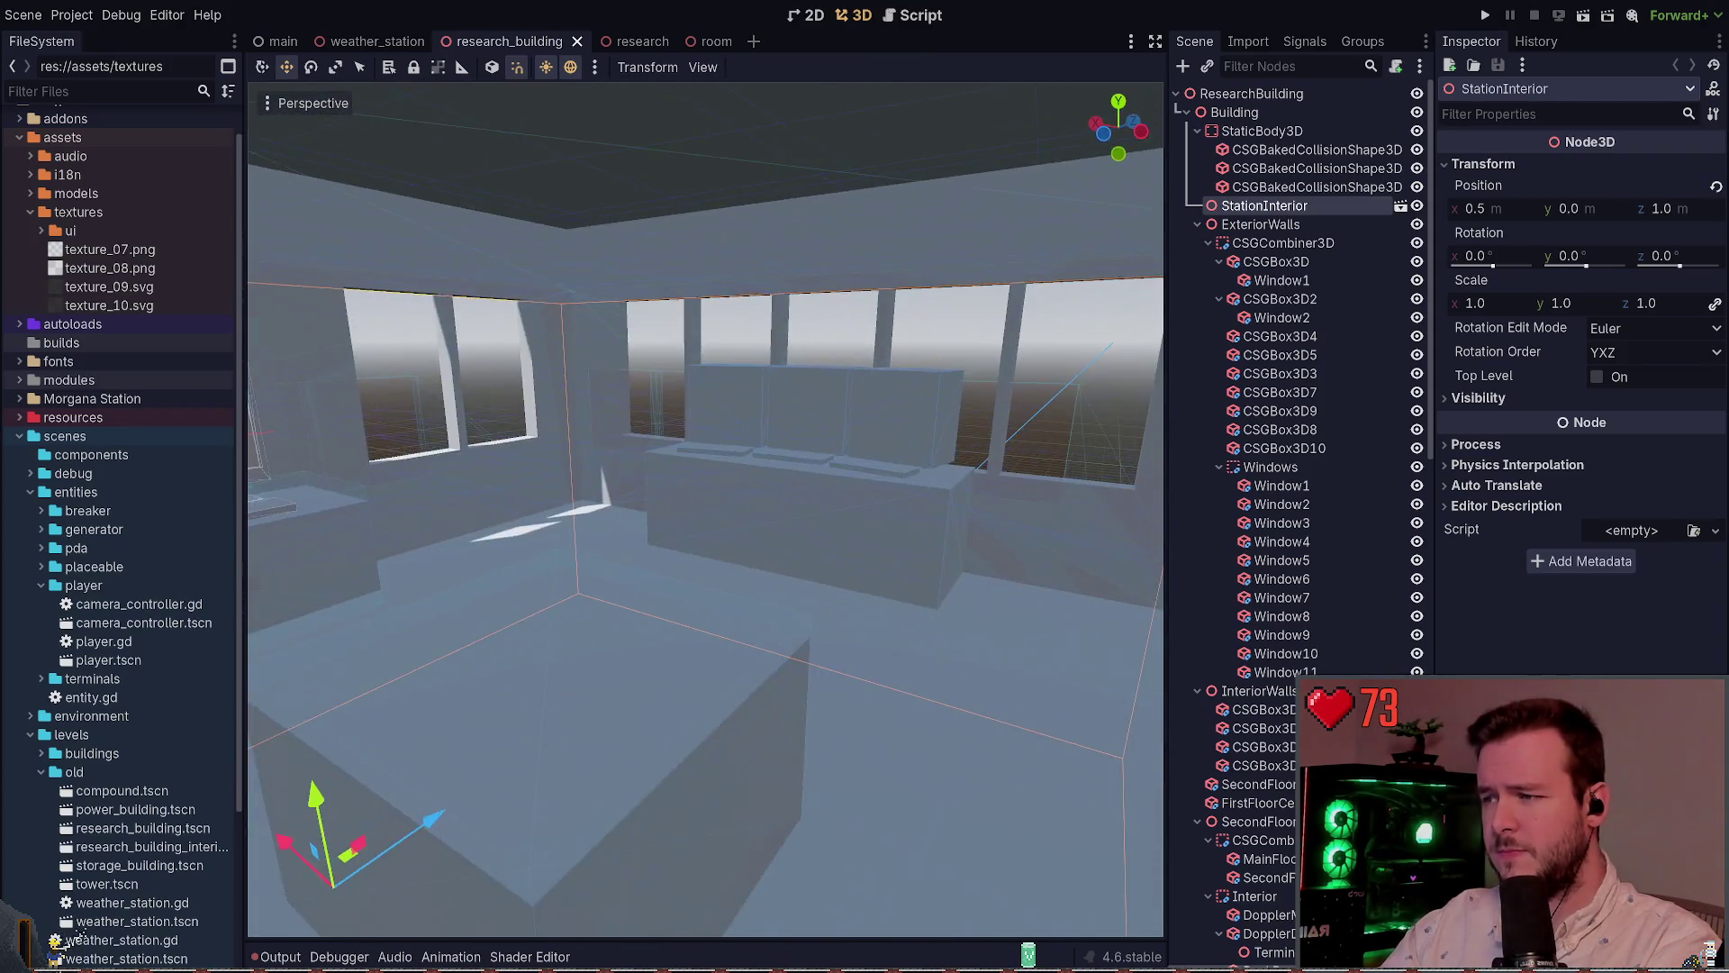
key(w)
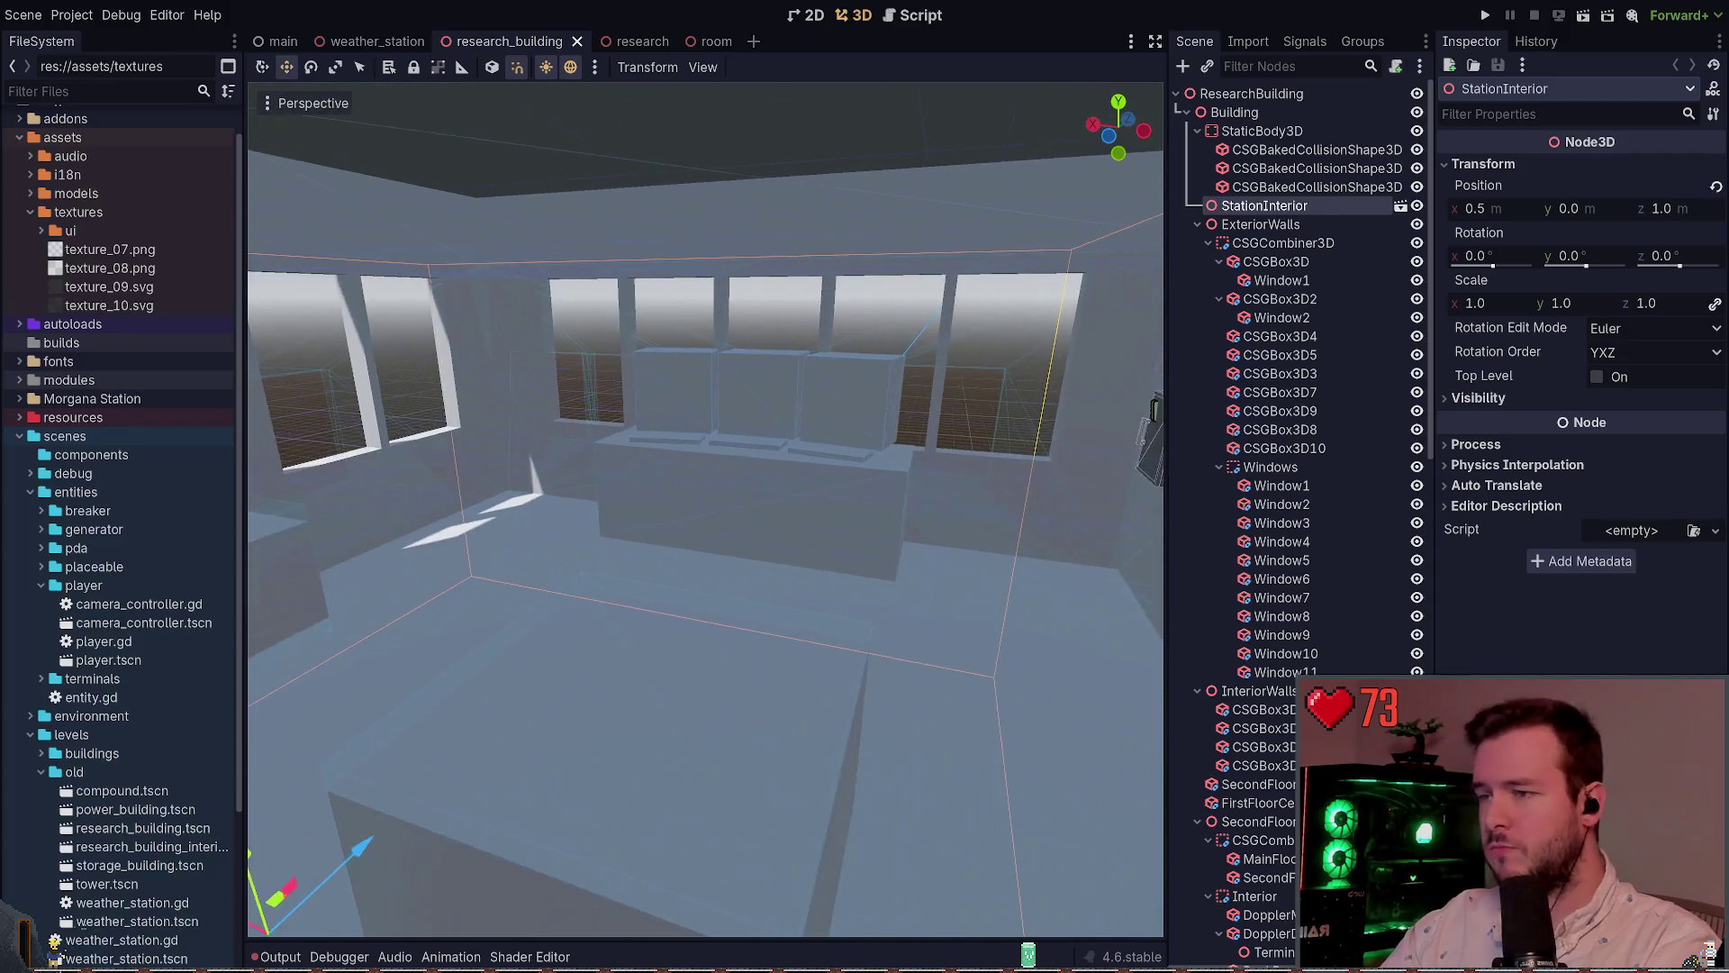
key(w)
click(807, 487)
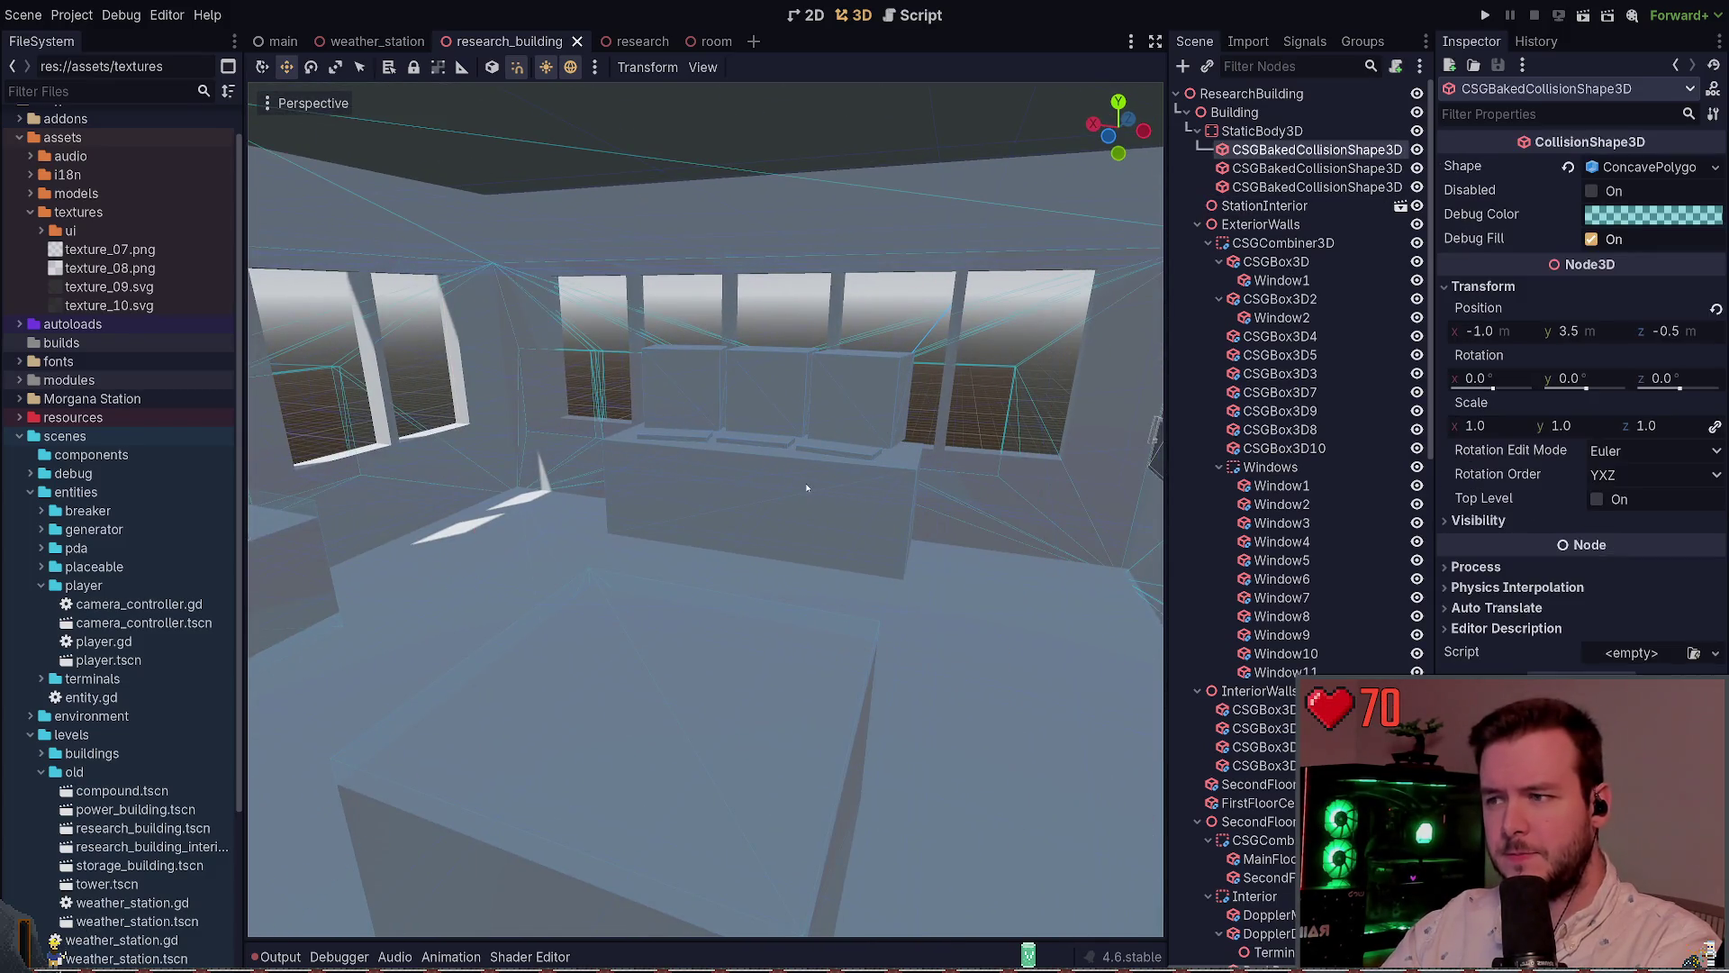
Step through the Scene tree, collapsing the exterior walls combiner, and frame the DopplerDesk
click(1261, 131)
click(1264, 205)
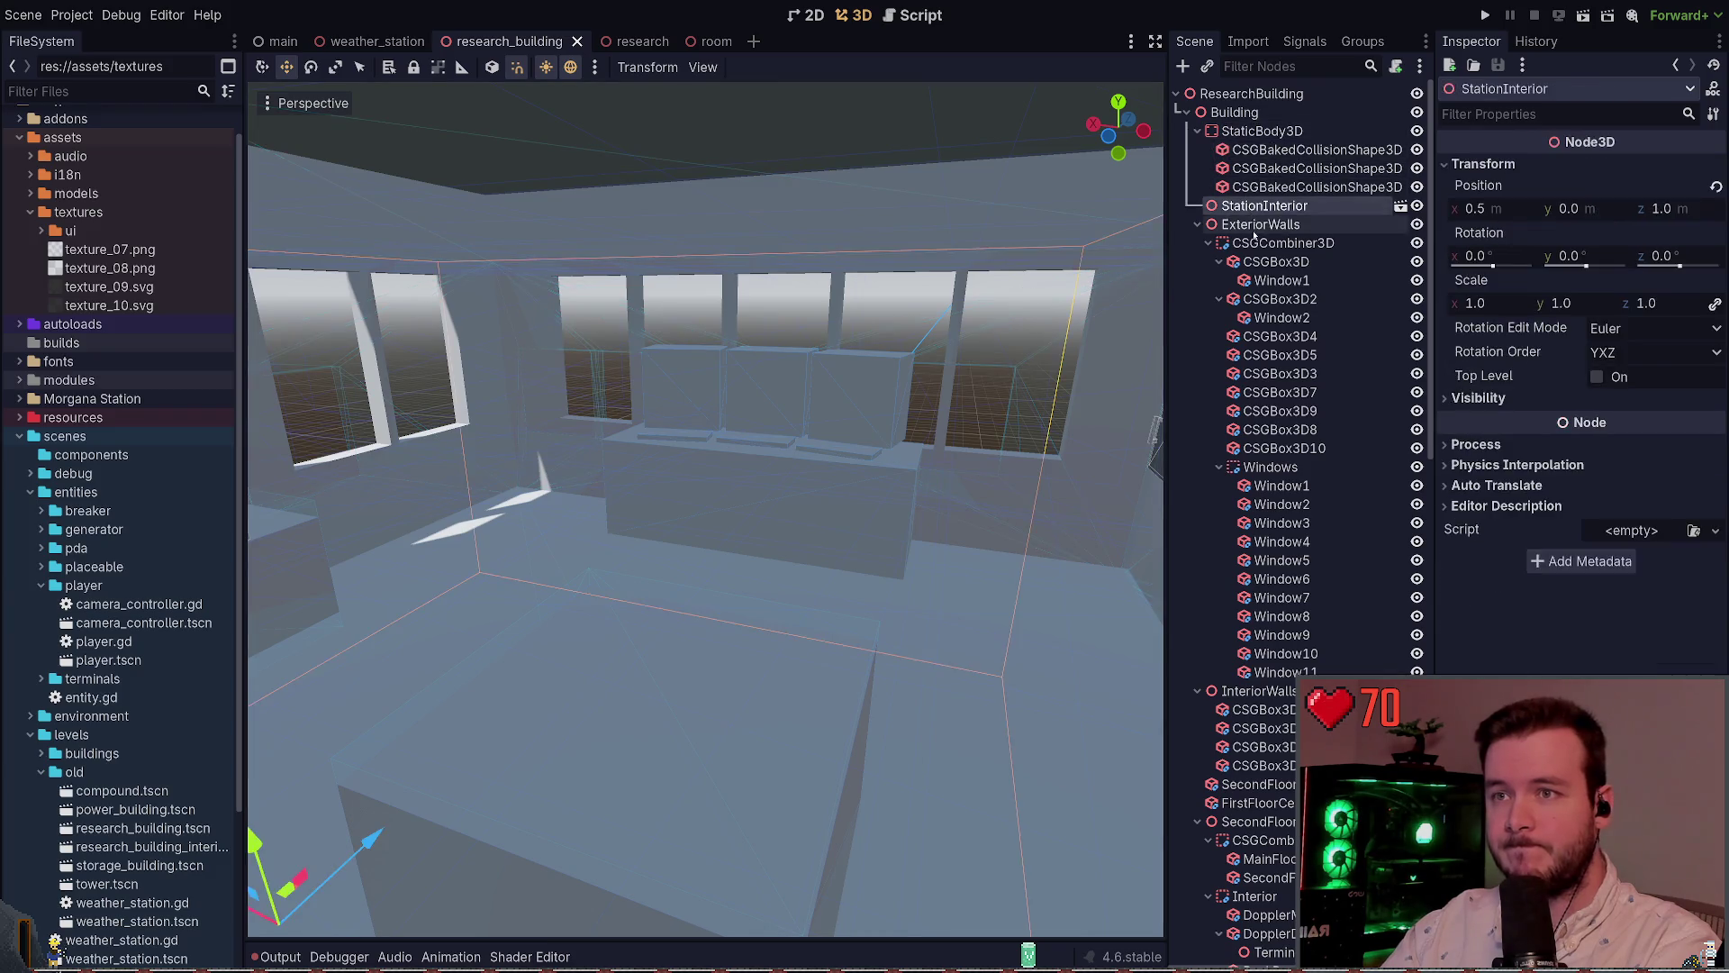
click(1261, 224)
click(1260, 243)
click(1204, 244)
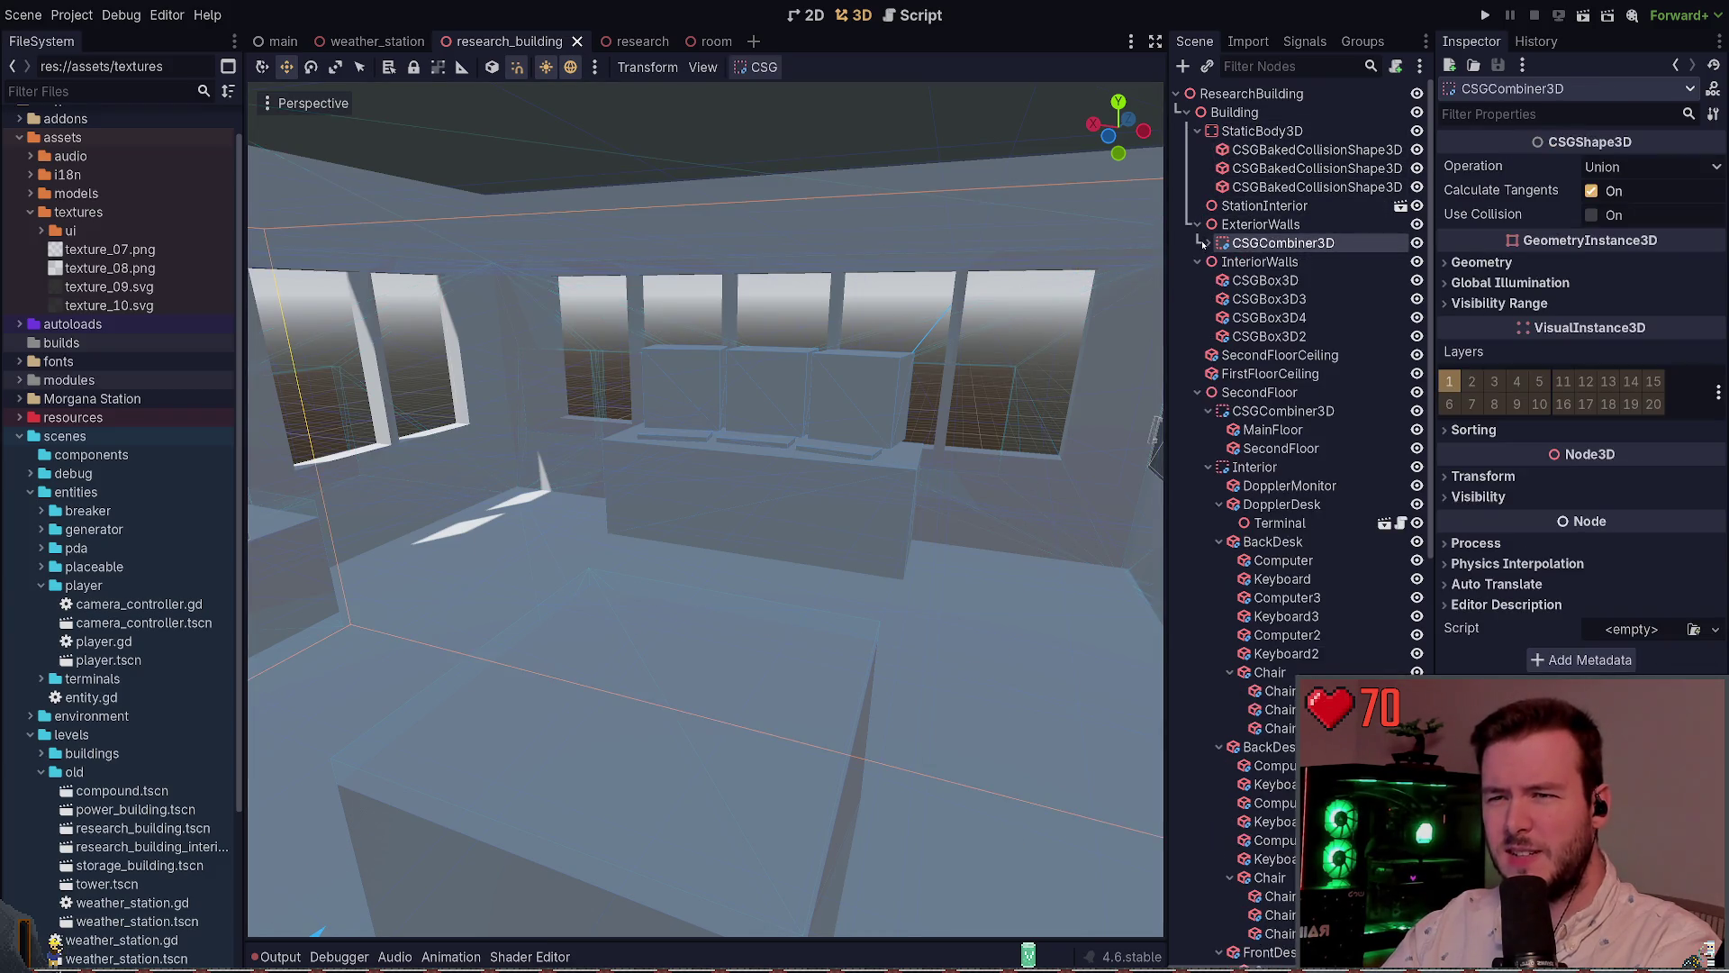
click(1281, 448)
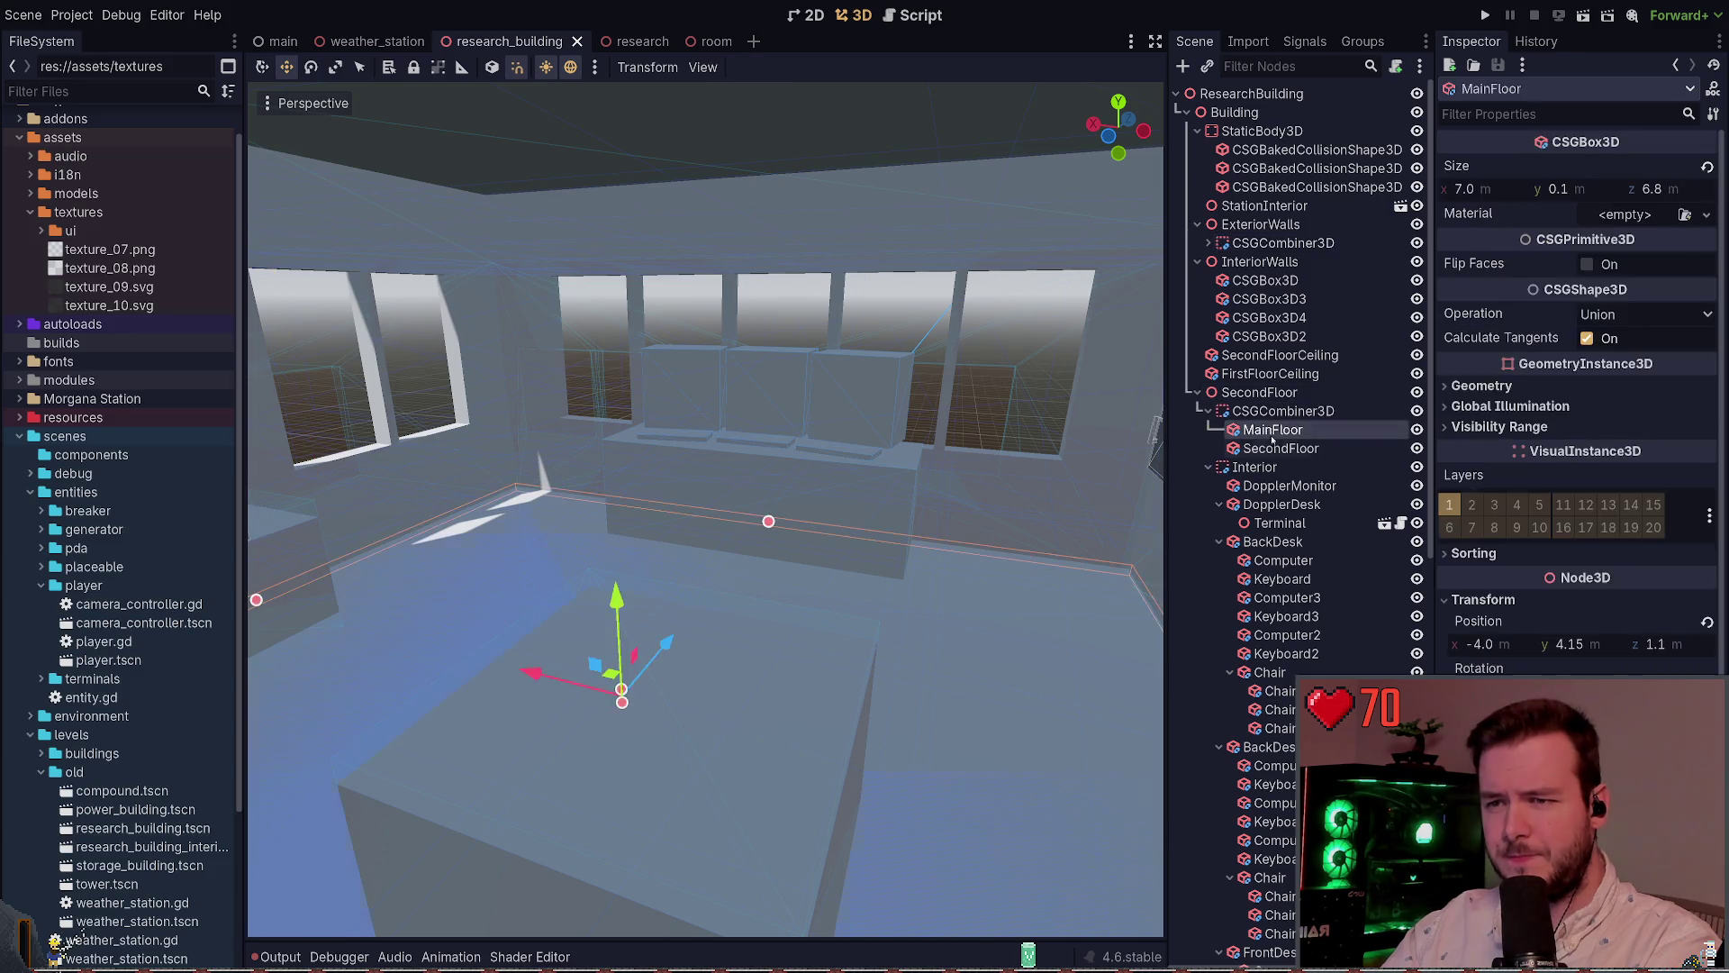
click(1274, 486)
scroll(1279, 450, down, 3)
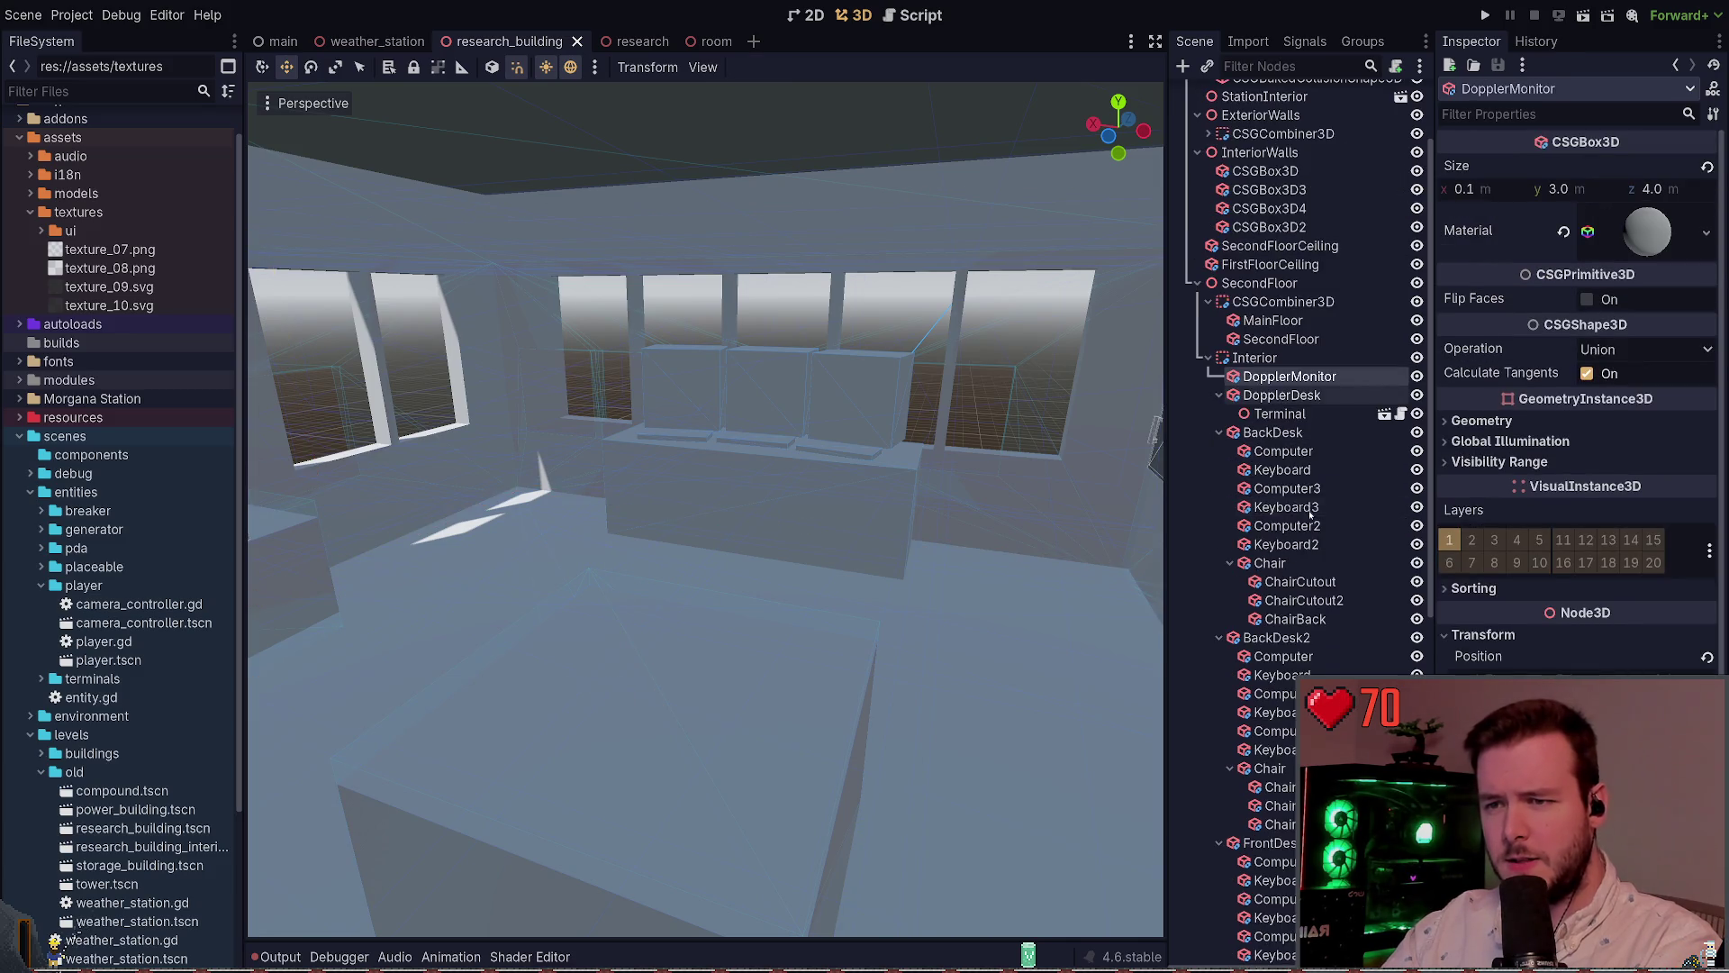
click(1279, 395)
key(f)
Frame the BackDesk, delete it and save, then undo to restore it
click(1270, 435)
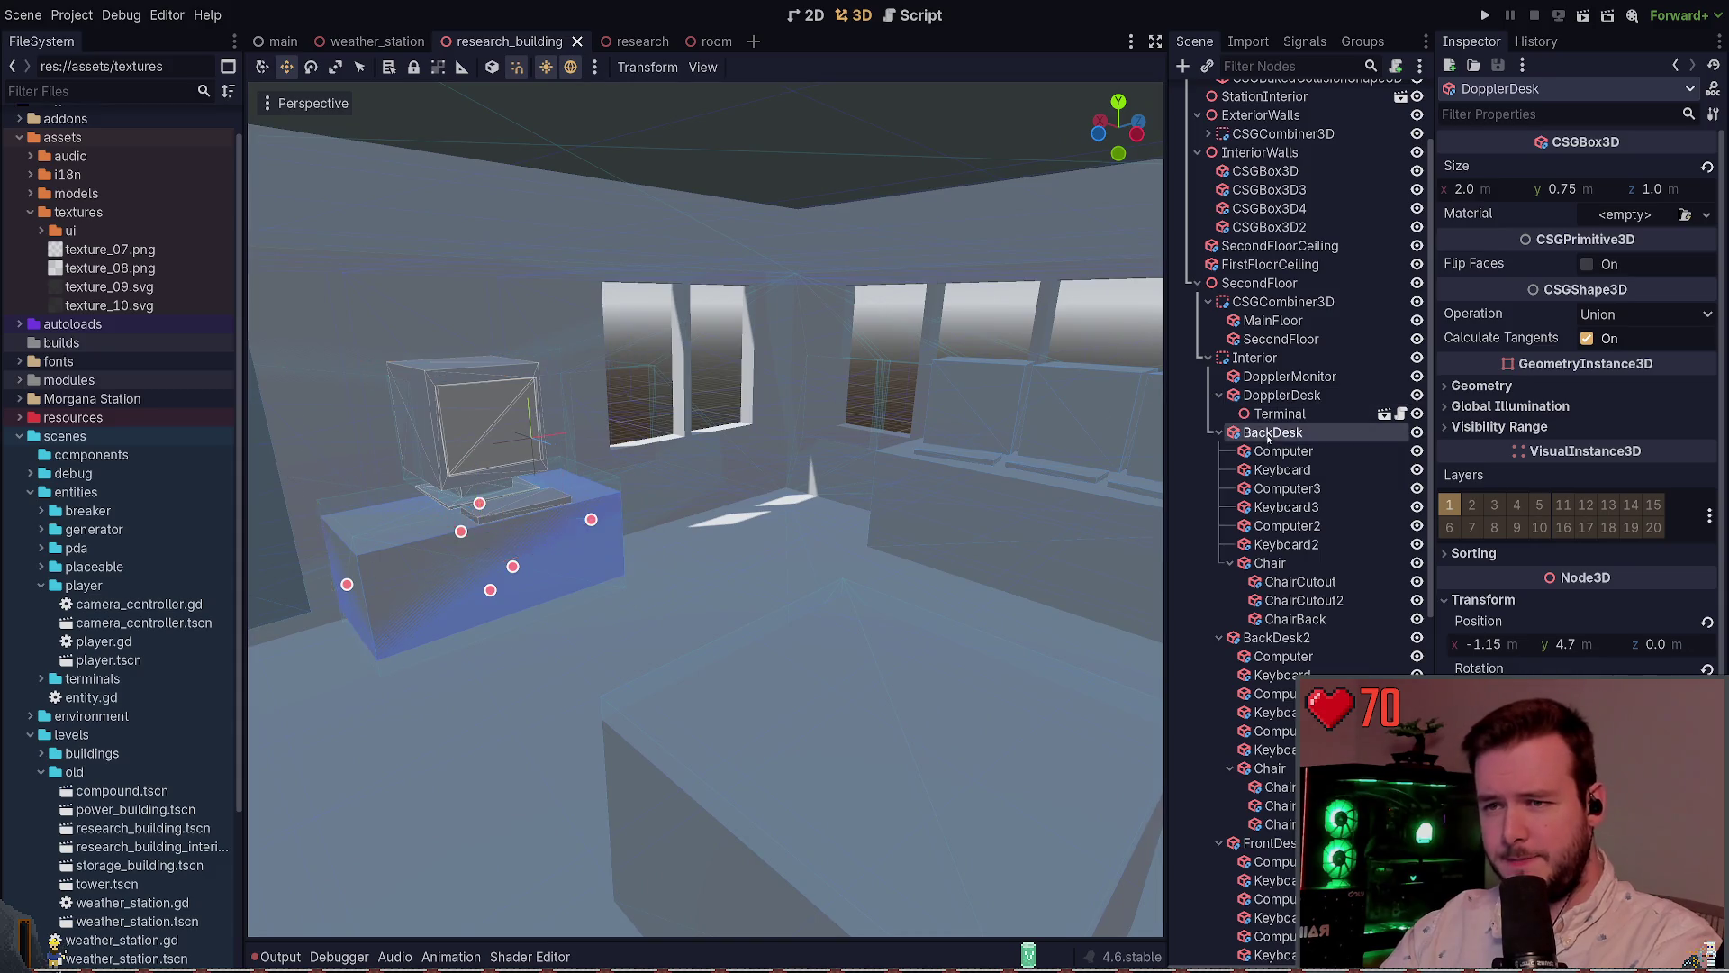
key(f)
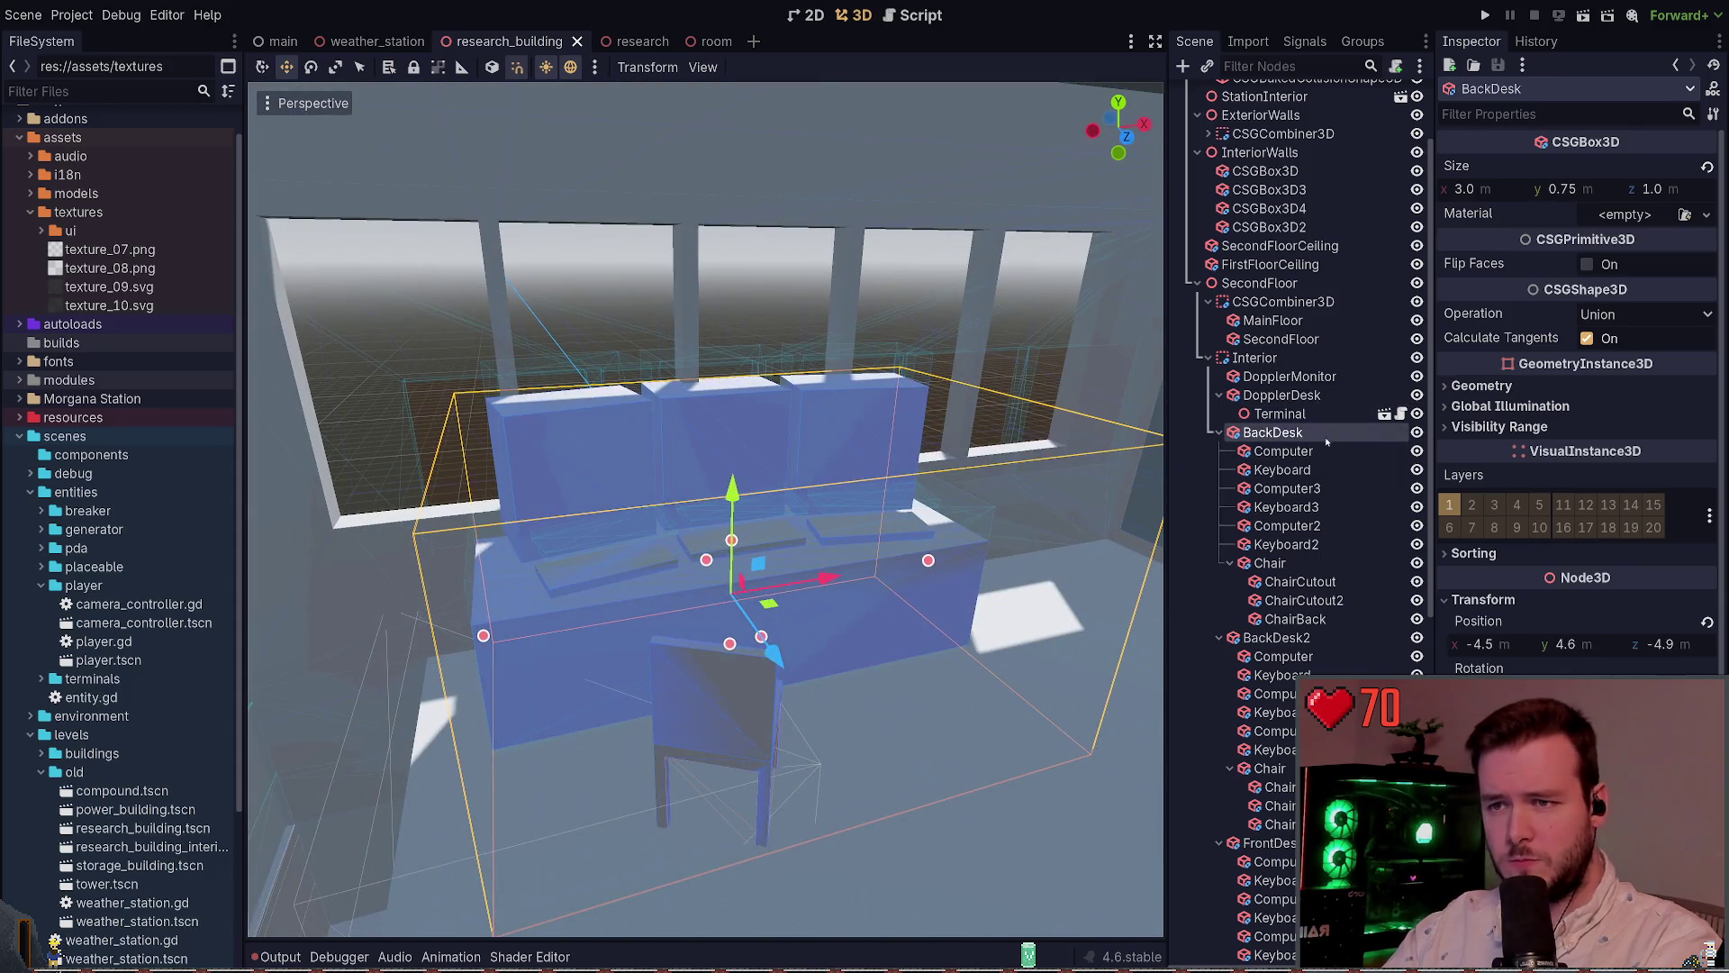
key(Delete)
key(ctrl+s)
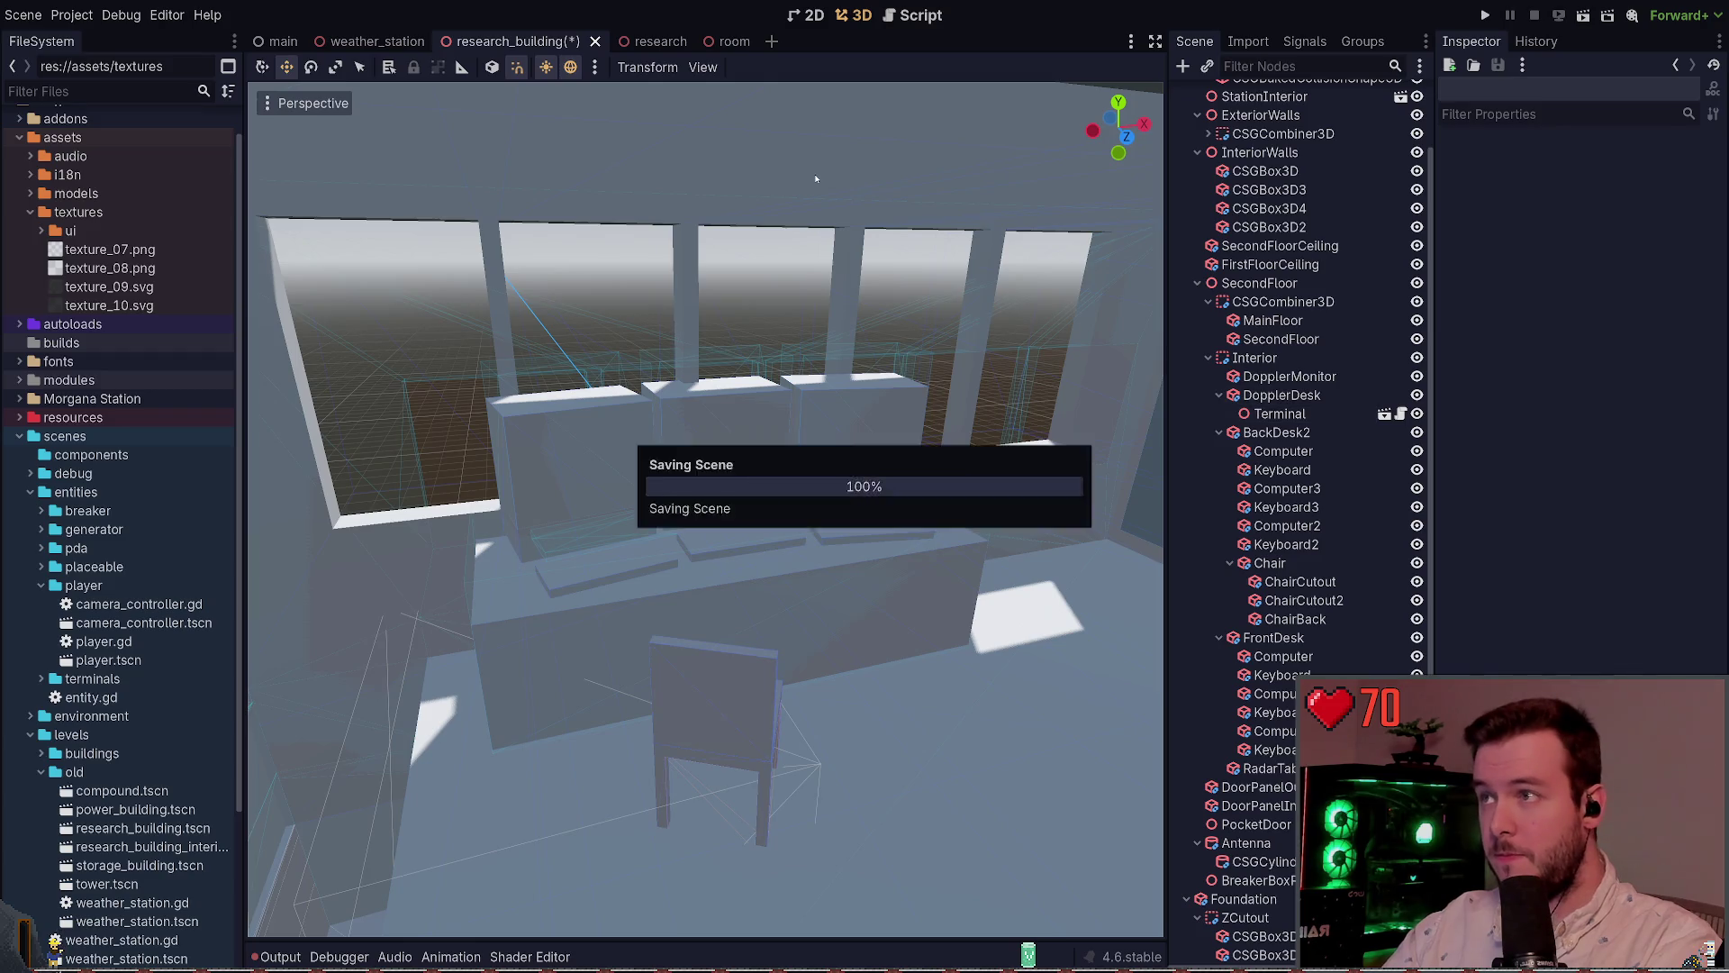
key(ctrl+z)
click(1273, 432)
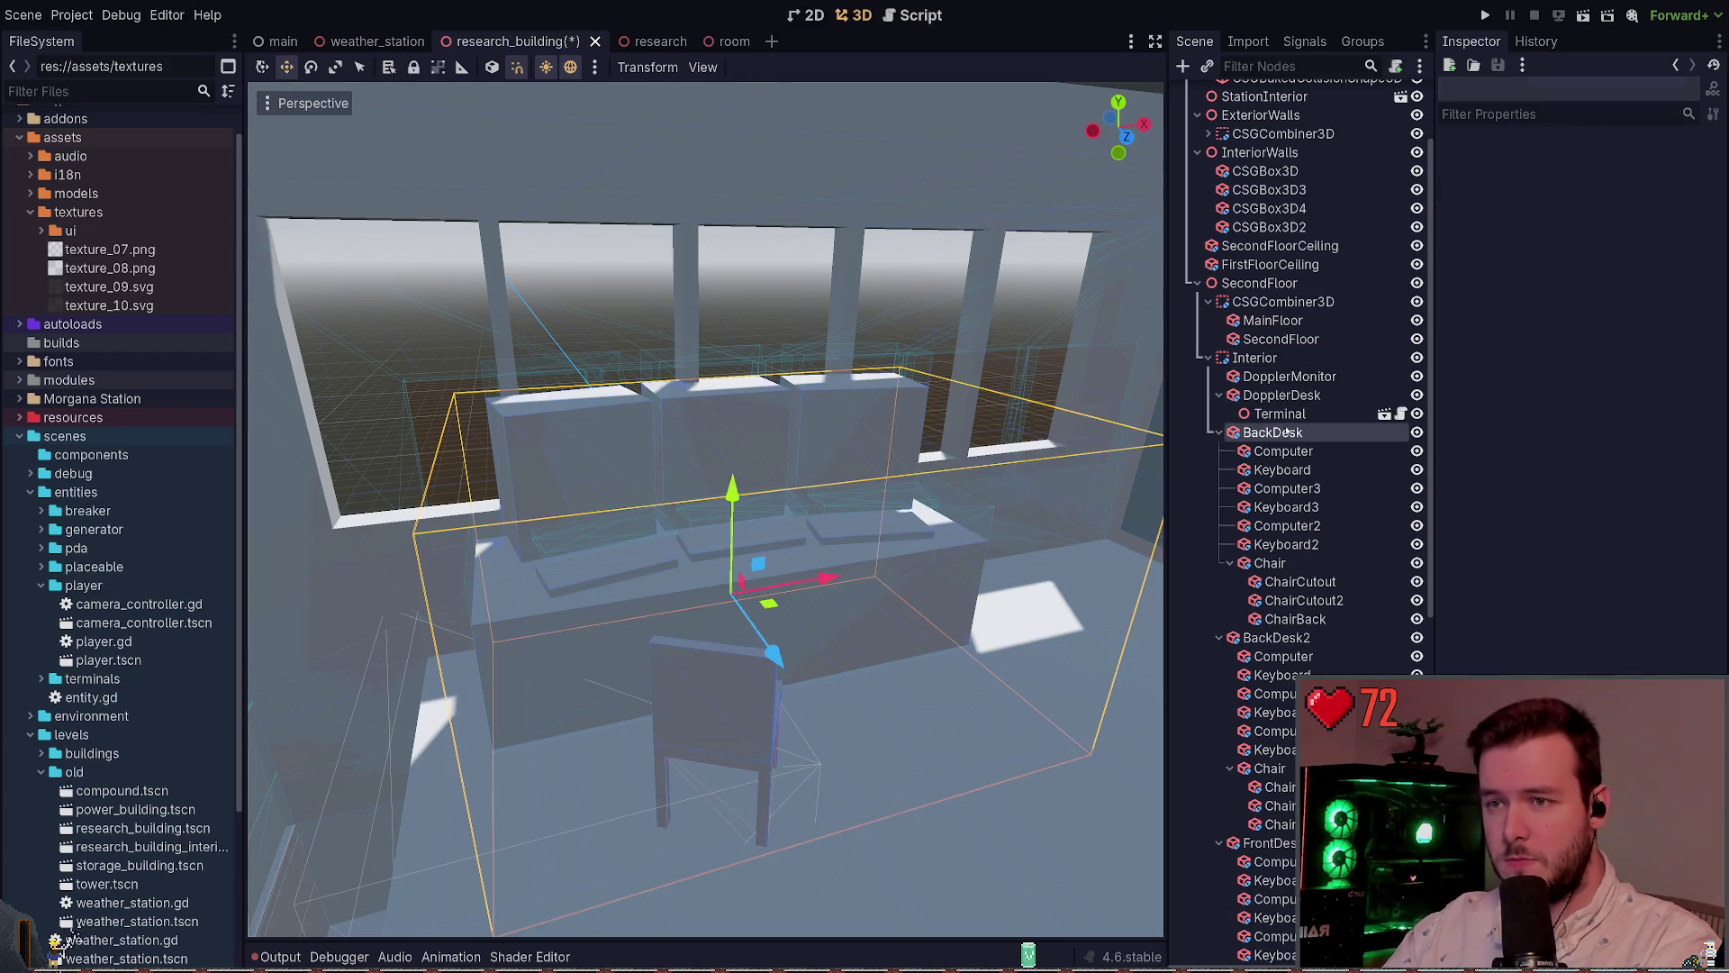
Frame BackDesk, delete it and save, then undo the deletion again
key(f)
key(Delete)
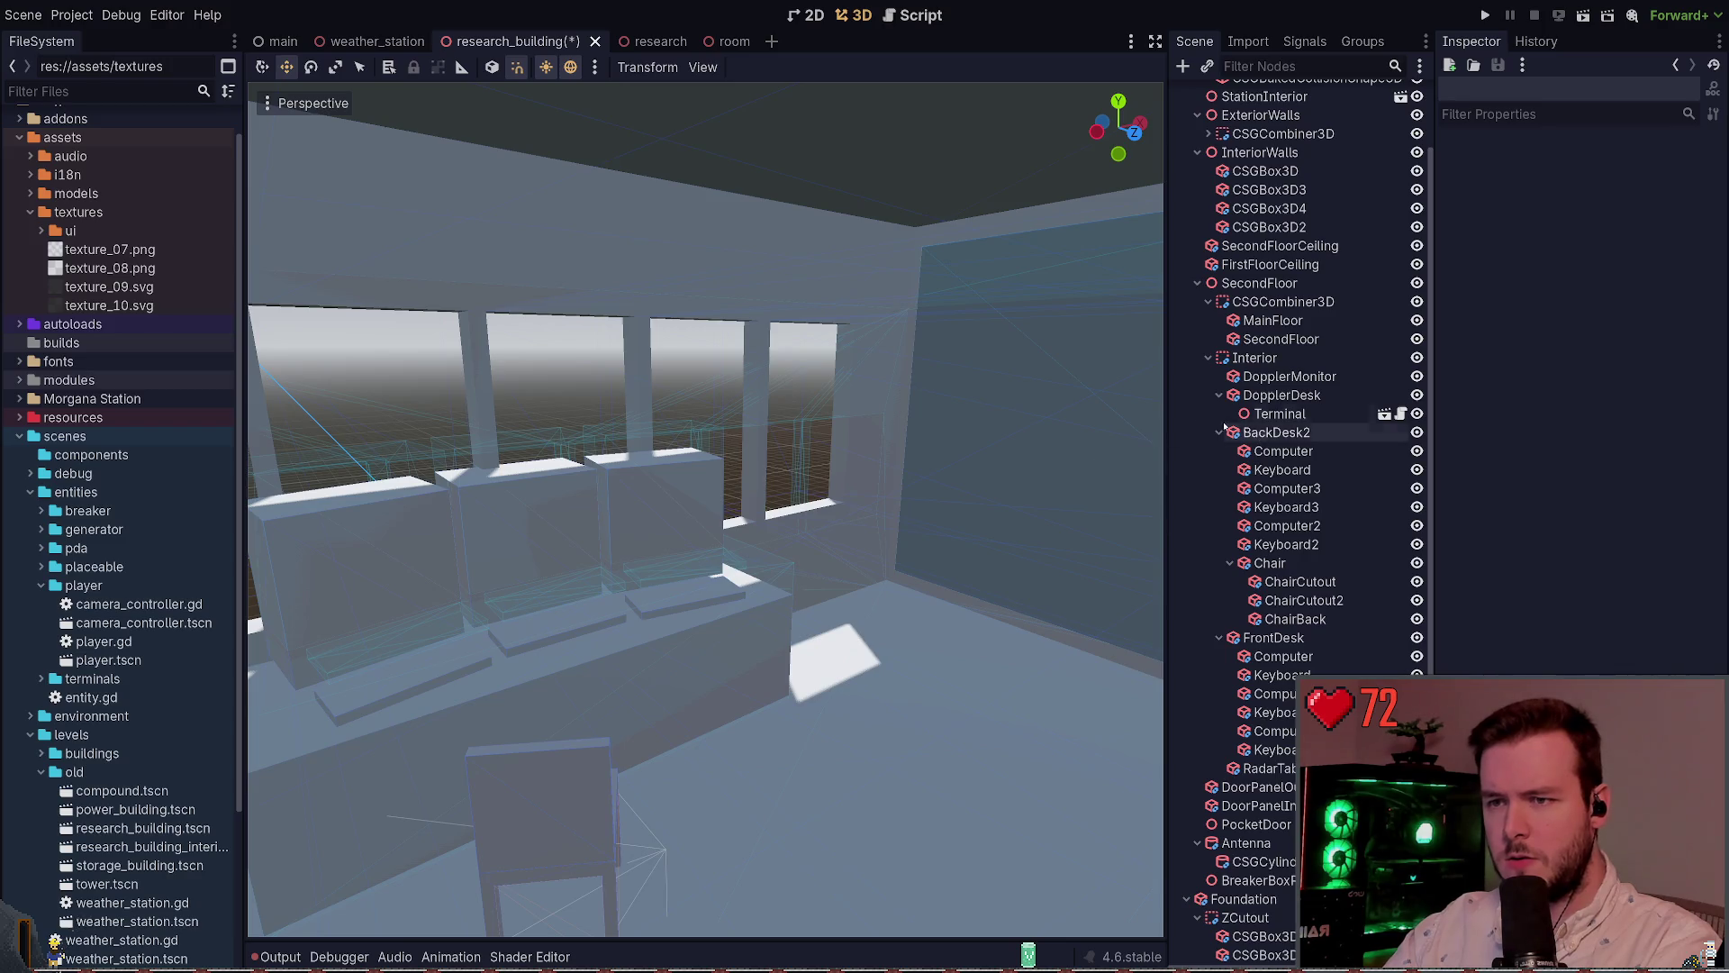
key(ctrl+s)
key(ctrl+z)
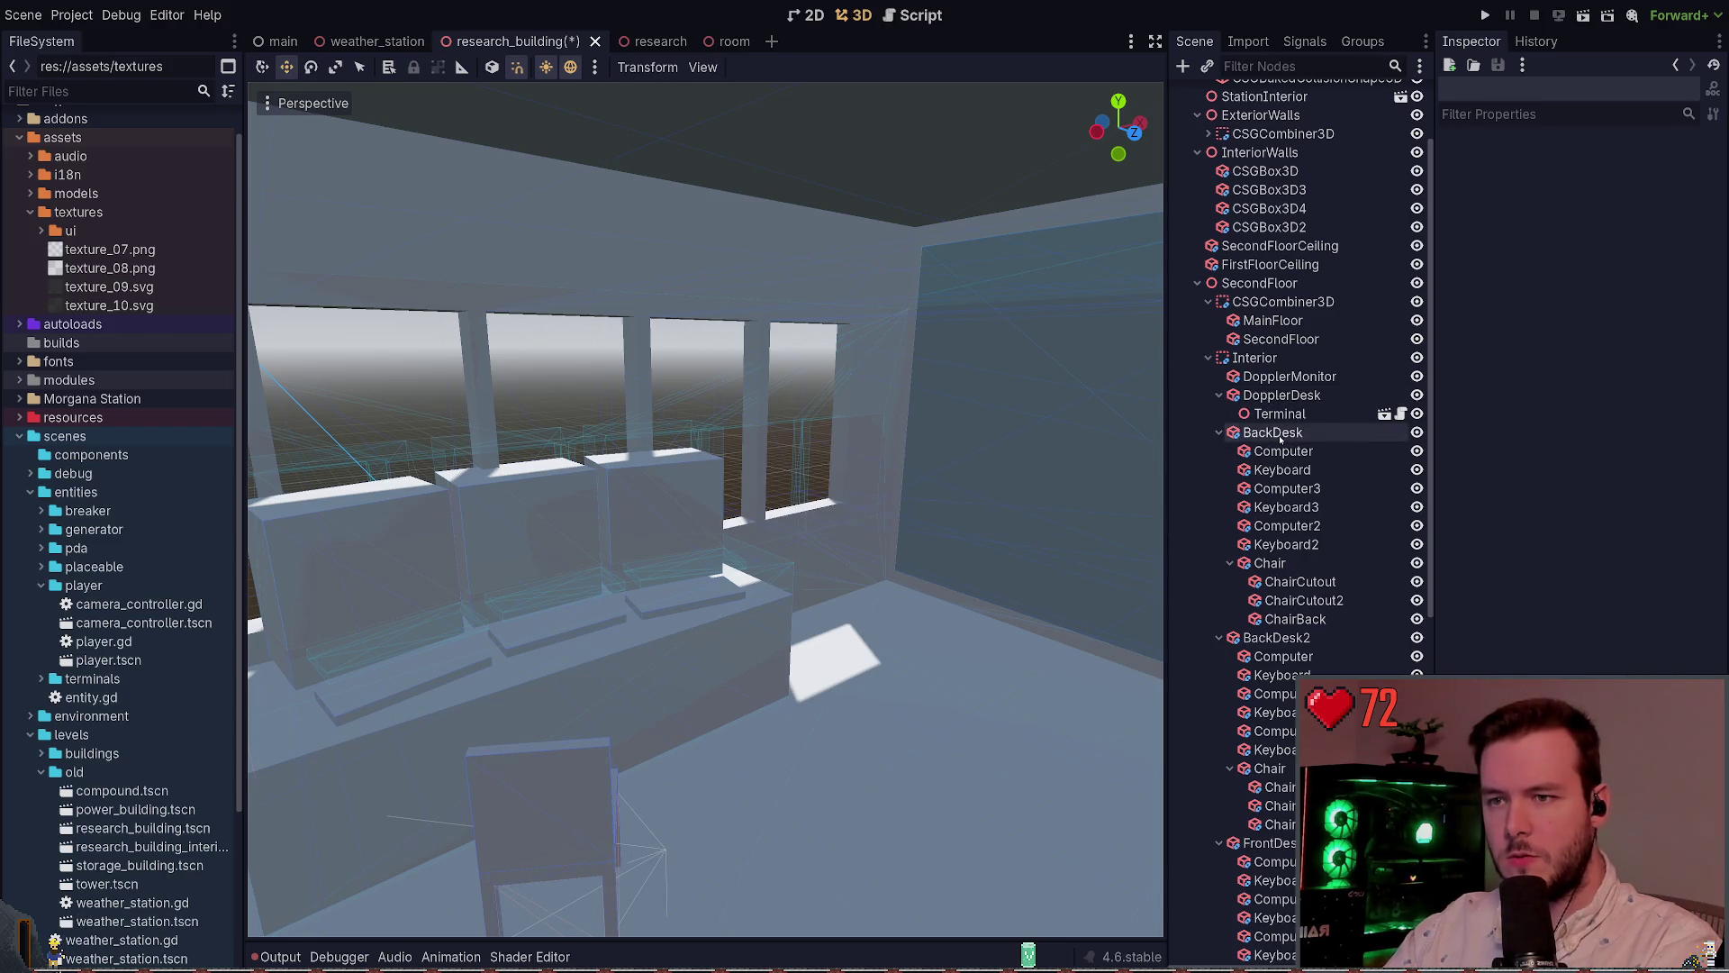
Toggle BackDesk's visibility to identify it, then cut BackDesk2 and go to weather_station
click(1273, 432)
key(f)
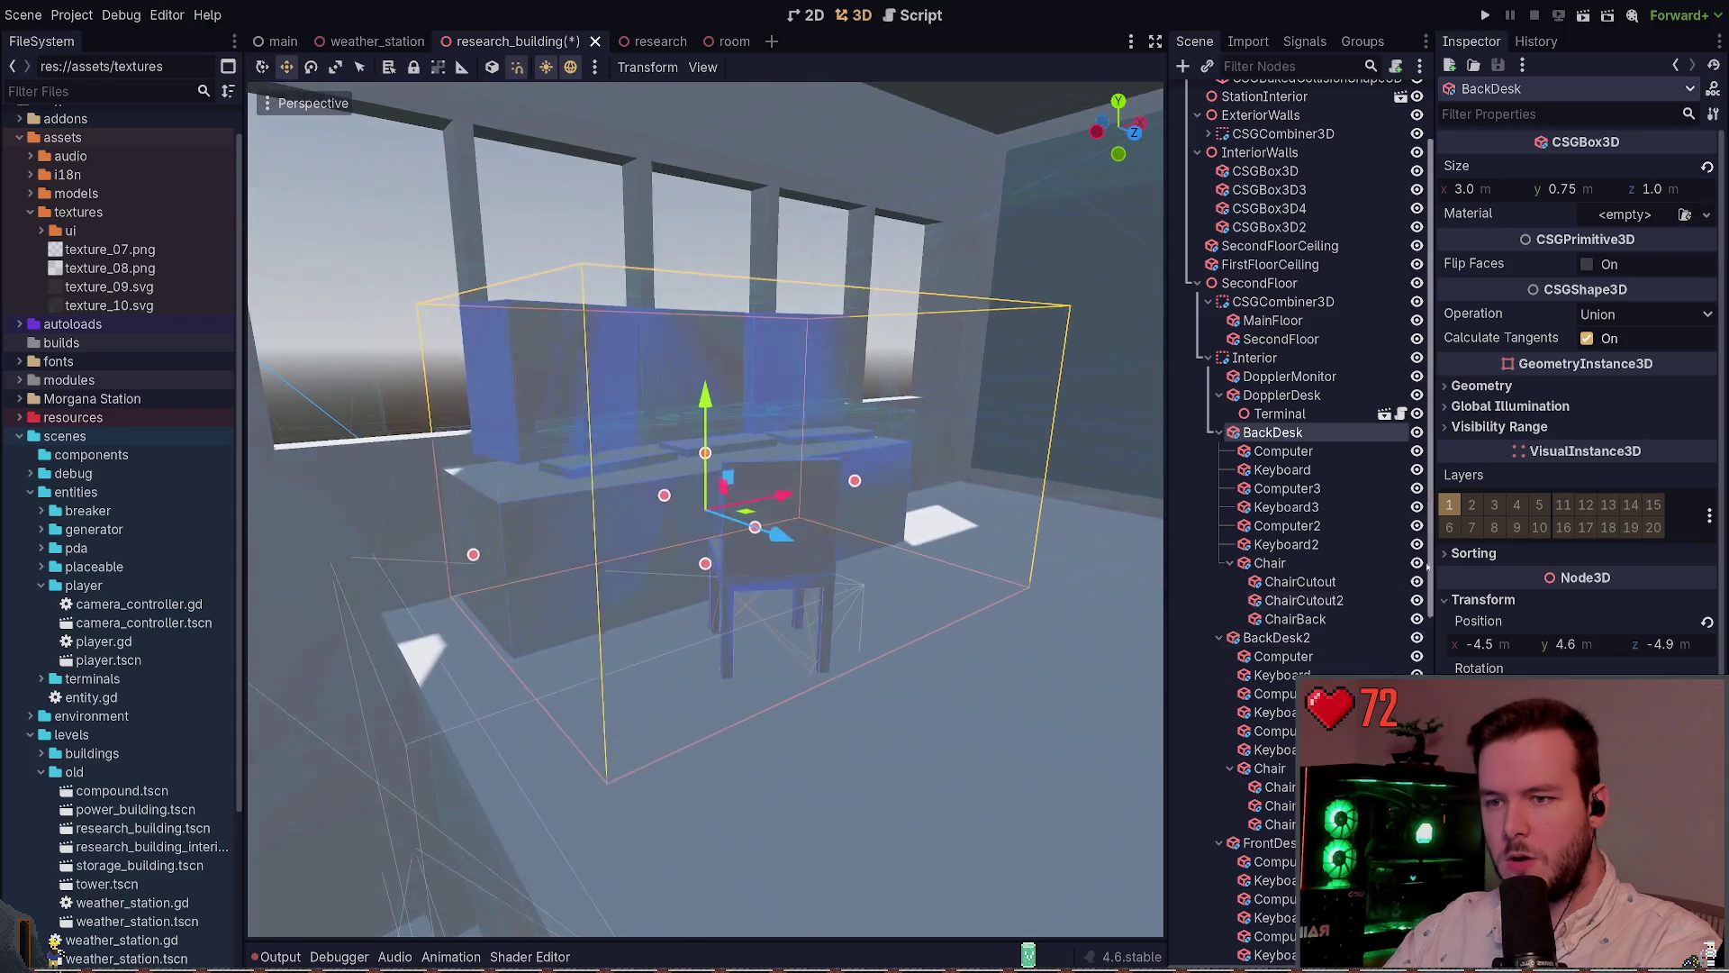
click(1417, 432)
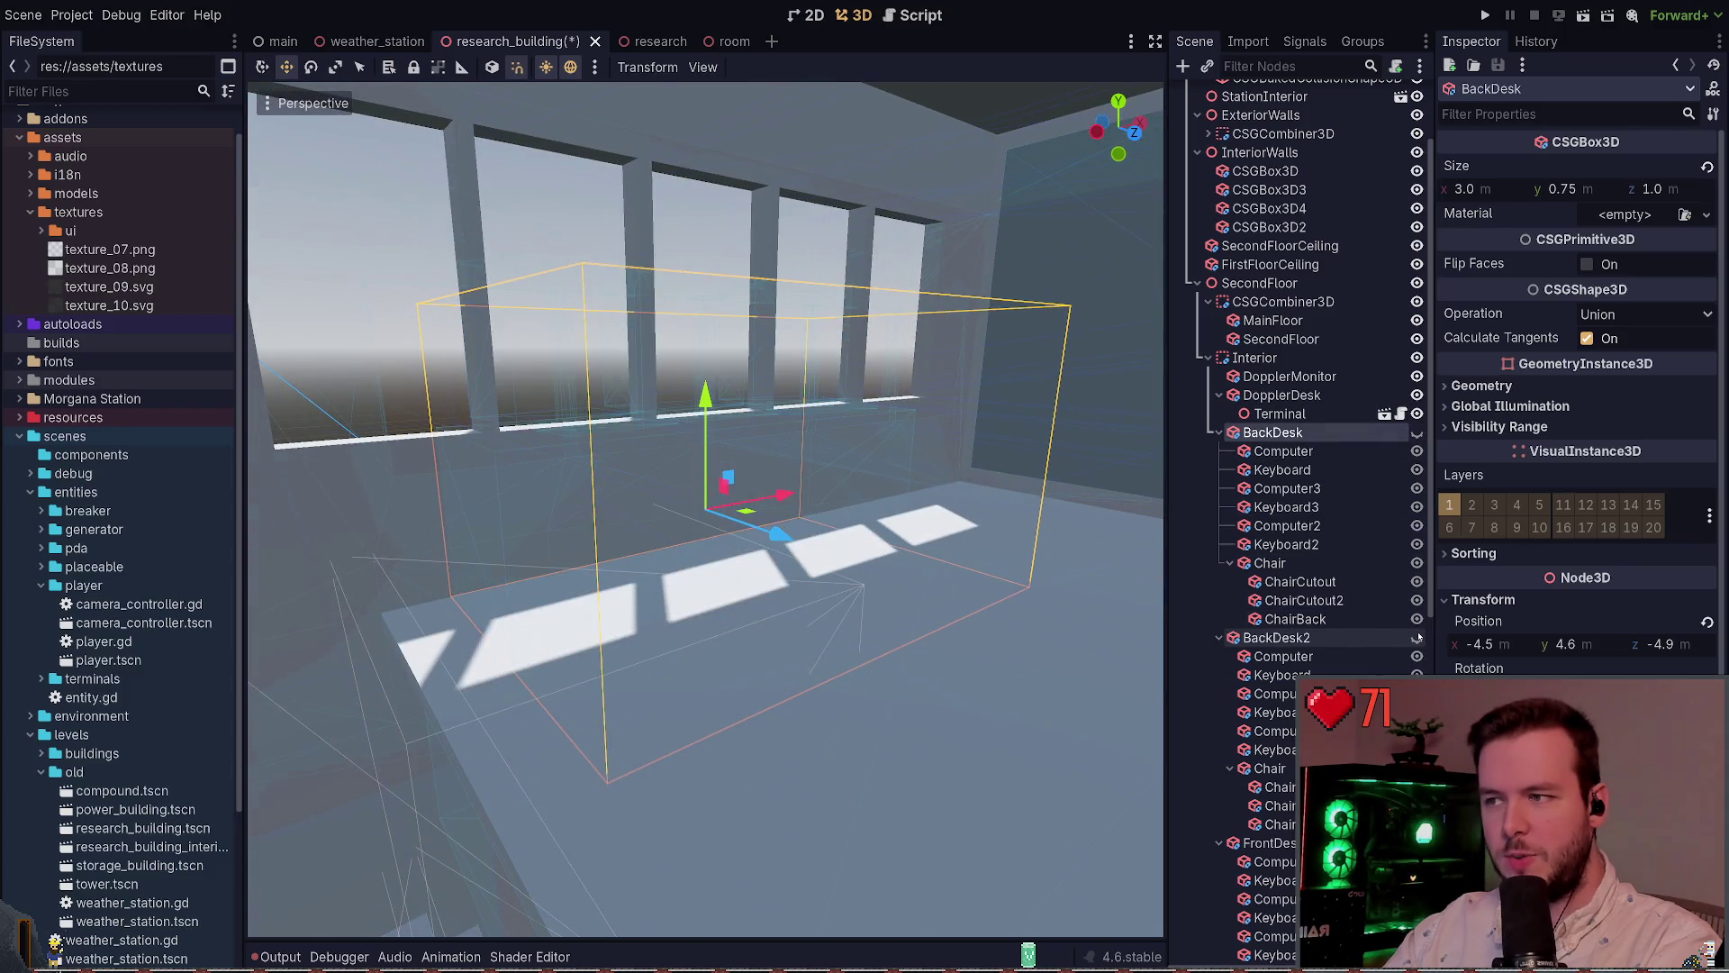
click(1417, 433)
click(1277, 637)
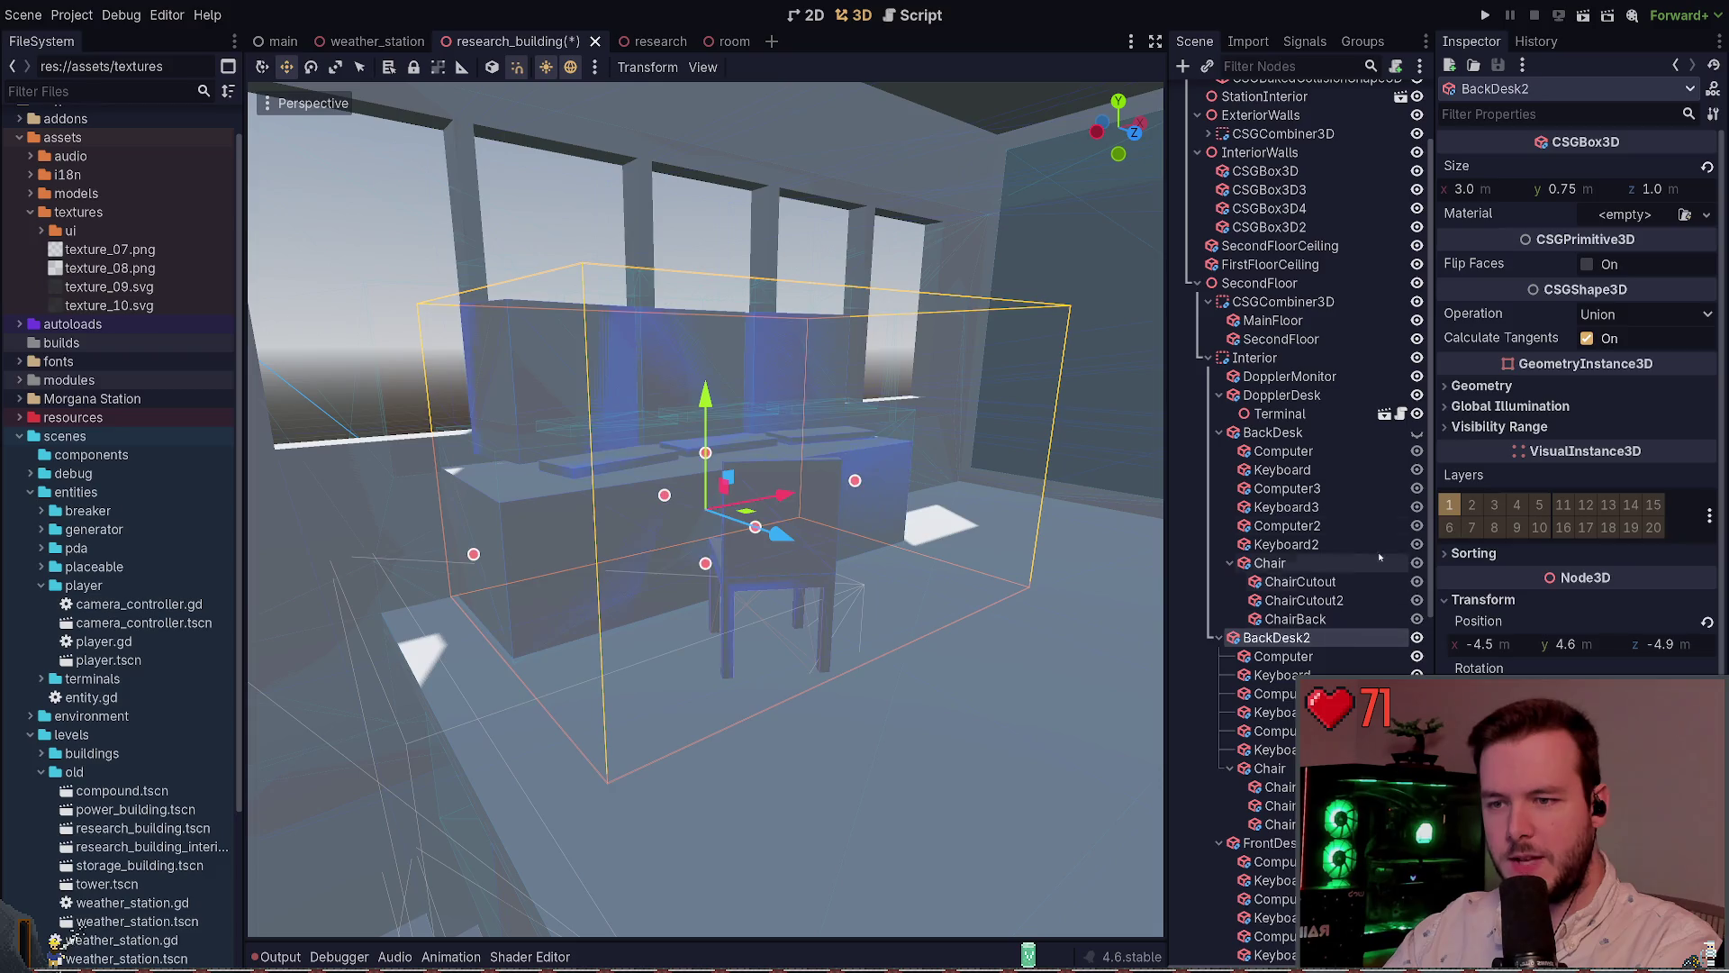
key(Delete)
click(373, 42)
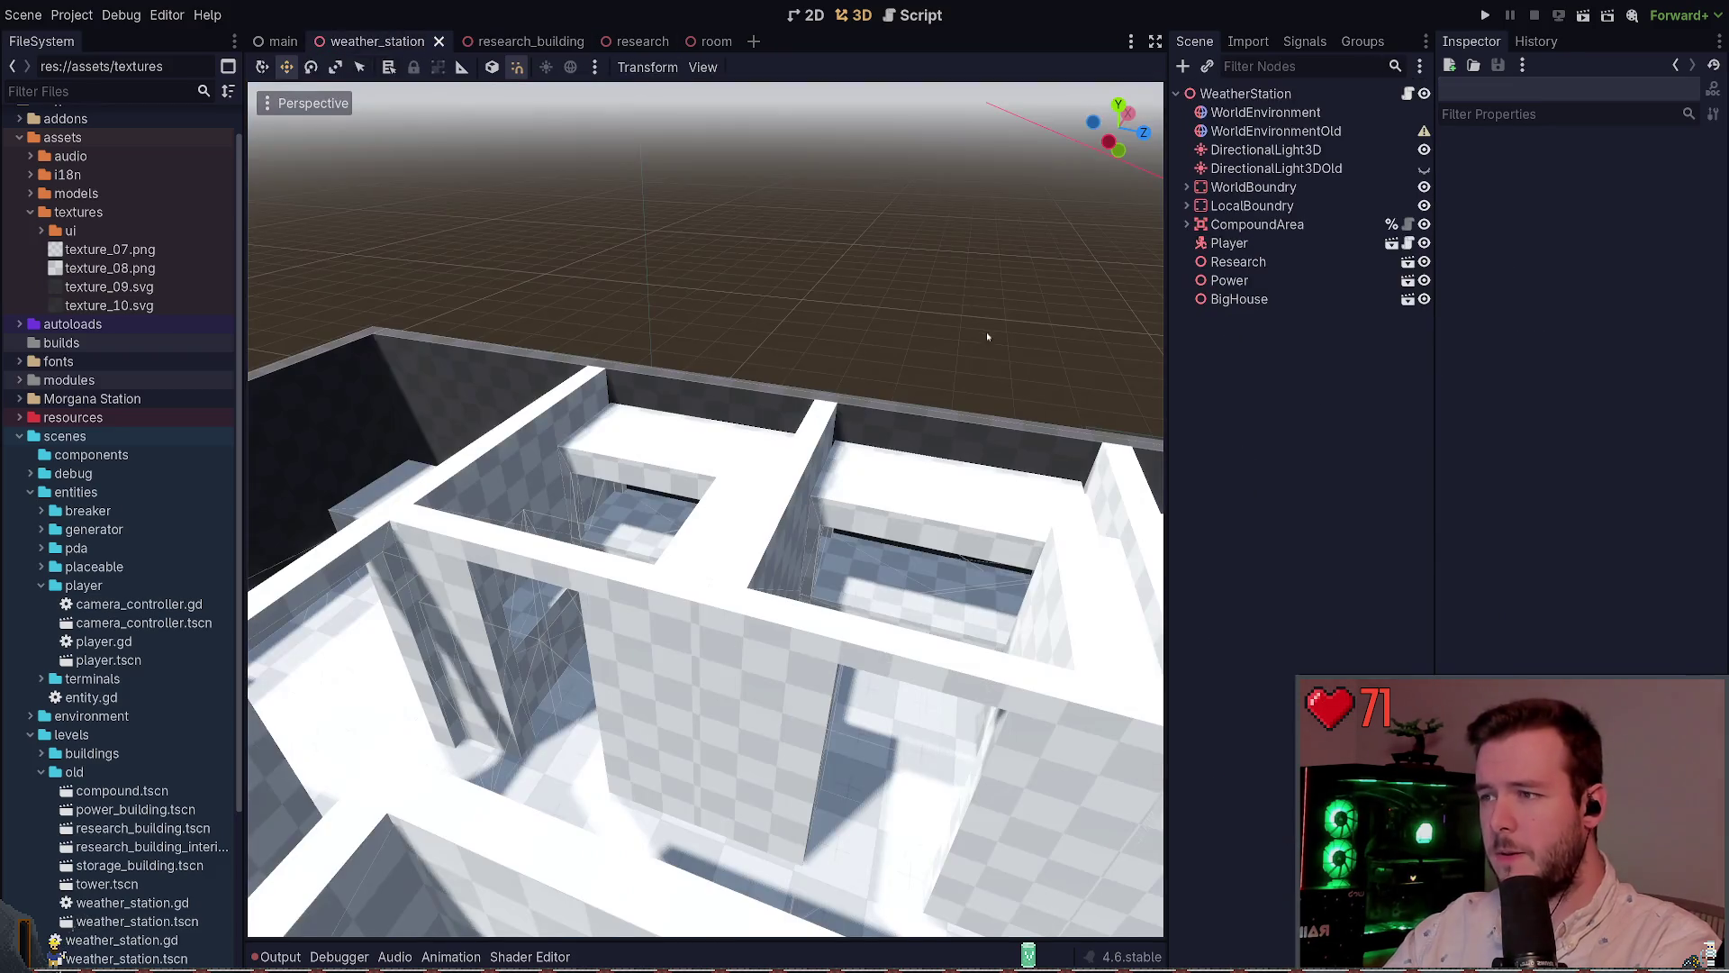
Run the game window with F6, then switch to the research scene
key(d)
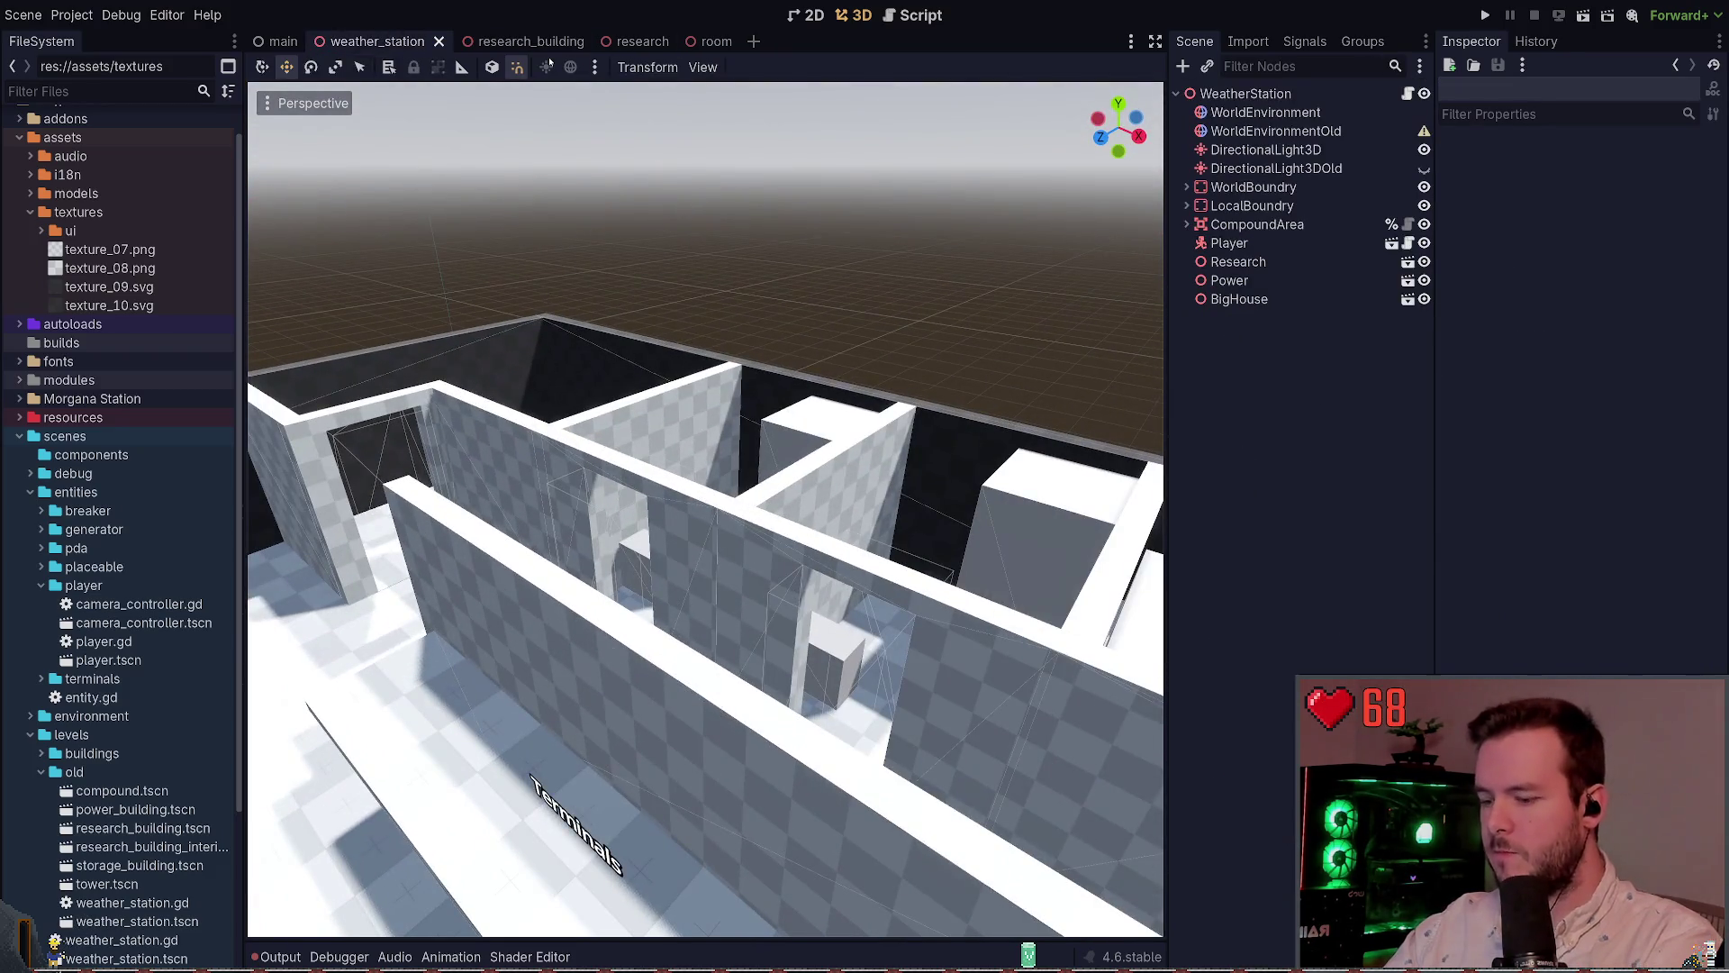
key(F6)
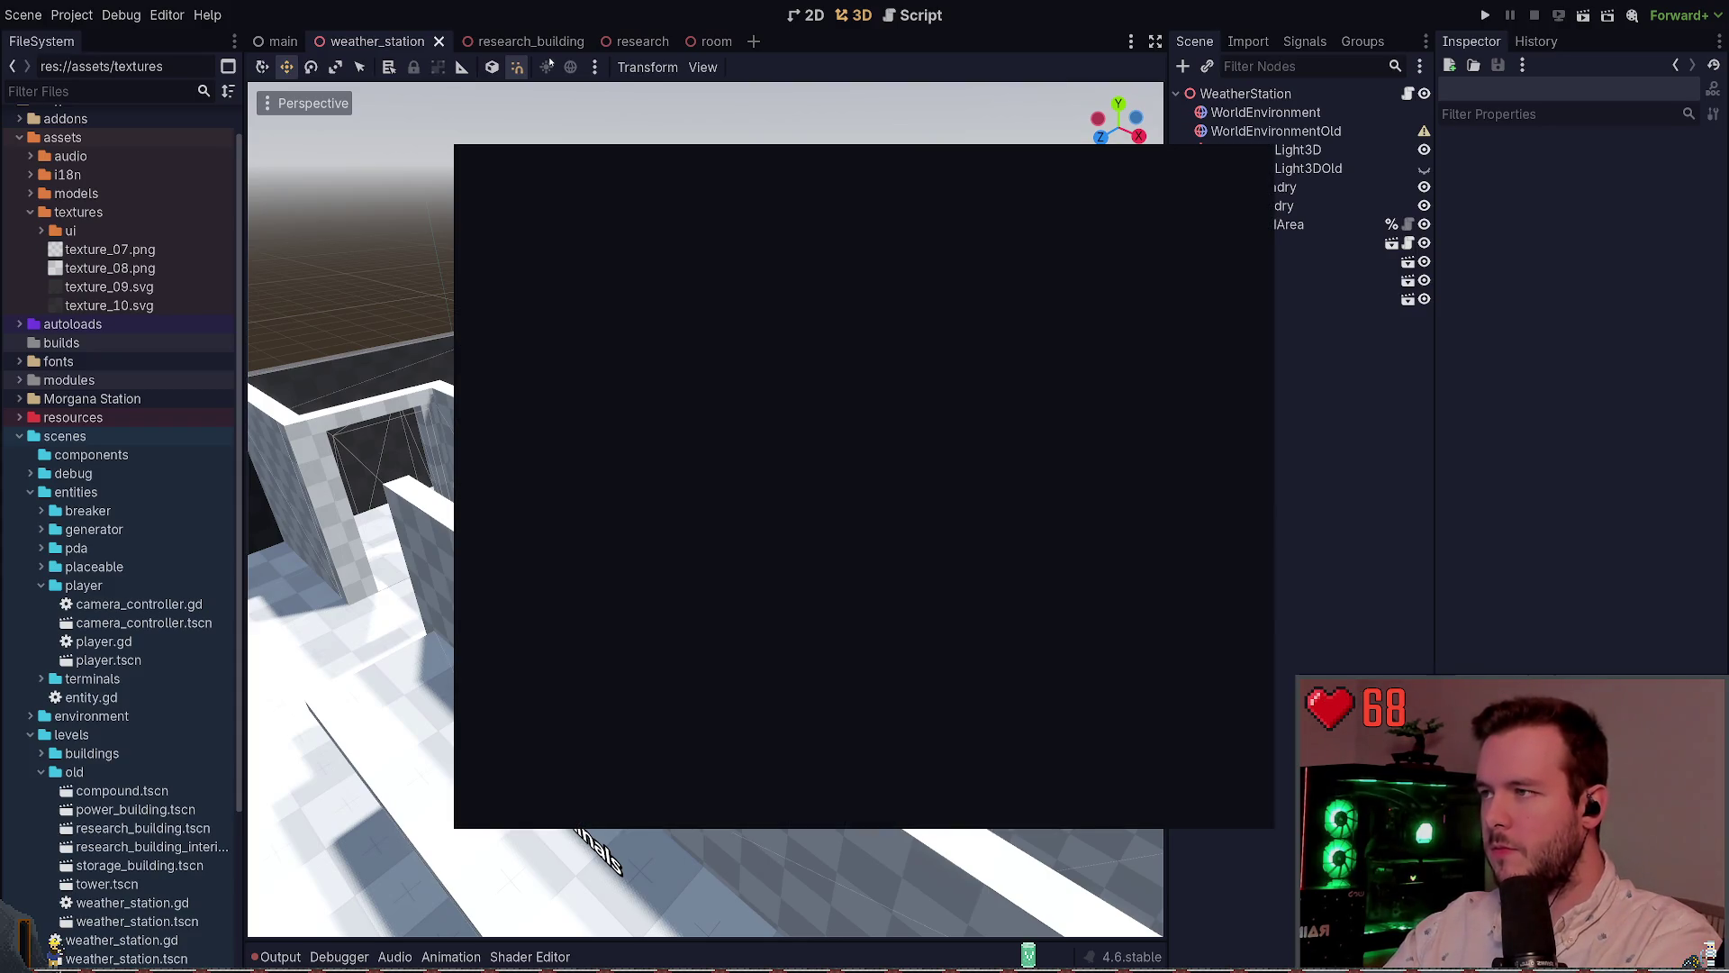
click(635, 42)
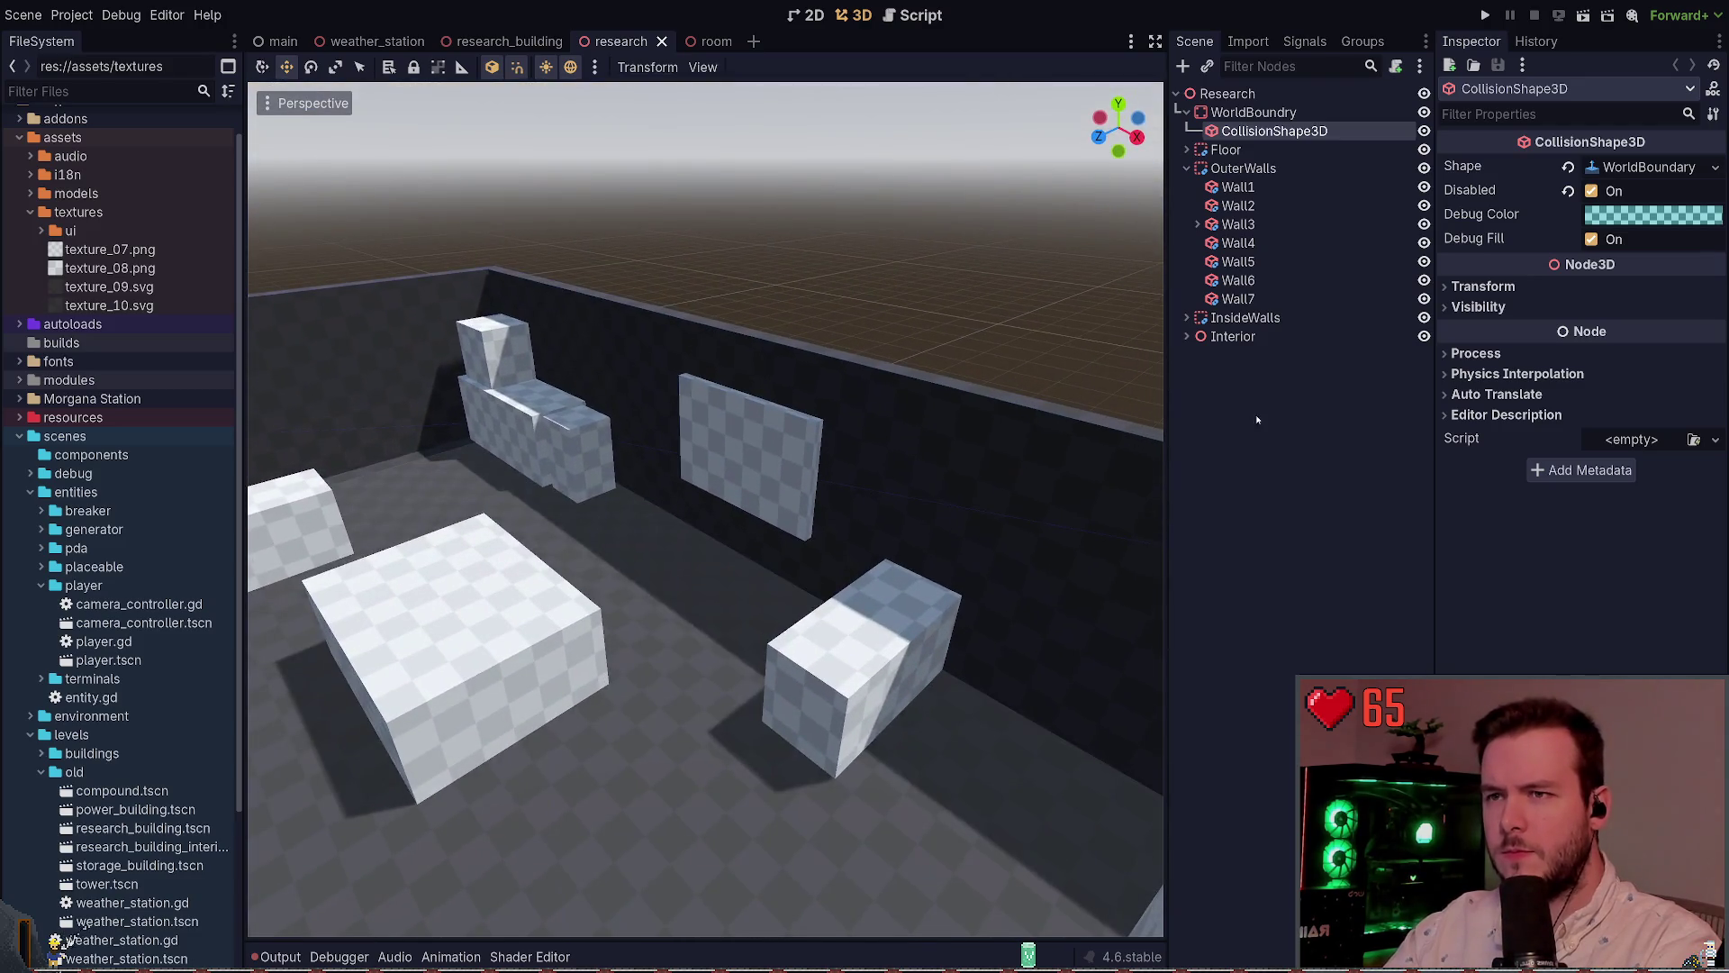
Paste BackDesk2 into the research scene and reset its position to the origin
key(ctrl+v)
scroll(1115, 386, down, 5)
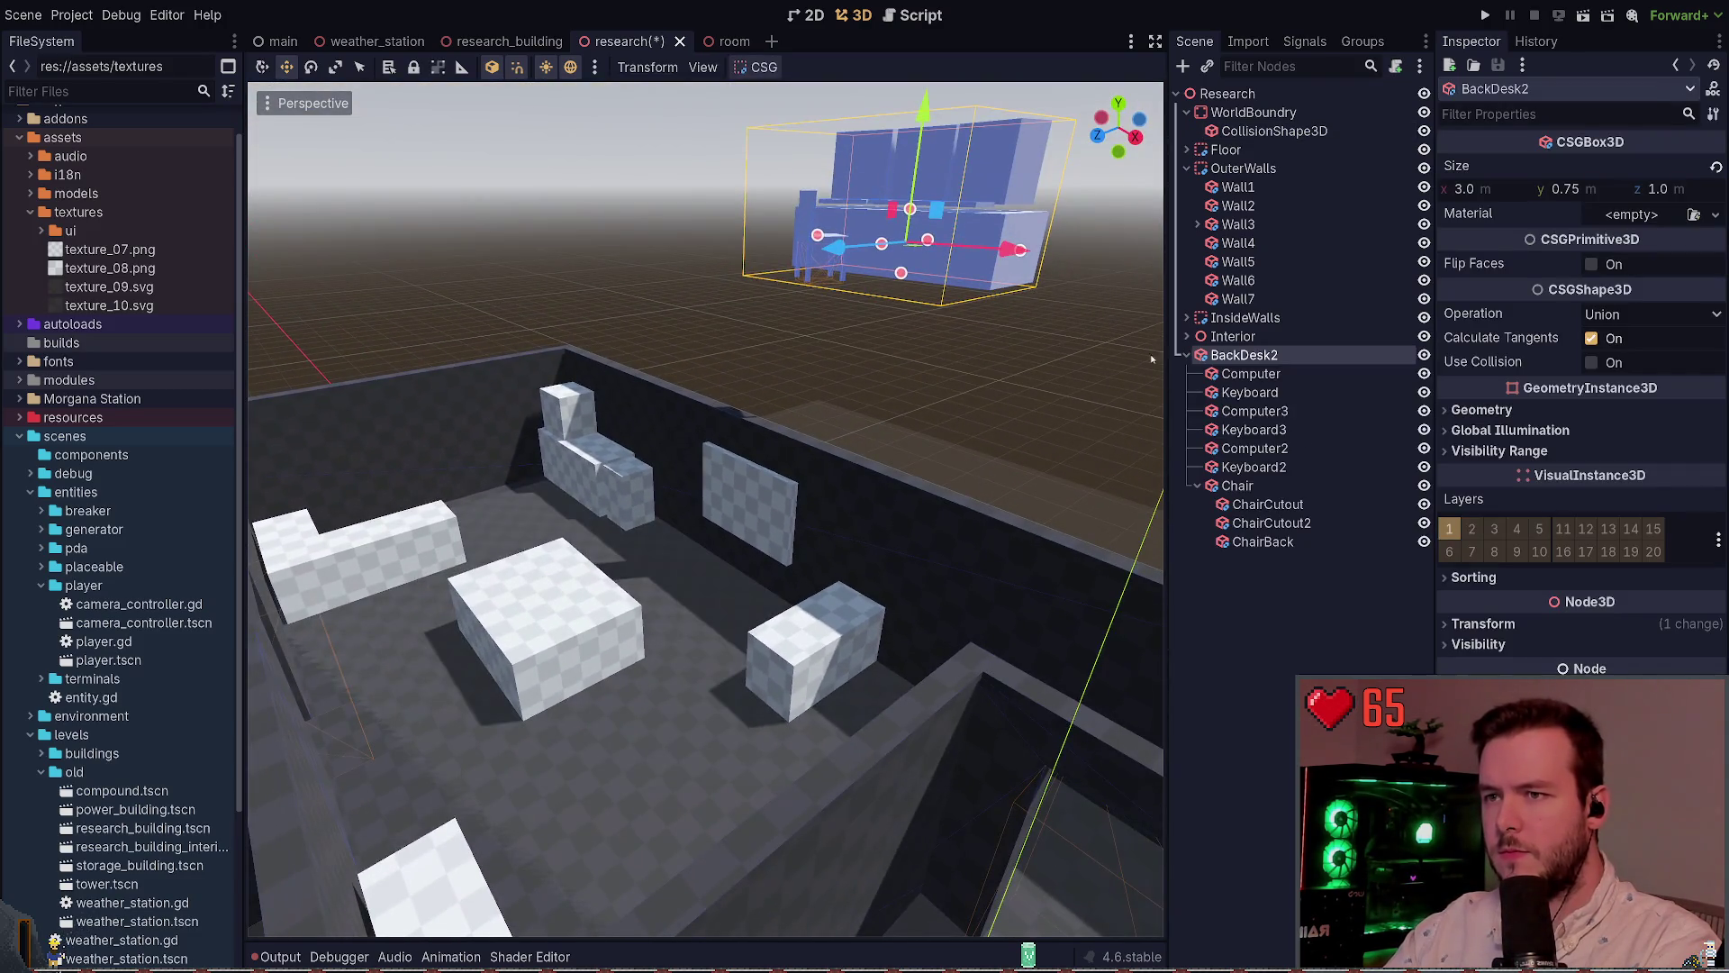
scroll(917, 417, up, 4)
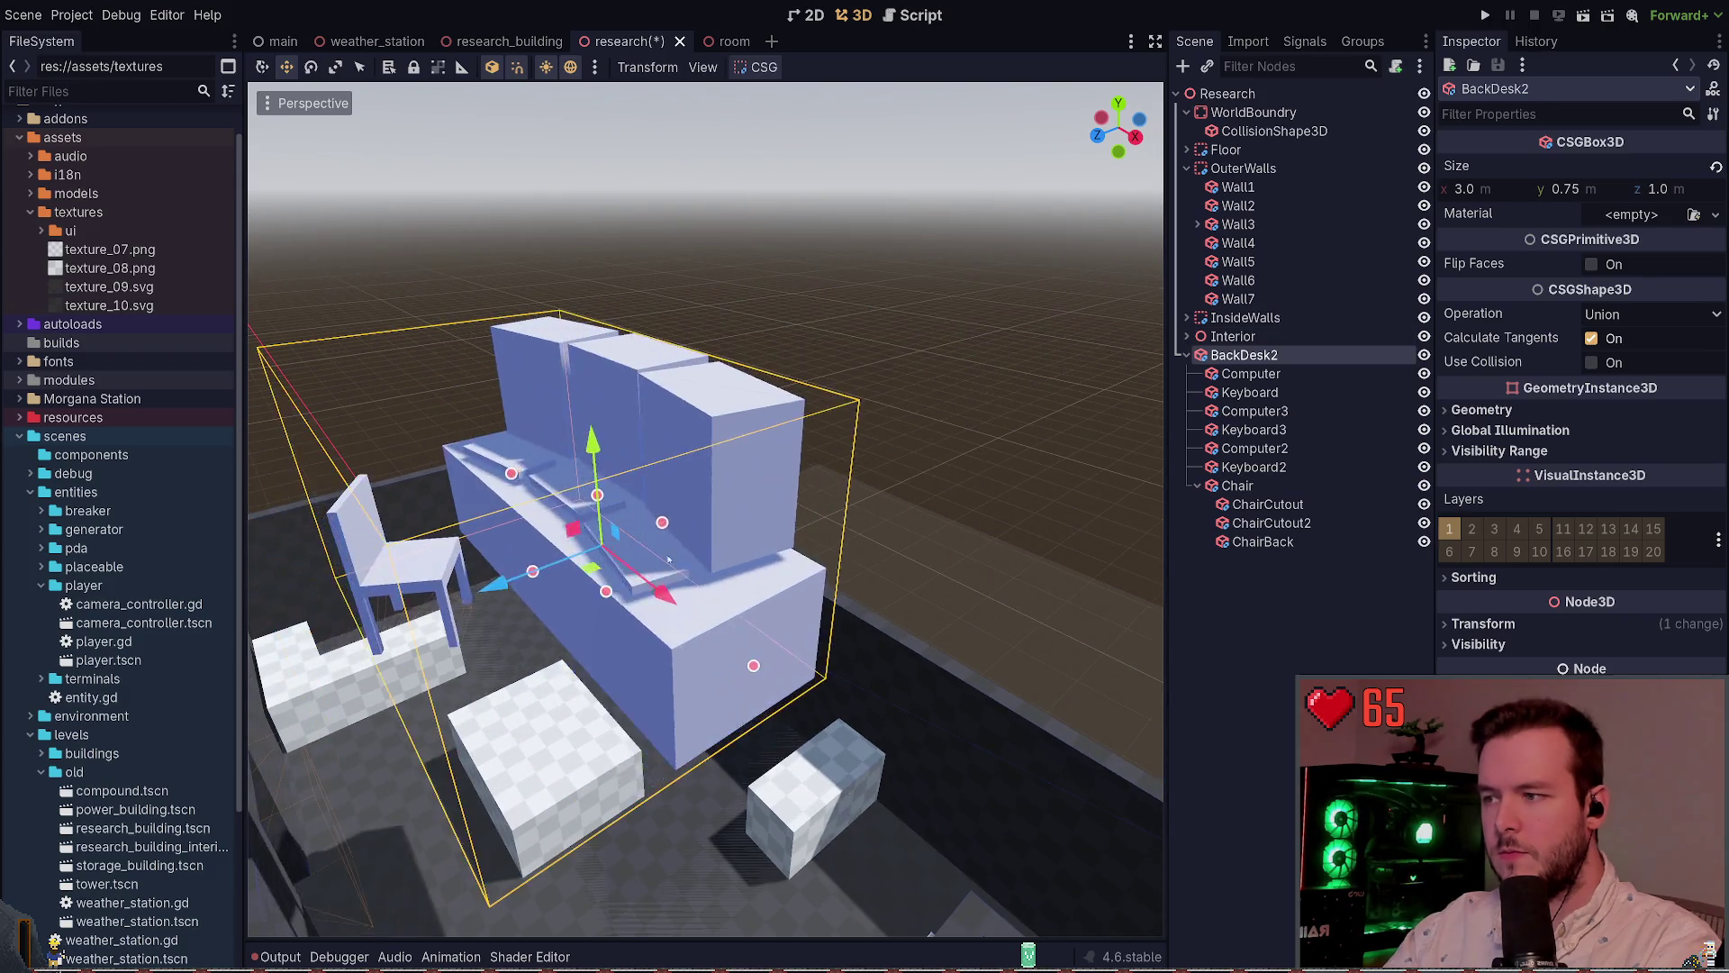
scroll(917, 417, down, 3)
key(f)
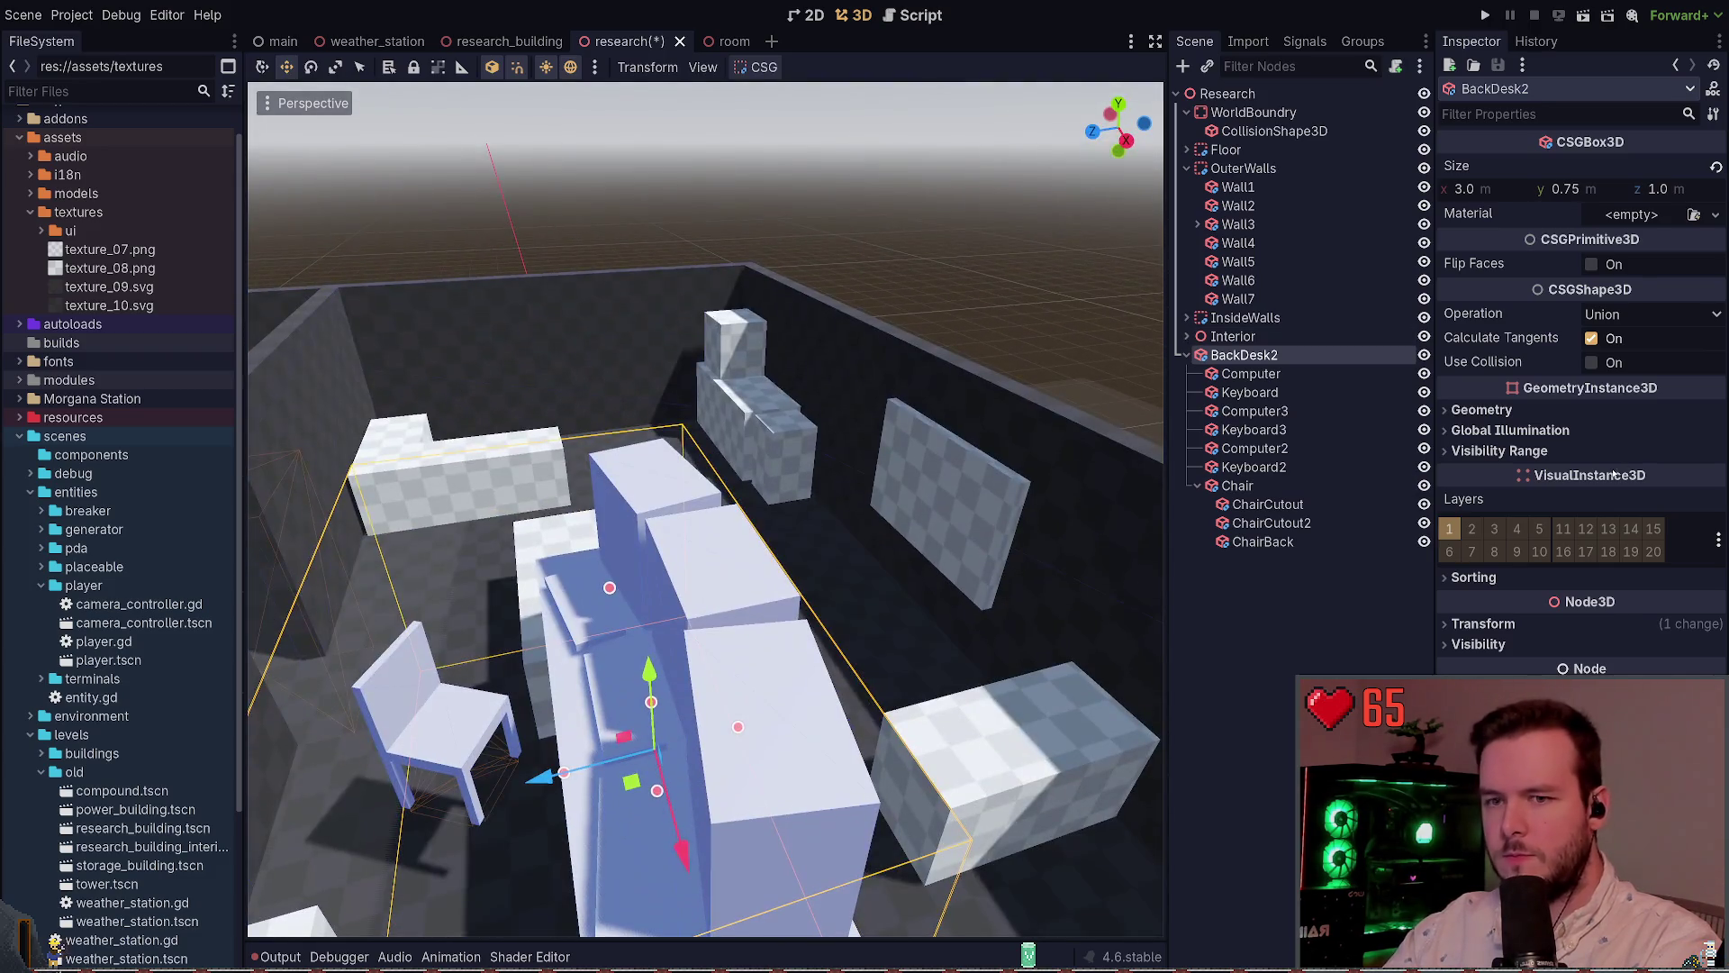
click(1561, 630)
click(1705, 646)
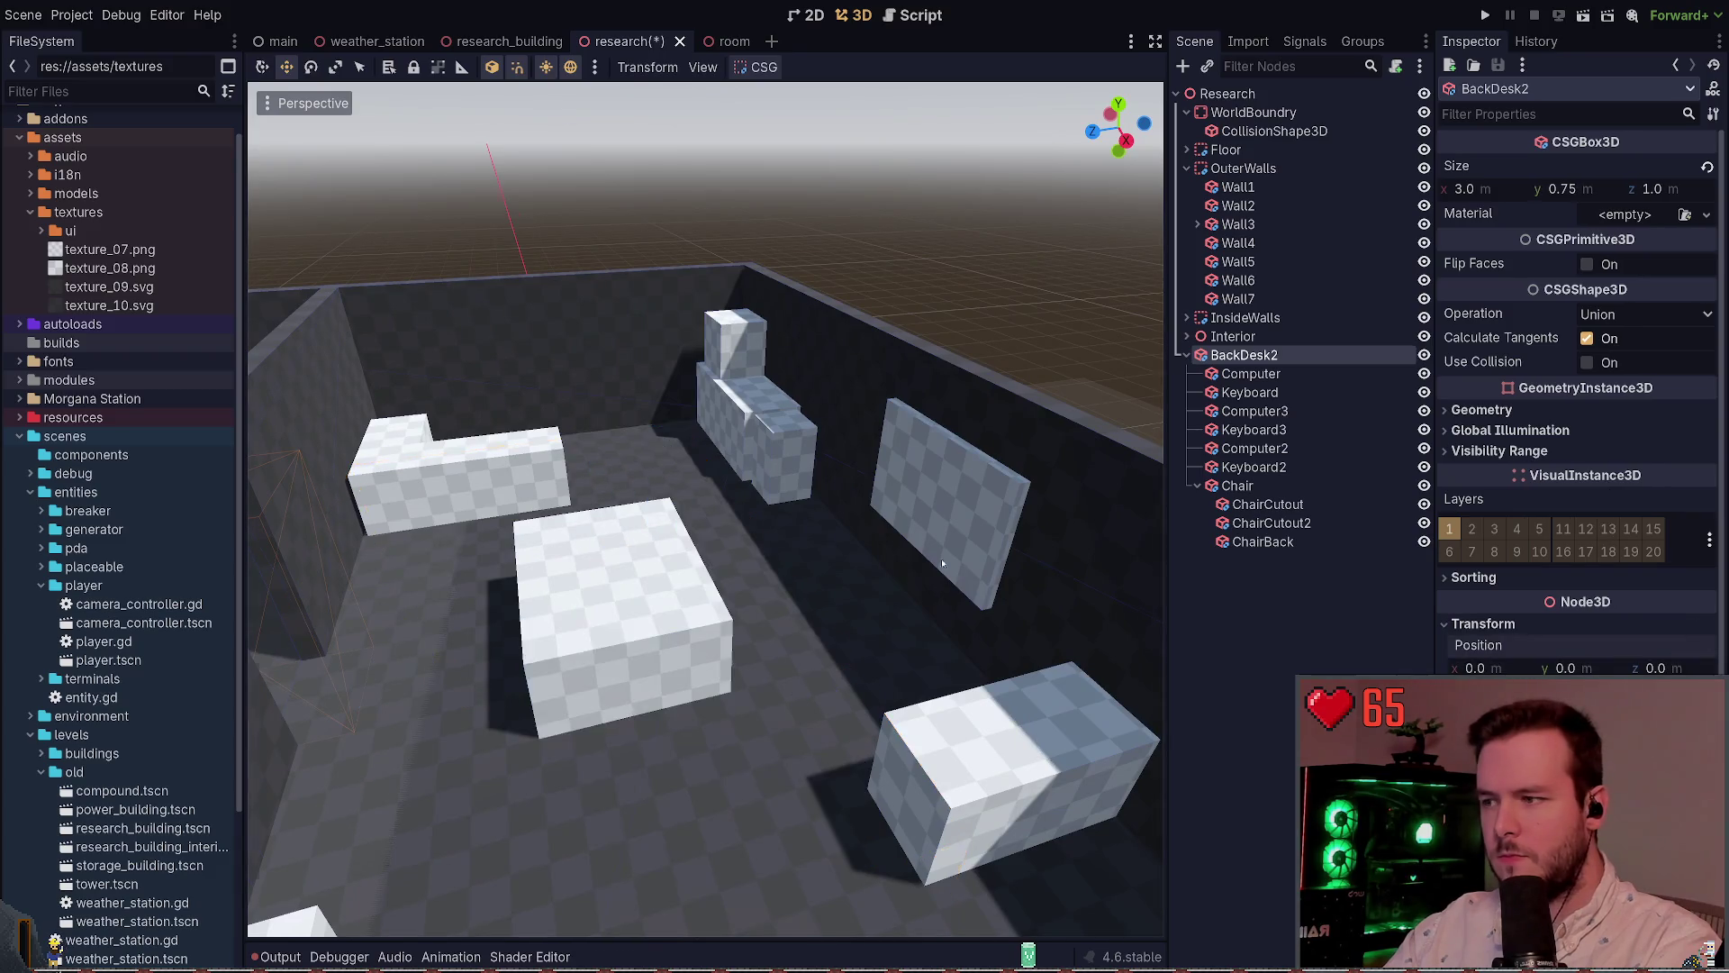
key(f)
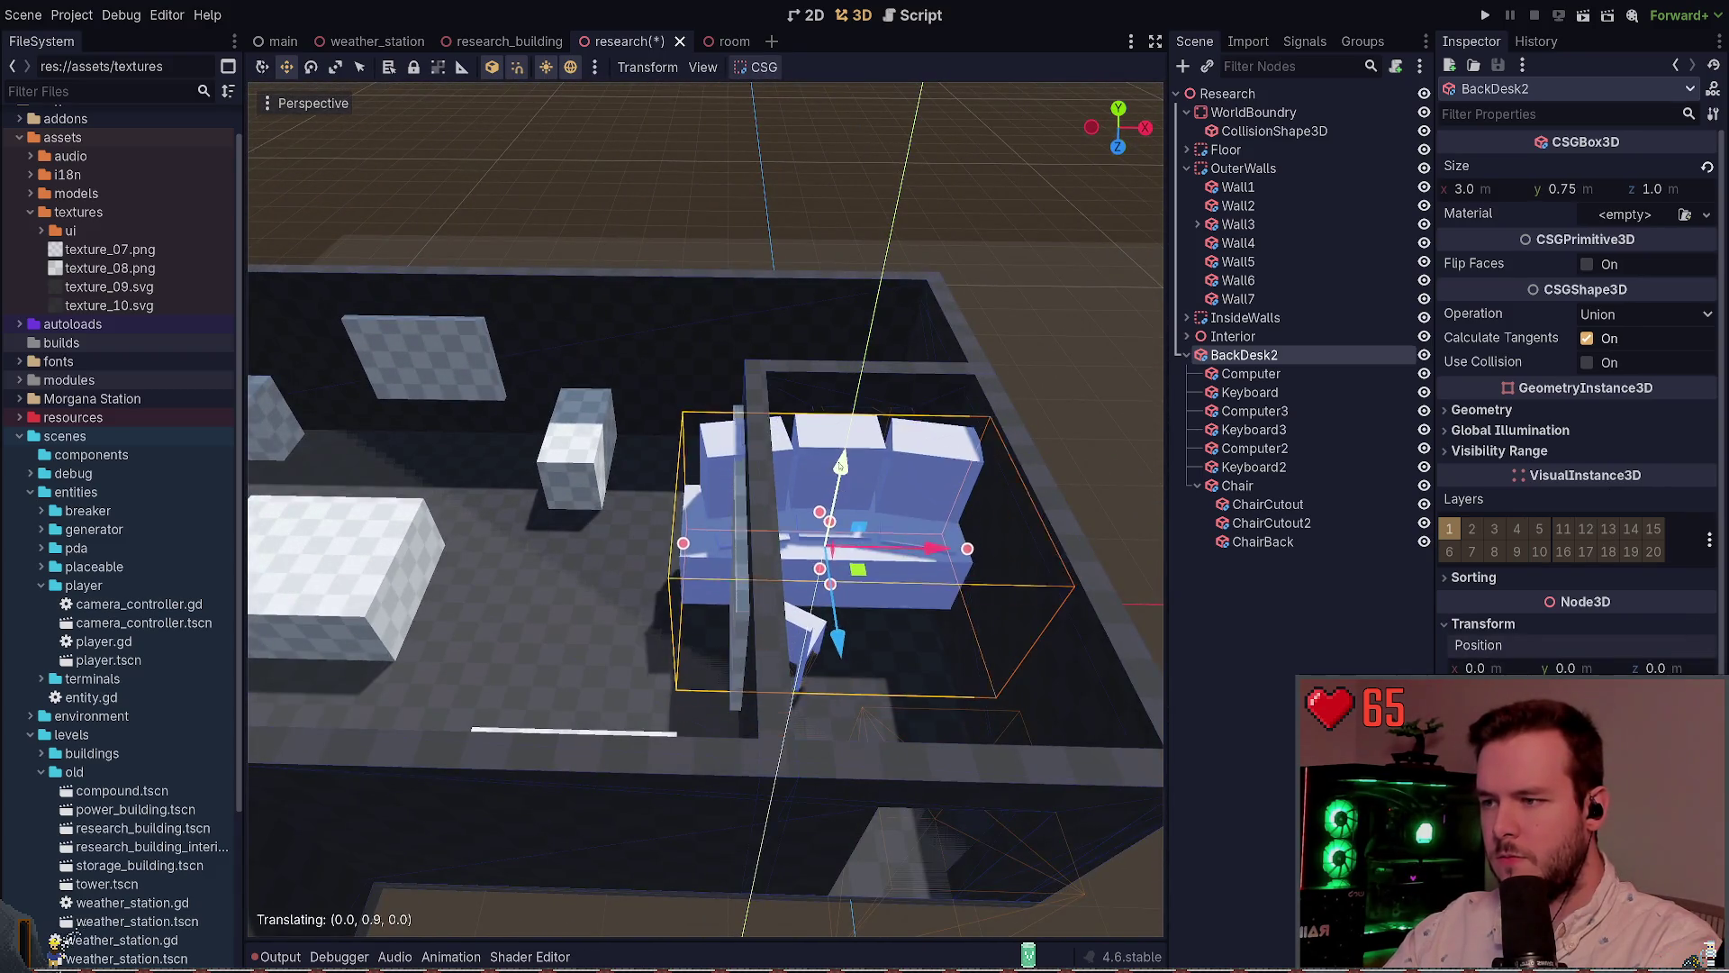
Slide the desk set against the wall and rotate it 90 degrees
key(q)
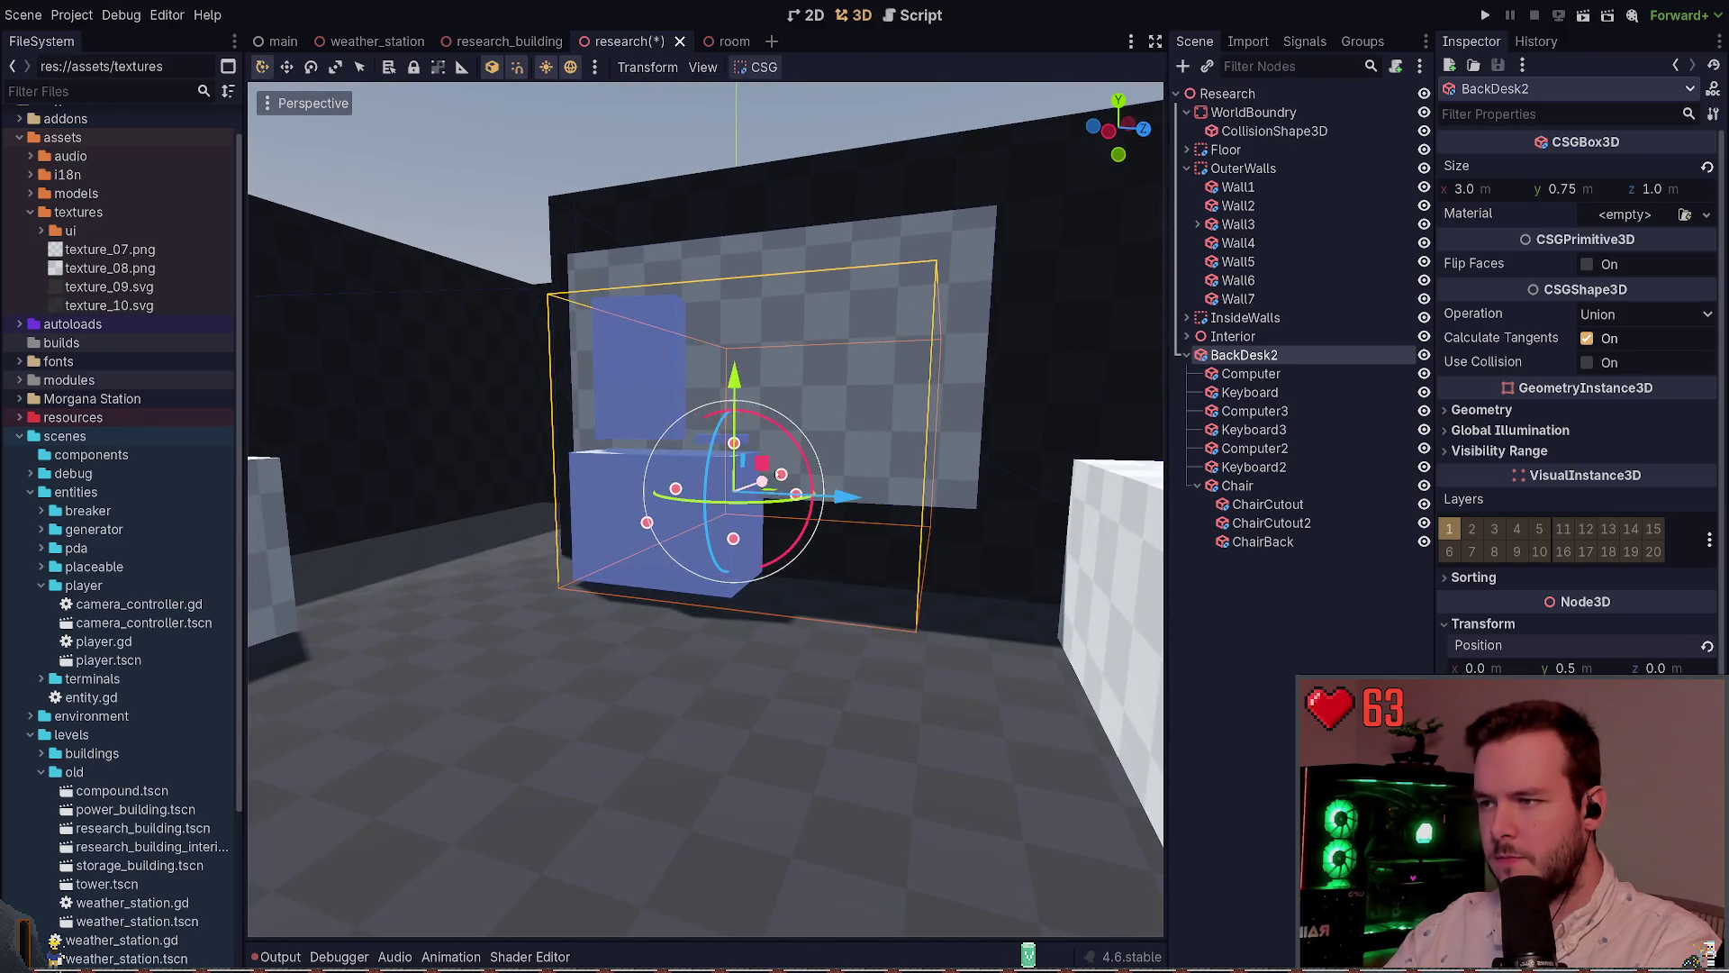
drag(781, 475, 1021, 570)
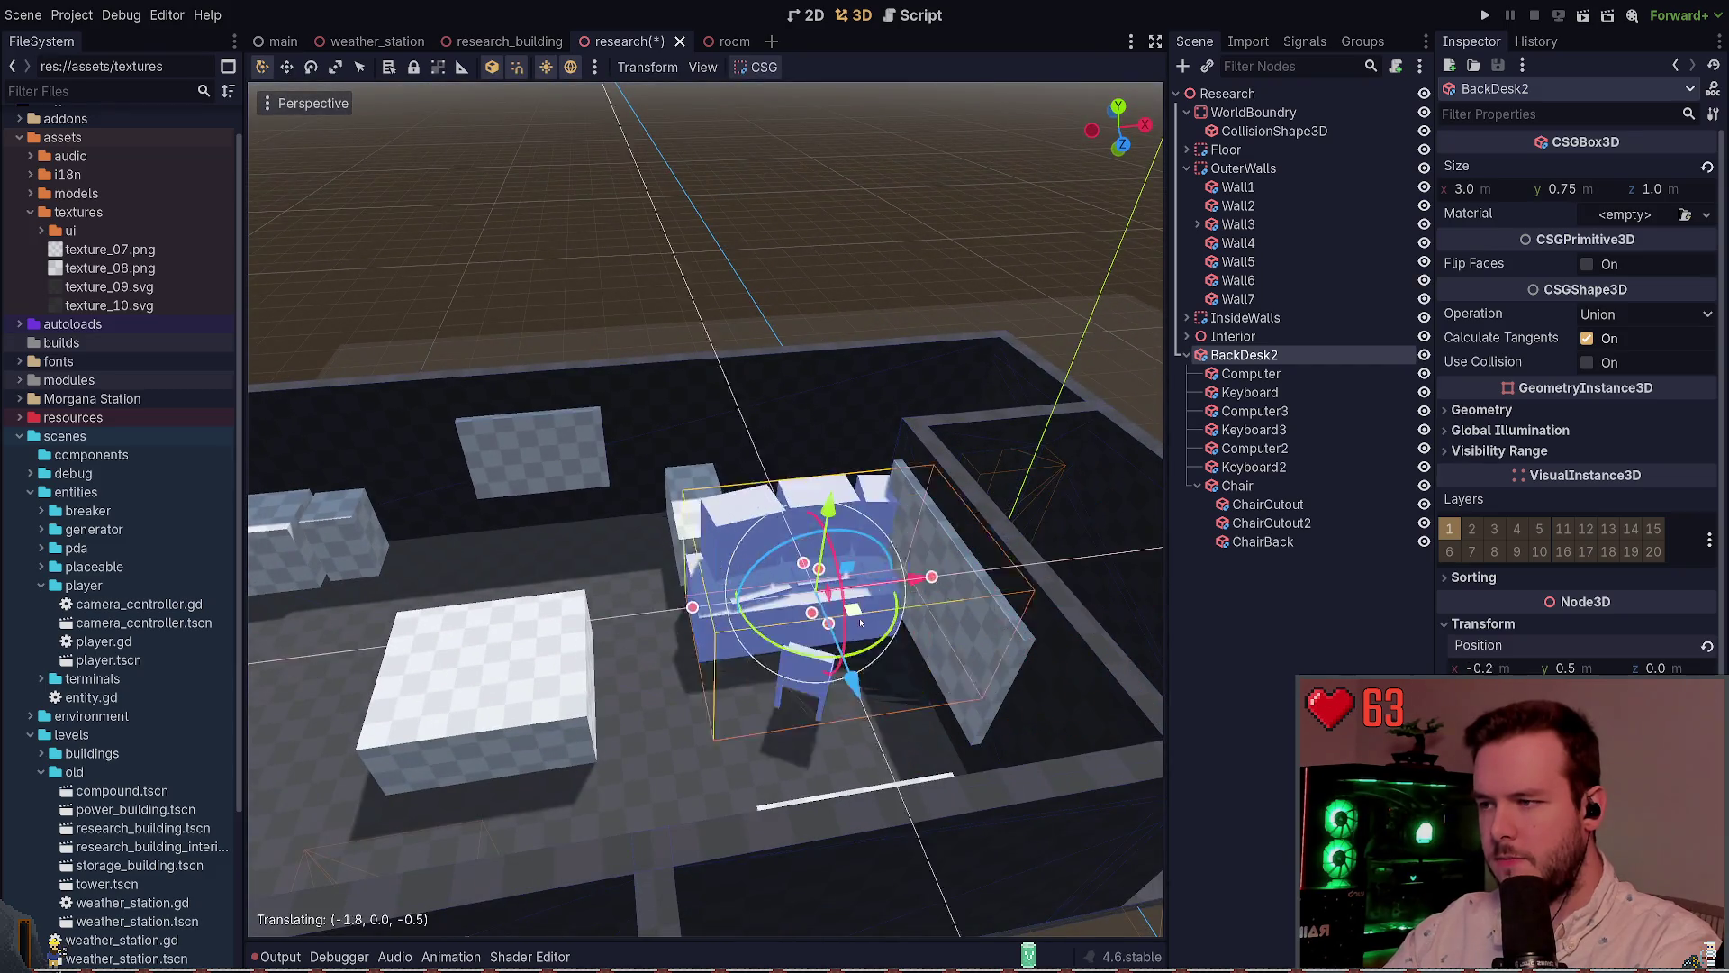
mouse_move(767, 595)
mouse_down()
mouse_move(883, 612)
mouse_move(871, 487)
mouse_up()
key(e)
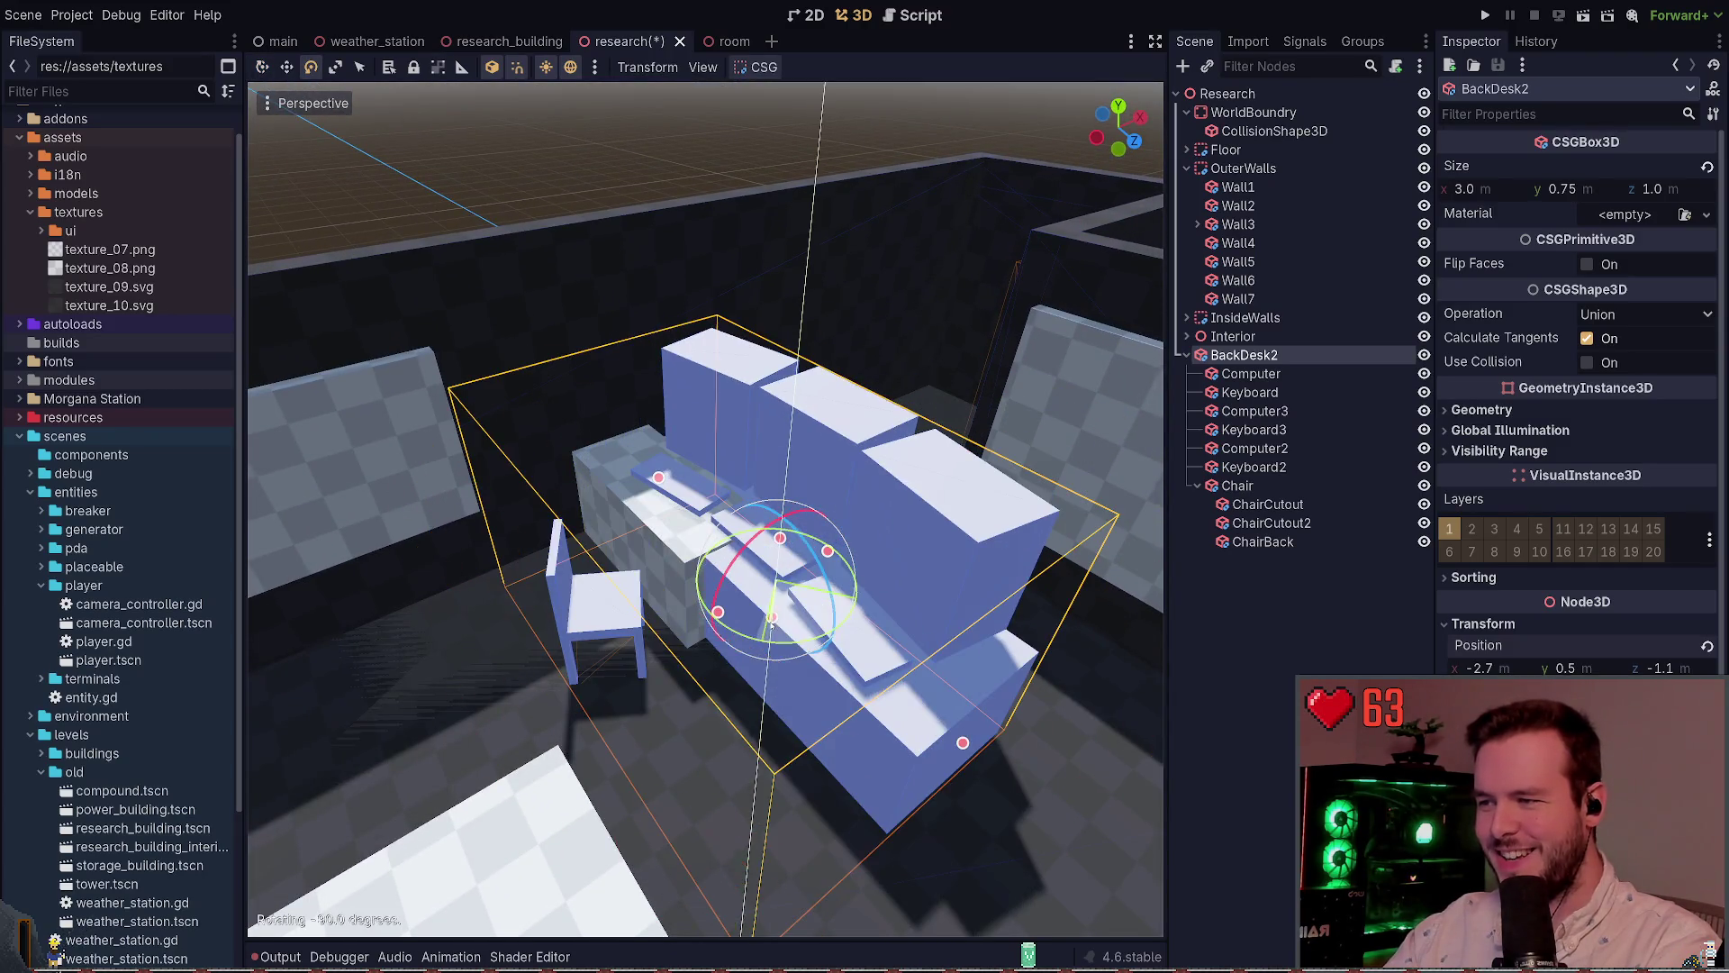
mouse_move(772, 624)
mouse_down()
mouse_move(671, 622)
mouse_move(566, 415)
mouse_up()
Delete BackDesk2 from the research scene and save
scroll(706, 509, down, 3)
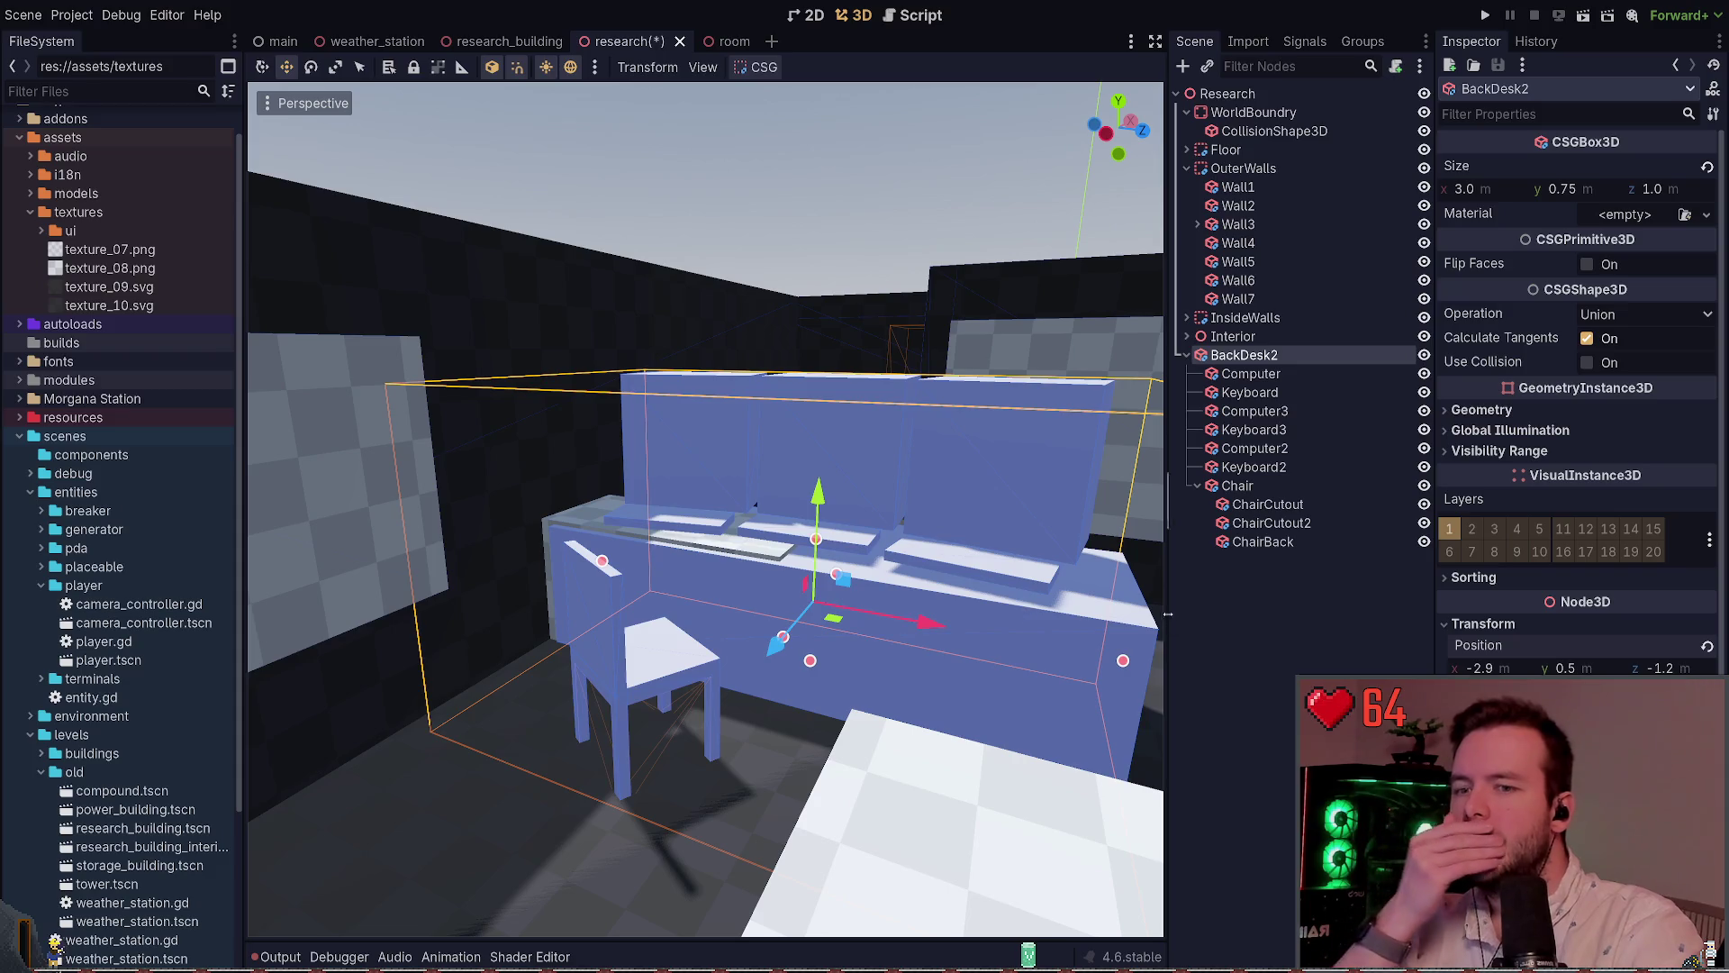
click(1286, 602)
click(1244, 355)
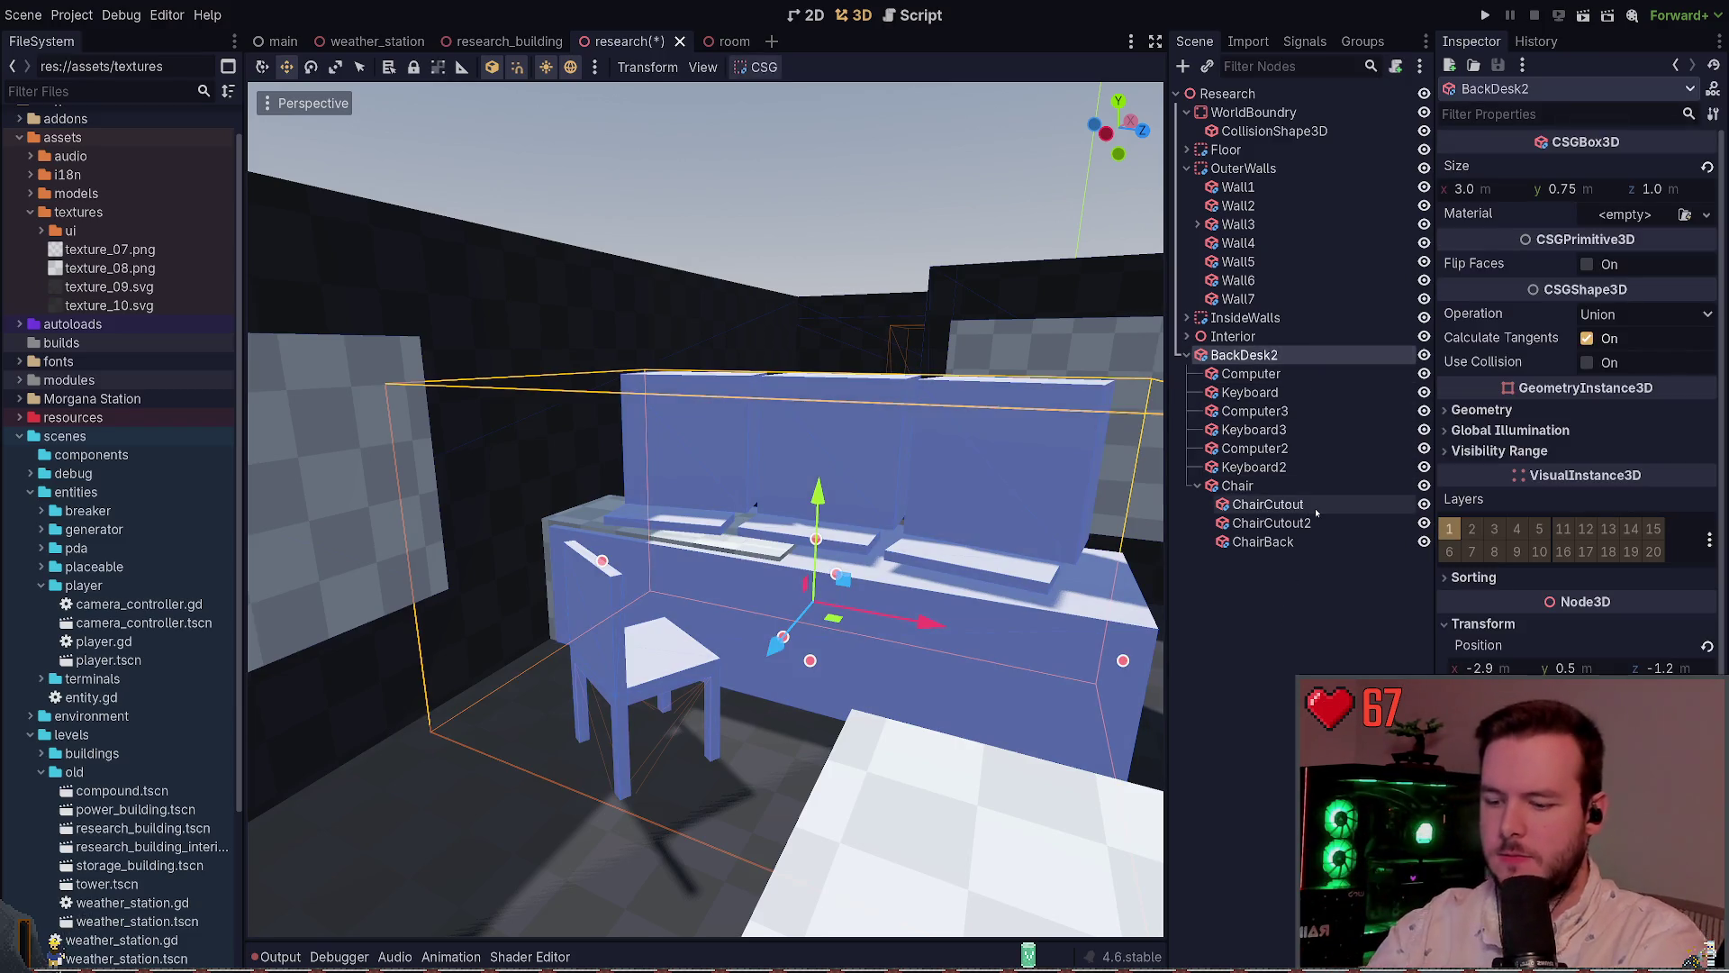
key(Delete)
key(ctrl+s)
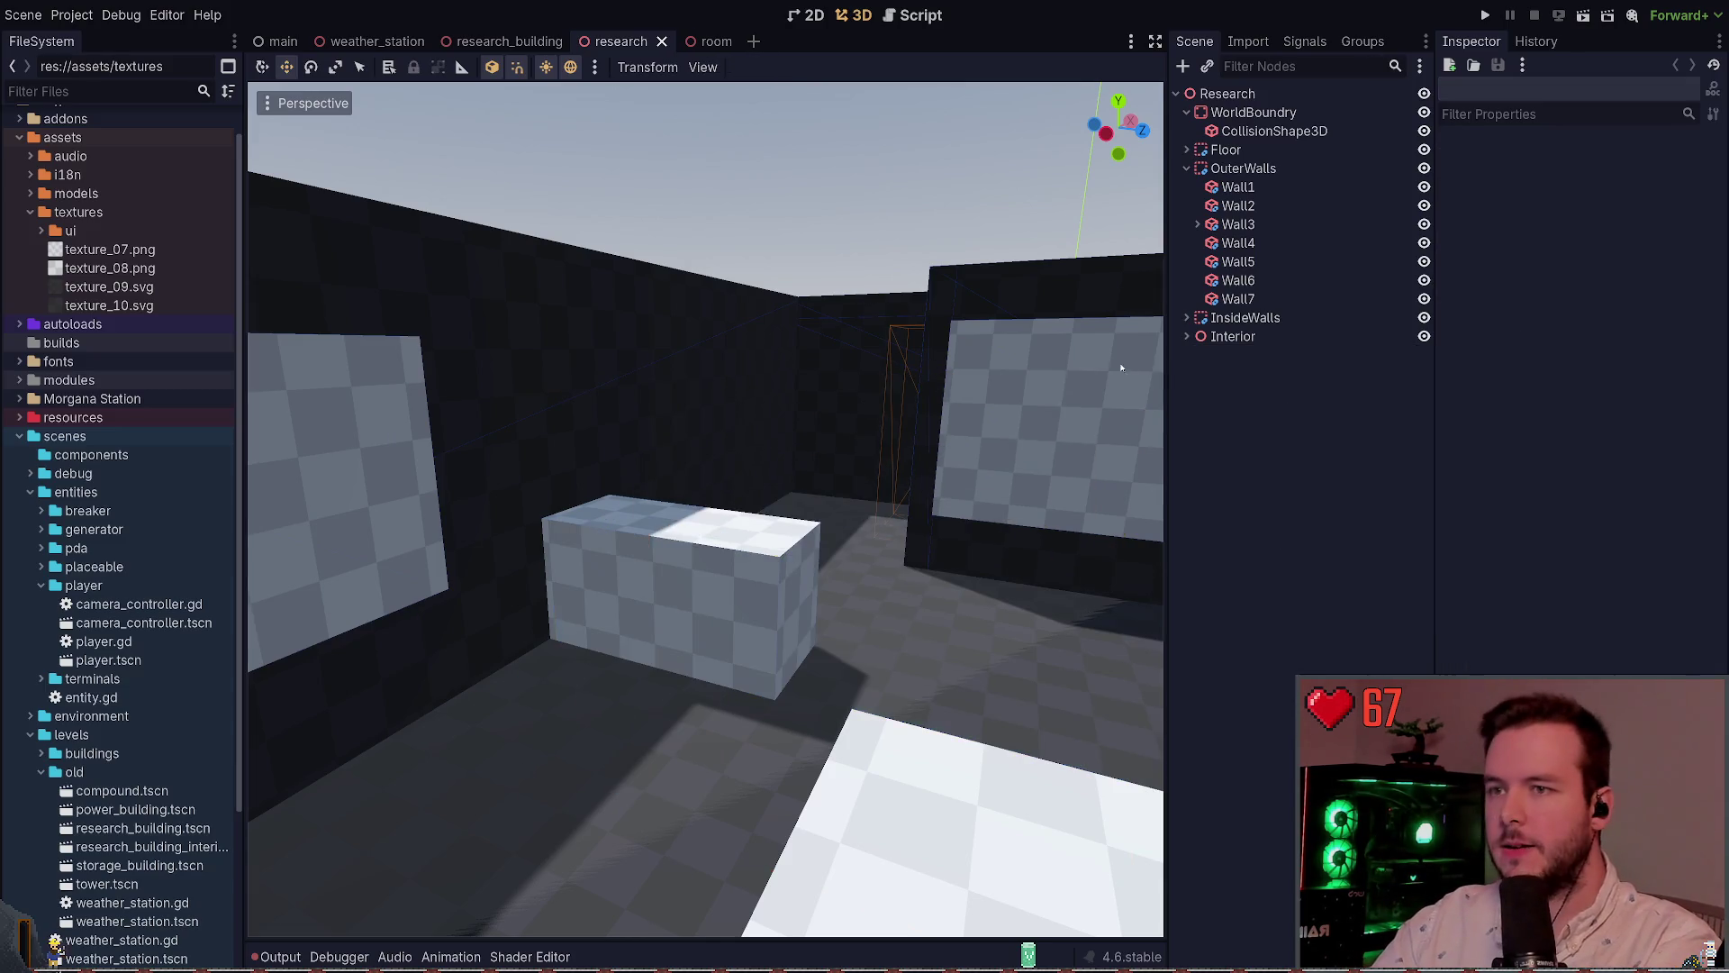
Close the room scene and bring up research_building
click(712, 41)
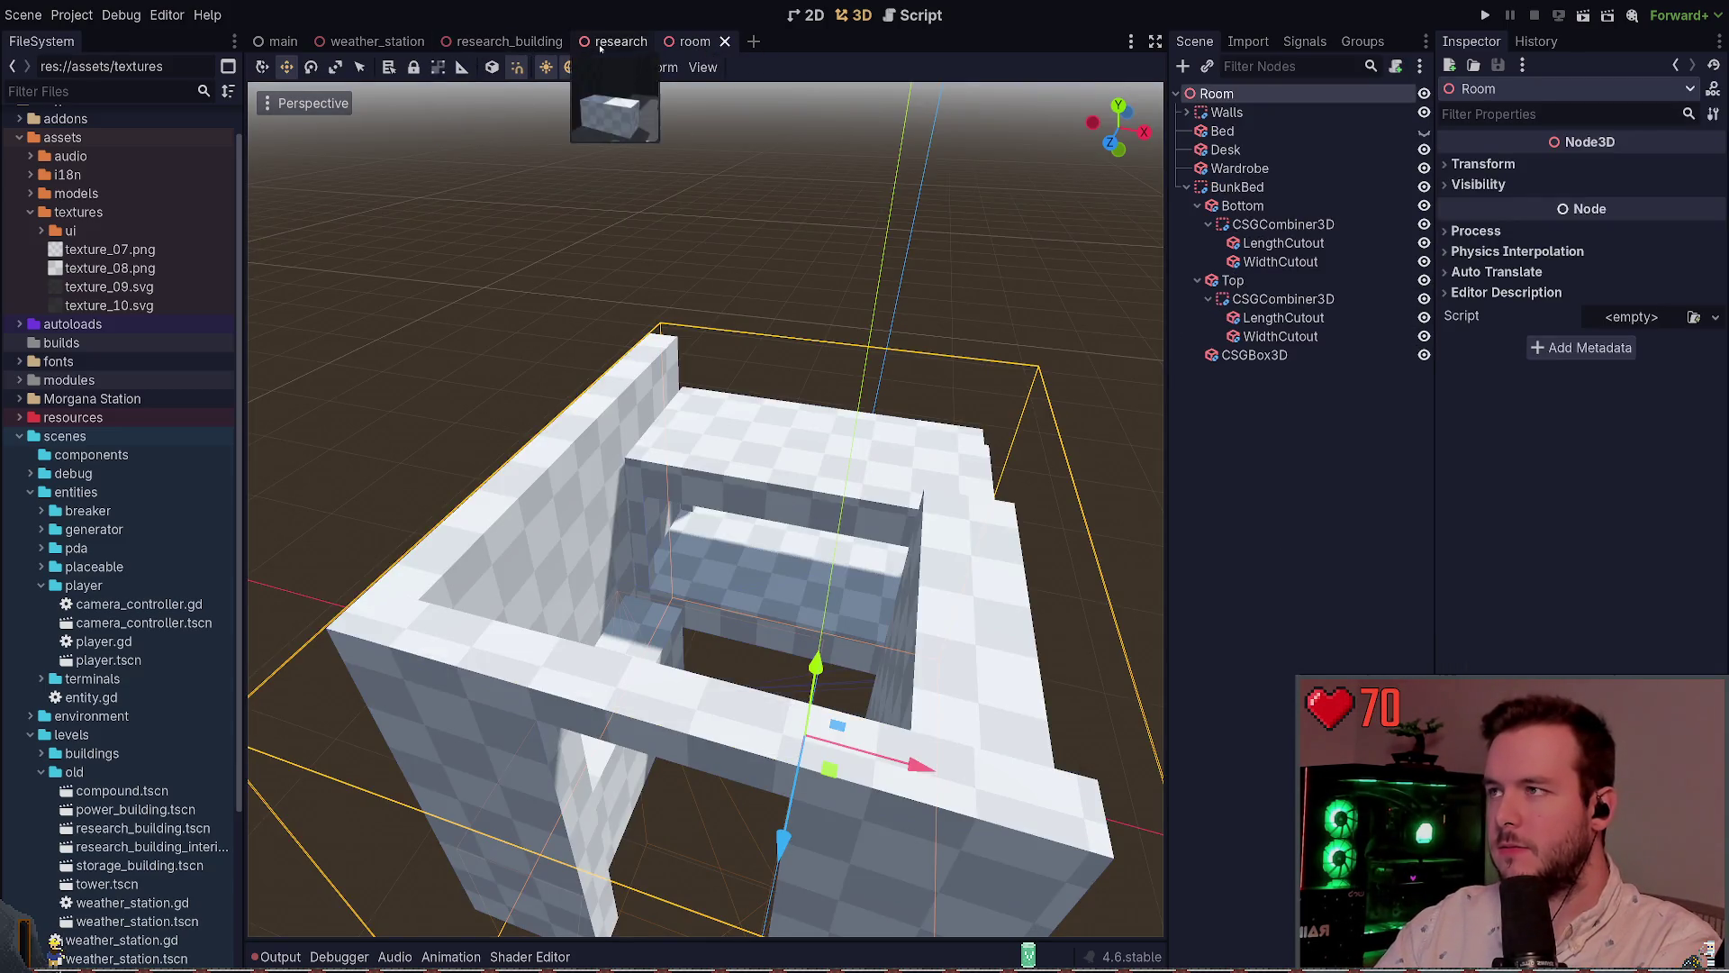
click(724, 42)
click(566, 43)
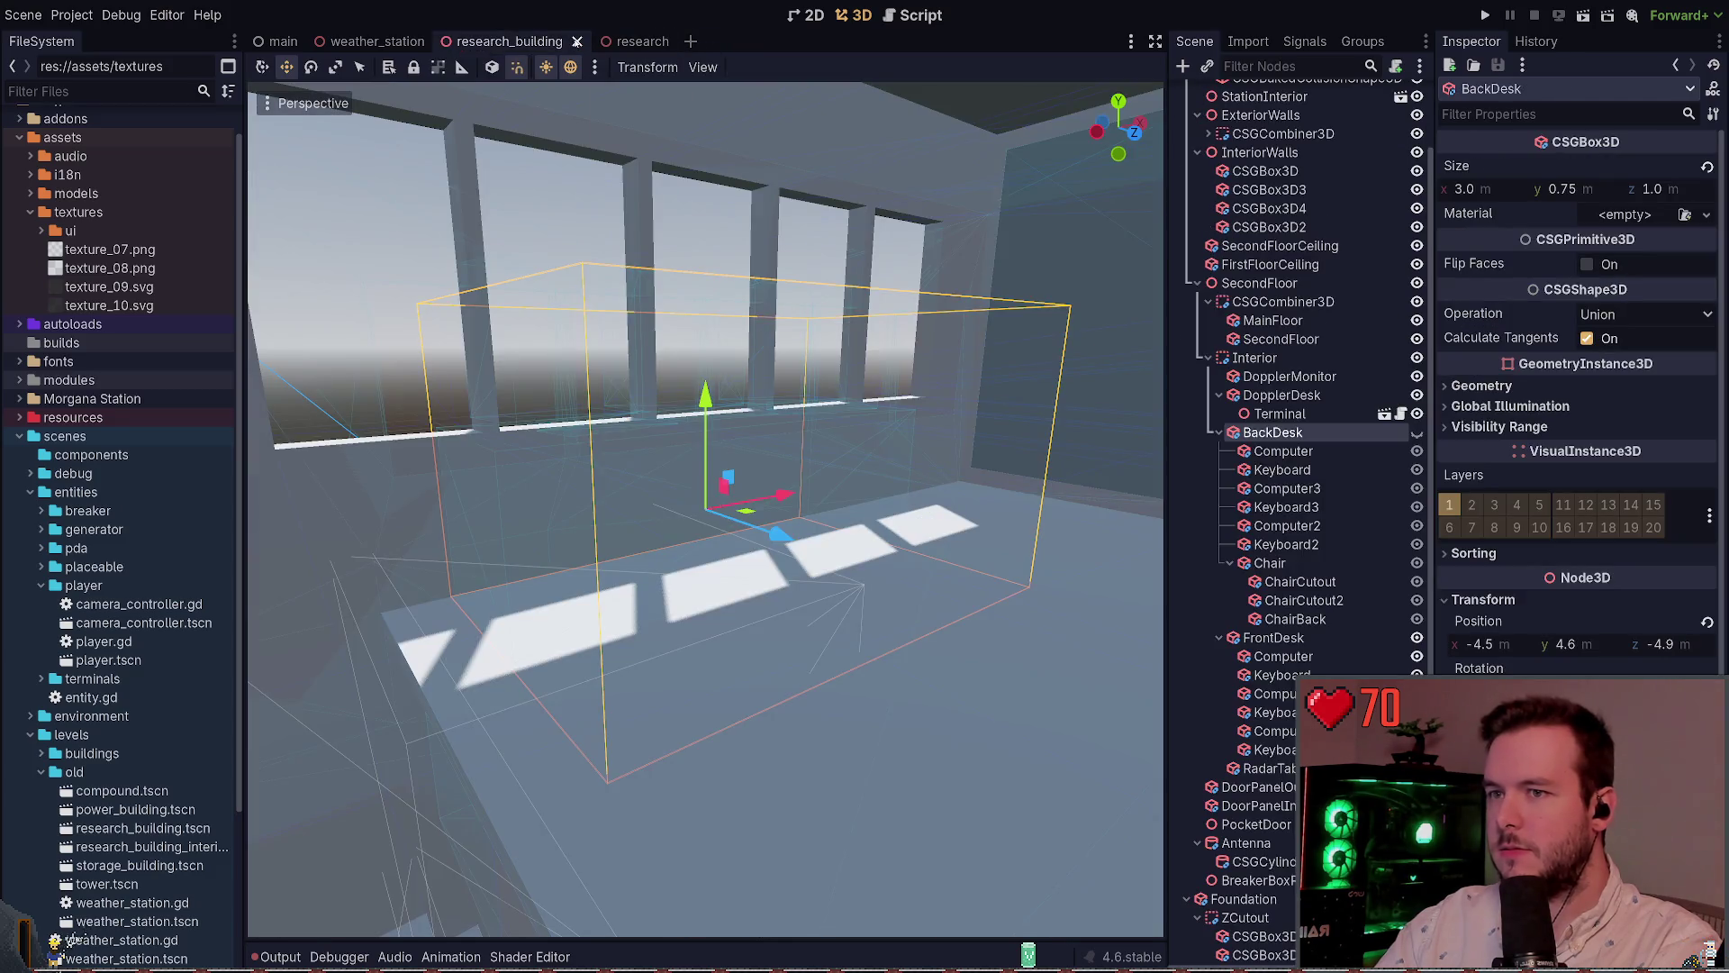
Fly through and around the research_building interior, then close that scene
scroll(1297, 522, down, 5)
key(f)
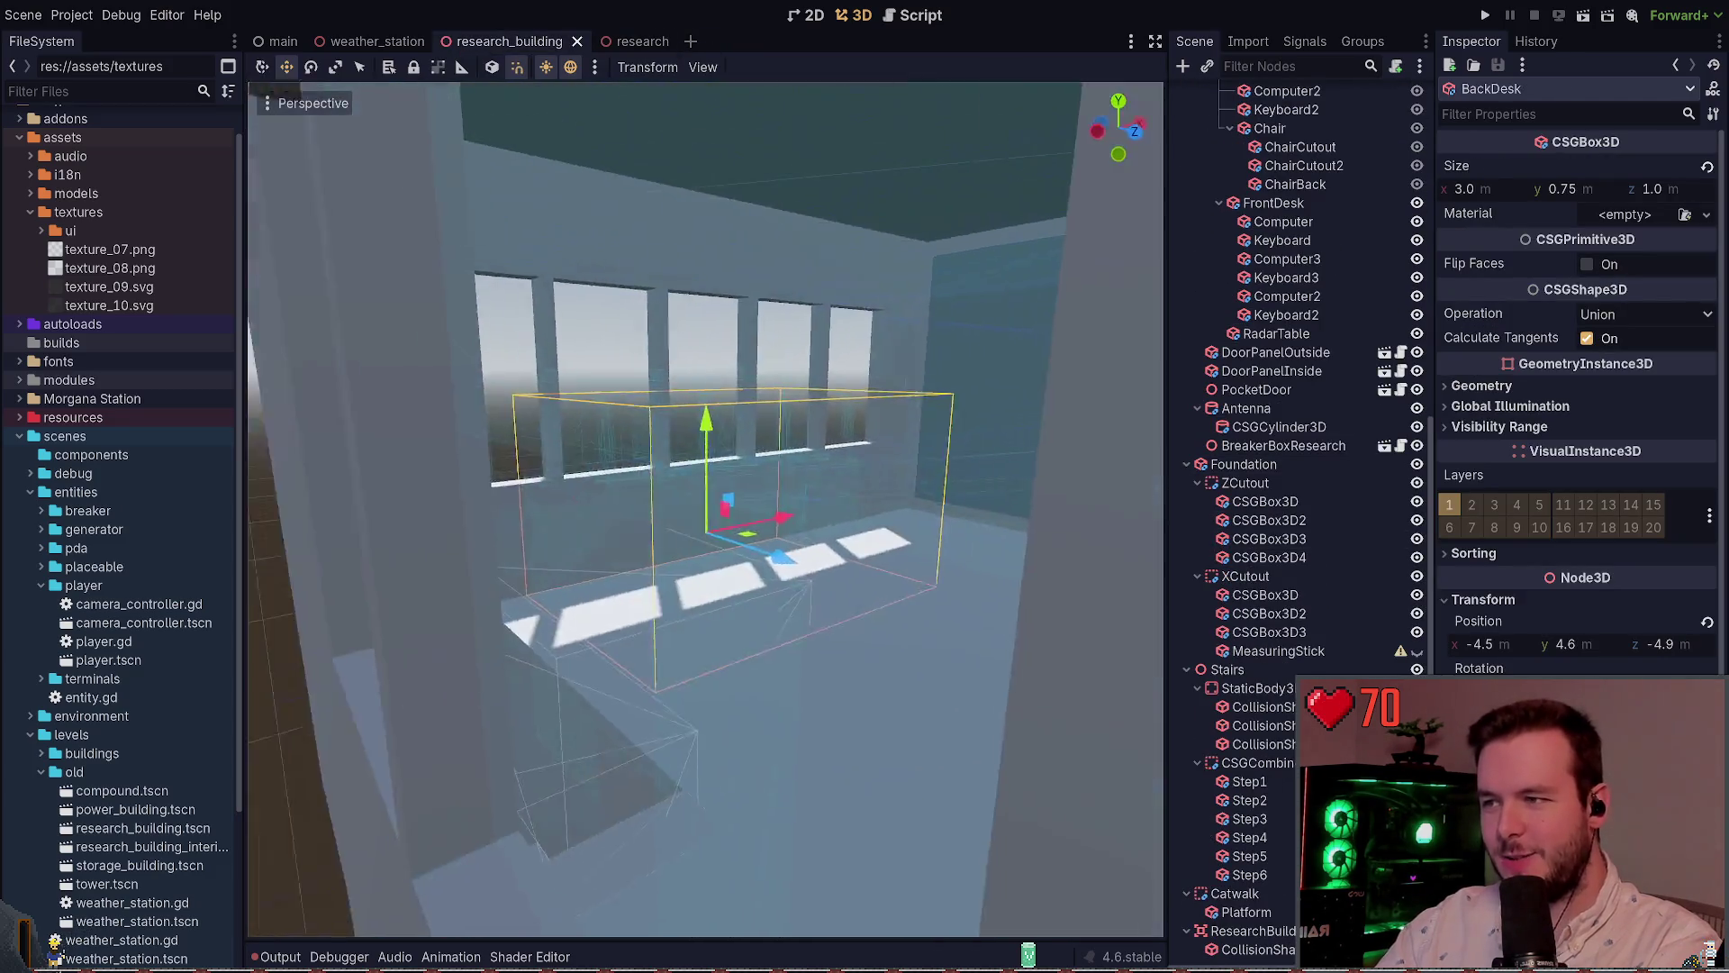
key(w)
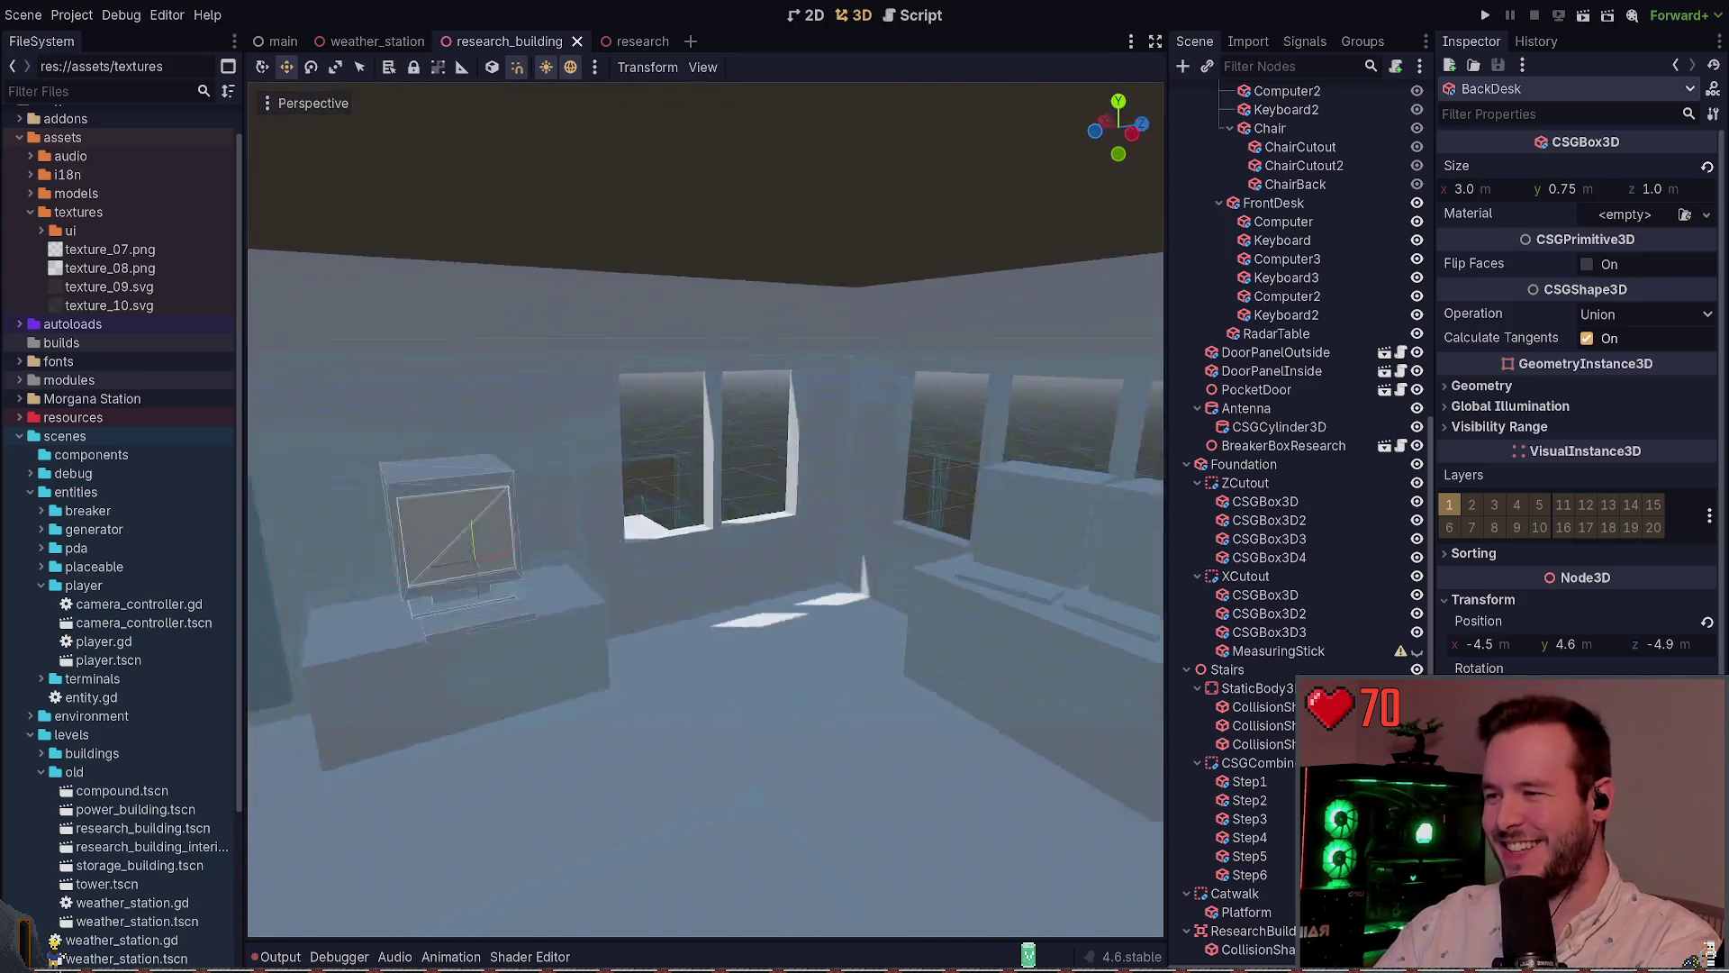
key(s)
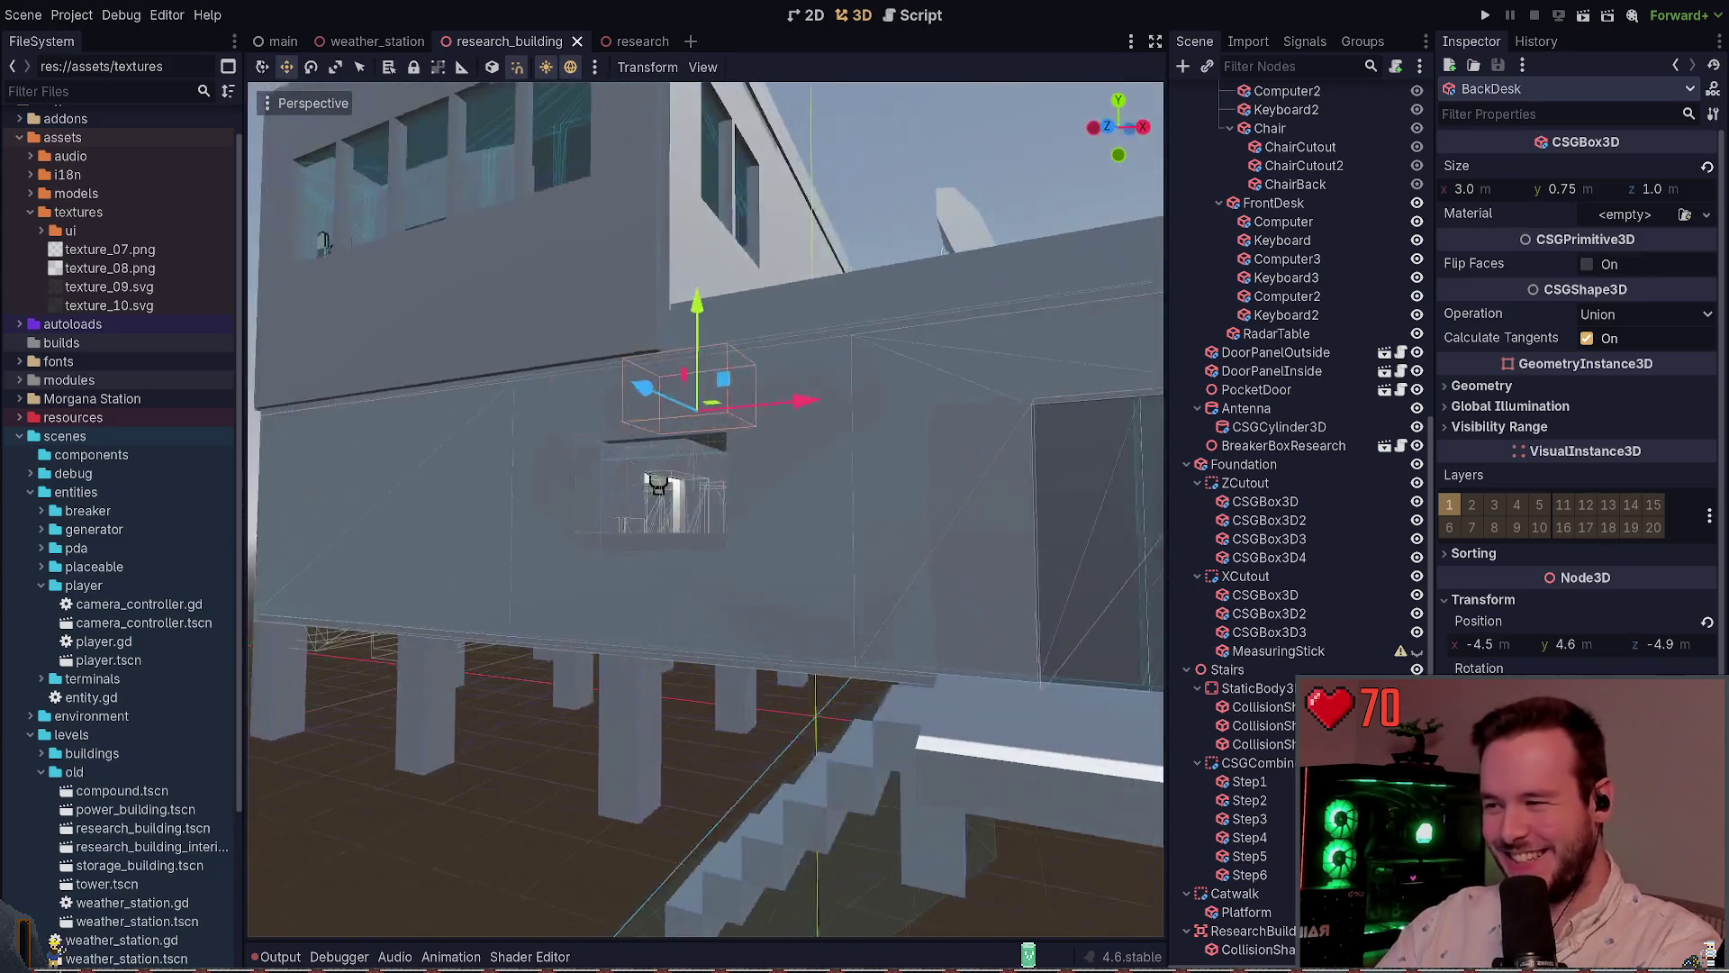
key(s)
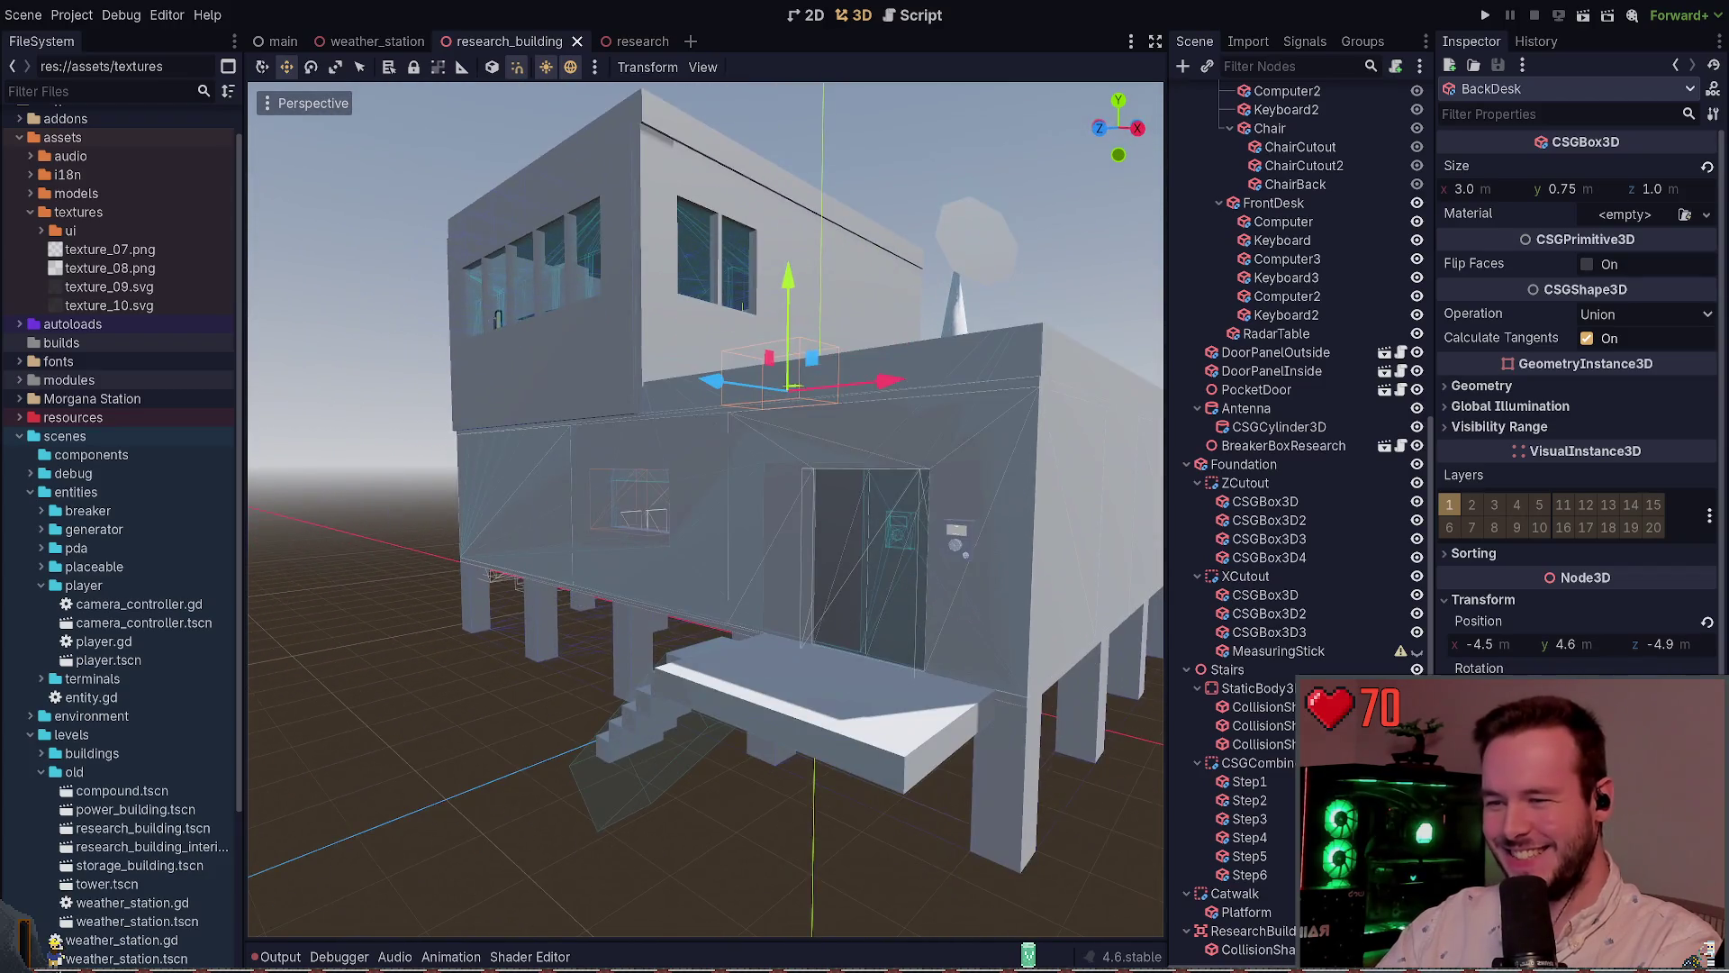
scroll(1306, 558, up, 6)
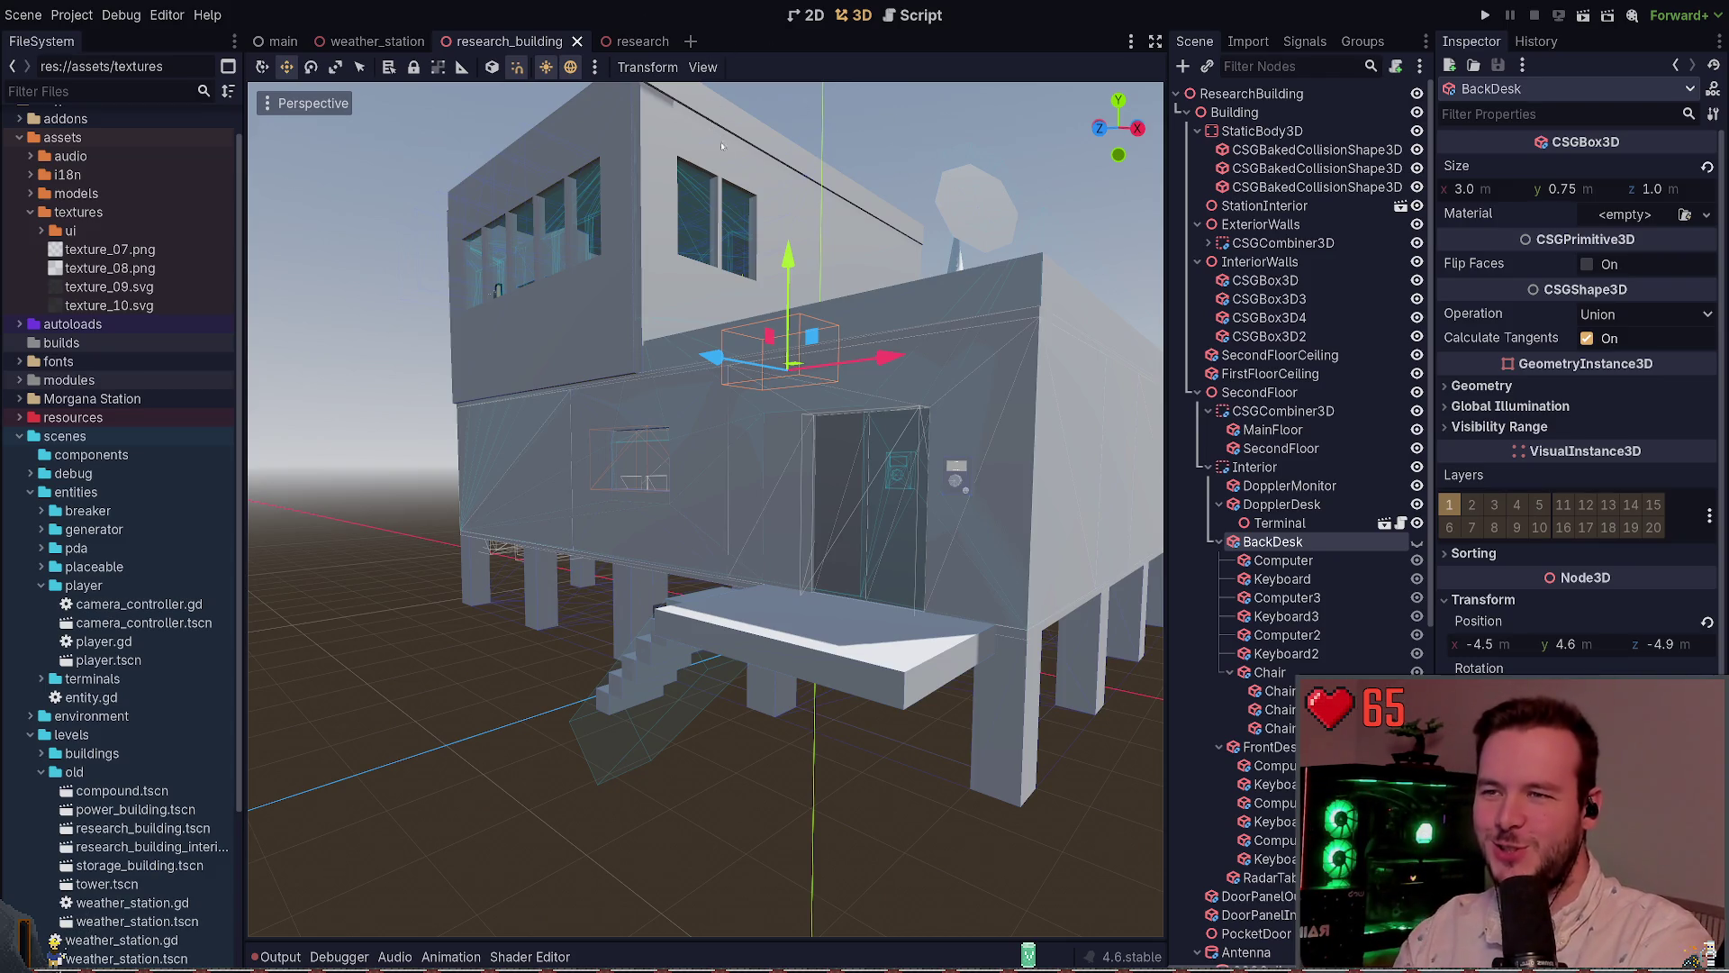
key(ctrl+shift+w)
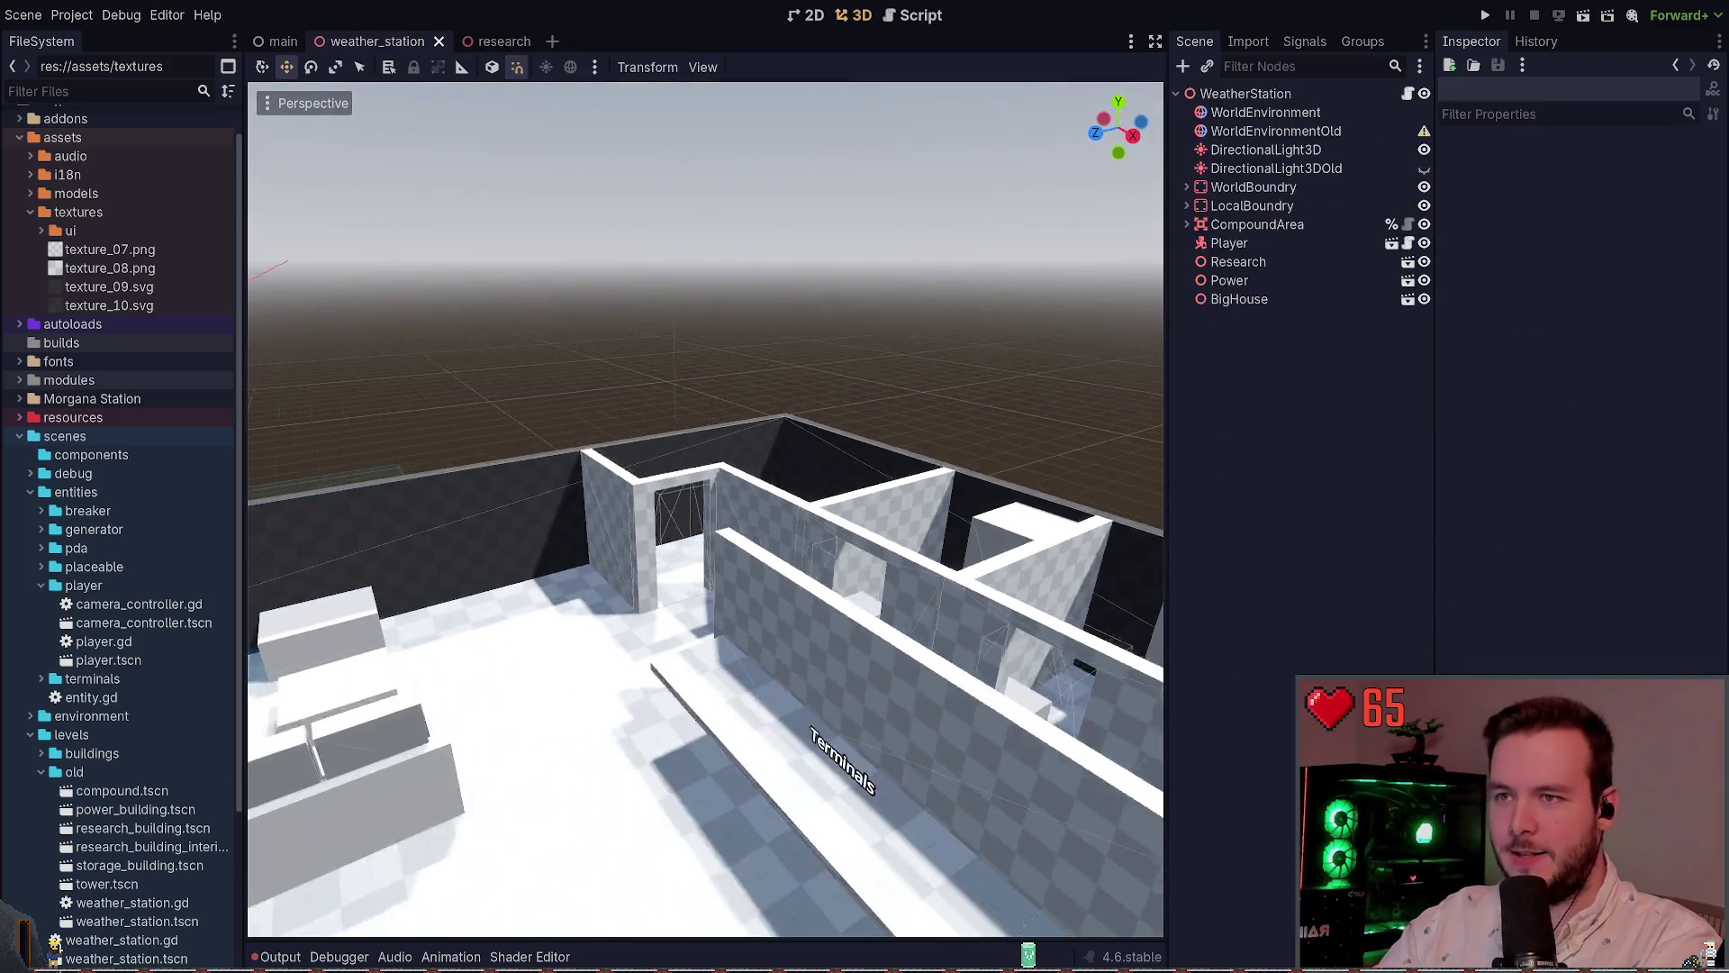
drag(702, 504, 577, 460)
scroll(706, 509, down, 10)
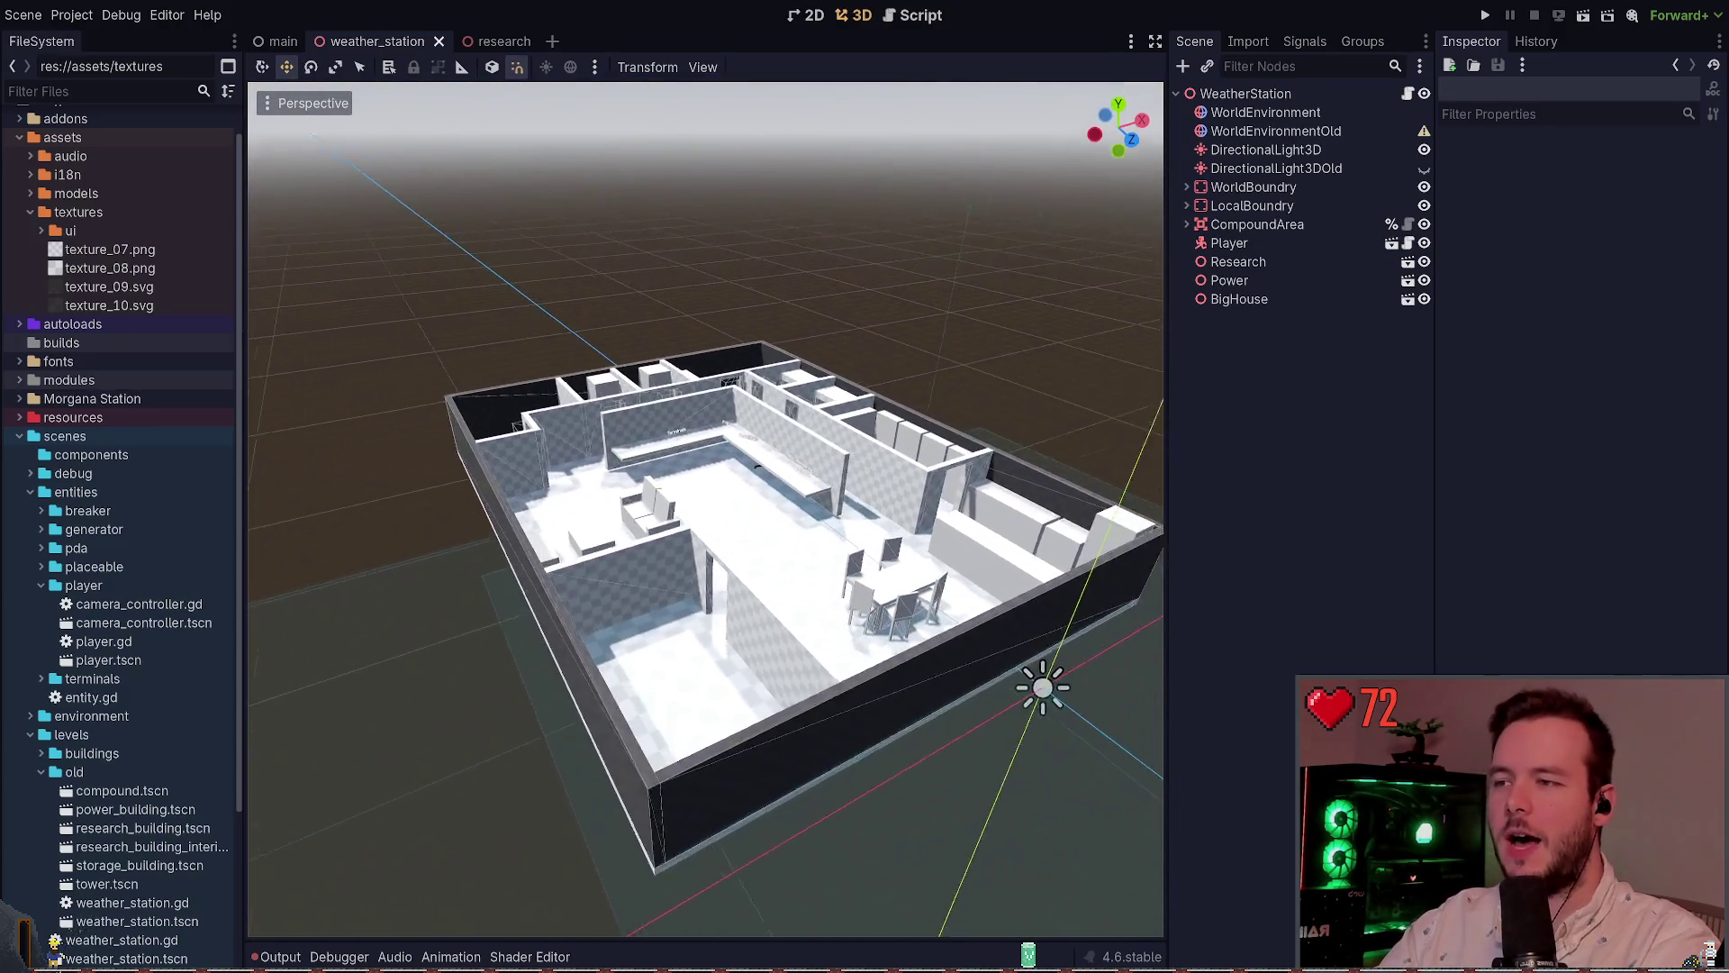
drag(703, 504, 648, 477)
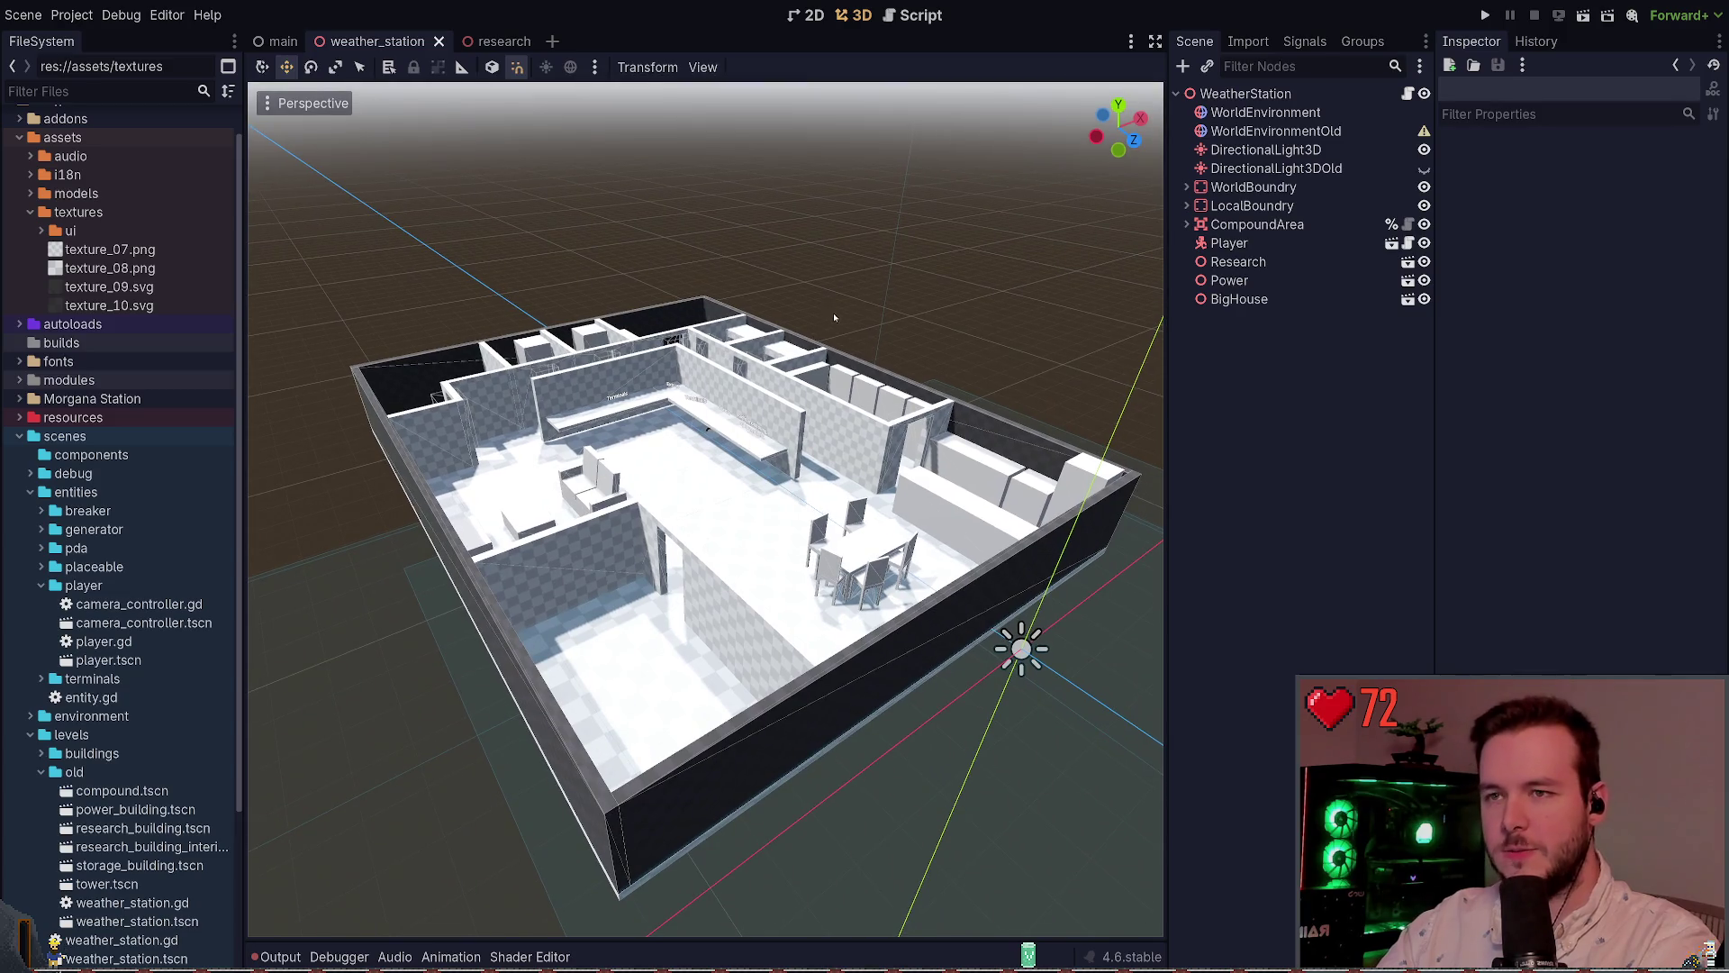
drag(835, 317, 886, 504)
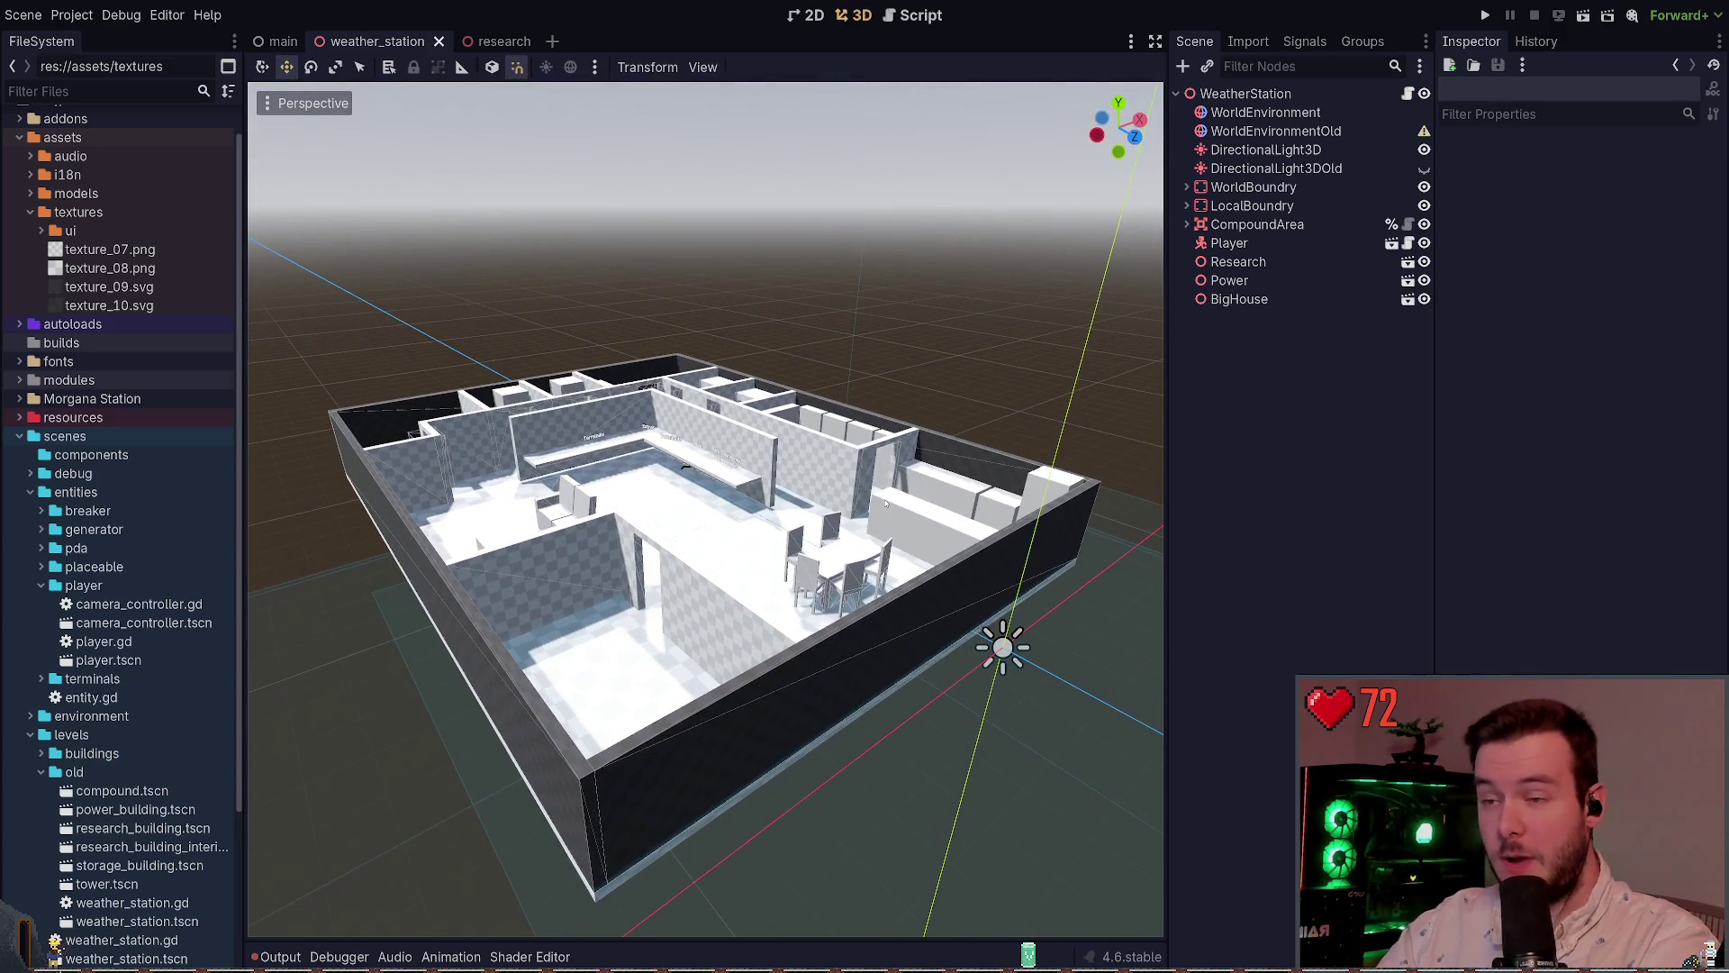
click(1188, 187)
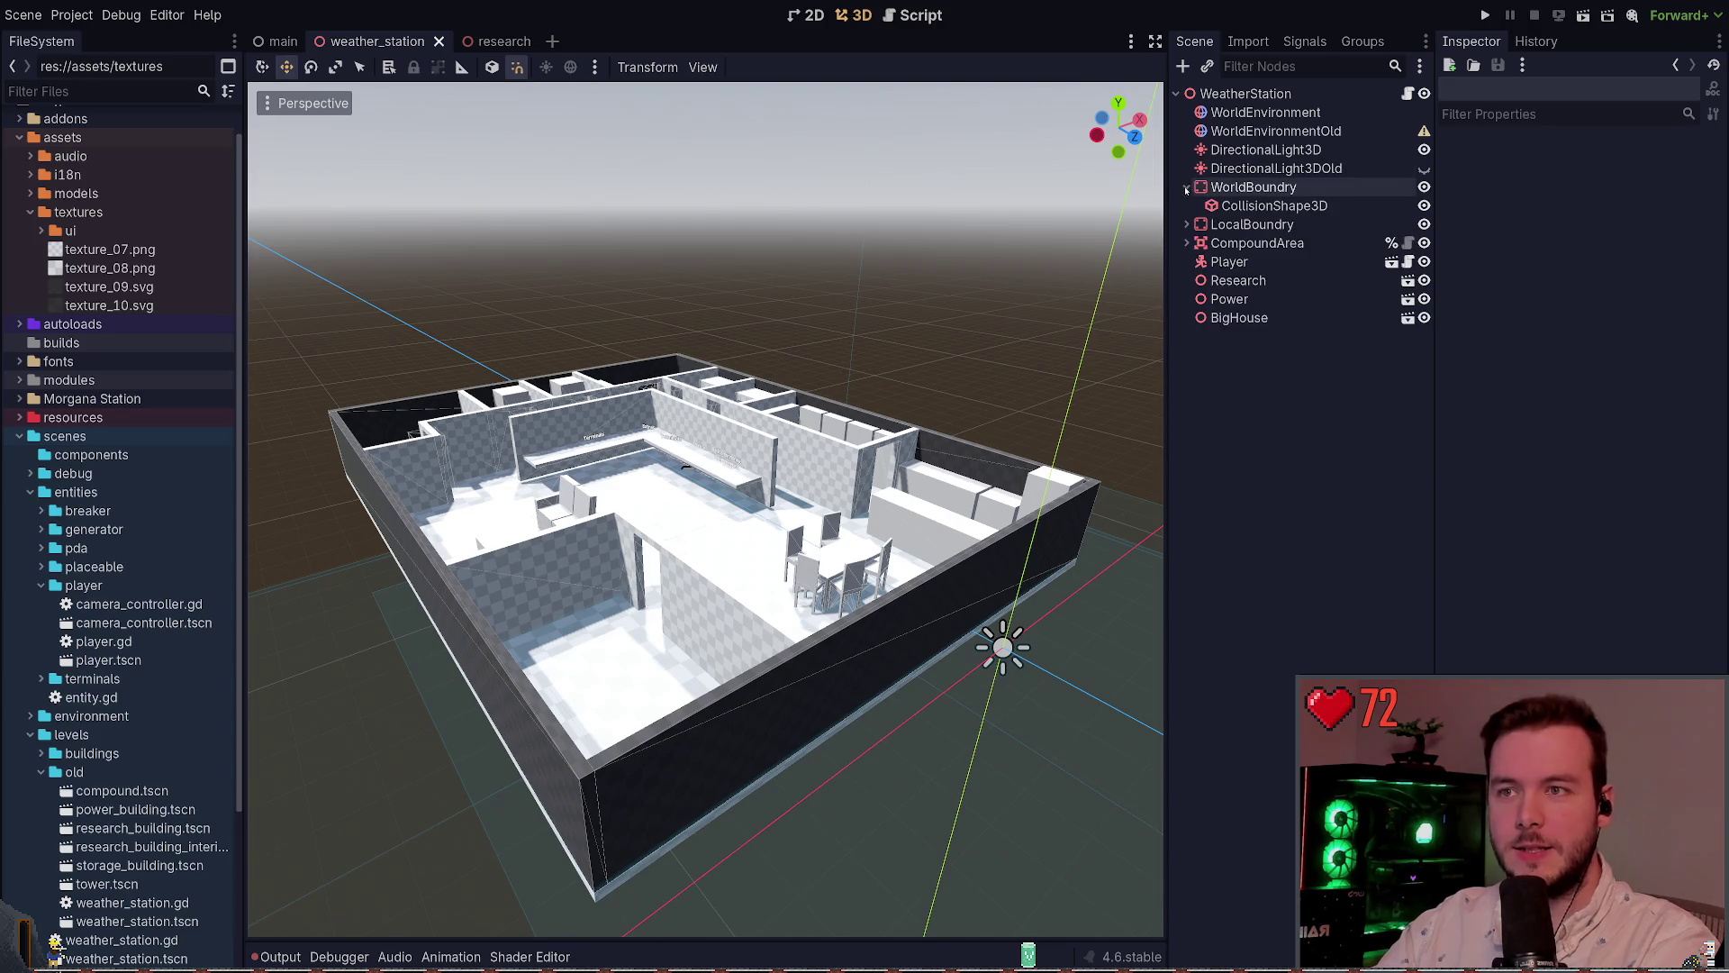
click(1187, 186)
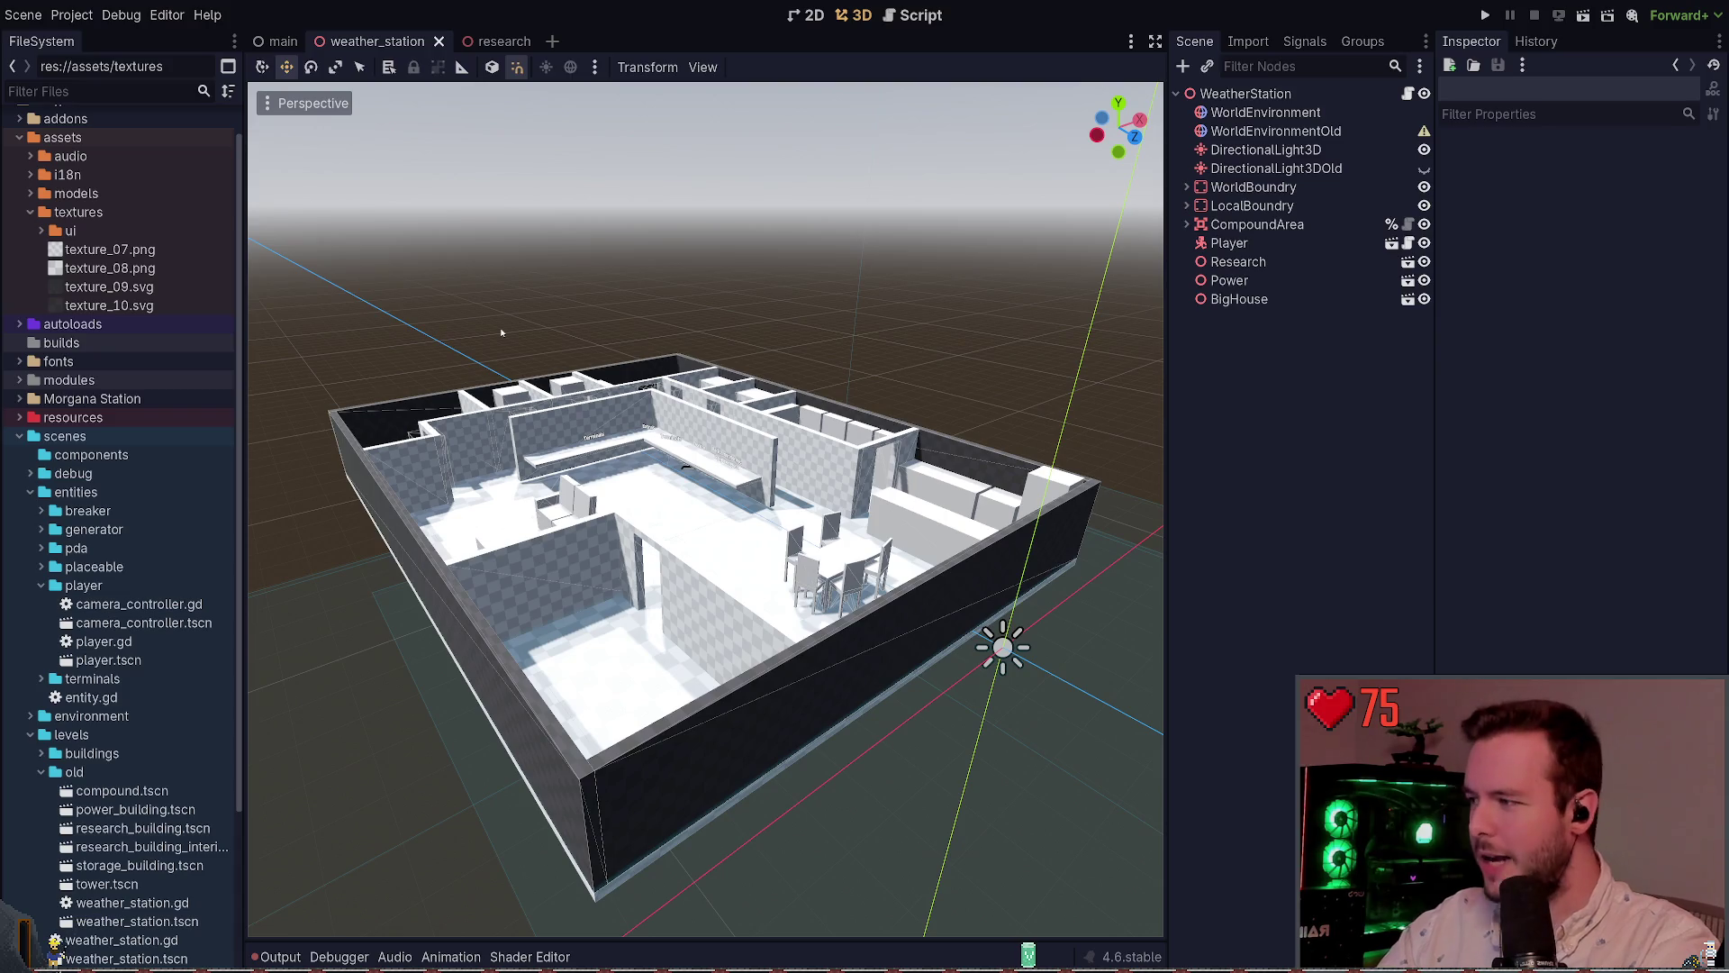
Collapse the textures and player folders and select the scenes/levels/old folder
click(31, 211)
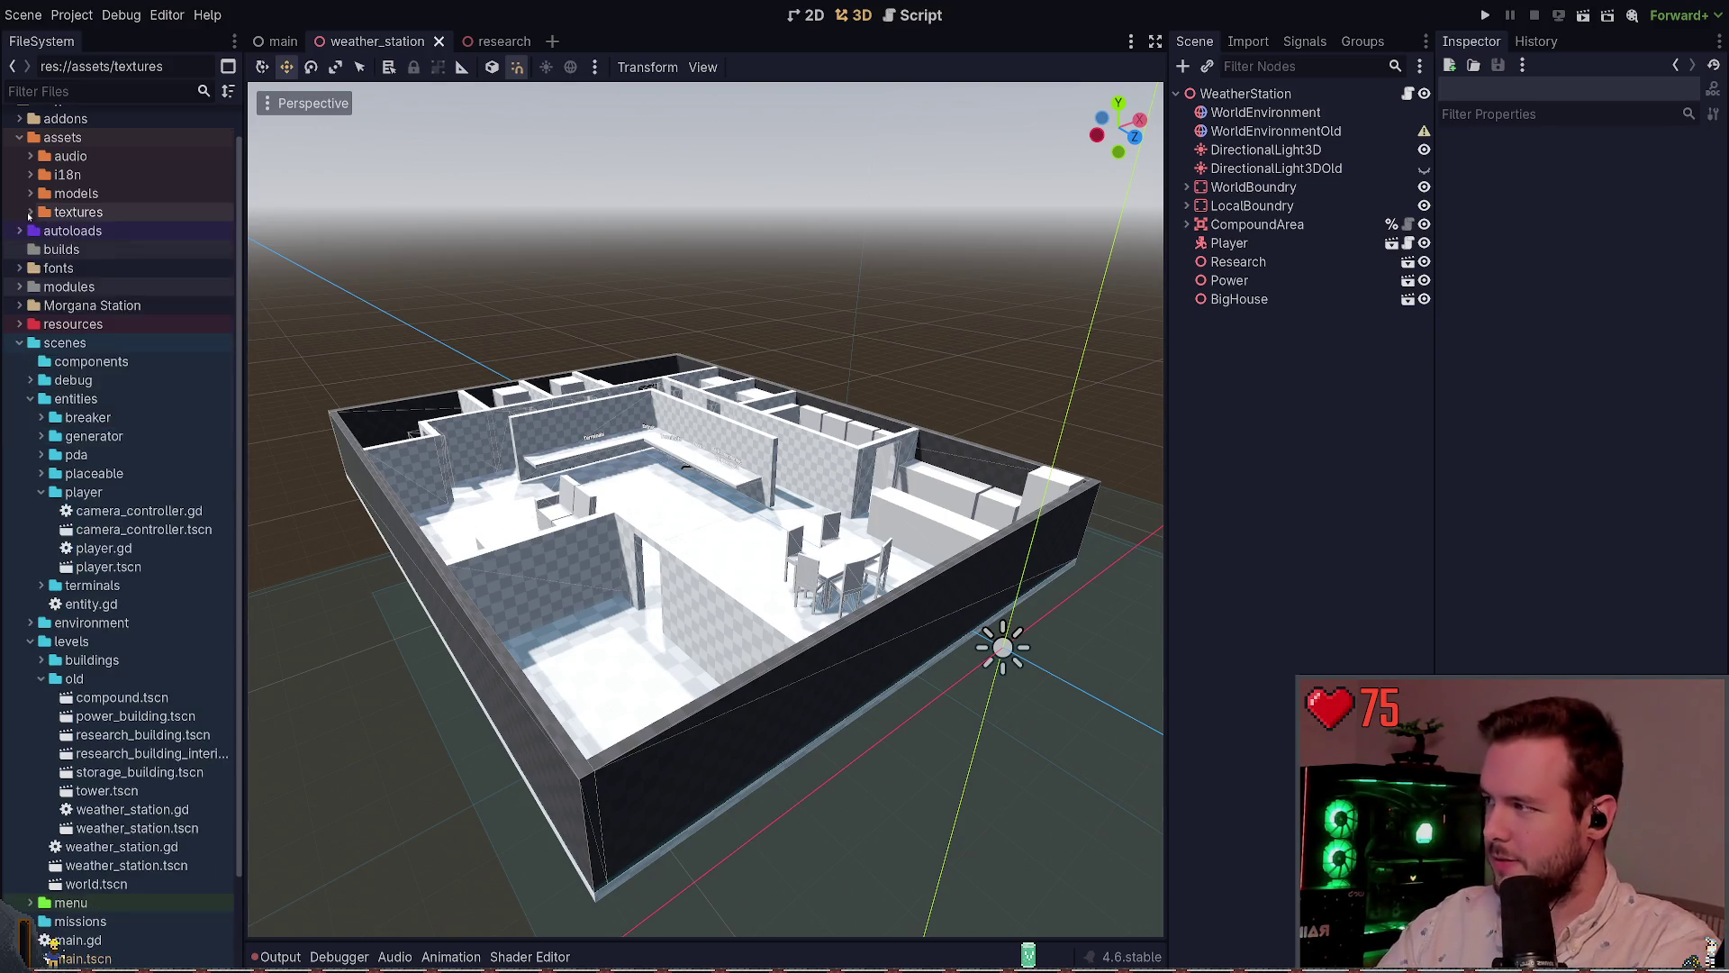
click(41, 492)
scroll(135, 612, down, 1)
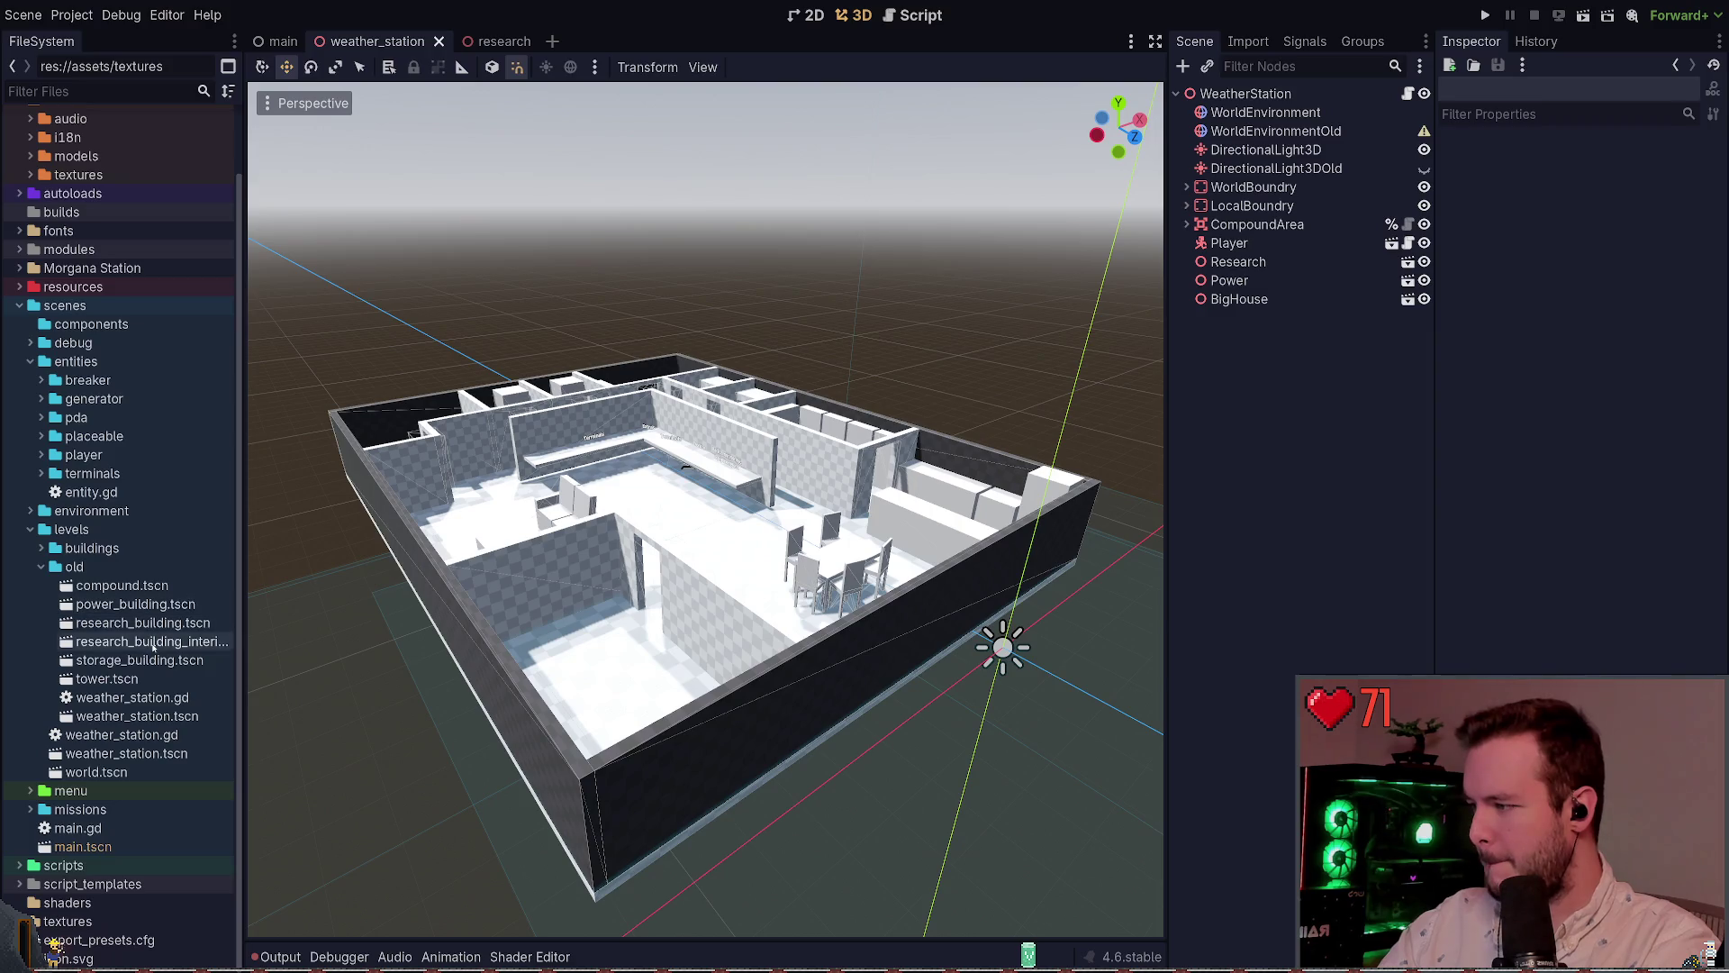
click(131, 566)
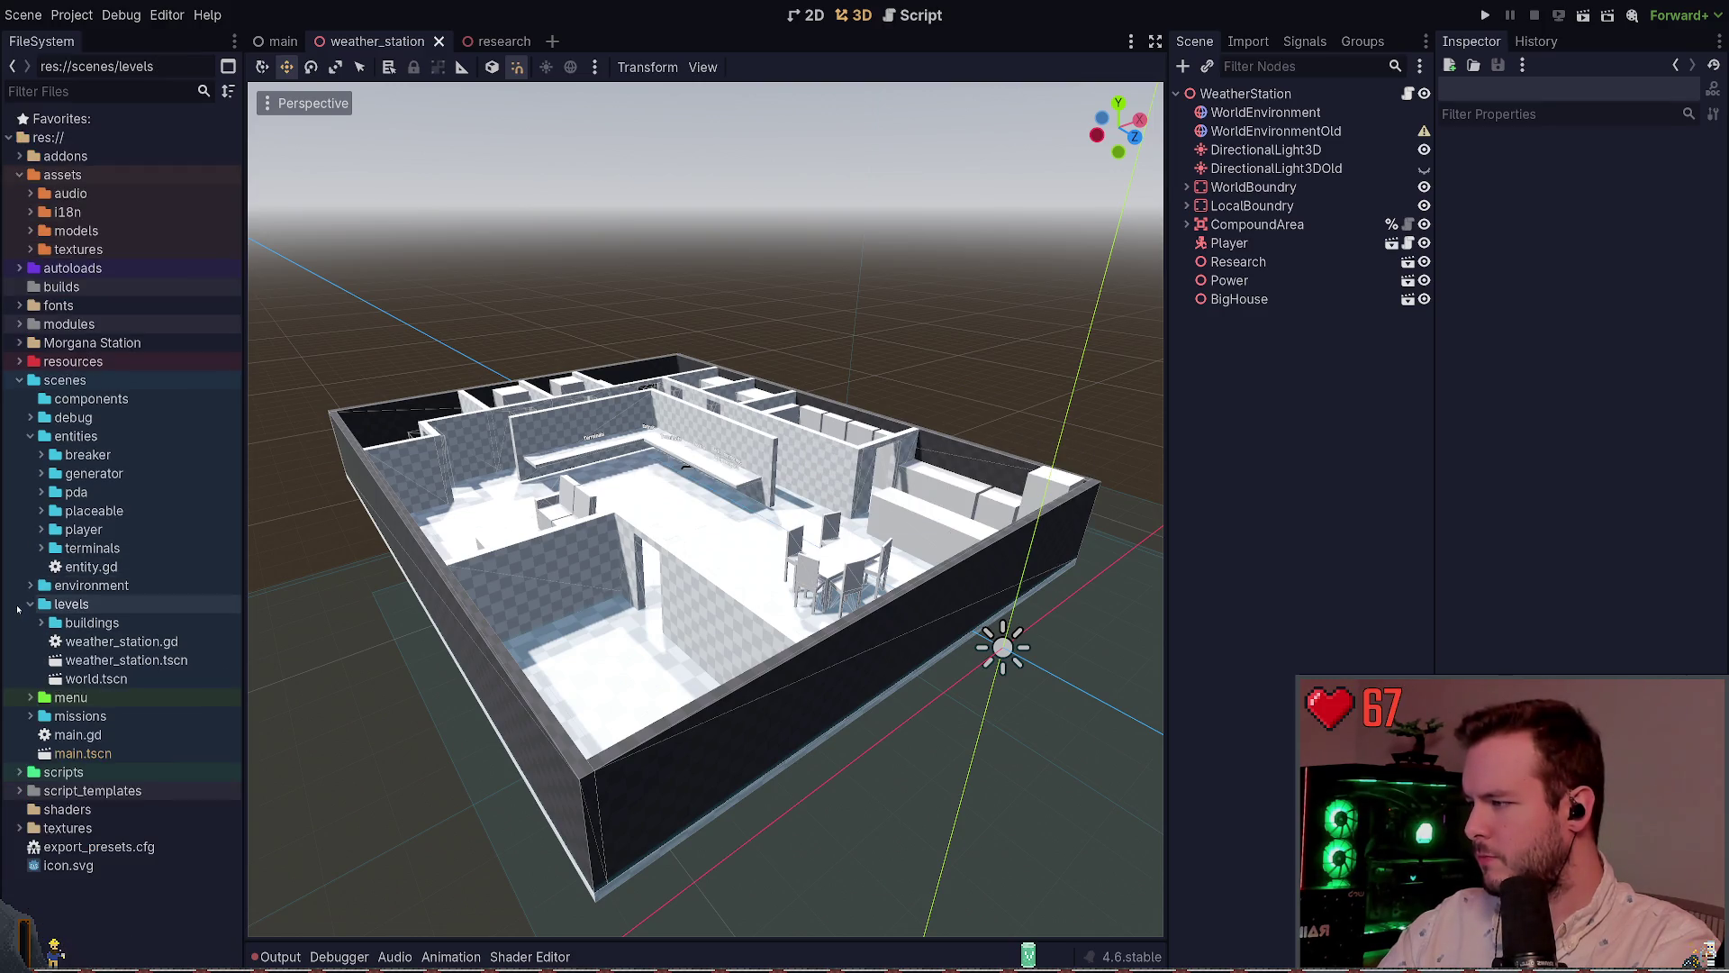
Collapse the buildings, levels and entities folders, fly across the buildings, and bring down the PowerShell terminal
click(35, 623)
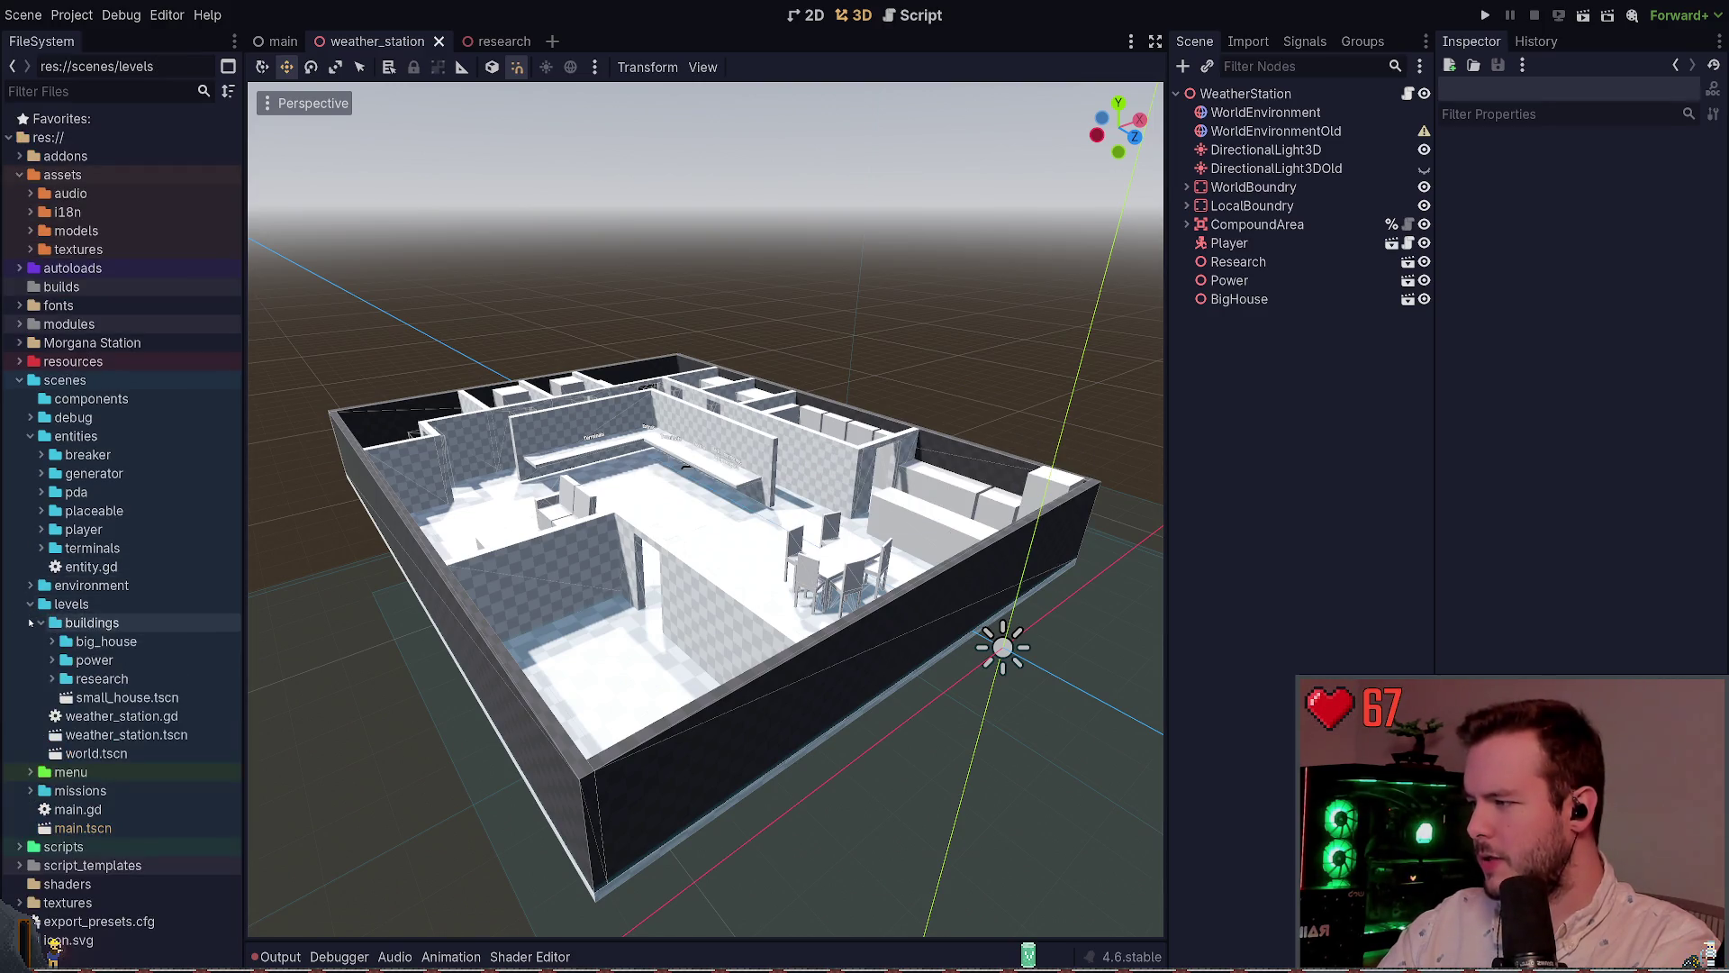
click(41, 623)
click(31, 604)
double_click(83, 432)
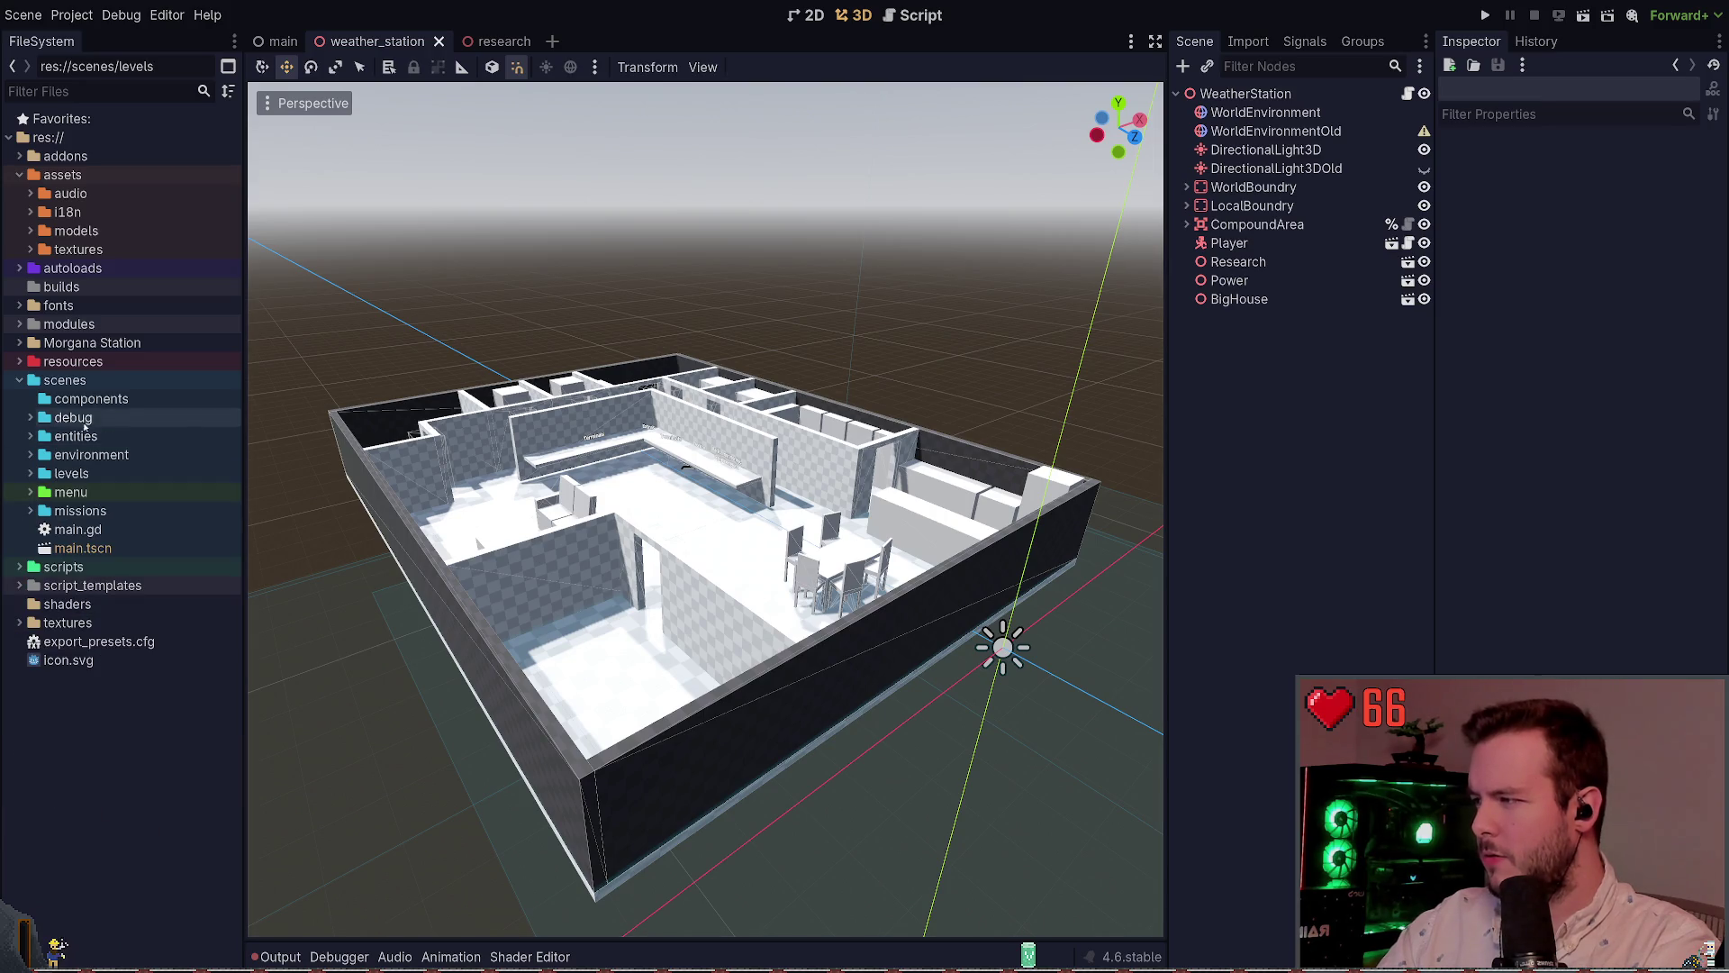
key(w)
key(d)
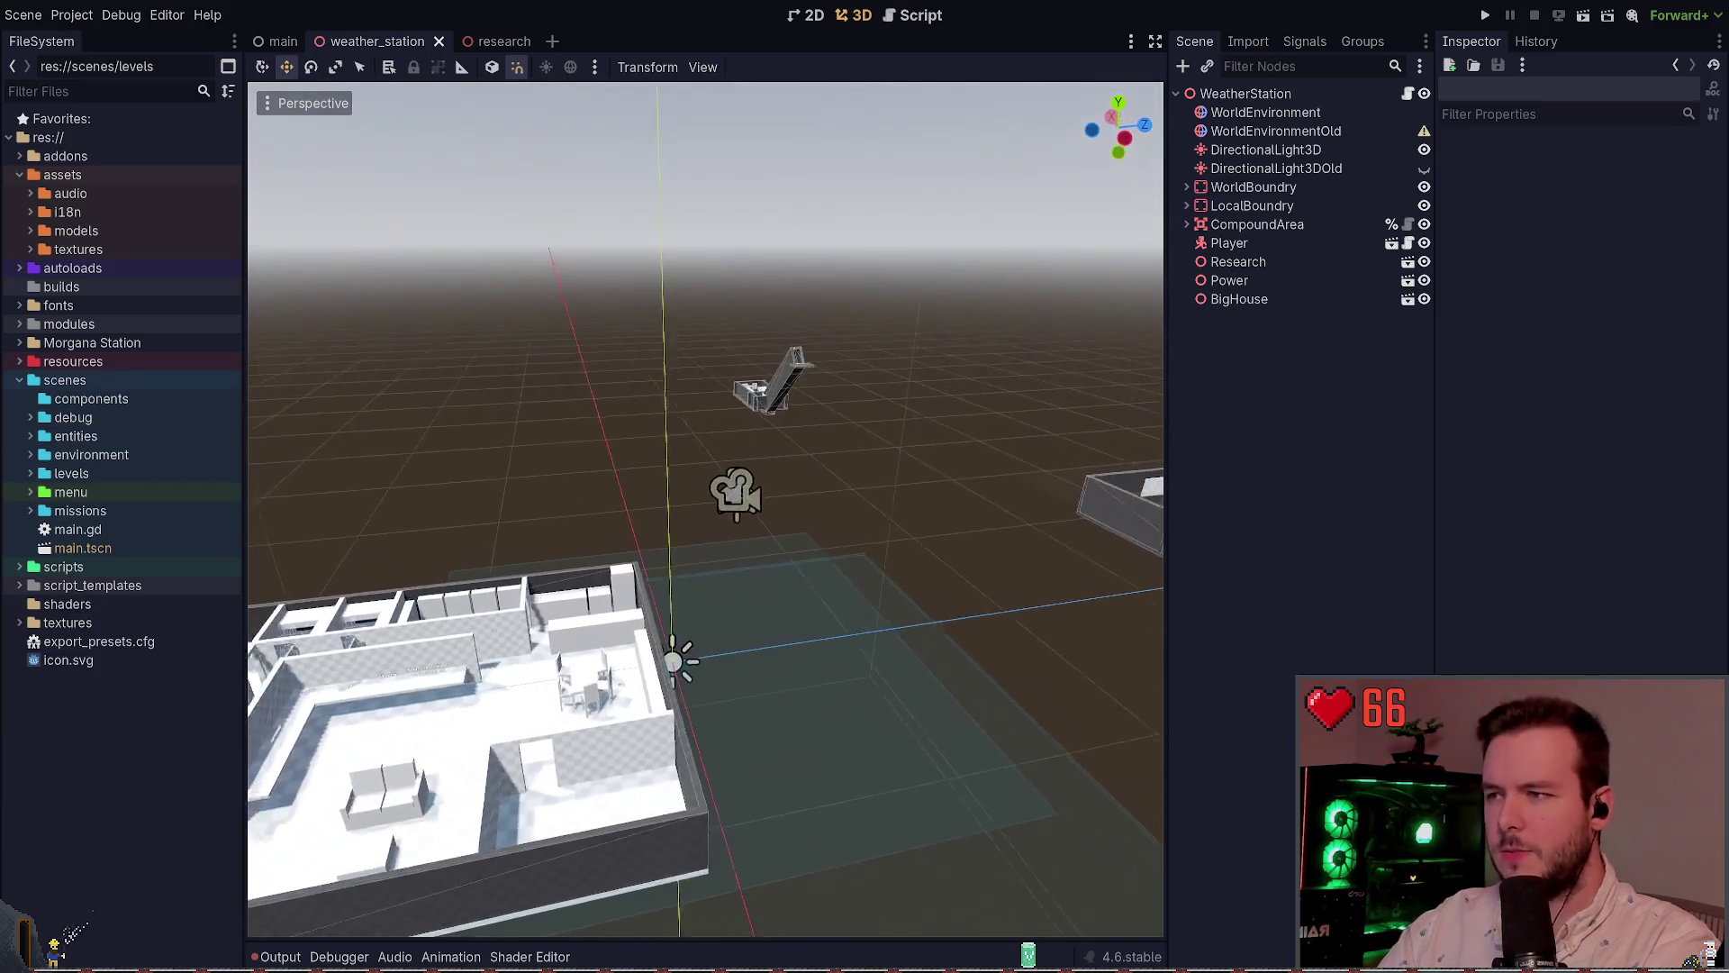
key(d)
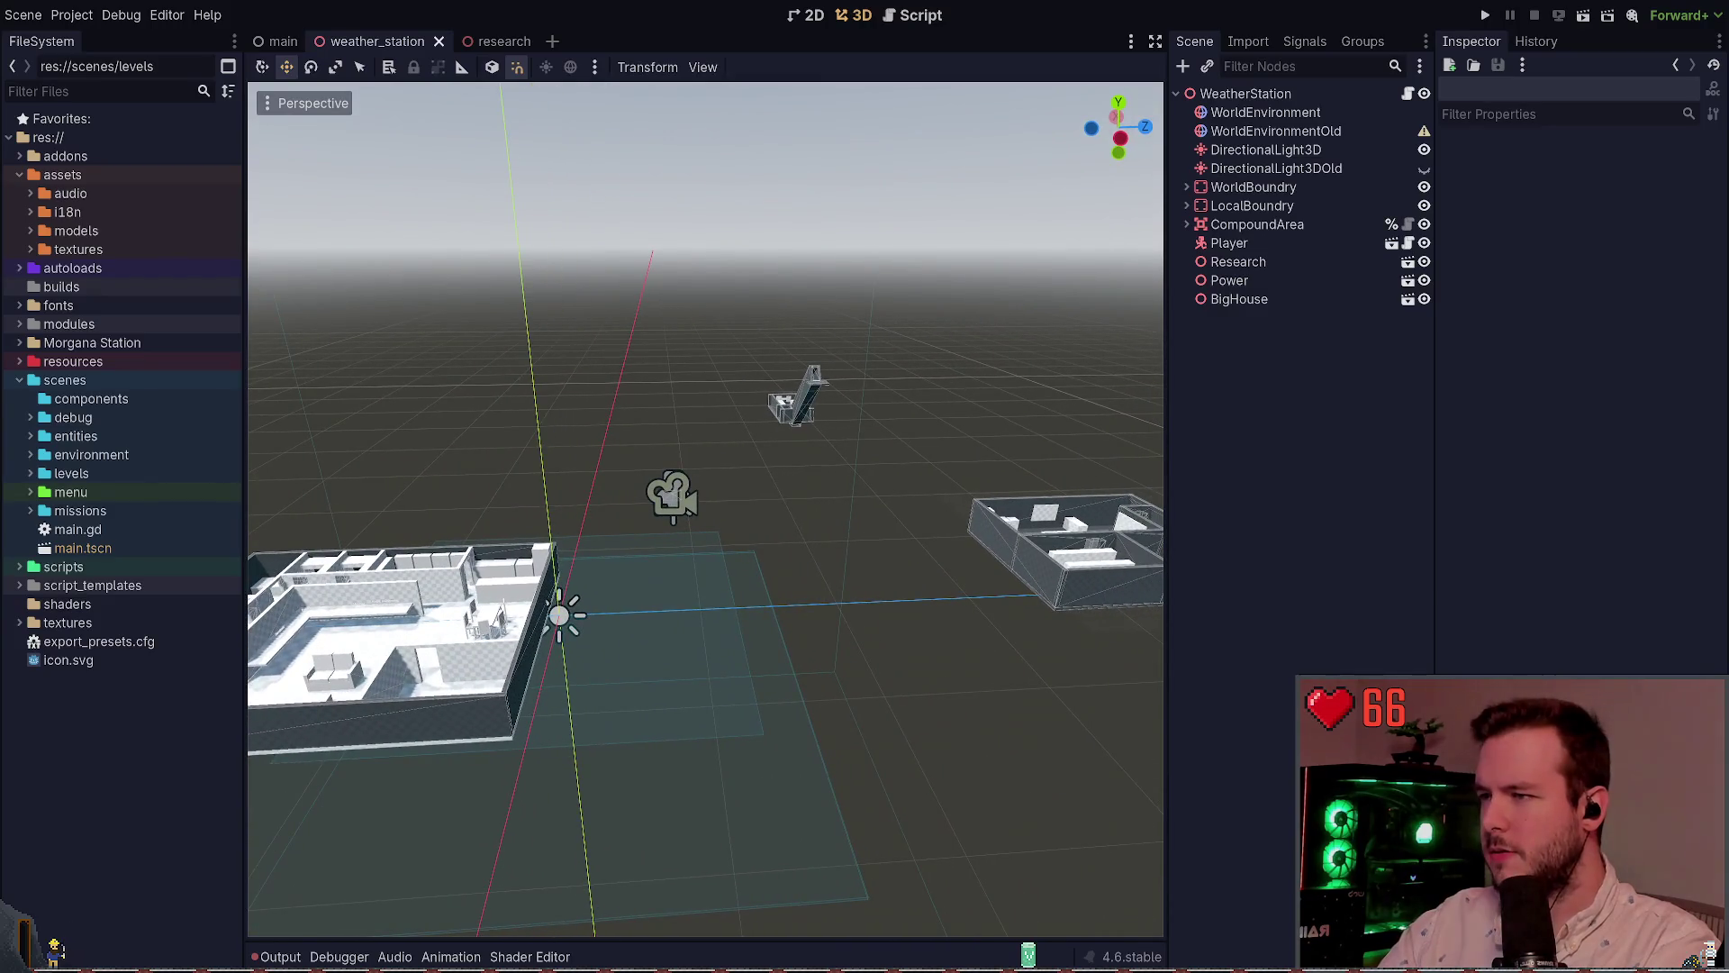
key(super+grave)
Run git status, then git diff on the scenes\levels\weather_station level files
text(git status)
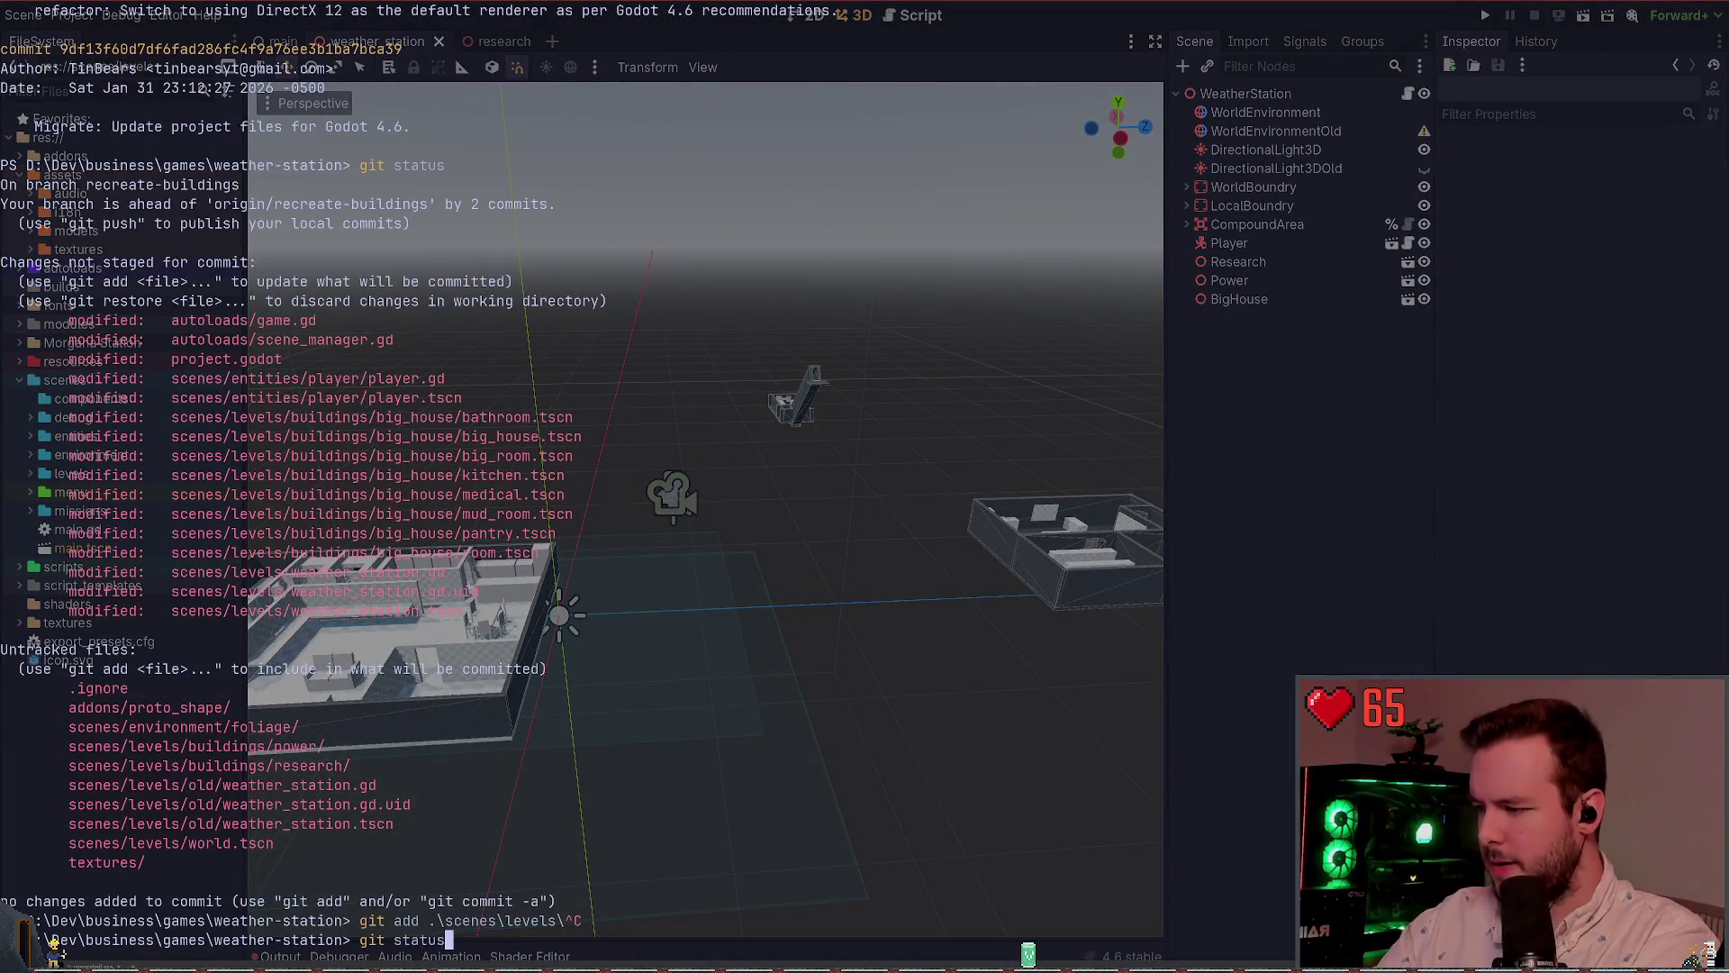
key(Return)
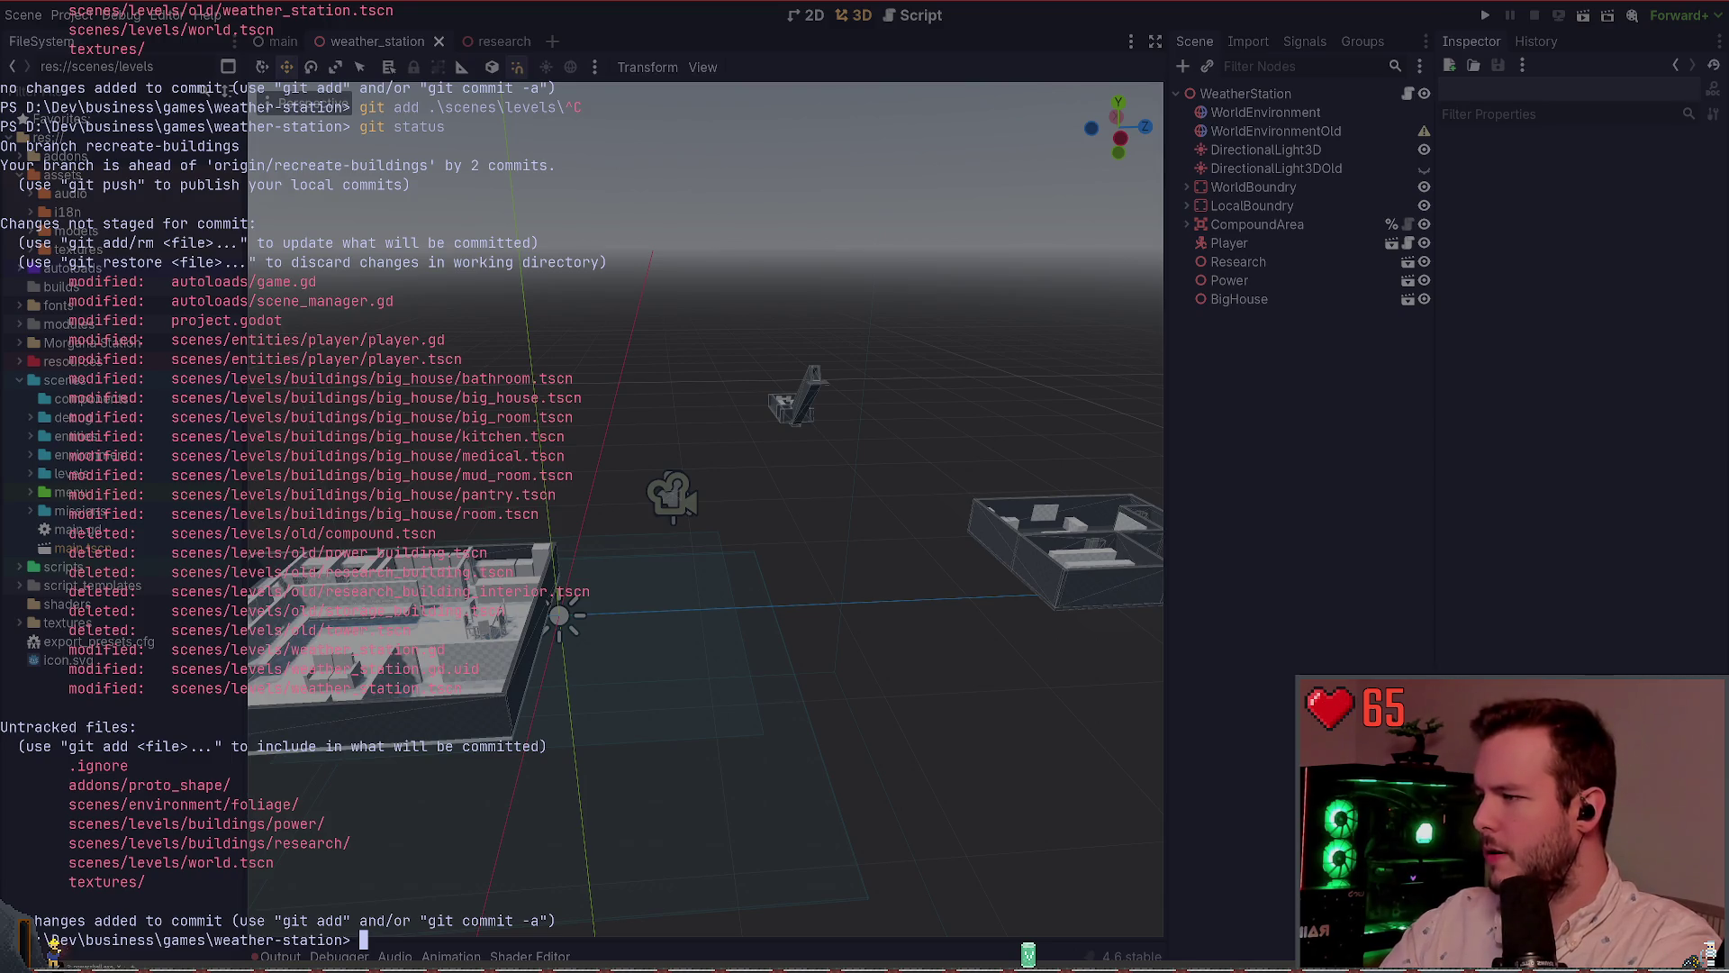
text(git add)
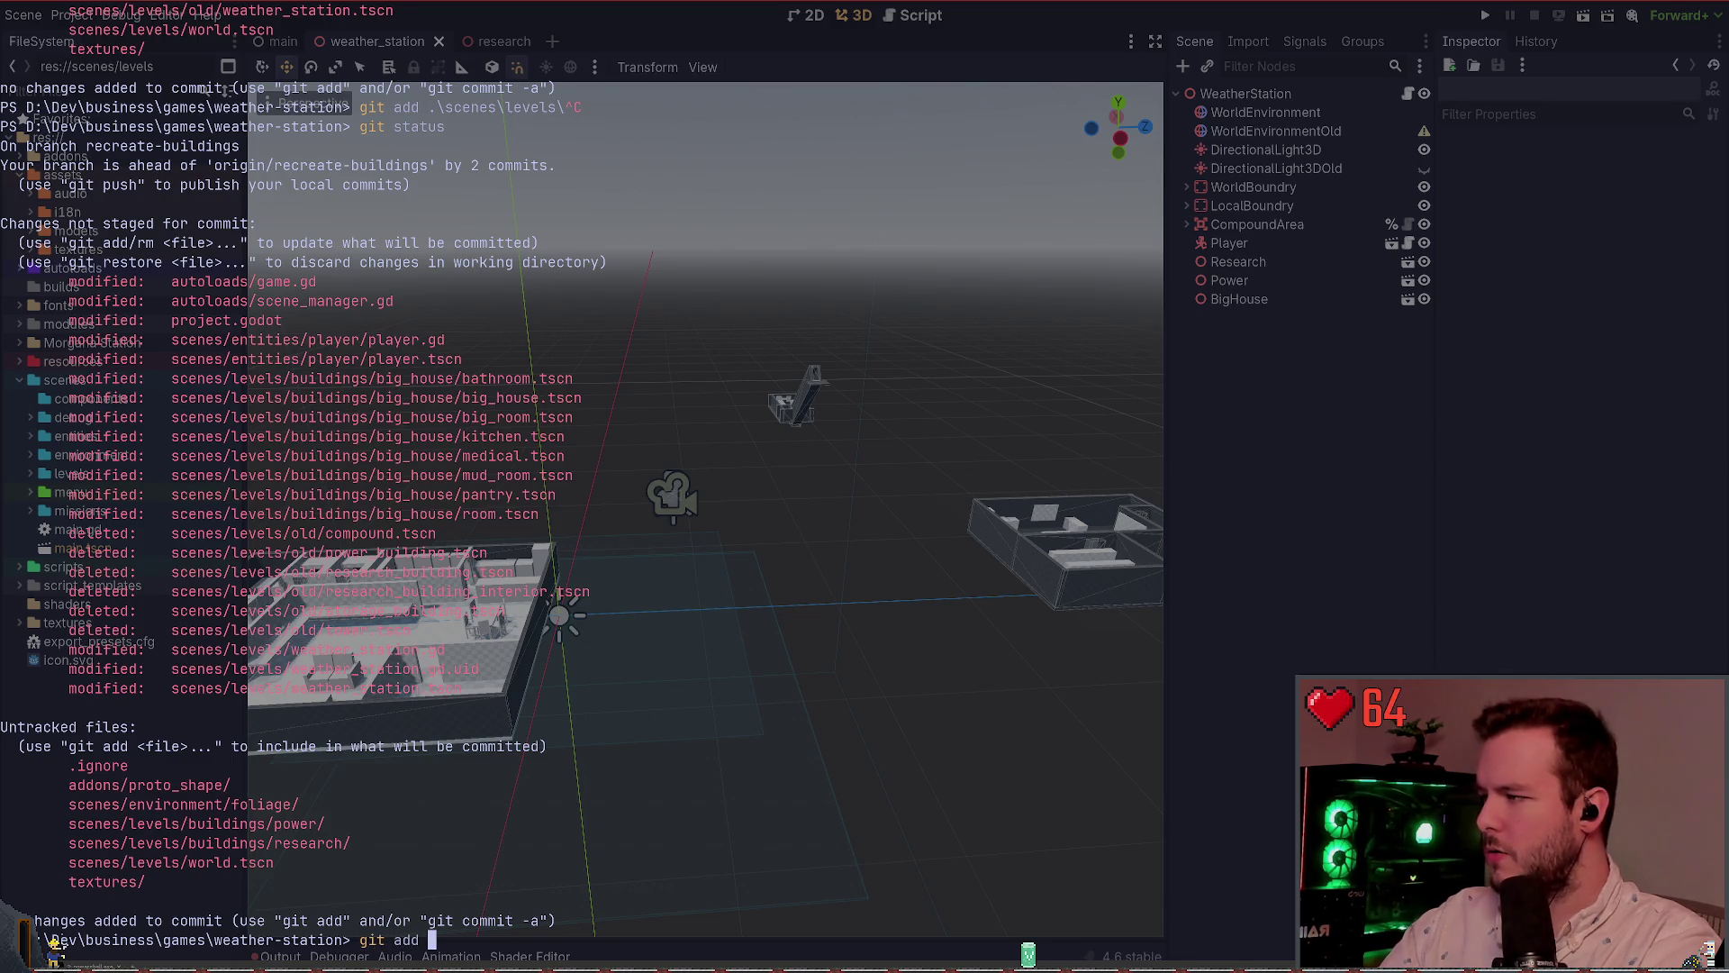
text(.\scenes\)
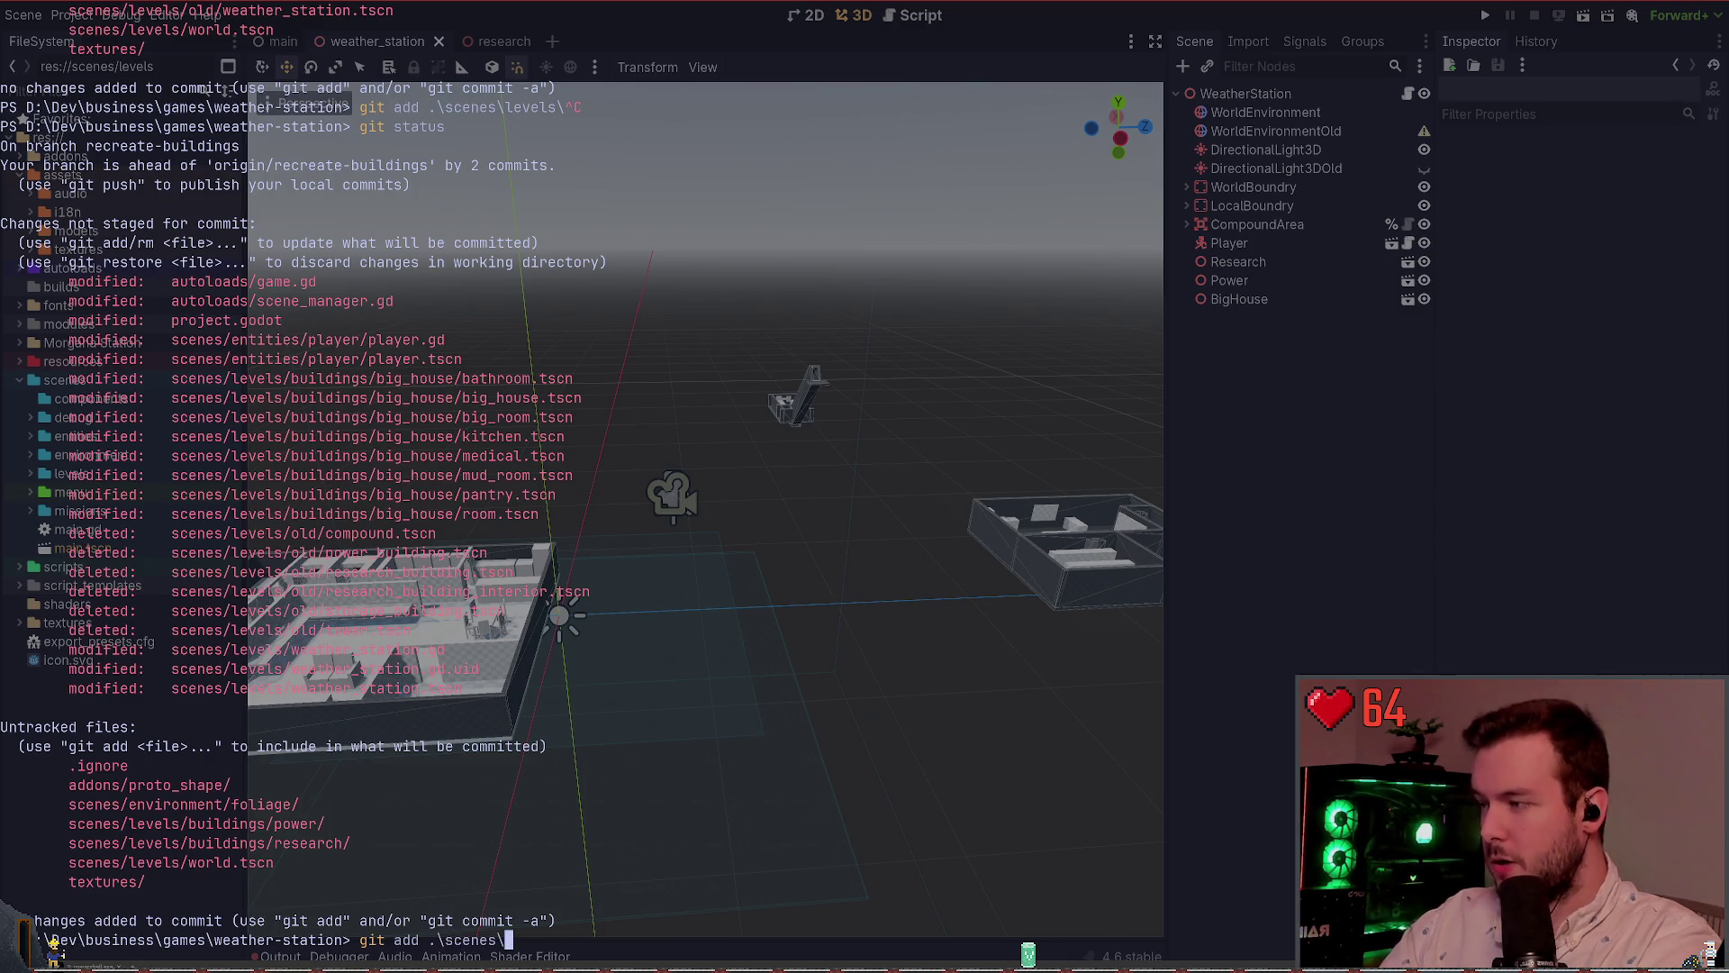
text(git diff sec)
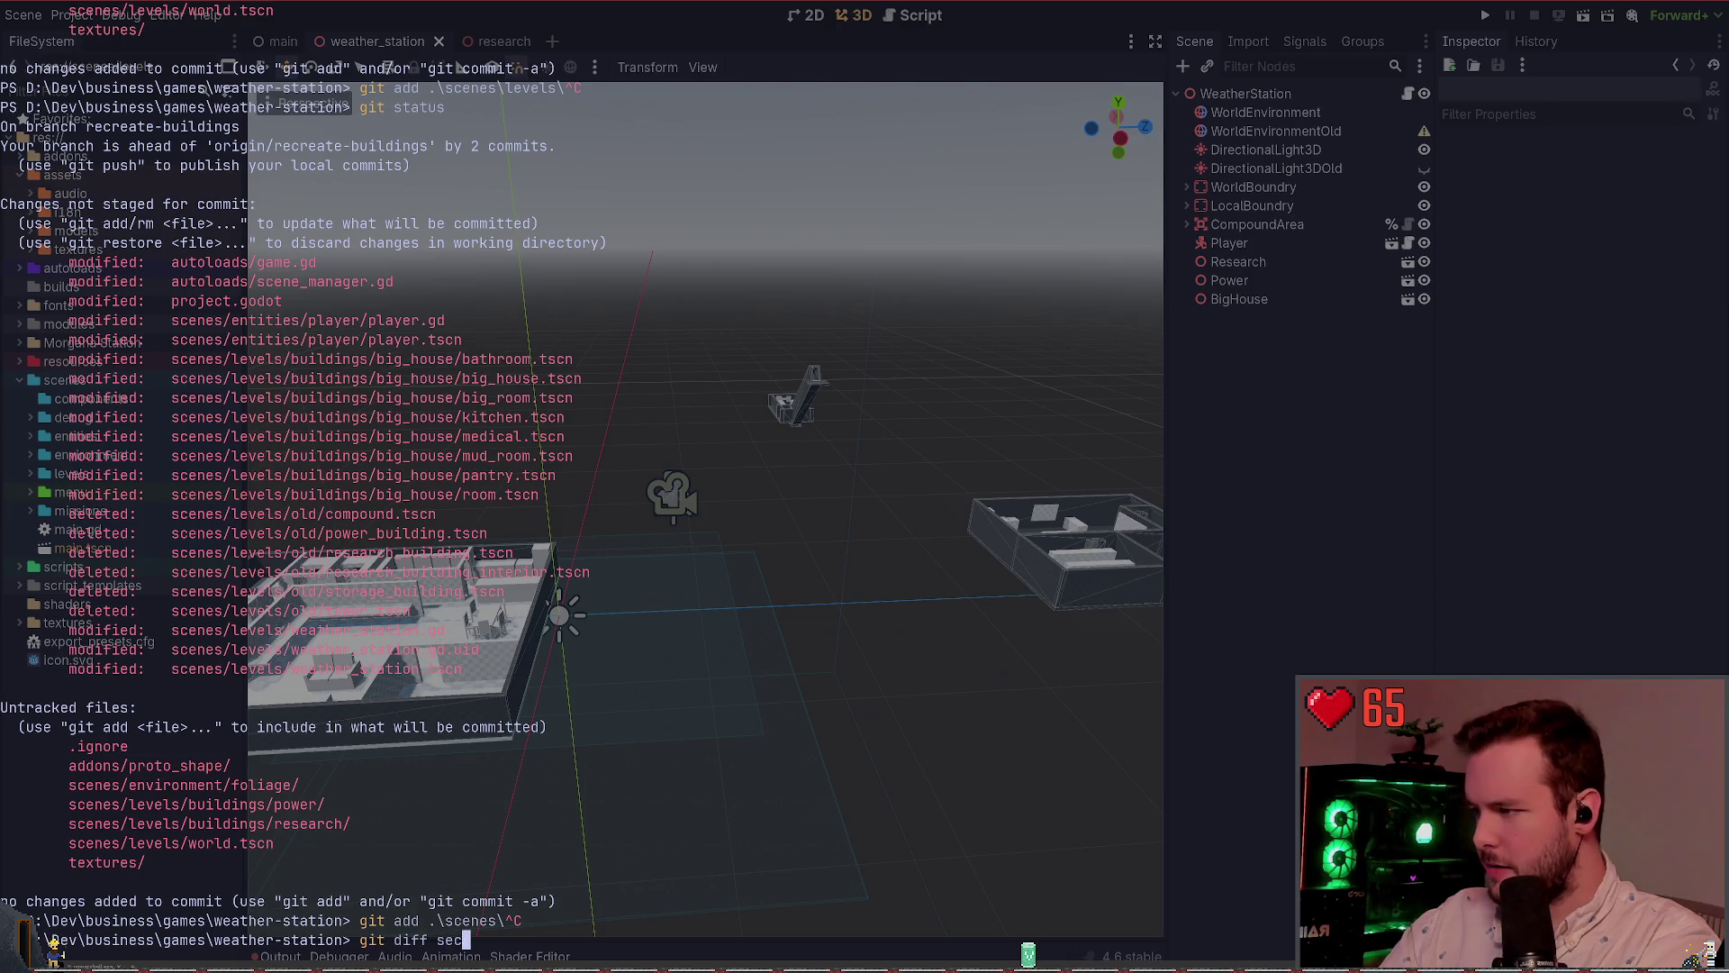
key(Tab)
text(leve)
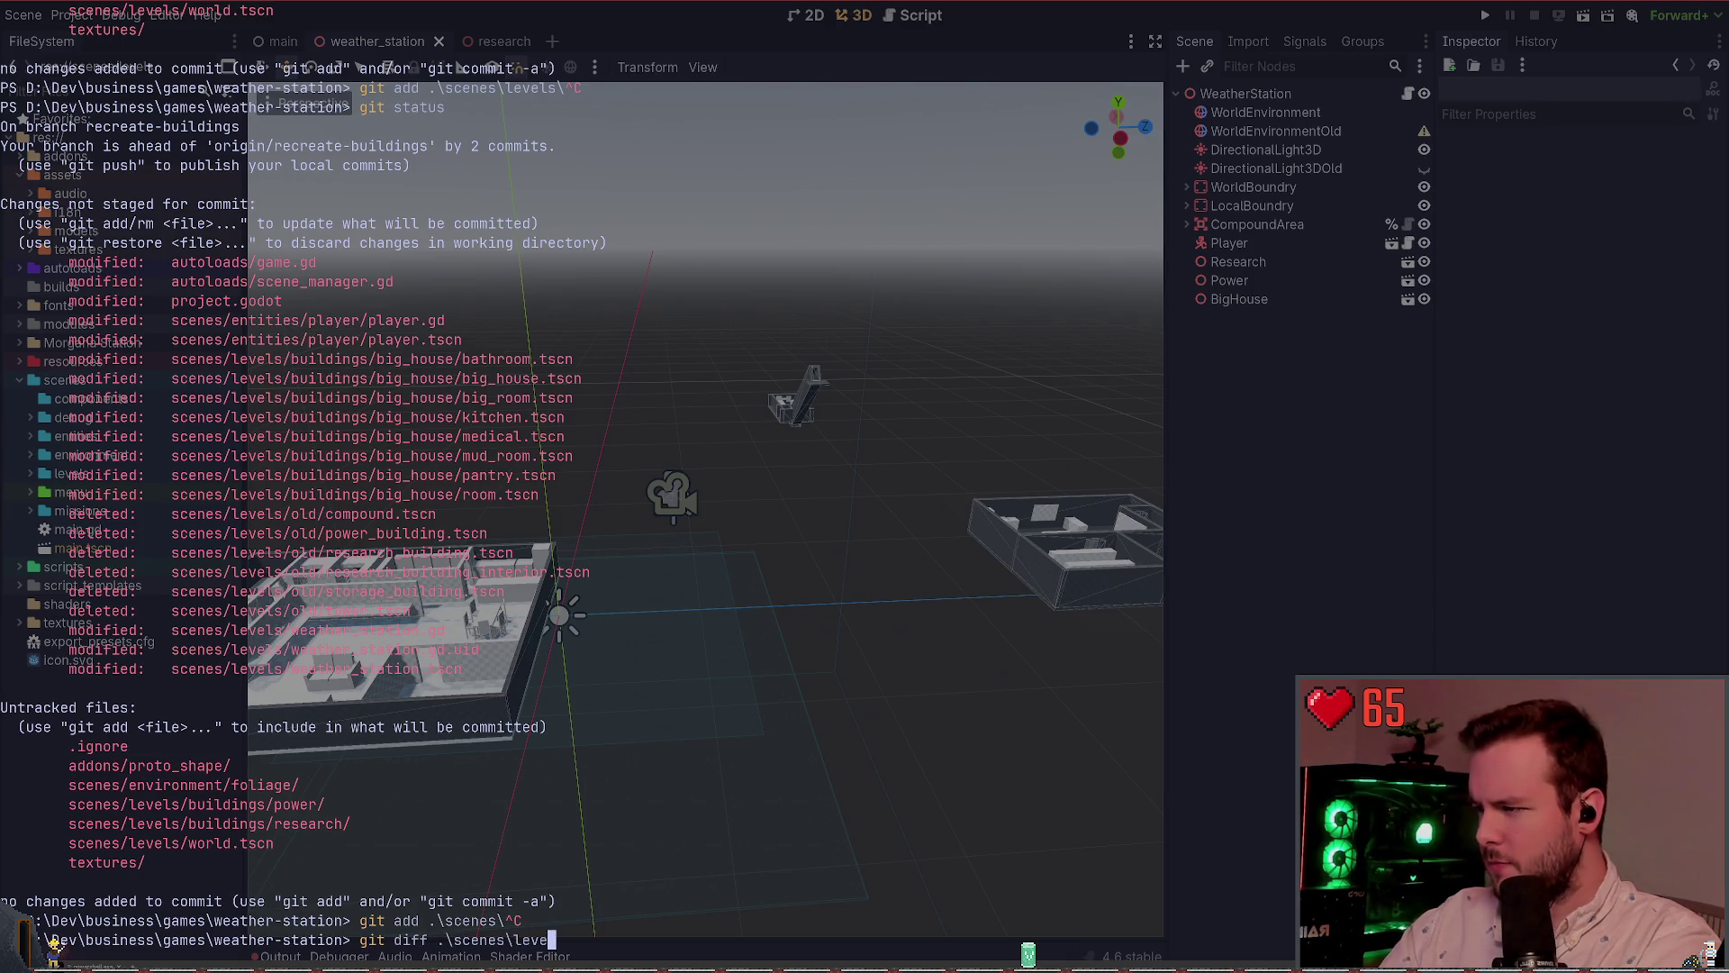
text(ls\weather()
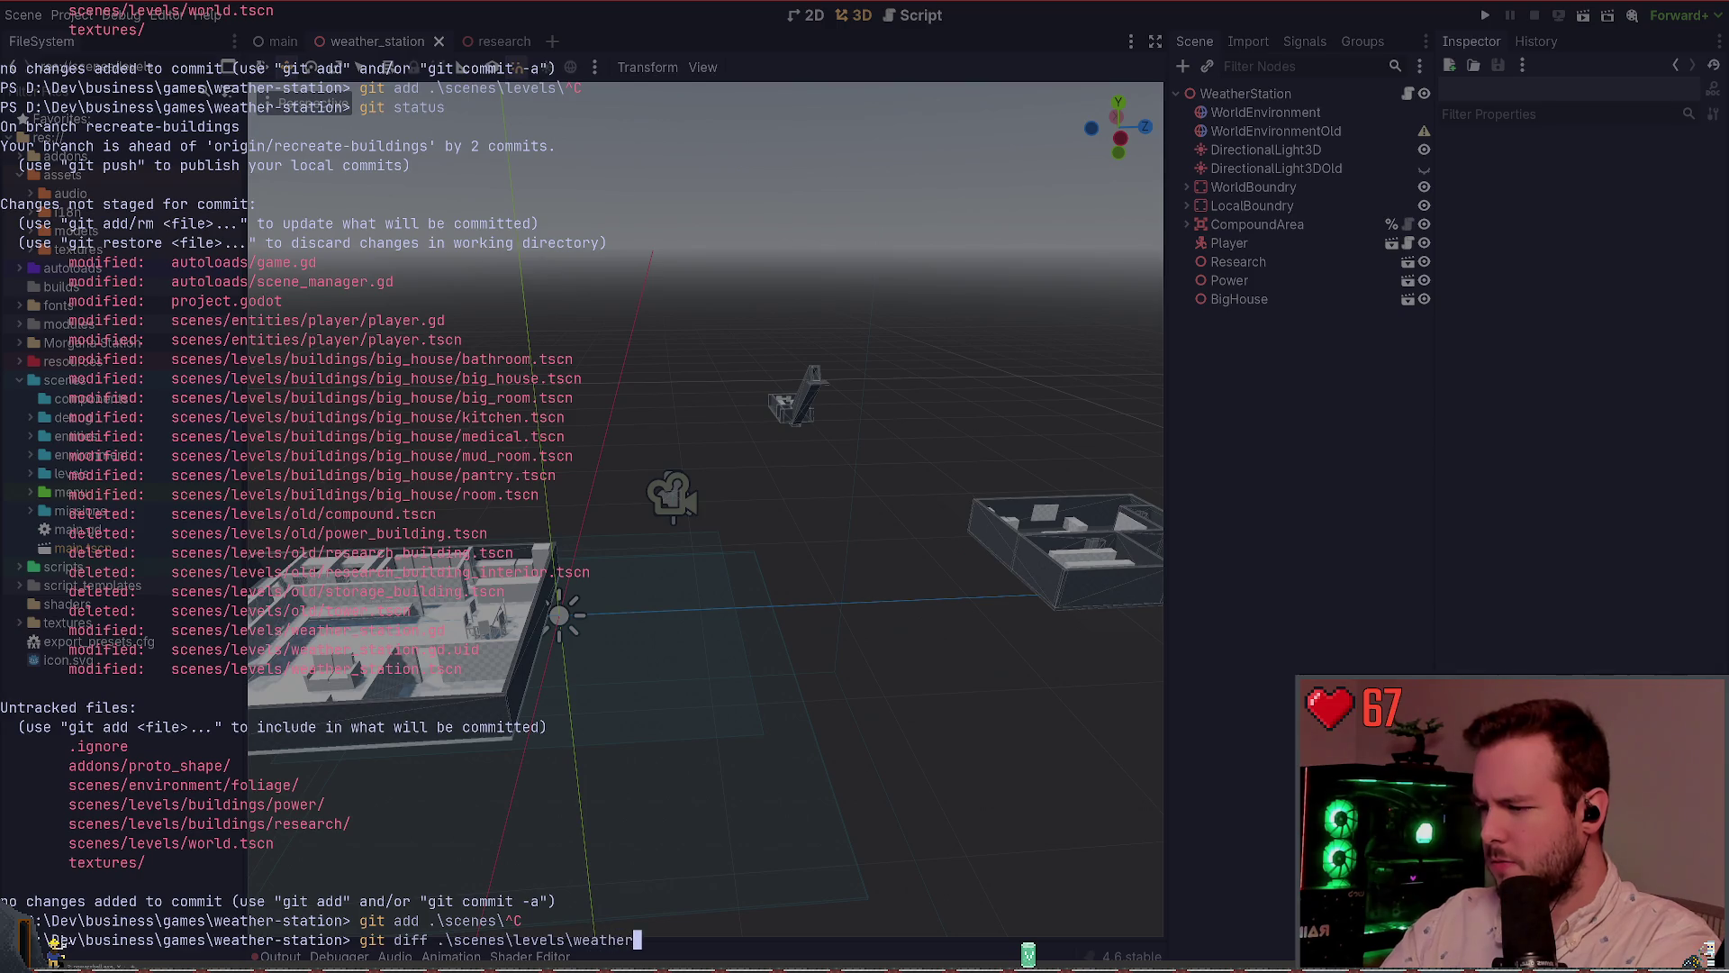
key(Return)
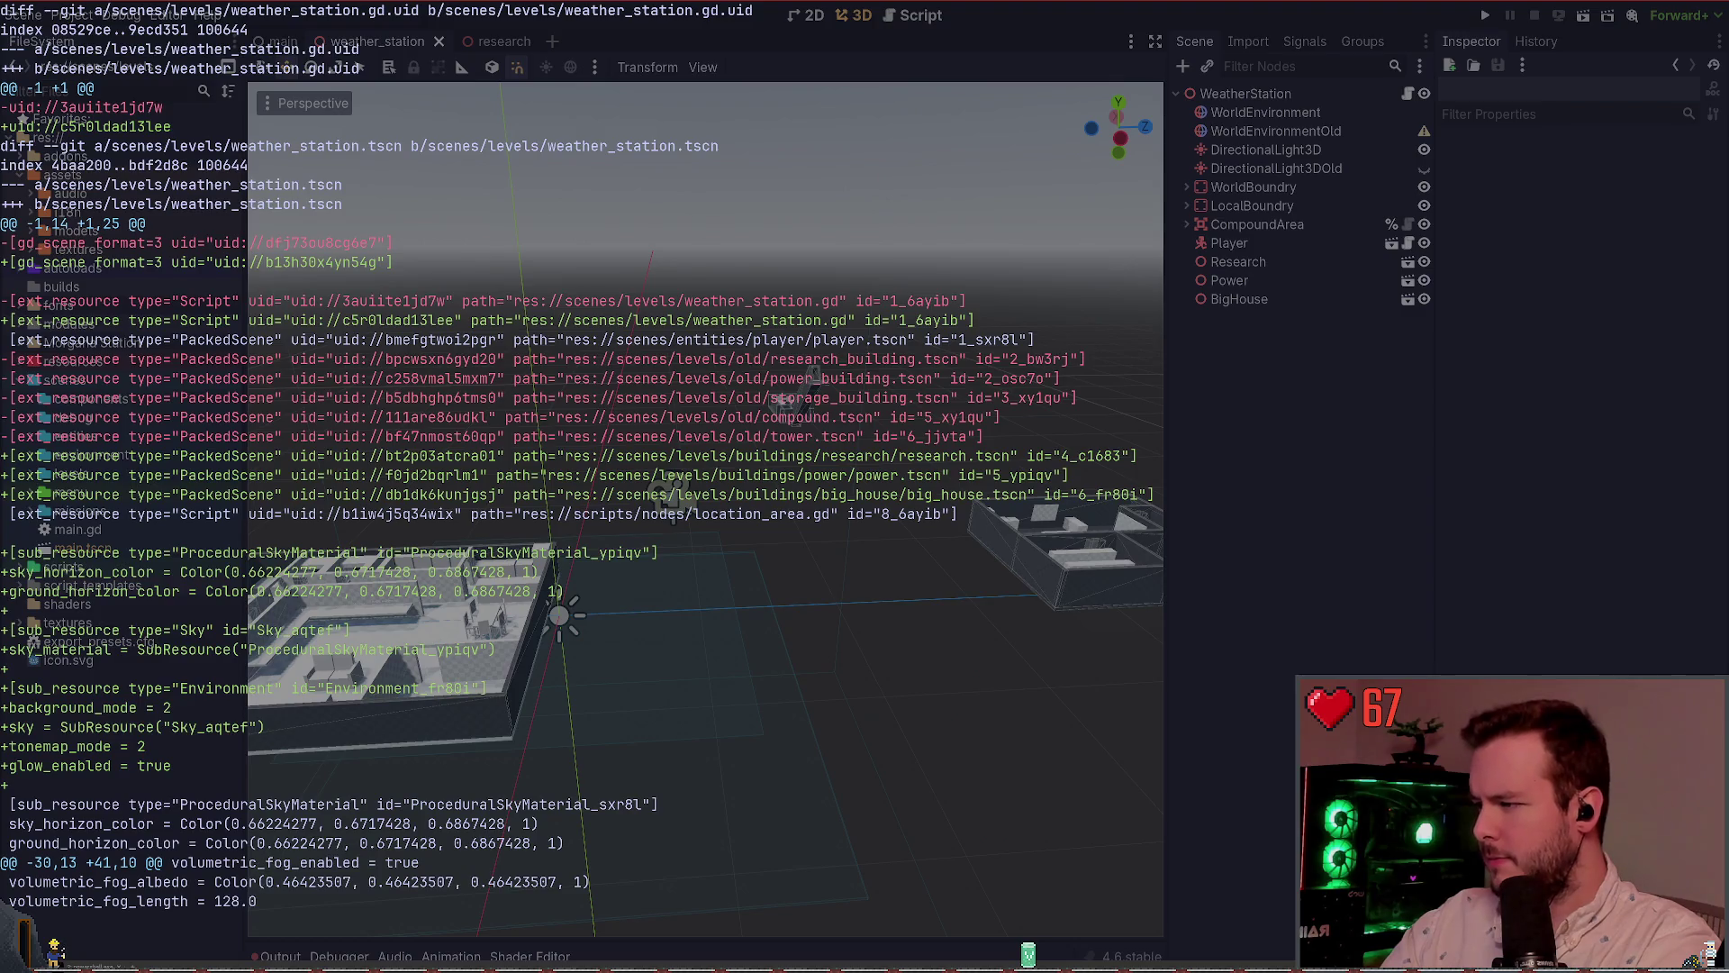
Scroll through the weather_station diff, quit the pager and rerun git status
scroll(577, 466, down, 10)
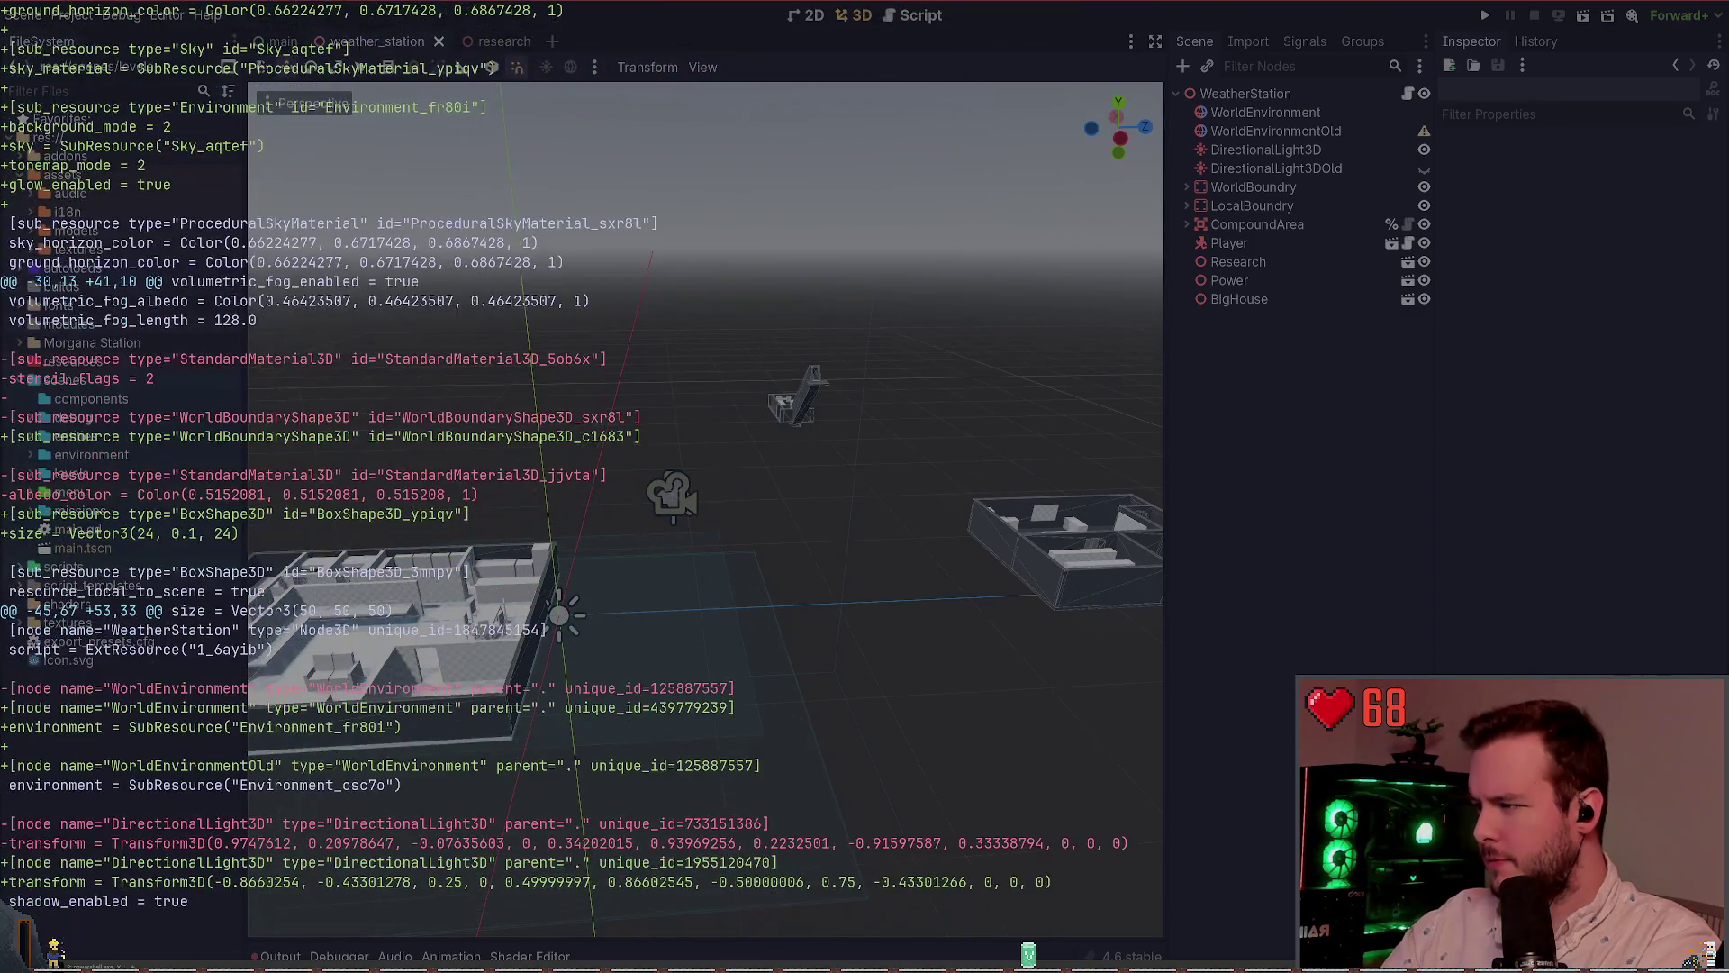
scroll(576, 466, down, 3)
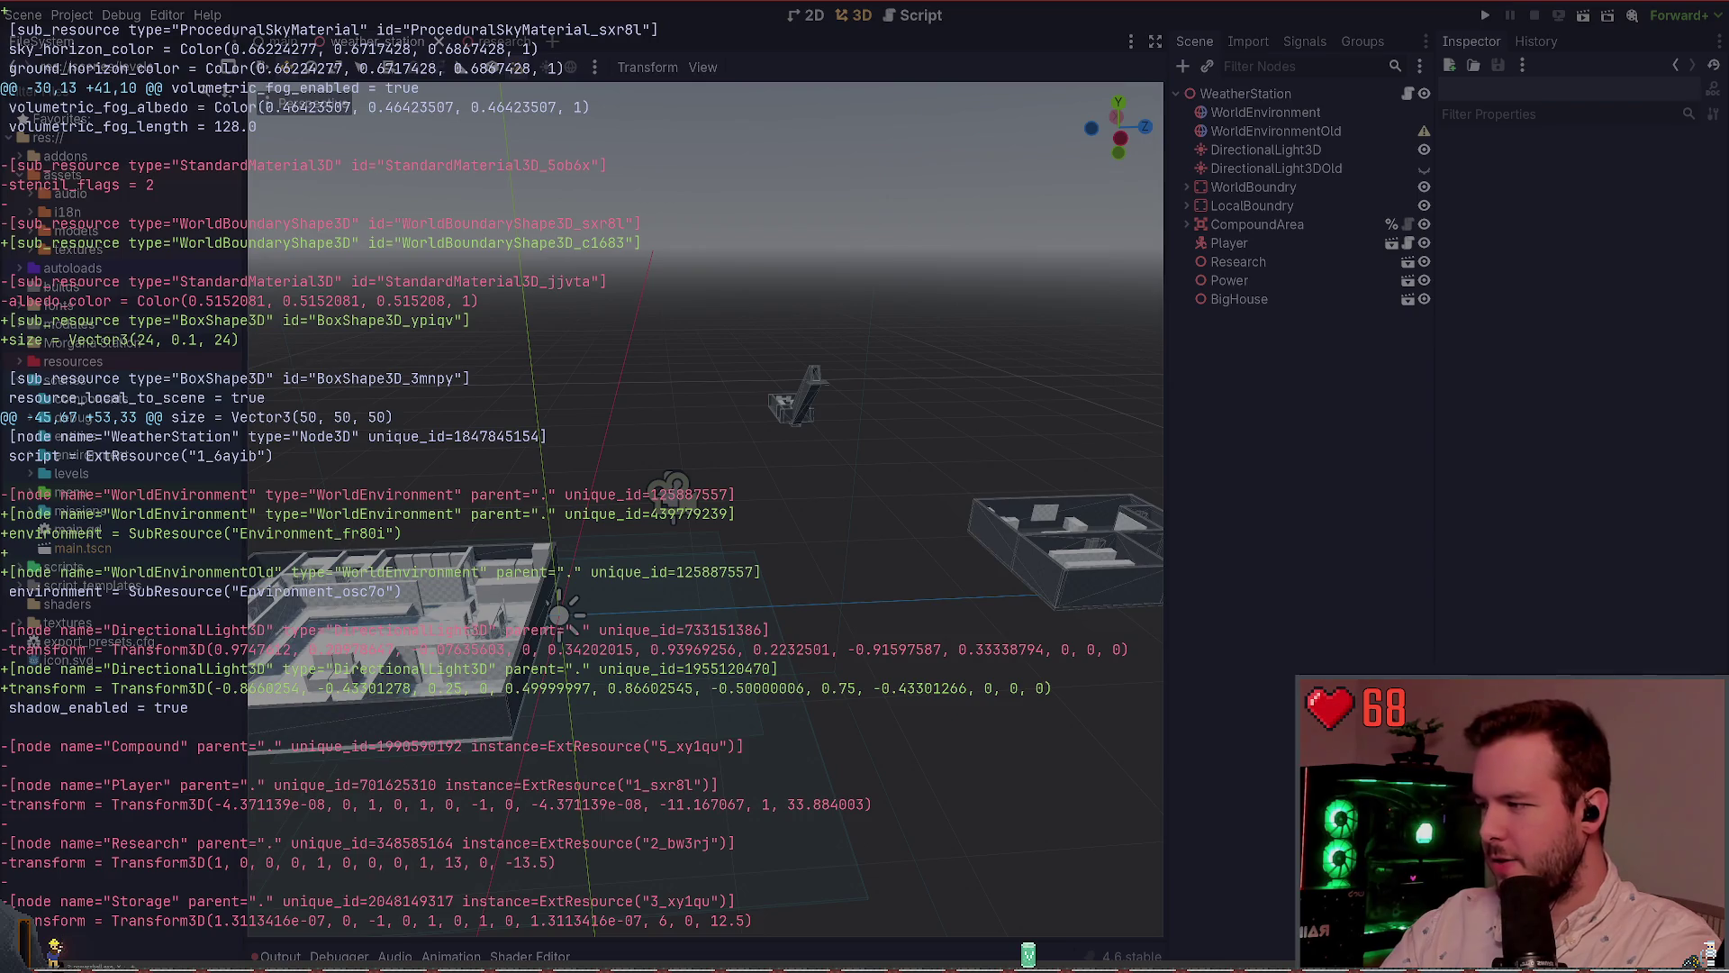
scroll(576, 466, down, 13)
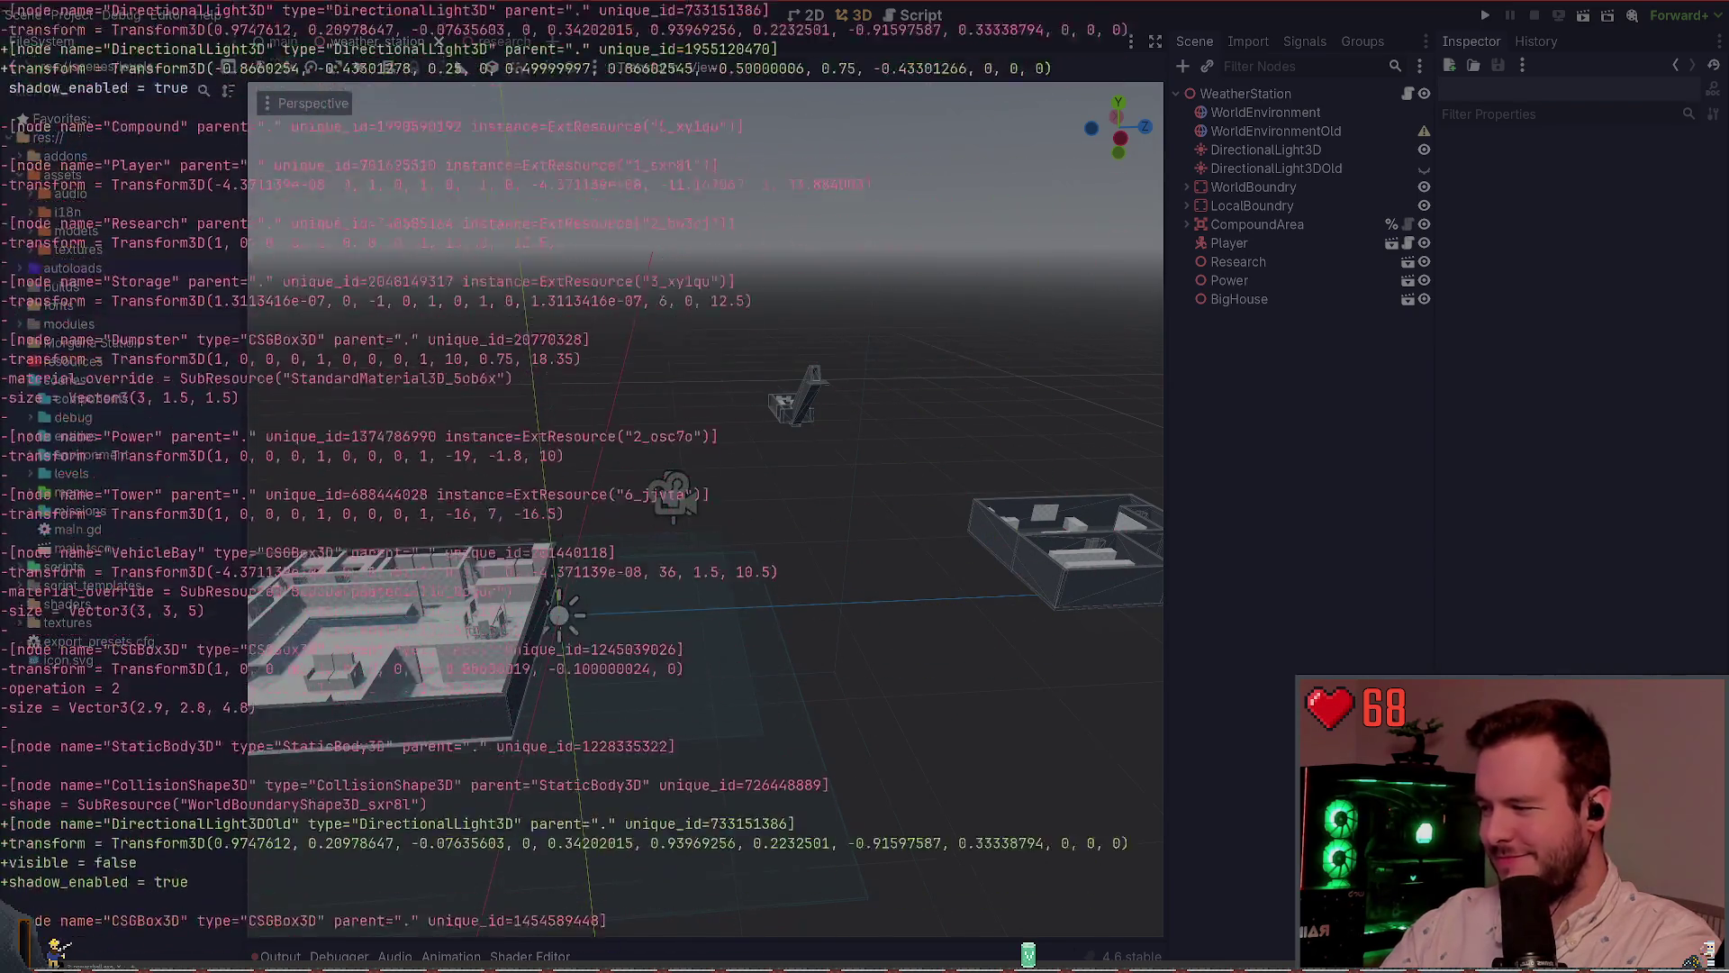
scroll(576, 466, down, 12)
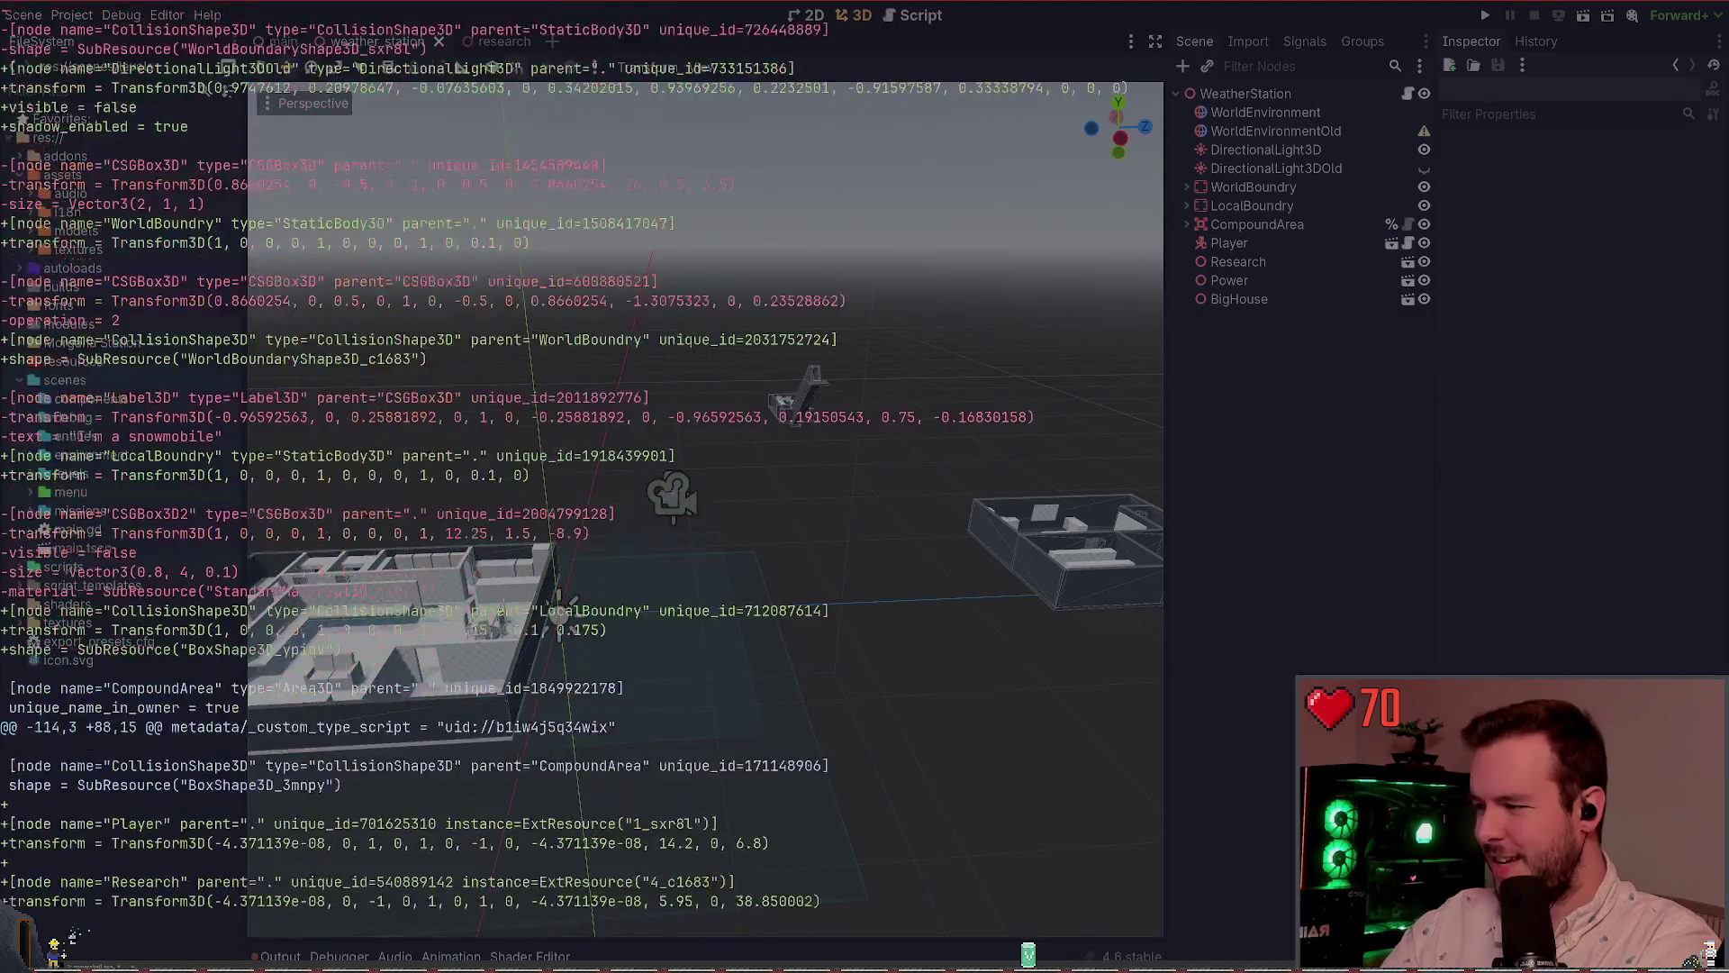
text(qgit status)
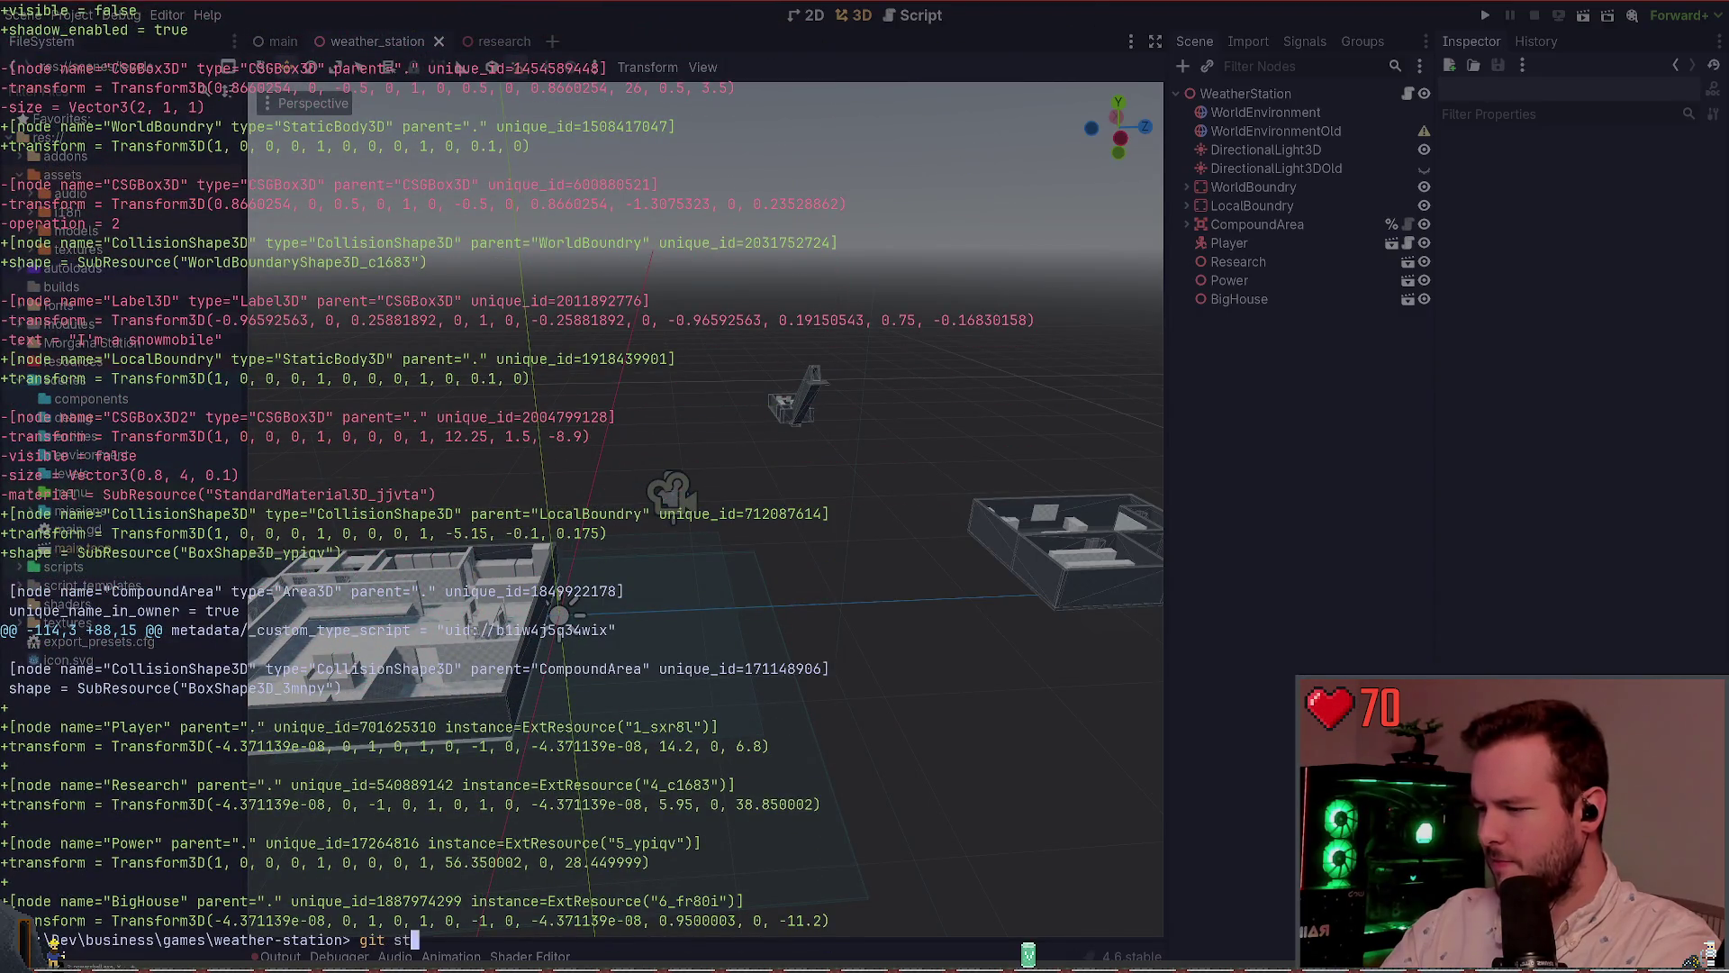
key(Return)
text(g)
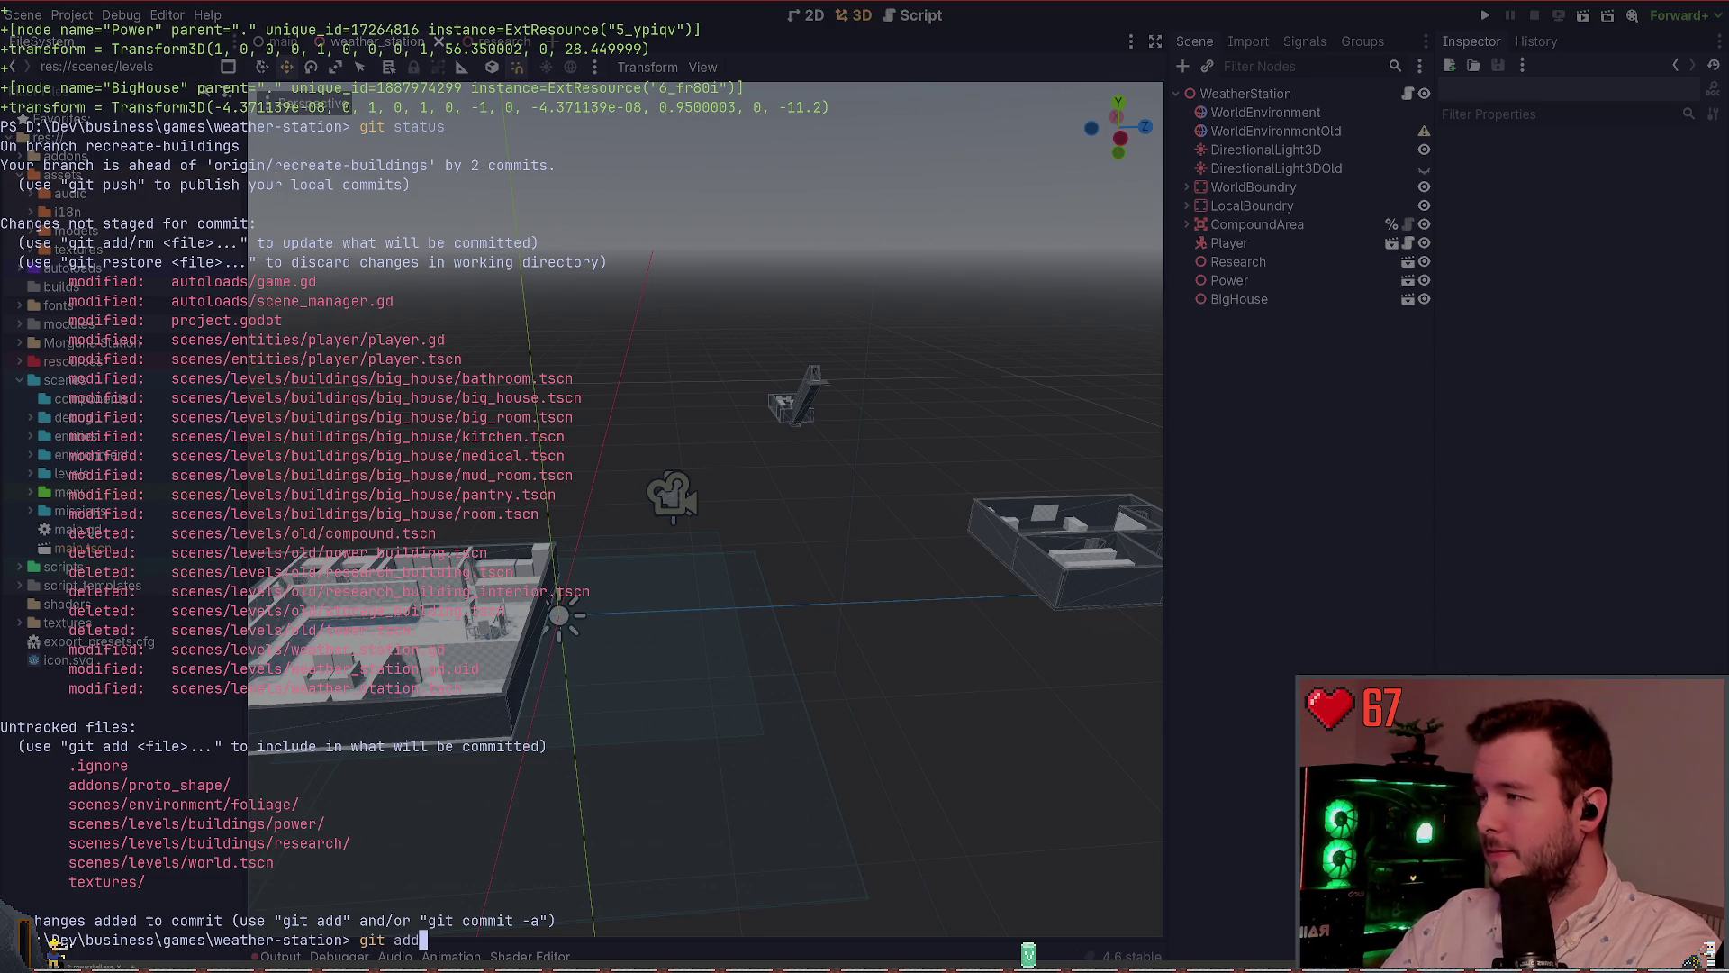
Stage the scenes folder with git add .\scenes\ and check git status
text(sce)
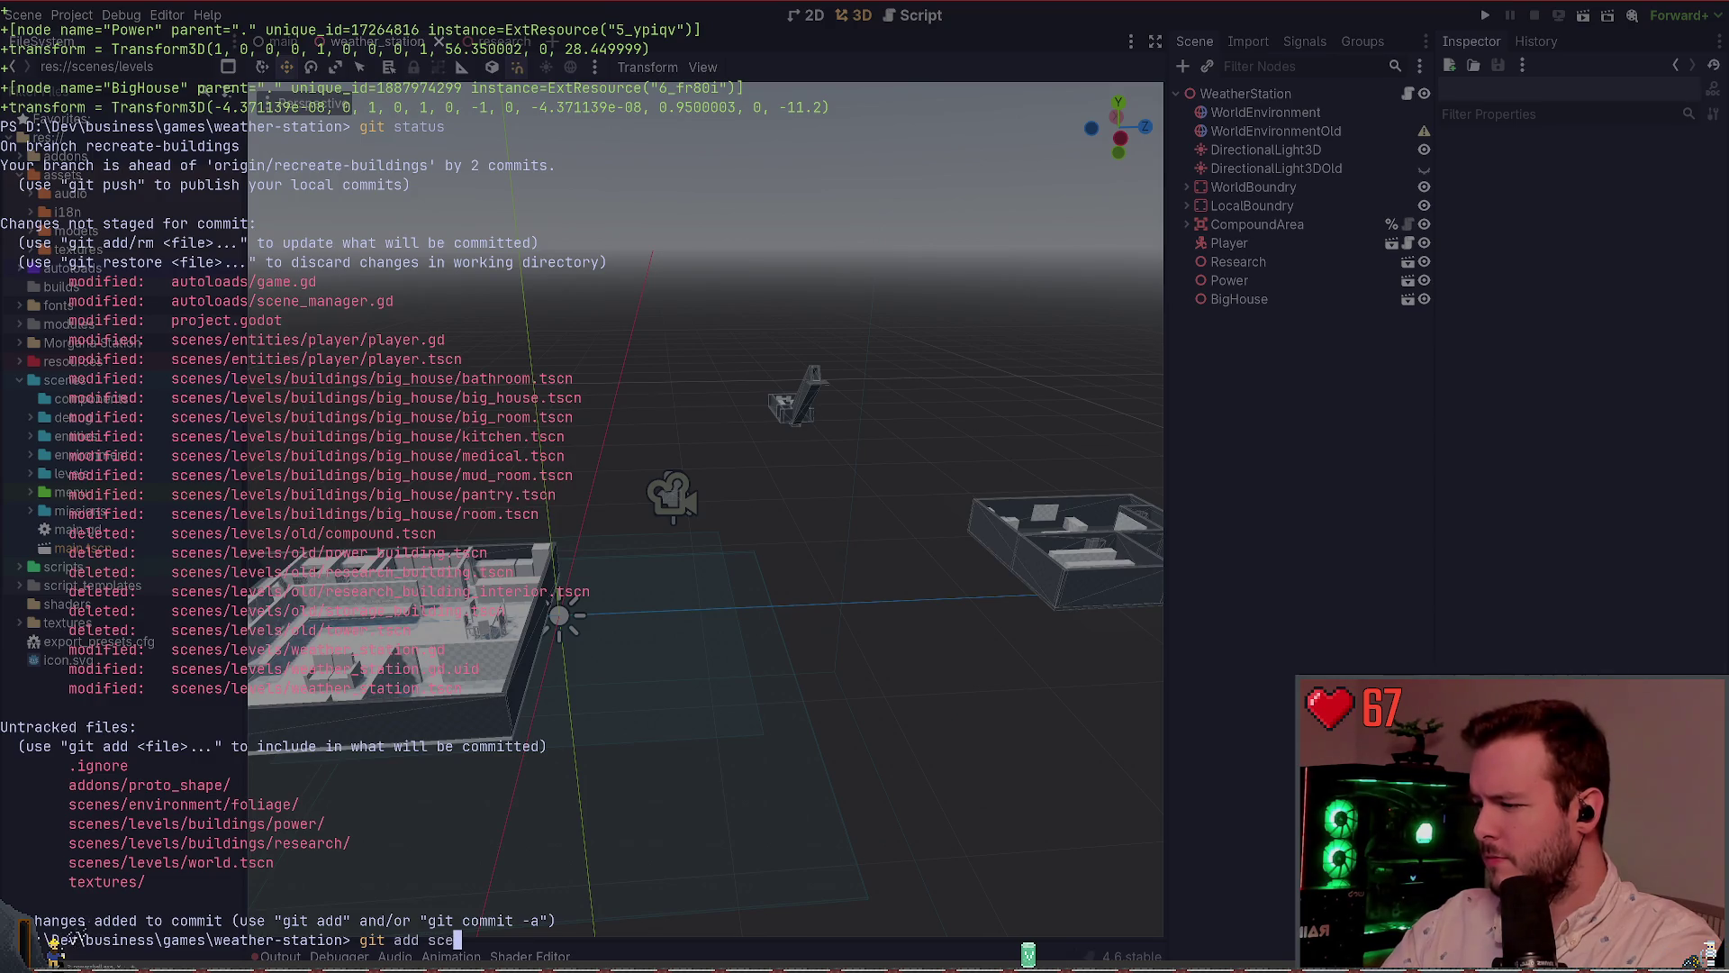
key(Tab)
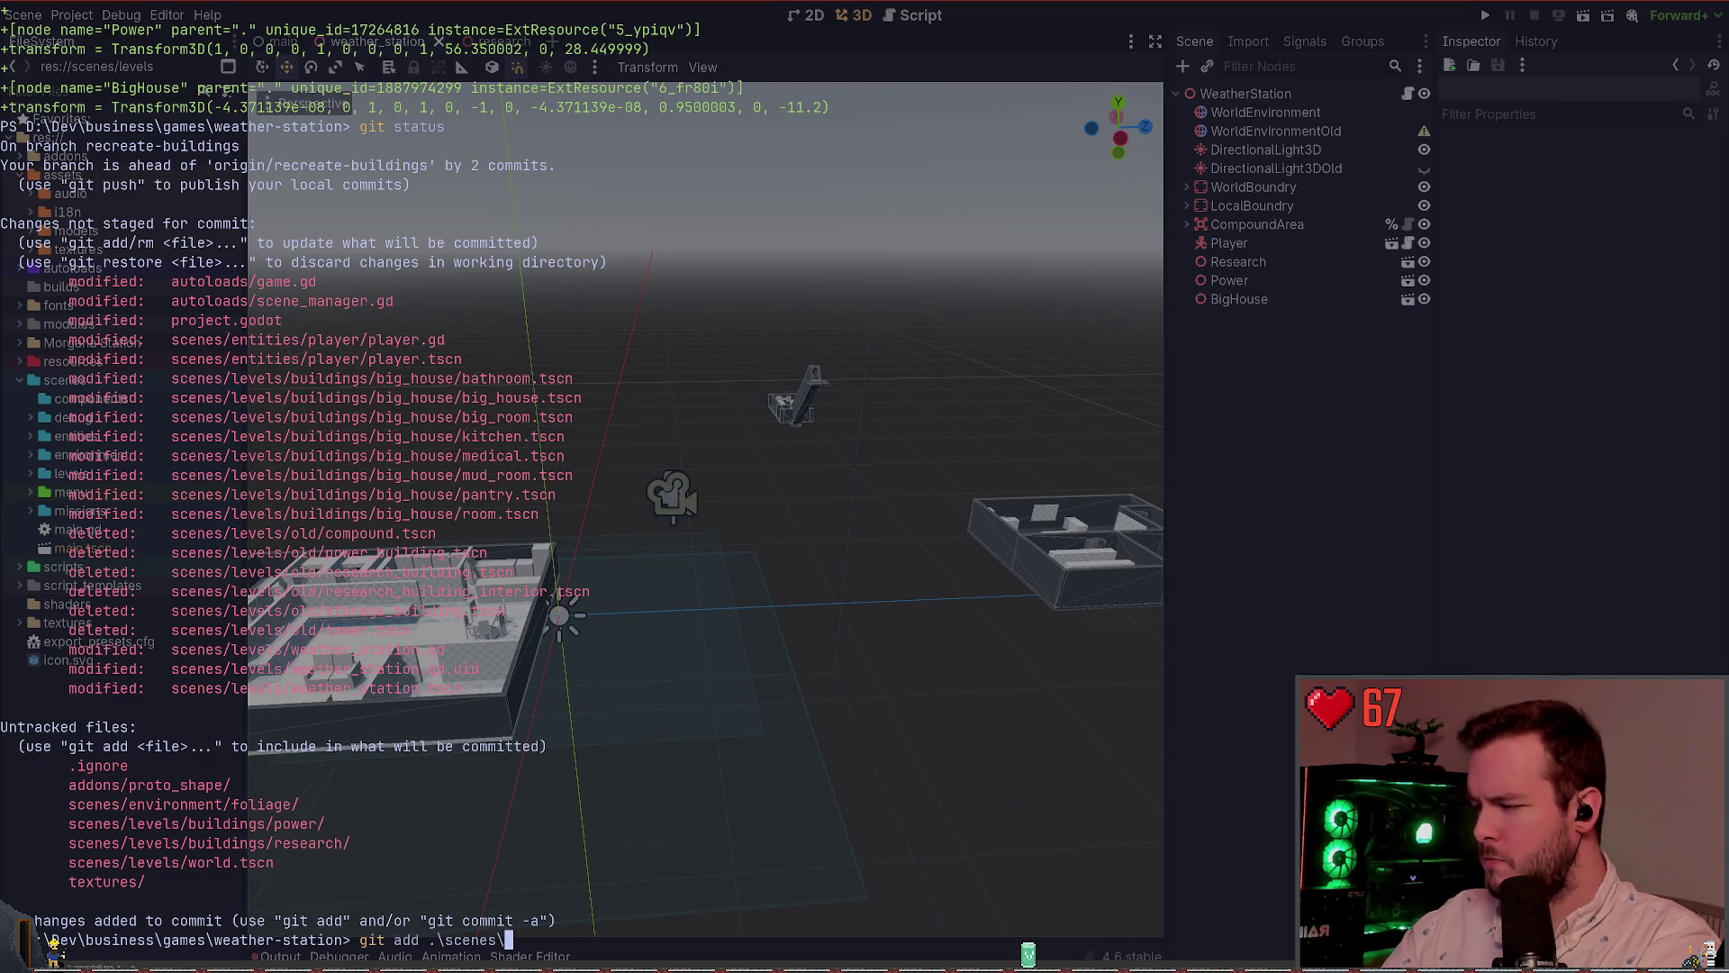
key(Return)
text(git status)
key(Return)
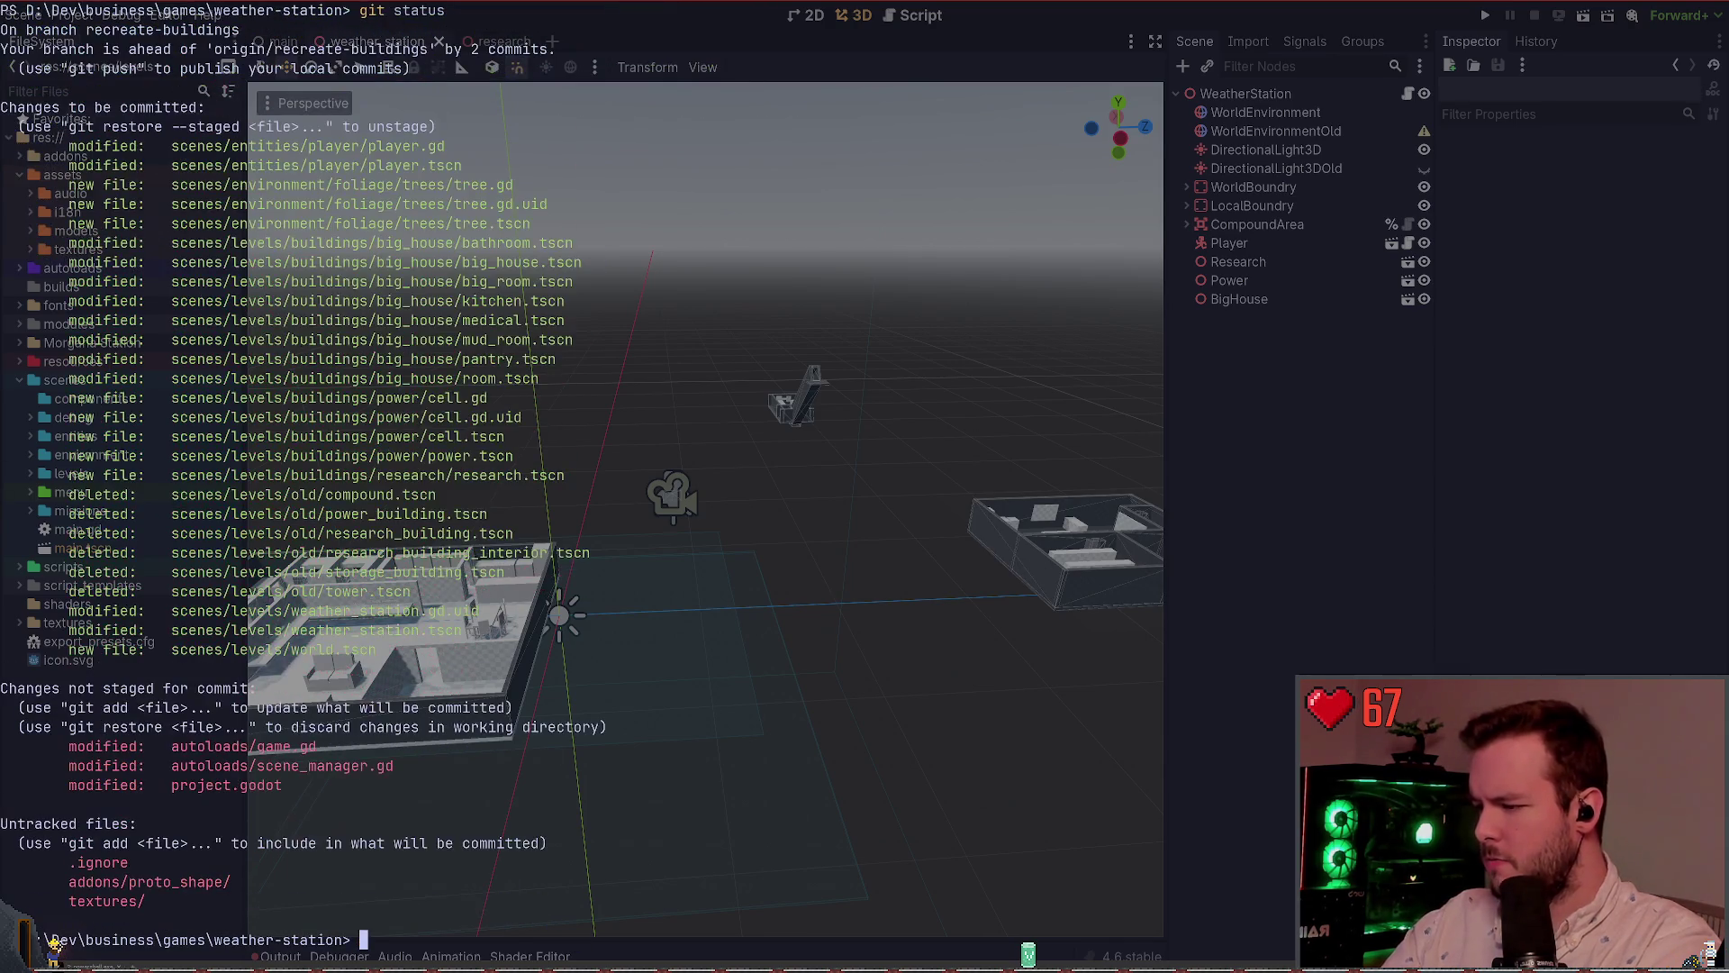
Stage the textures folder, confirm it in git status, then hide the terminal
text(git add tex)
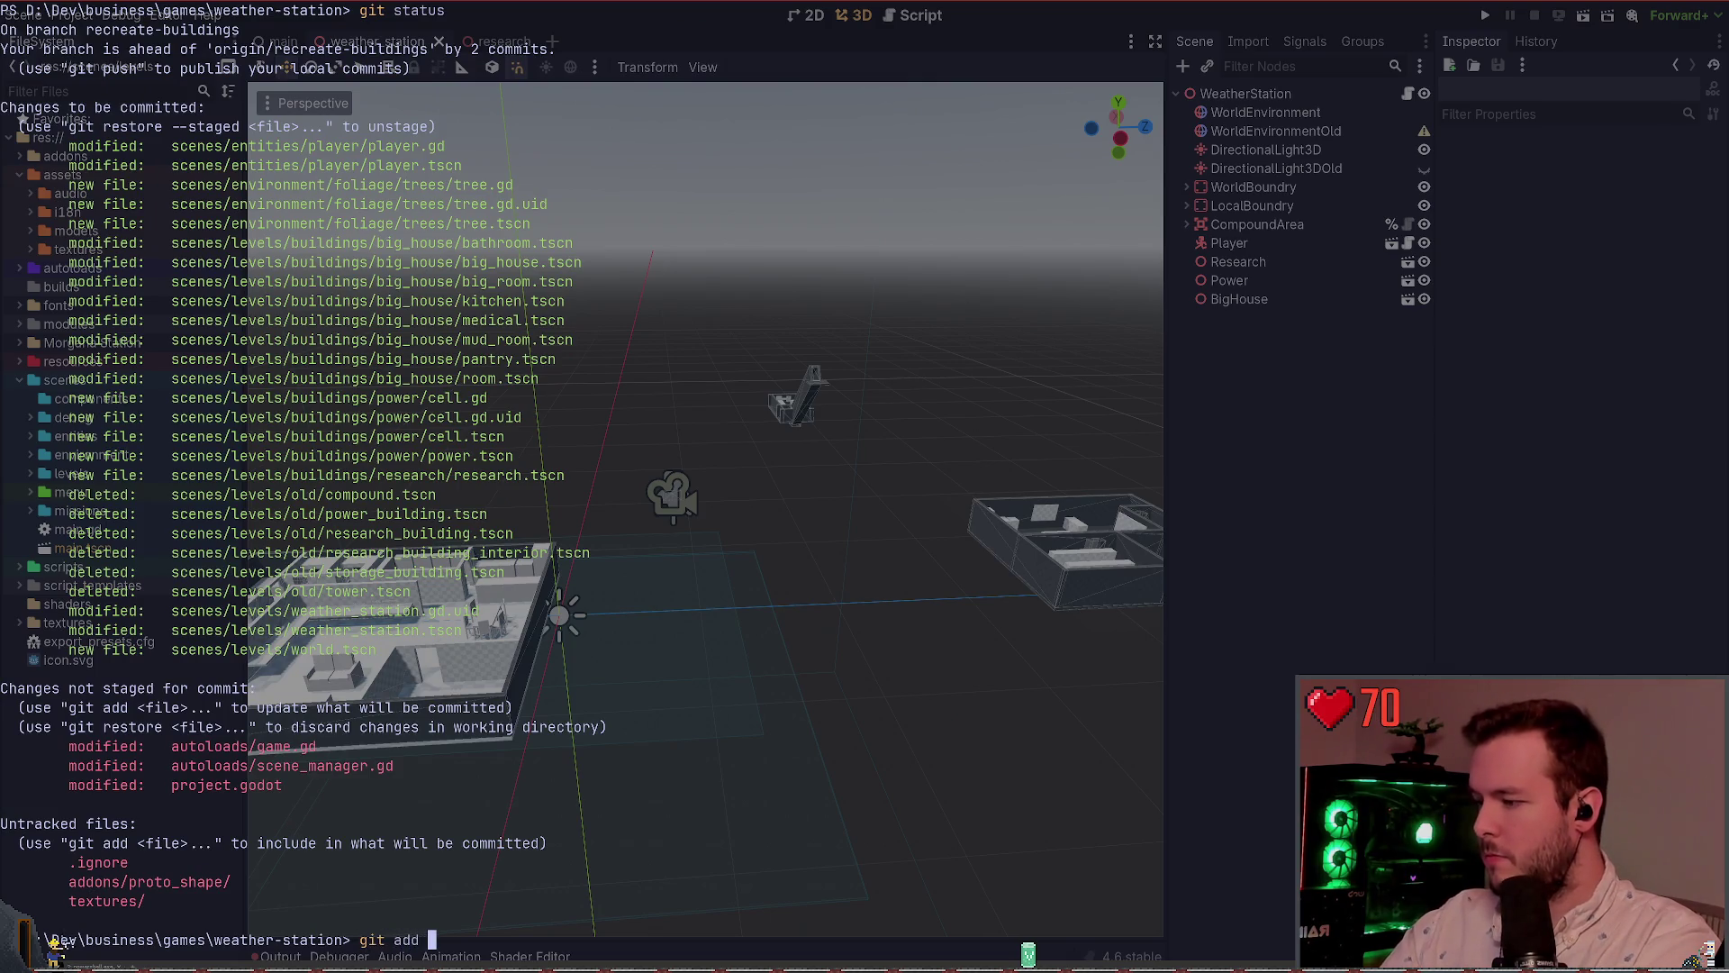
key(Tab)
key(Return)
text(git stauts)
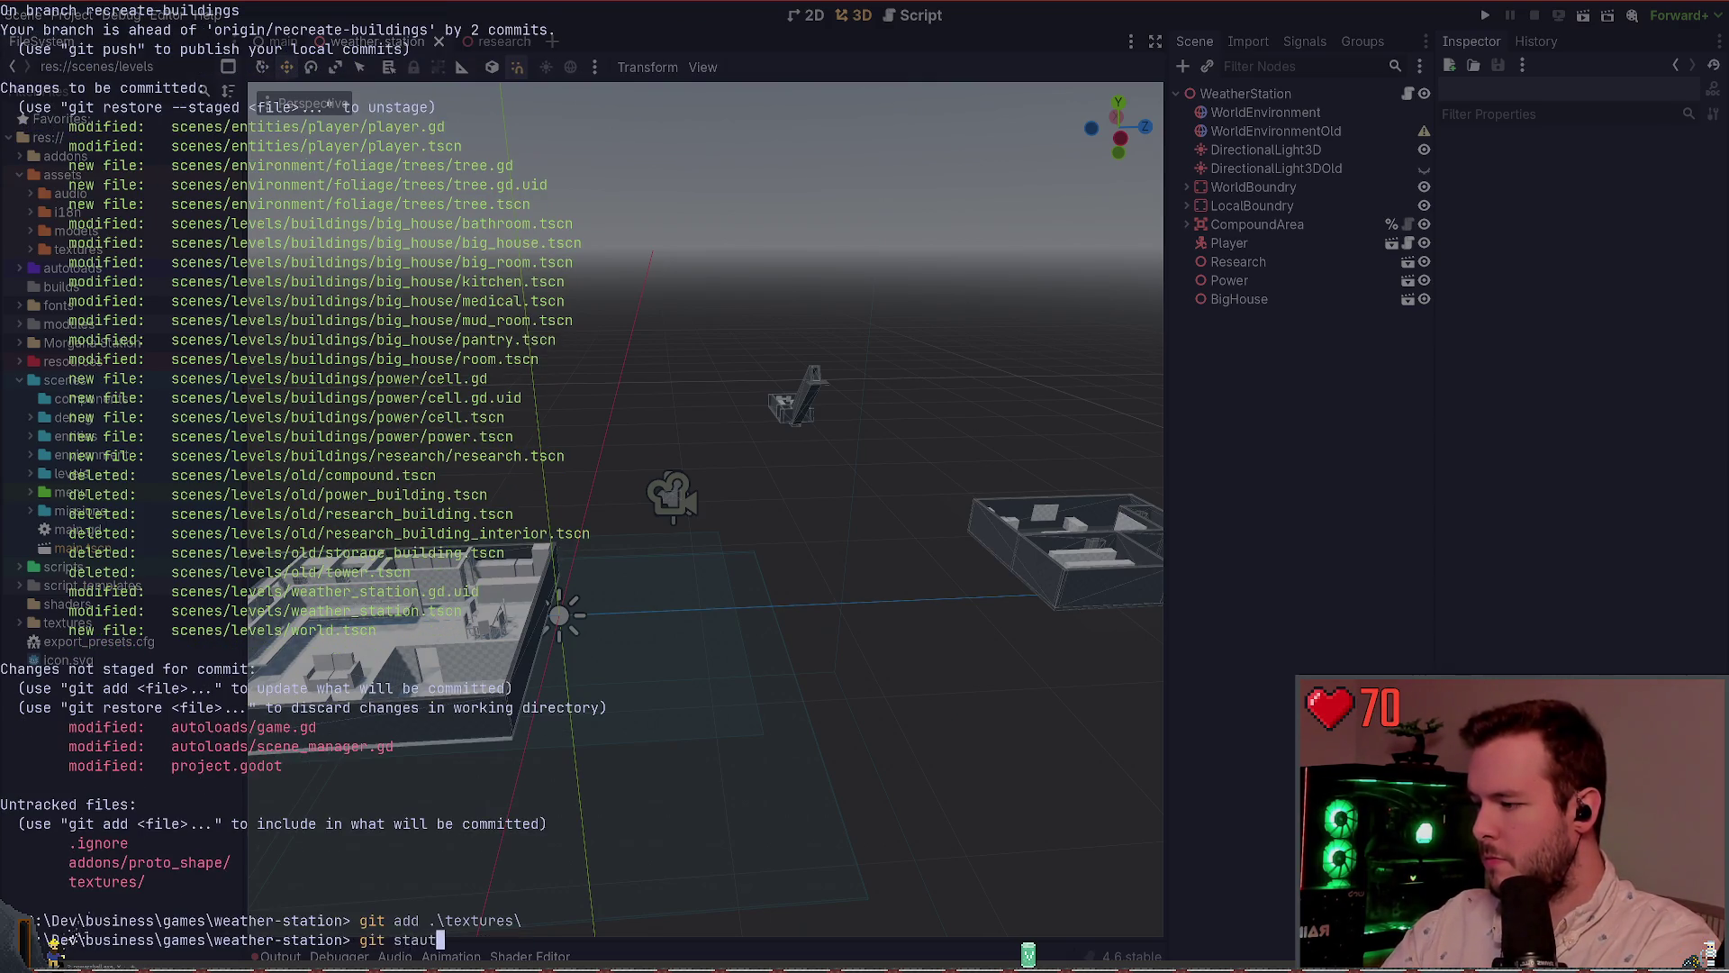
key(Return)
text(git status)
key(Return)
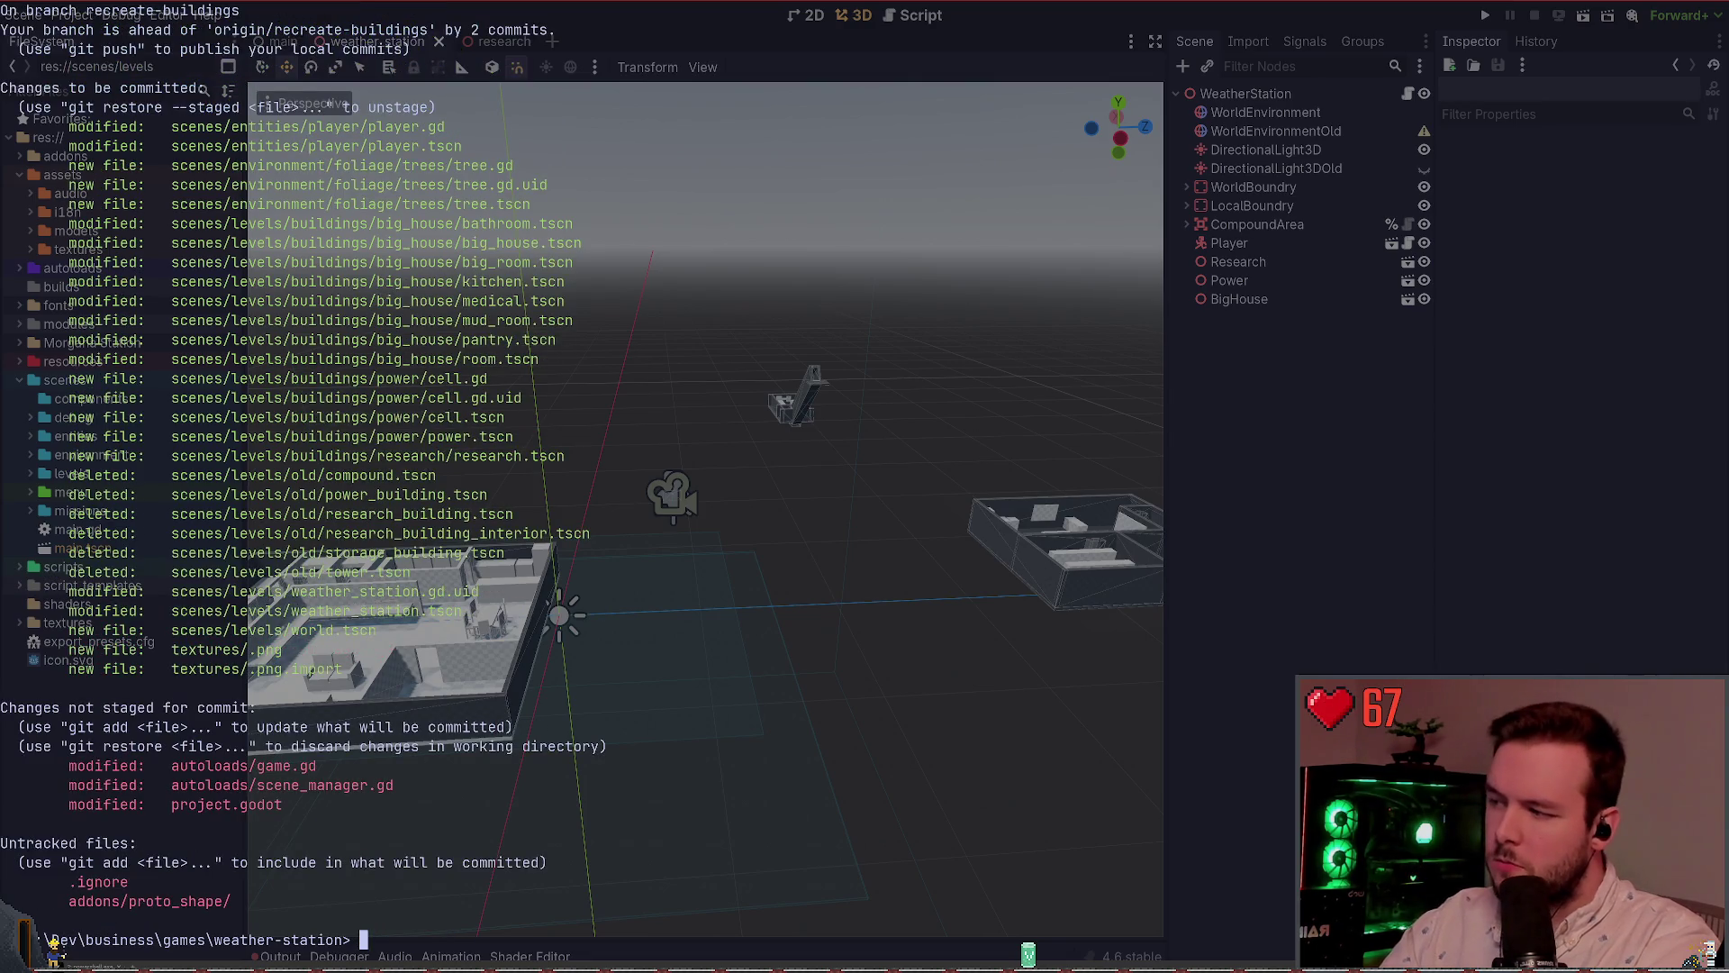
key(super+grave)
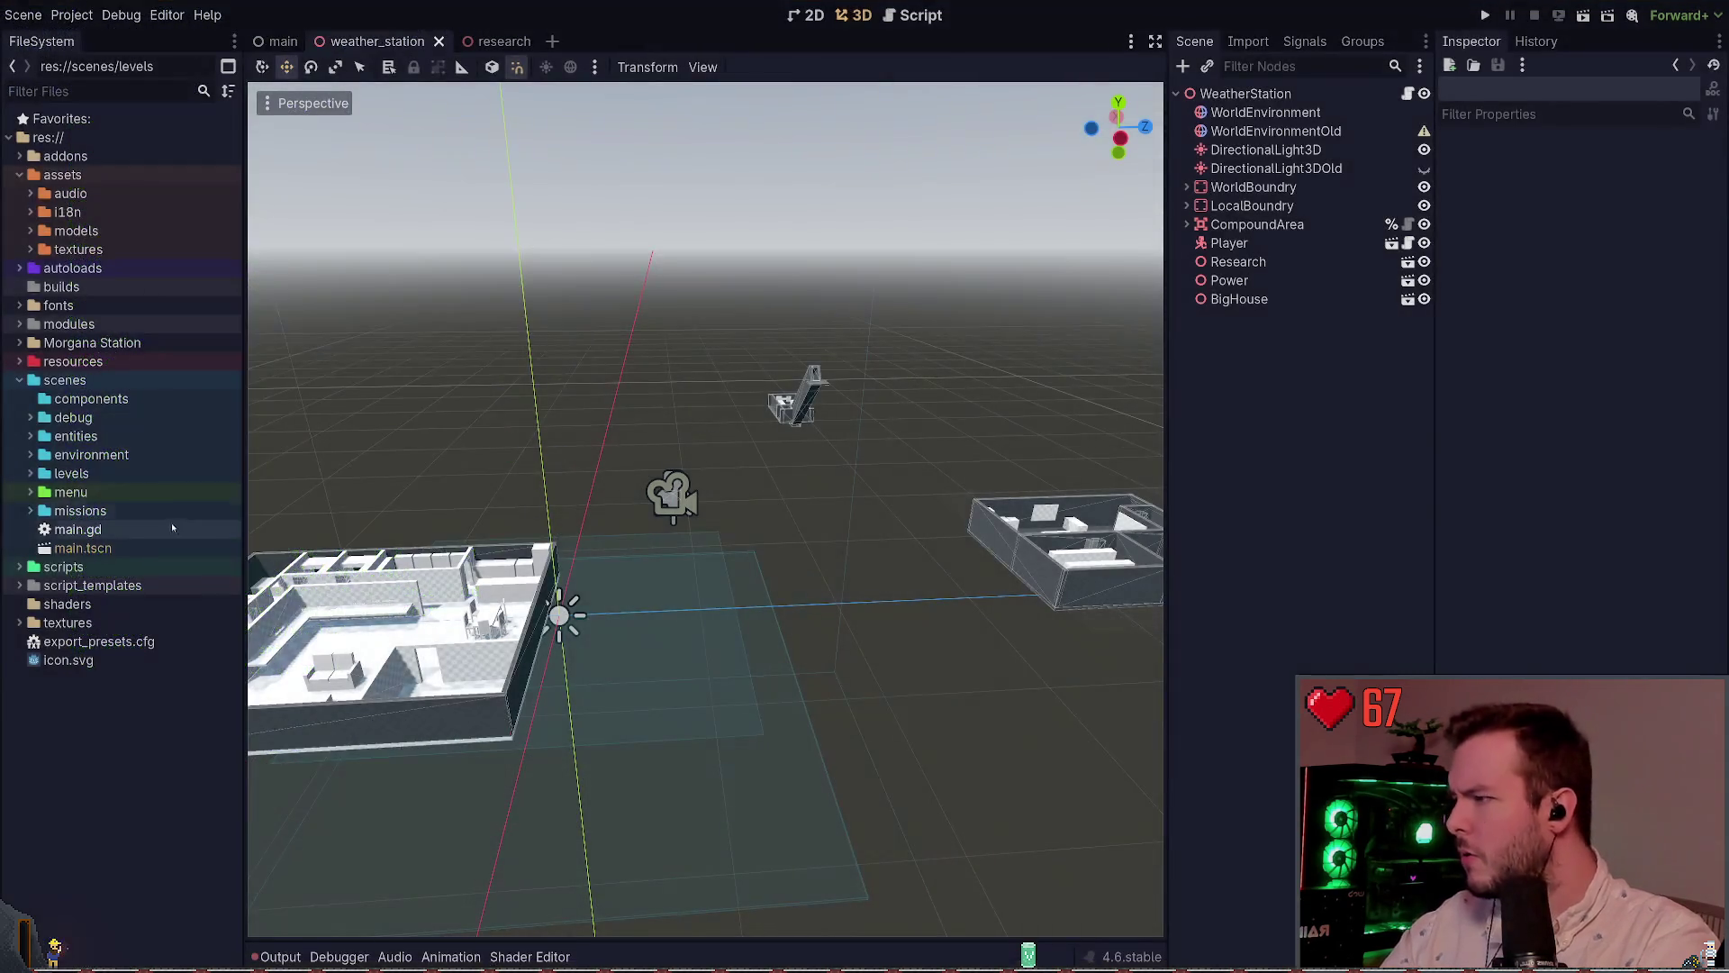
Expand the textures folder in the FileSystem dock to view its .png, then restore the terminal
double_click(86, 623)
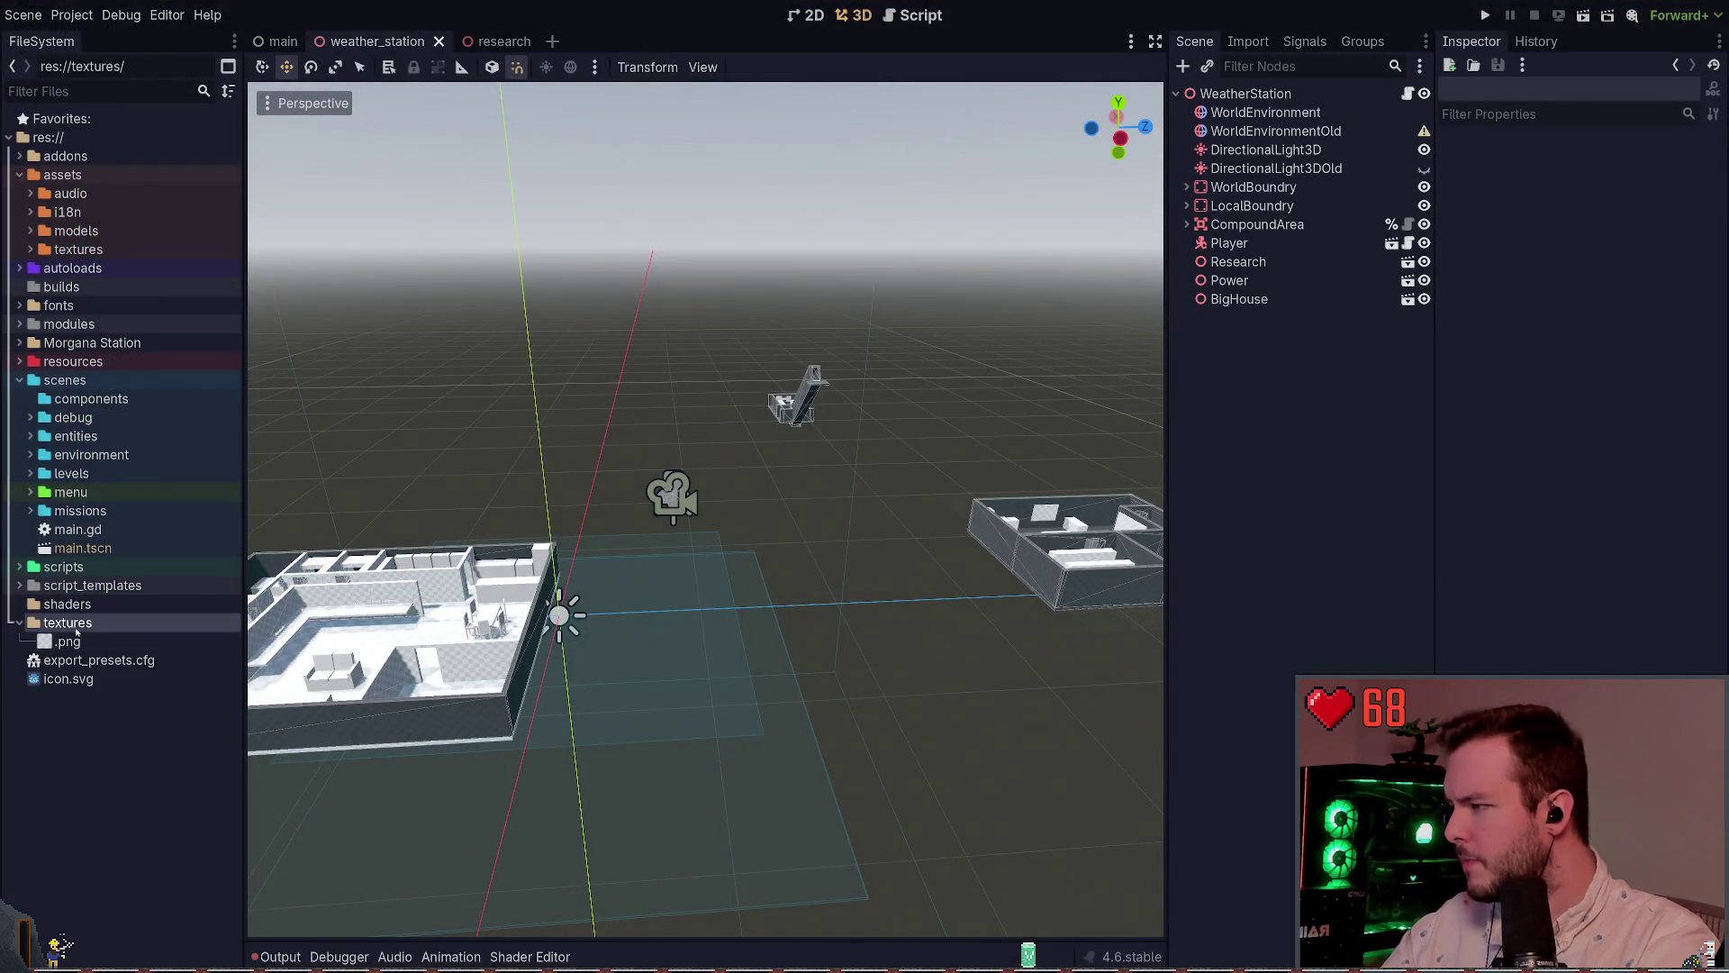
click(78, 635)
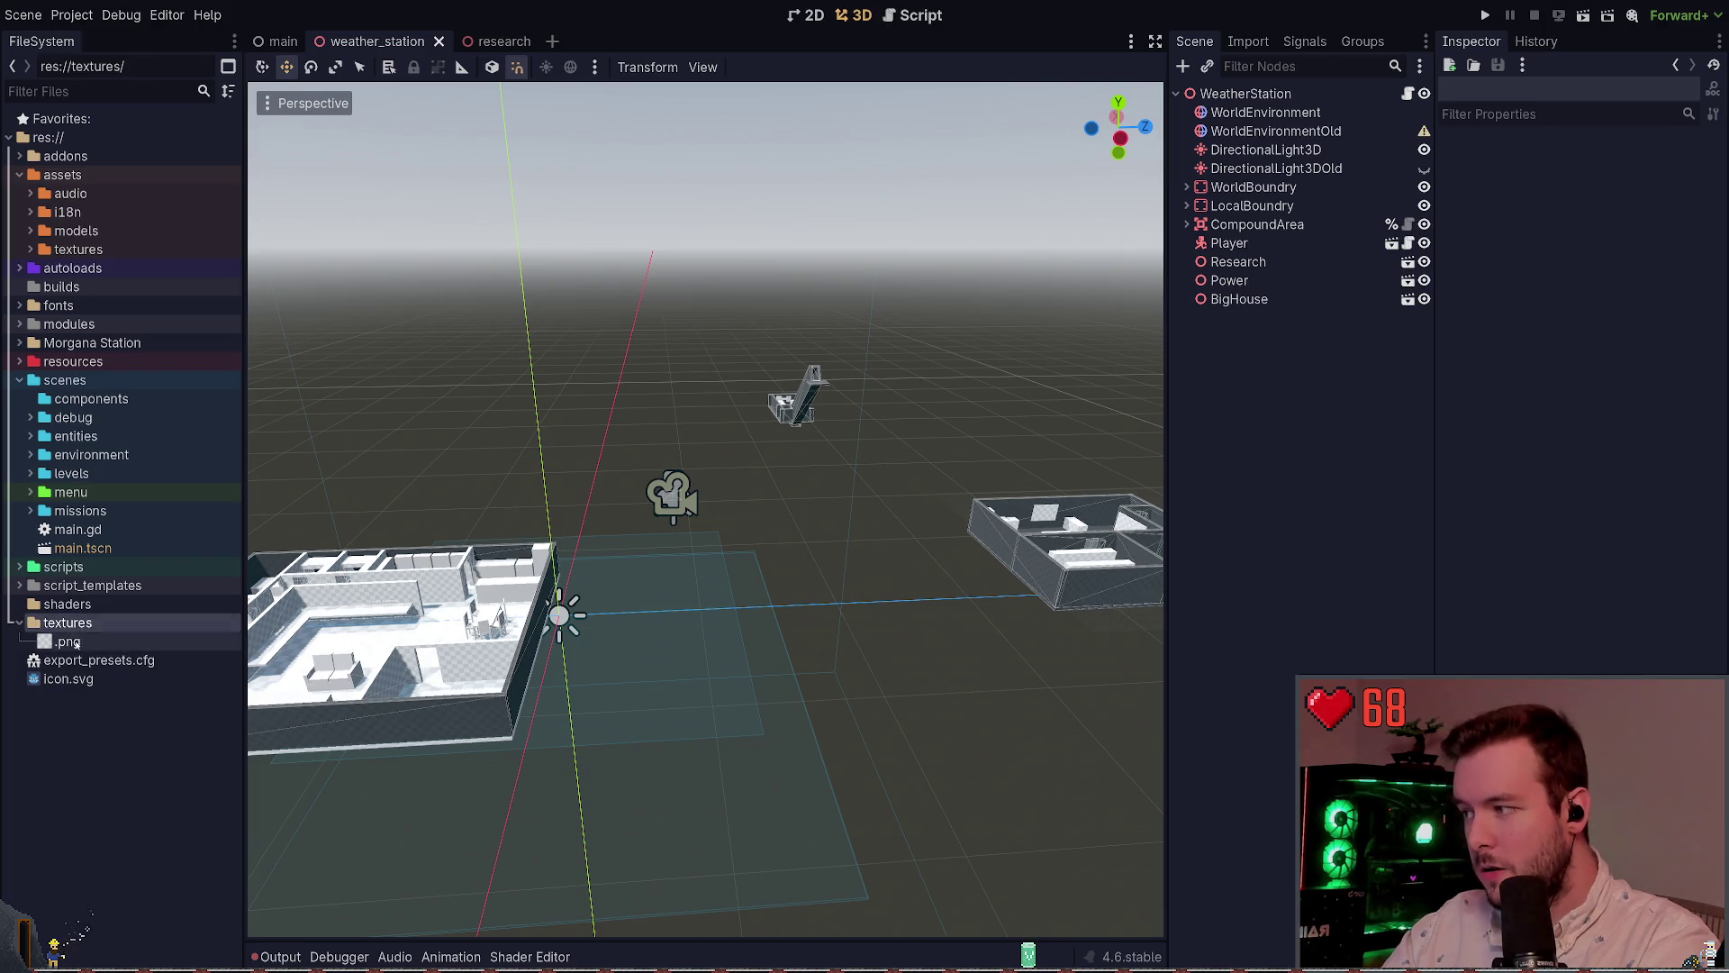
click(83, 633)
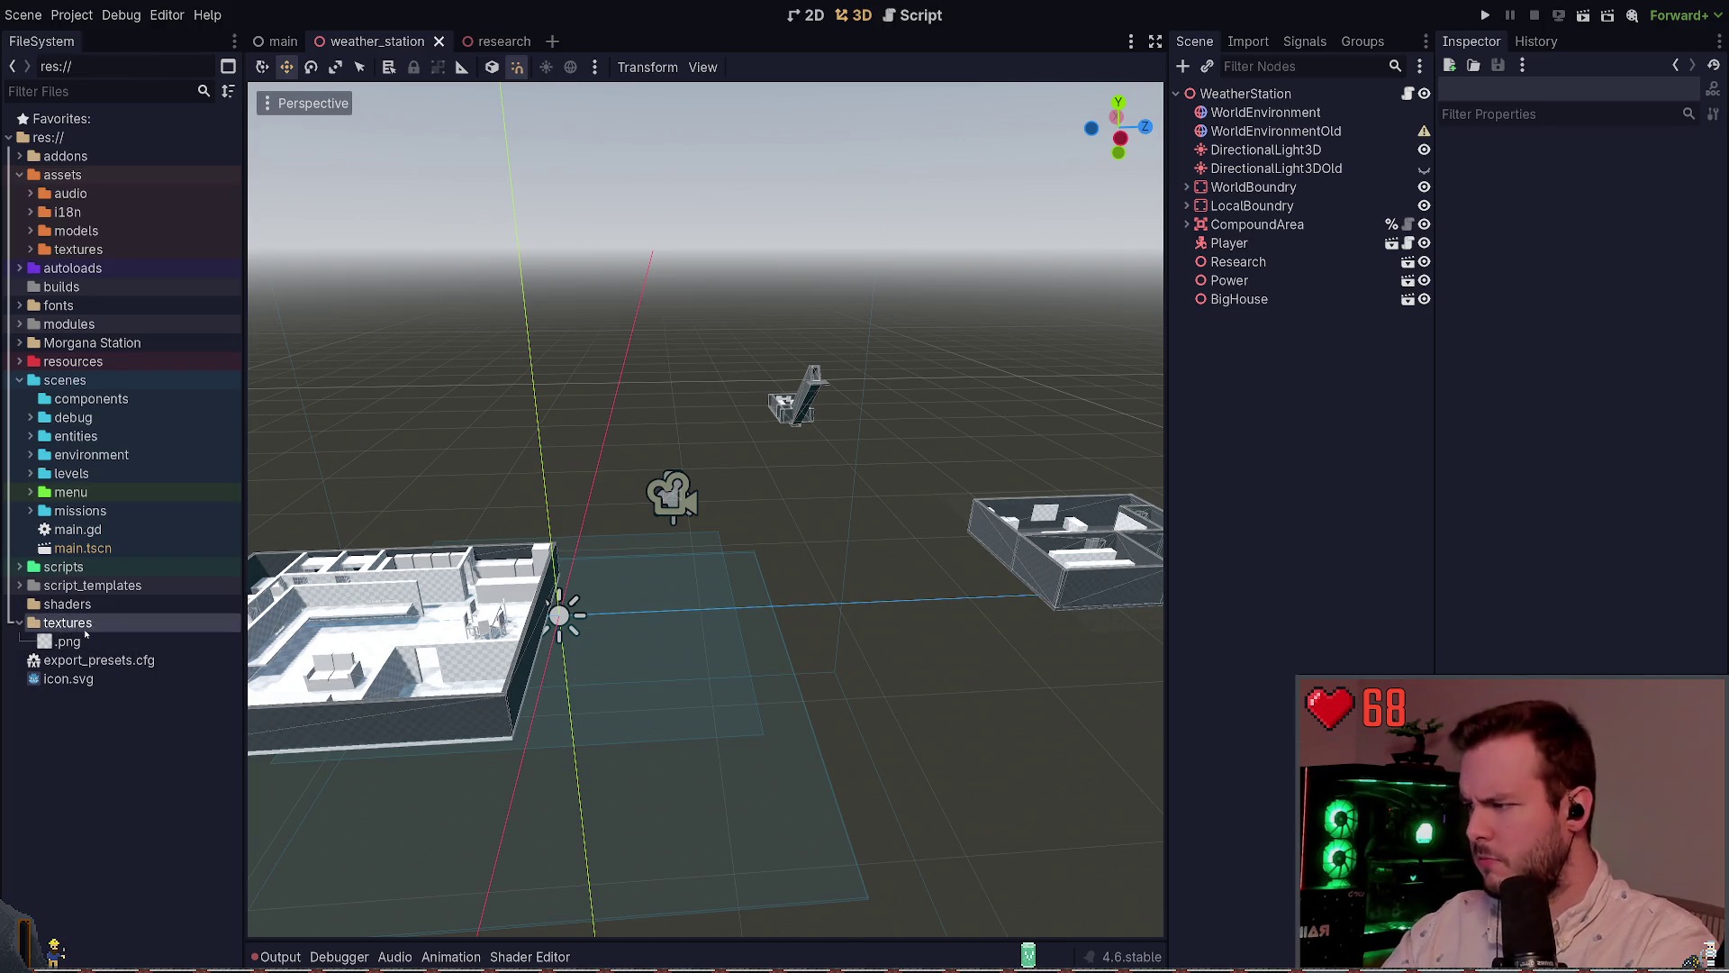
key(super+grave)
Stage textures with git add text* so git status lists no textures .png entries
text(git status)
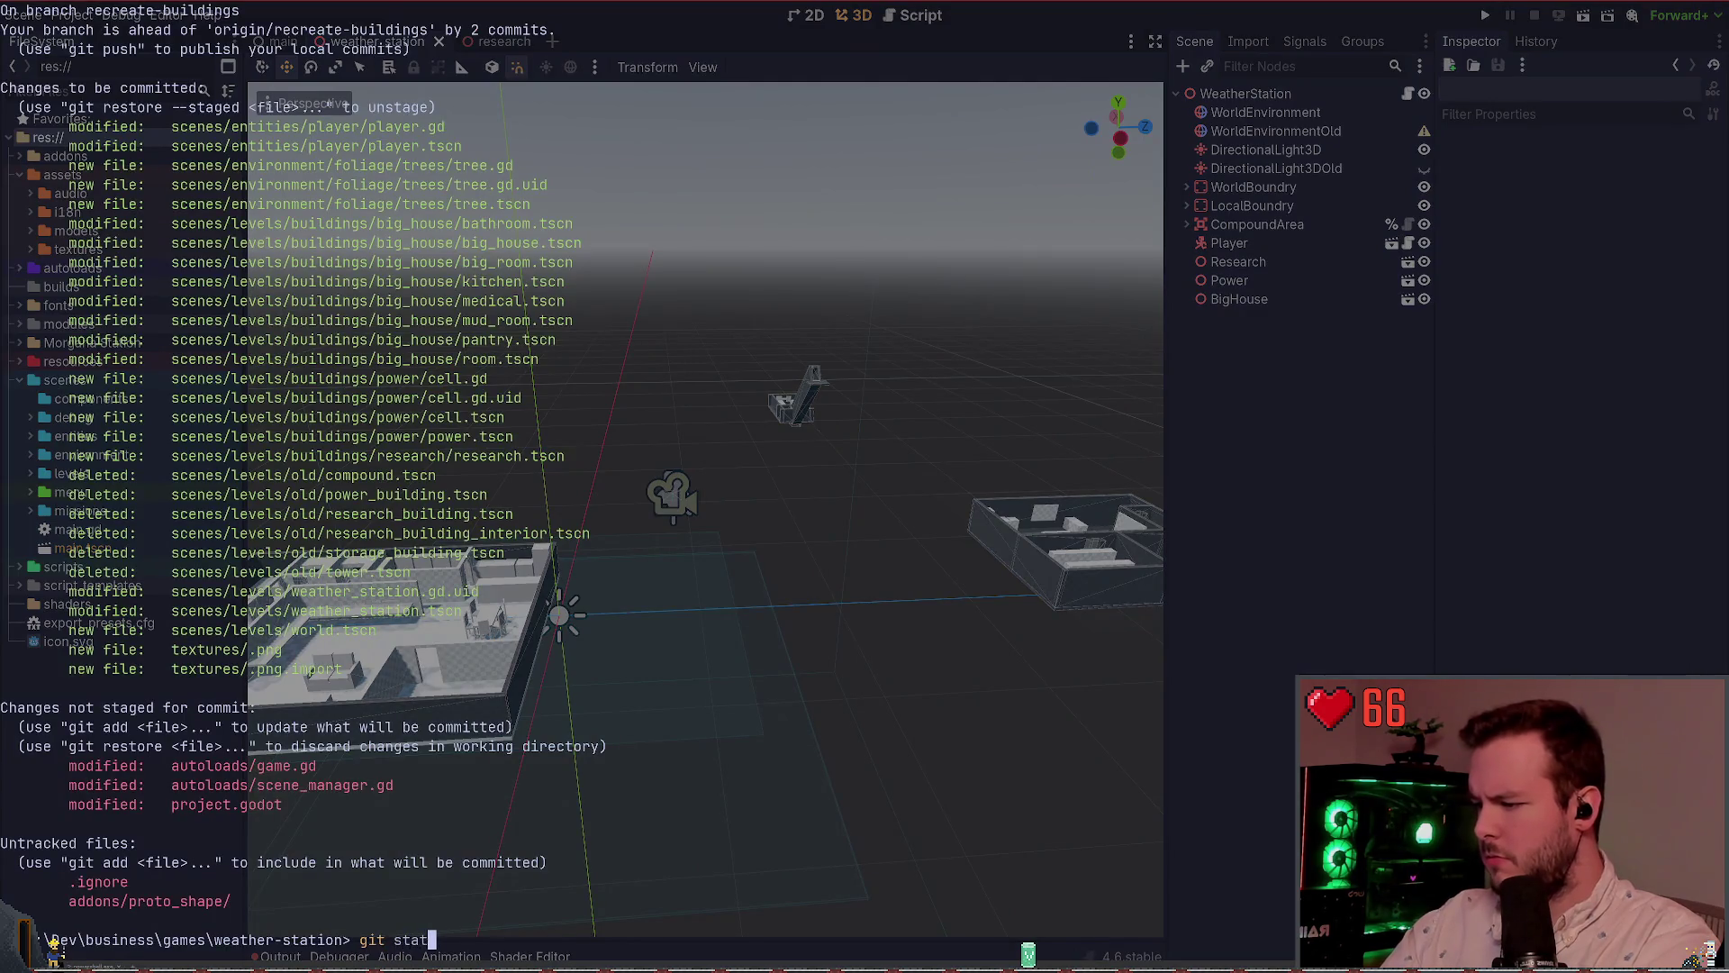
key(Return)
text(git add text)
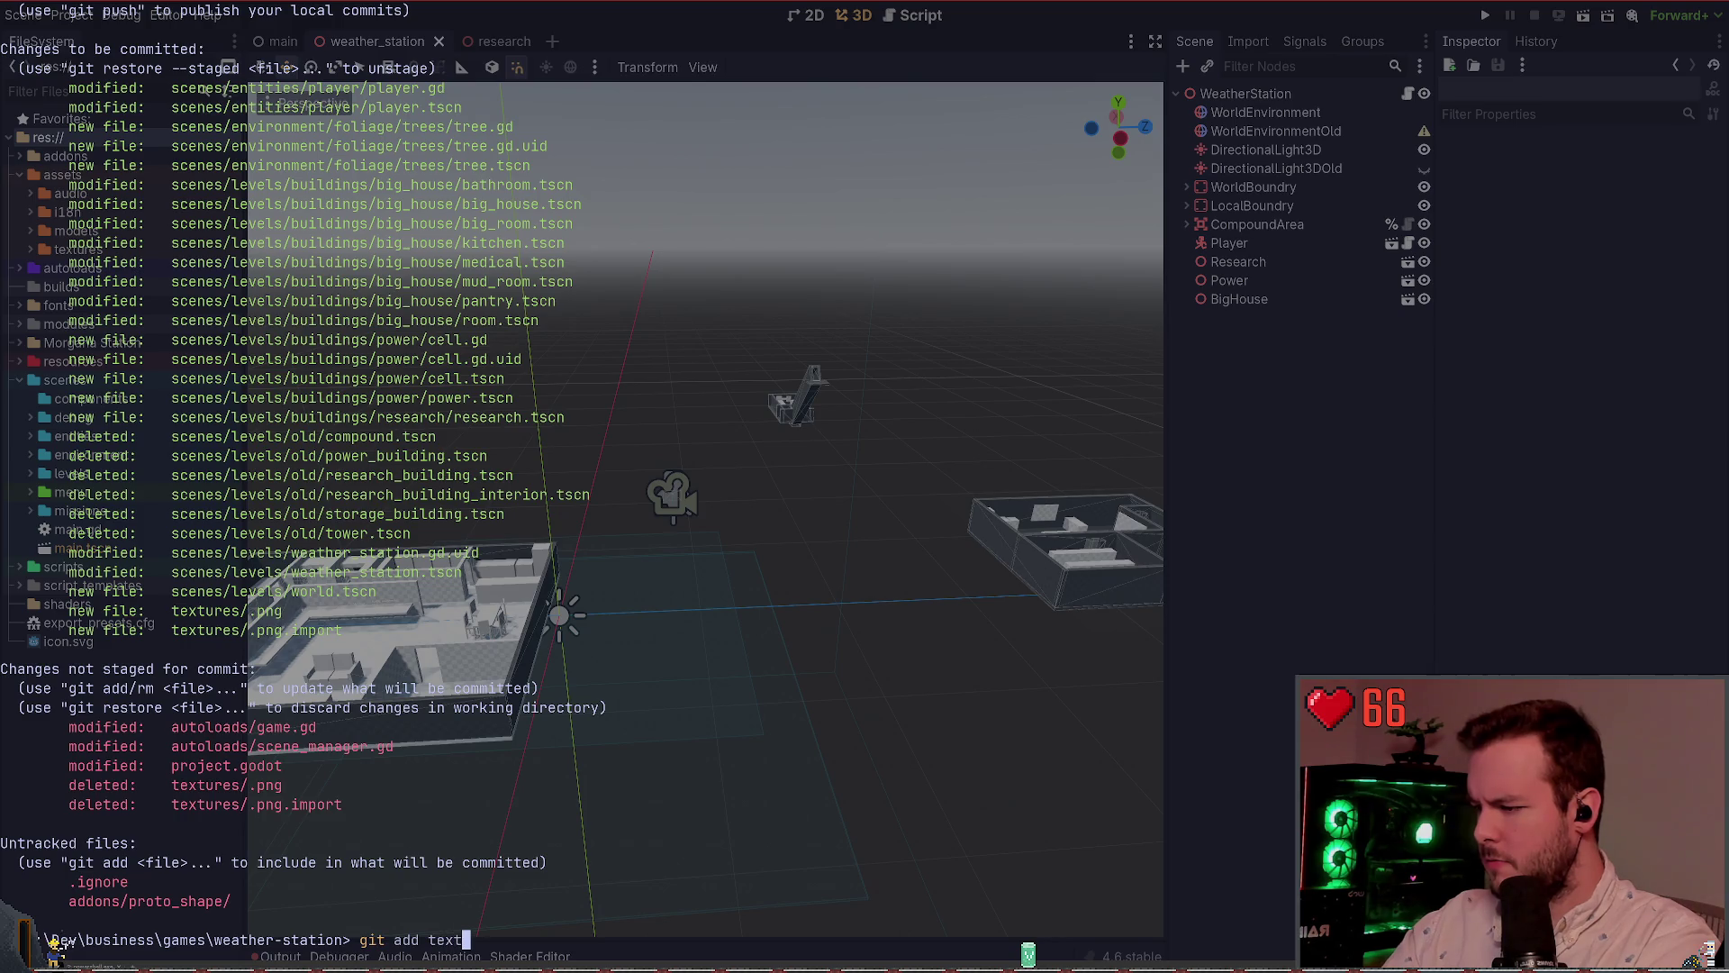
key(Return)
key(Up)
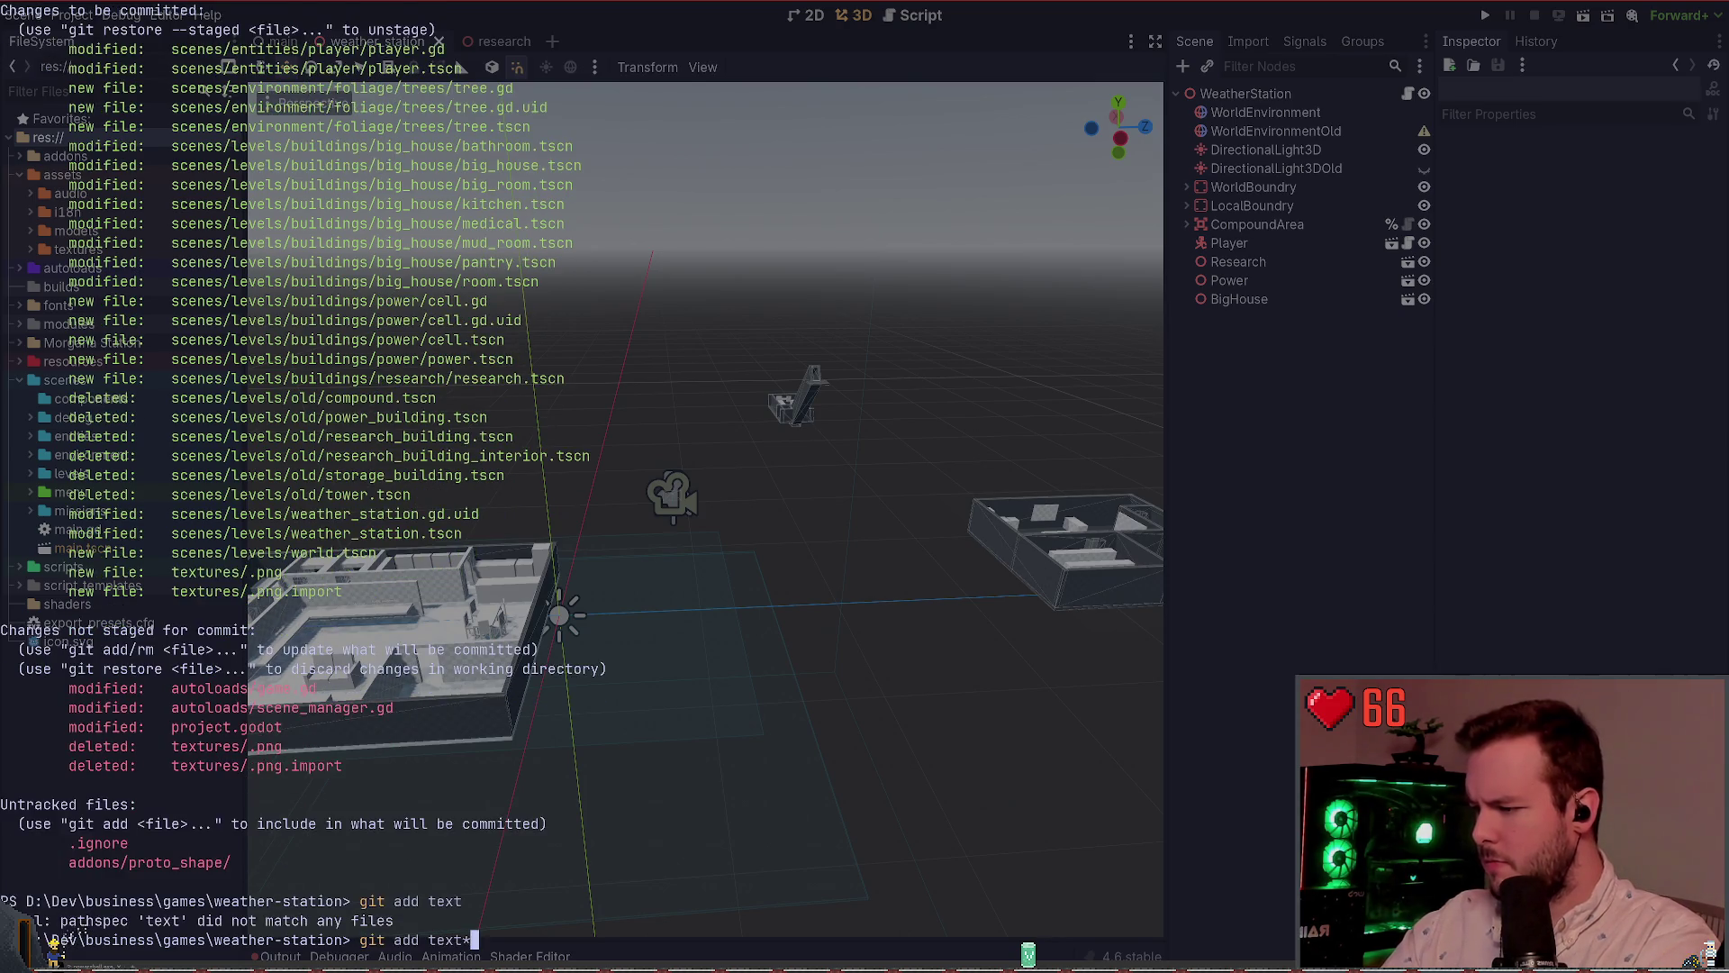
key(Return)
text(git status)
key(Return)
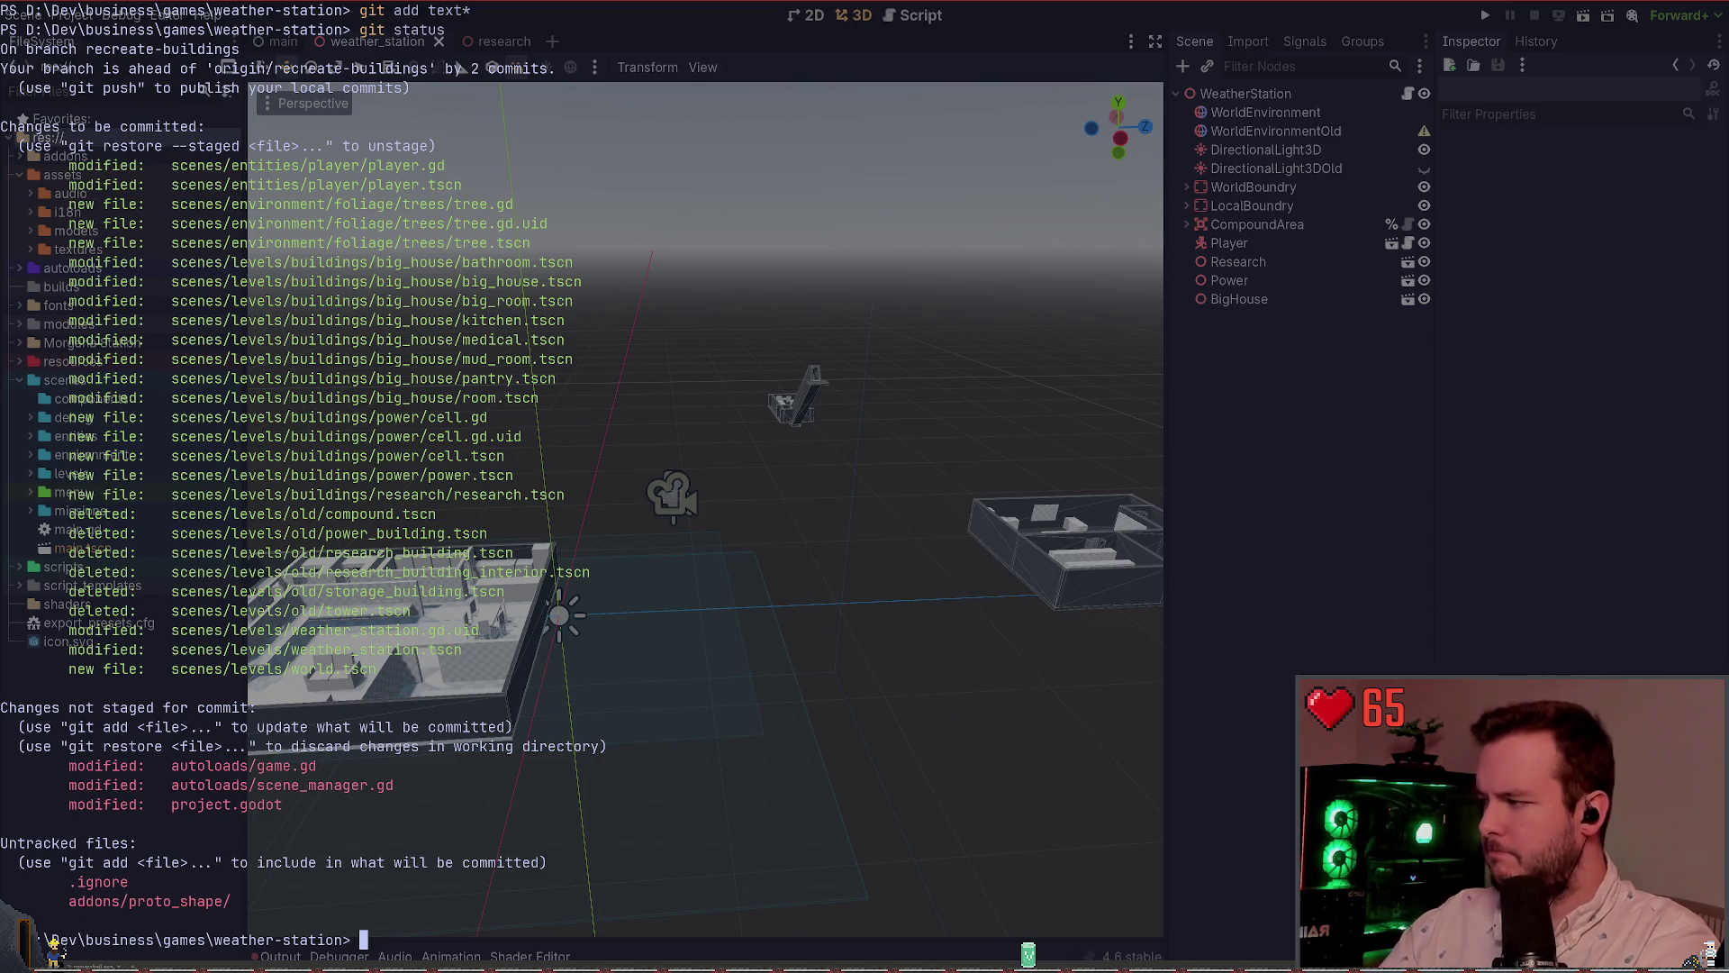
text(git commit -m ")
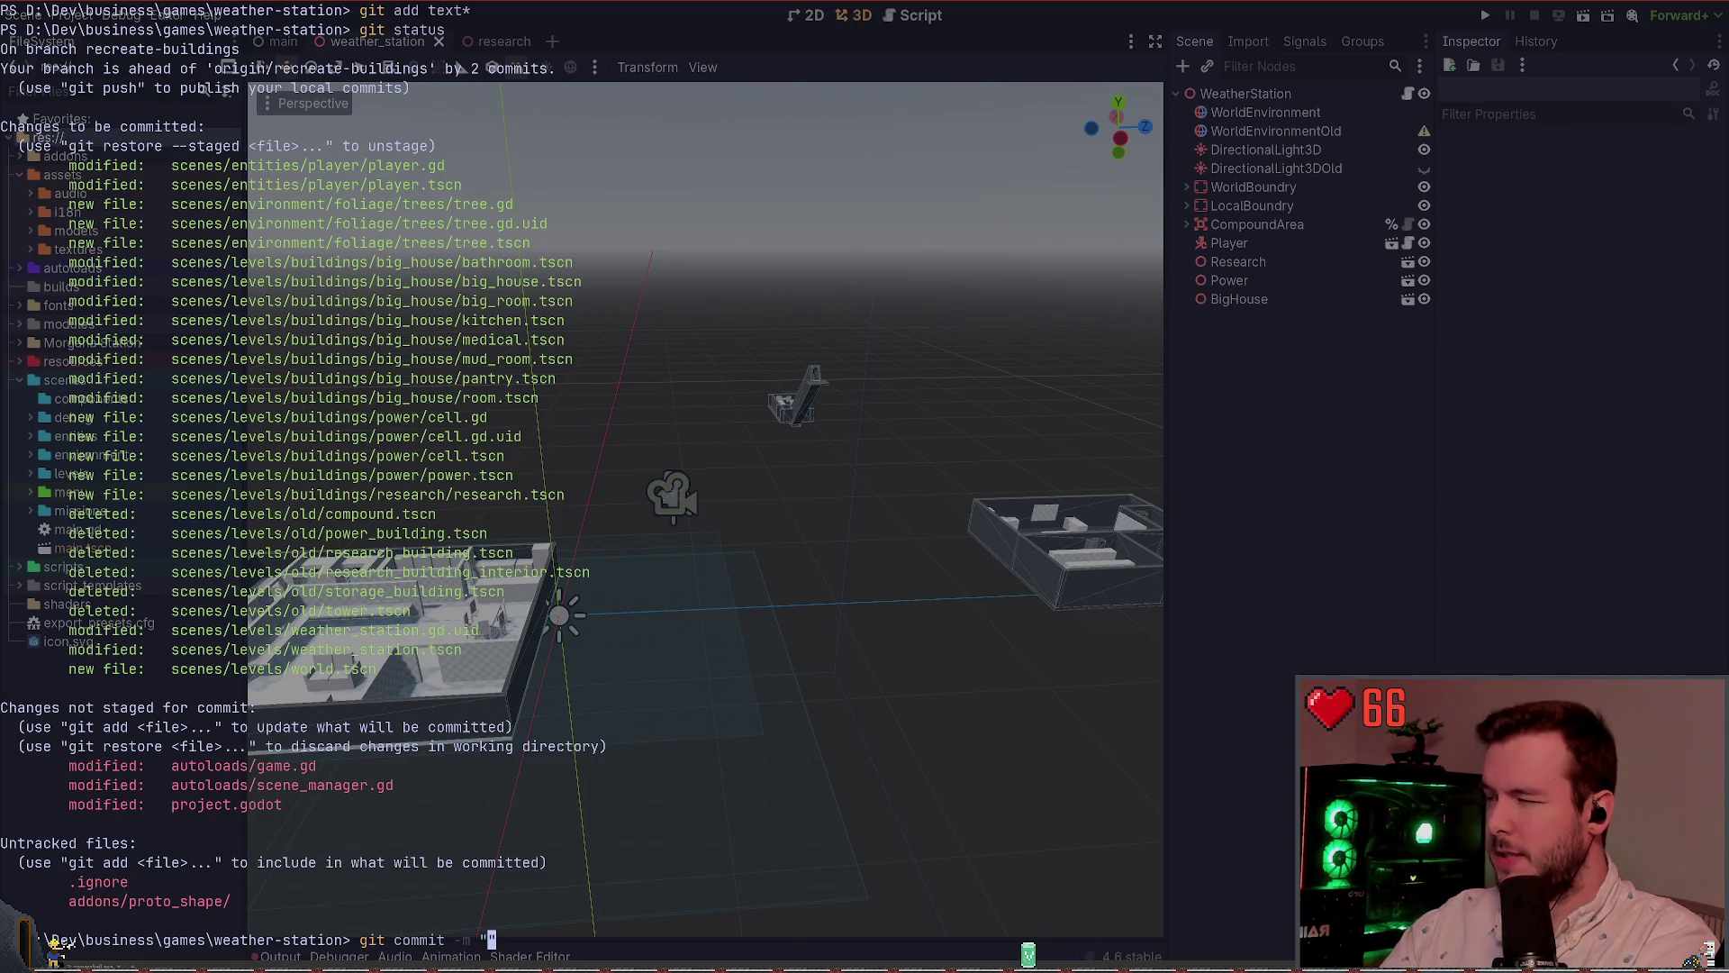
Commit the staged changes with message "Graybox Big House, Research, and Power."
text(egin working on)
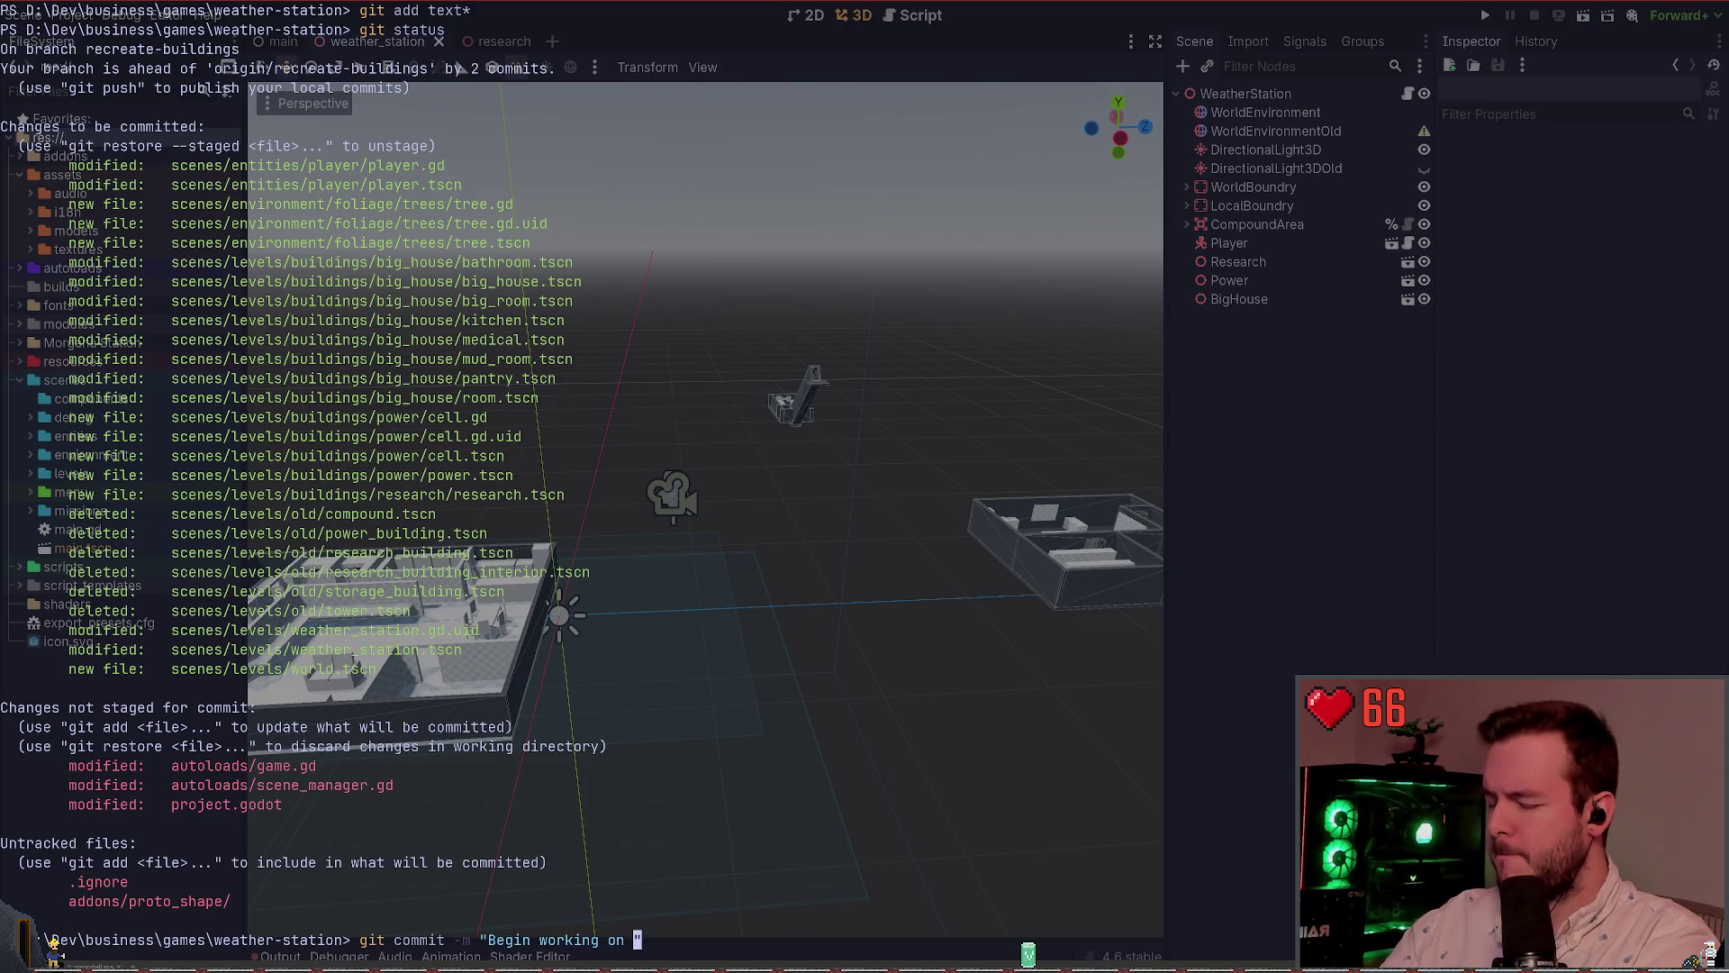
key(BackSpace)
key(BackSpace)
key(BackSpace)
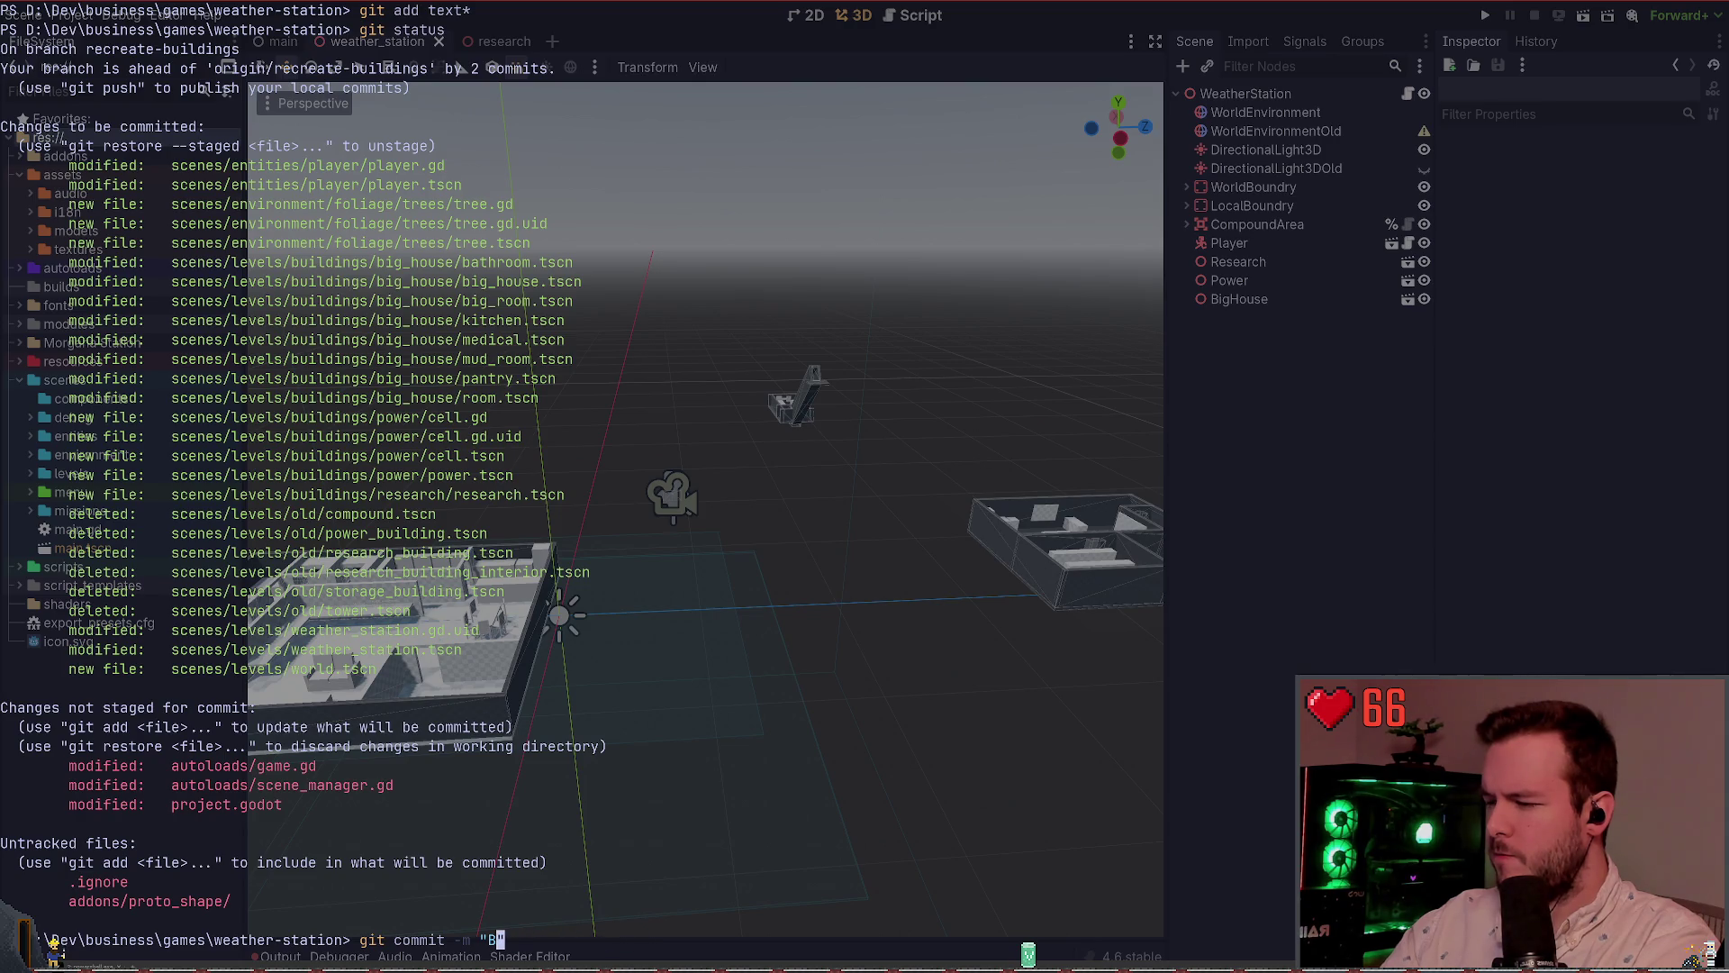
text(raybox)
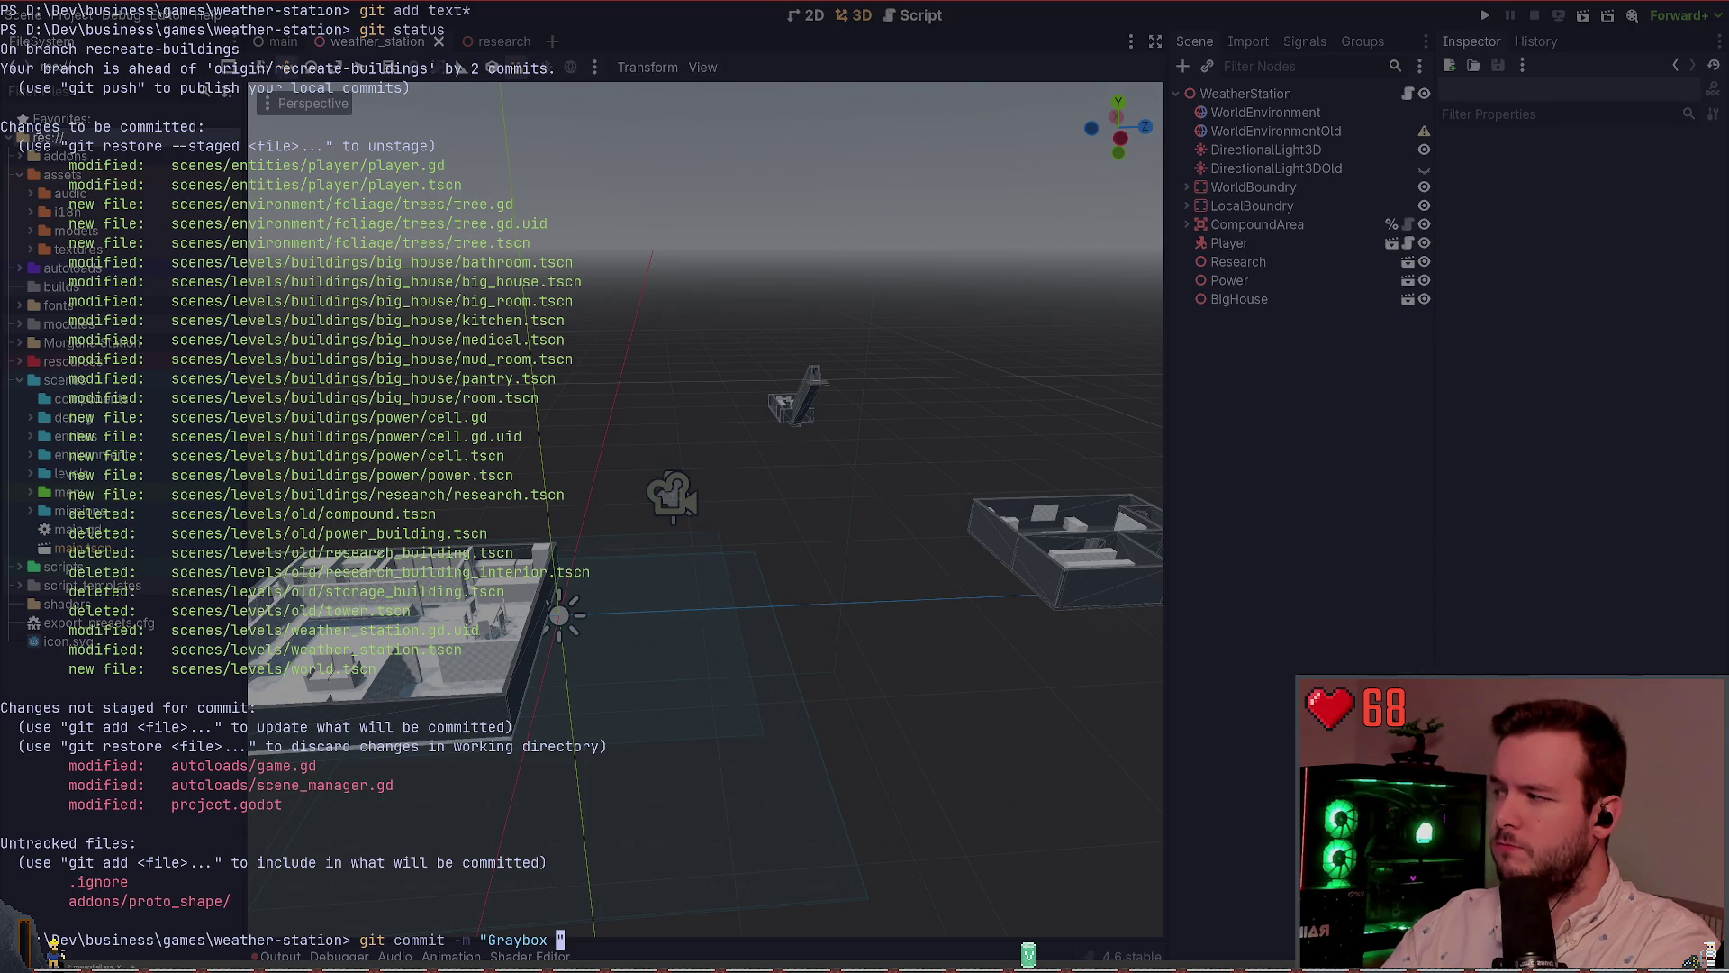
text(Big House, )
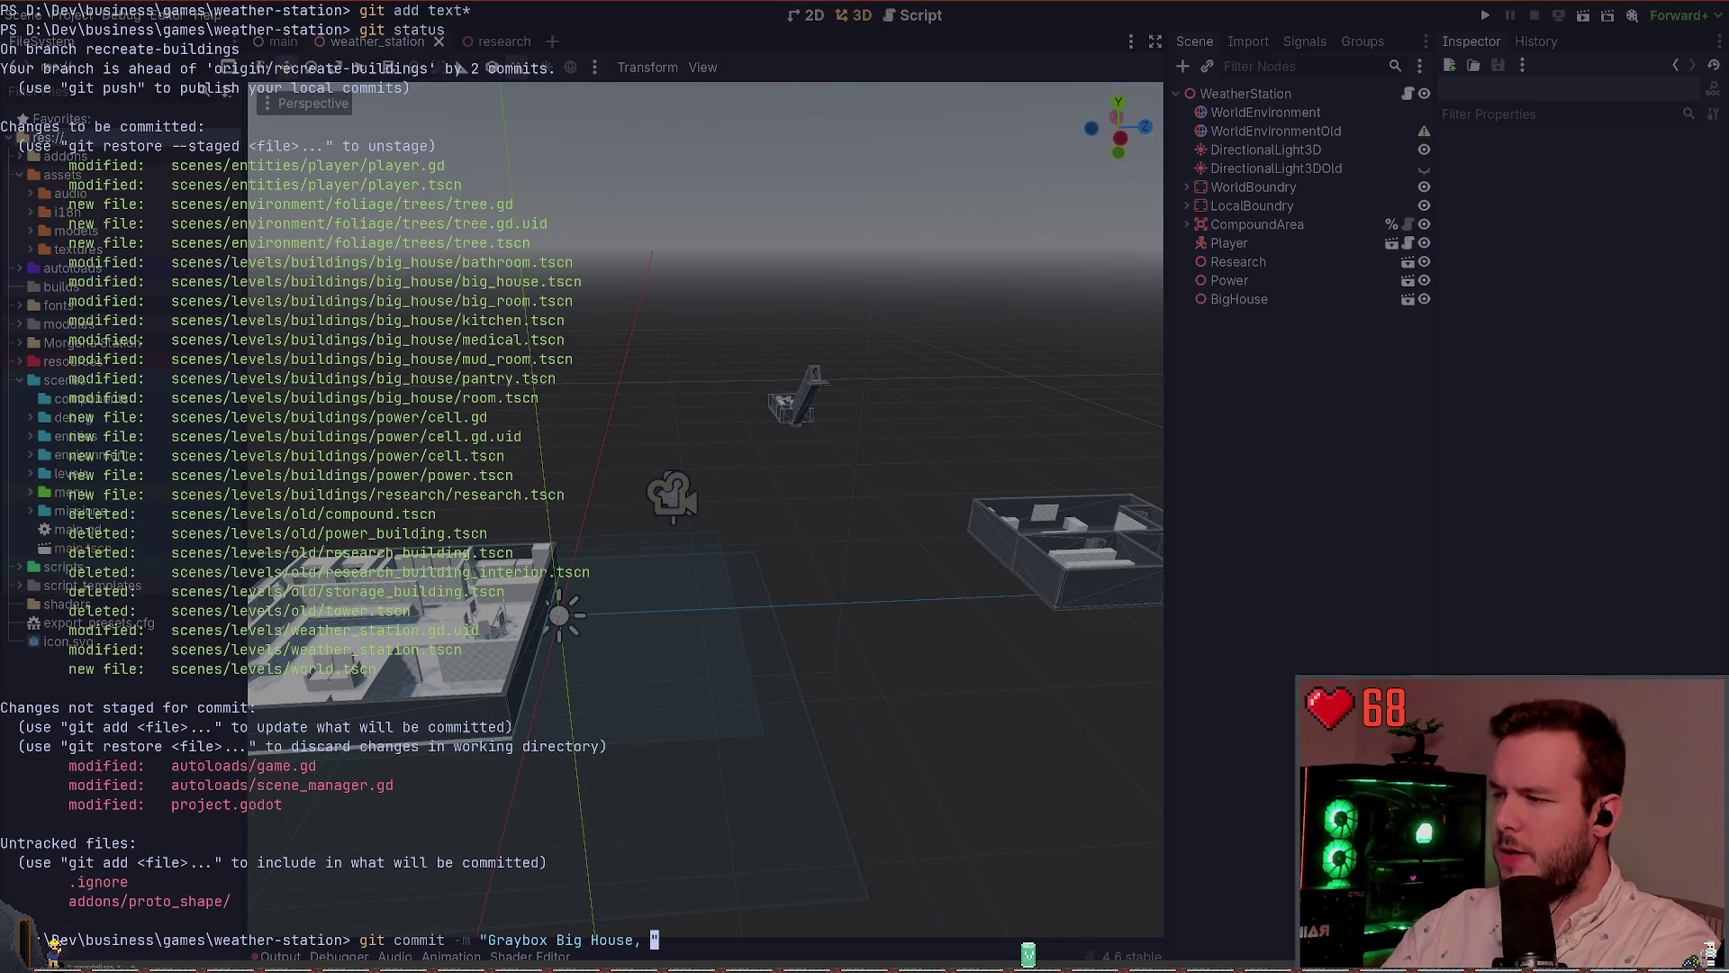
text(Research)
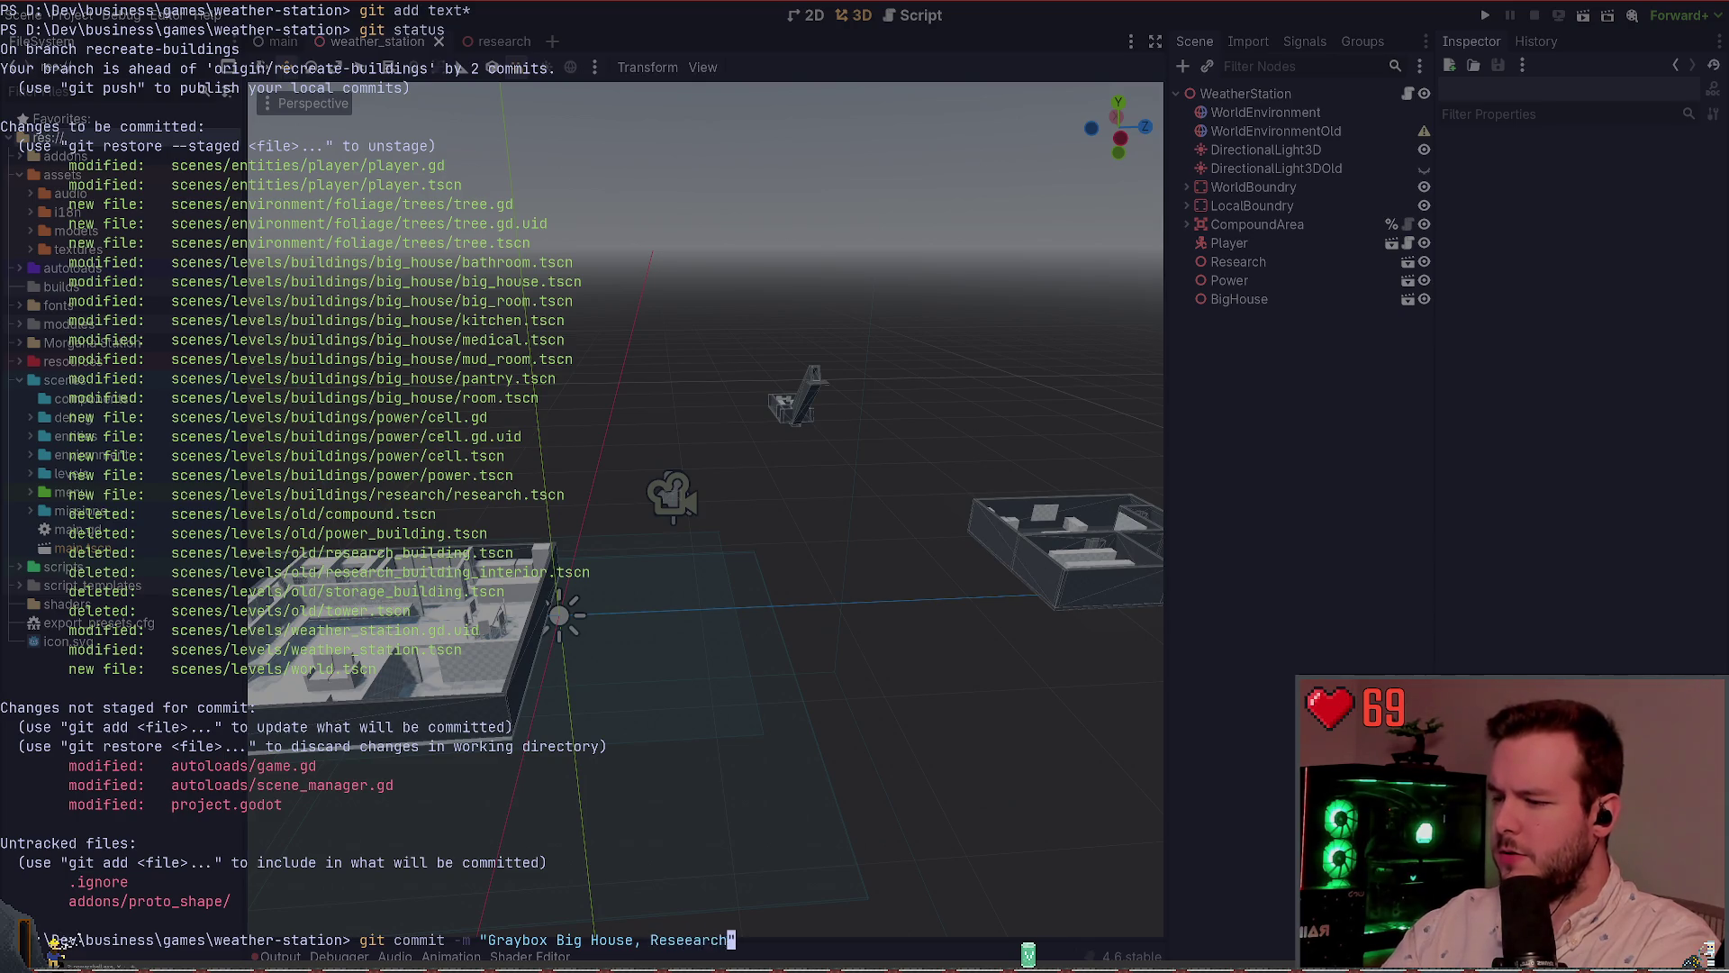
key(BackSpace)
key(BackSpace)
key(BackSpace)
text(arch, and )
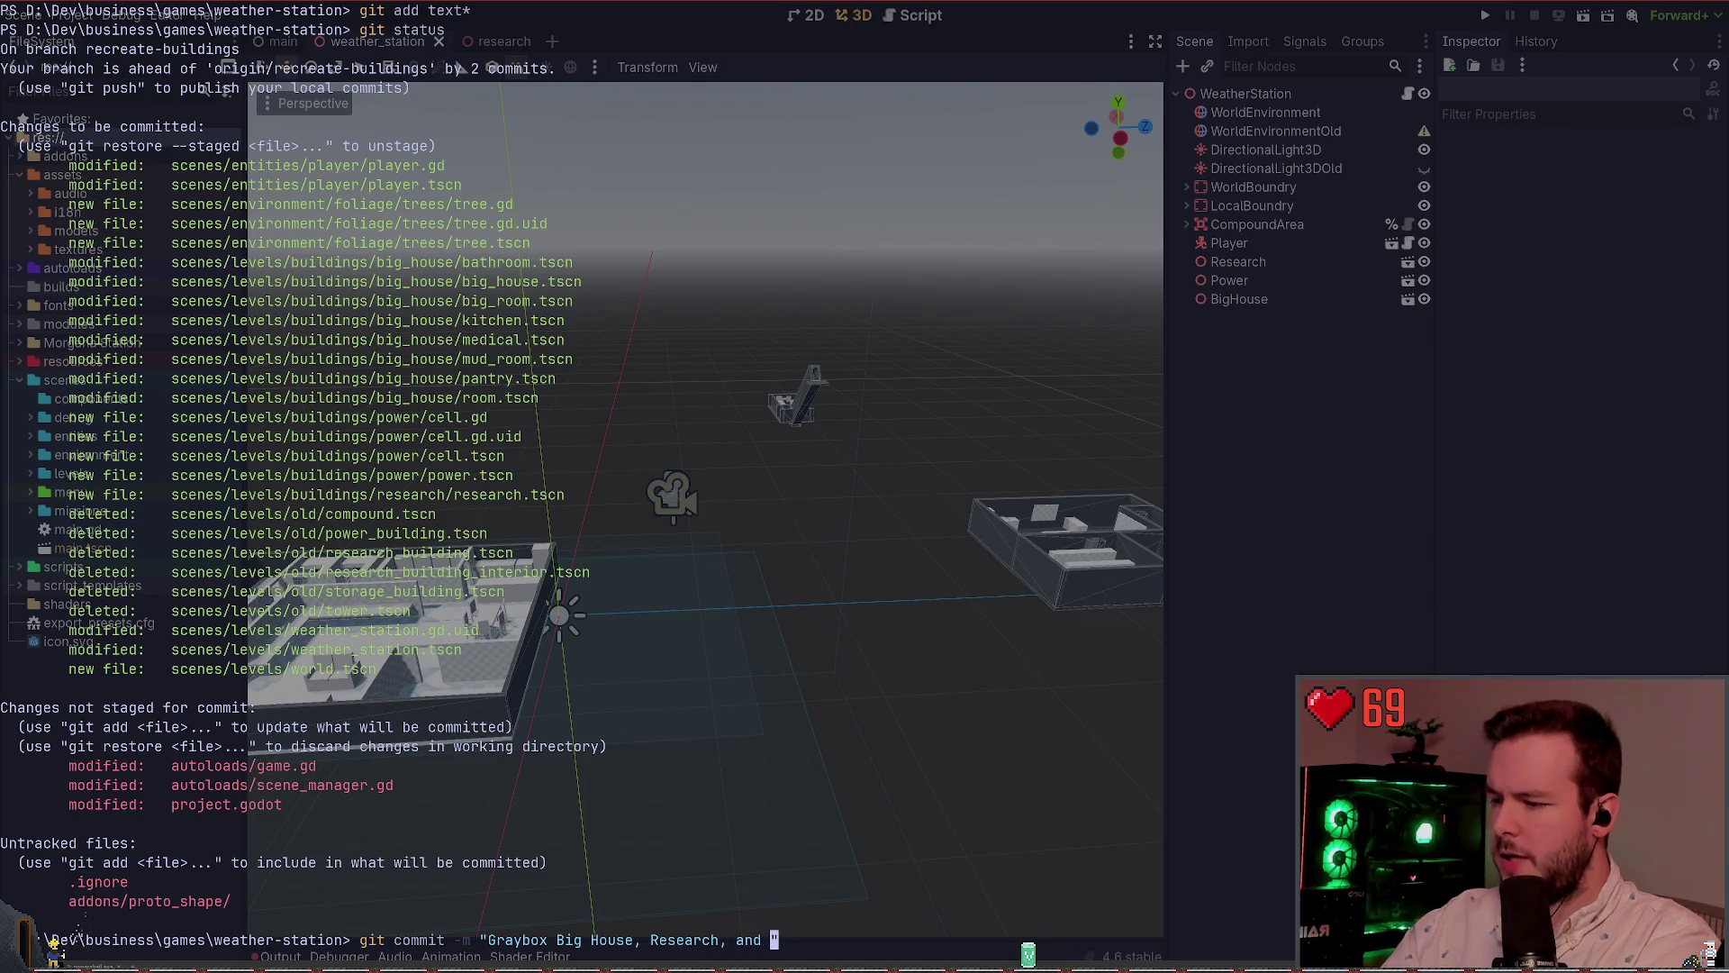
text(Power.)
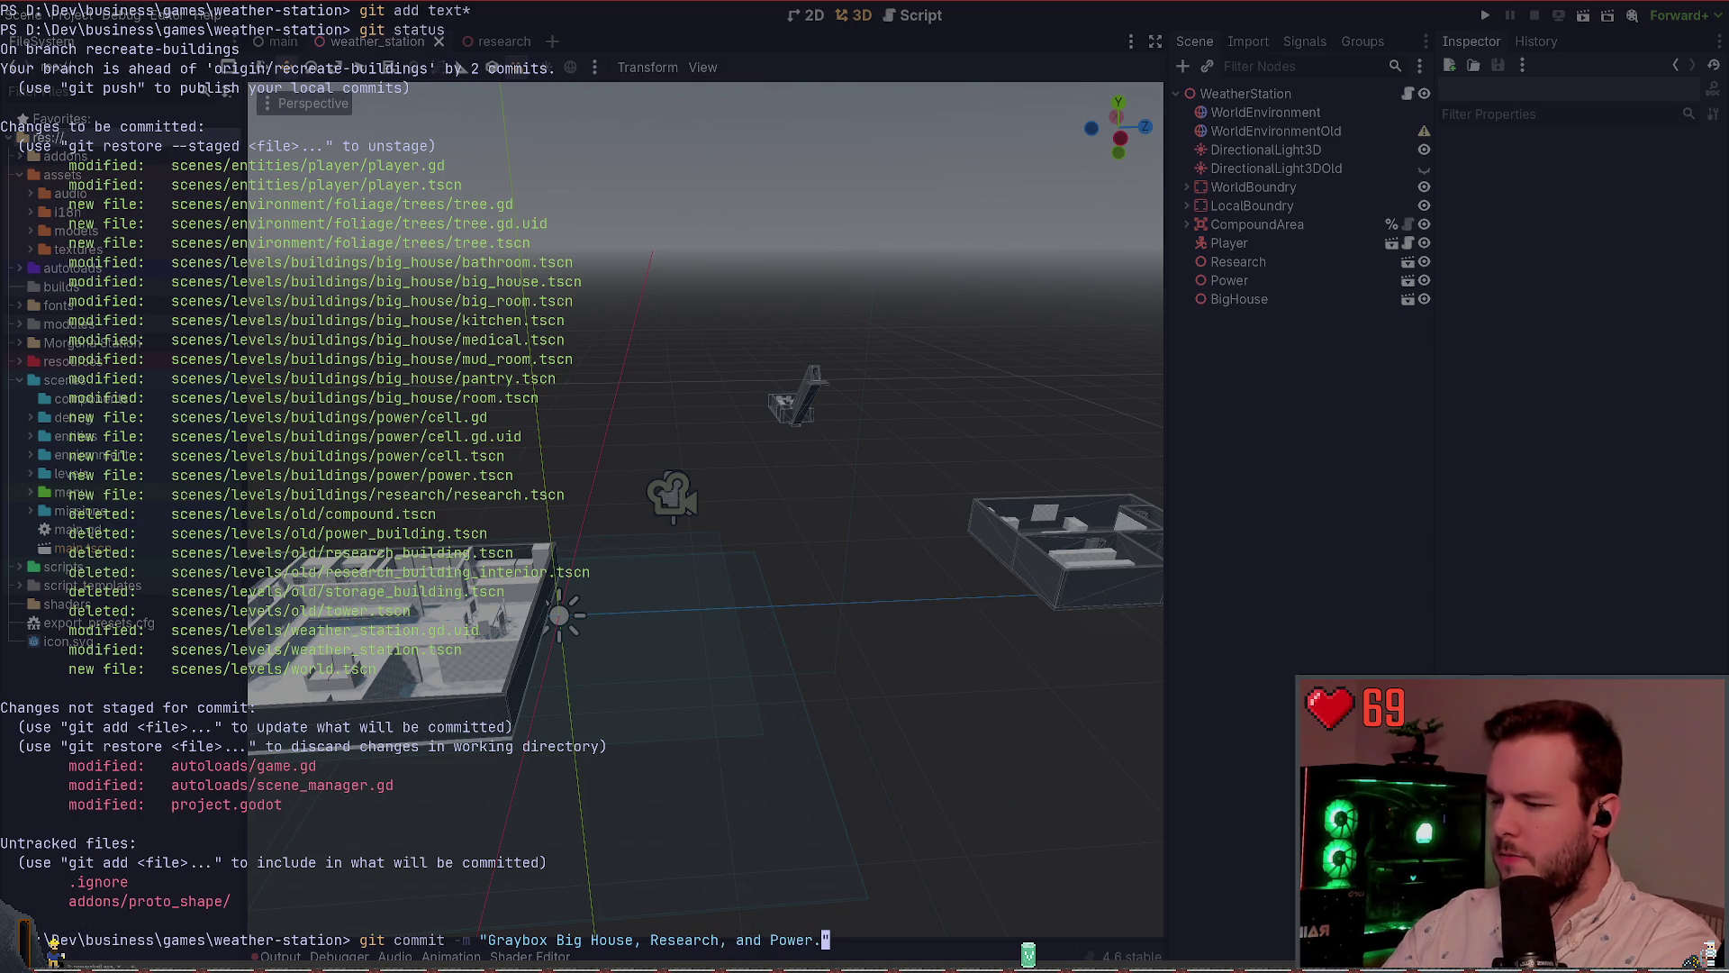
key(Return)
Check git status, push the commit to origin/recreate-buildings, and view the git log
text(git status)
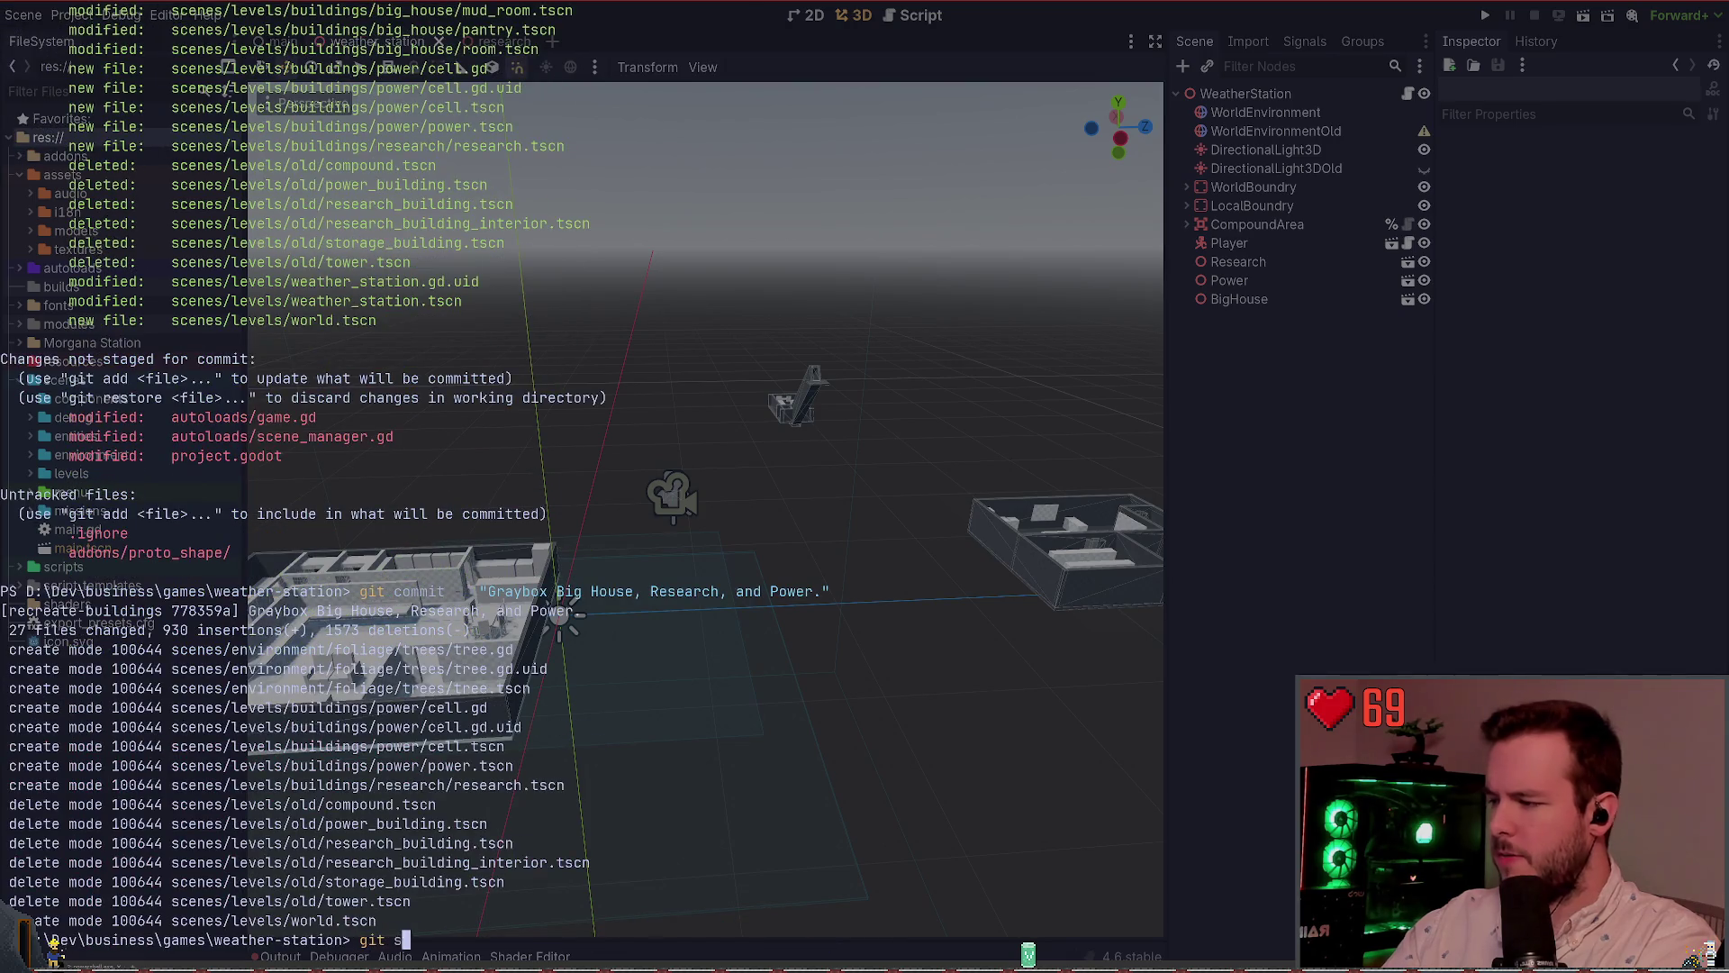
key(Return)
text(git push)
key(Return)
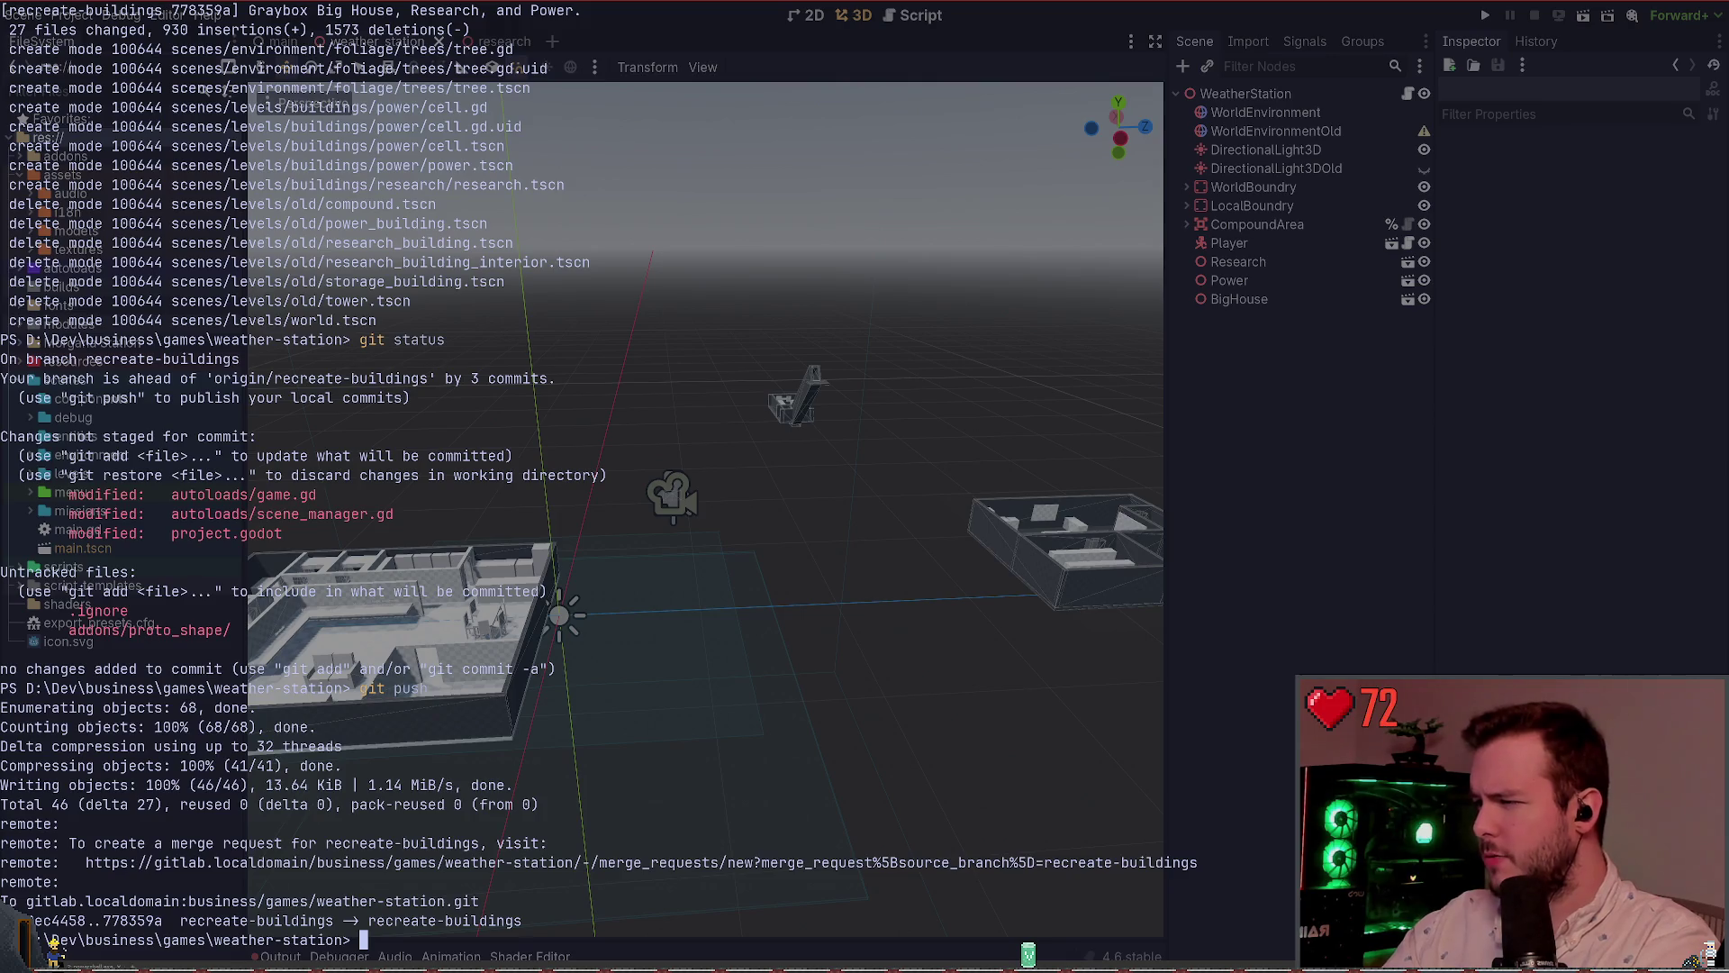
text(git log)
key(Return)
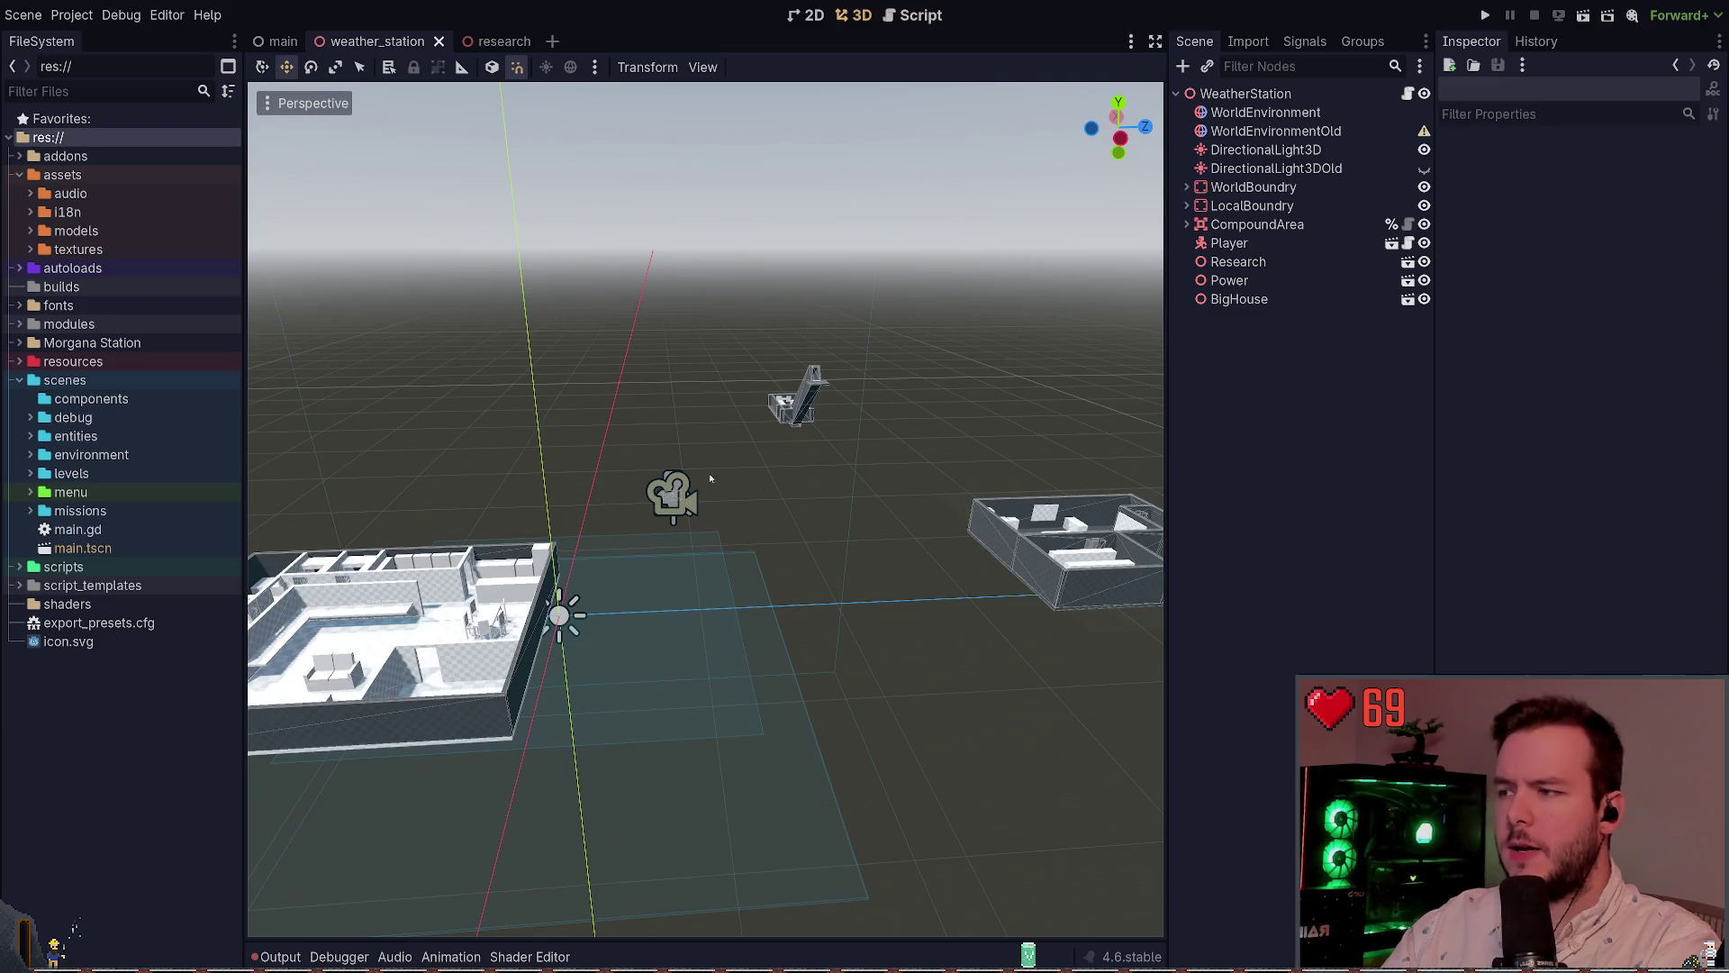
Tilt the view down, check the CompoundArea collision shape, then collapse CompoundArea
drag(710, 473, 710, 513)
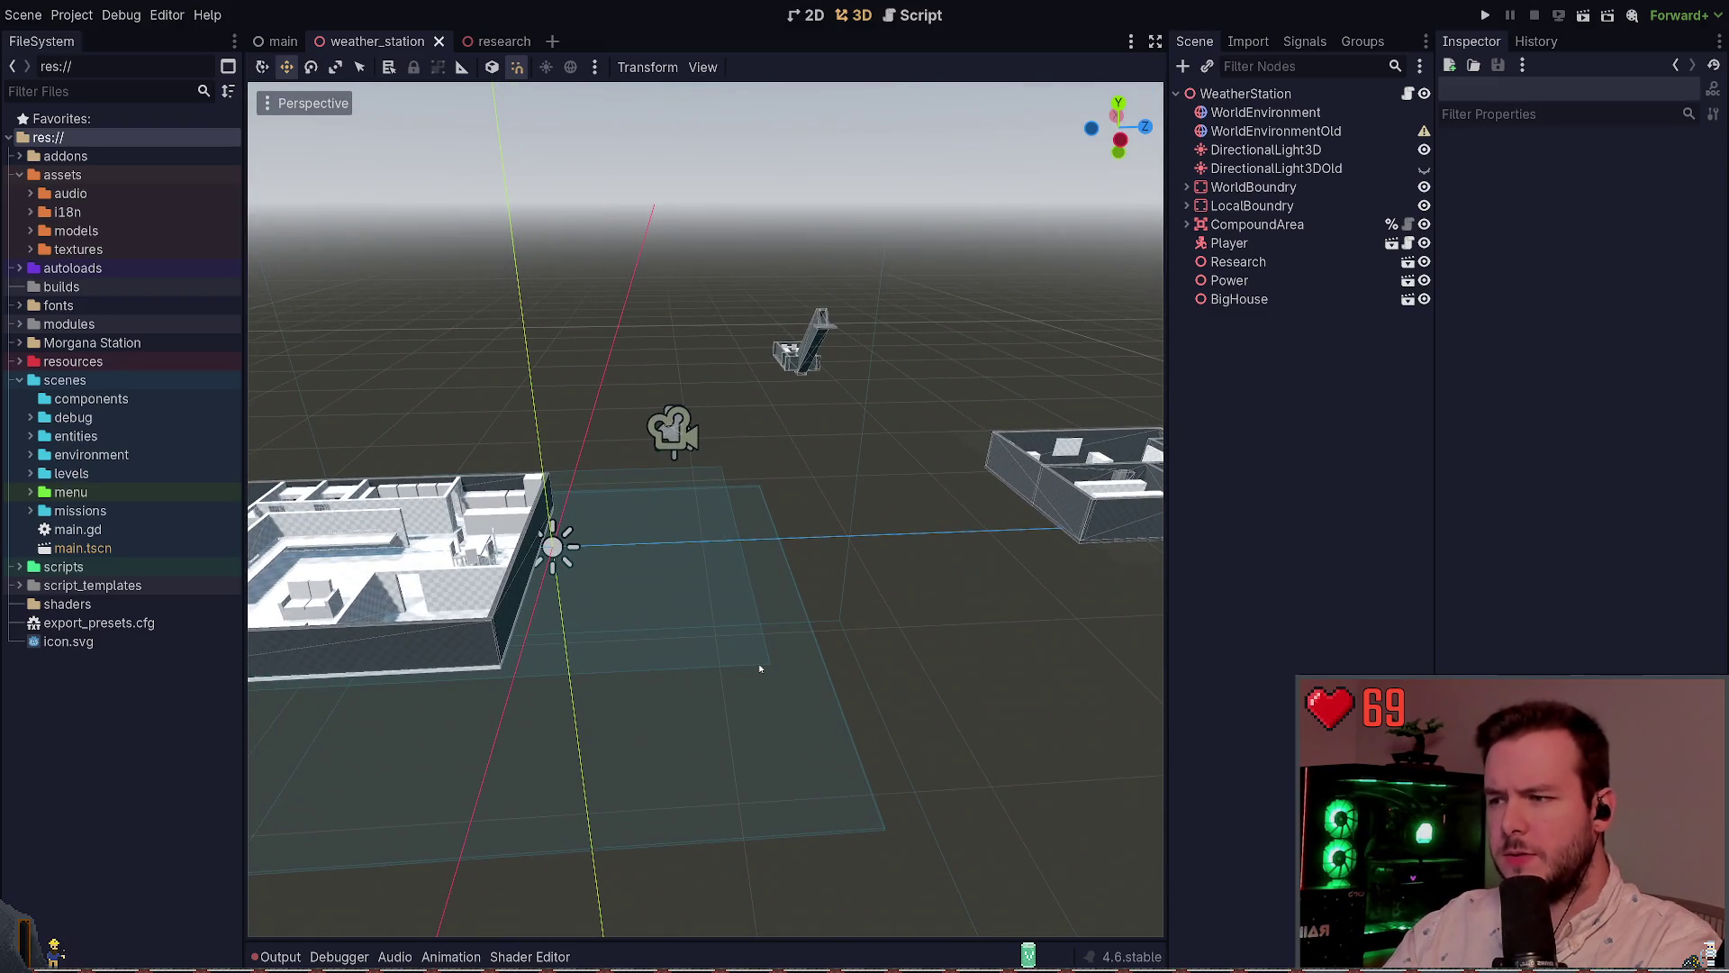
click(842, 604)
click(1046, 701)
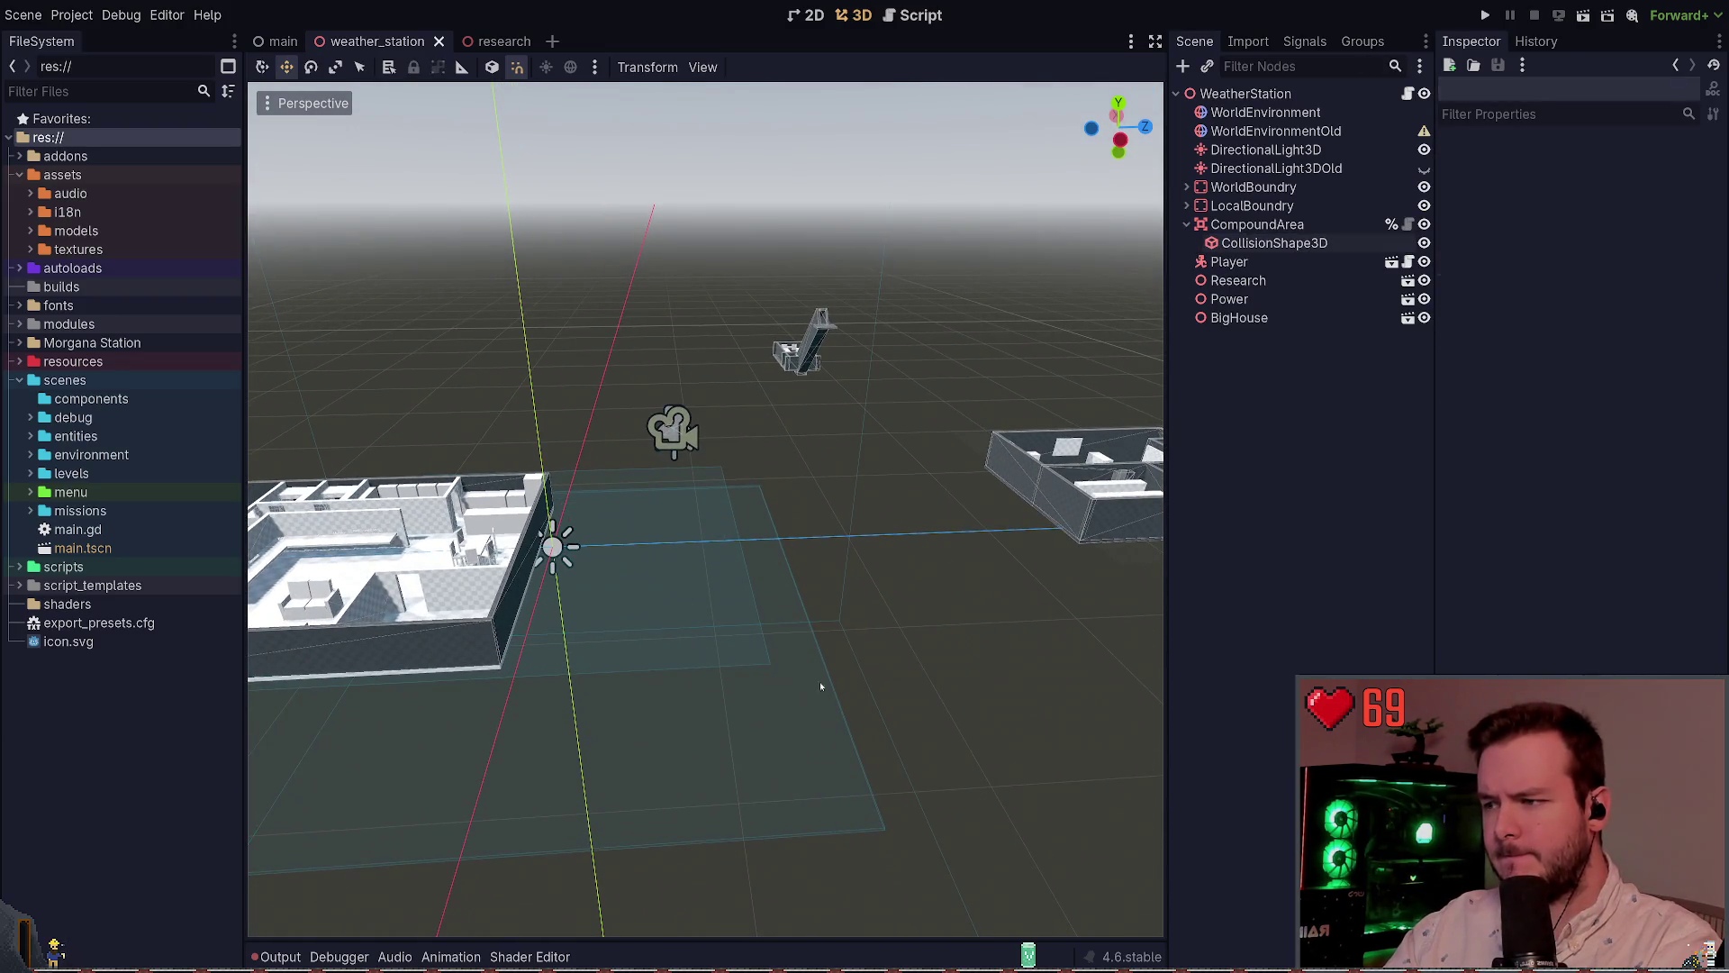
click(1187, 224)
Inspect the WorldBoundry and LocalBoundry (24 by 24 box) collision shapes, then run the project
click(1243, 187)
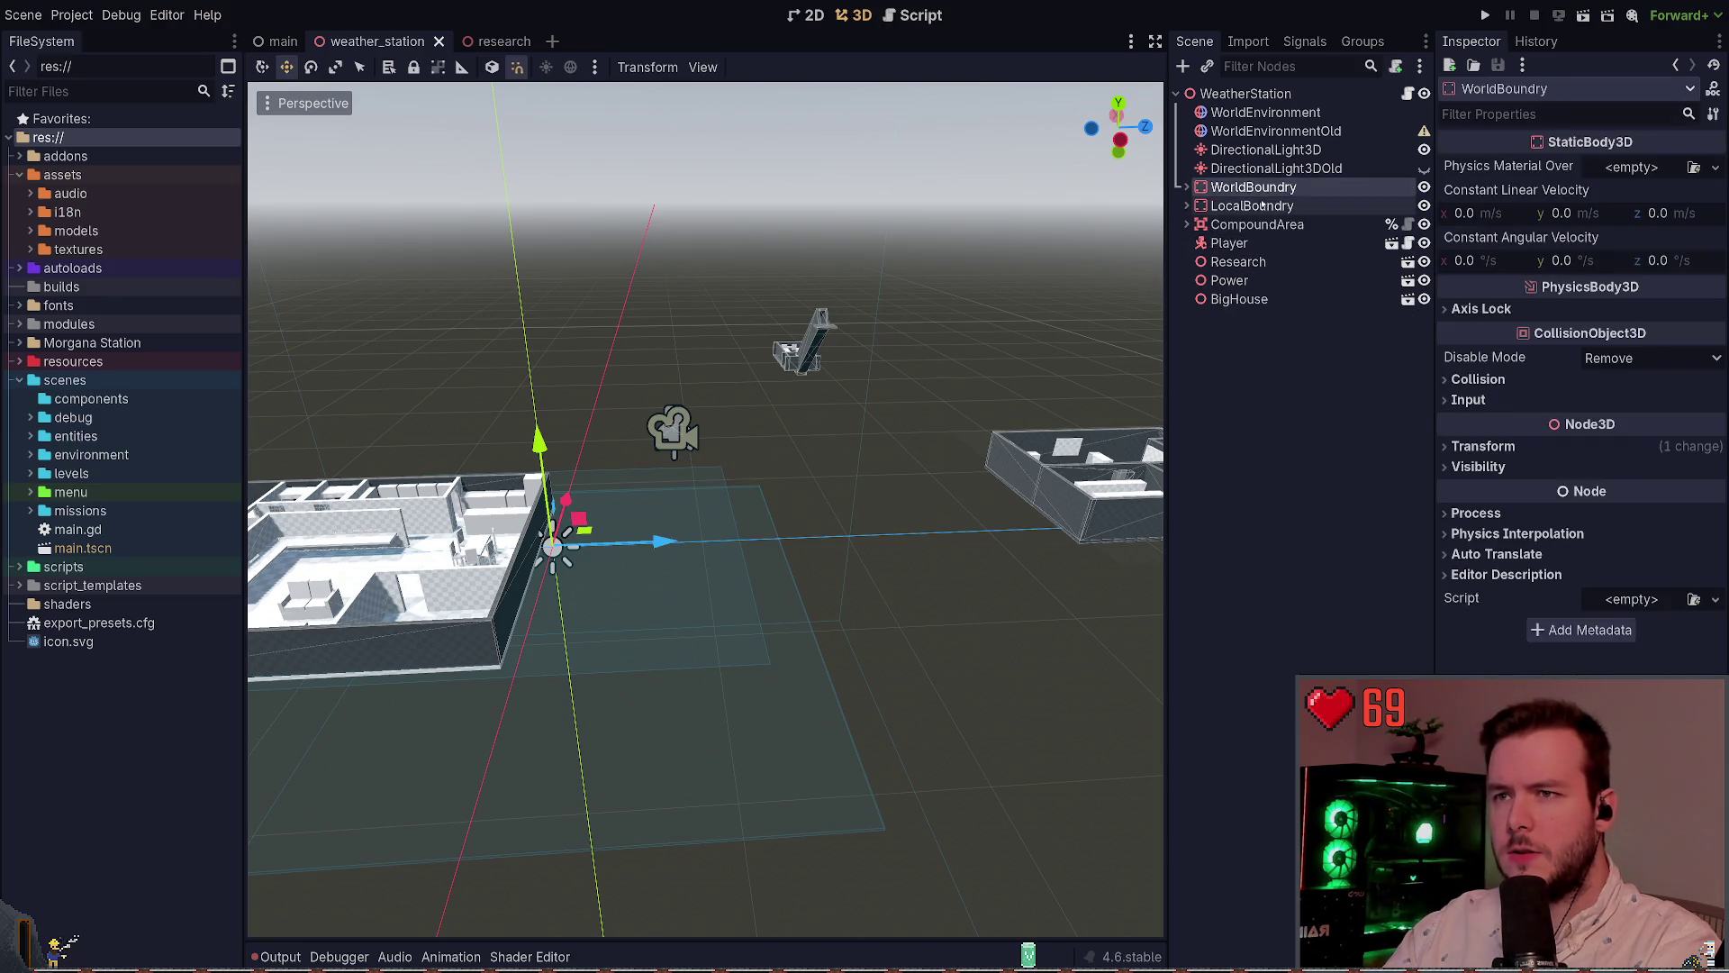
click(1252, 207)
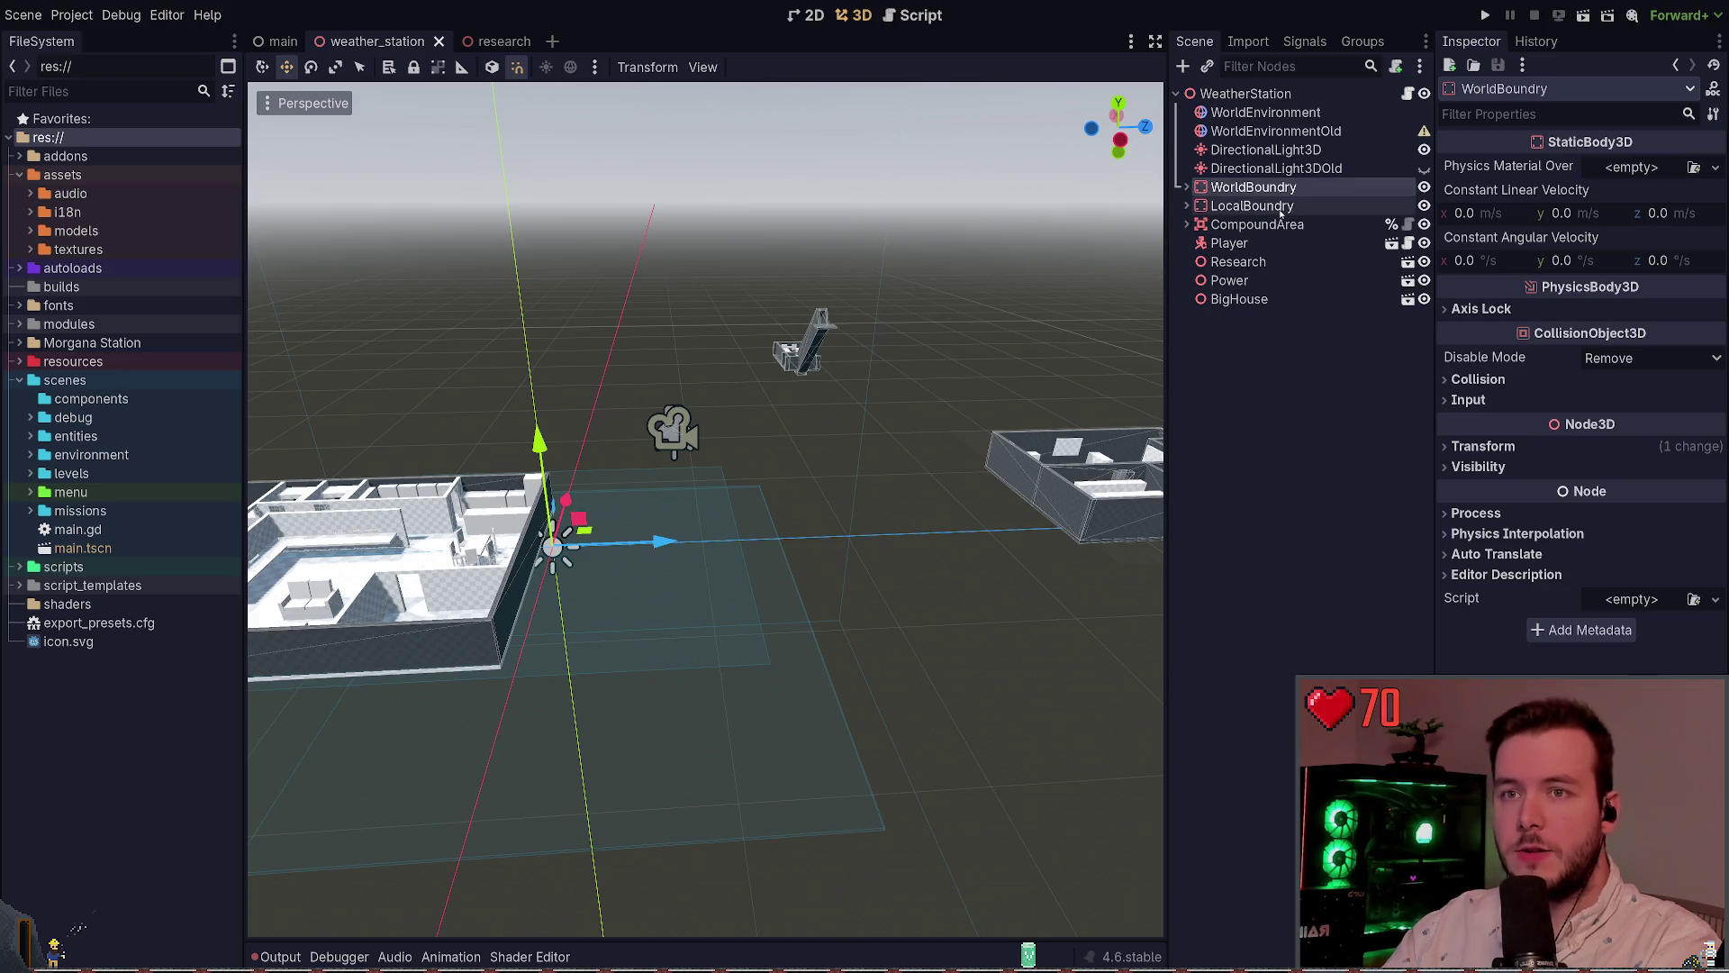
click(1187, 187)
click(1243, 205)
click(1188, 186)
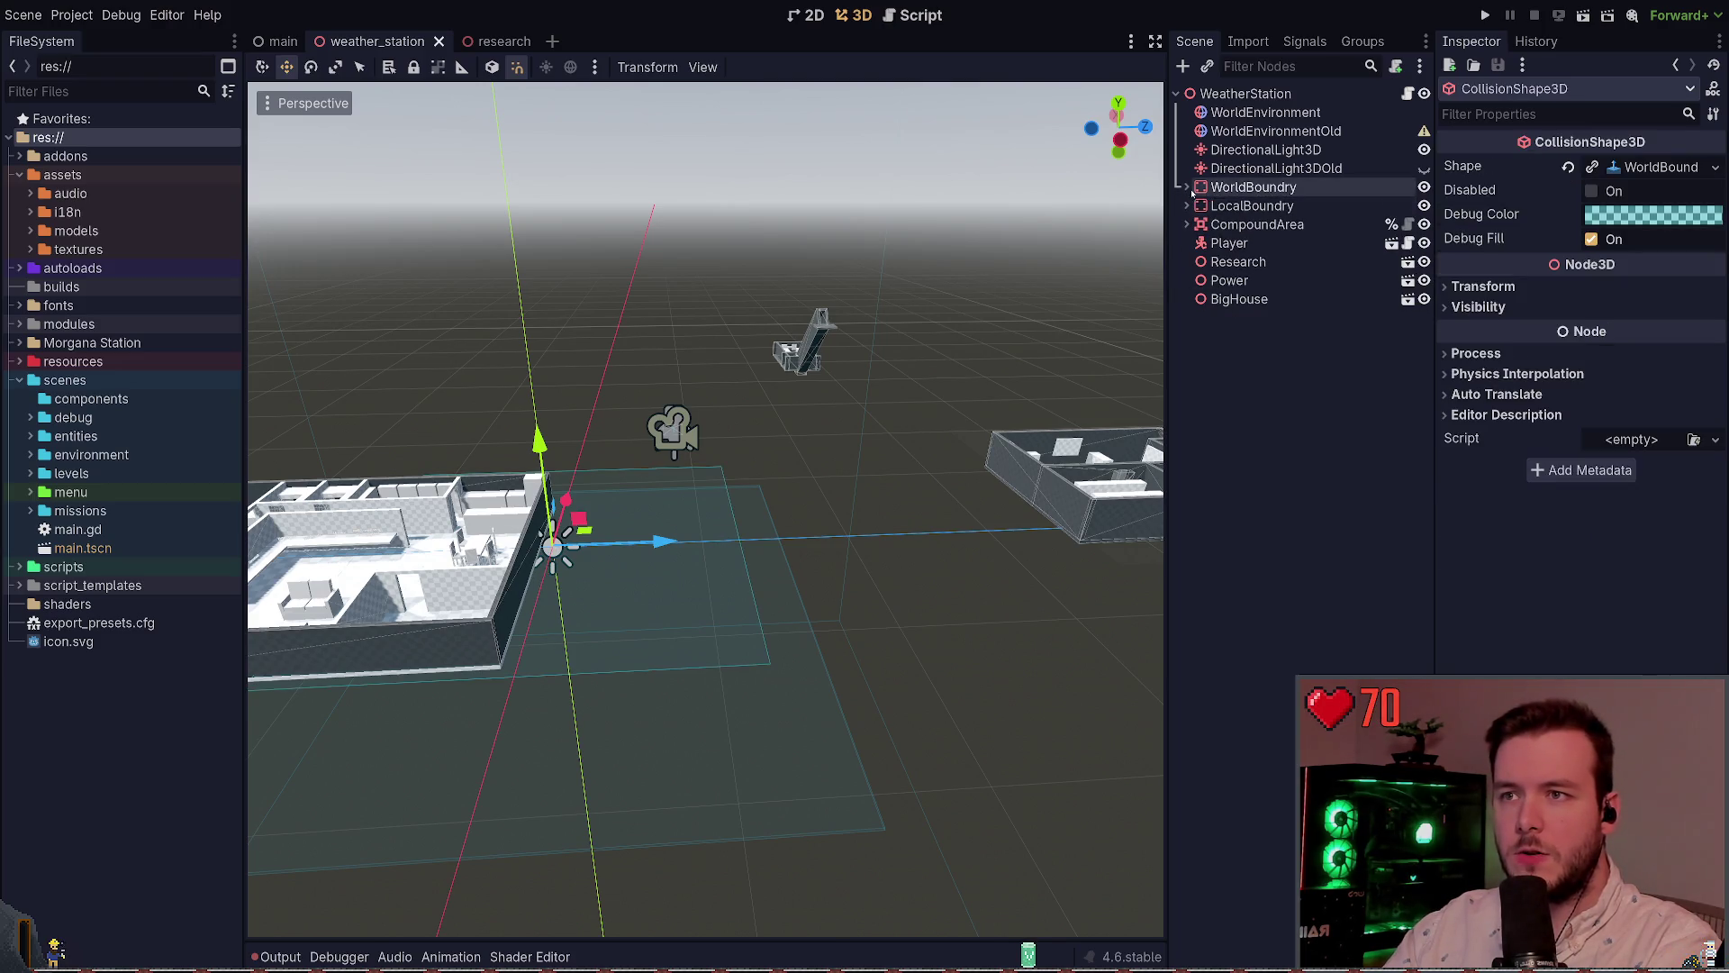
click(1185, 207)
click(1187, 206)
click(1234, 224)
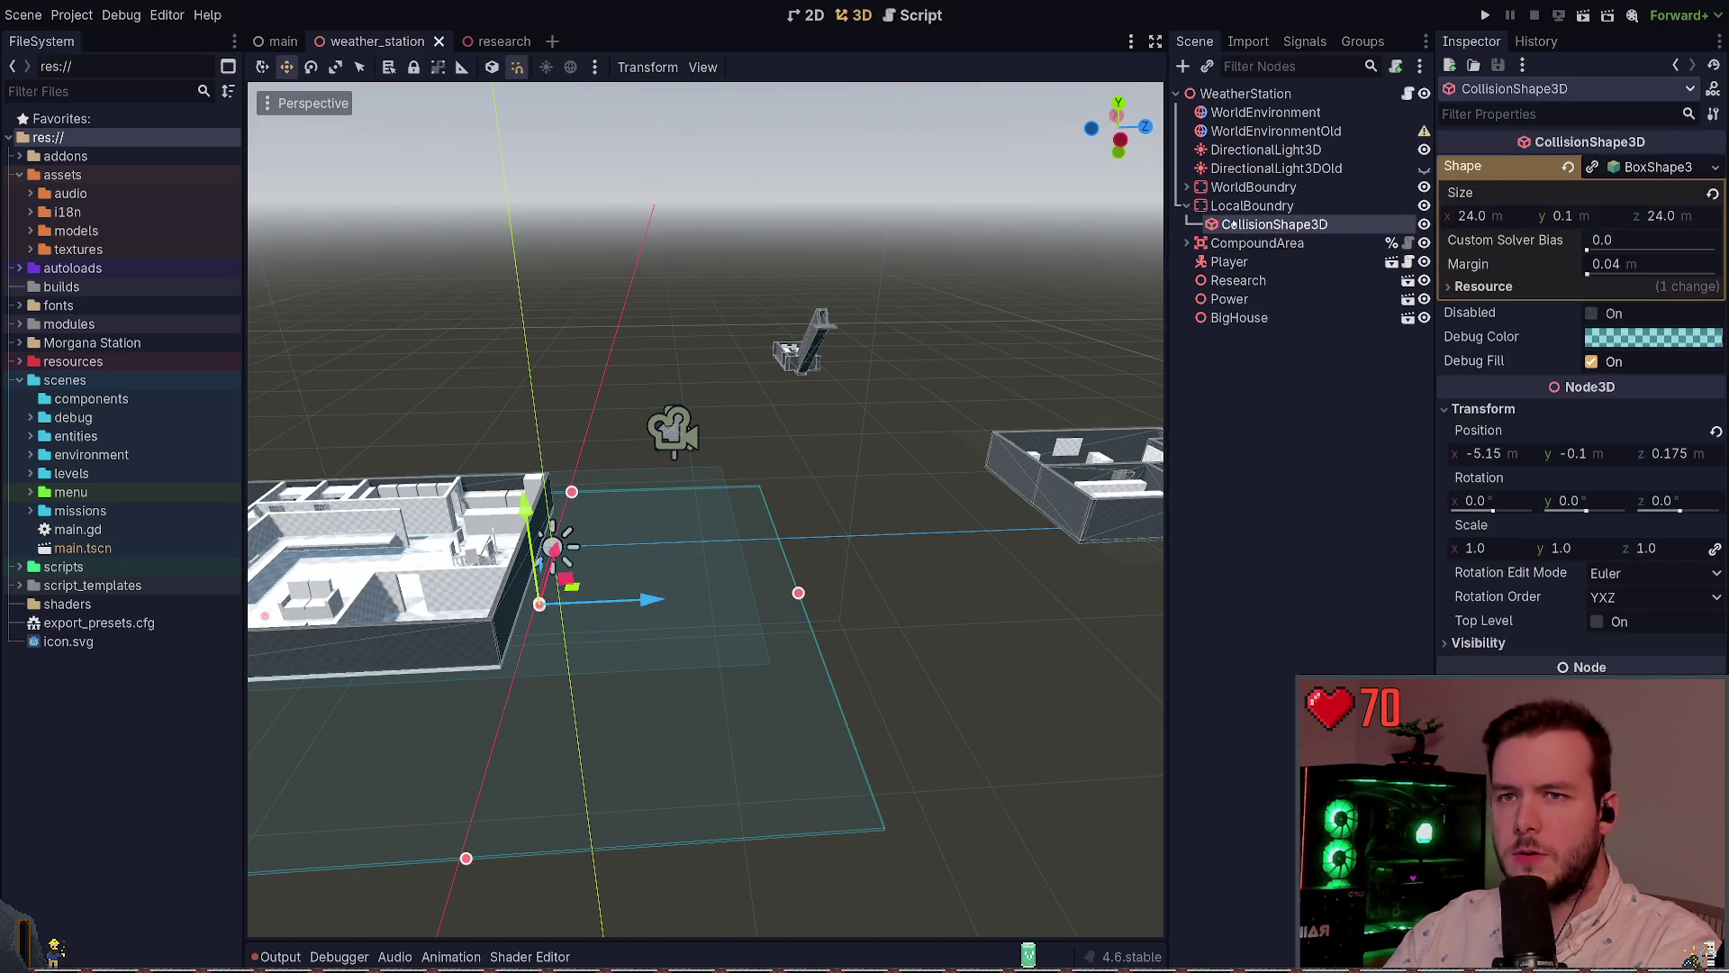
click(1187, 206)
click(1279, 207)
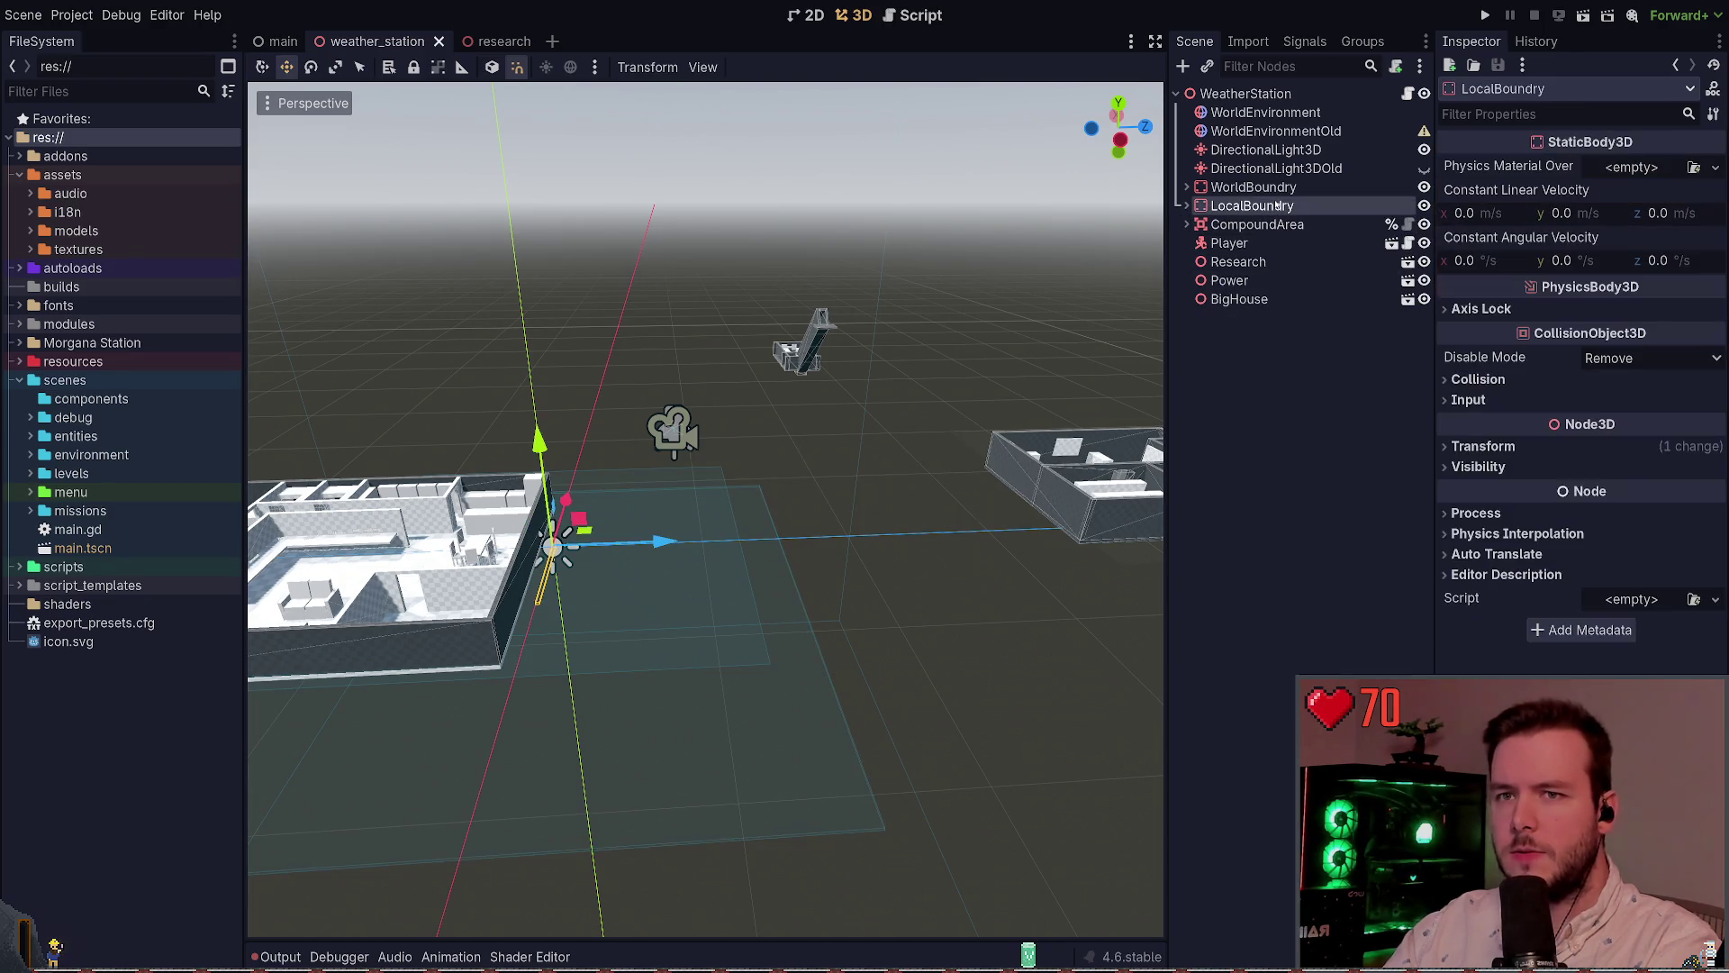
click(1272, 188)
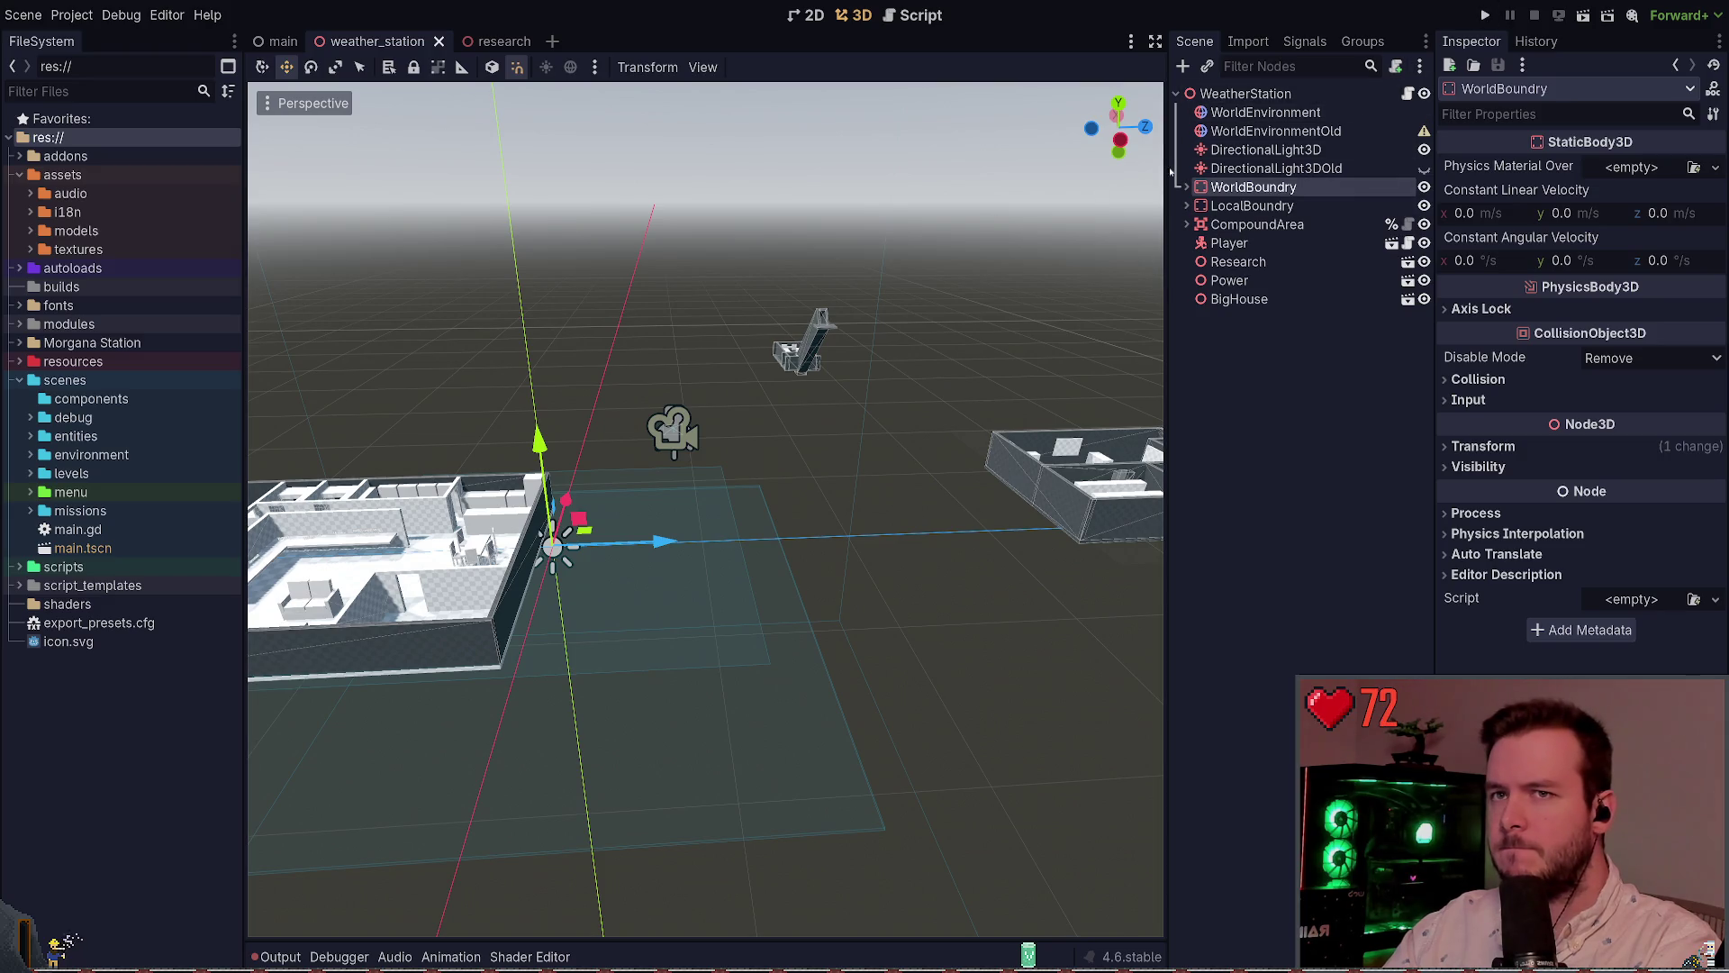
click(1485, 16)
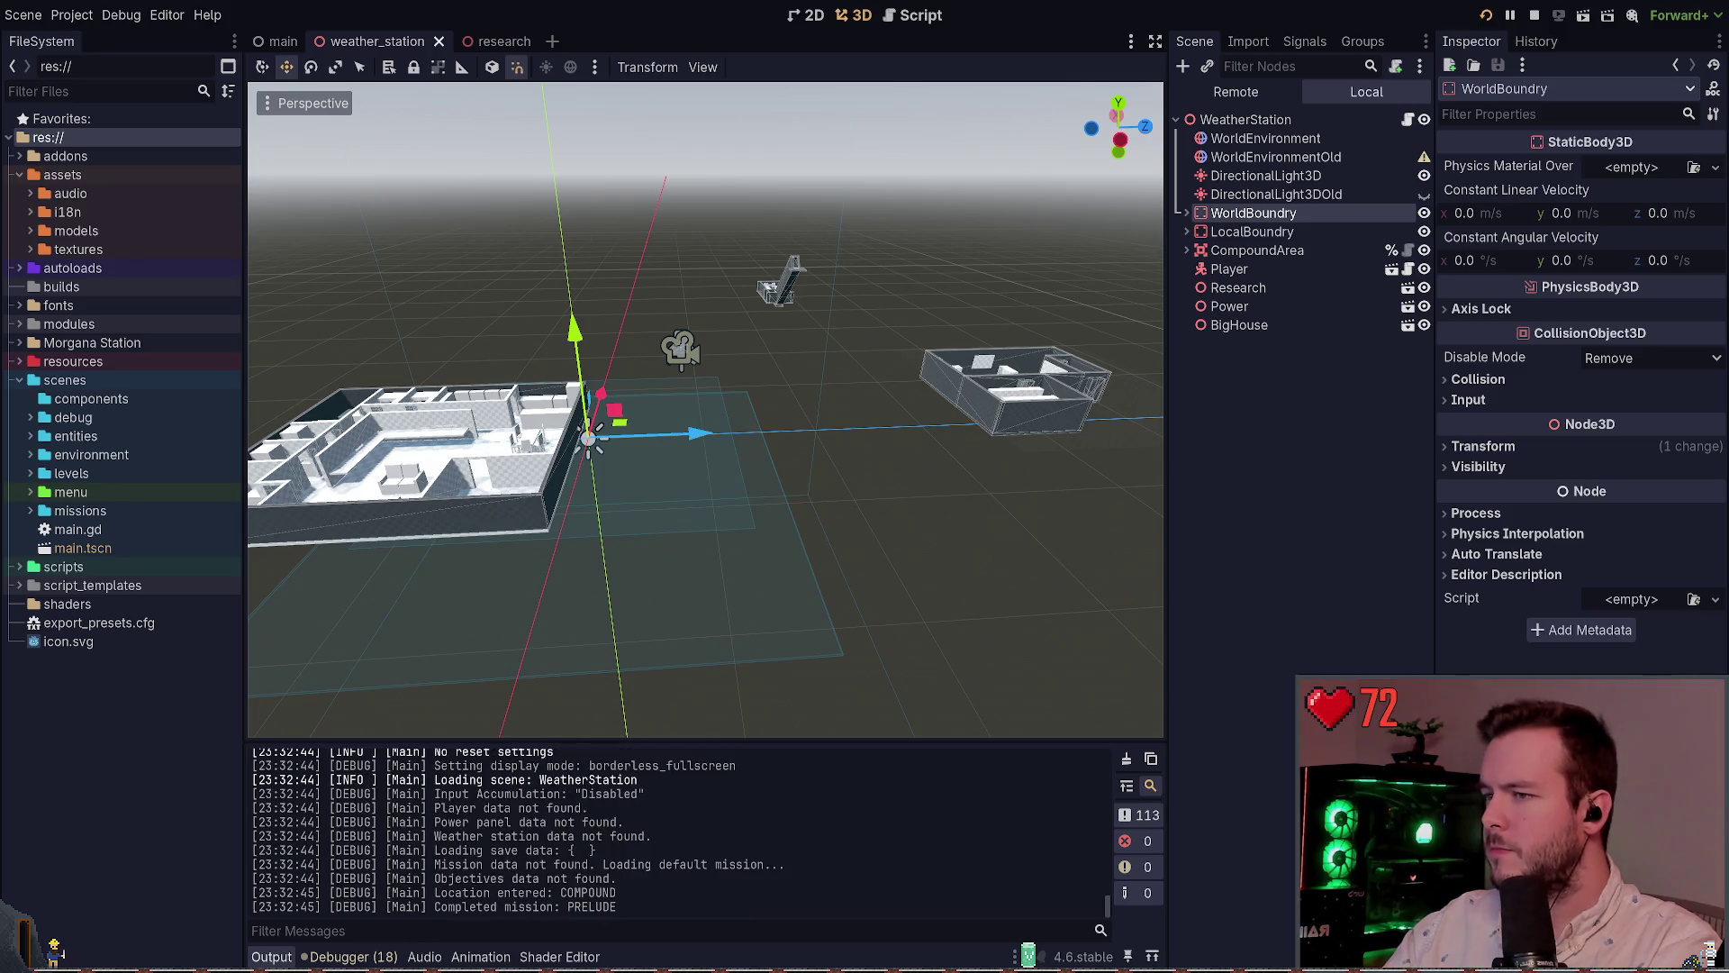
Walk through the research building's corridor and chair room, passing straight through its walls
key(w)
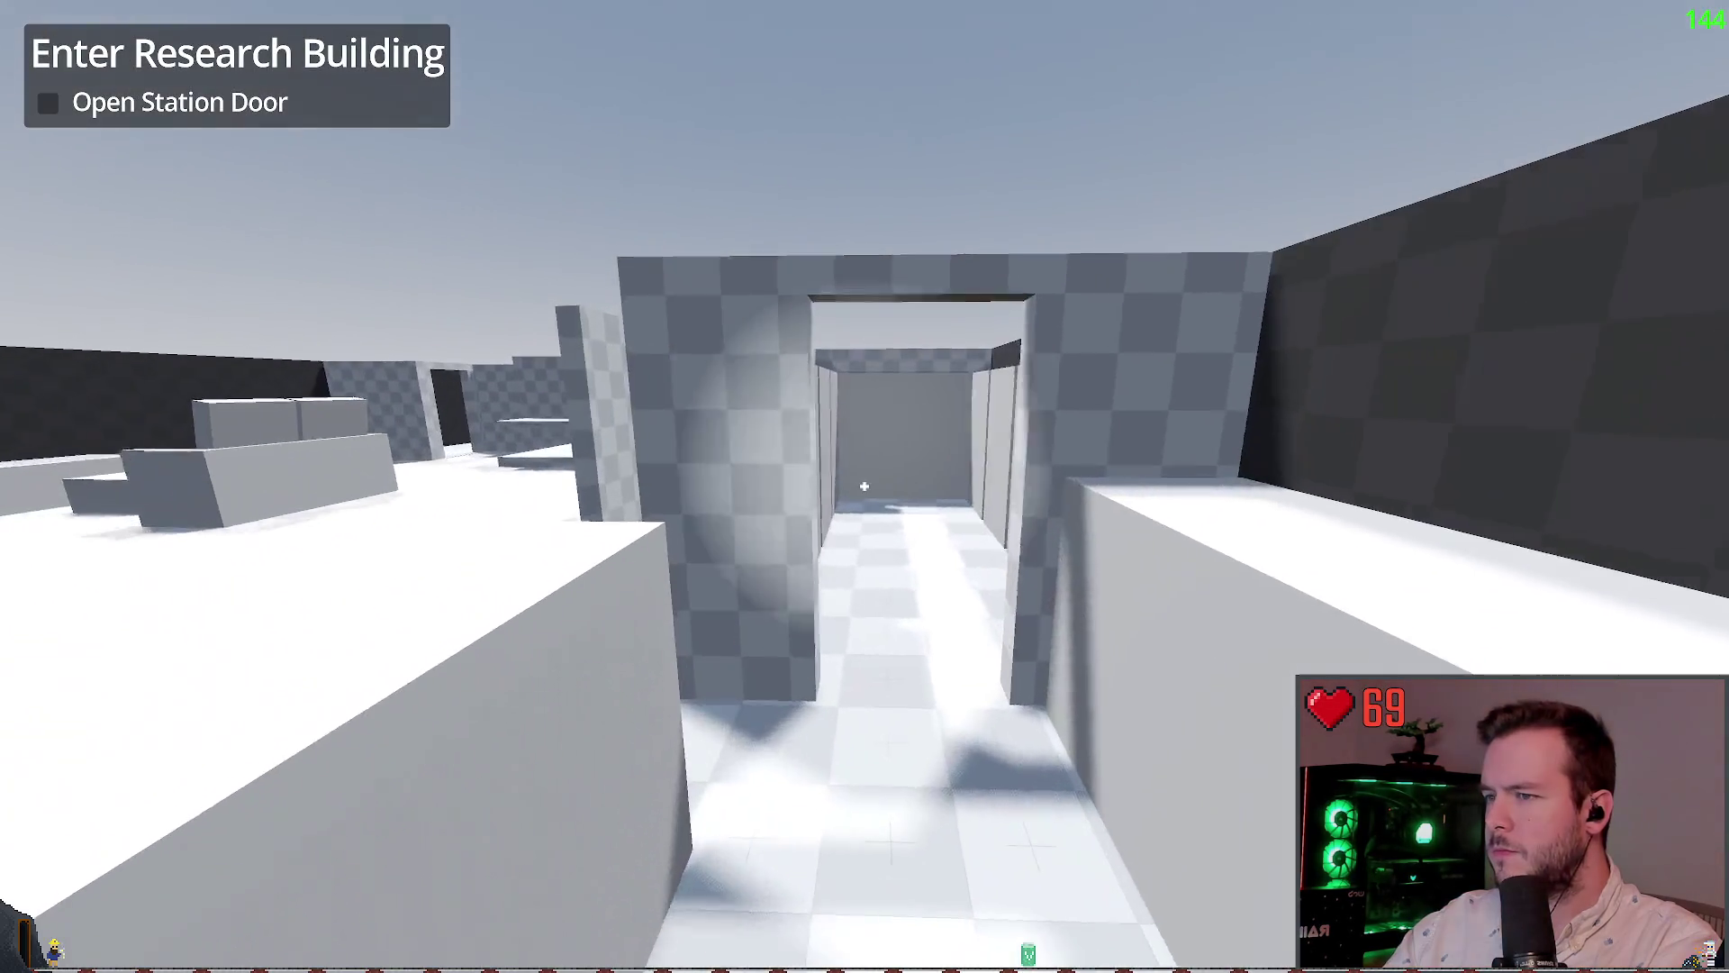
key(w)
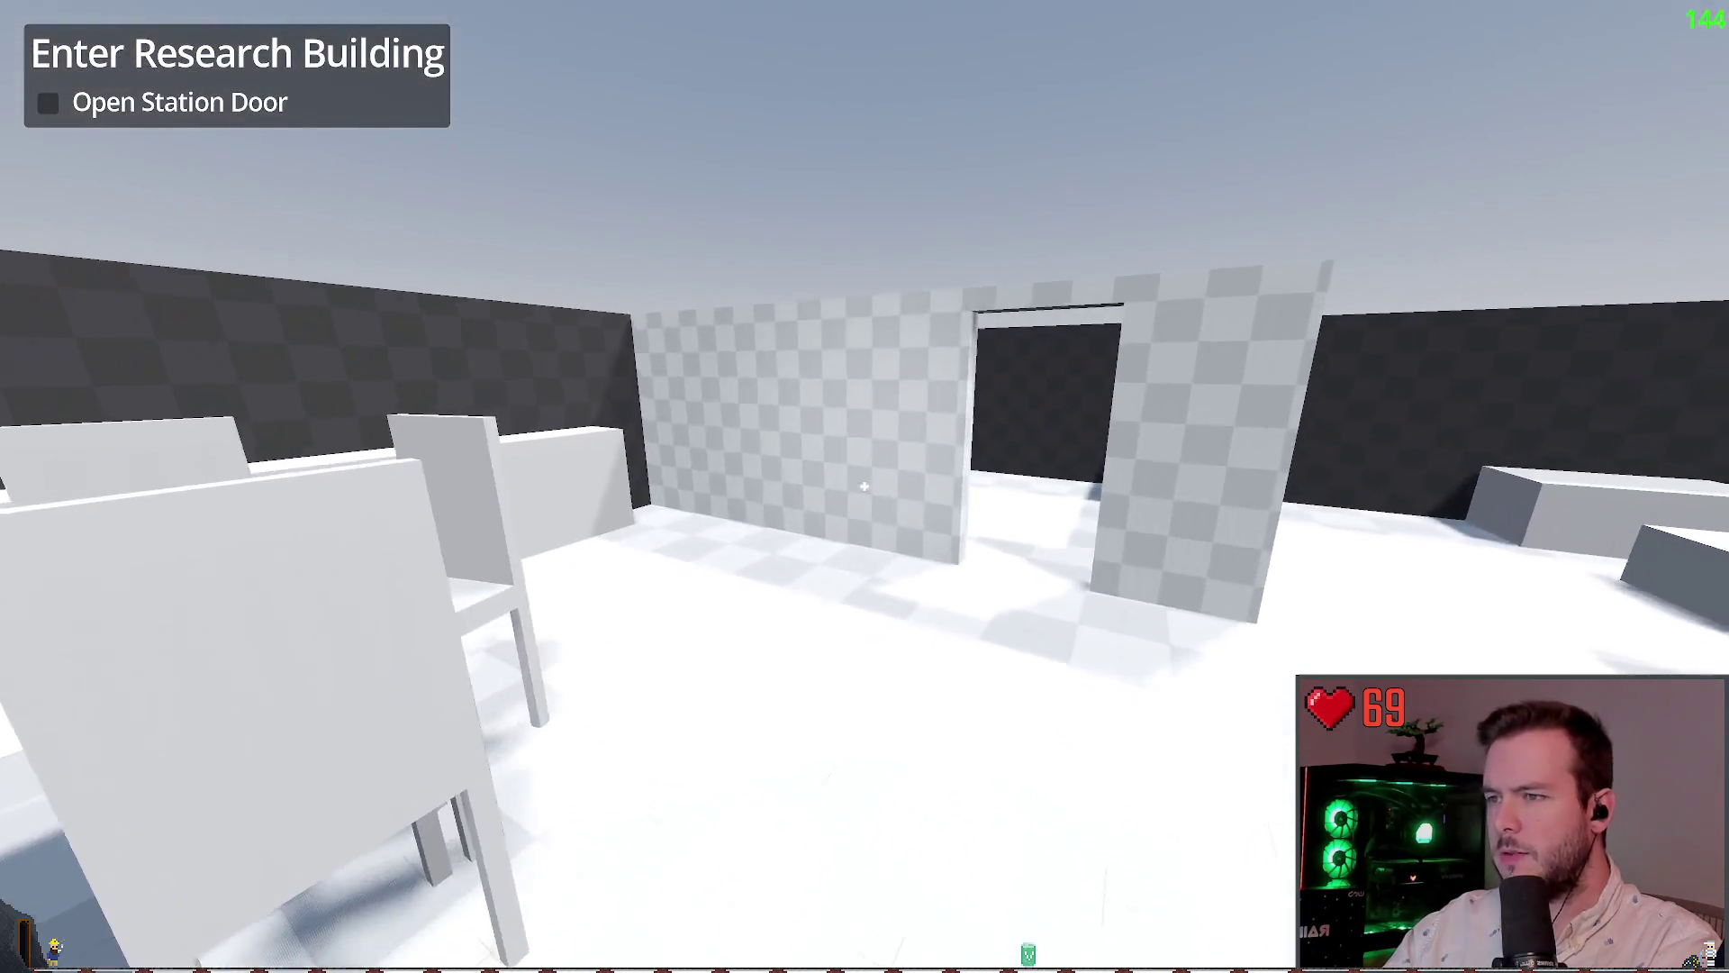
key(w)
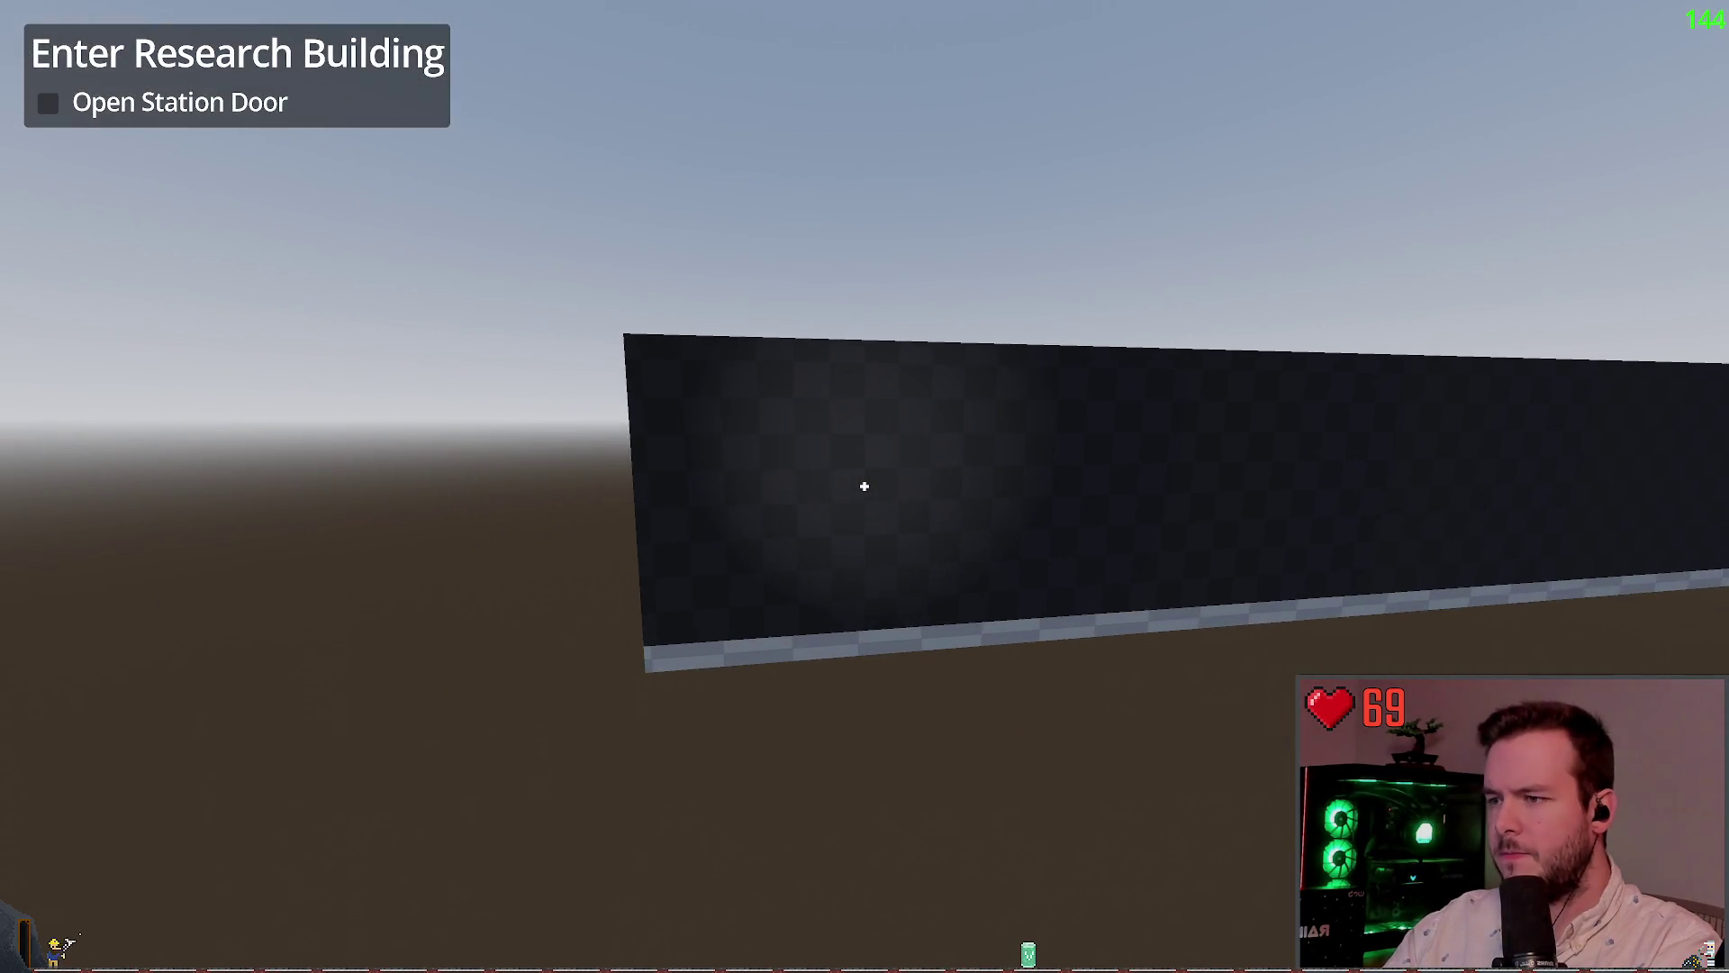
key(s)
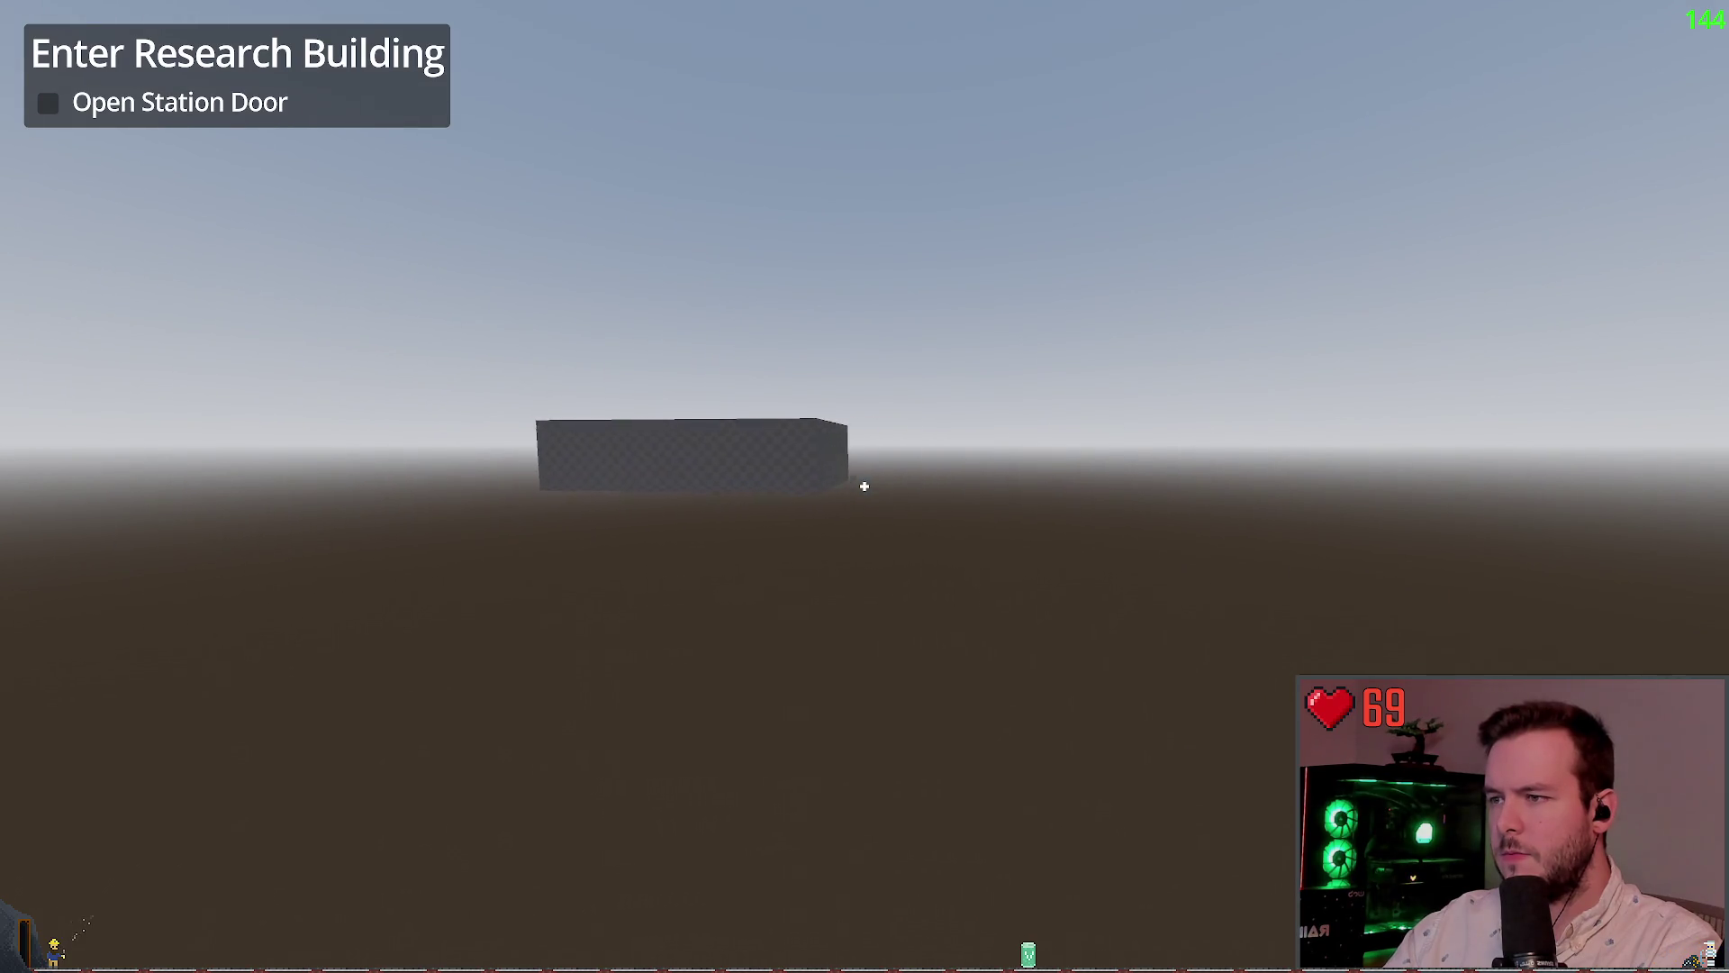
key(w)
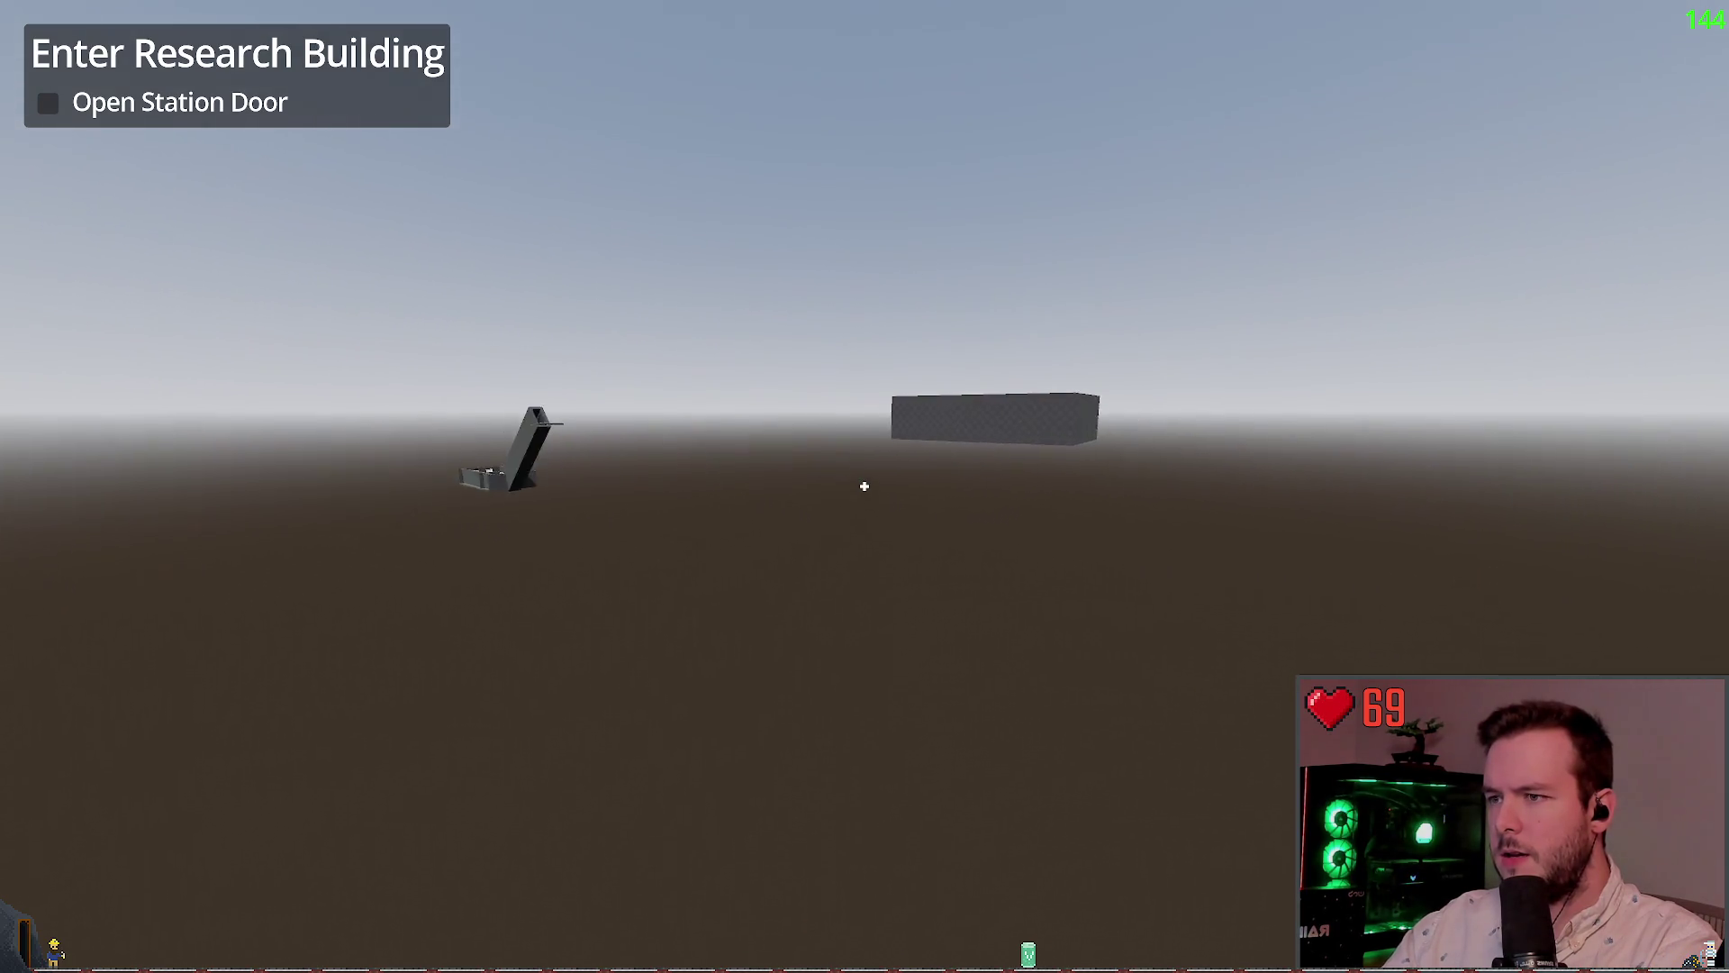
key(w)
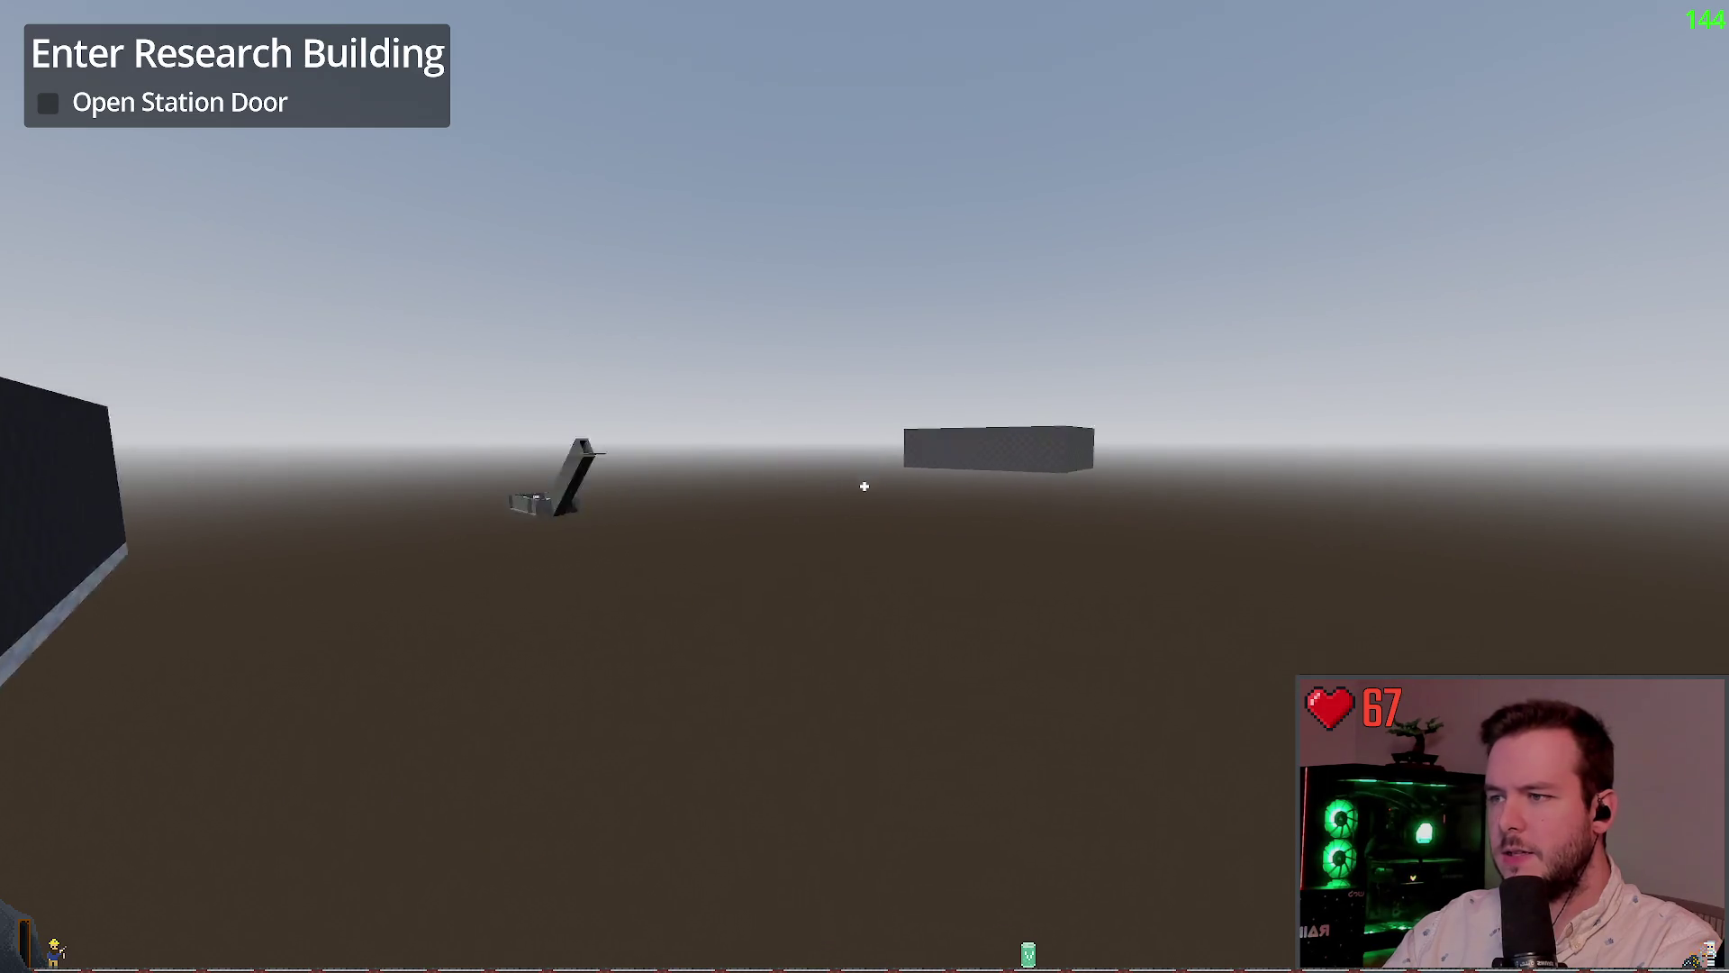
Return to the editor and open the player scene
key(alt+Tab)
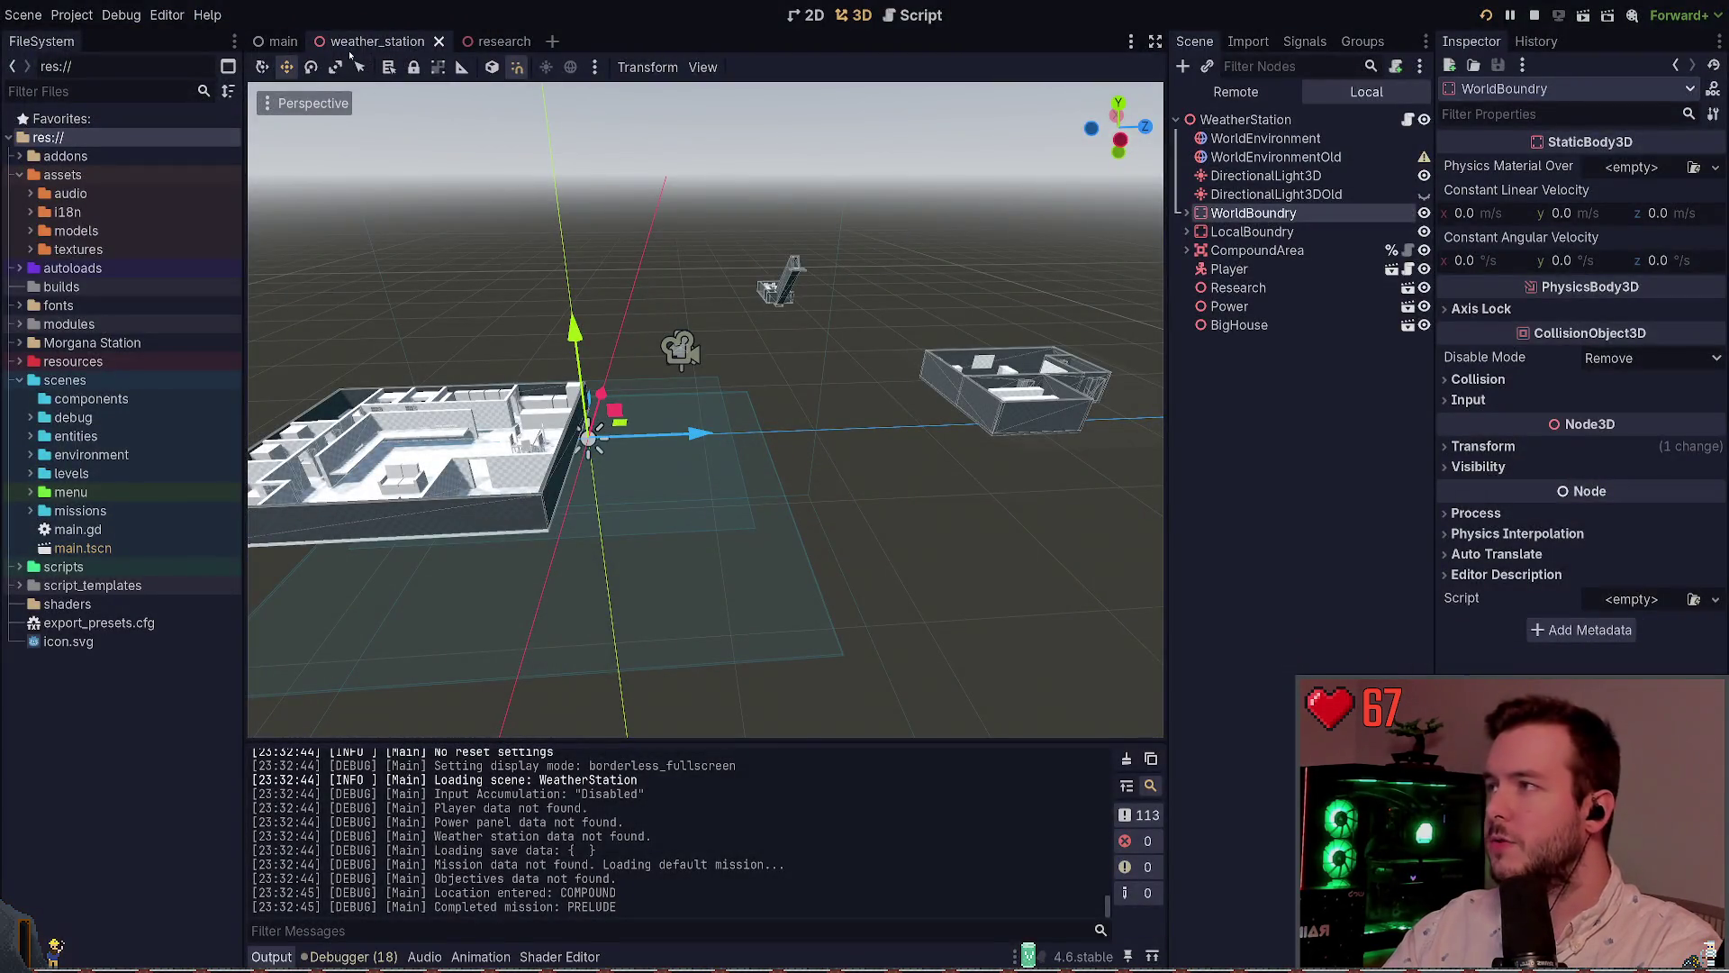
key(F5)
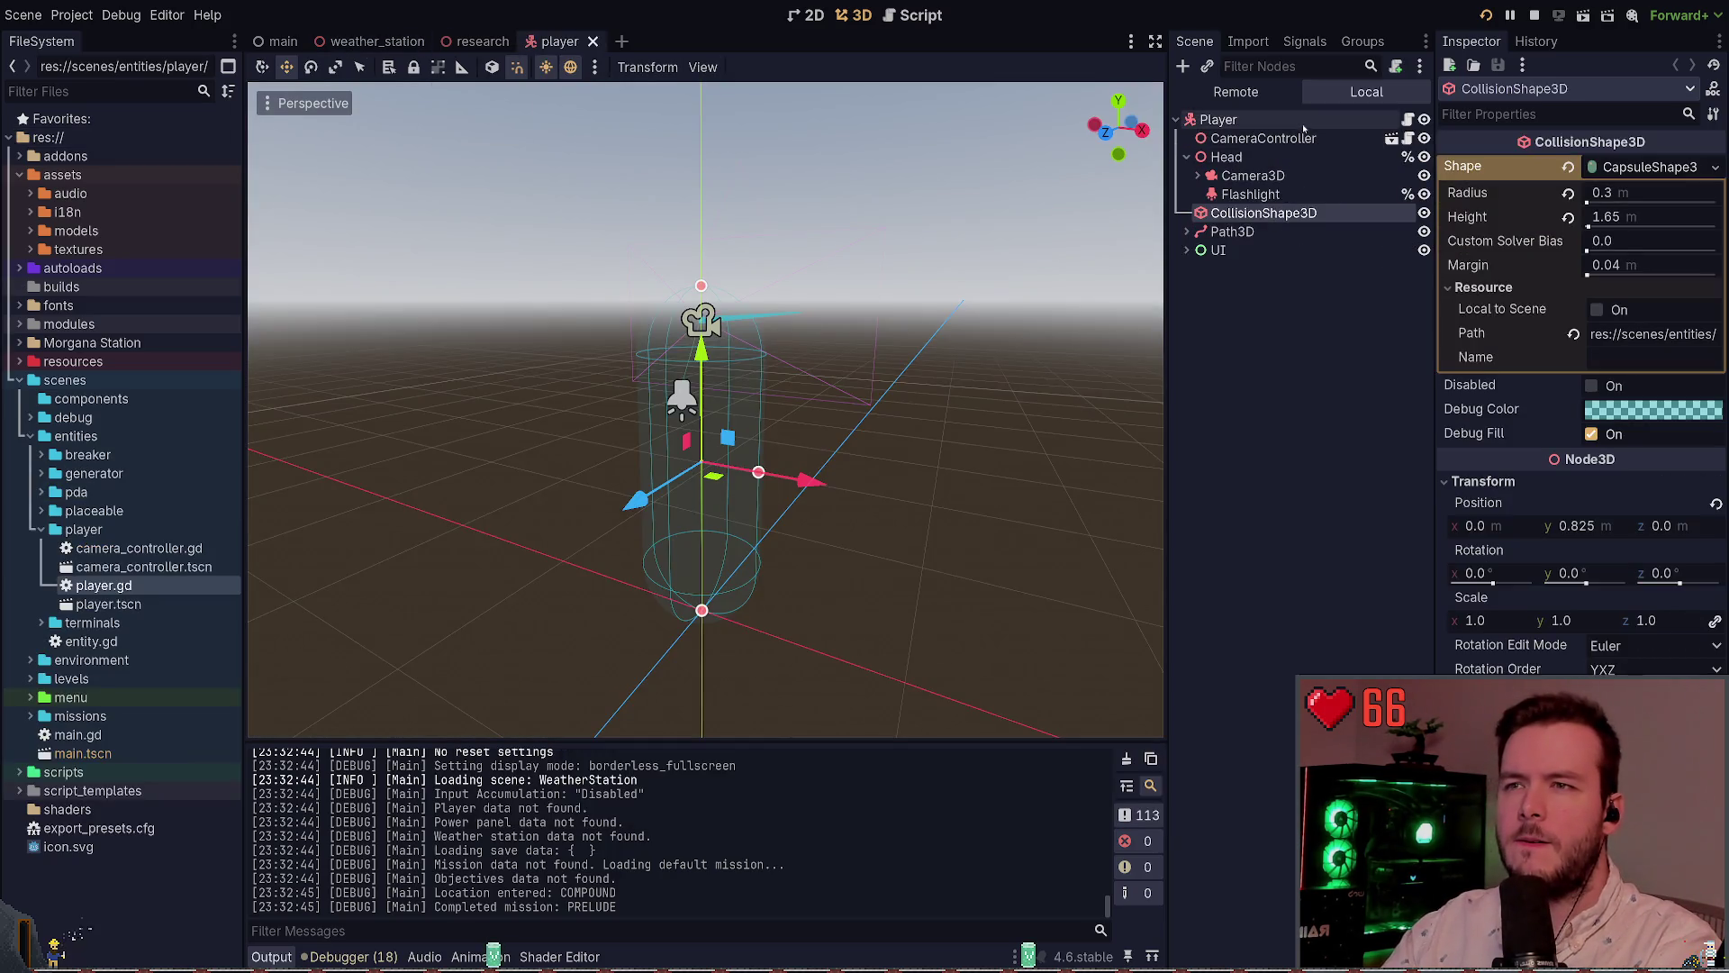
click(1304, 124)
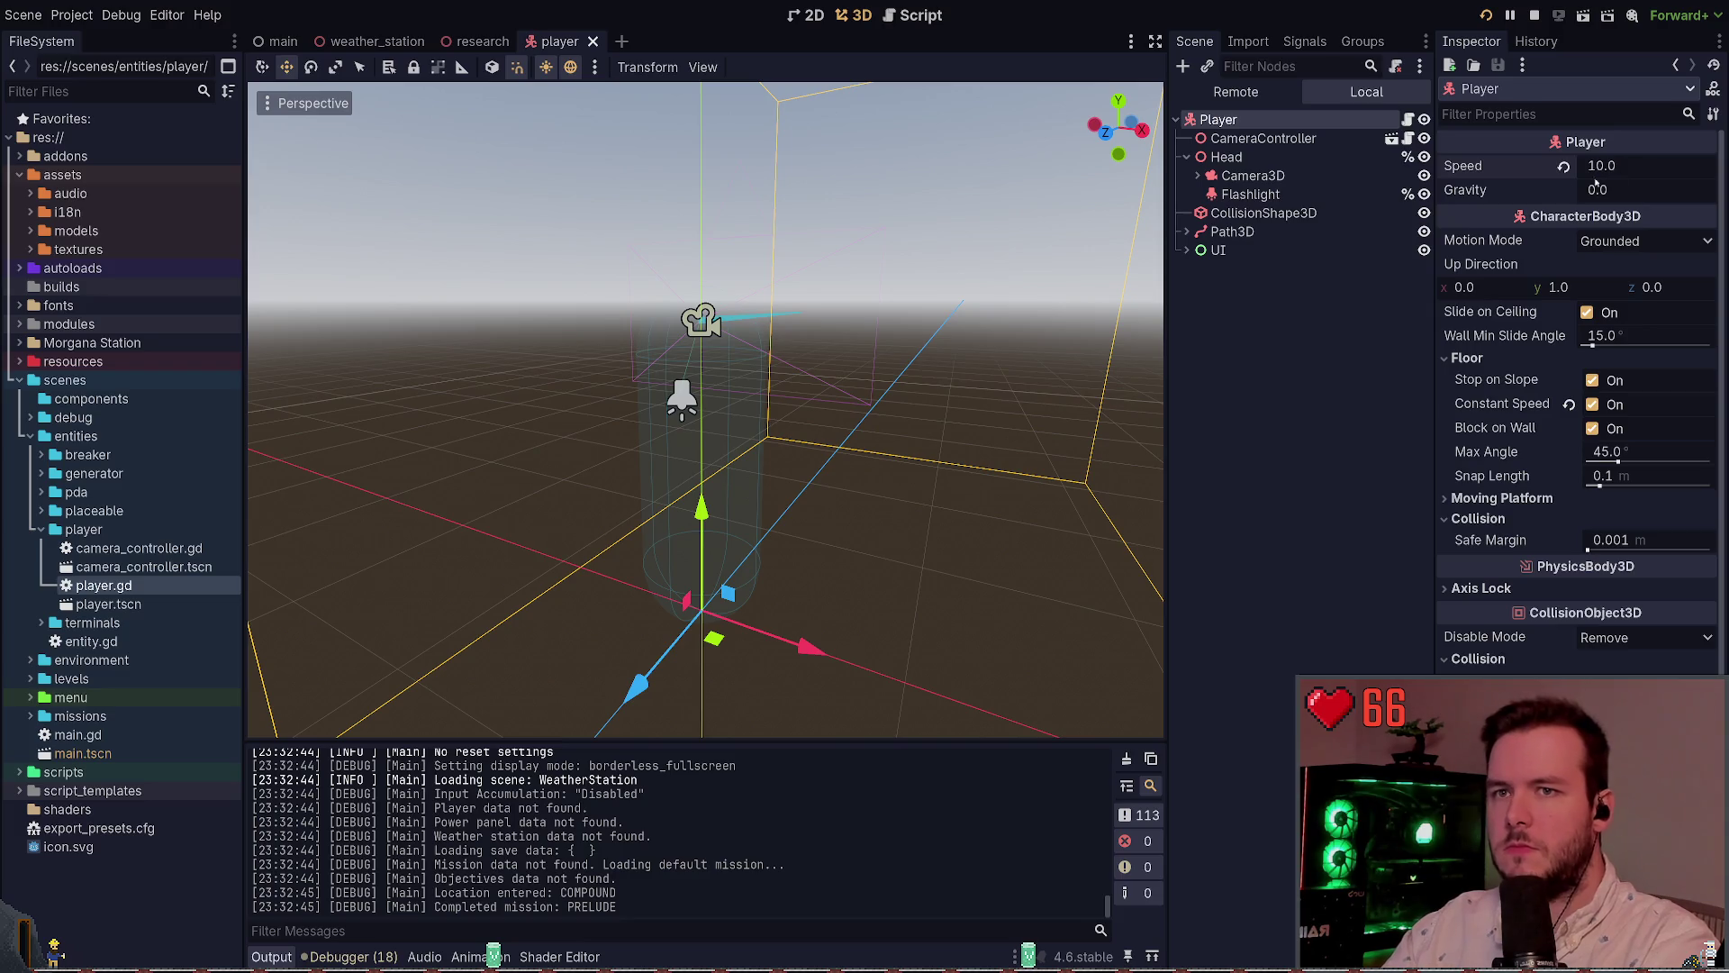
Revert the player's Speed to 5.0 and launch the game, walking toward the building
click(1564, 167)
key(F5)
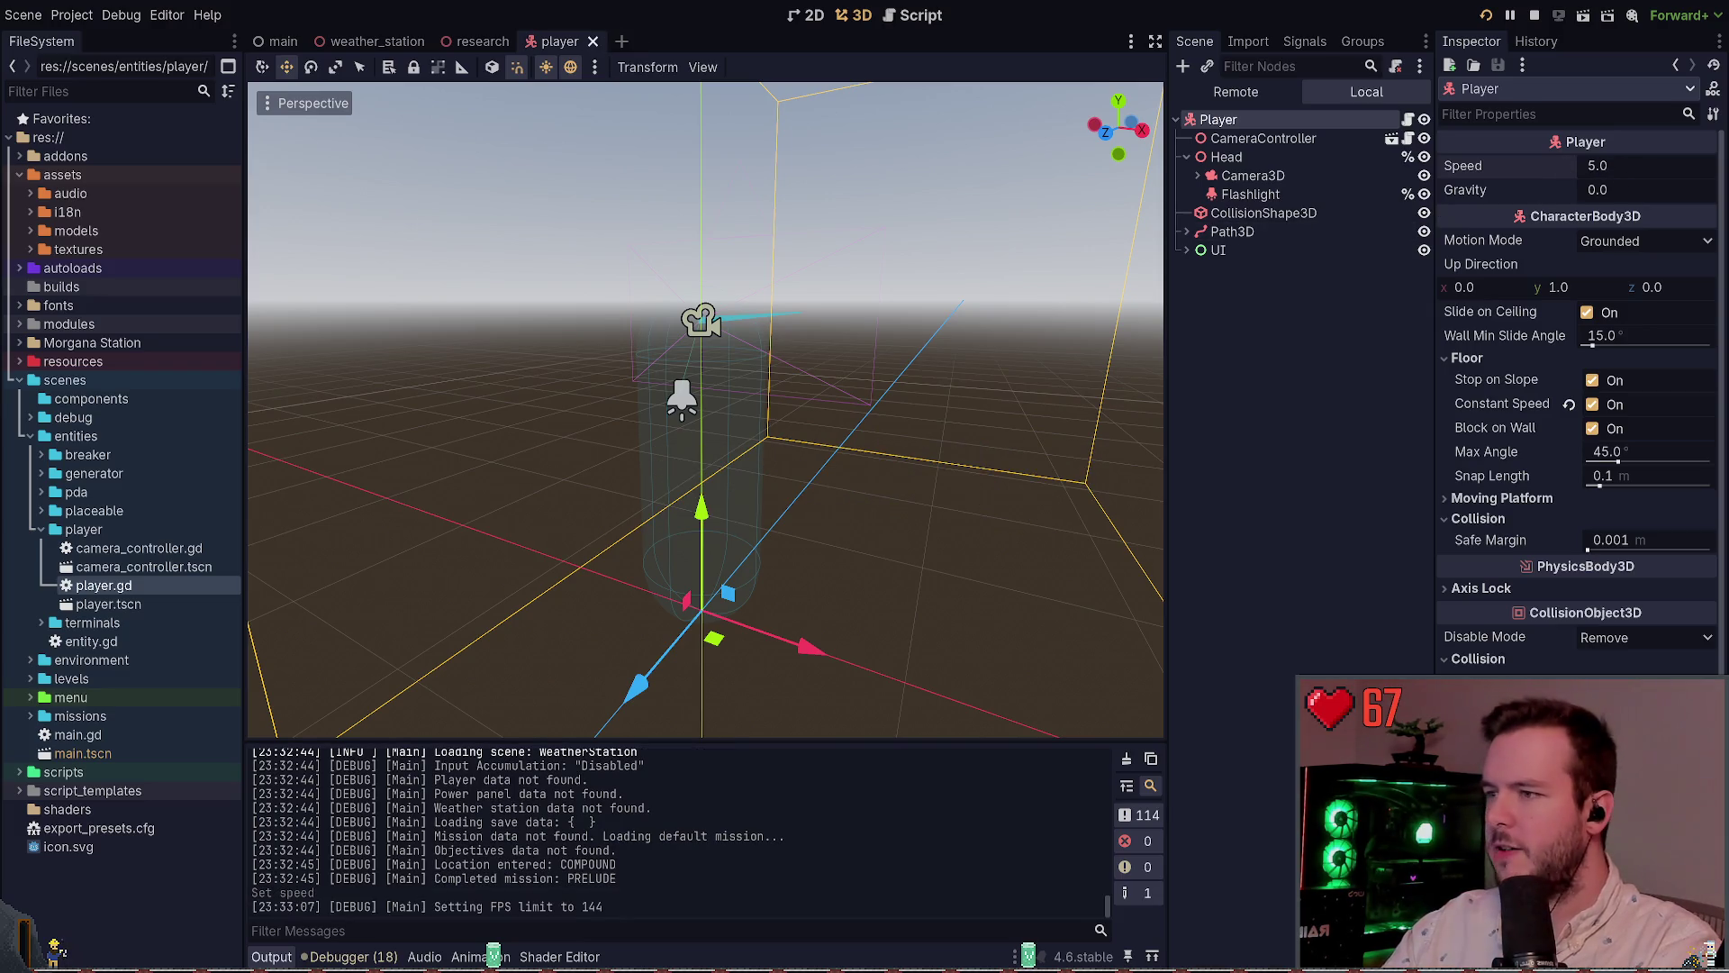
key(w)
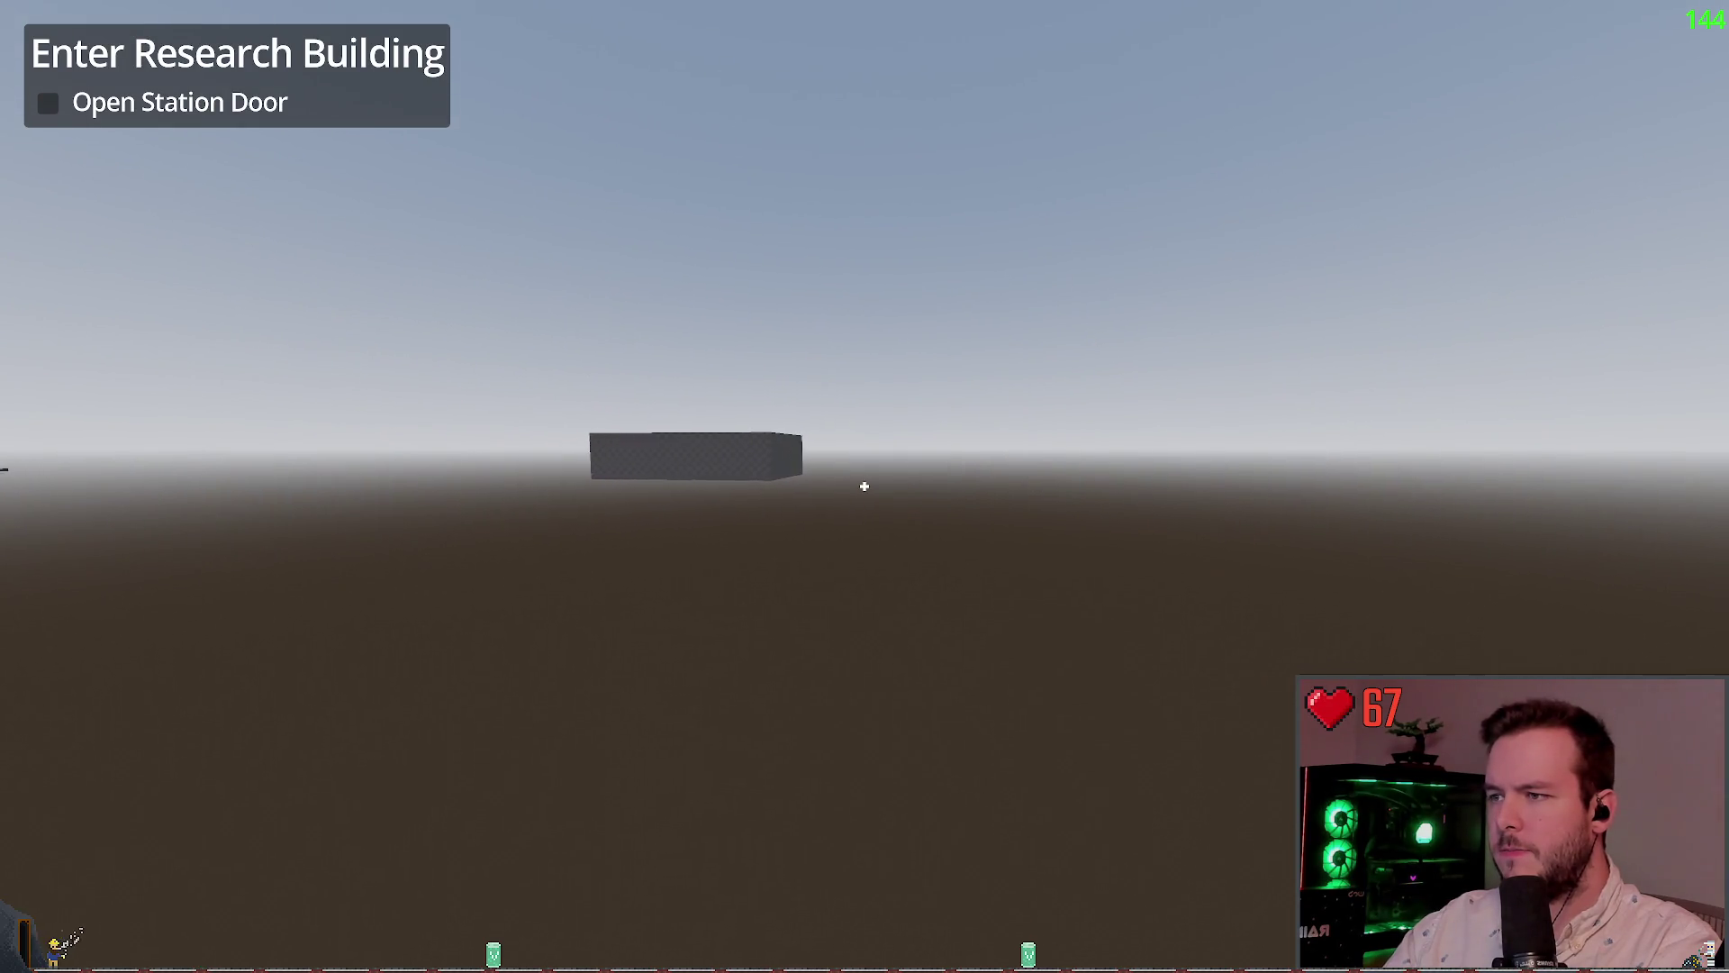
key(w)
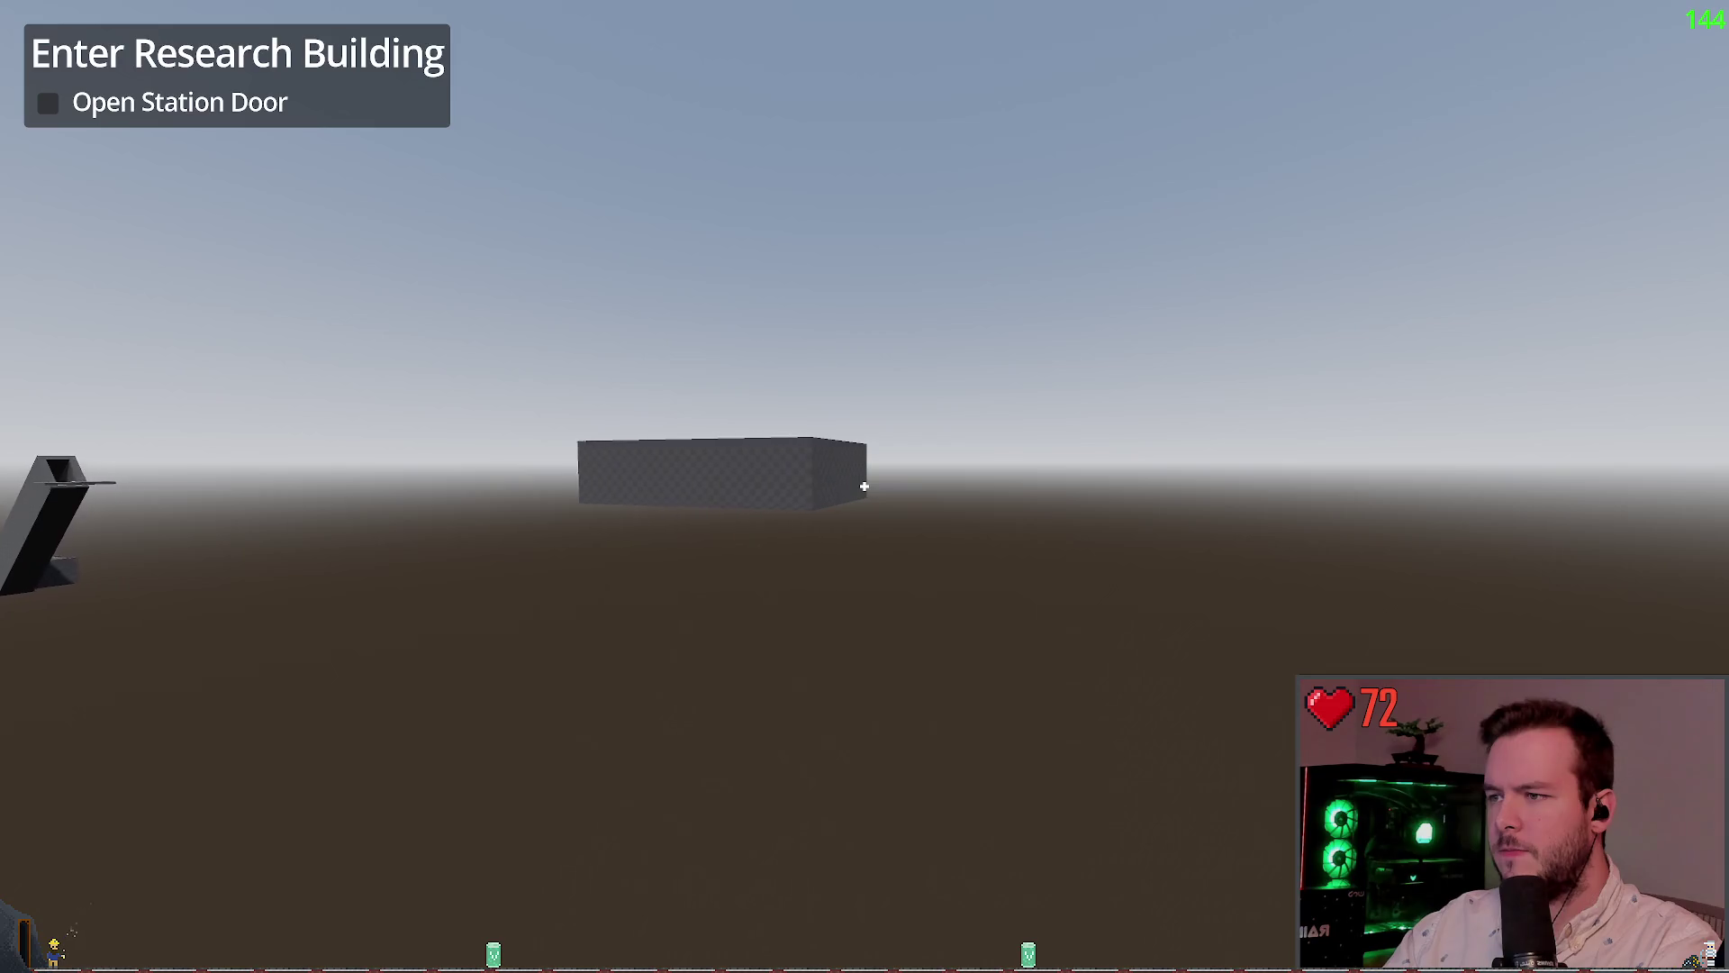
key(w)
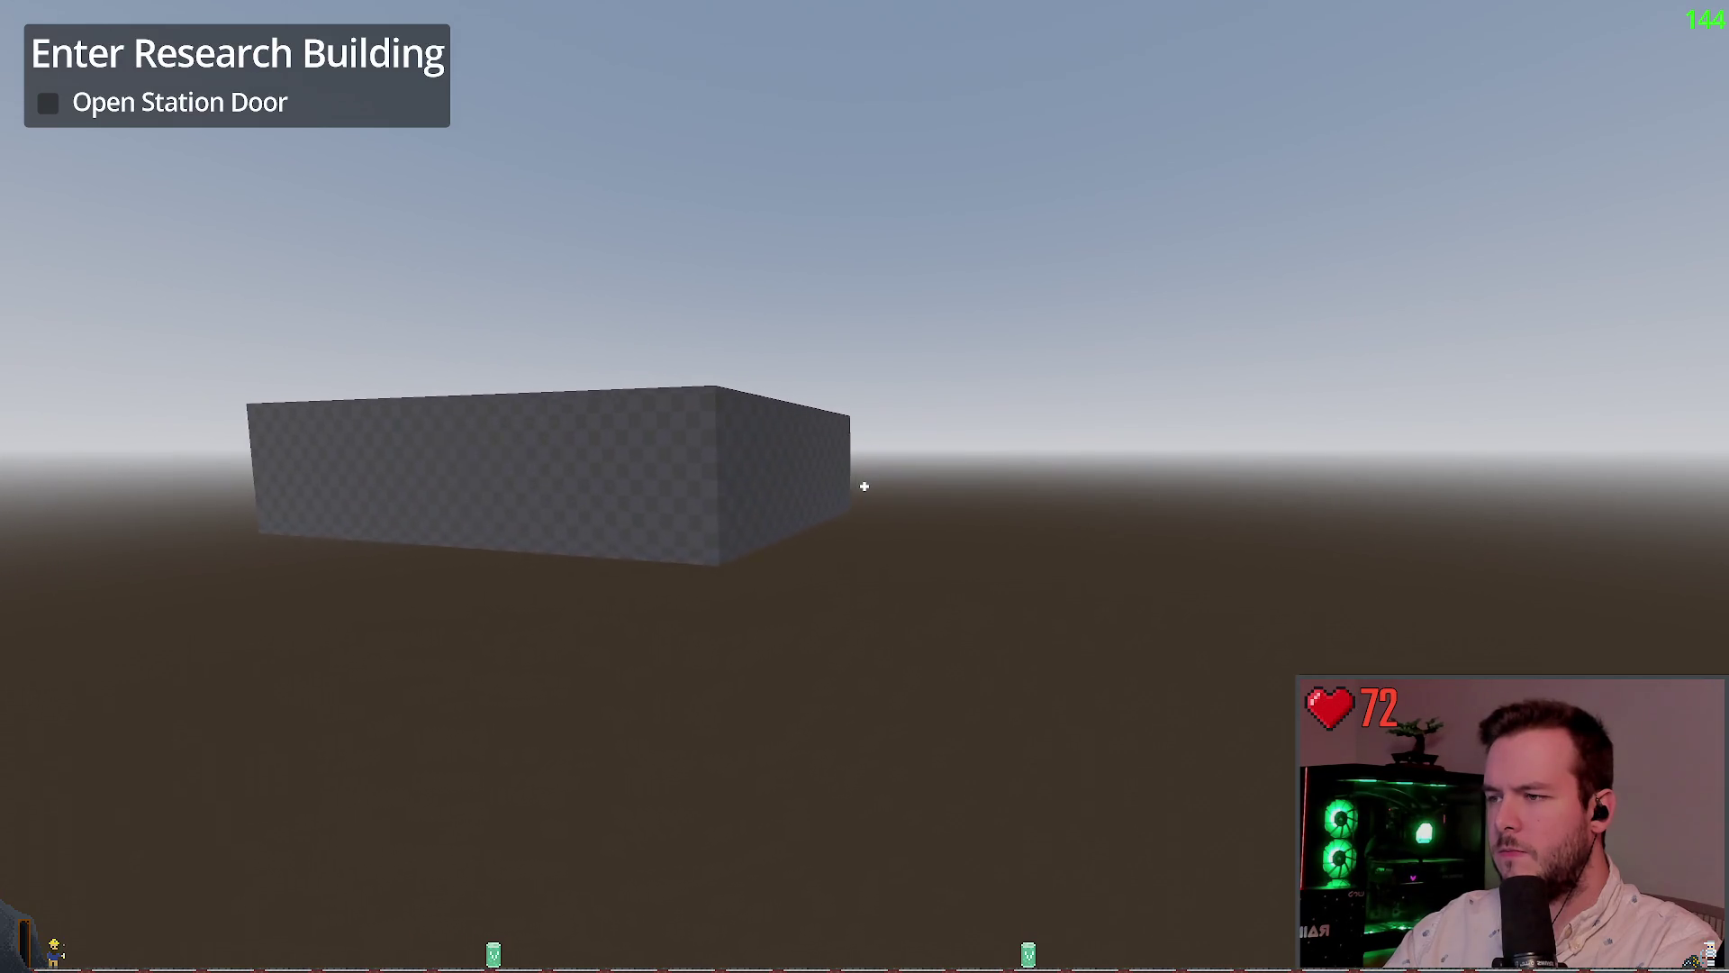
Walk around to the building's doorway wall, stop the game and reopen weather_station
key(w)
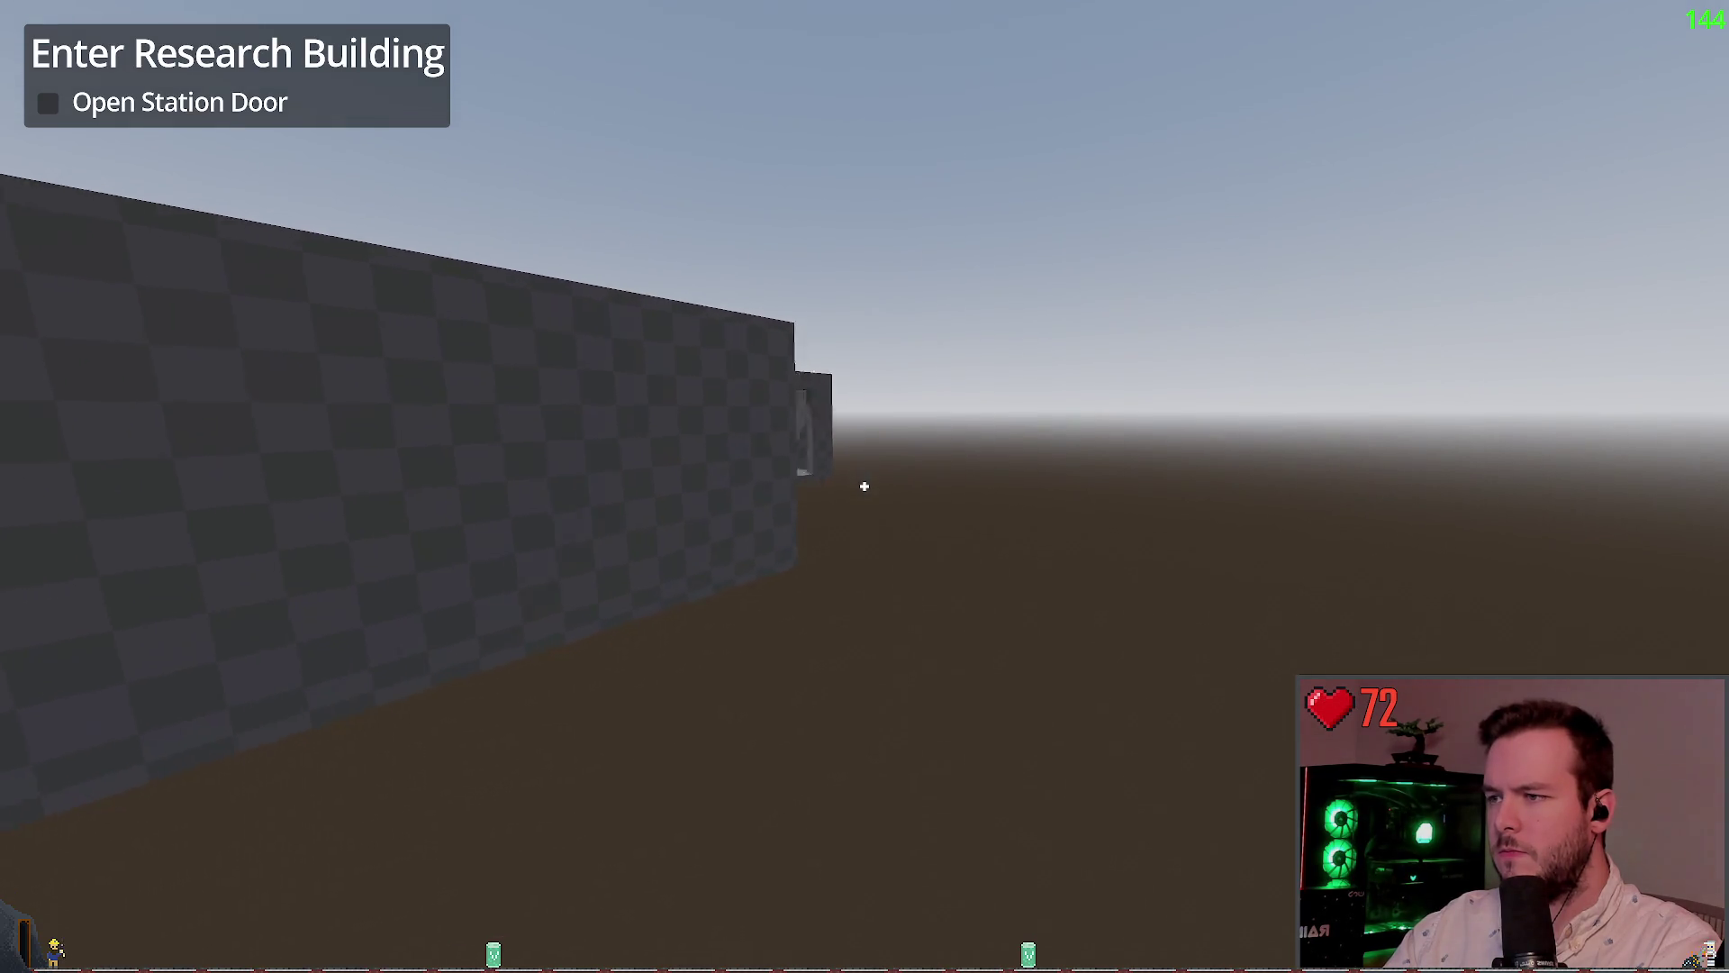
key(s)
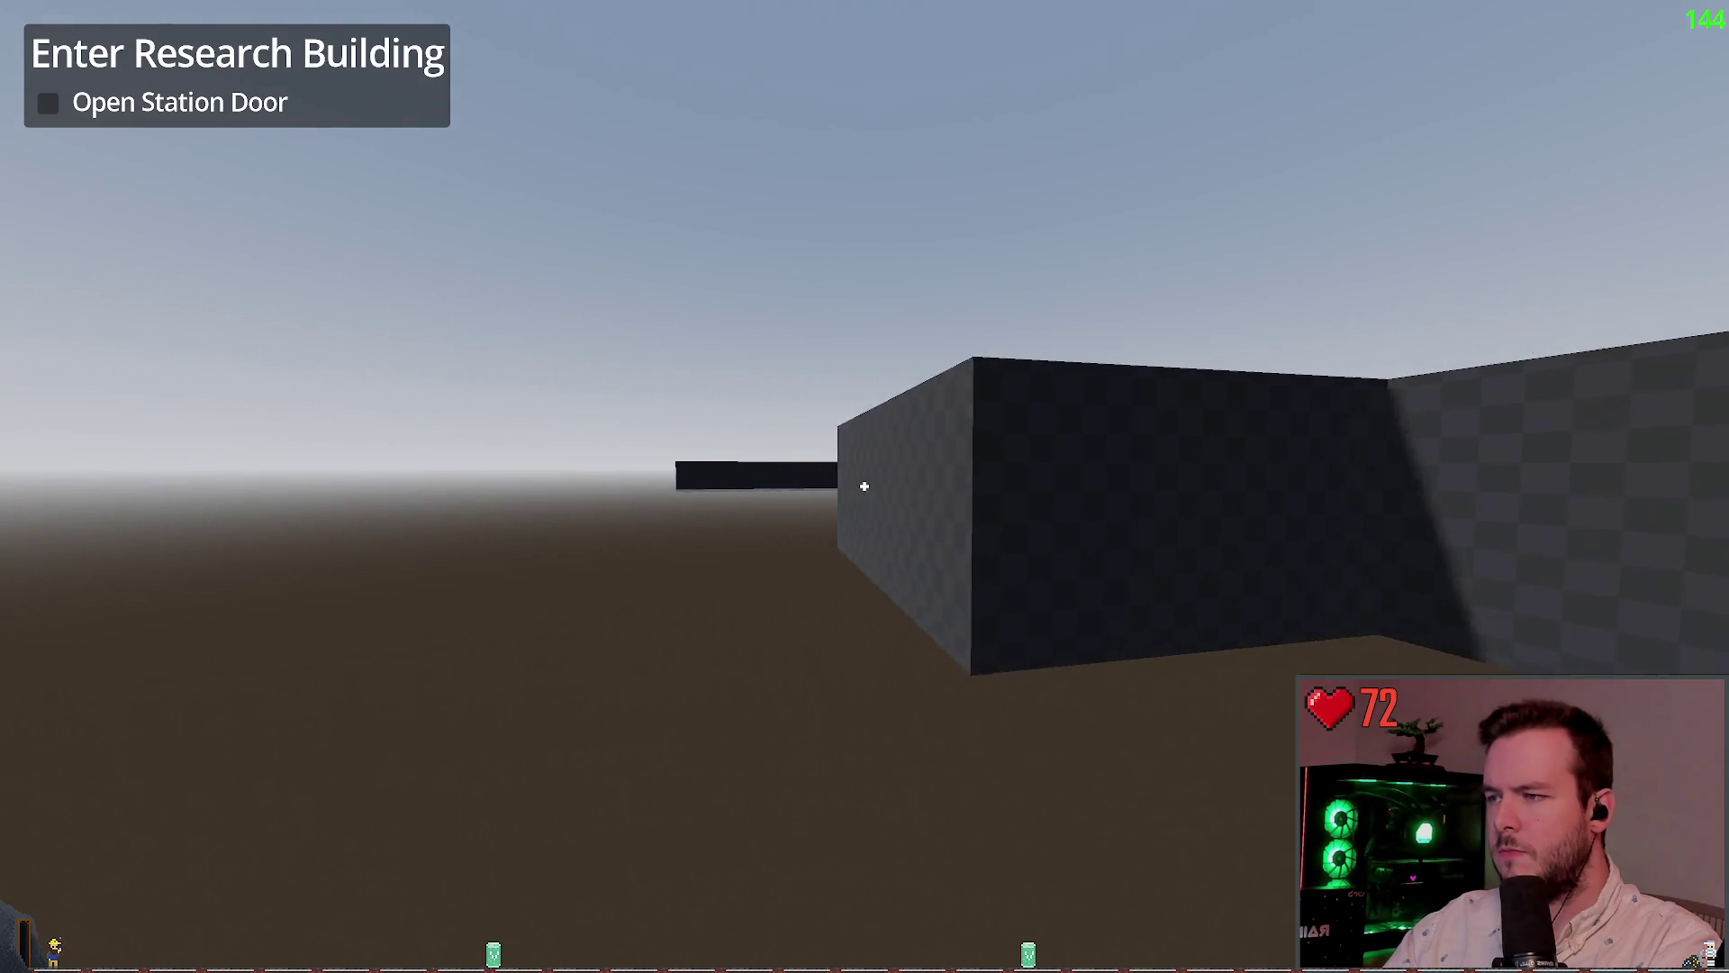
key(w)
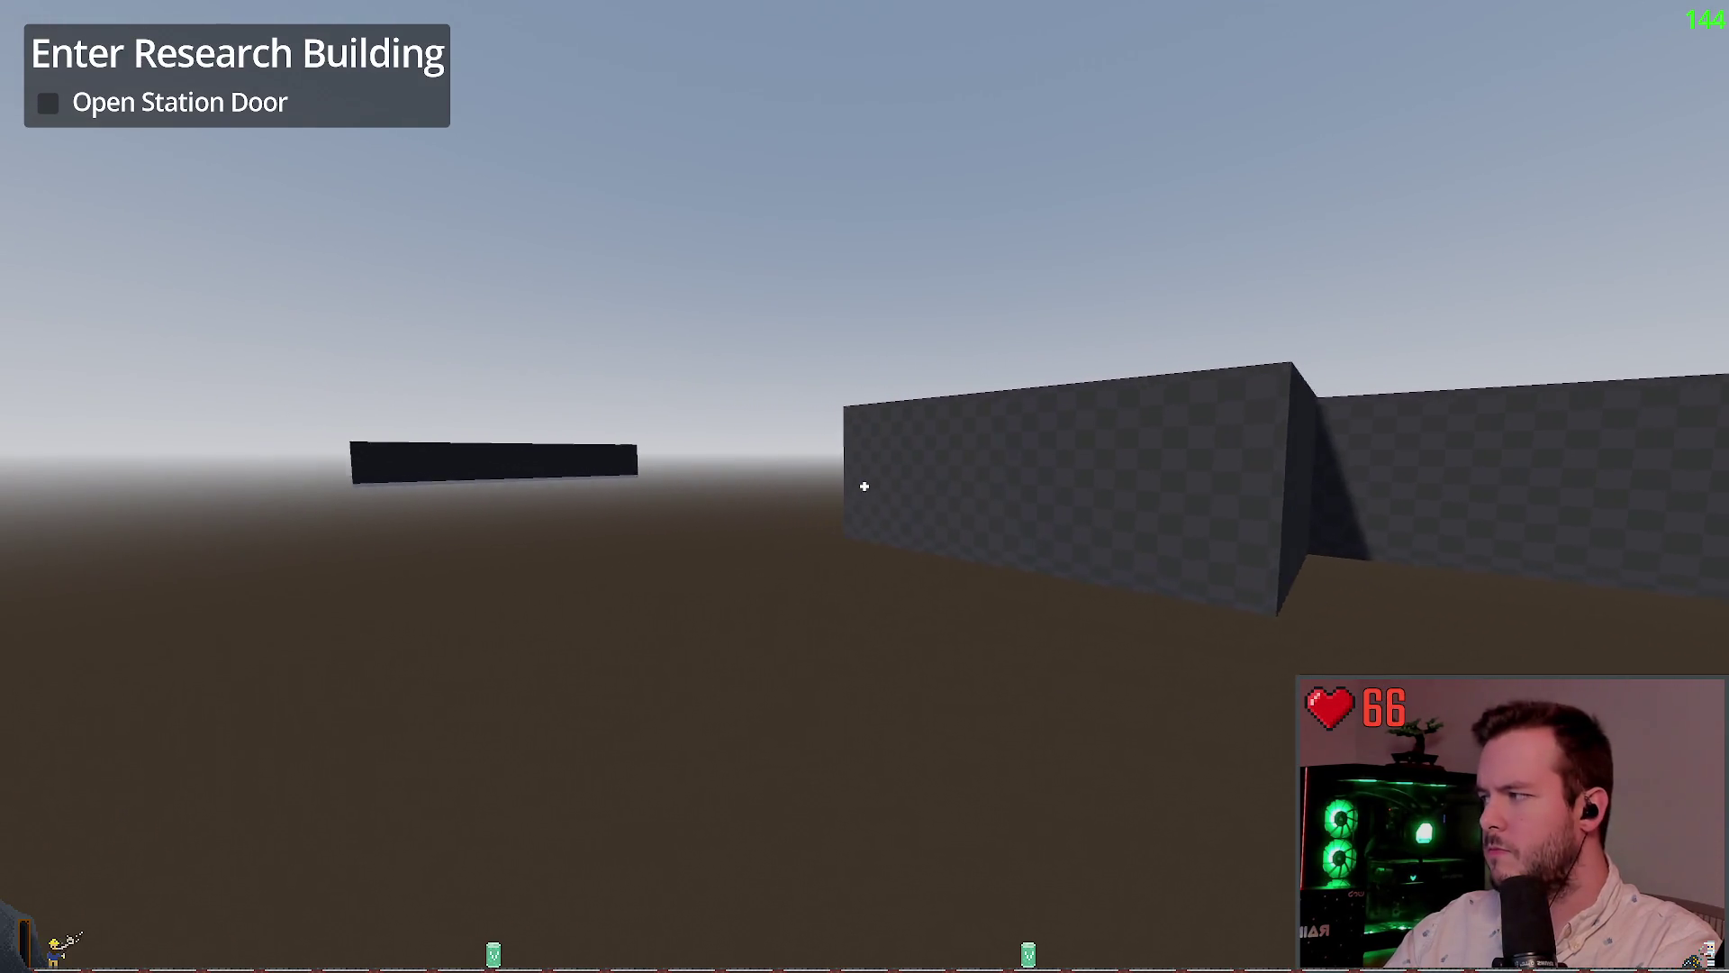
key(F8)
click(378, 42)
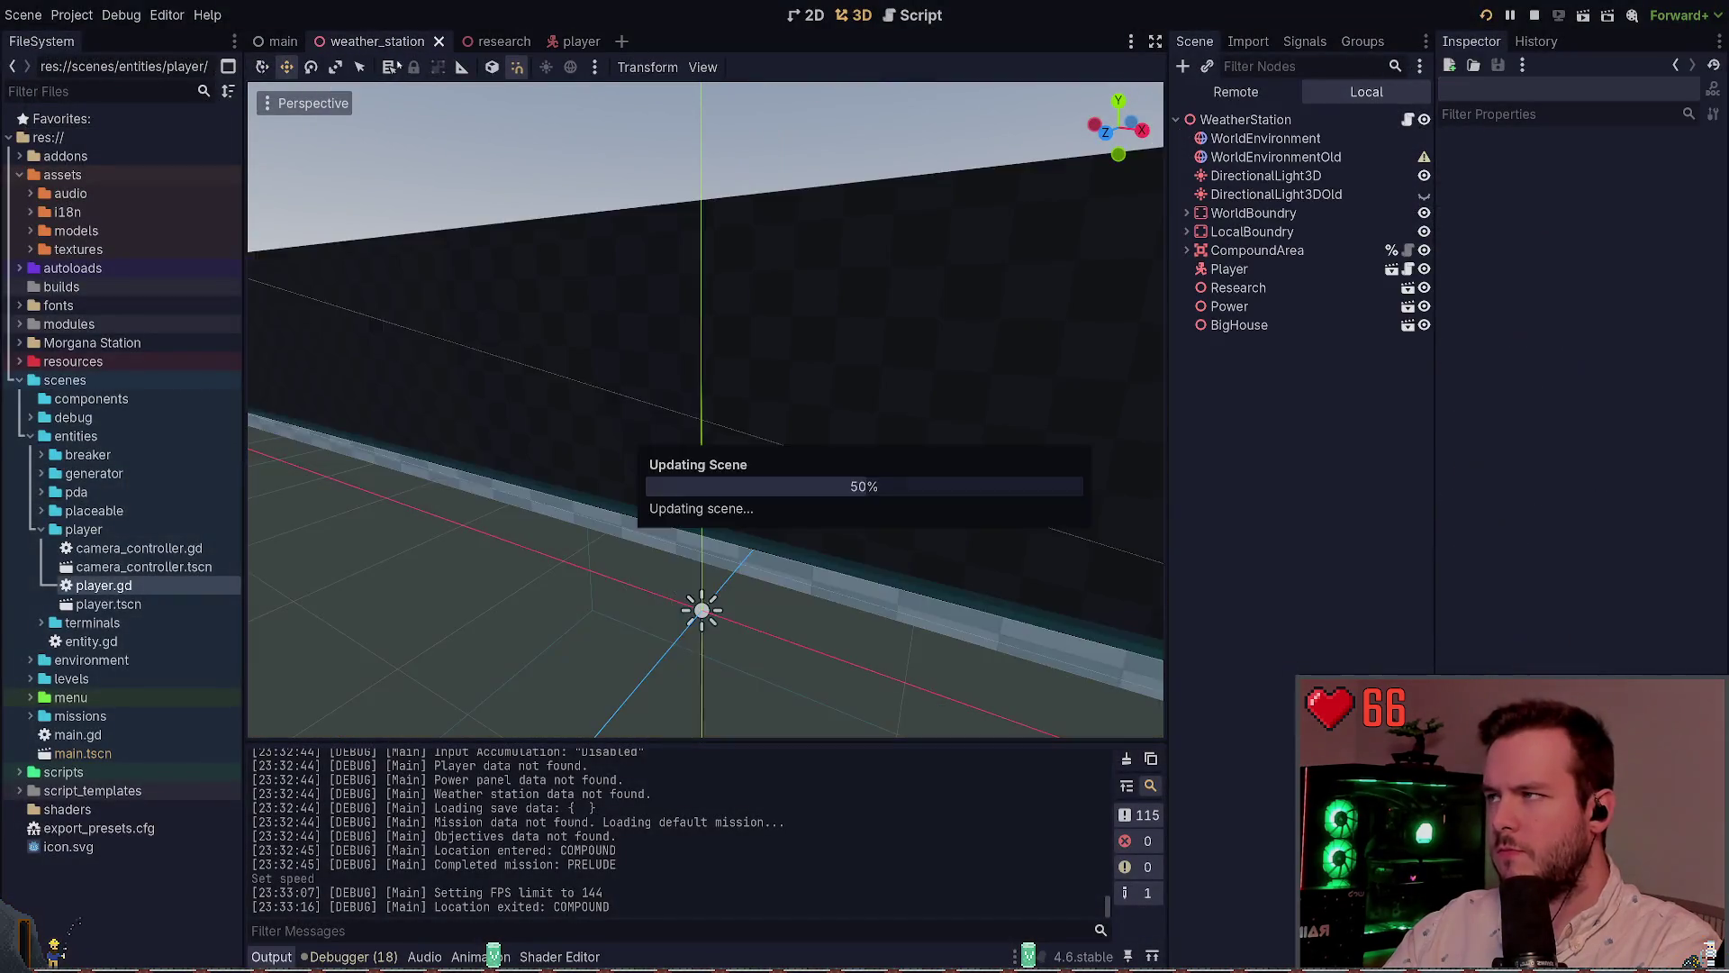
Select the Research building and shift it along the X axis, then look around in-game
drag(776, 362, 775, 362)
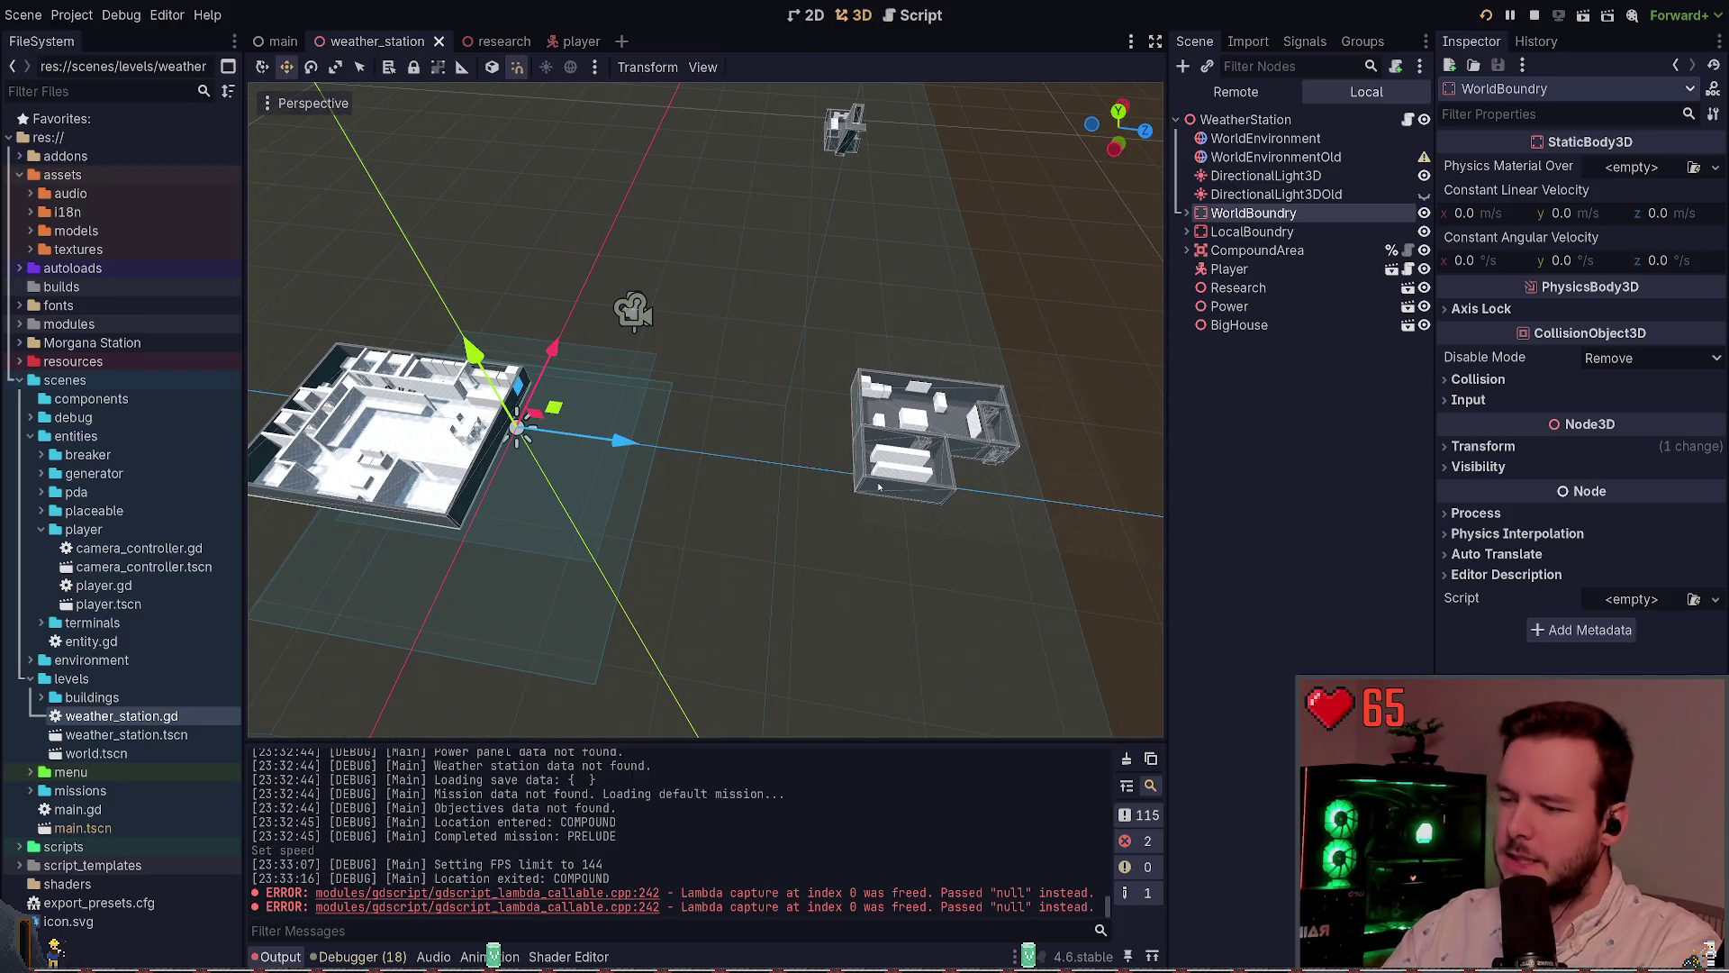
mouse_move(783, 600)
mouse_down()
mouse_move(1027, 416)
mouse_move(1146, 447)
mouse_up()
click(54, 946)
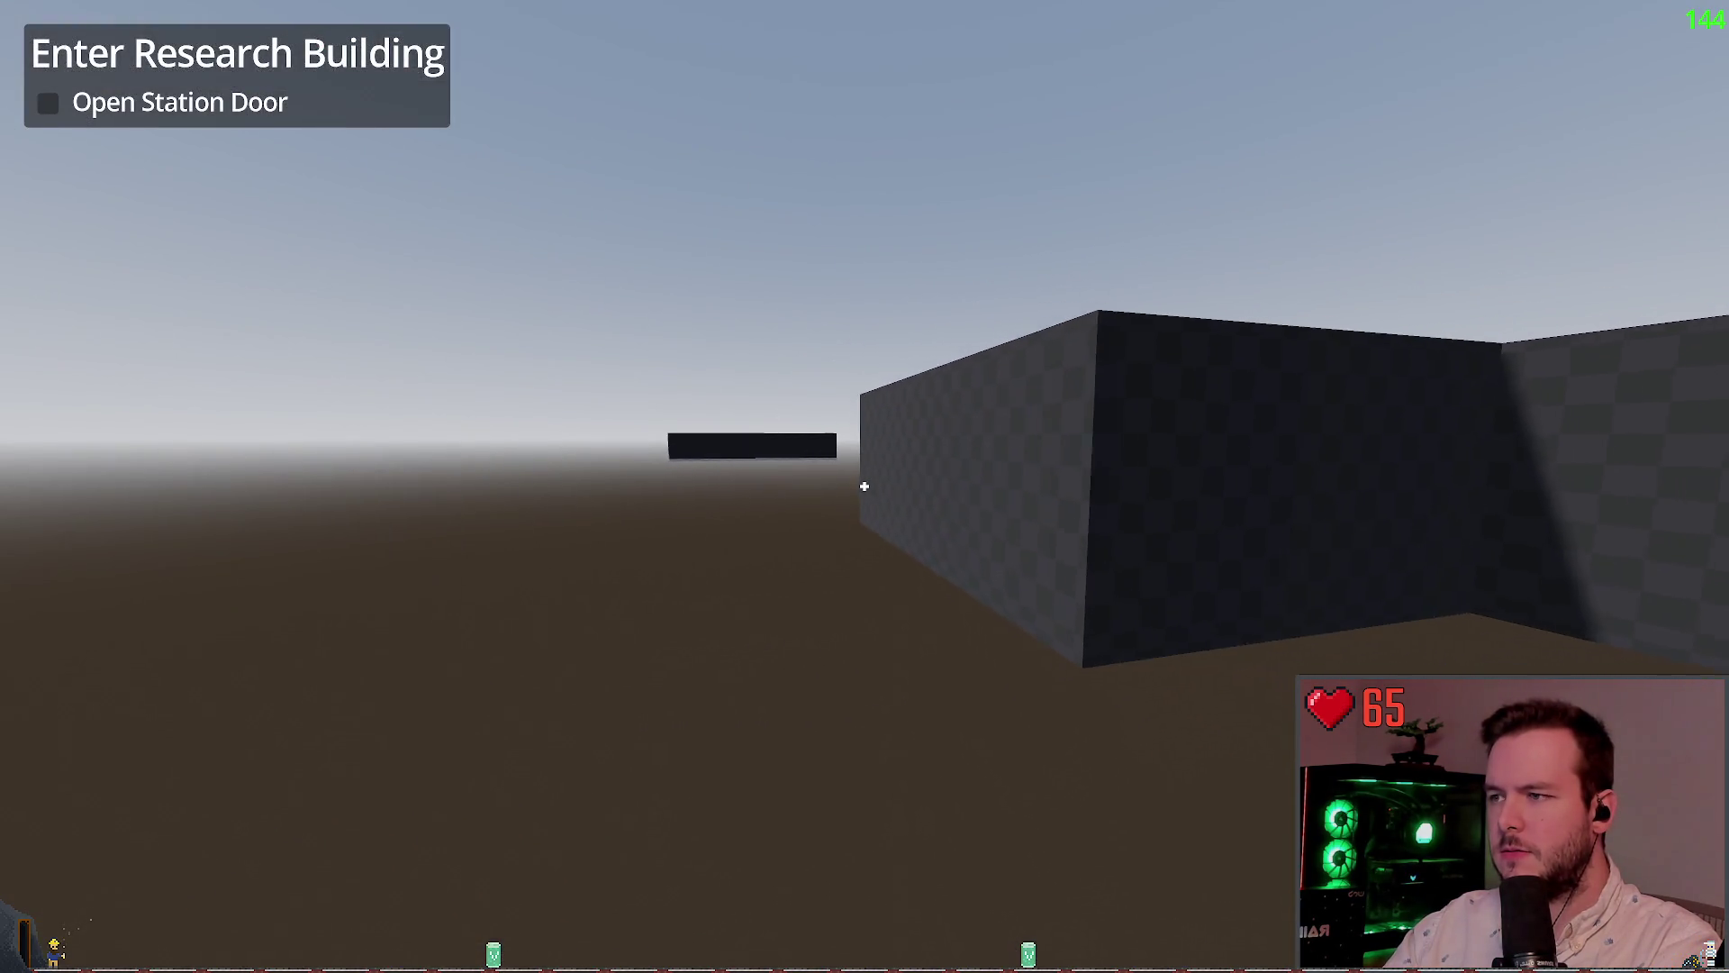
key(w)
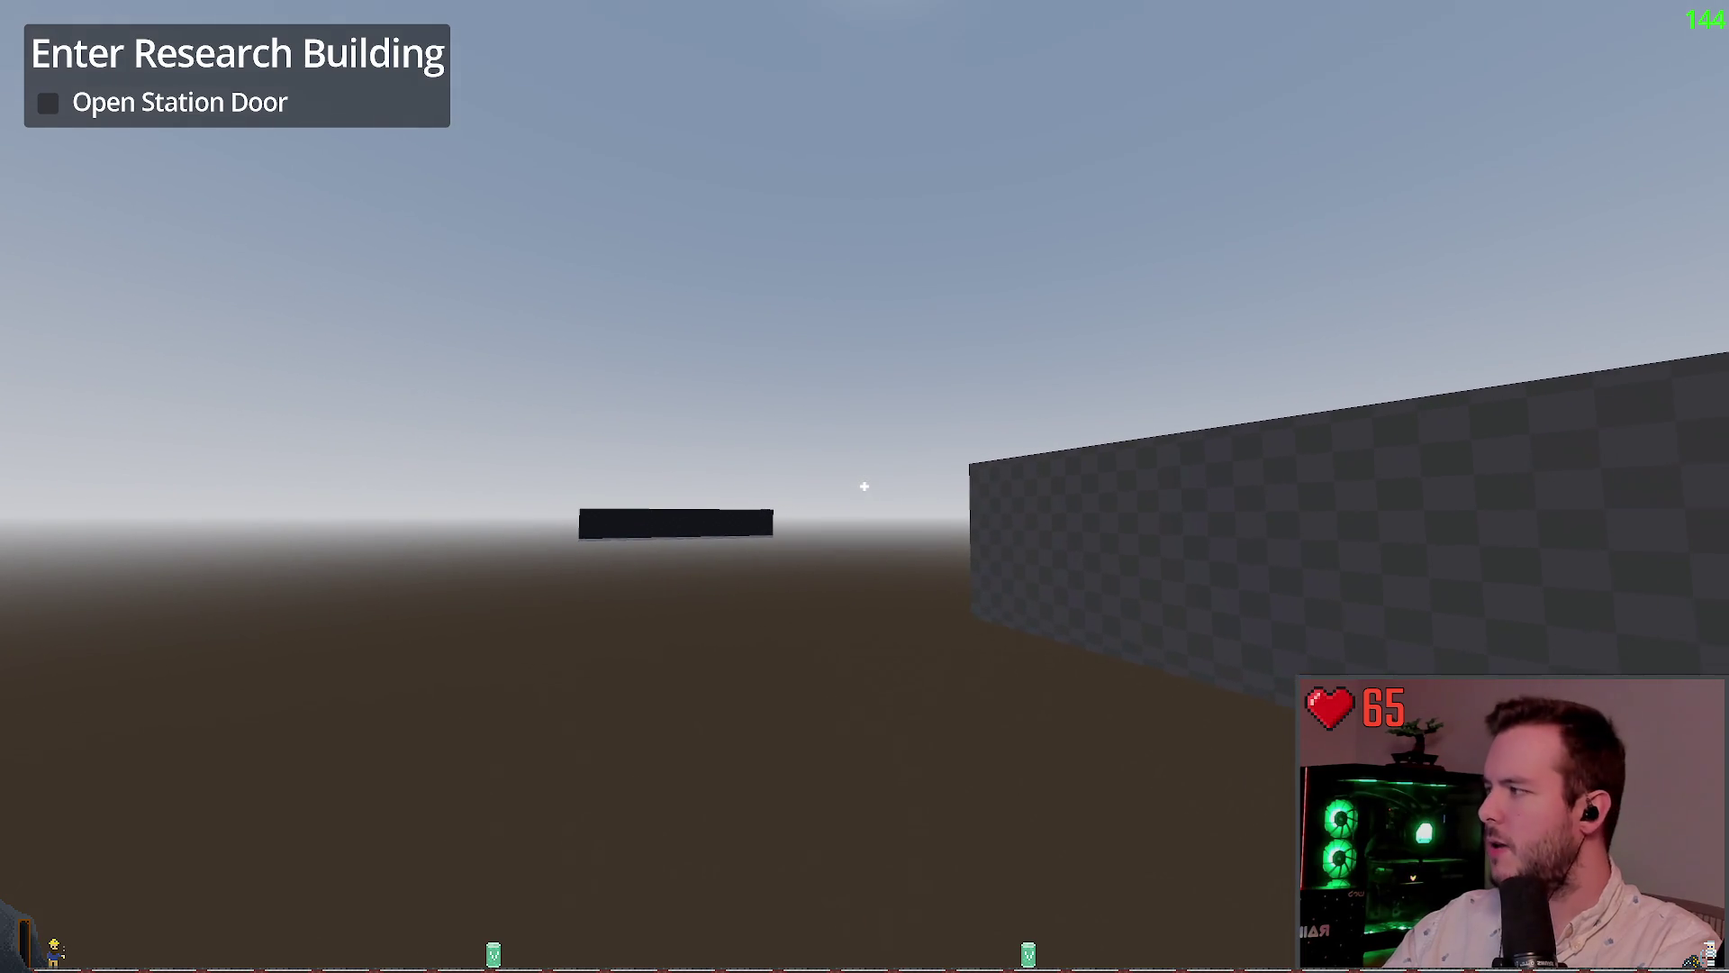
key(w)
Deselect the Research building, walk the player along the grey wall toward the tower, then stop
key(alt+Tab)
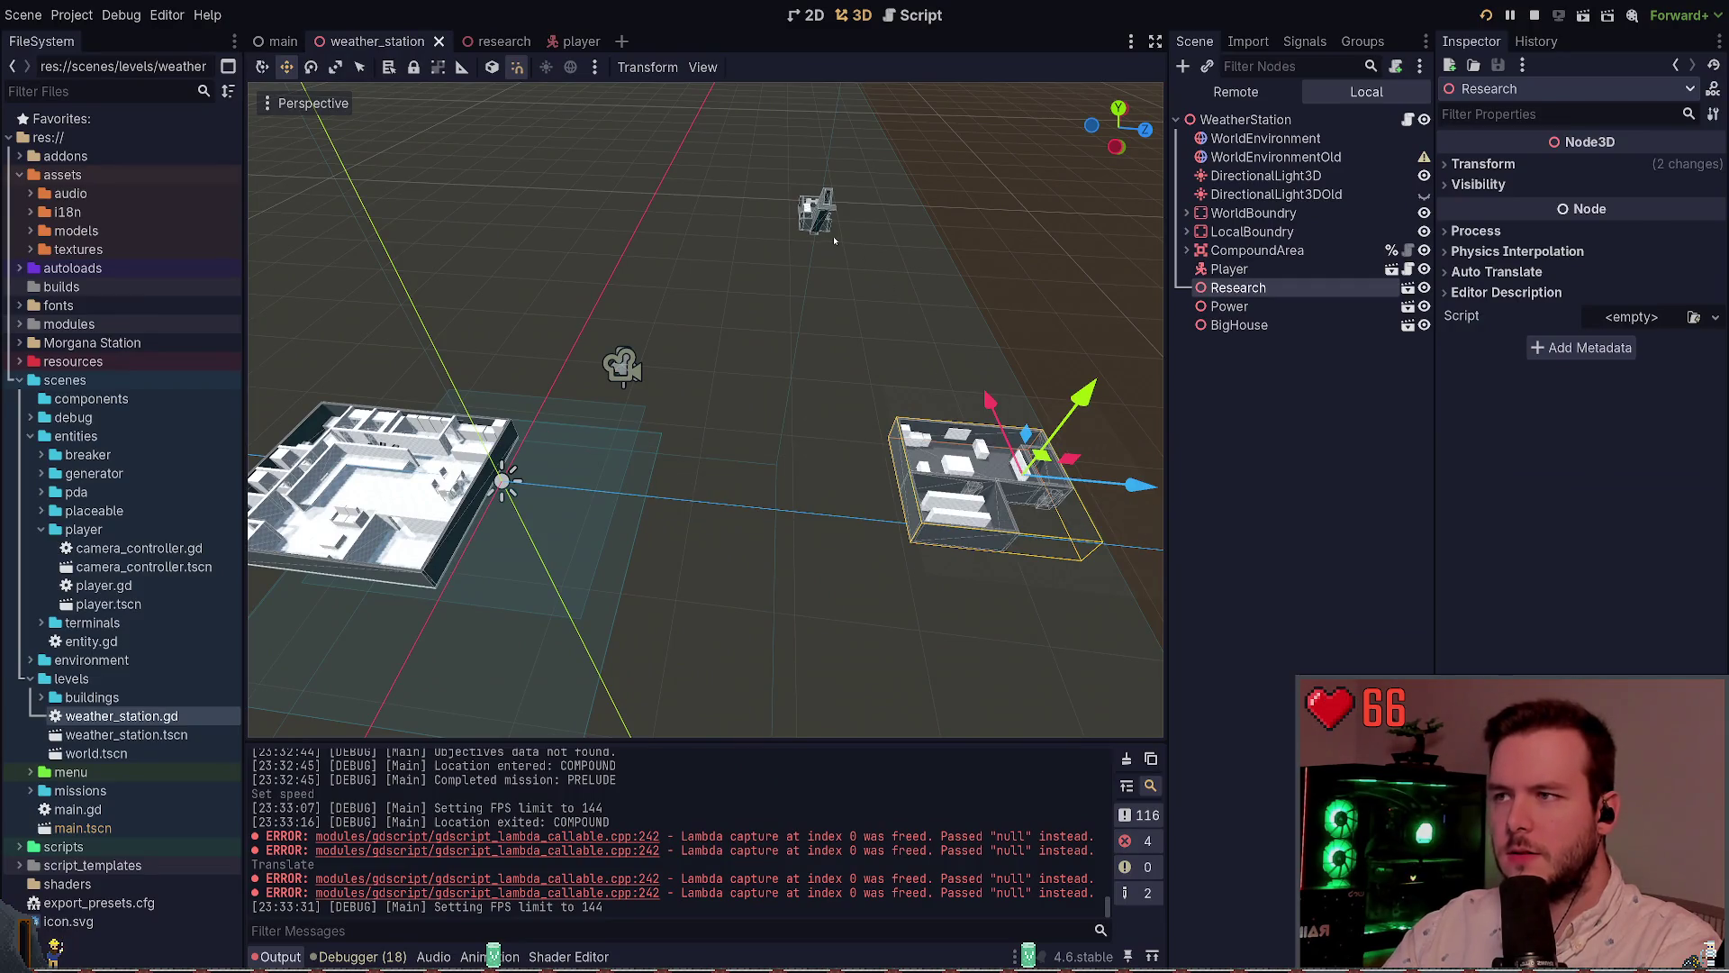
click(926, 297)
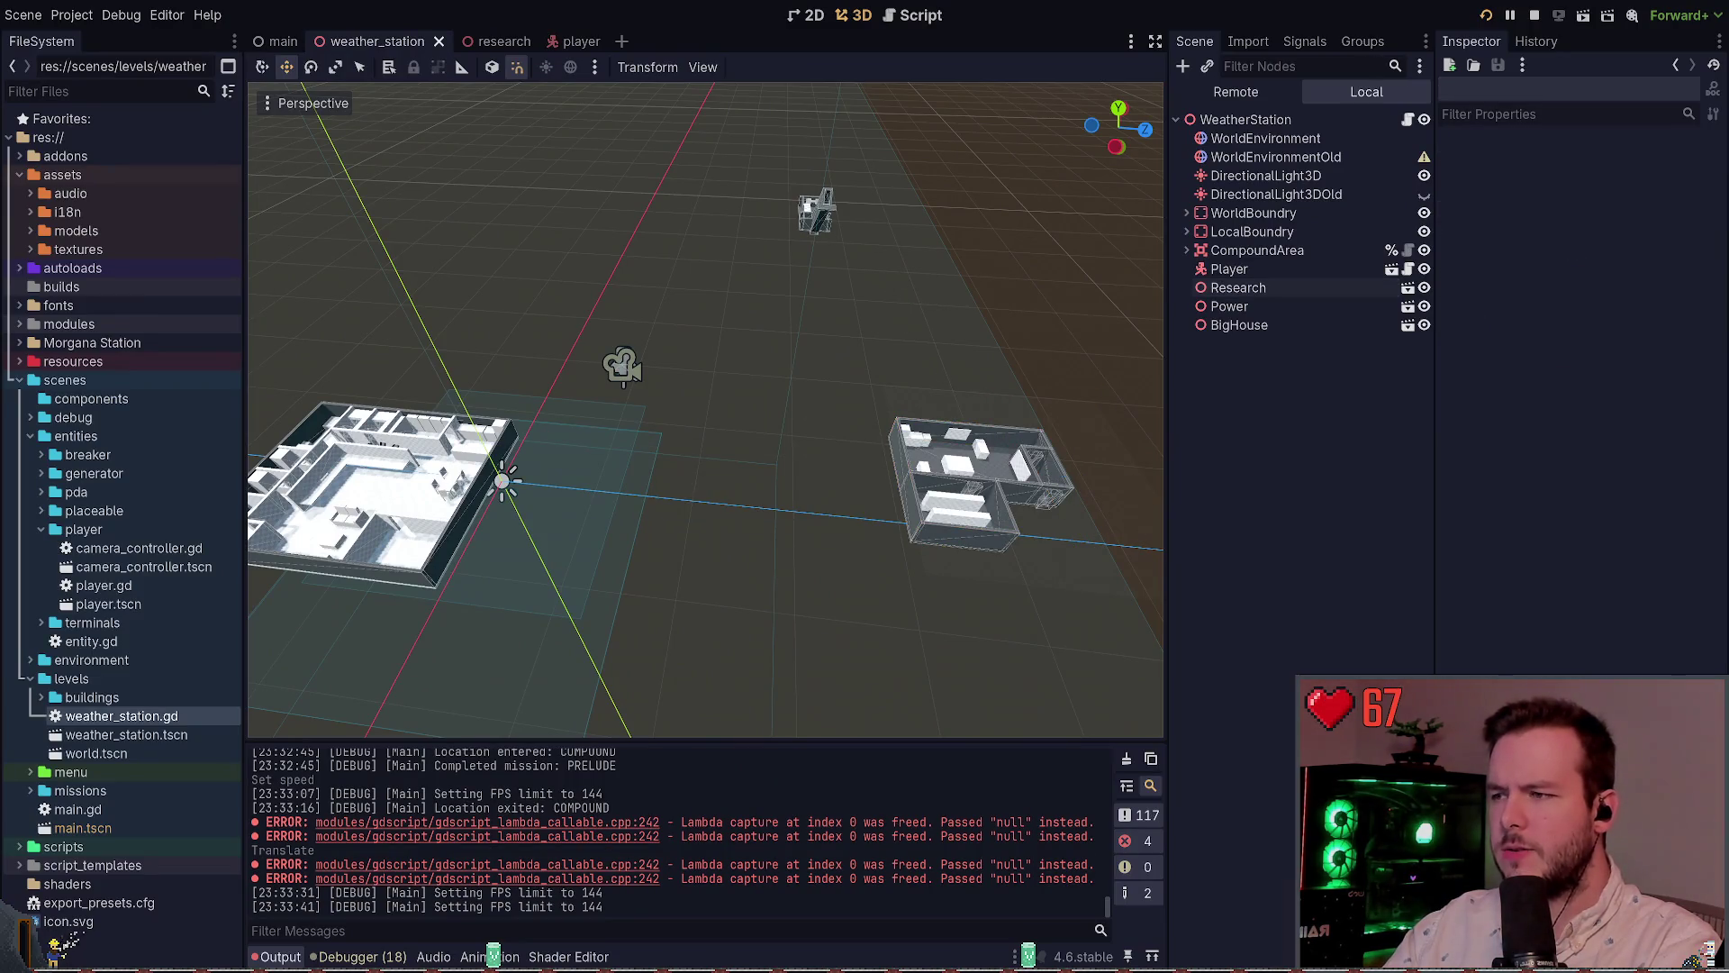
key(alt+Tab)
key(w)
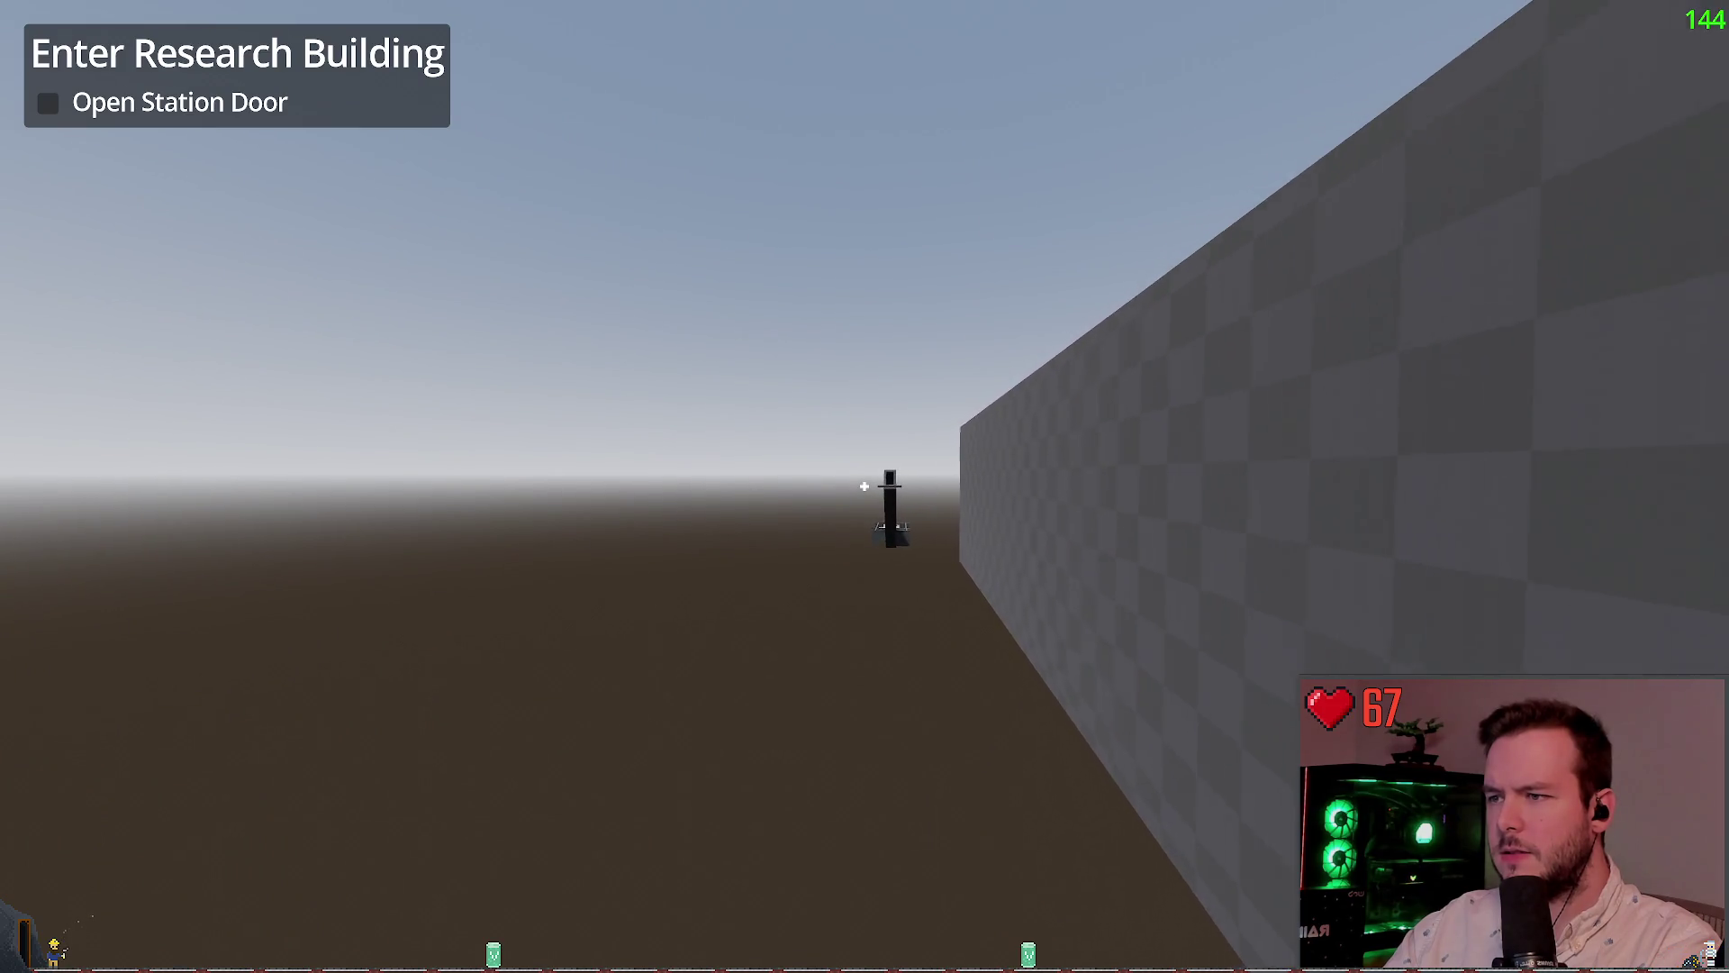
key(w)
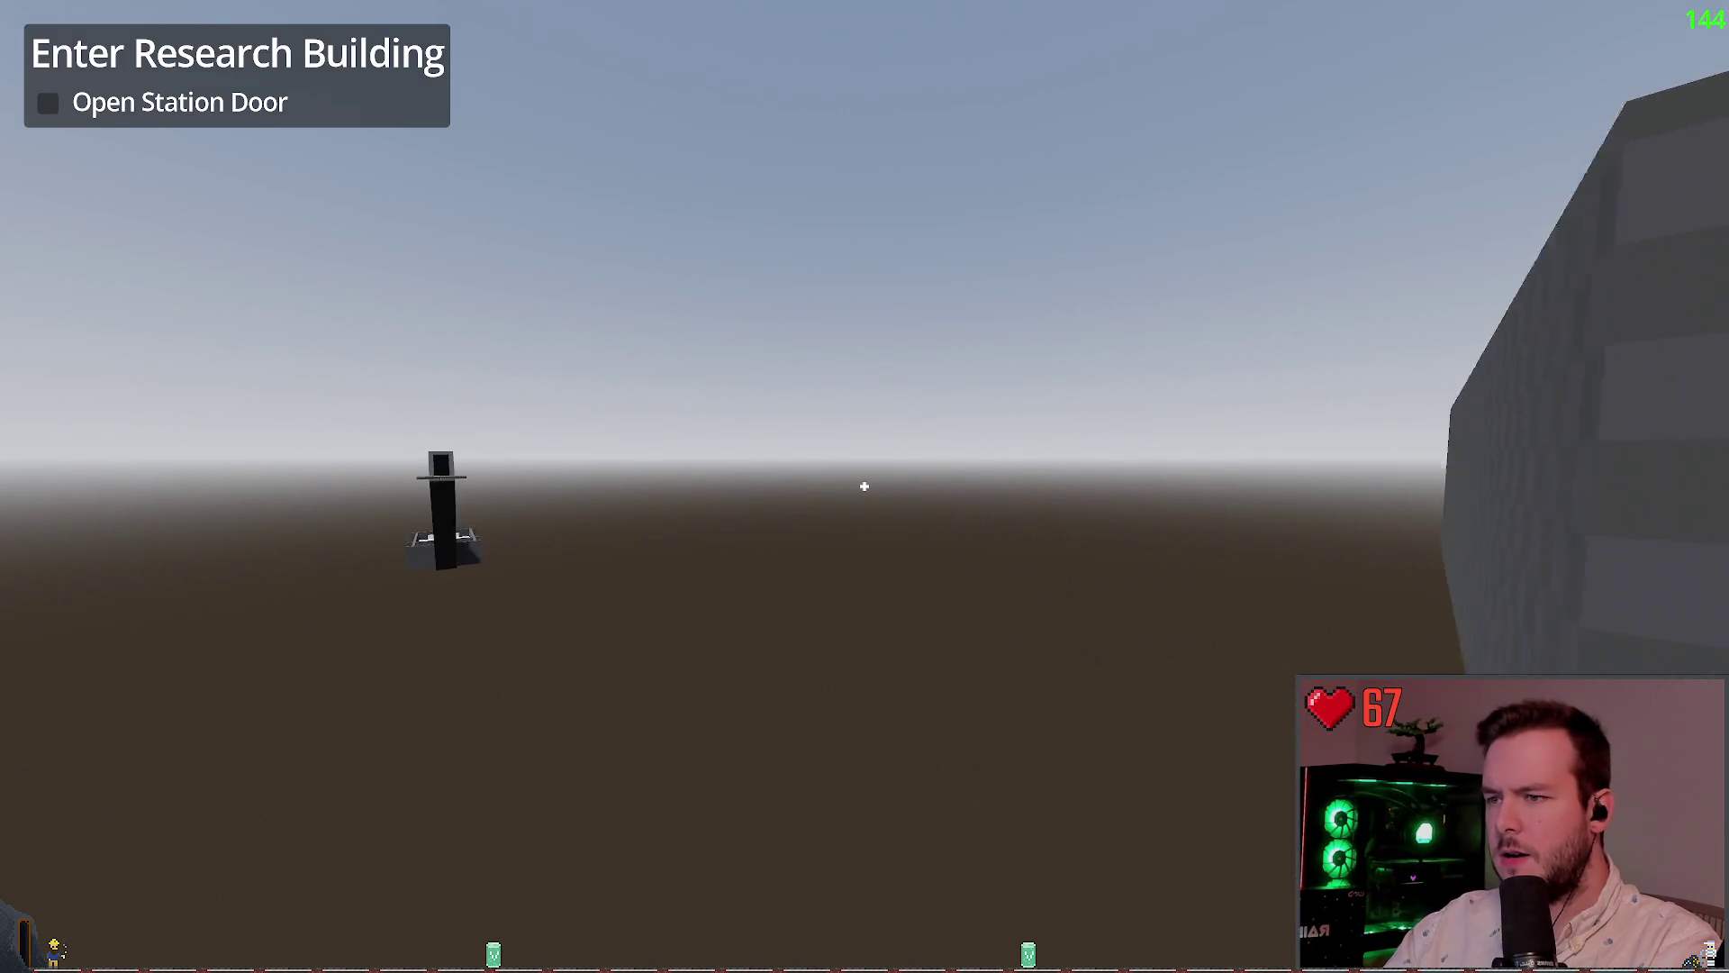
key(w)
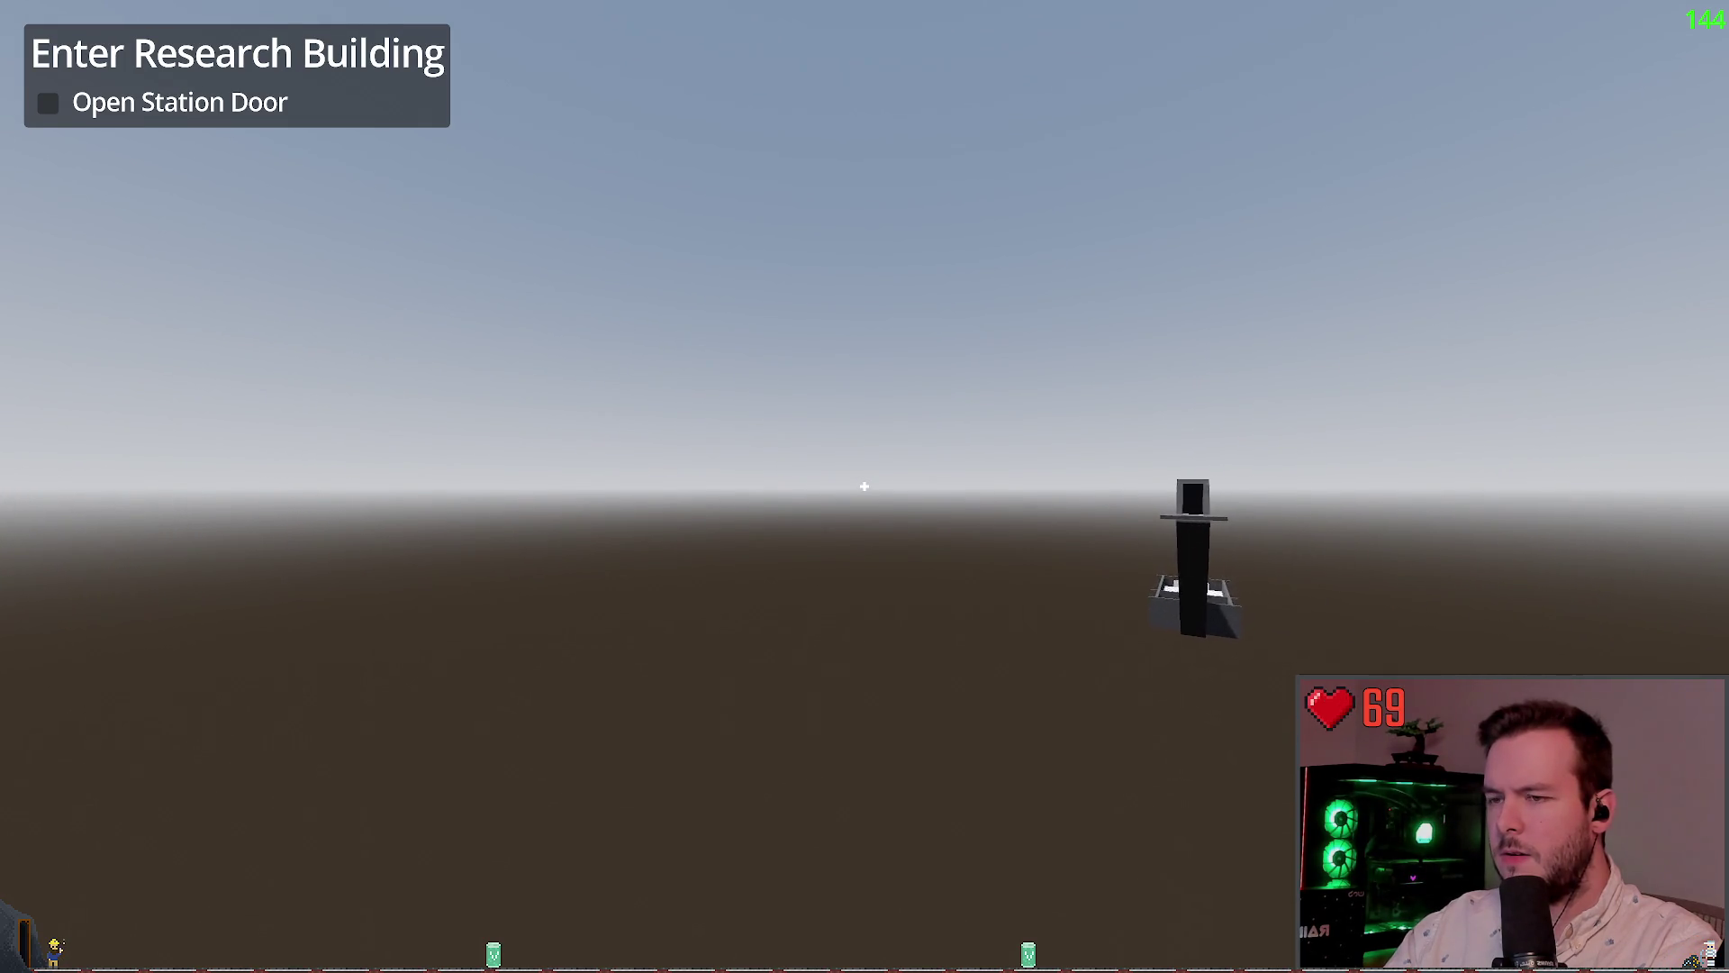
key(w)
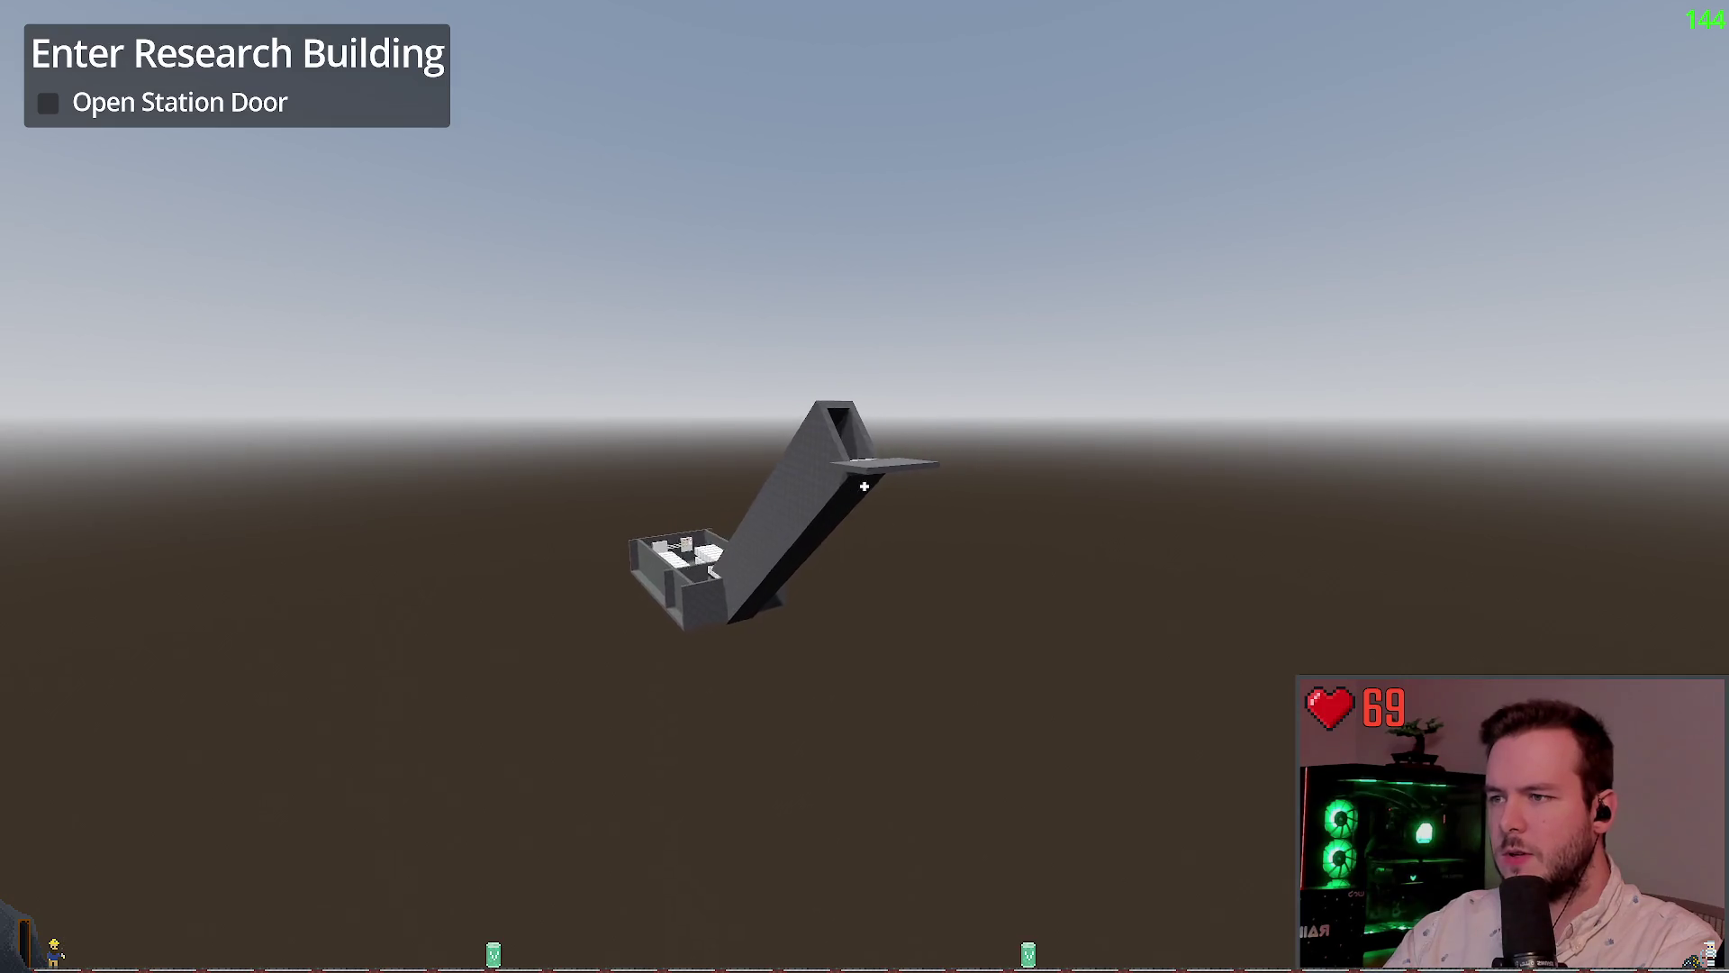
key(w)
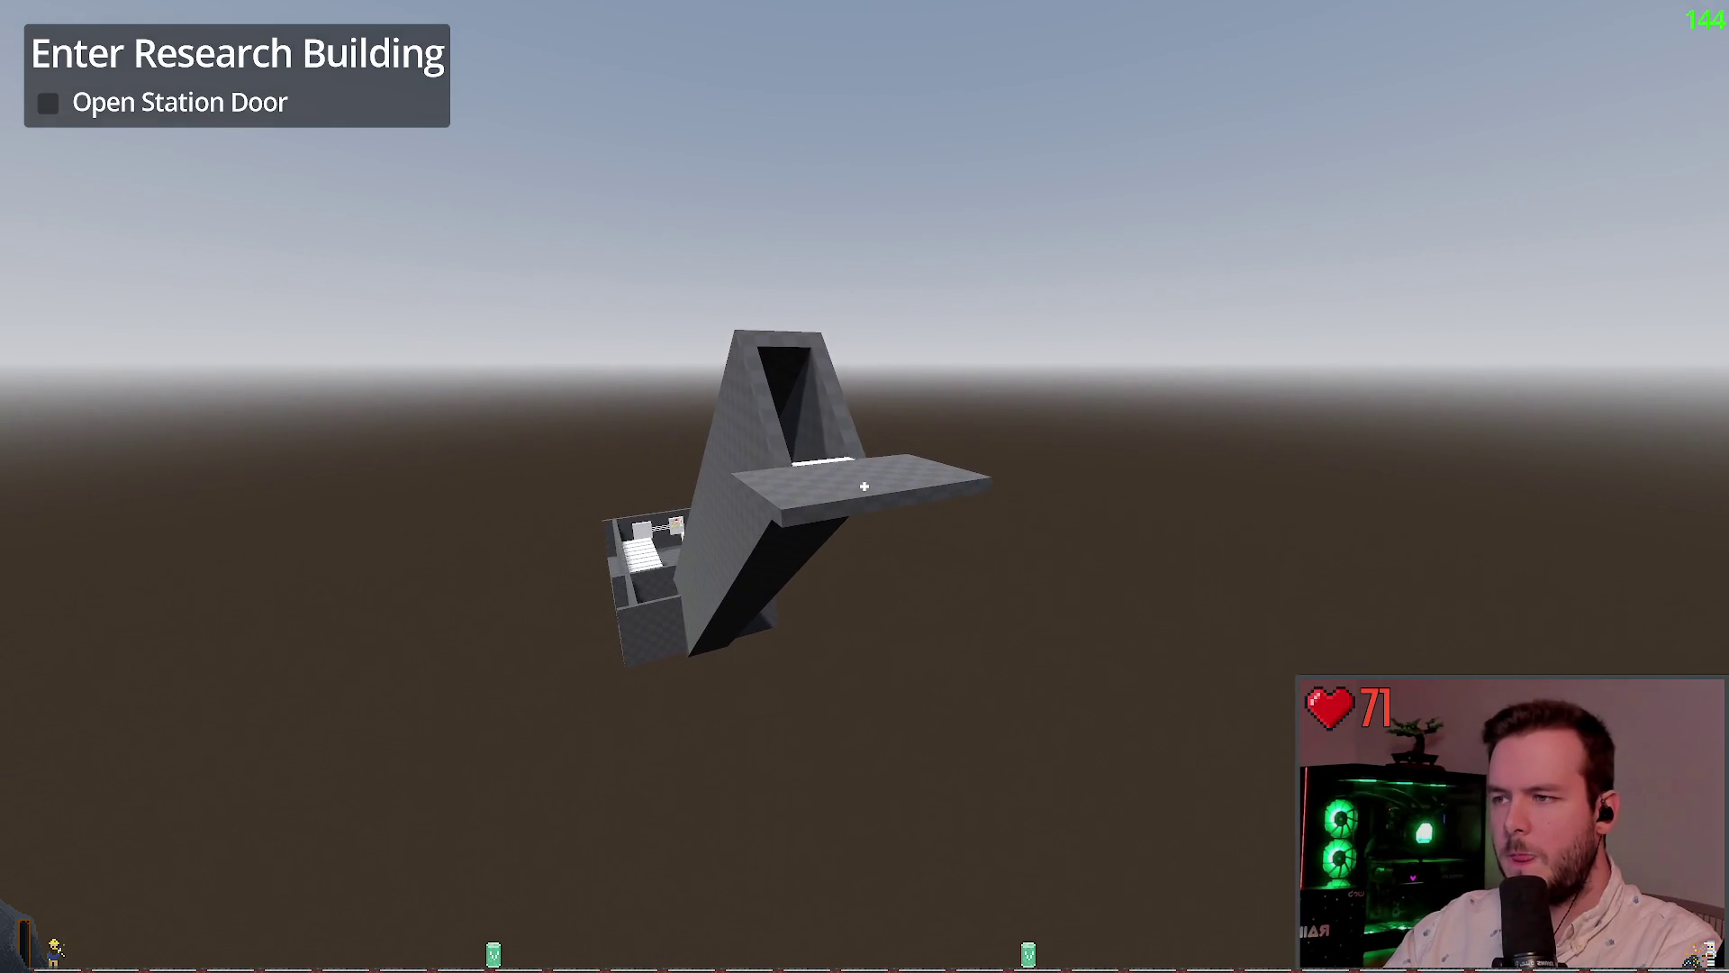
key(F8)
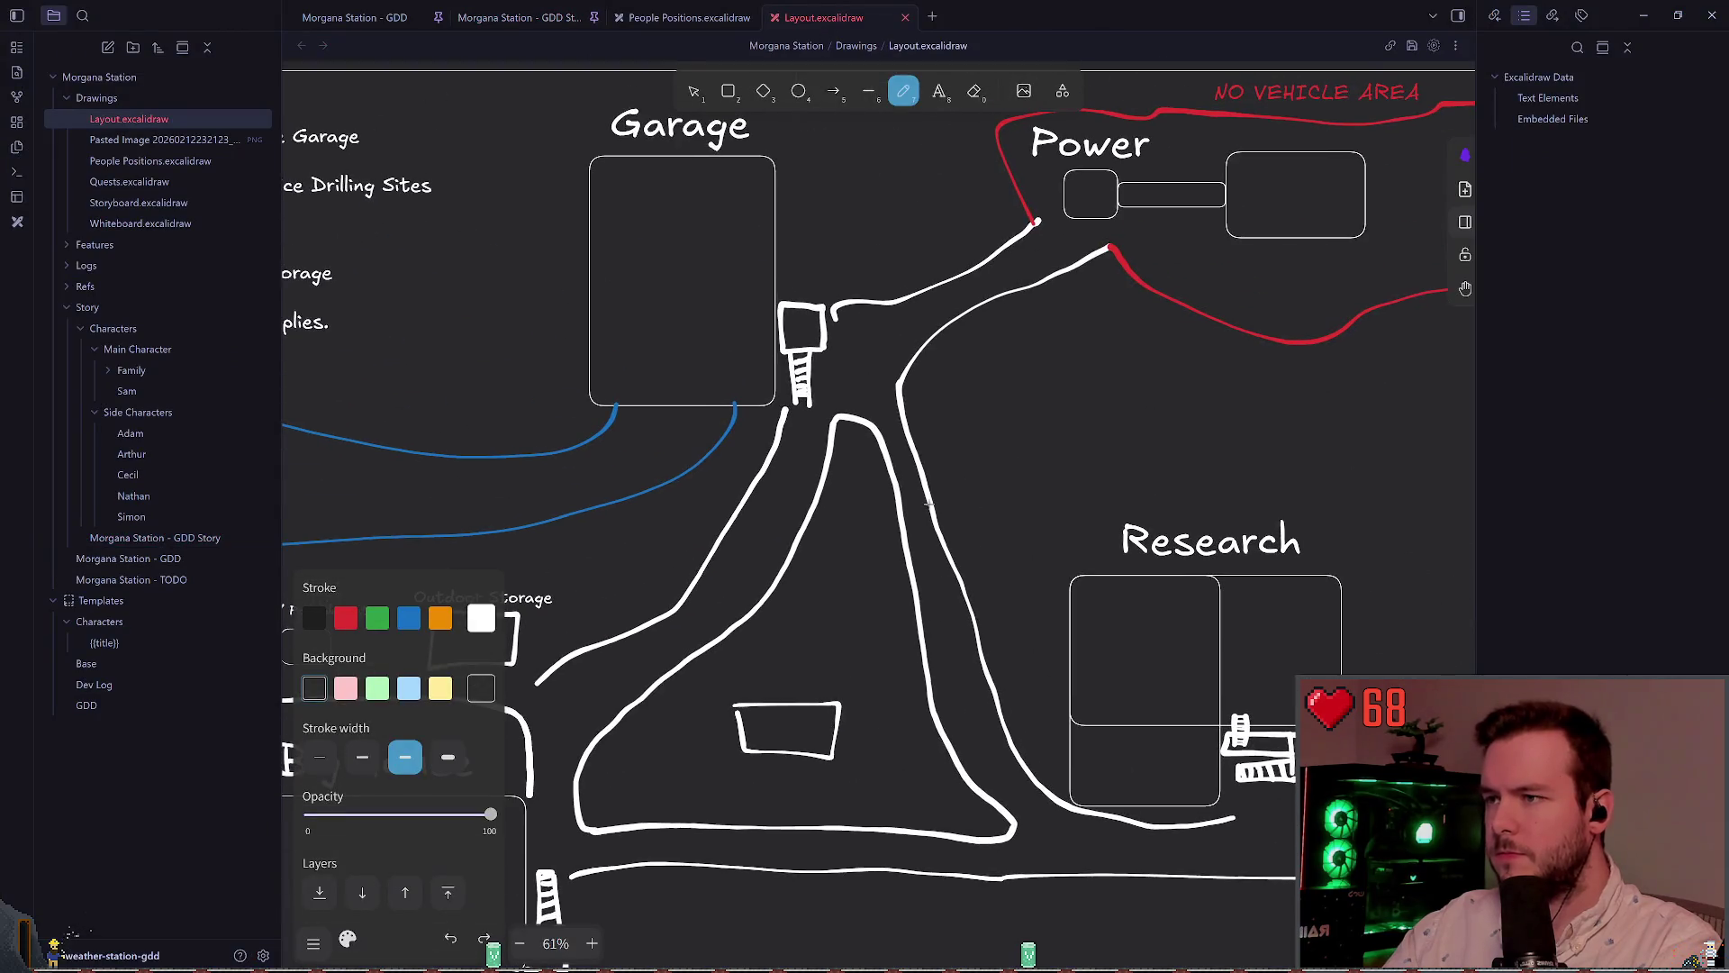
scroll(929, 503, right, 2)
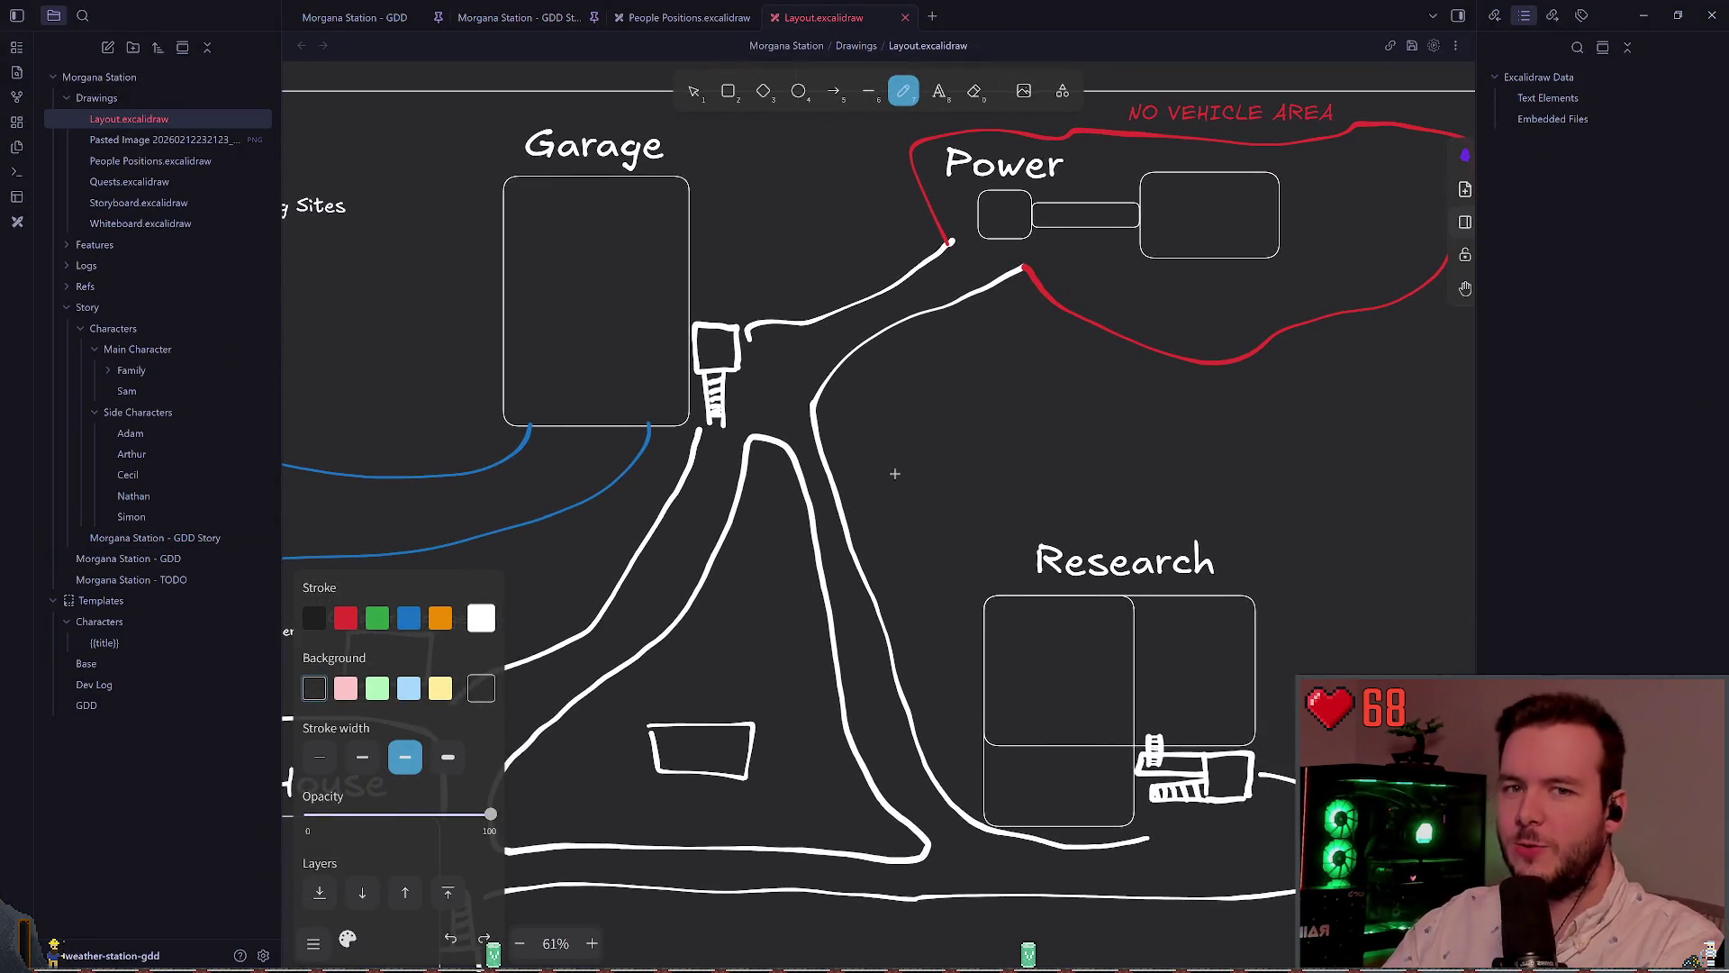
scroll(932, 526, down, 2)
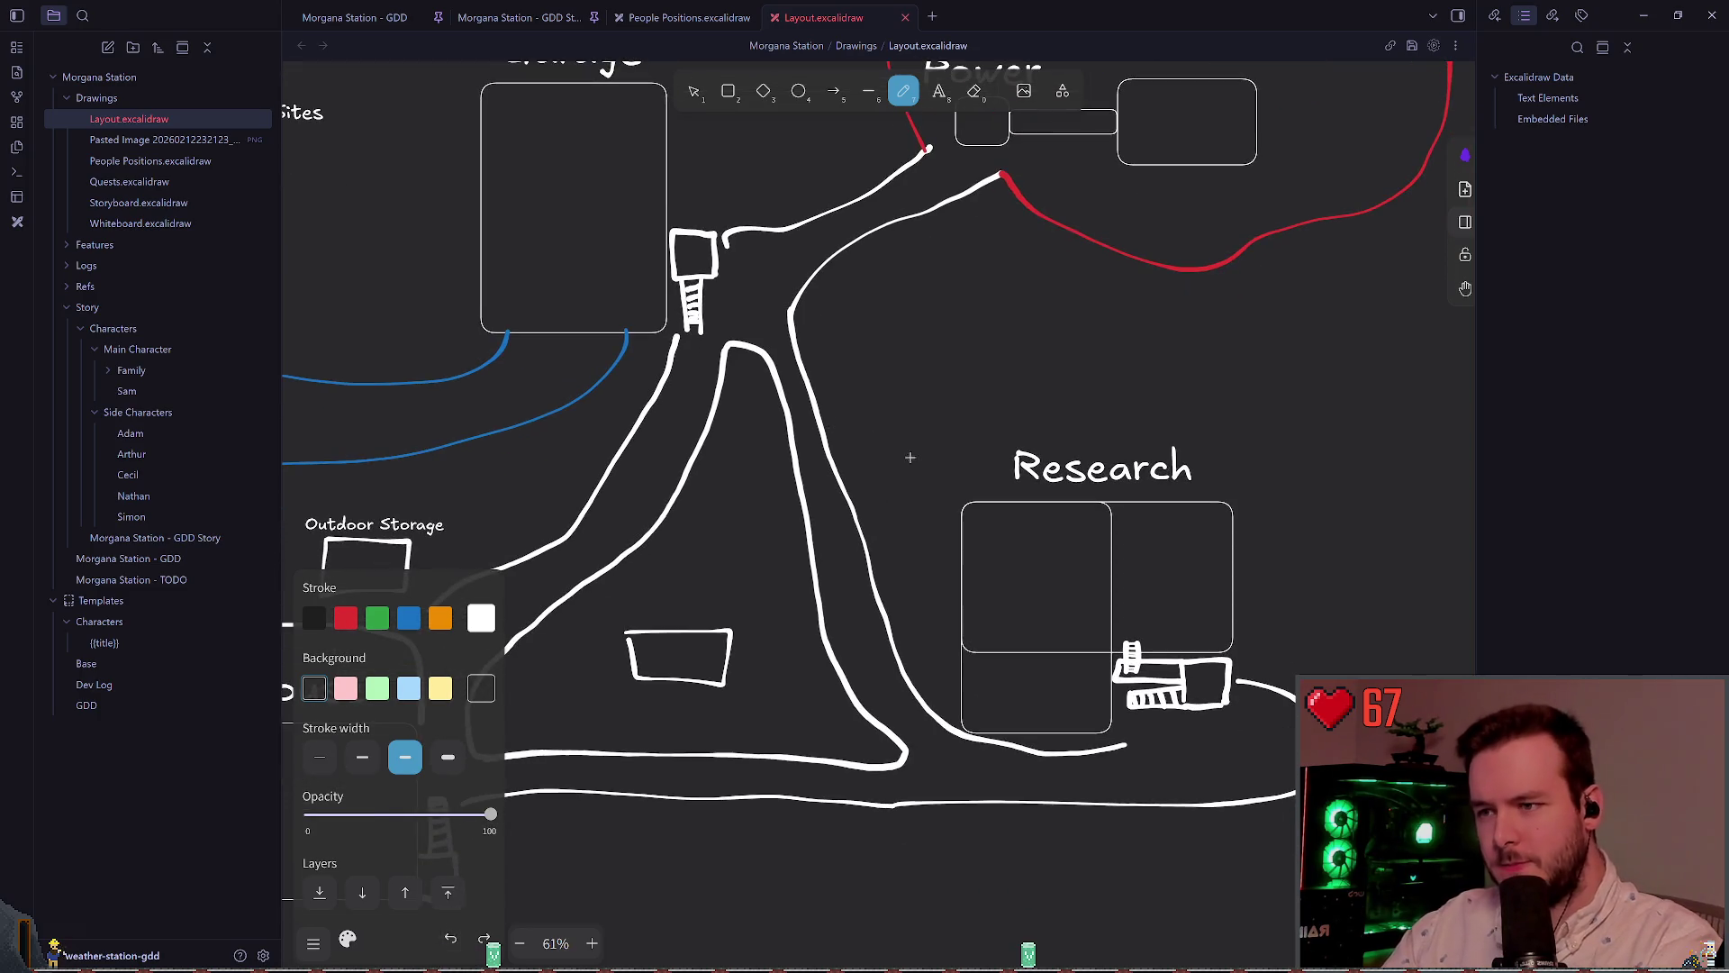
scroll(897, 424, up, 3)
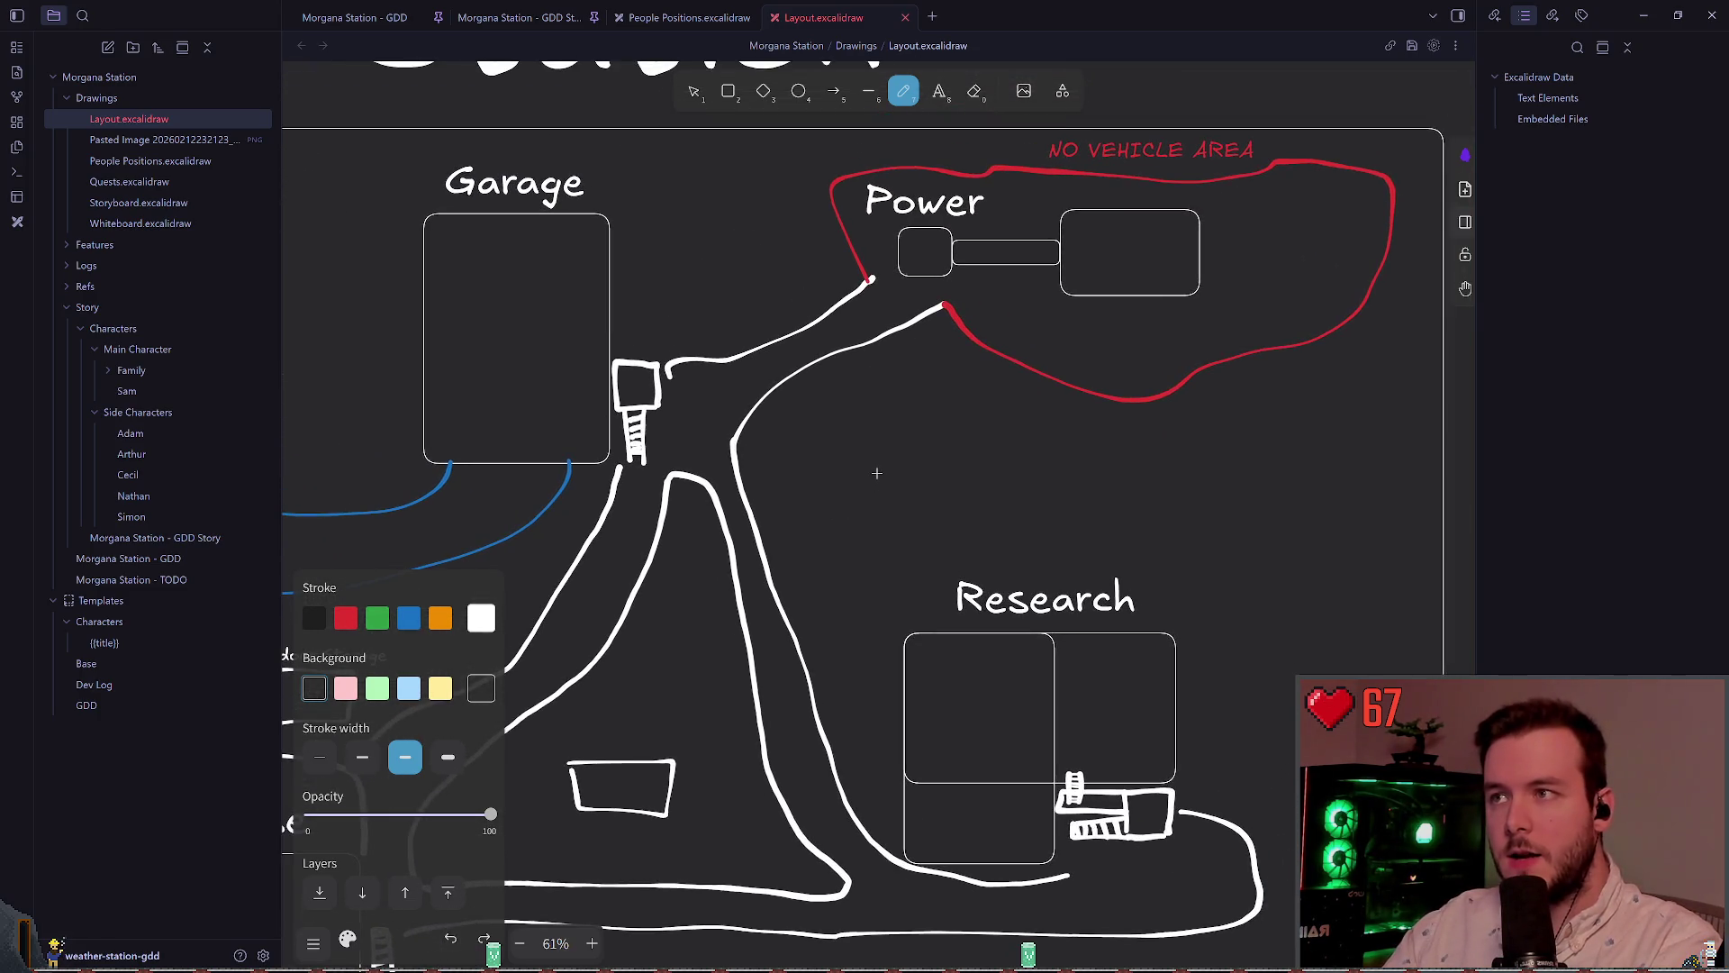
ctrl+scroll(895, 428, up, 3)
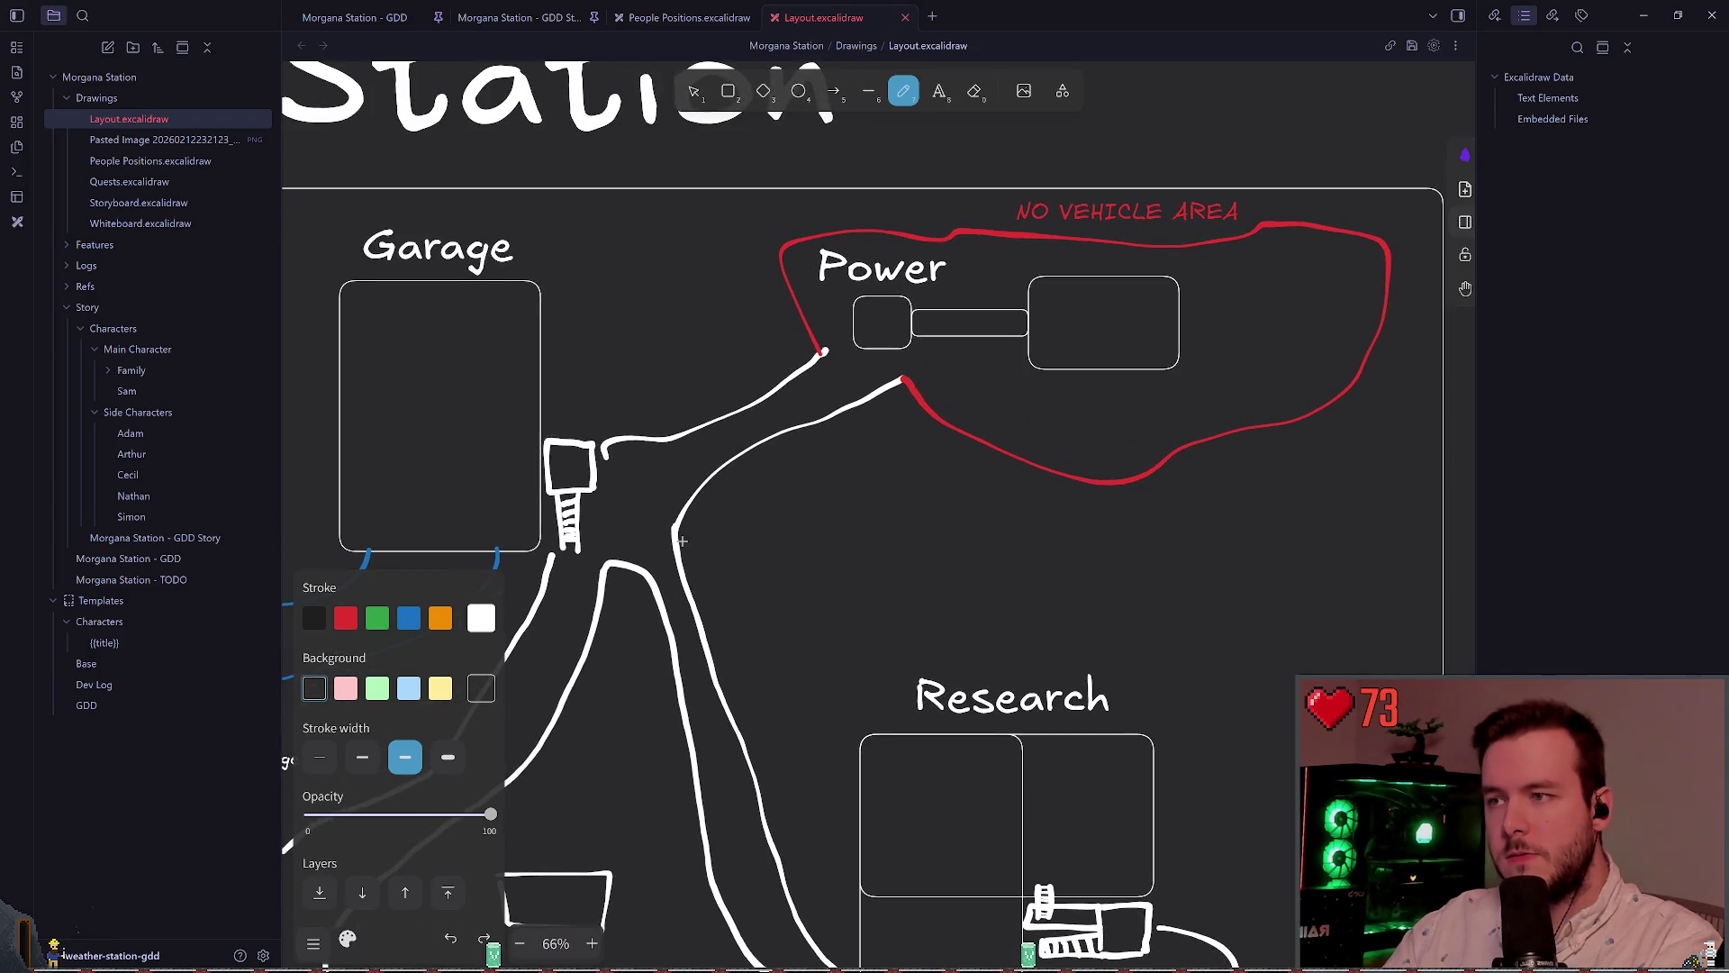
ctrl+scroll(680, 553, down, 2)
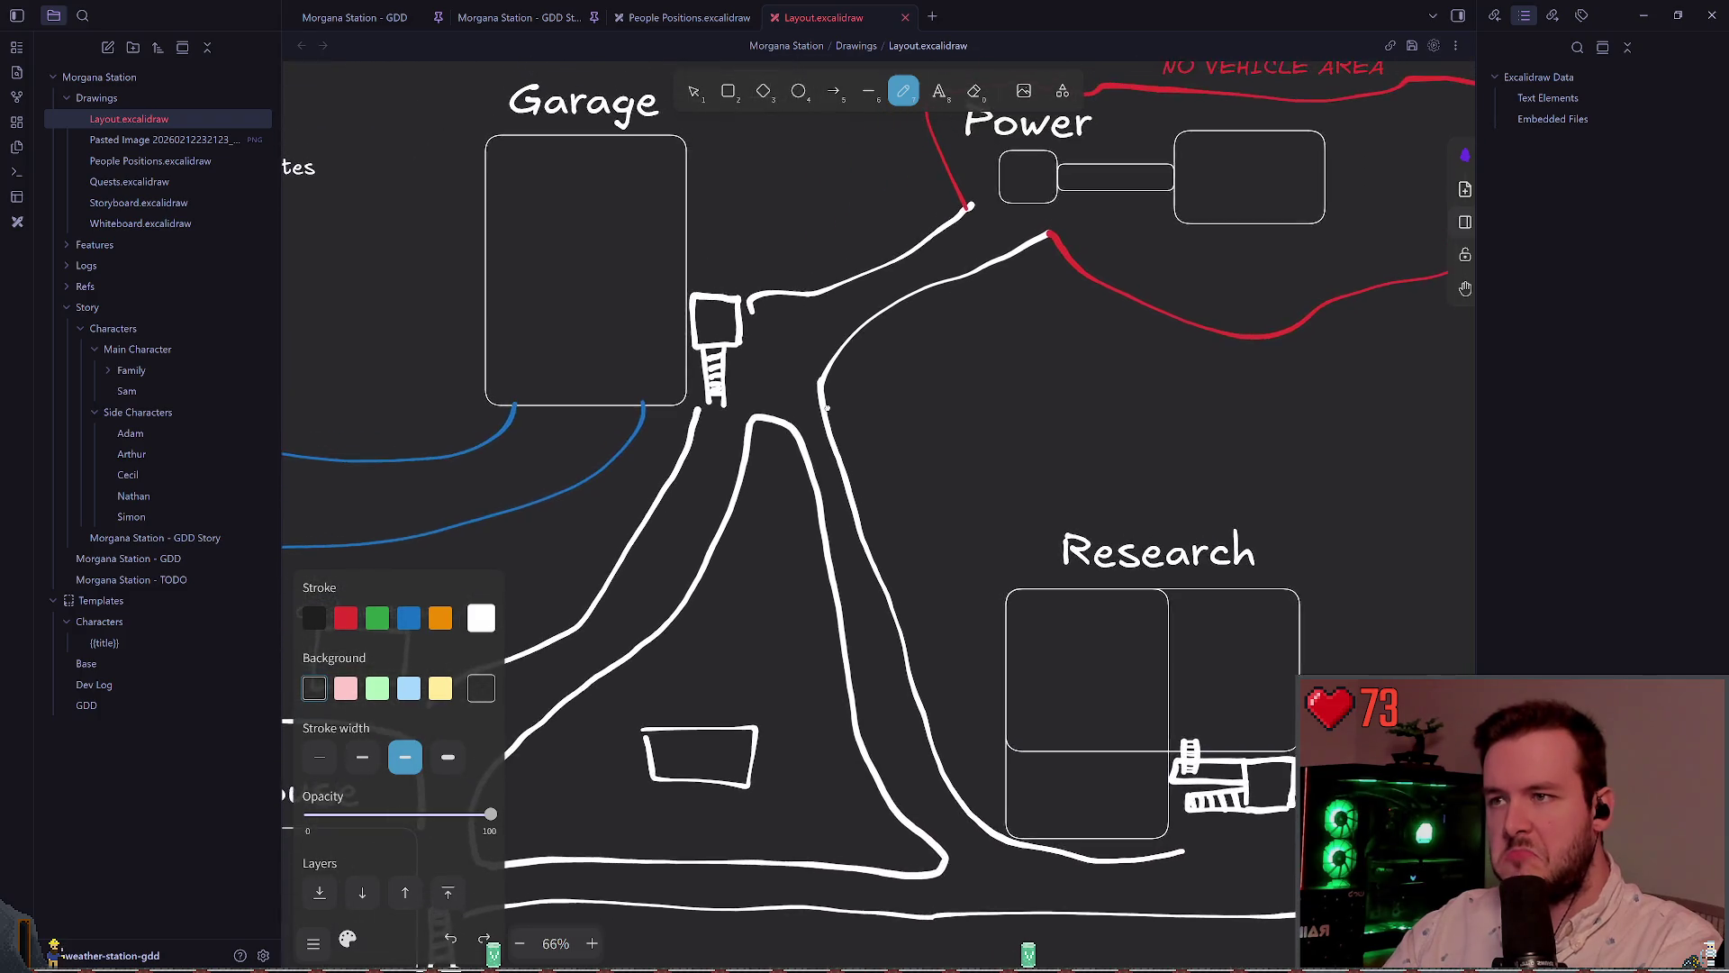
mouse_move(806, 441)
mouse_down()
mouse_move(1071, 332)
mouse_move(958, 403)
mouse_up()
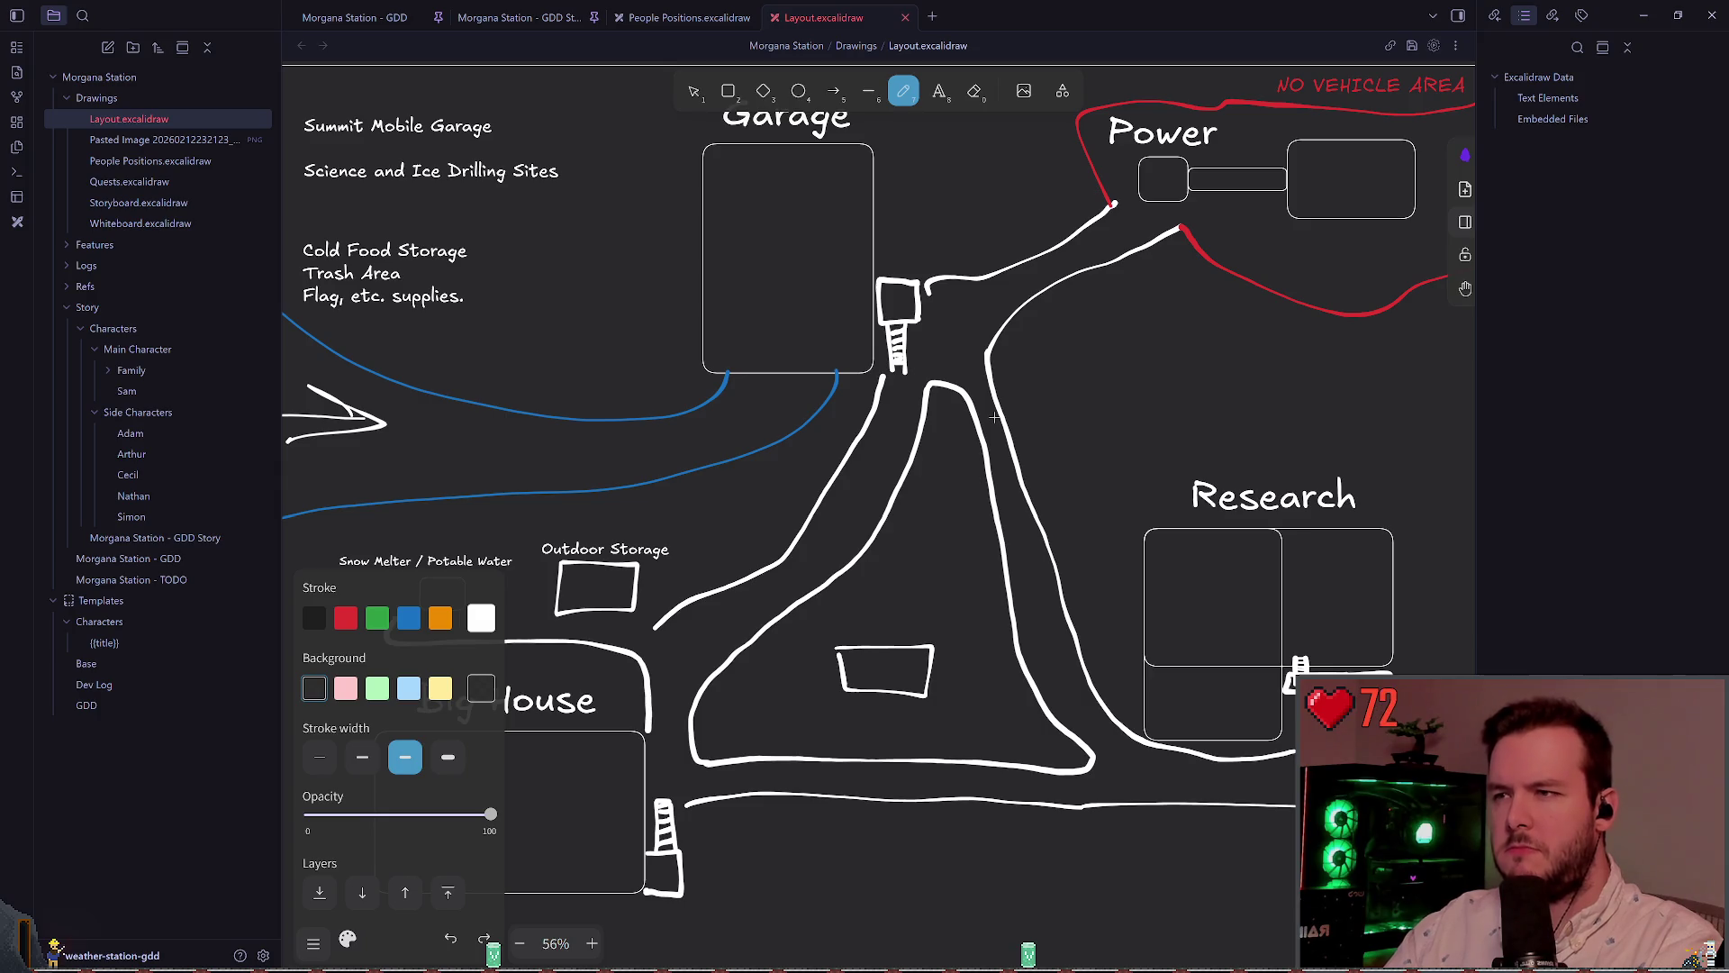
key(alt+Tab)
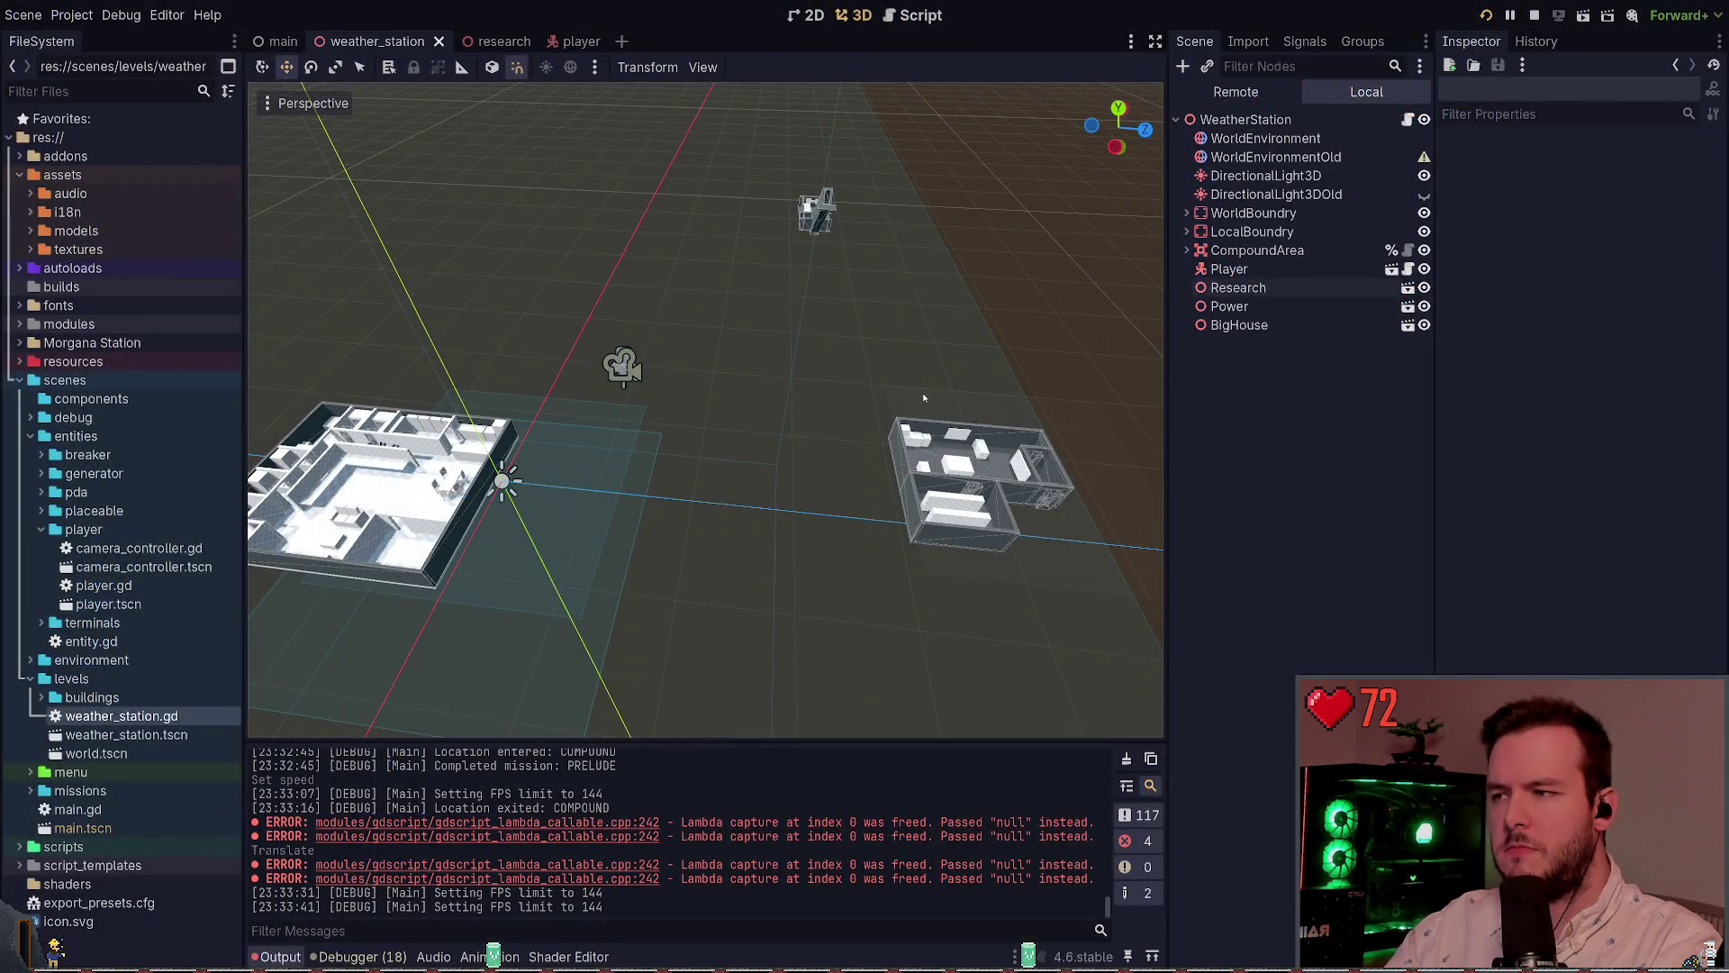
End the play-test with Dev Quit from the game's pause menu and return to the research scene
key(alt+Tab)
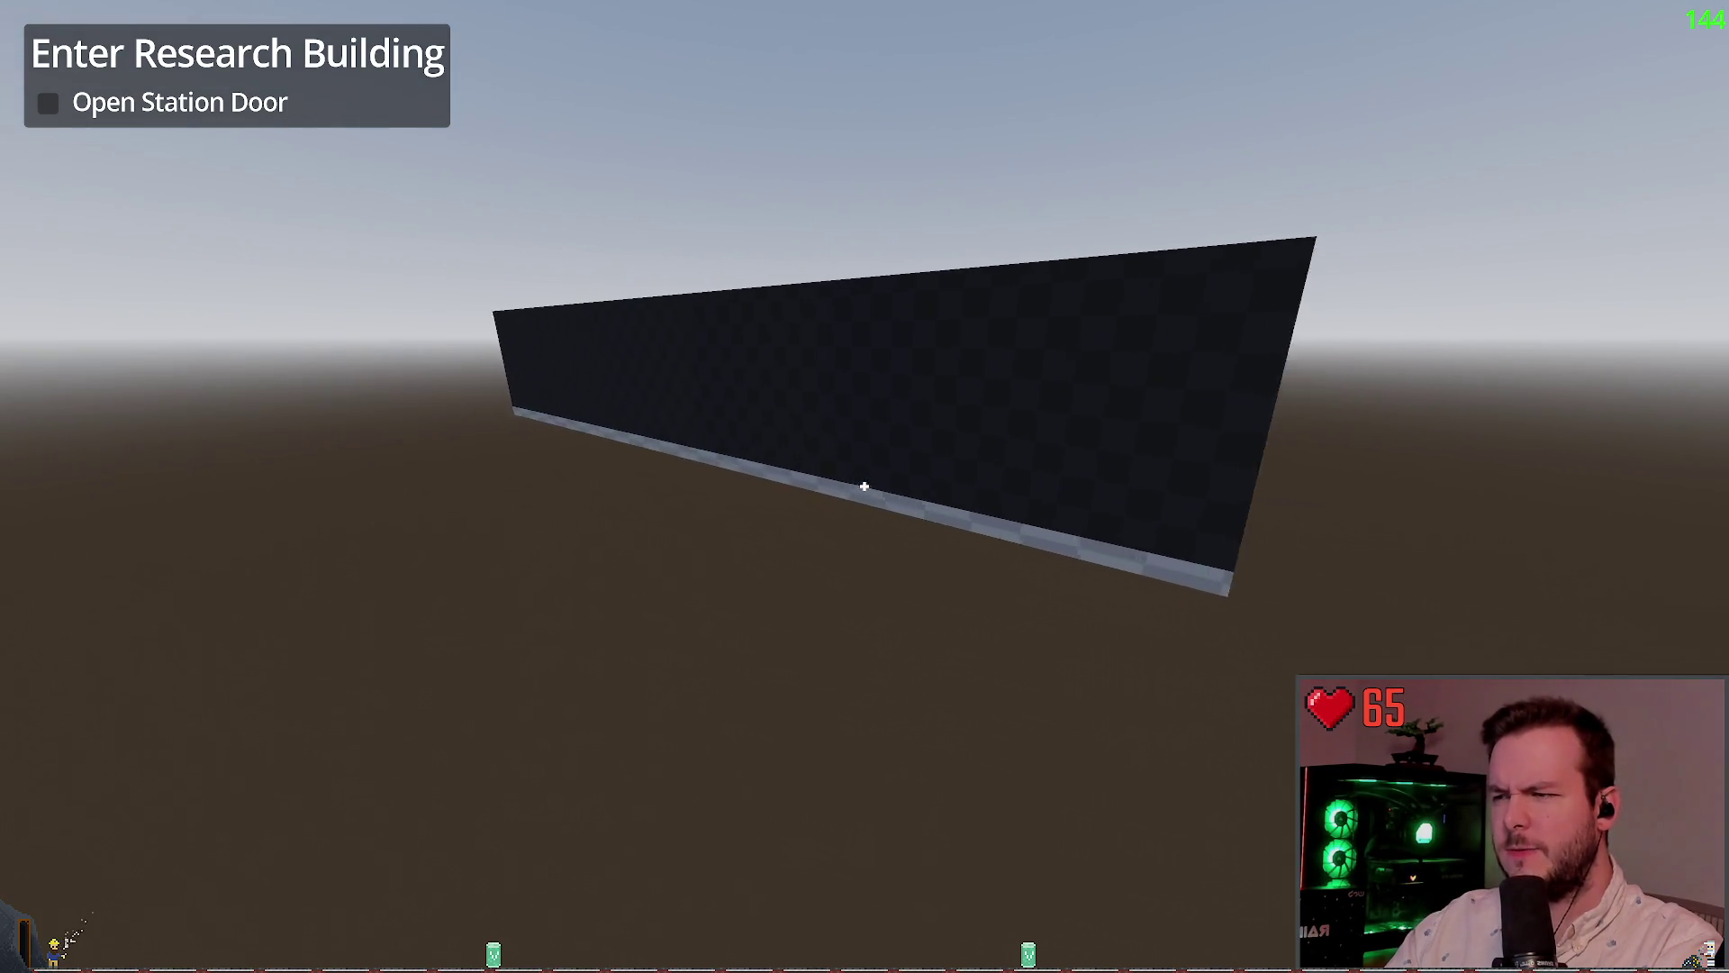
key(Escape)
click(87, 620)
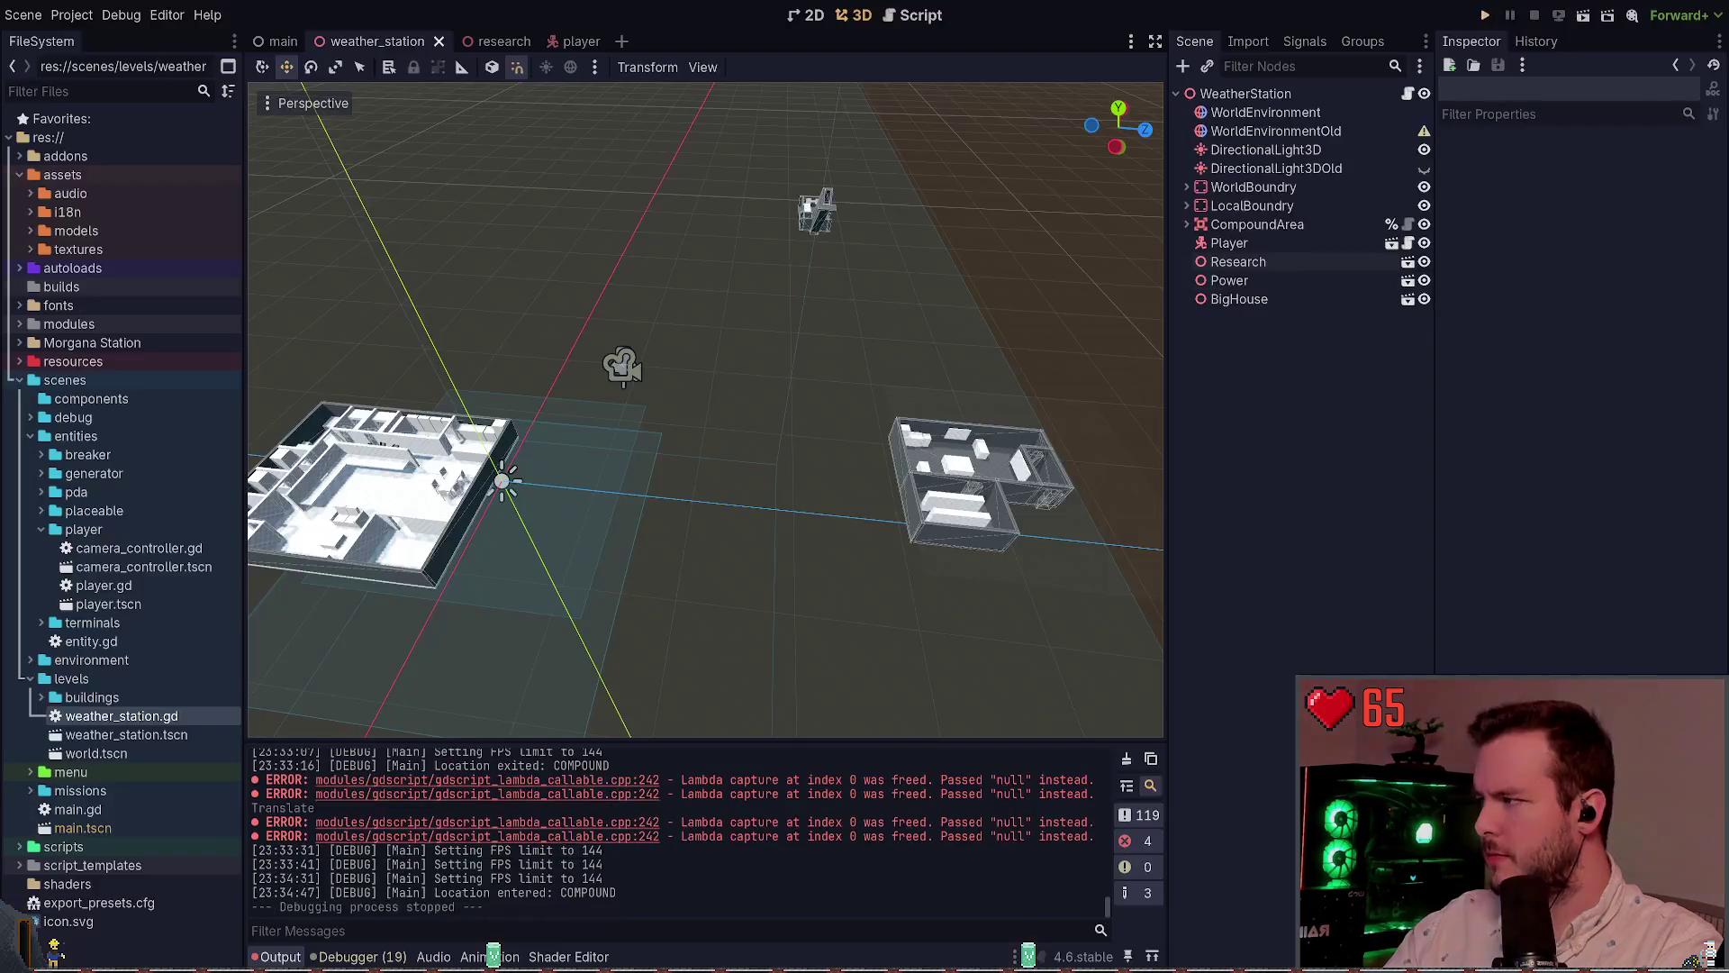
click(498, 43)
scroll(933, 404, down, 5)
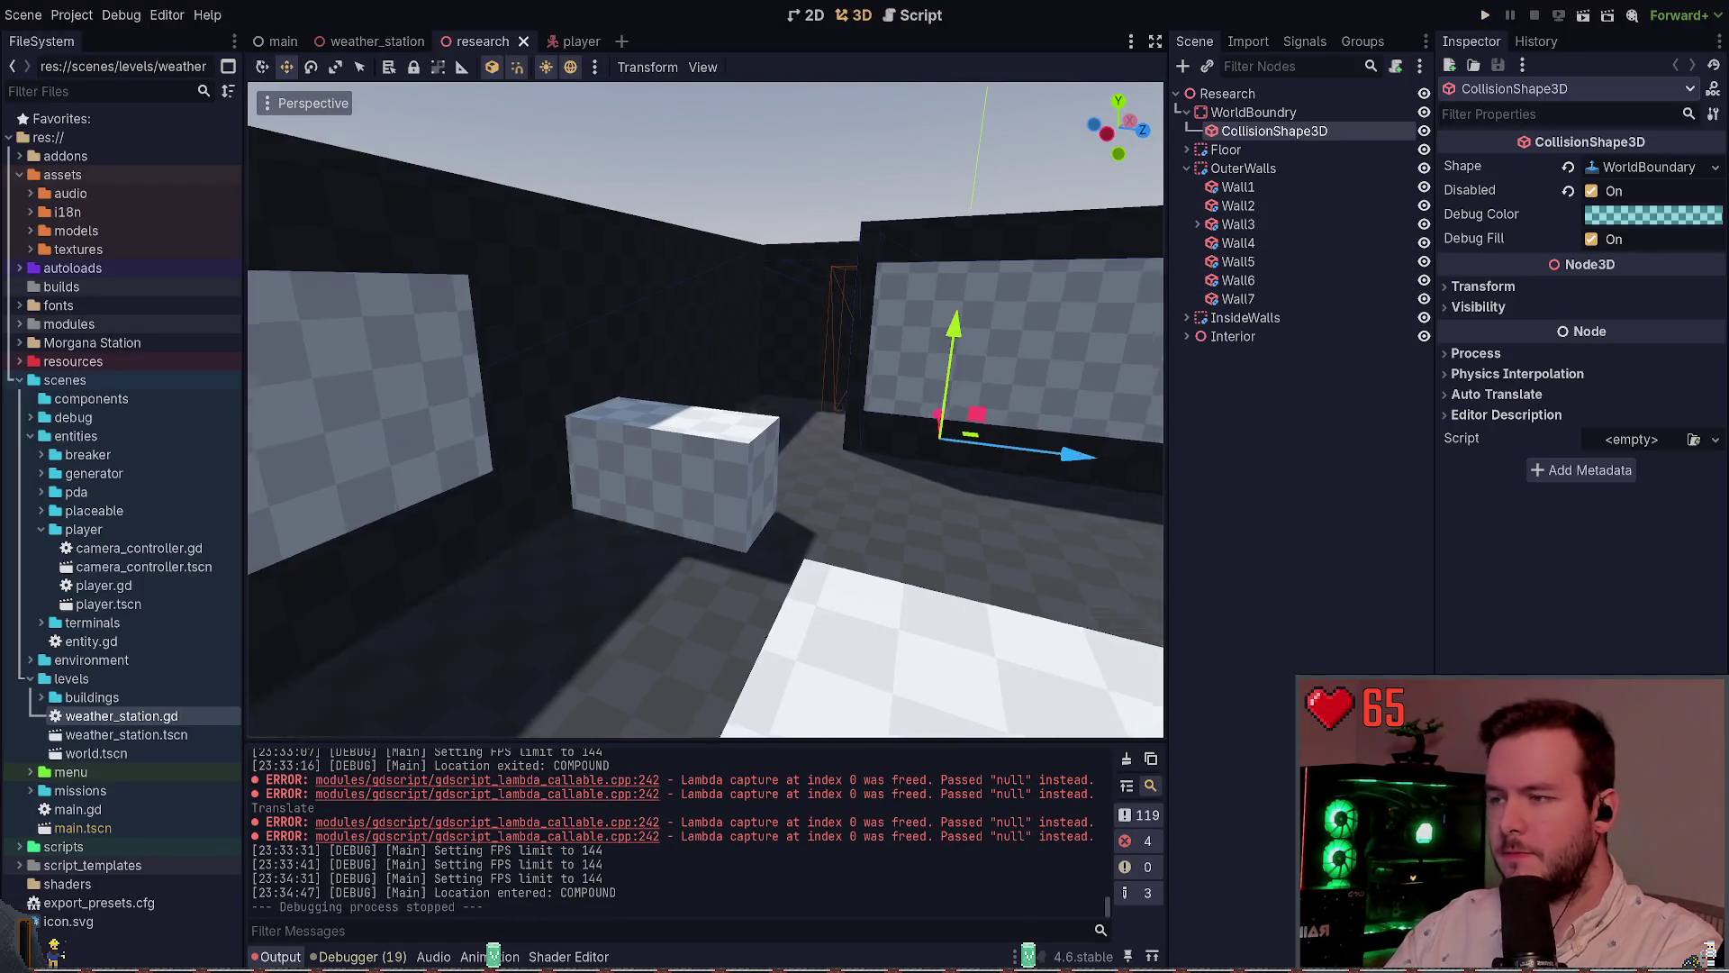
Close the research scene tab after briefly switching to weather_station
click(374, 41)
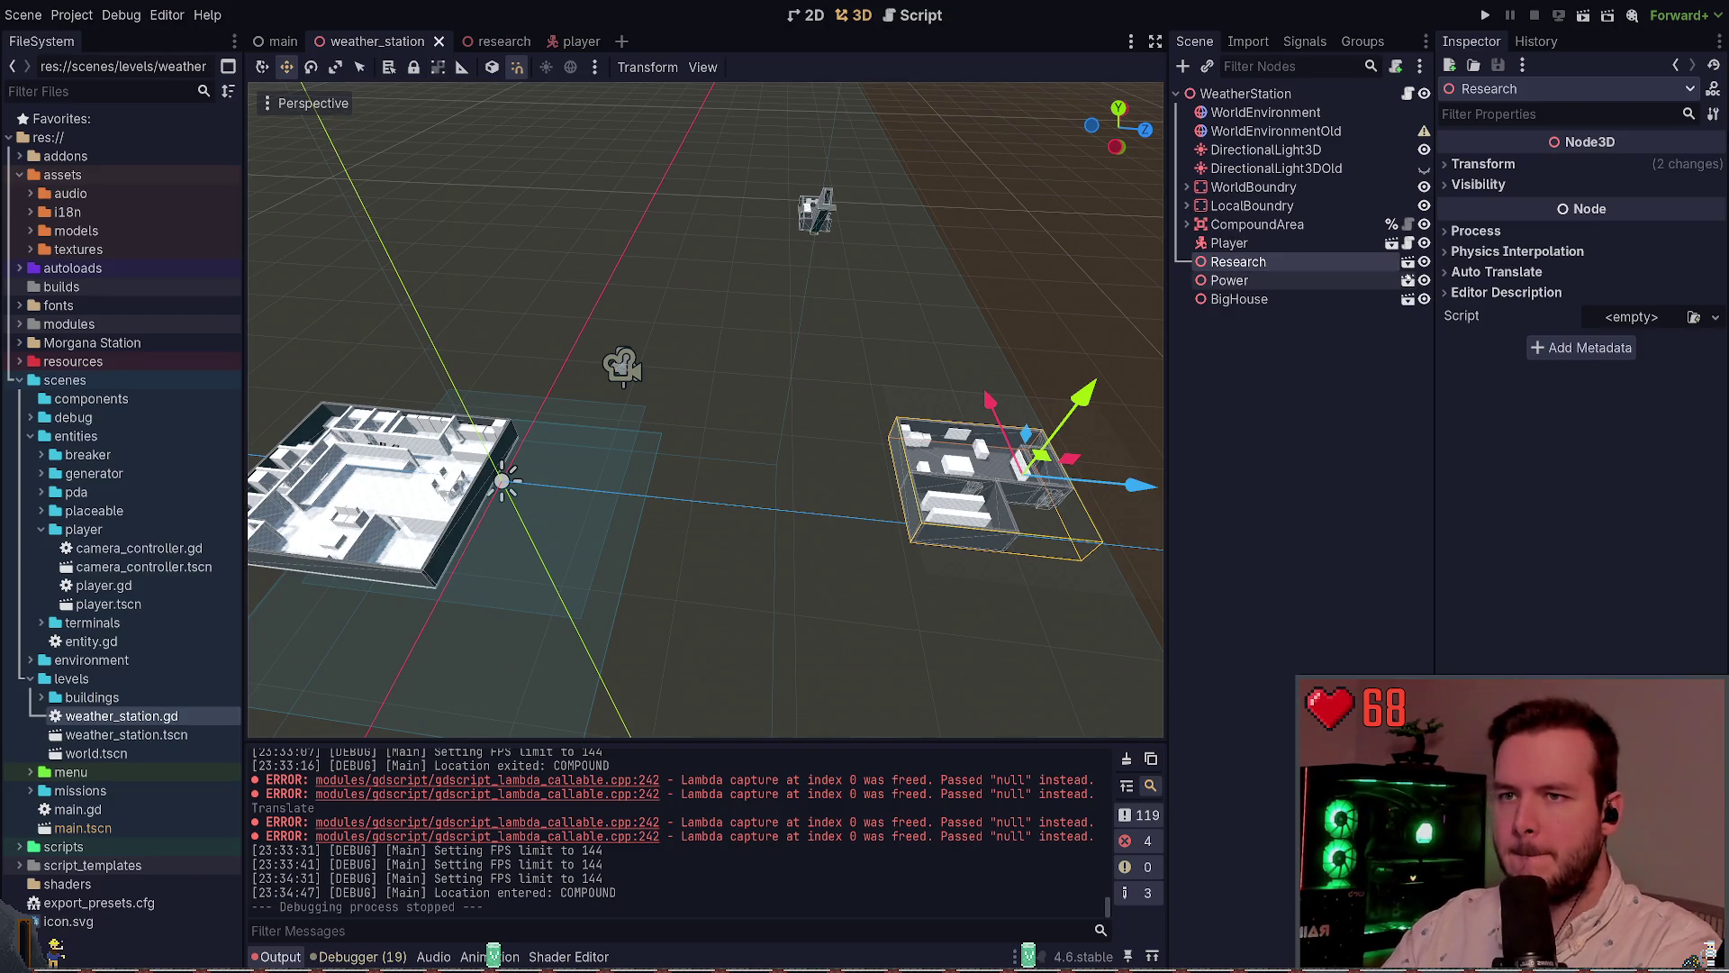
click(1407, 262)
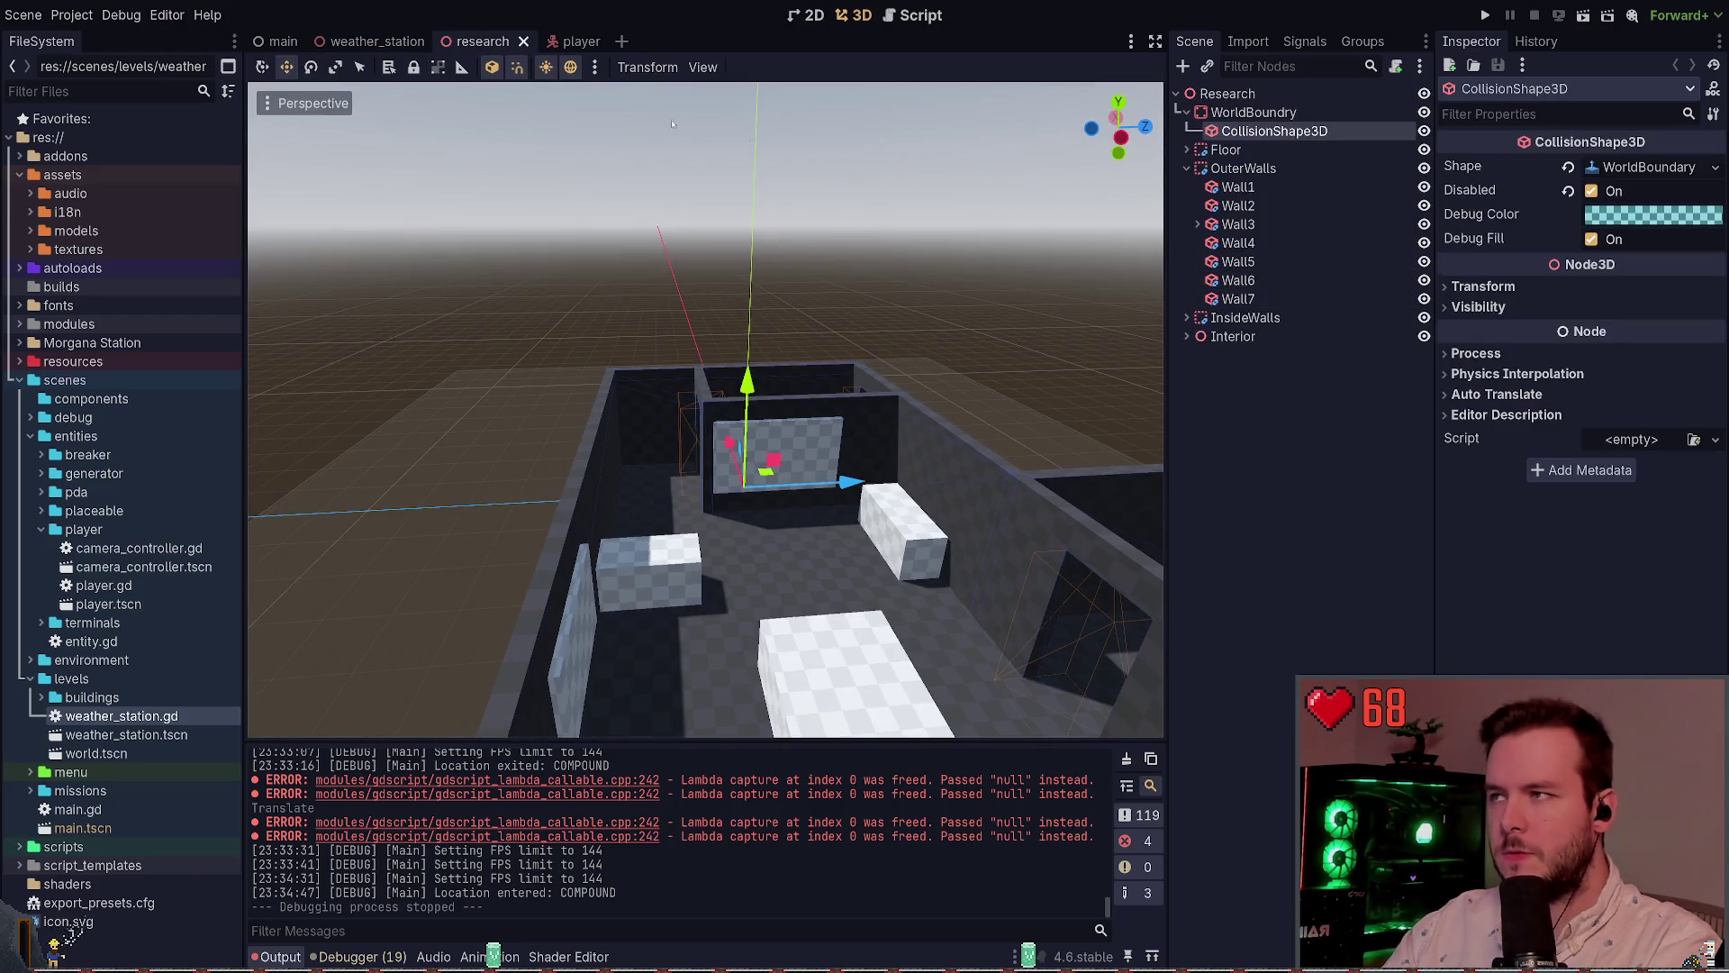
click(524, 41)
Give the big_house Floor box a different dark grey material, then go back to weather_station
click(1408, 281)
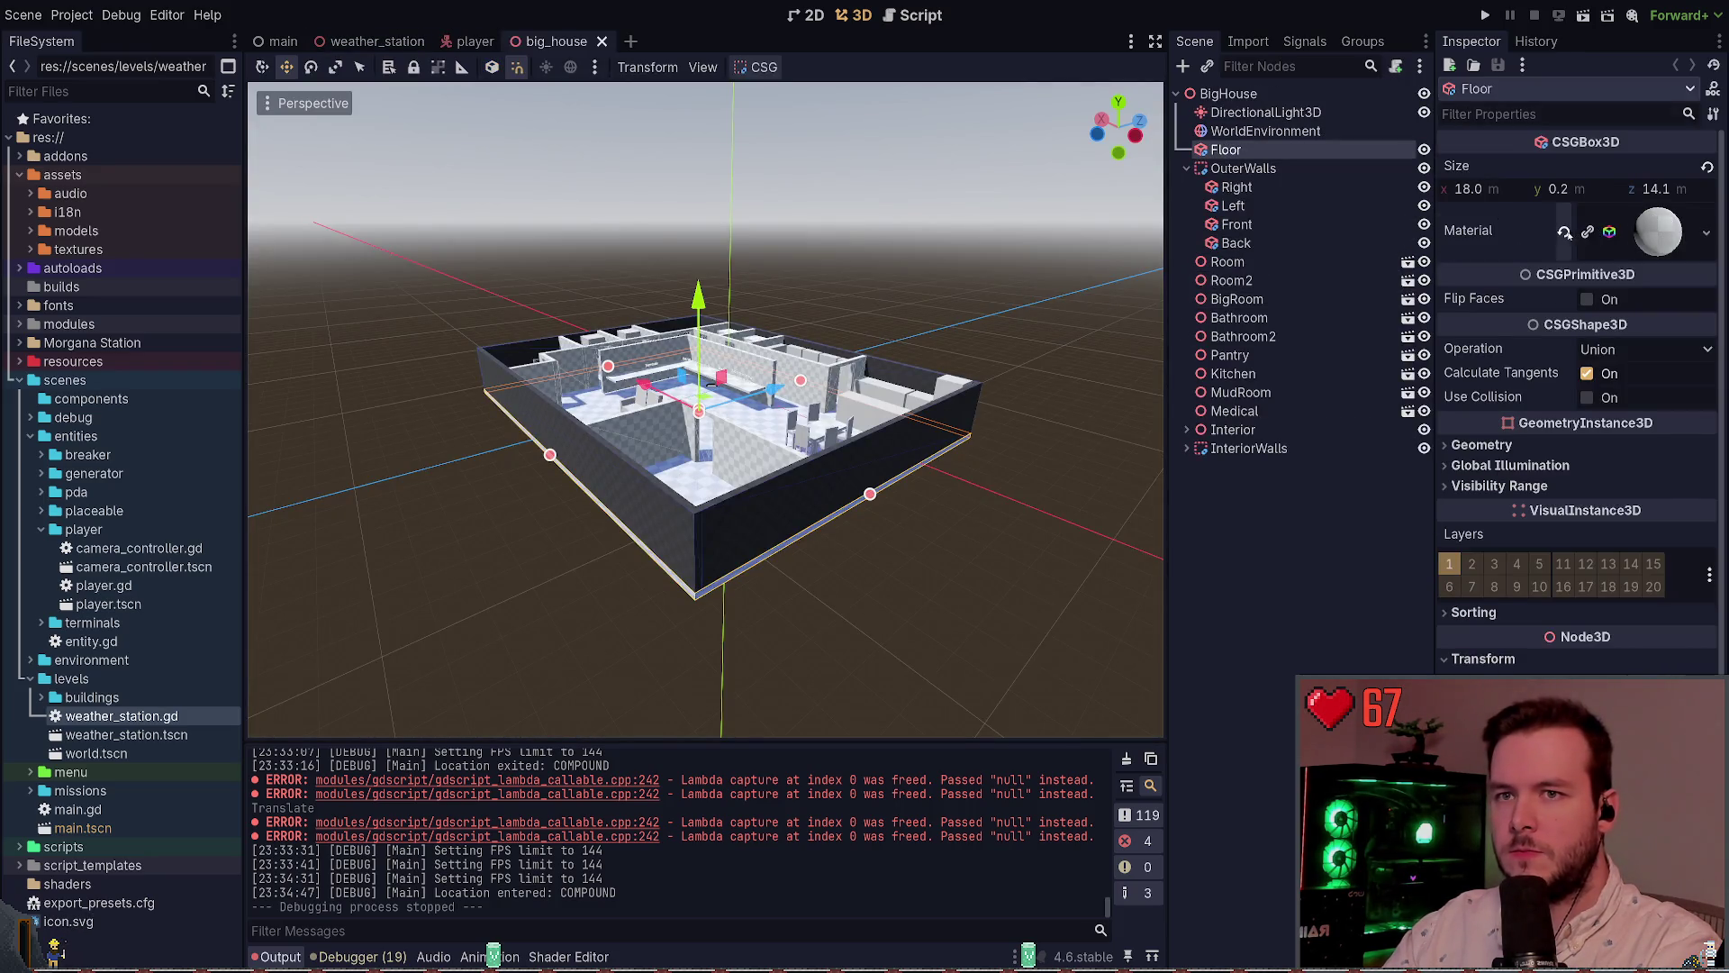
click(1608, 234)
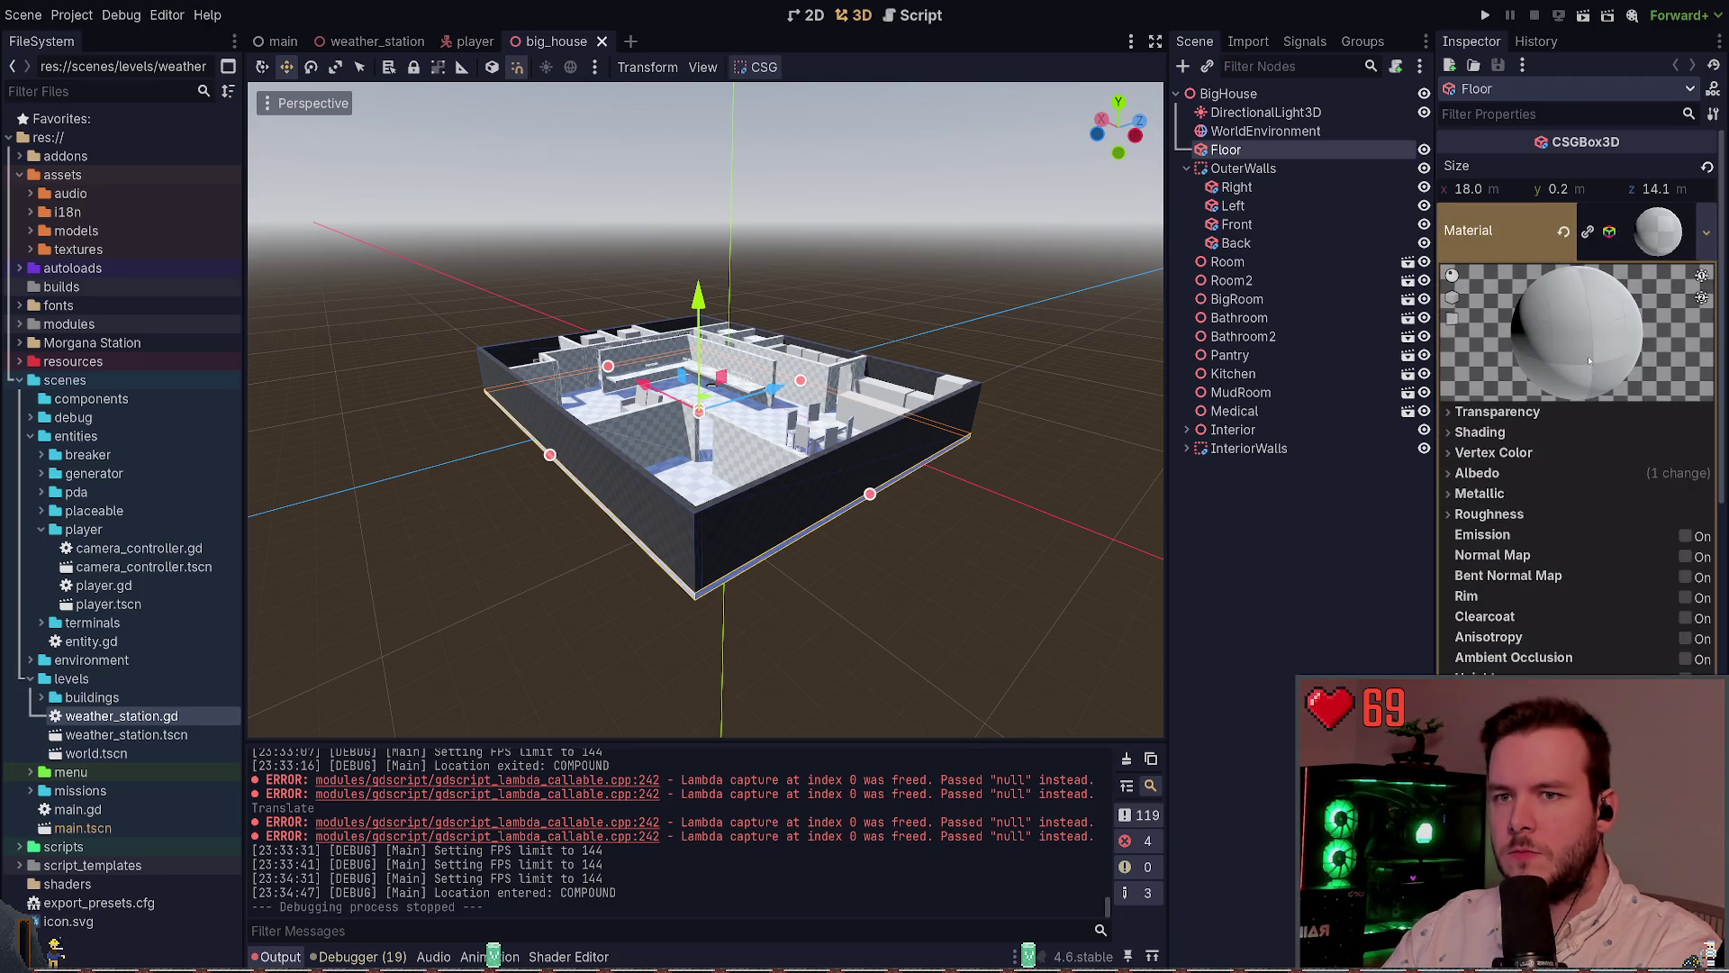
click(575, 256)
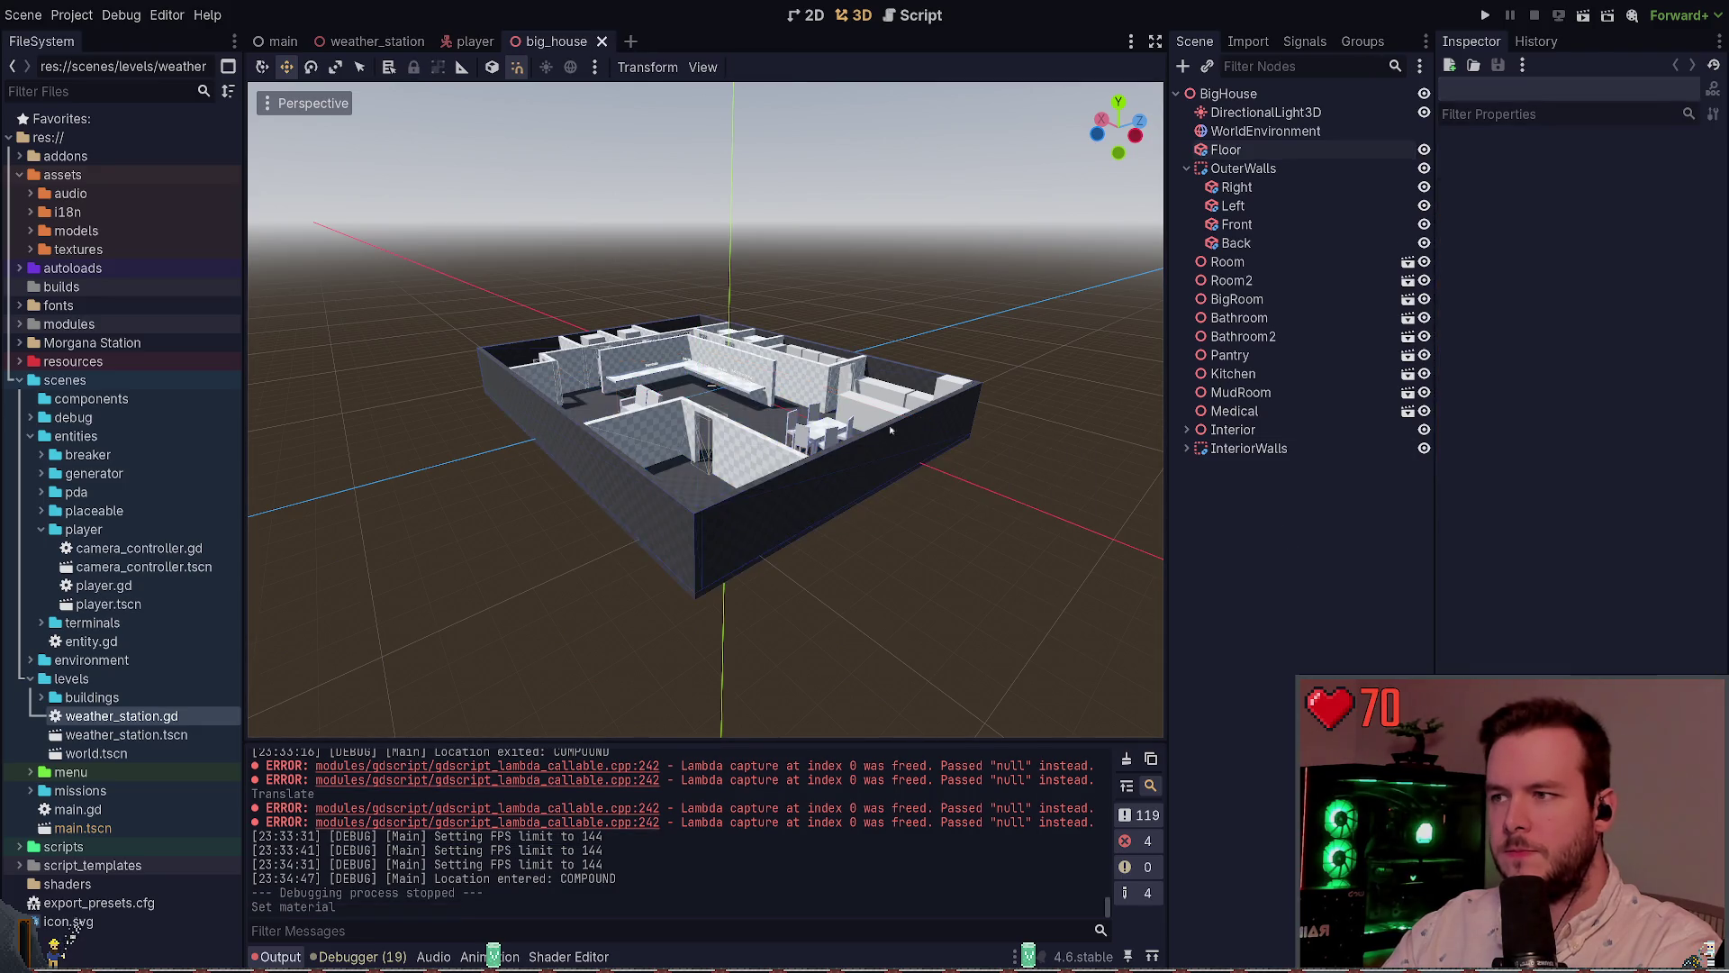
scroll(845, 392, up, 3)
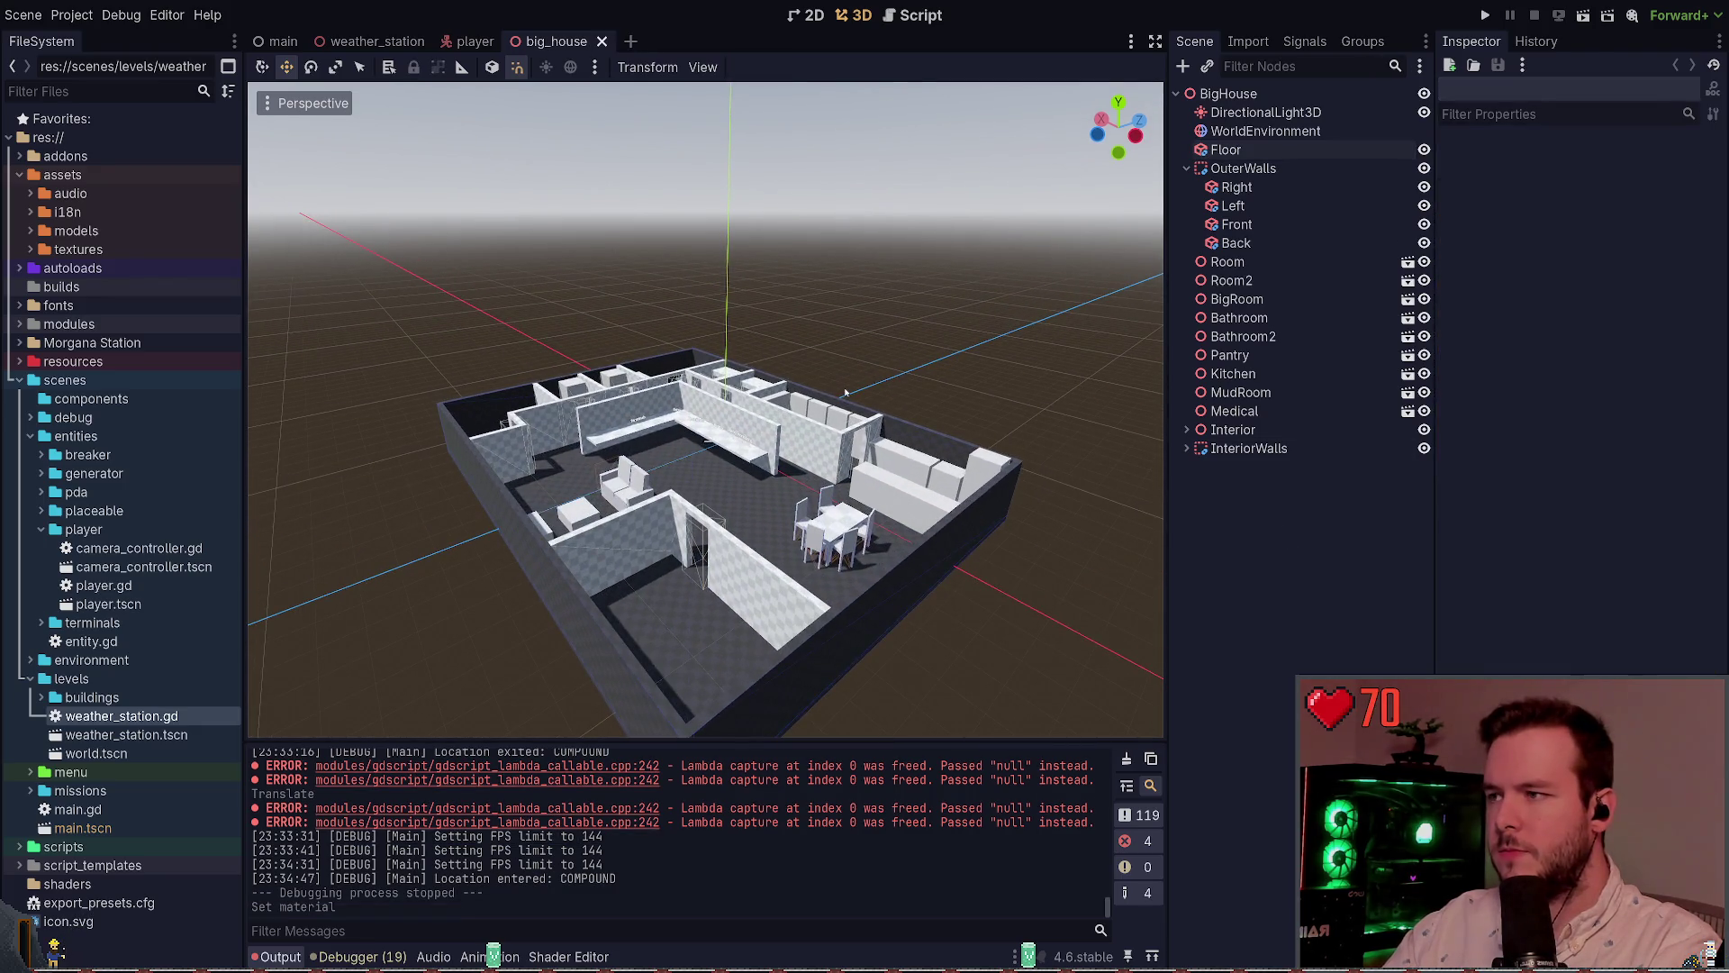
click(396, 41)
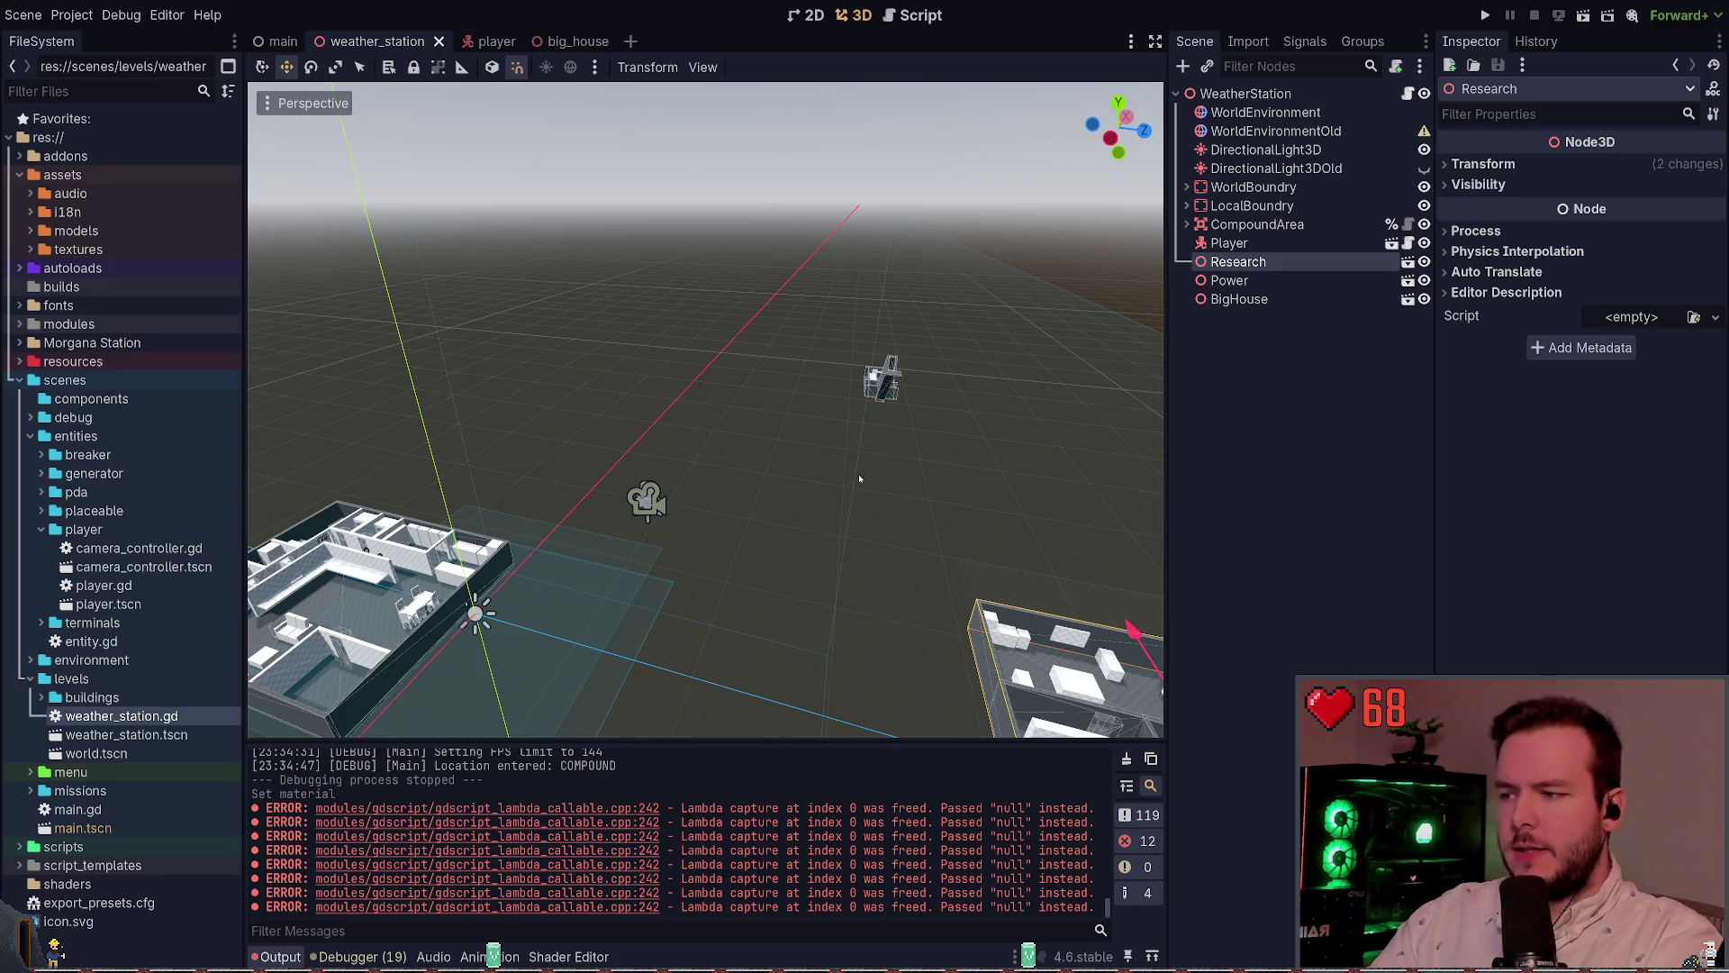
Centre the view on the Research building and browse the buildings, power and research folders
key(f)
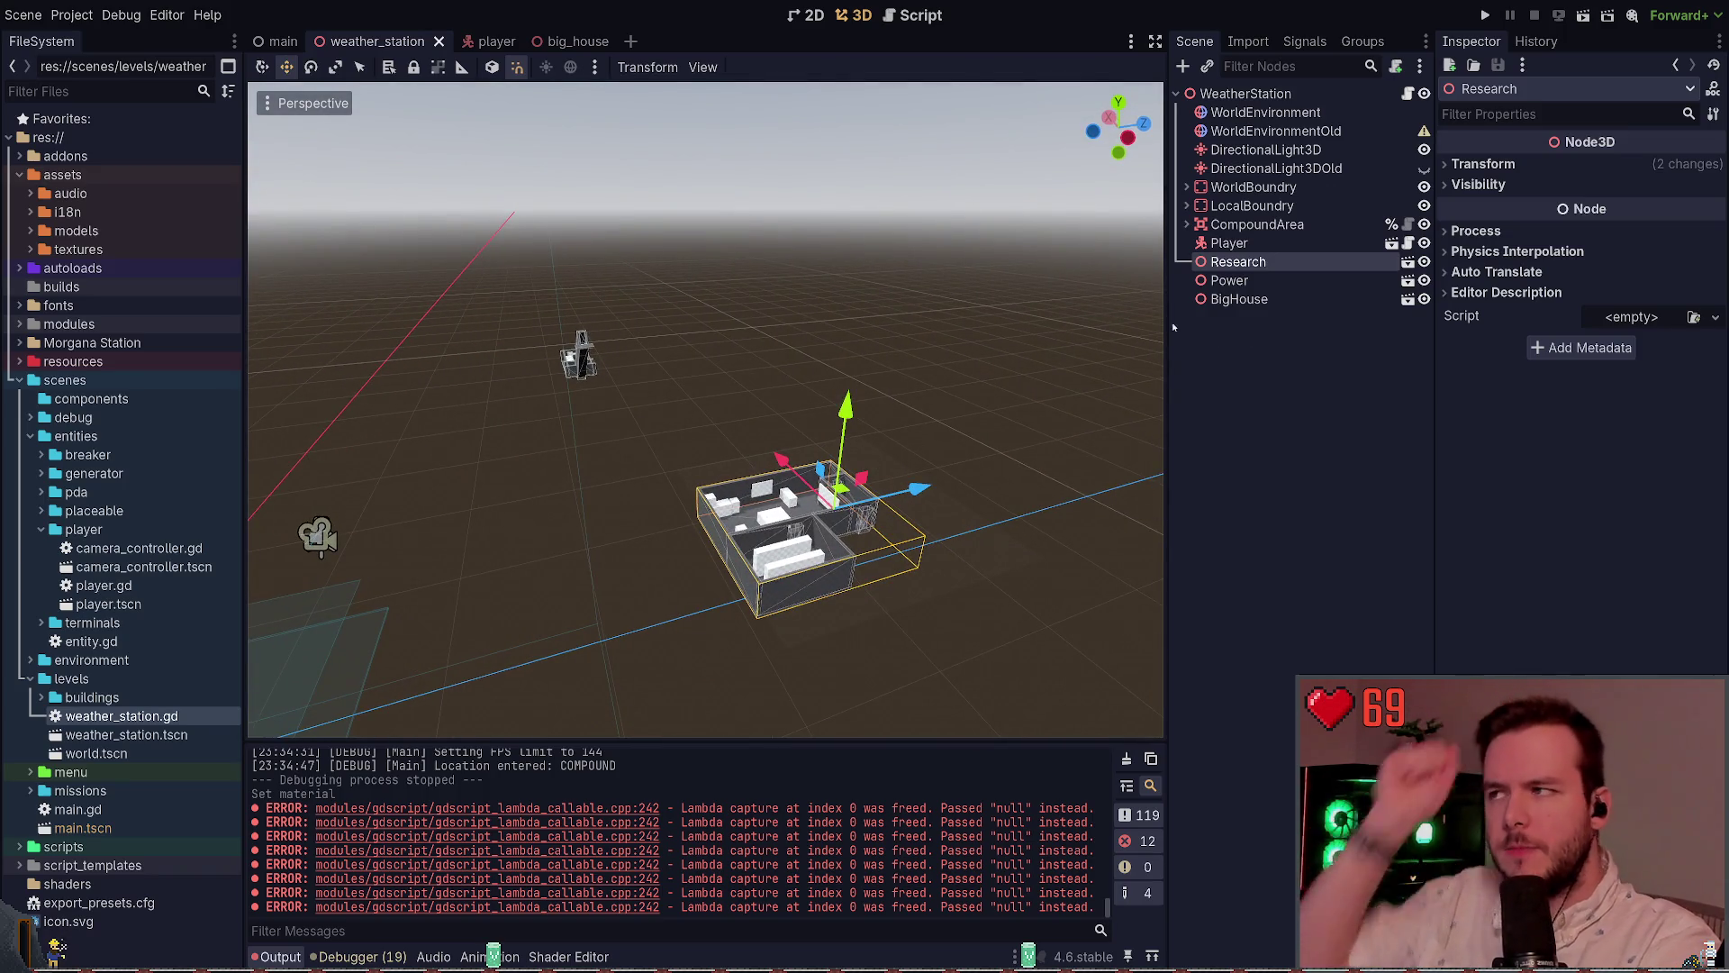
mouse_move(656, 263)
mouse_down()
mouse_move(622, 275)
mouse_move(781, 314)
mouse_up()
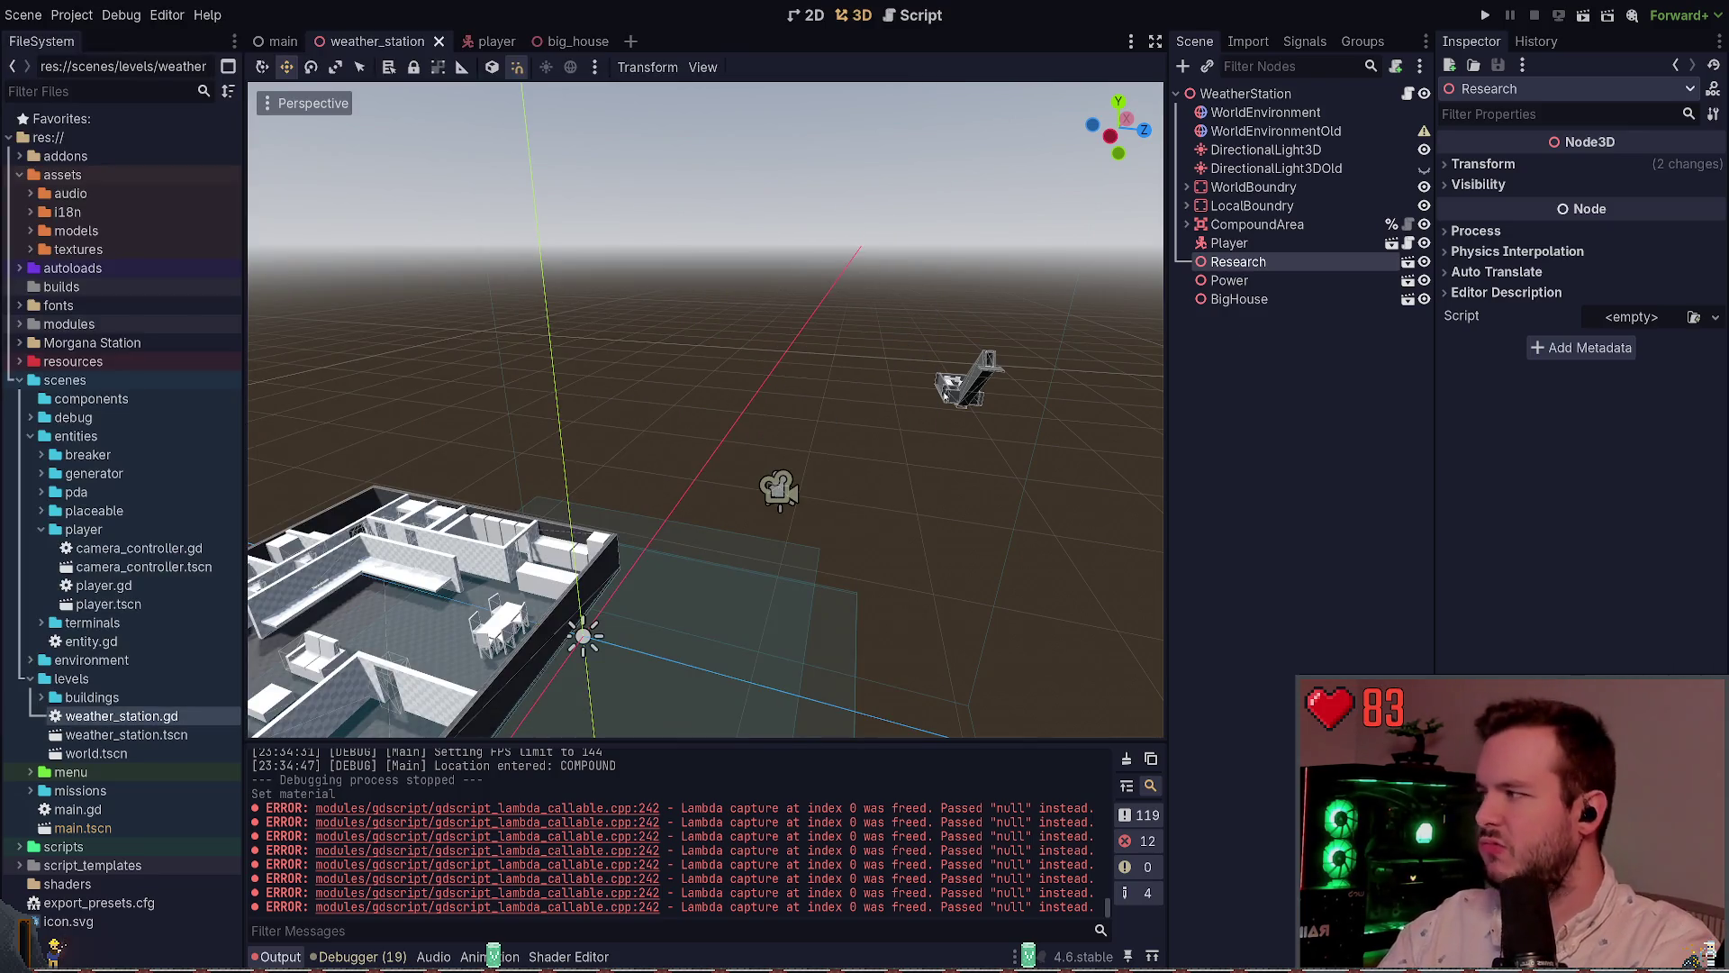
click(40, 697)
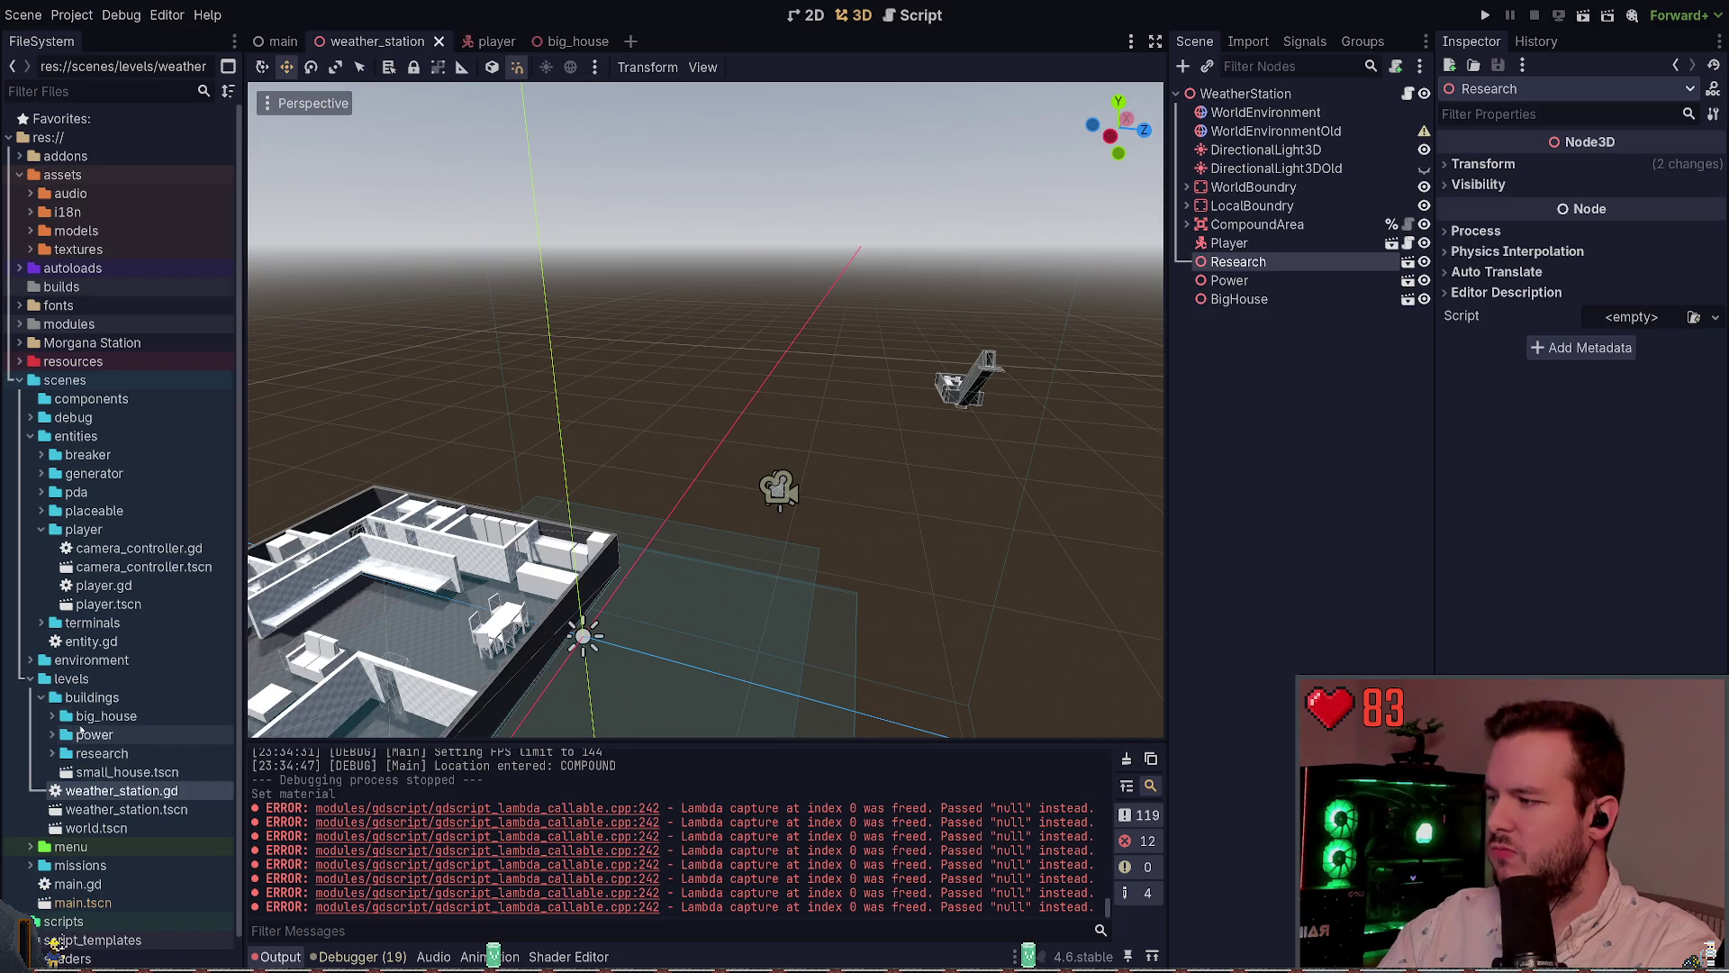
click(87, 699)
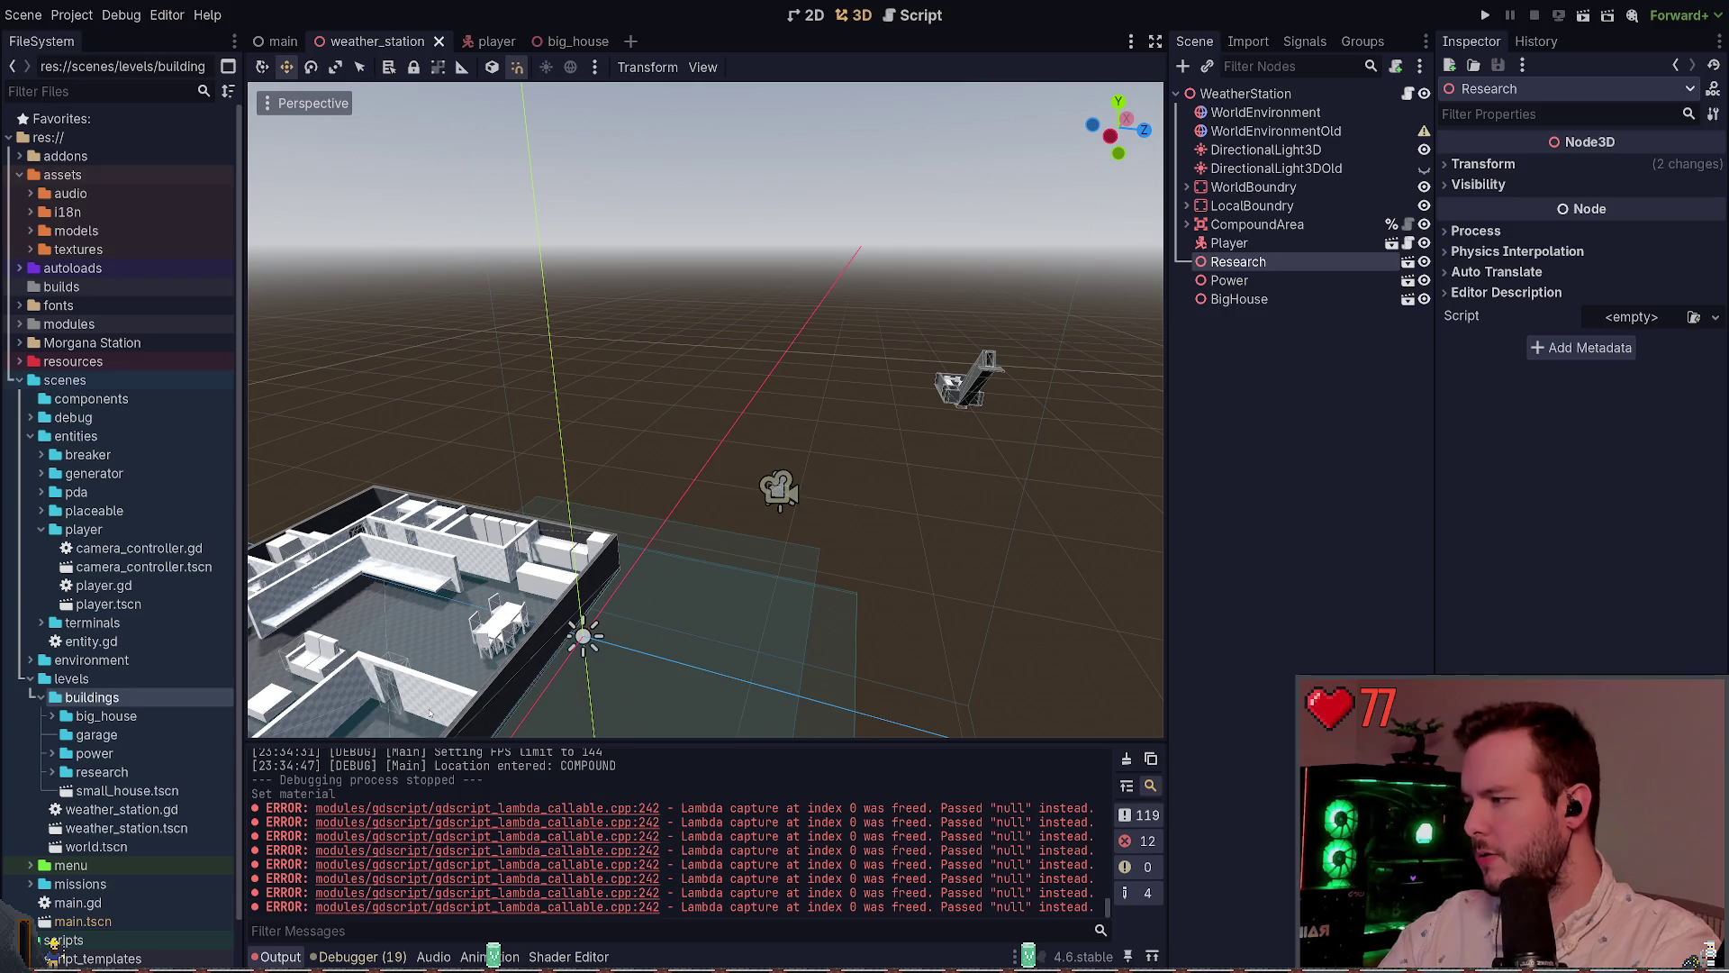
double_click(95, 736)
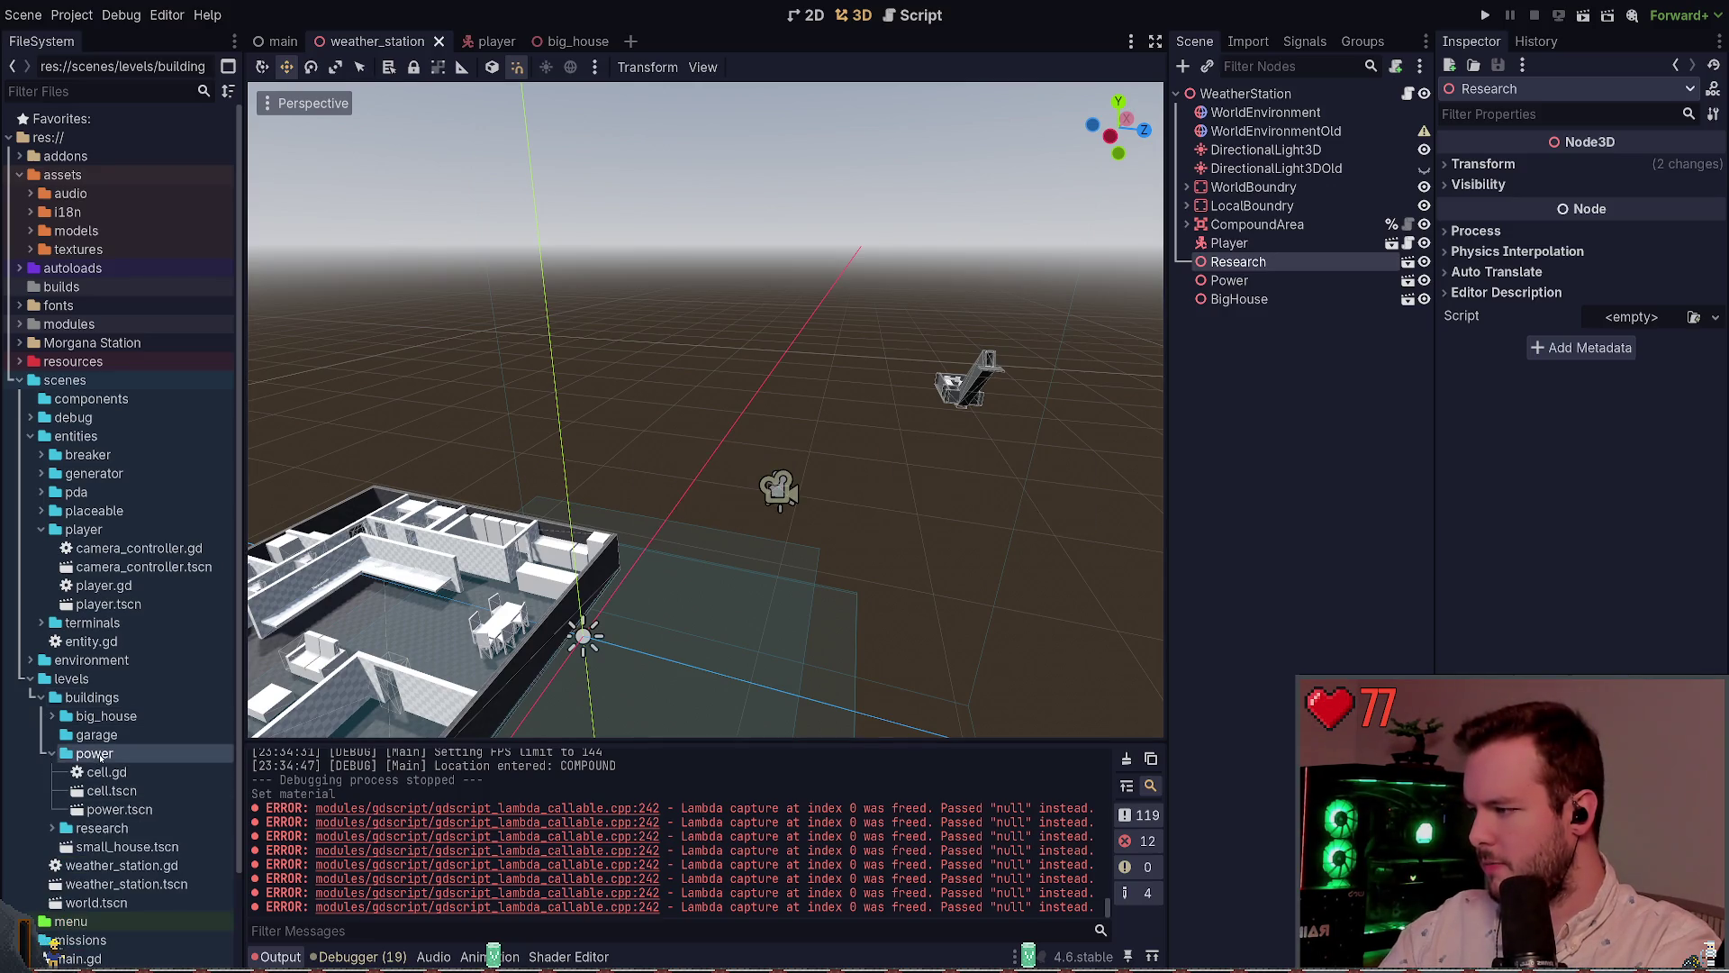
double_click(100, 756)
double_click(98, 754)
click(121, 809)
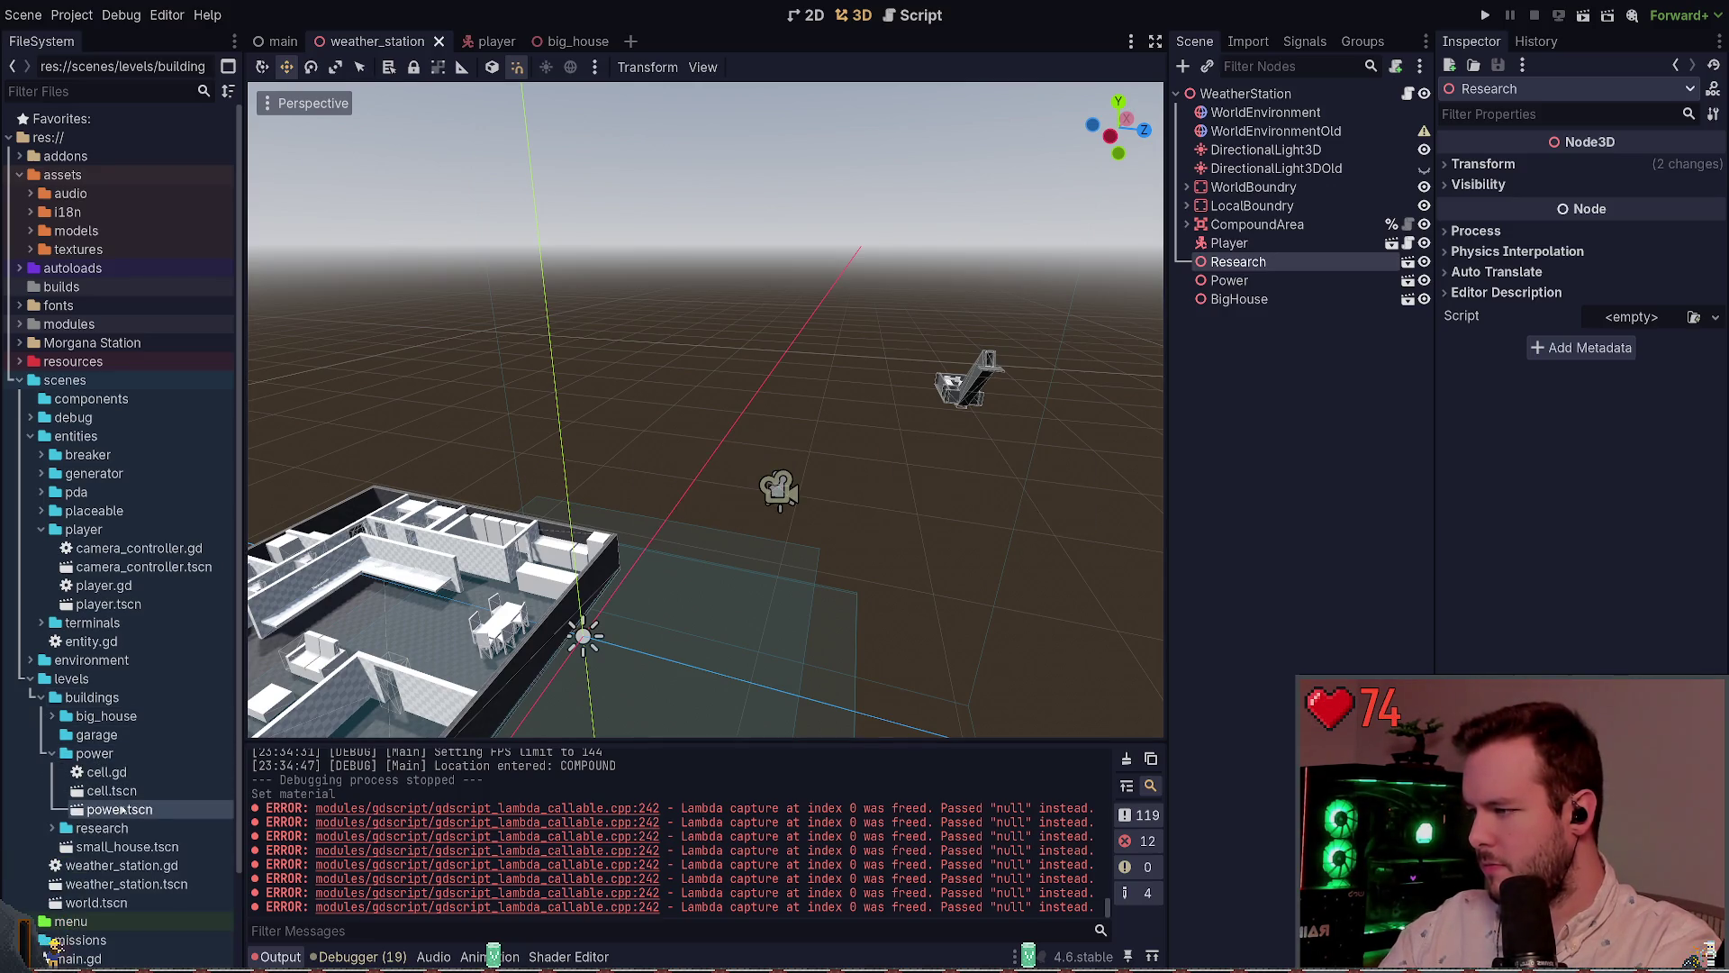
drag(599, 659, 747, 658)
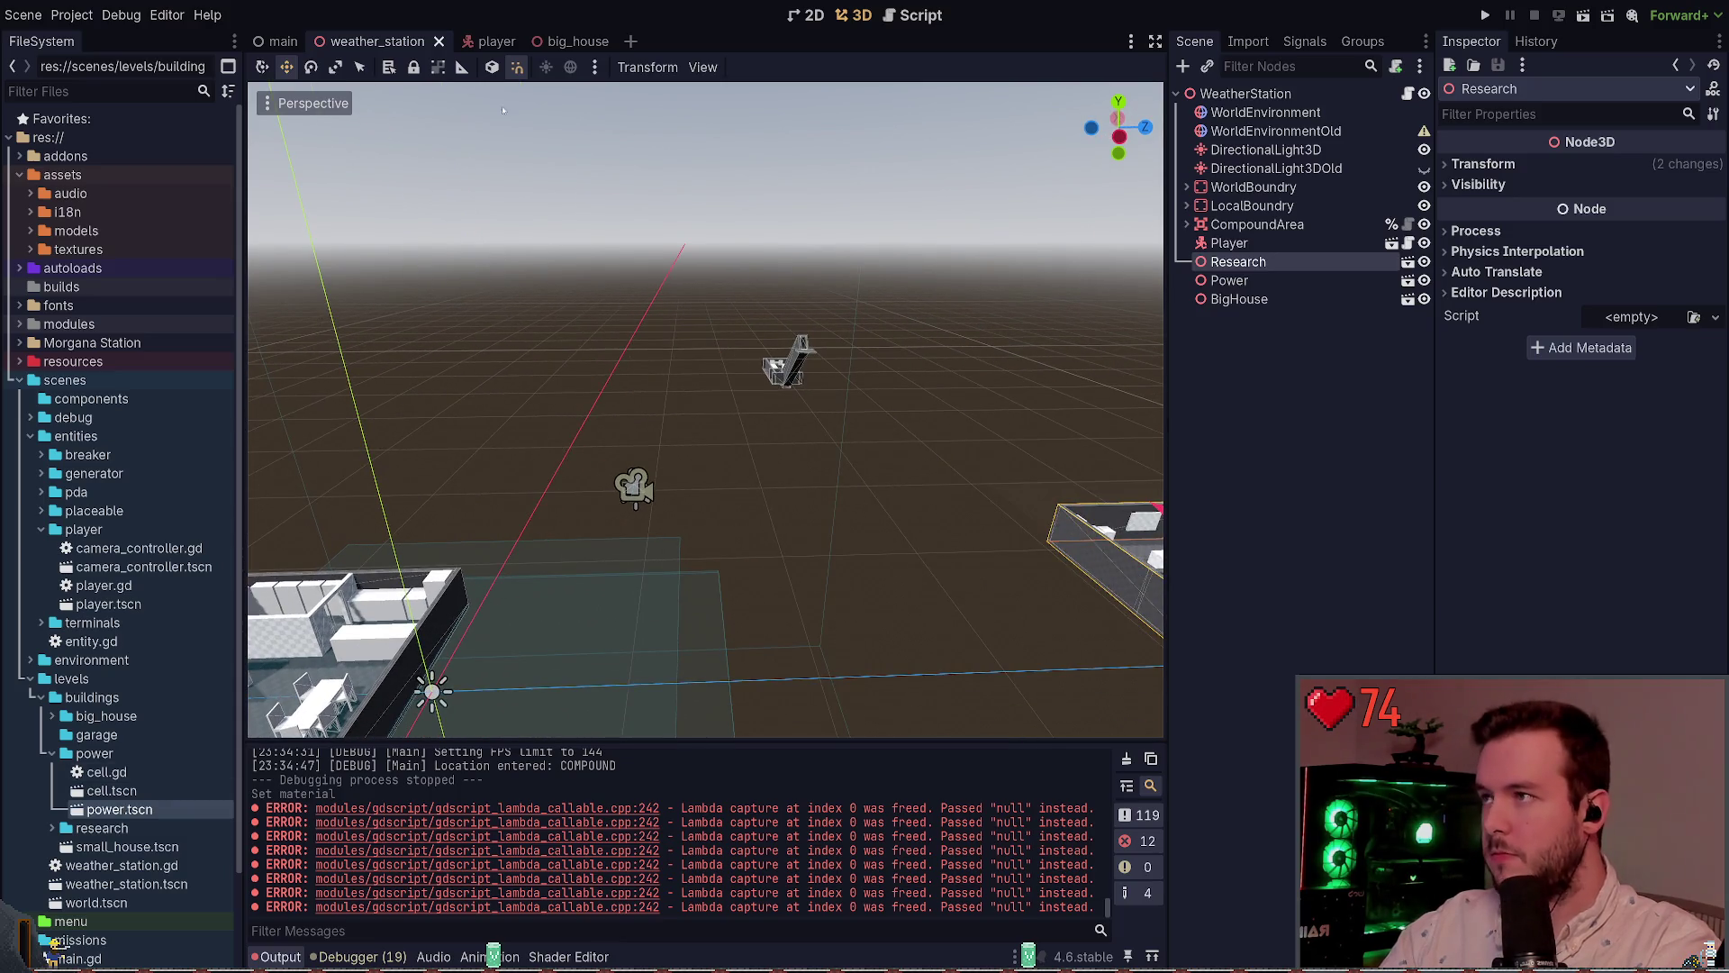
click(52, 755)
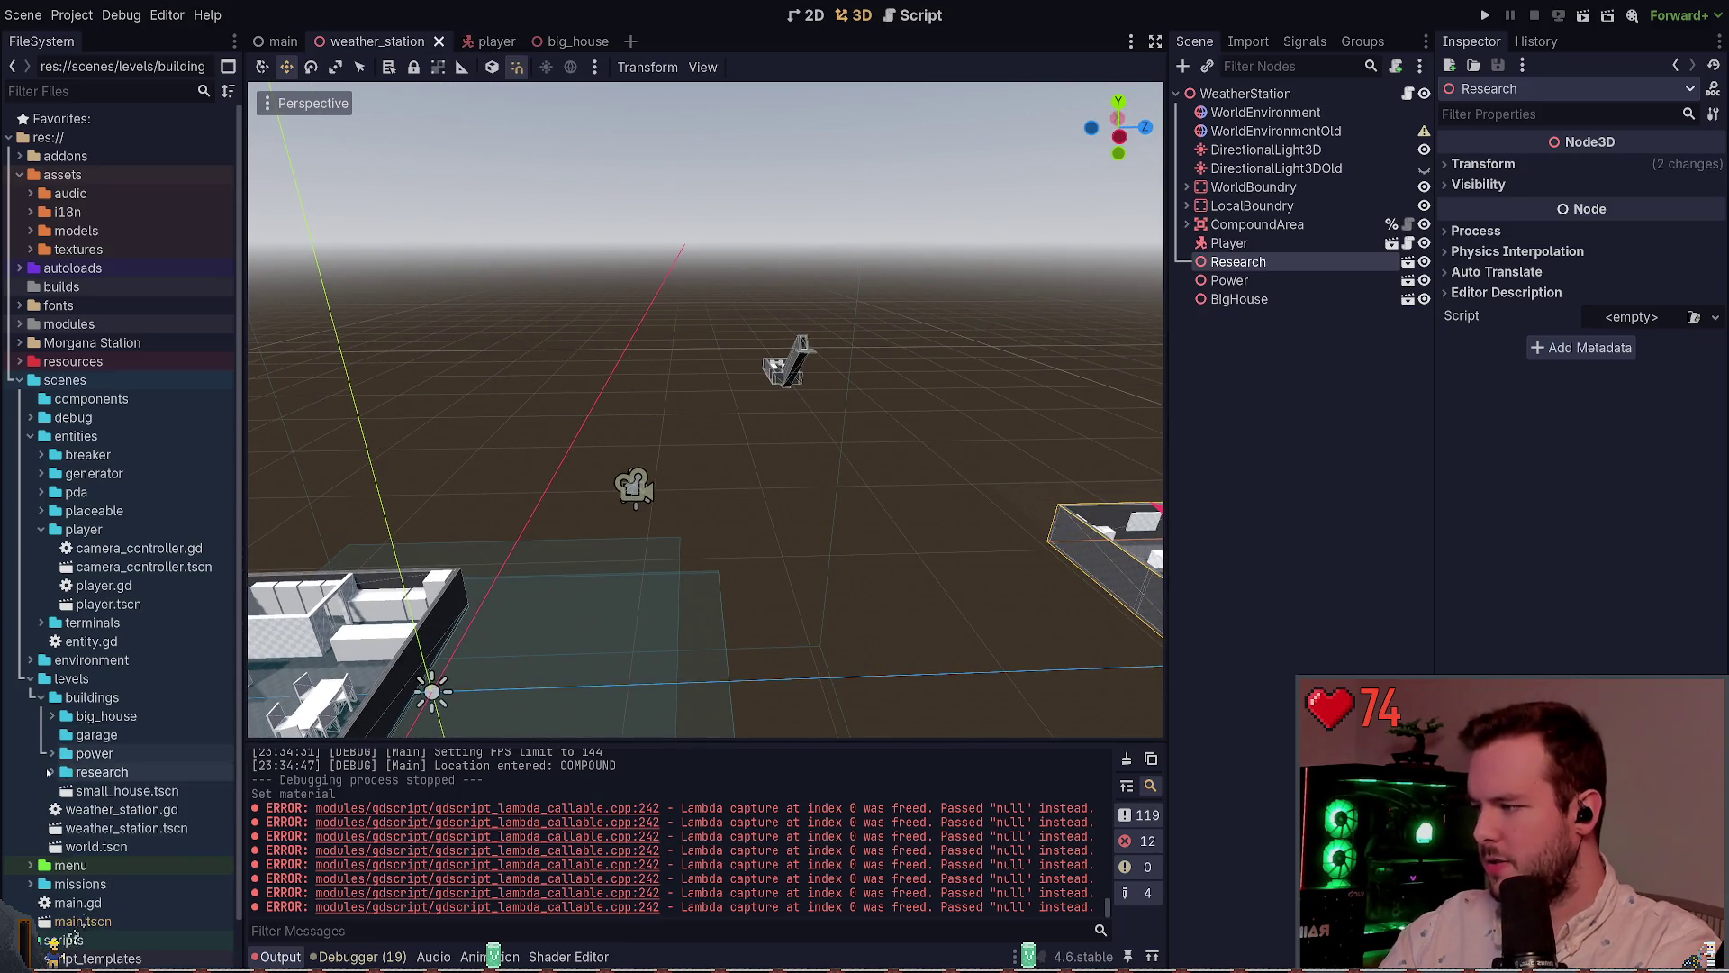
click(52, 772)
click(126, 790)
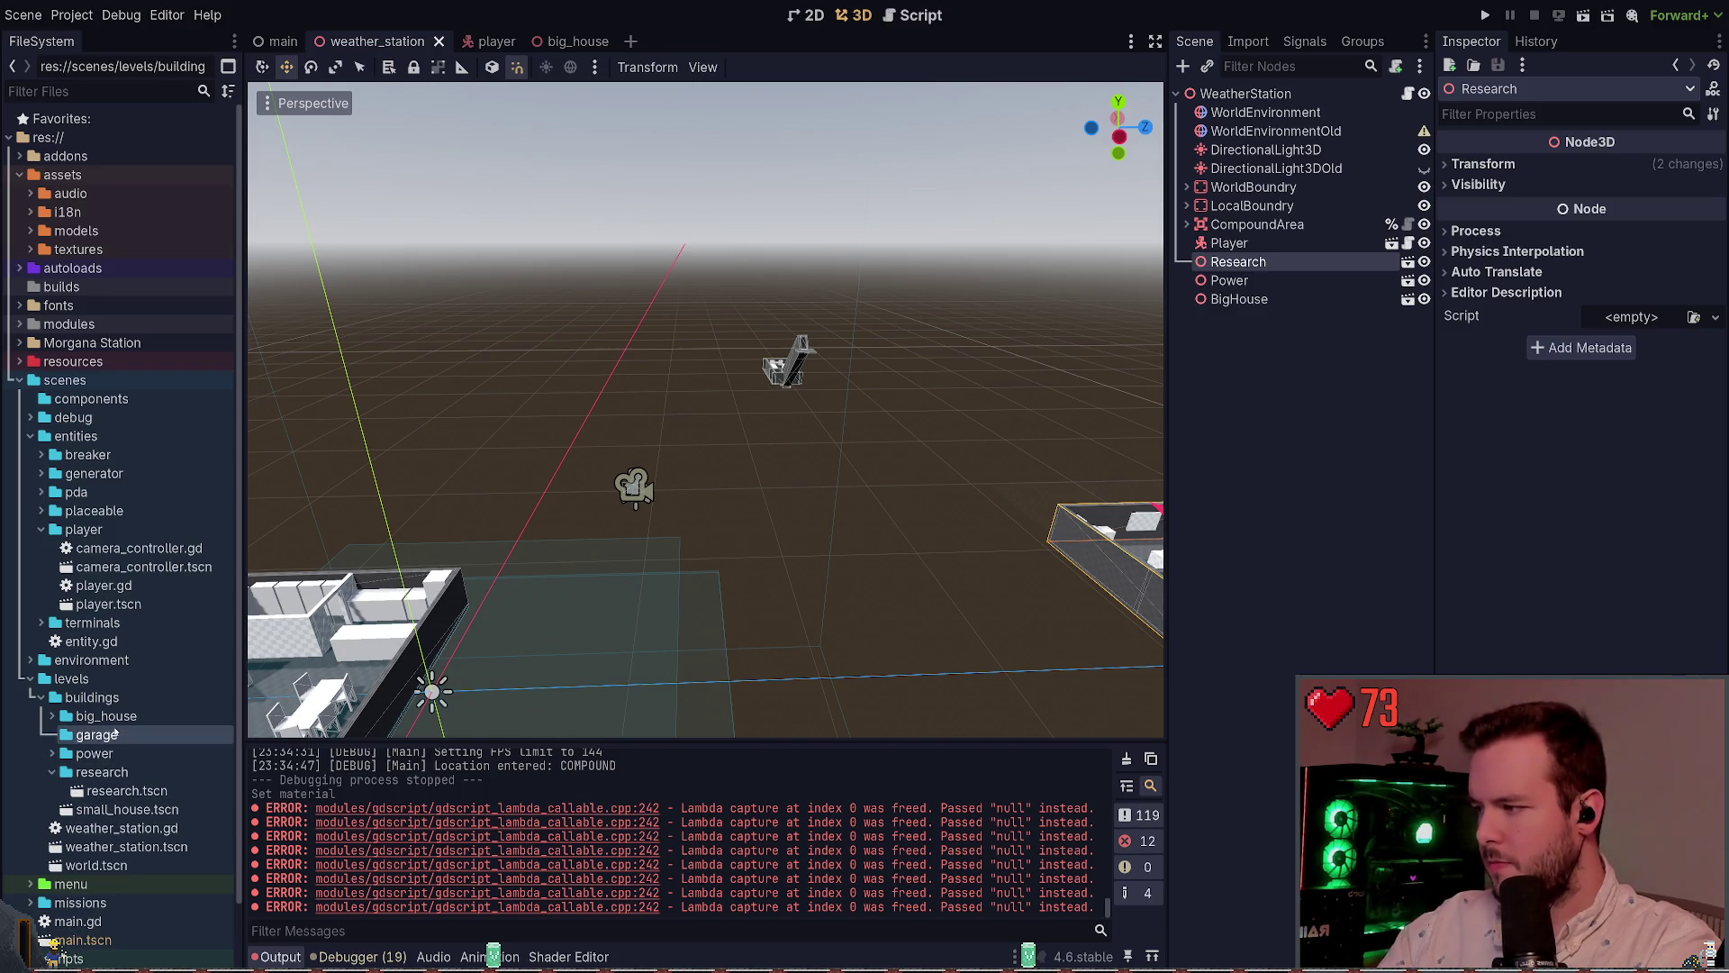
Undo an accidental paste under Research and save the weather_station scene
key(ctrl+v)
key(ctrl+z)
key(ctrl+s)
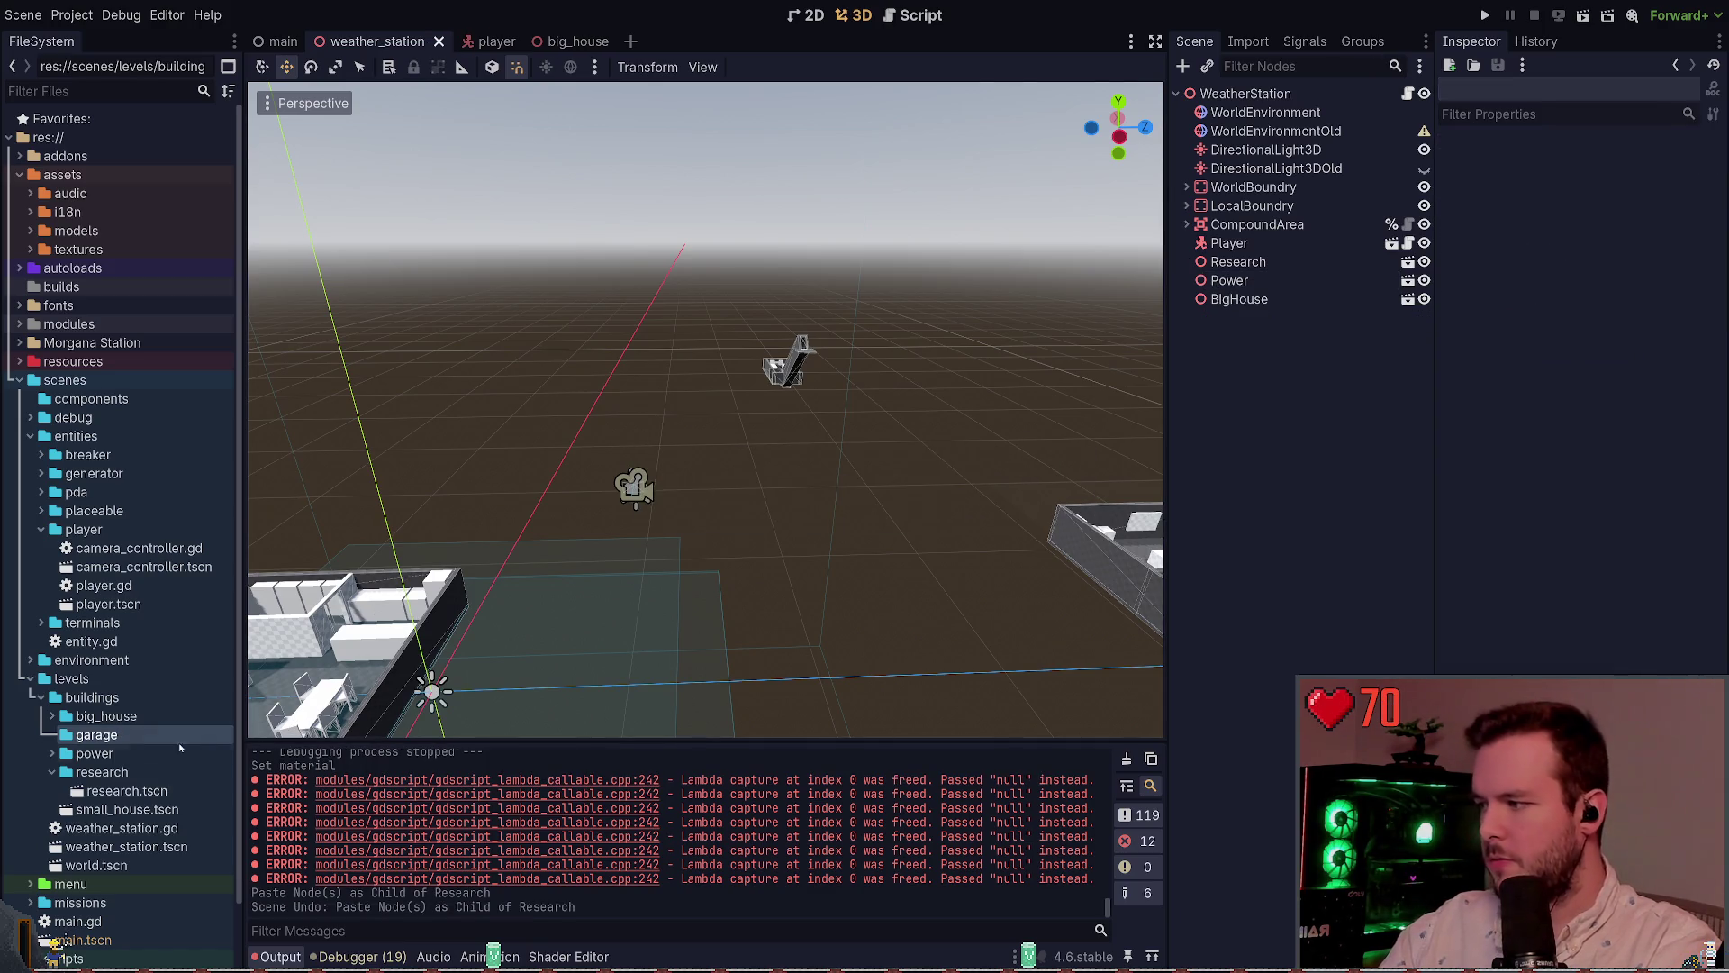
Move garage.tscn into the garage folder and open it for editing
click(108, 793)
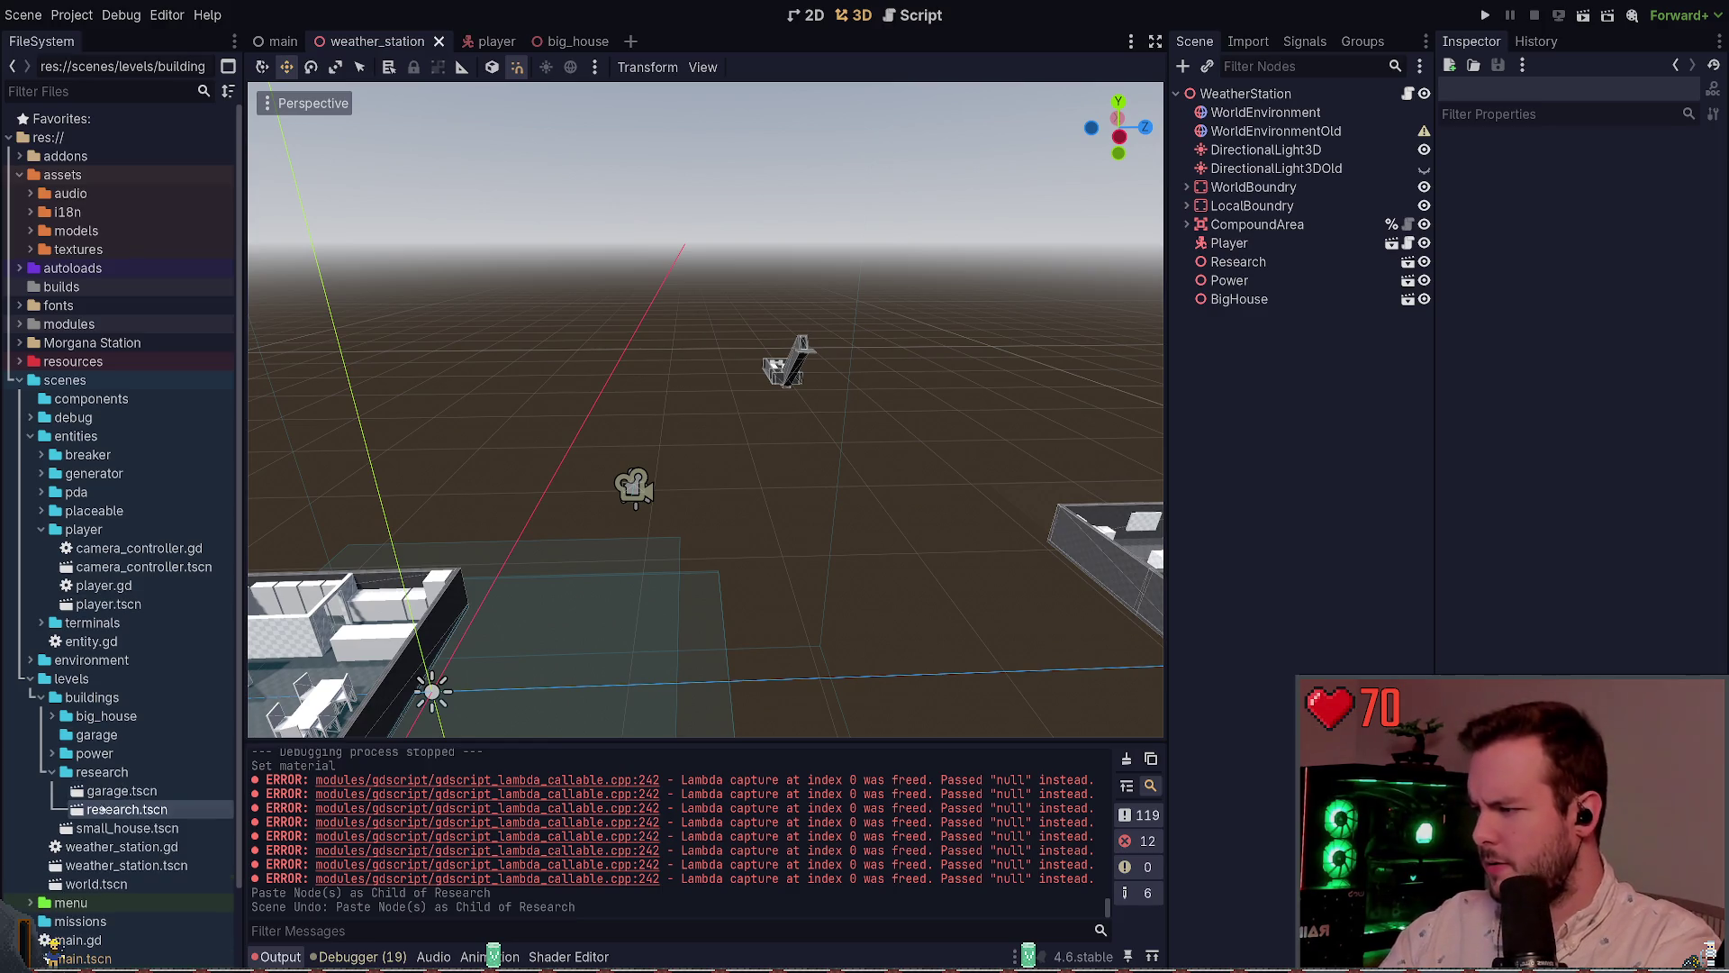
click(109, 793)
drag(110, 793, 97, 734)
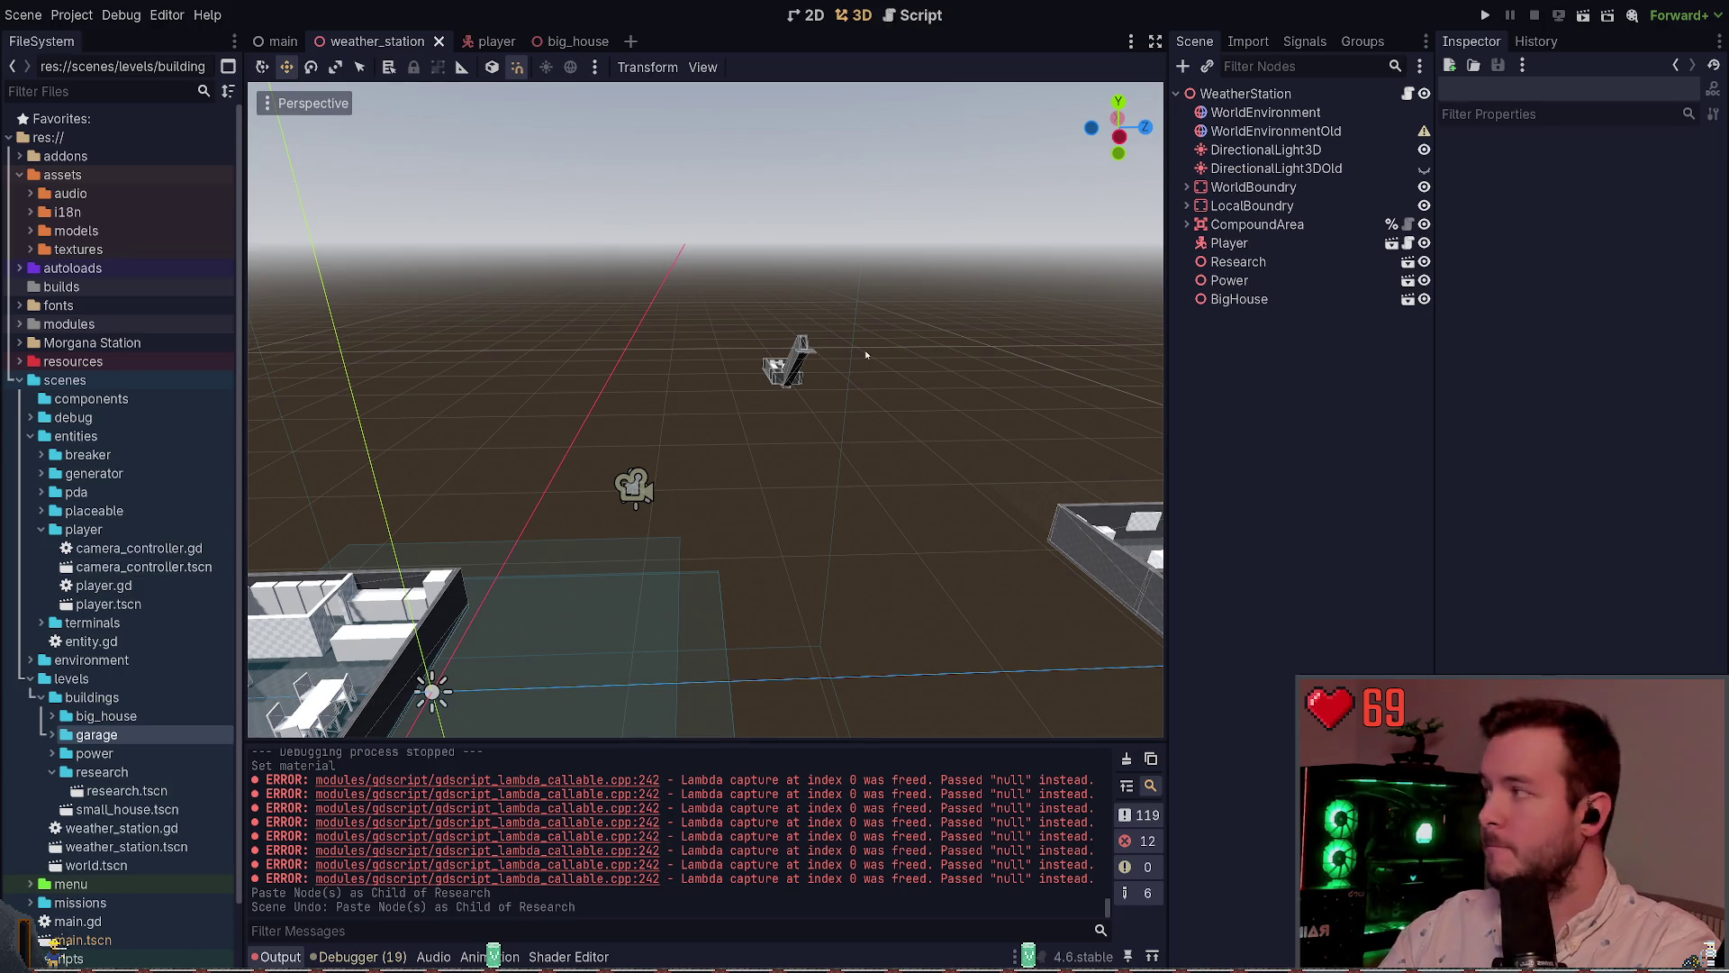
double_click(97, 734)
double_click(107, 755)
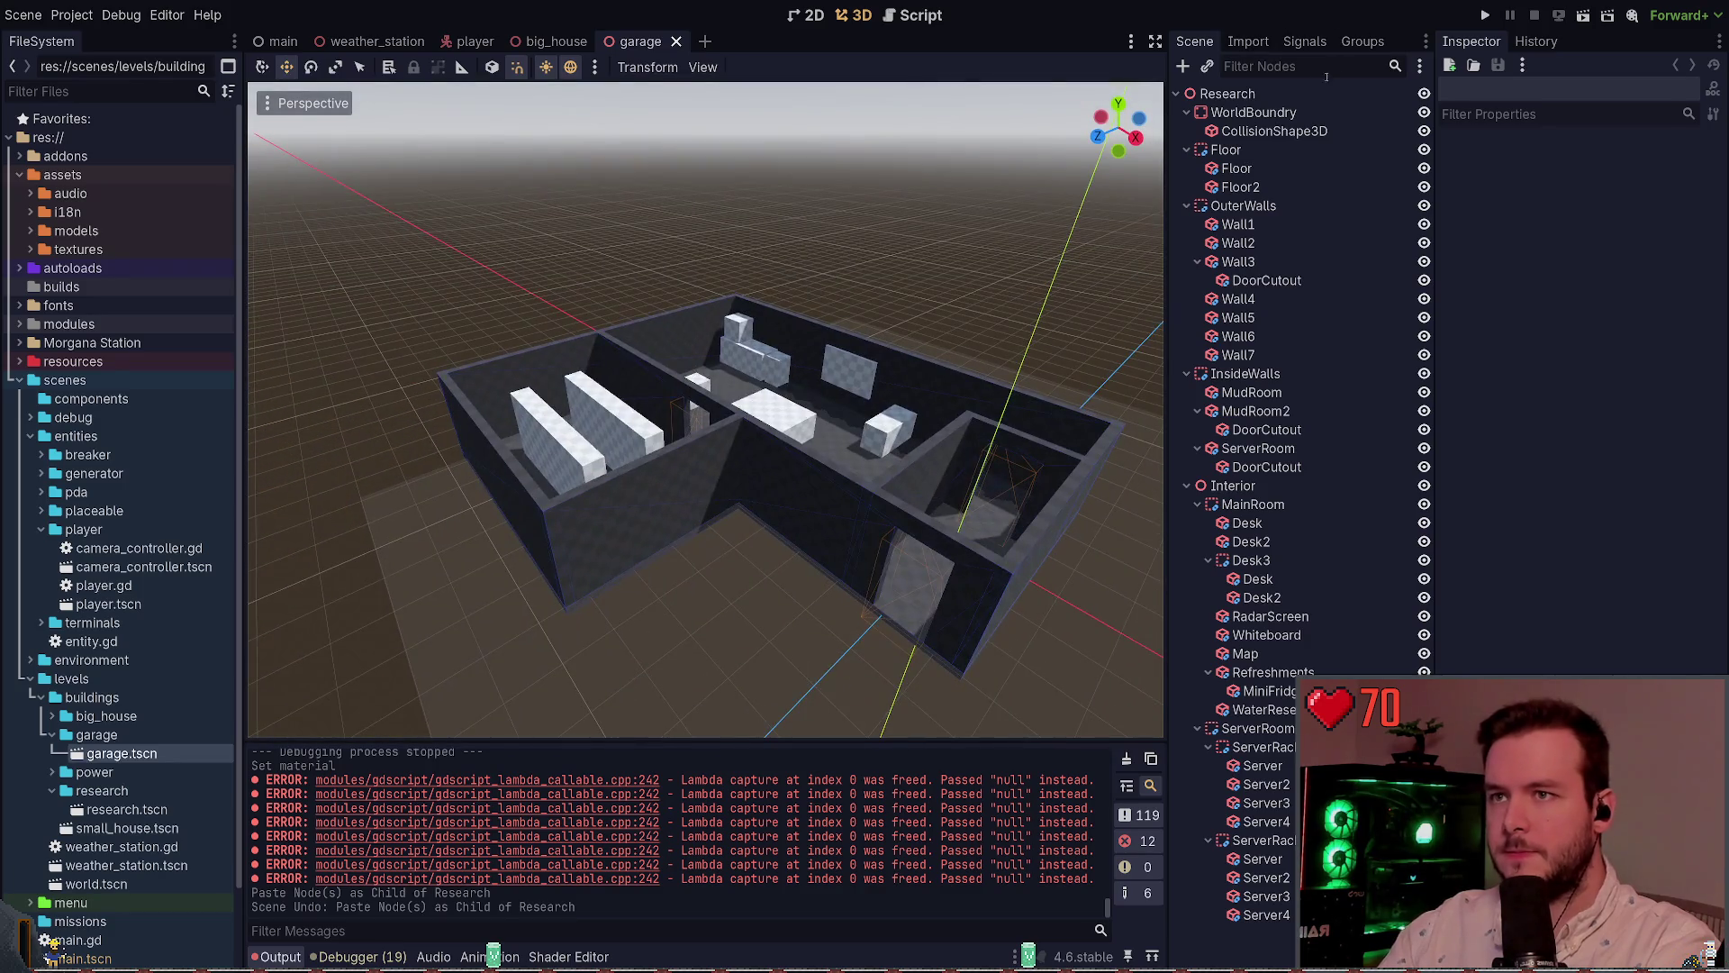
Rename the garage root node to Garage, save, and delete its WorldBoundry node
click(1303, 91)
key(f)
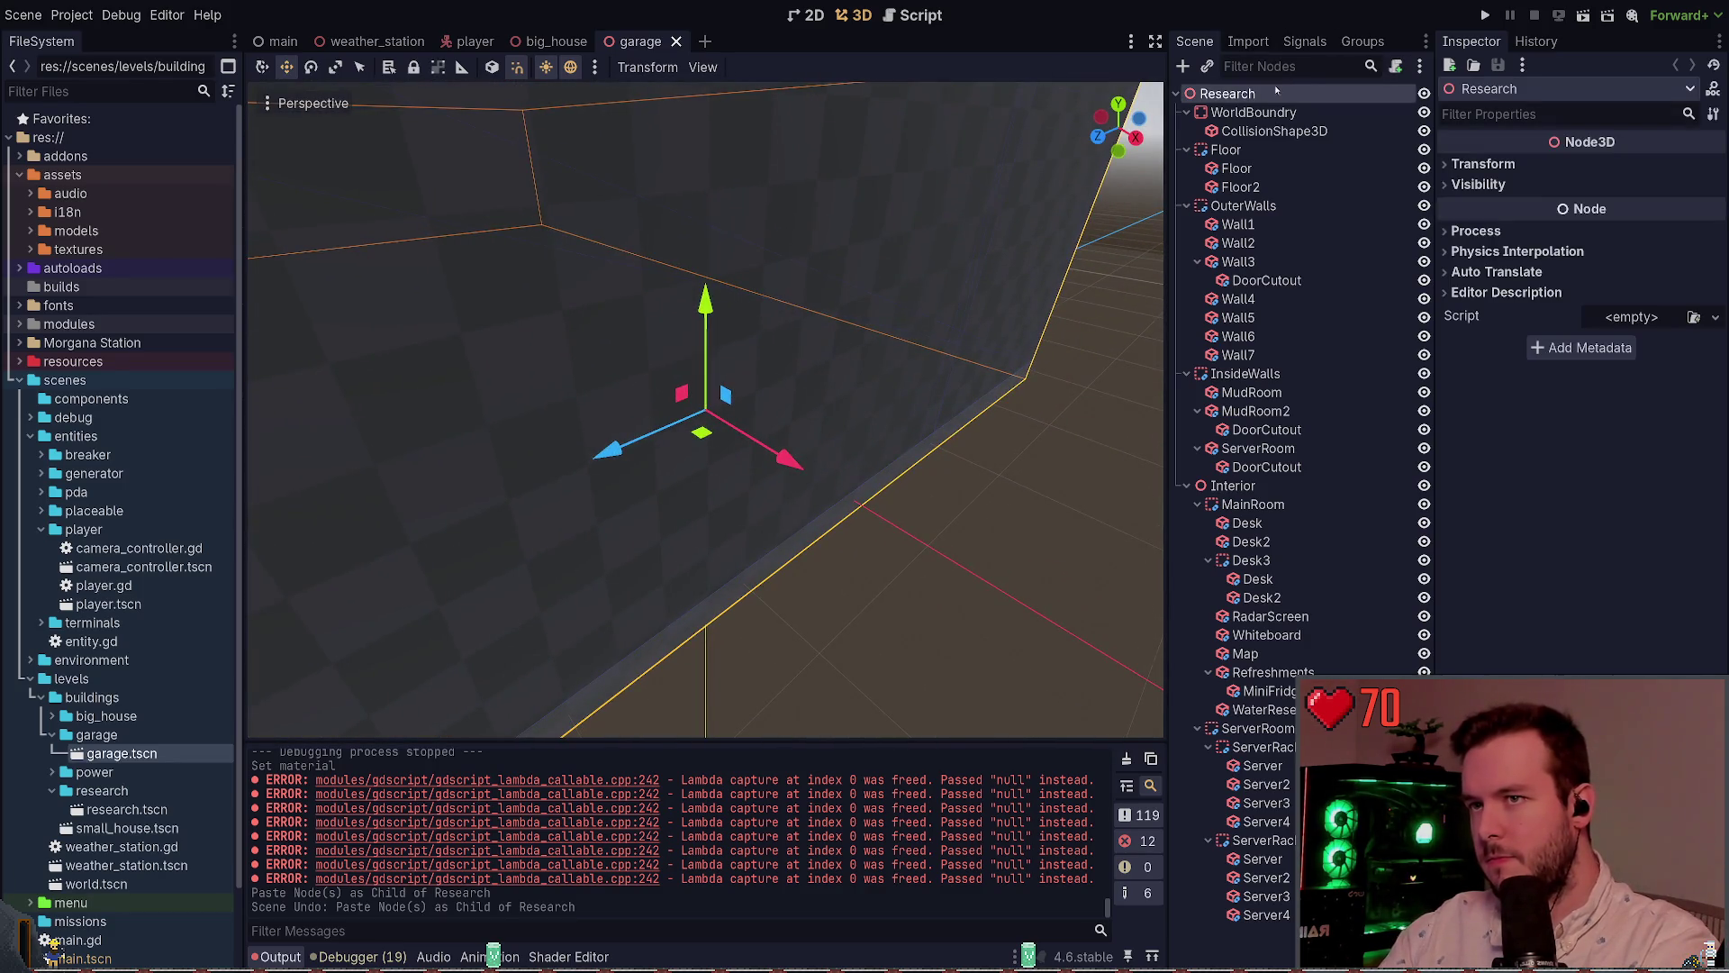
text(Garage)
key(Return)
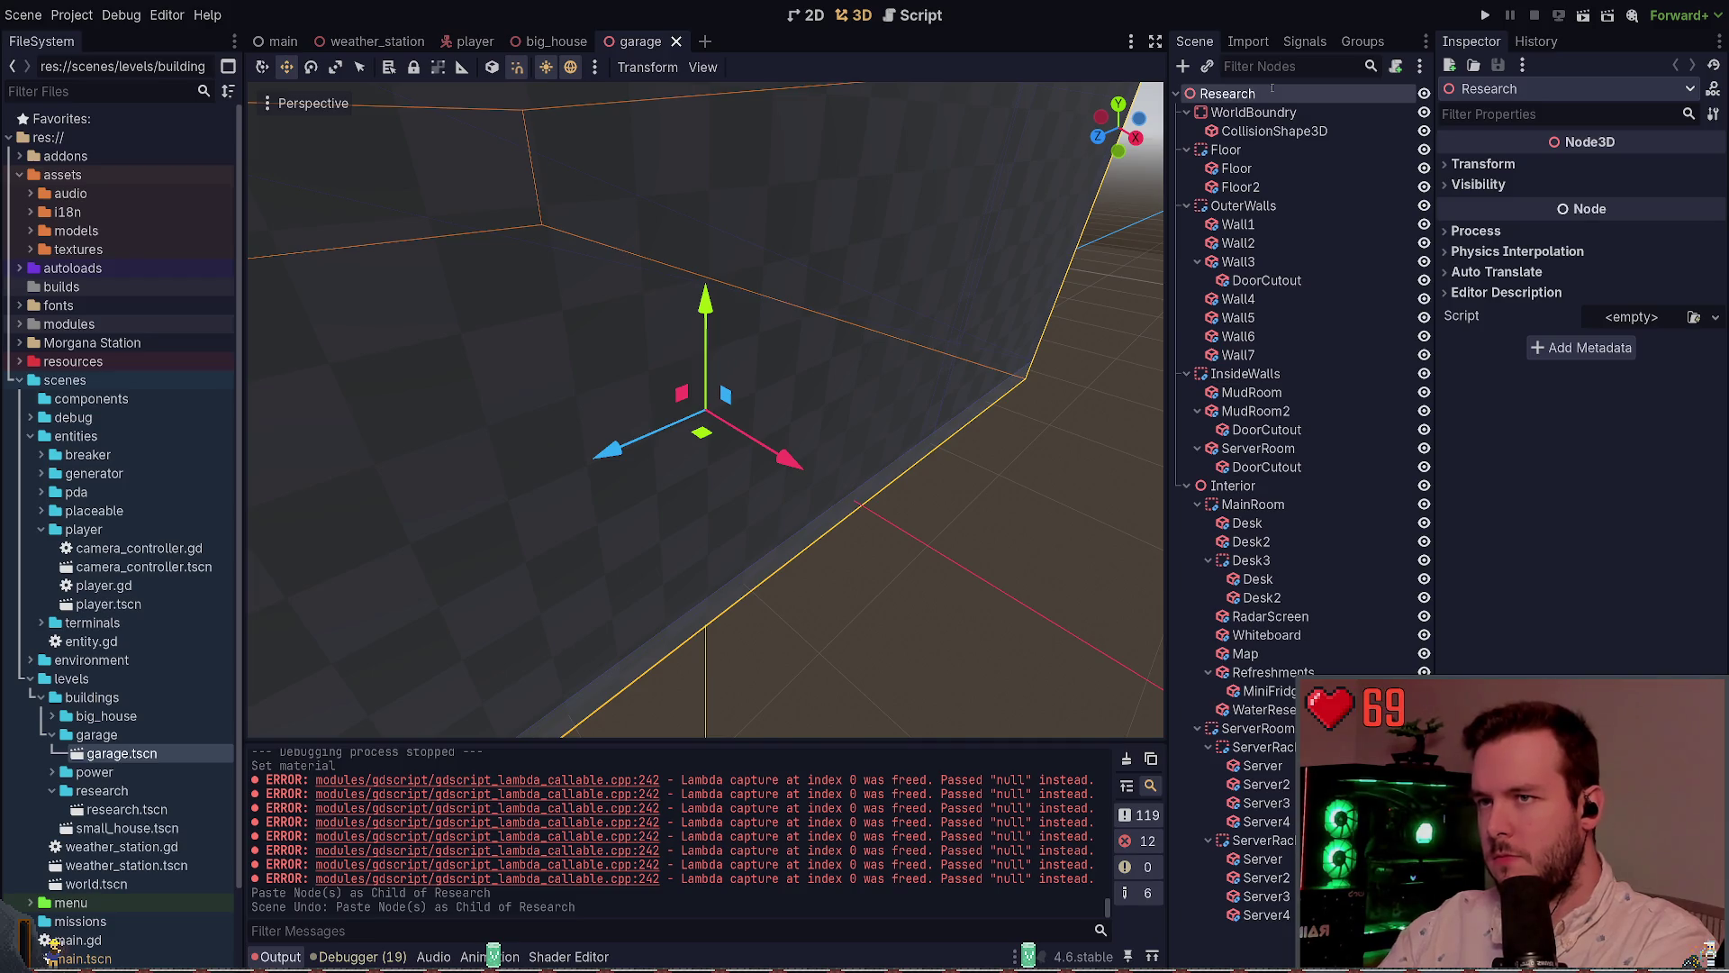
key(ctrl+s)
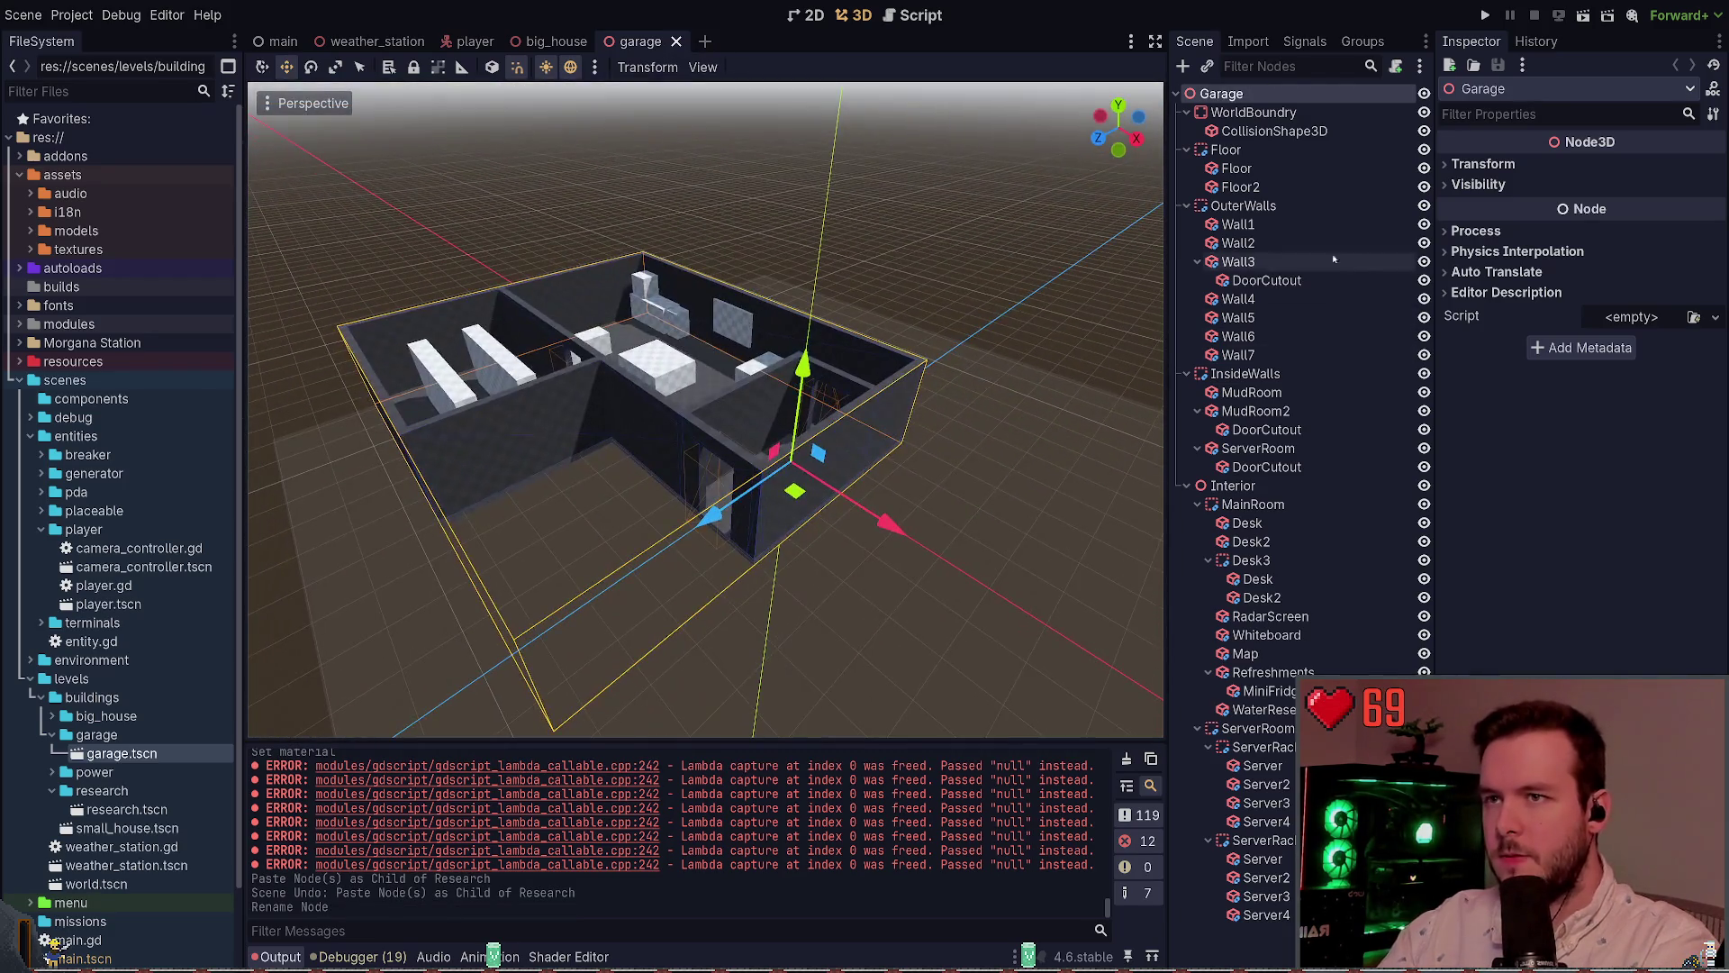
click(1256, 113)
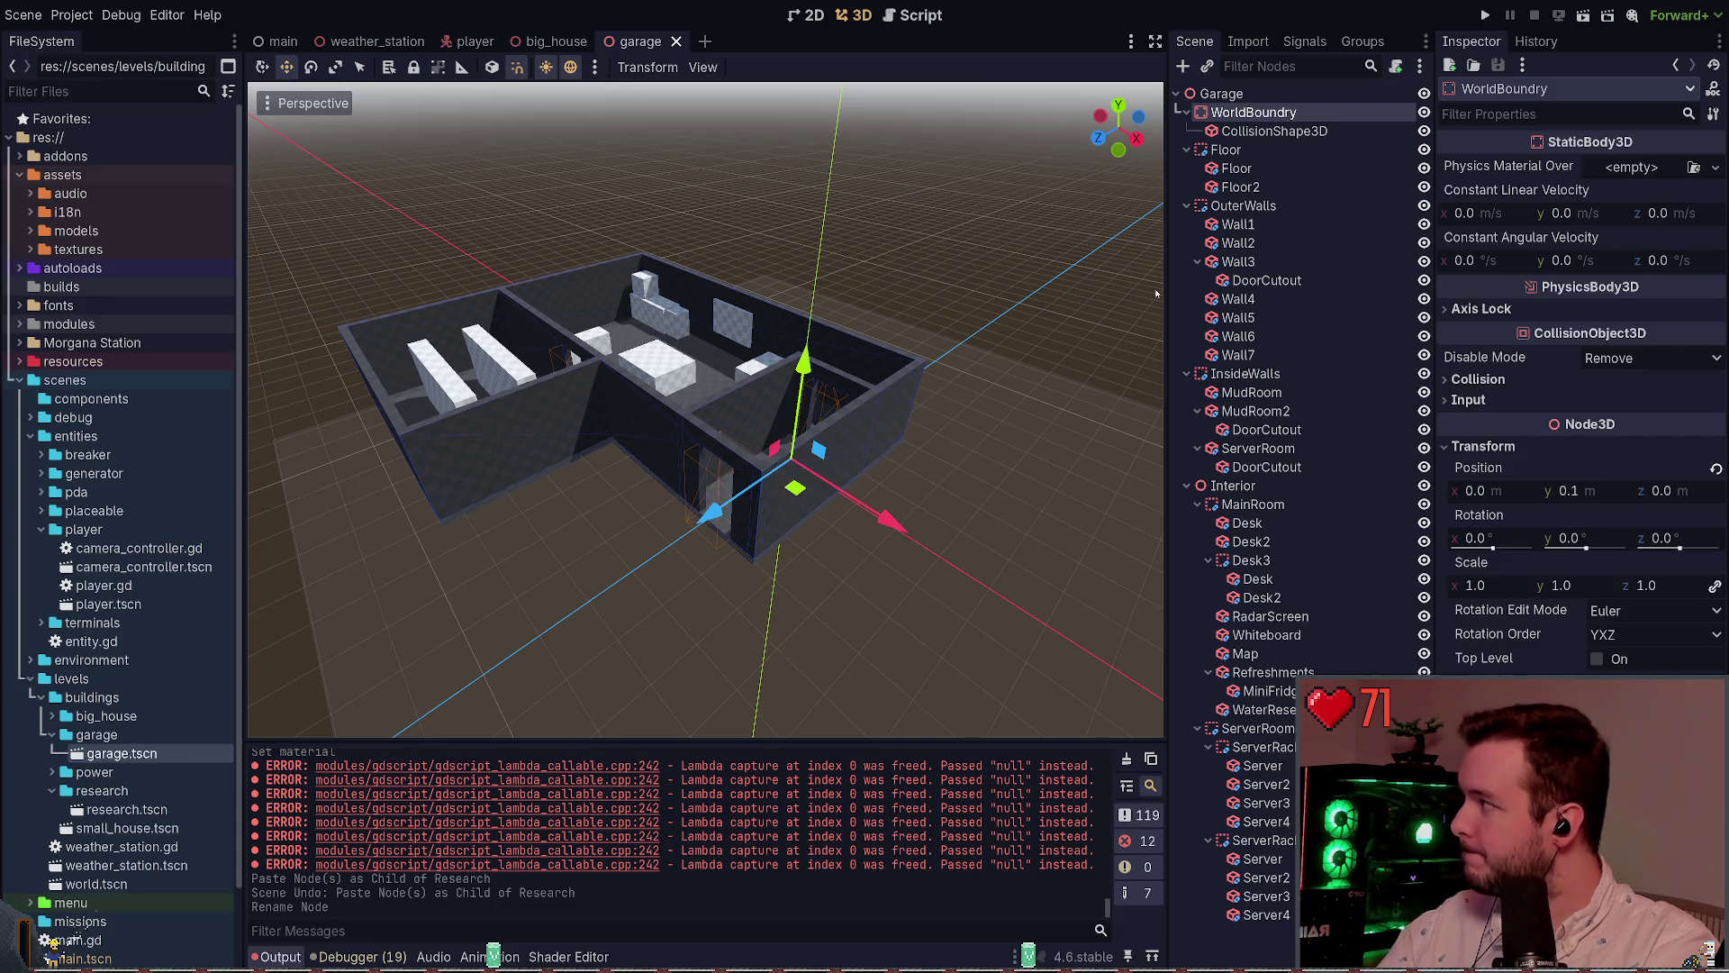
key(Delete)
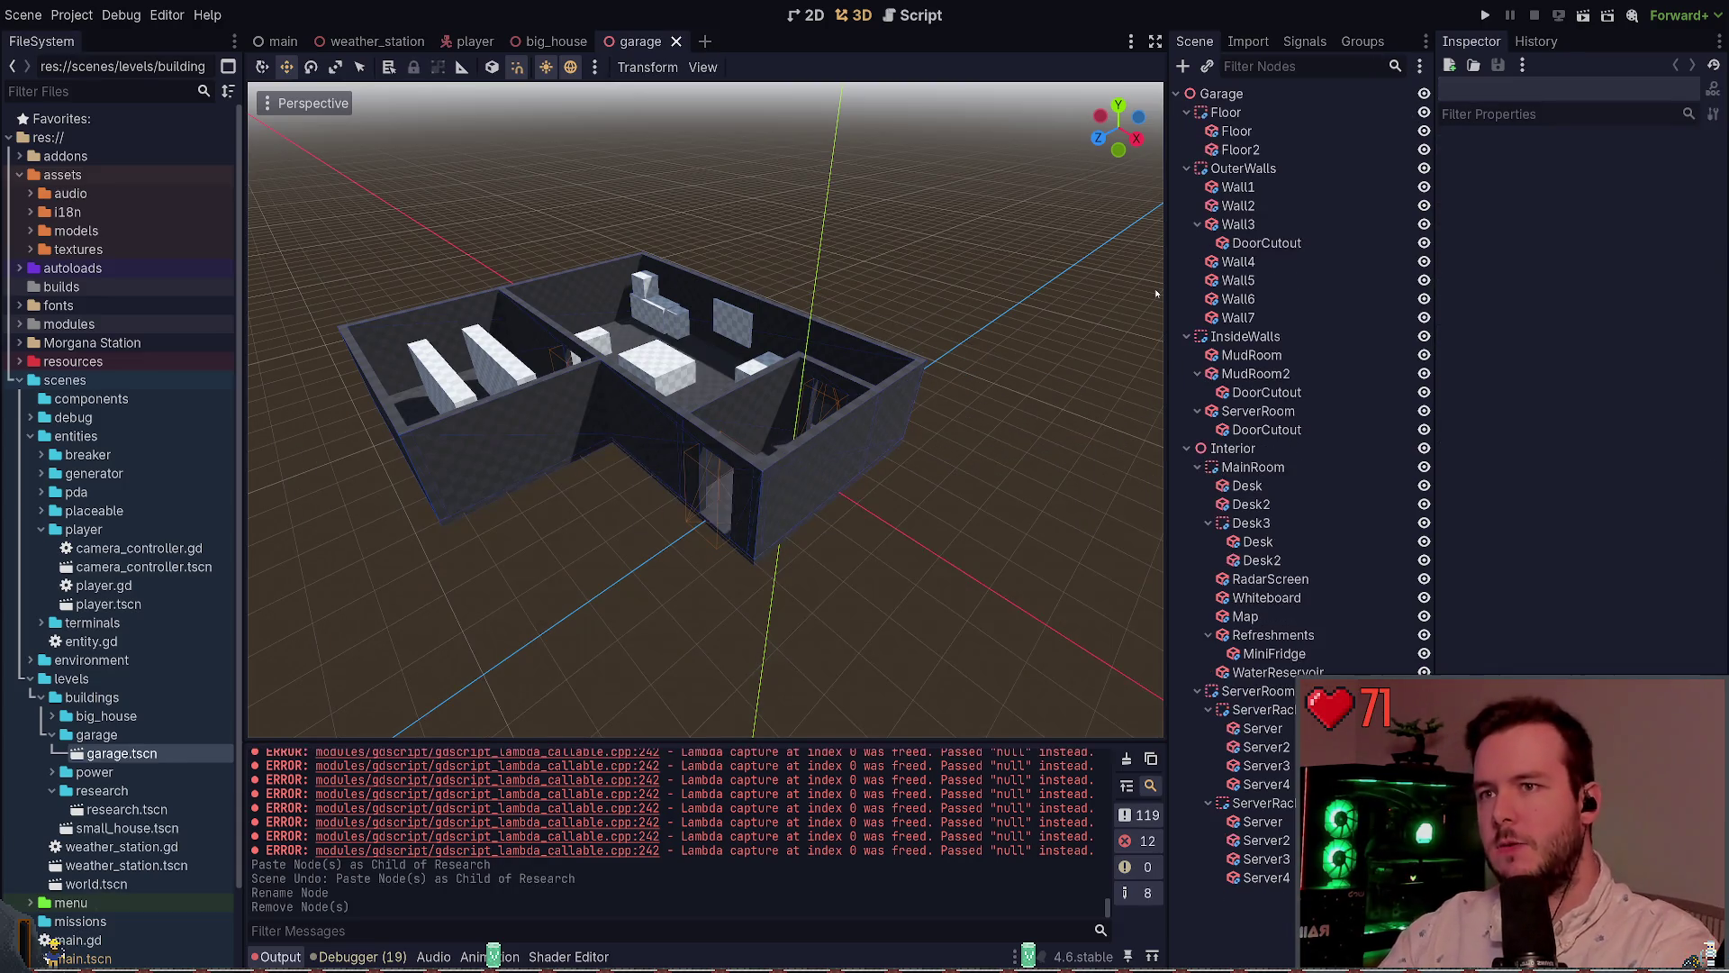
Quick-open research.tscn, delete its WorldBoundry node, save and close the scene
click(554, 41)
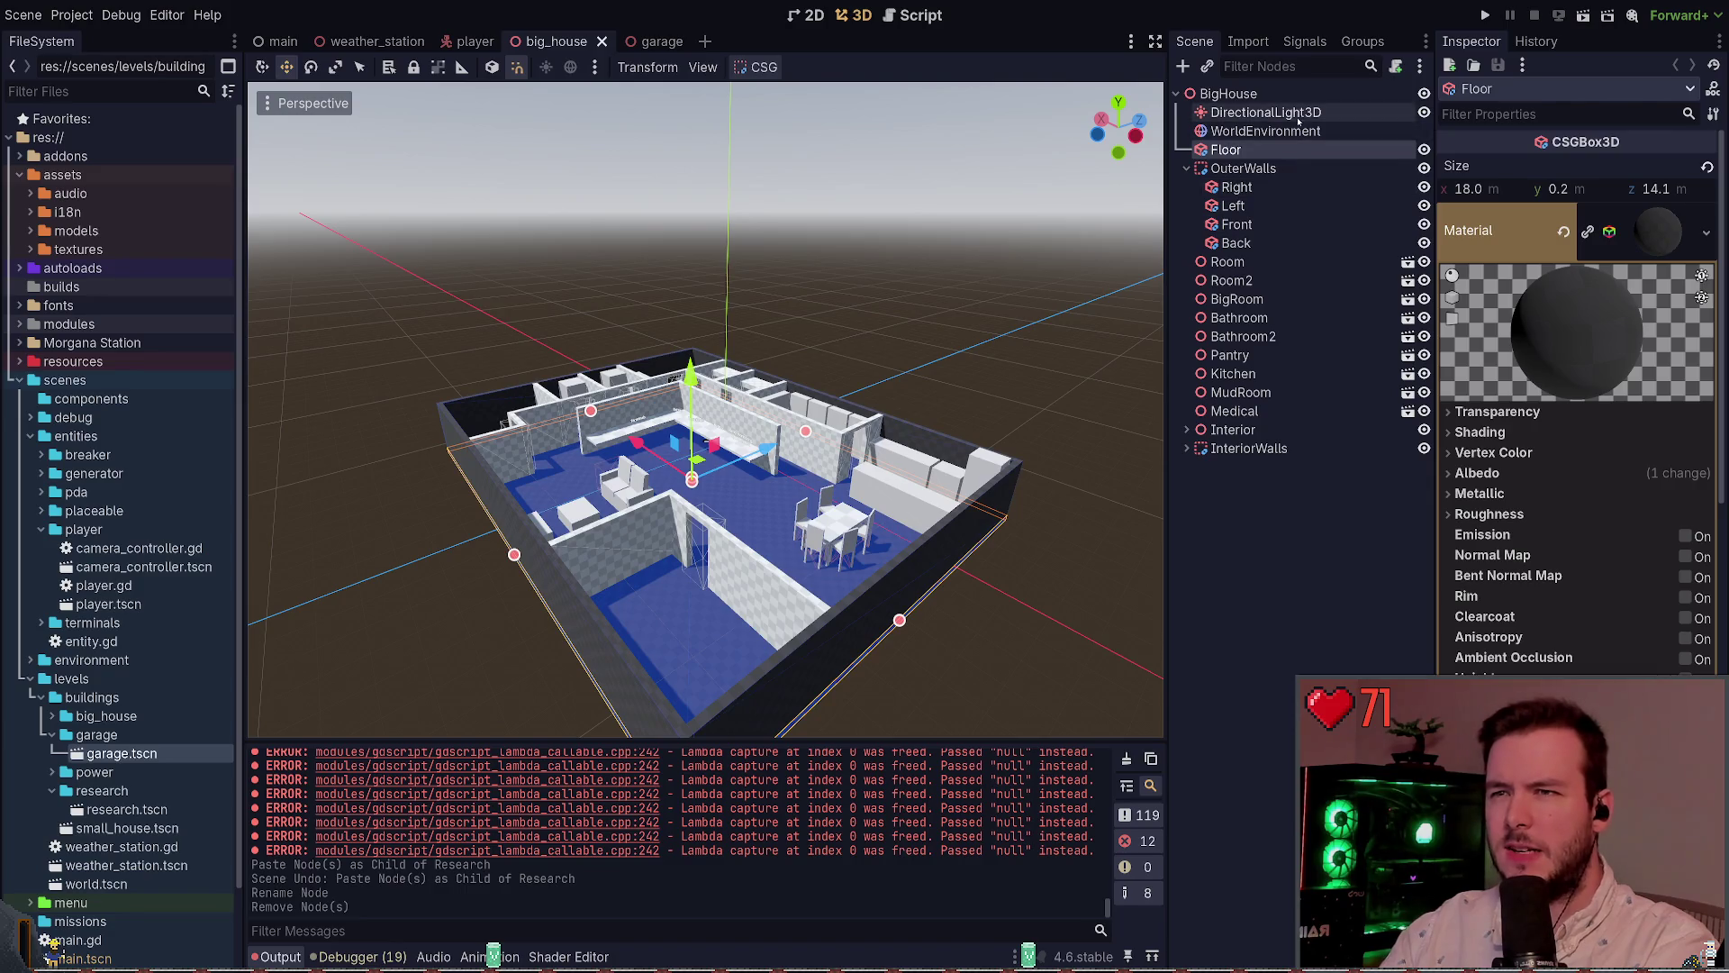
click(1187, 169)
click(831, 315)
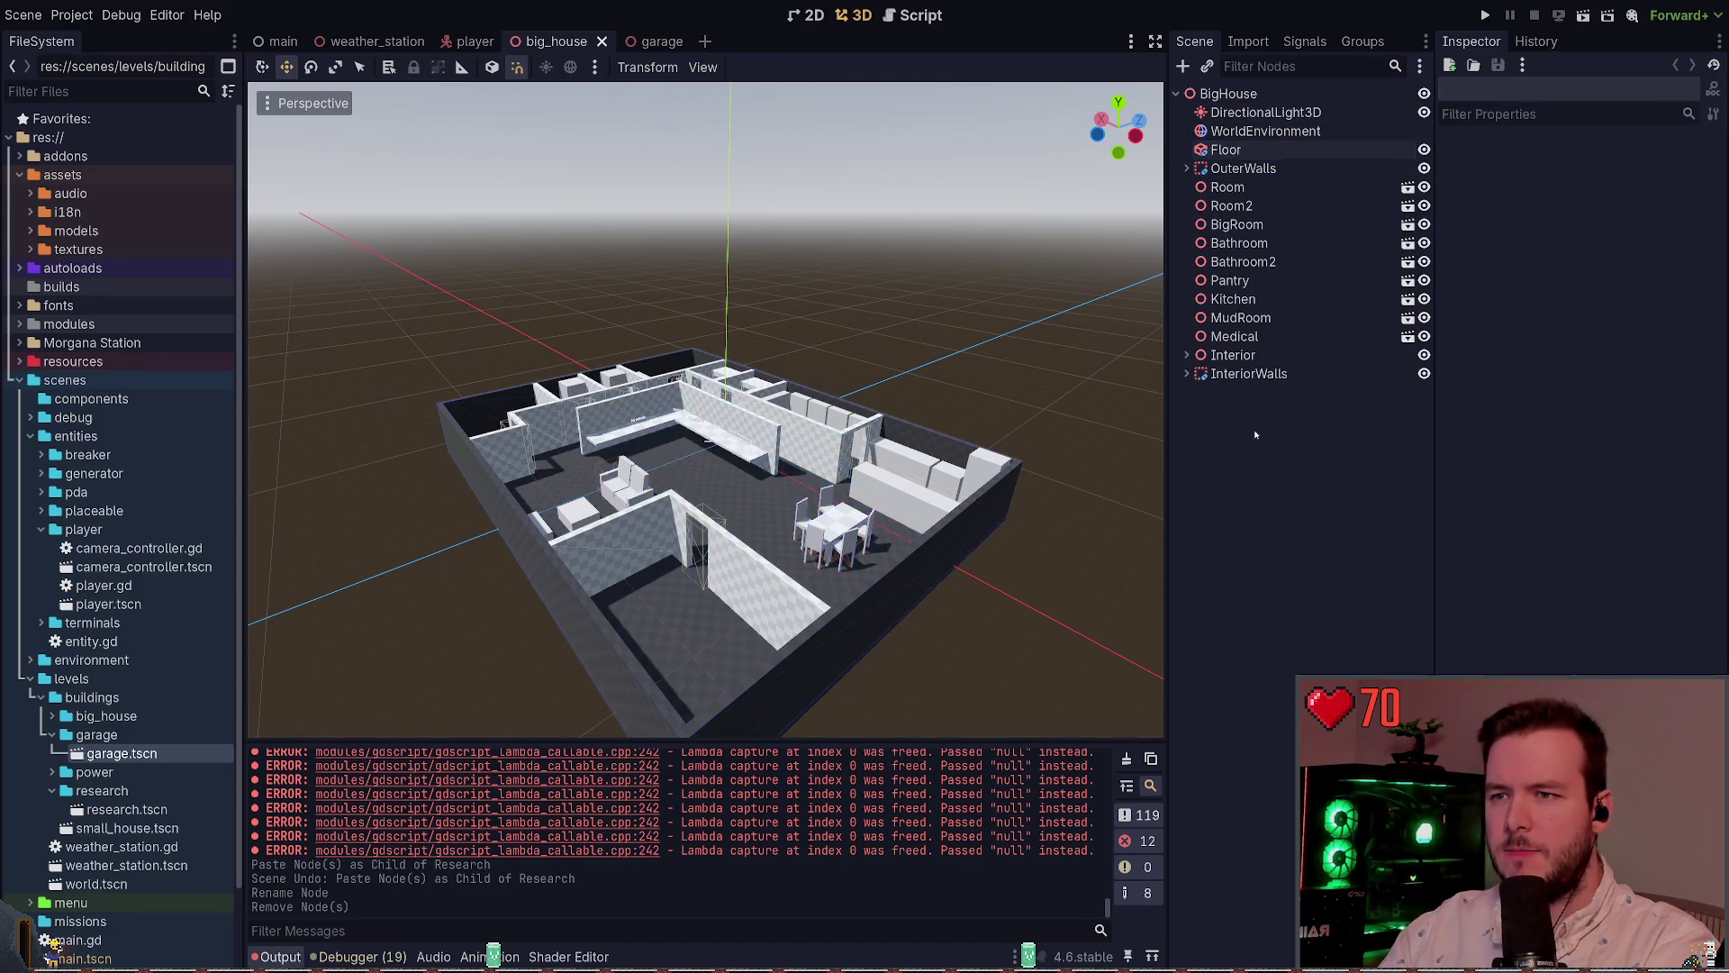
key(F5)
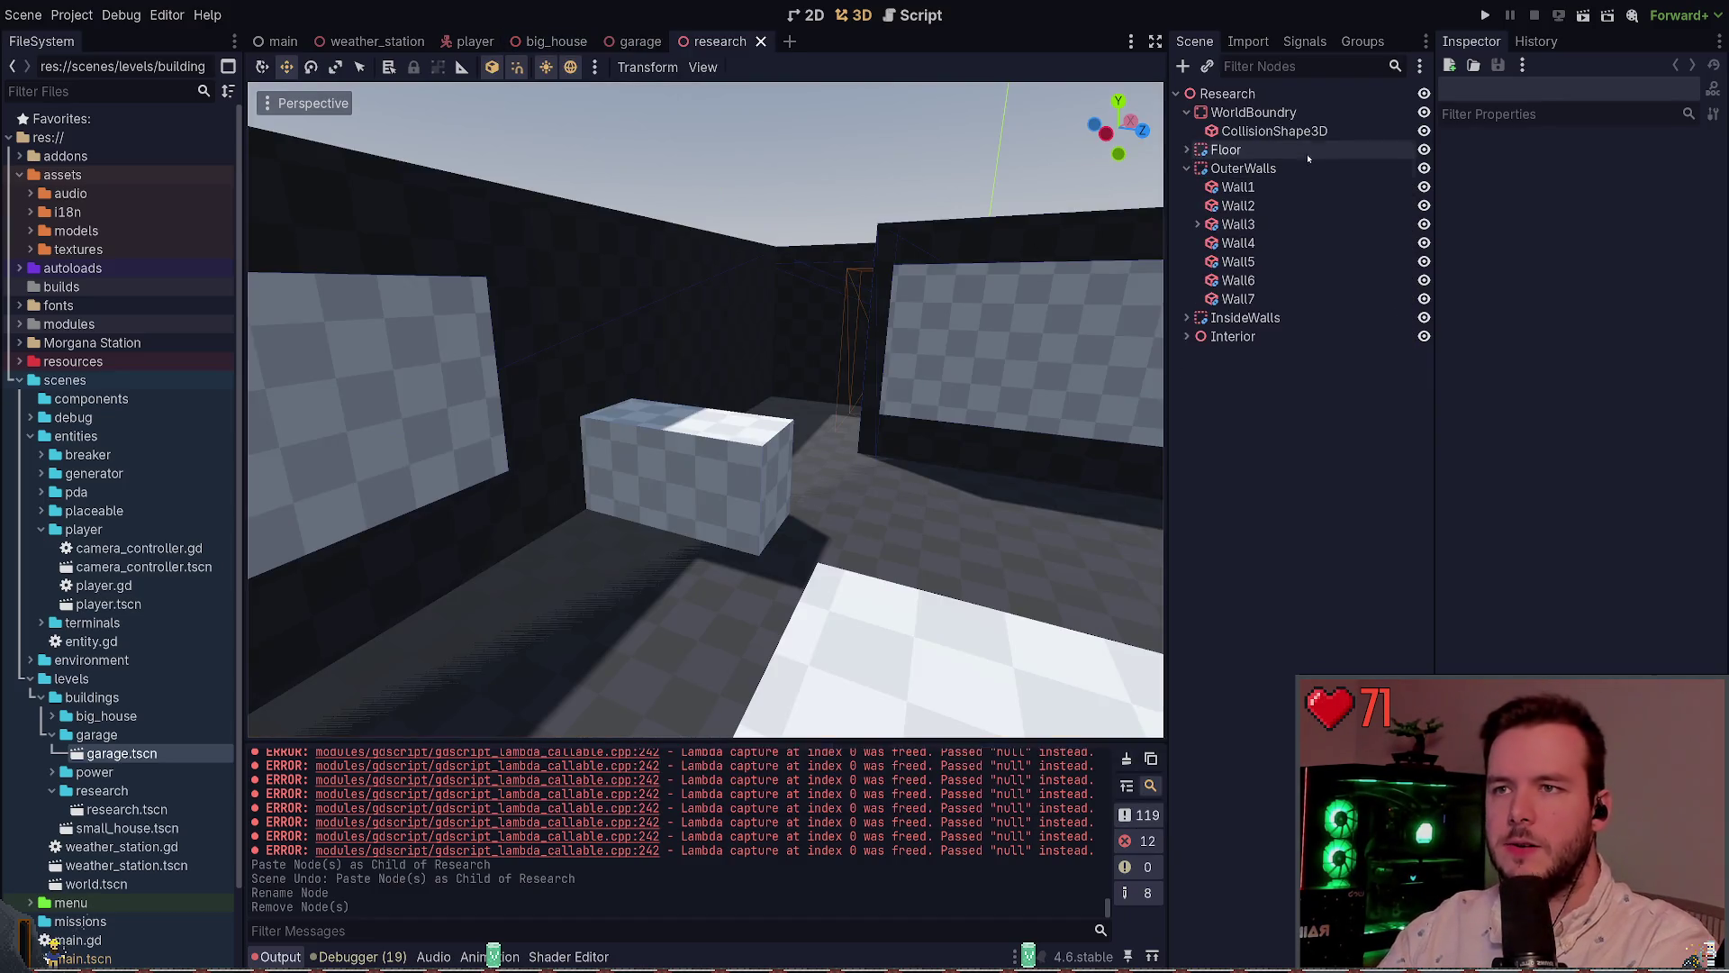
click(1300, 115)
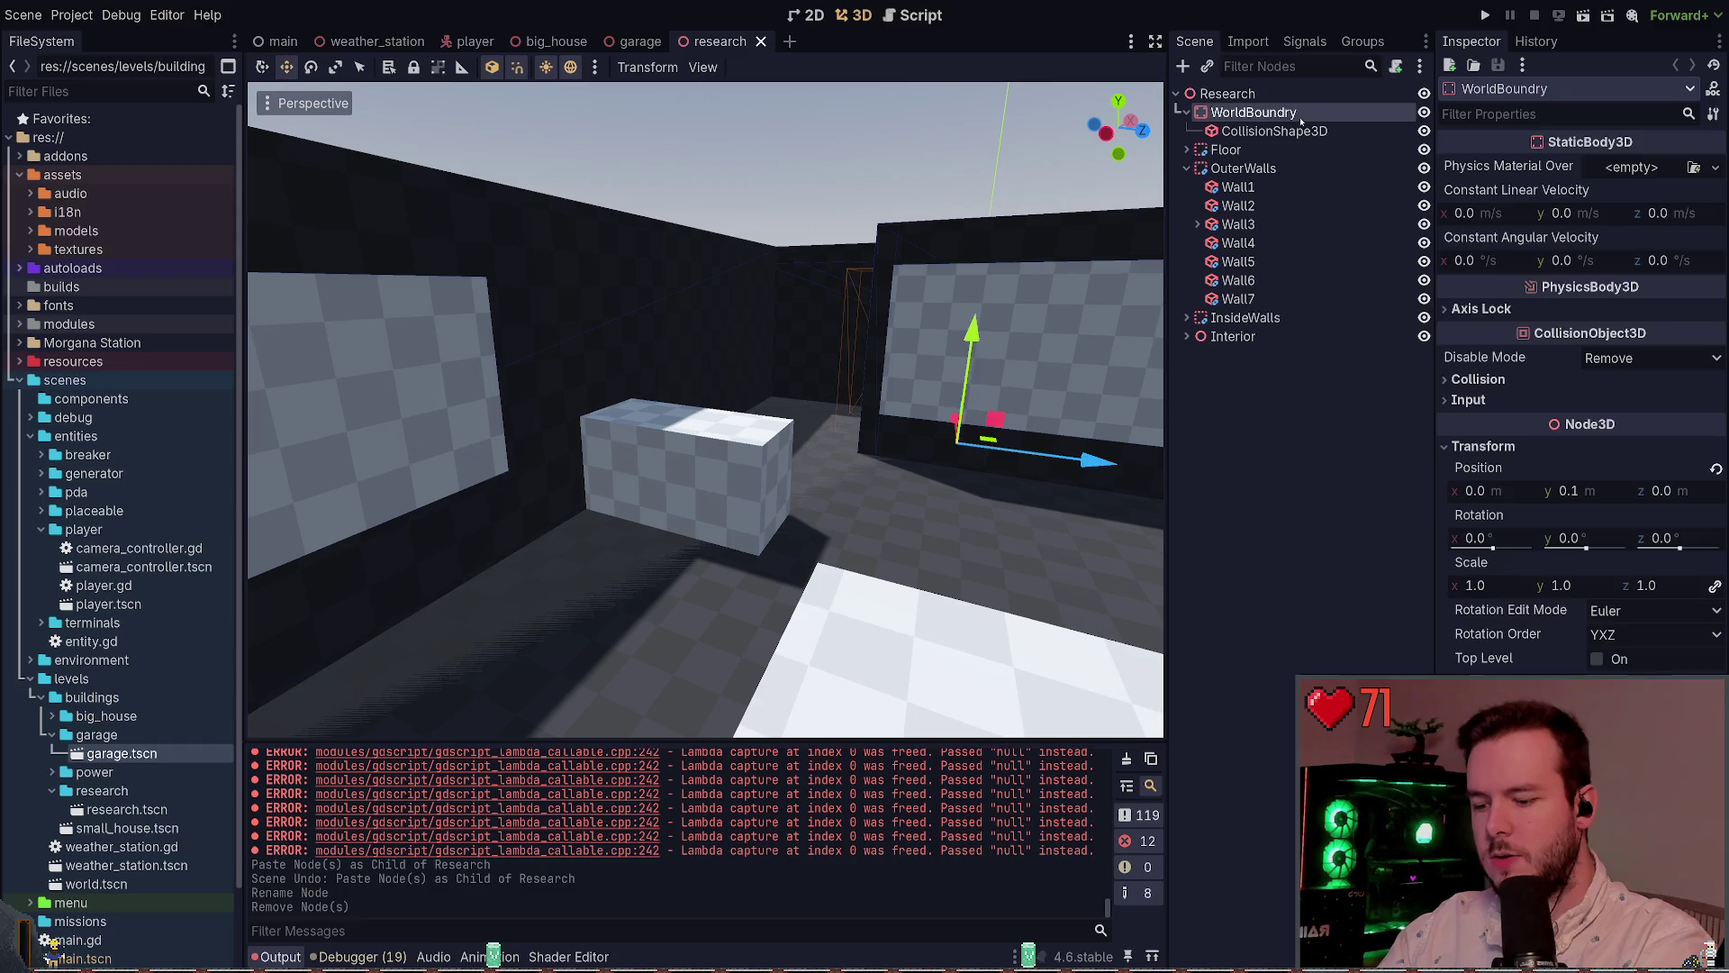
key(Delete)
key(ctrl+s)
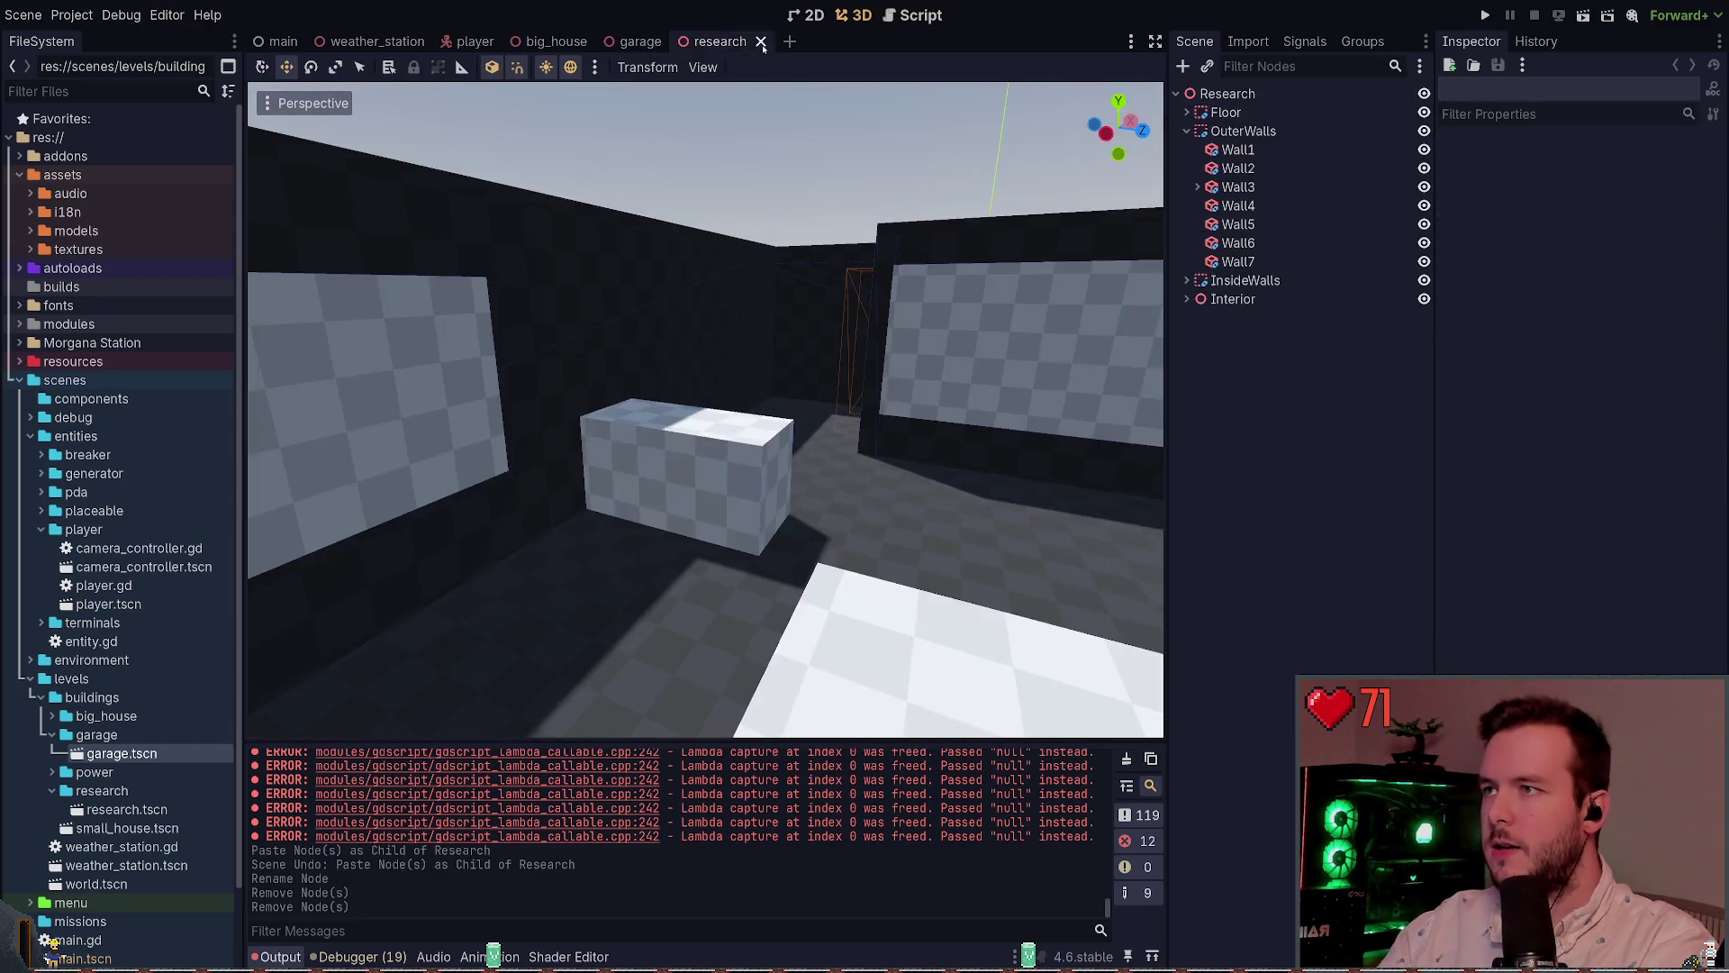
click(761, 42)
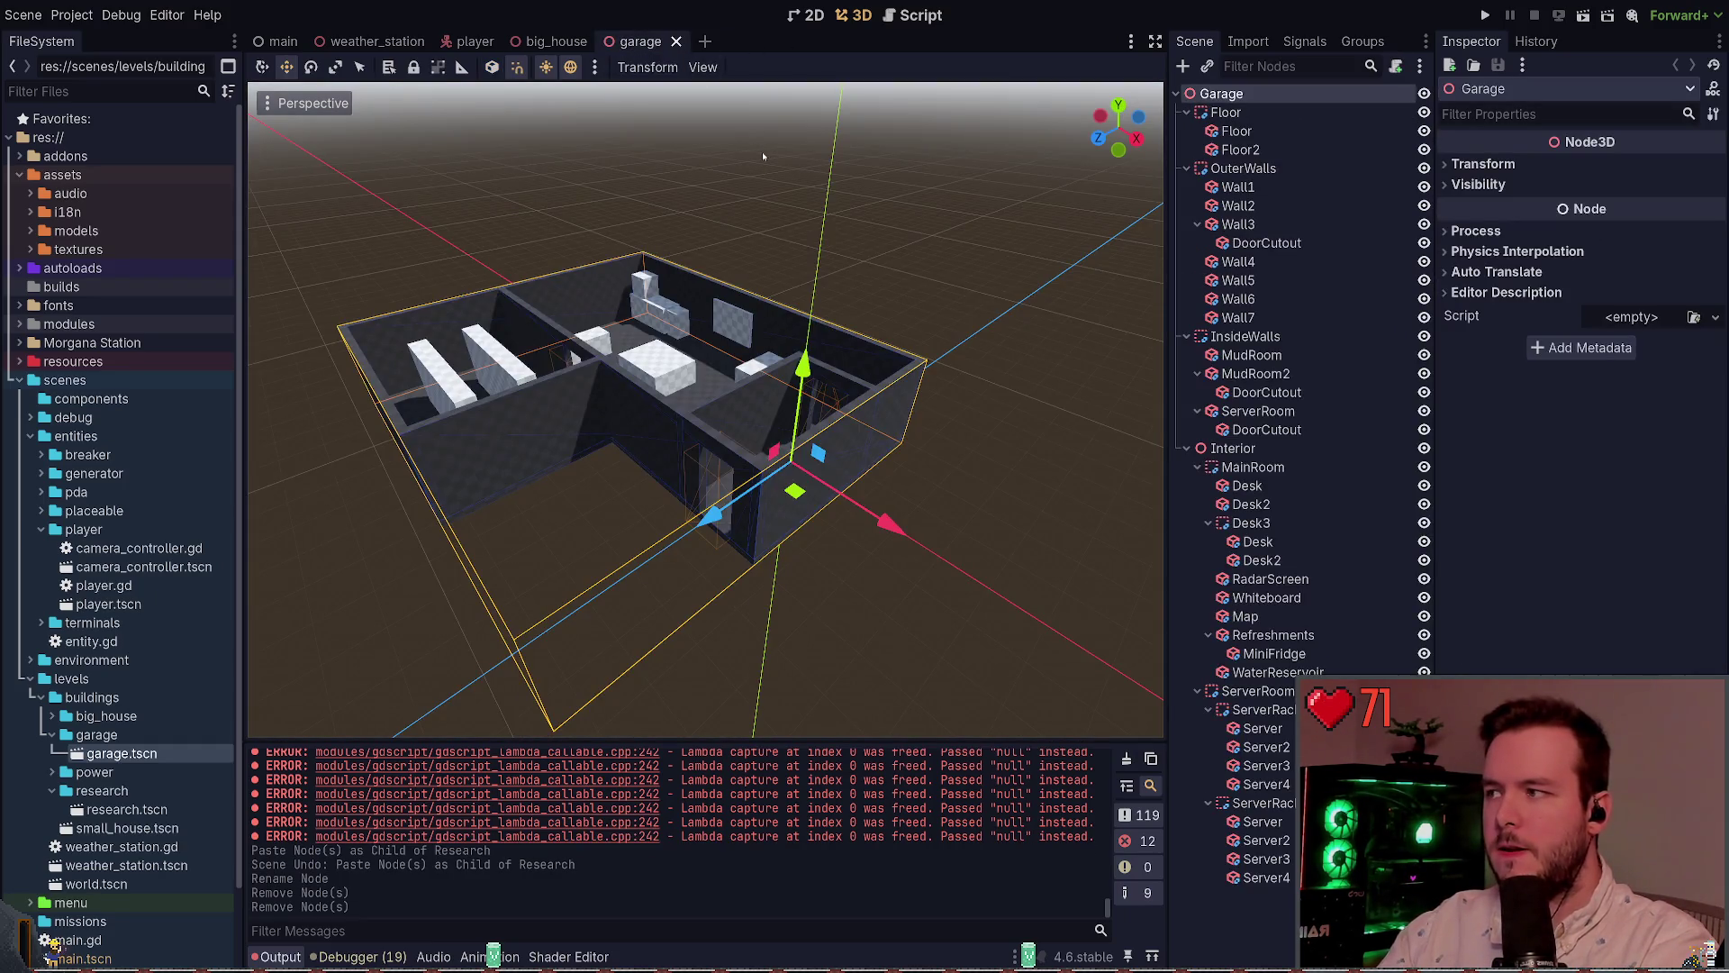
Delete the Floor2 box and outer walls Wall5 through Wall7 from the garage
drag(721, 126, 773, 156)
click(909, 258)
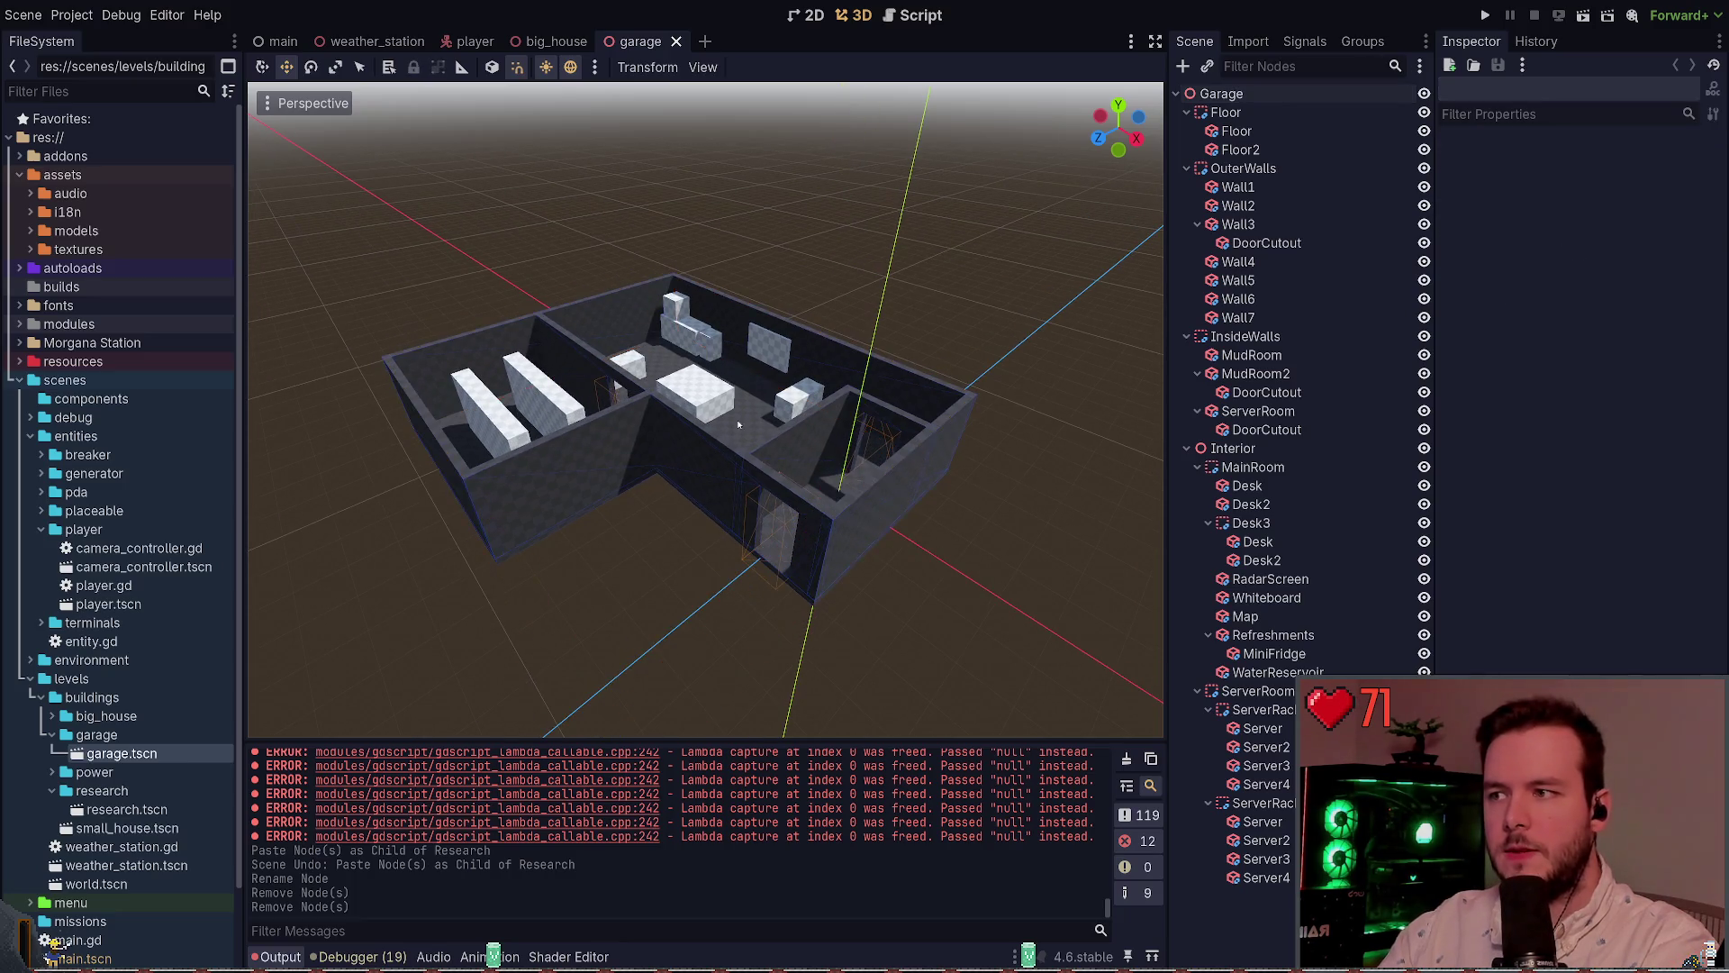
click(1252, 150)
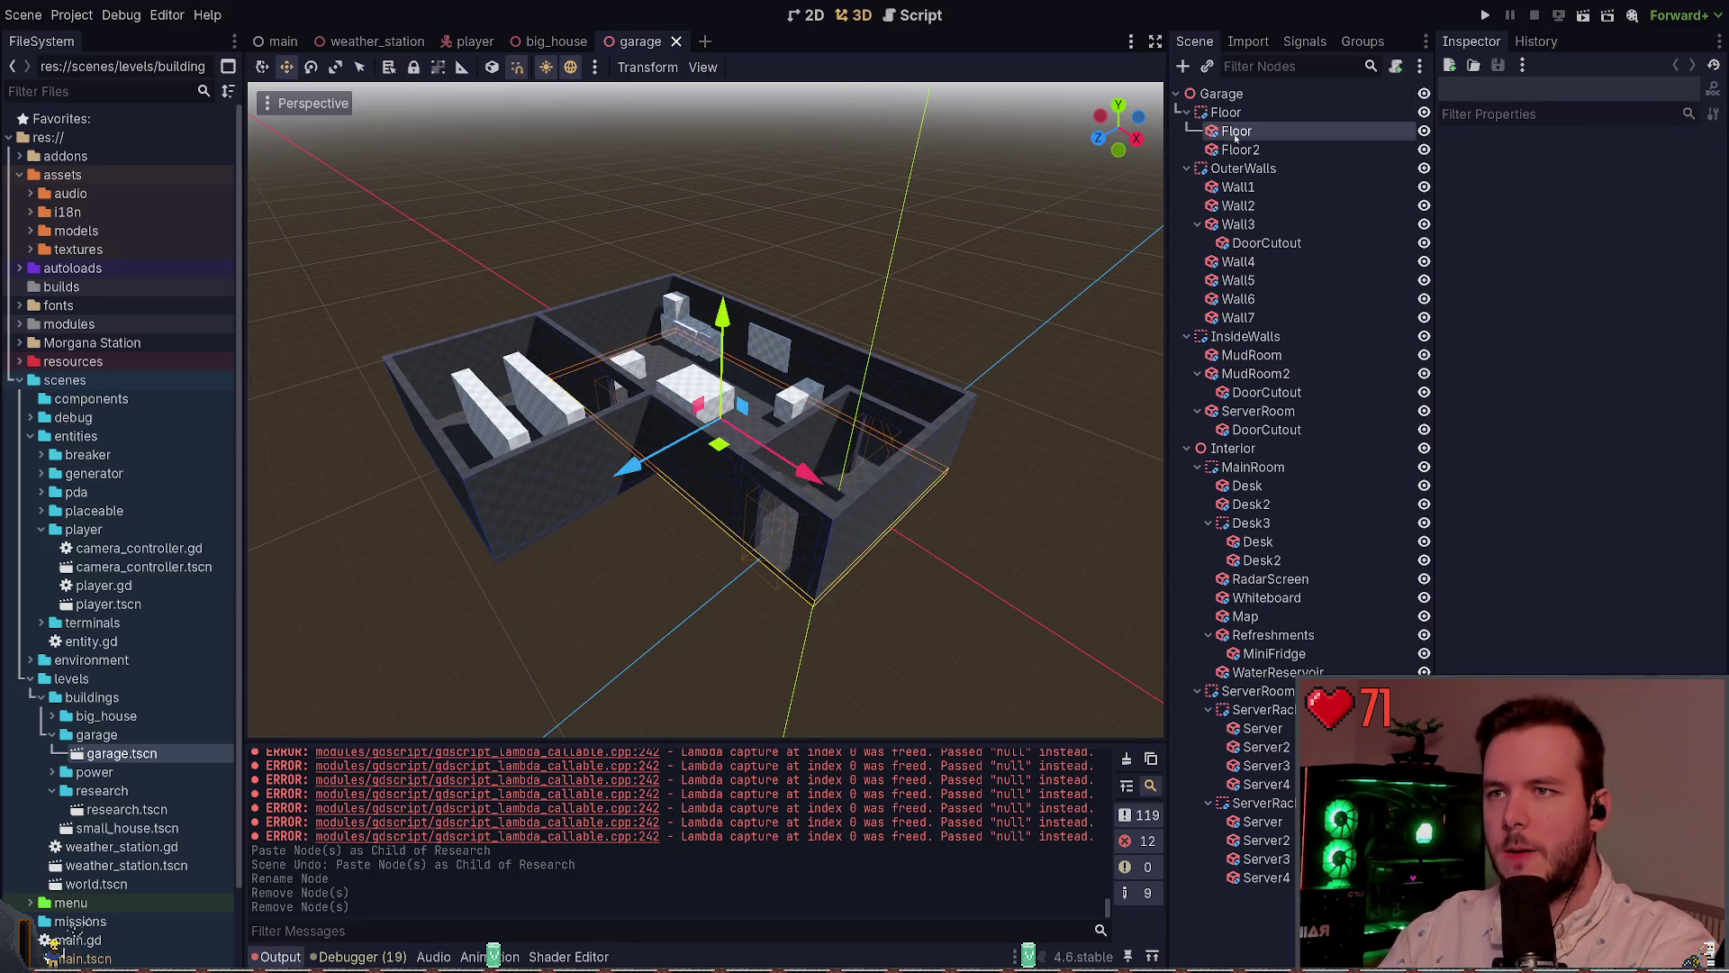
key(Delete)
click(1265, 151)
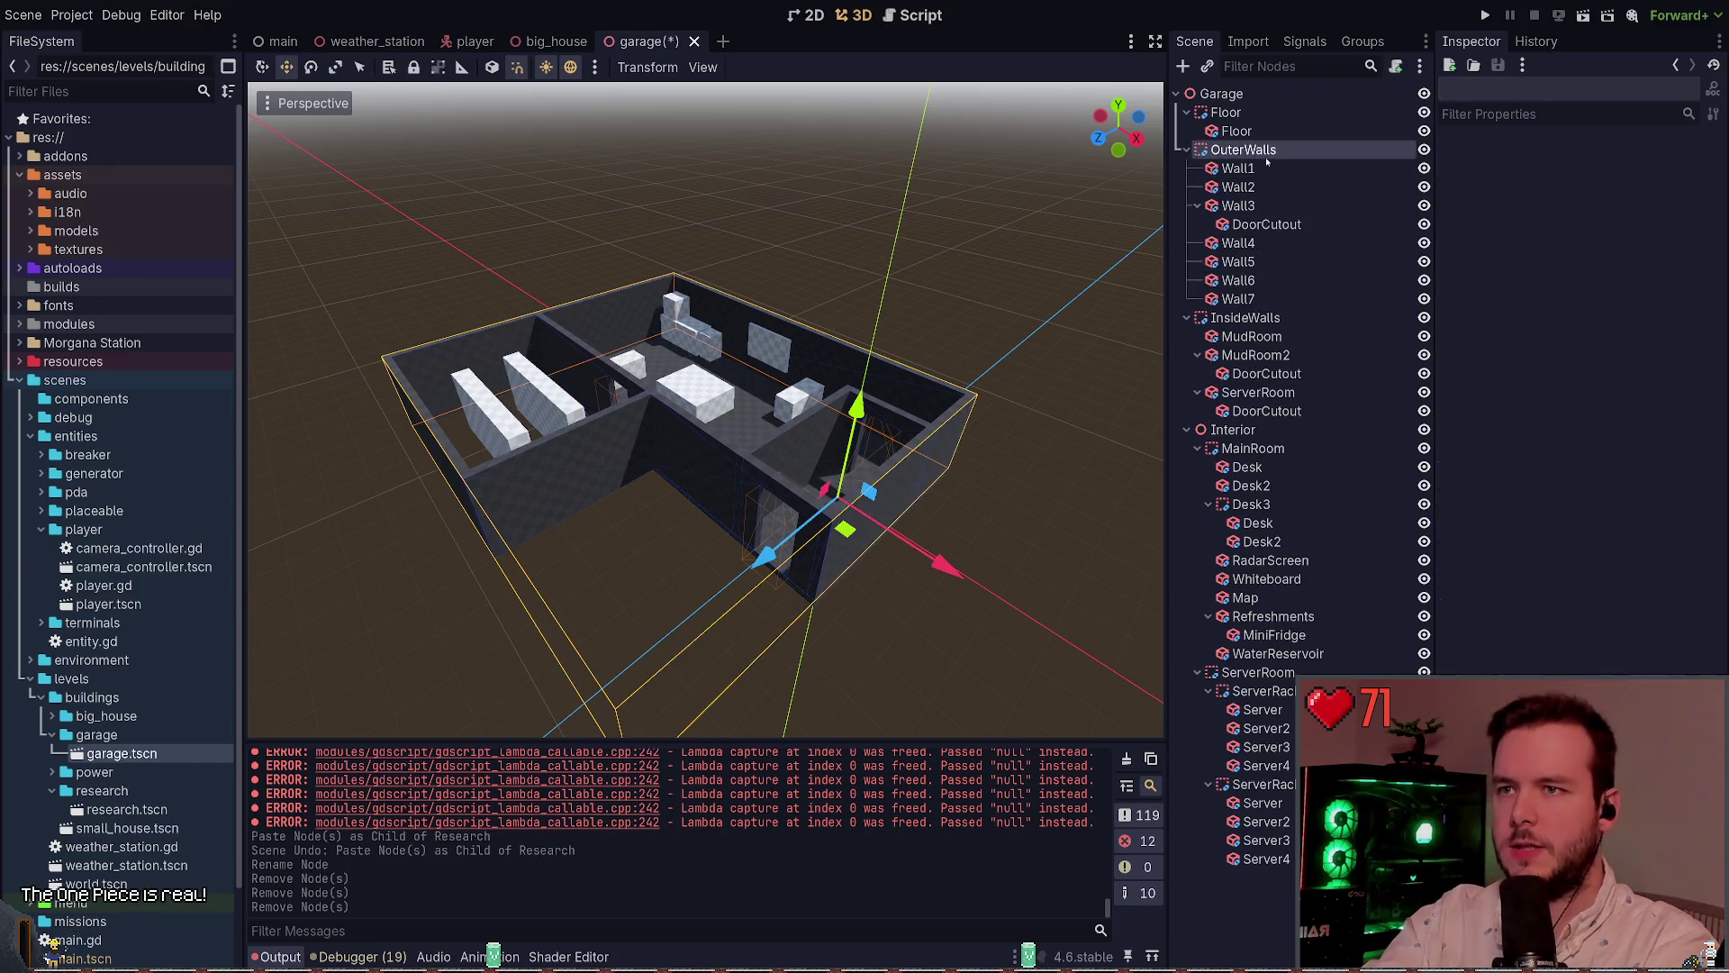
click(1197, 205)
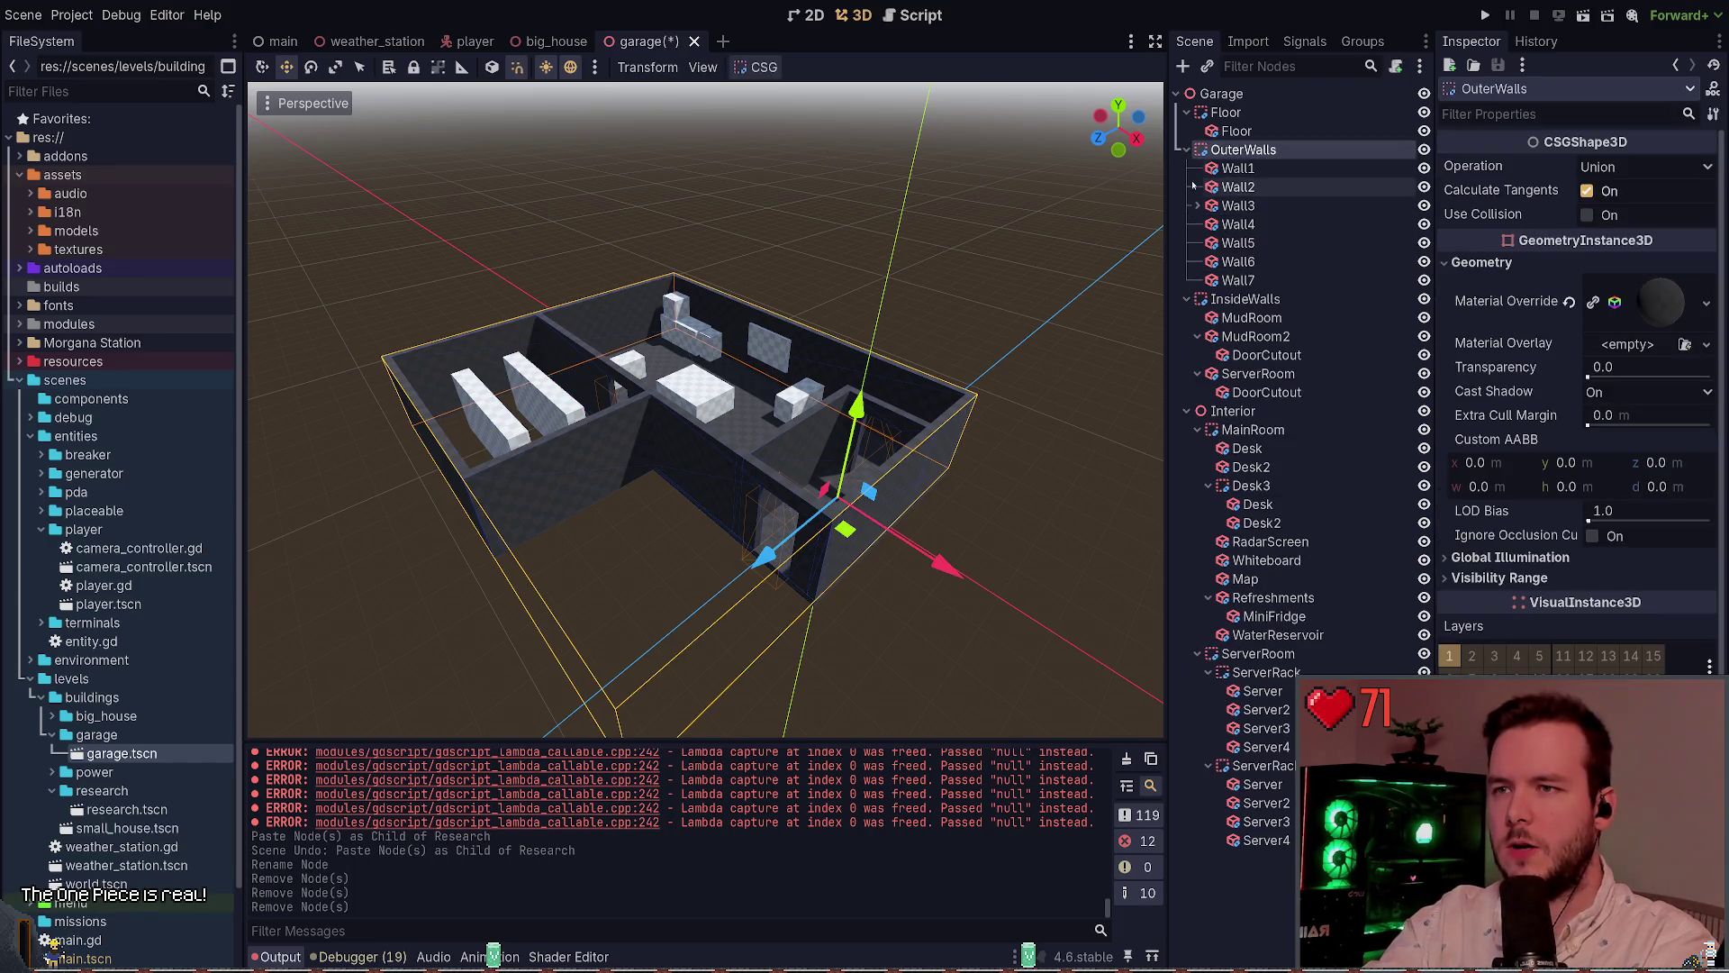
click(1186, 149)
click(1186, 149)
click(1257, 262)
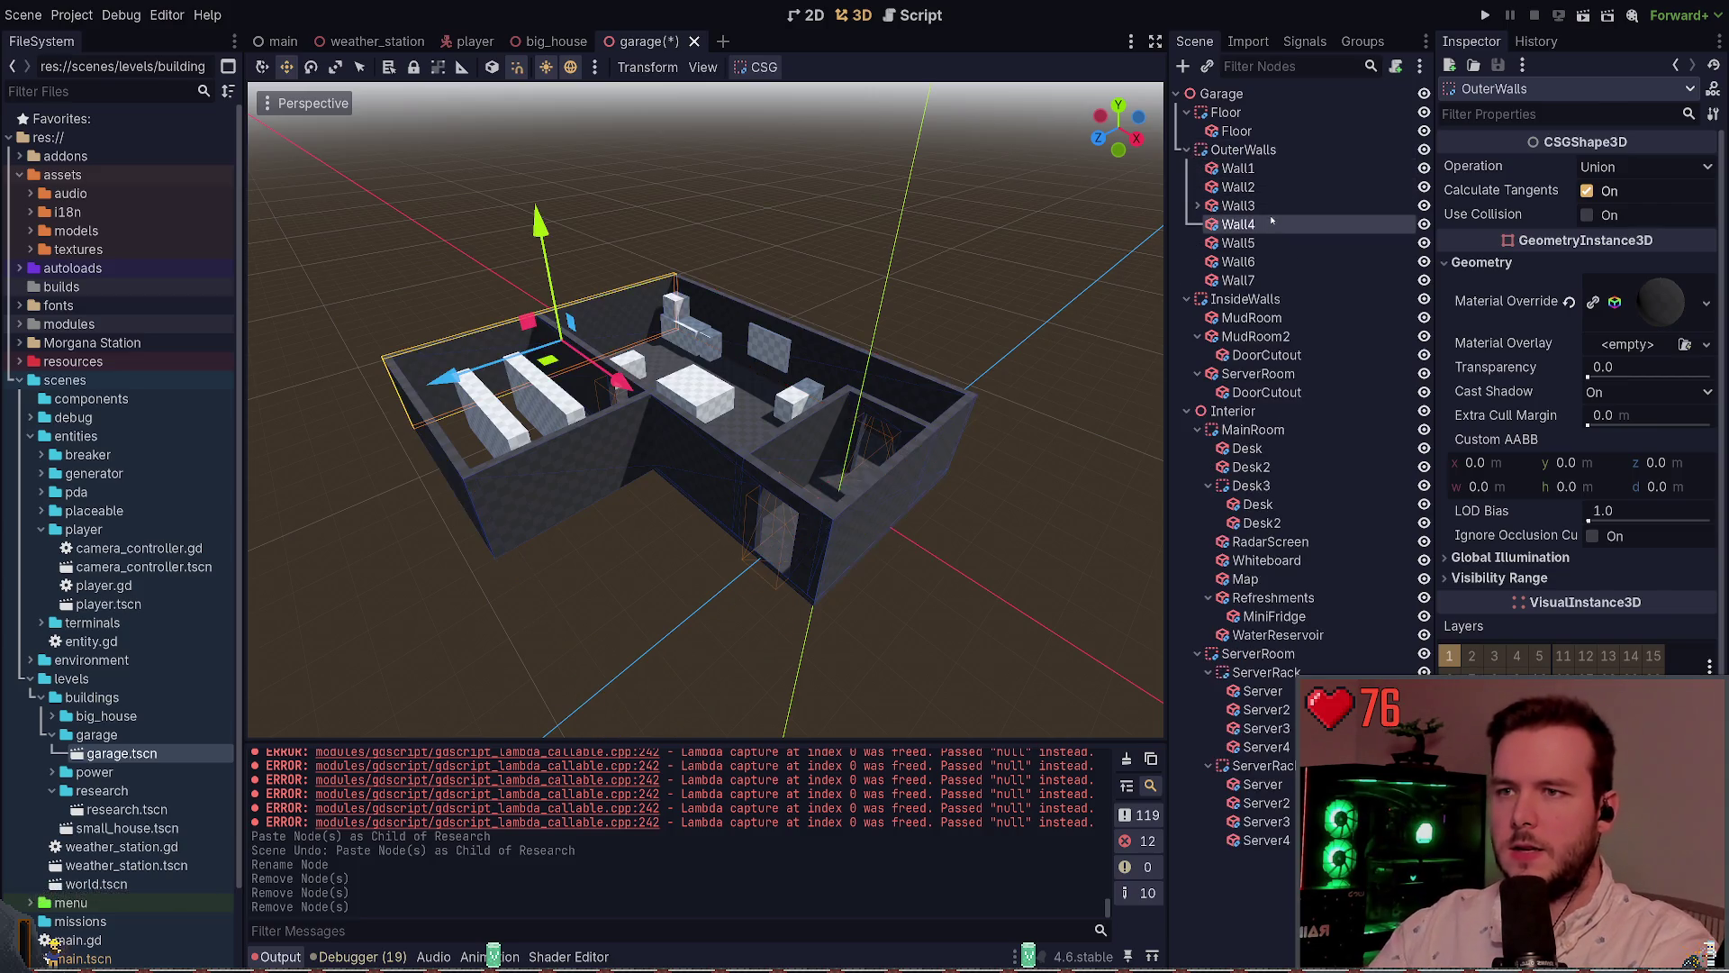
click(1239, 280)
shift+click(1254, 244)
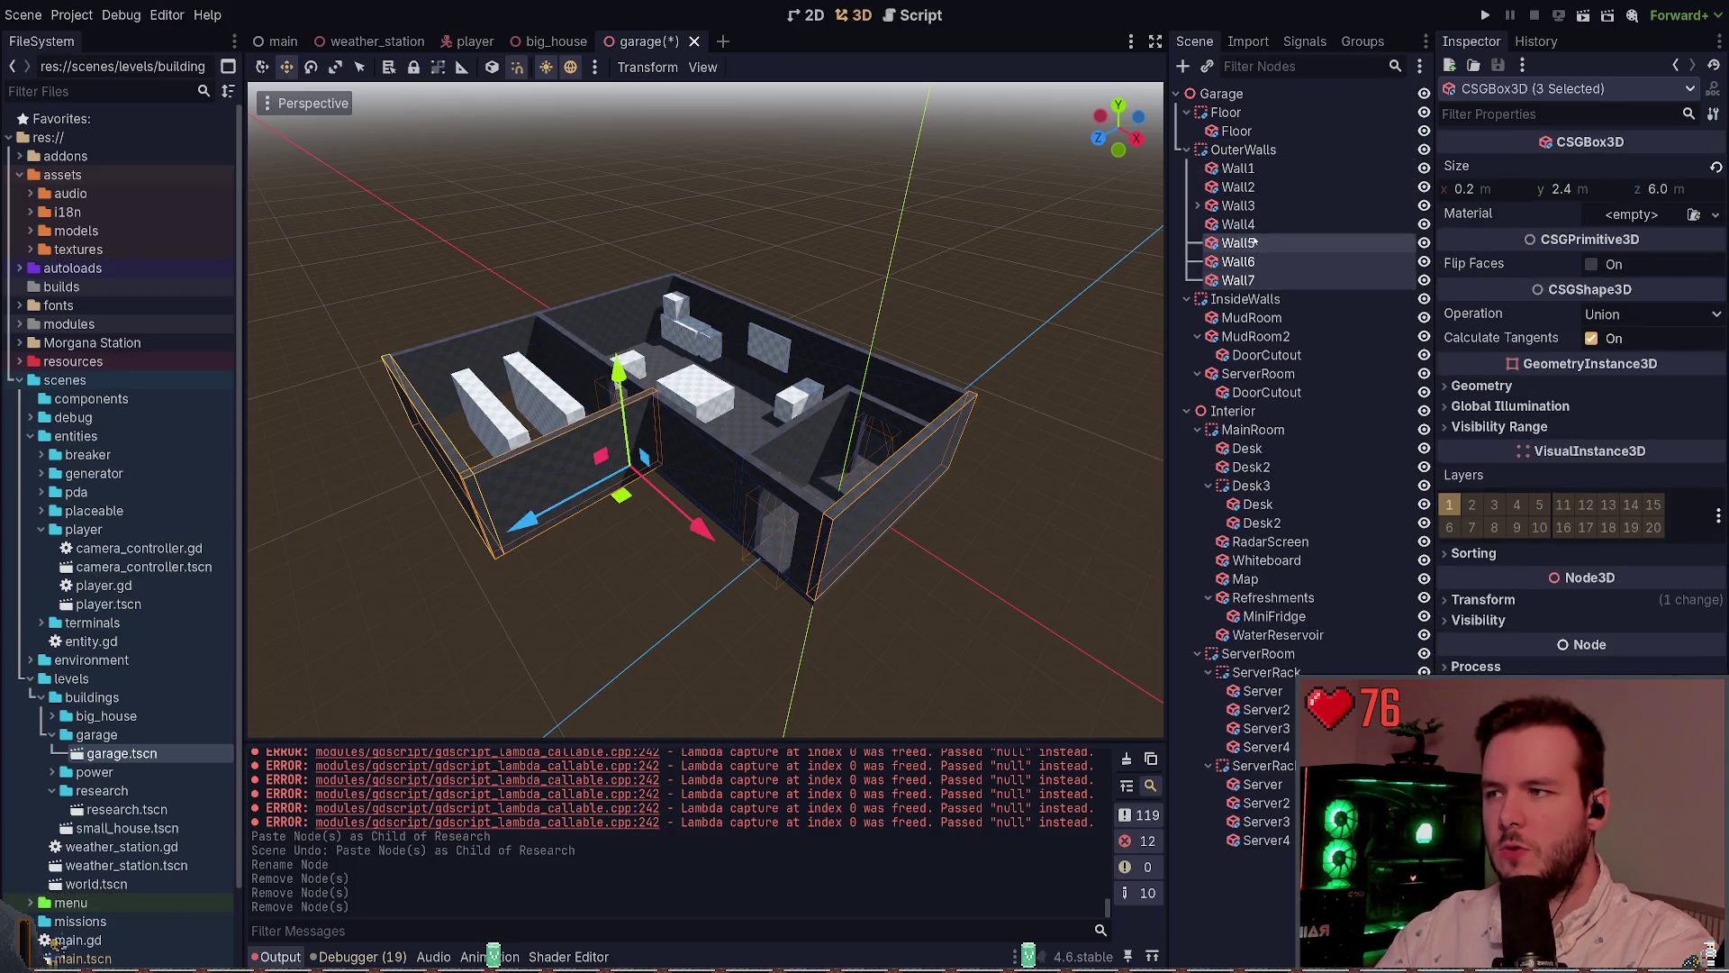
key(Delete)
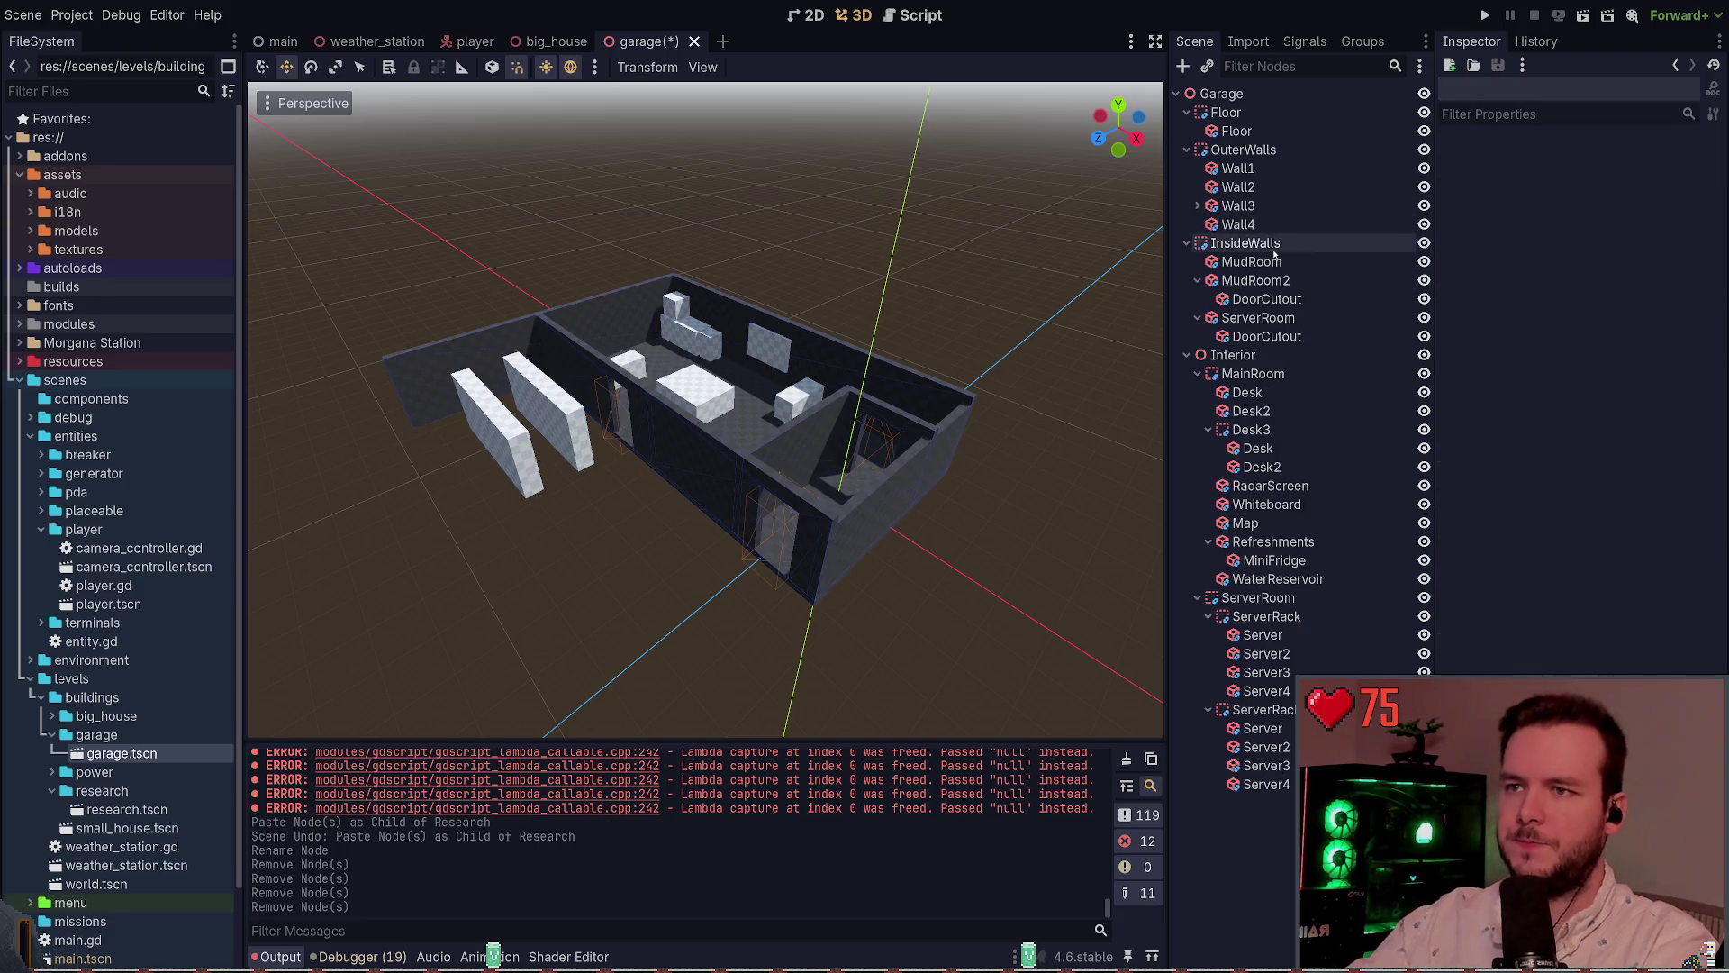
Delete all inside wall pieces plus the MainRoom and ServerRoom groups, then save
click(1243, 263)
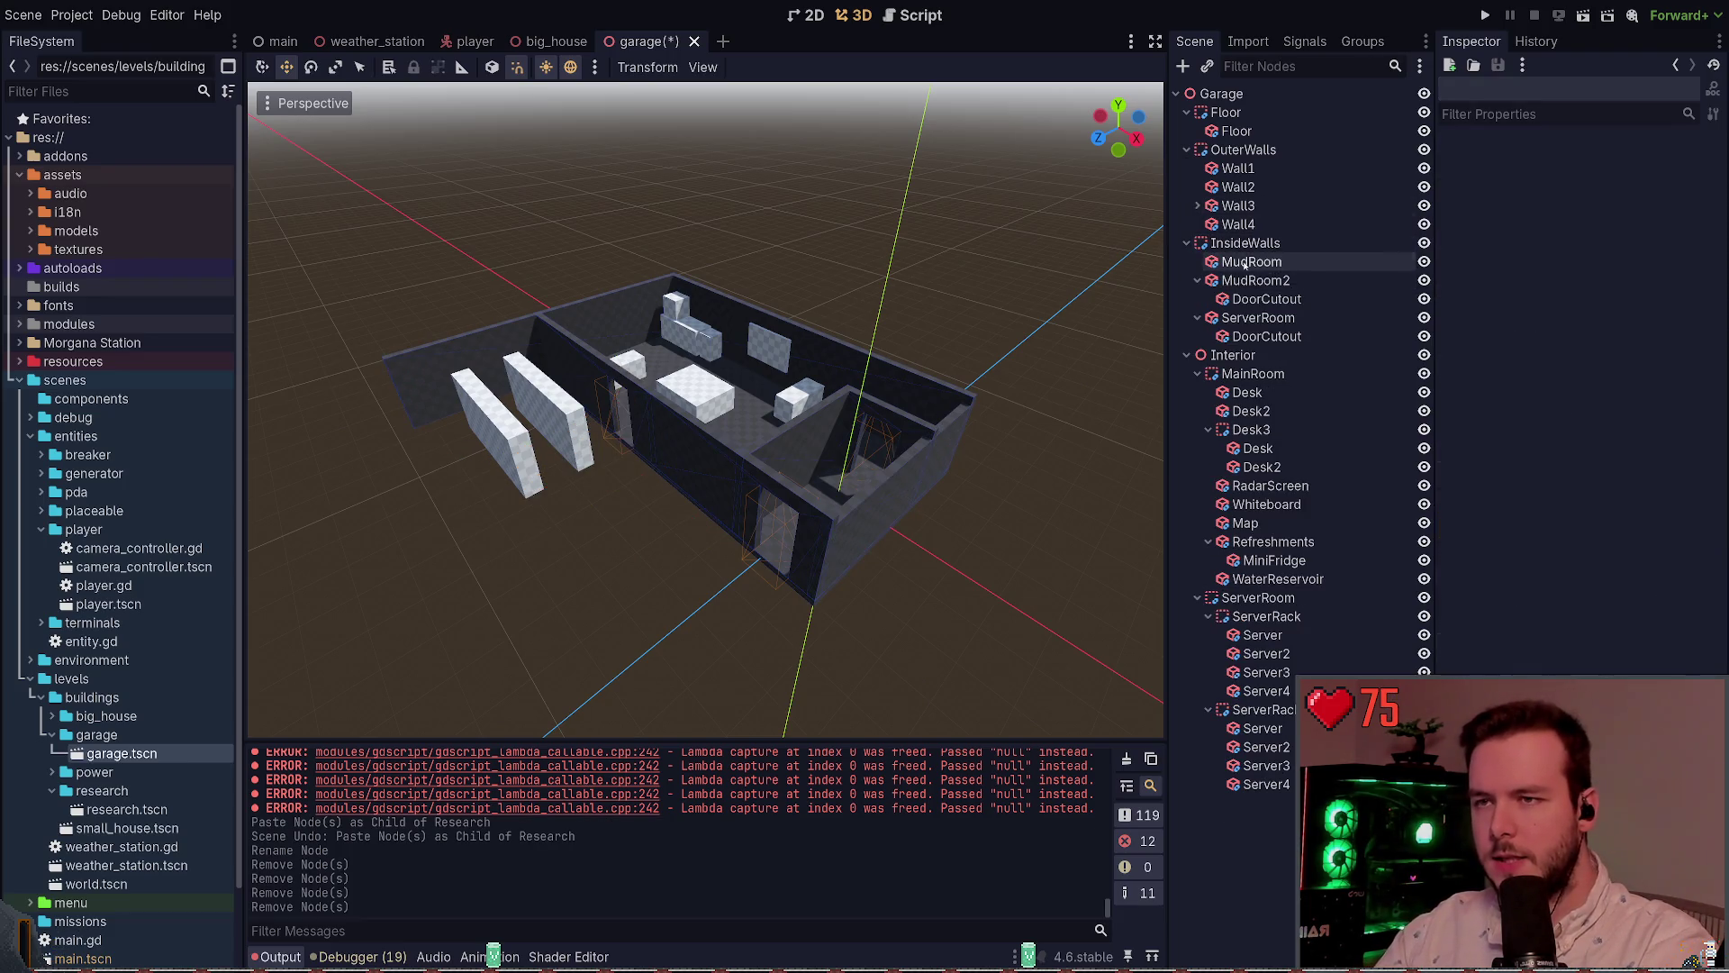
shift+click(1277, 334)
key(Delete)
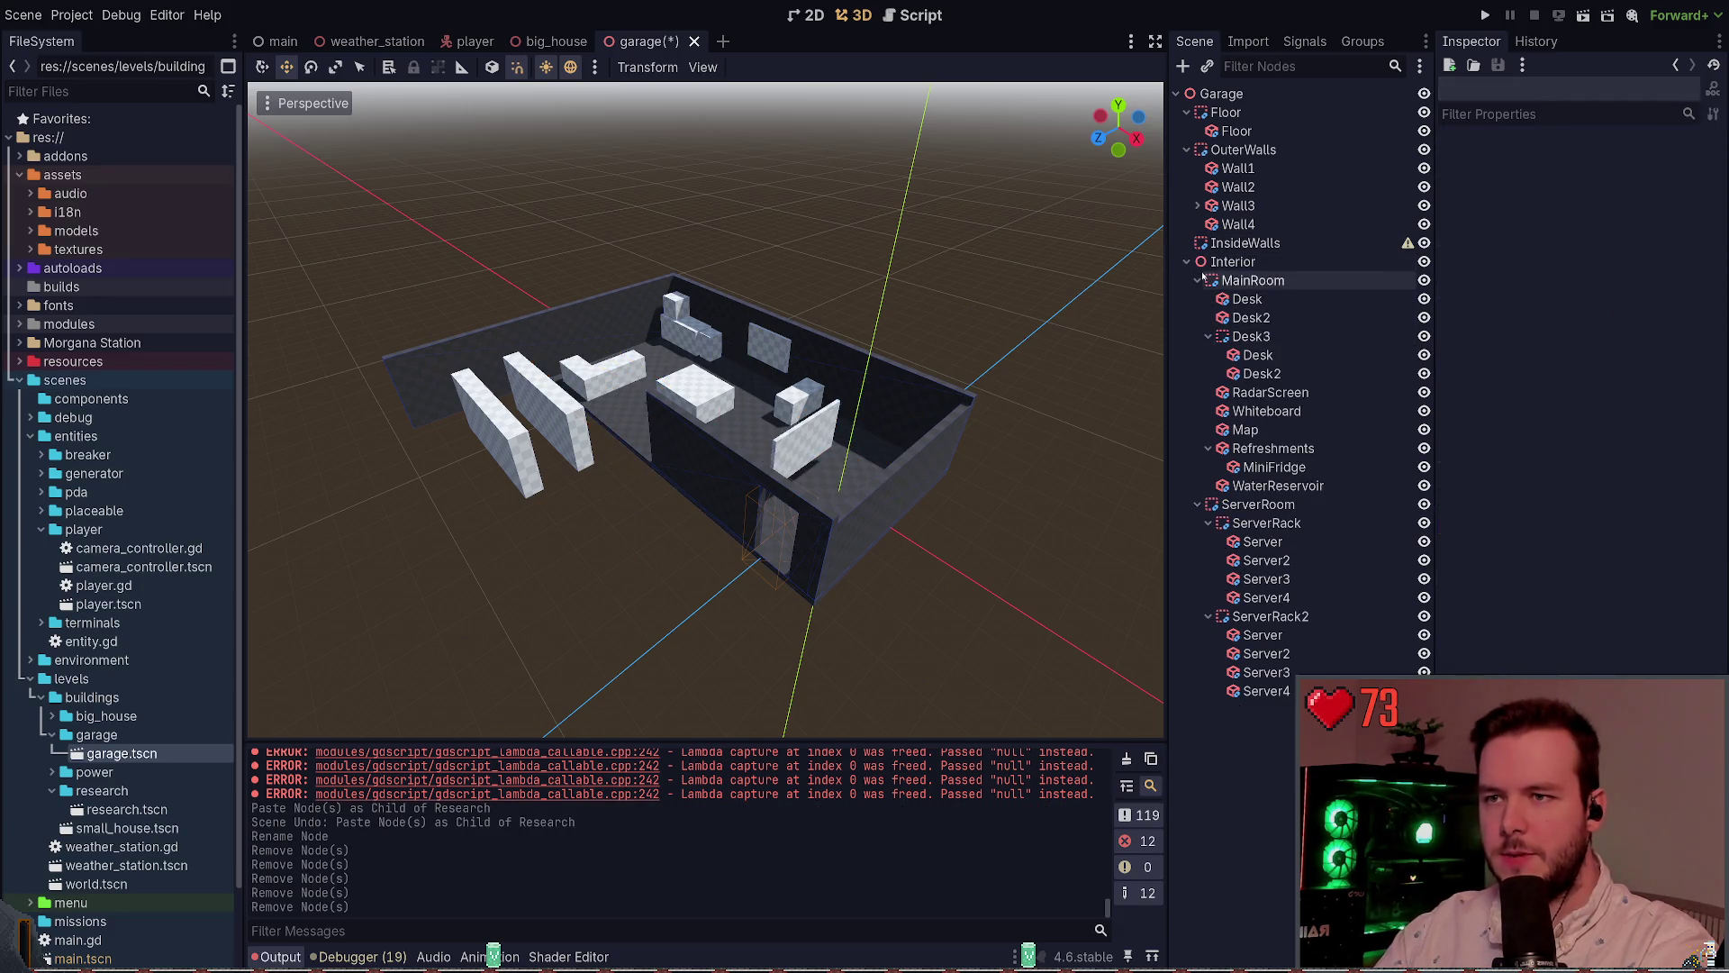
click(1238, 281)
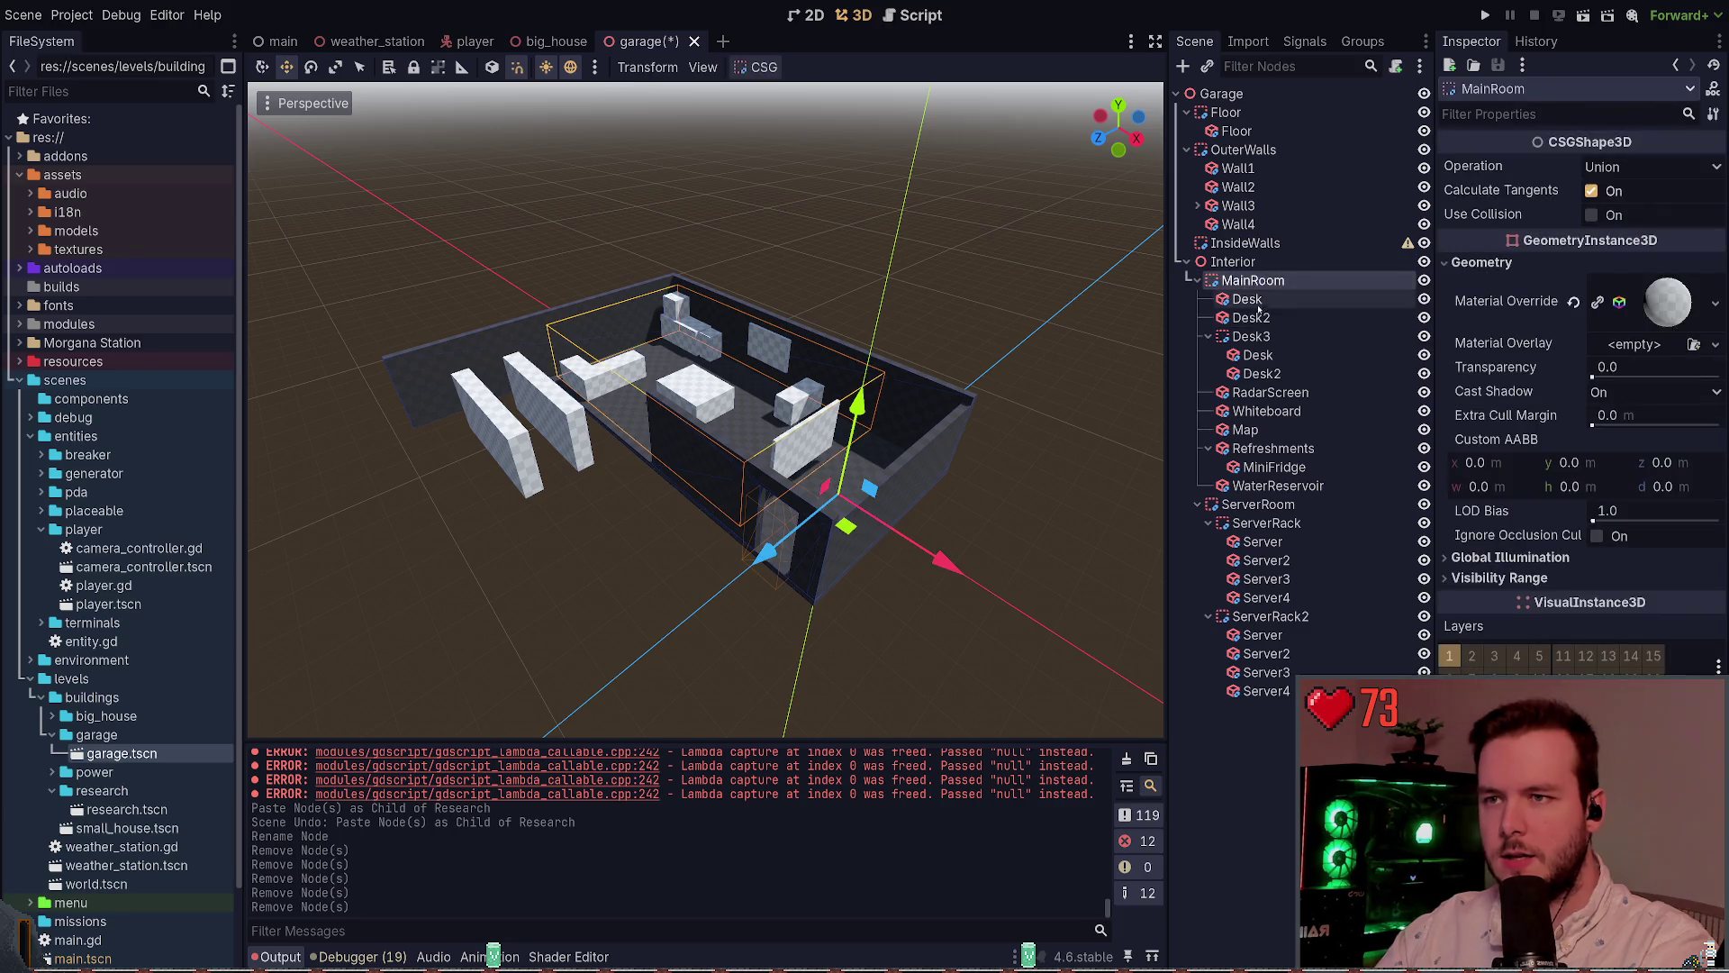
shift+click(1275, 506)
key(Delete)
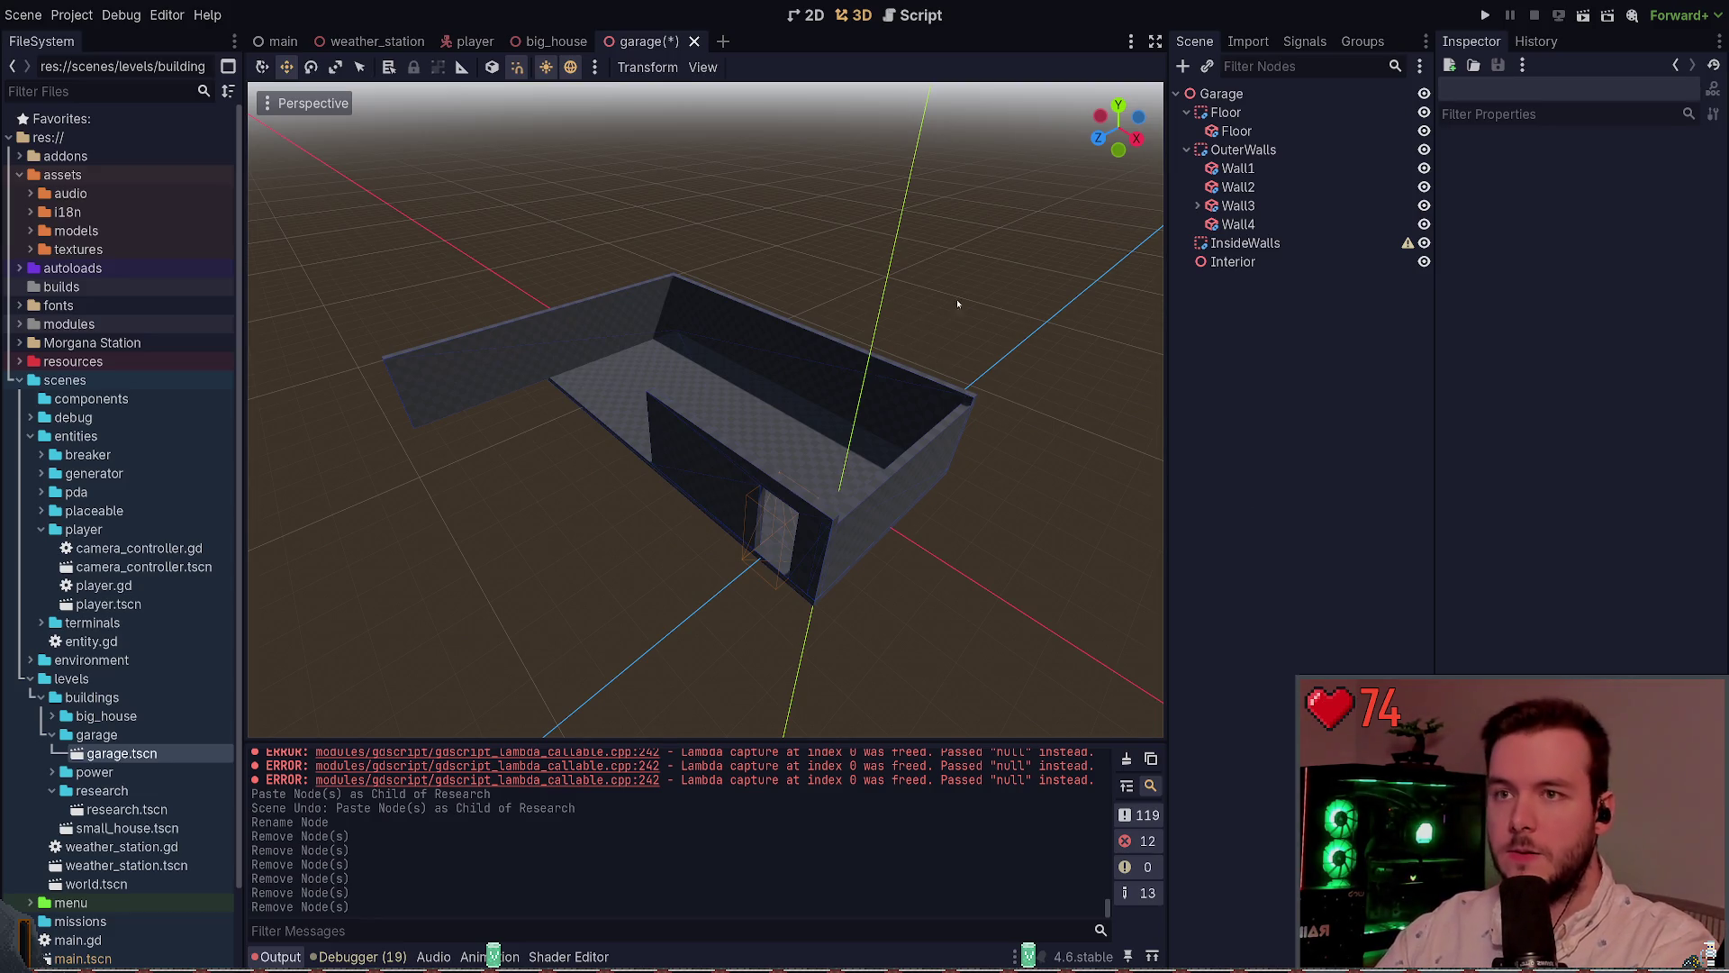
key(ctrl+s)
Inspect the remaining Floor and OuterWalls groups by selecting each in the Scene dock
click(1251, 111)
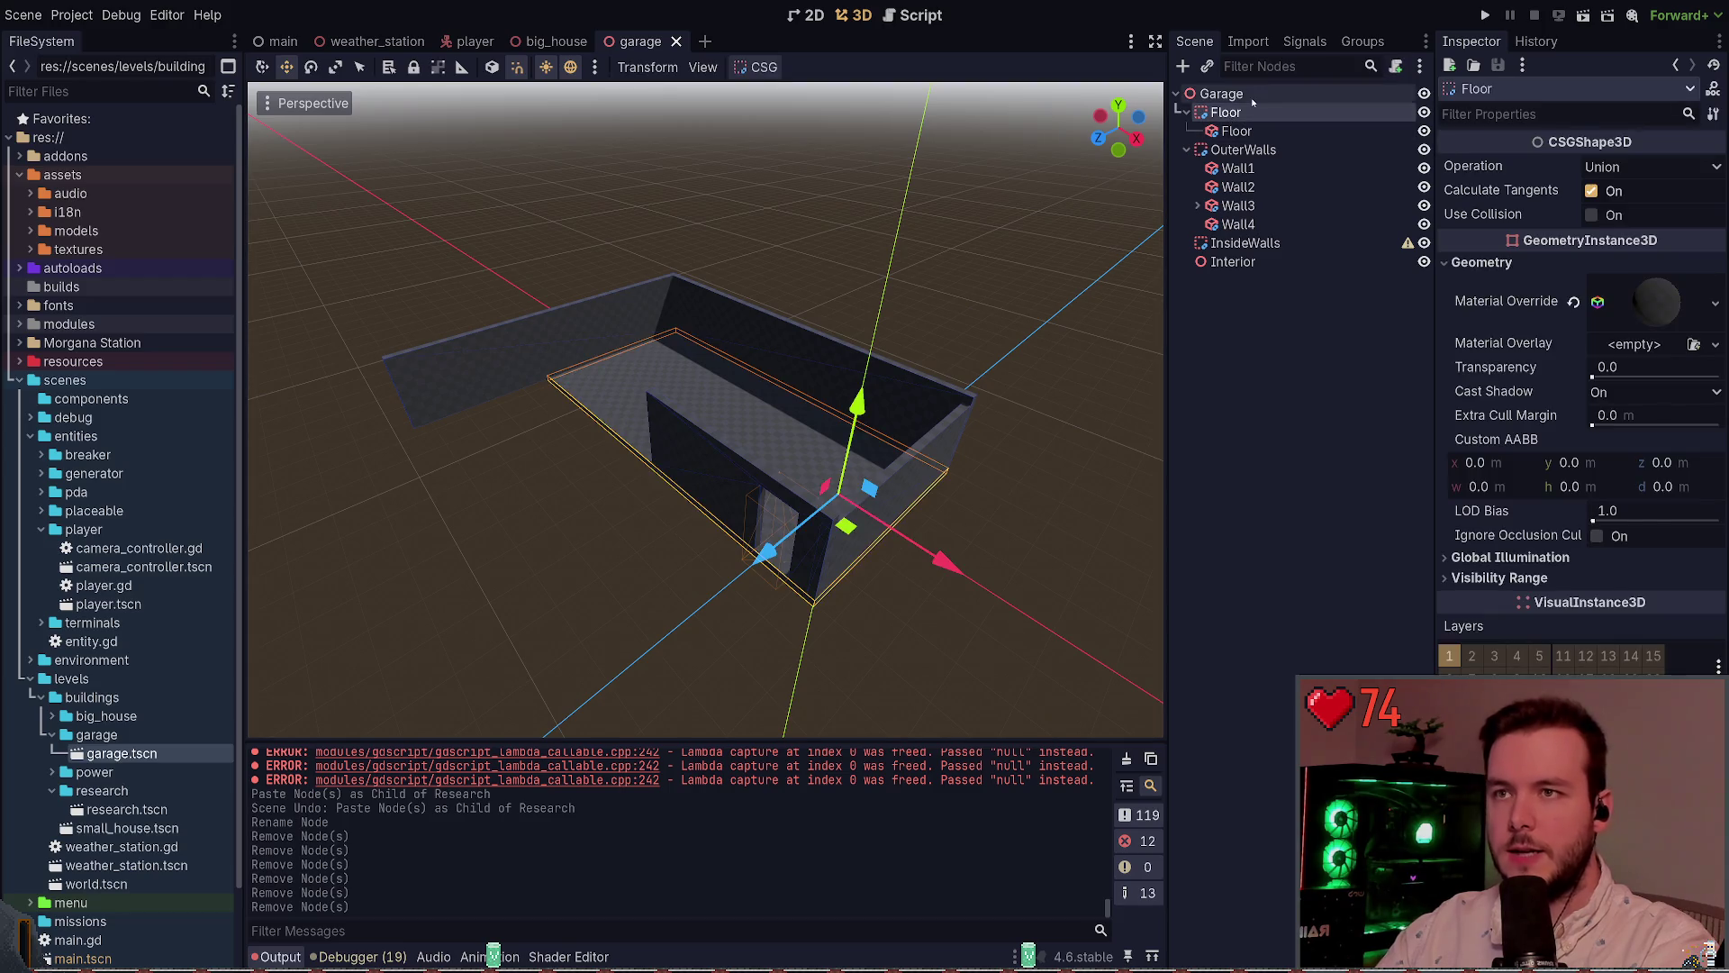
click(1251, 96)
click(1250, 111)
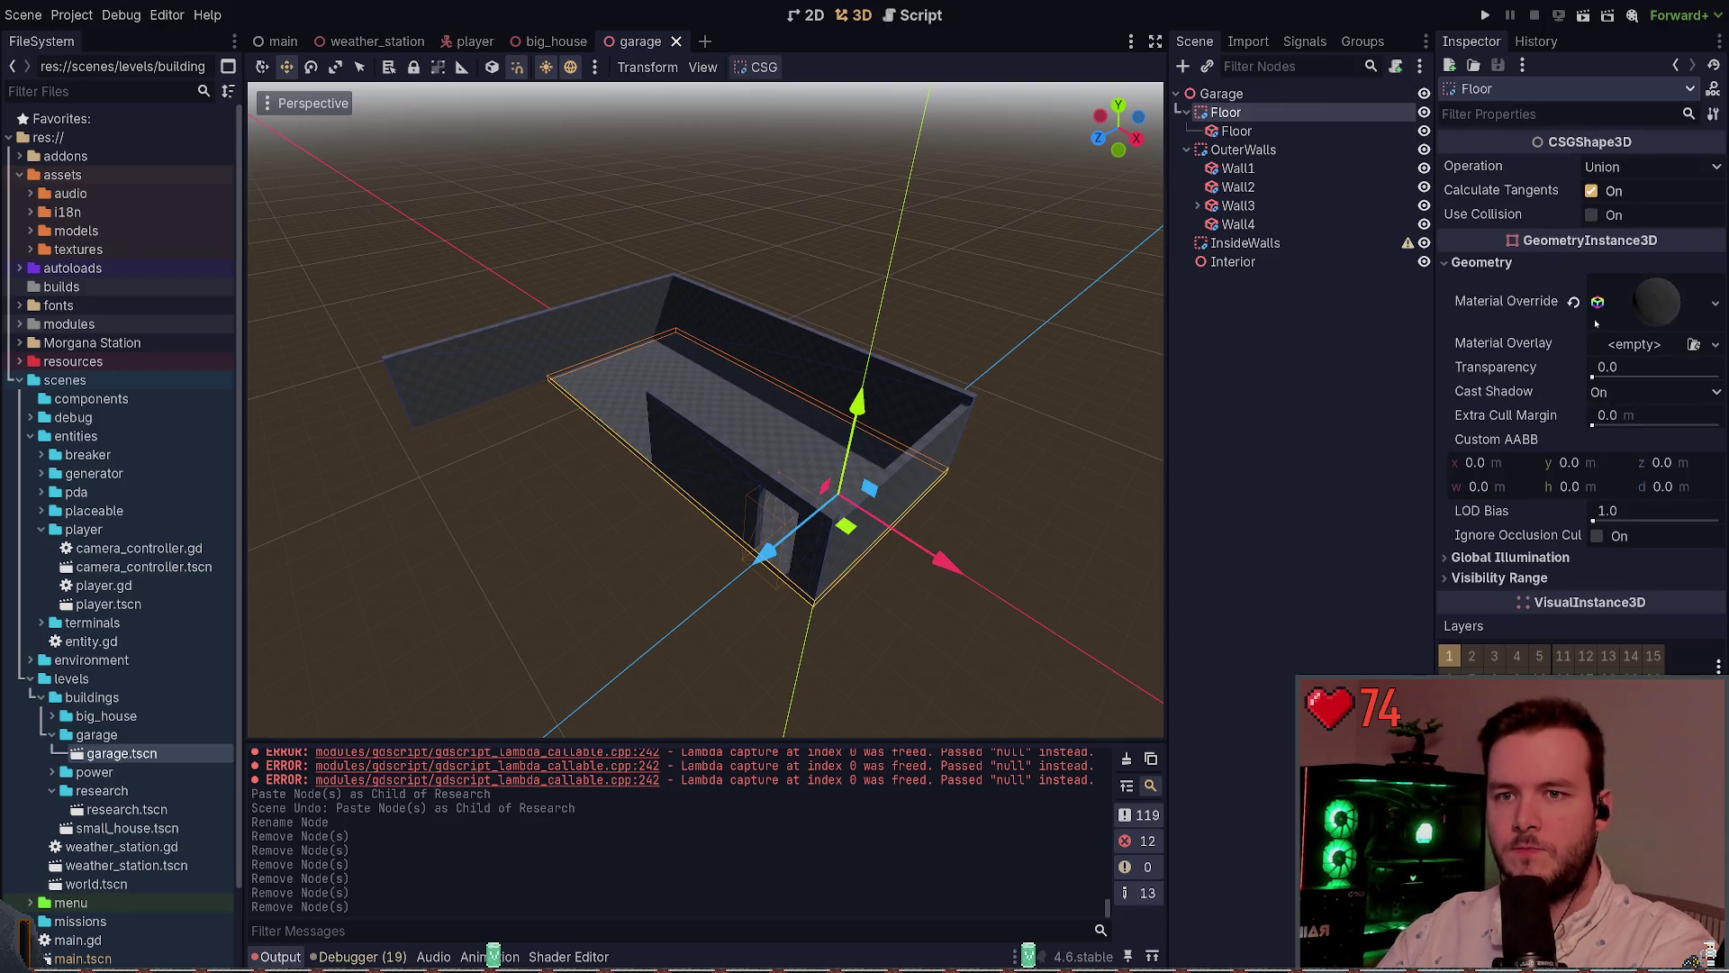
click(1003, 316)
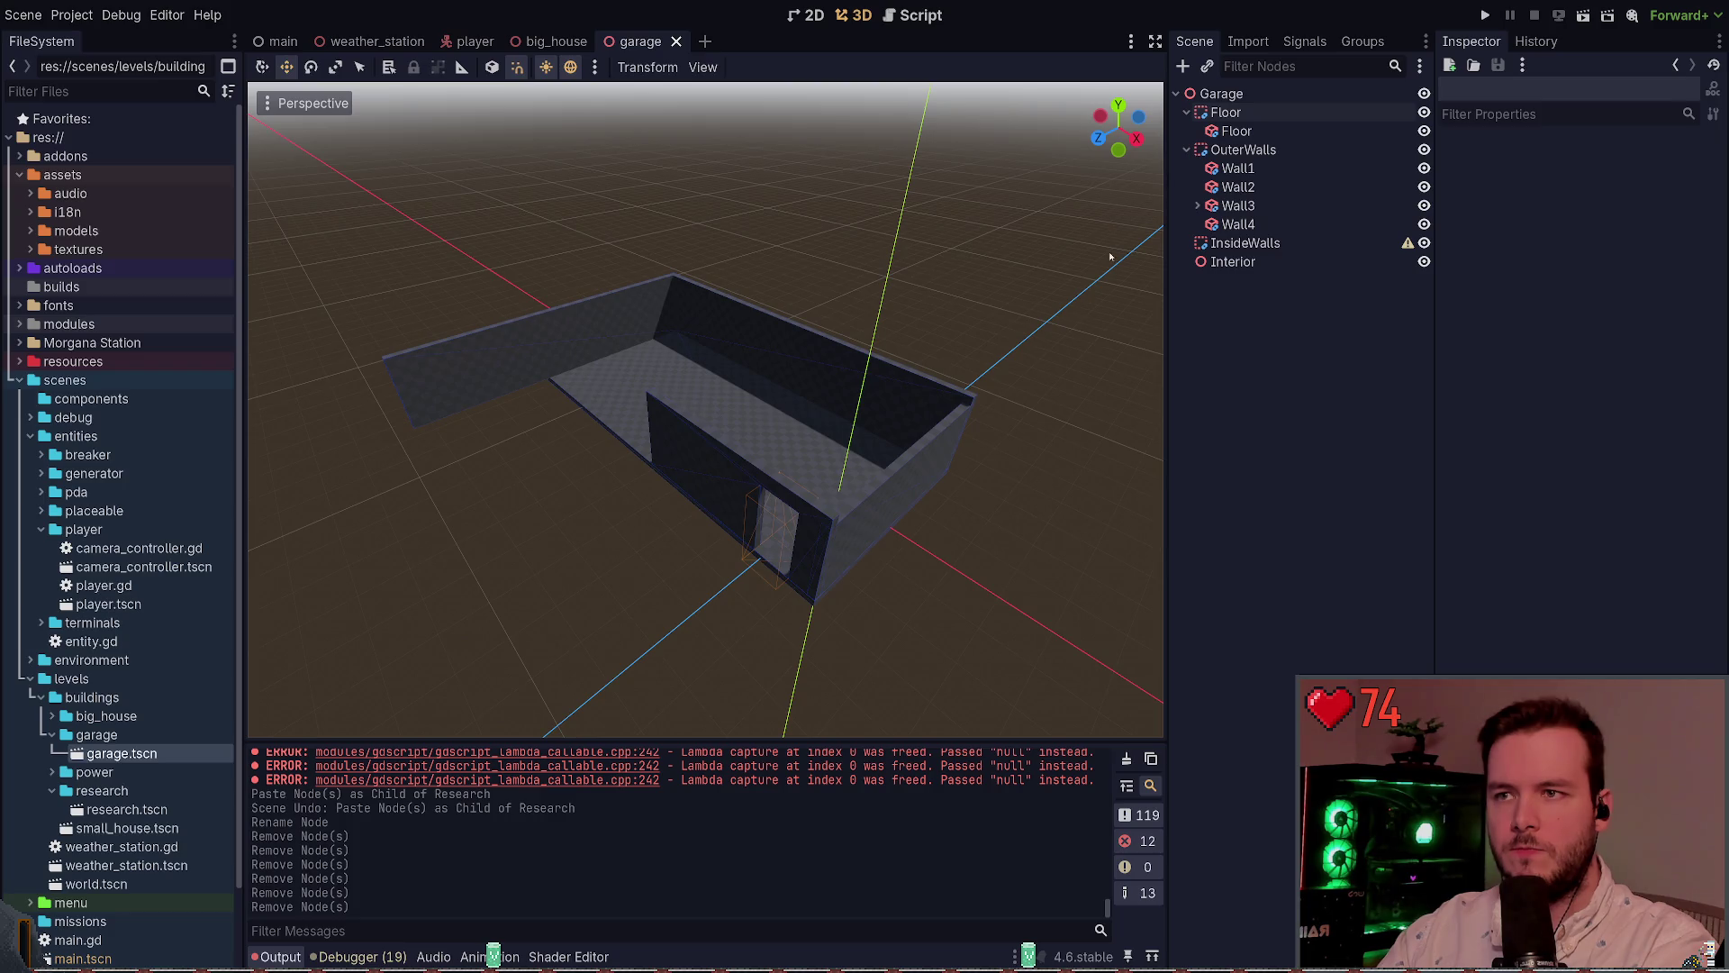
click(1243, 150)
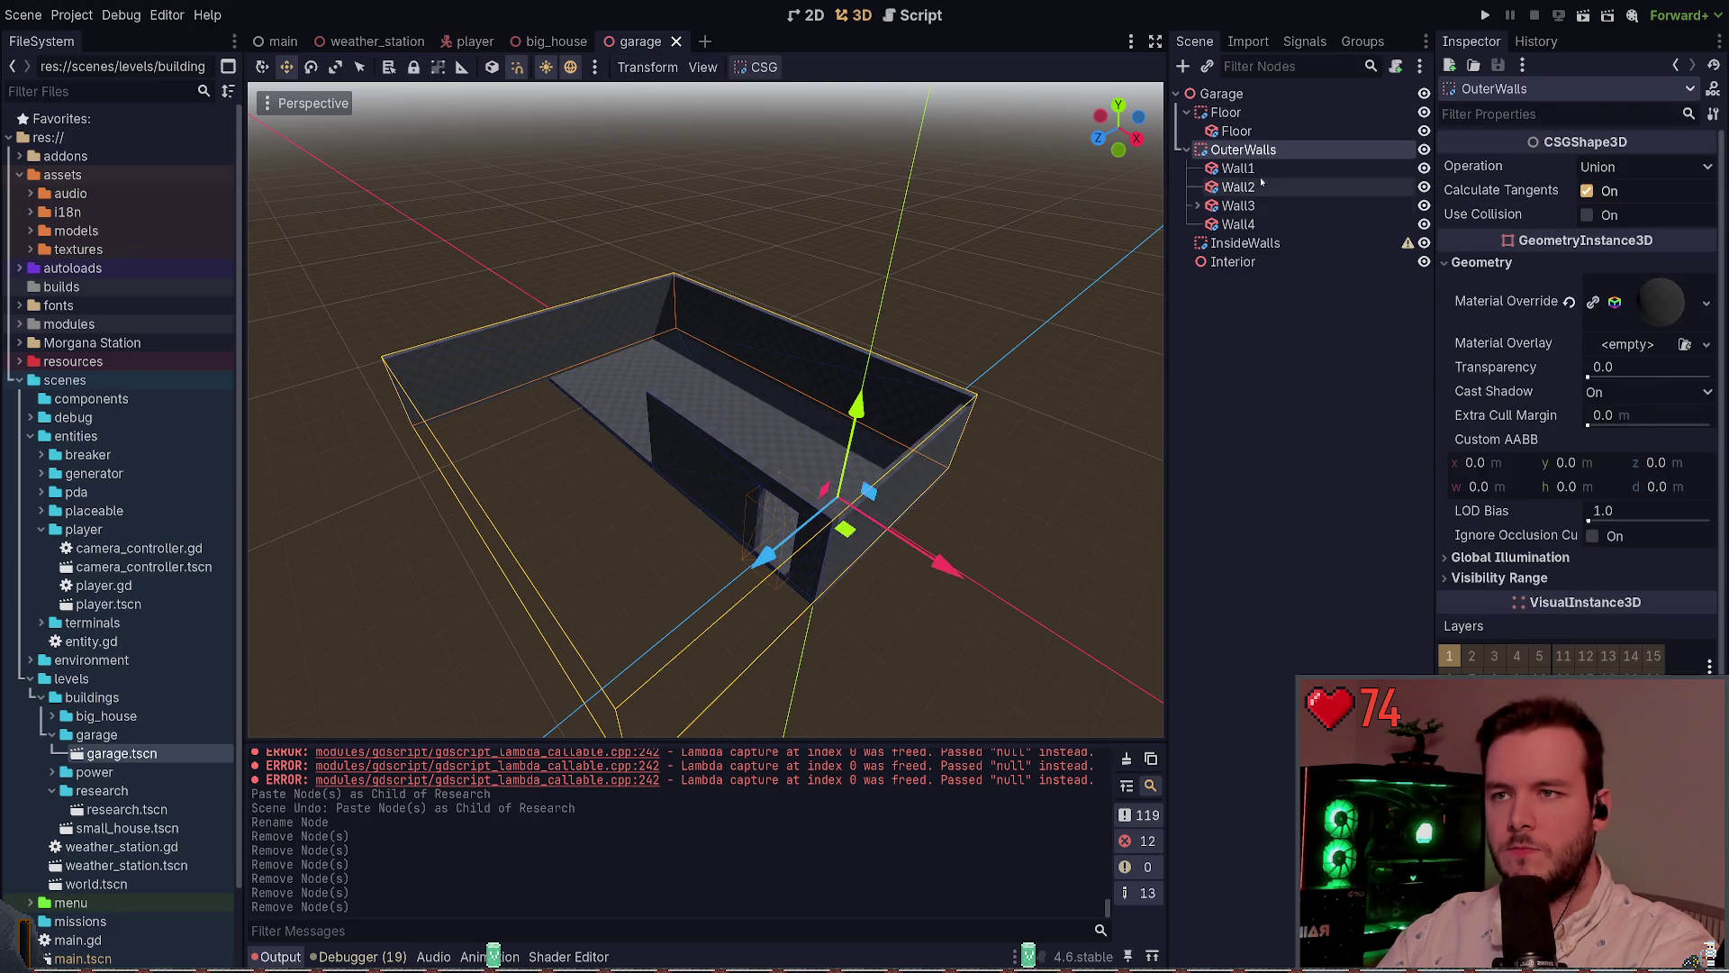
click(911, 253)
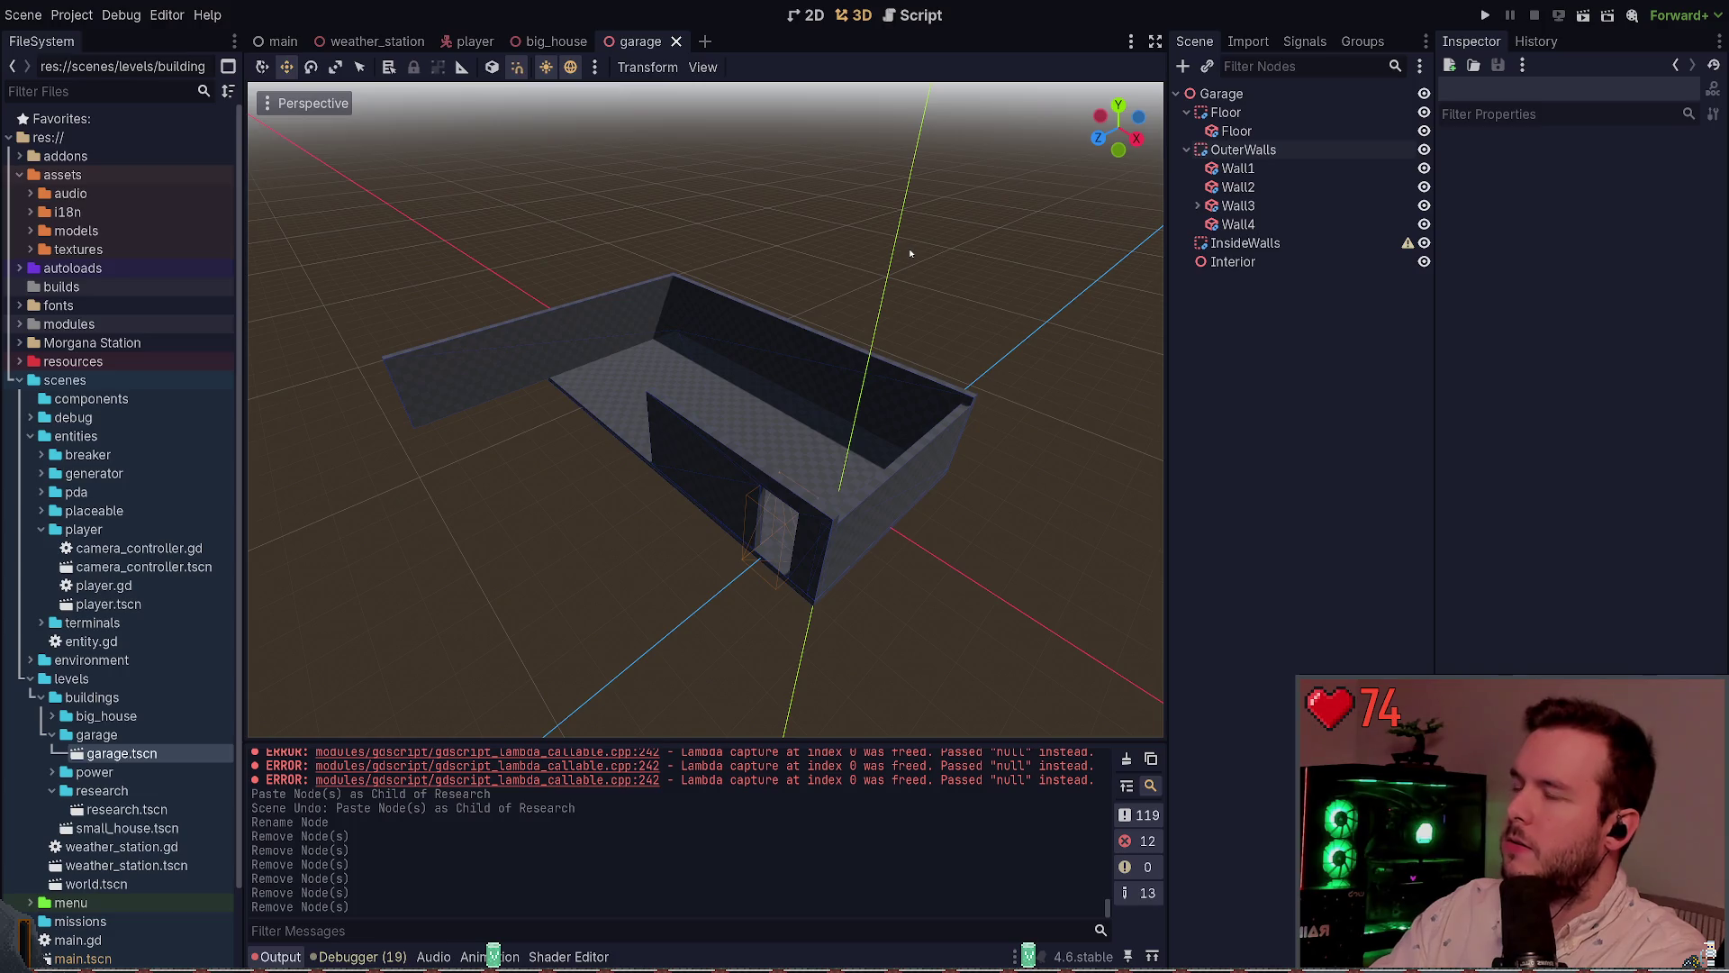
click(1274, 113)
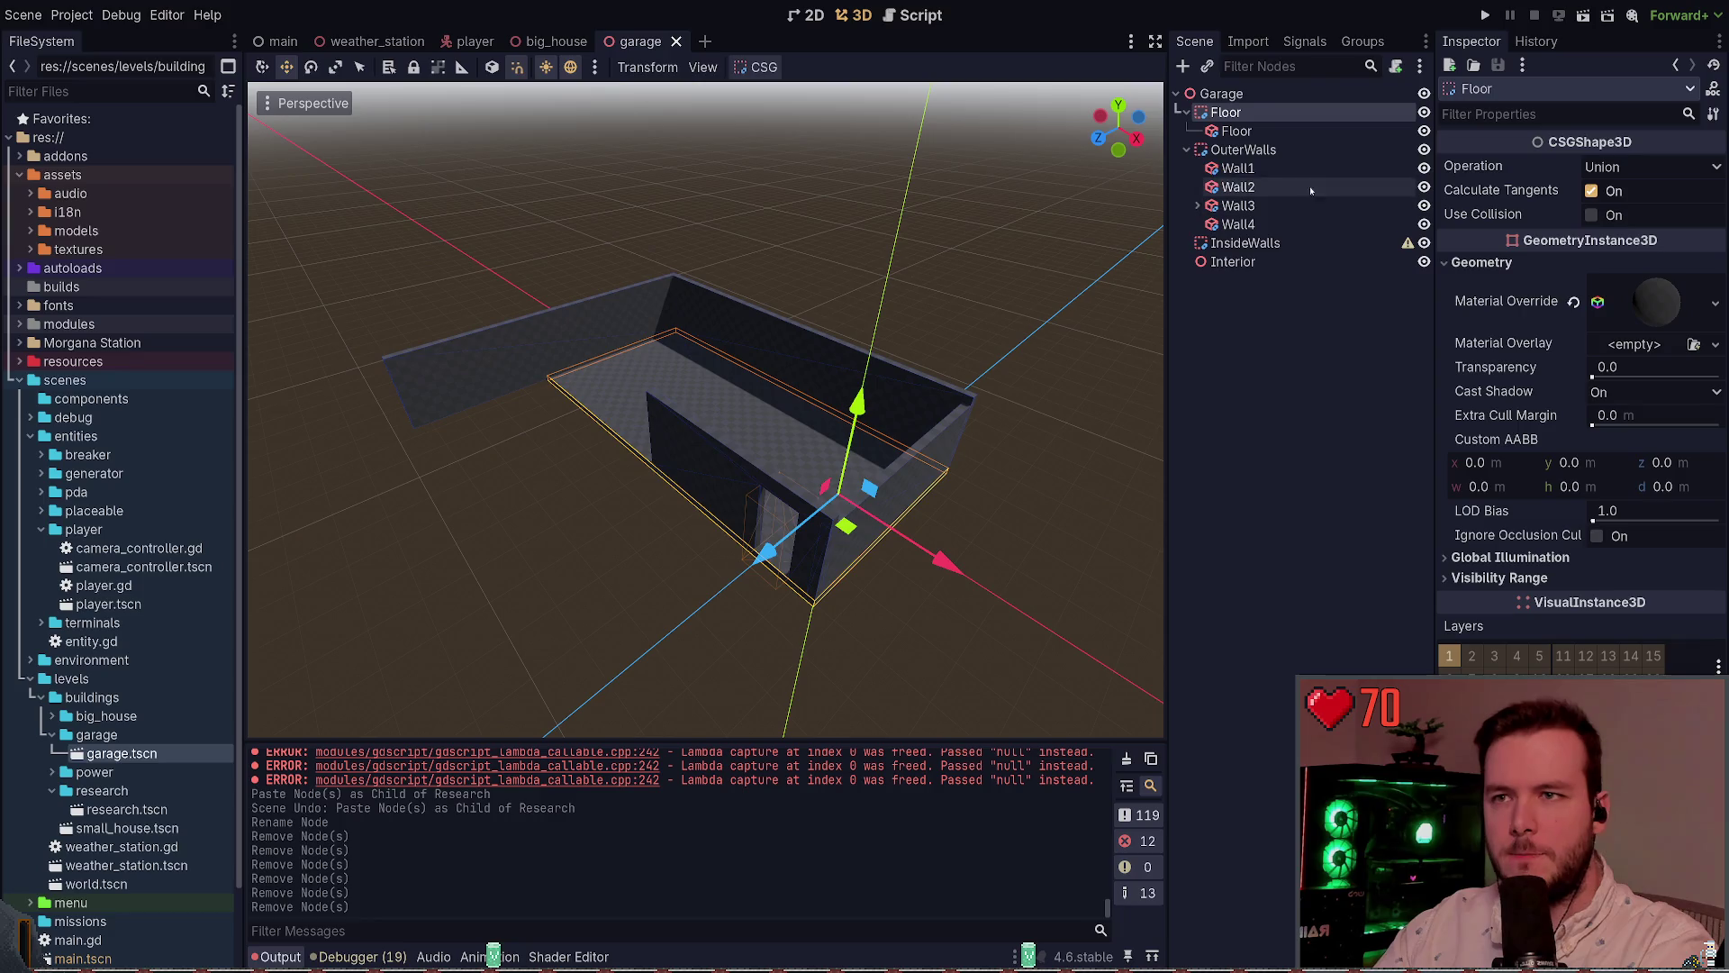
Move the inner floor box directly under Garage and delete the leftover outer Floor node
click(1237, 131)
key(f)
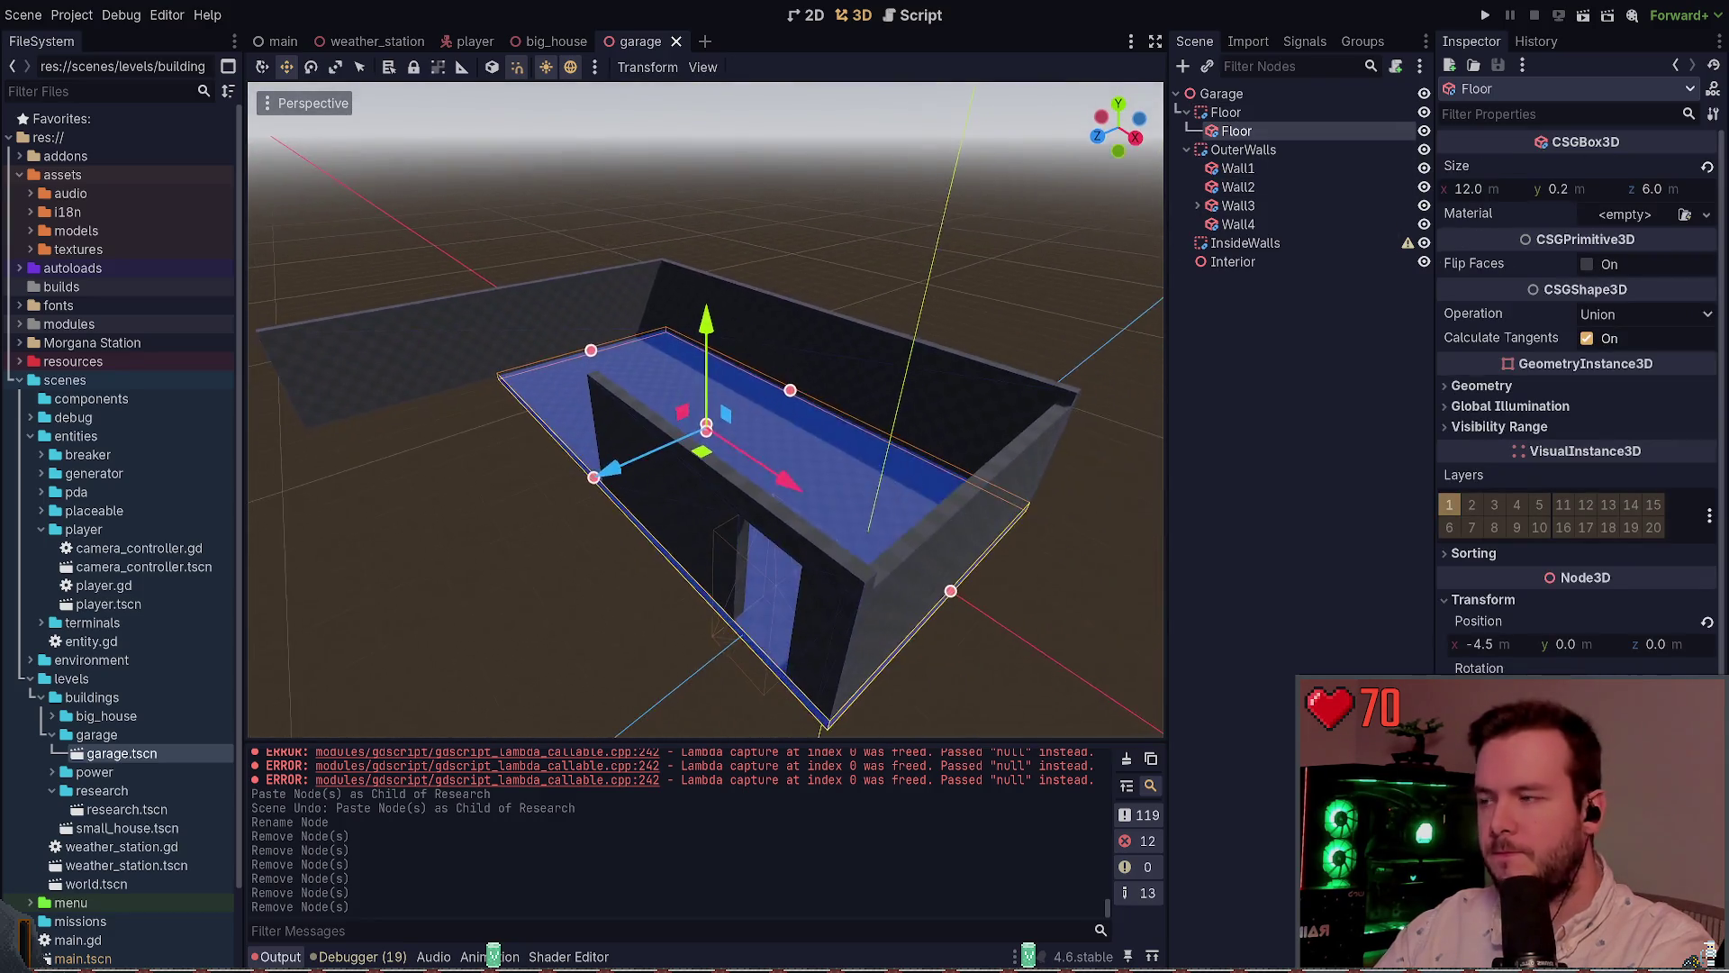
mouse_move(1237, 131)
mouse_down()
mouse_move(1242, 185)
mouse_move(1218, 110)
mouse_up()
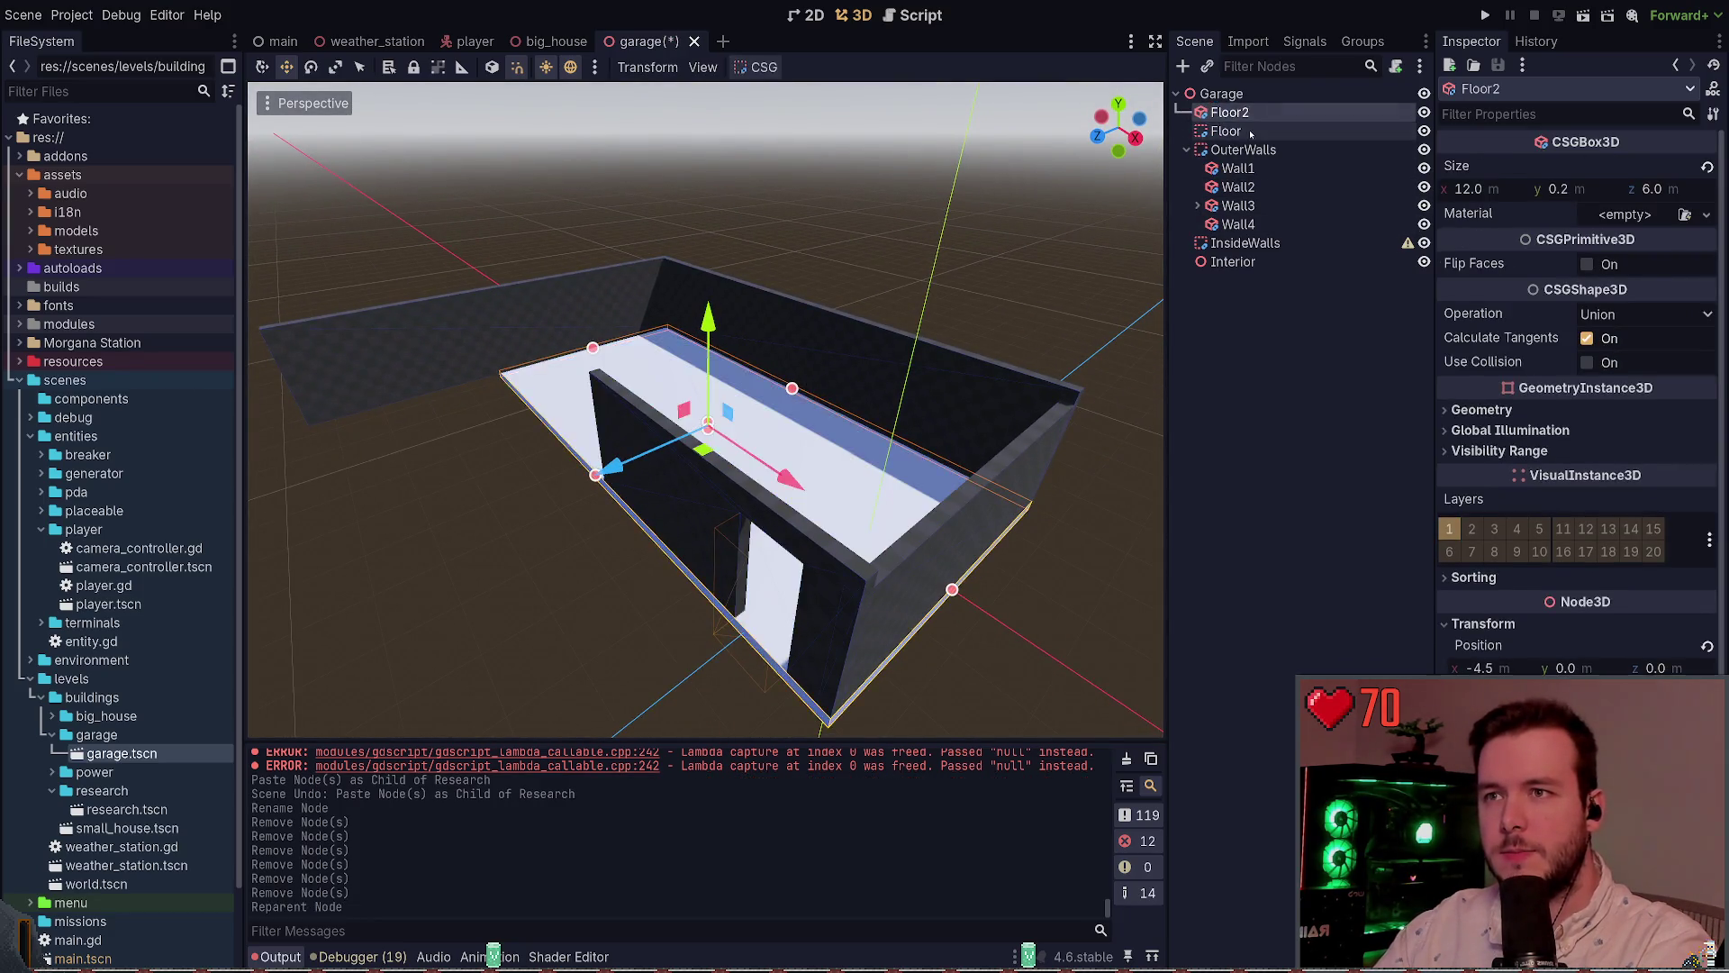
click(1261, 131)
key(Delete)
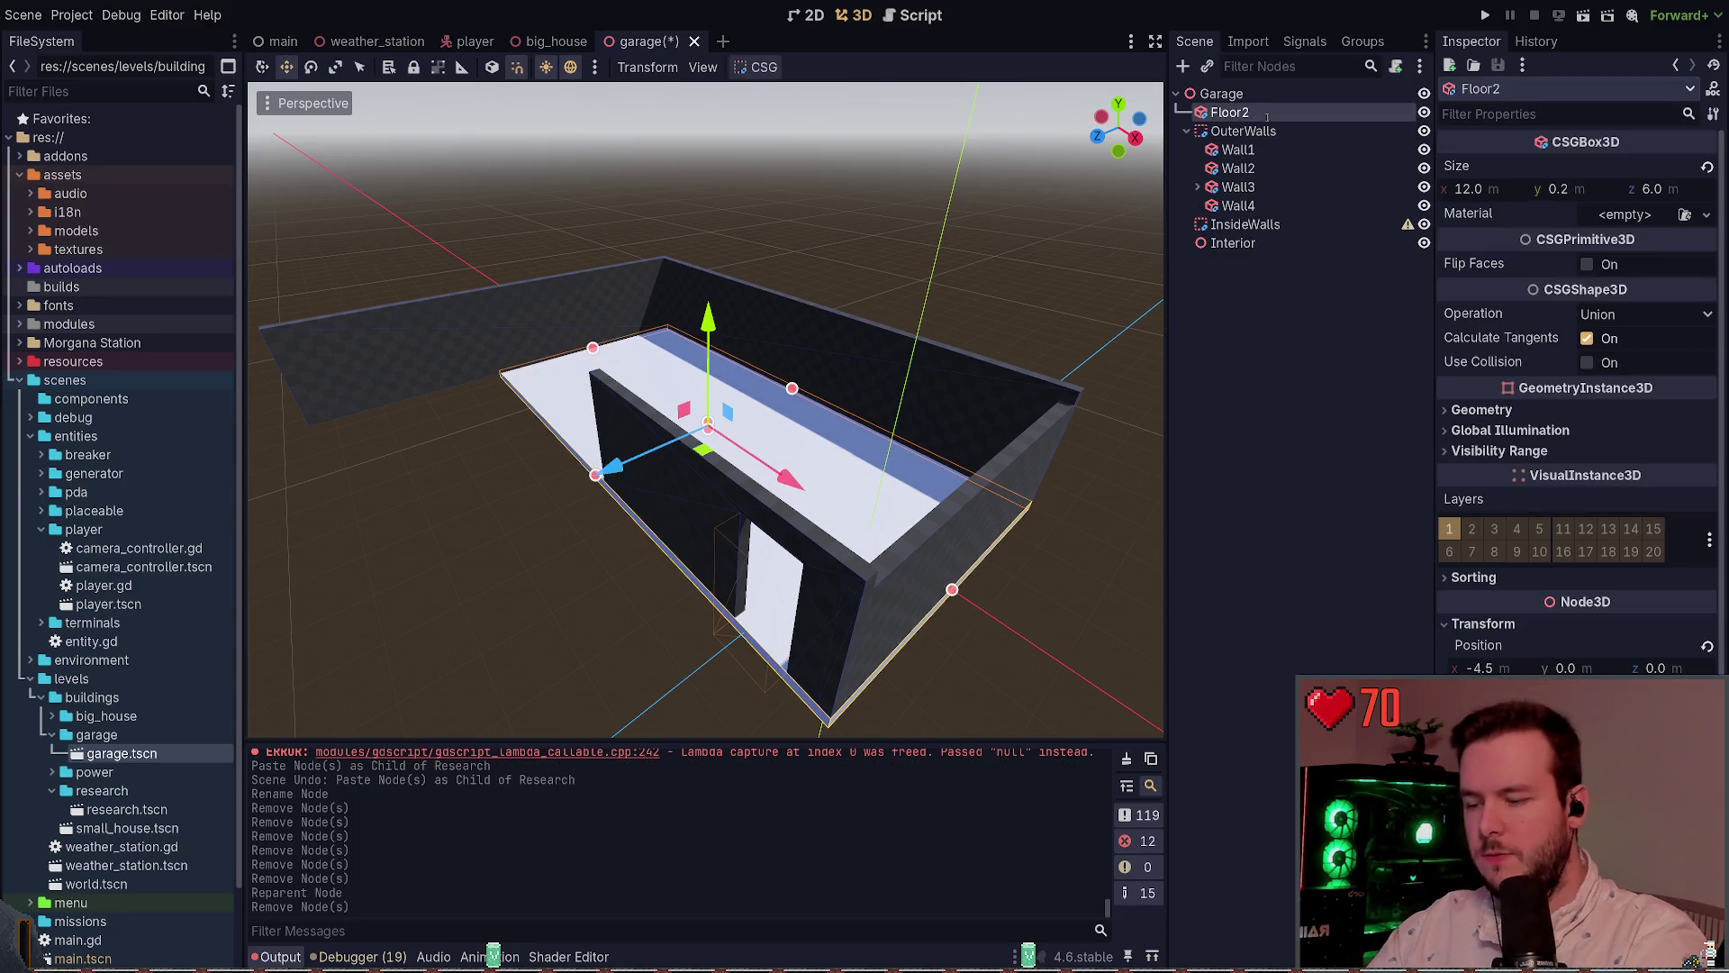
Rename Floor2 to Floor, assign it the dark material, and save the garage scene
key(F2)
text(Floor)
key(Return)
click(1685, 213)
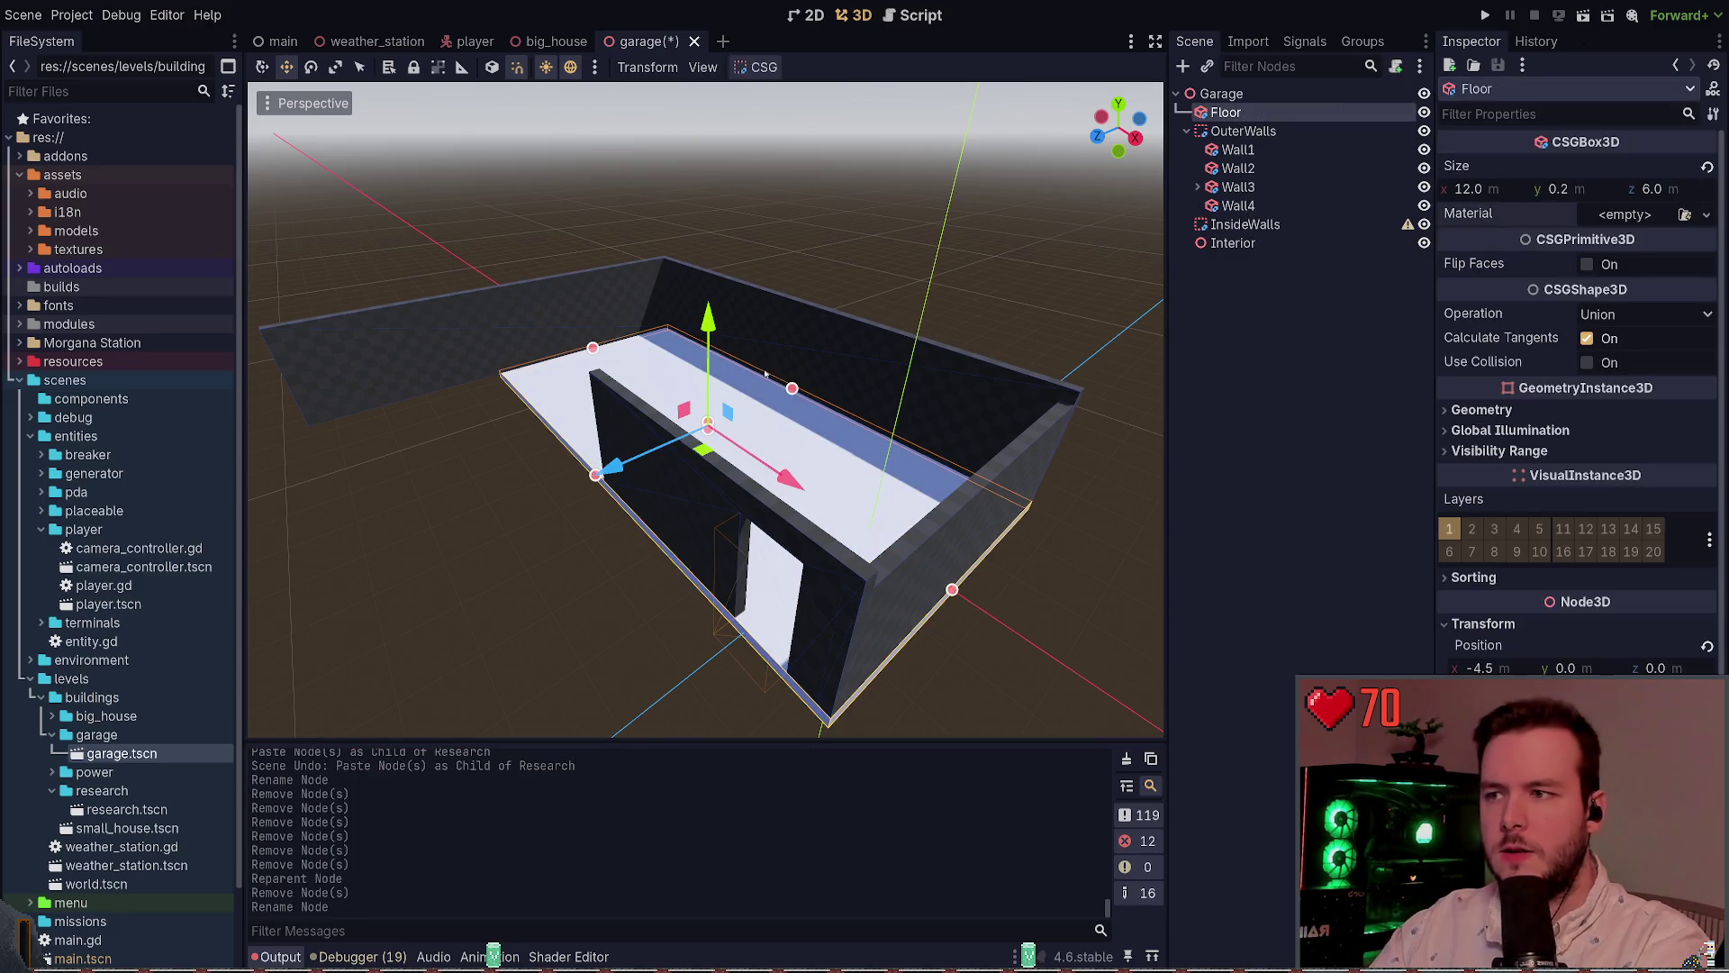
click(1234, 272)
key(ctrl+s)
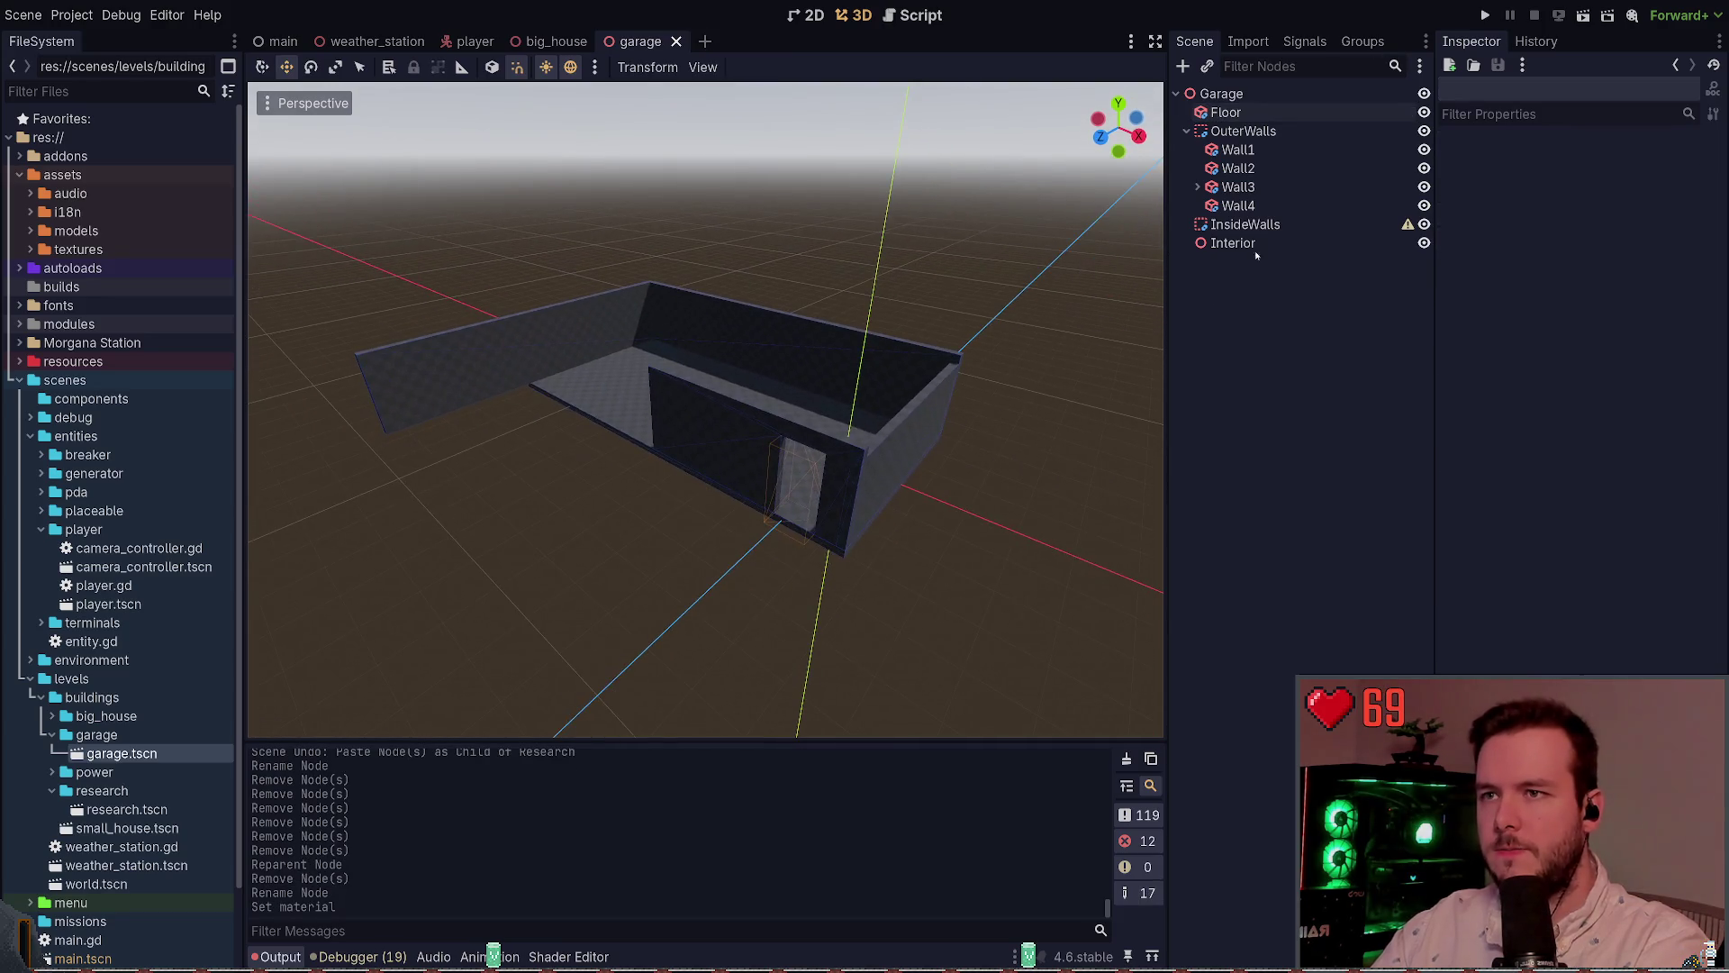
click(1226, 112)
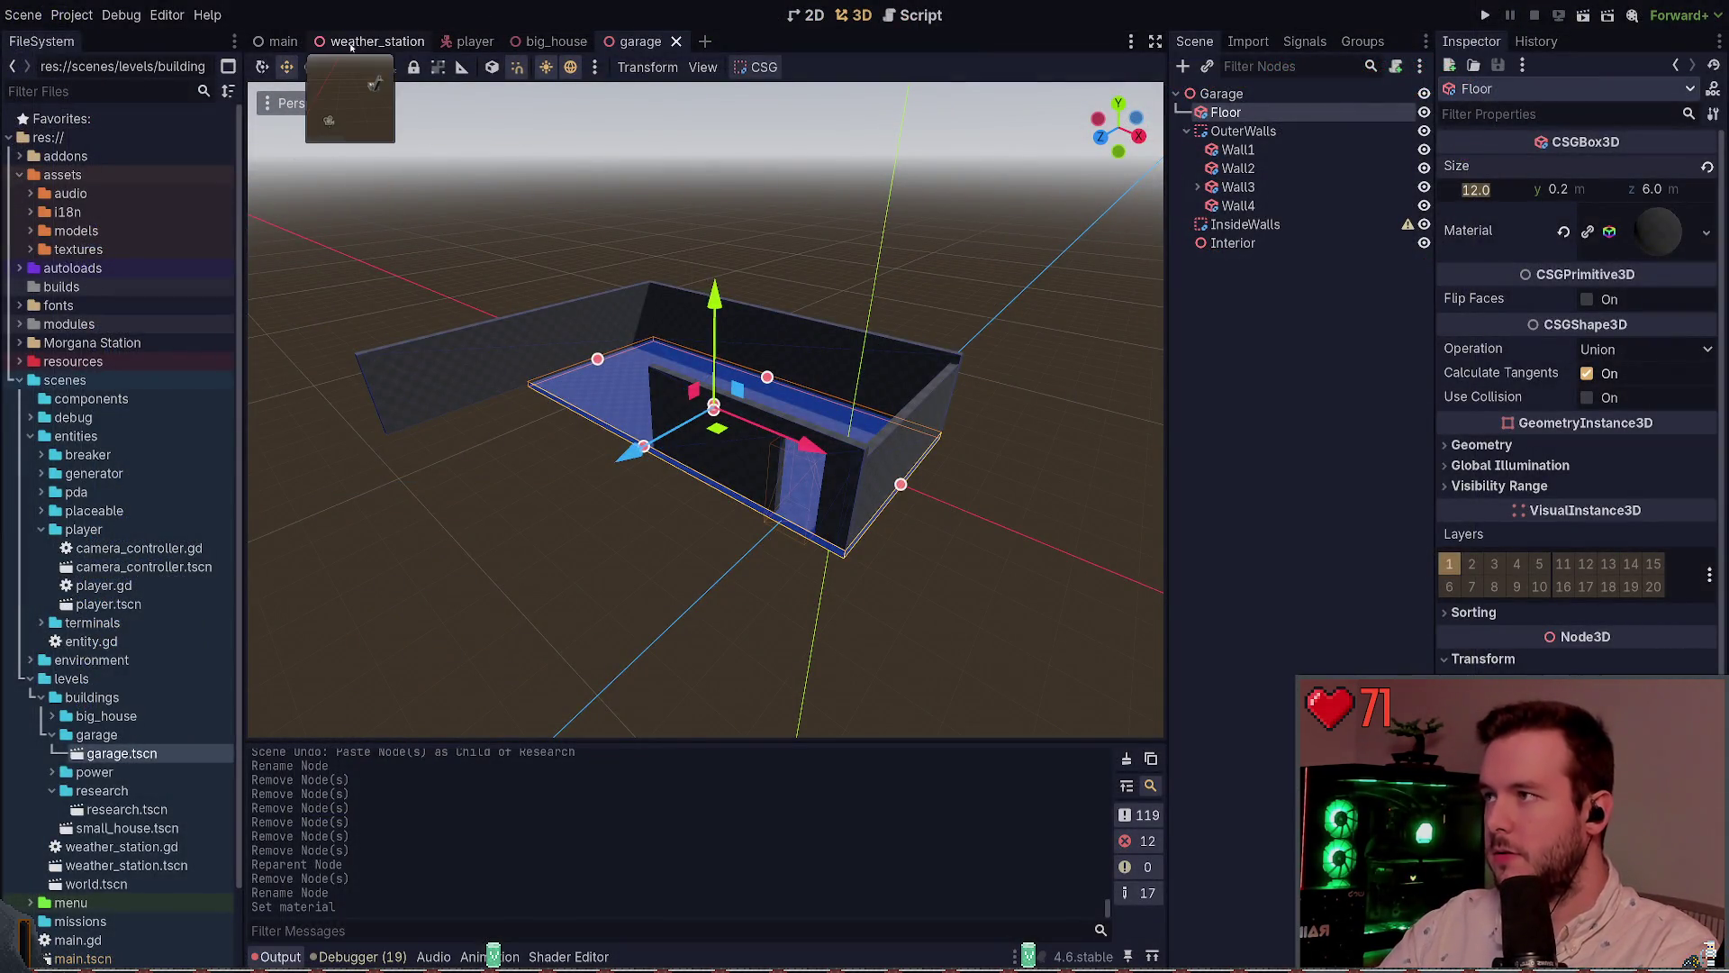
click(551, 41)
Paste the big_house floor size onto the garage Floor, making it 16.0 × 0.2 × 14.1 m
click(862, 293)
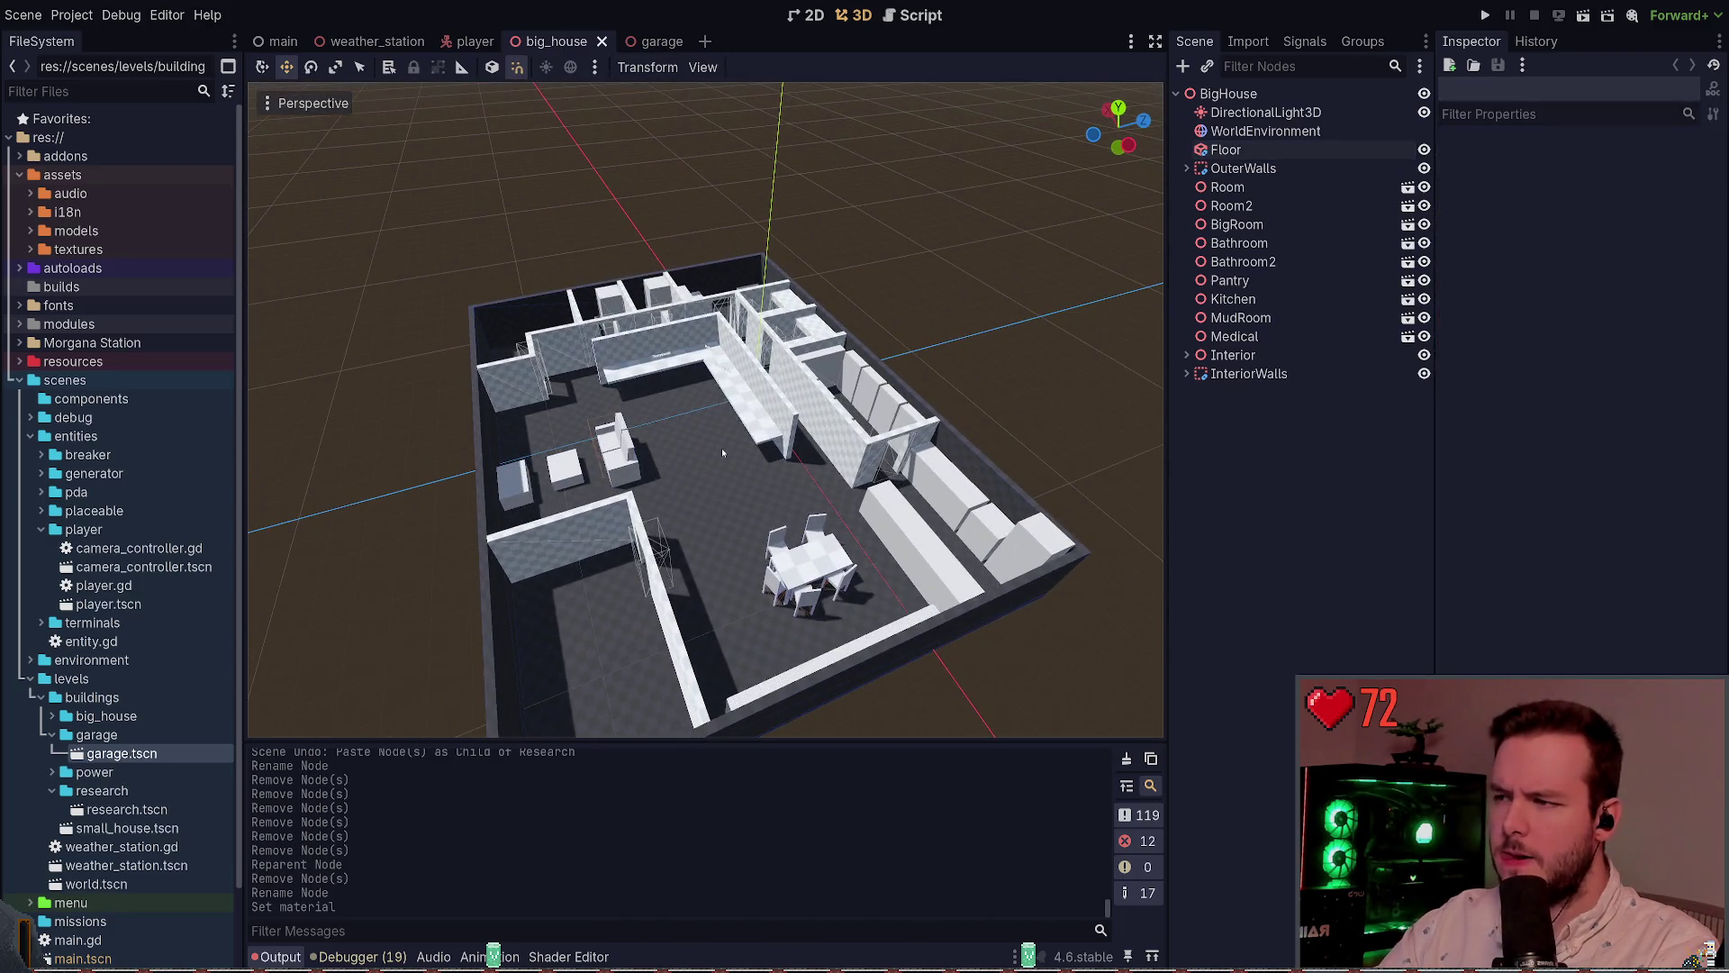
click(722, 452)
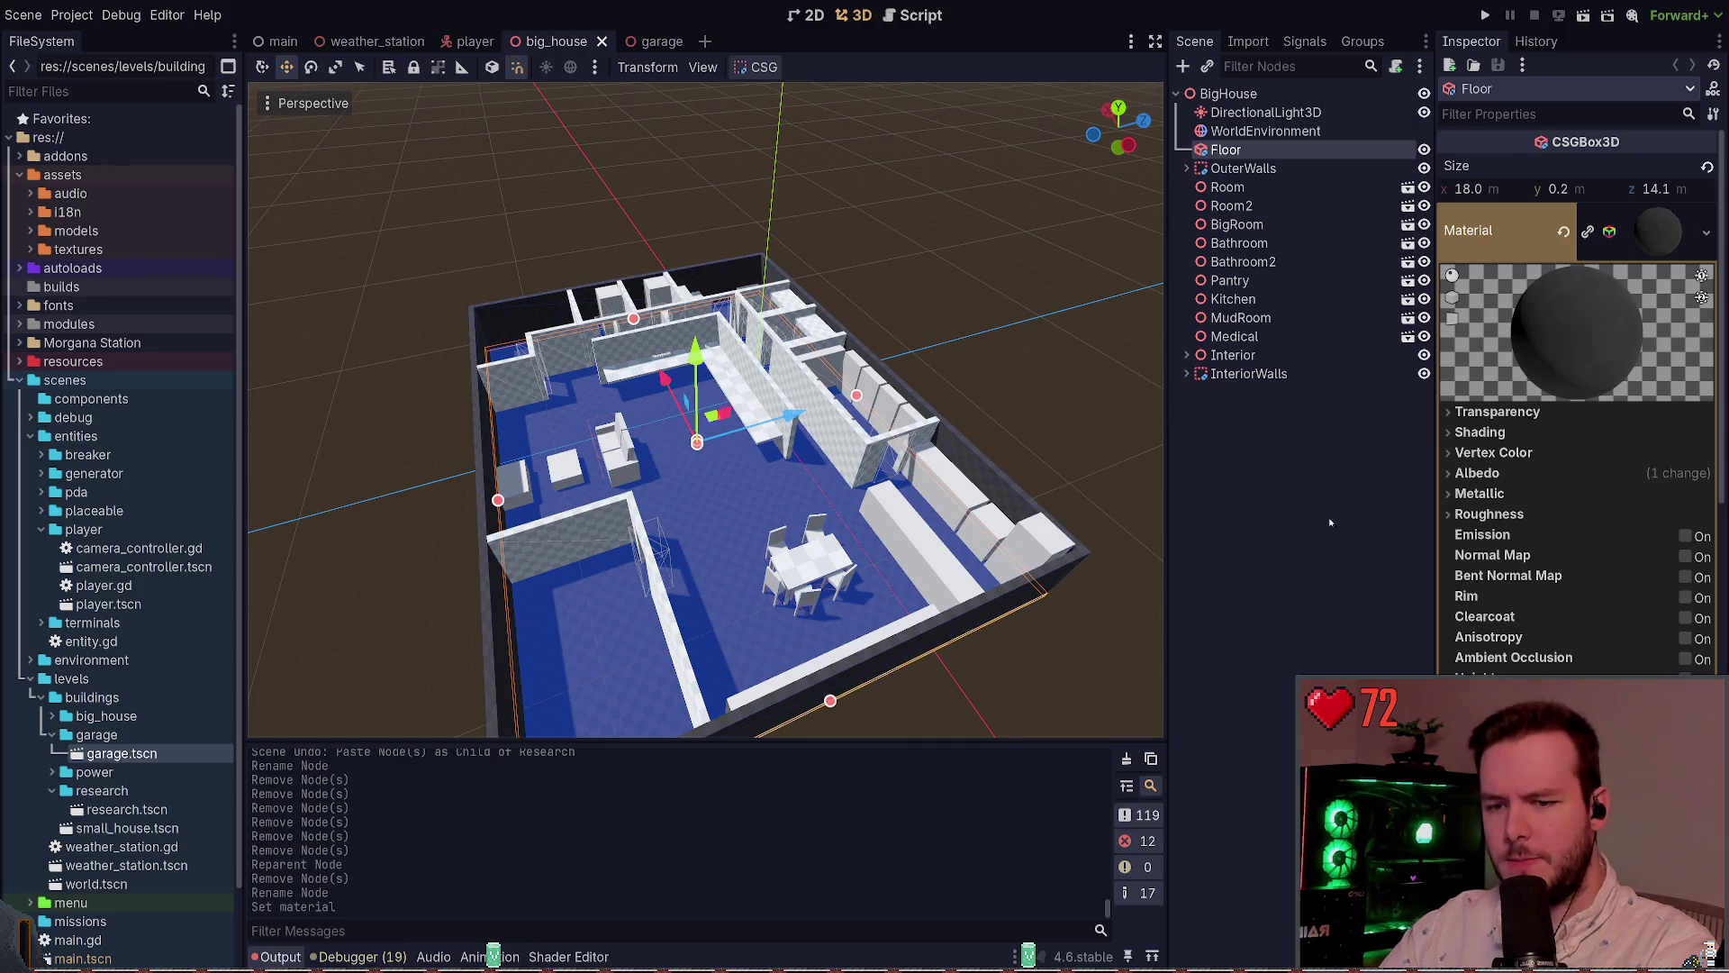
scroll(1495, 573, down, 5)
scroll(1461, 525, up, 5)
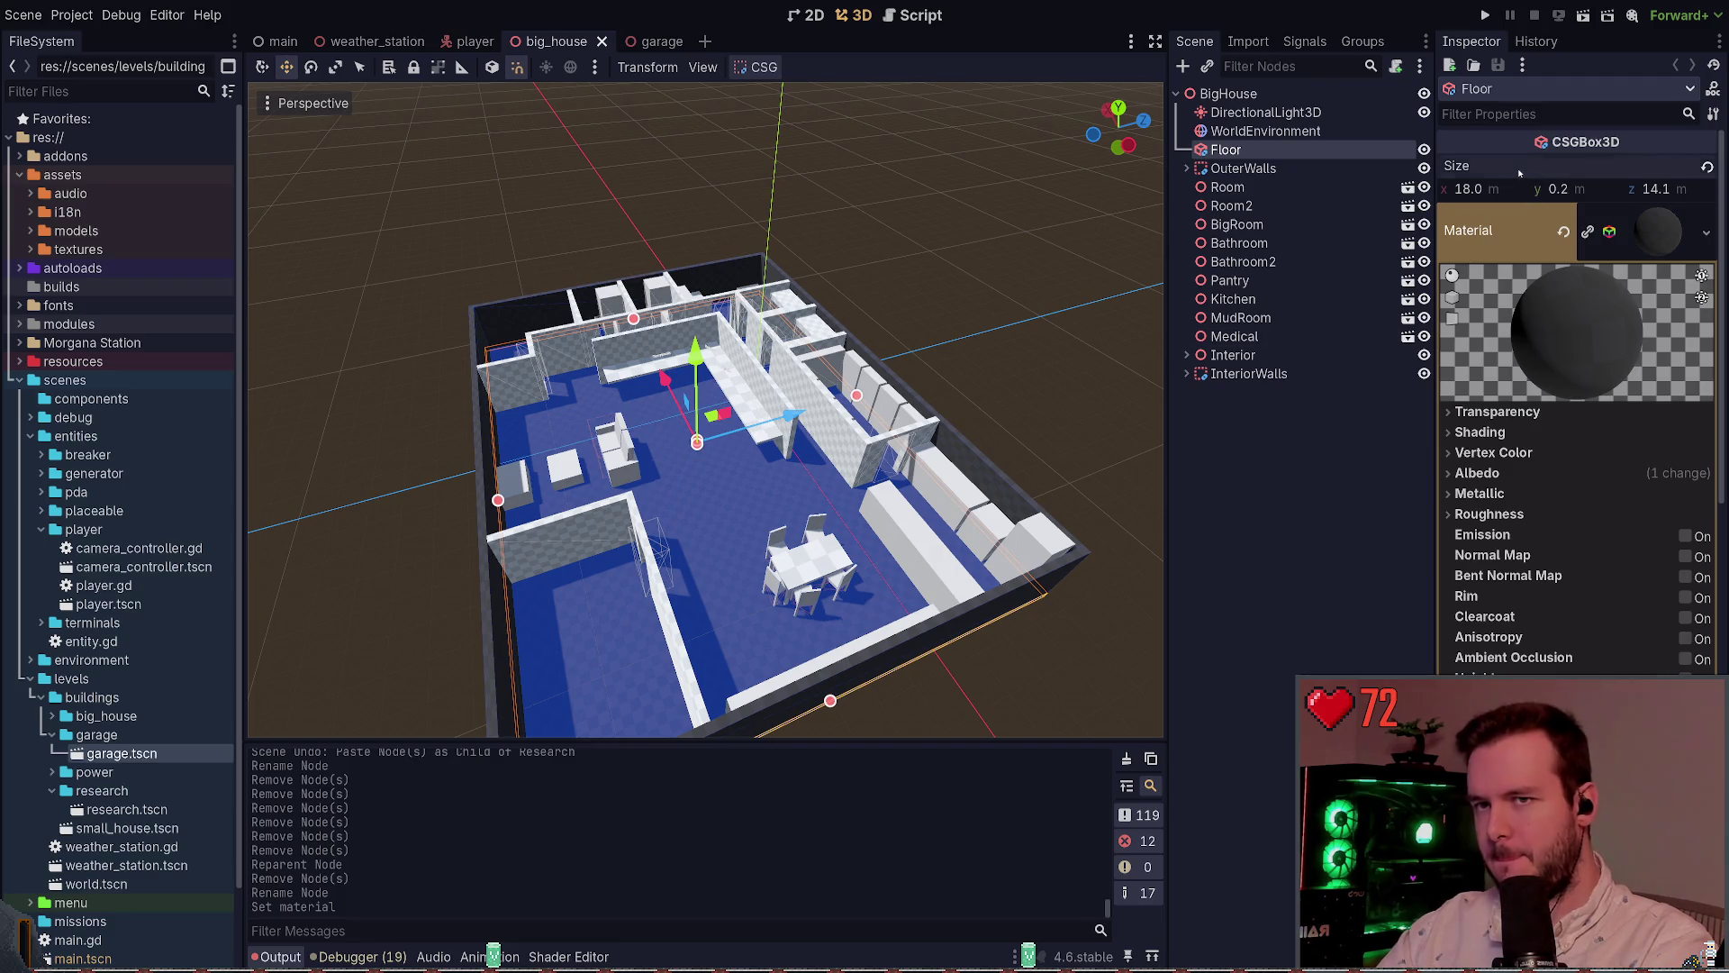
key(ctrl+Tab)
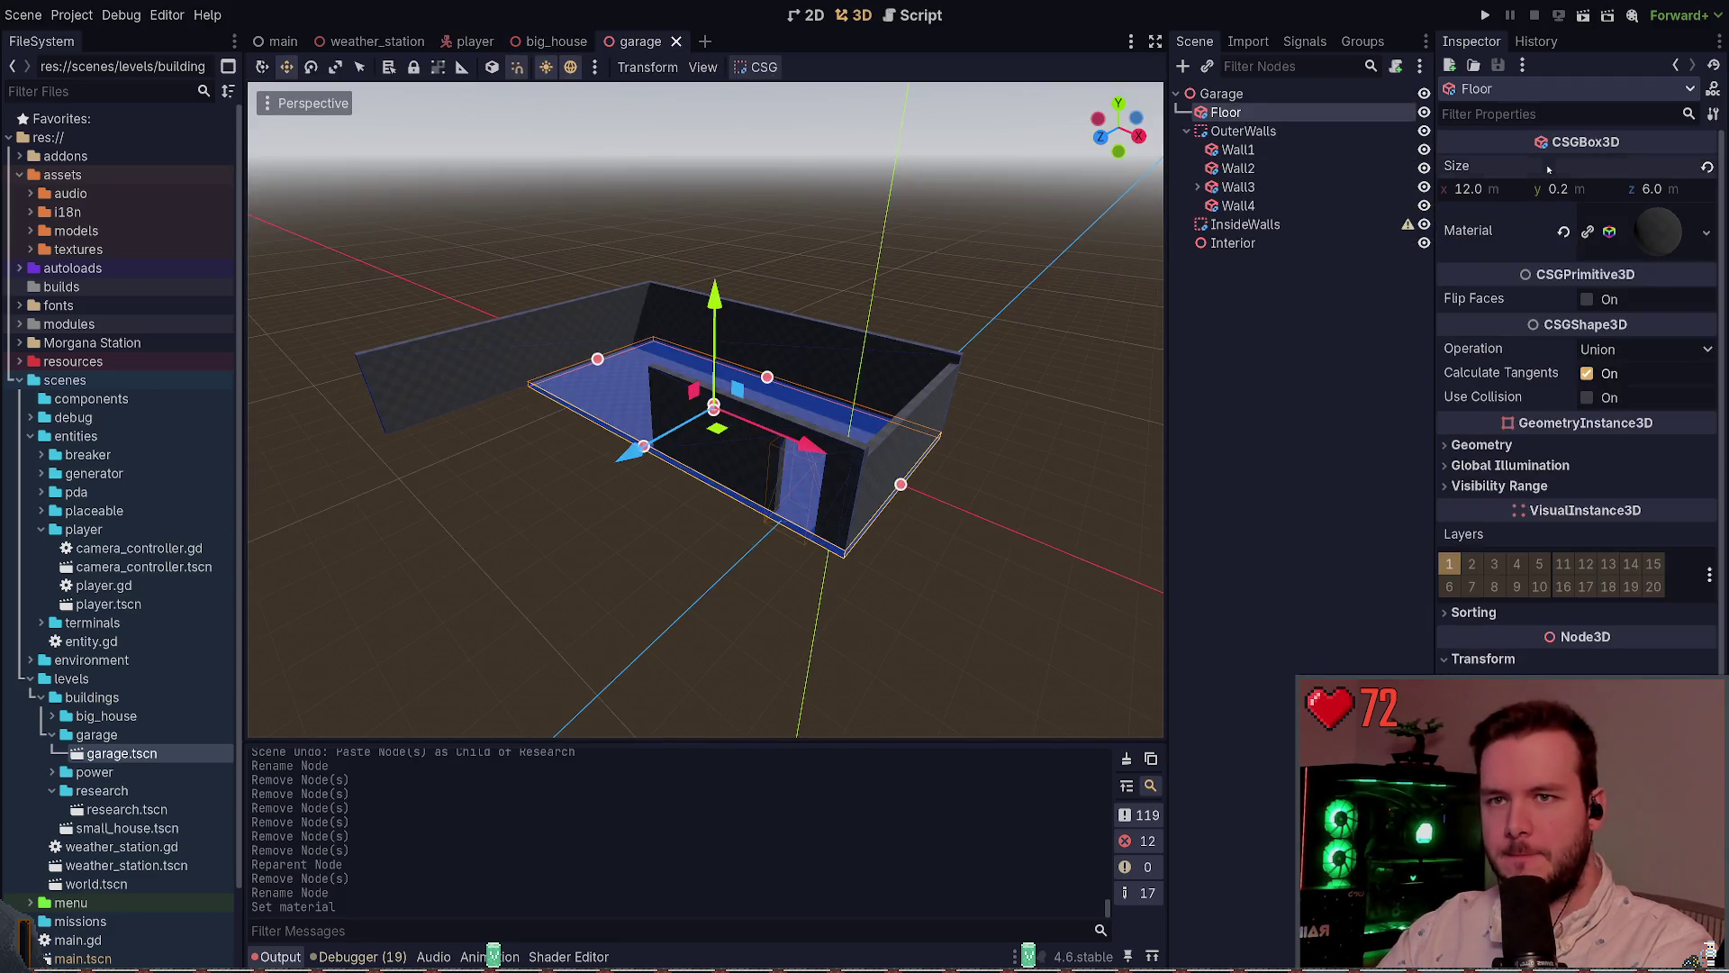
key(ctrl+v)
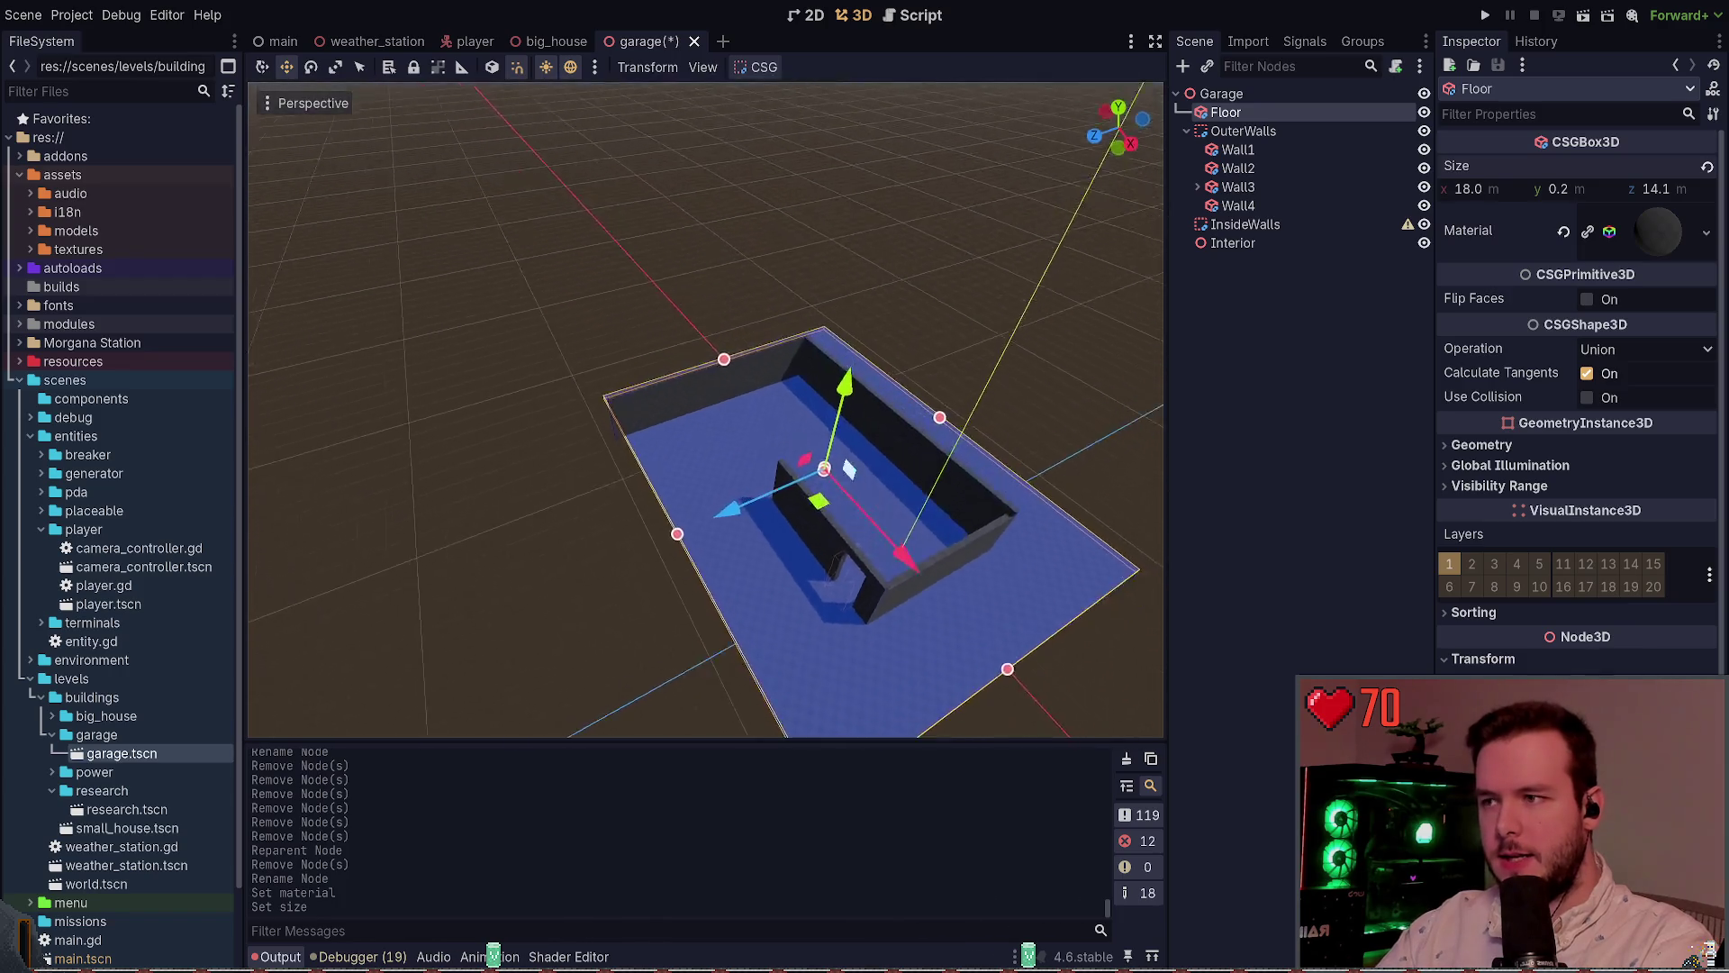
text(14)
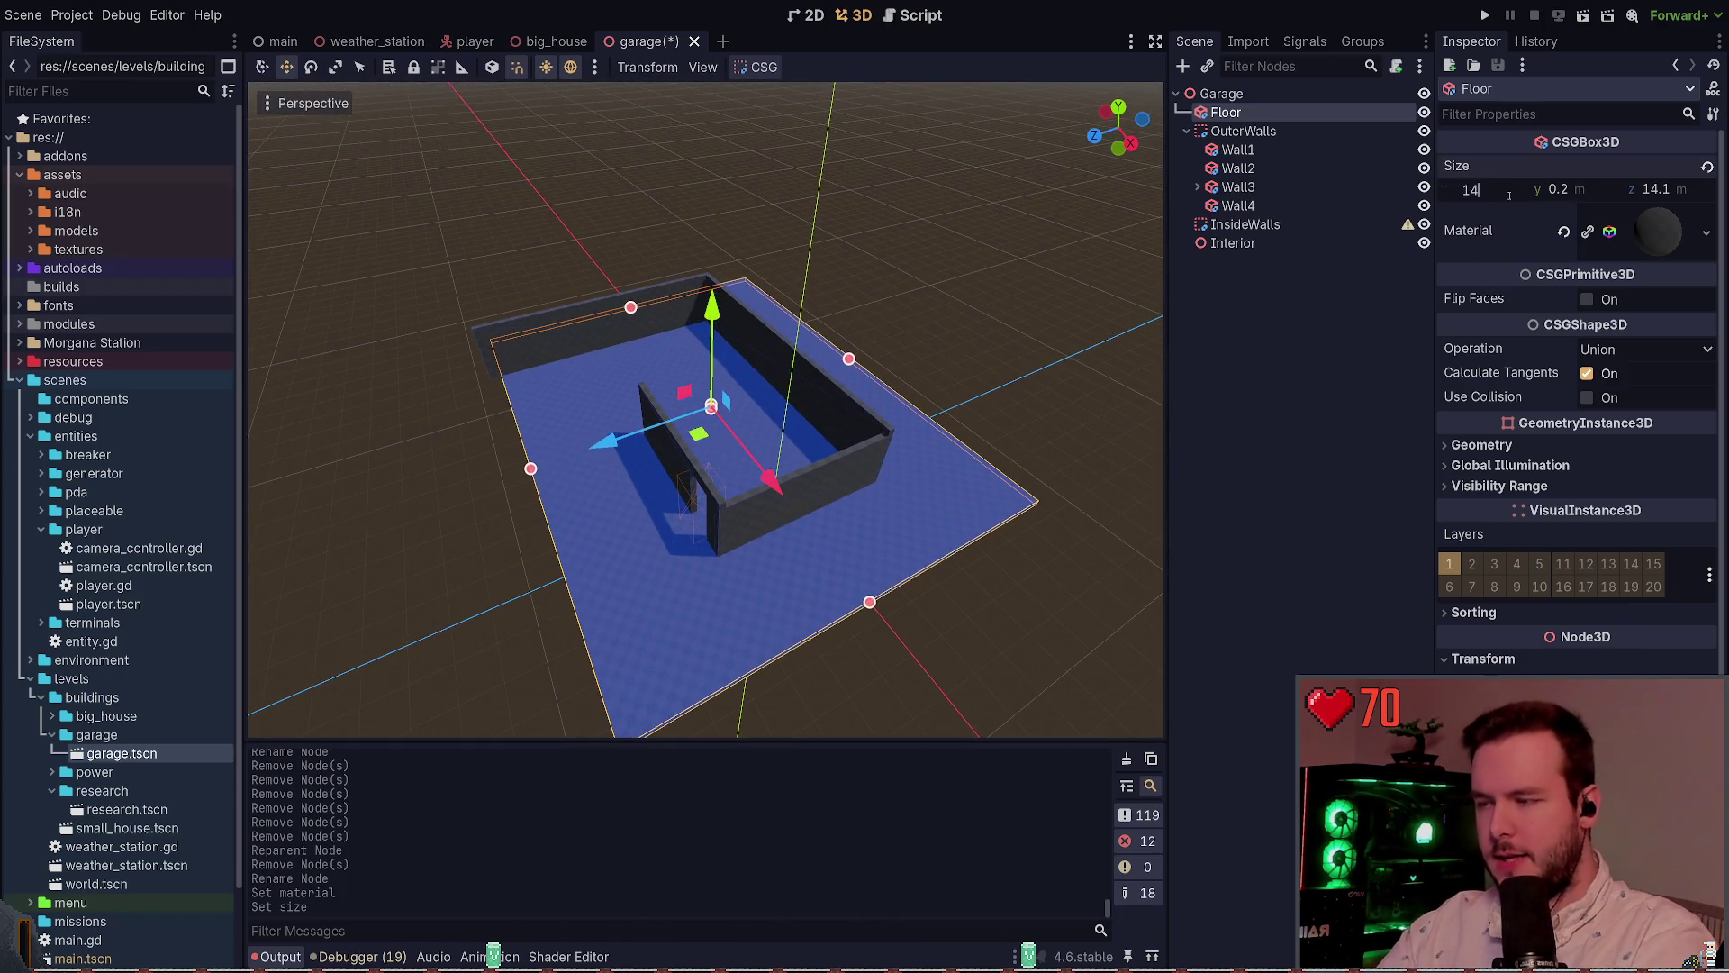
key(Return)
key(ctrl+z)
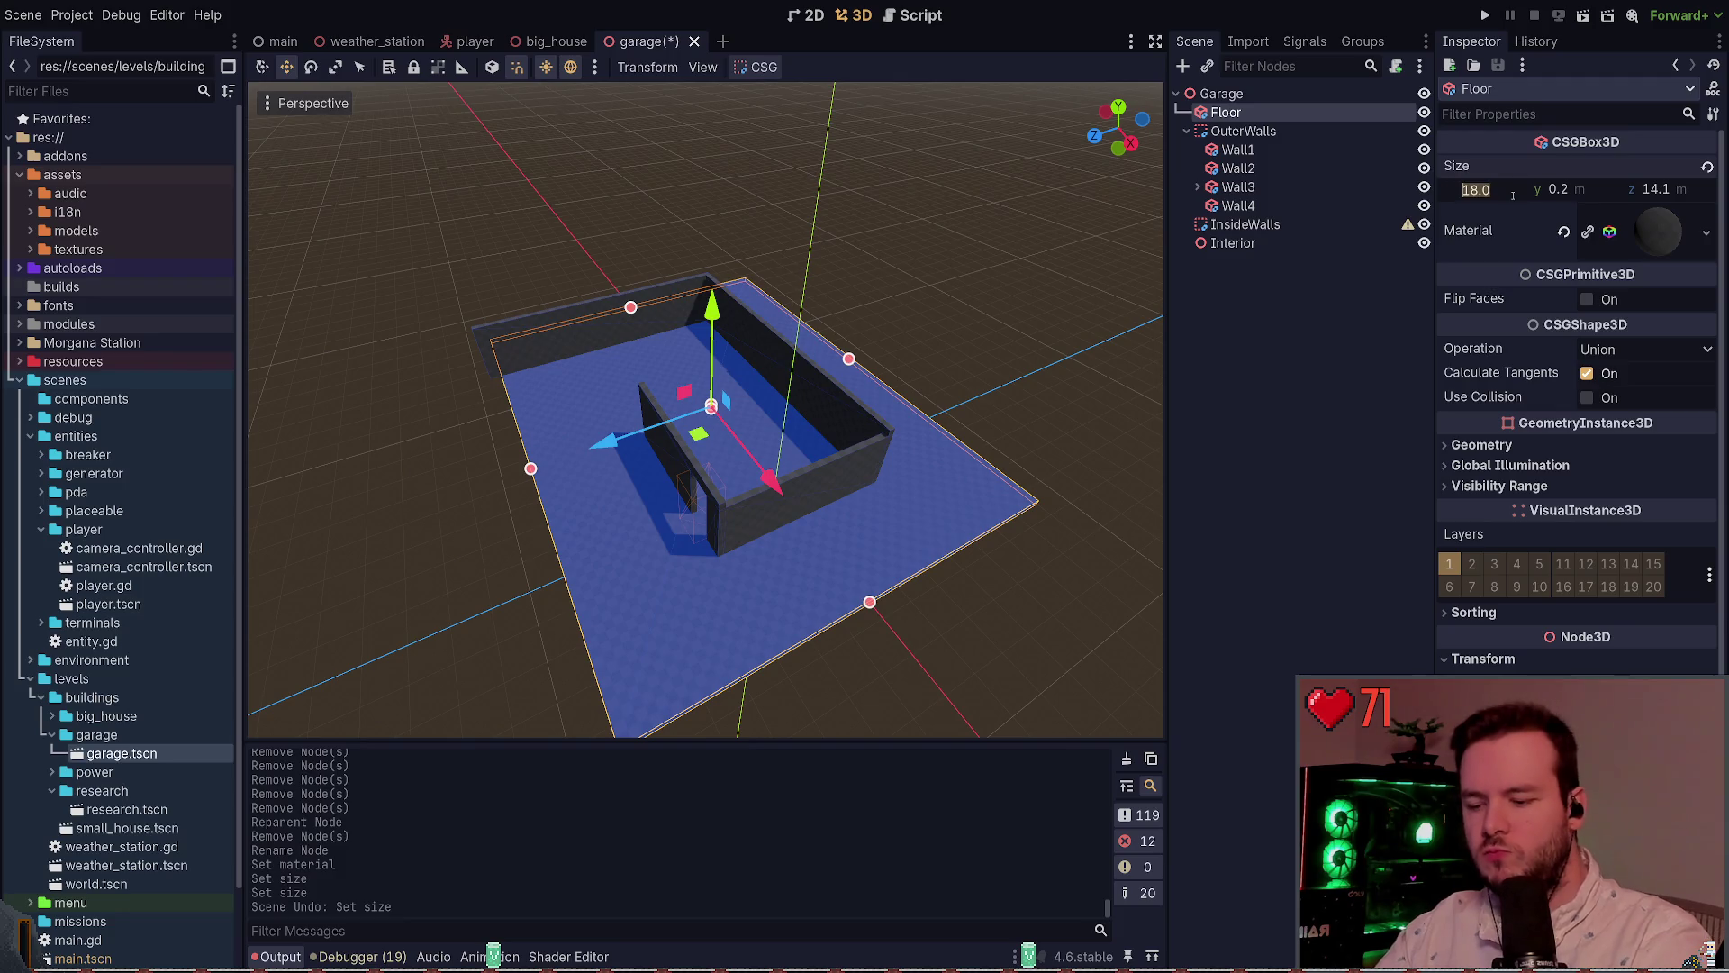
text(16)
key(Return)
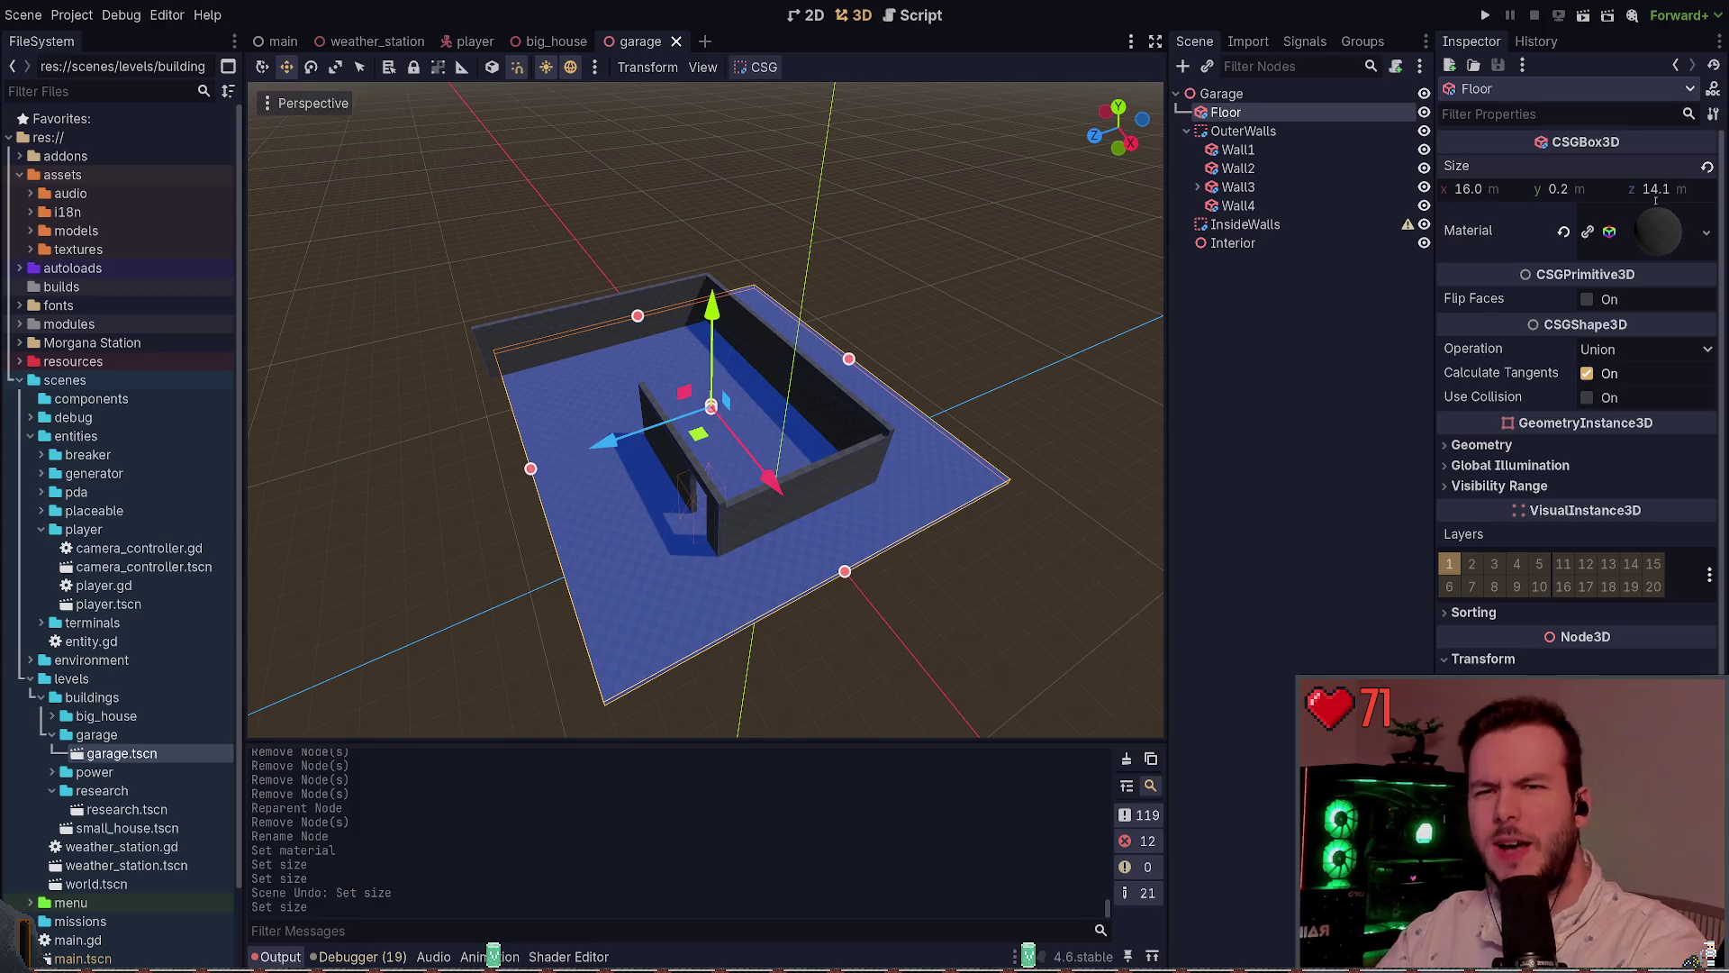
click(551, 42)
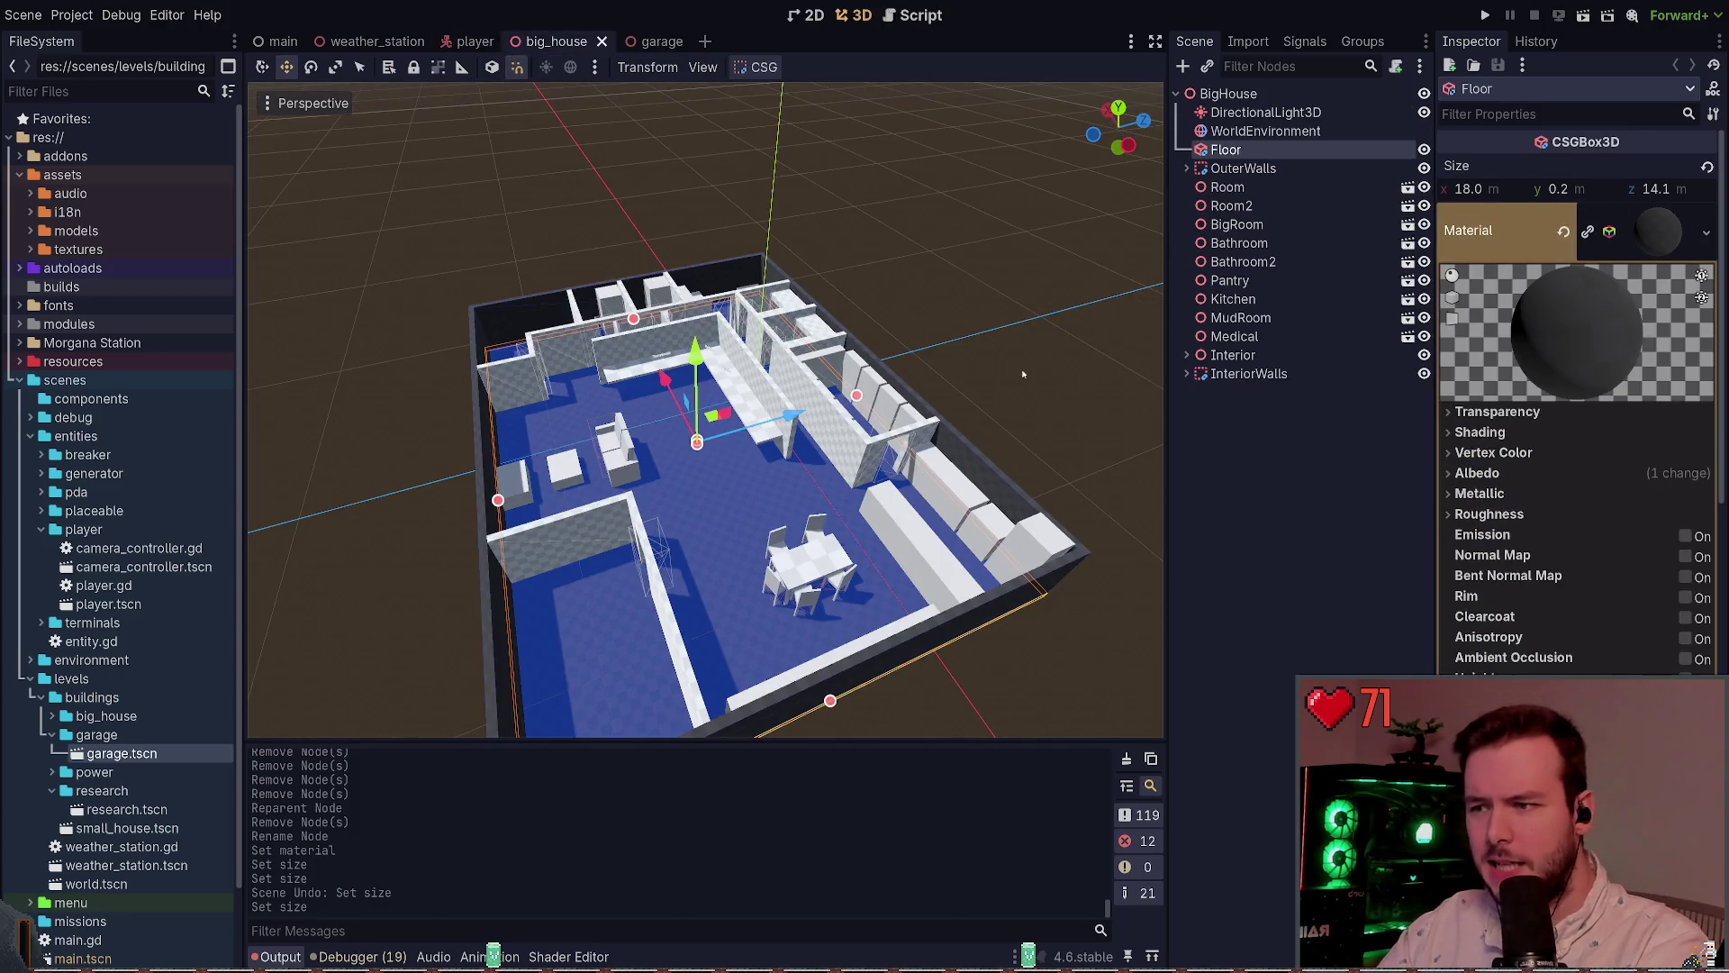
click(1023, 374)
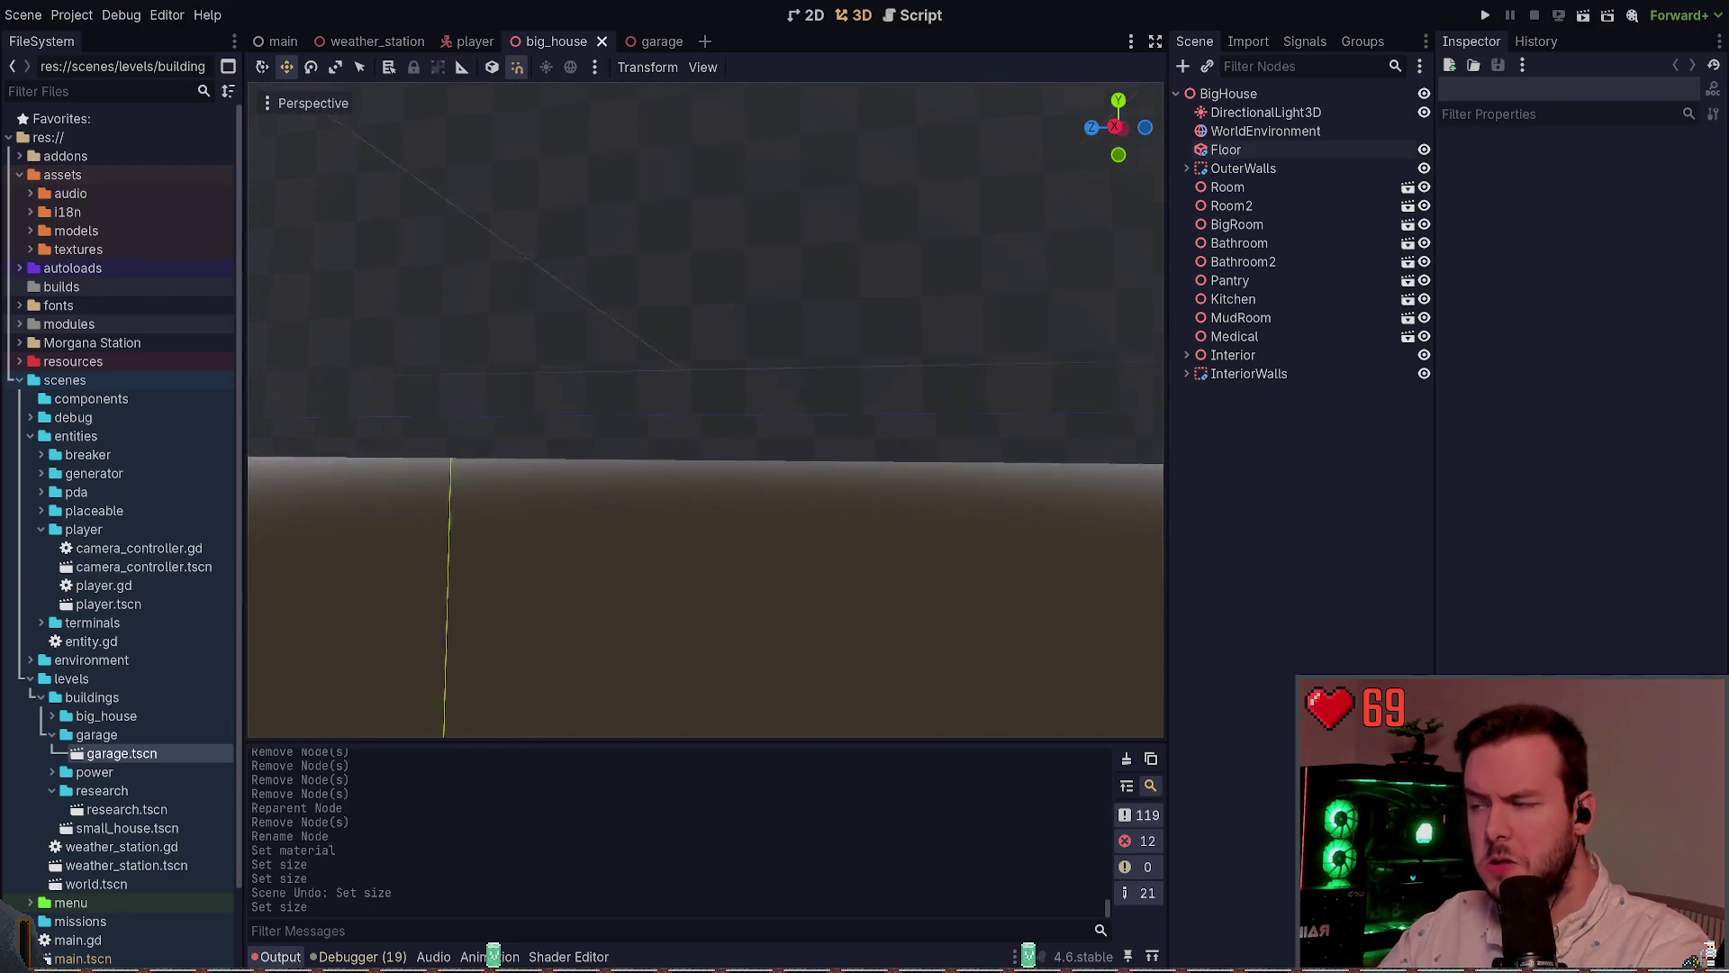
click(822, 591)
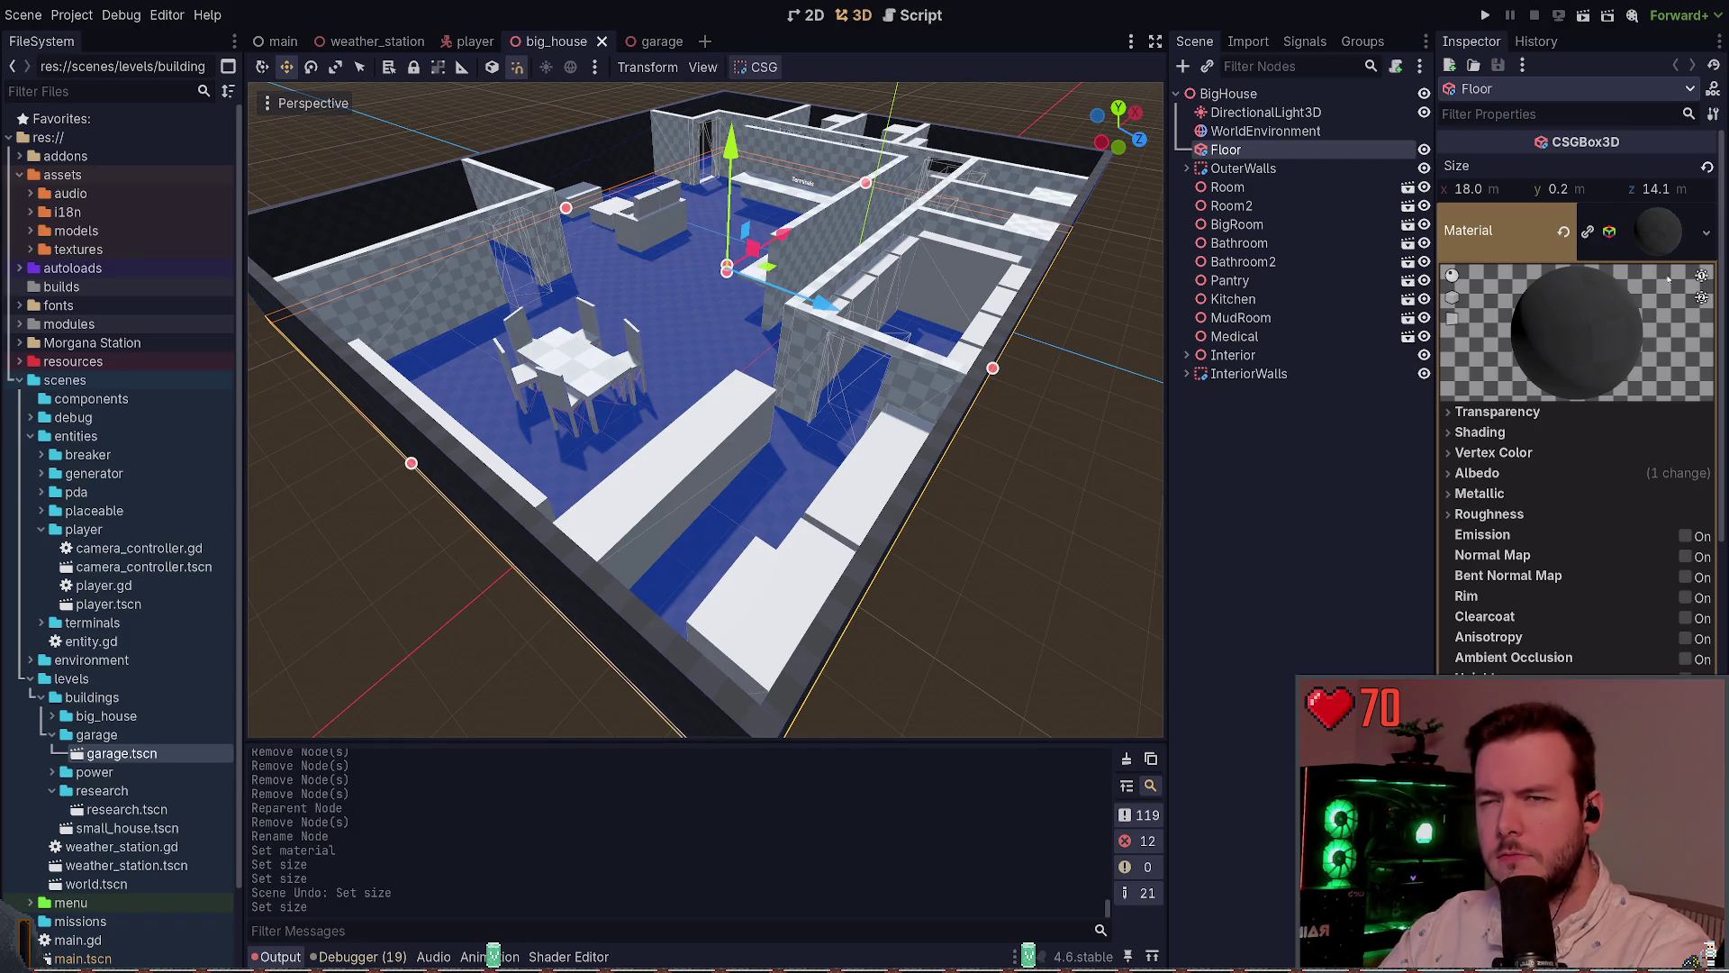
click(1653, 236)
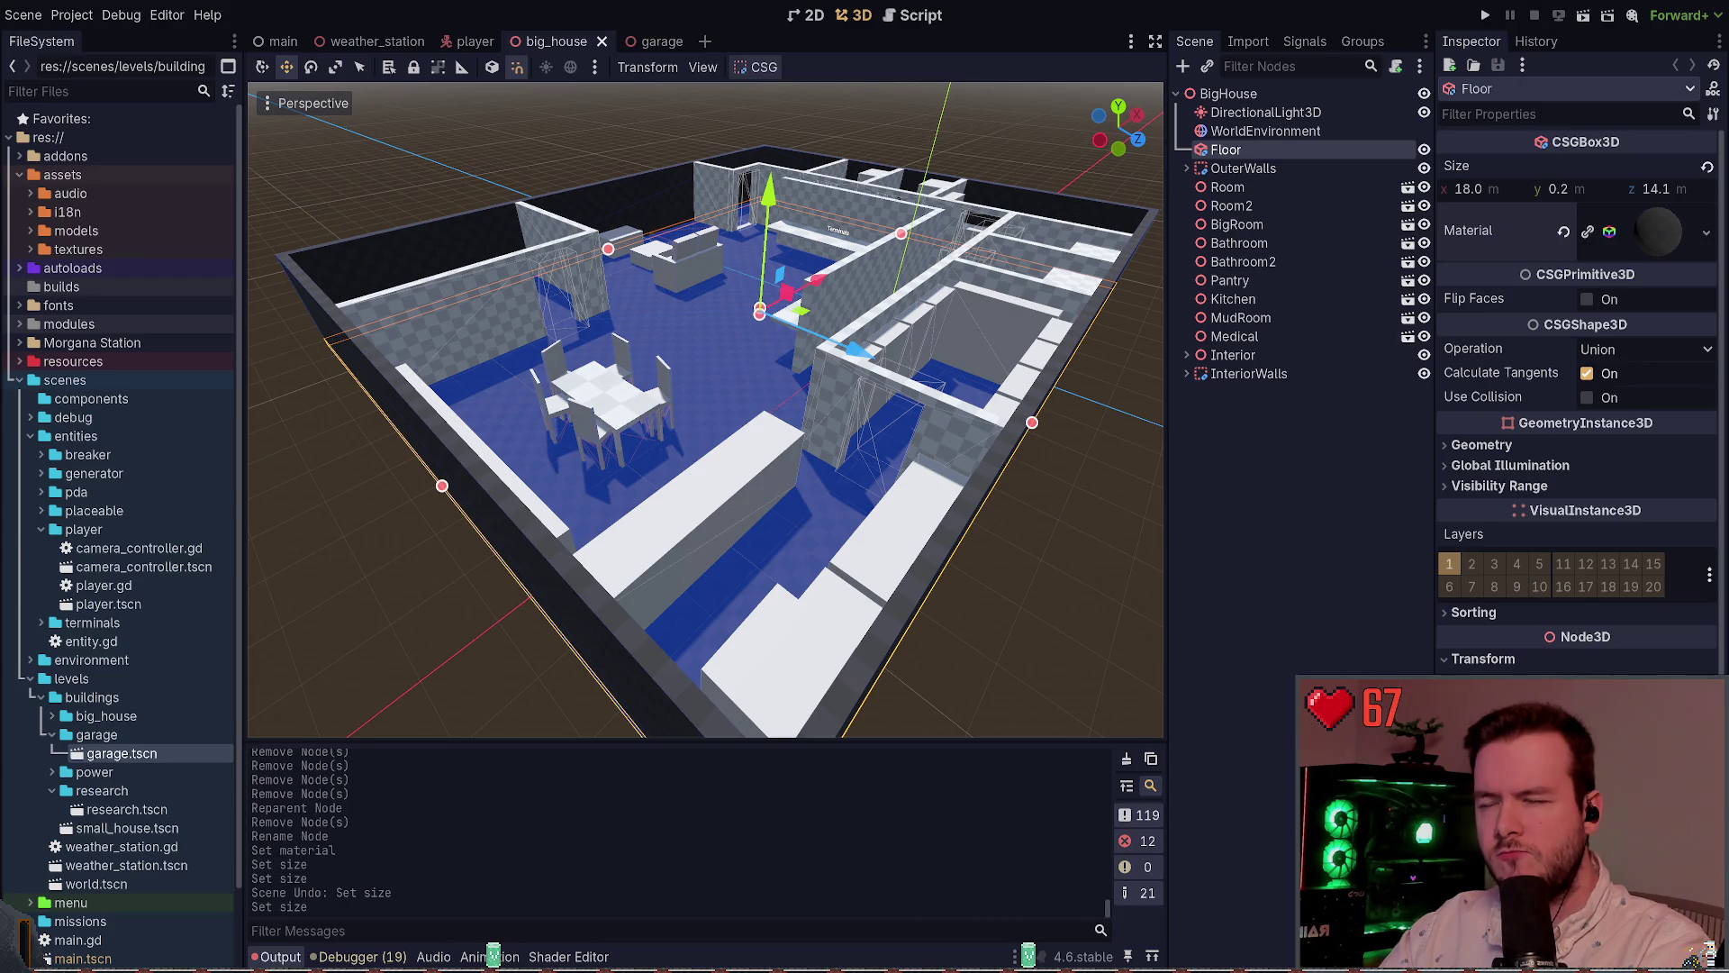
drag(1678, 187, 1671, 188)
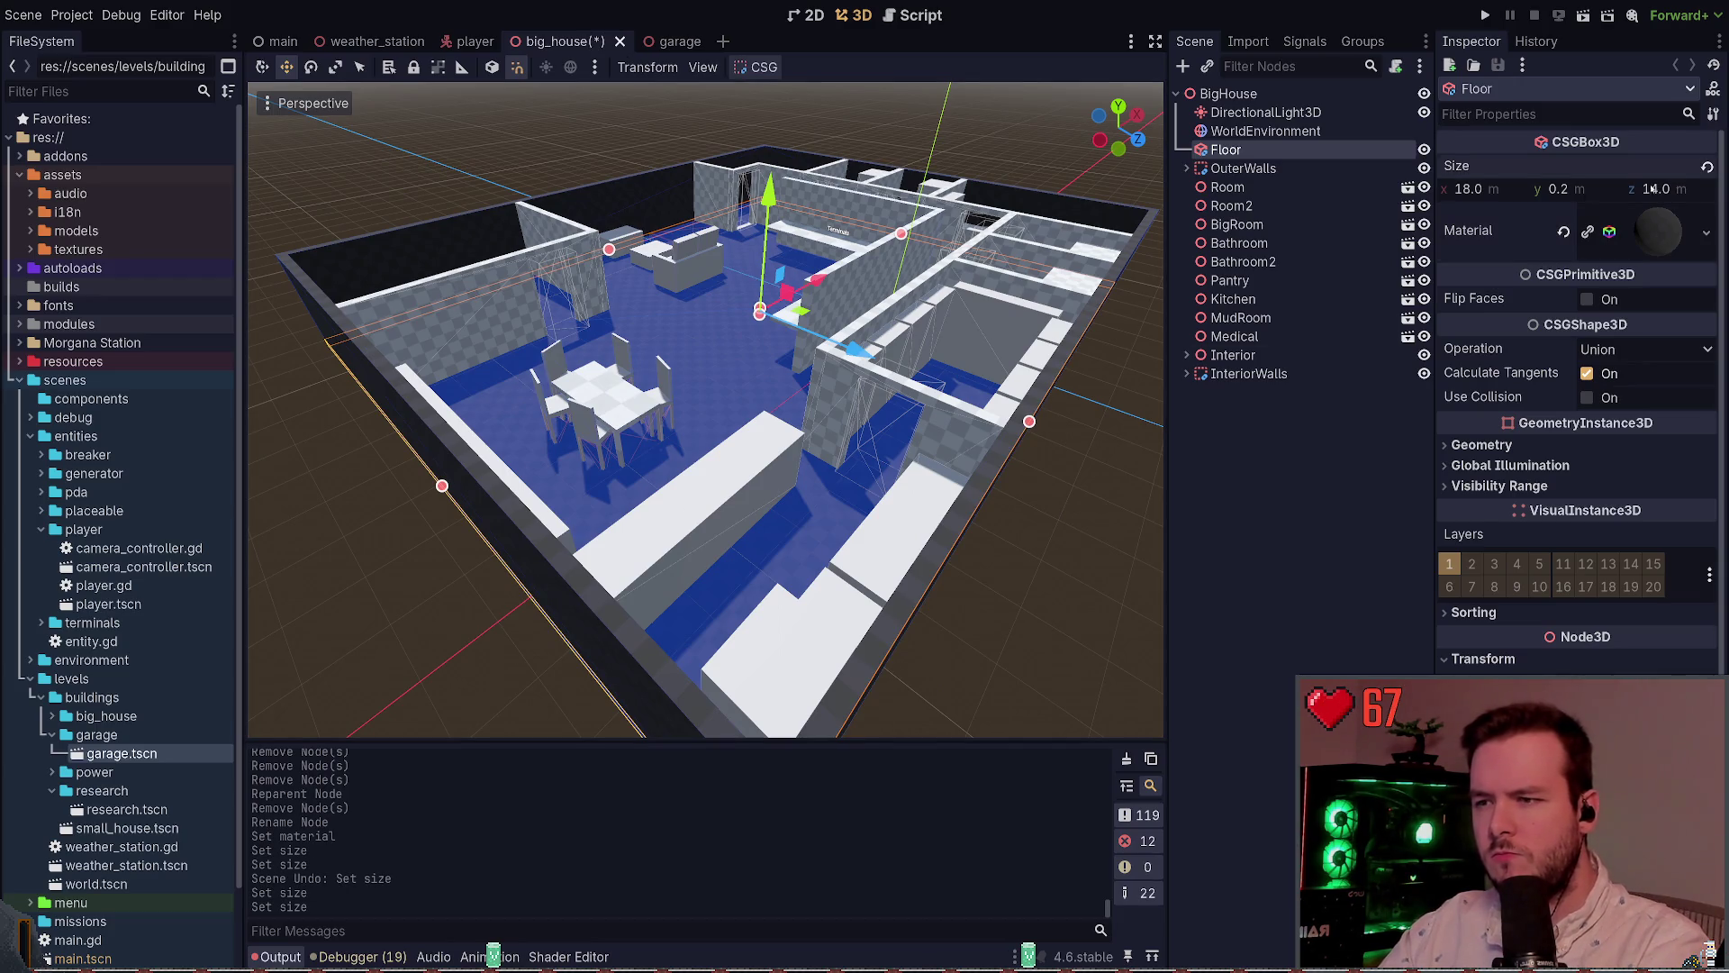
key(KP_3)
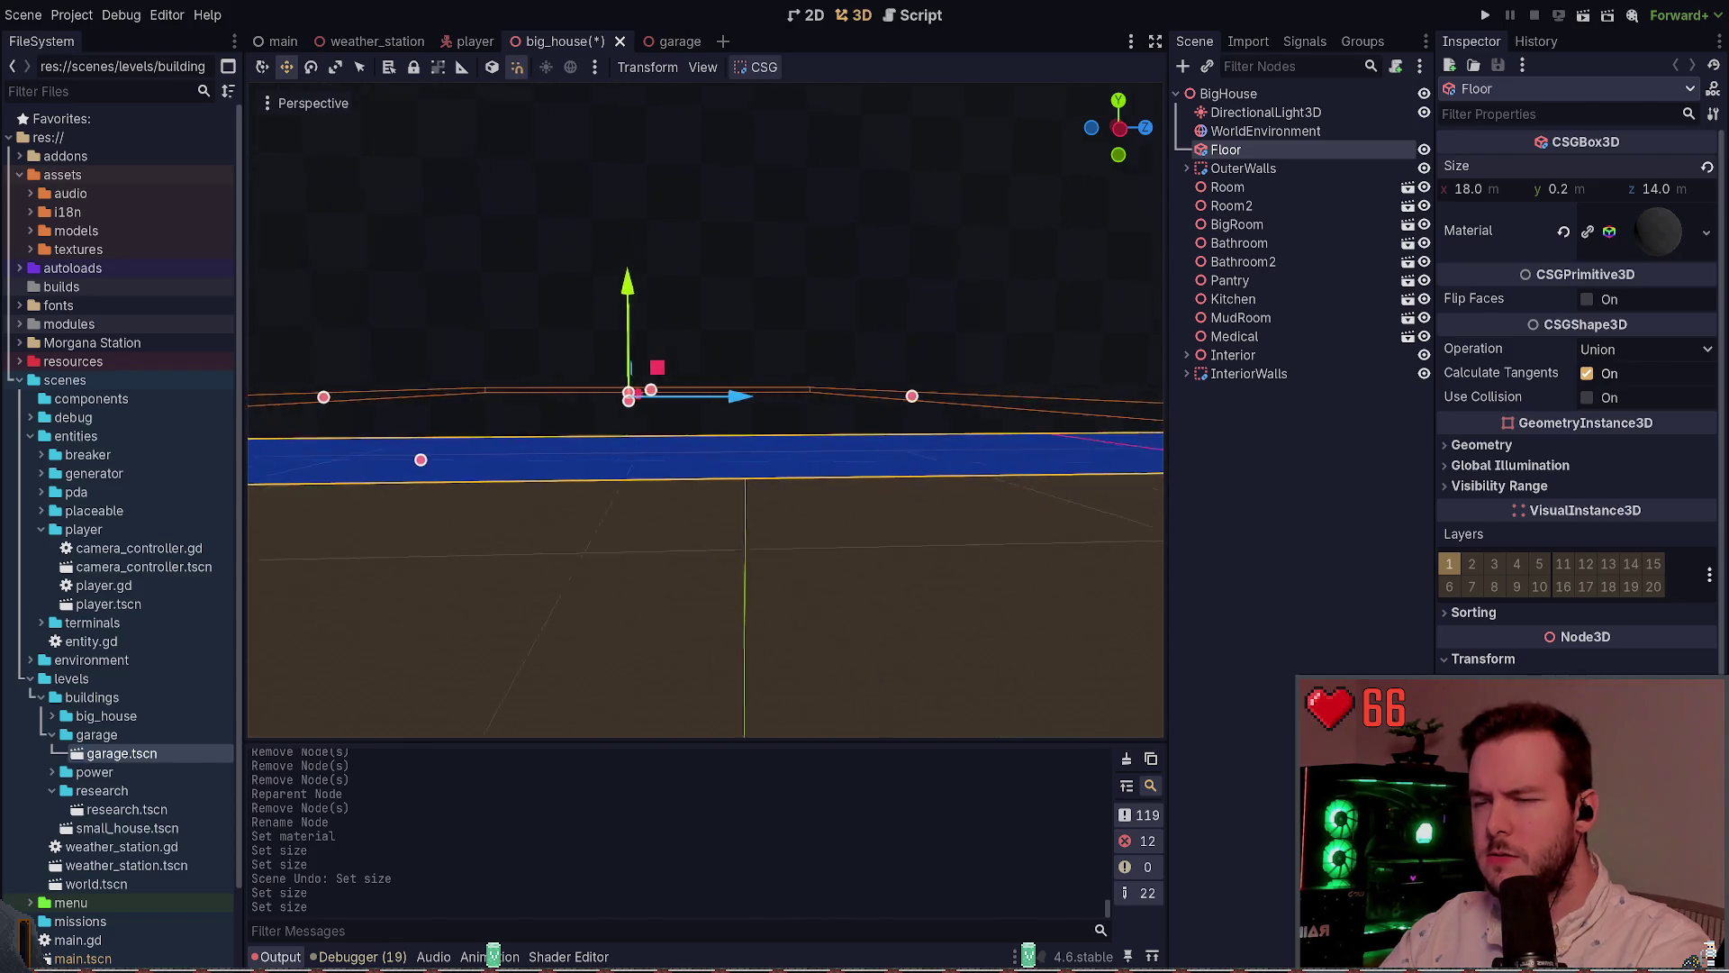
key(ctrl+z)
key(ctrl+s)
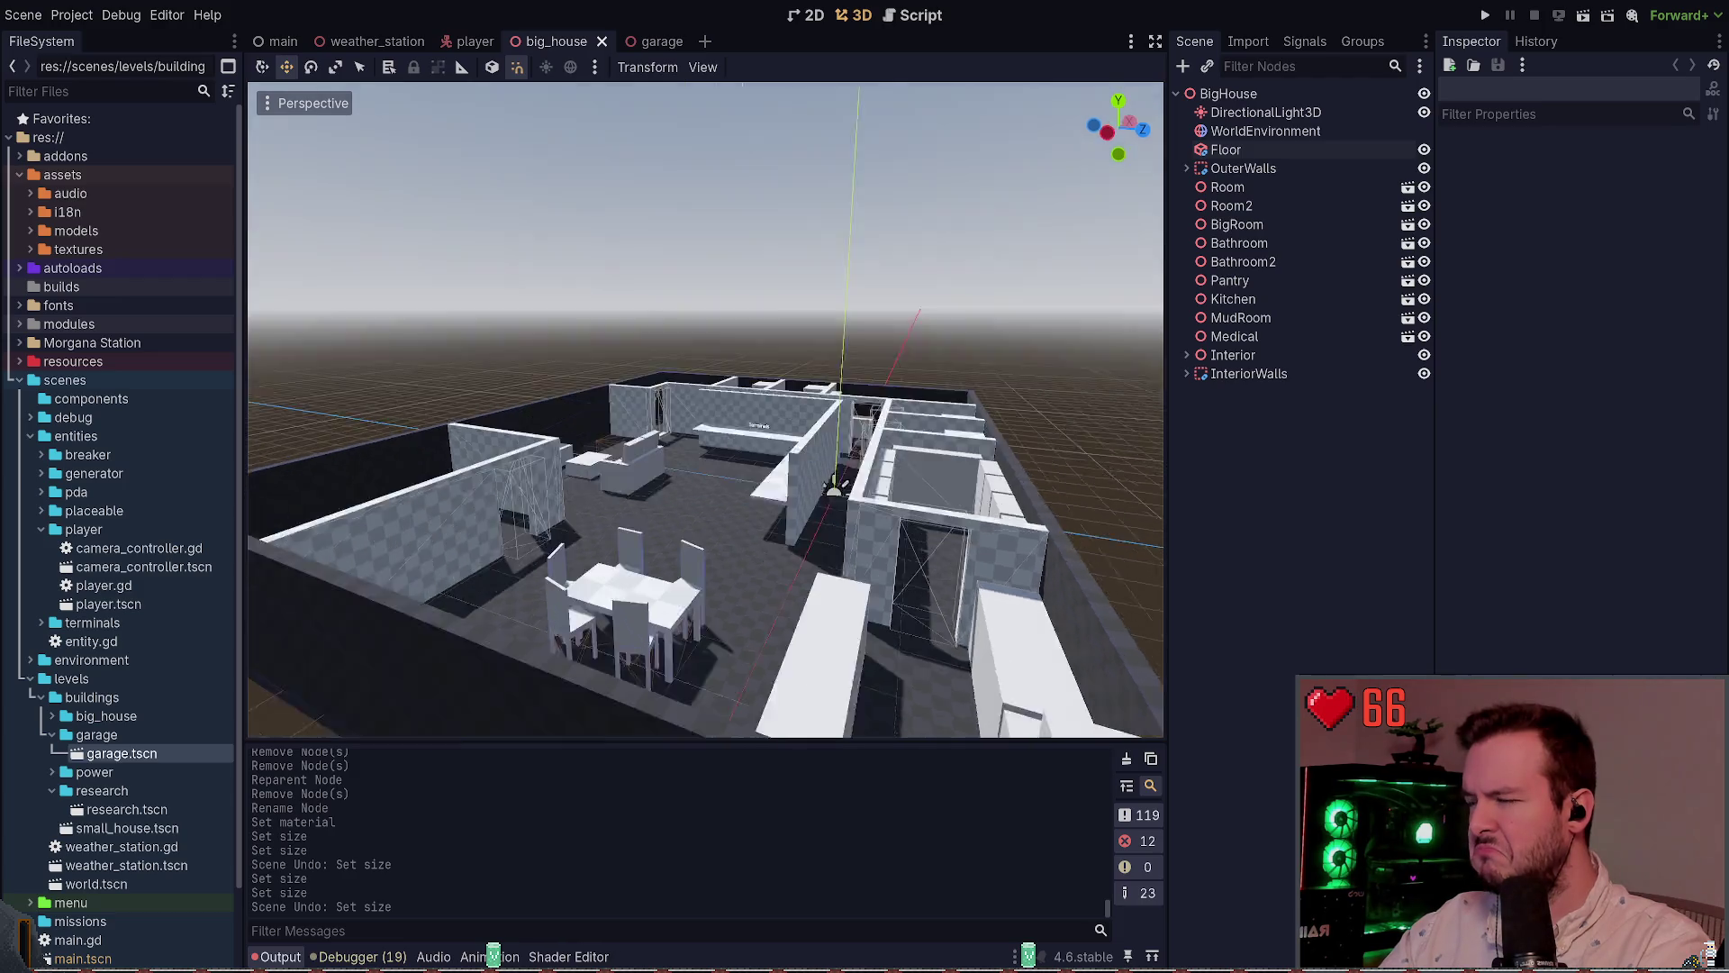
key(ctrl+s)
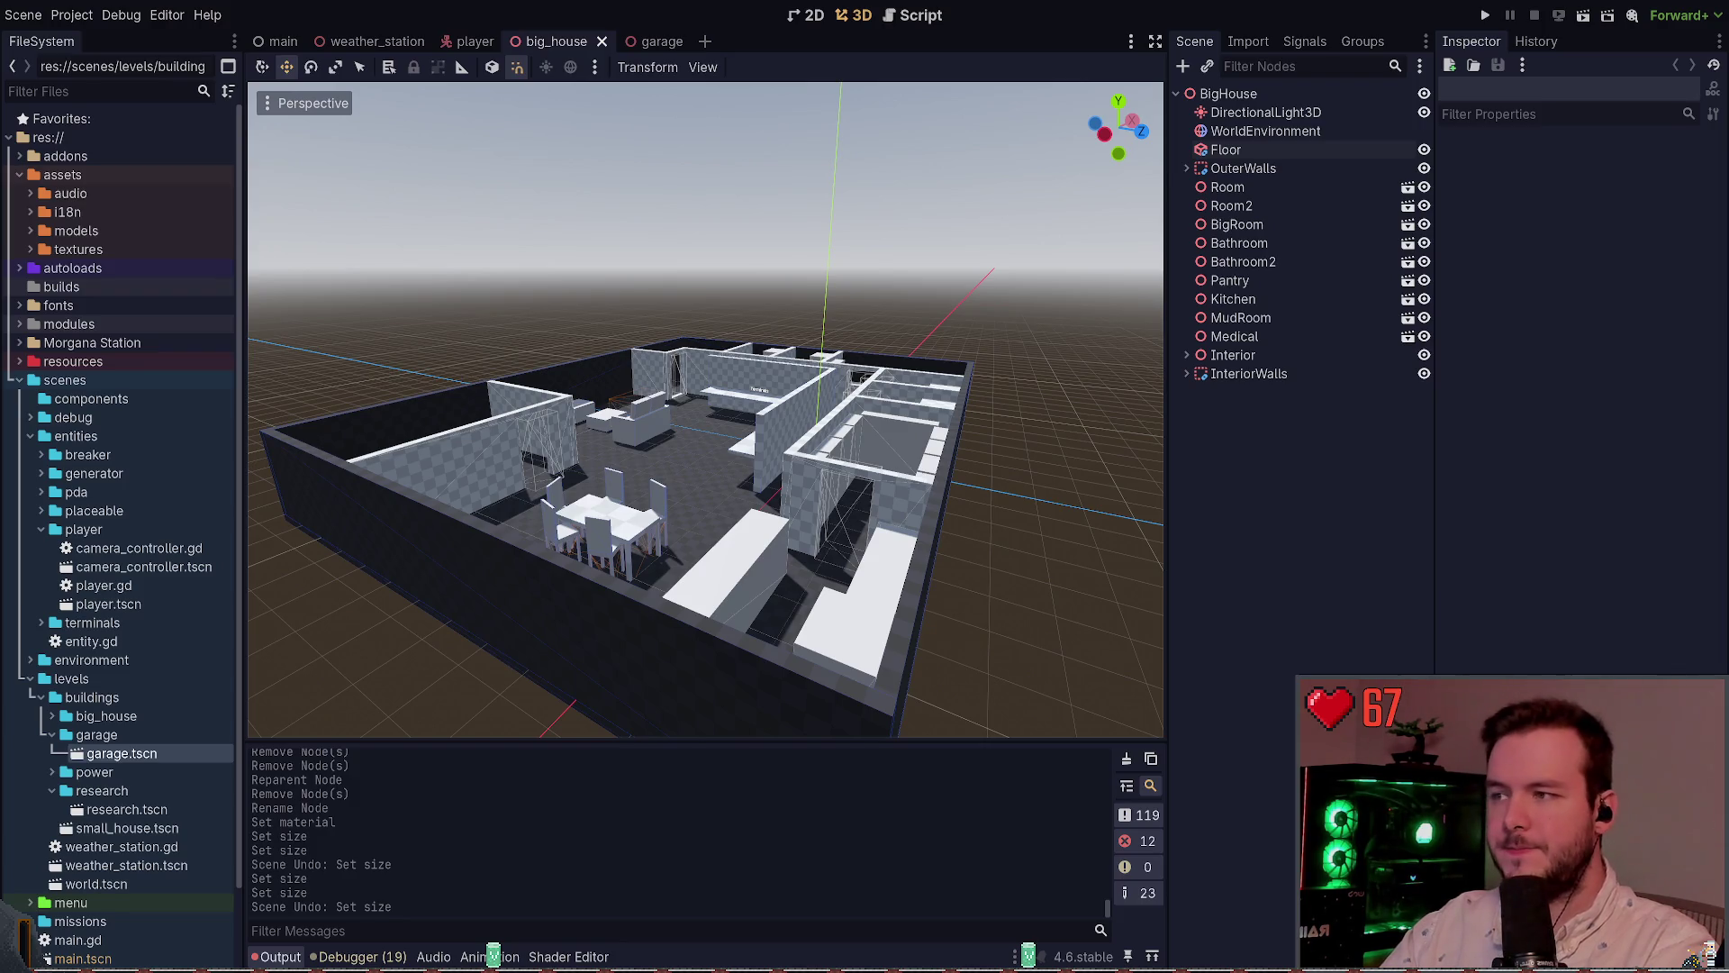
click(651, 41)
Set the garage Floor's Size z to 12 and x to 14, then save the scene
click(913, 259)
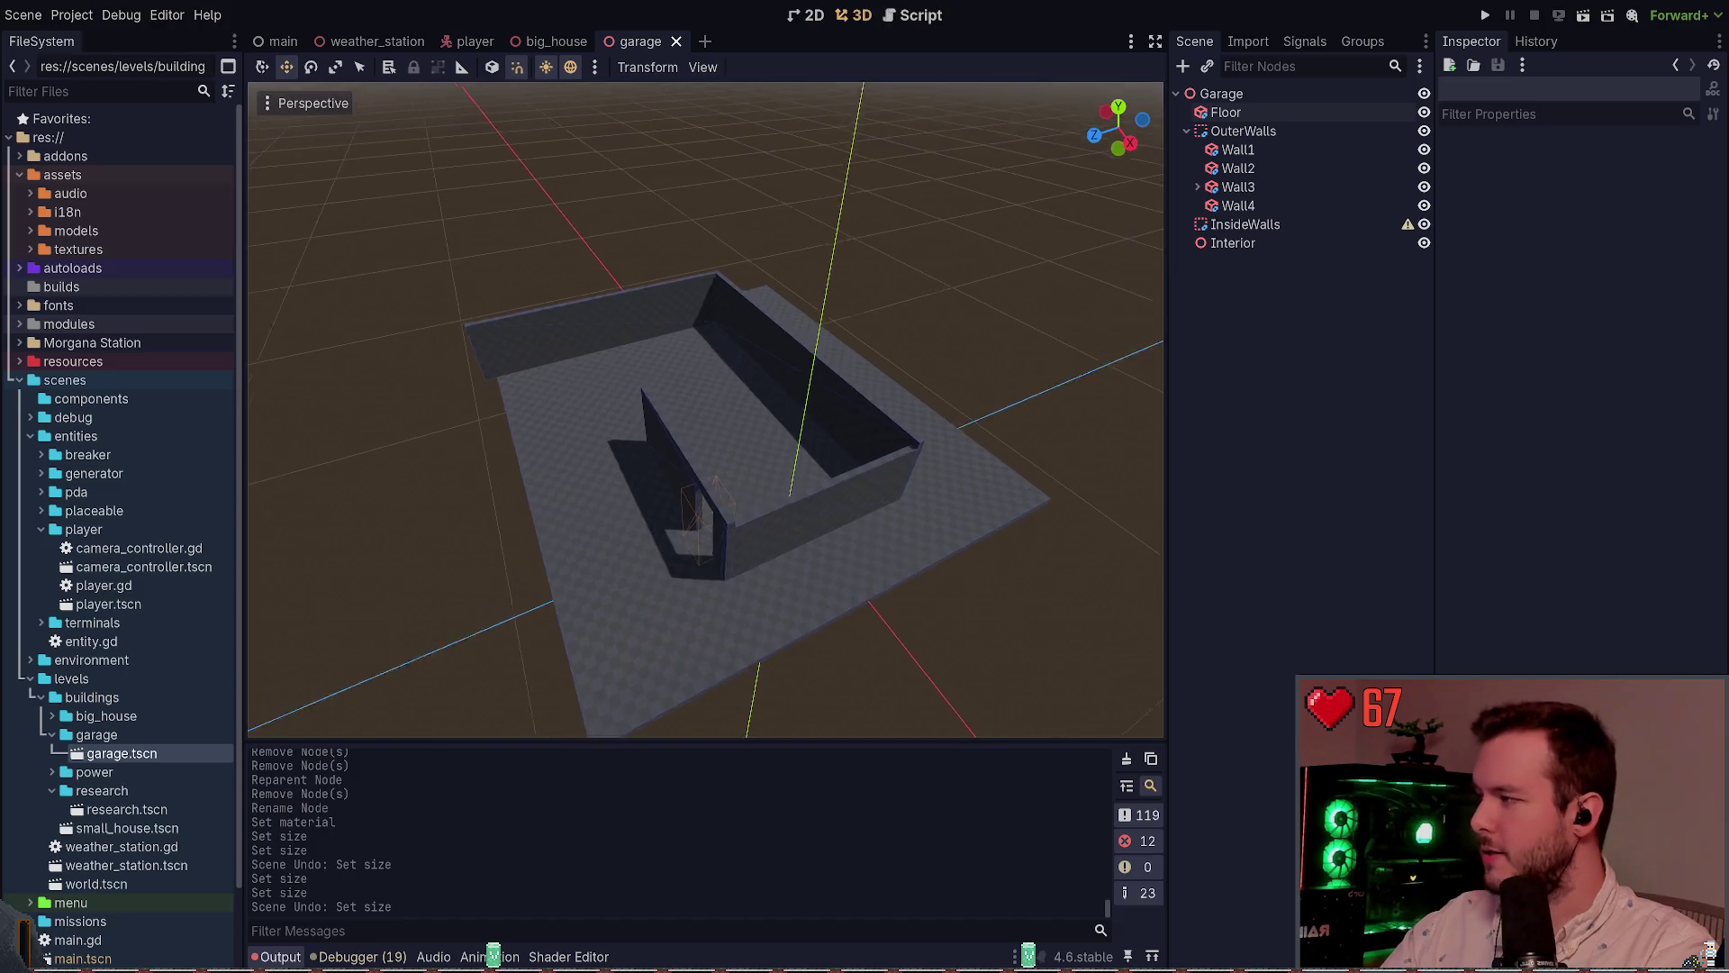
drag(721, 487, 863, 488)
click(707, 461)
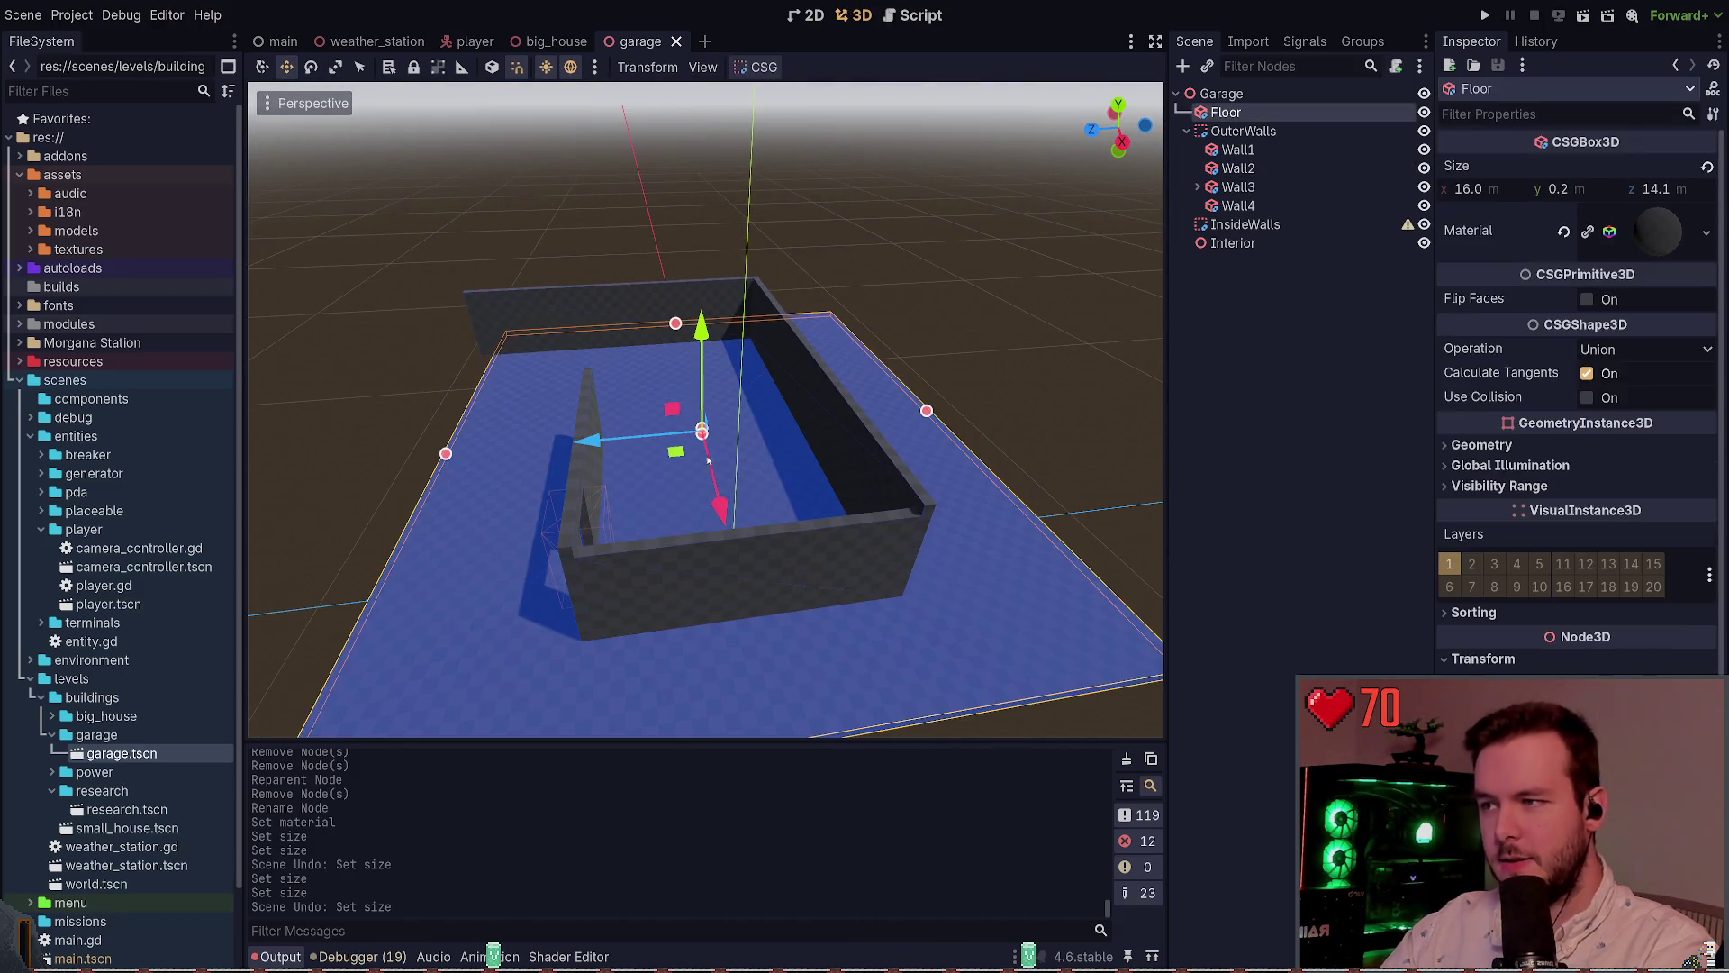
click(1677, 194)
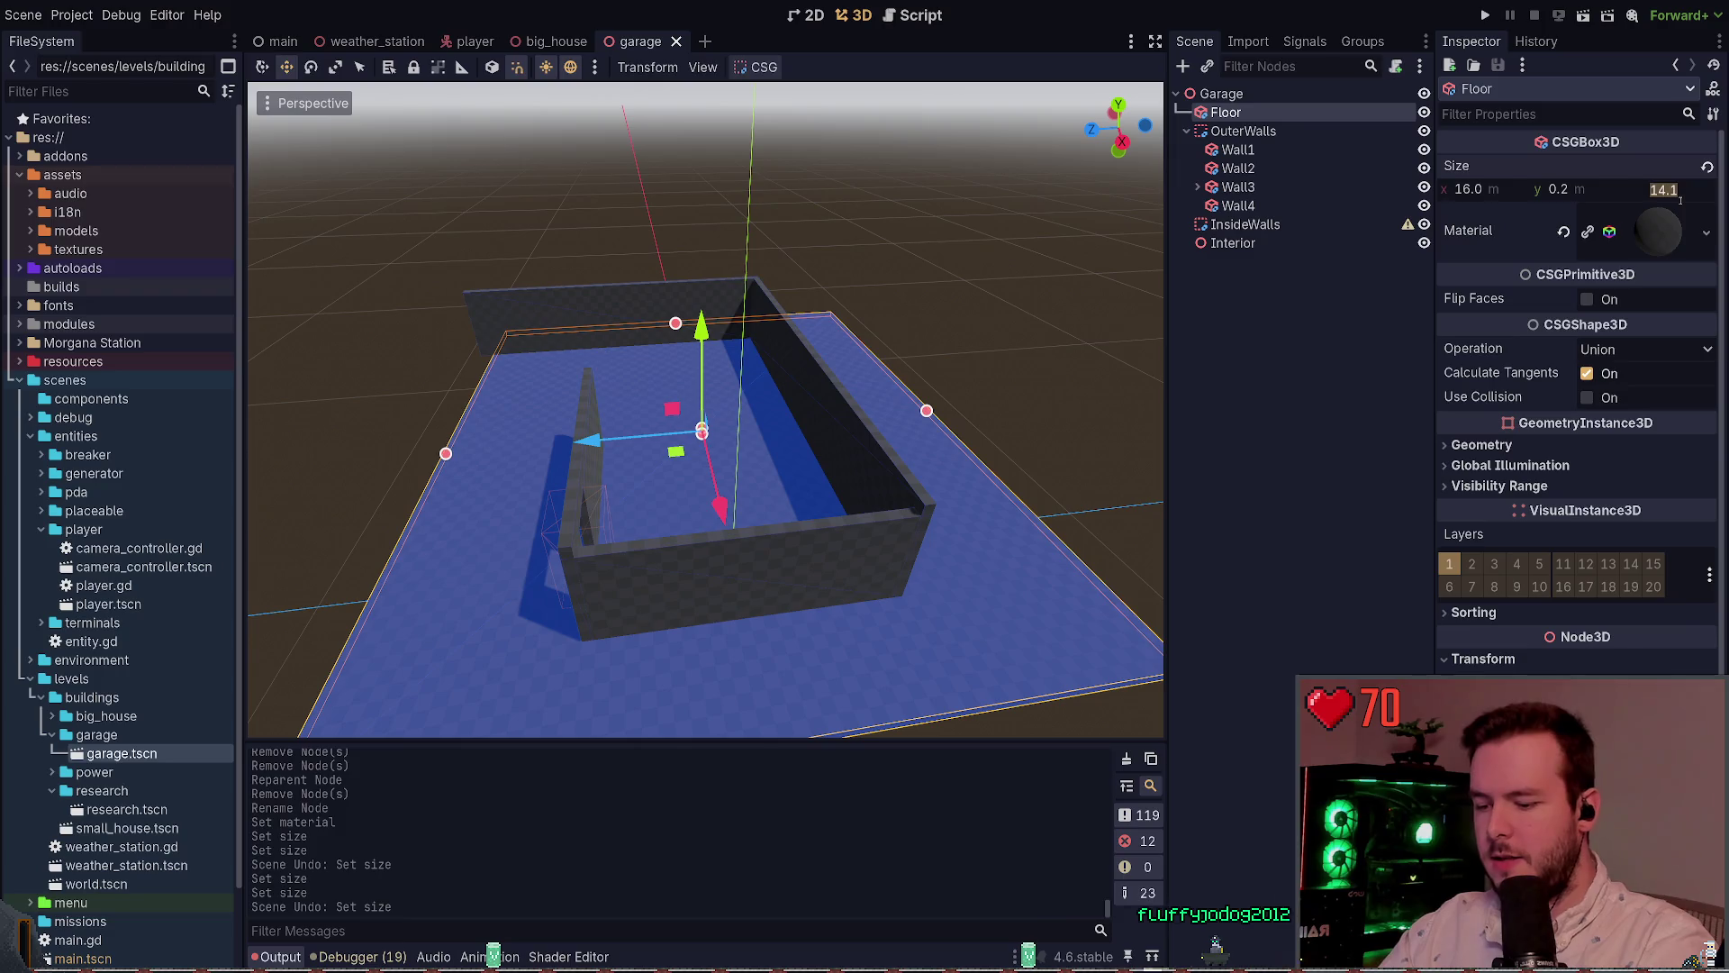
text(12)
key(Return)
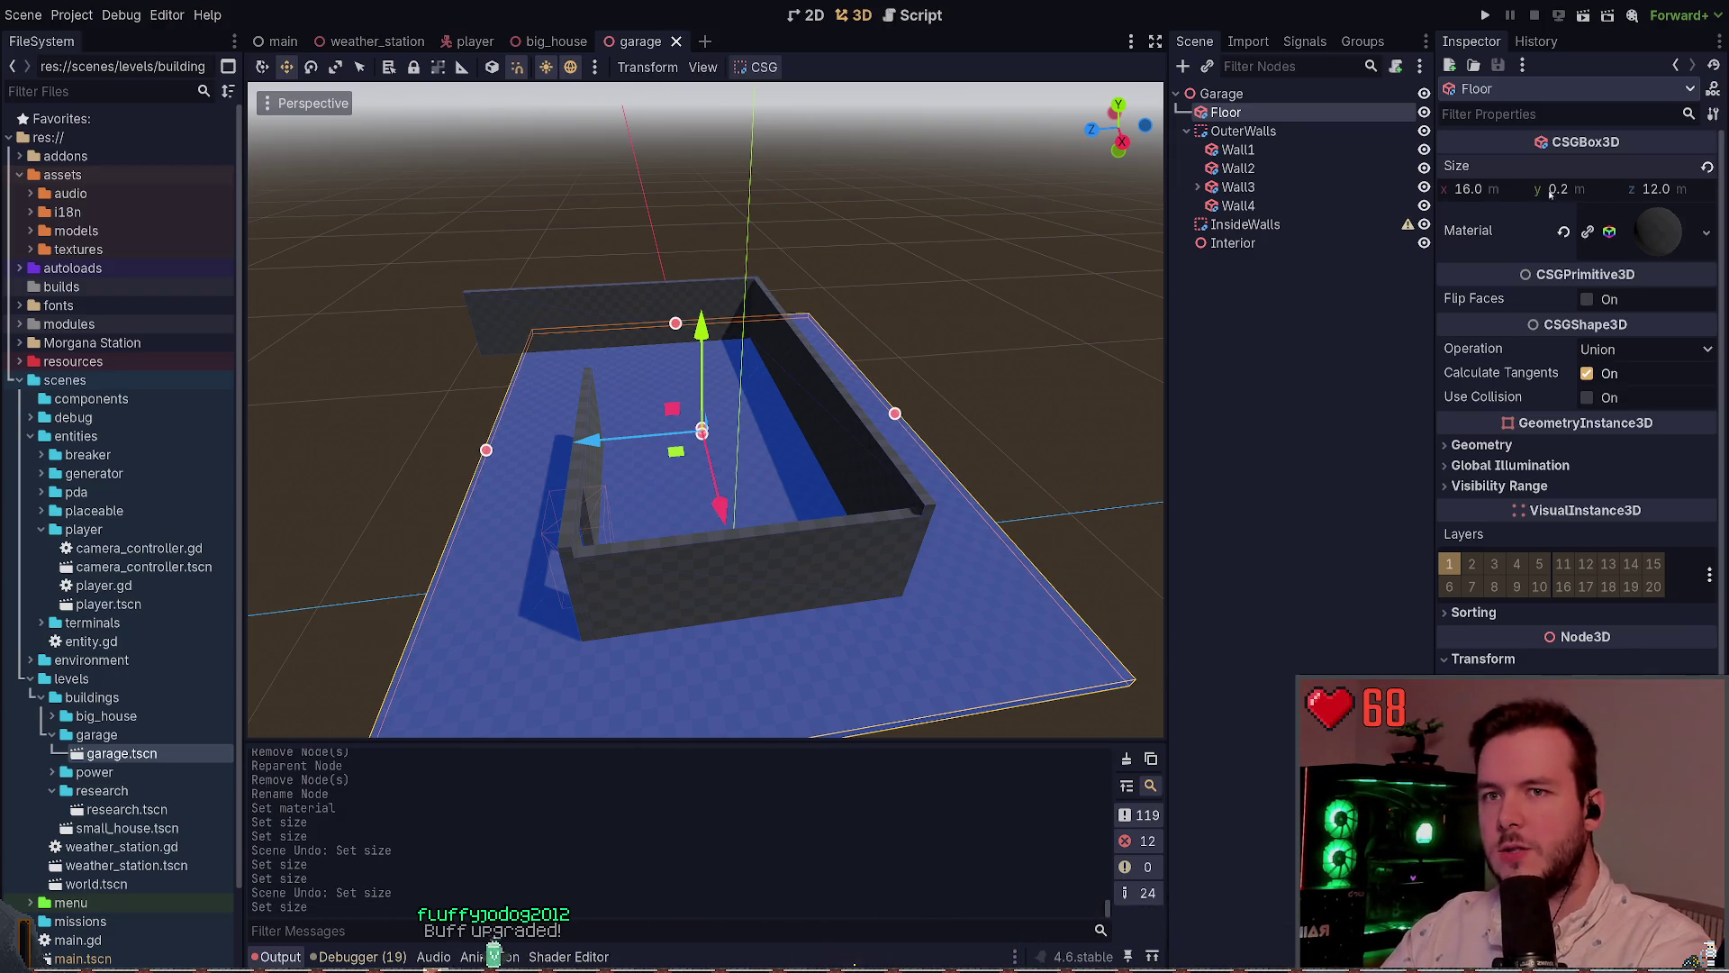
click(1468, 189)
text(14)
key(Return)
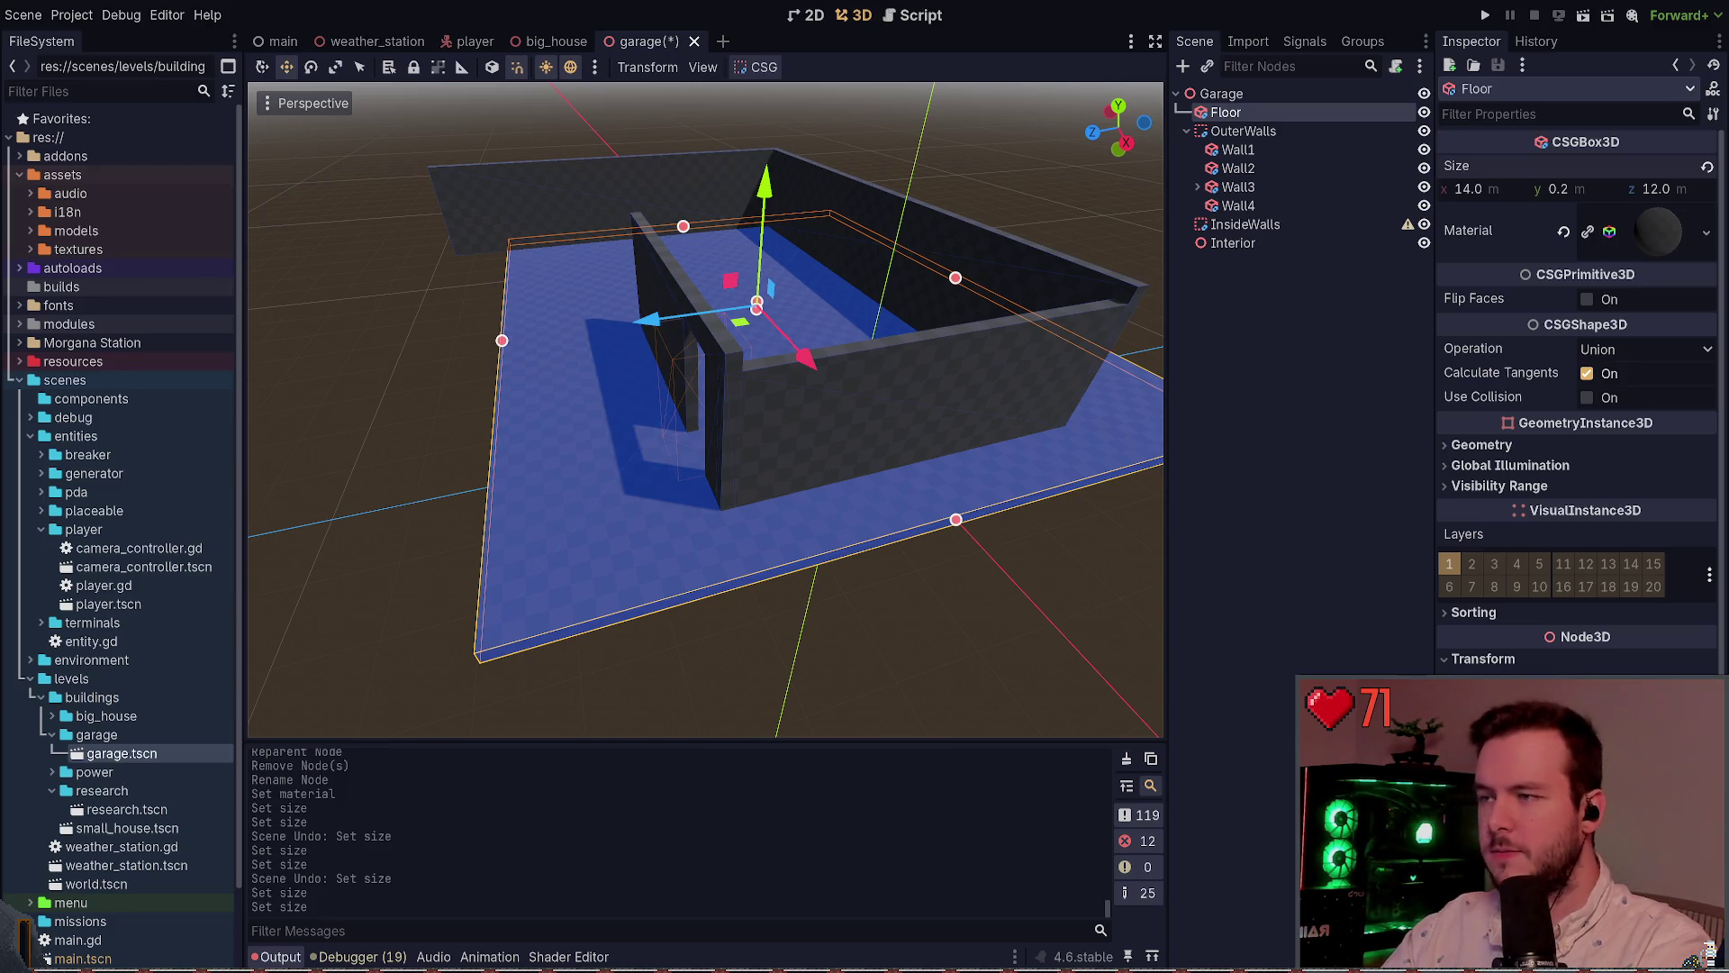
key(ctrl+s)
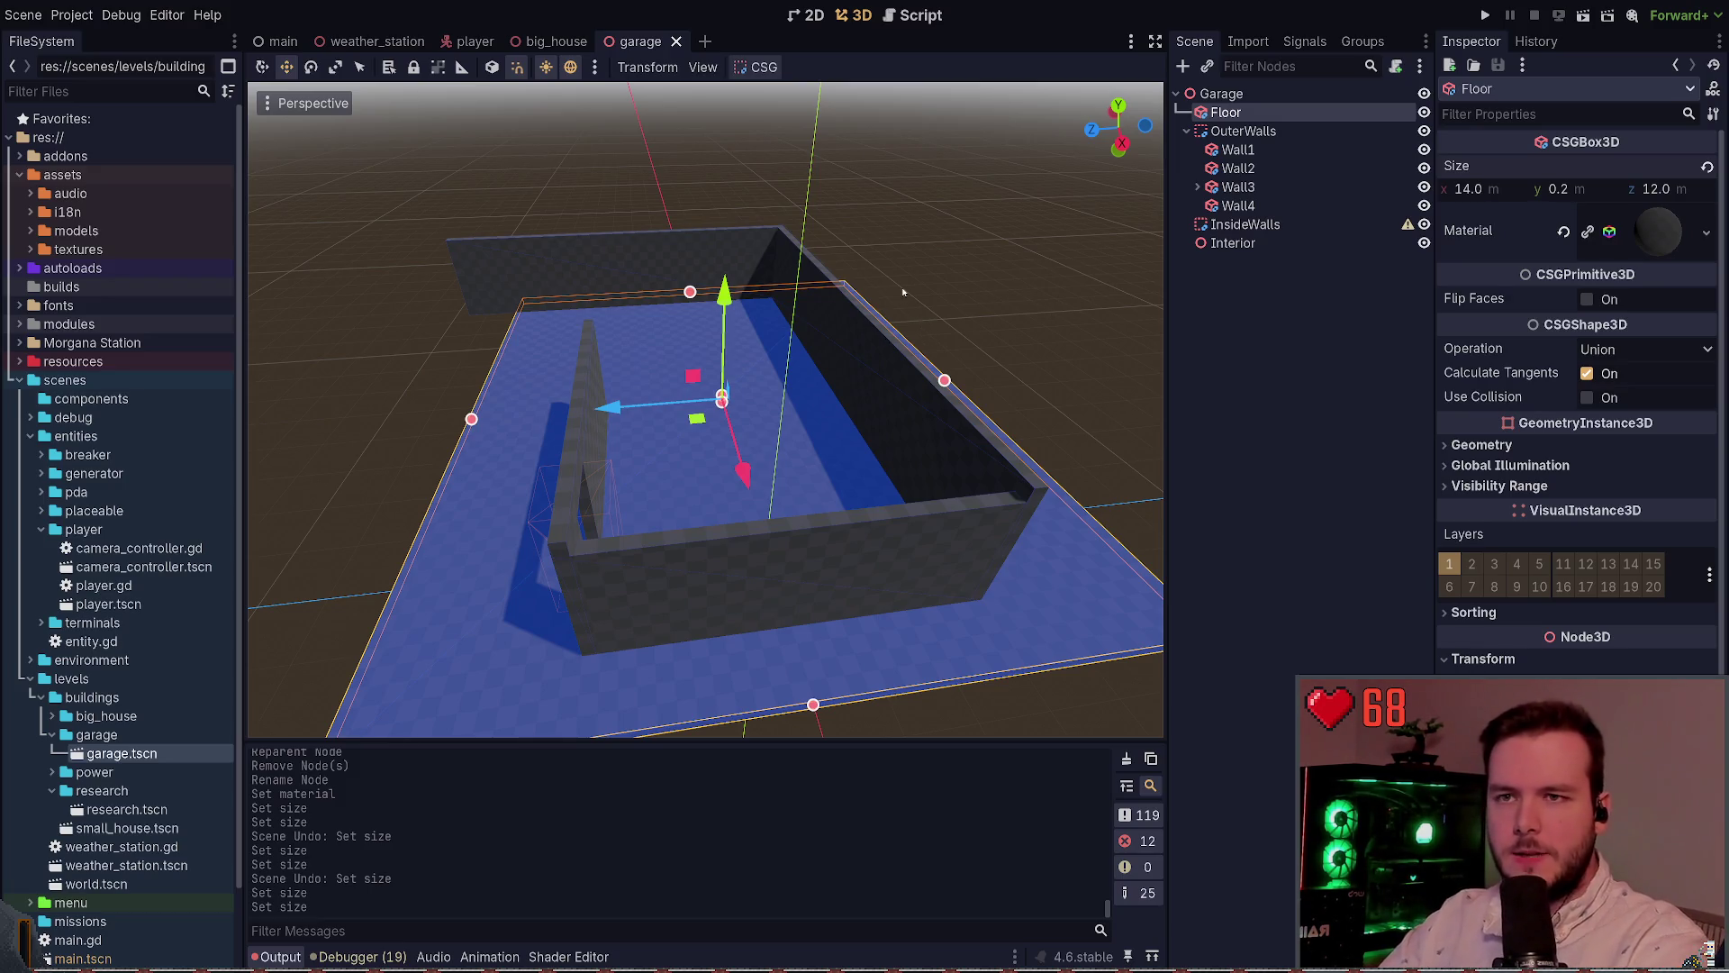
mouse_move(919, 281)
mouse_down()
mouse_move(737, 294)
mouse_move(900, 527)
mouse_up()
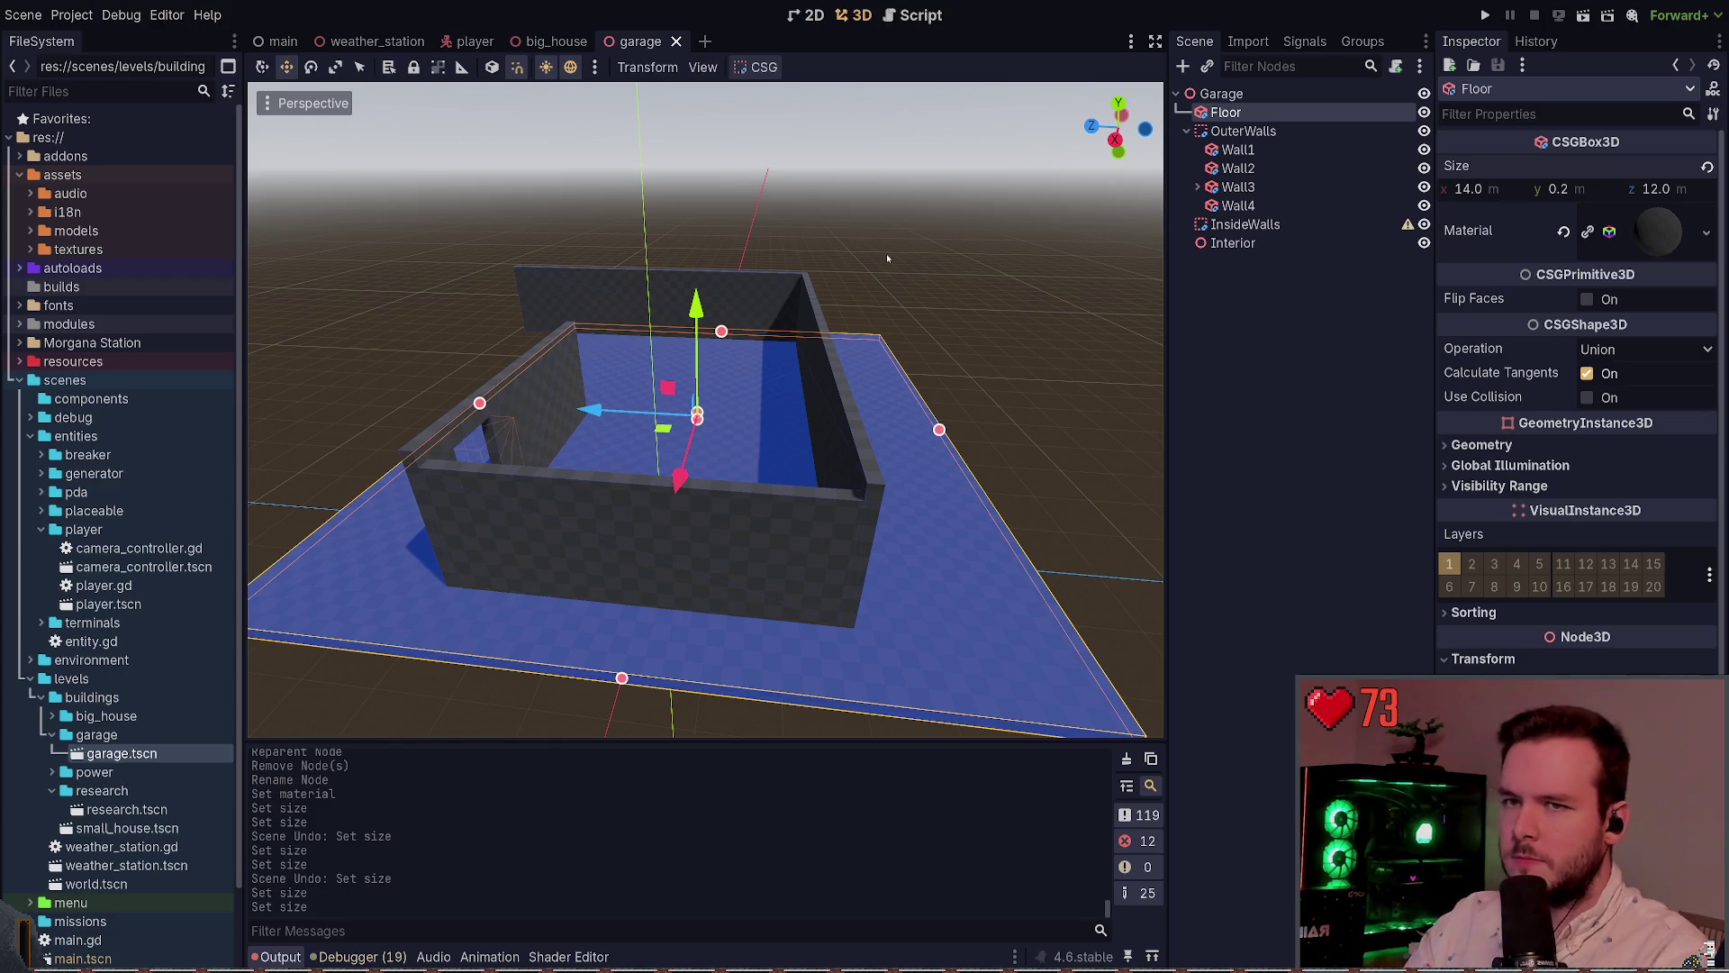
click(956, 238)
mouse_move(957, 239)
mouse_down()
mouse_move(1216, 244)
mouse_move(1036, 229)
mouse_move(896, 274)
mouse_up()
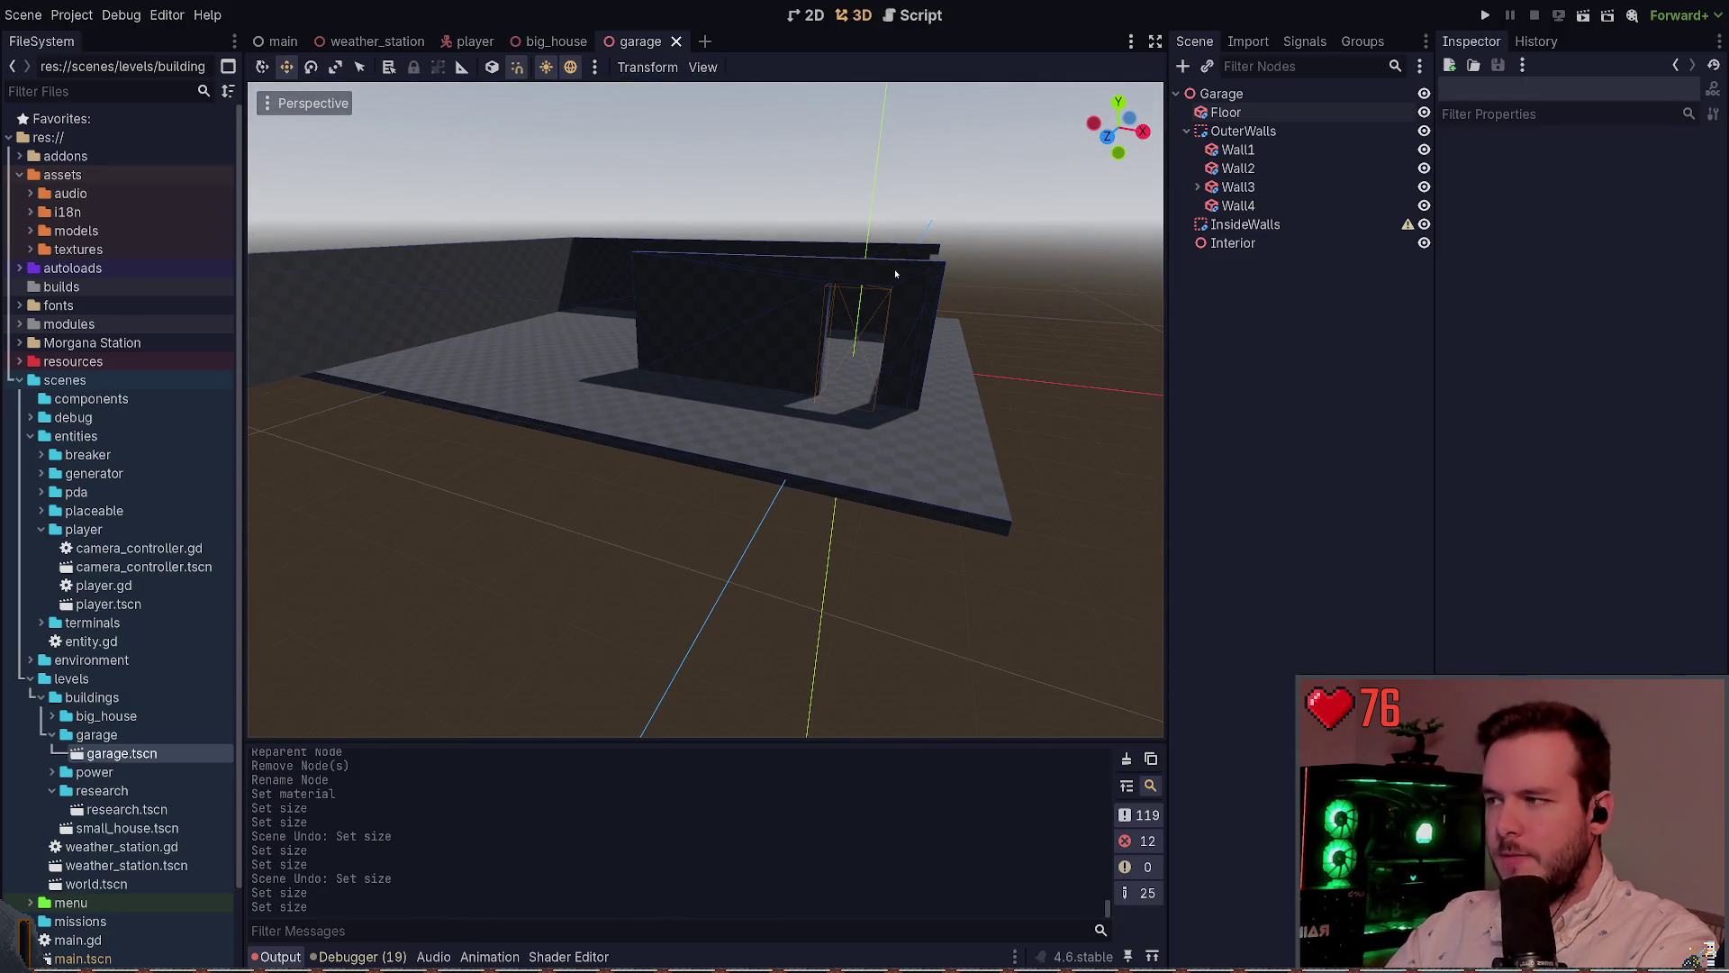
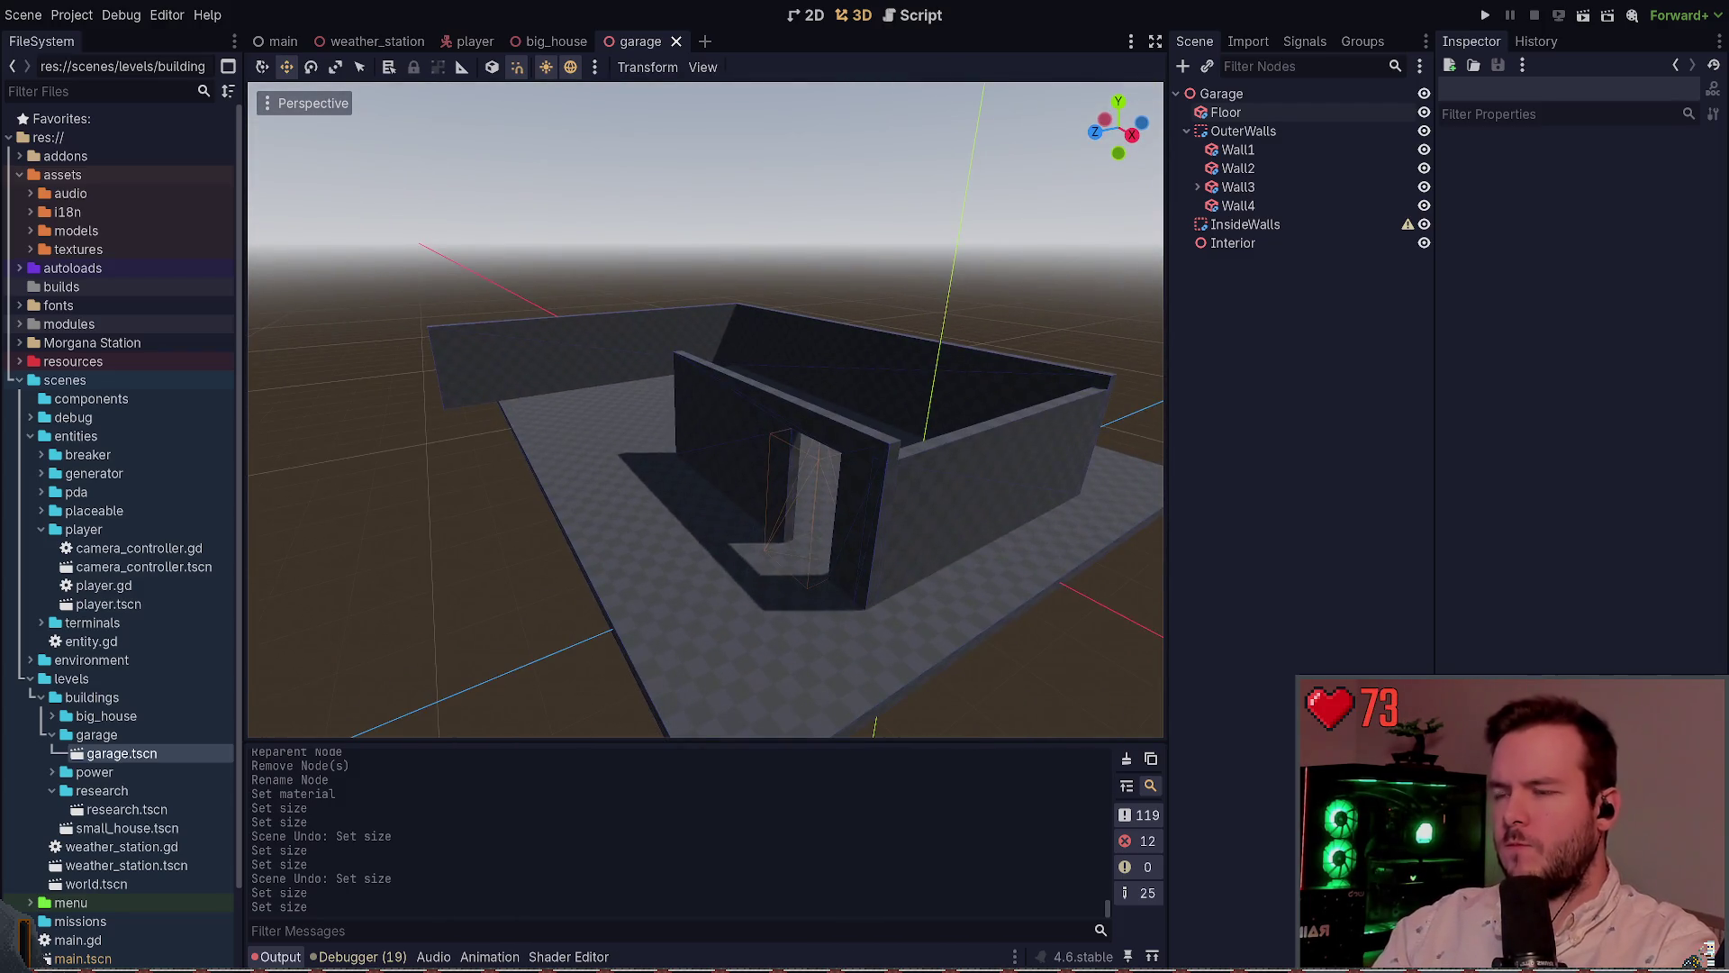
Slide the Floor box toward the lower right so it extends past the walls, and save garage scene
click(991, 577)
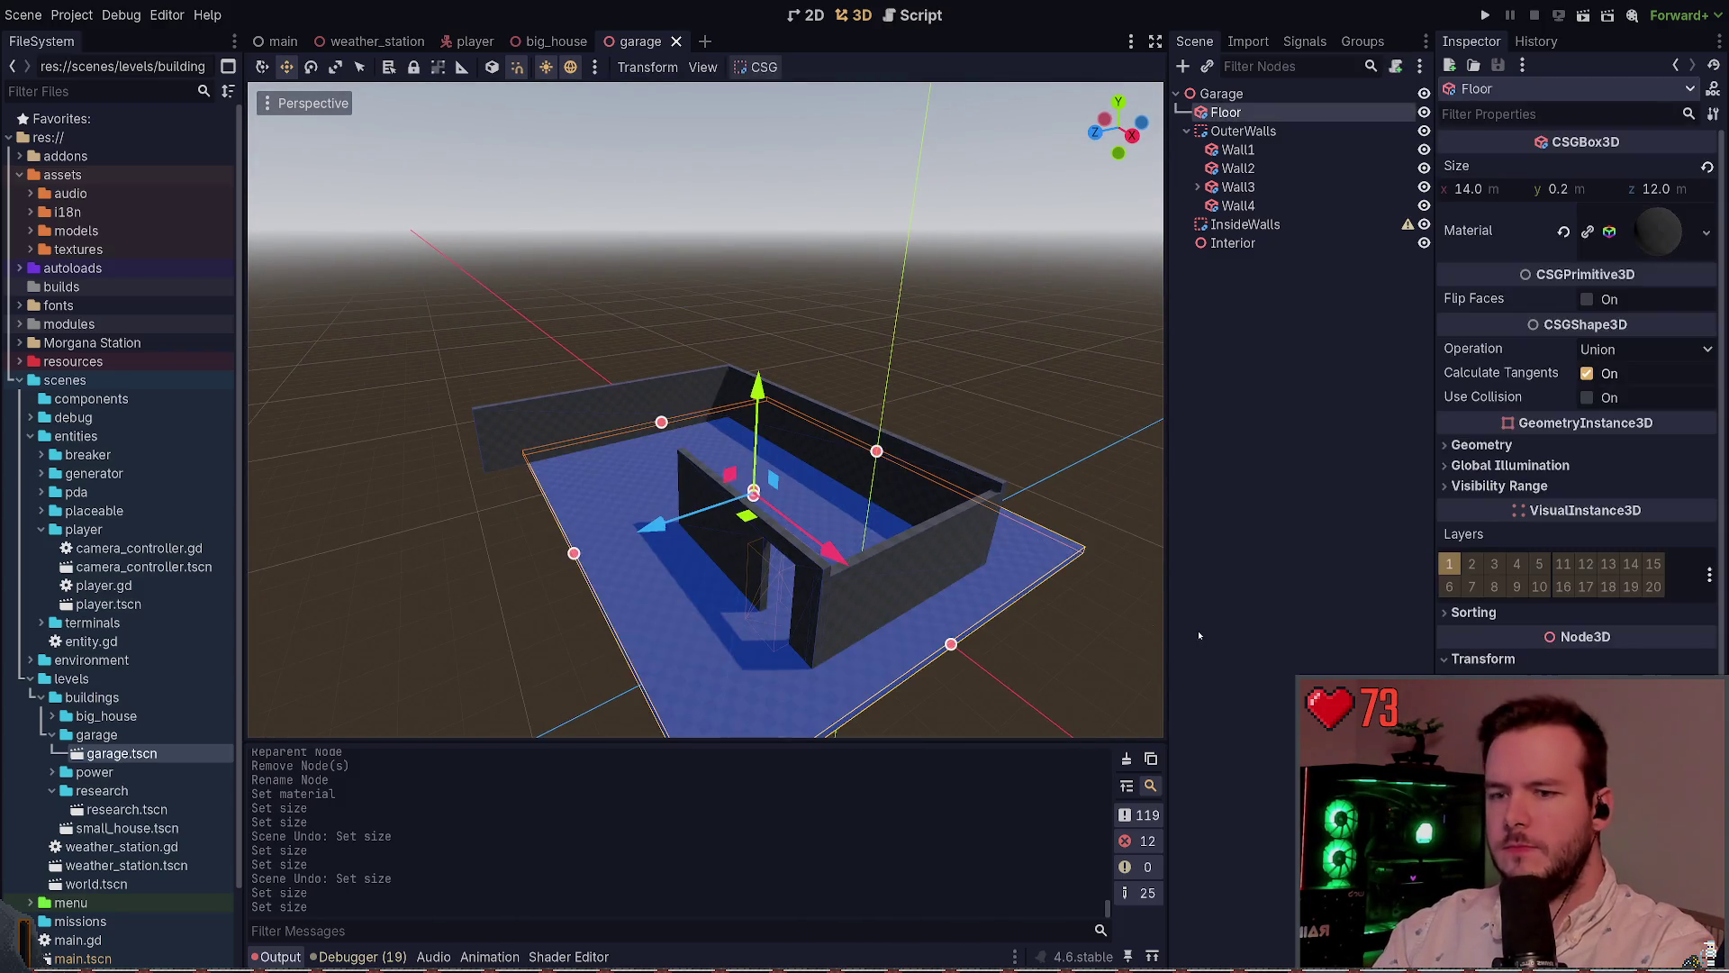
drag(746, 516, 861, 603)
click(1006, 411)
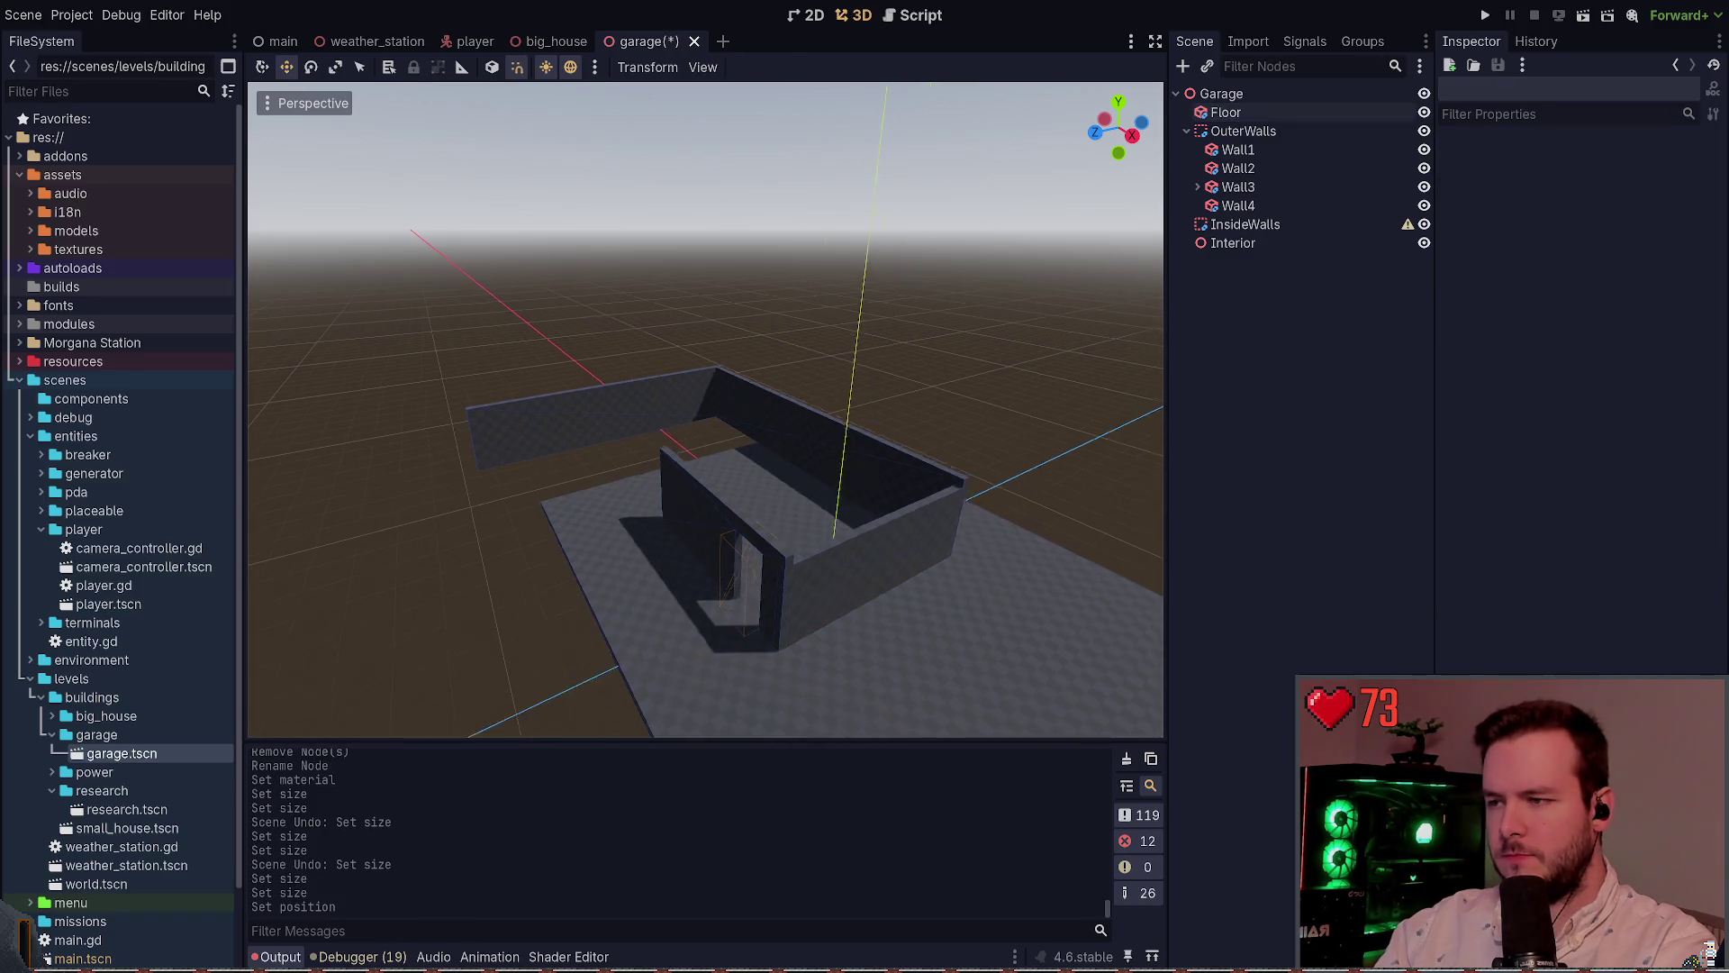
click(785, 529)
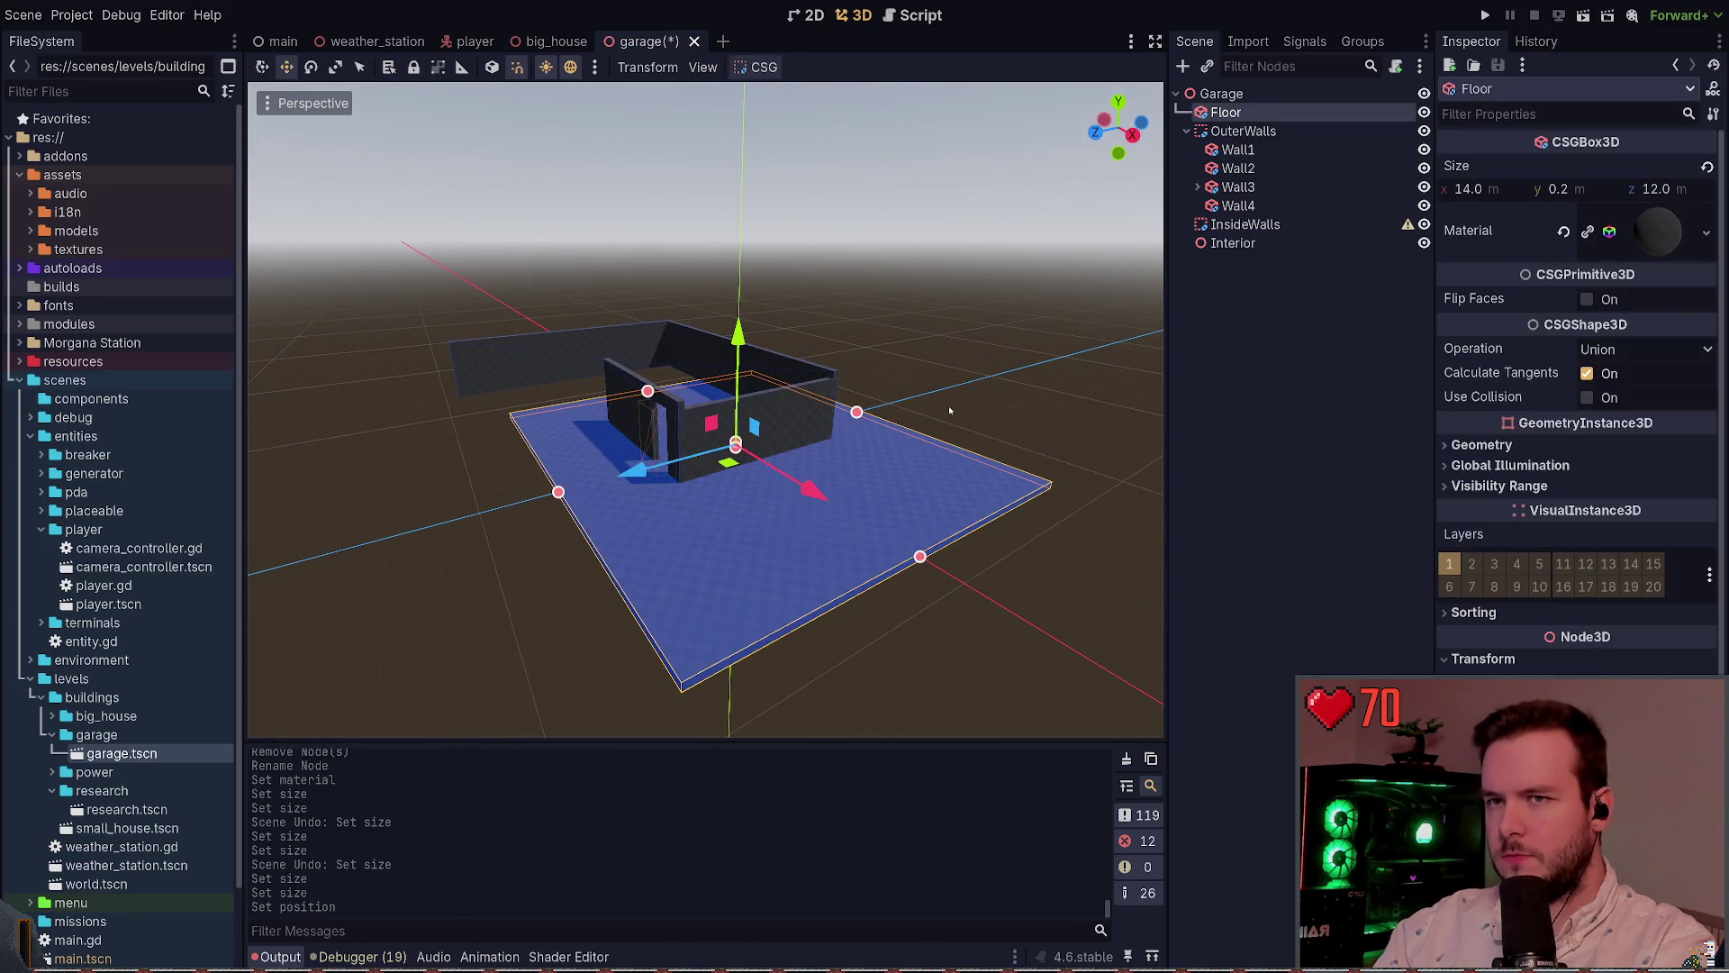
key(ctrl+s)
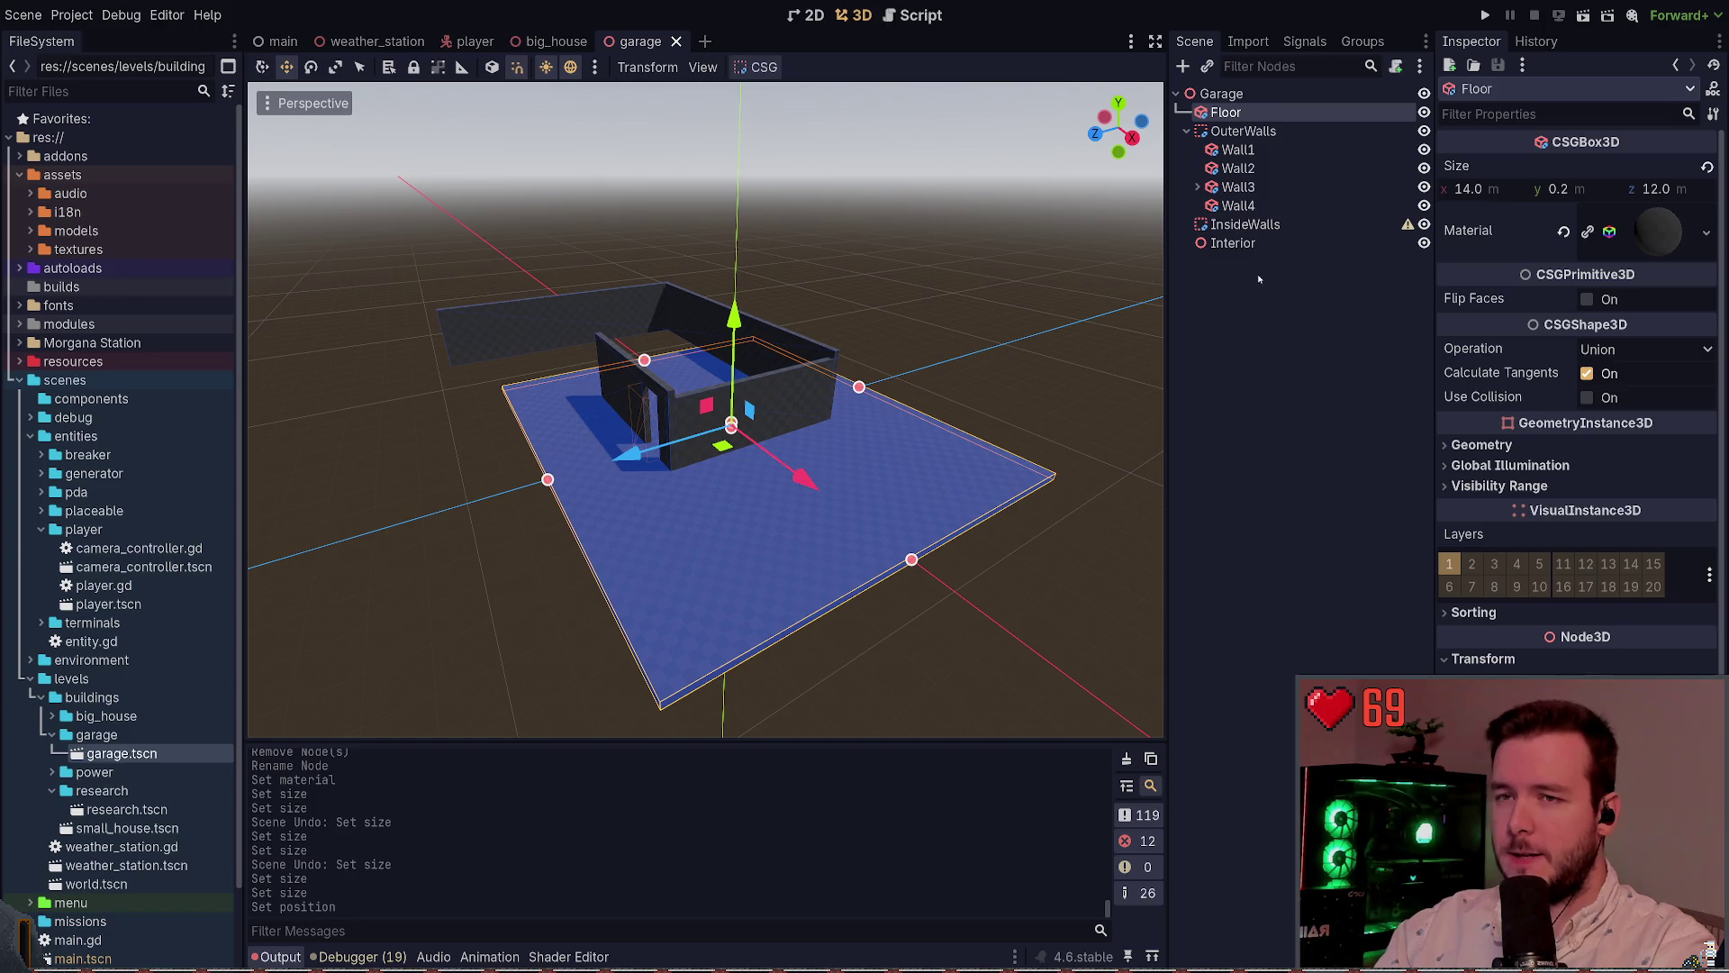
scroll(930, 282, up, 5)
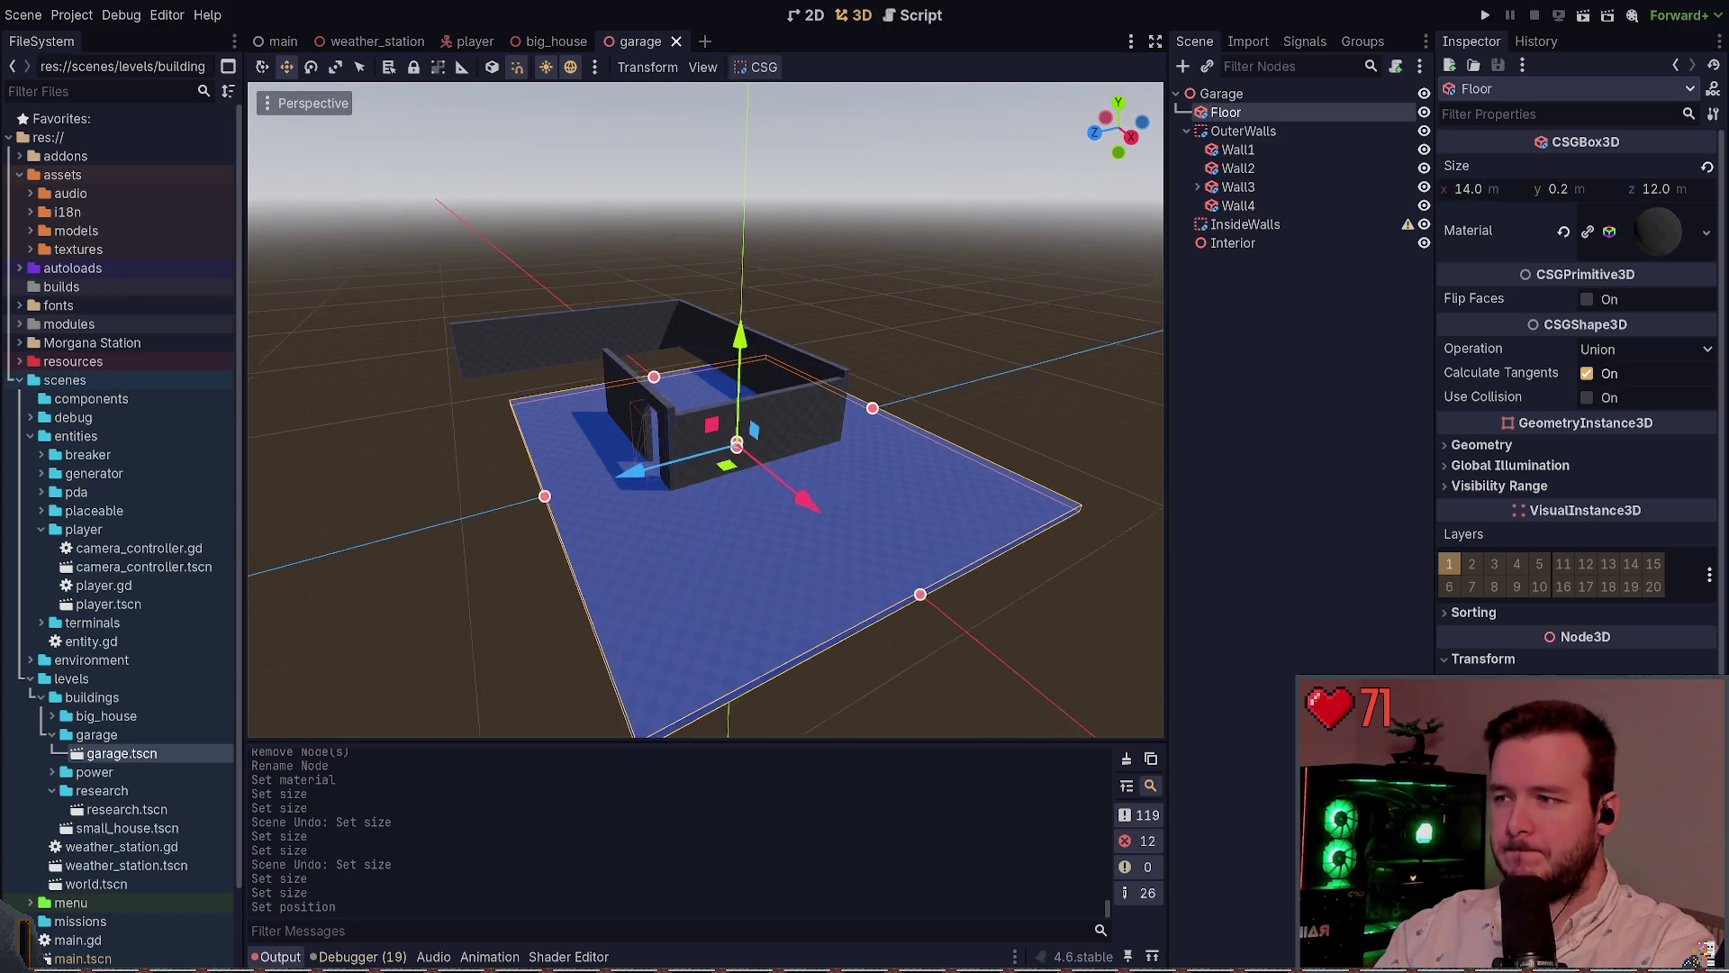
scroll(706, 410, down, 3)
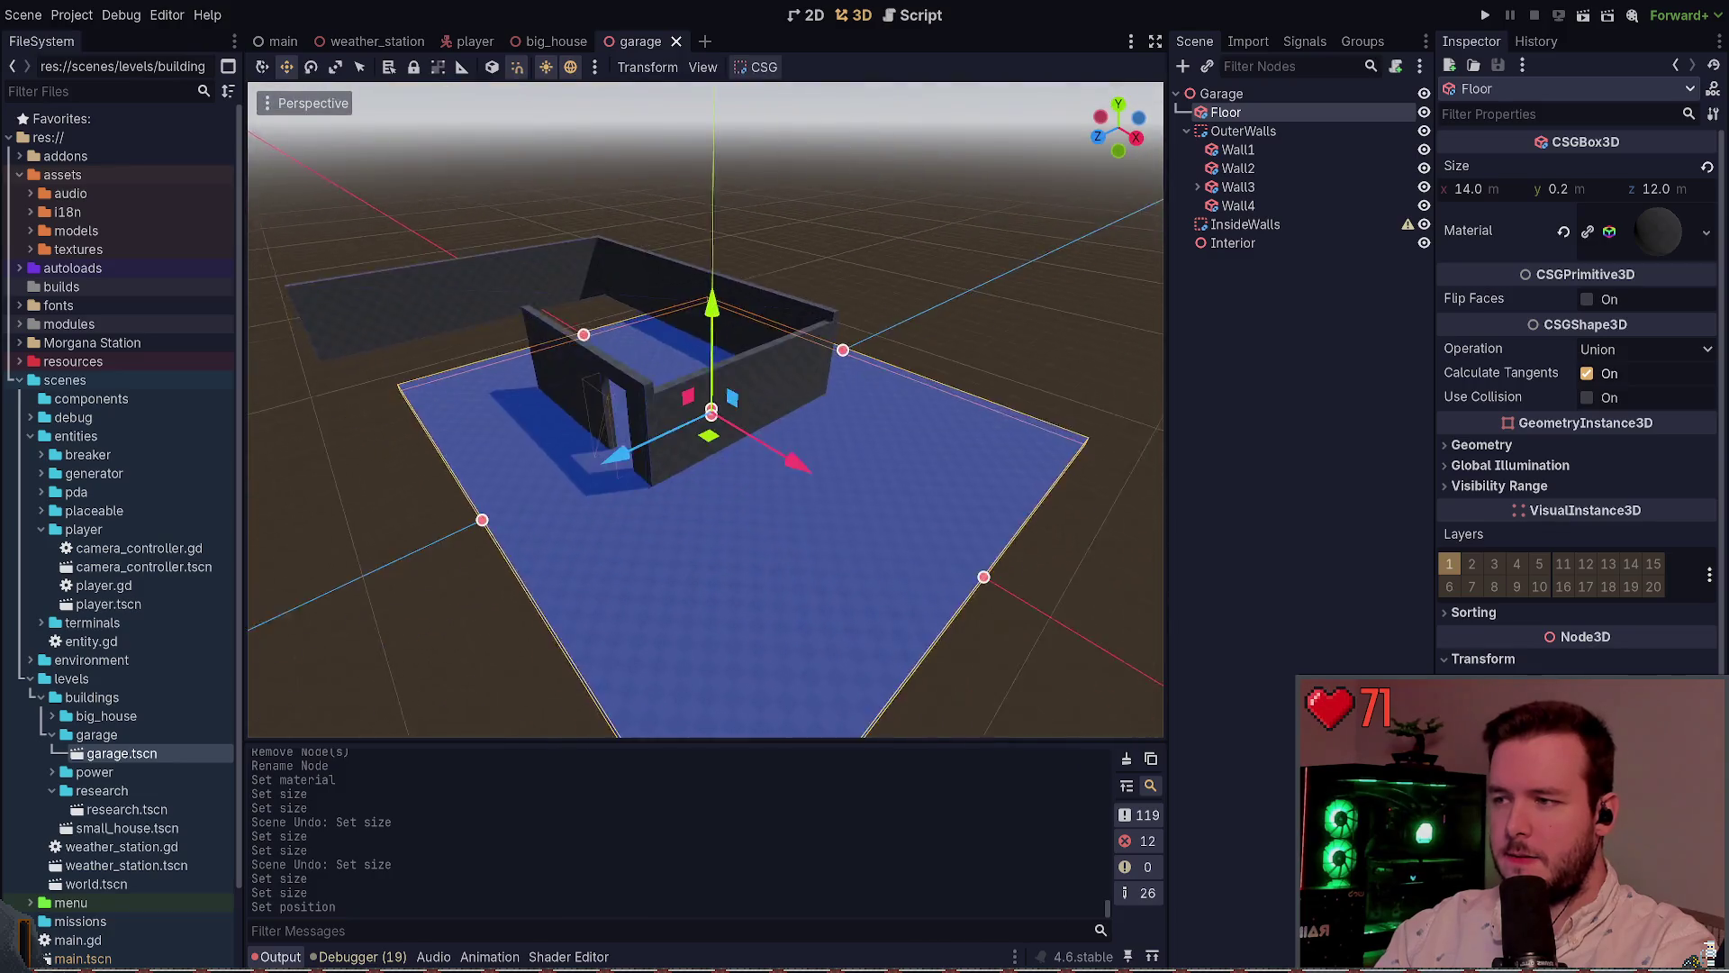
scroll(1008, 258, down, 2)
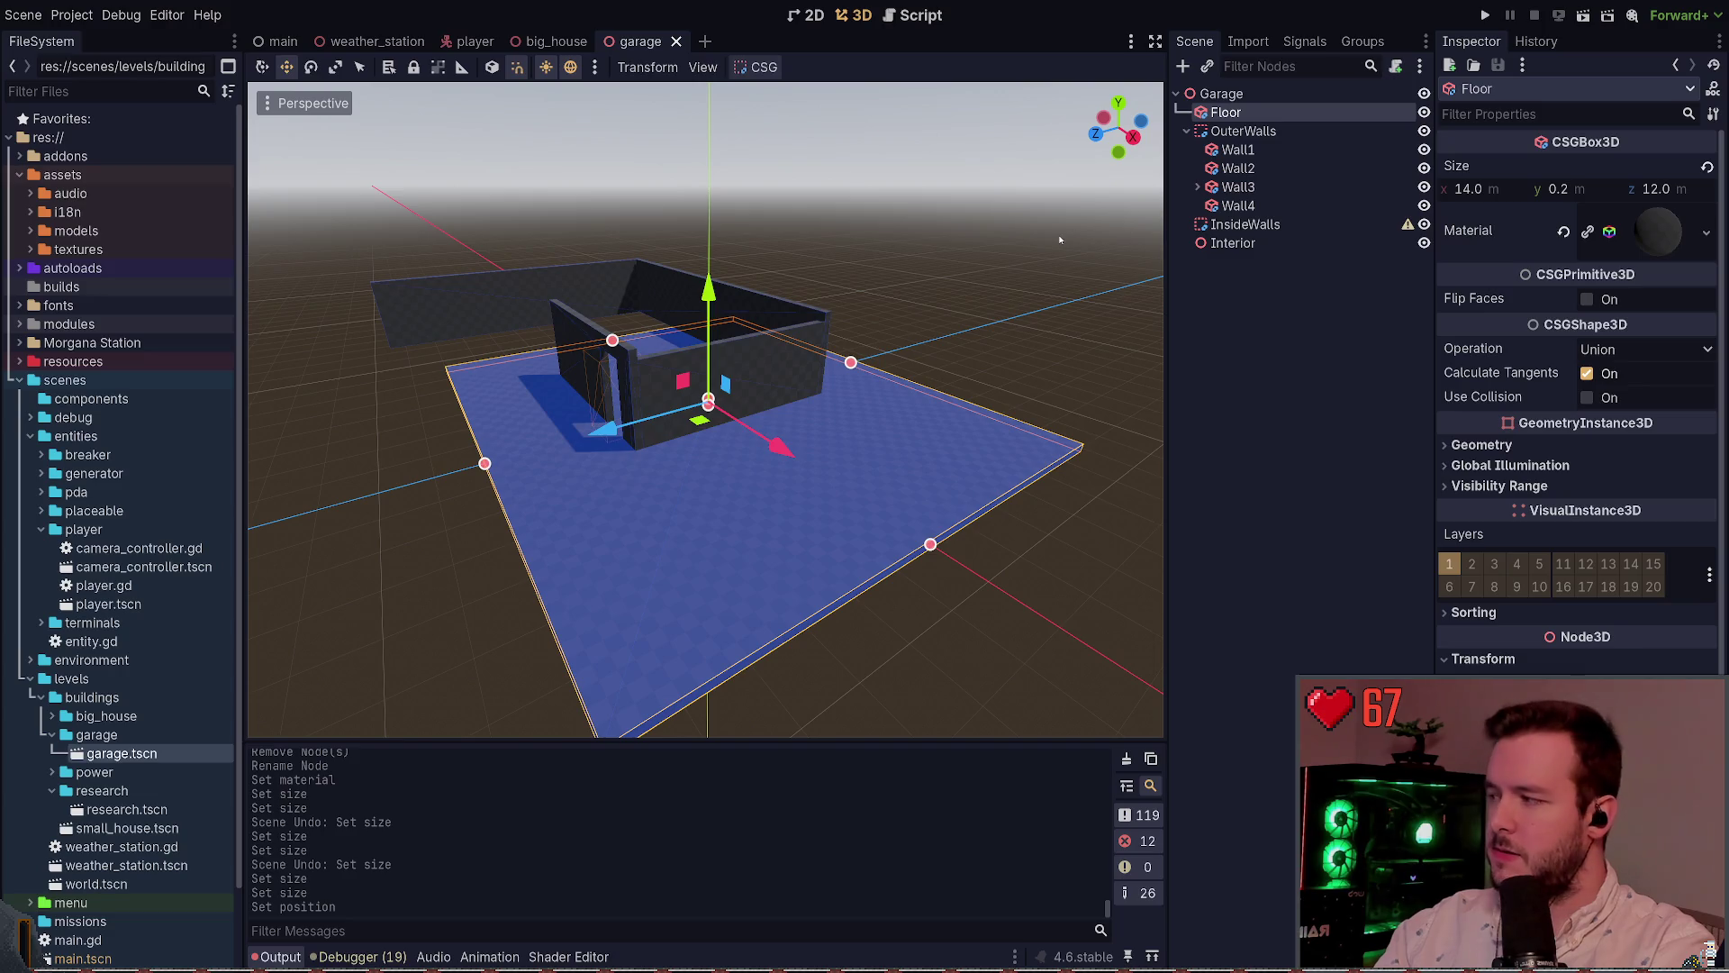
drag(942, 254, 856, 288)
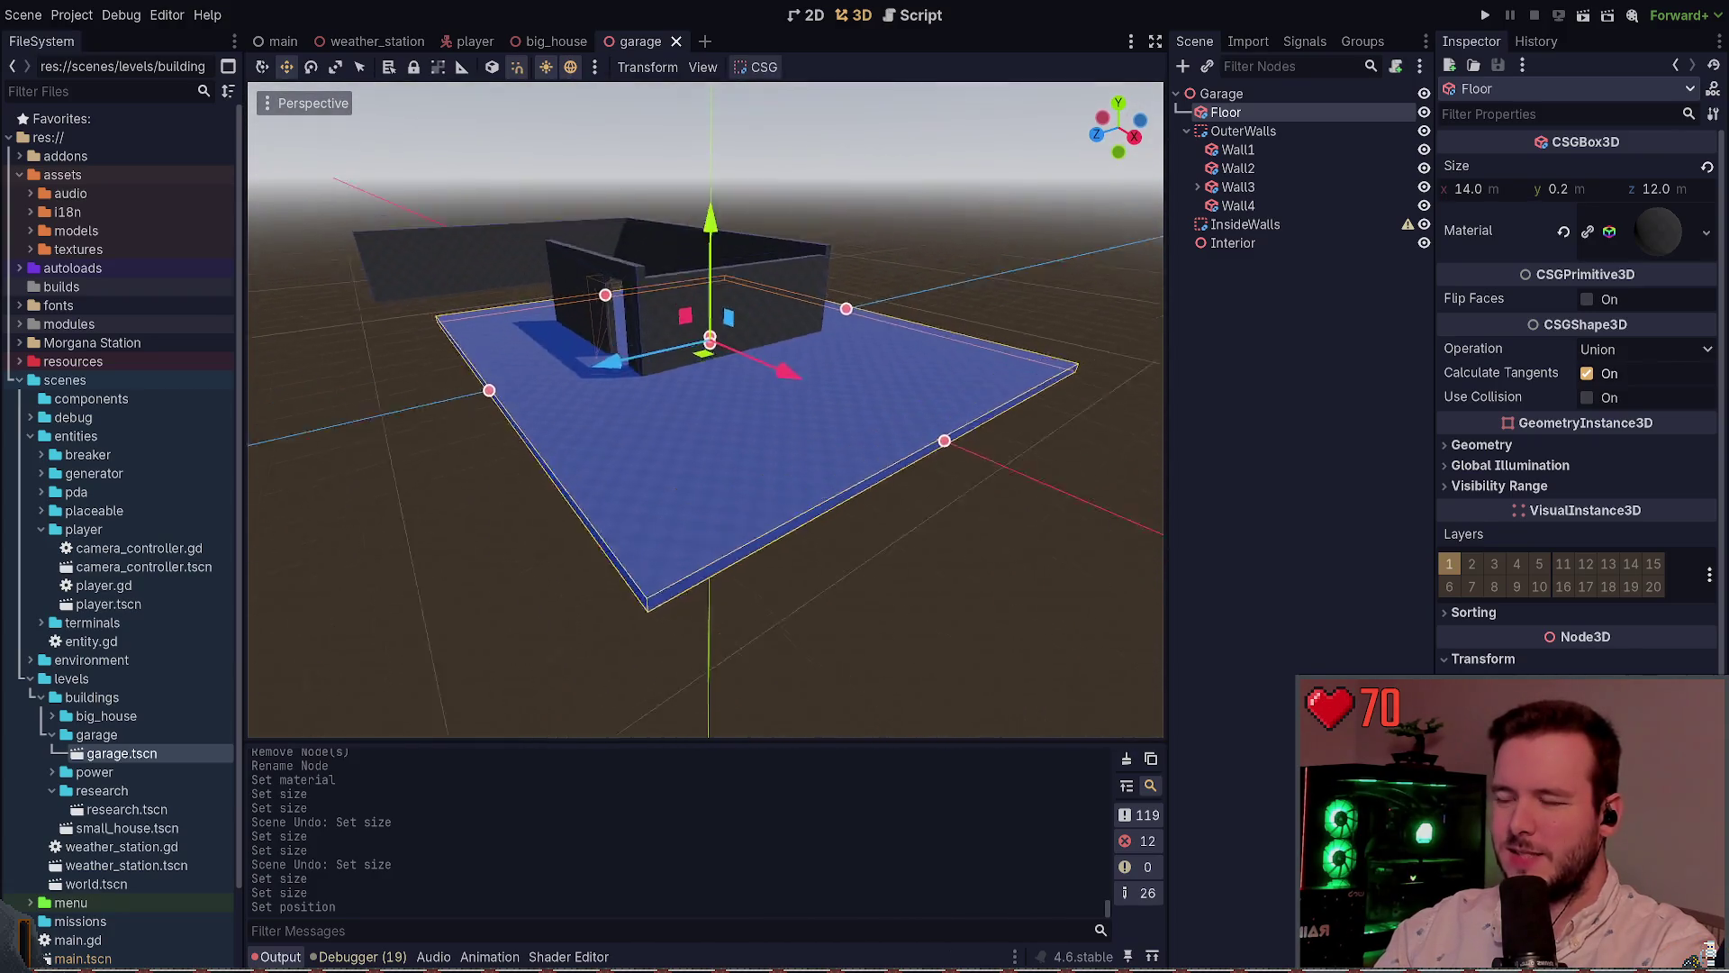
Select Wall1, frame it, and reset its Position to 0, 0, 0
click(917, 252)
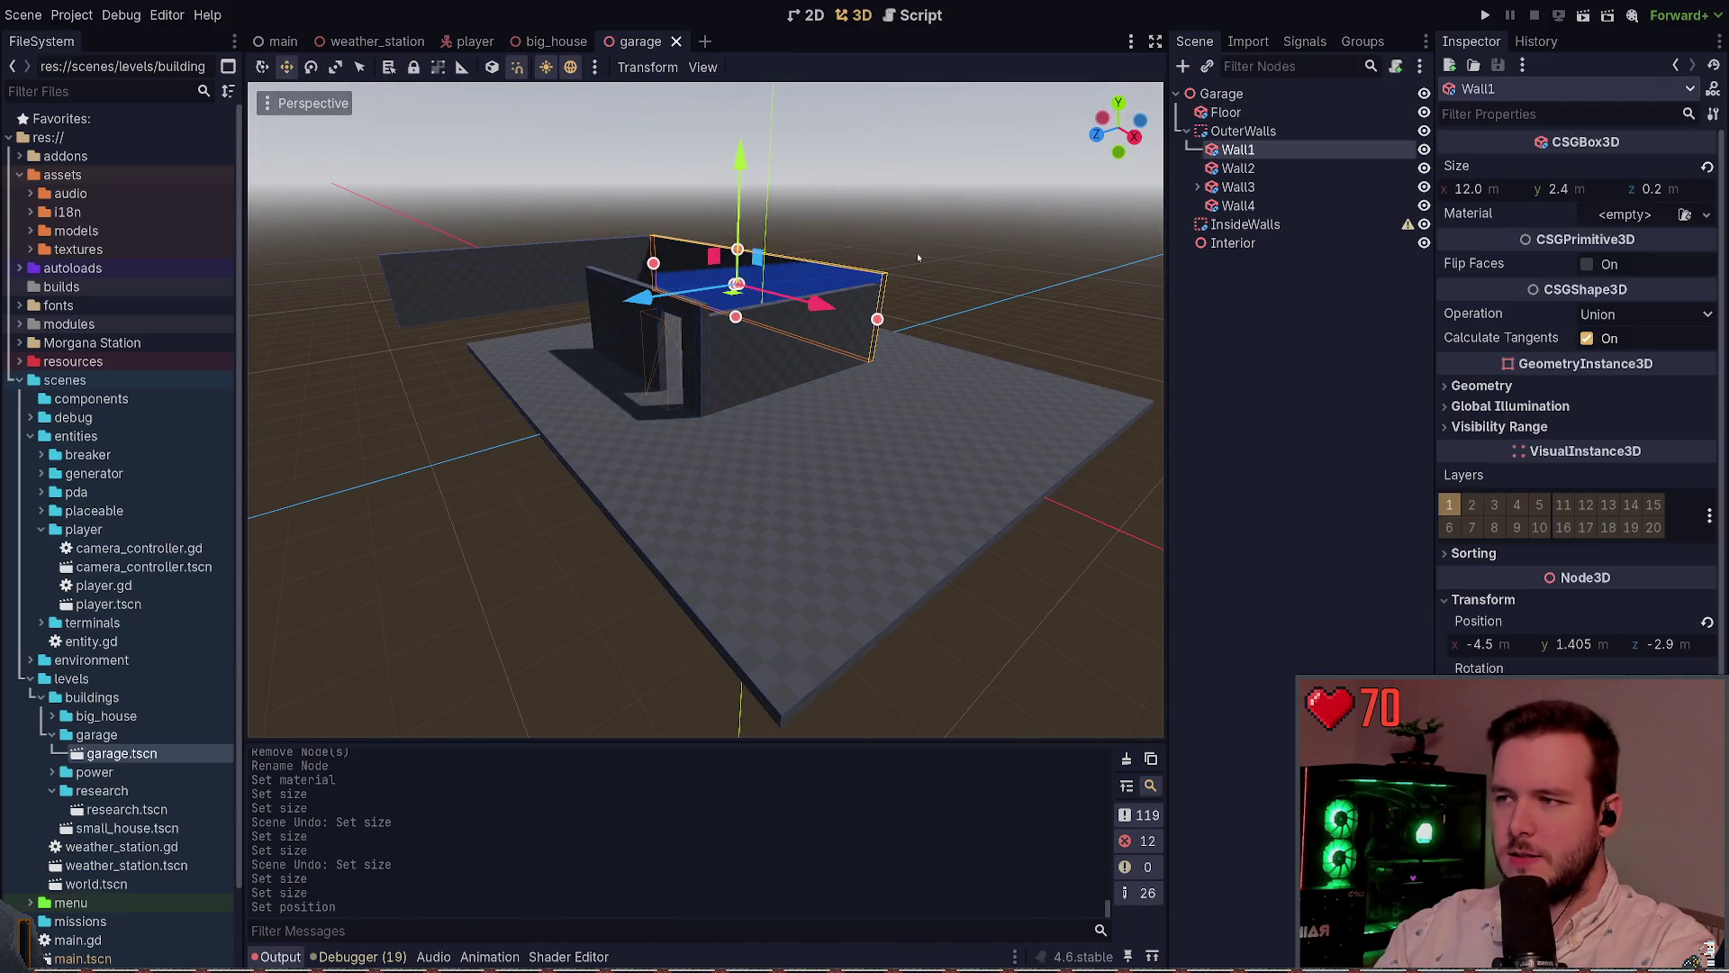
click(969, 269)
click(1237, 150)
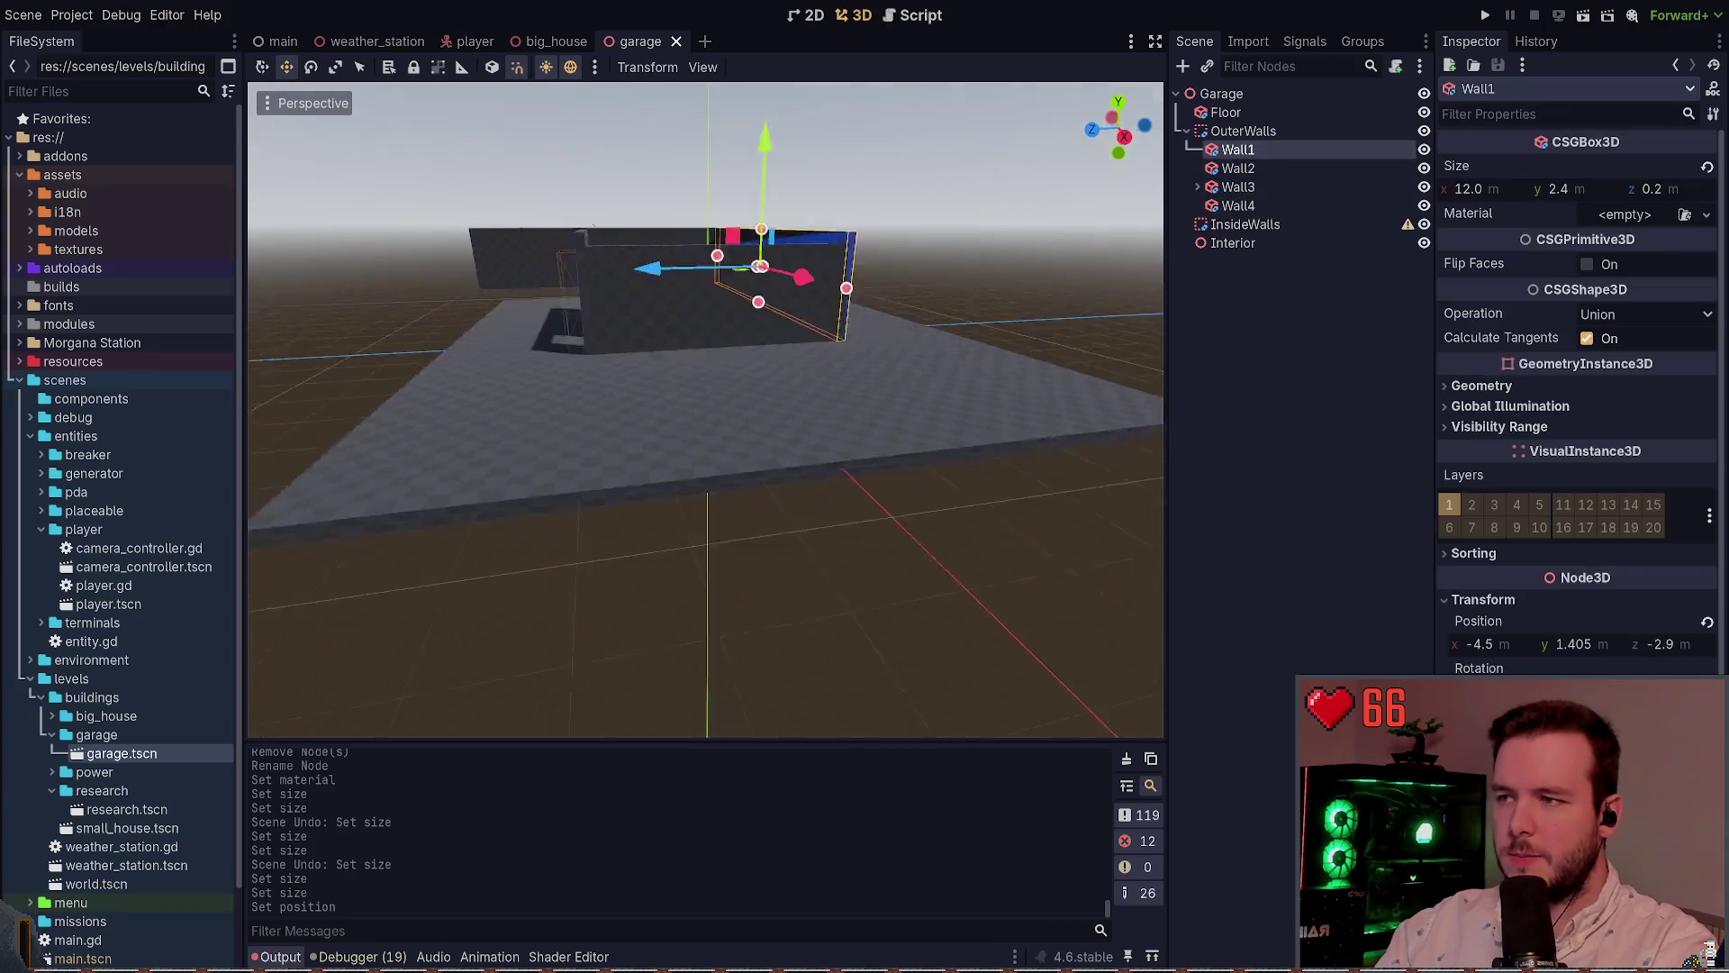
key(f)
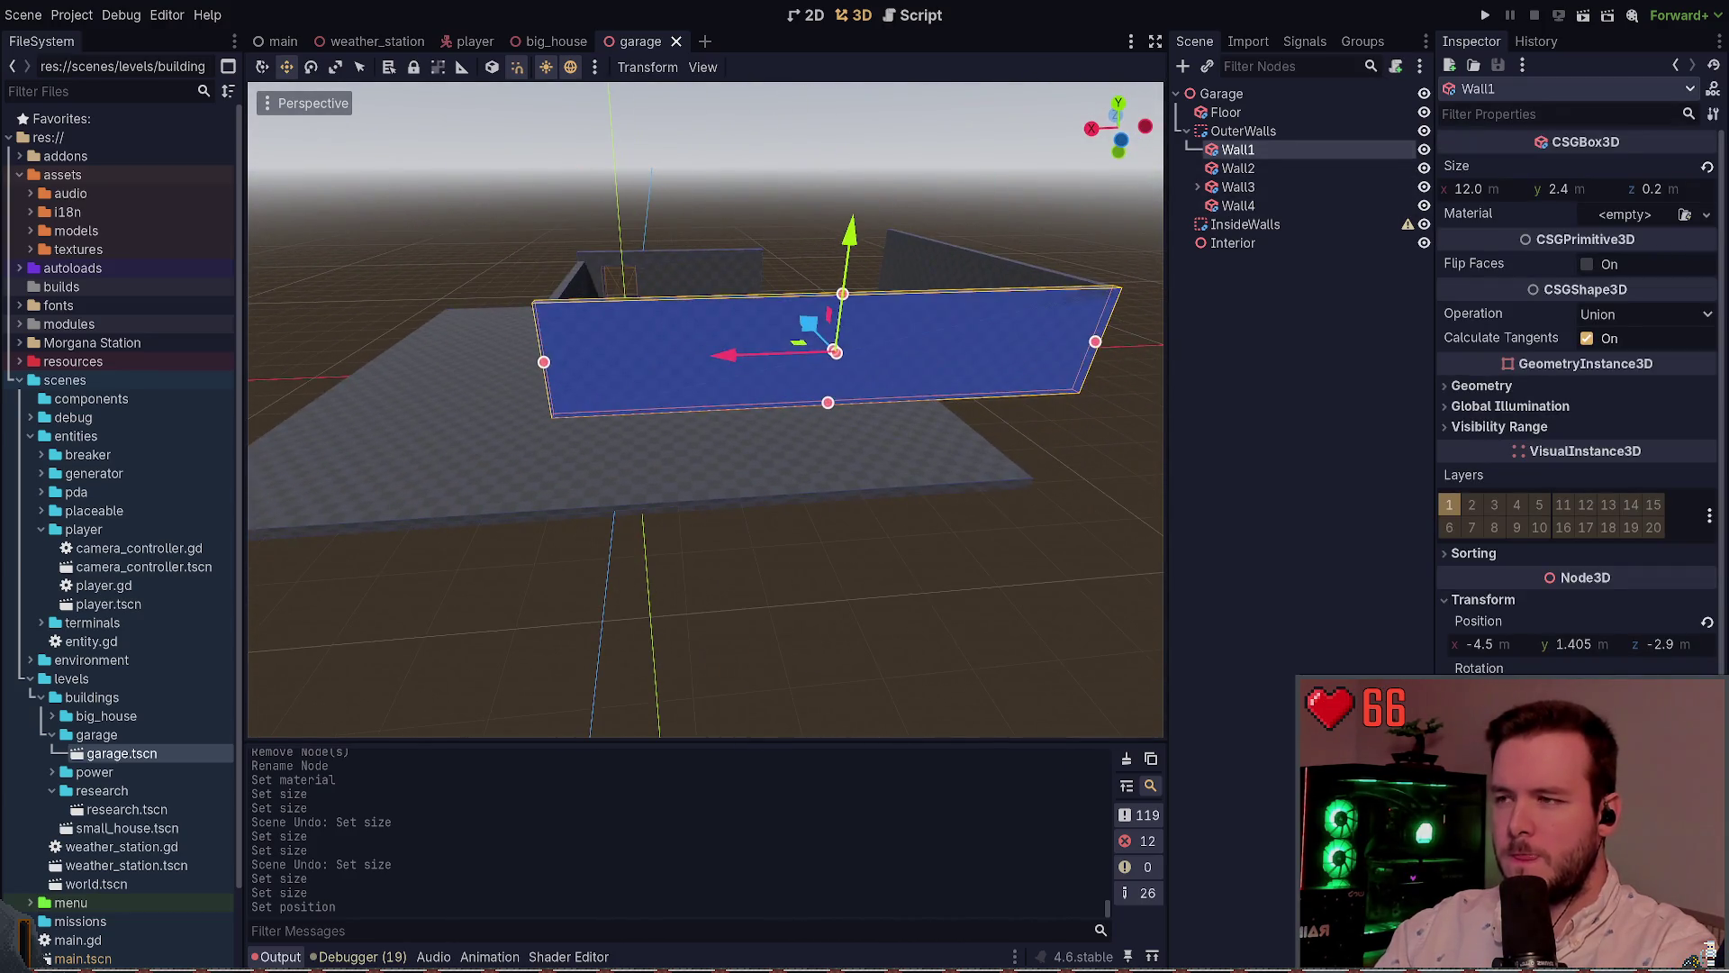
click(1706, 622)
key(f)
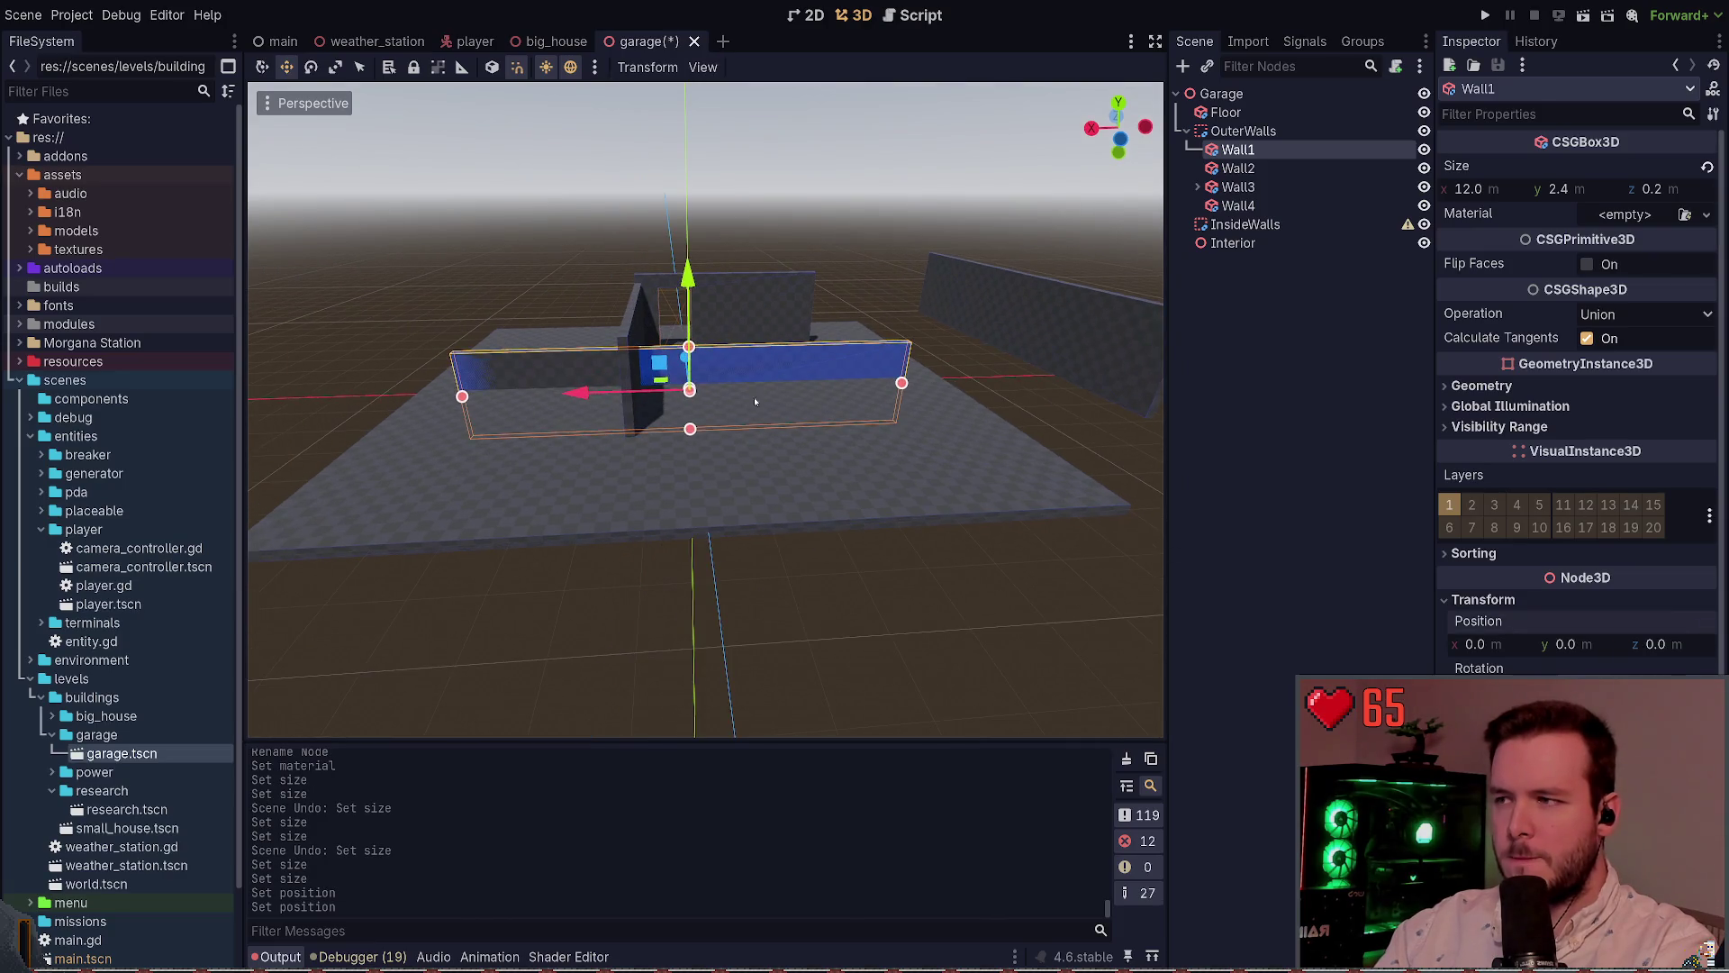
Raise Wall1 to about y 1.4 so it rests on the floor, then save
drag(687, 270, 679, 209)
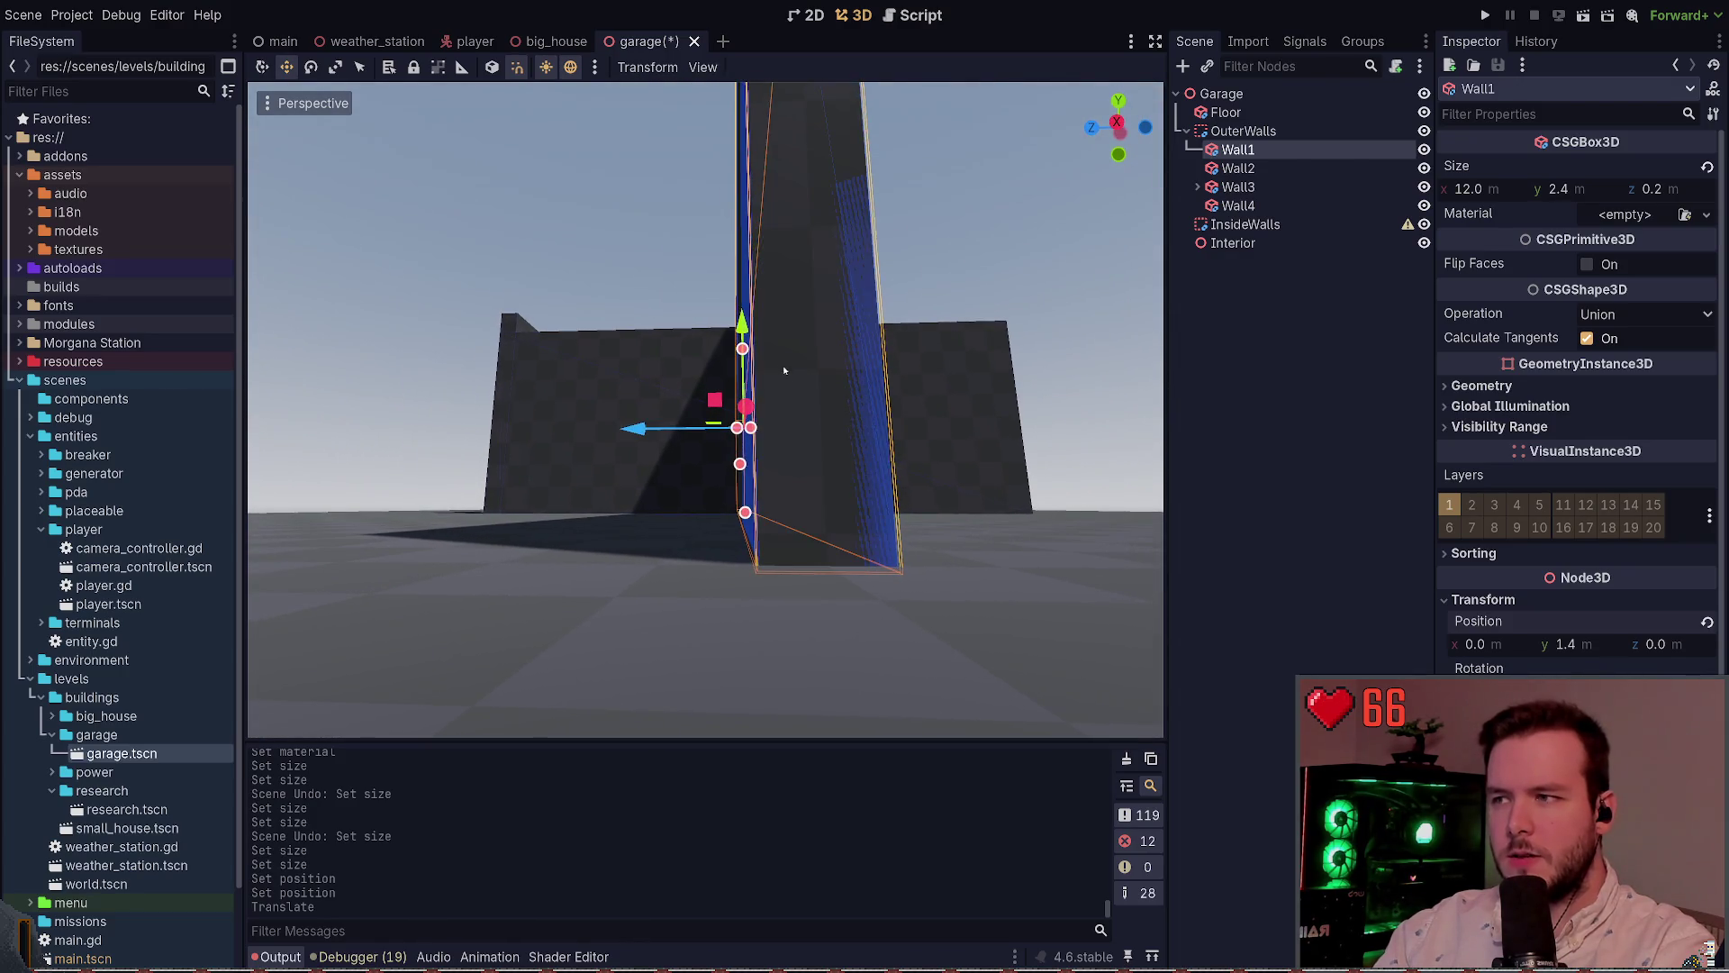
mouse_move(742, 322)
mouse_down()
mouse_move(742, 297)
mouse_move(744, 317)
mouse_up()
key(ctrl+z)
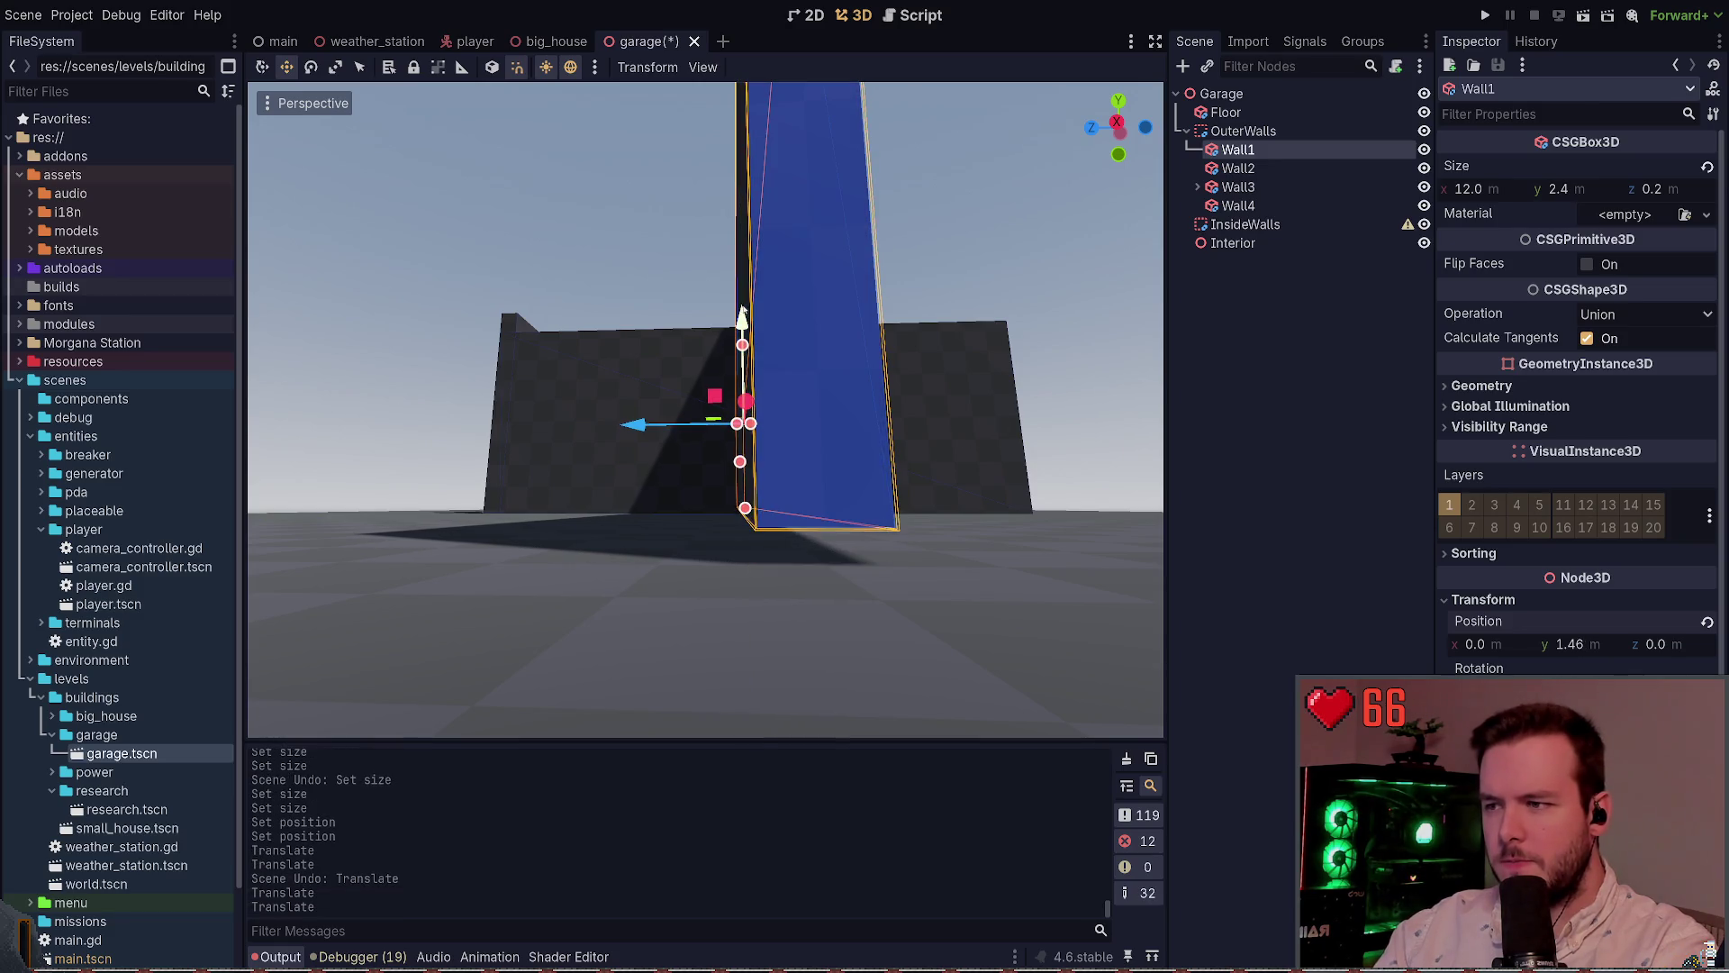
key(ctrl+z)
drag(742, 322, 742, 320)
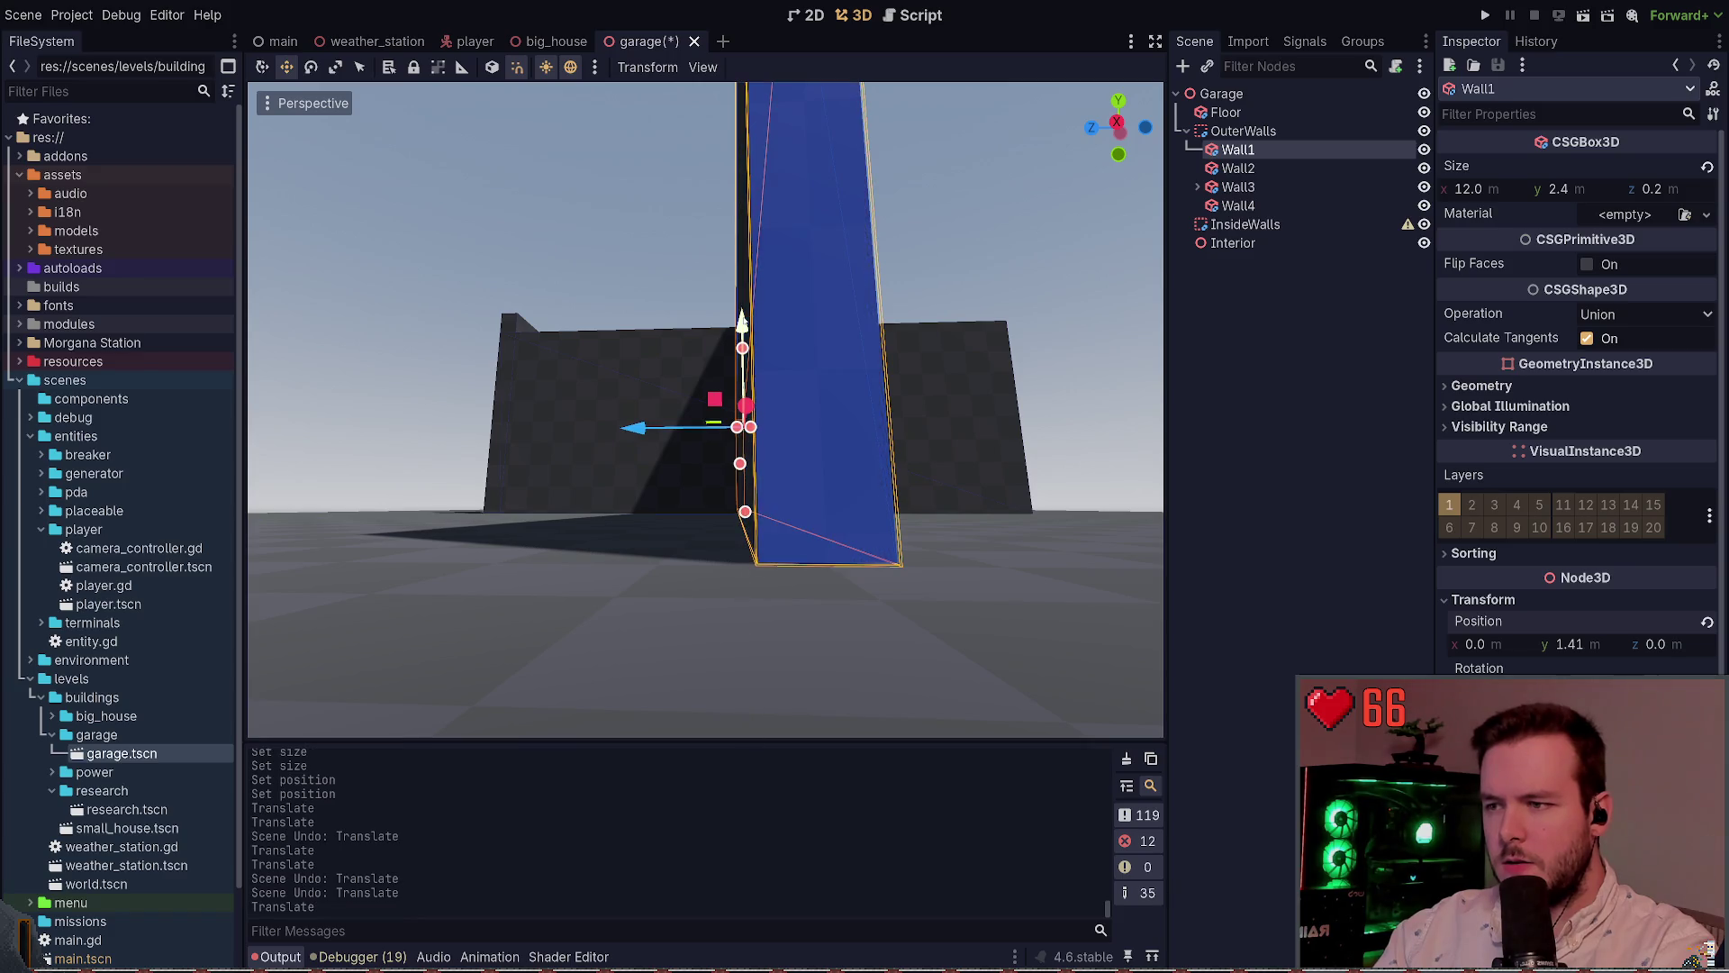
key(Escape)
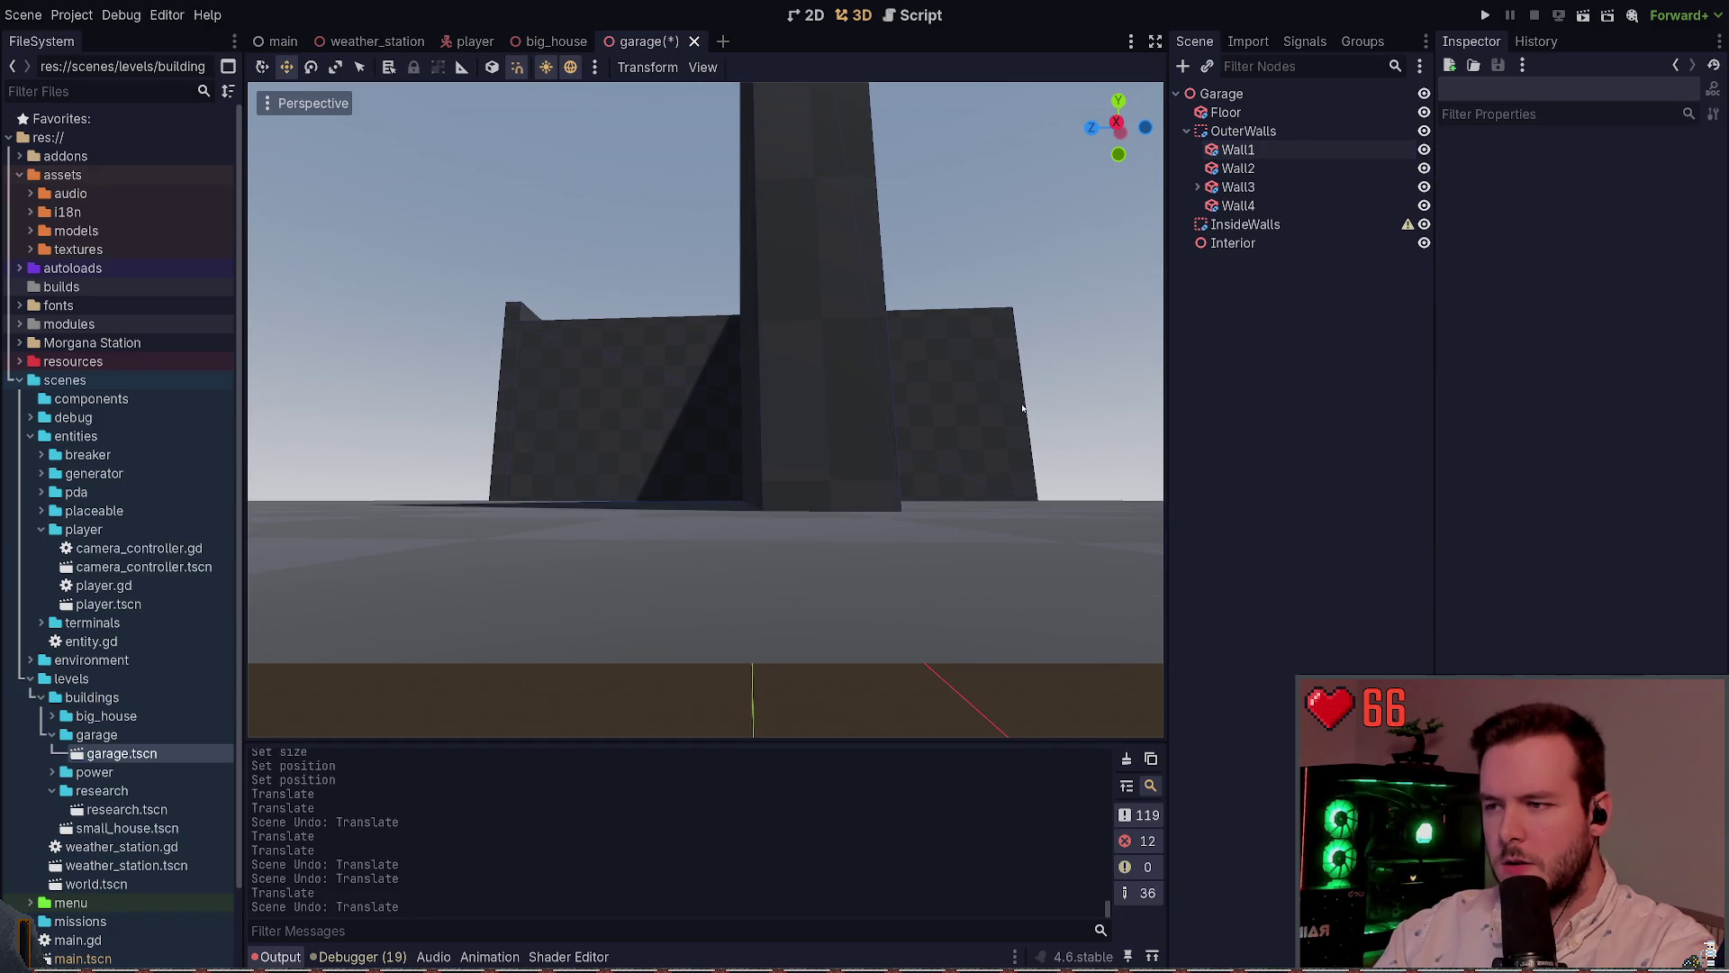
key(ctrl+s)
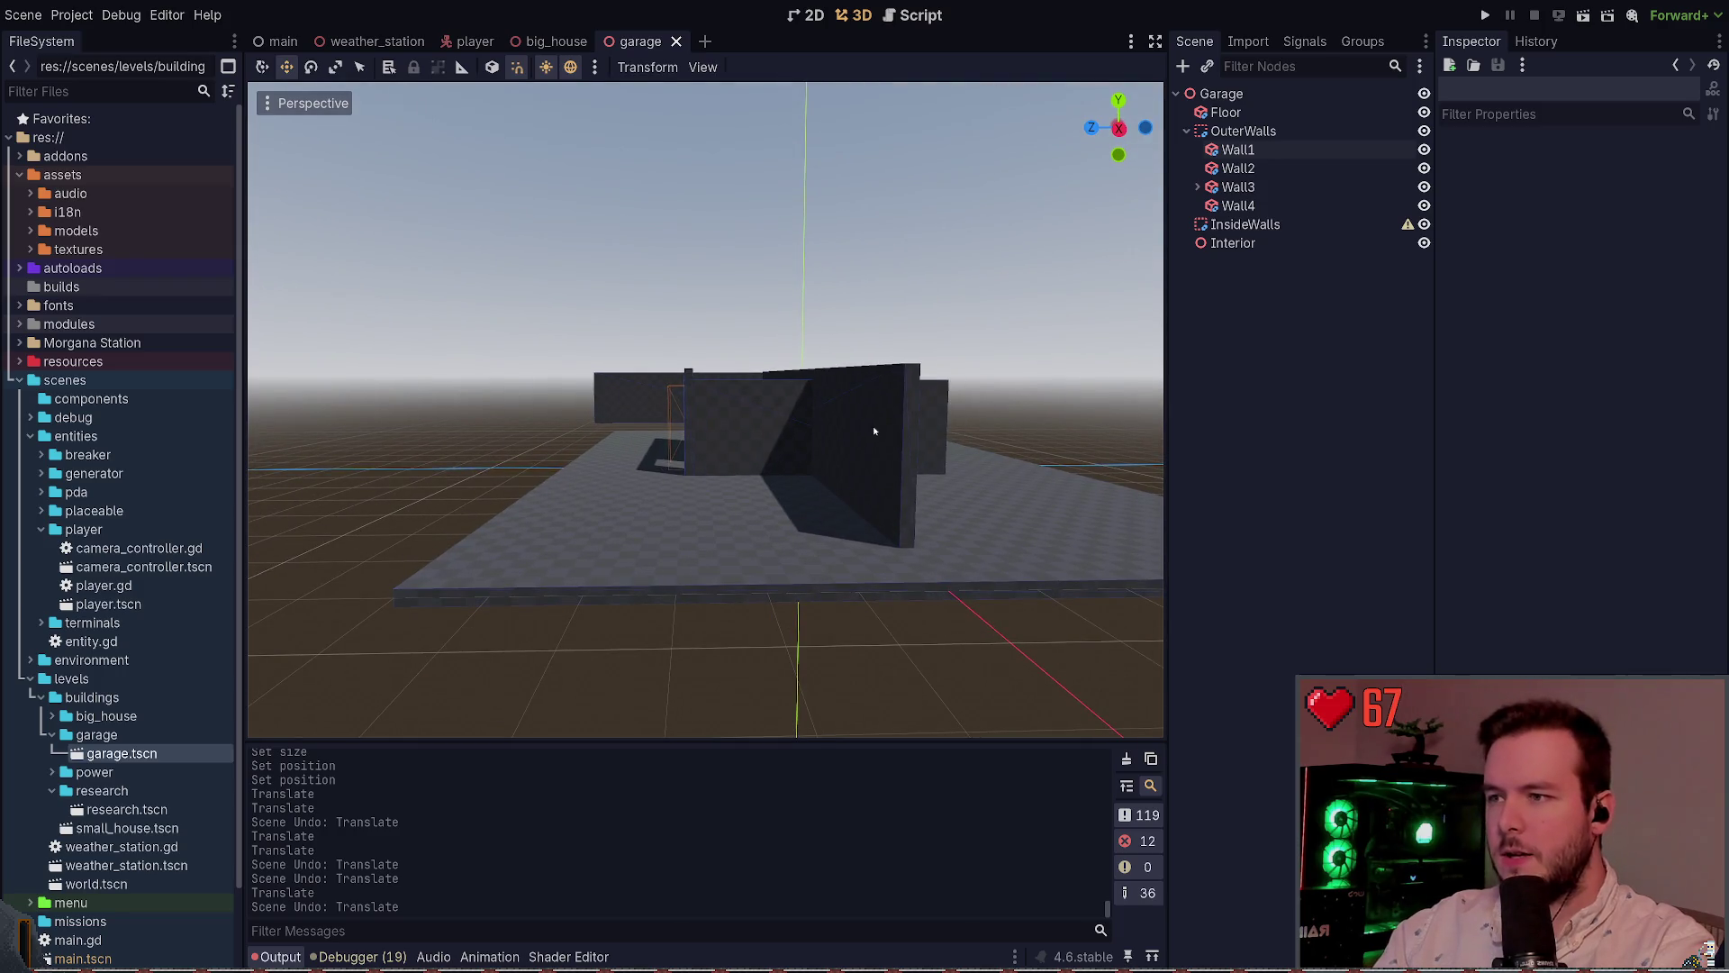
click(748, 446)
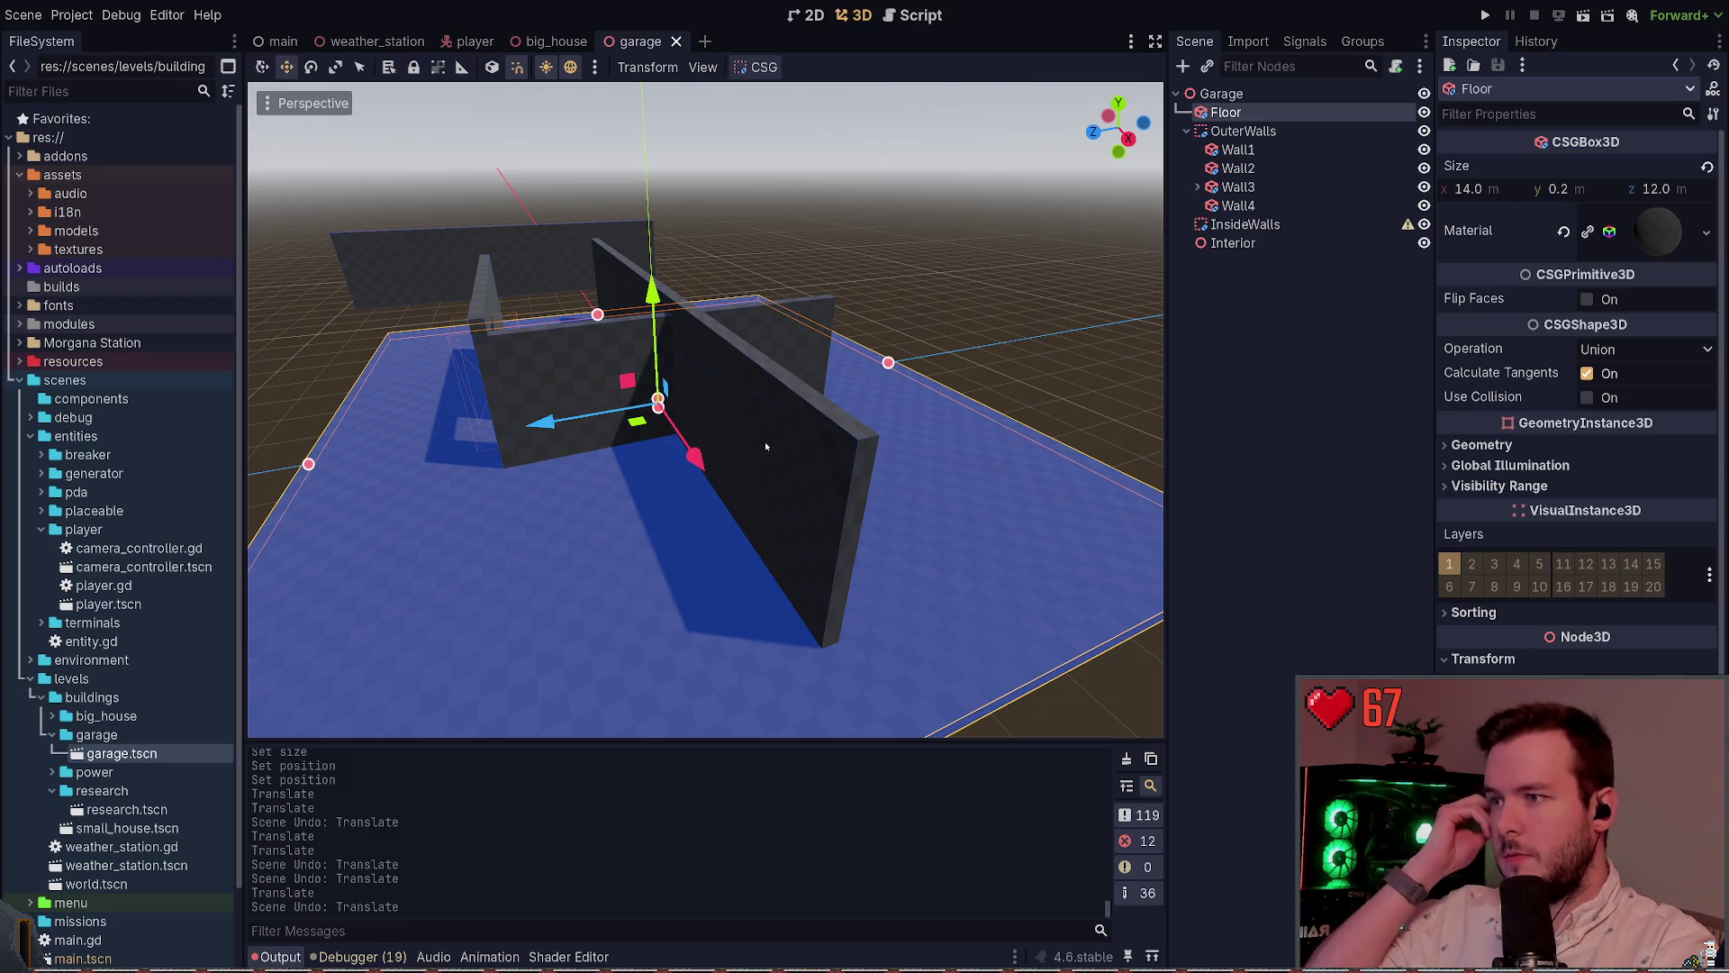
Drag Wall1 along Z until its Position Z reads -5.9 at the floor's edge
click(814, 389)
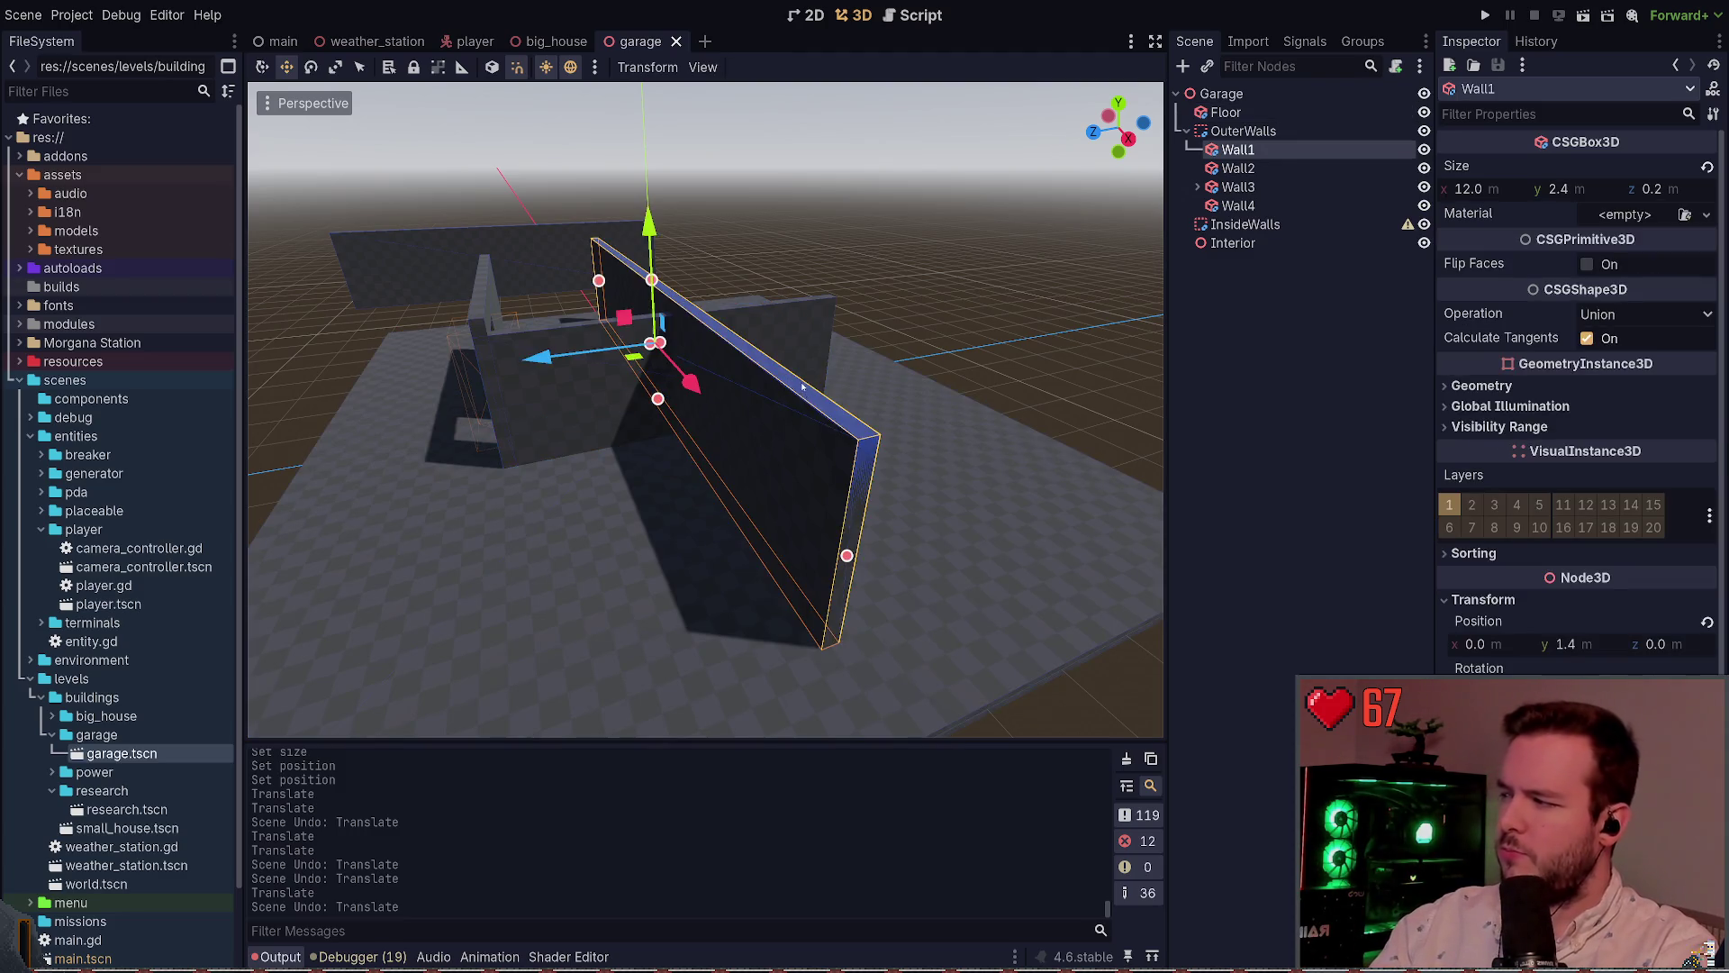
mouse_move(590, 507)
mouse_down()
mouse_move(681, 414)
mouse_move(766, 410)
mouse_up()
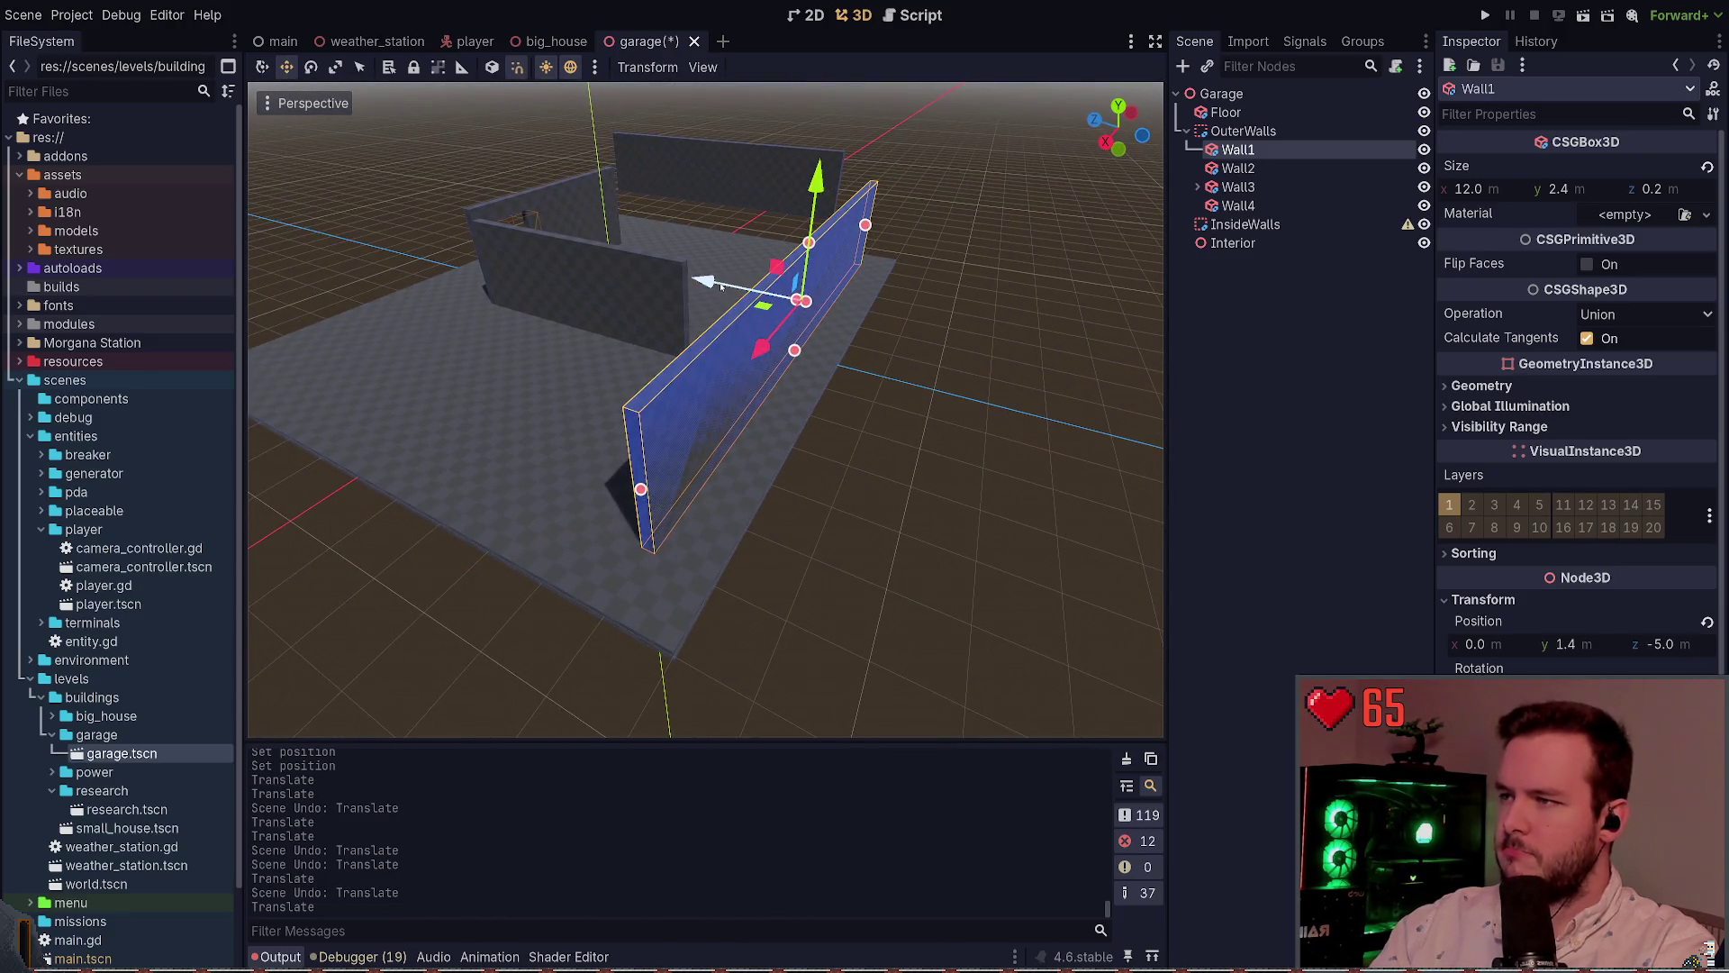
drag(720, 285, 738, 290)
scroll(705, 410, up, 5)
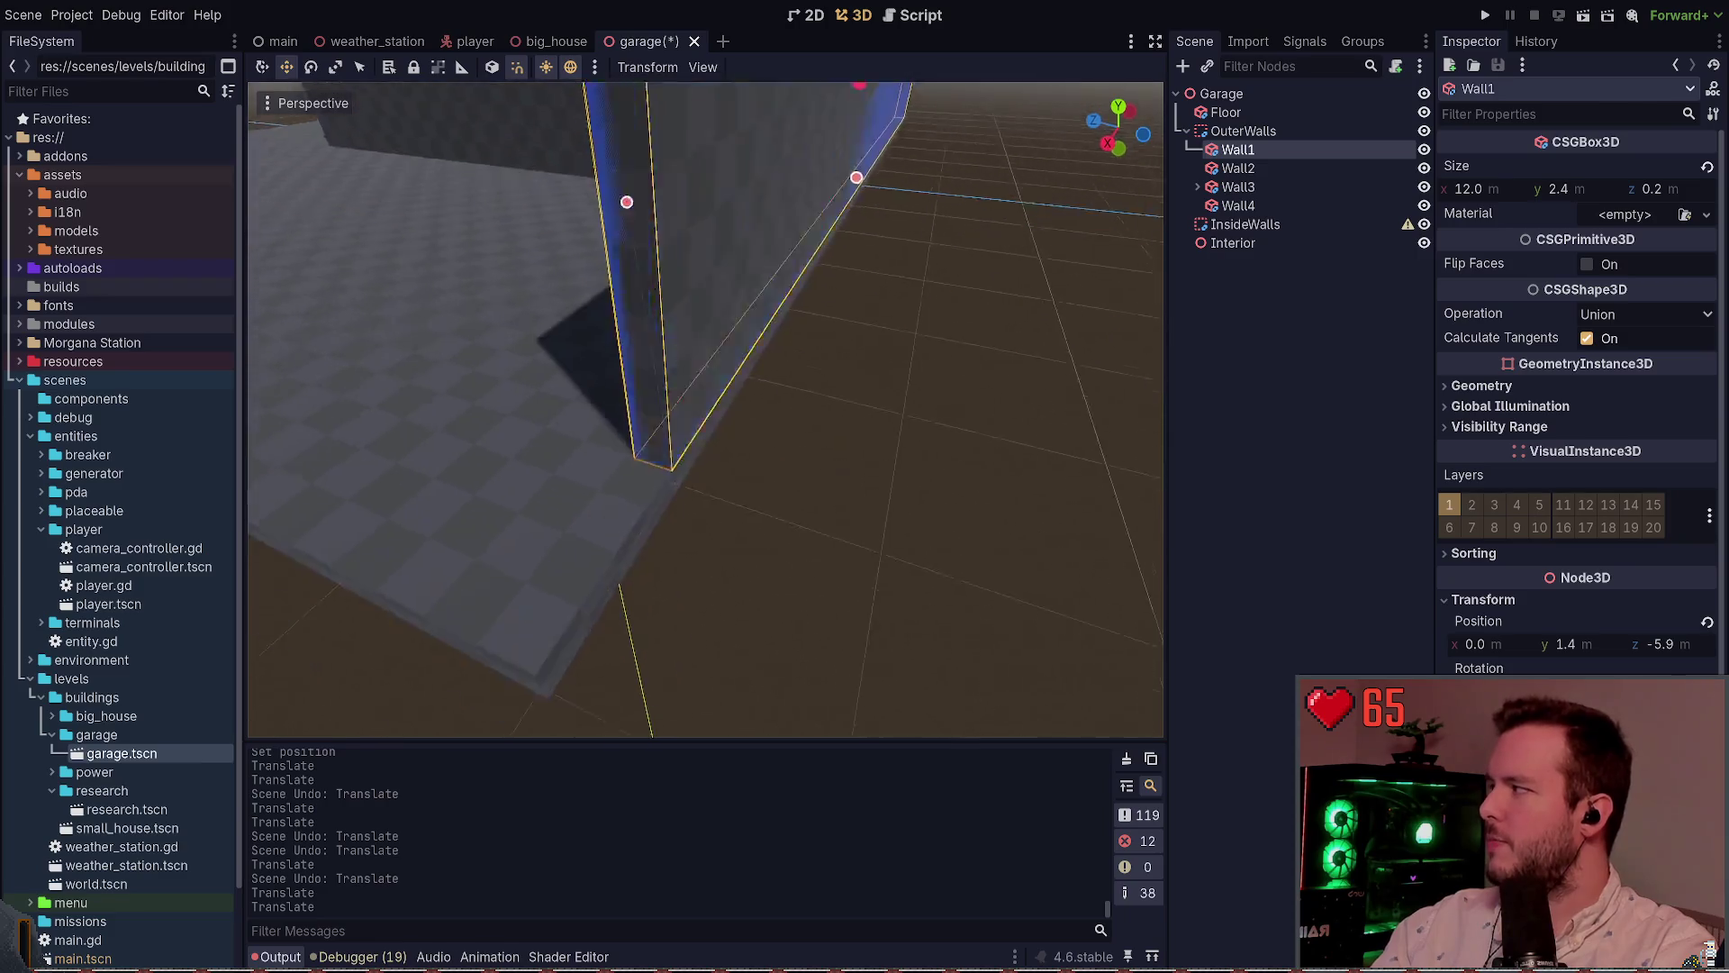
scroll(705, 409, down, 4)
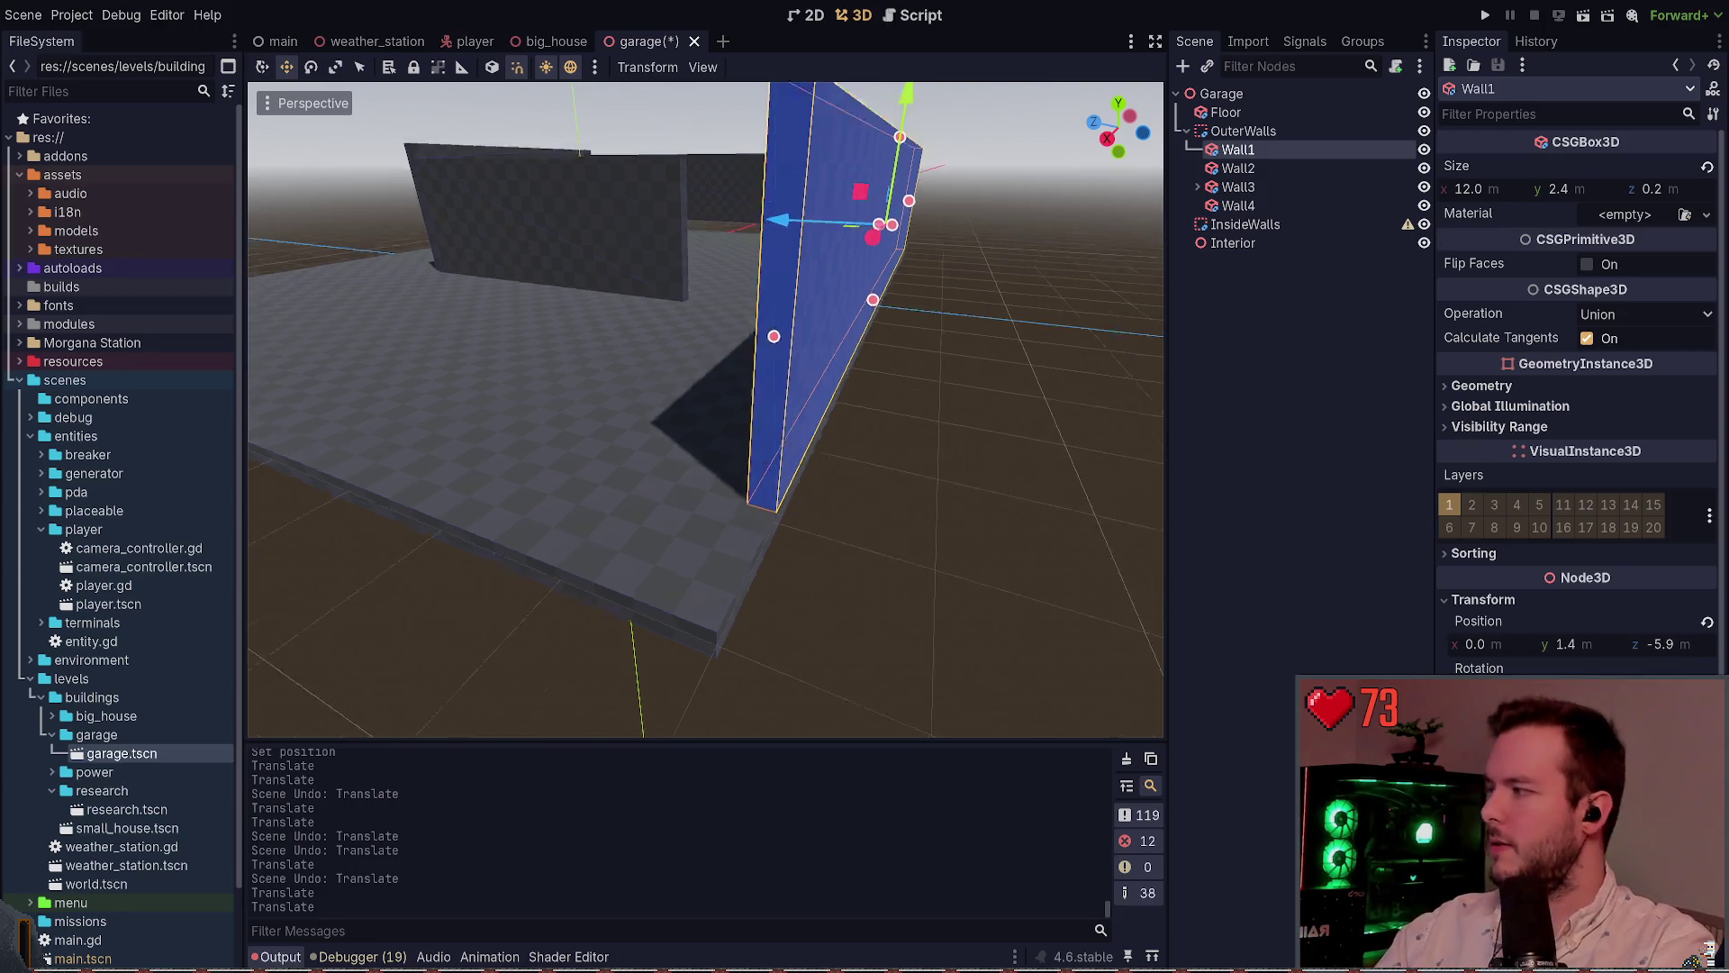
Stretch Wall1 to Size X 14.0, undoing misdrags, and save the garage scene
drag(955, 309, 576, 316)
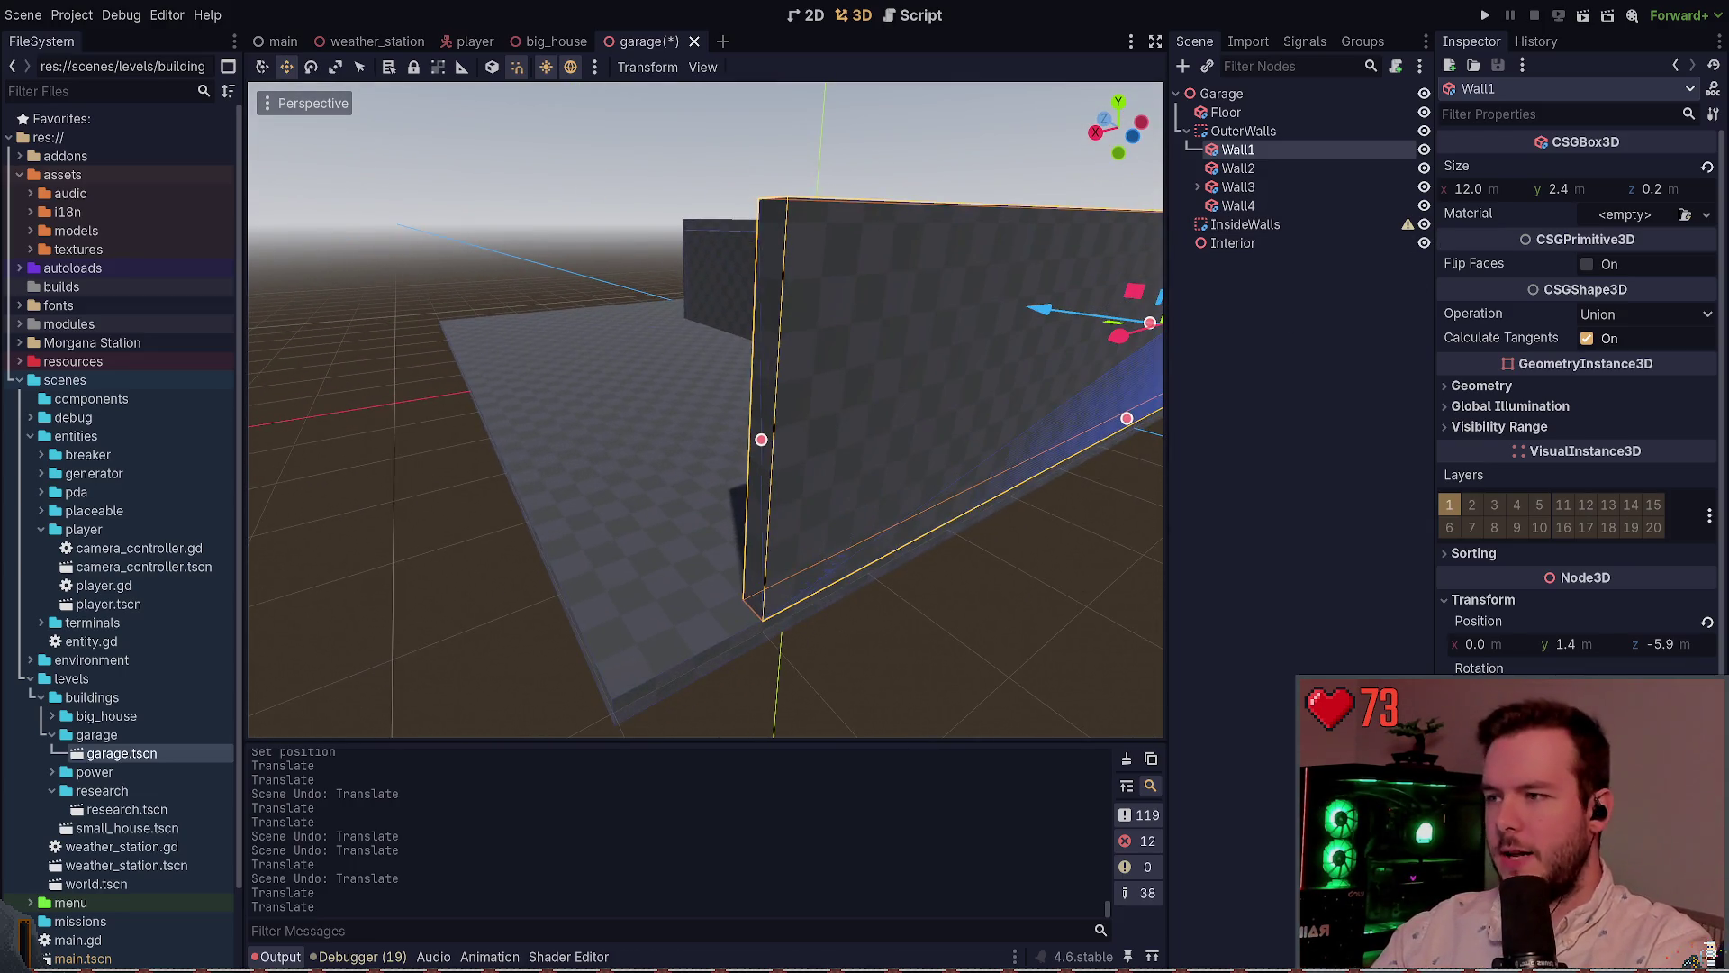
click(761, 439)
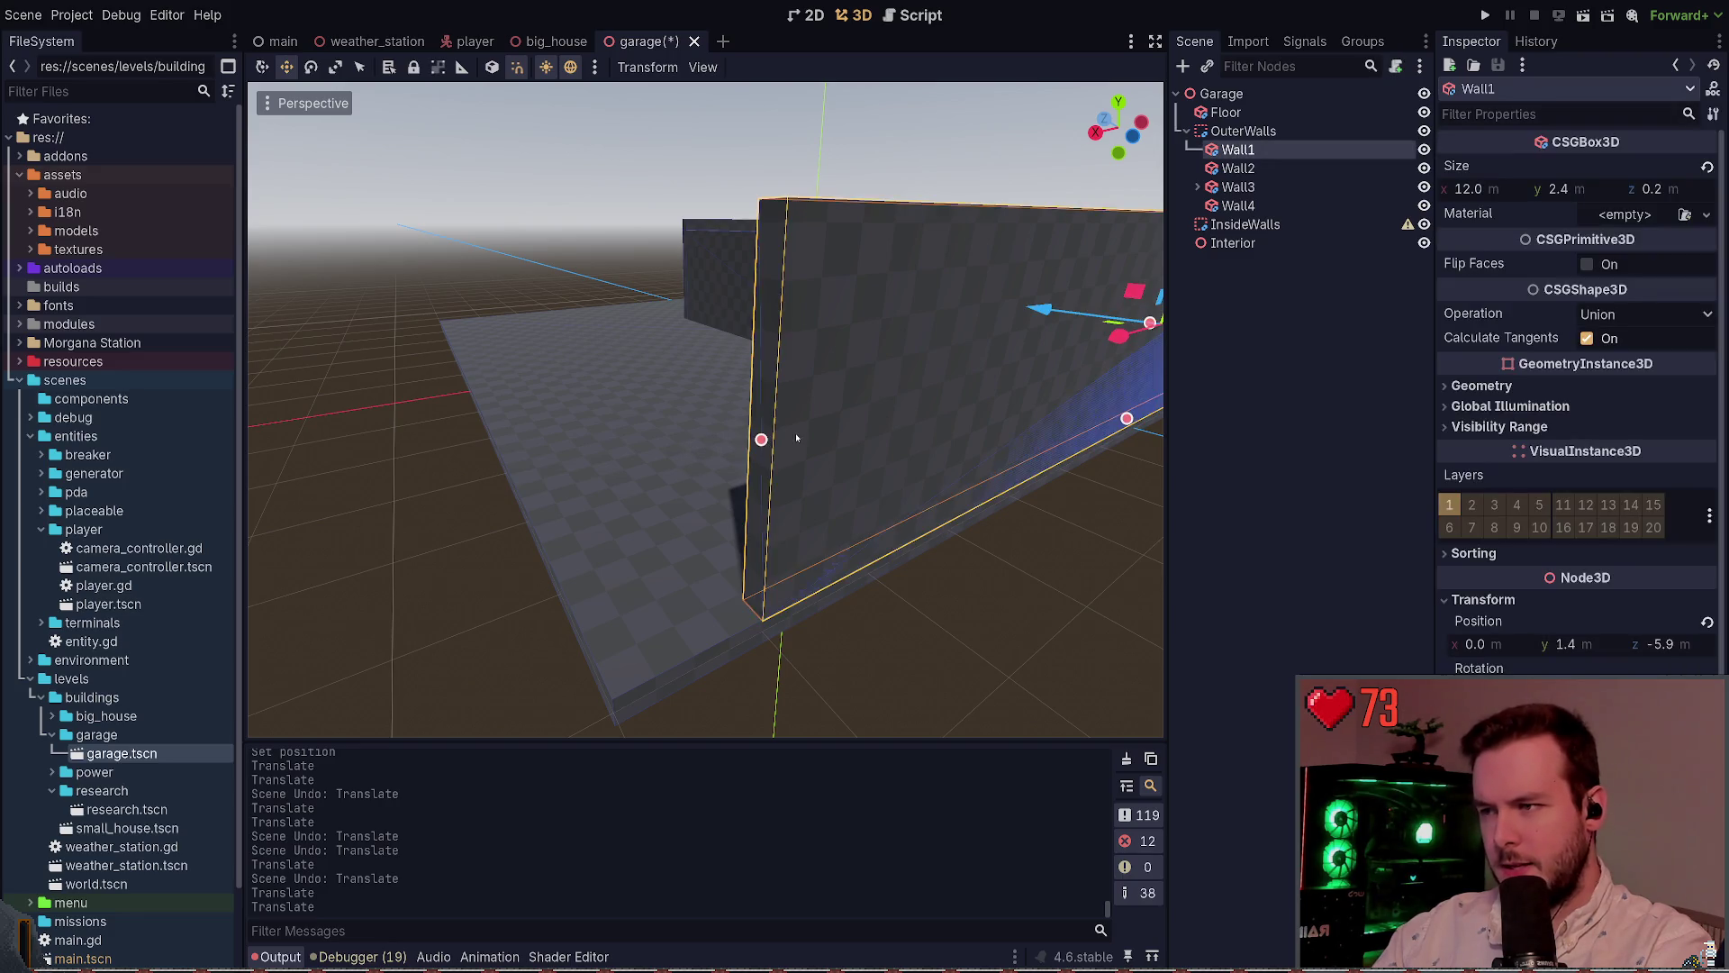
drag(761, 438, 579, 490)
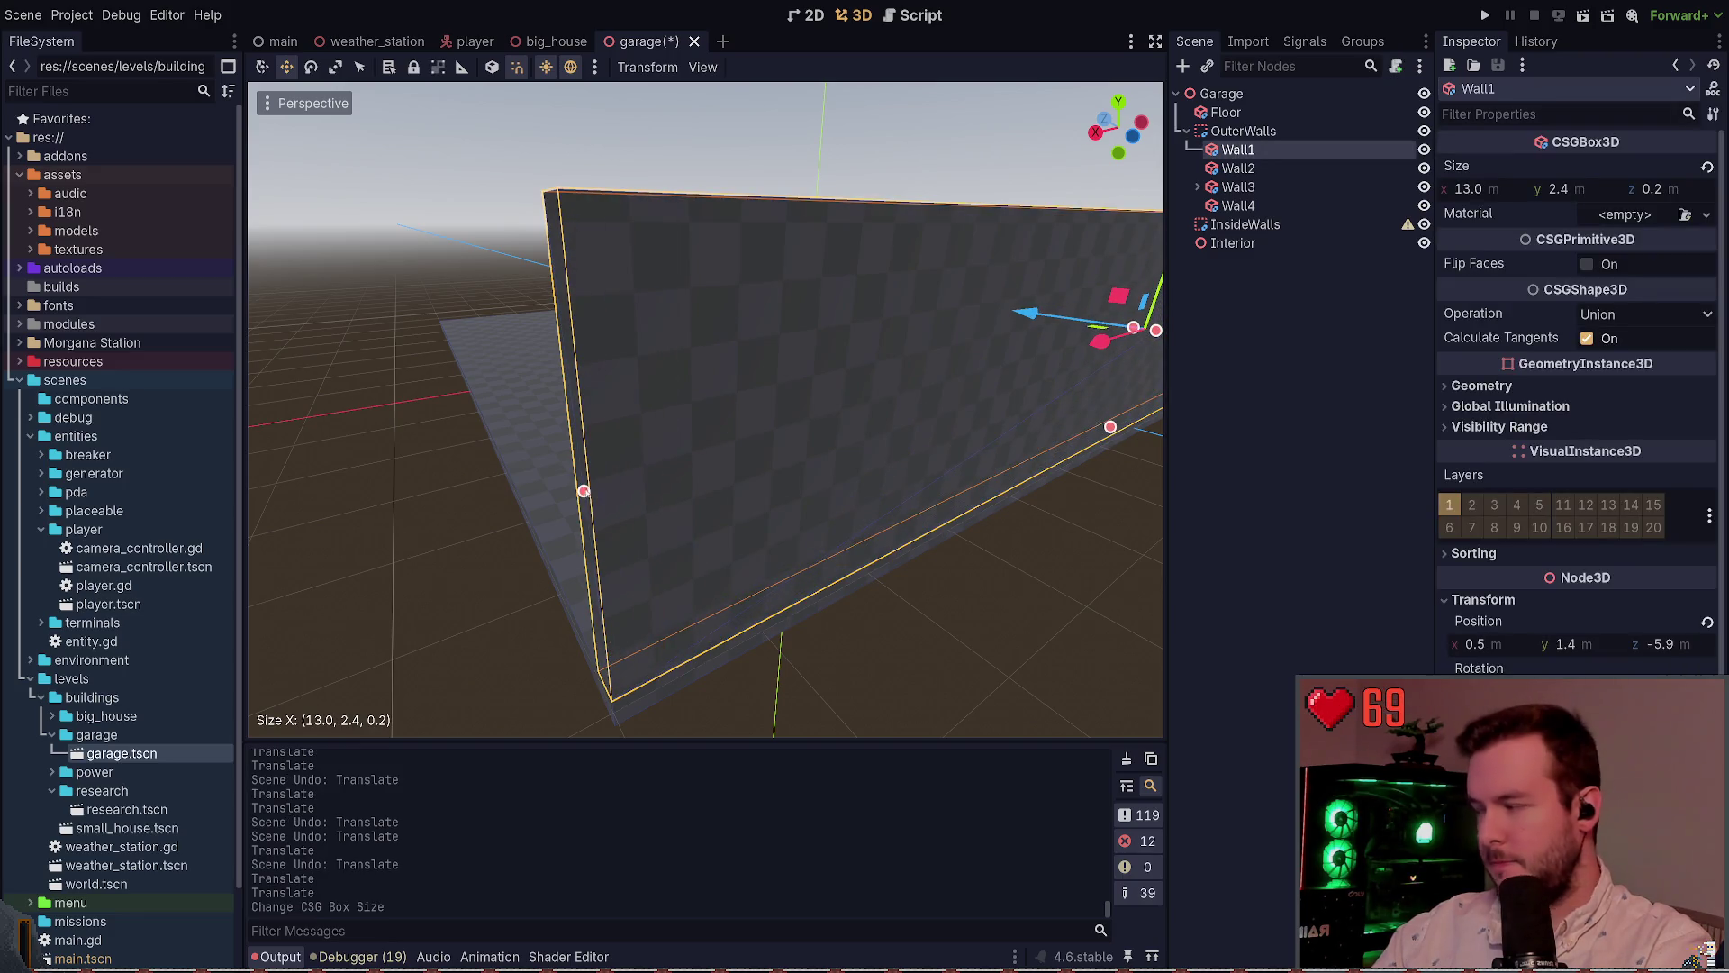
drag(901, 451, 858, 457)
key(ctrl+z)
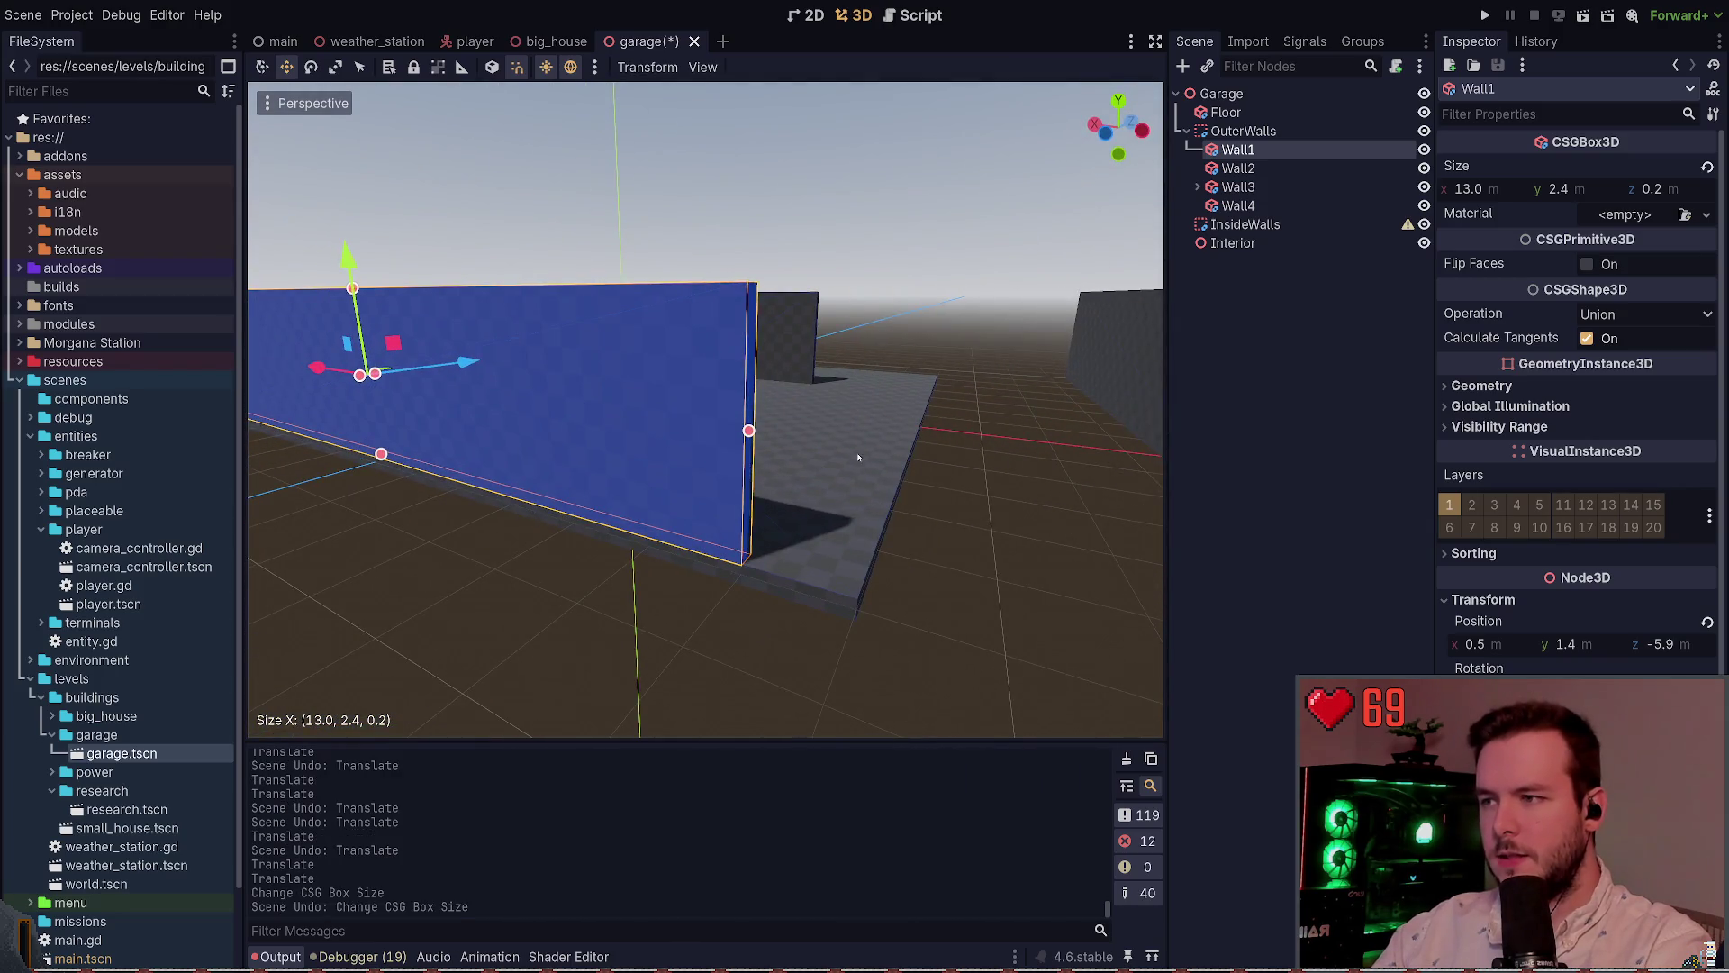
drag(749, 433, 862, 463)
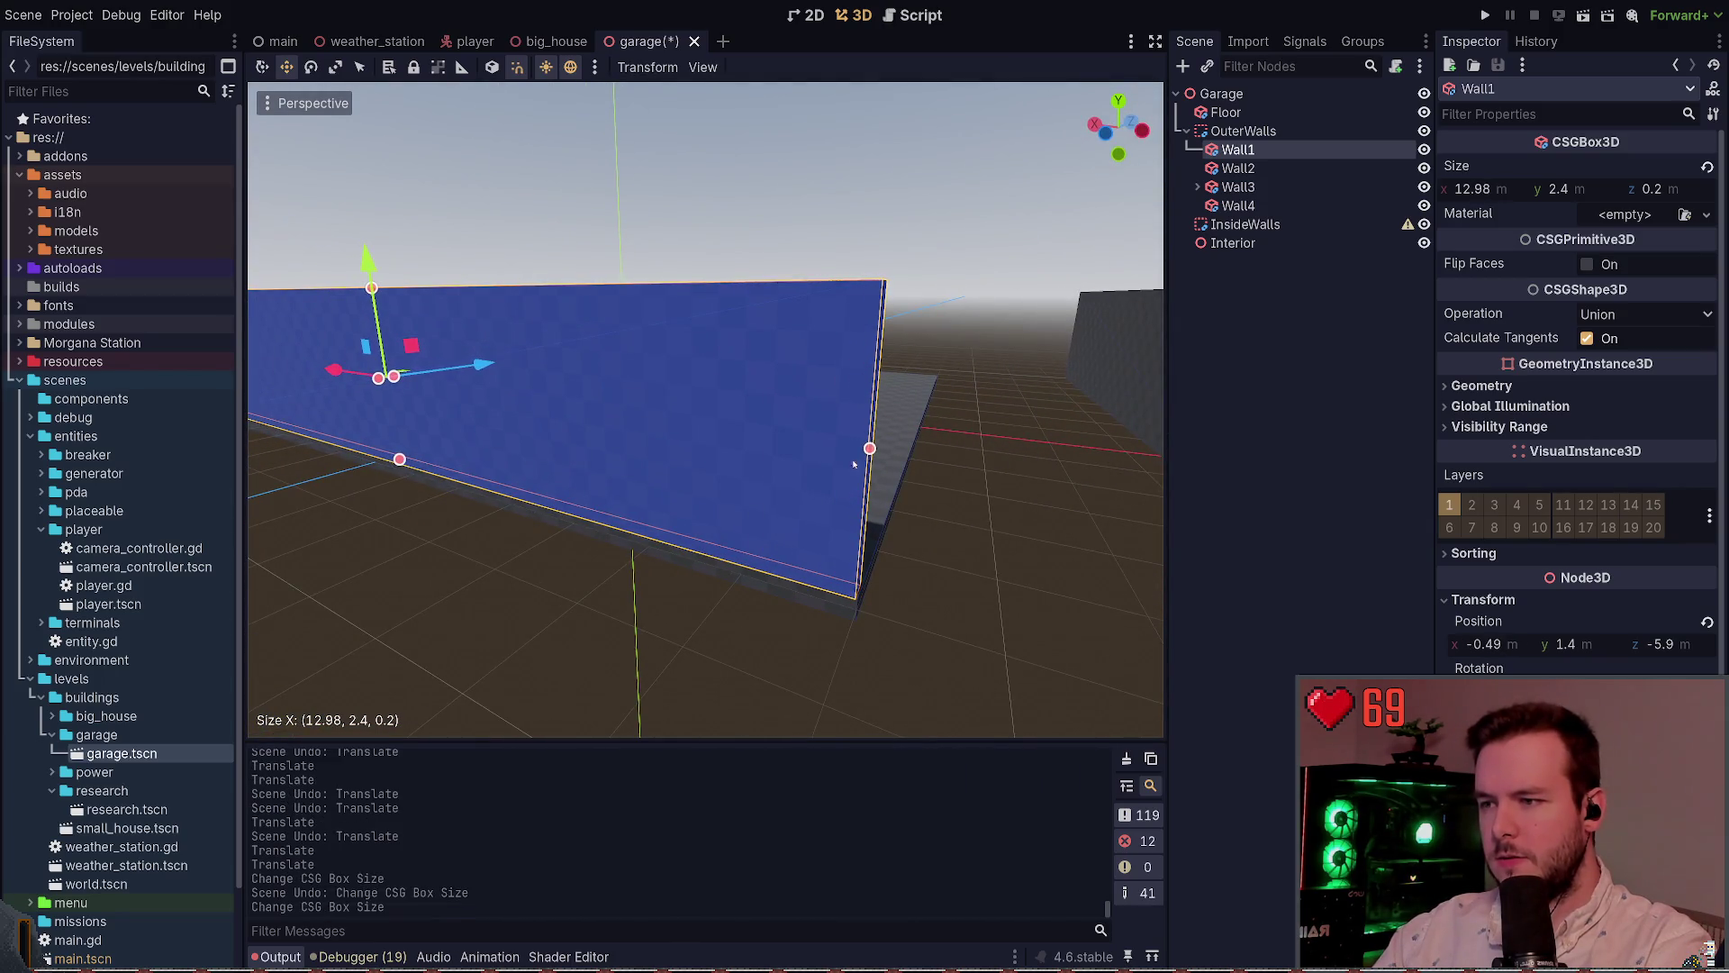
key(ctrl+z)
drag(750, 432, 870, 455)
key(ctrl+z)
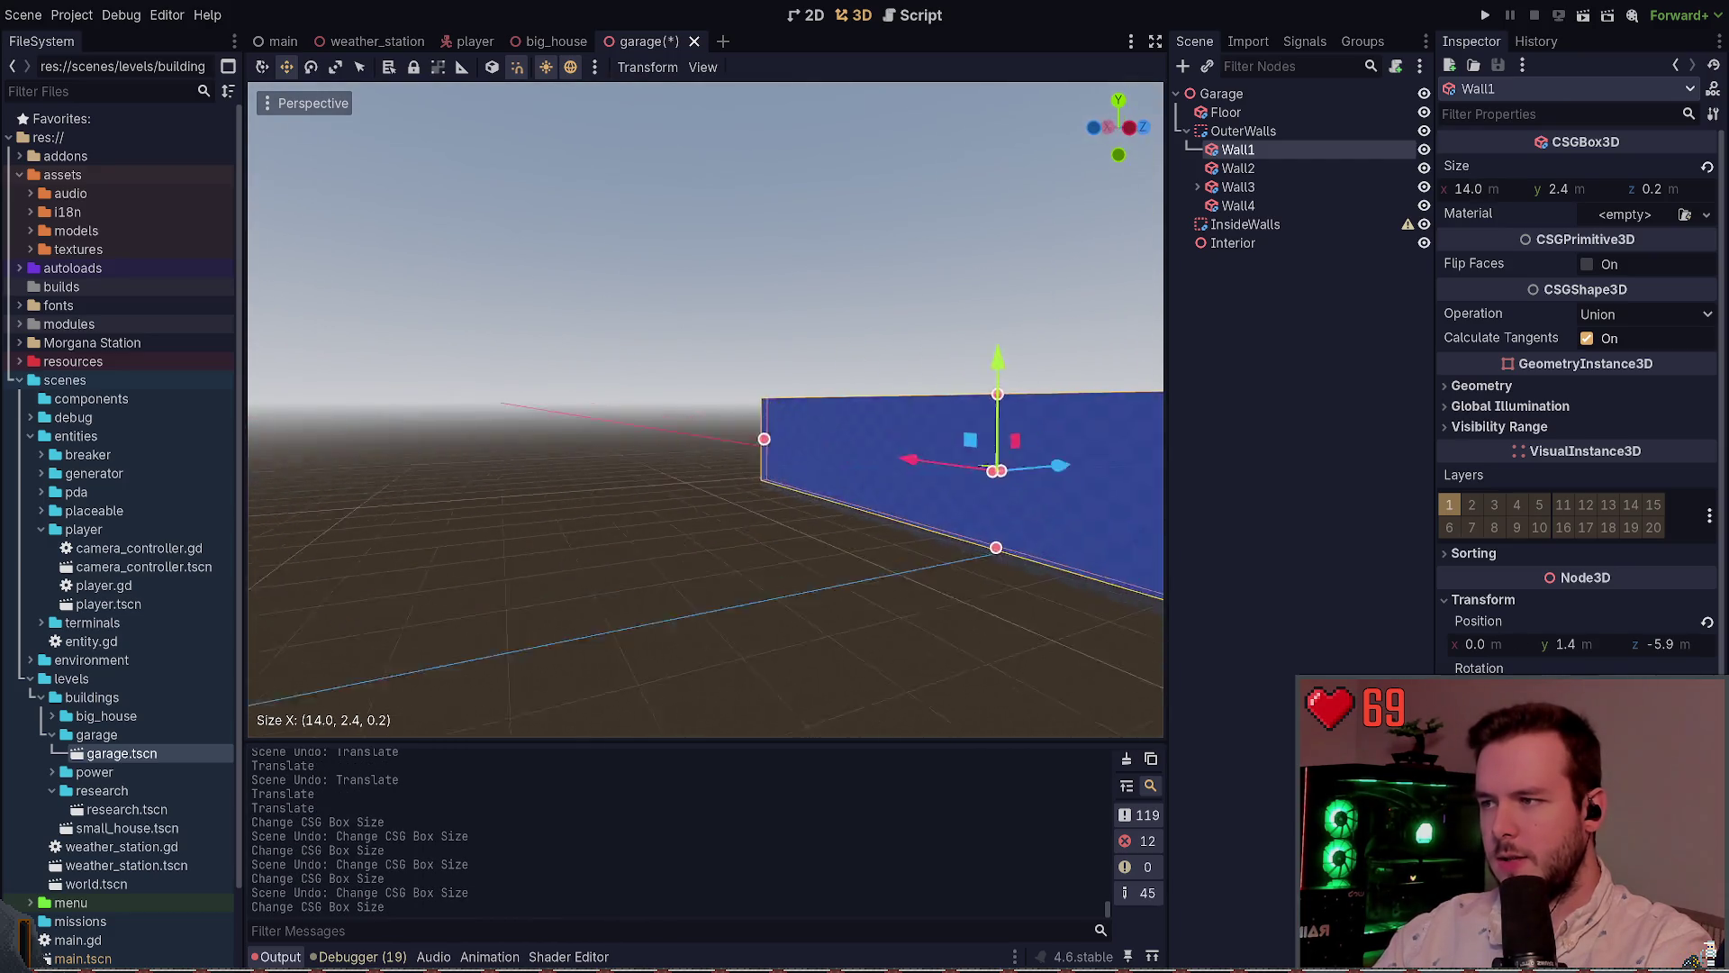
key(w)
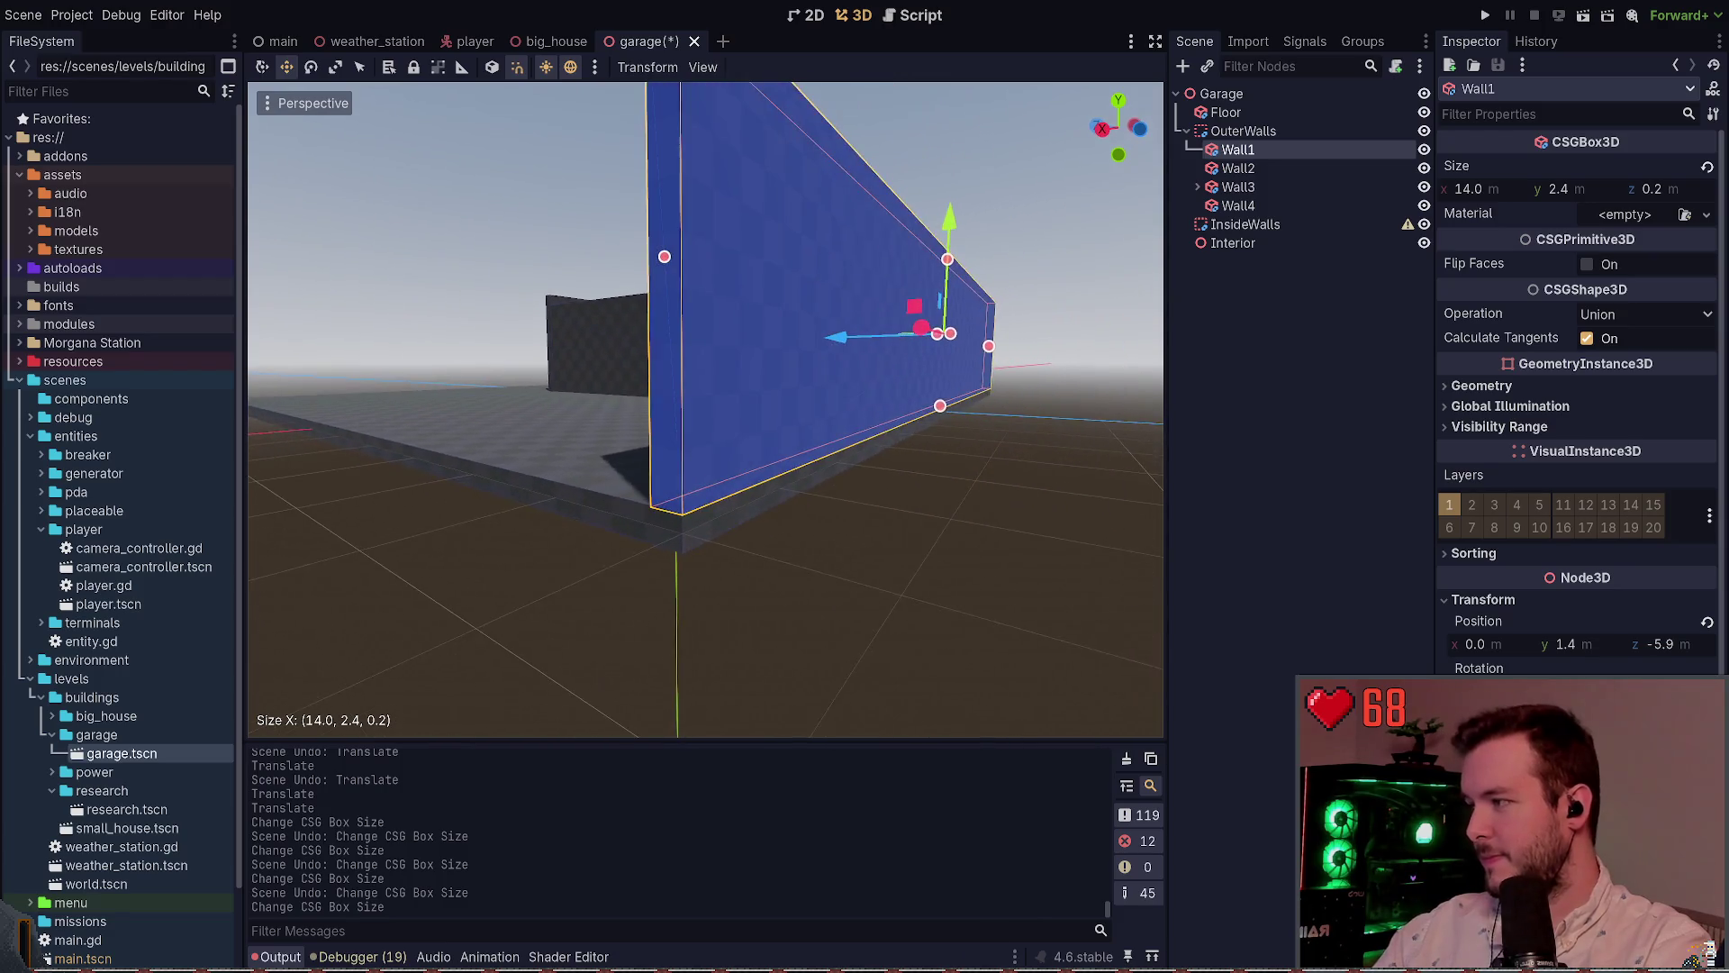
key(ctrl+s)
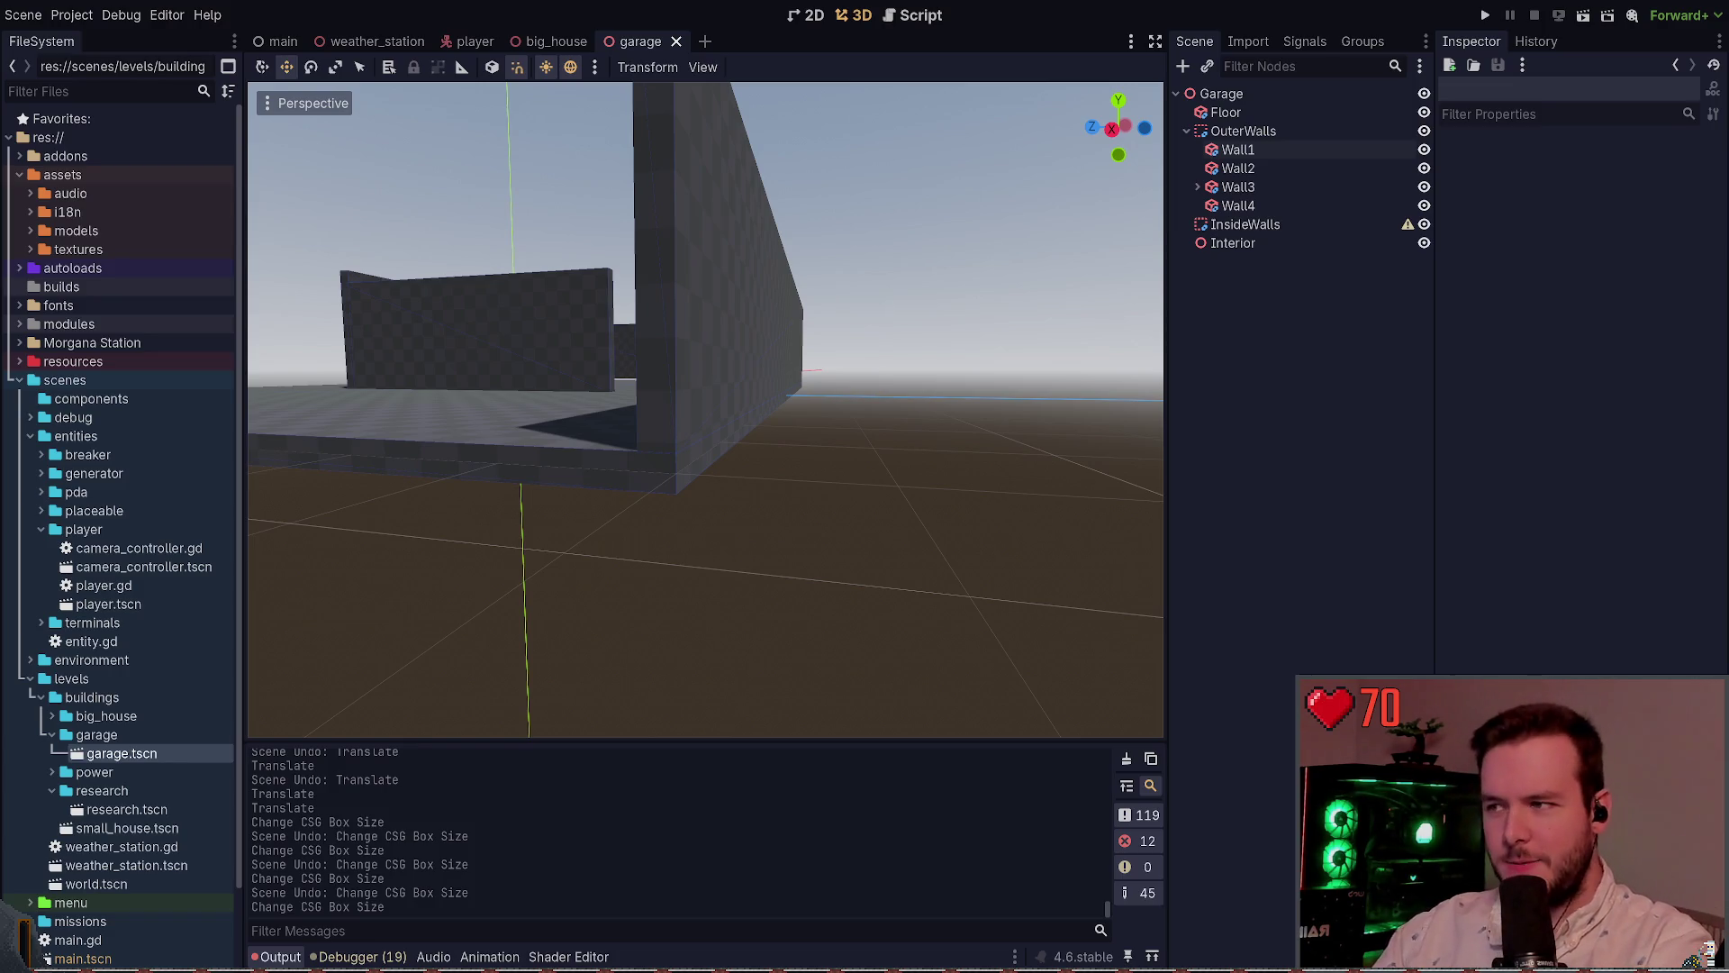
Move Wall2 along X to position 6.9 at the garage's side edge
click(815, 472)
click(805, 411)
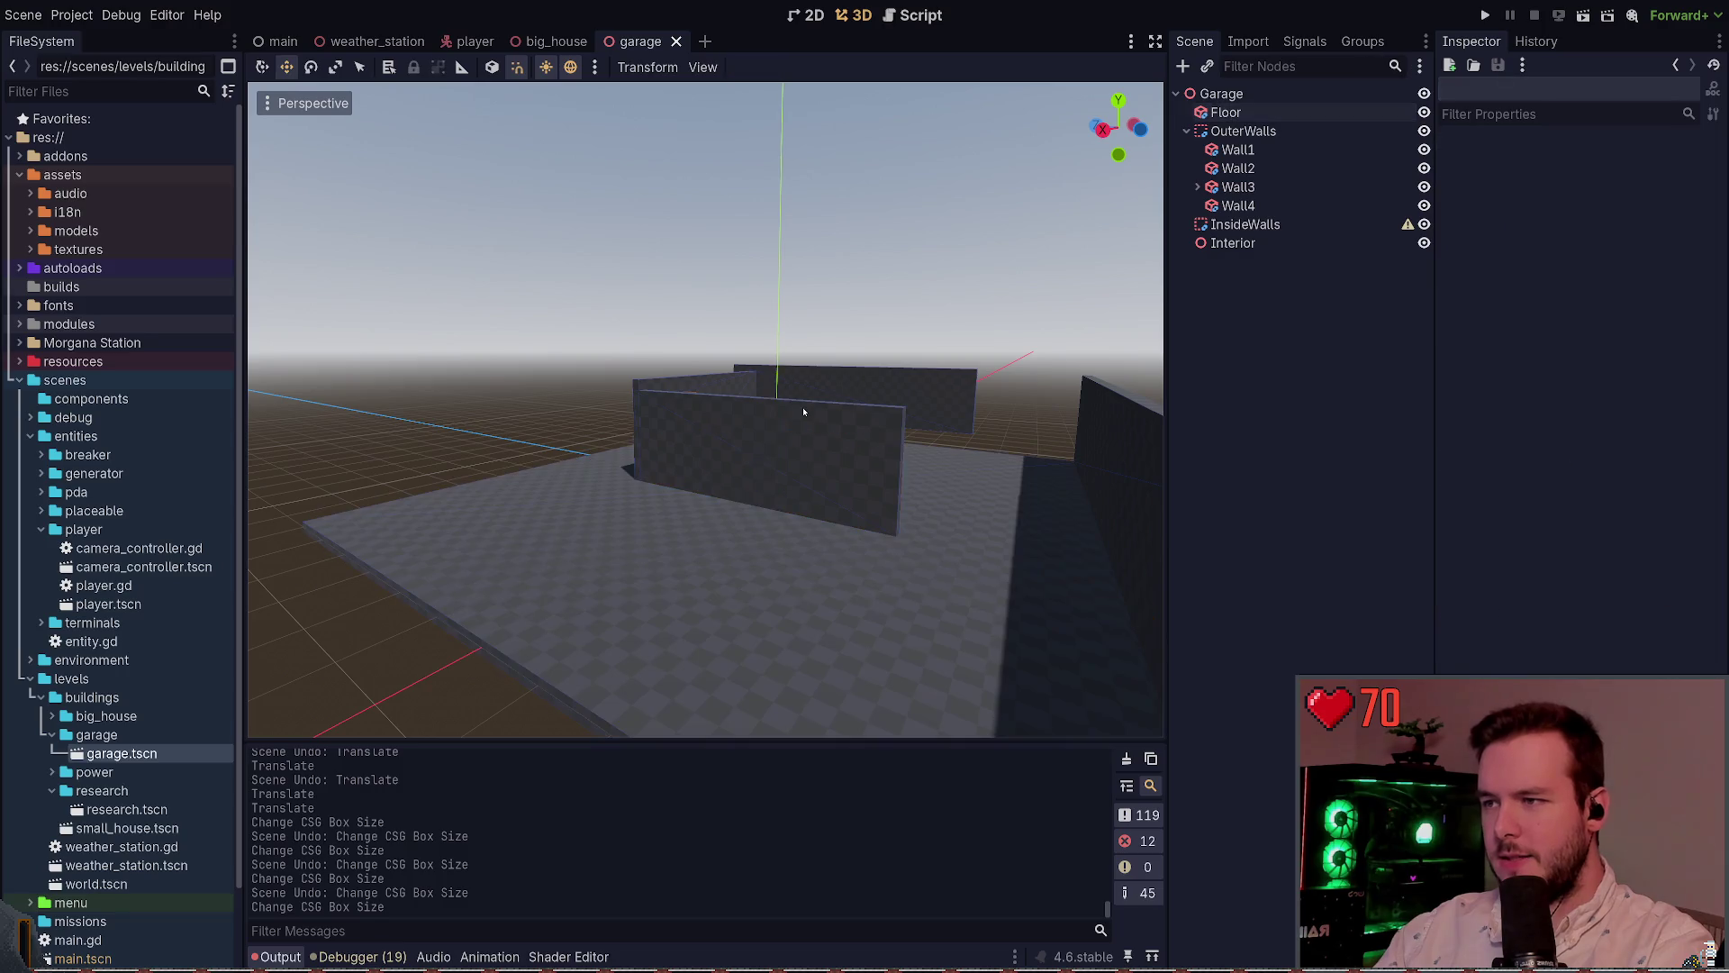
click(807, 407)
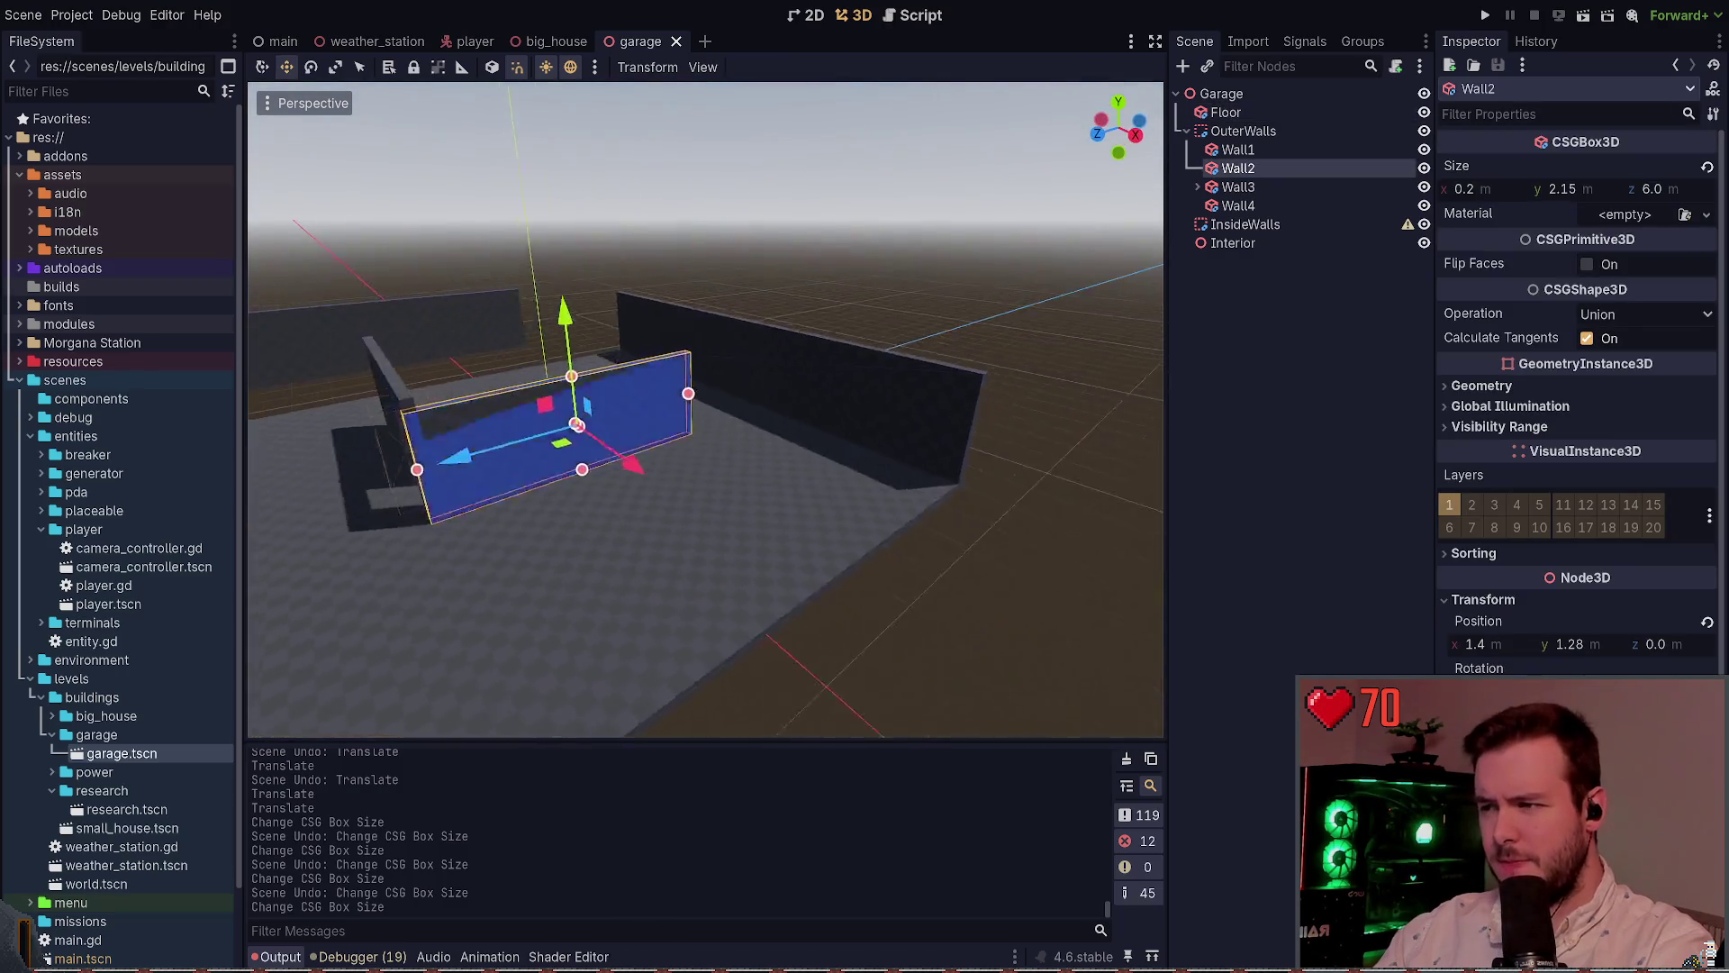
drag(779, 540, 1140, 626)
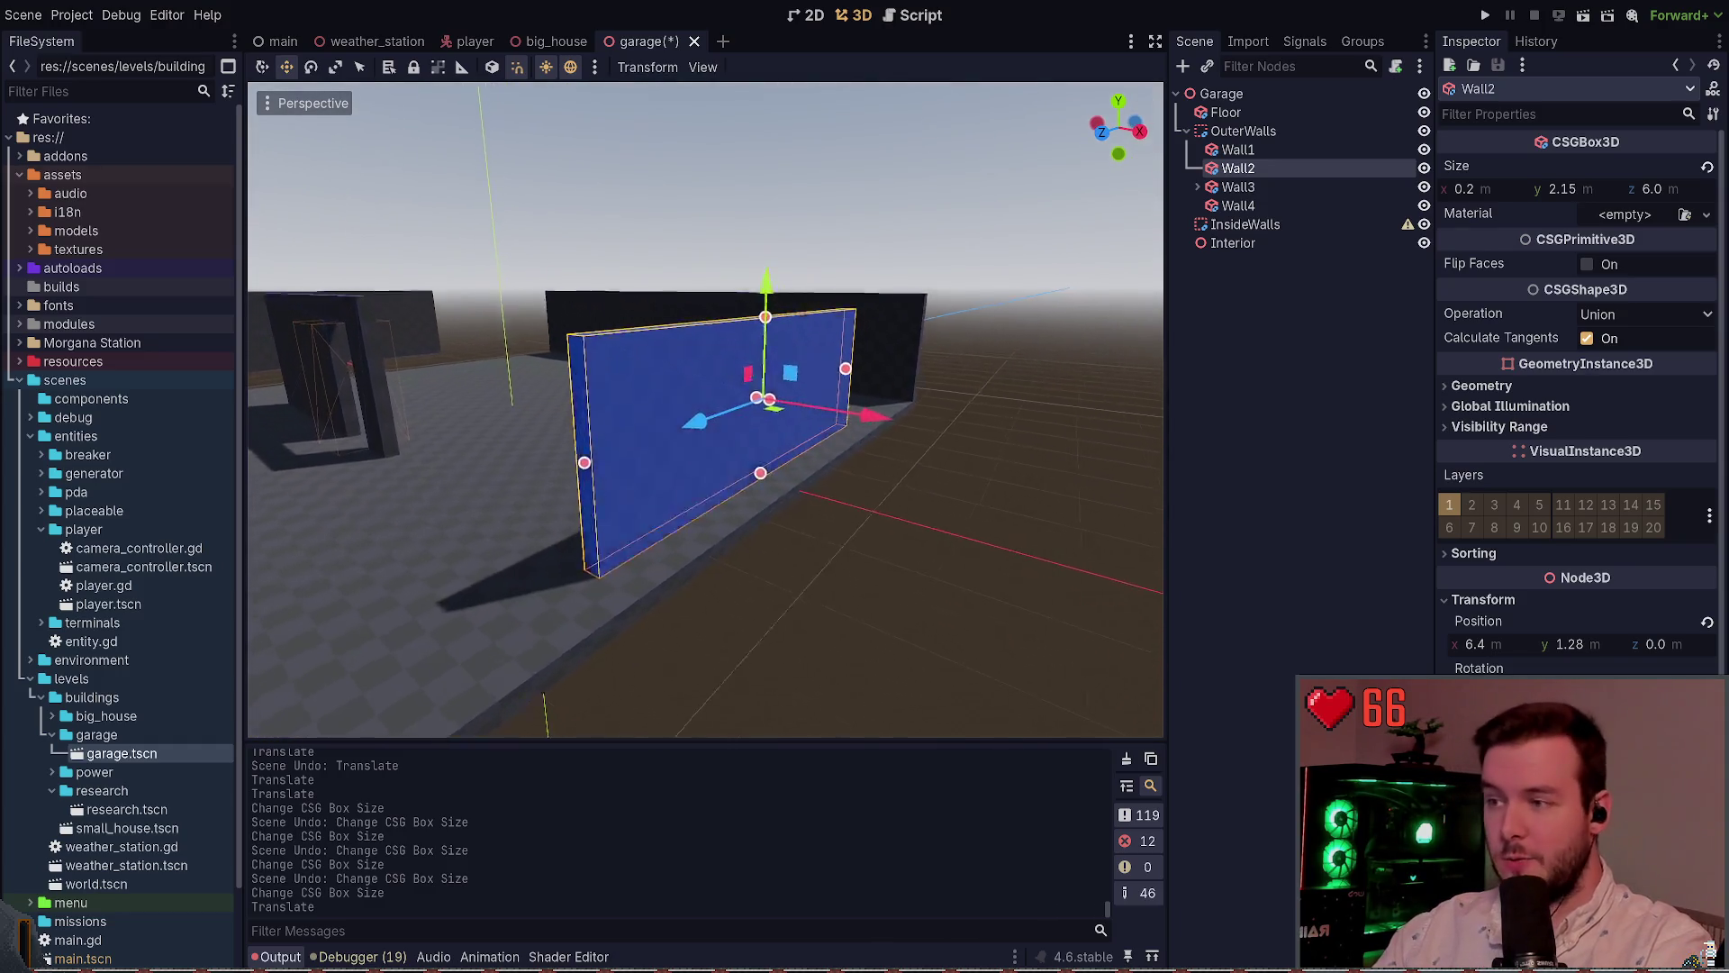
drag(872, 440, 896, 449)
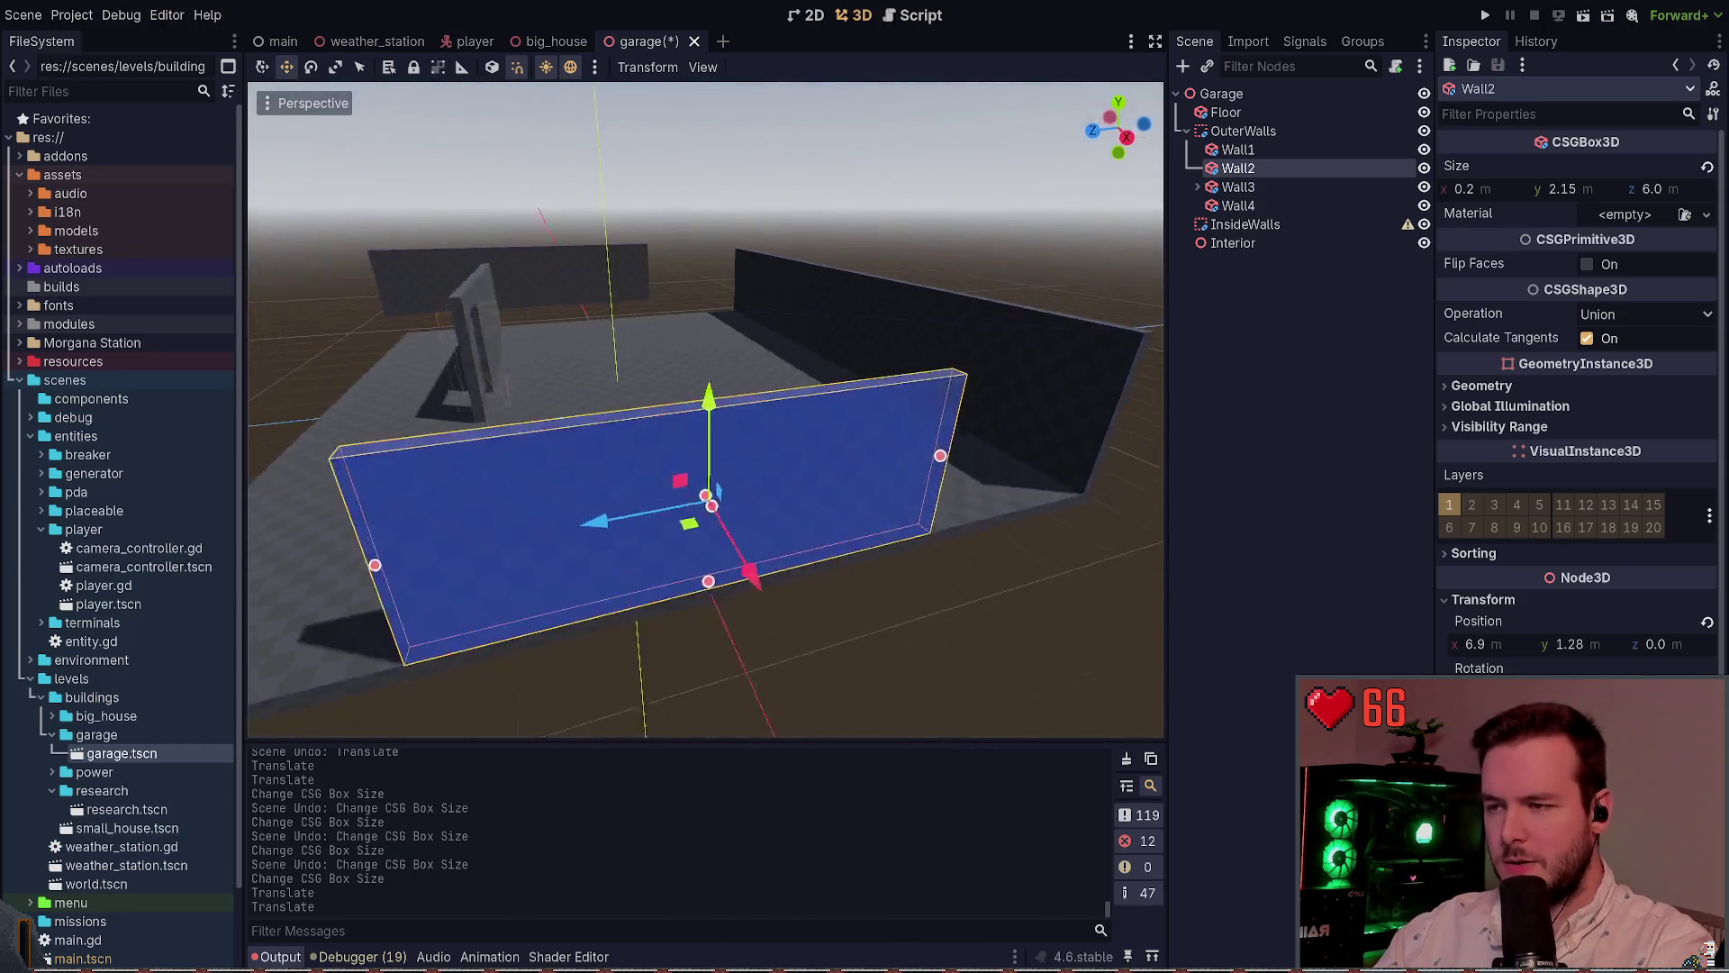
Resize Wall2 to 11.6 m long along Z and 2.4 m tall
drag(714, 481, 942, 527)
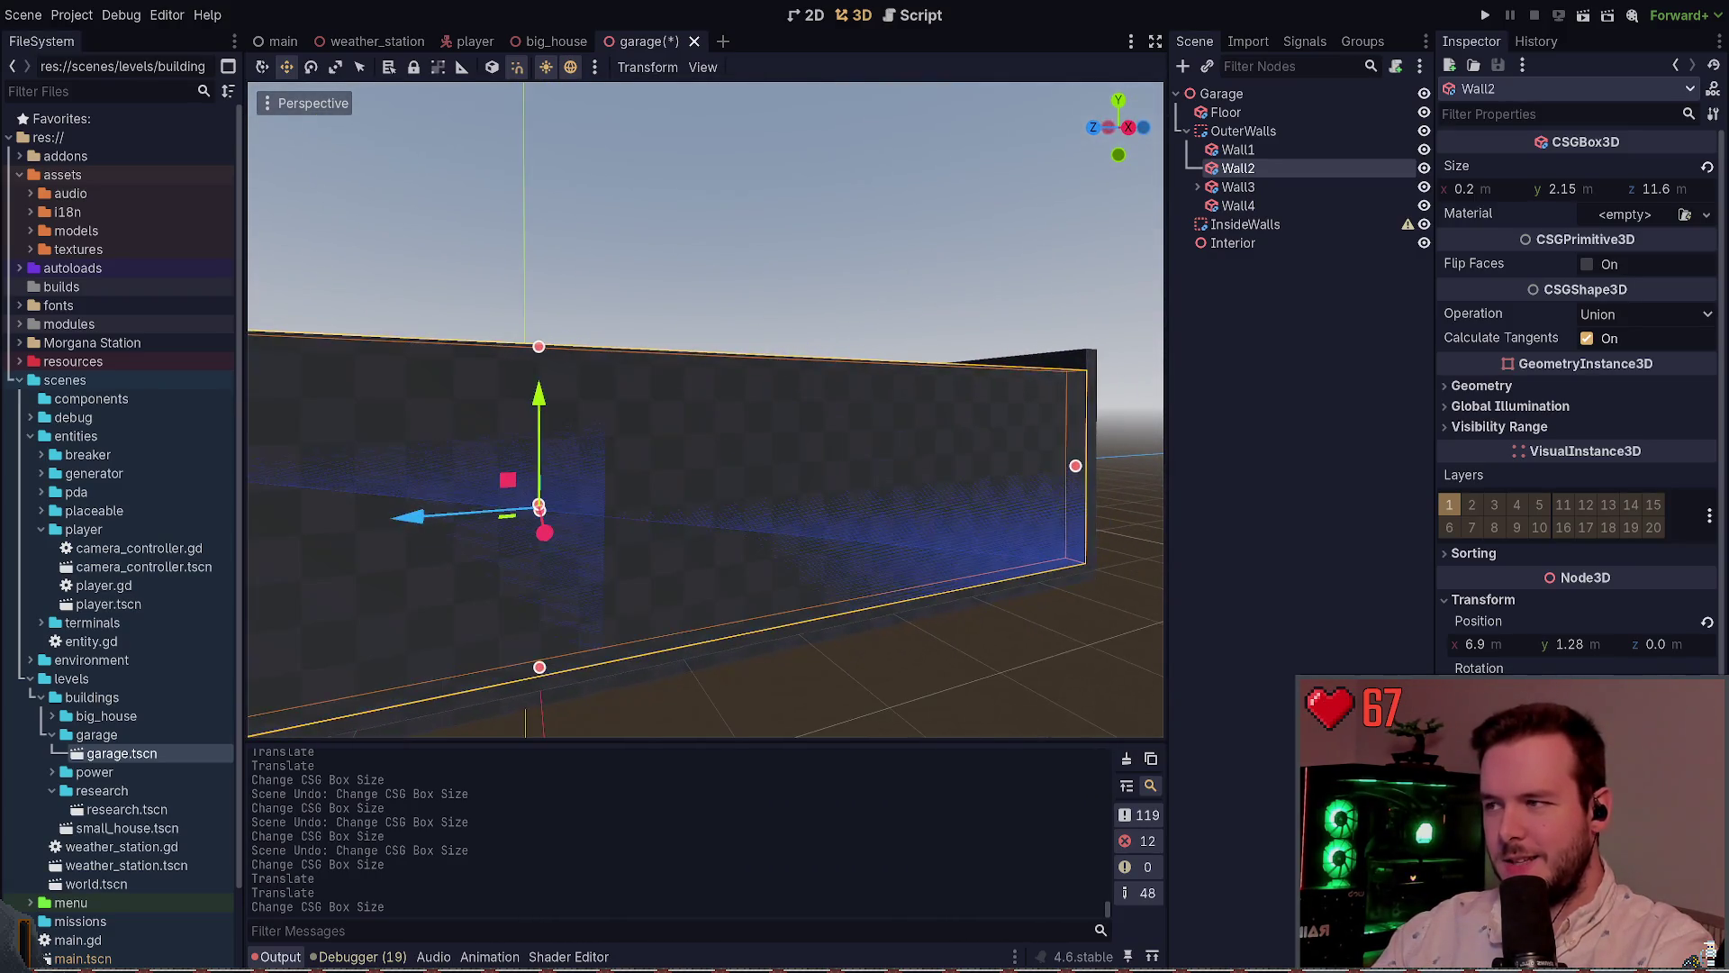
click(545, 343)
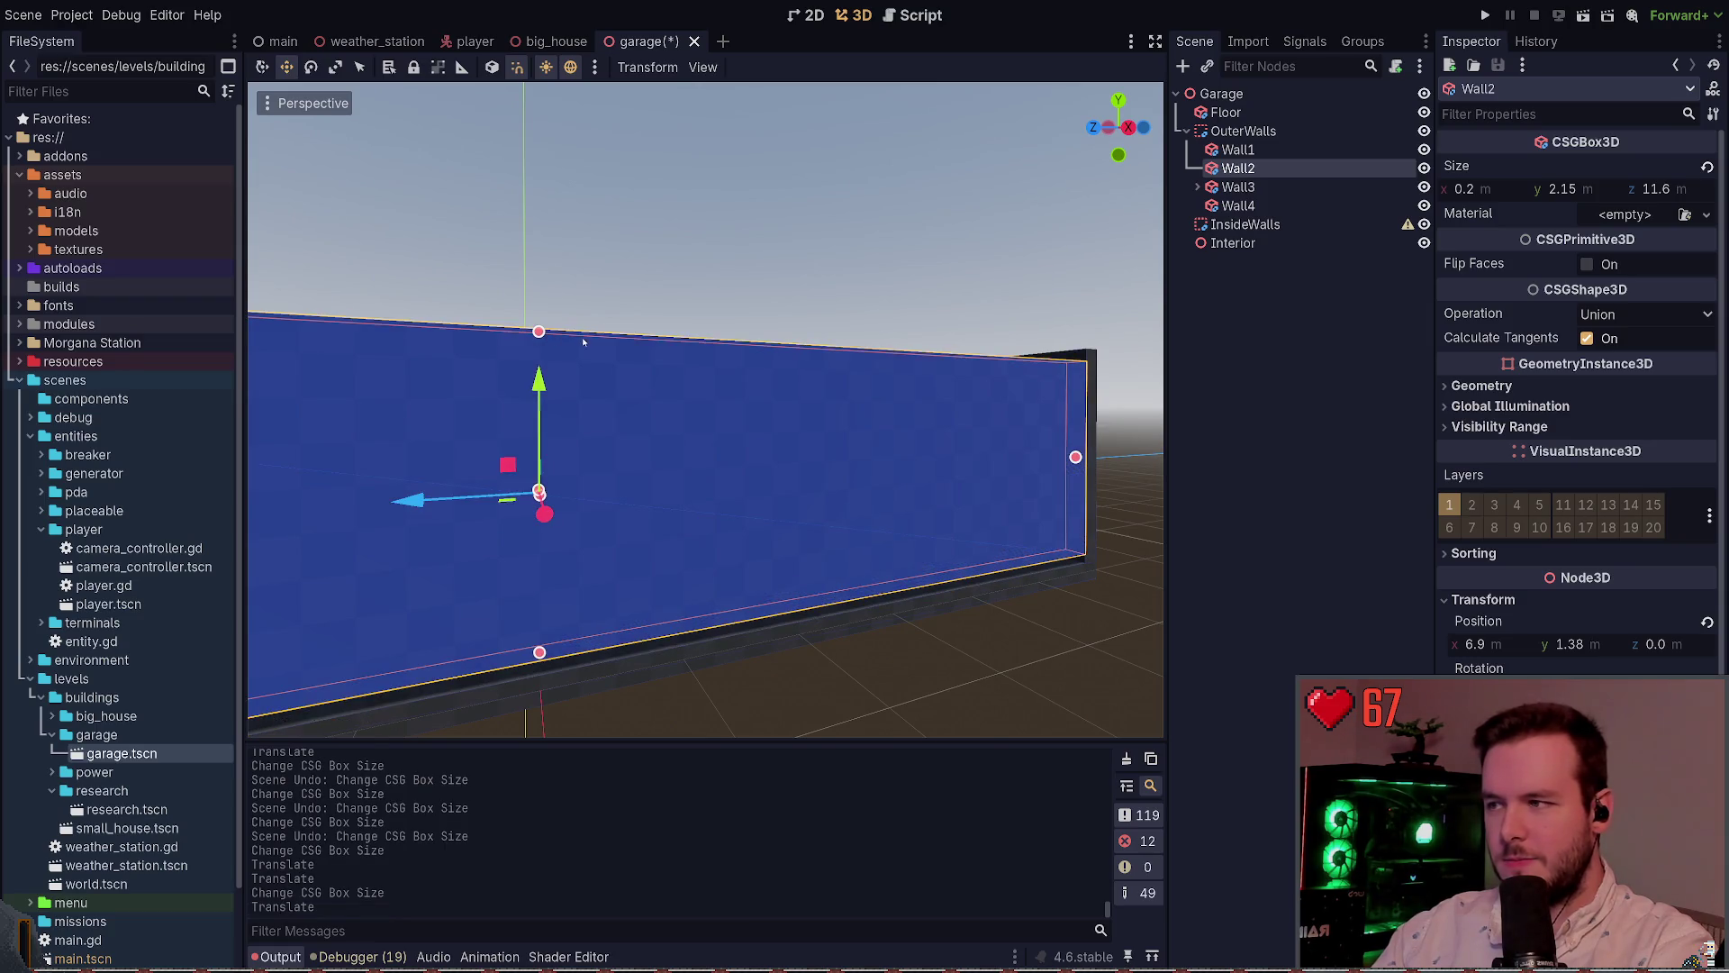
key(ctrl+z)
mouse_move(539, 349)
mouse_down()
mouse_move(540, 316)
mouse_move(570, 329)
mouse_move(552, 363)
mouse_up()
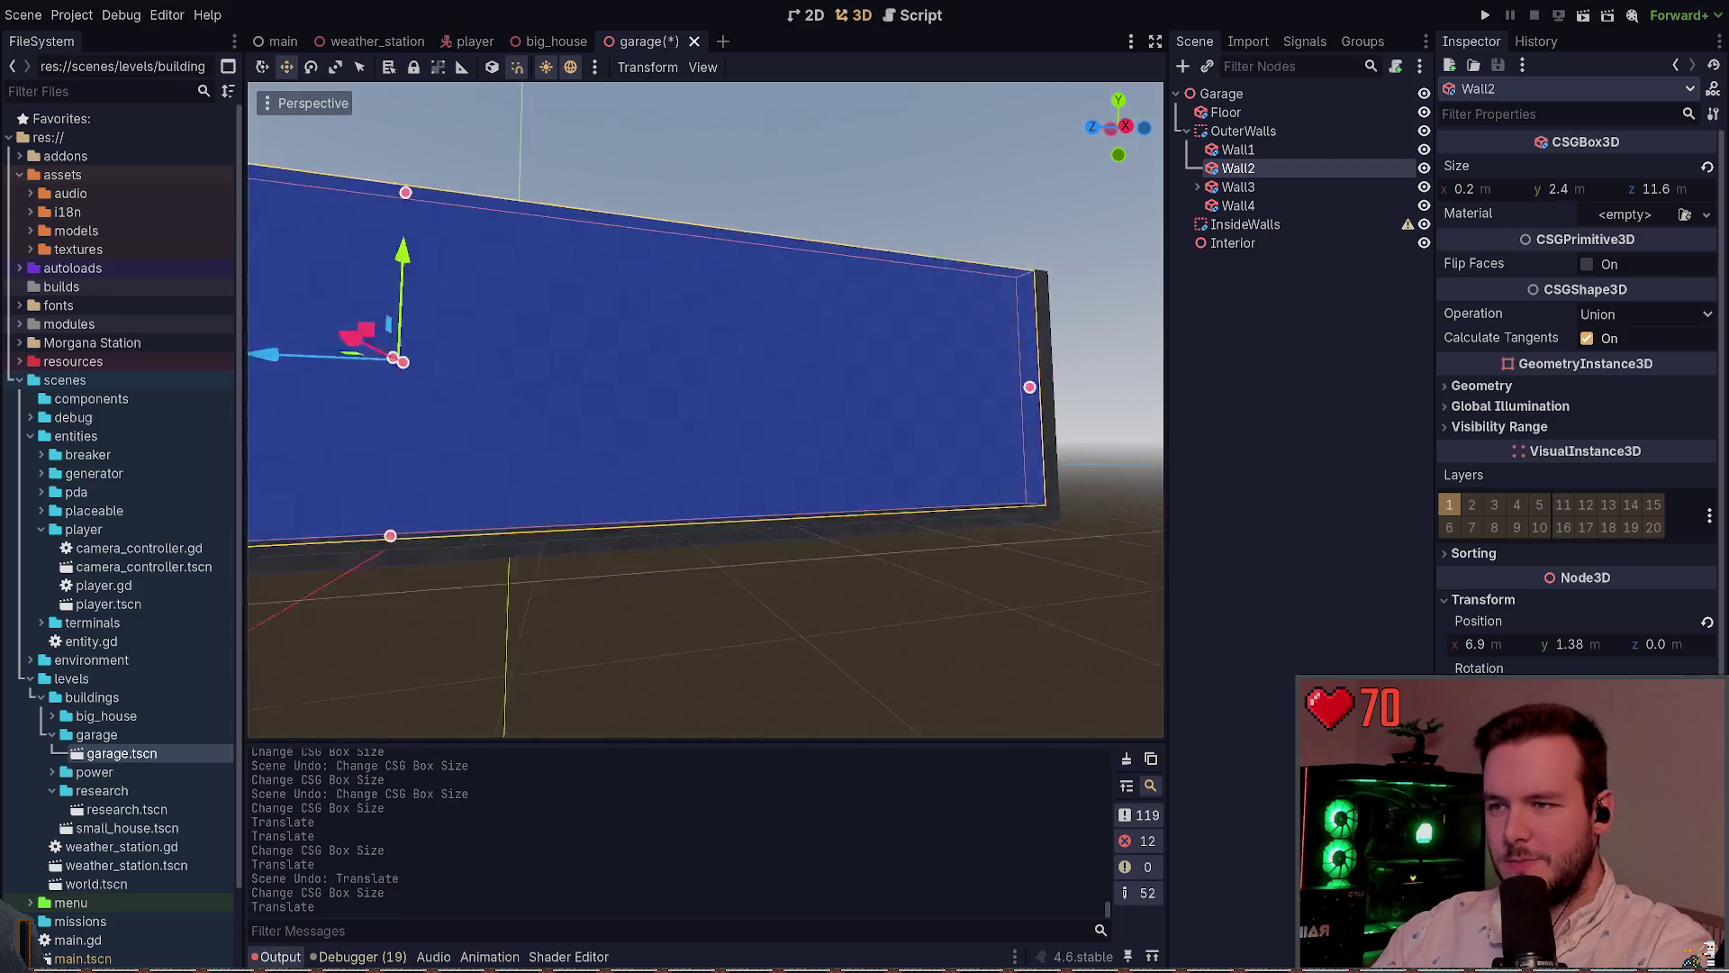
Fly around the garage to inspect where Wall2 and Wall1 meet at the corner
key(s)
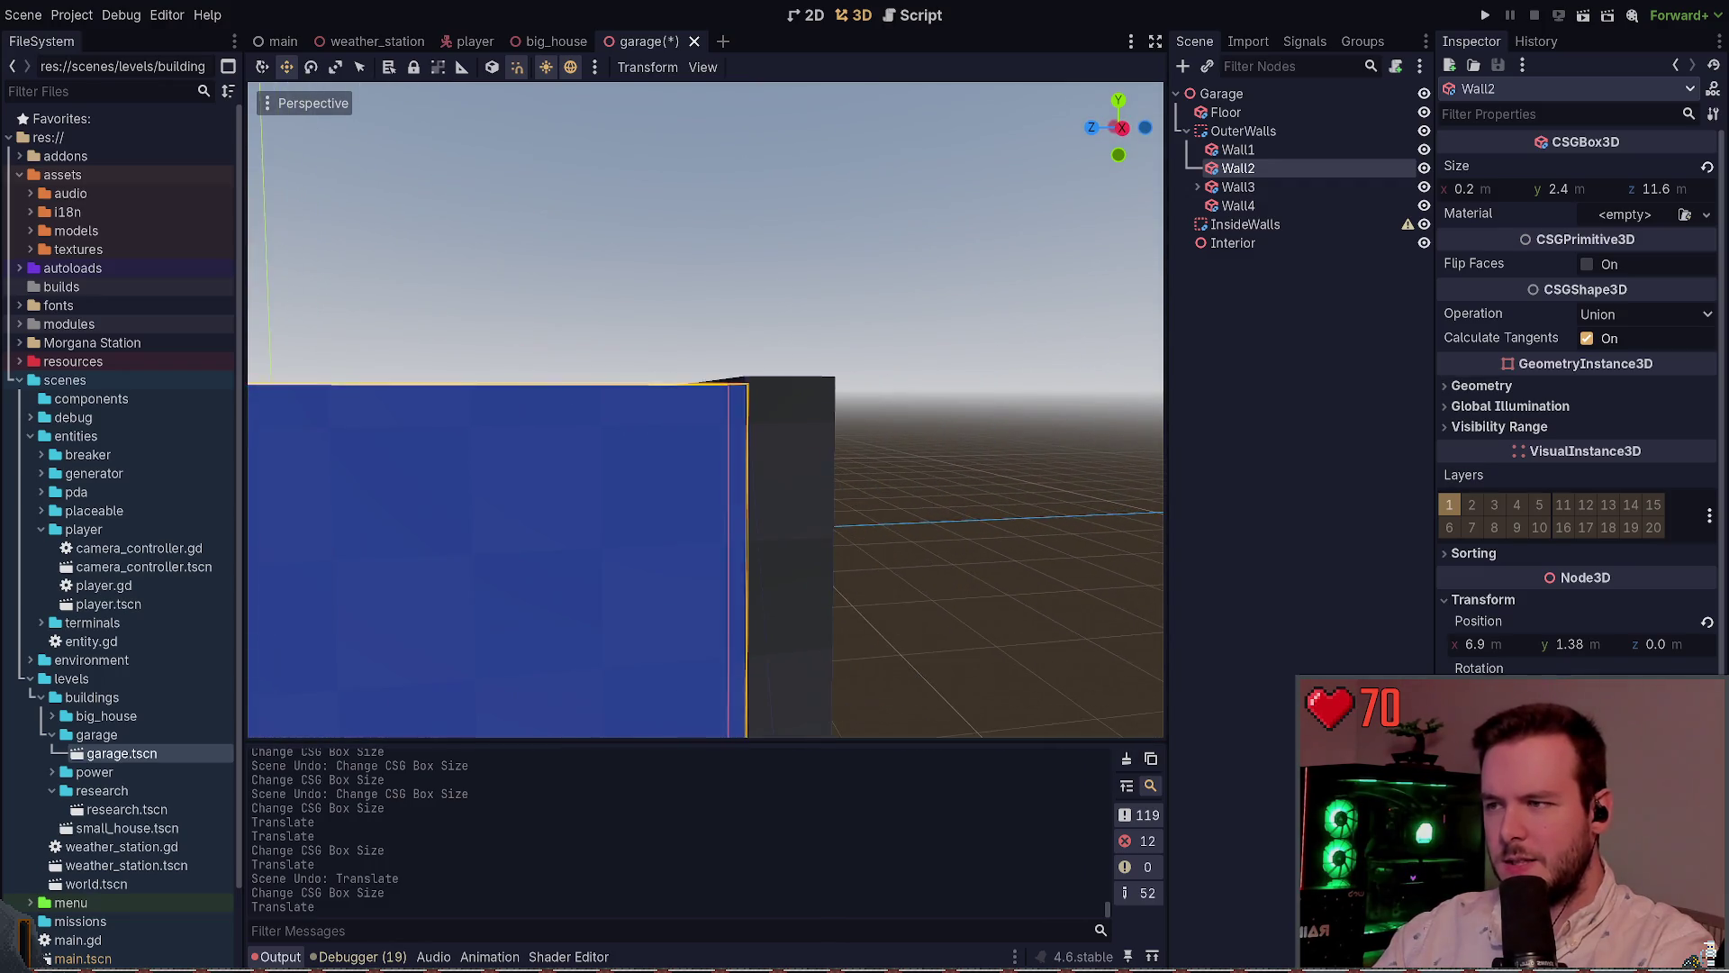
key(w)
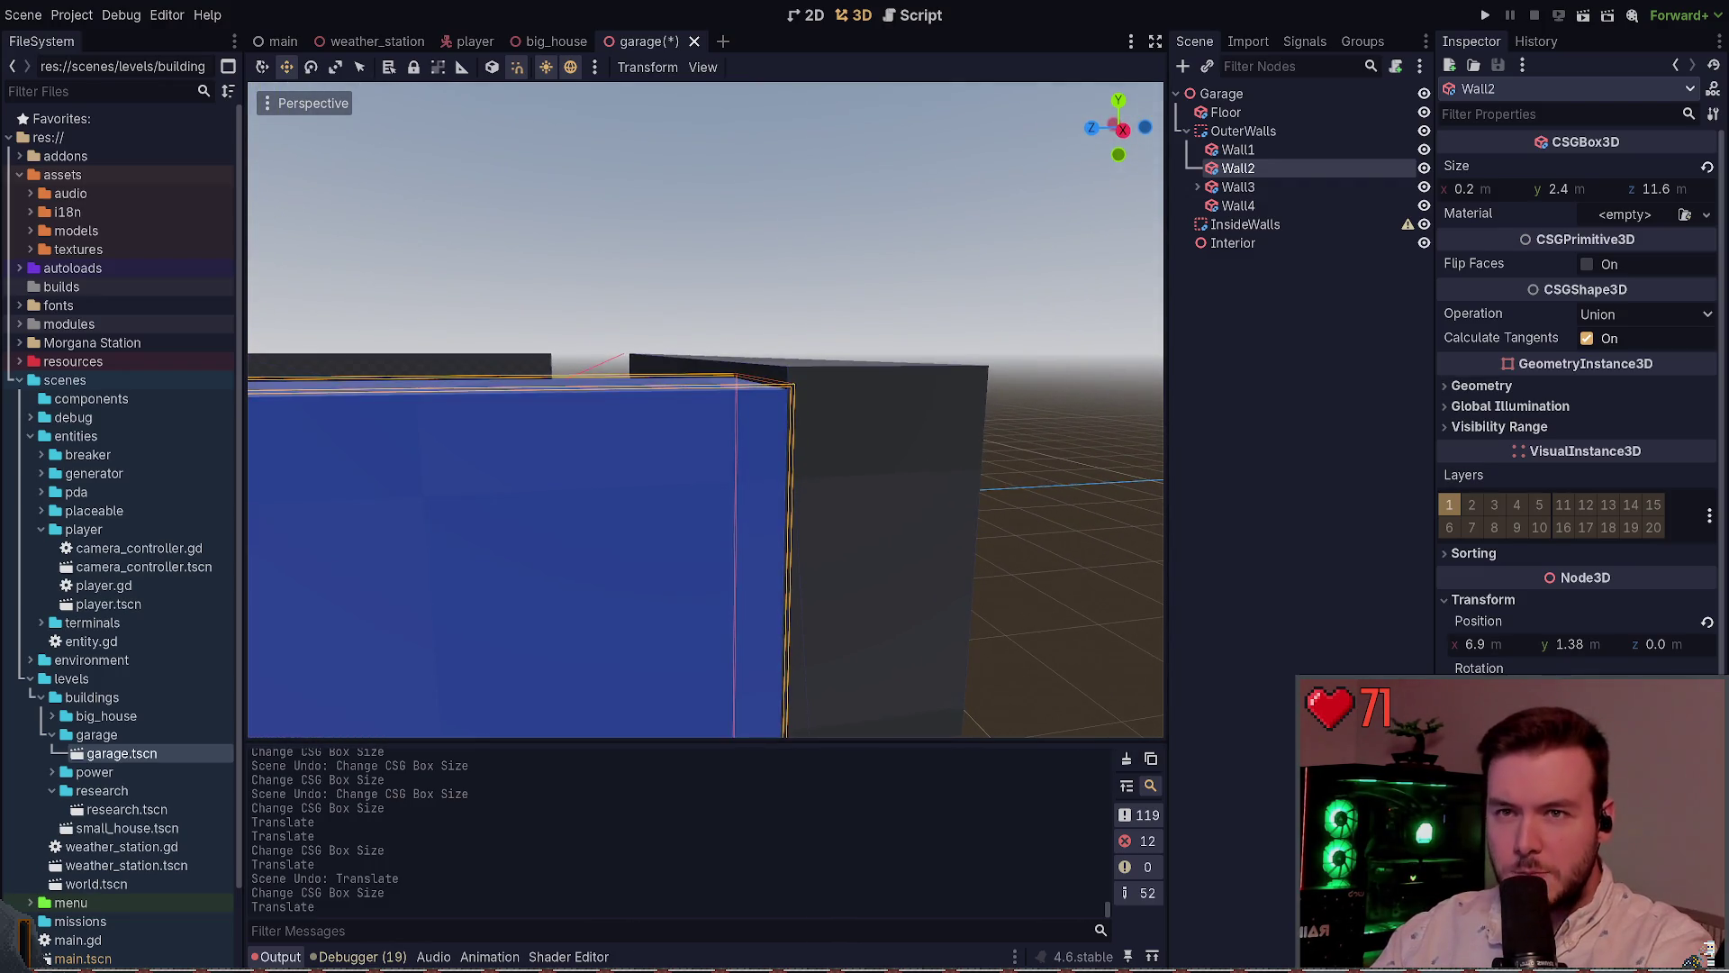
key(w)
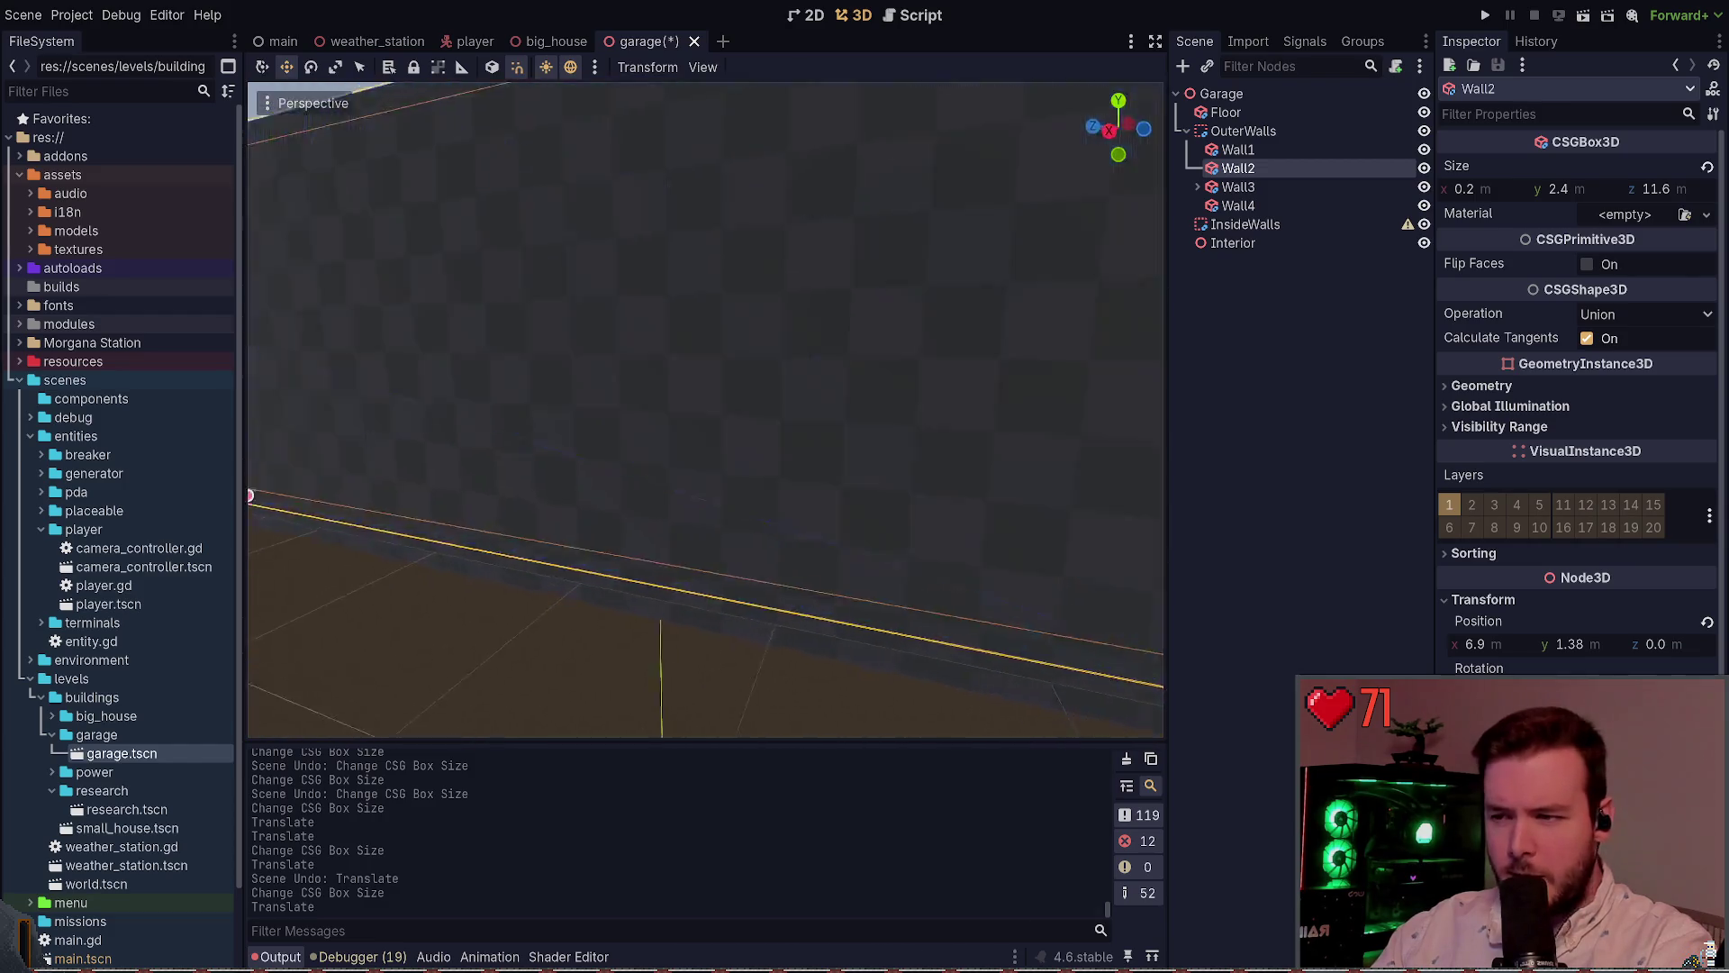
key(w)
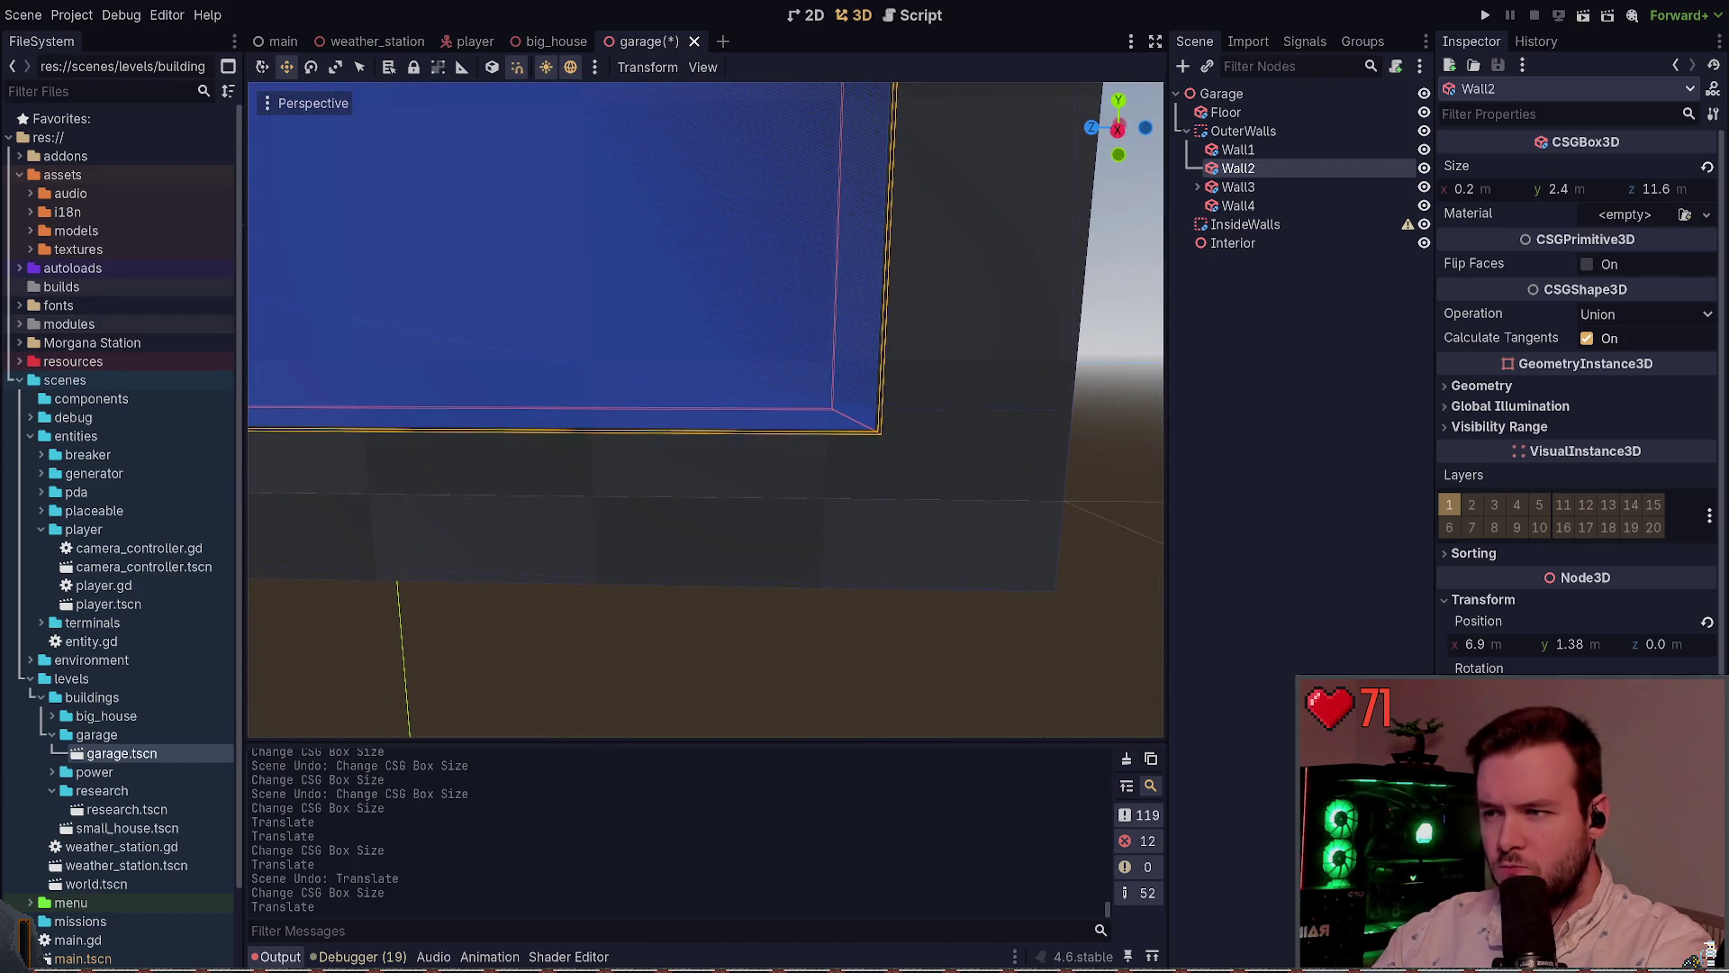
click(977, 406)
click(991, 414)
click(962, 283)
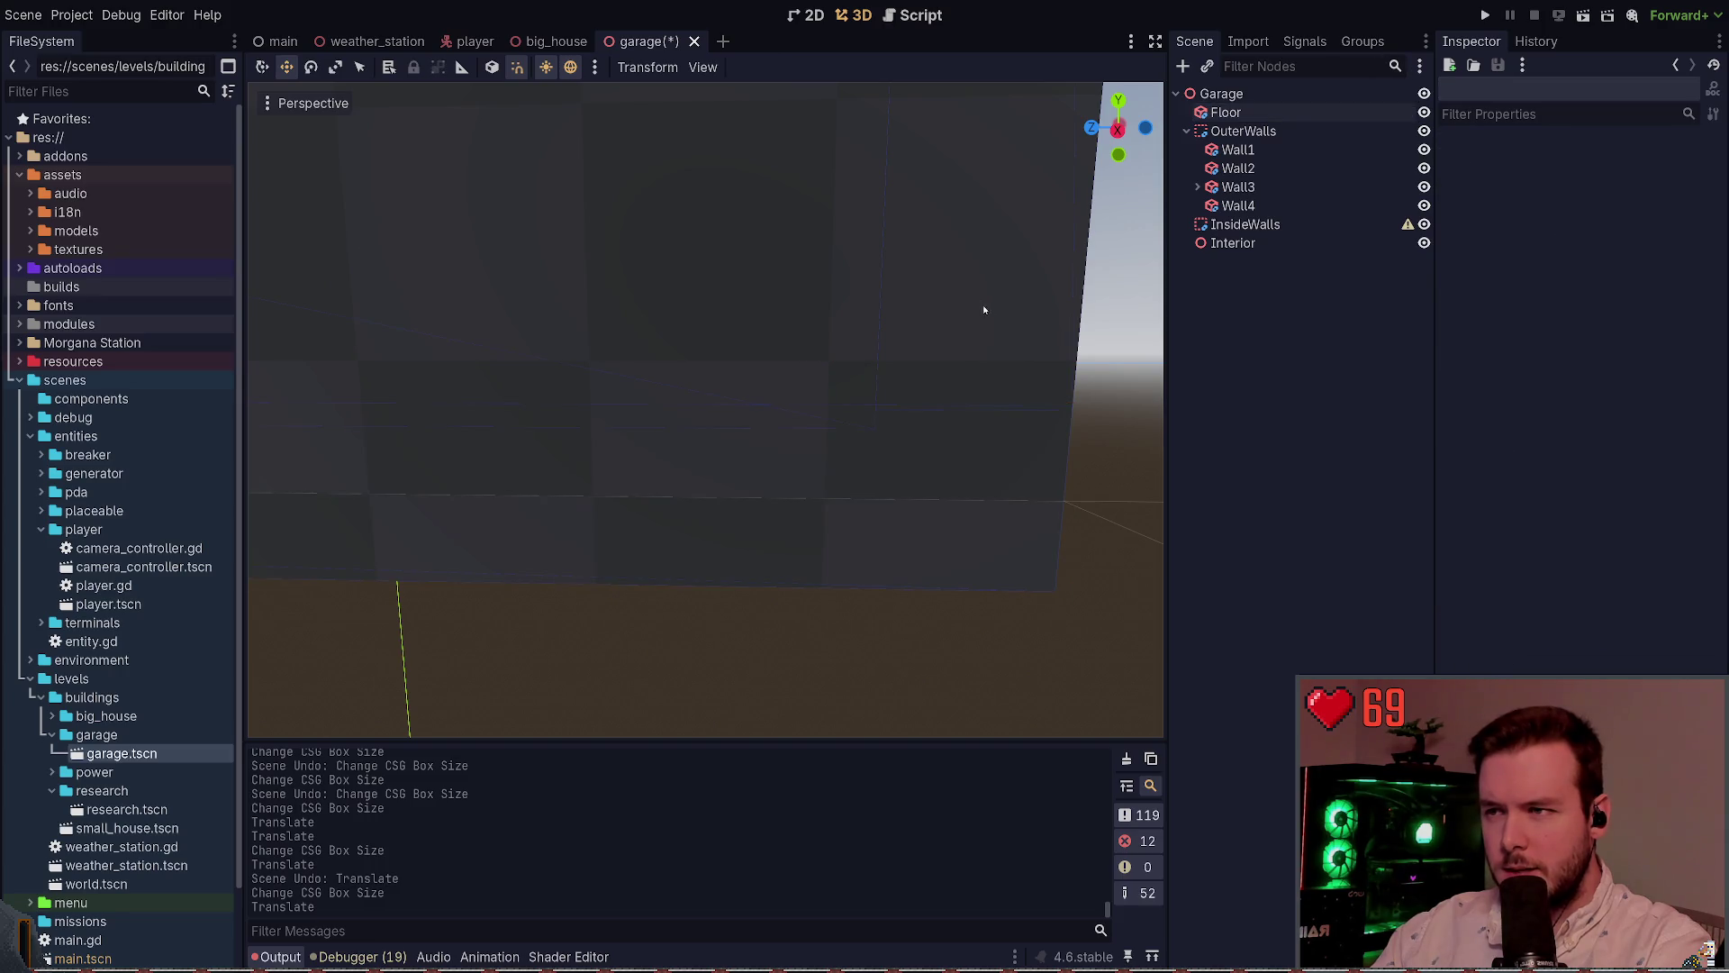
key(s)
click(790, 386)
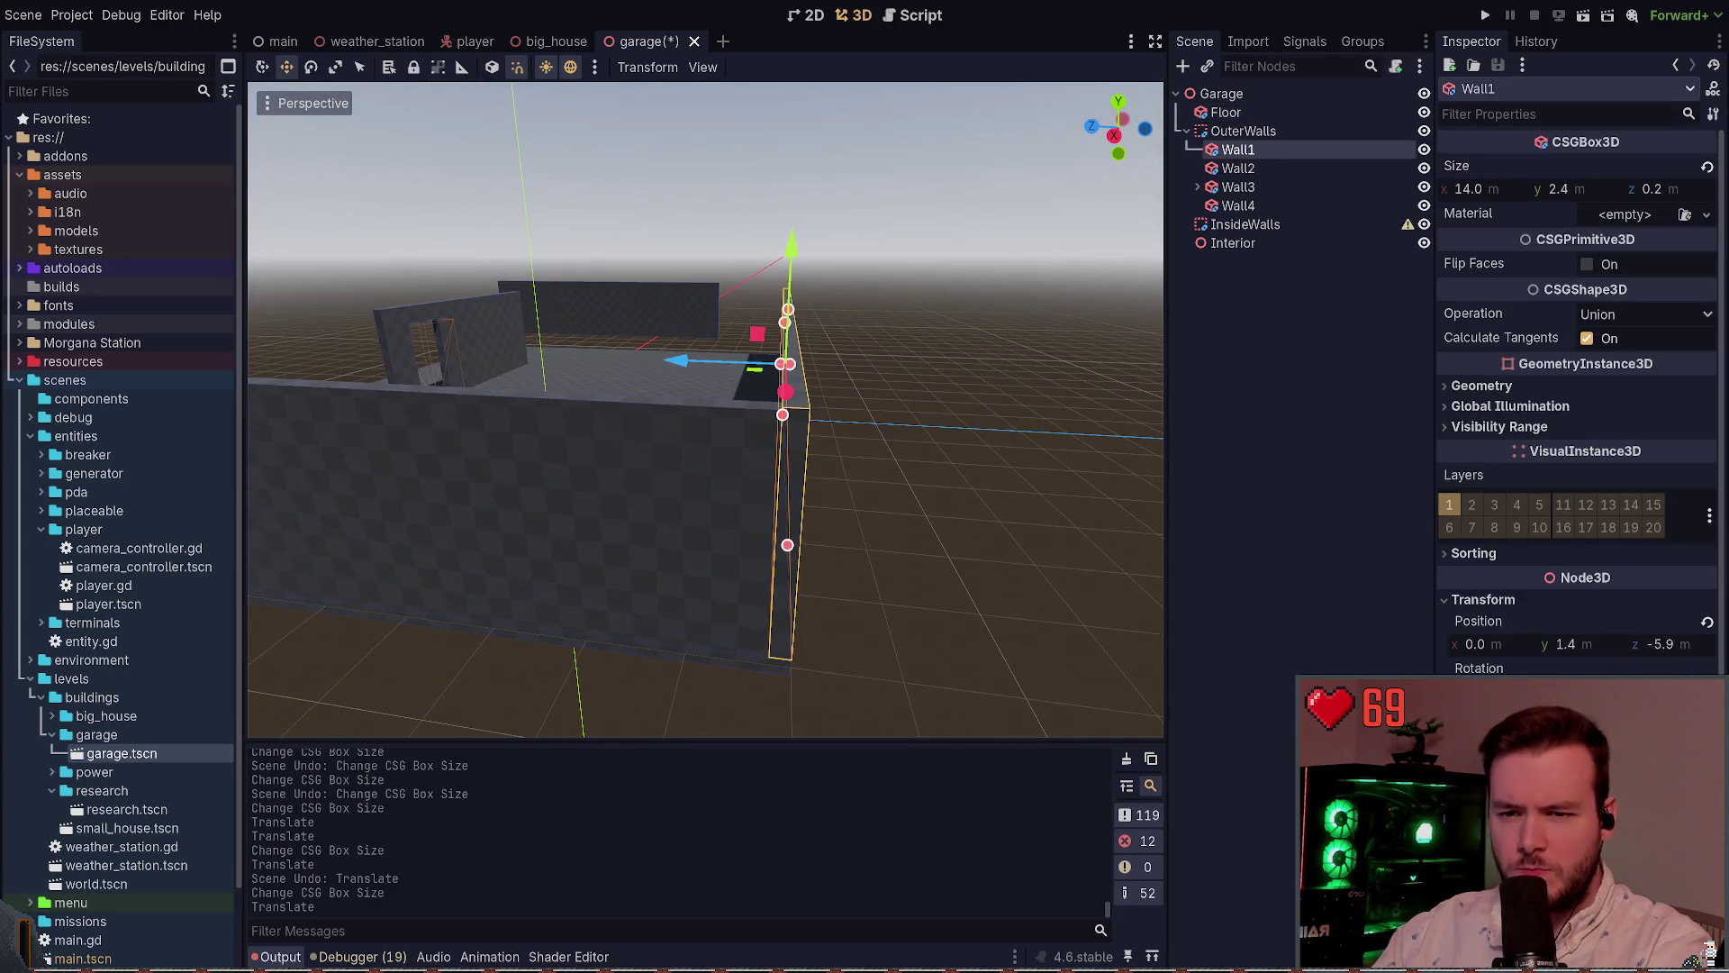
key(w)
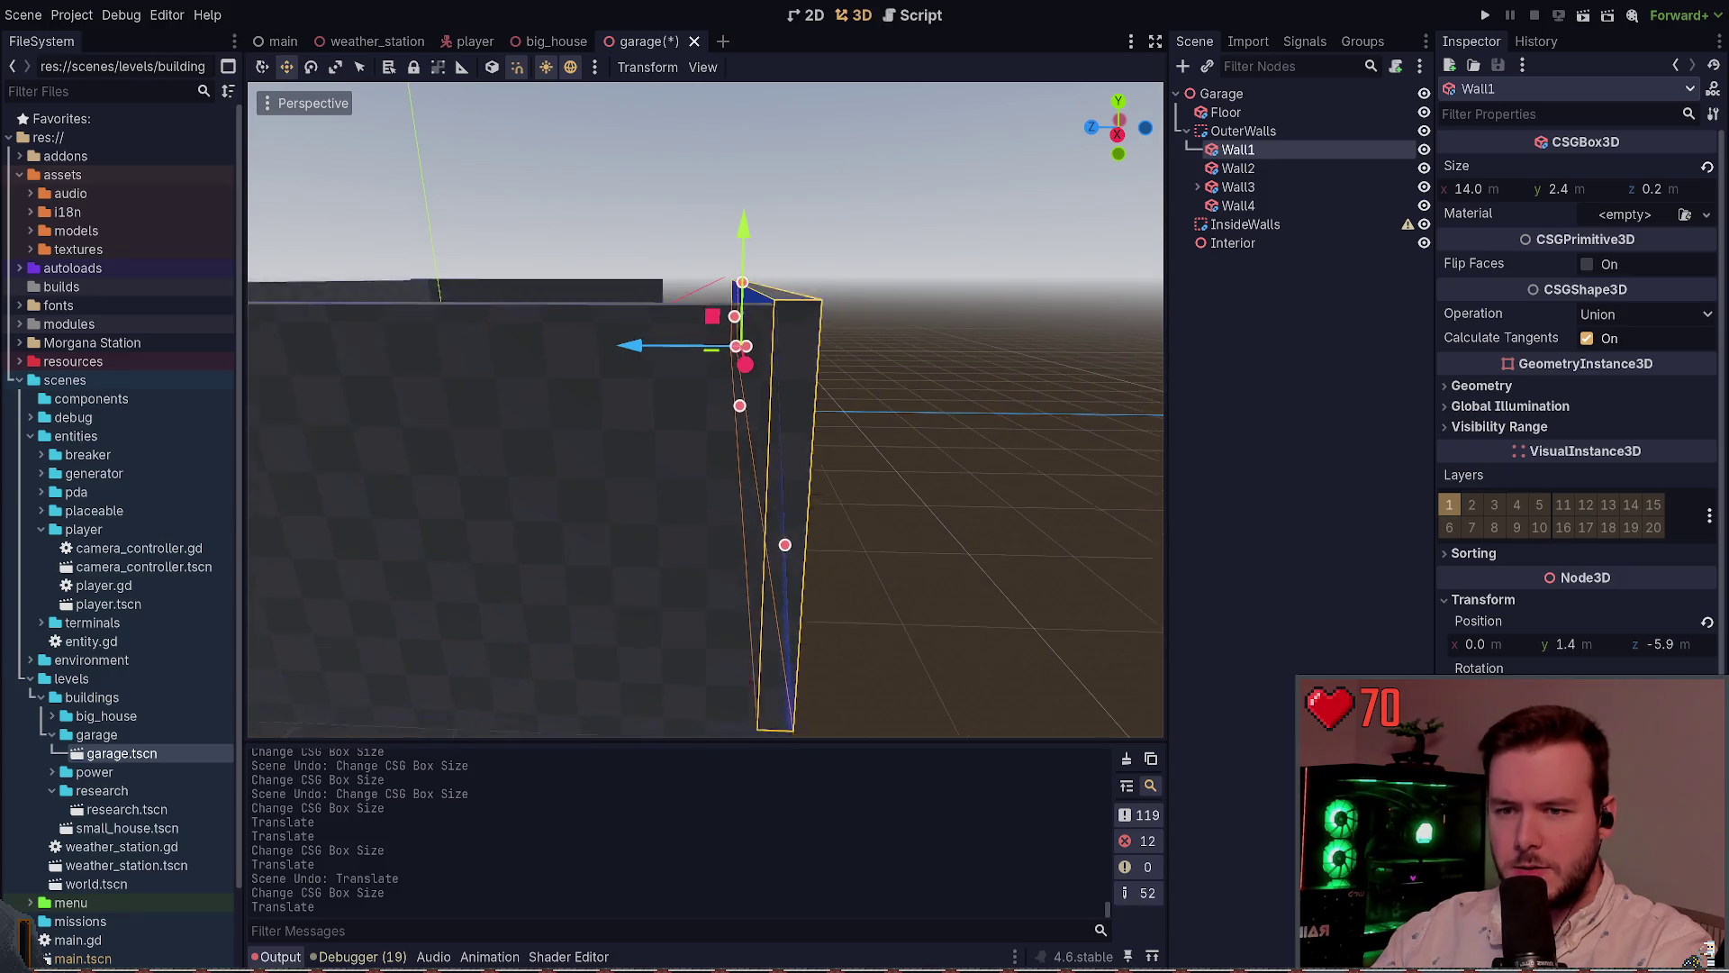
key(w)
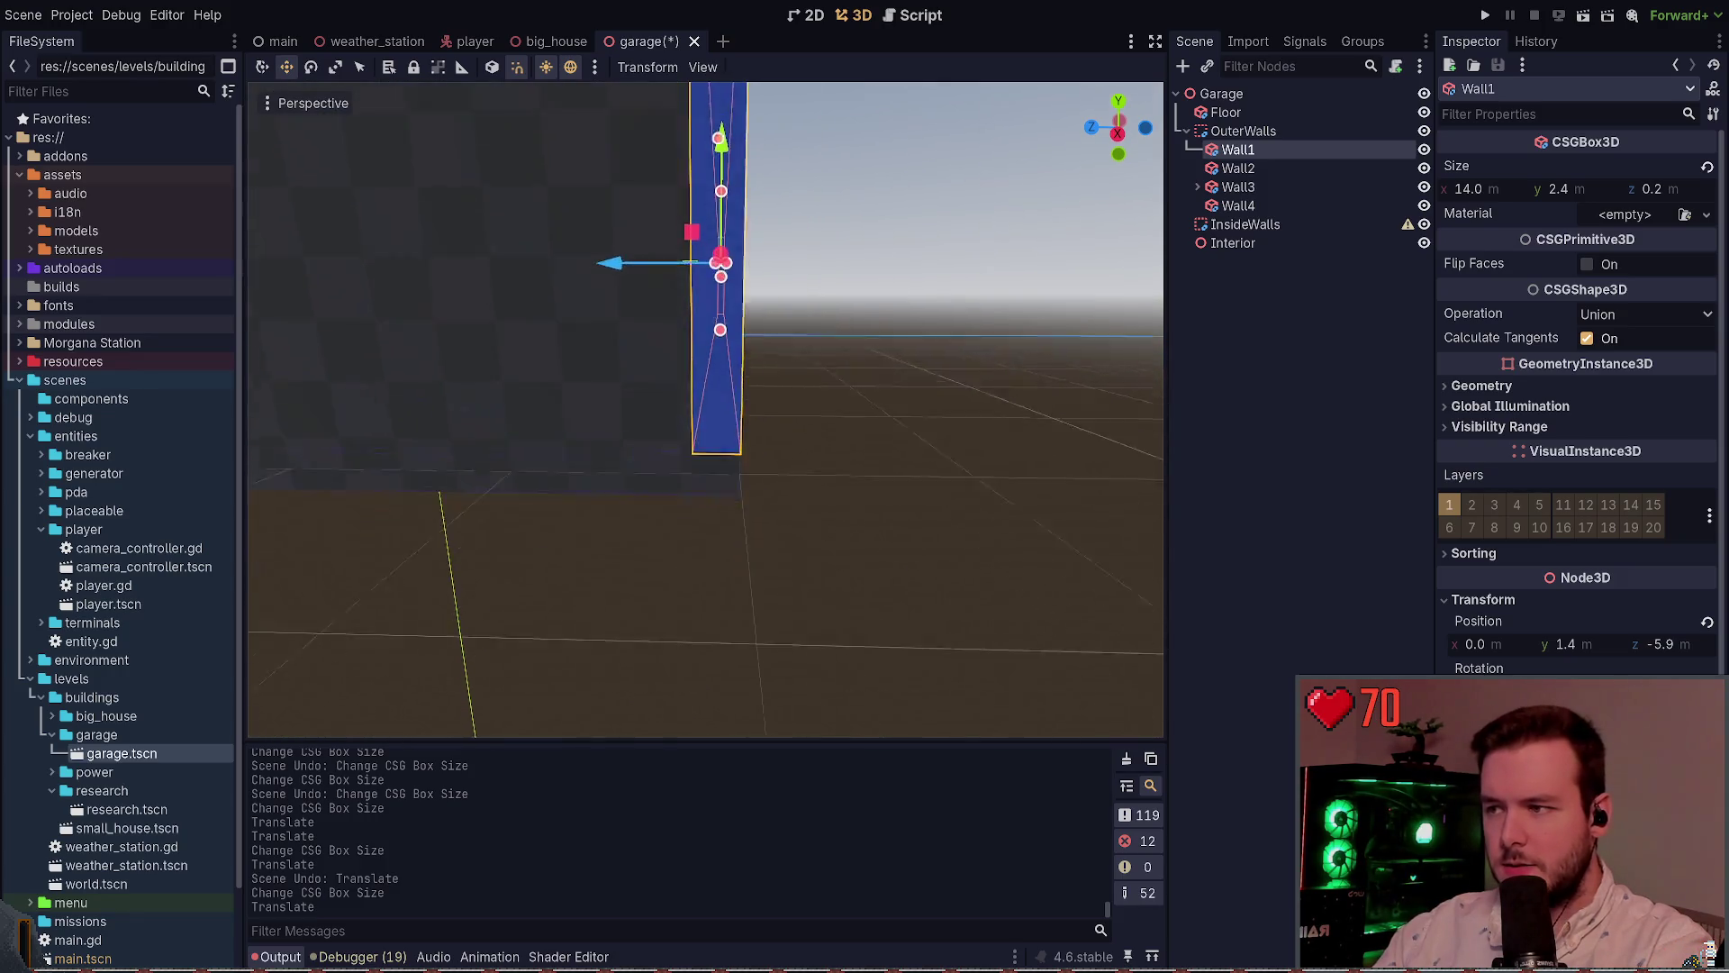
key(s)
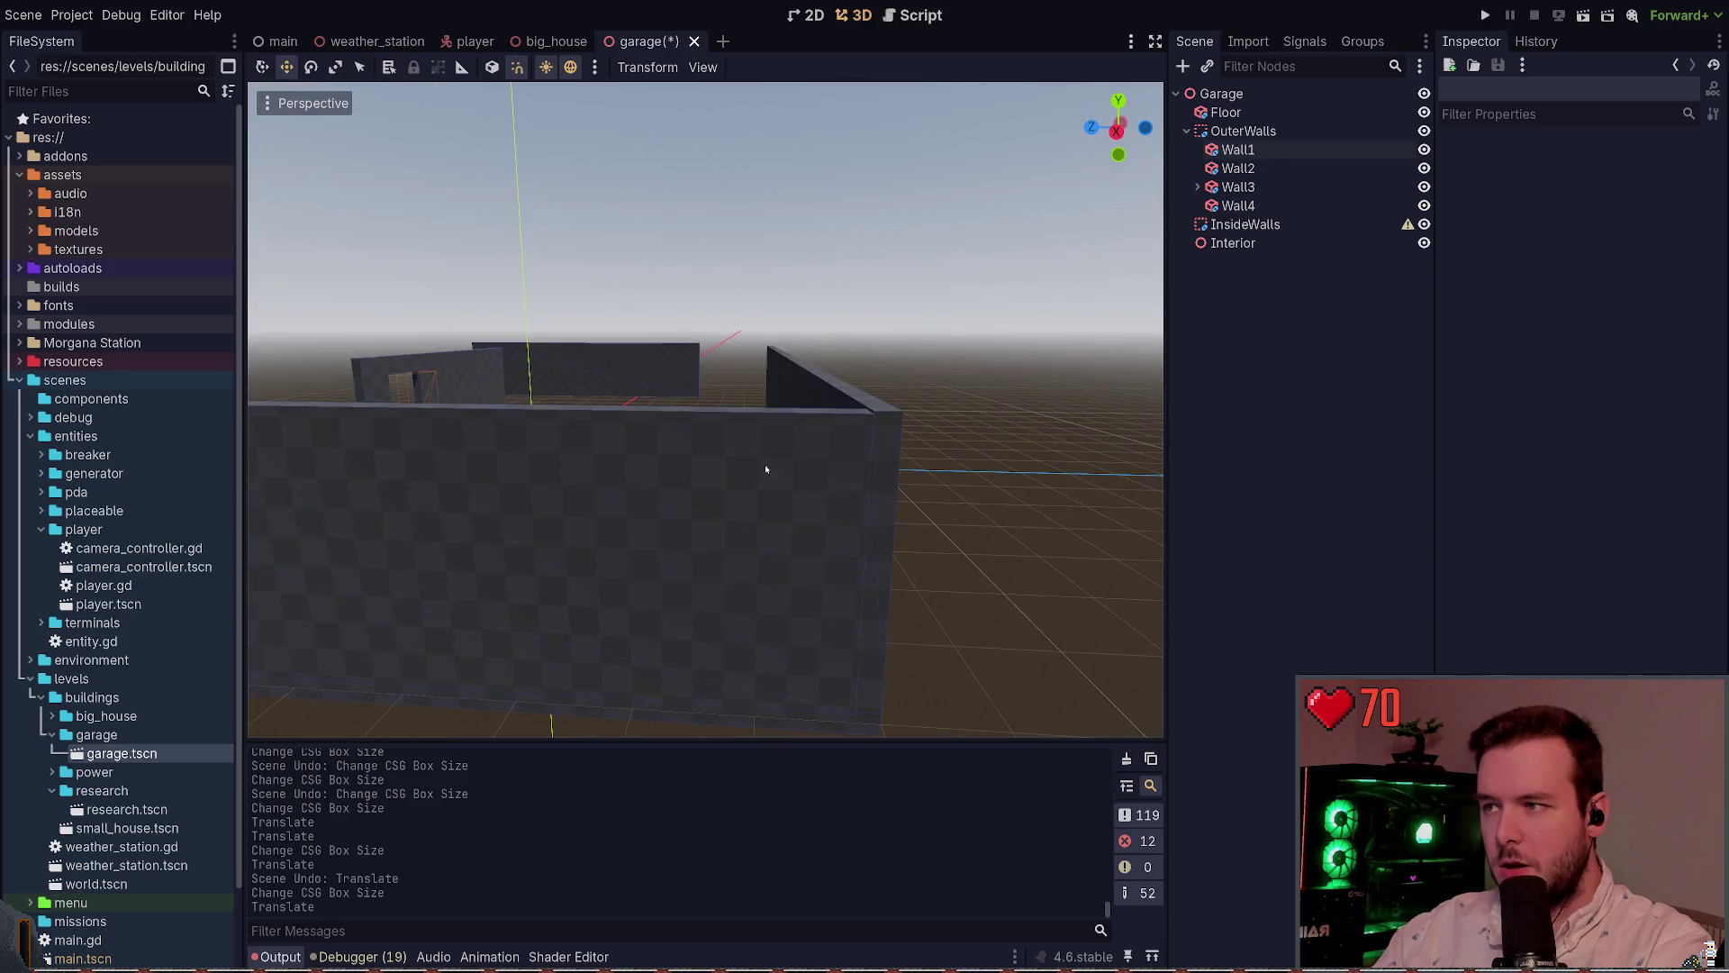
click(687, 412)
click(805, 413)
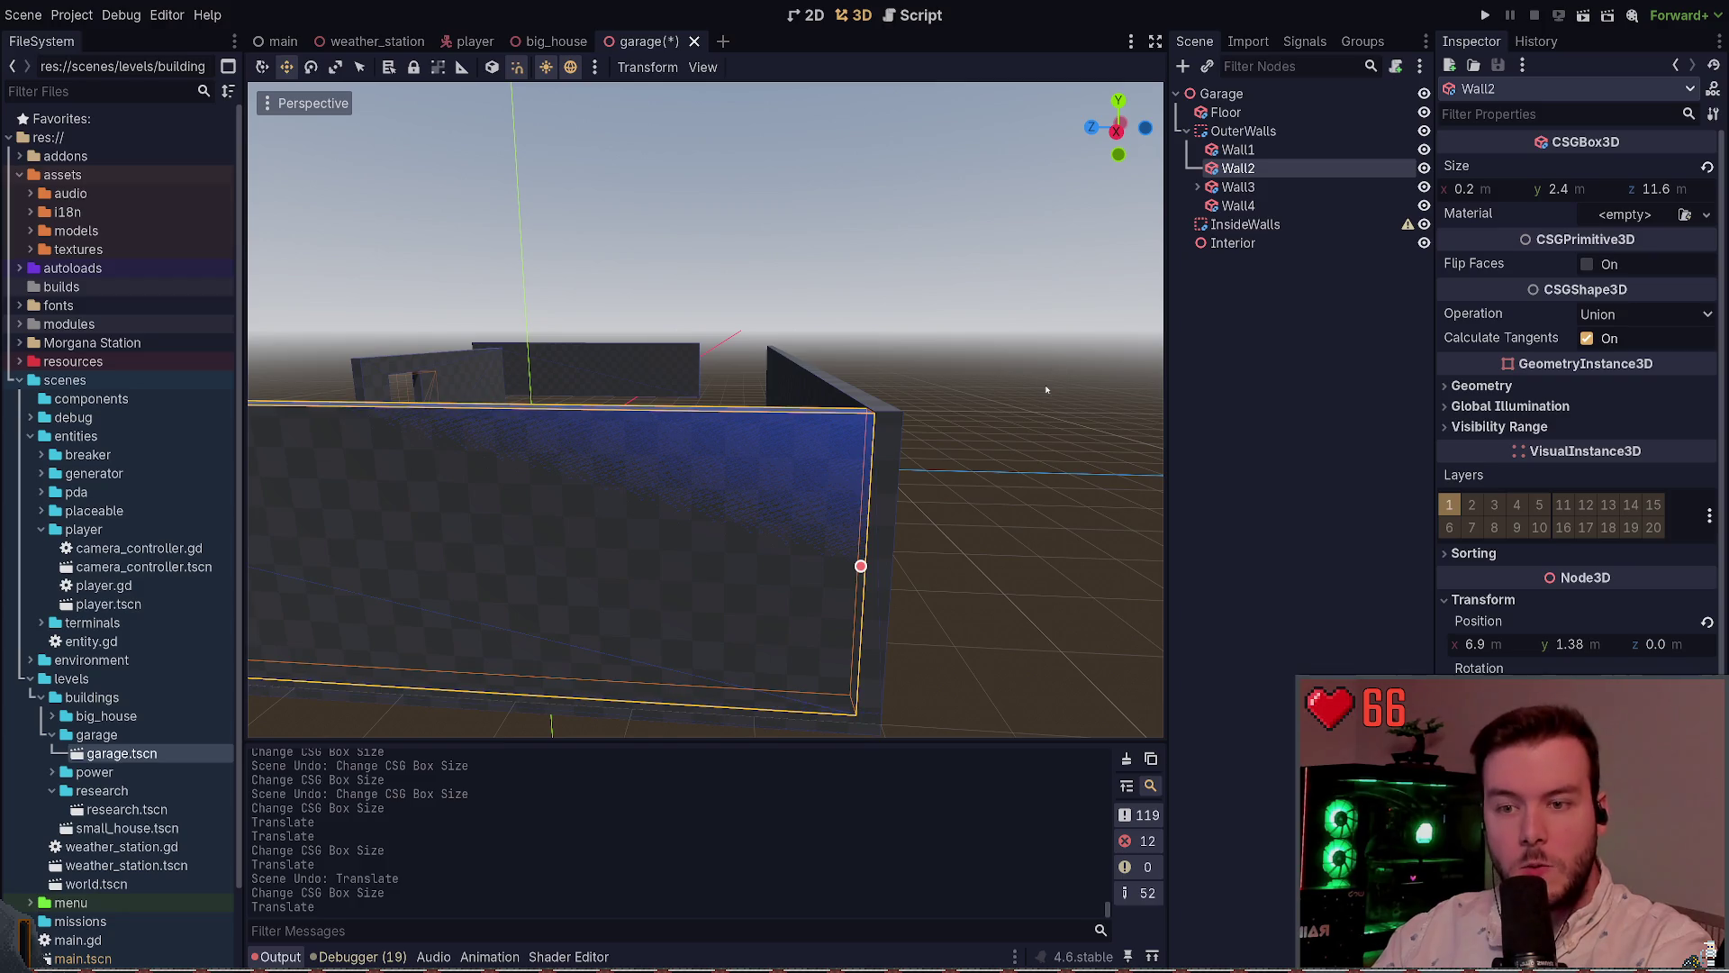
Raise Wall2 slightly to position y 1.4 and save garage.tscn
key(w)
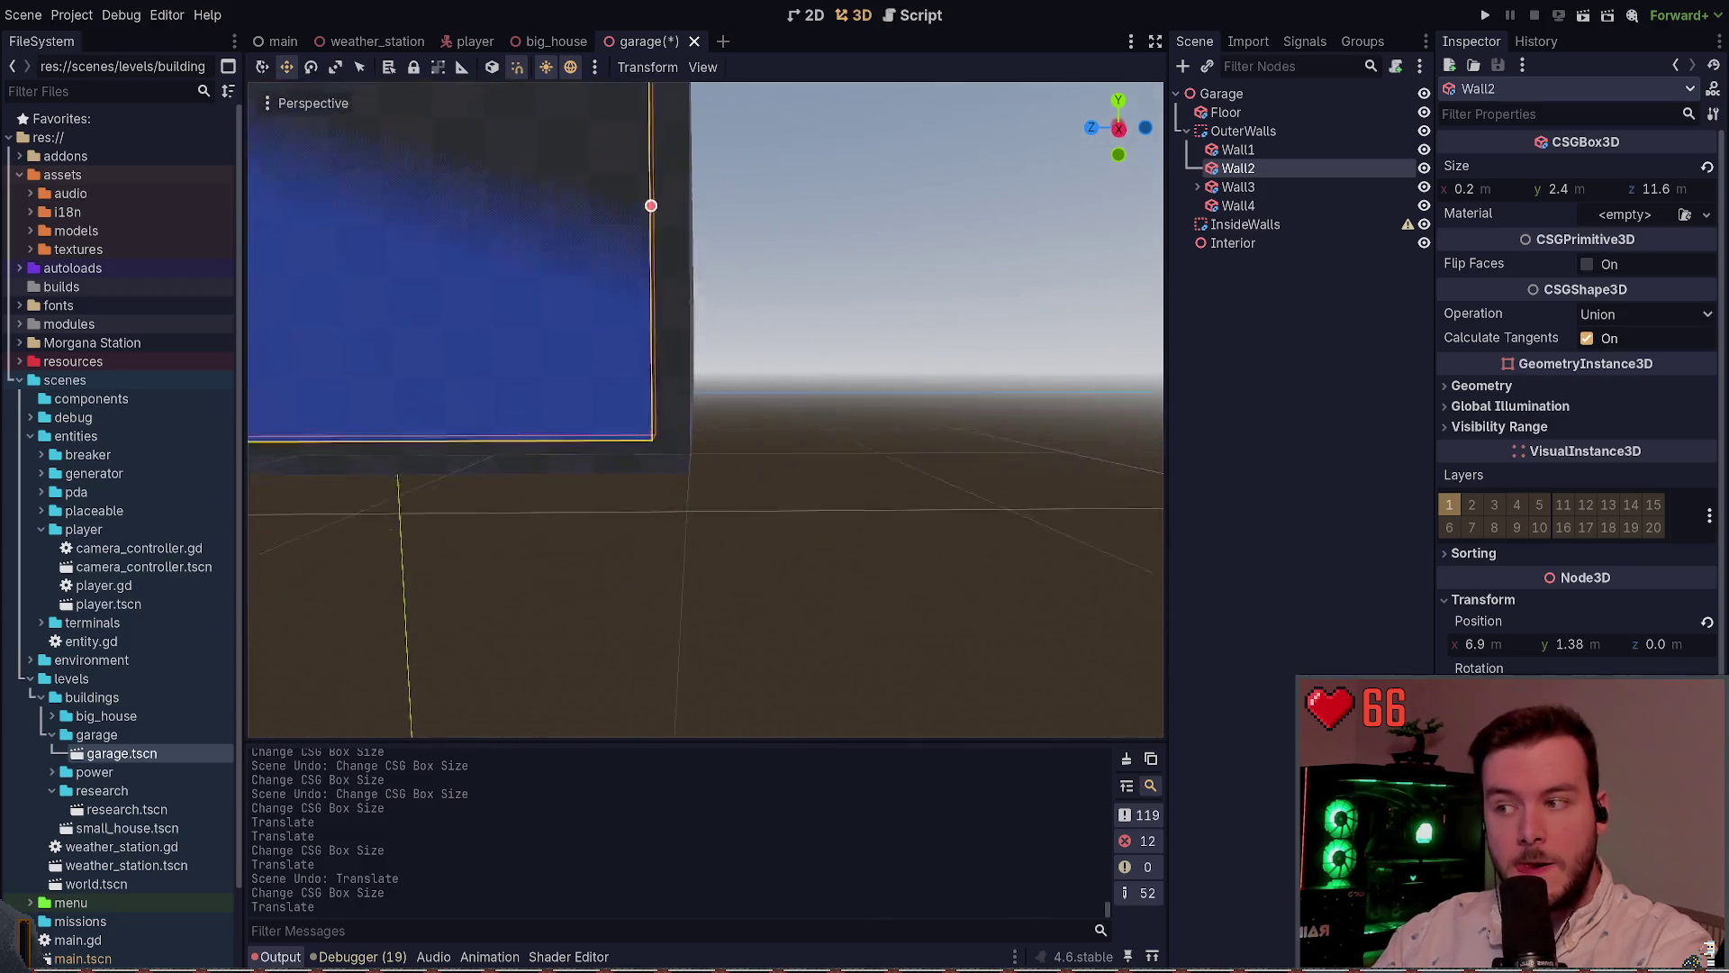
key(s)
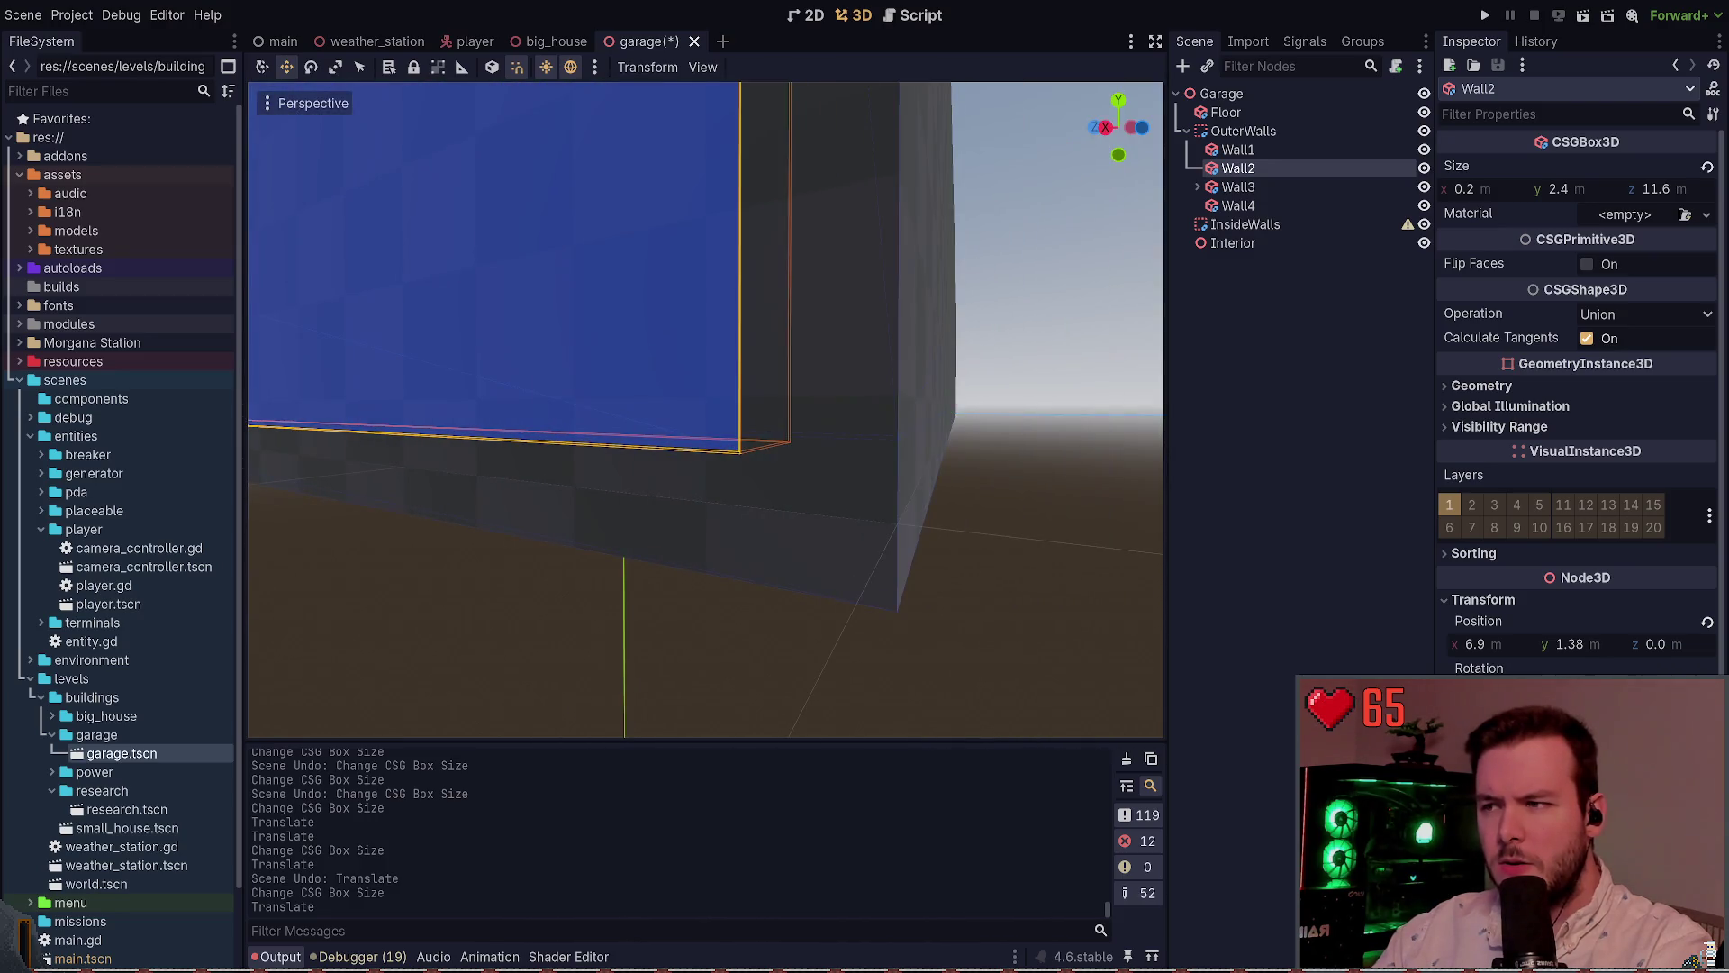
click(1032, 496)
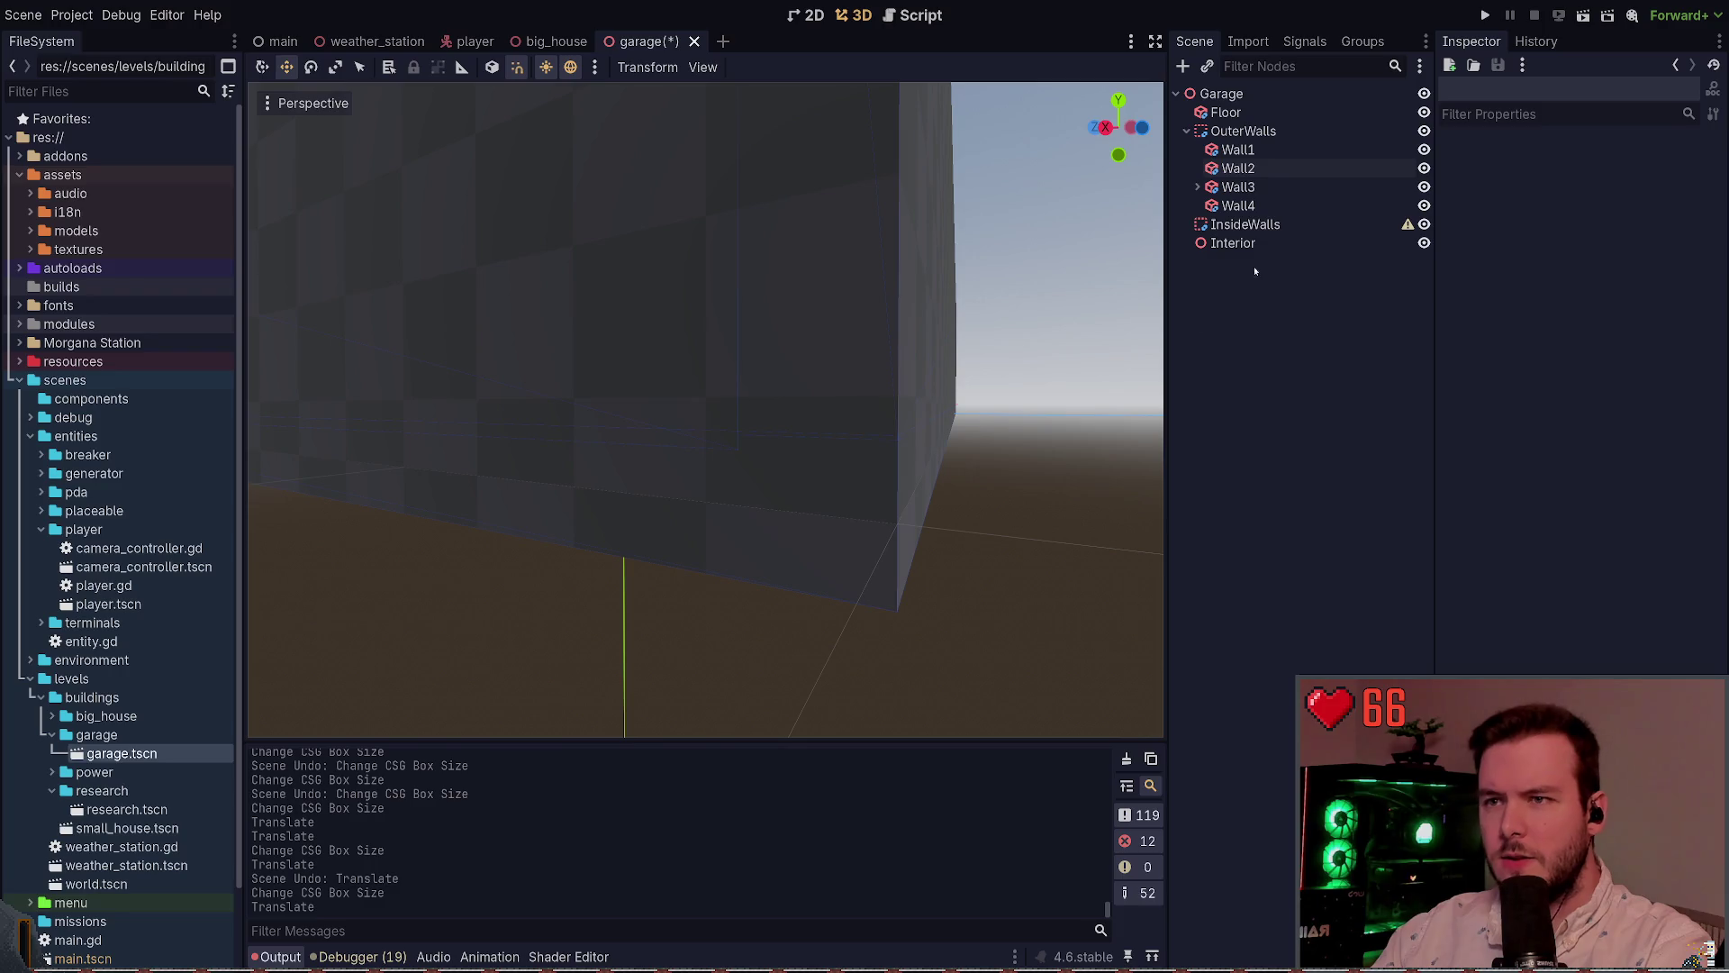
click(1238, 169)
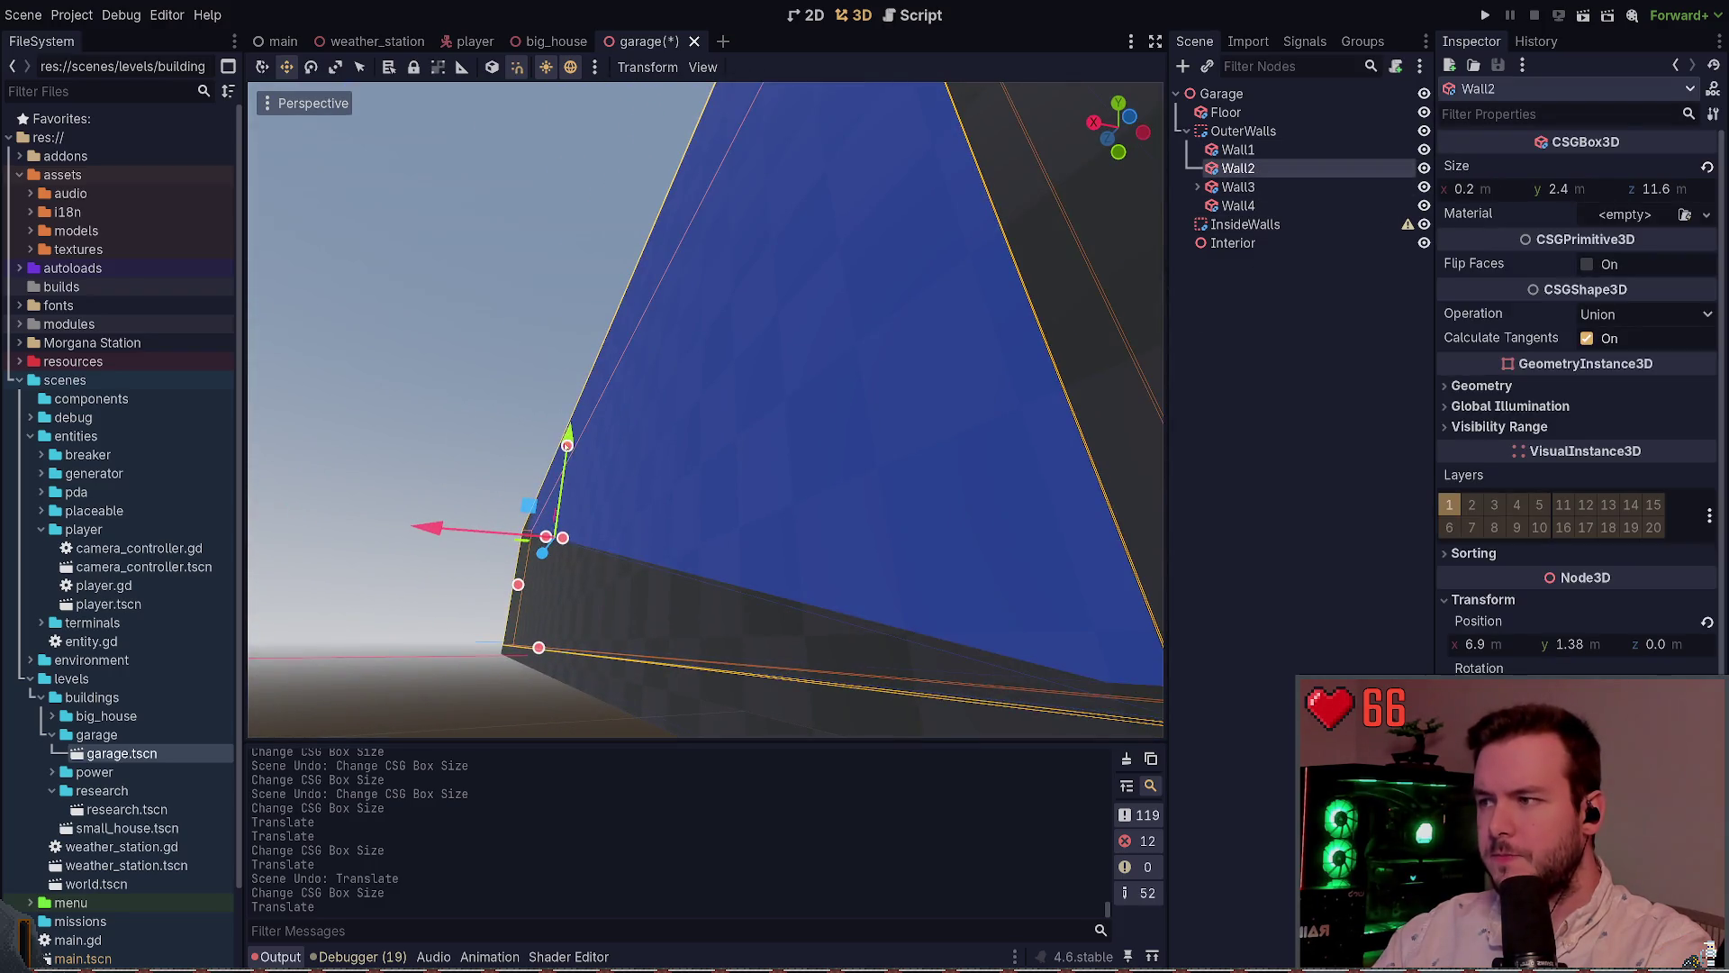
drag(569, 437, 567, 444)
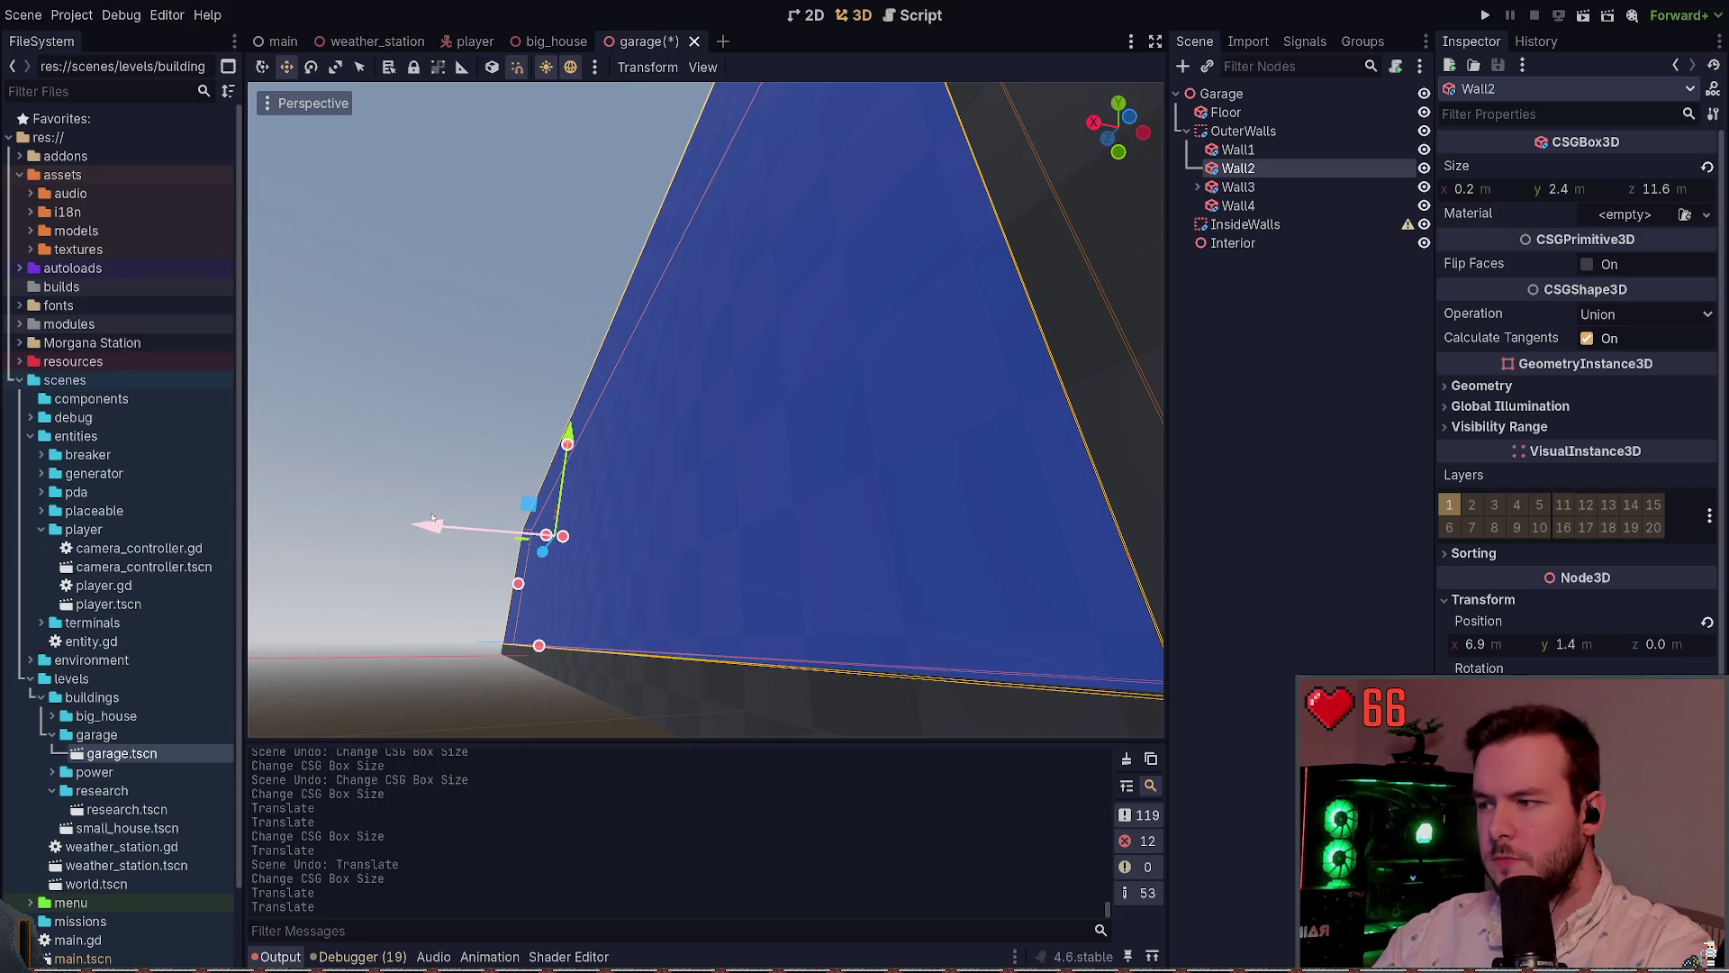
click(388, 492)
key(ctrl+s)
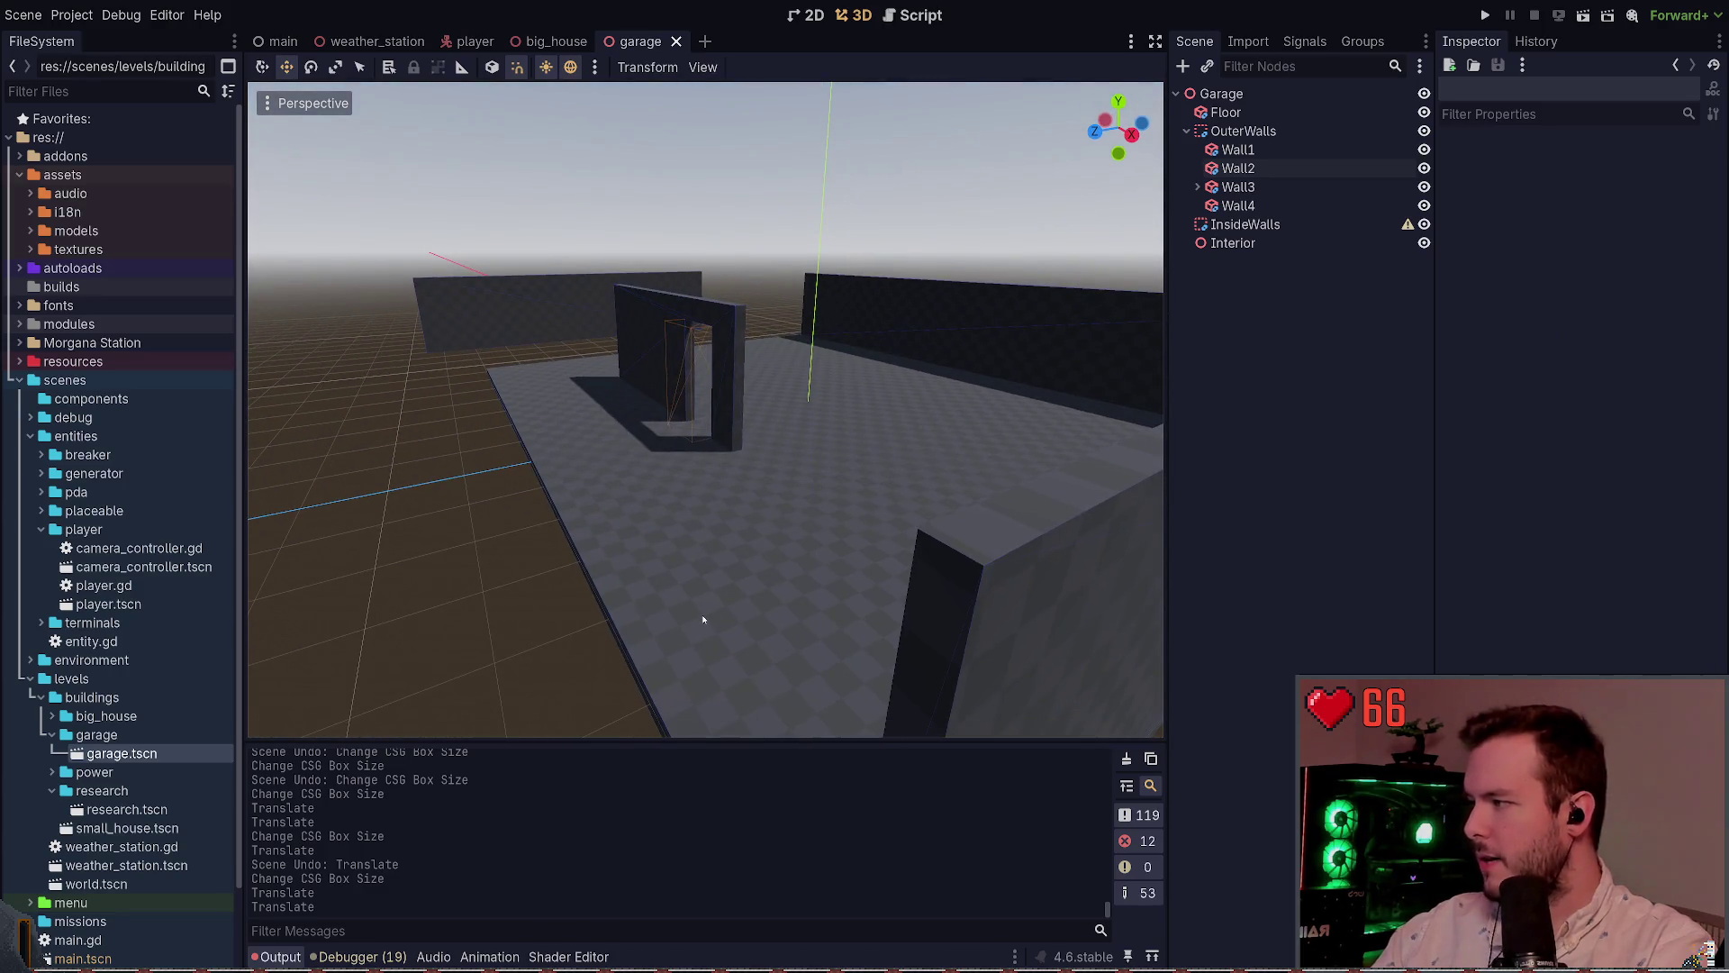
Orbit around to the doorway wall and select Wall3
drag(636, 579, 633, 527)
scroll(884, 483, down, 3)
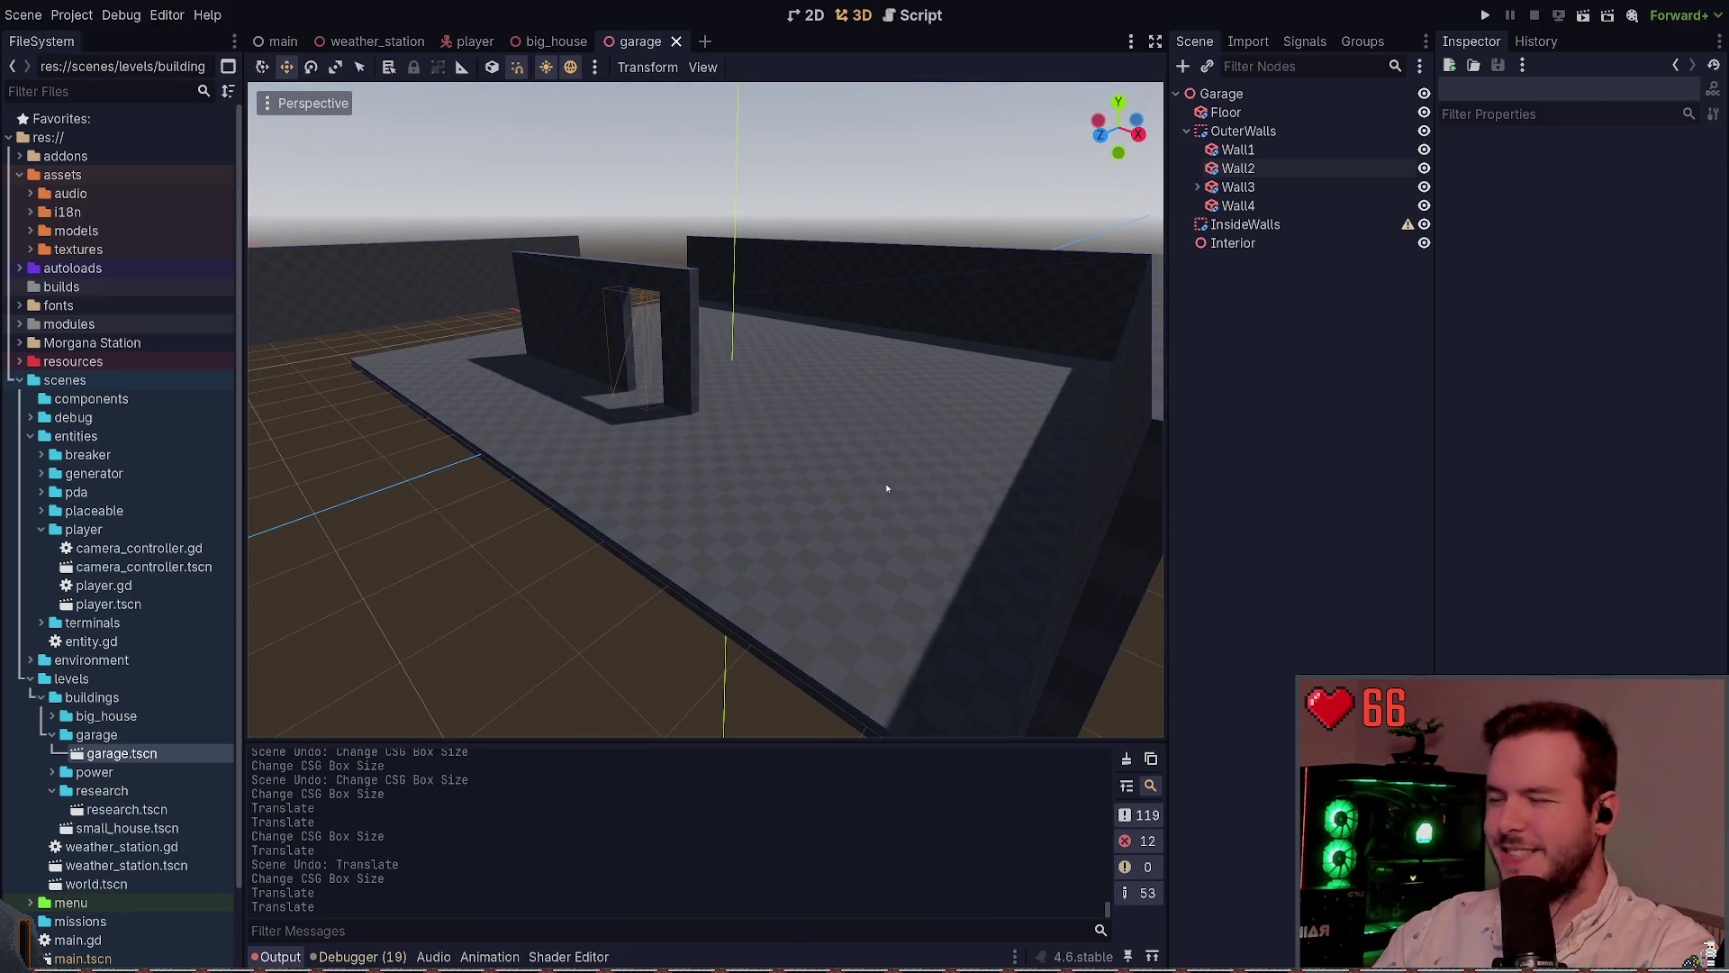
drag(885, 483, 845, 471)
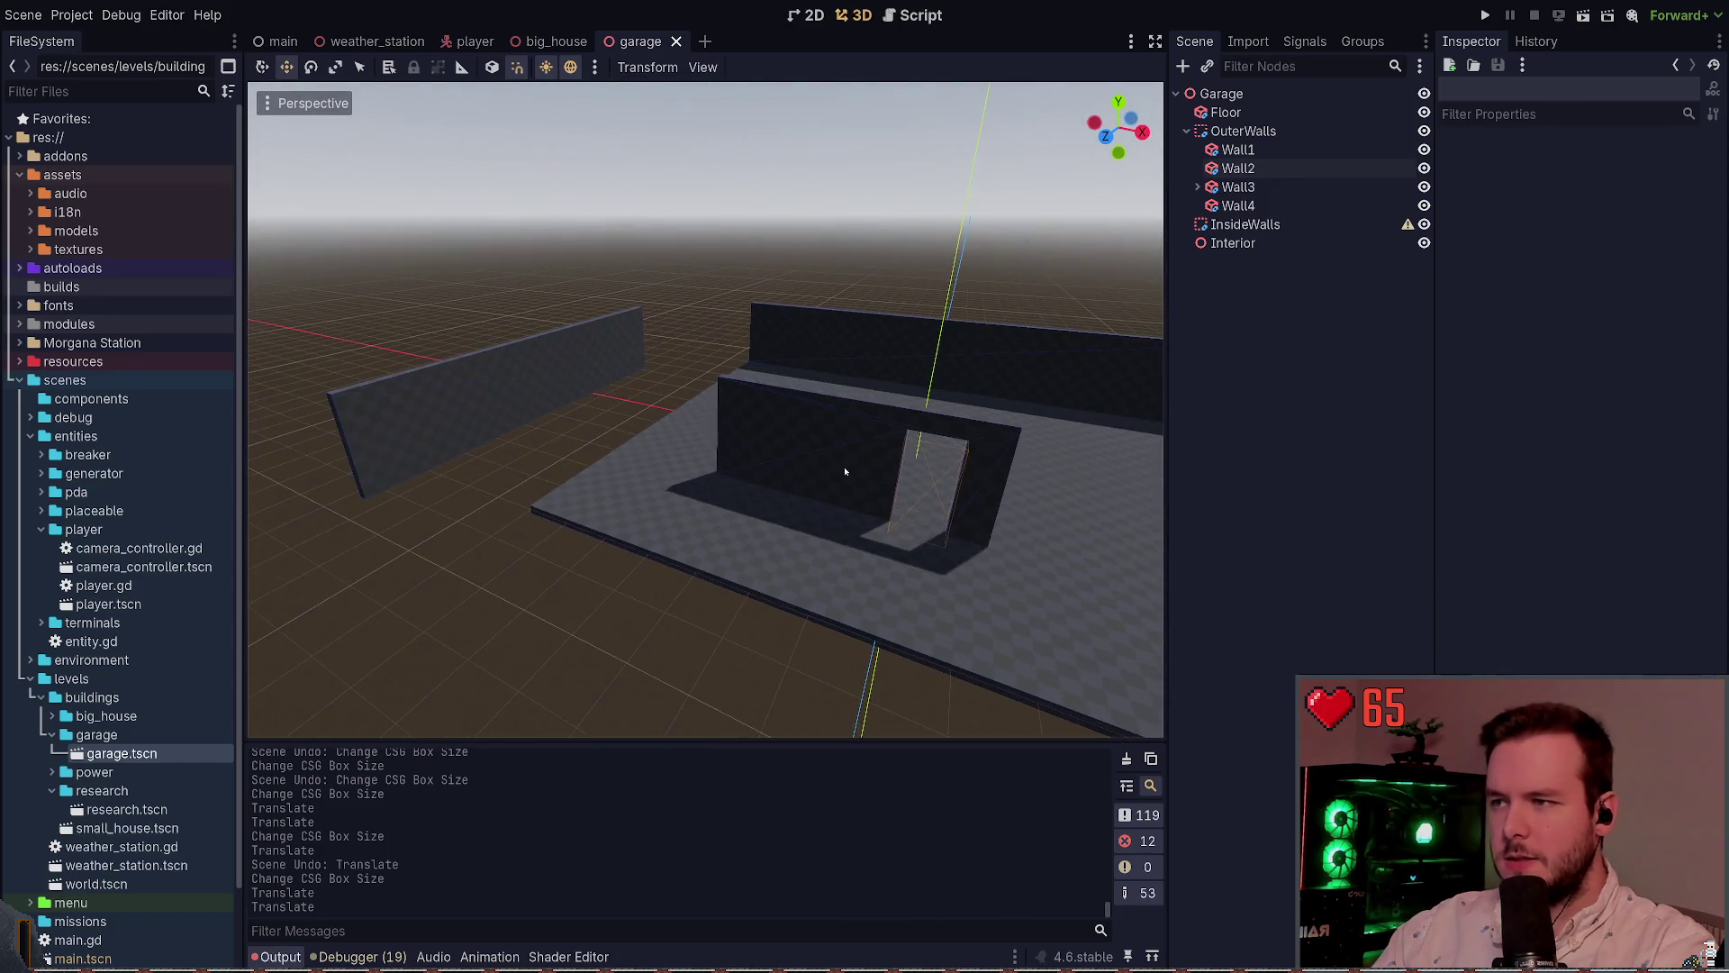
click(845, 471)
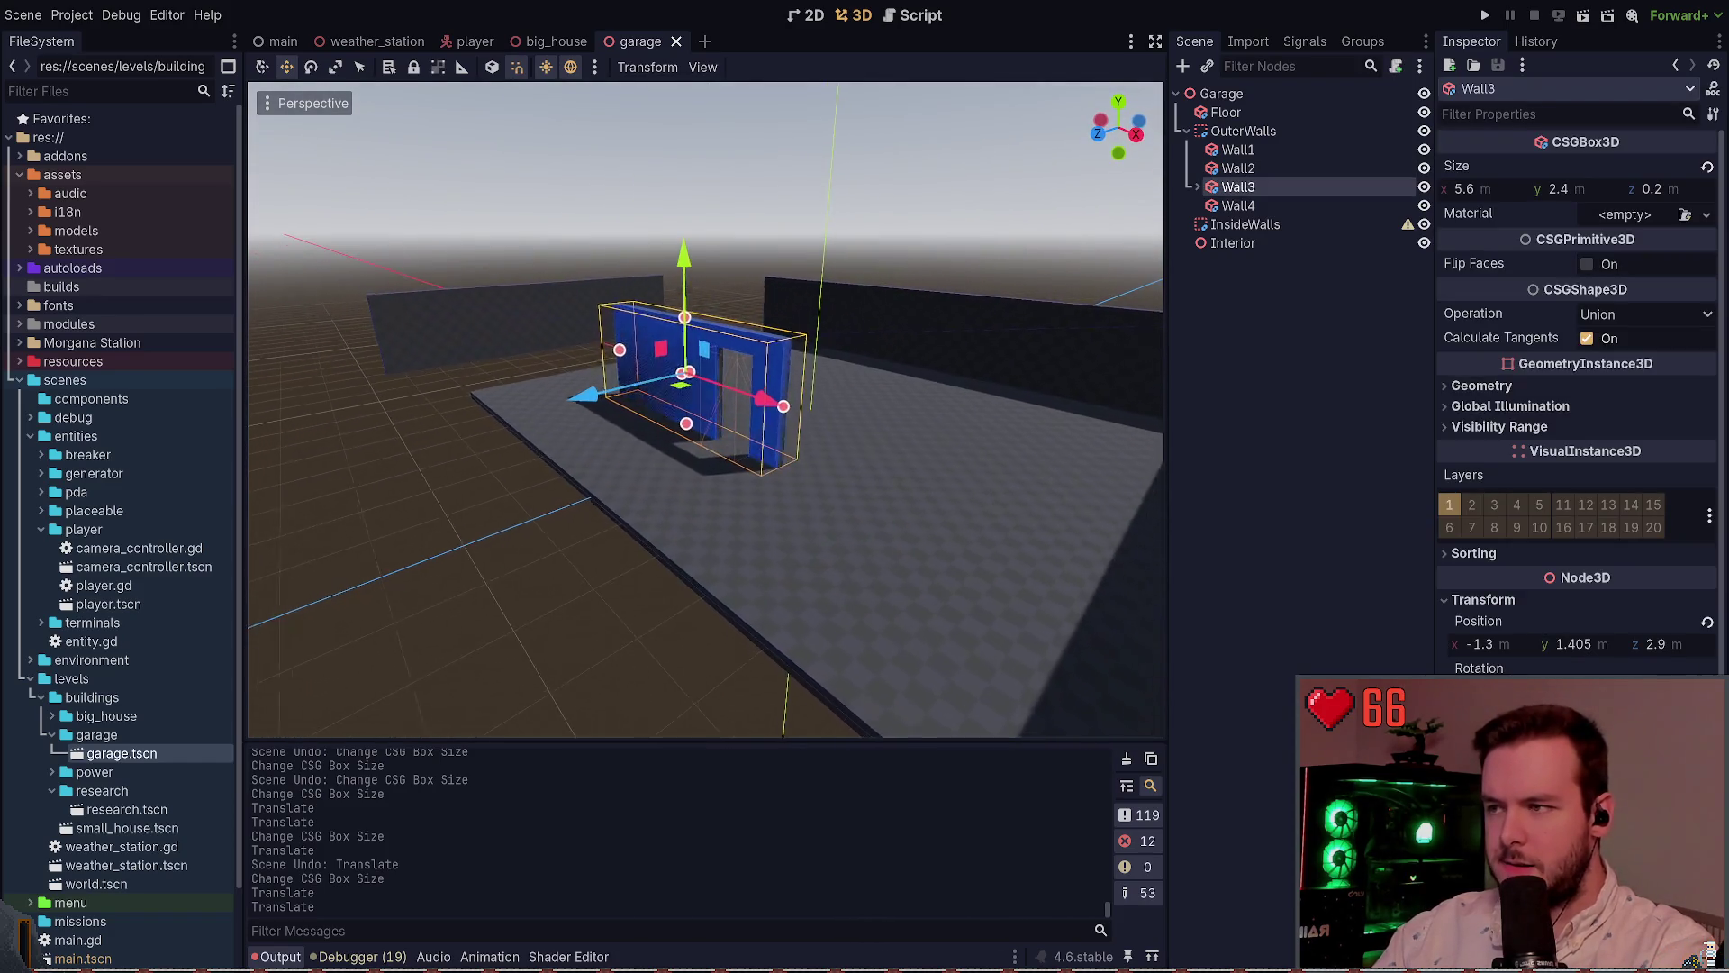
Move Wall3 to z 5.9, widen it to 14.0 m at height 1.40, and save
mouse_move(685, 450)
mouse_down()
mouse_move(667, 448)
mouse_move(648, 500)
mouse_up()
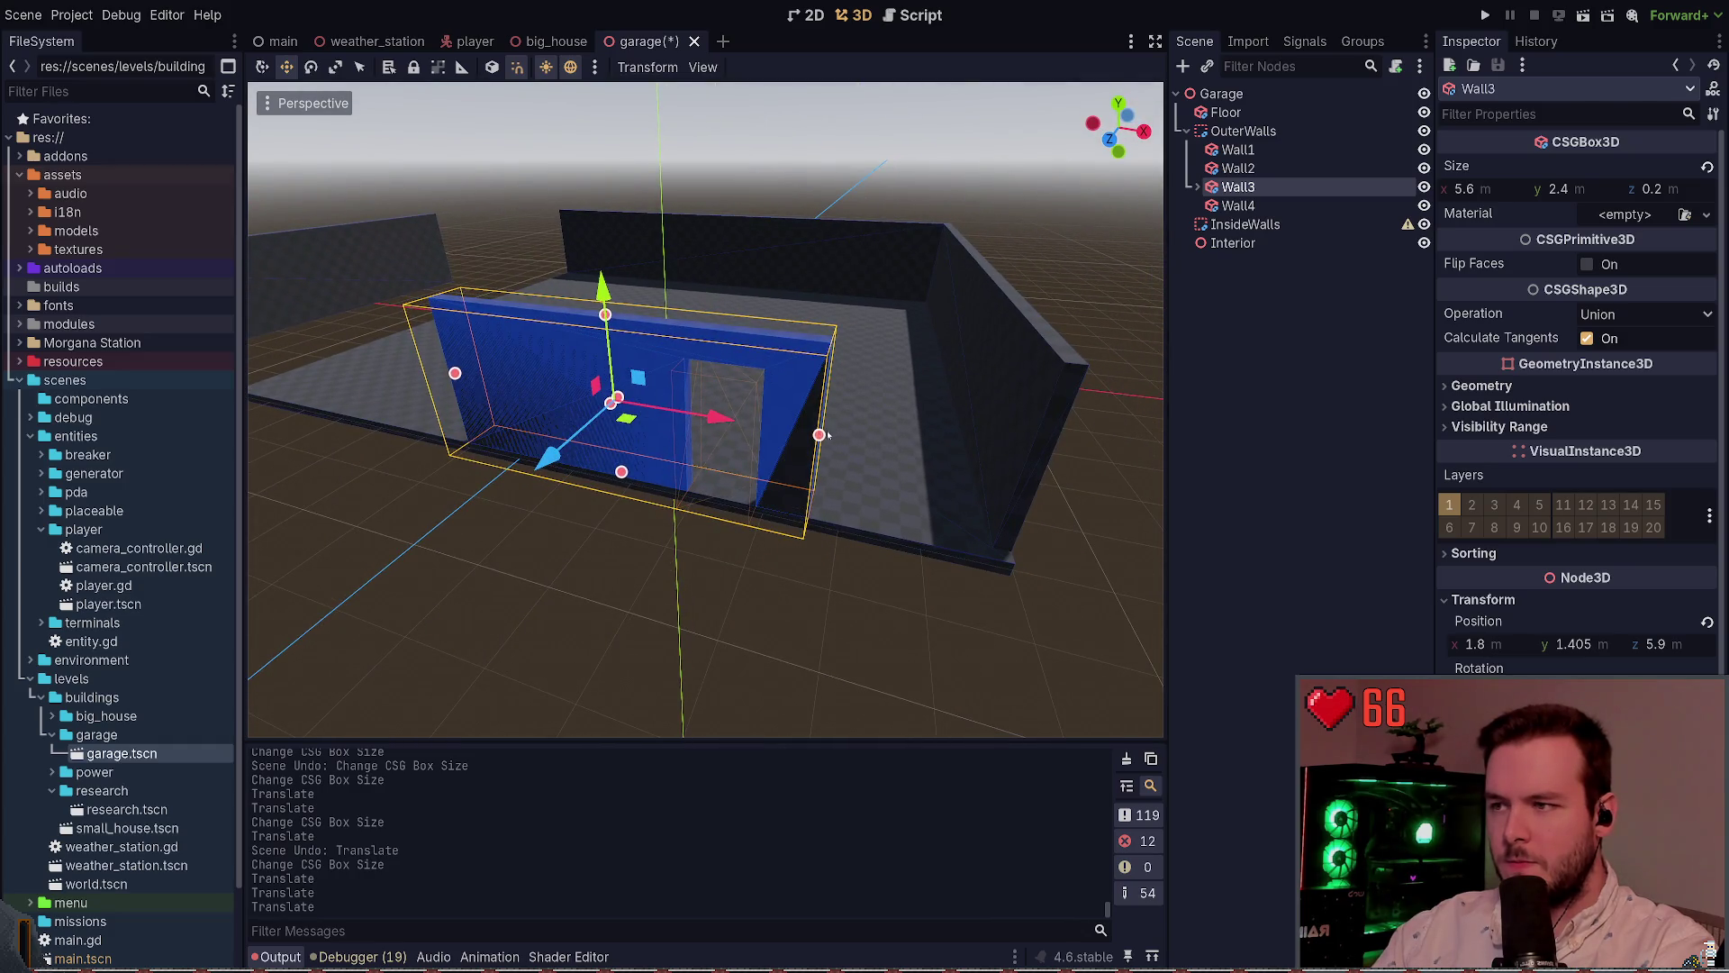
mouse_move(827, 436)
mouse_down()
mouse_move(1036, 469)
mouse_move(374, 574)
mouse_up()
key(ctrl+z)
scroll(894, 493, up, 5)
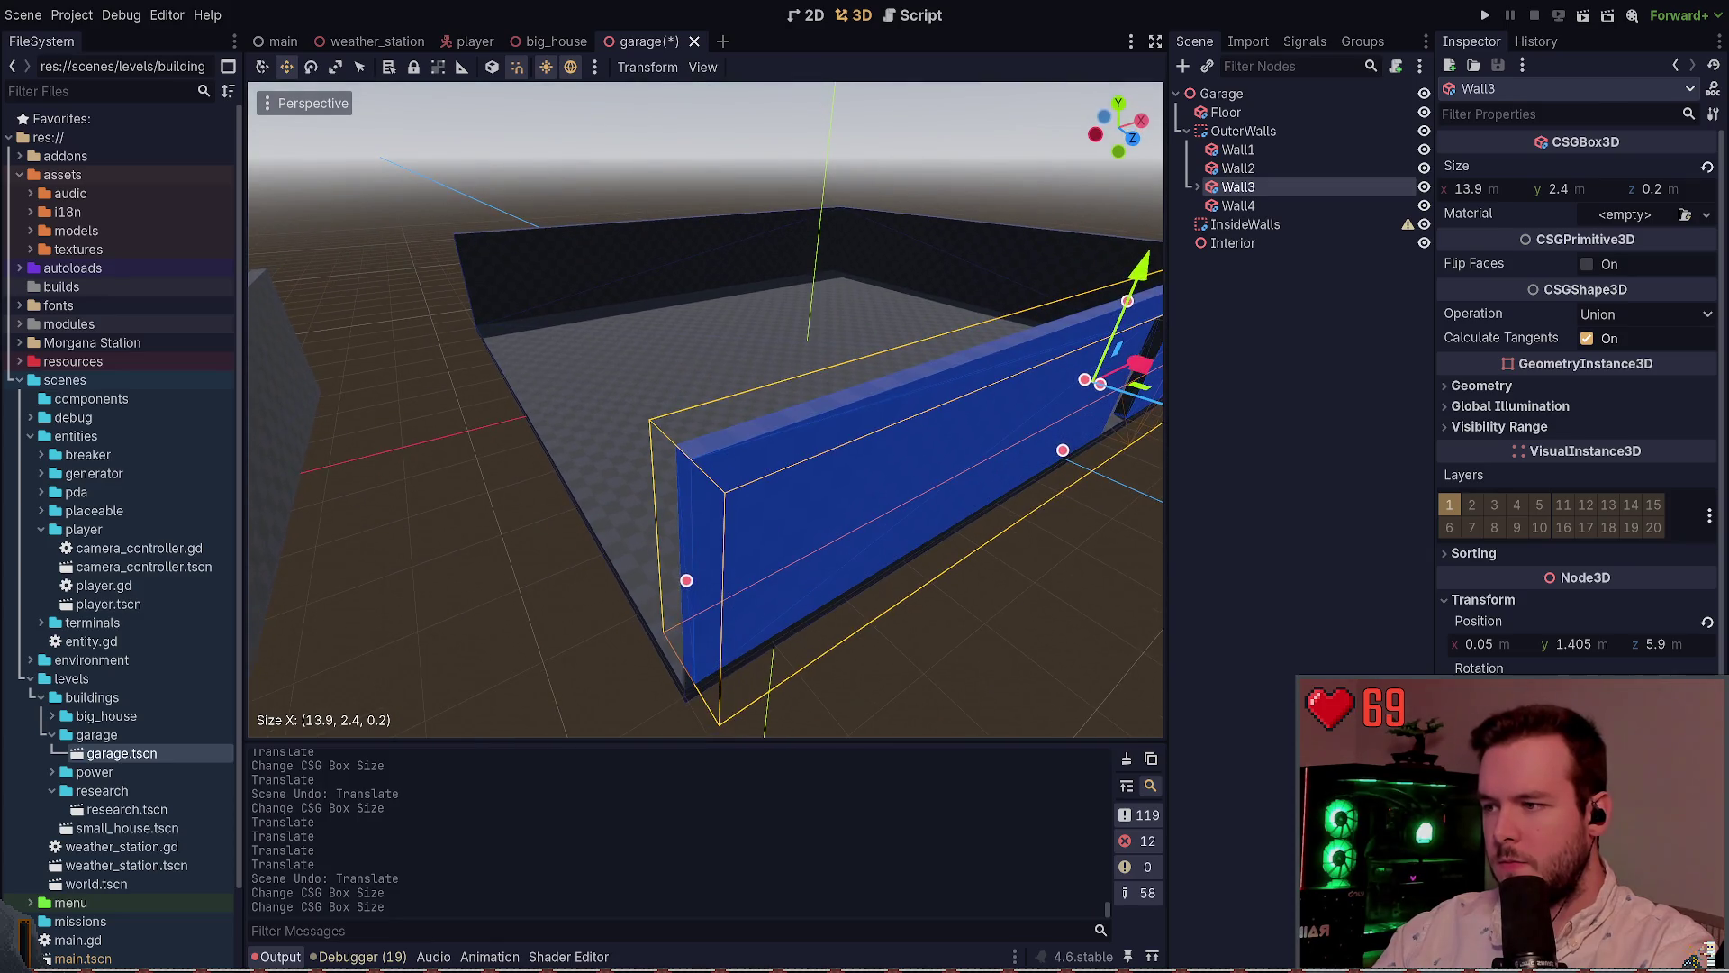
drag(687, 584, 675, 586)
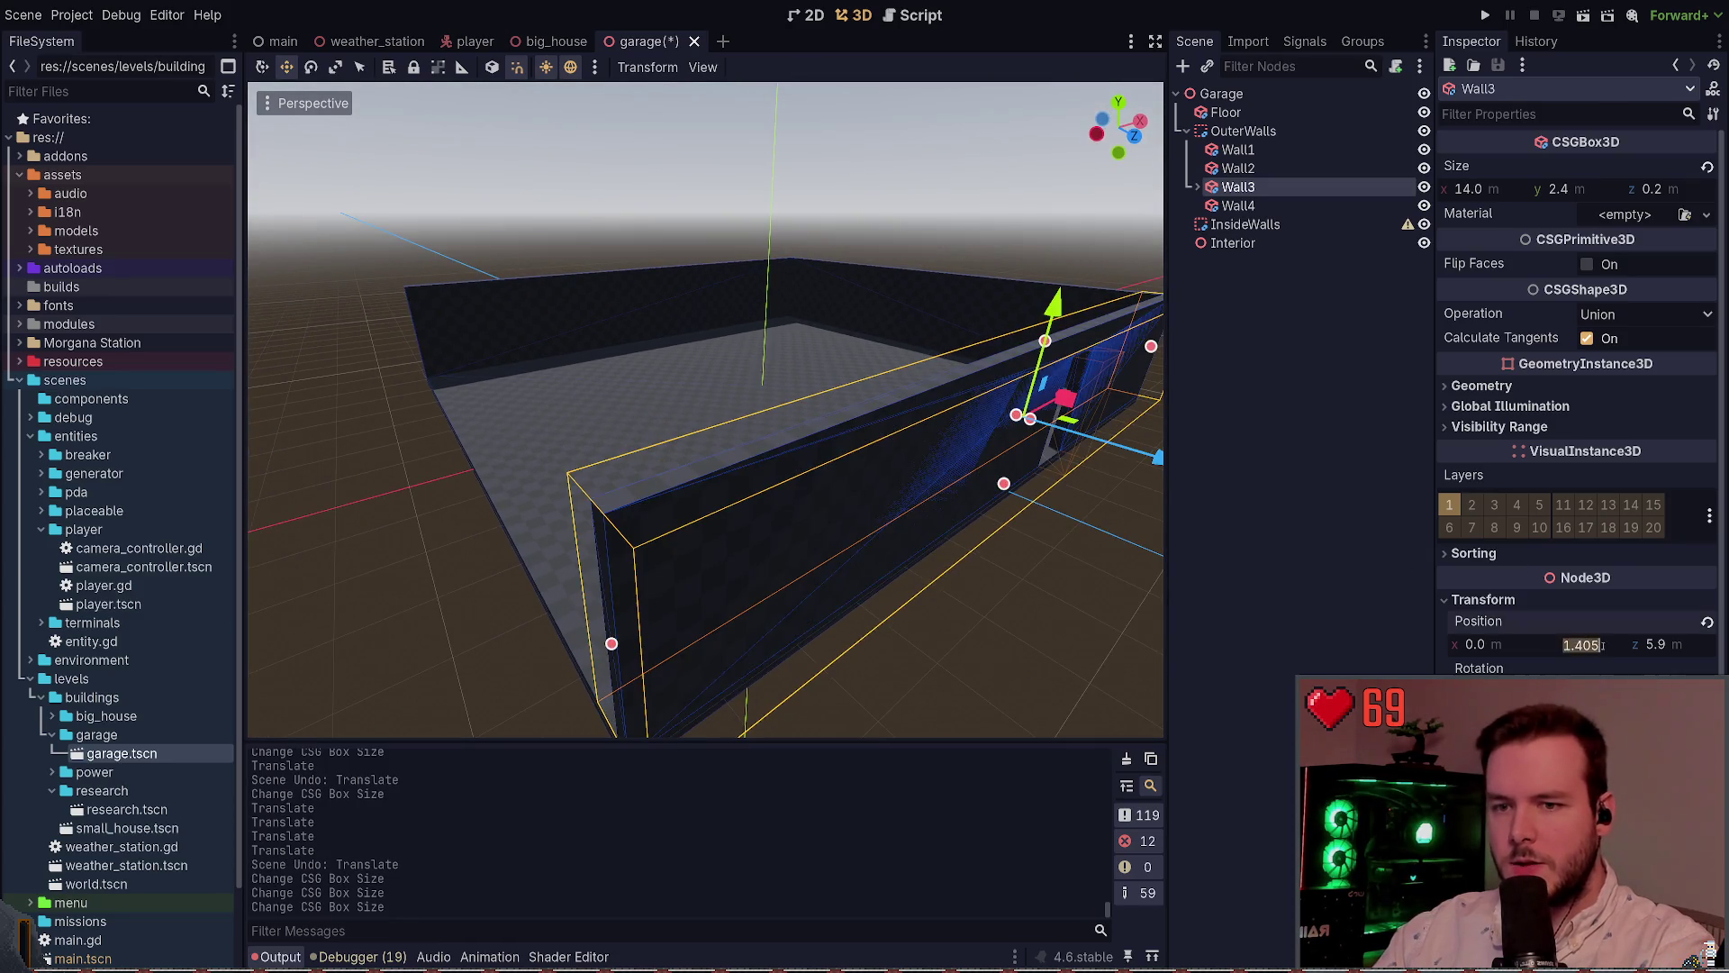
key(Return)
key(ctrl+s)
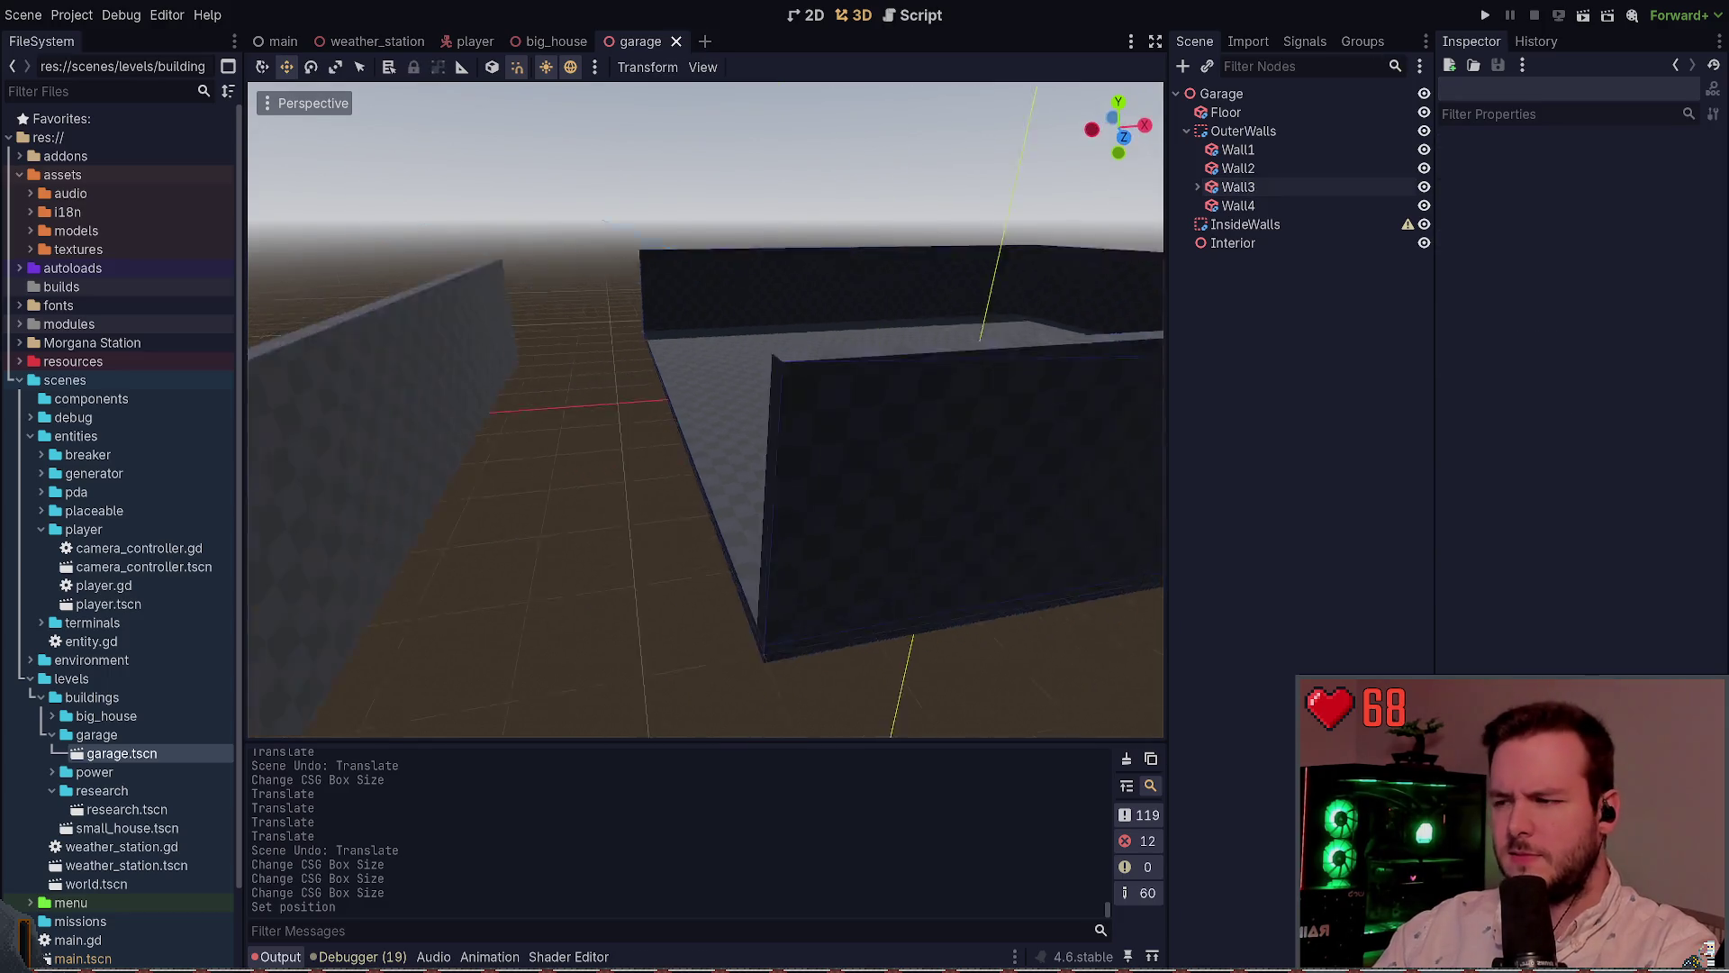
Inspect Wall3's corner up close, revert its height change, and resave the scene
key(w)
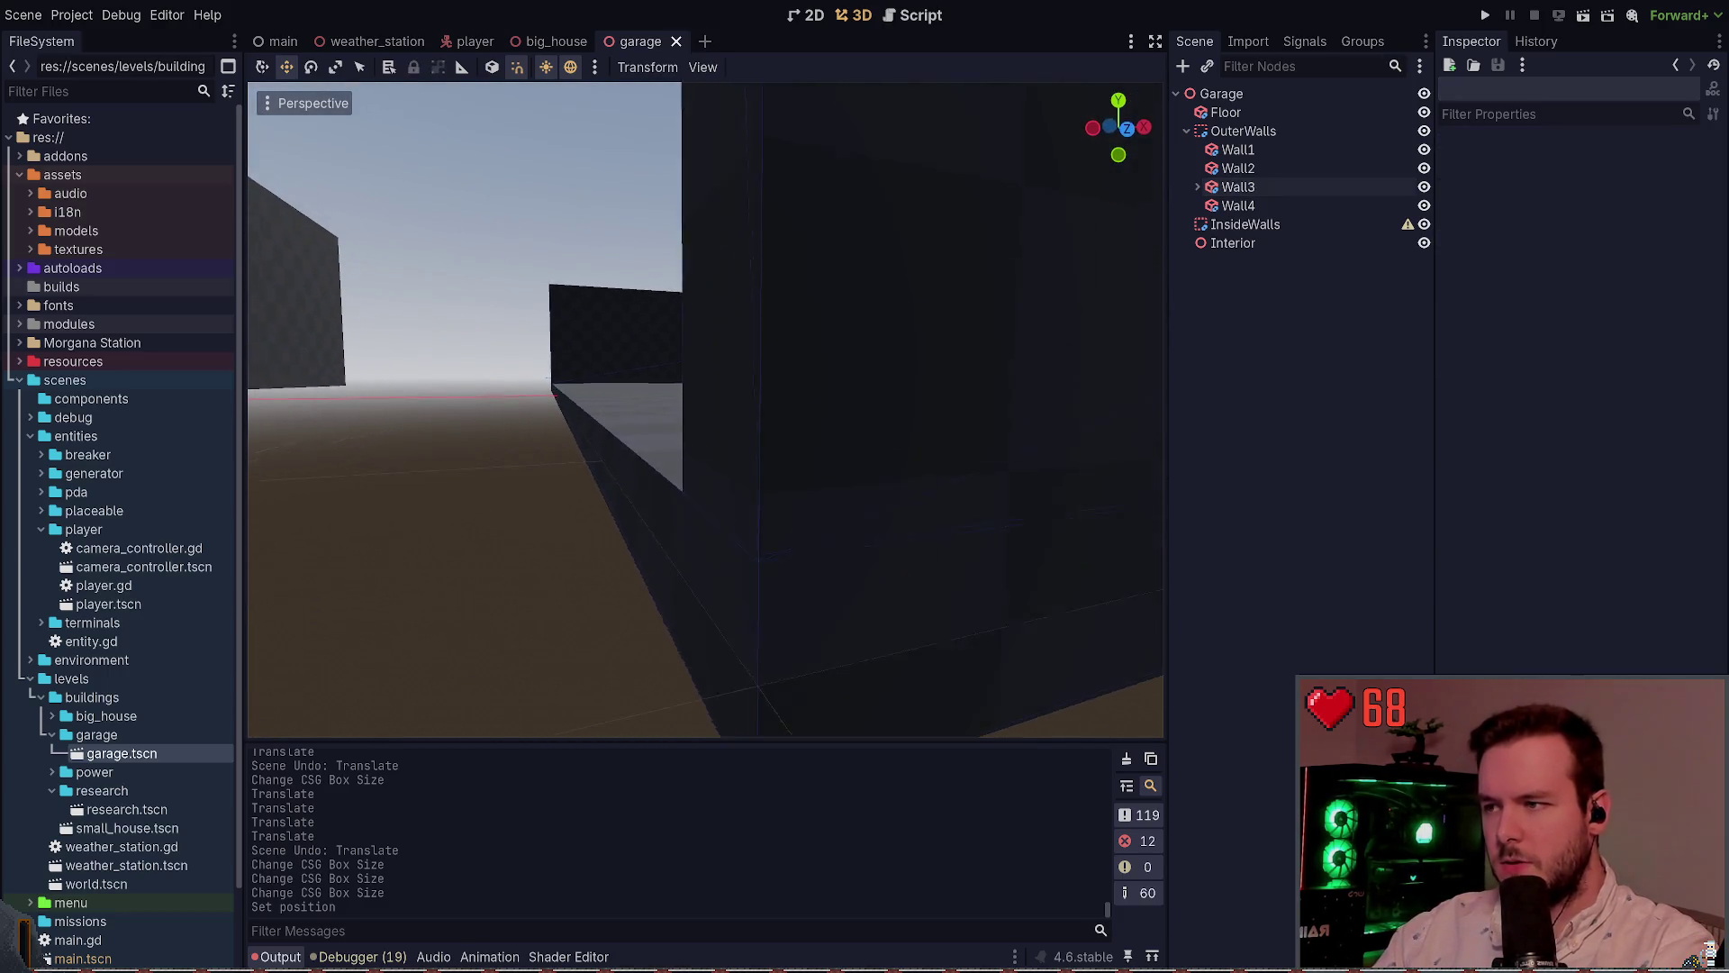
key(w)
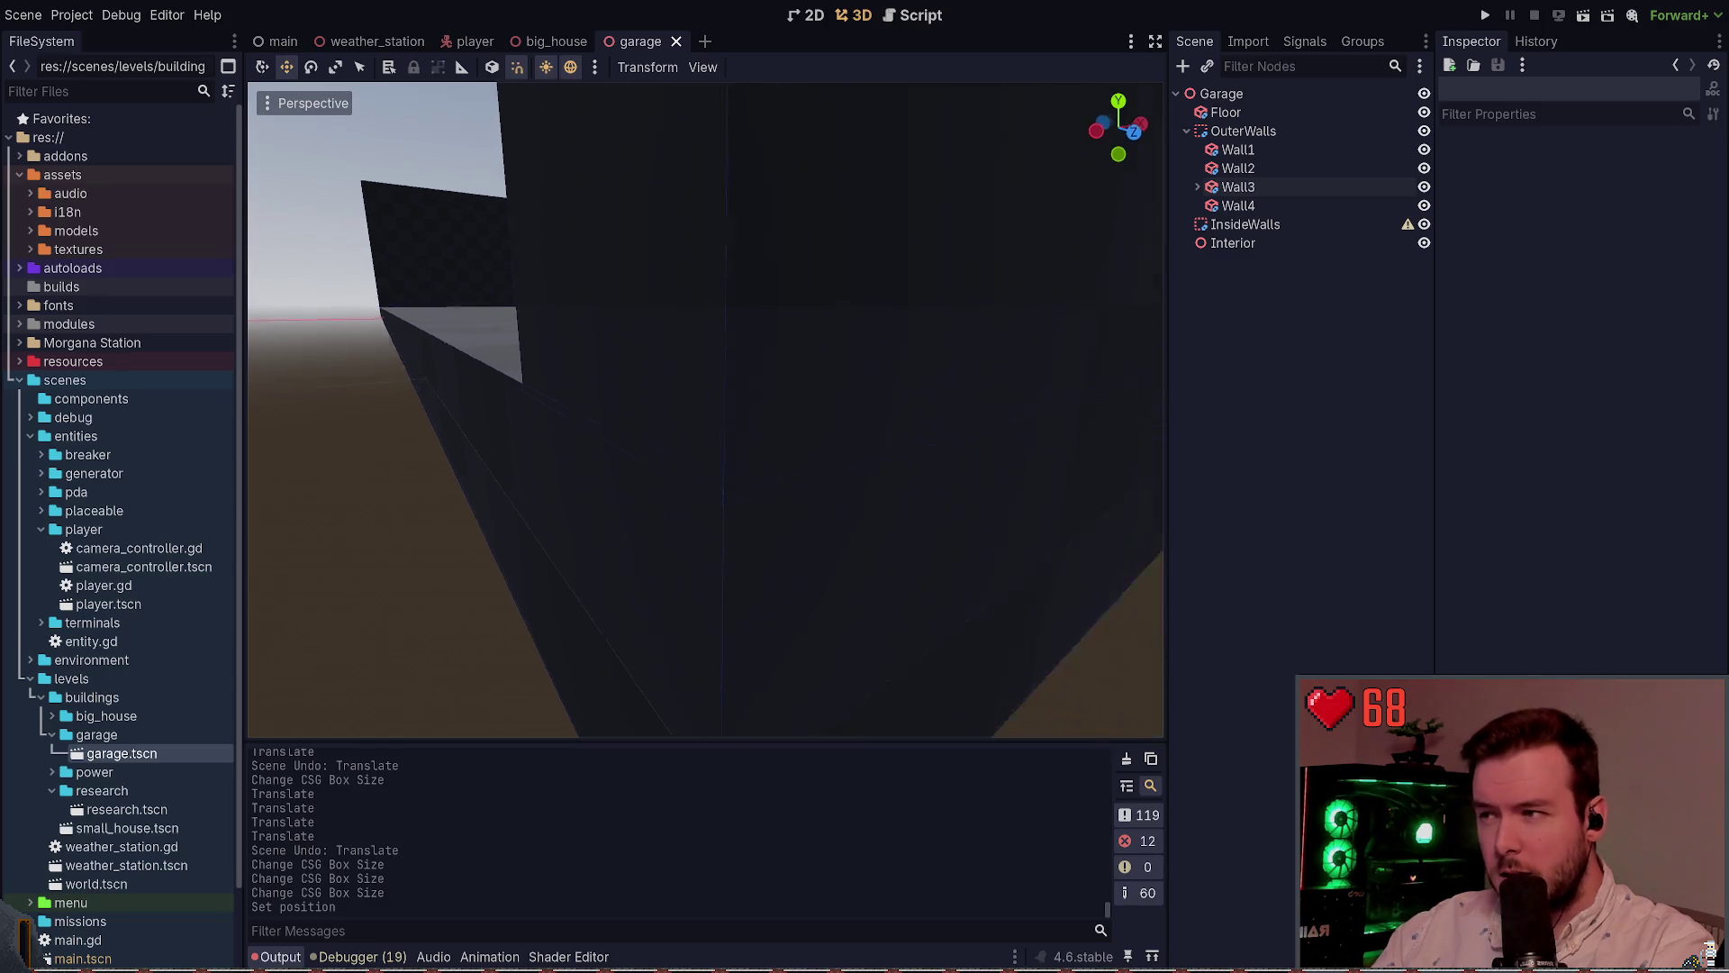
click(886, 526)
key(ctrl+z)
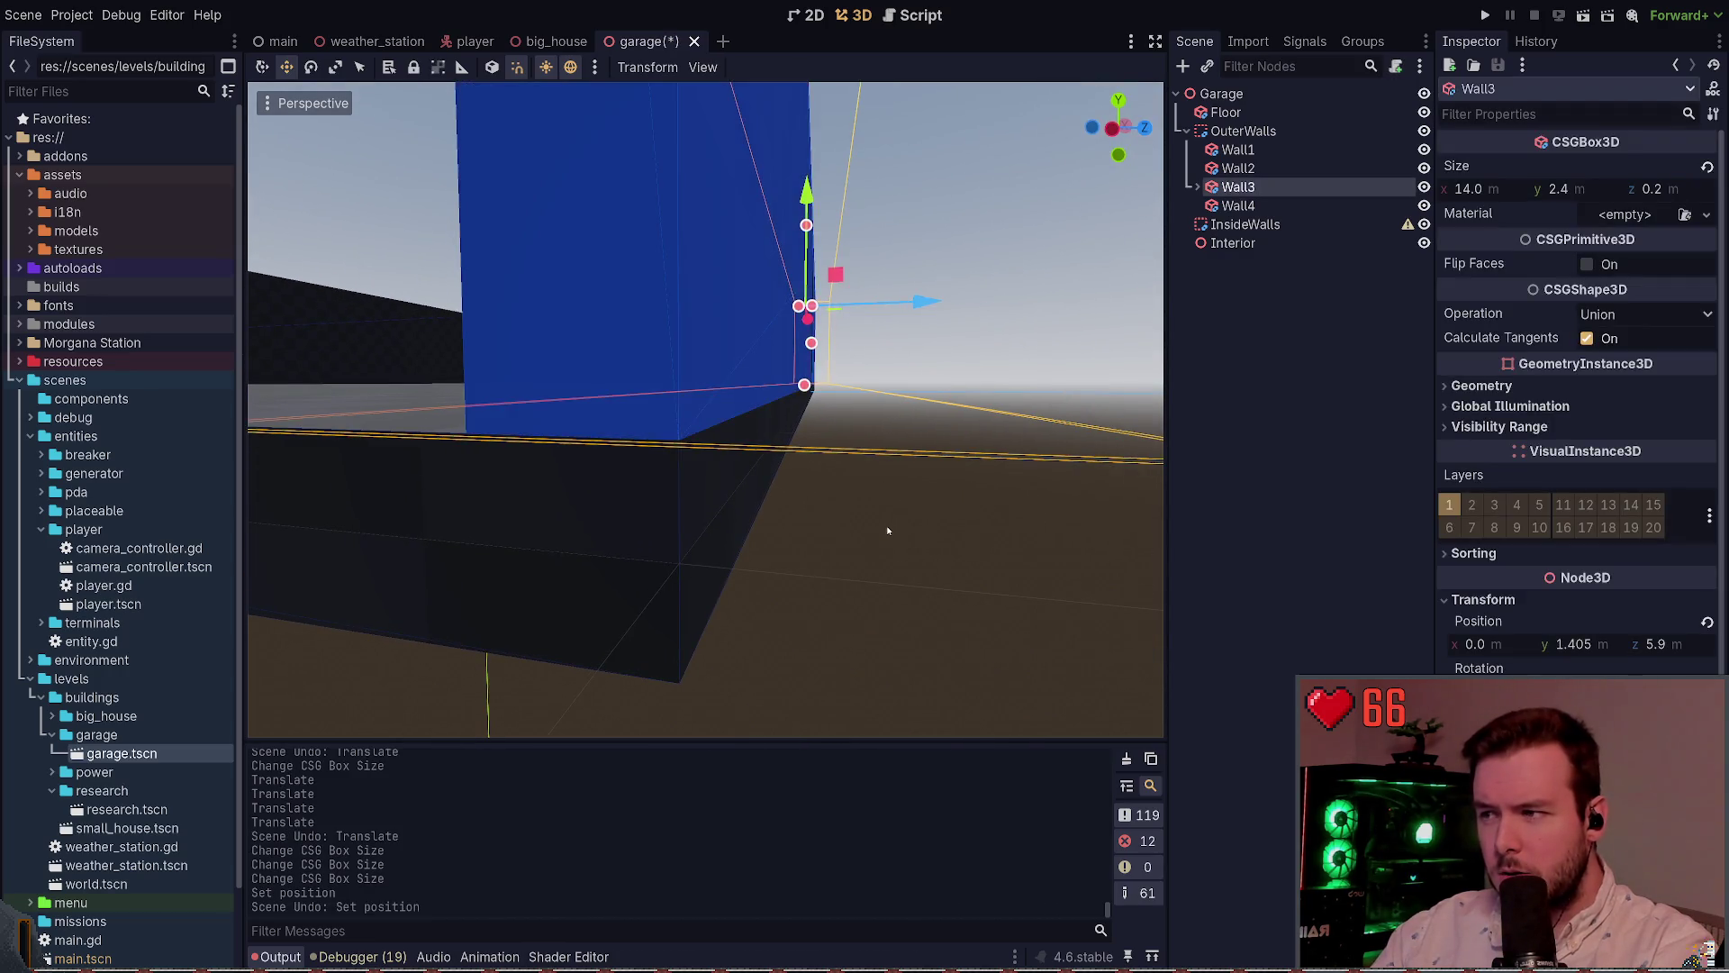
key(ctrl+s)
key(s)
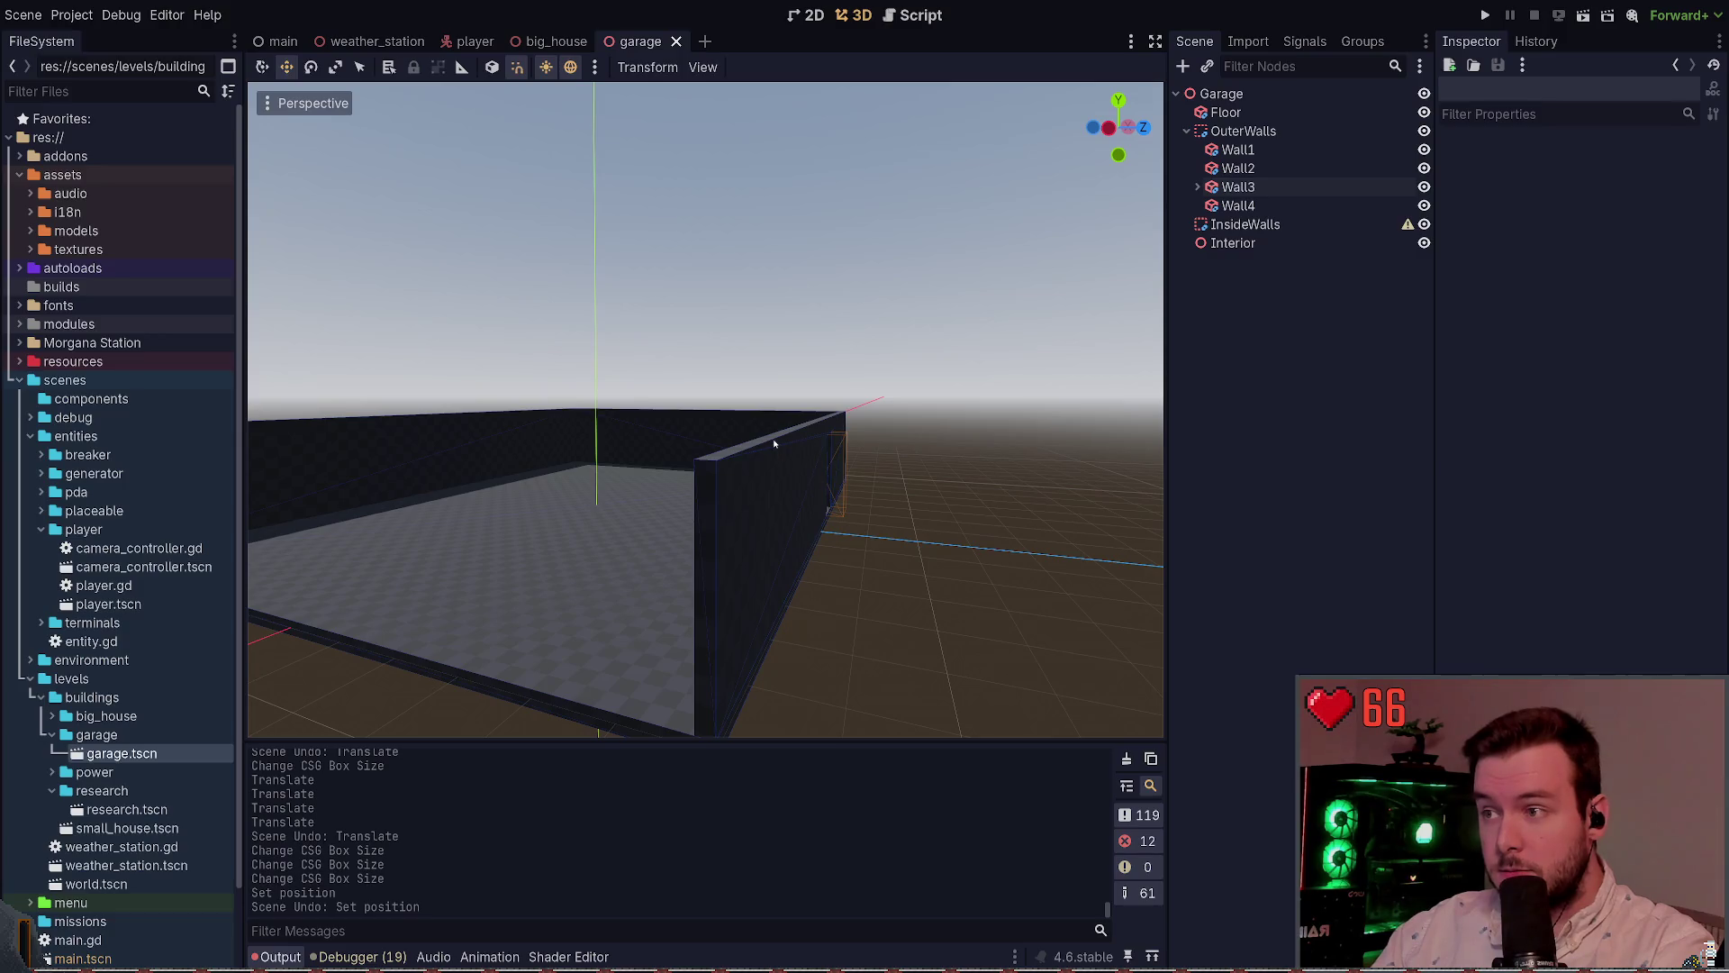
Fly toward the back wall and select the Floor to check its edge alignment
click(774, 442)
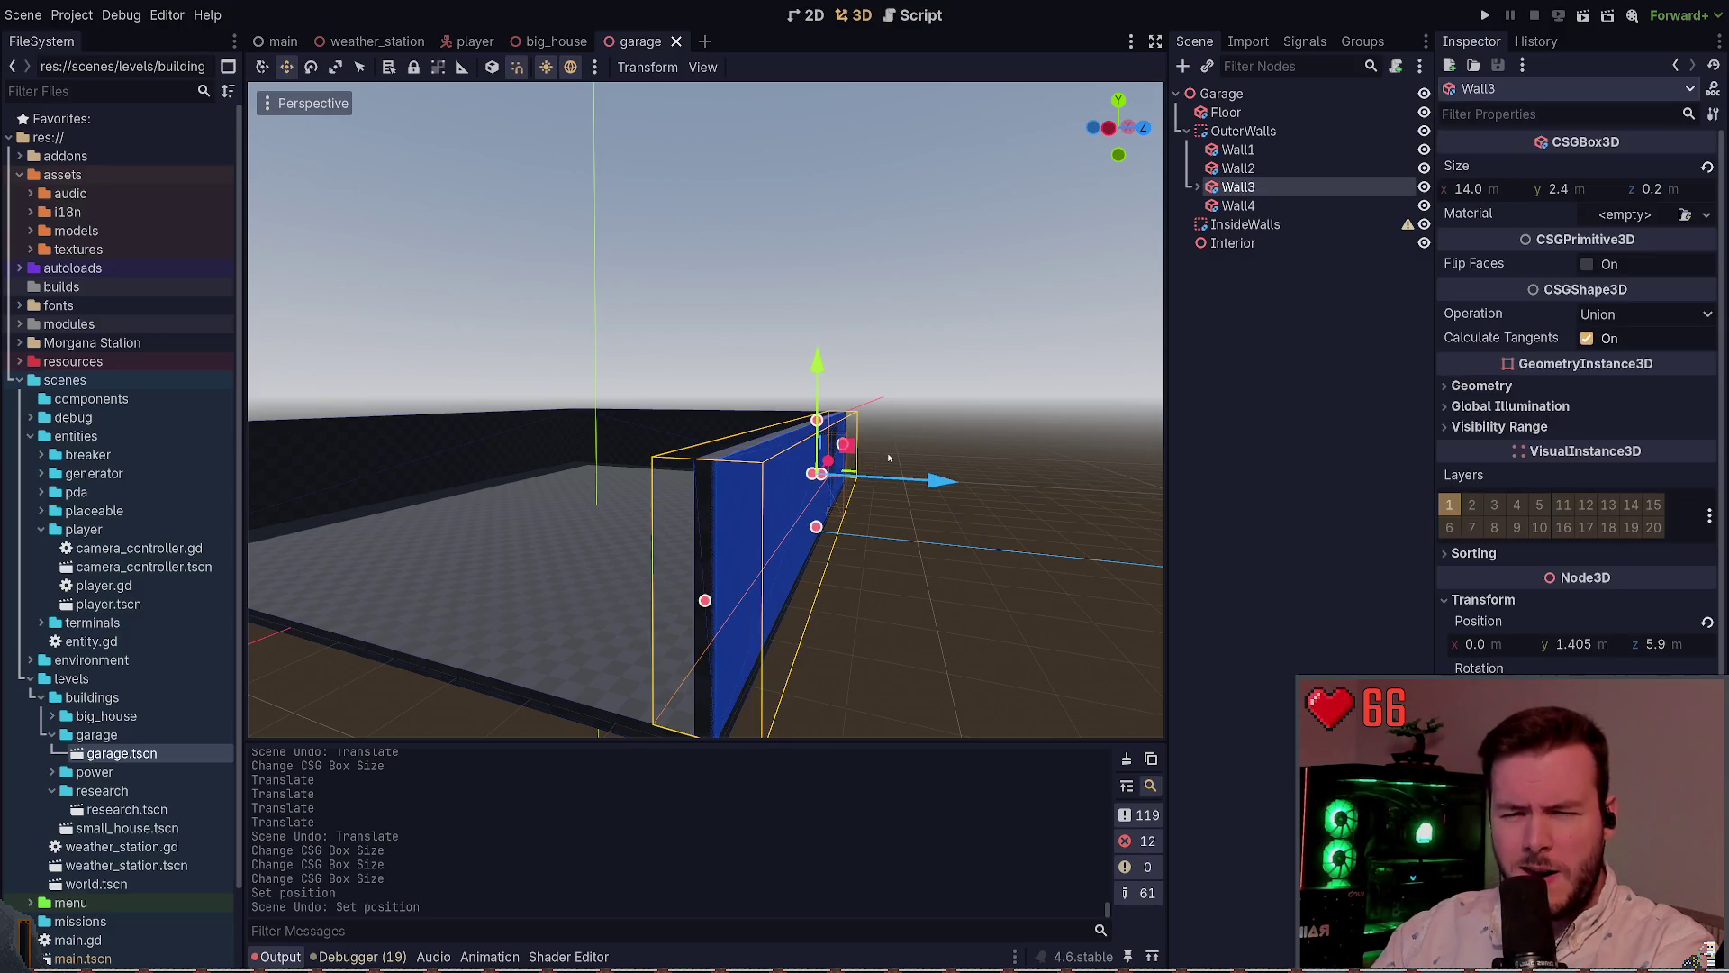
key(w)
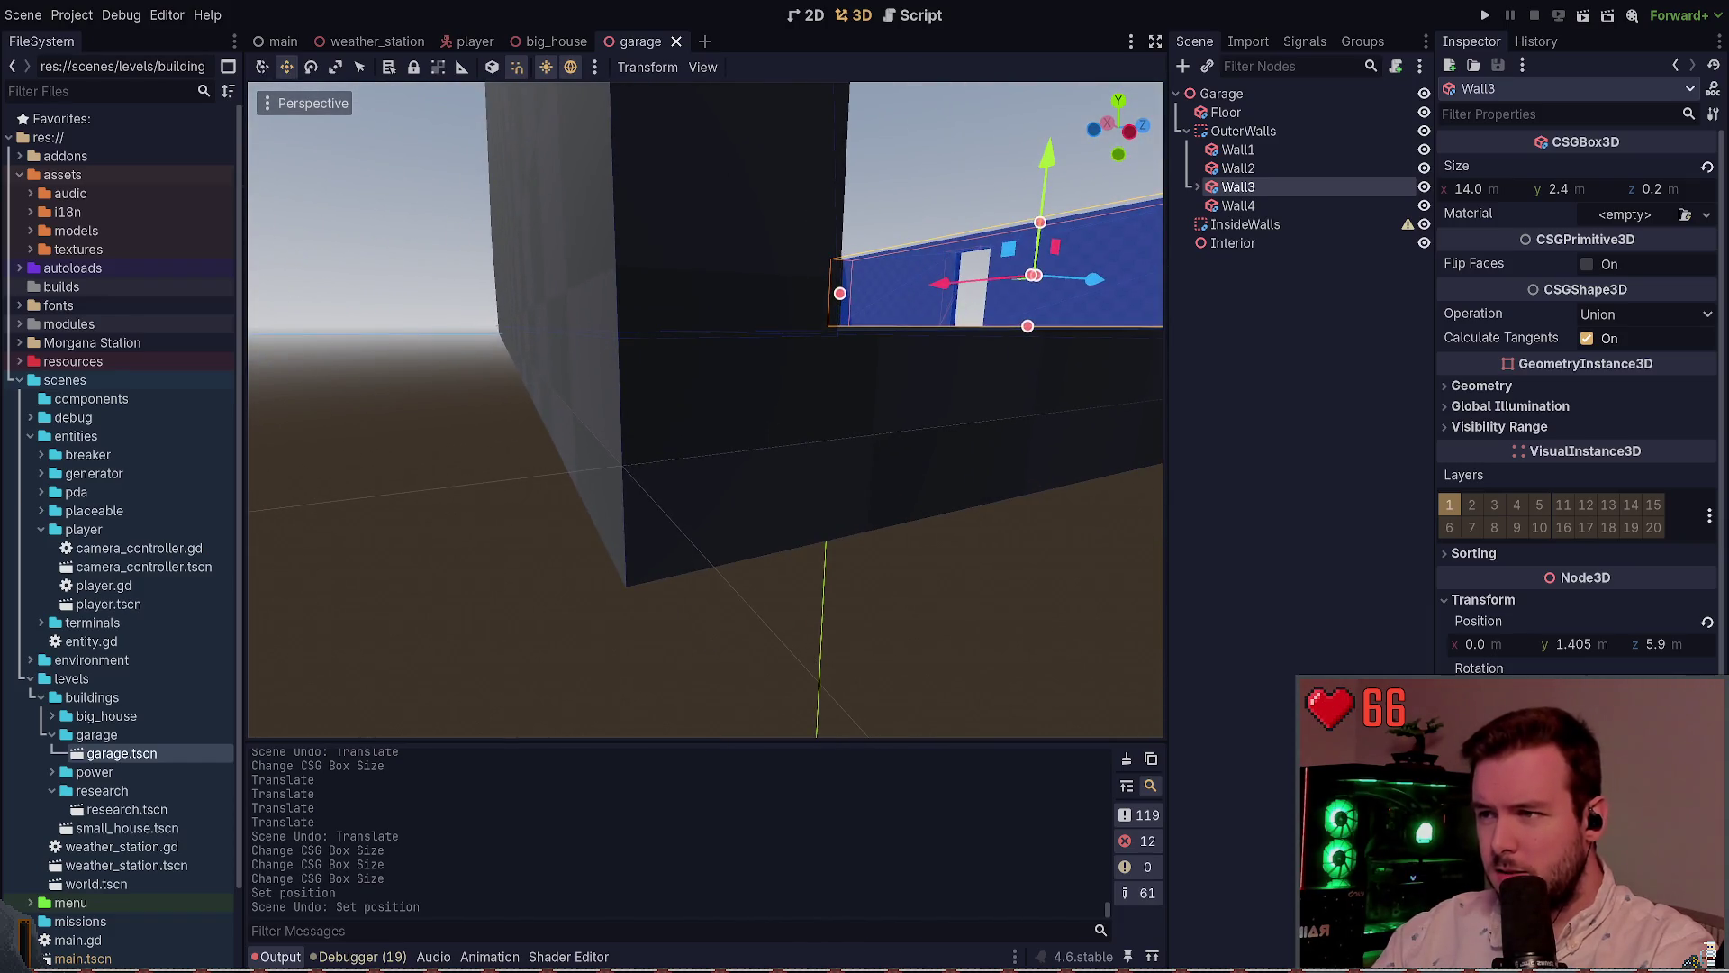
click(670, 459)
key(d)
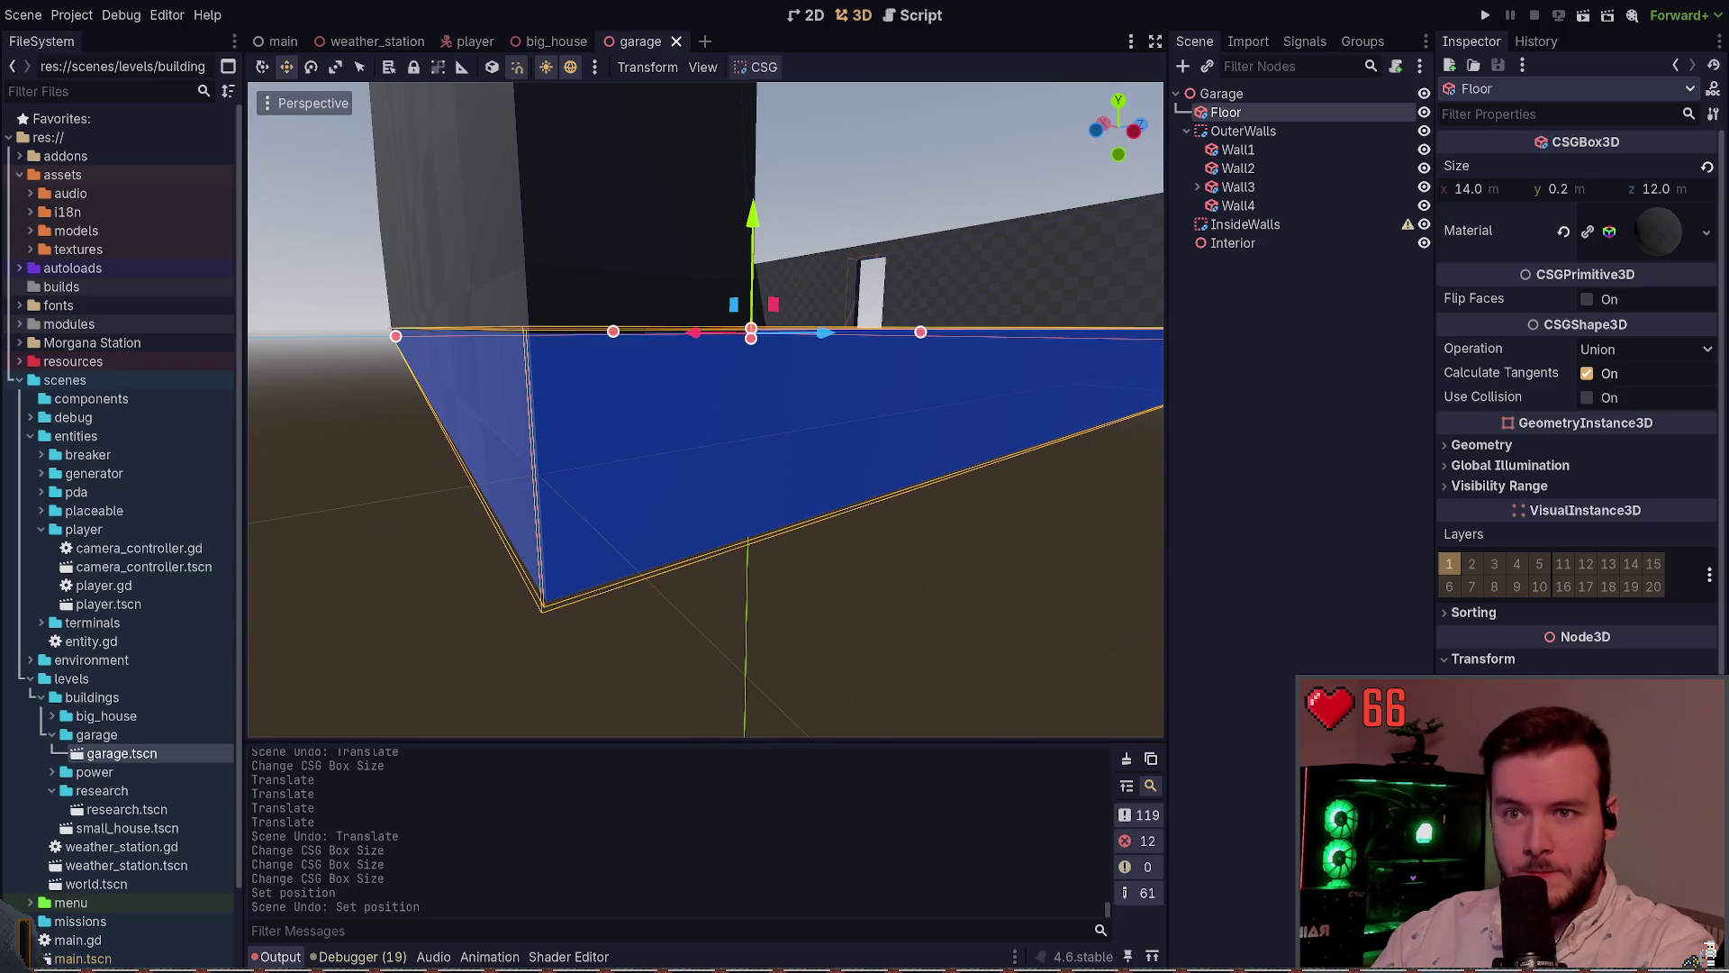
Set Wall1's Position Y to 1.405 in the Inspector to match Wall3, and save
click(657, 213)
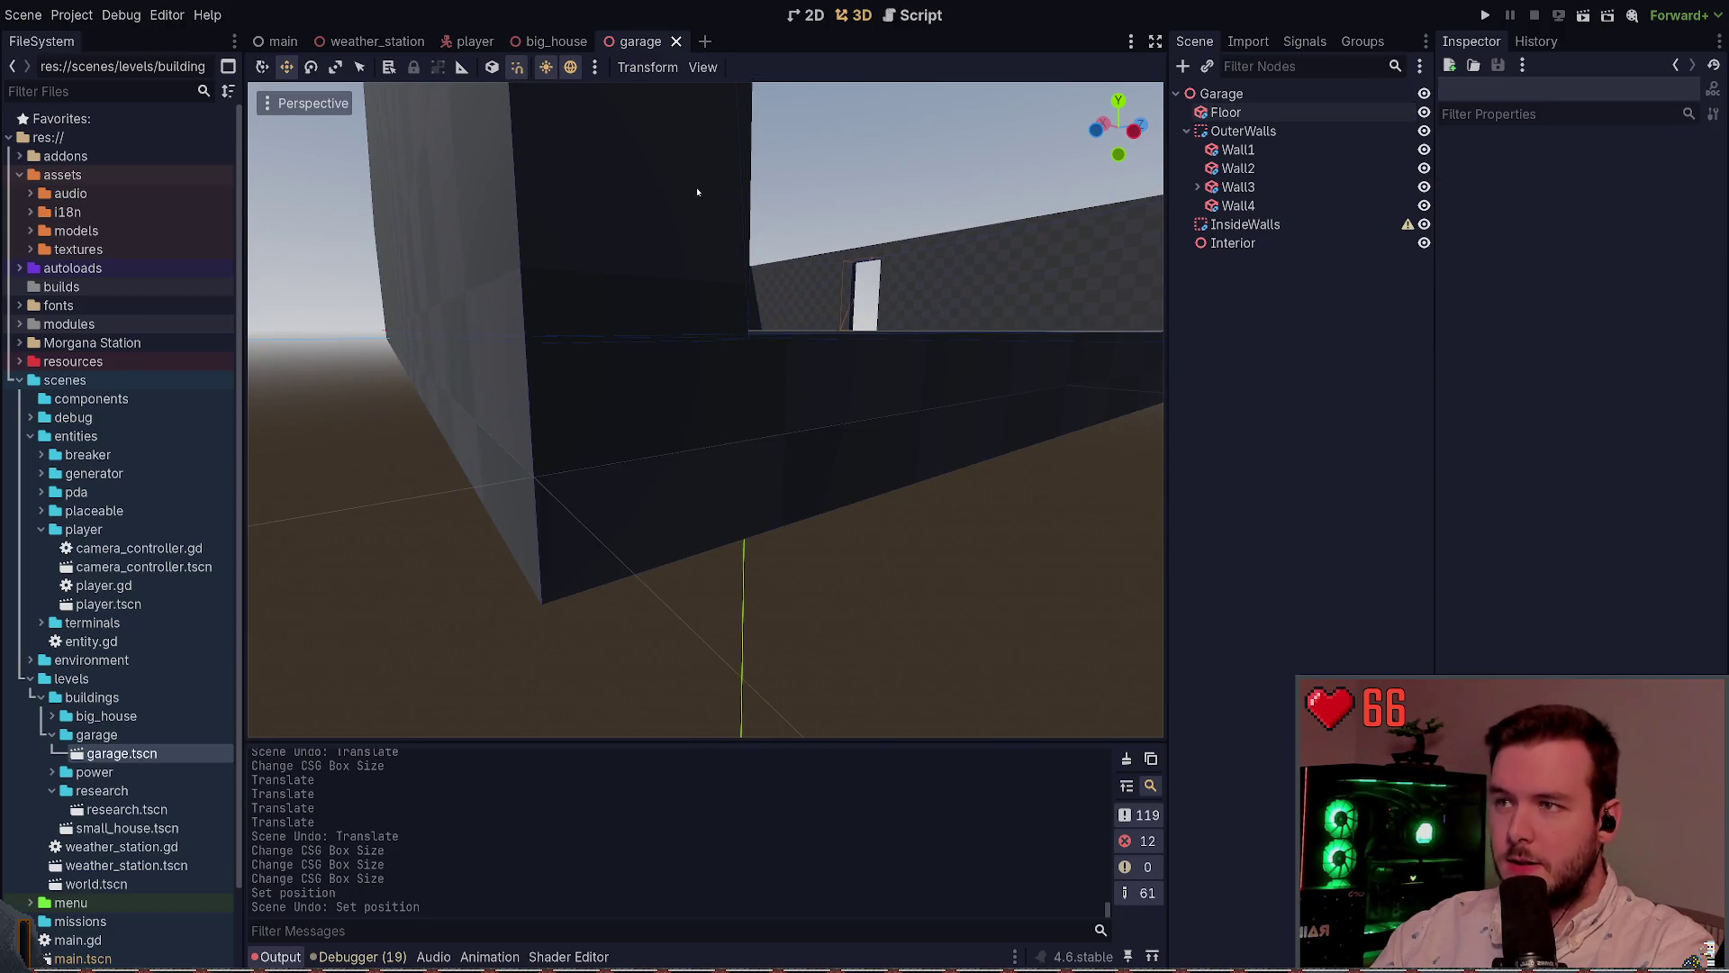
click(1243, 131)
click(1238, 149)
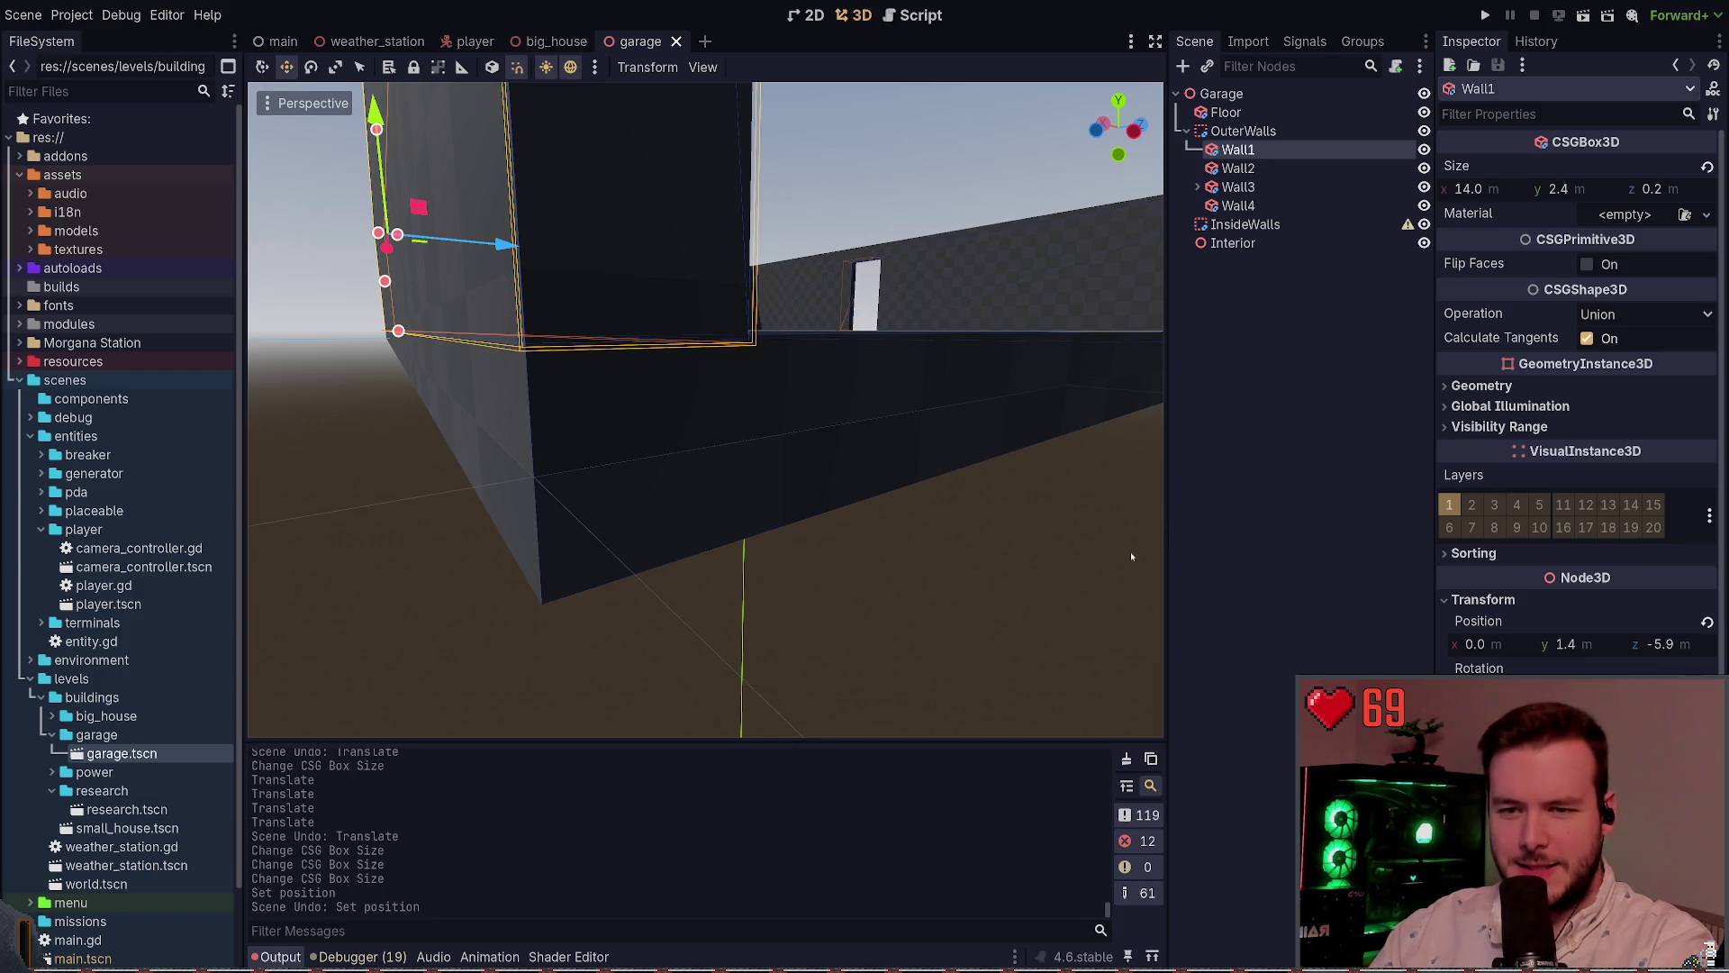
drag(809, 461, 738, 458)
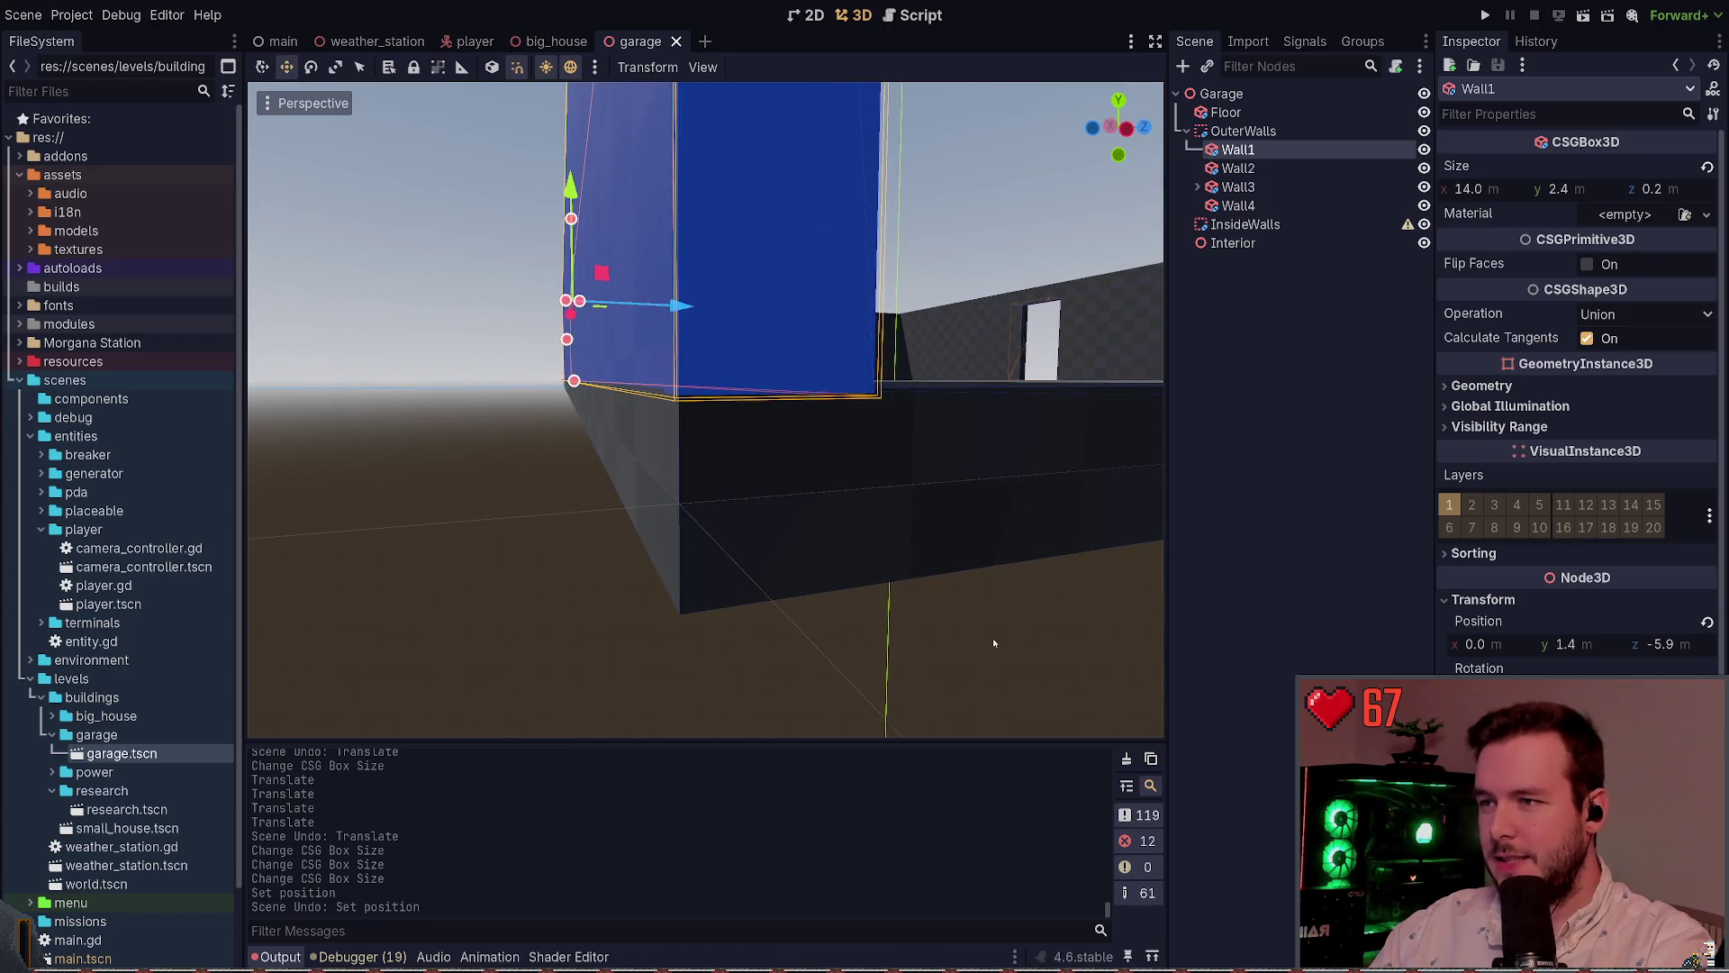
click(995, 643)
click(776, 347)
click(614, 222)
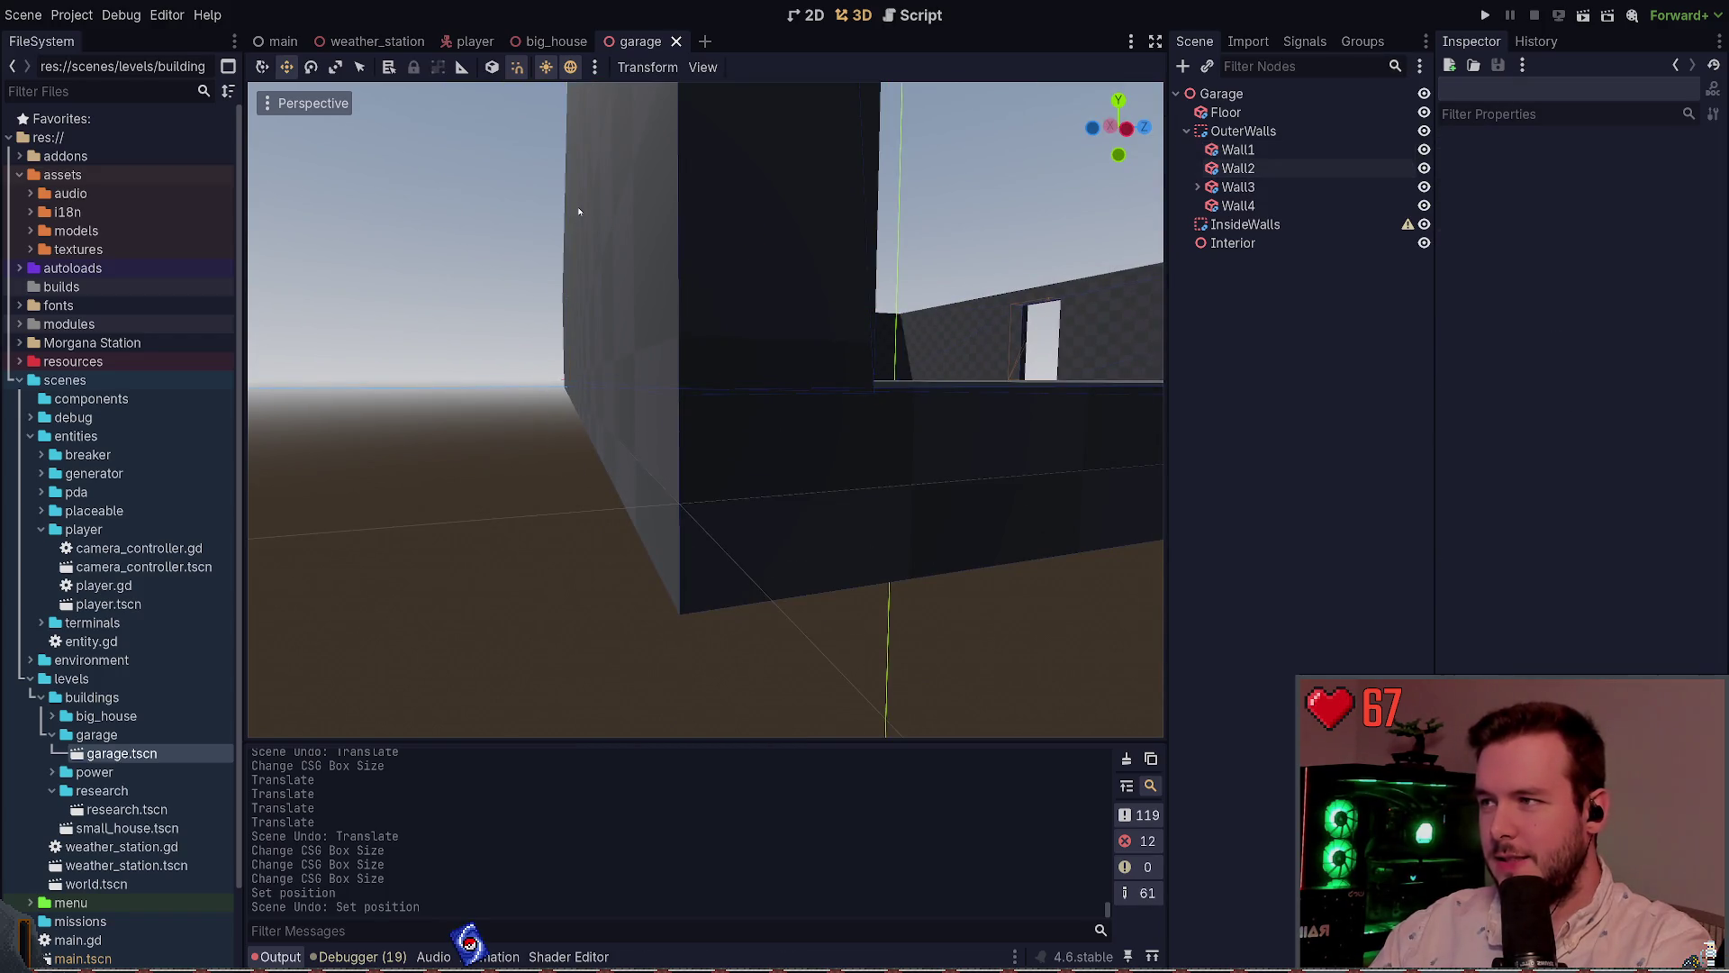
click(581, 208)
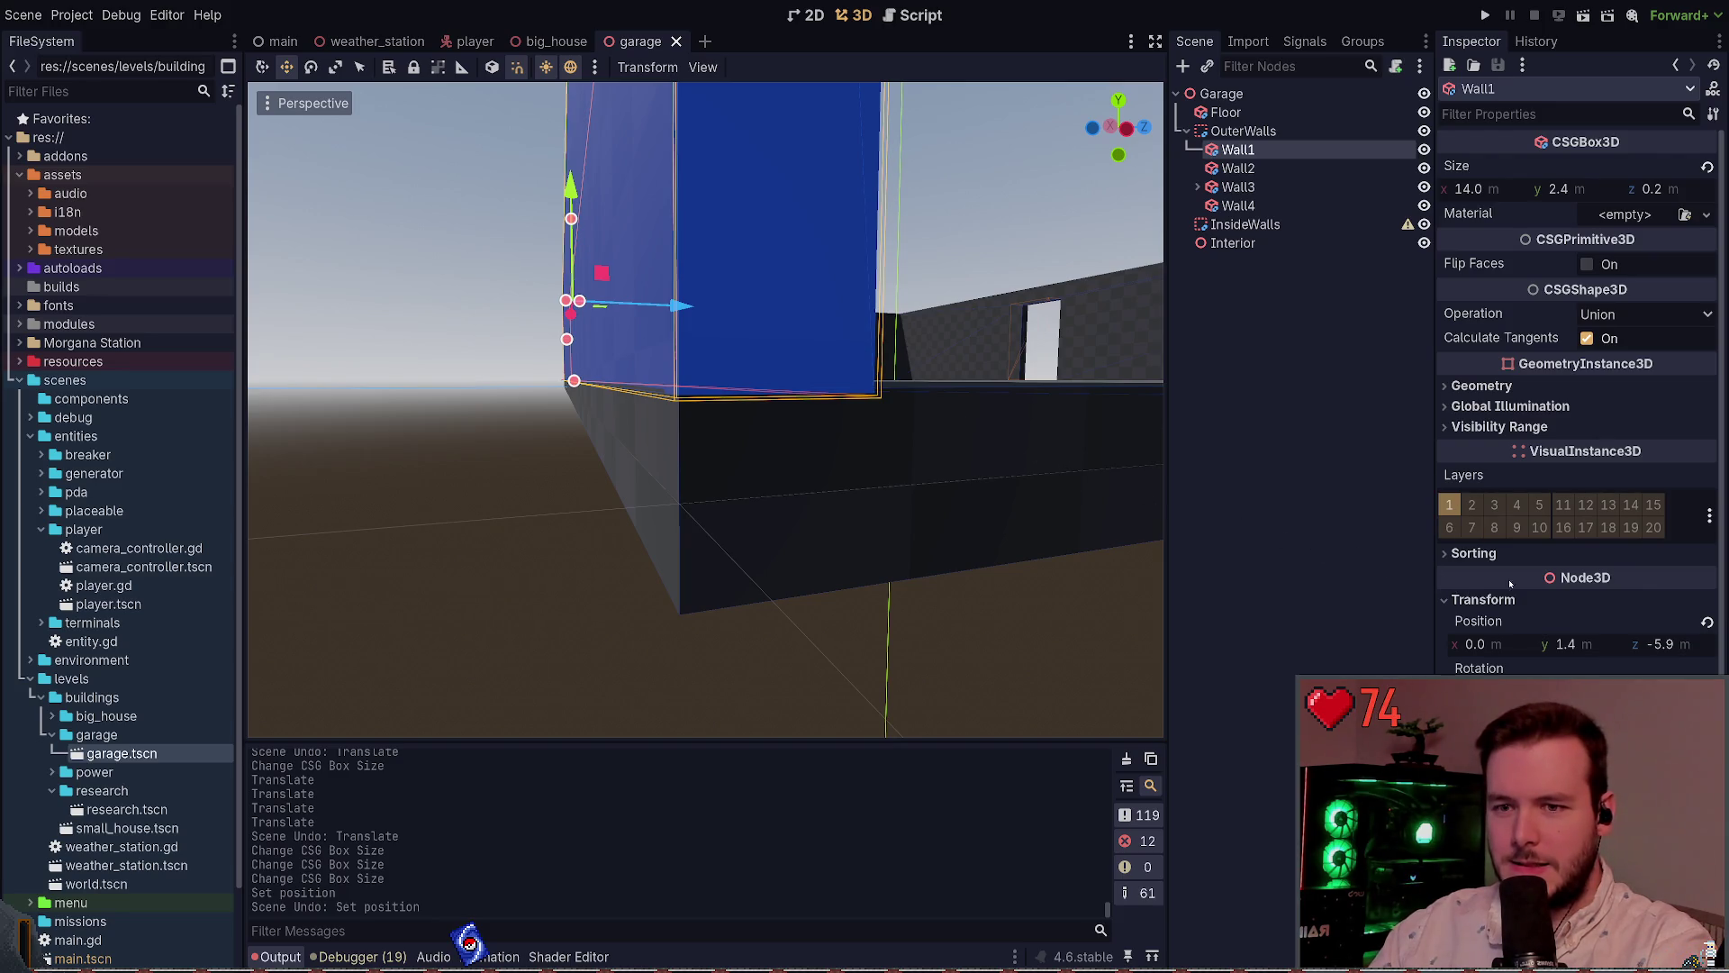
click(1601, 643)
text(5)
key(Return)
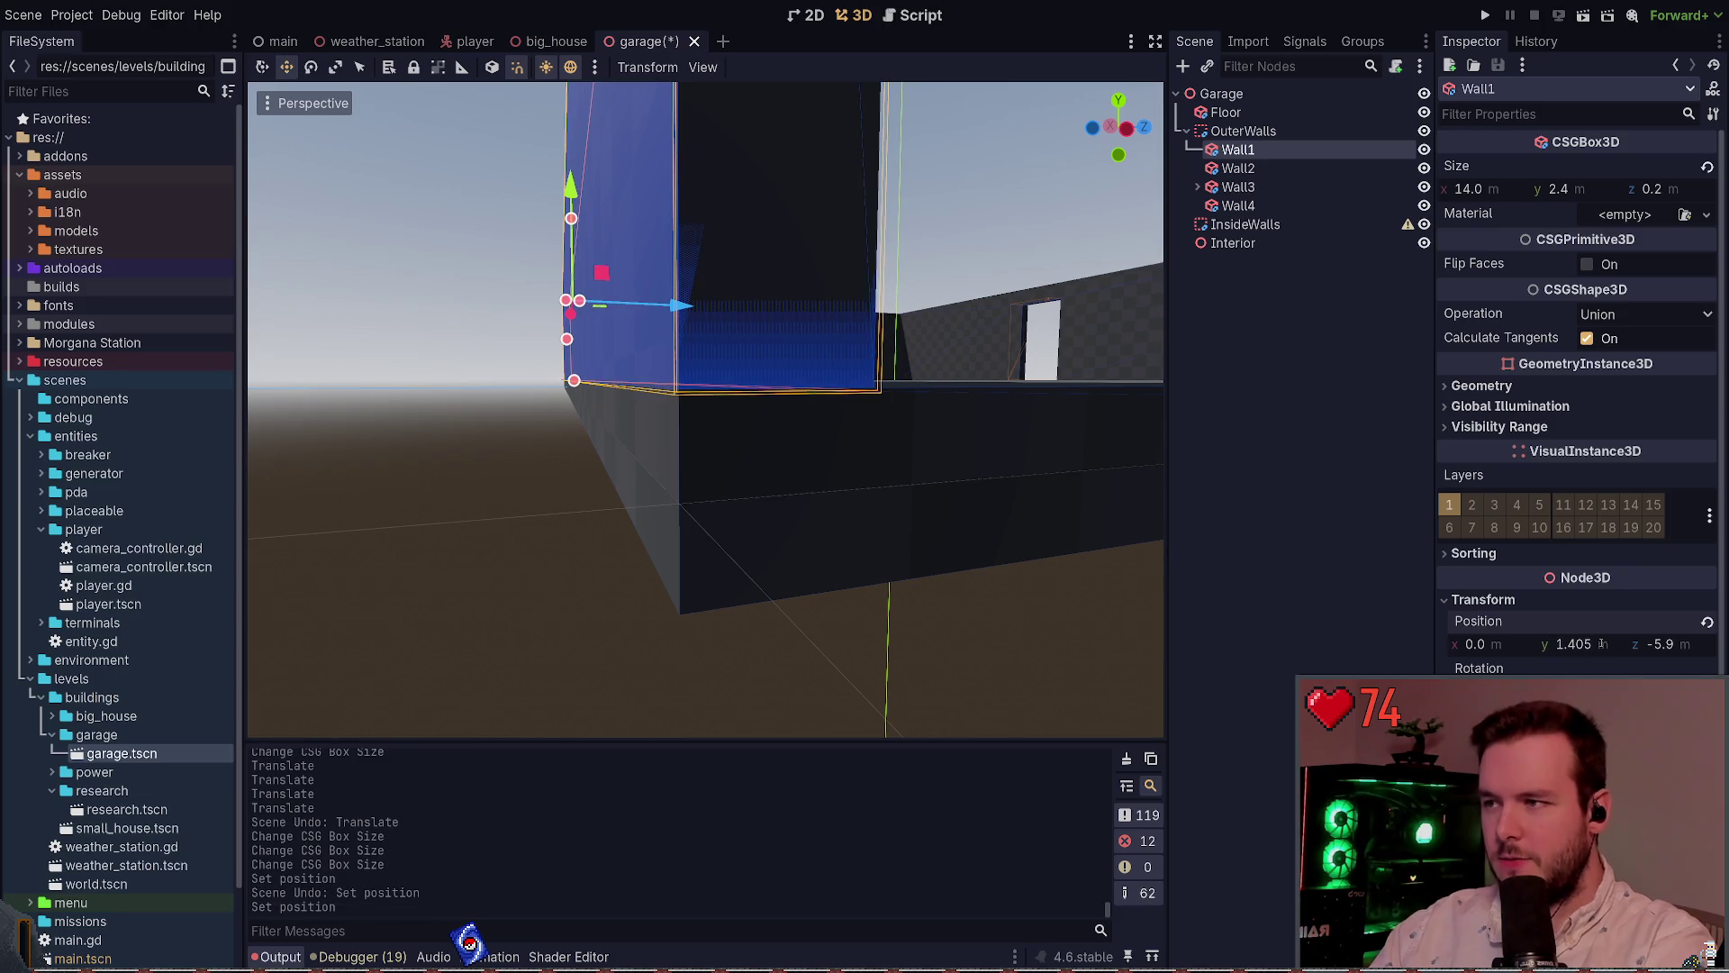
click(915, 655)
key(ctrl+s)
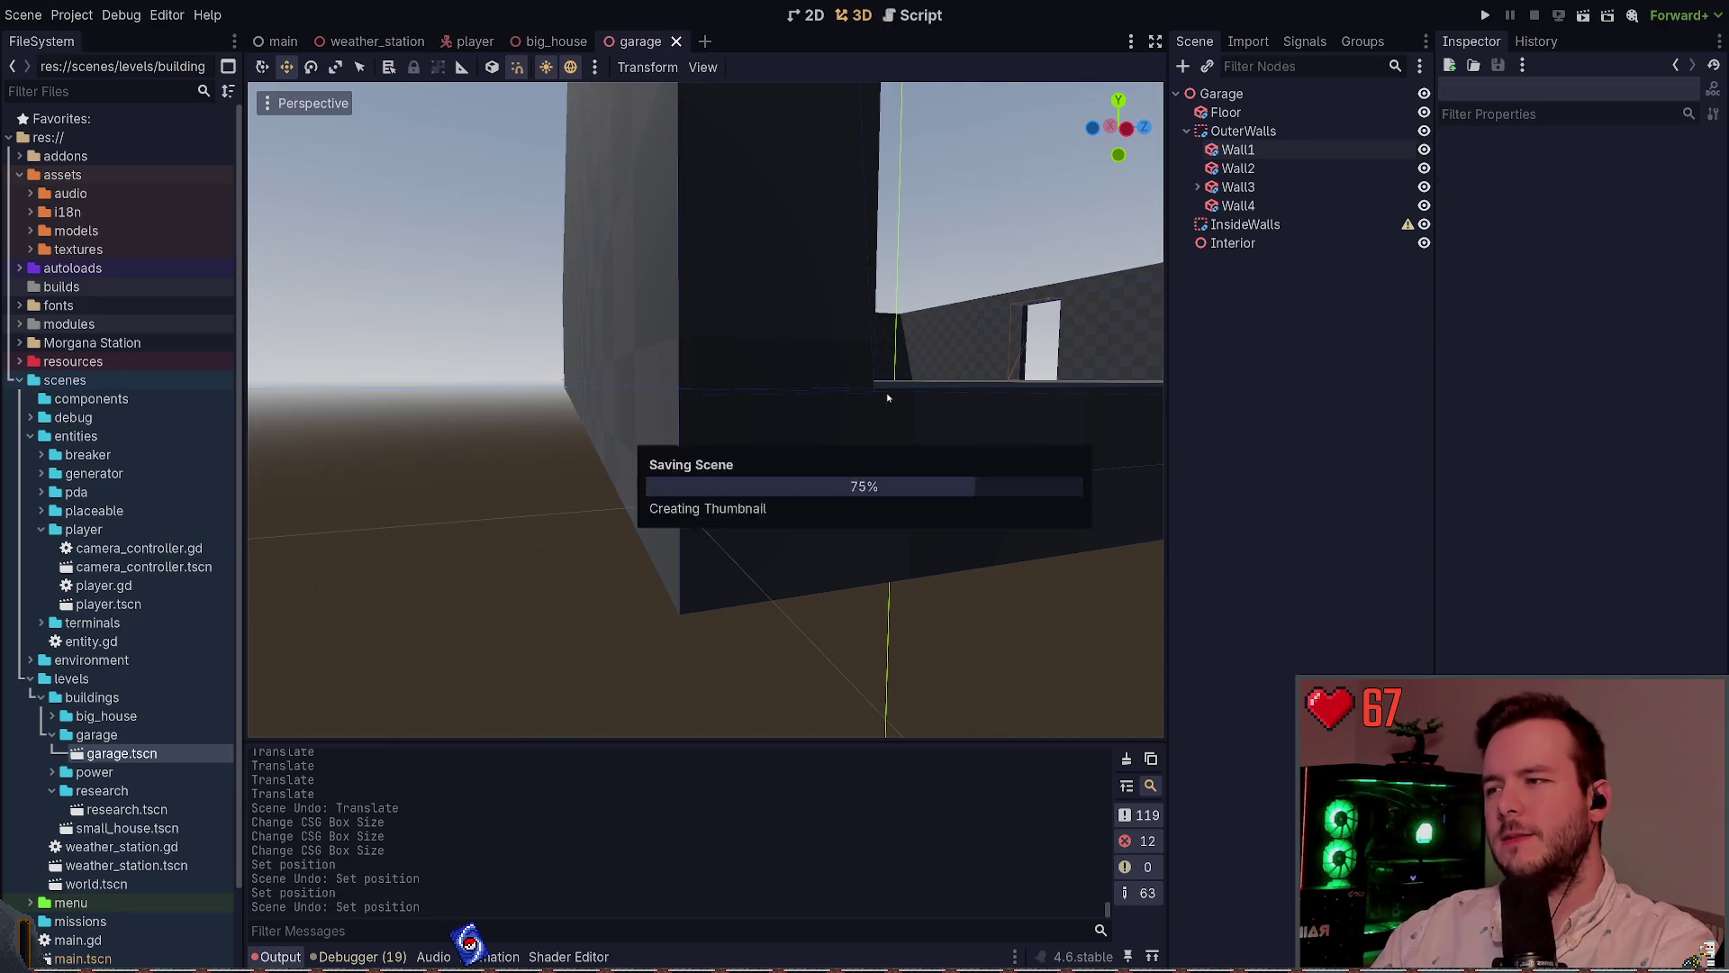
Try lowering the Floor, undo it to keep its height, then zoom out over the garage
click(899, 437)
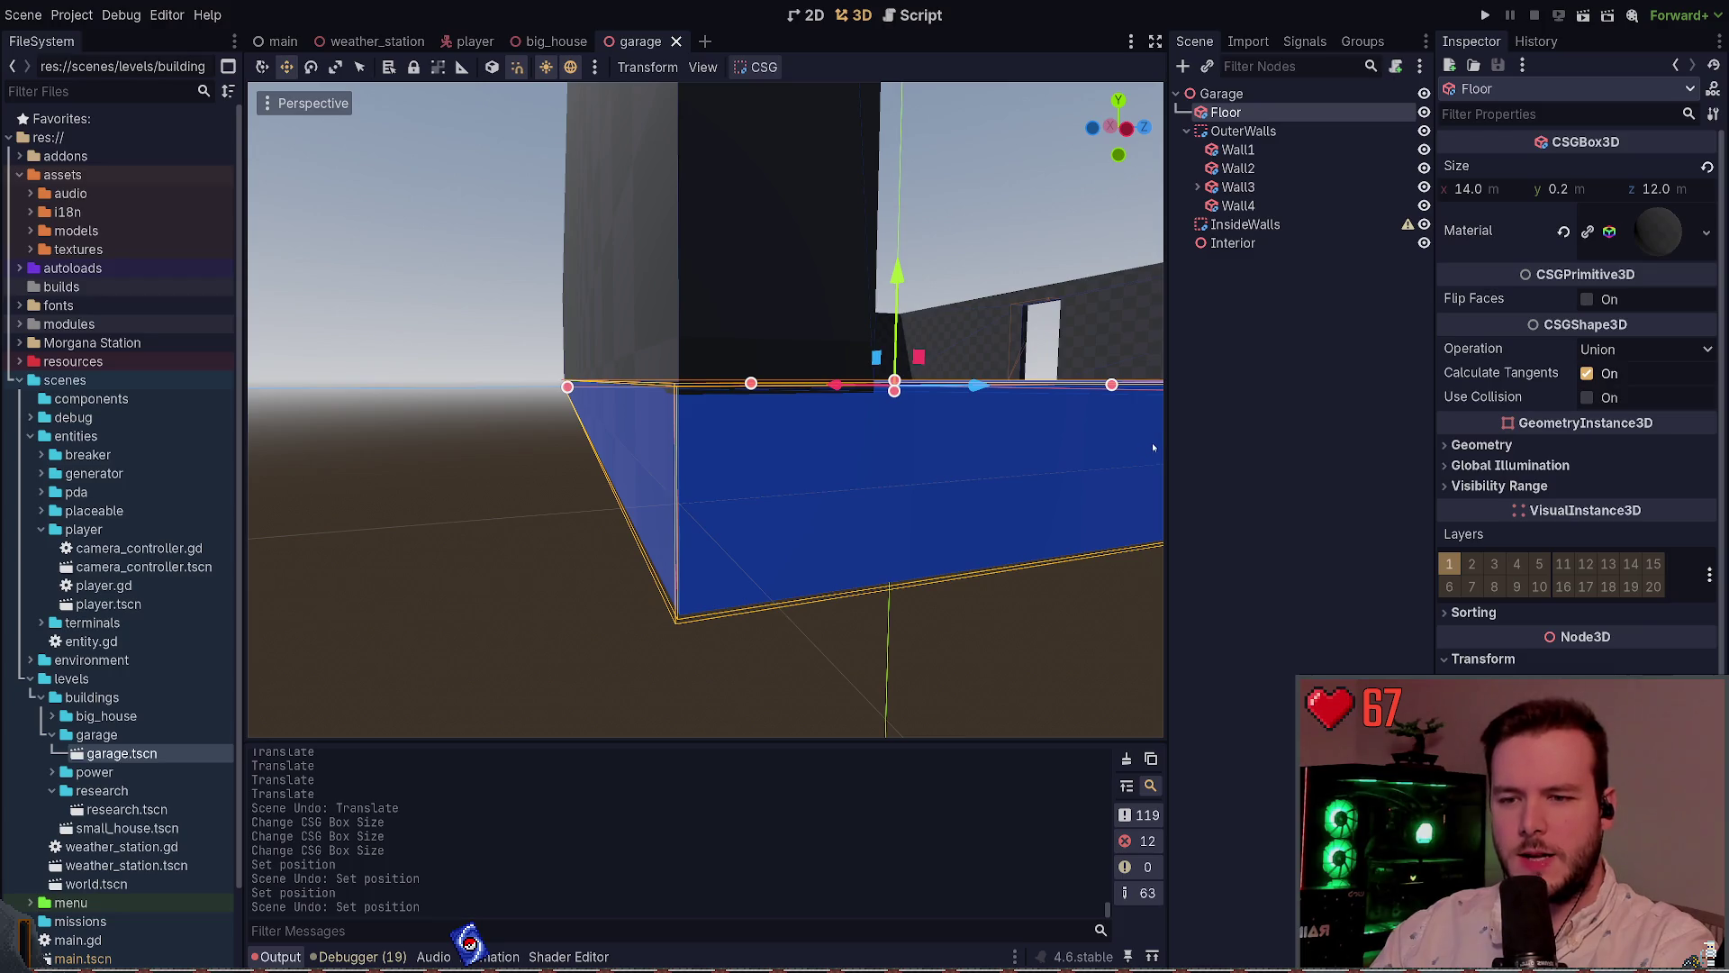
drag(897, 271, 899, 278)
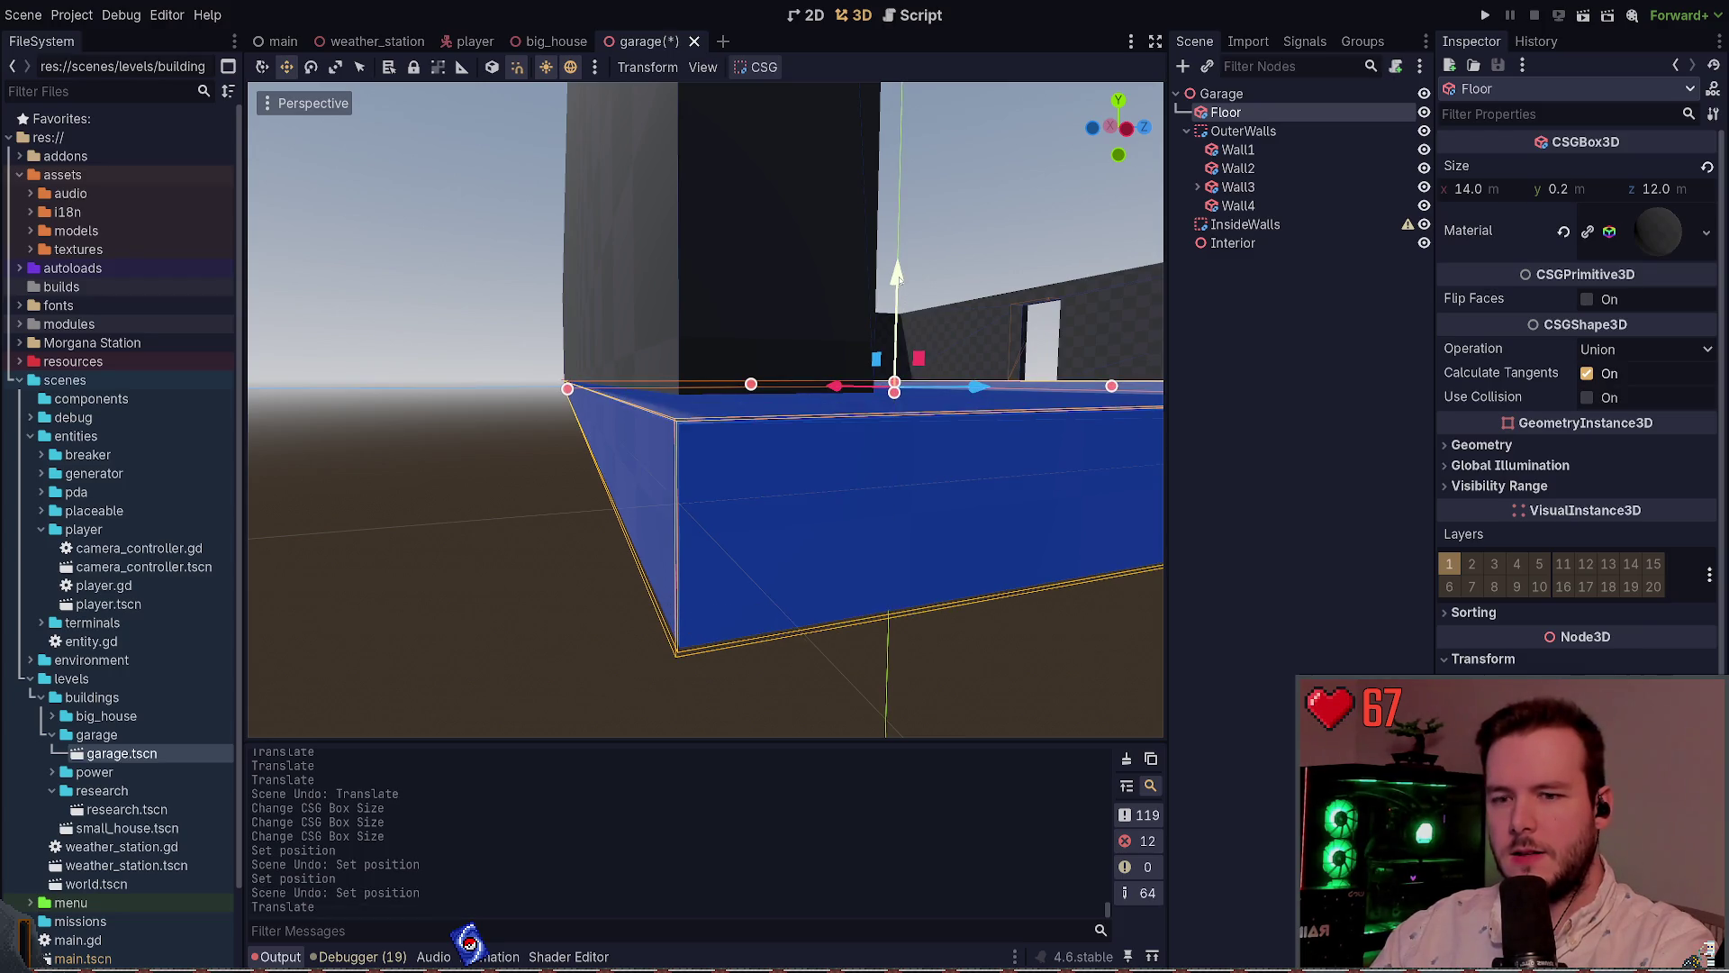
key(ctrl+z)
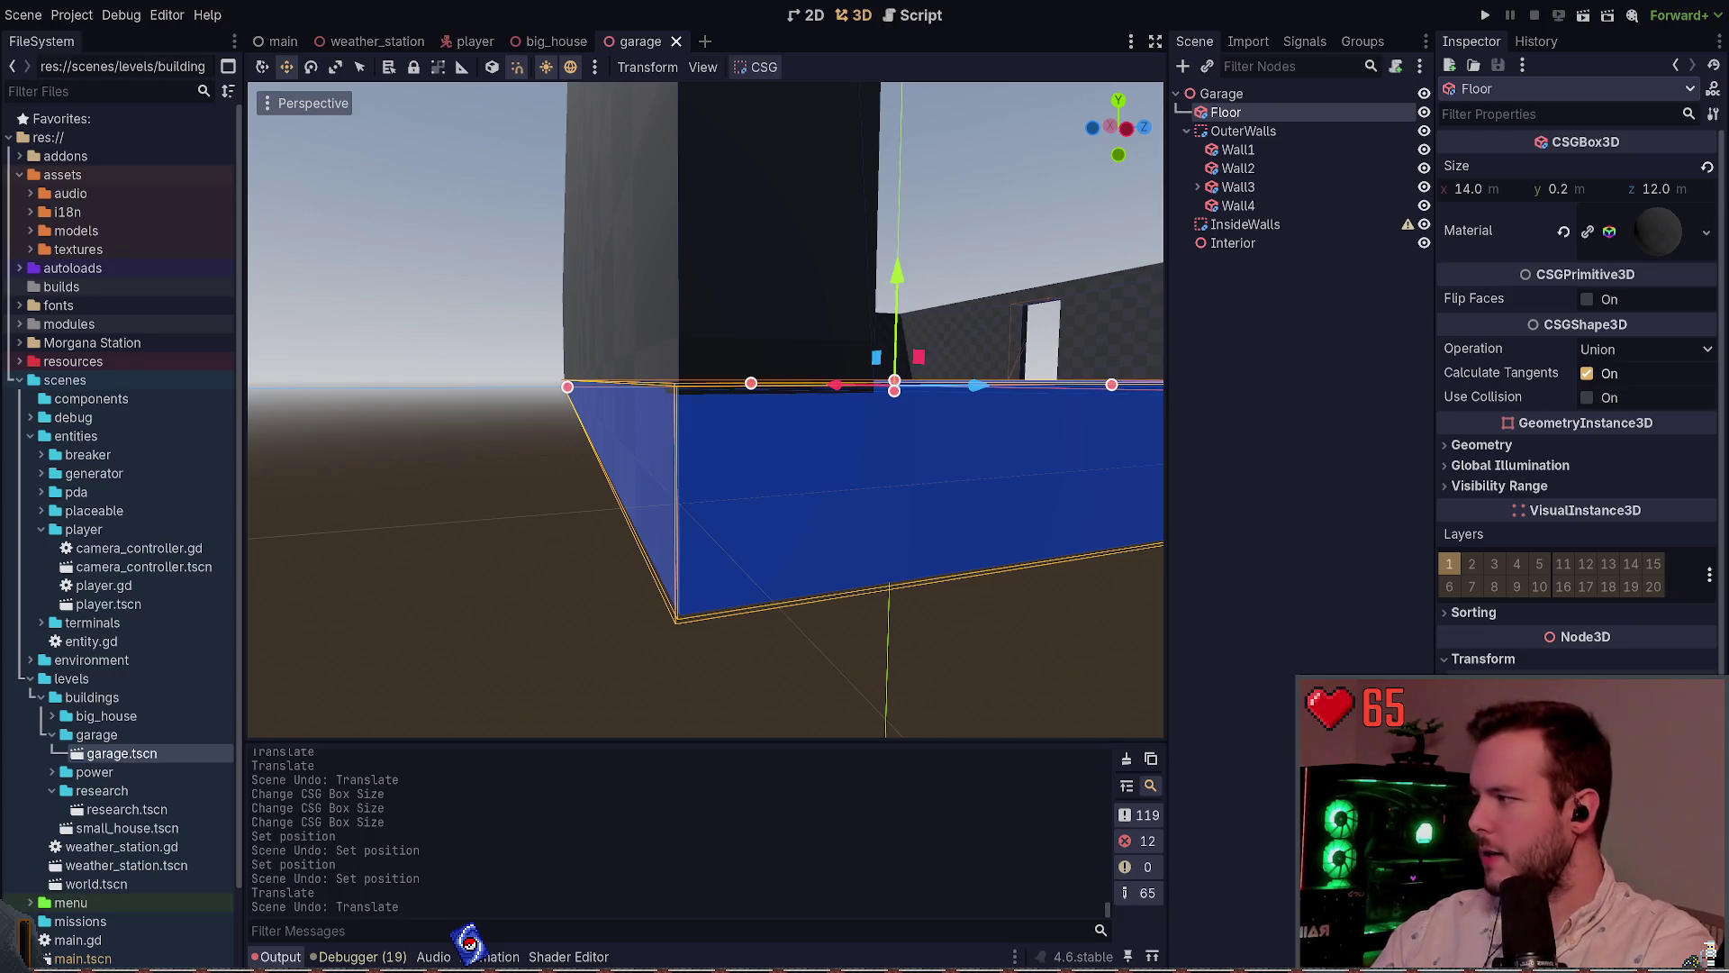
key(Return)
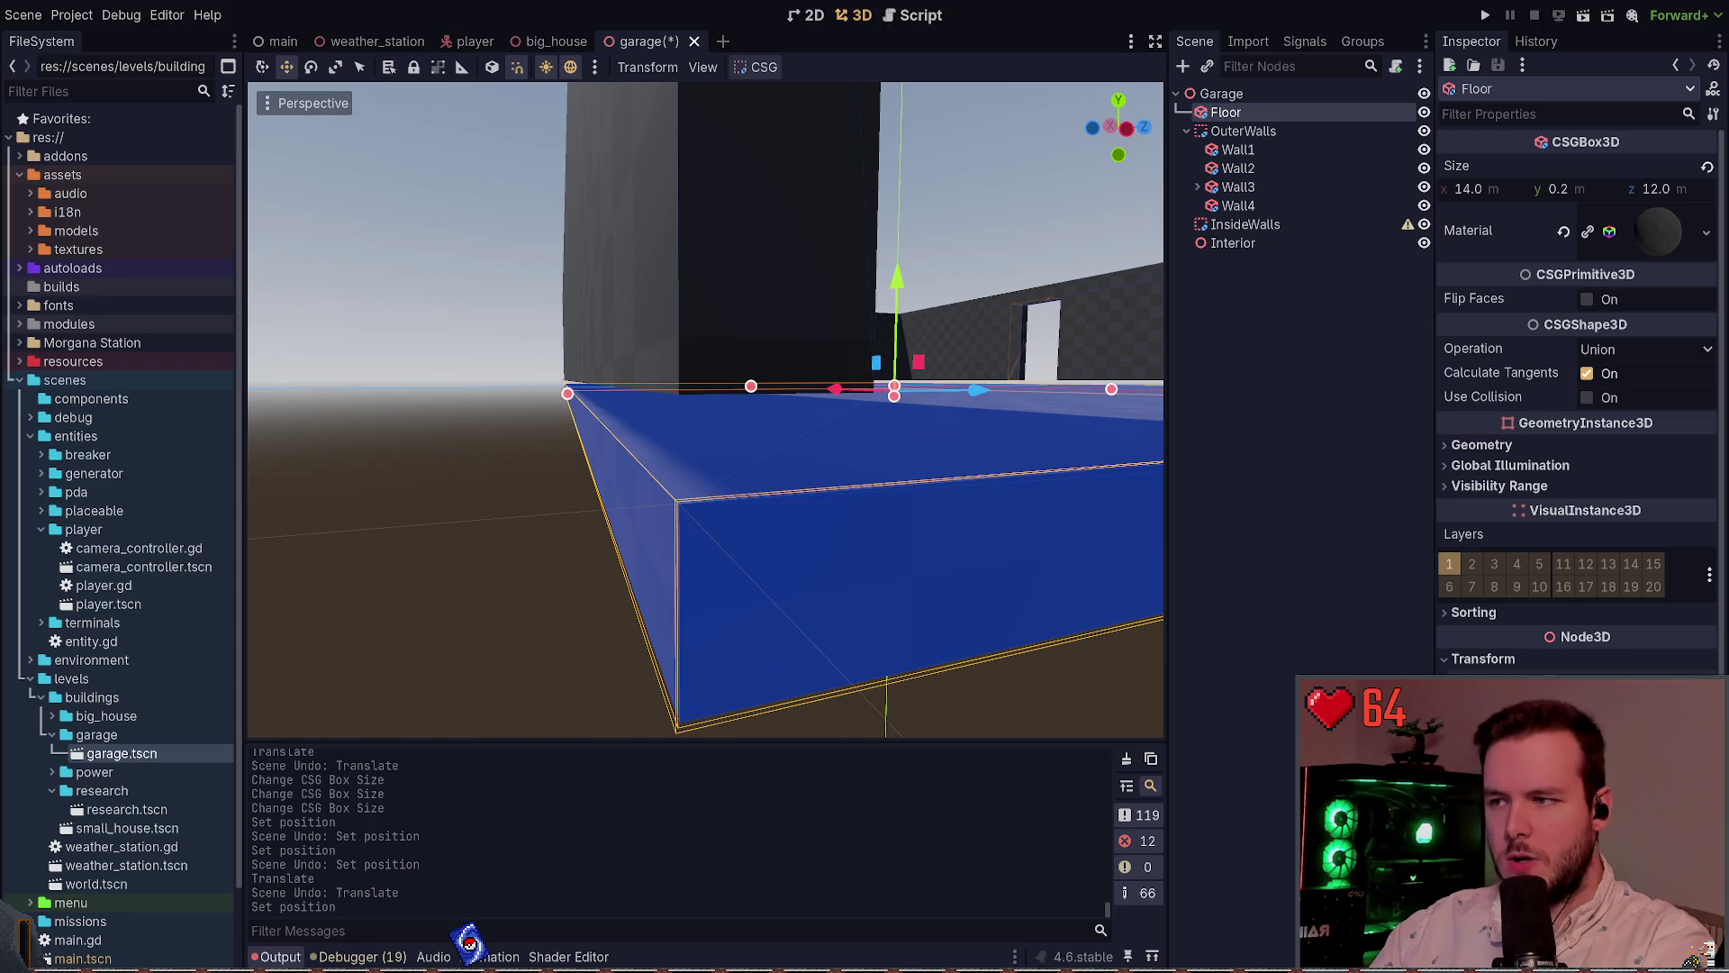
click(482, 395)
scroll(495, 383, down, 3)
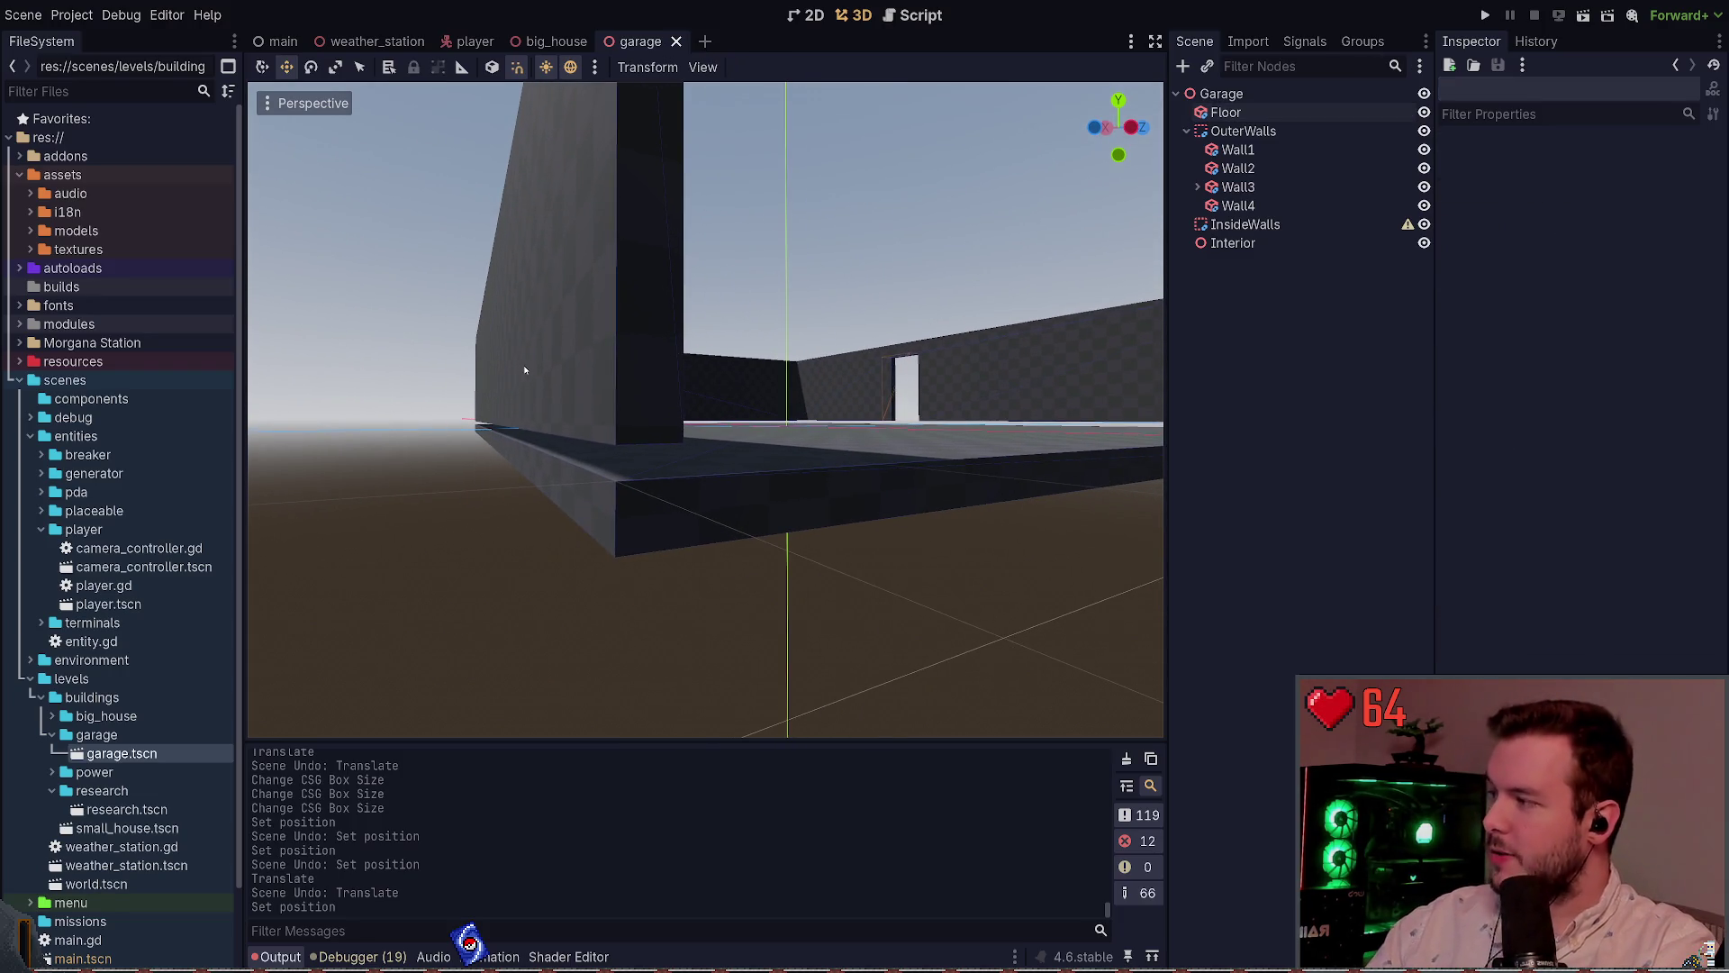
key(d)
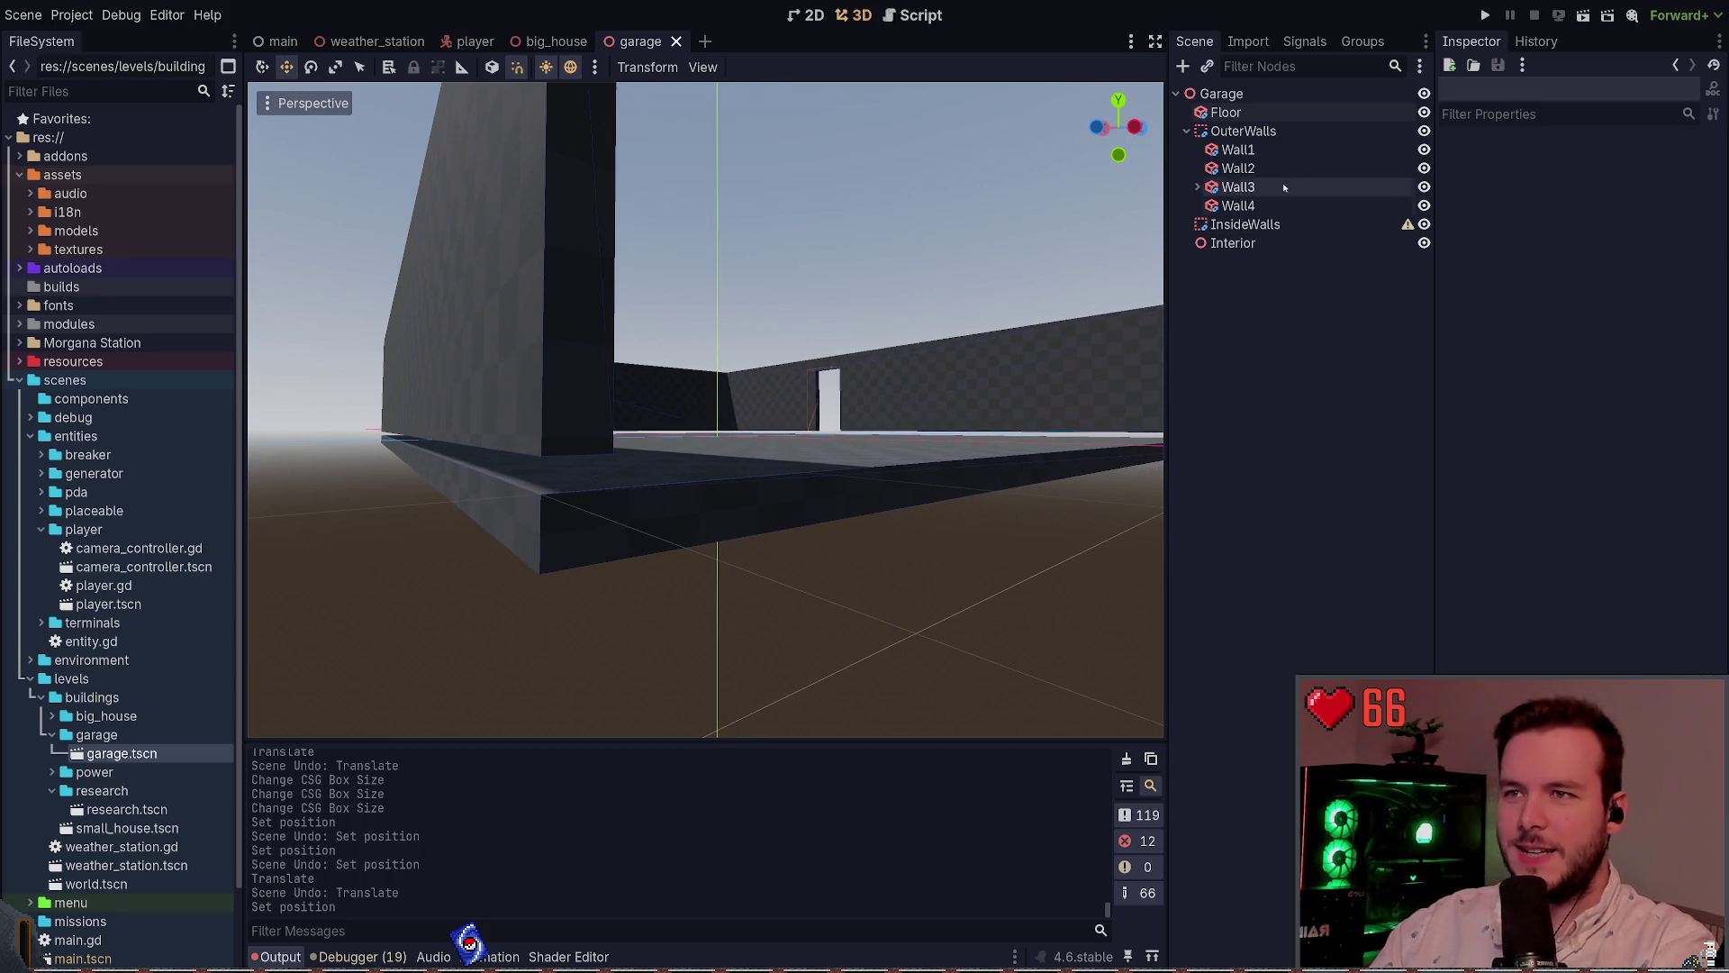
click(1261, 149)
click(699, 510)
scroll(699, 510, down, 8)
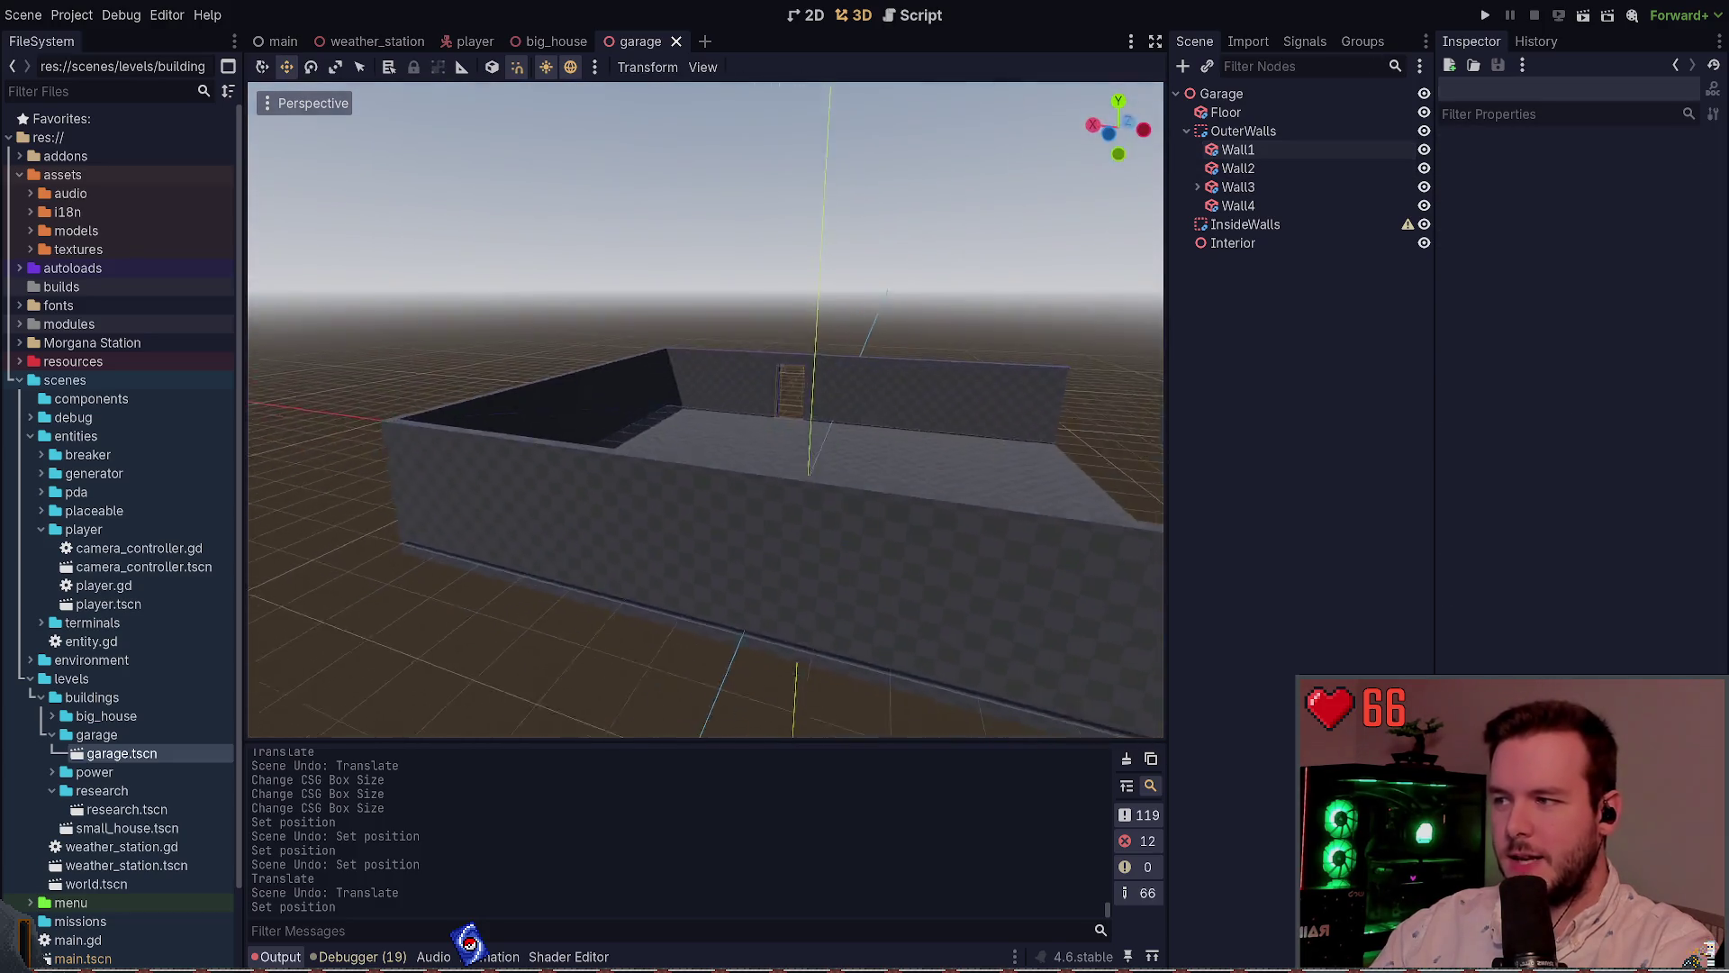
Multi-select Wall1, Wall2 and Wall3, drop them flush onto the floor, and save
click(566, 495)
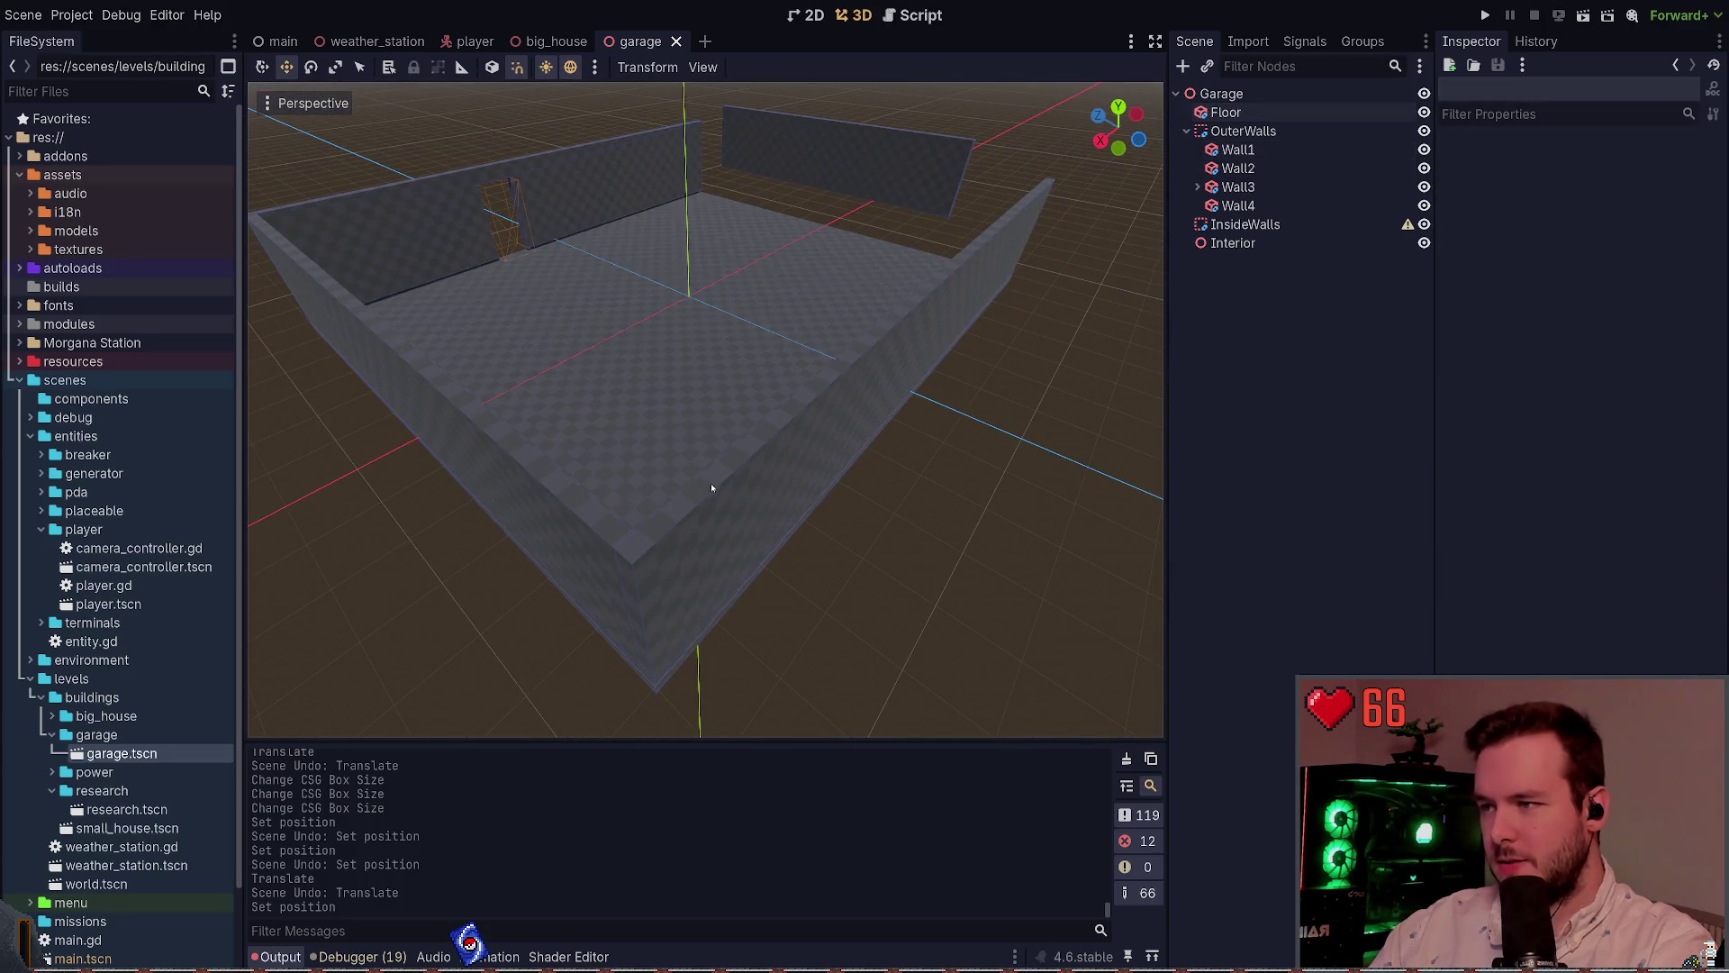
click(711, 482)
shift+click(557, 477)
shift+click(360, 193)
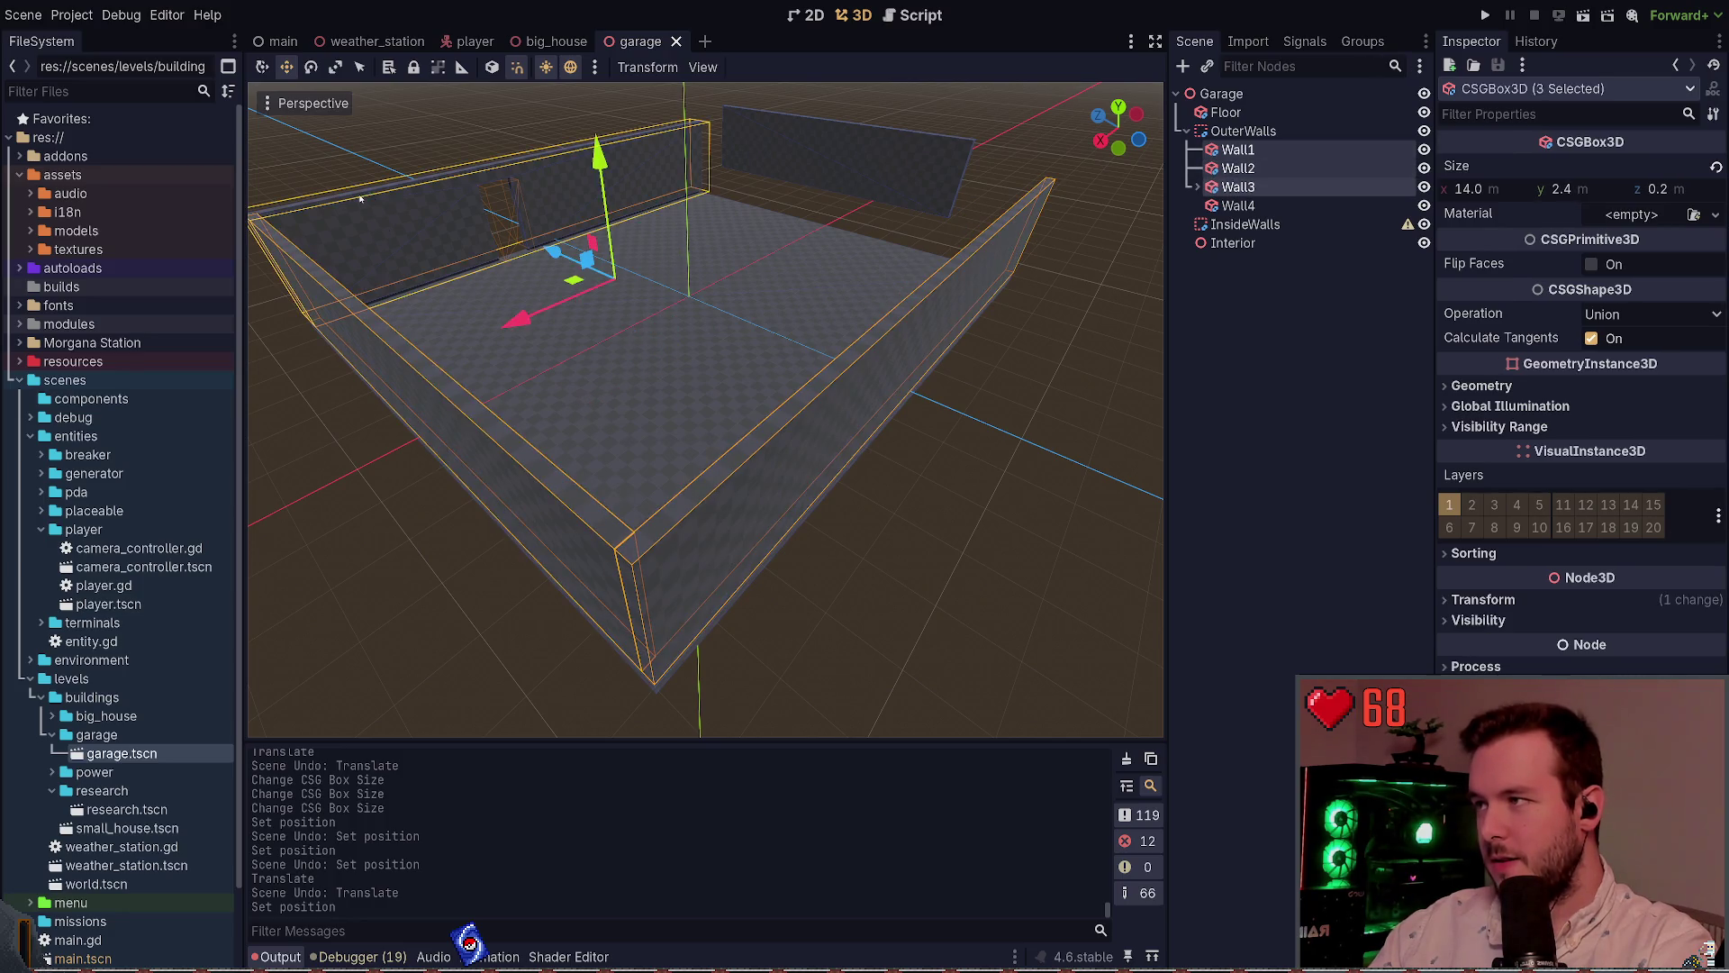
scroll(720, 293, up, 5)
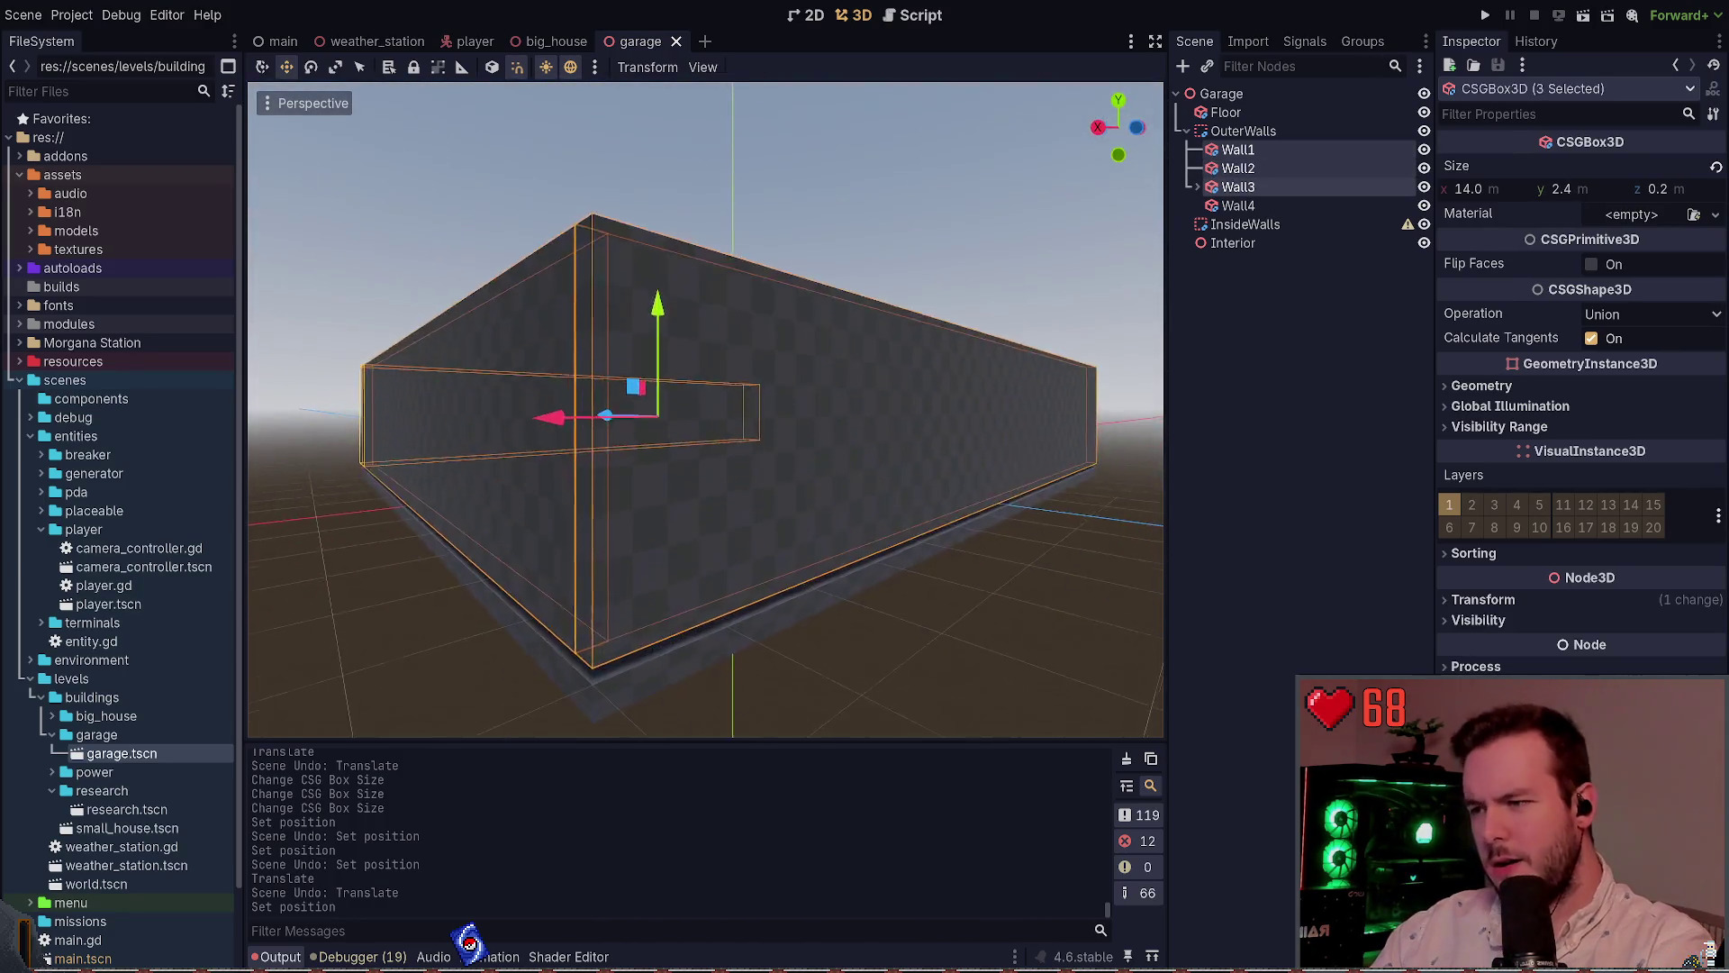
scroll(863, 460, up, 3)
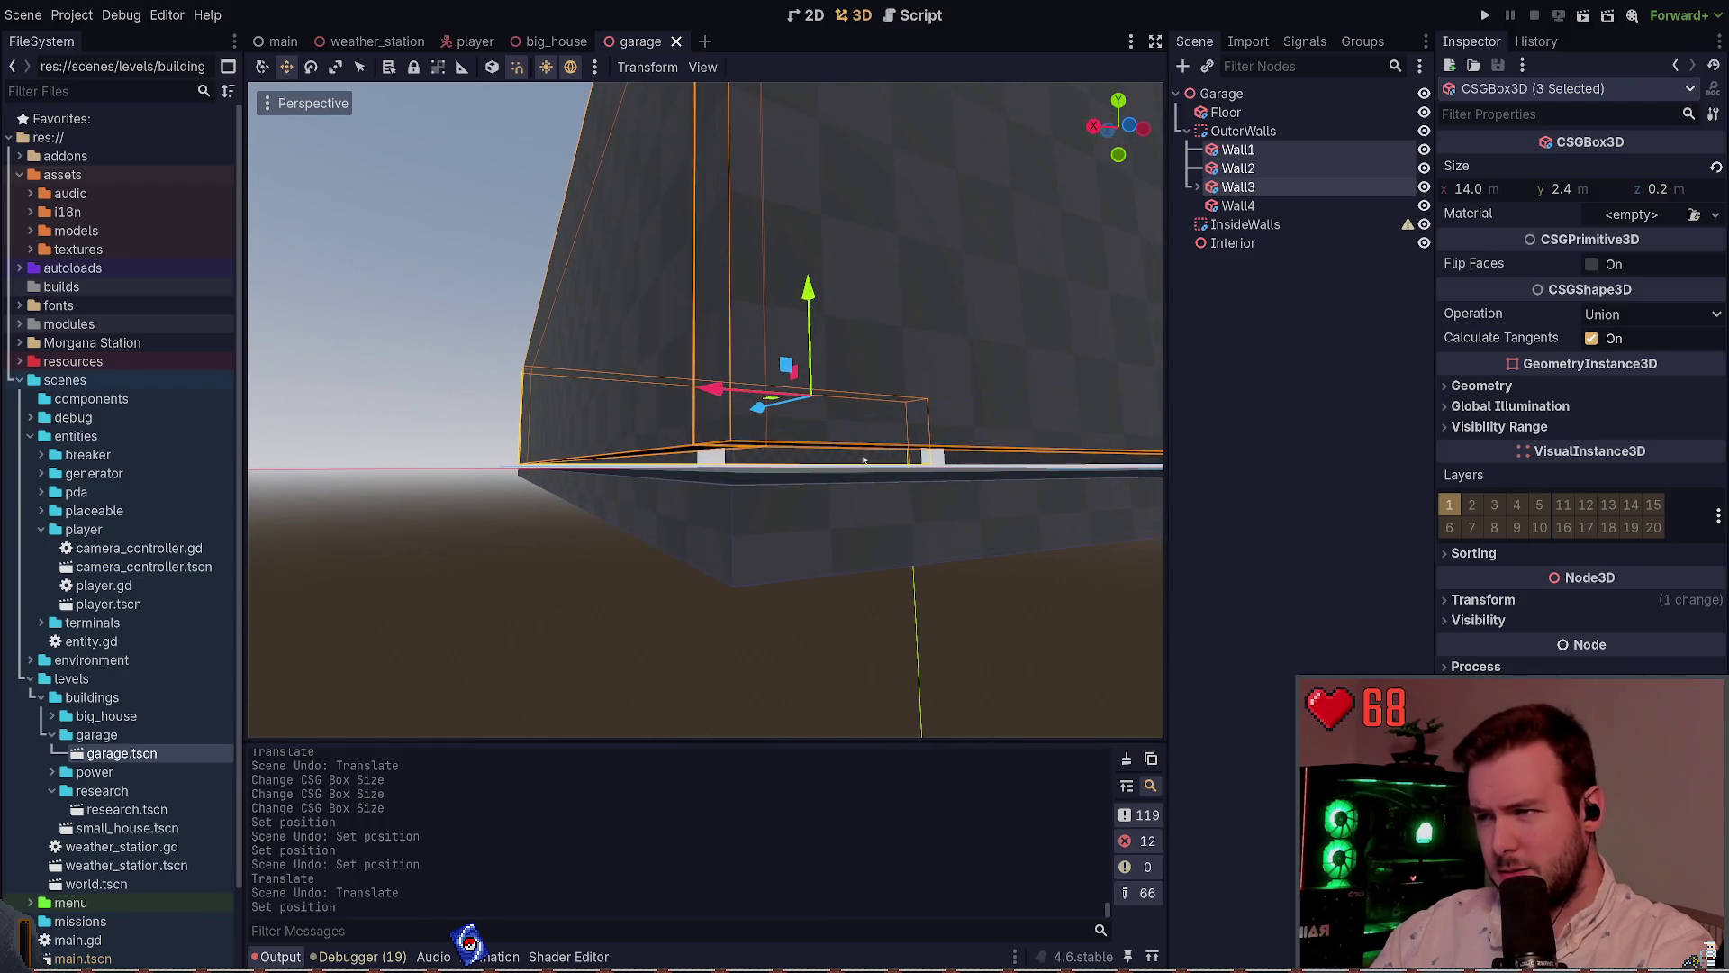
mouse_move(811, 303)
mouse_down()
mouse_move(815, 333)
mouse_move(851, 340)
mouse_up()
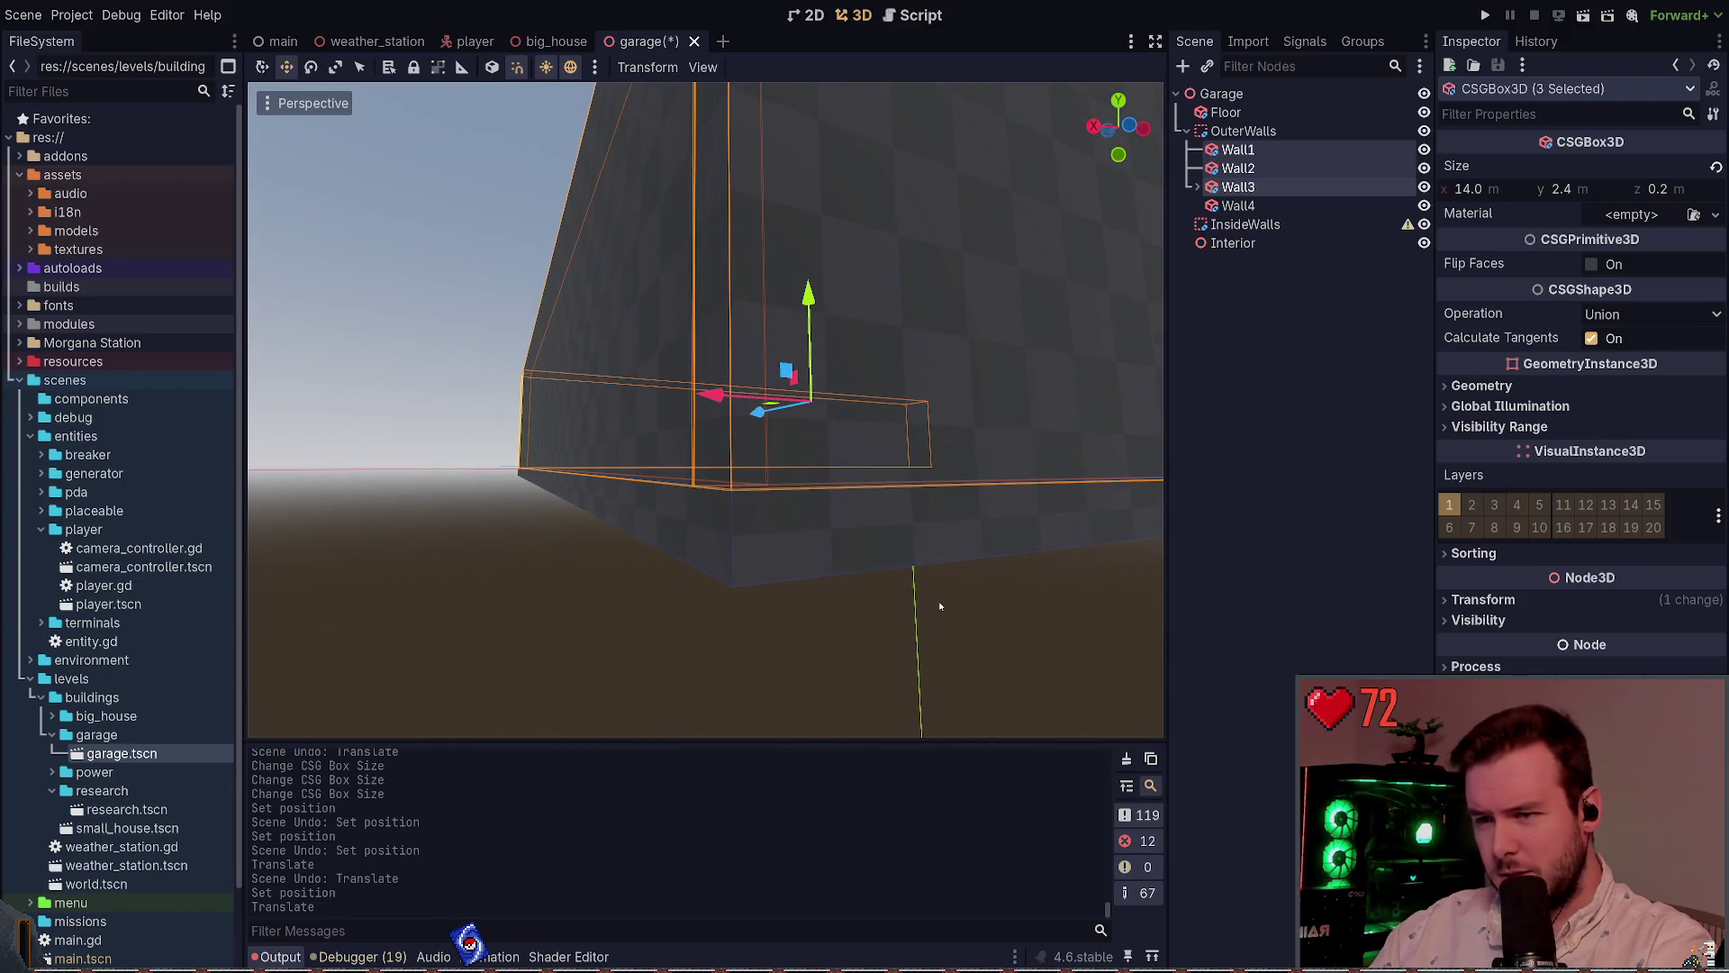
scroll(940, 605, up, 5)
click(1025, 668)
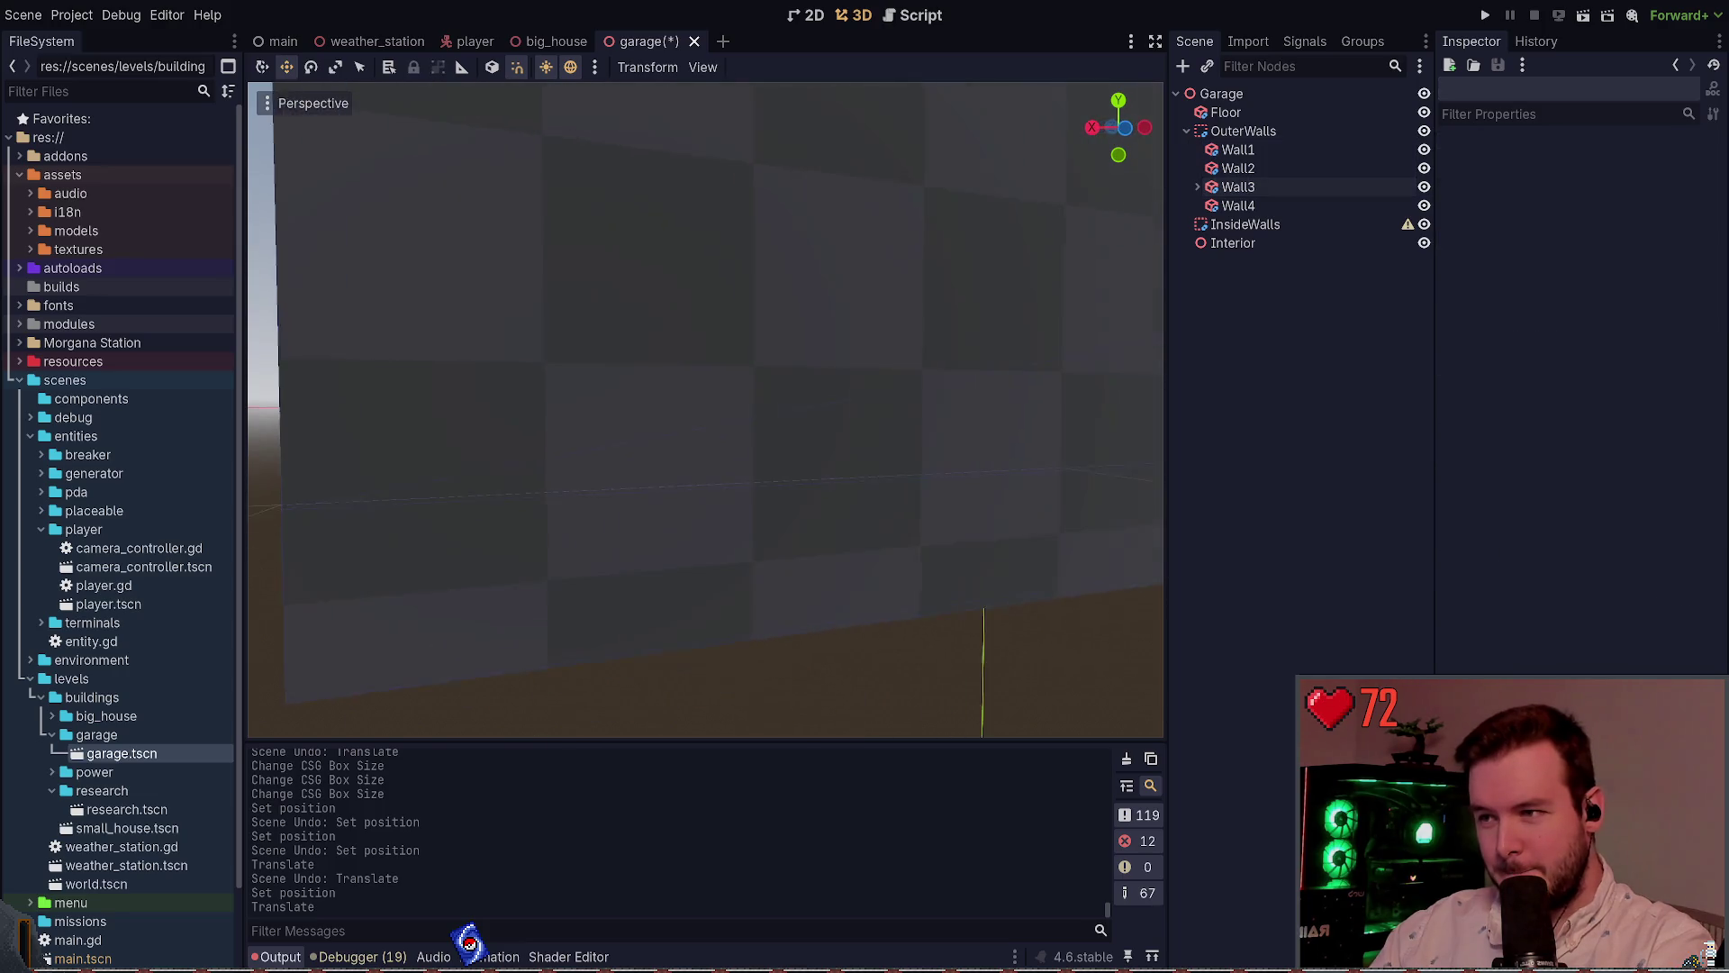
key(ctrl+s)
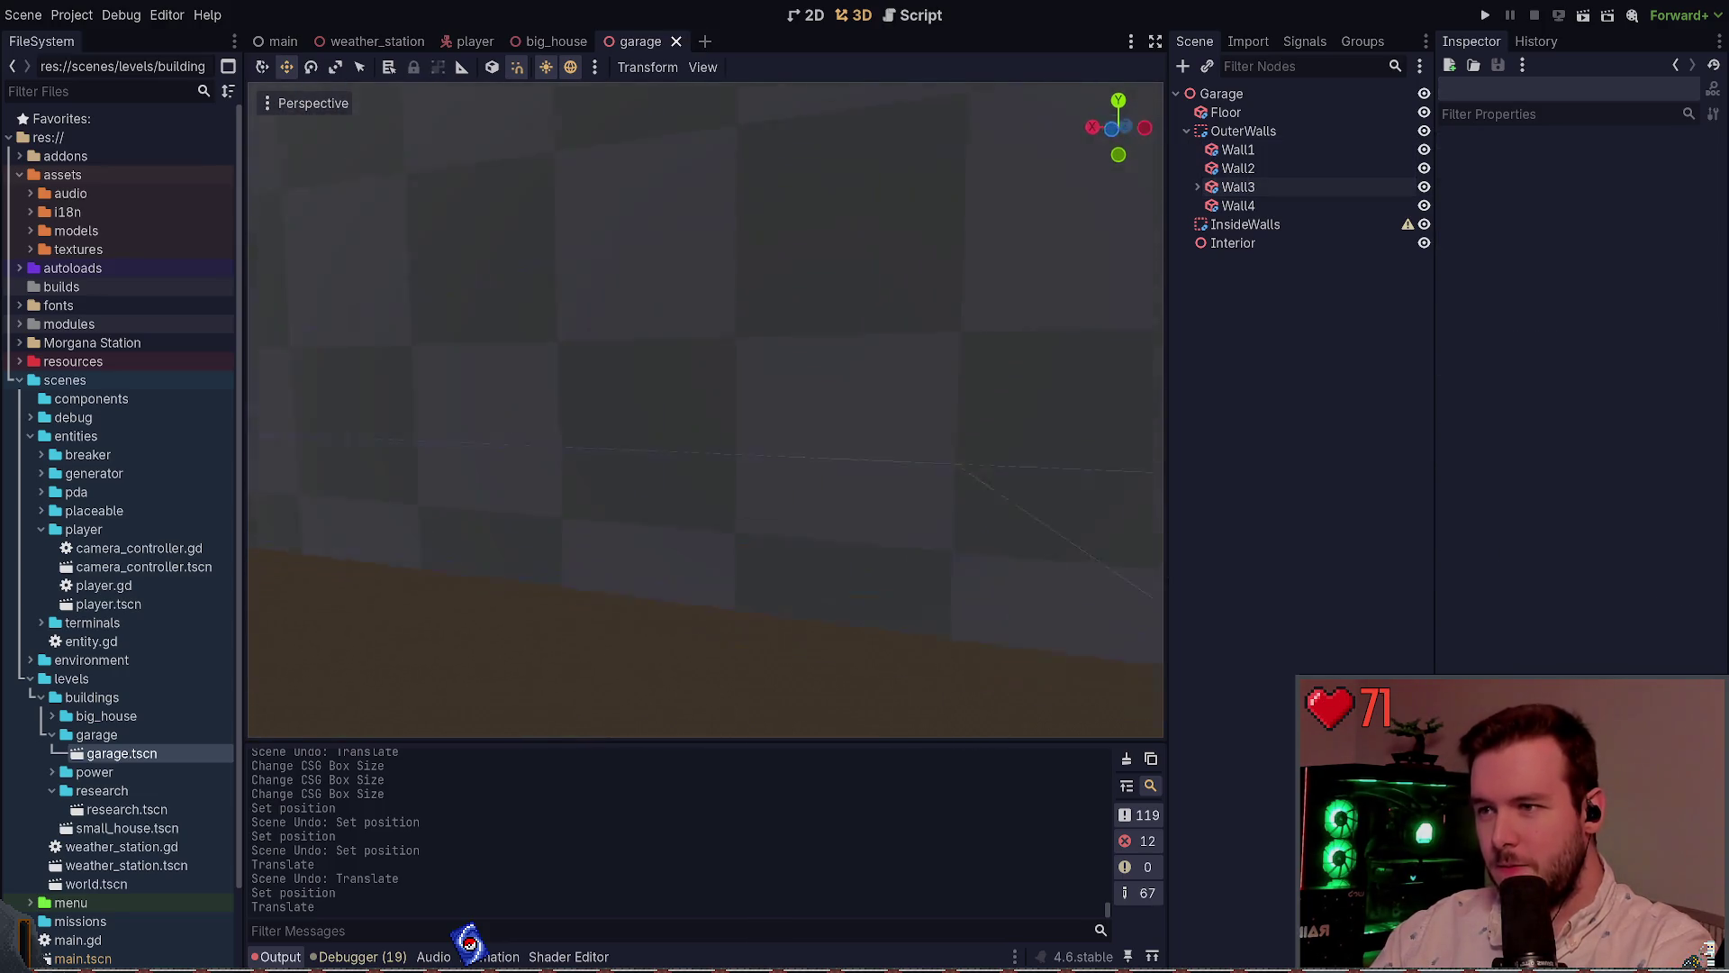
Fly the camera along the walls and up to view the whole garage
key(s)
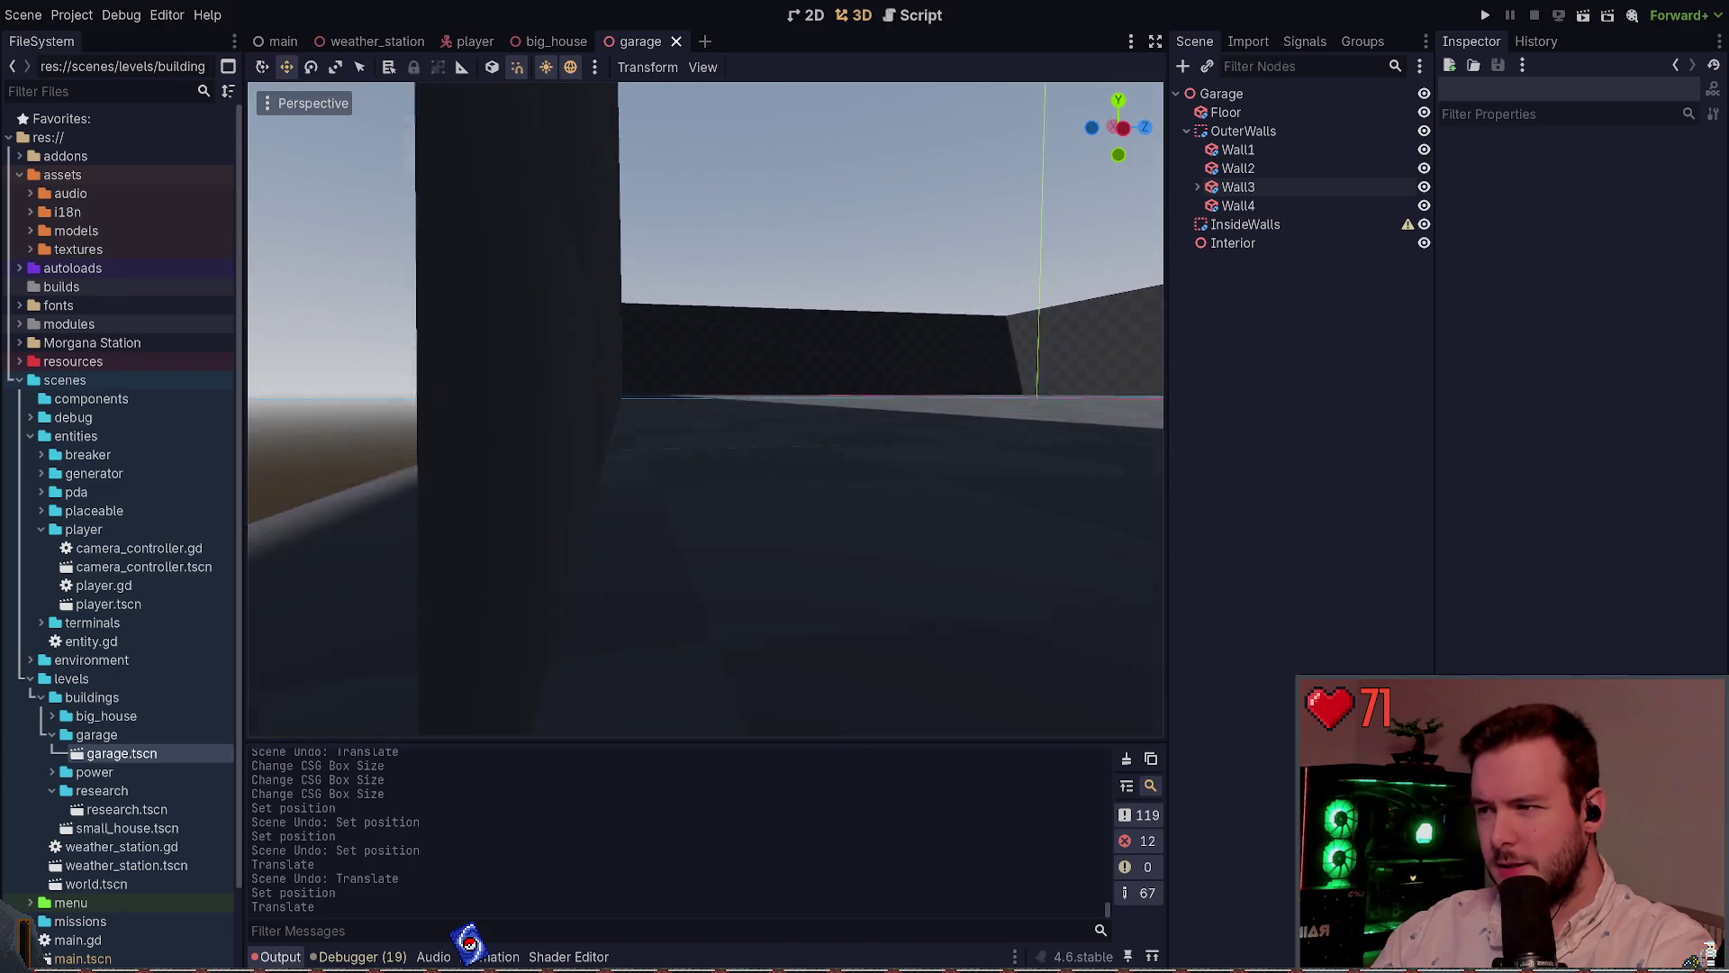
key(s)
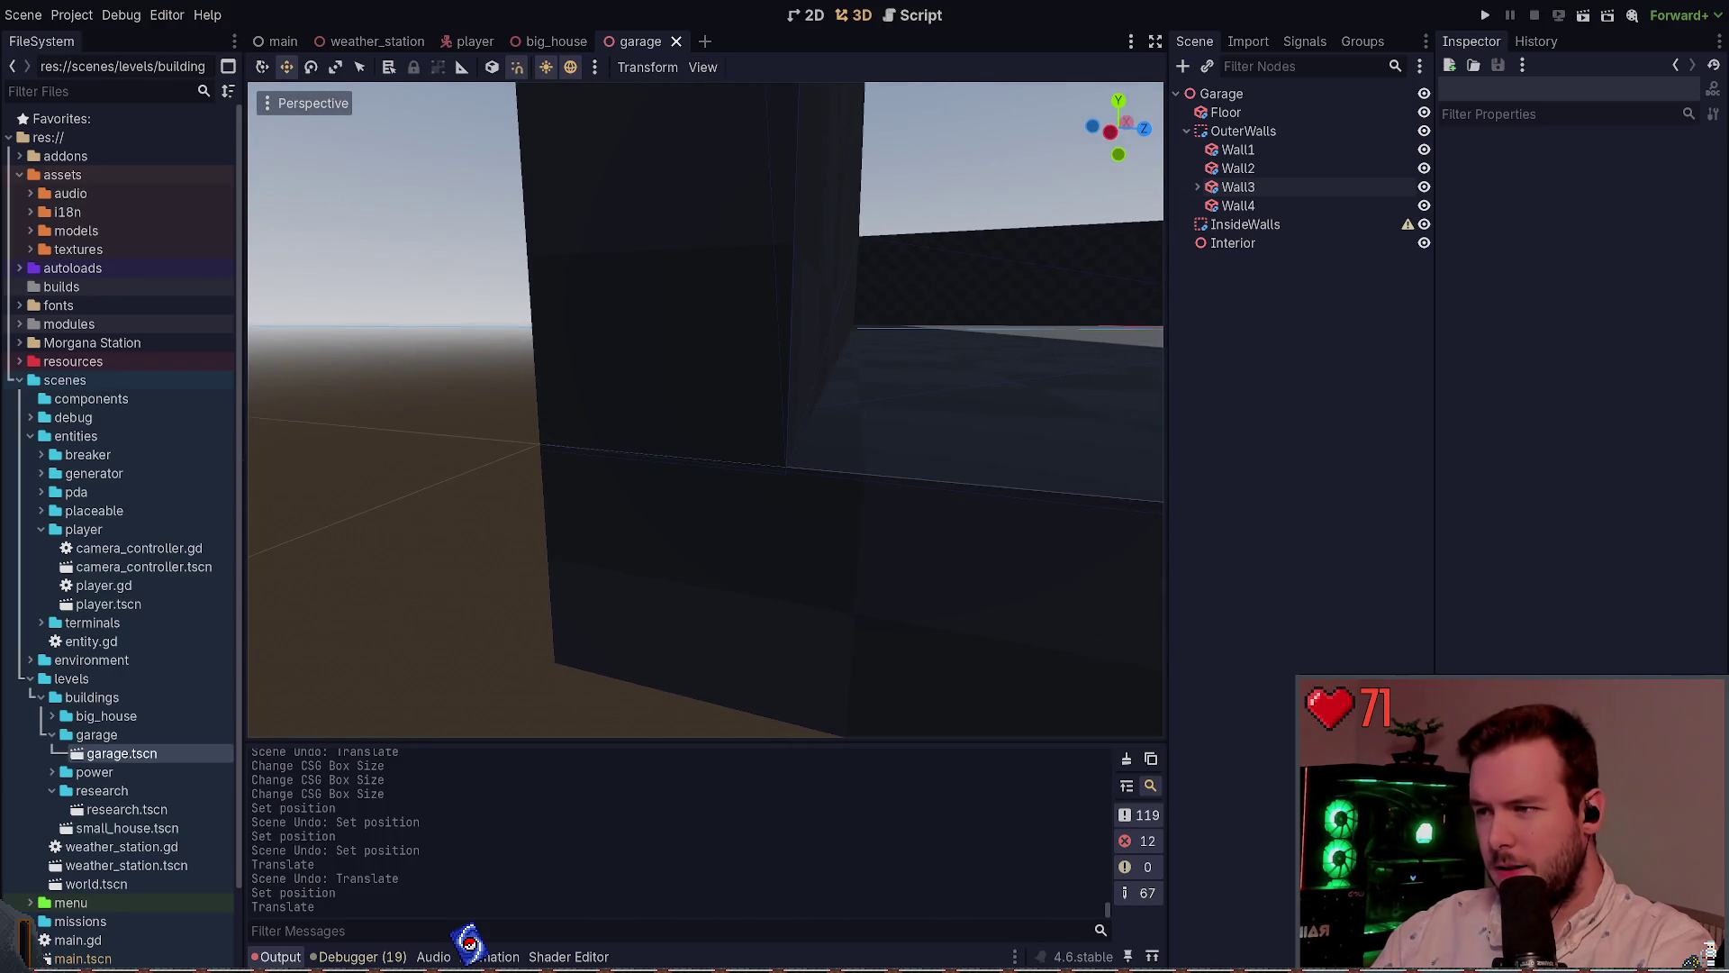
key(s)
key(w)
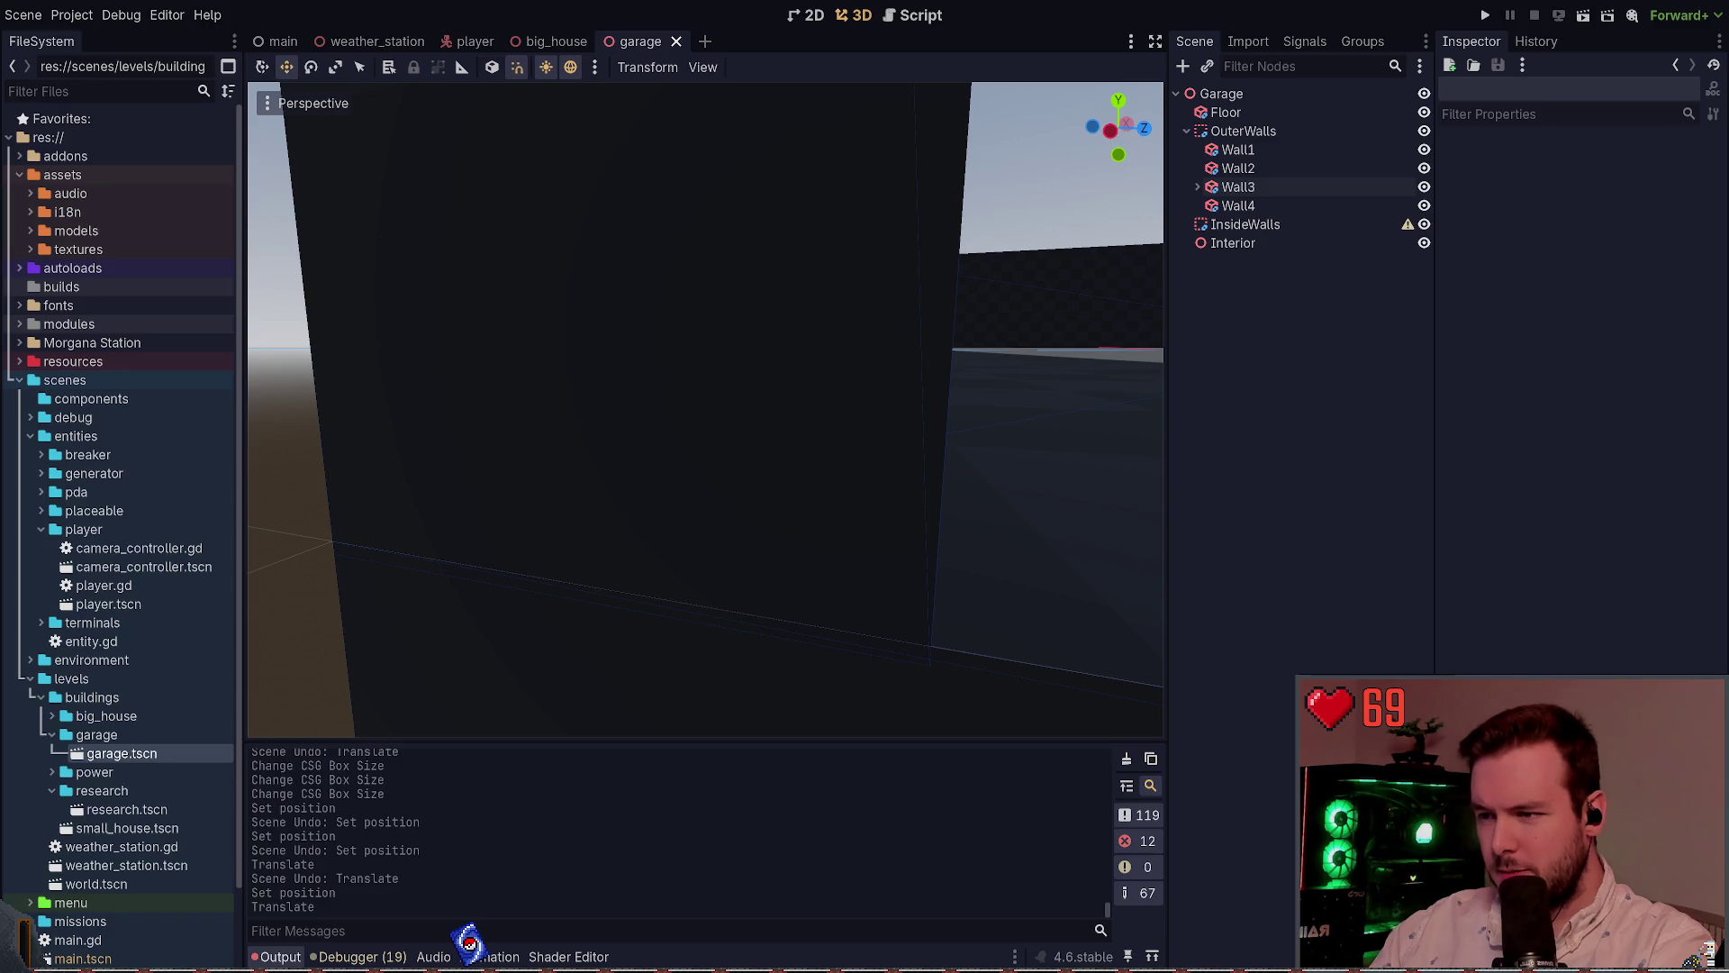
key(s)
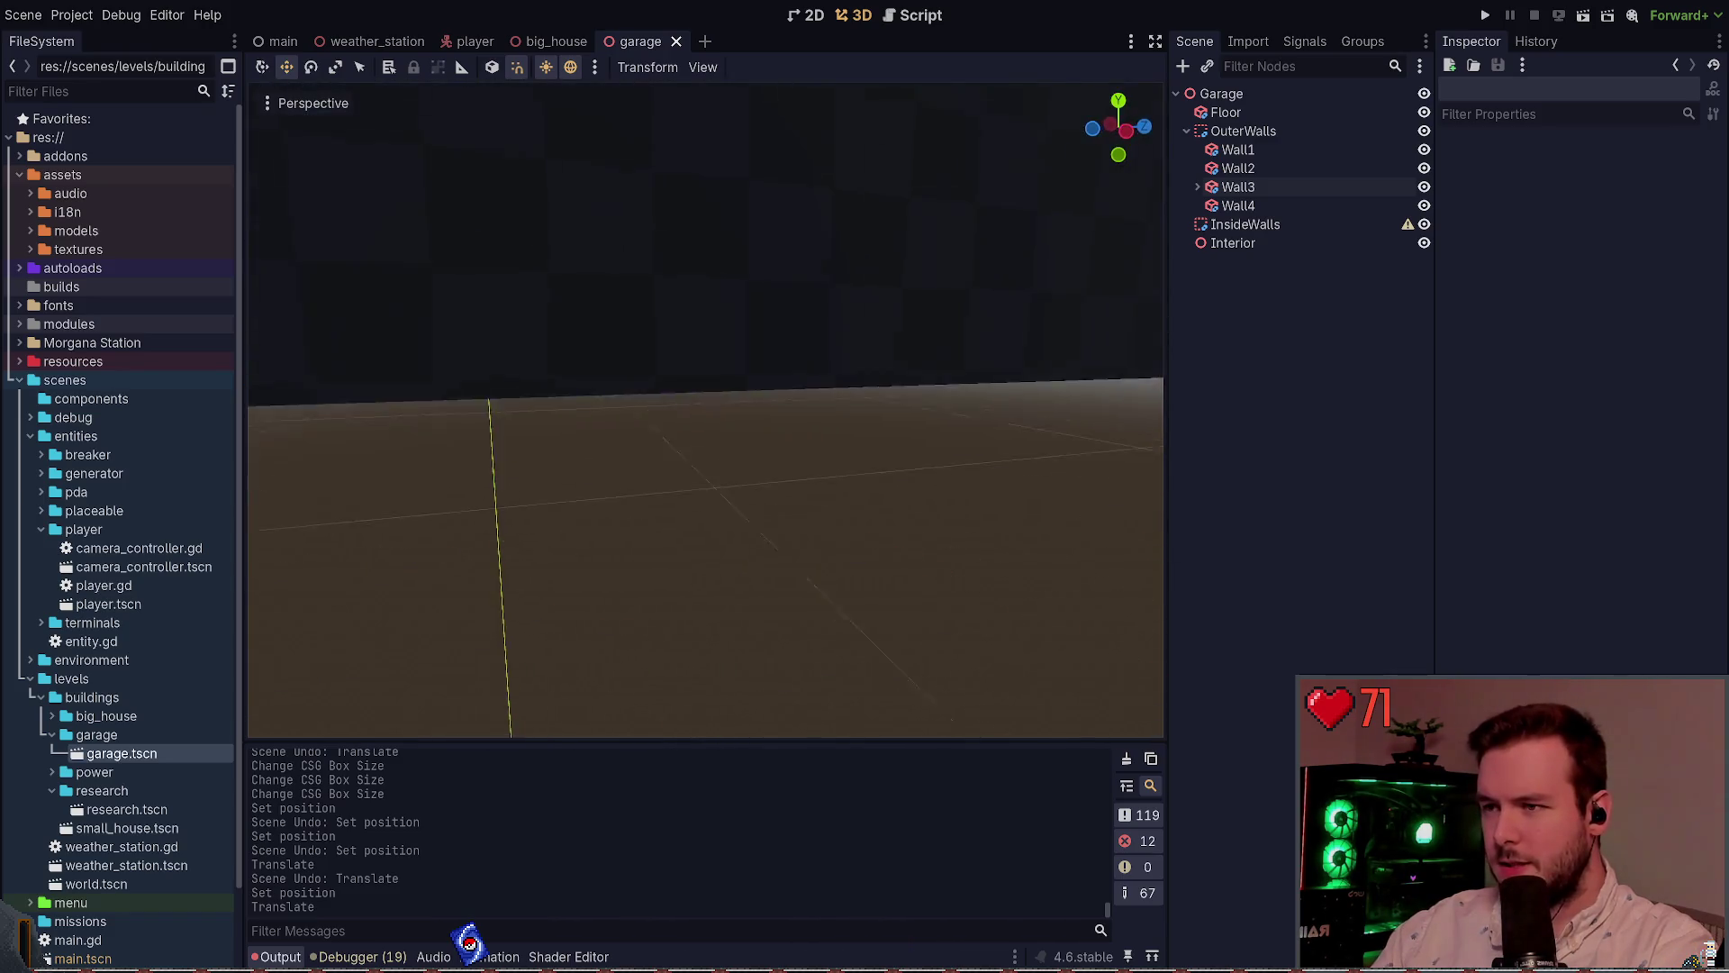
key(s)
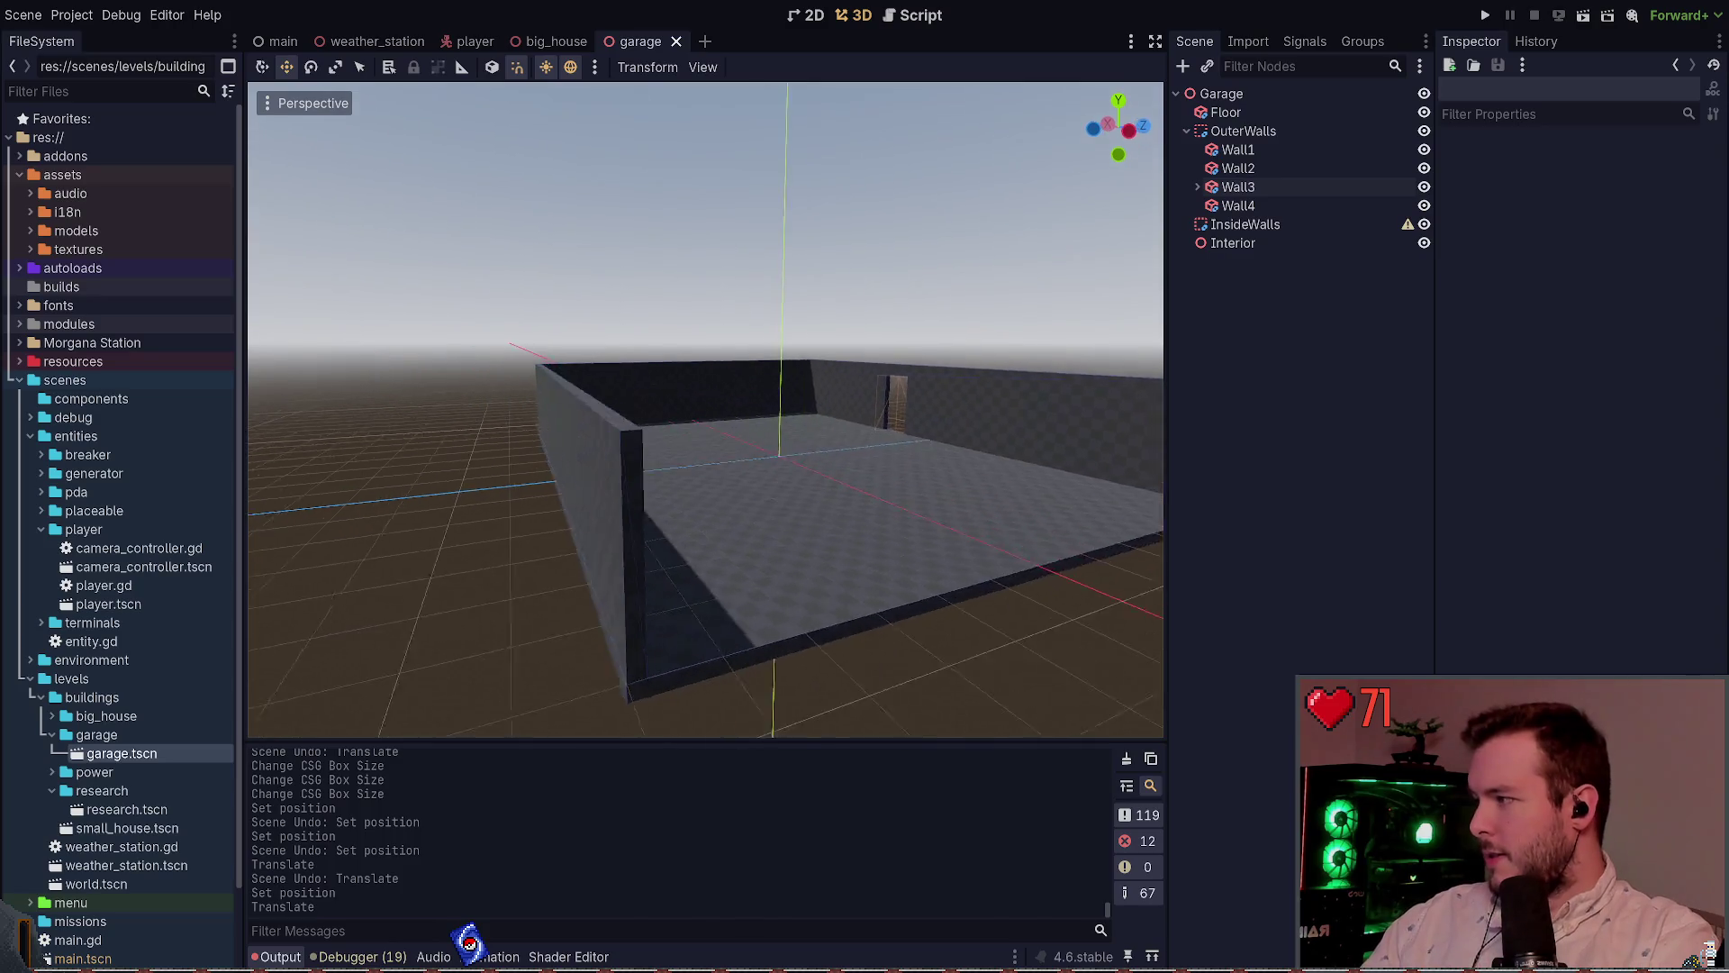
Set Wall1's Position Y to 1.305 and save the garage scene
click(641, 451)
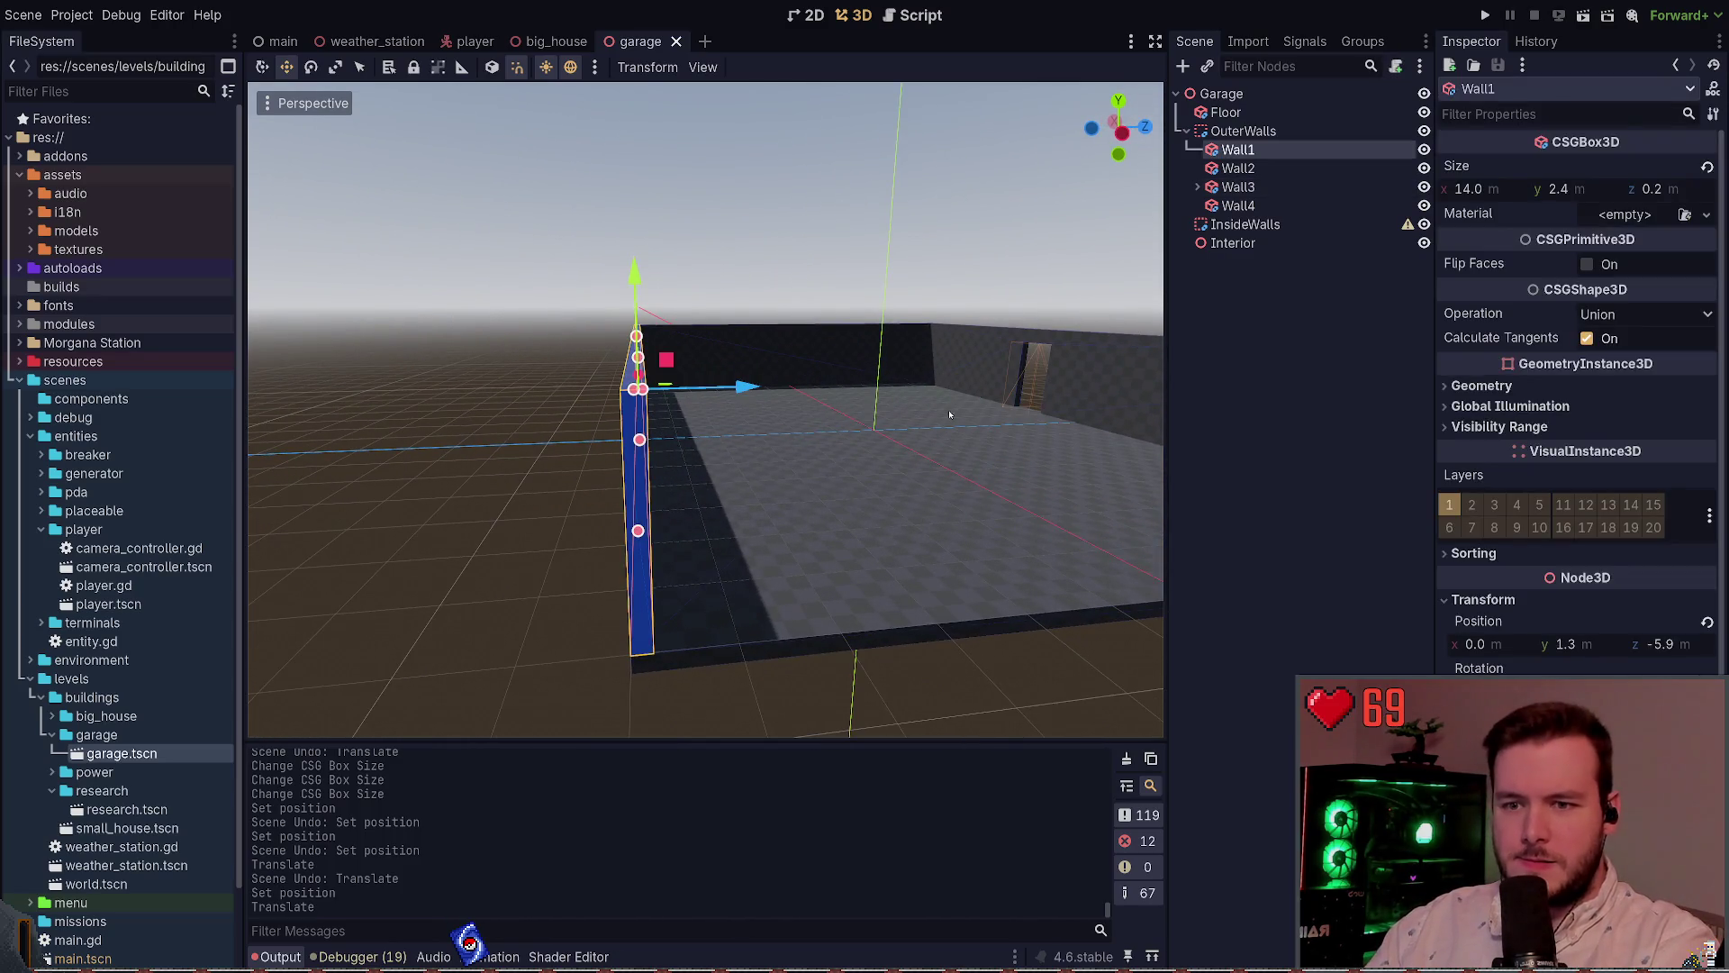
click(937, 515)
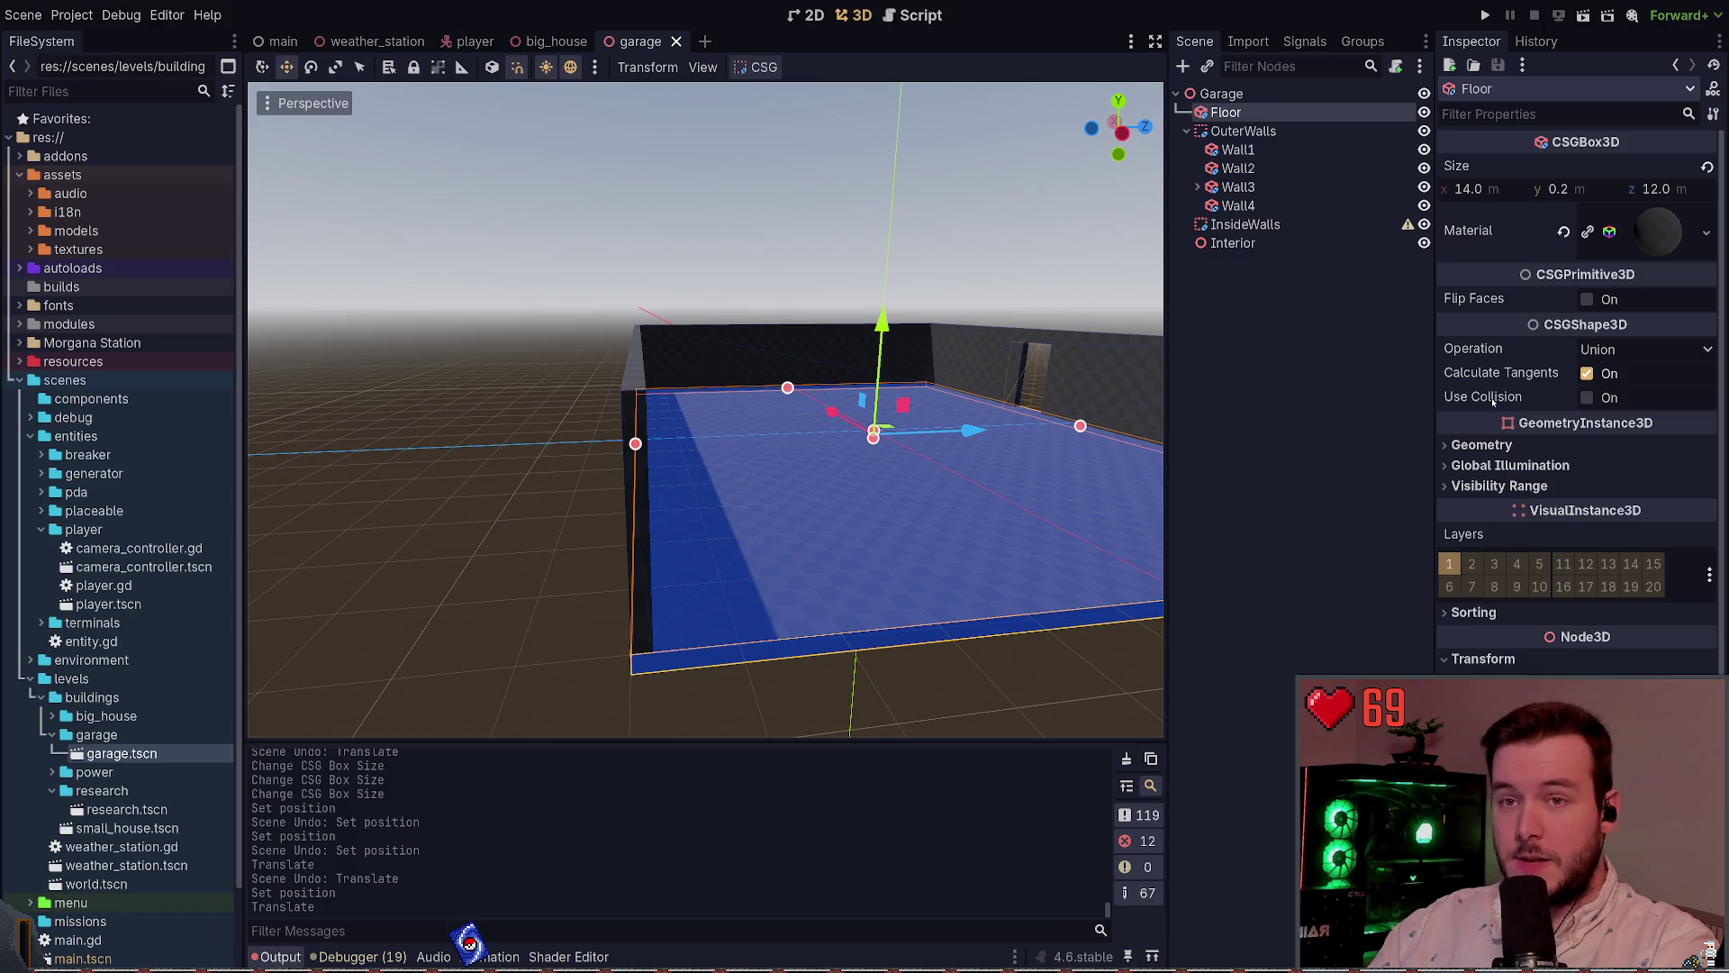
click(648, 391)
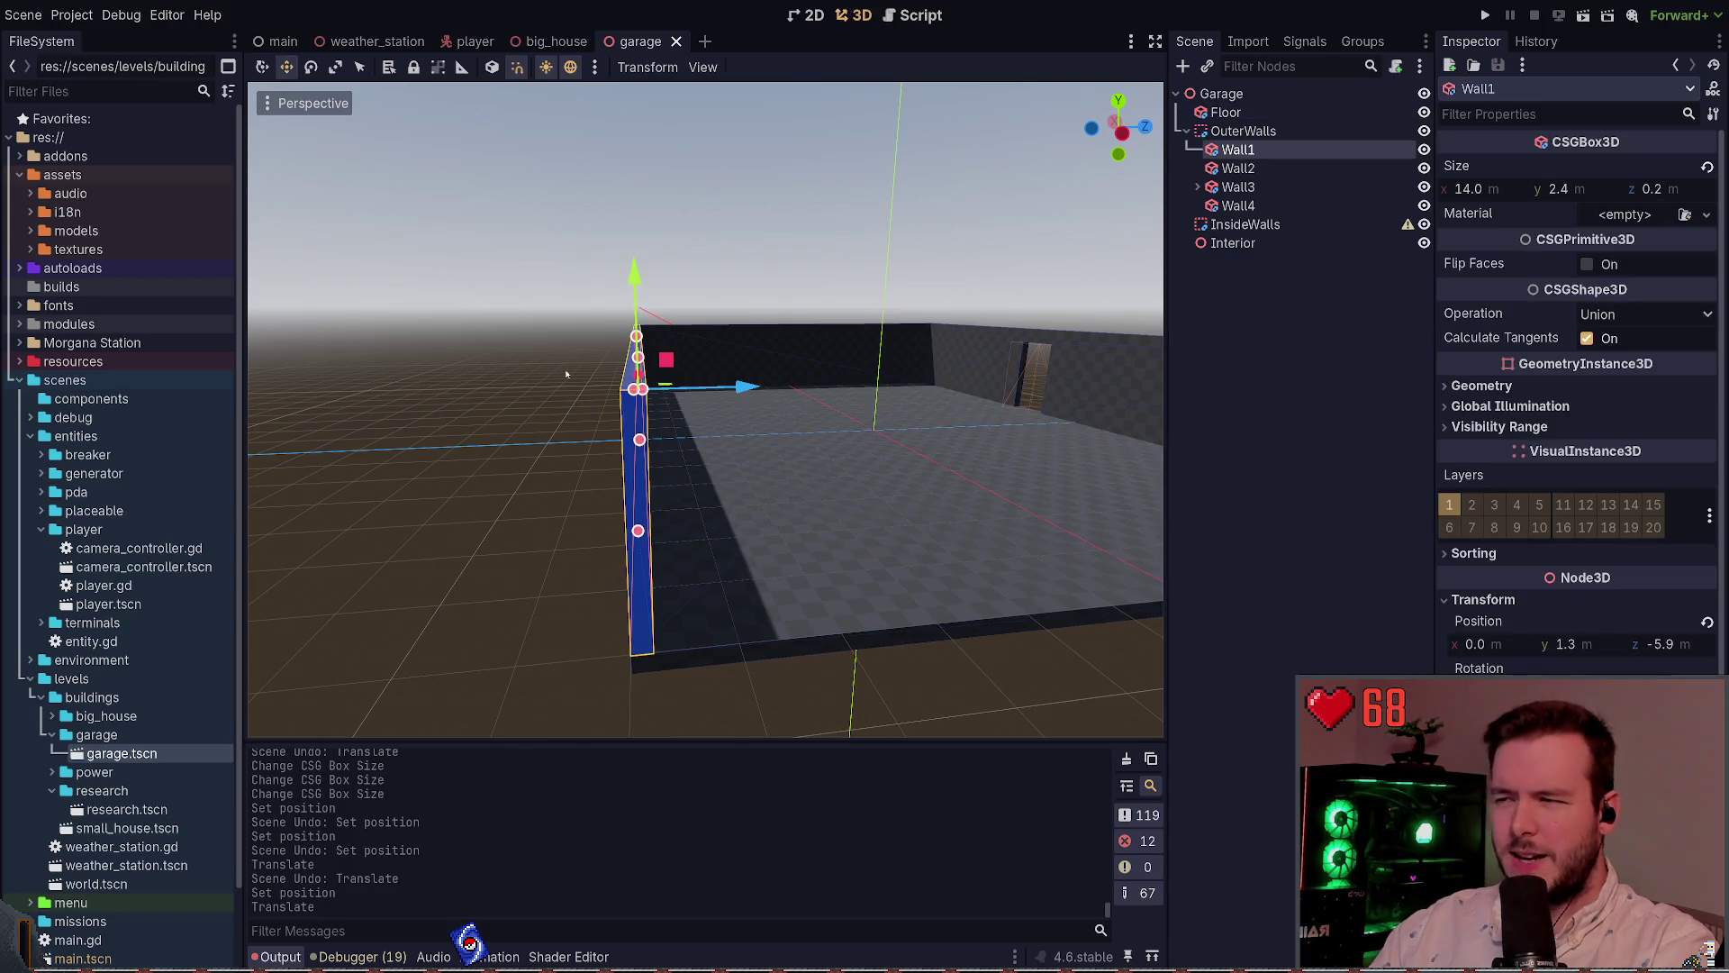
key(w)
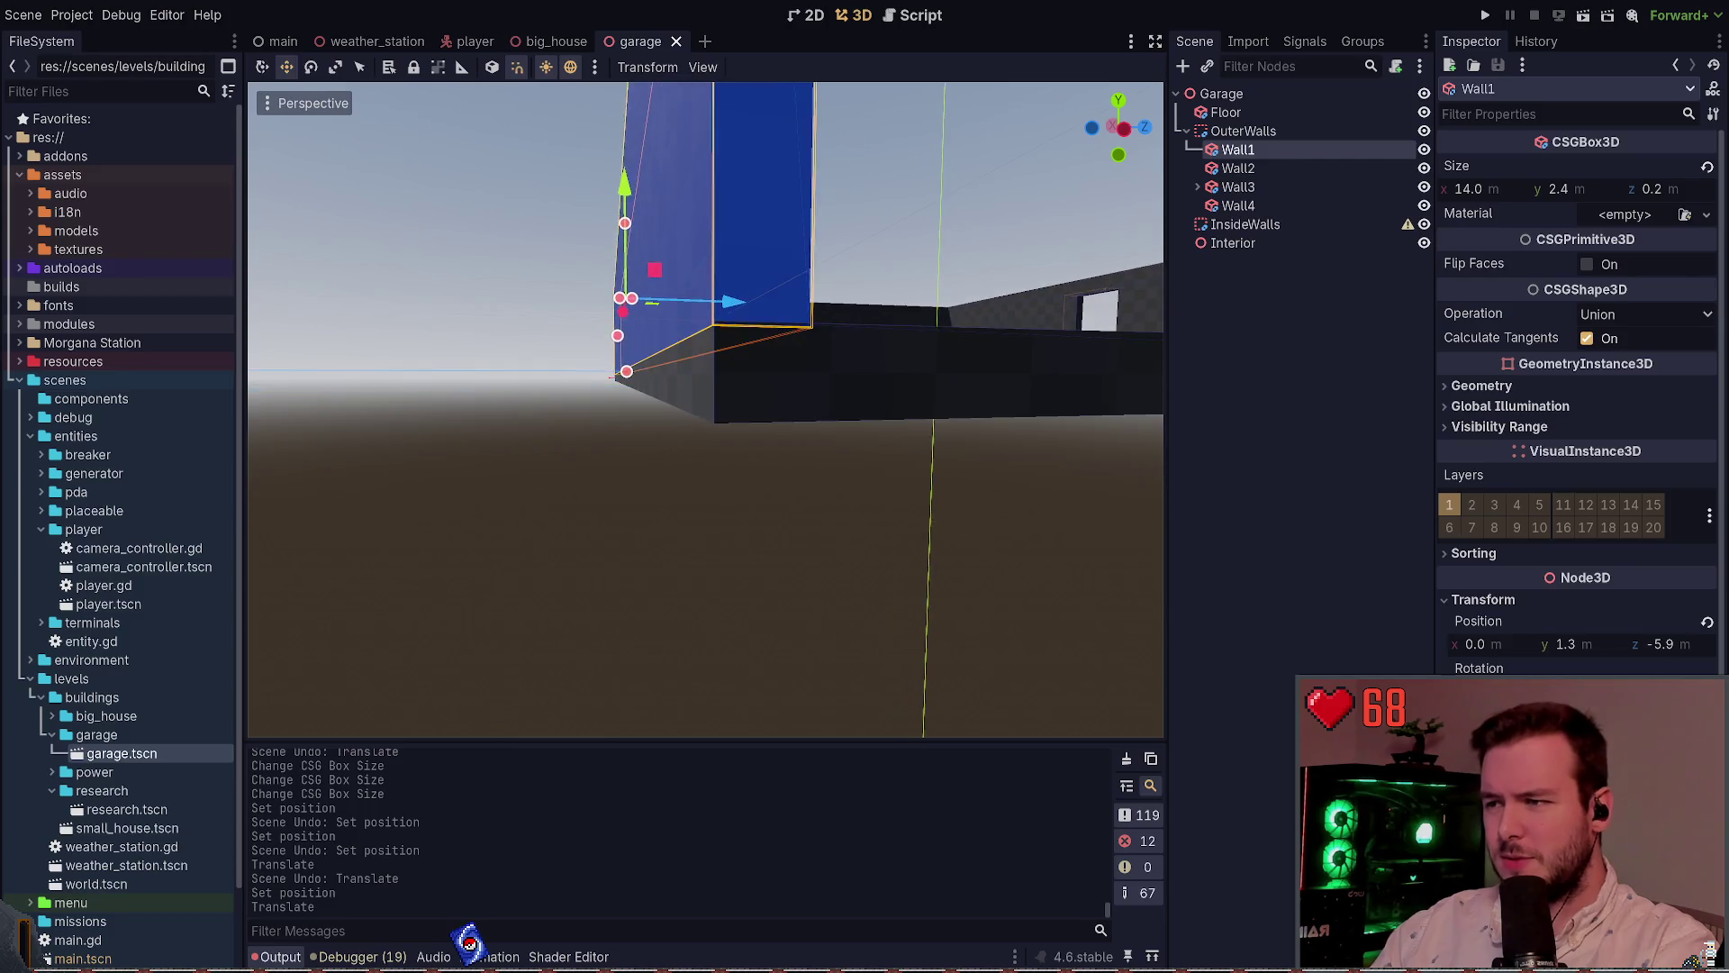
key(d)
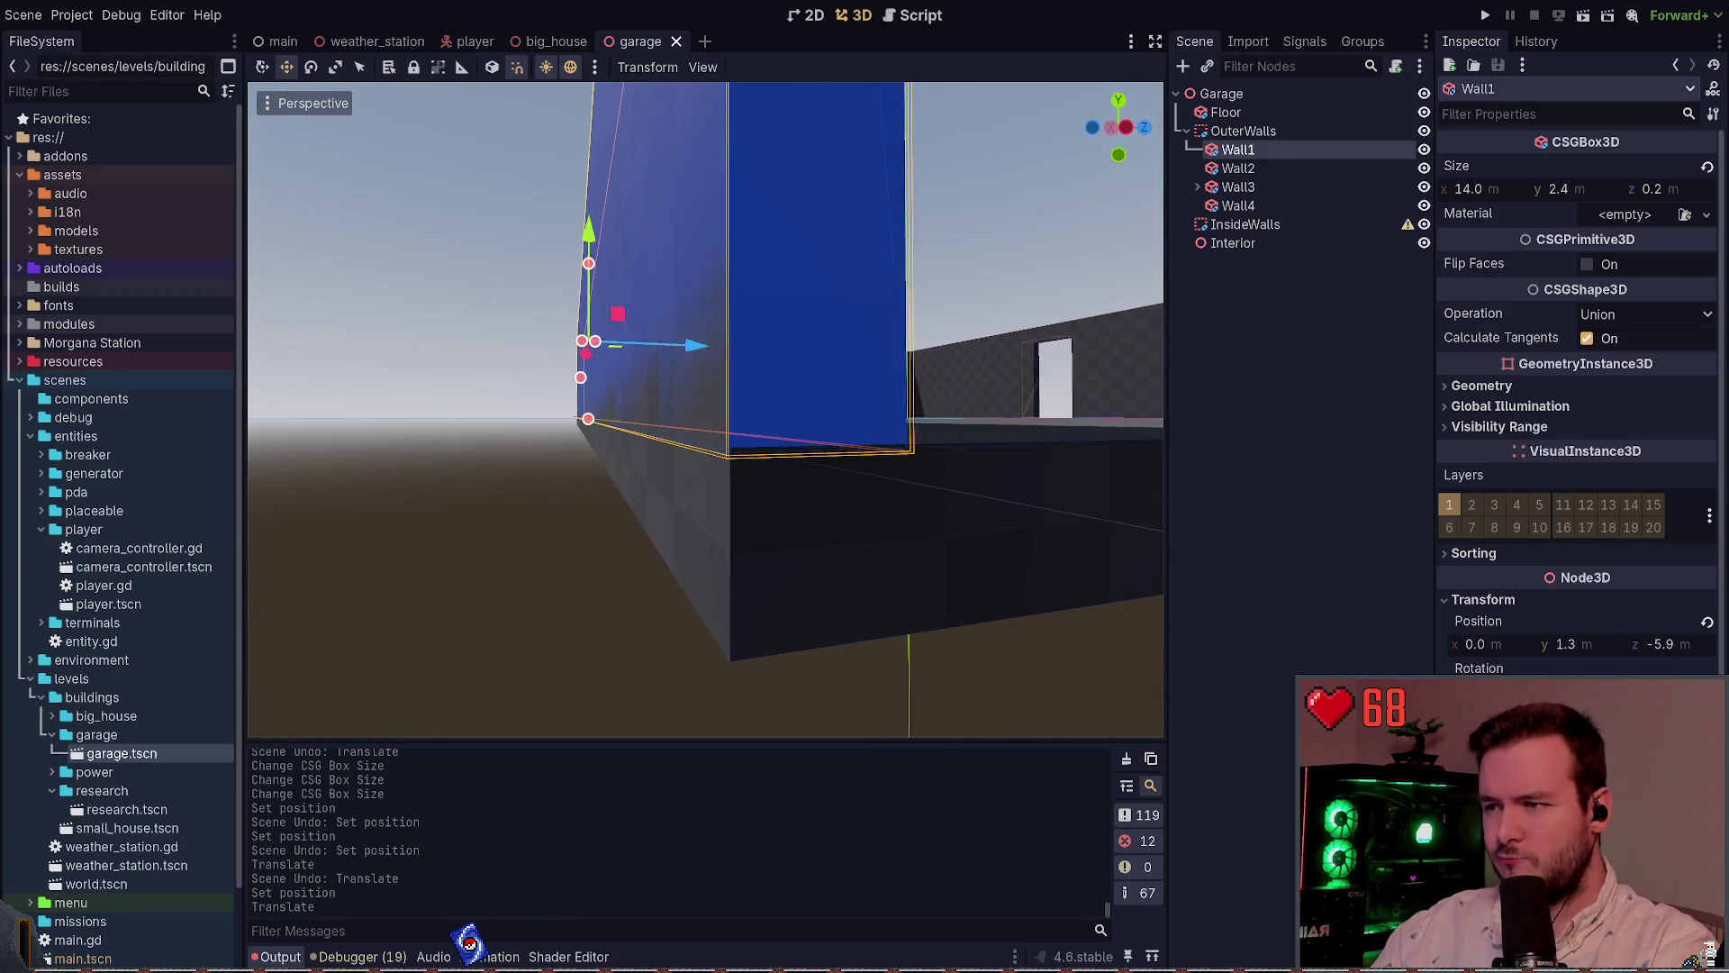
key(w)
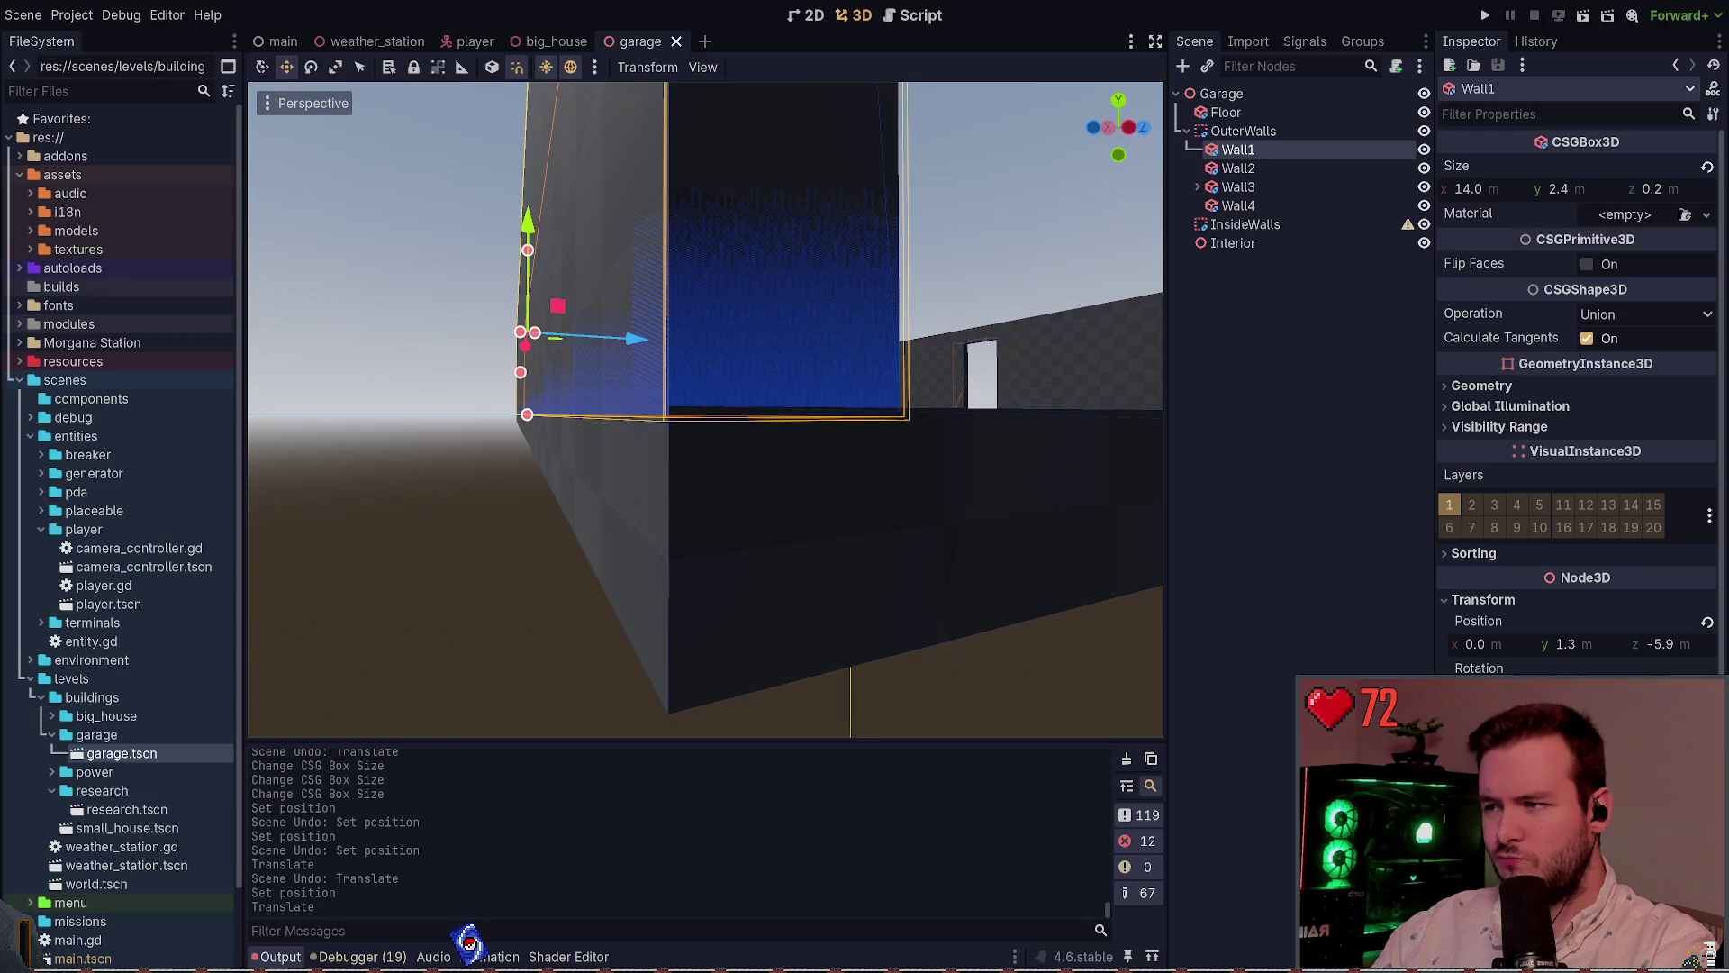
drag(538, 227, 538, 224)
key(ctrl+z)
click(1576, 644)
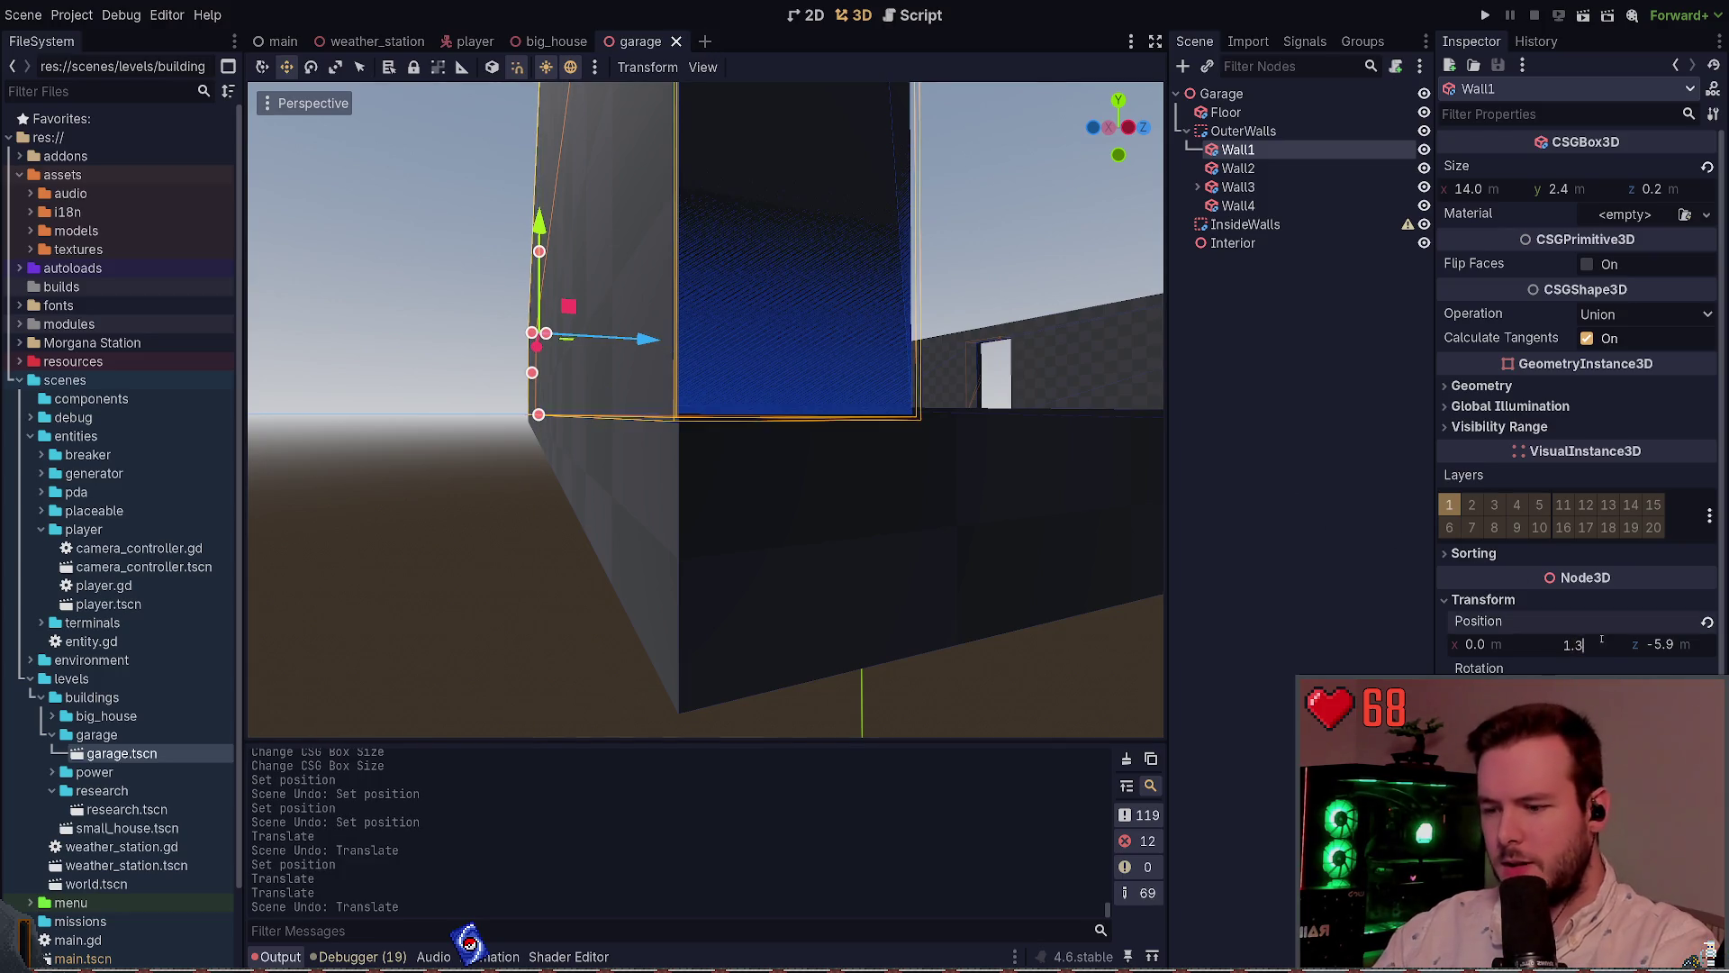
text(1.305)
key(Return)
key(ctrl+s)
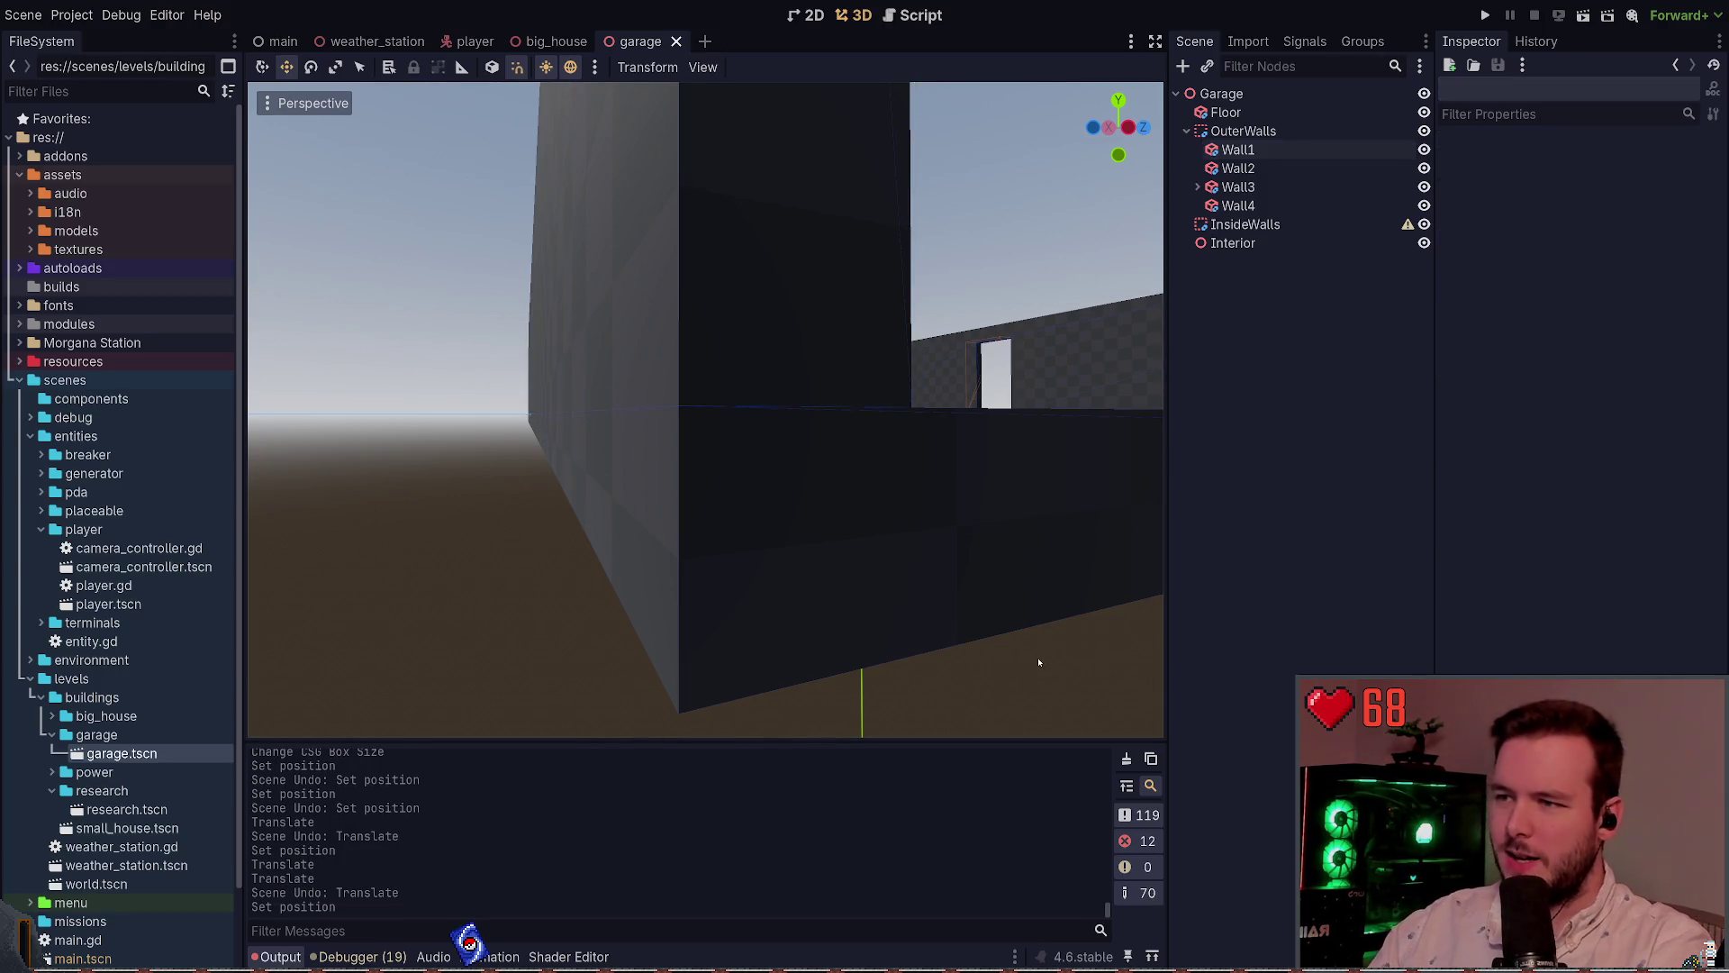
Set Wall2's Position Y to 1.305
drag(1055, 665, 783, 438)
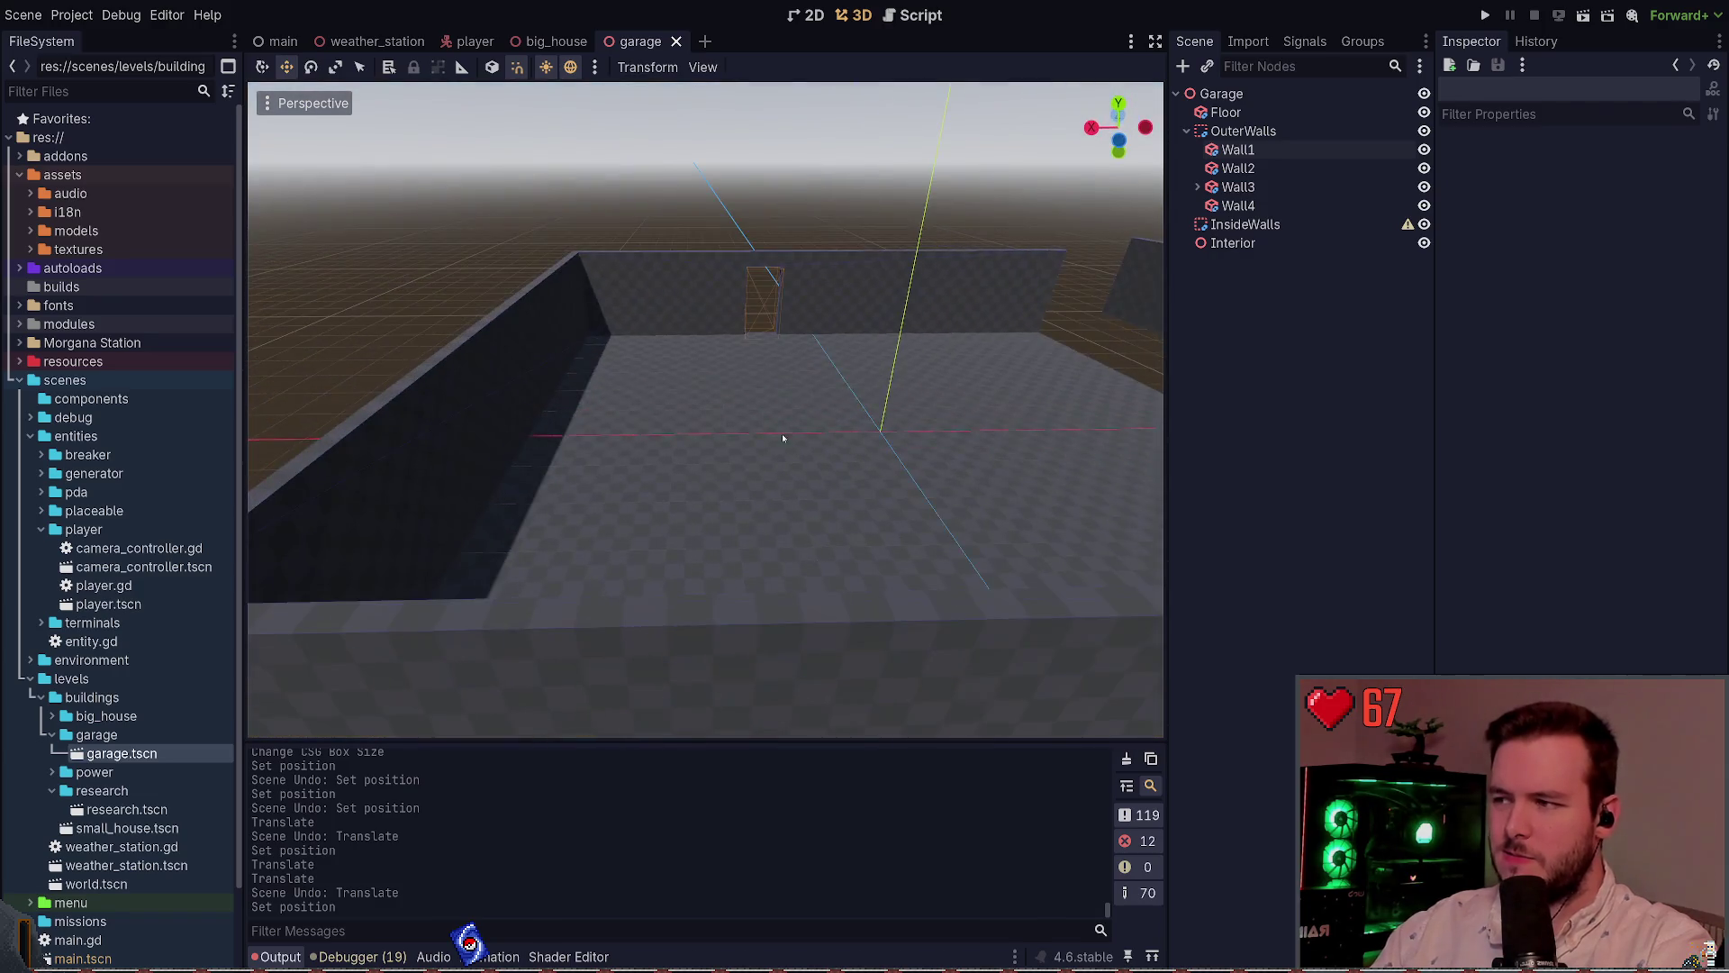
click(472, 330)
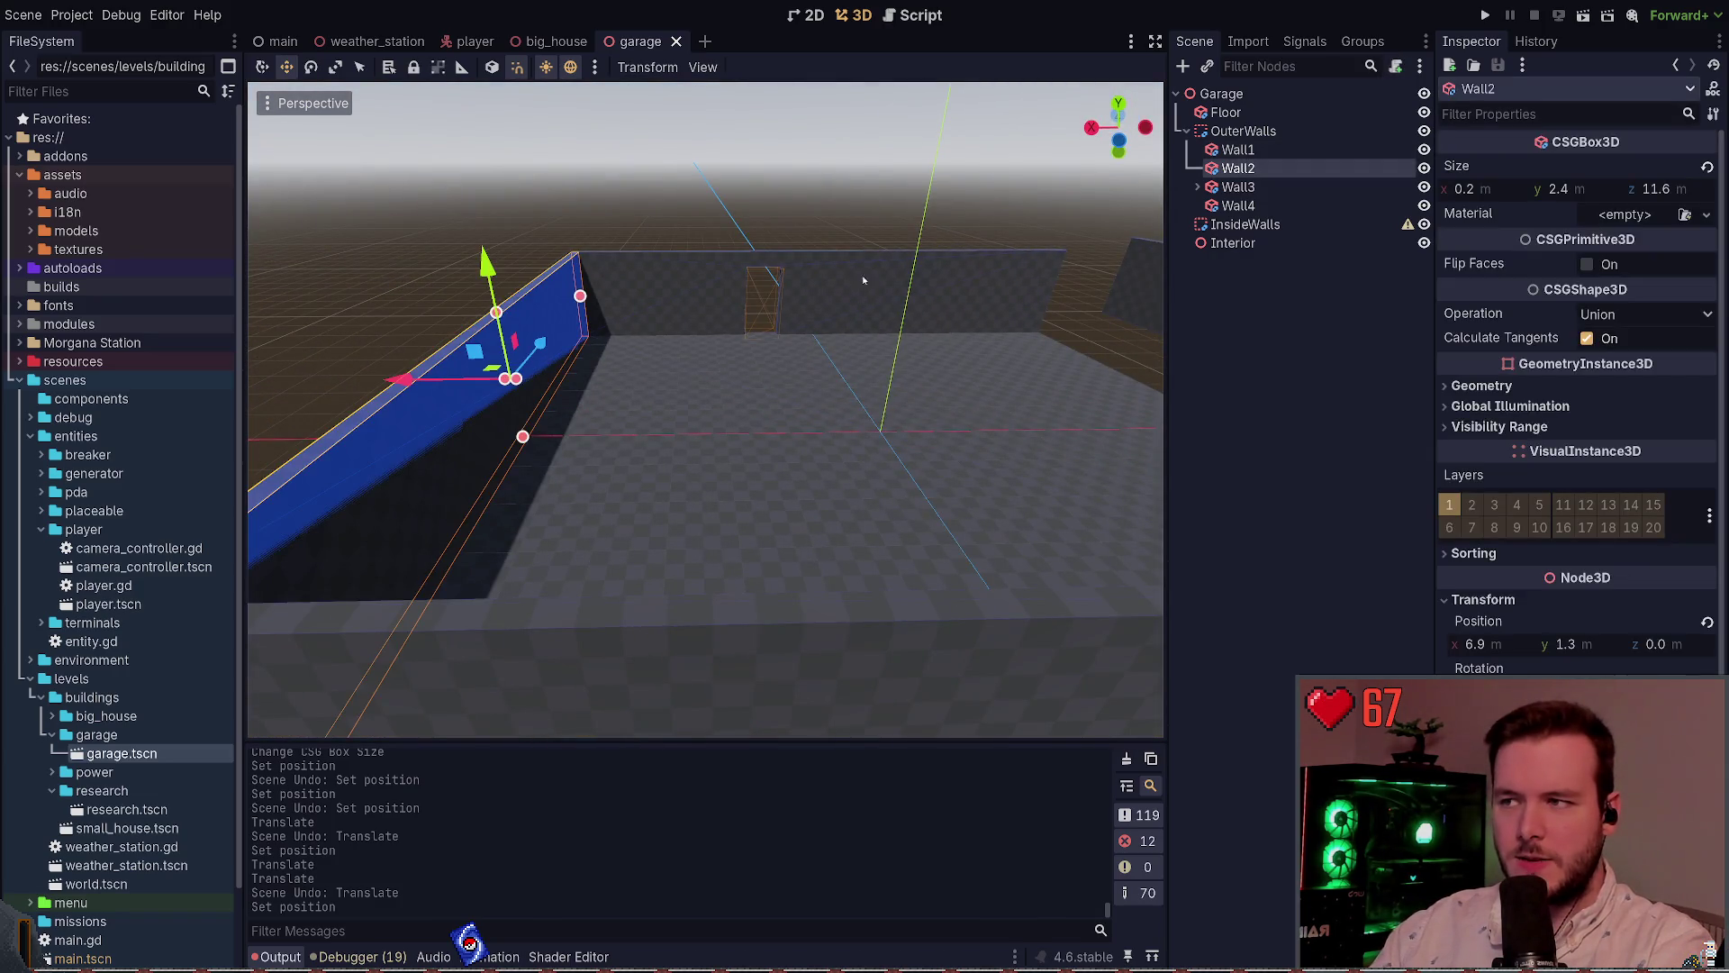
click(1572, 644)
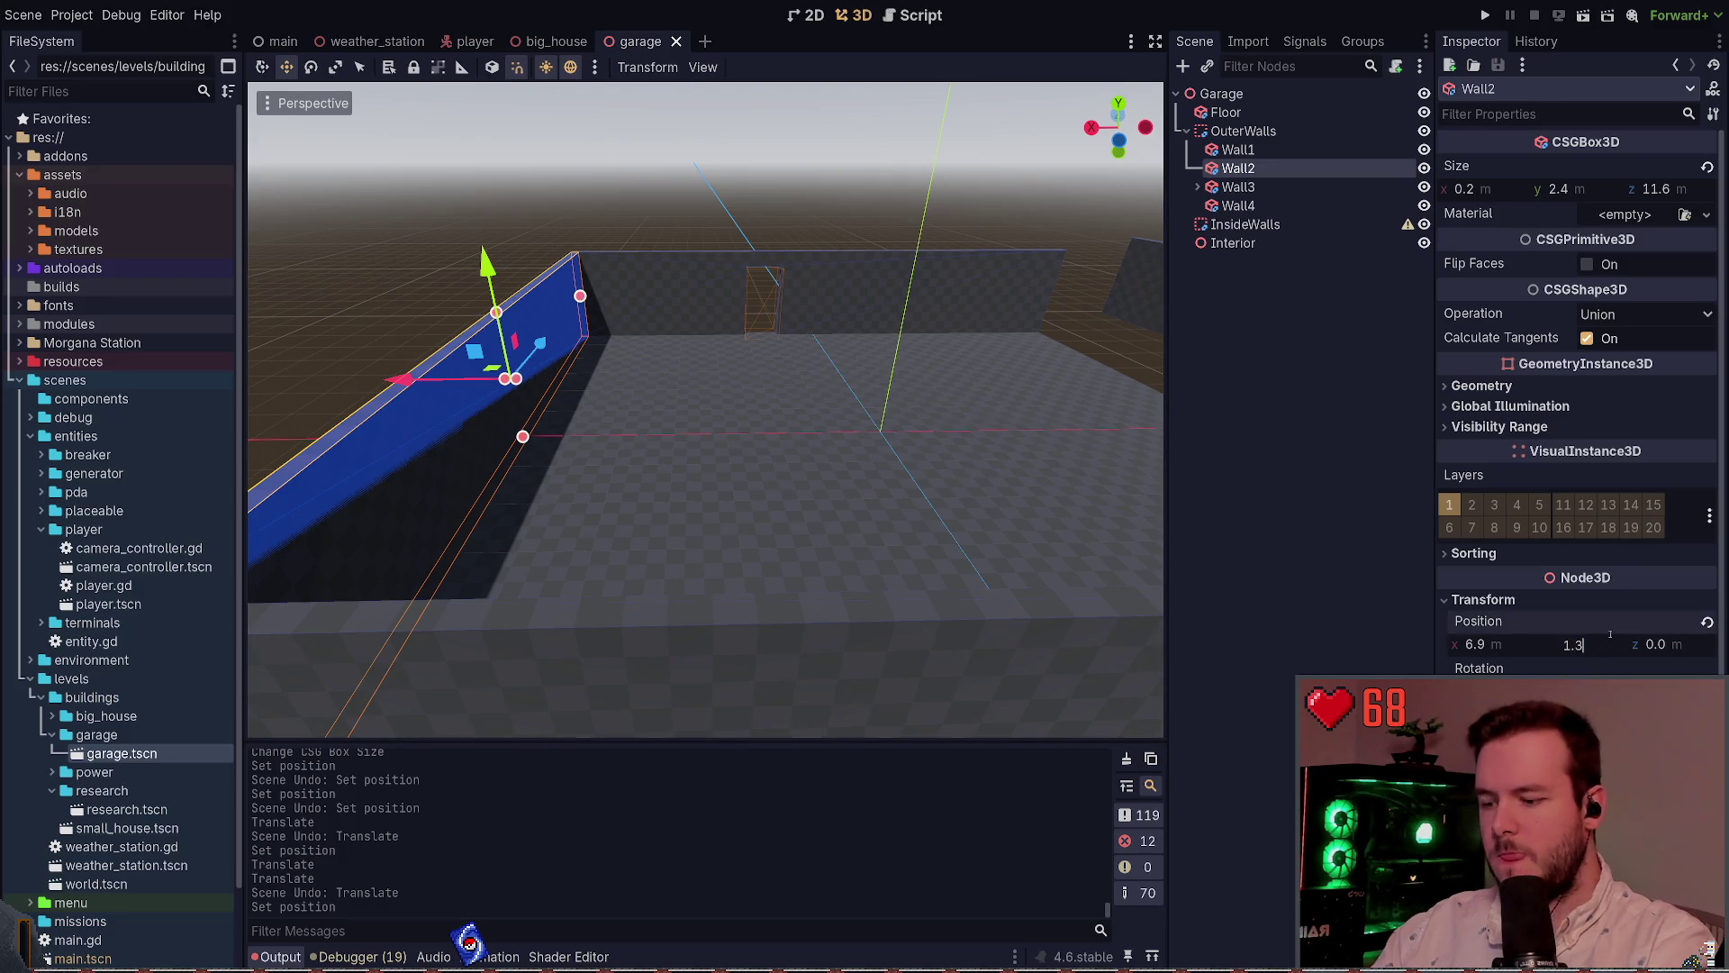
text(1.305)
key(Return)
Check Wall3's height, then move Wall4 into line and set its Y to 1.305
click(1238, 186)
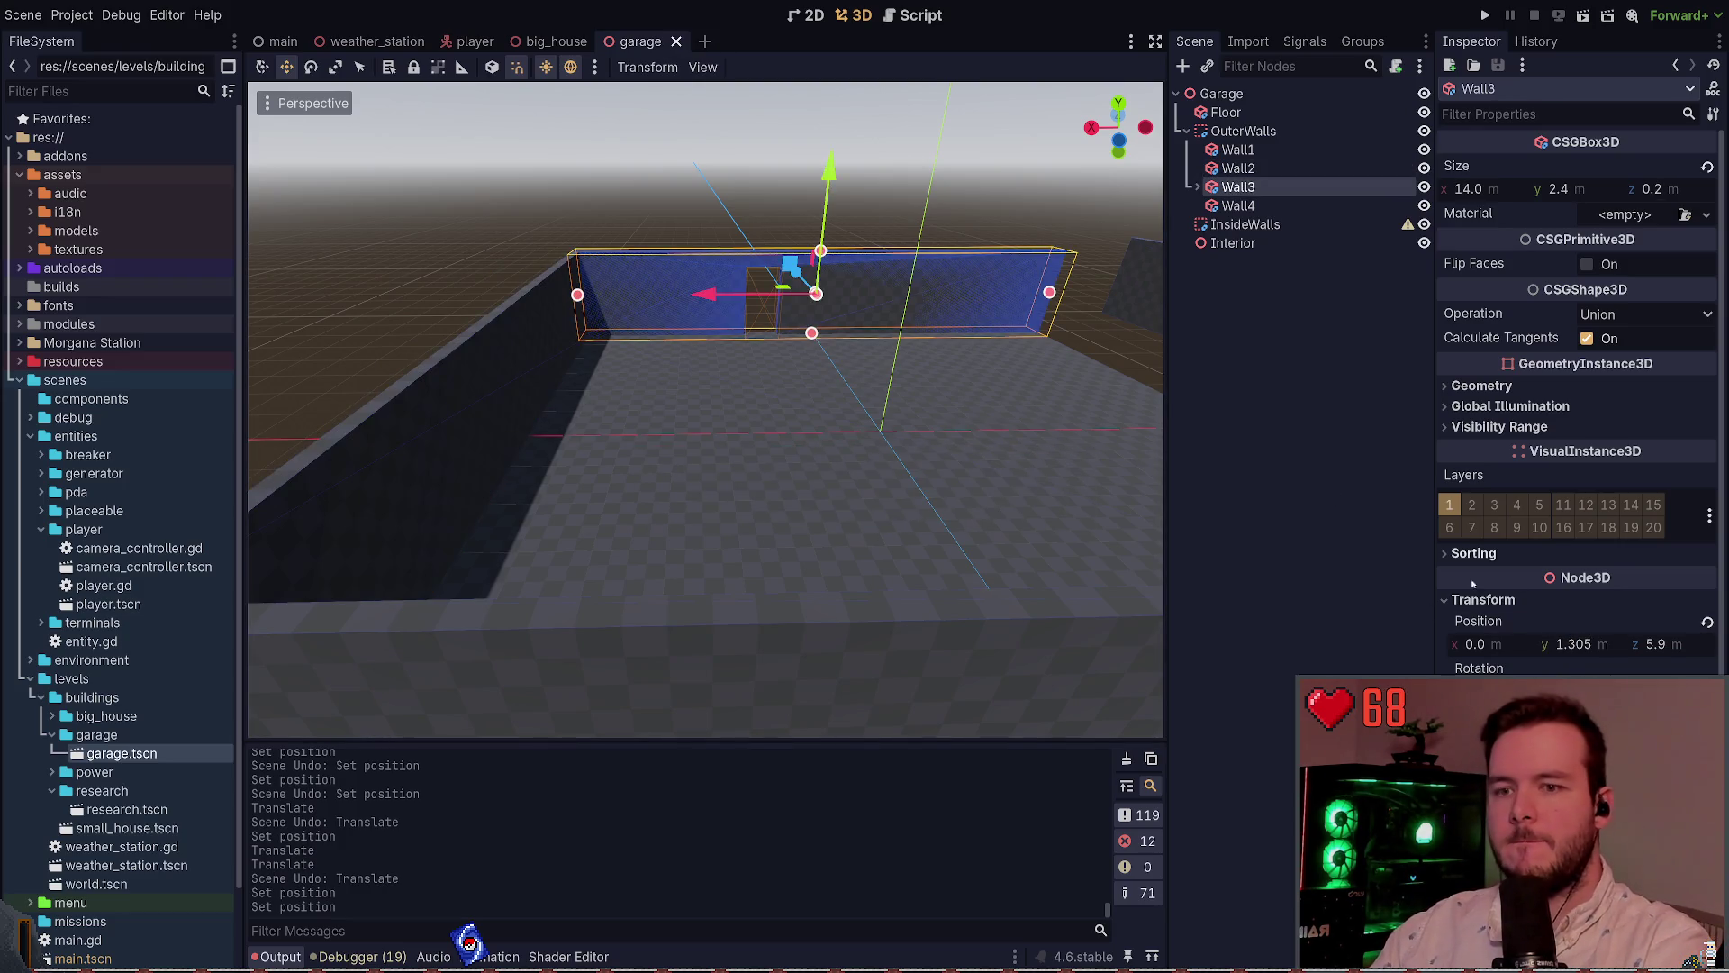
click(1581, 644)
click(703, 180)
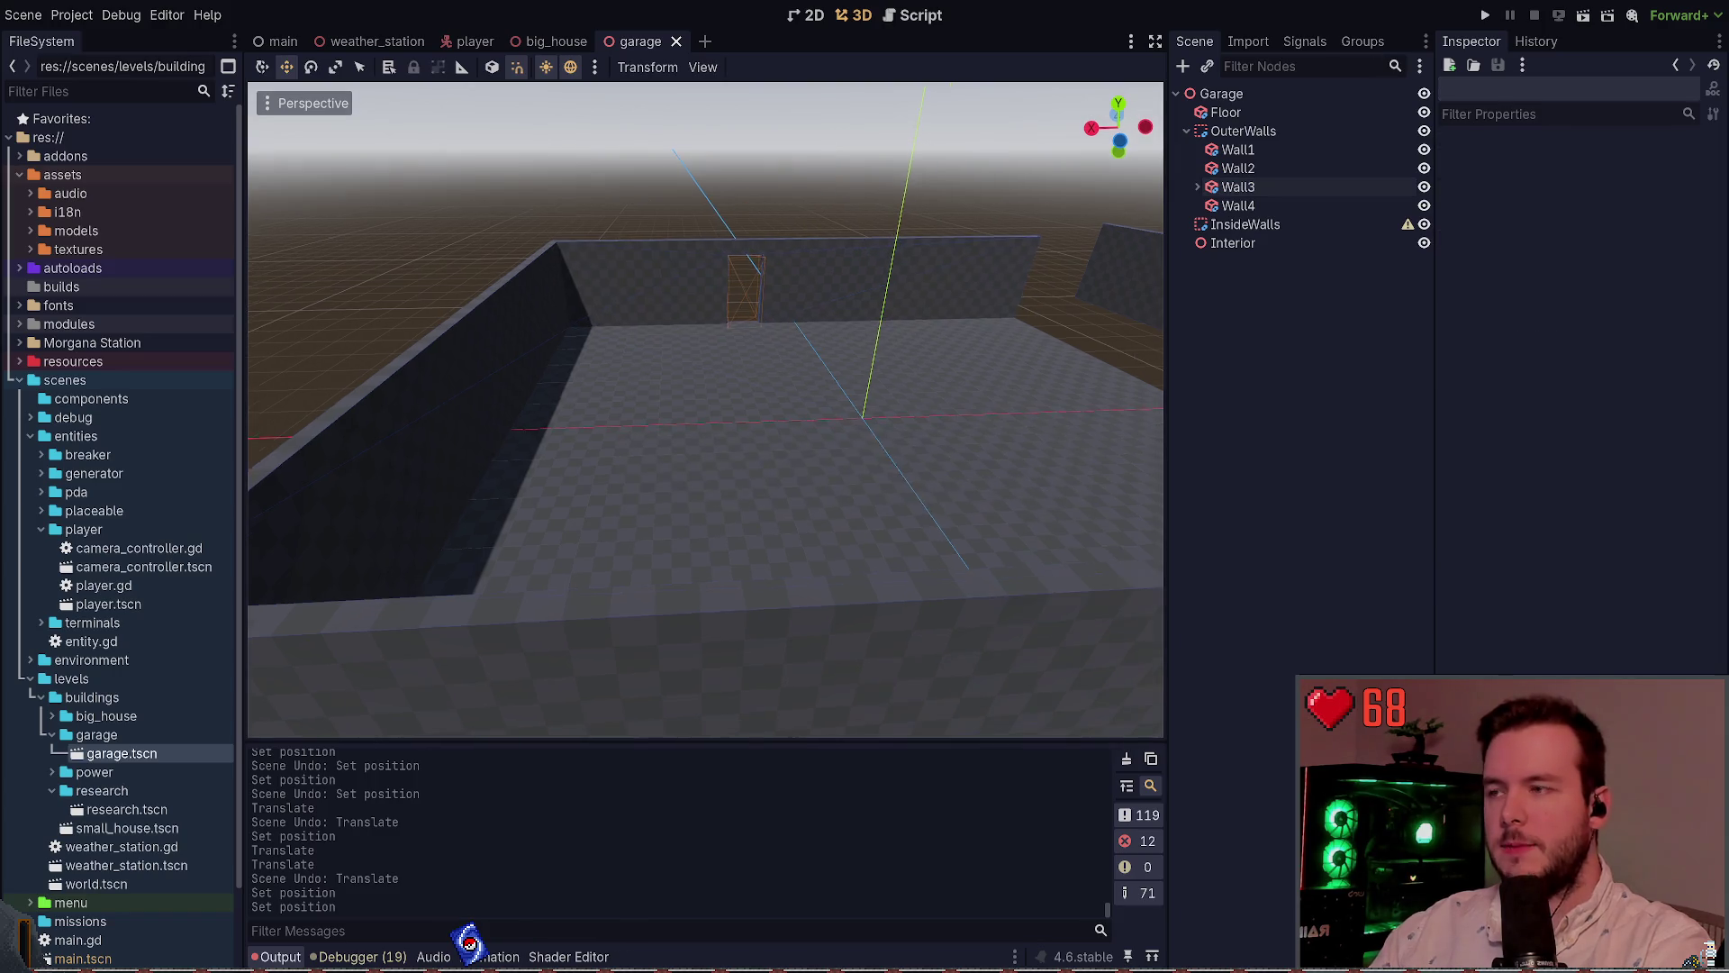
drag(932, 431, 932, 430)
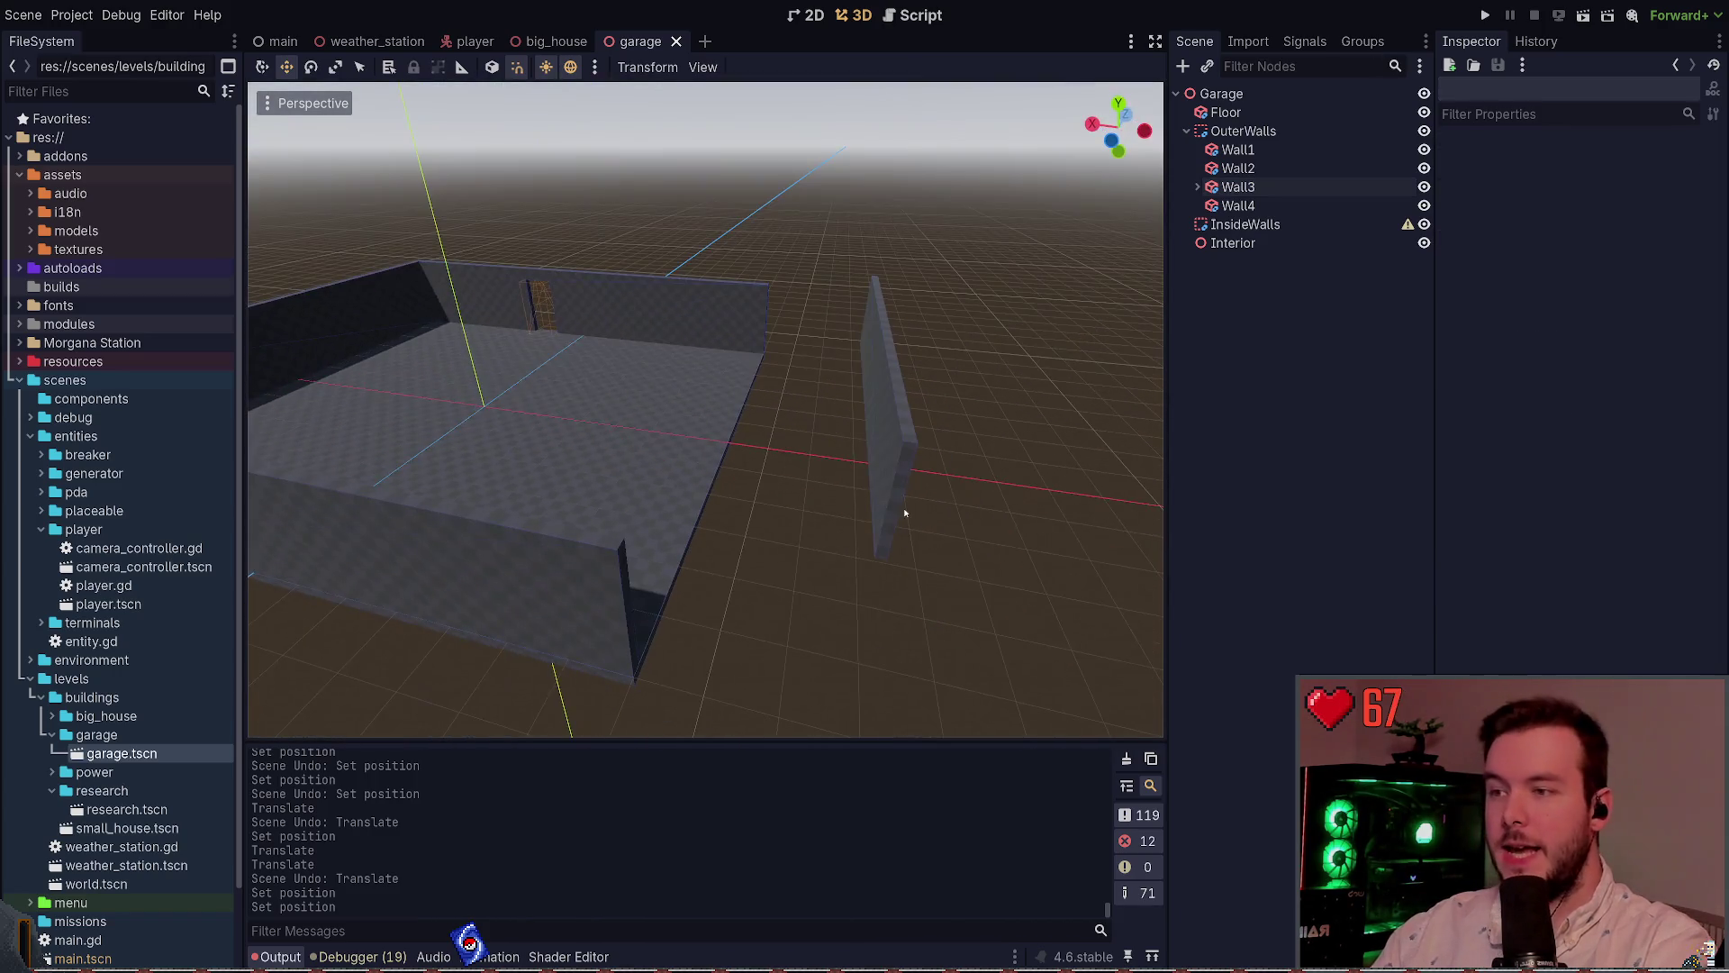
click(898, 359)
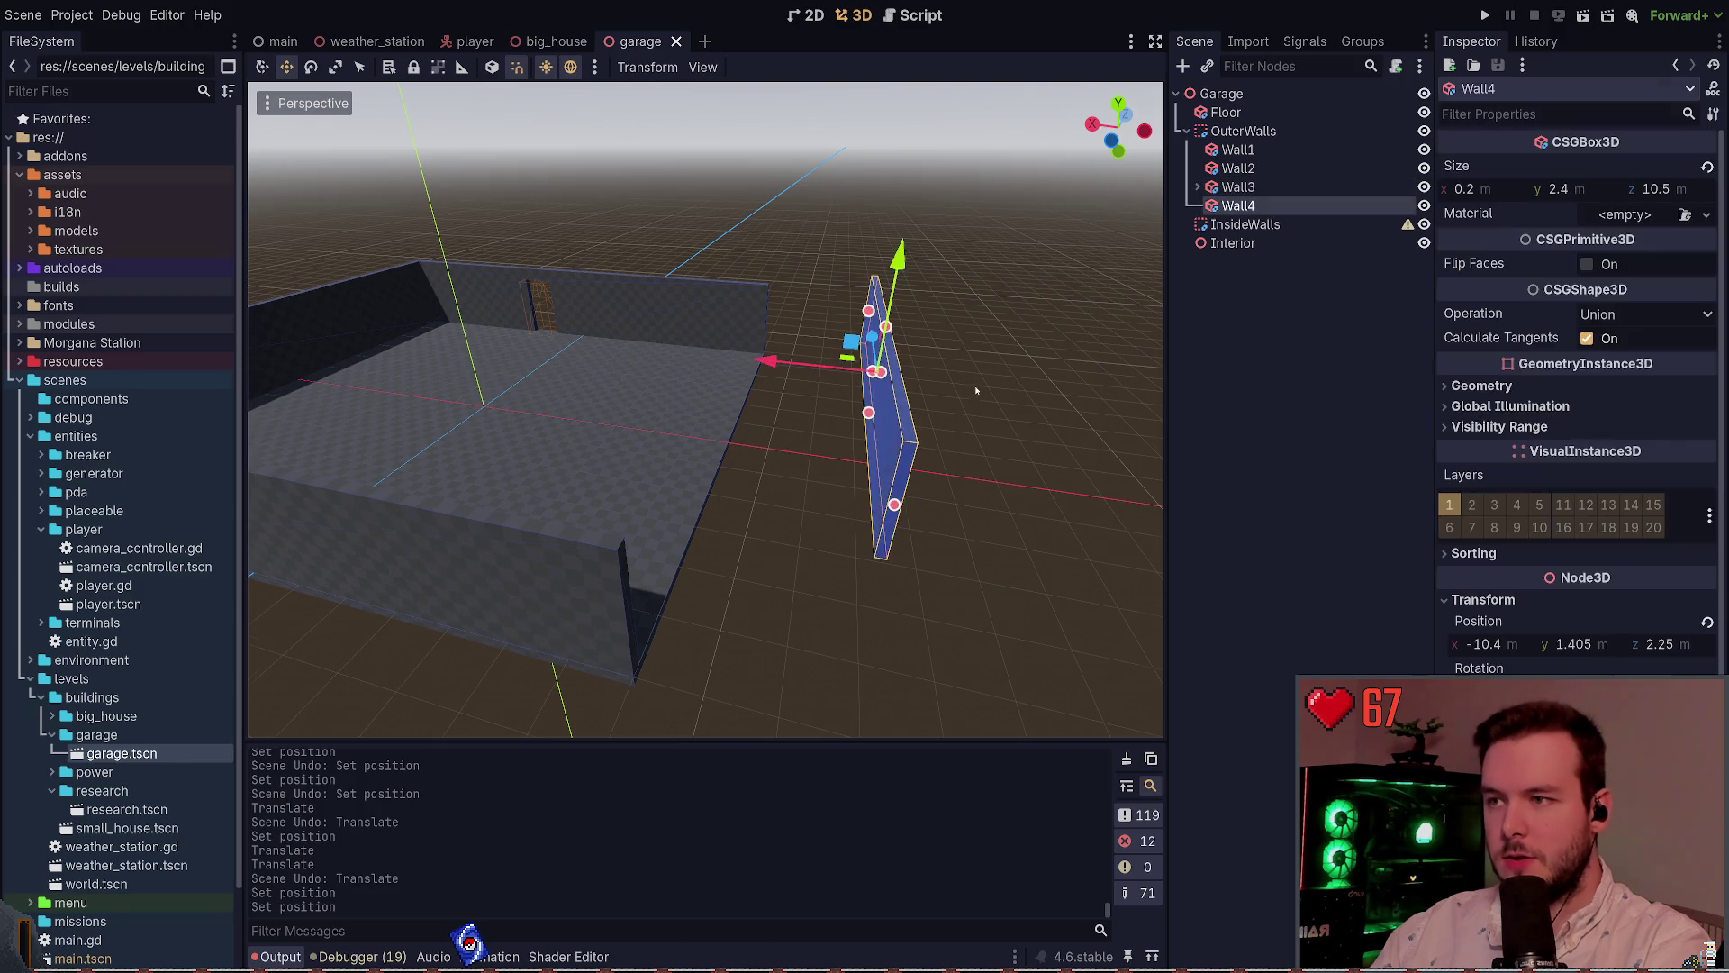
mouse_move(787, 382)
mouse_down()
mouse_move(628, 389)
mouse_move(991, 450)
mouse_move(919, 393)
mouse_move(1078, 308)
mouse_up()
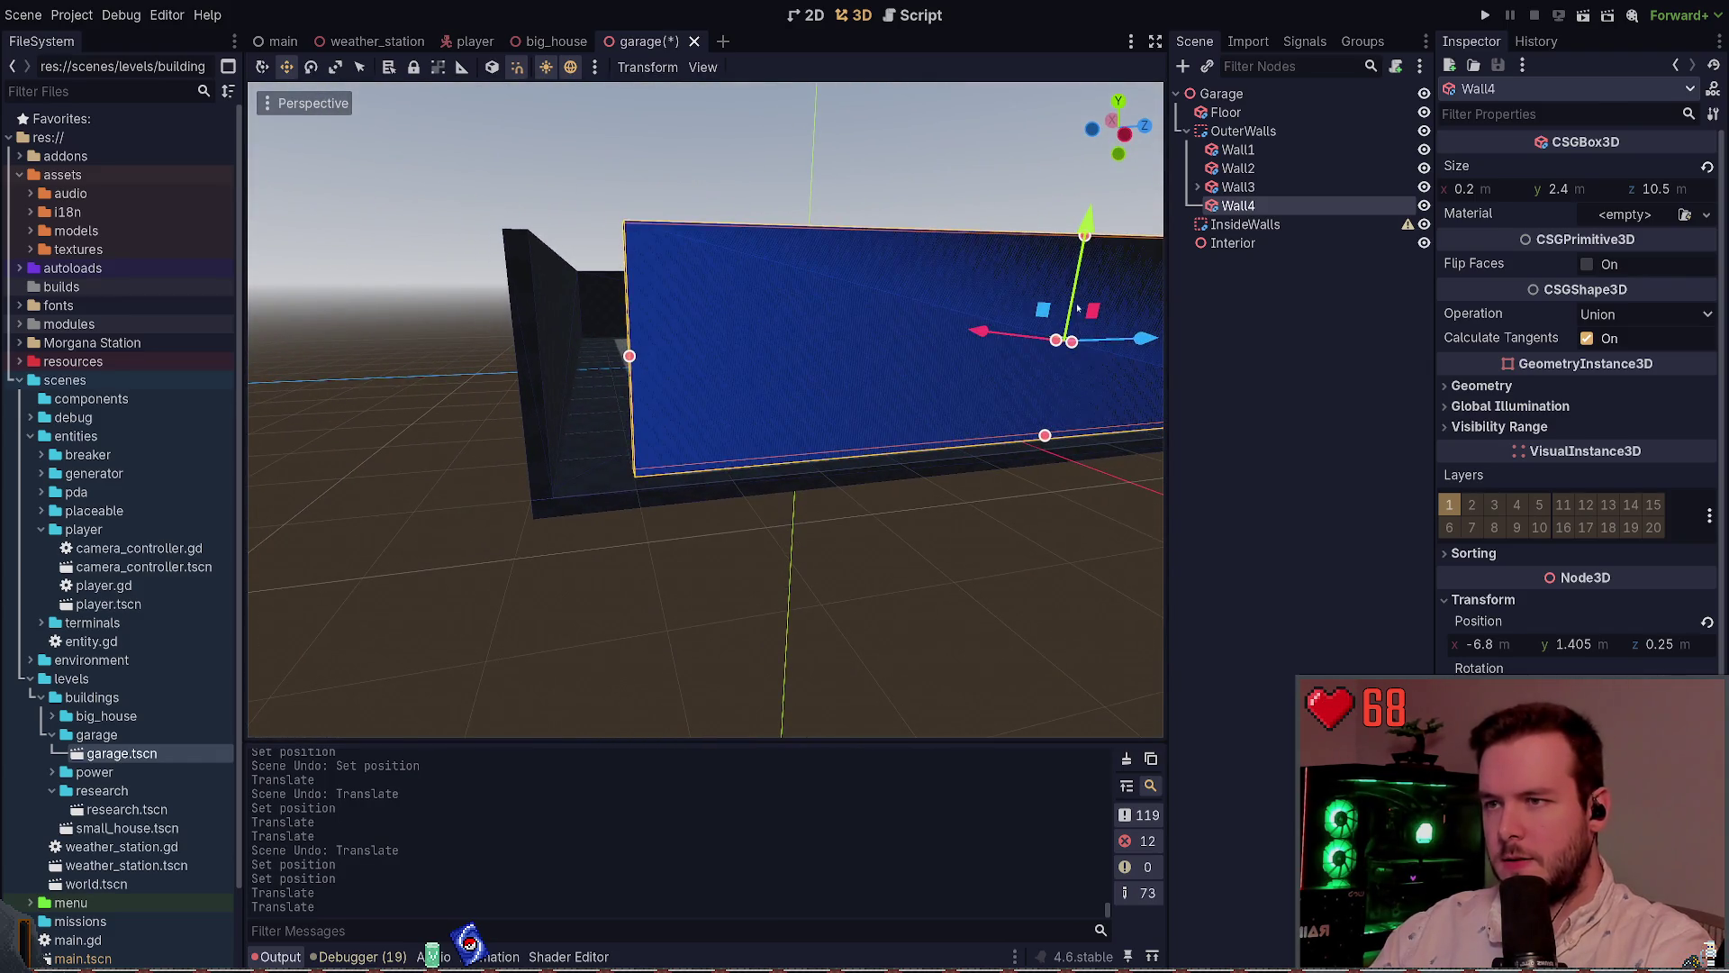
click(1612, 646)
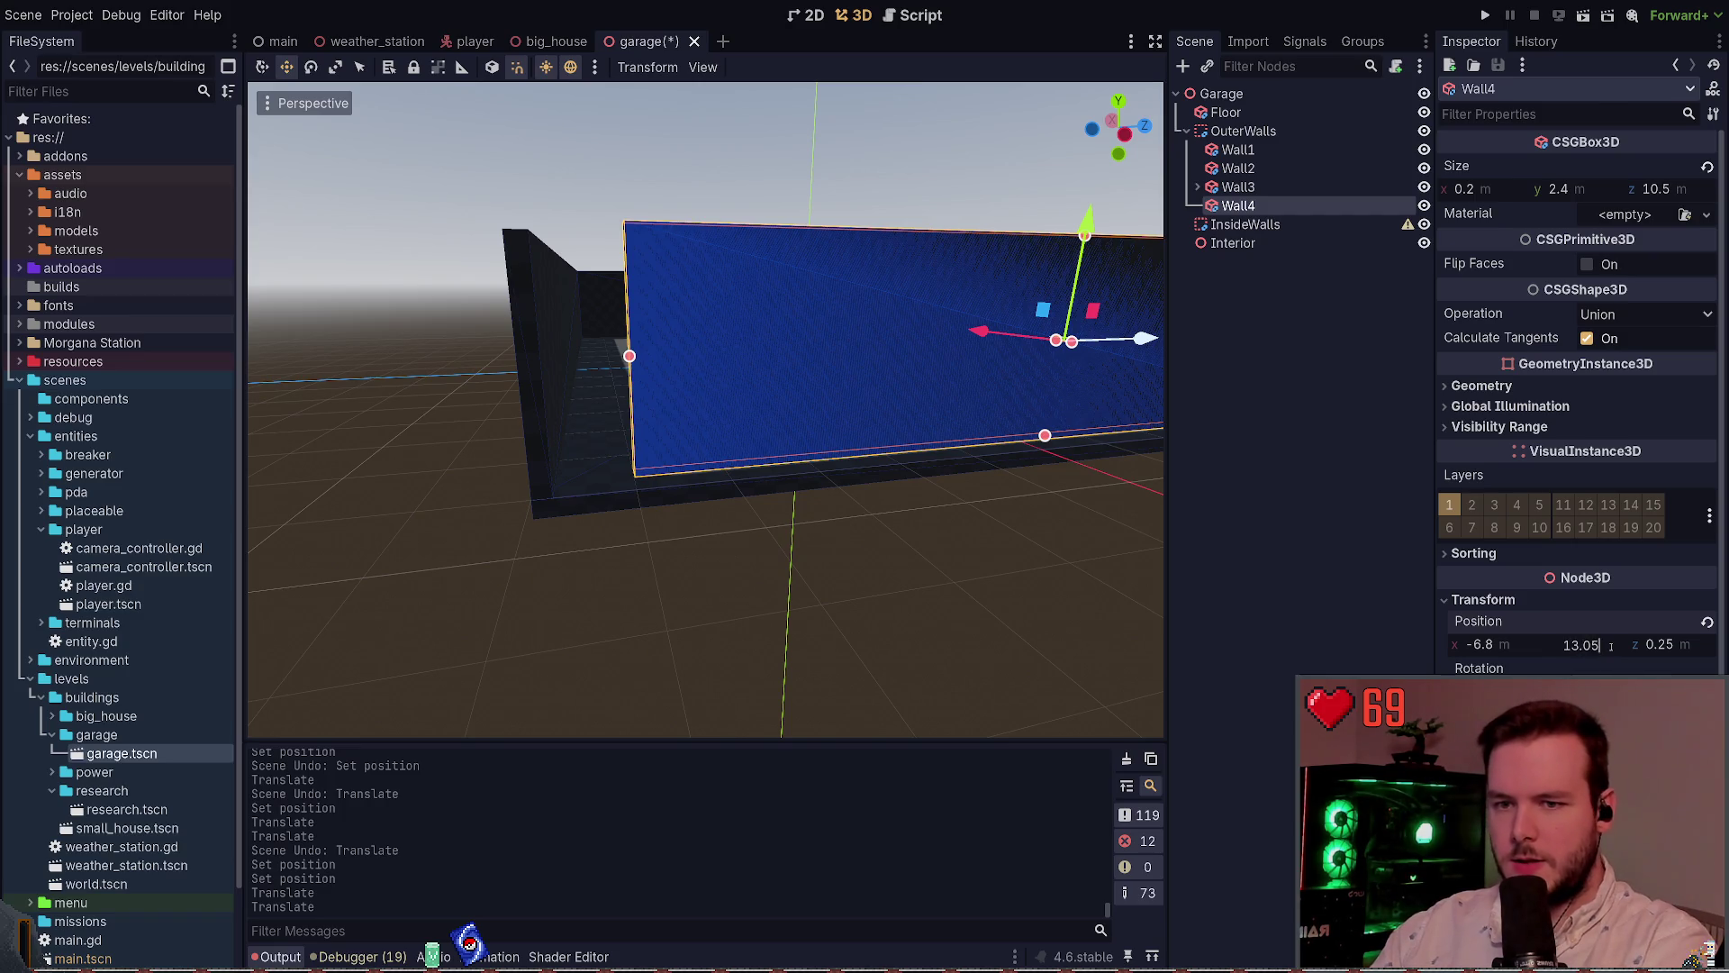
text(5)
key(Return)
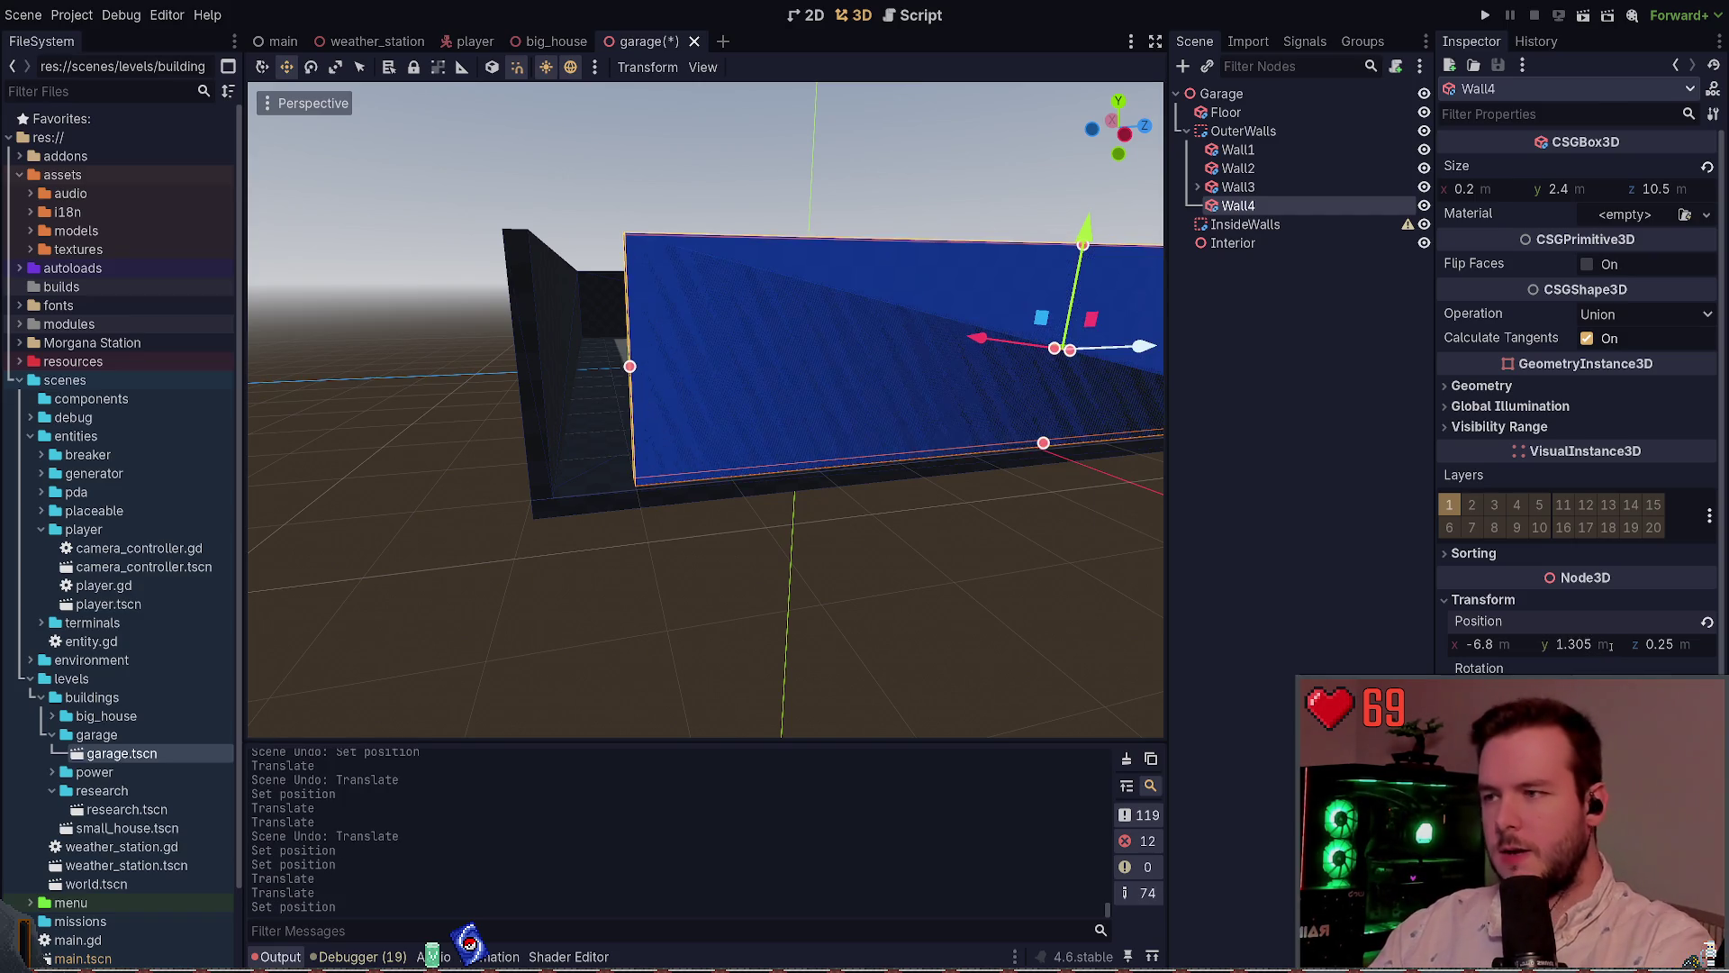
key(w)
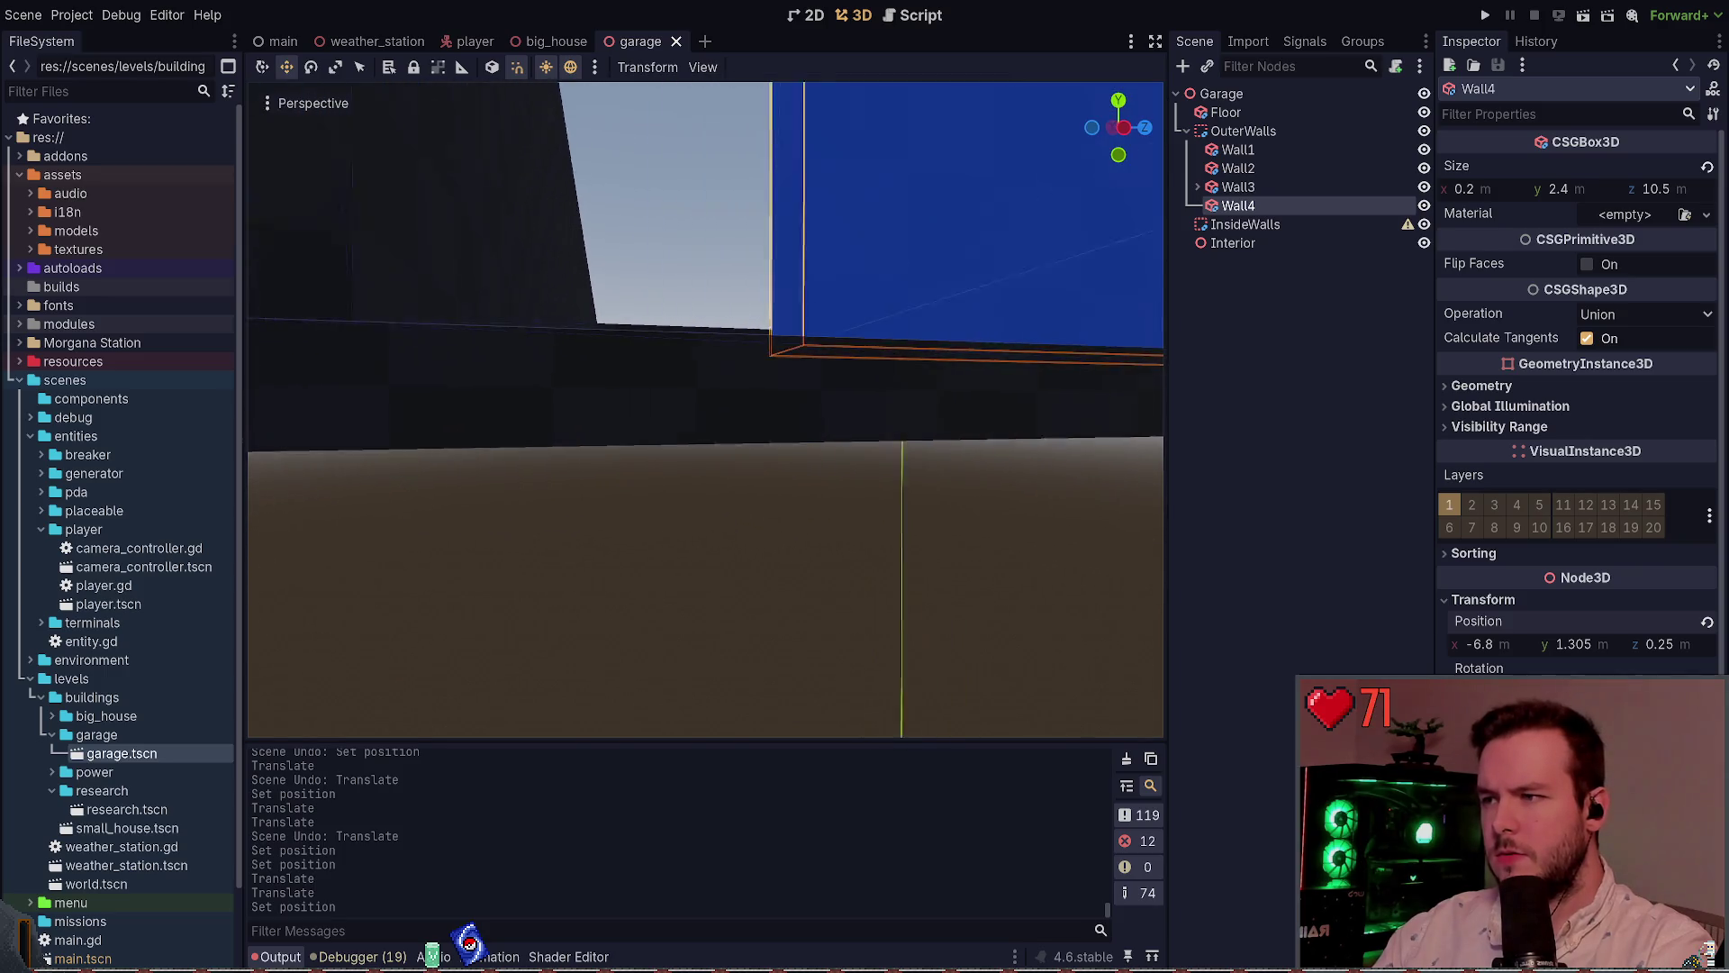
key(s)
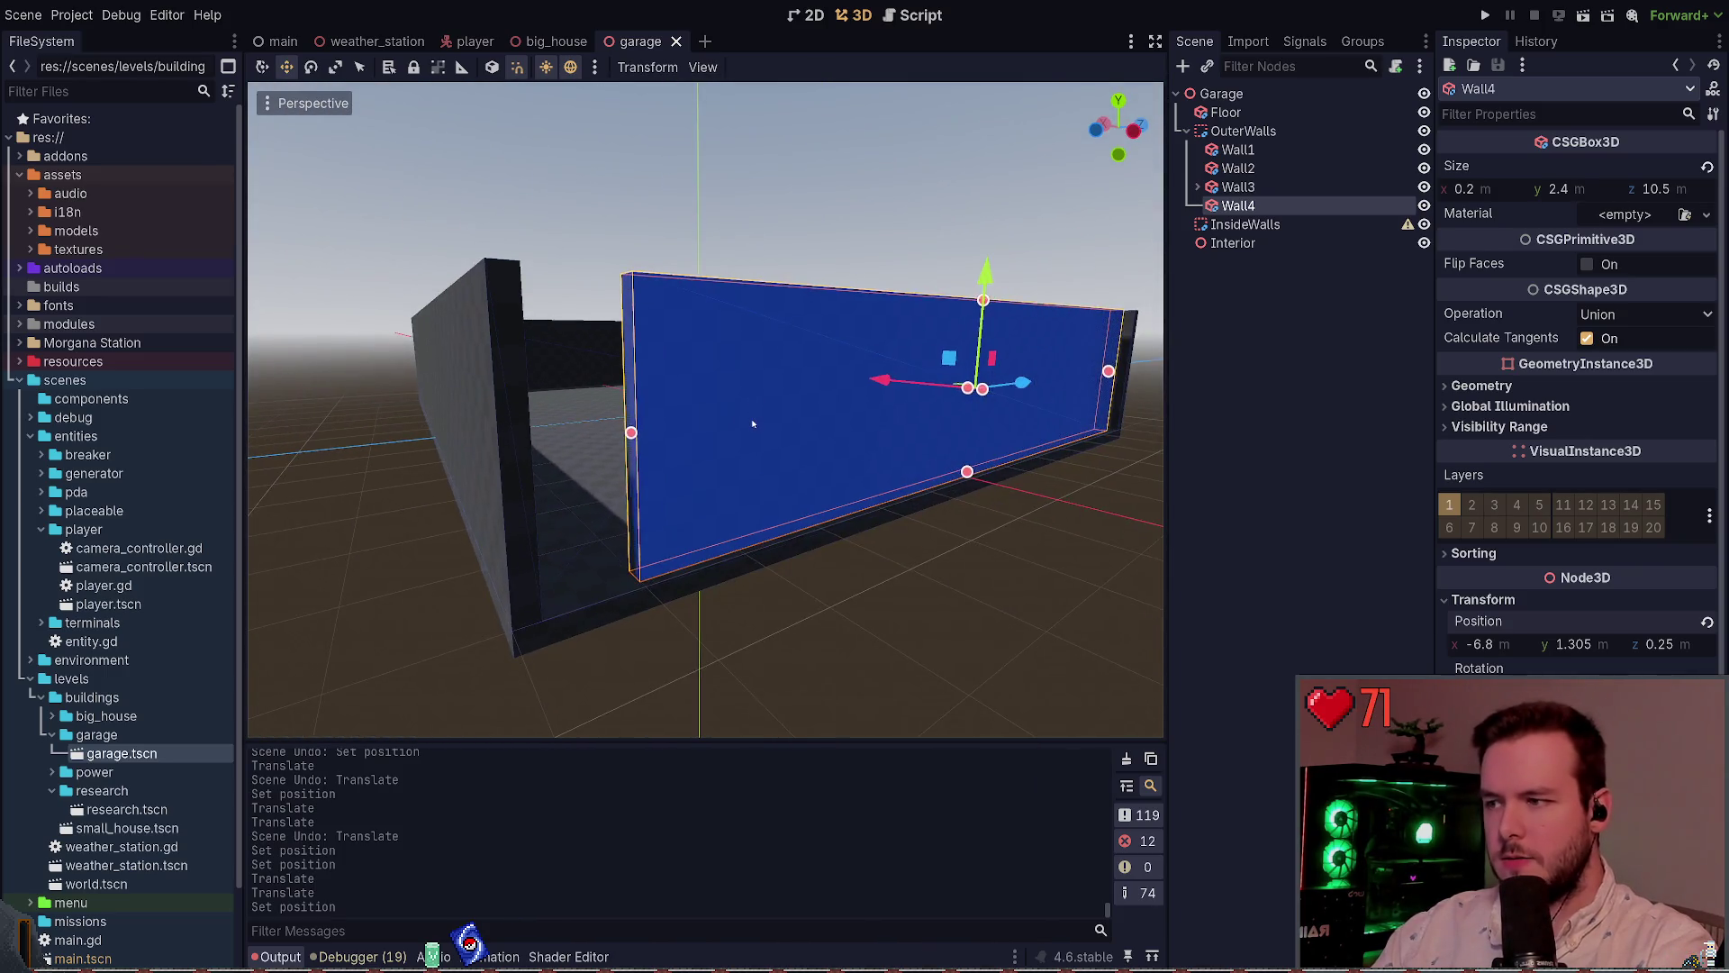
Move Wall4 out to x -6.9, lengthen it to 11.6 m, and save
mouse_move(755, 279)
mouse_down()
mouse_move(751, 297)
mouse_move(794, 324)
mouse_up()
mouse_move(658, 388)
mouse_down()
mouse_move(550, 428)
mouse_move(649, 396)
mouse_move(837, 433)
mouse_move(772, 436)
mouse_move(802, 448)
mouse_up()
click(1000, 493)
key(ctrl+s)
Survey the garage, then select Wall4, Wall3, its DoorCutout and the Floor in turn
mouse_move(1000, 494)
mouse_down()
mouse_move(960, 460)
mouse_move(840, 474)
mouse_up()
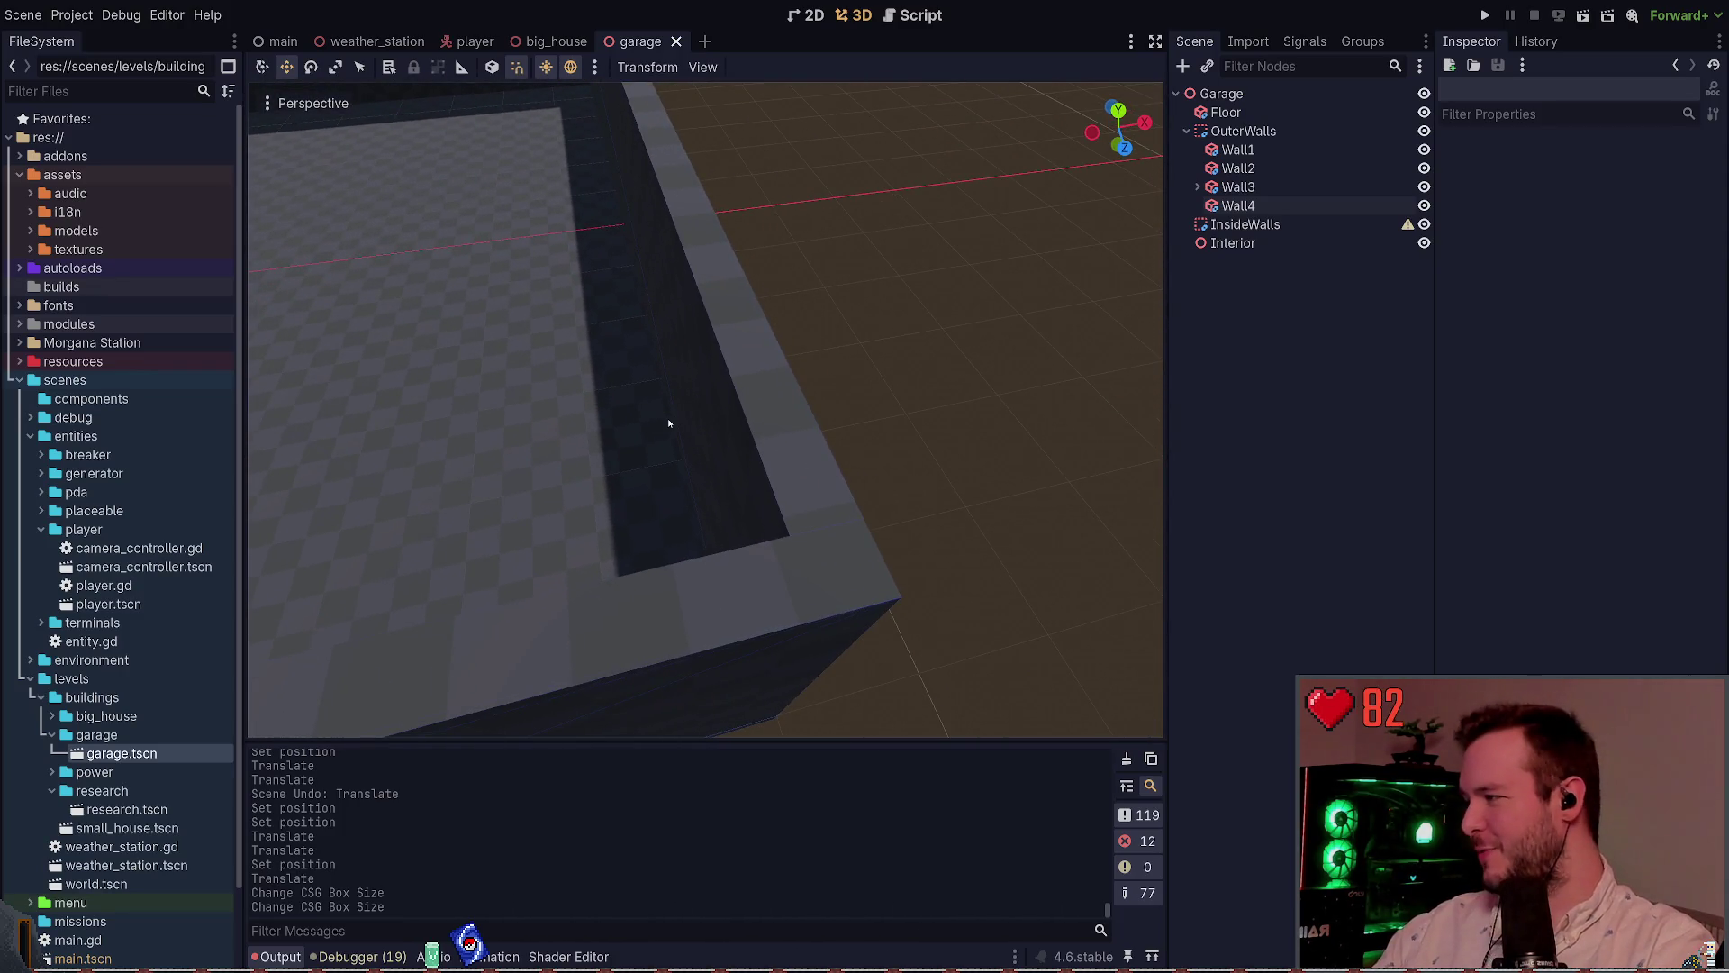
mouse_move(667, 417)
mouse_down()
mouse_move(635, 402)
mouse_move(699, 395)
mouse_up()
drag(894, 332, 1014, 336)
click(1239, 205)
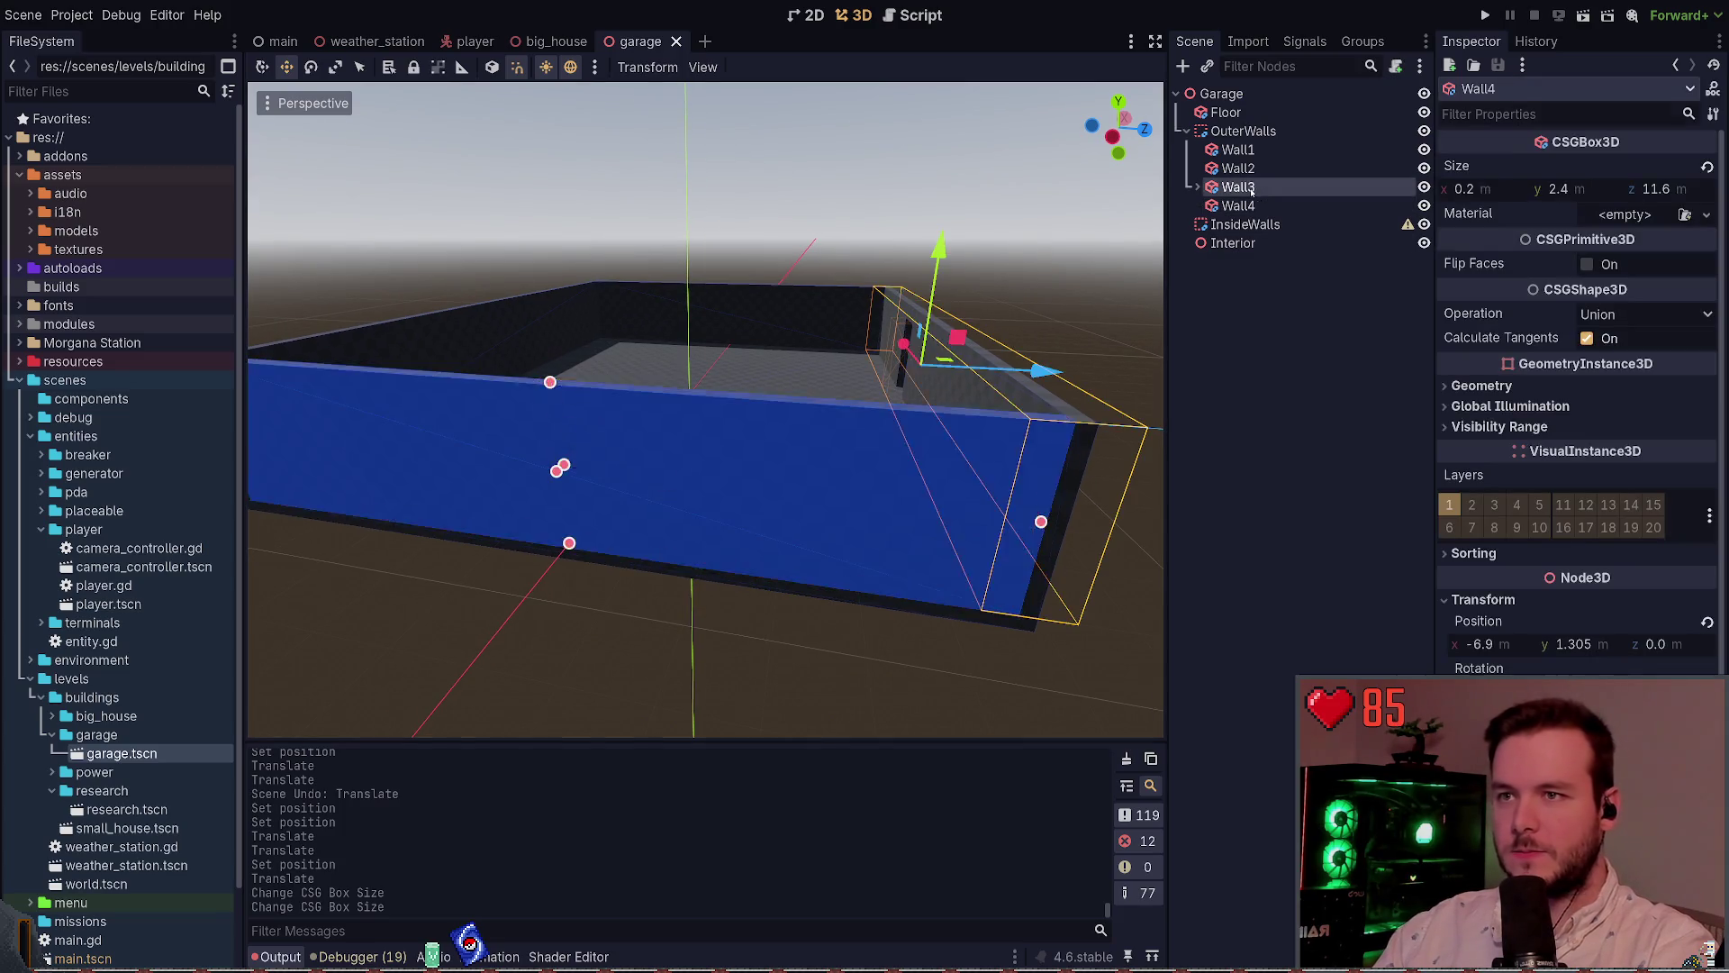
click(1238, 186)
click(1197, 187)
click(1270, 207)
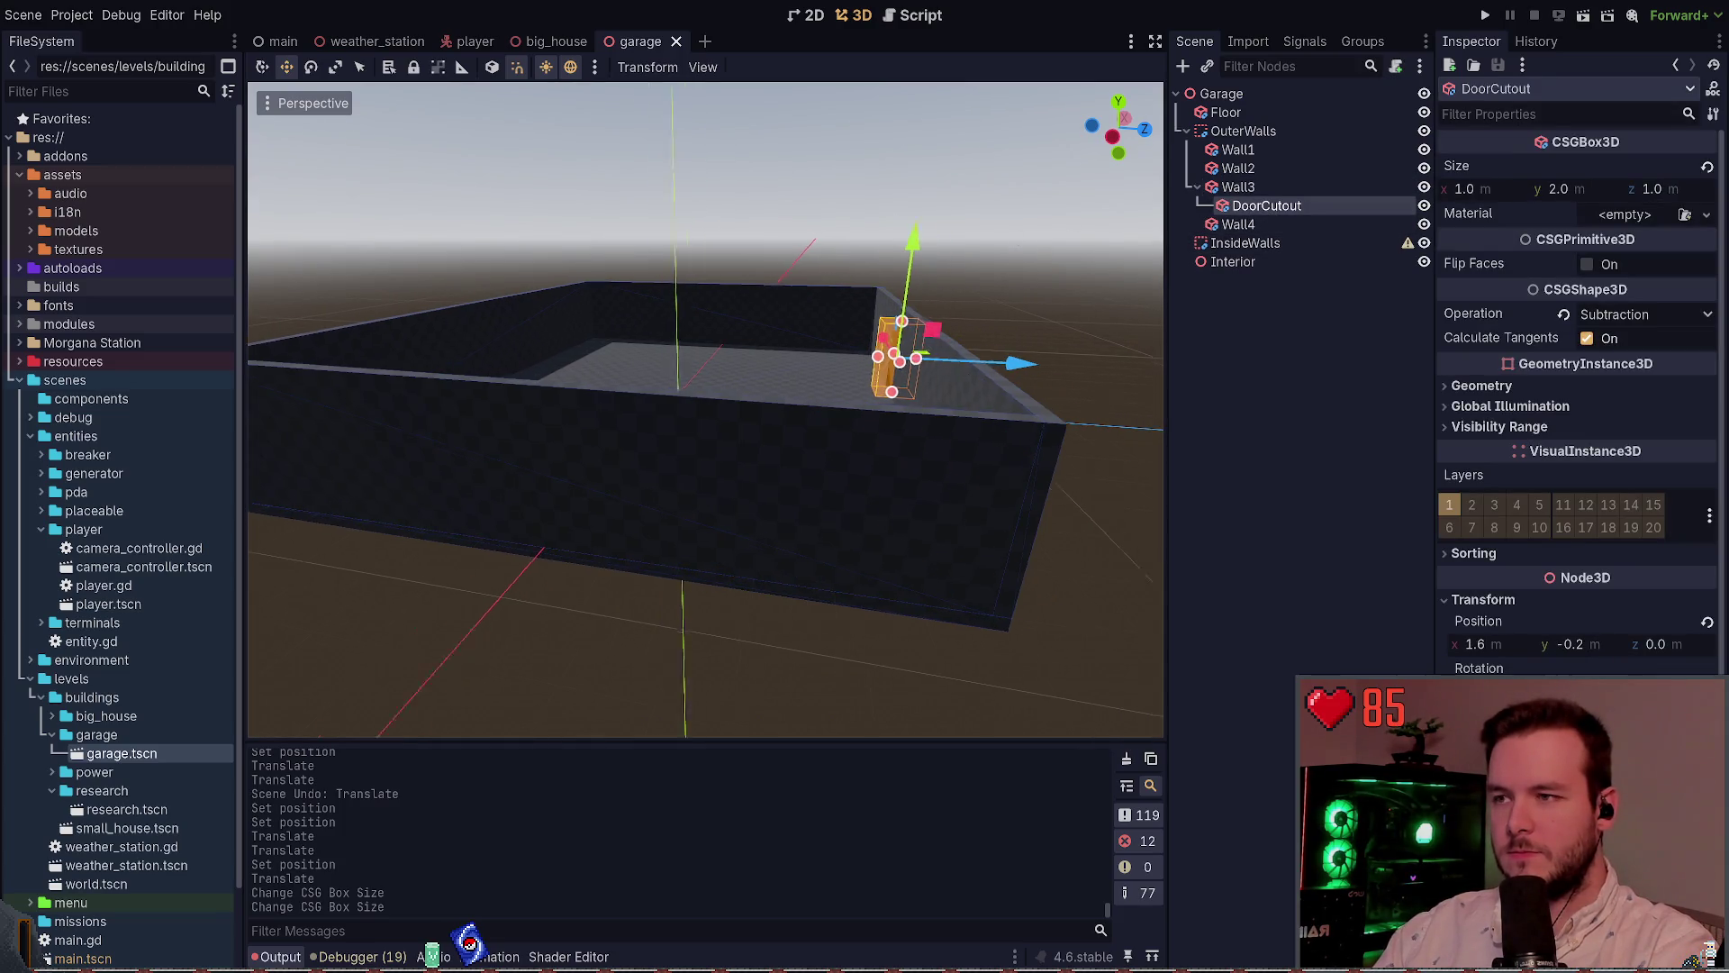
drag(883, 271, 916, 222)
click(807, 278)
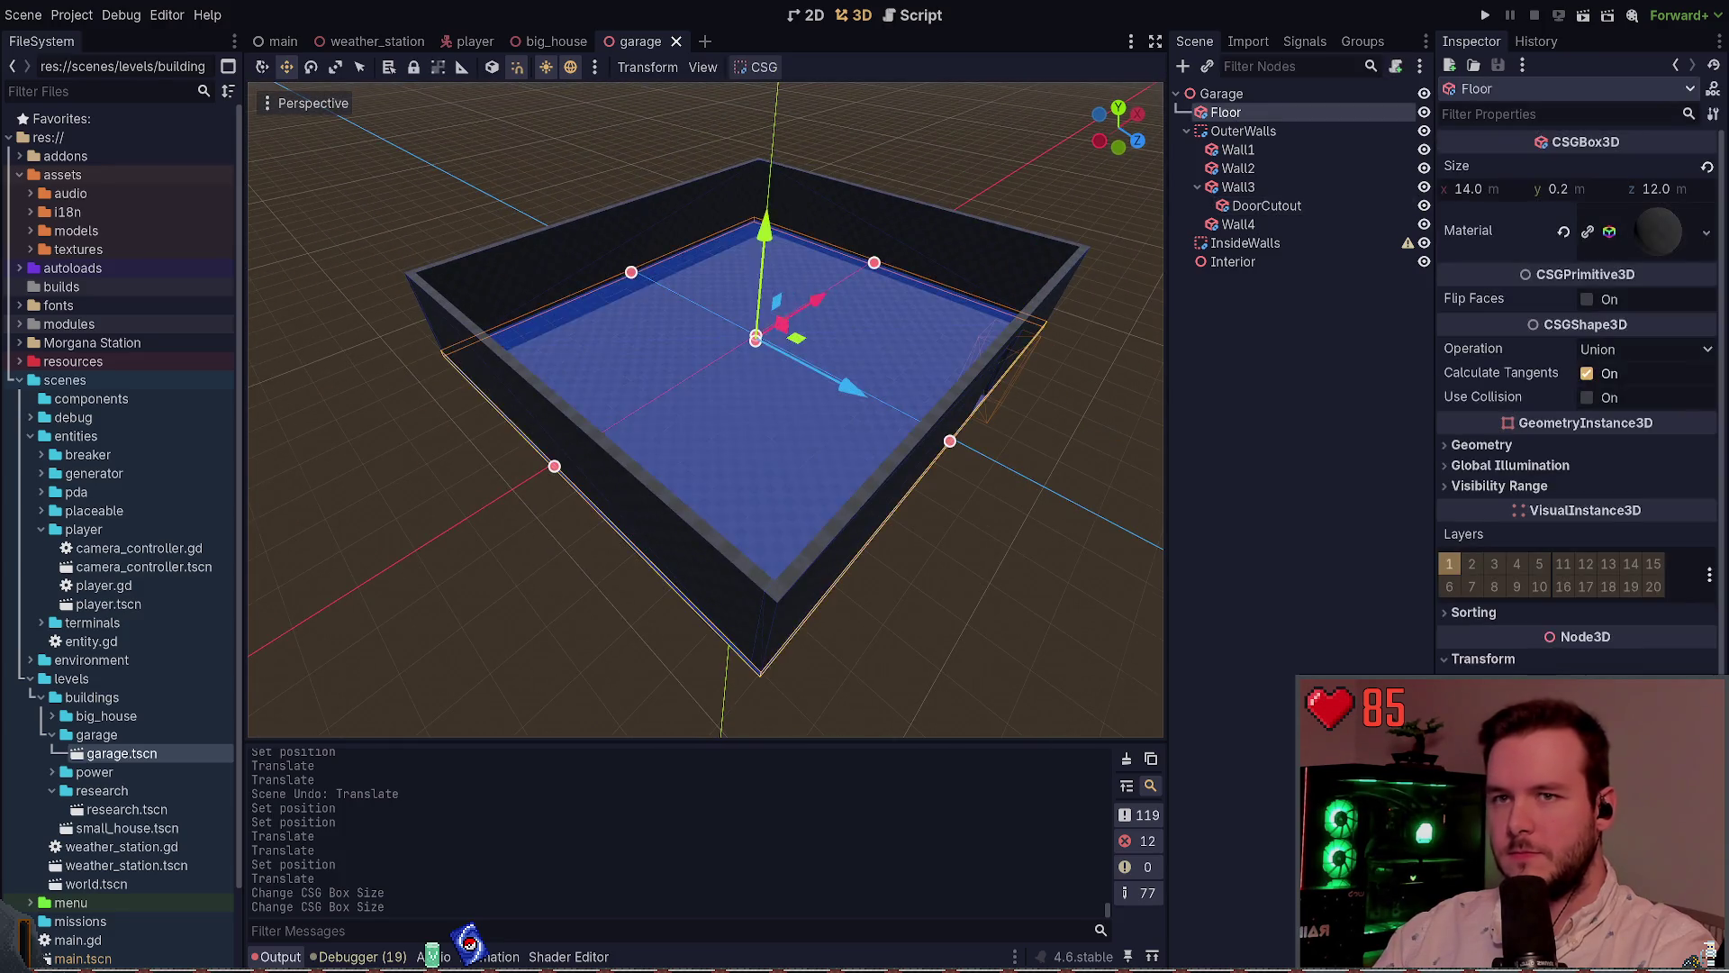
Set the floor size to 12 wide by 14 deep
scroll(807, 279, up, 3)
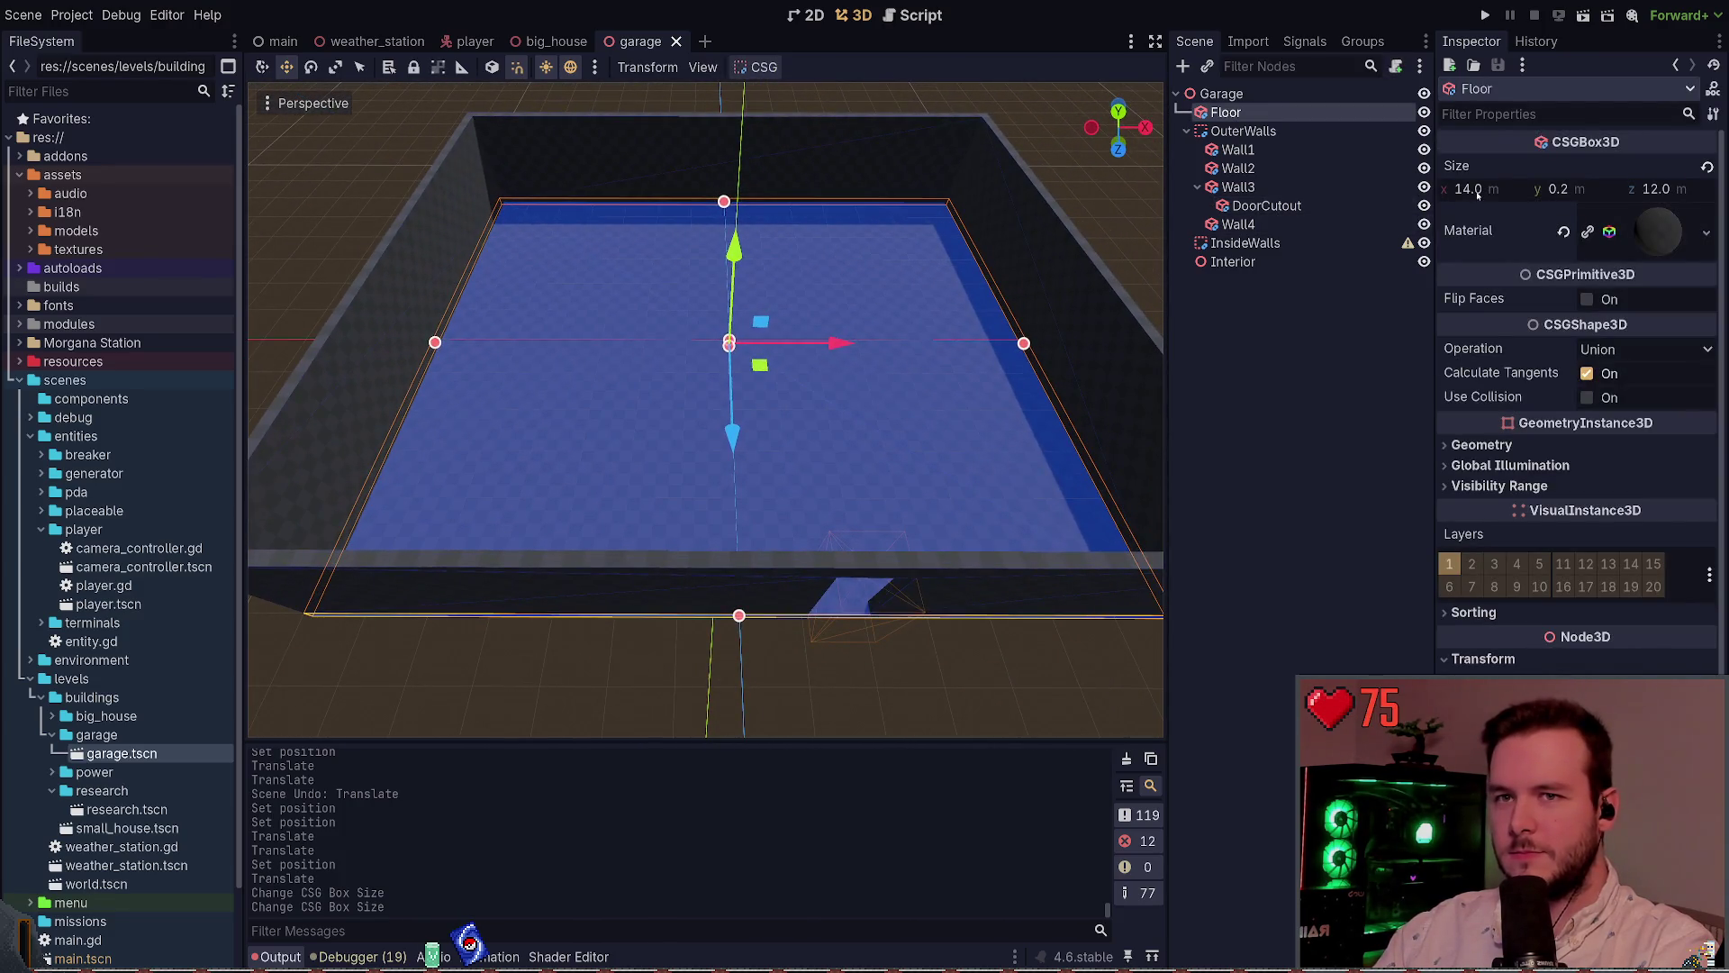
click(1475, 189)
text(12)
key(Return)
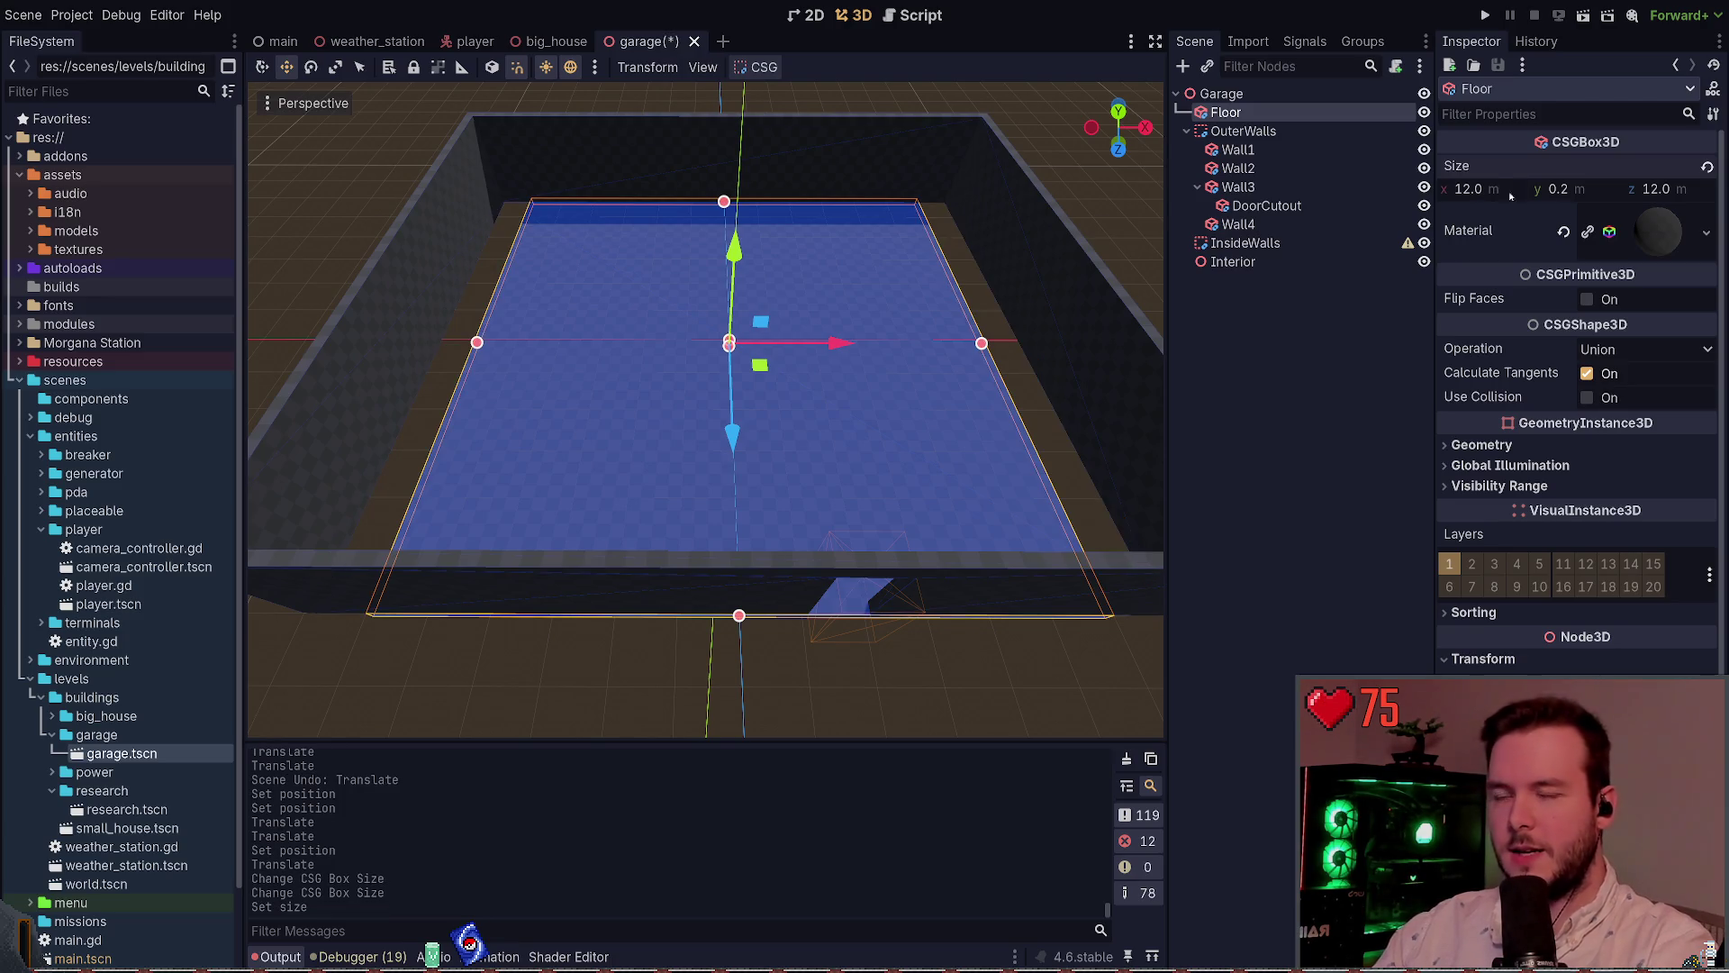
text(14)
key(Return)
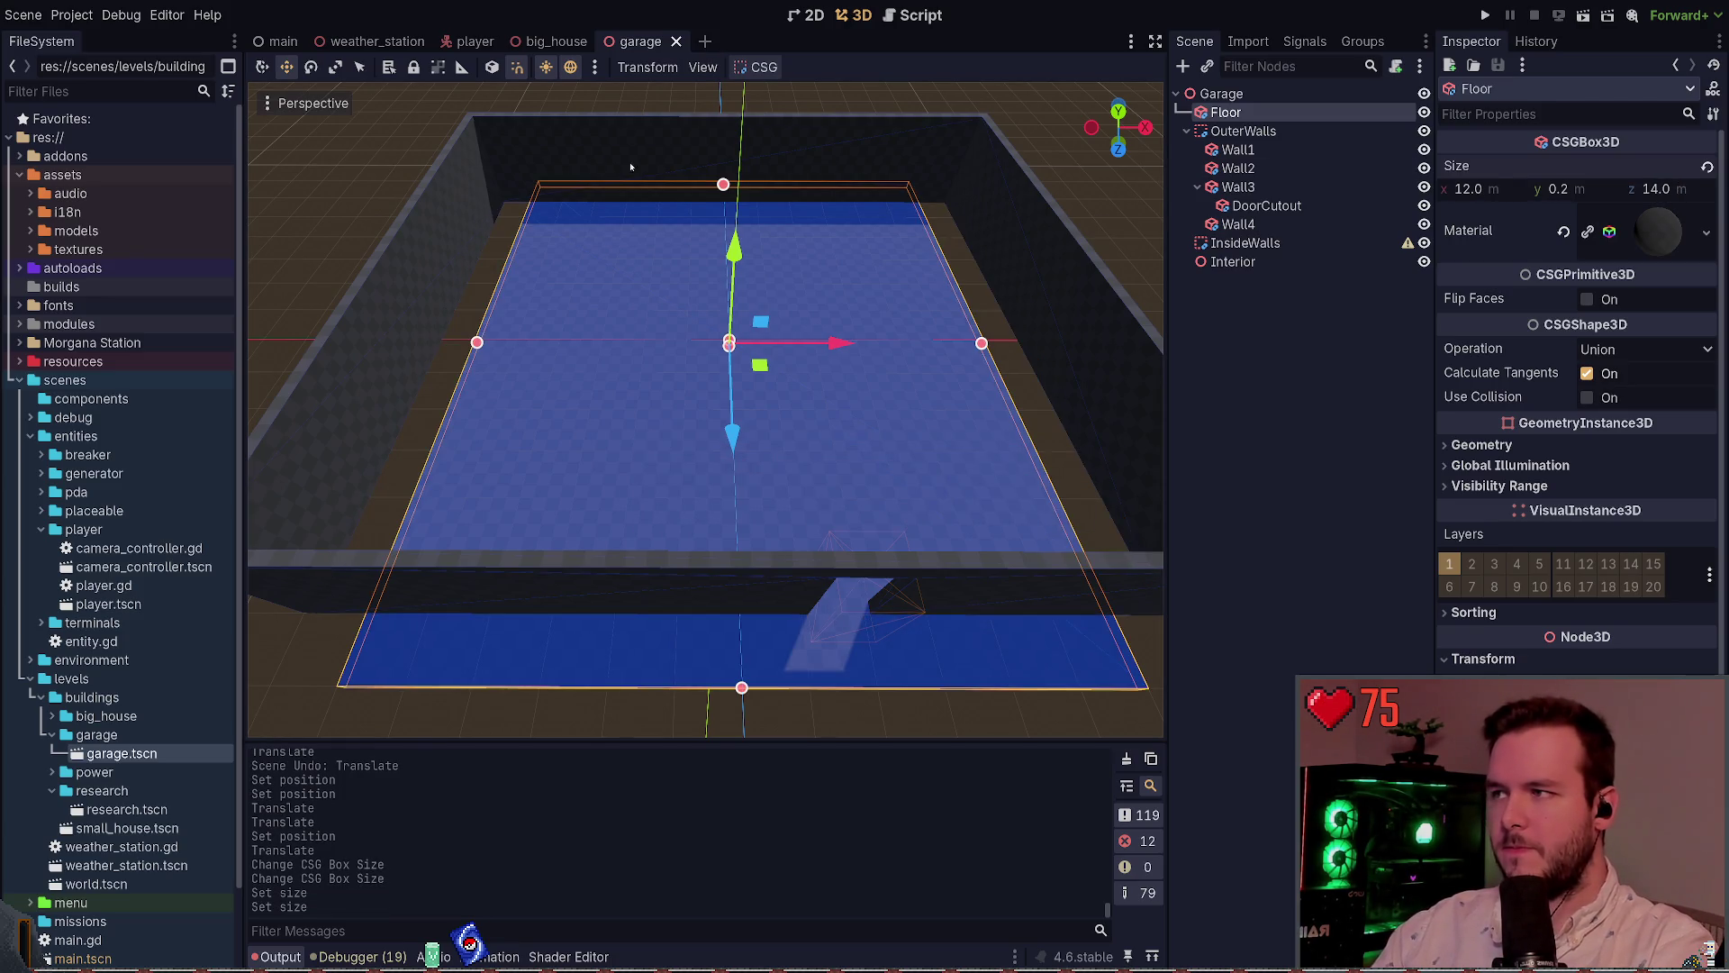
click(447, 237)
Move Wall4 inward to x -5.9, lengthen it to fit the floor, and save
click(403, 225)
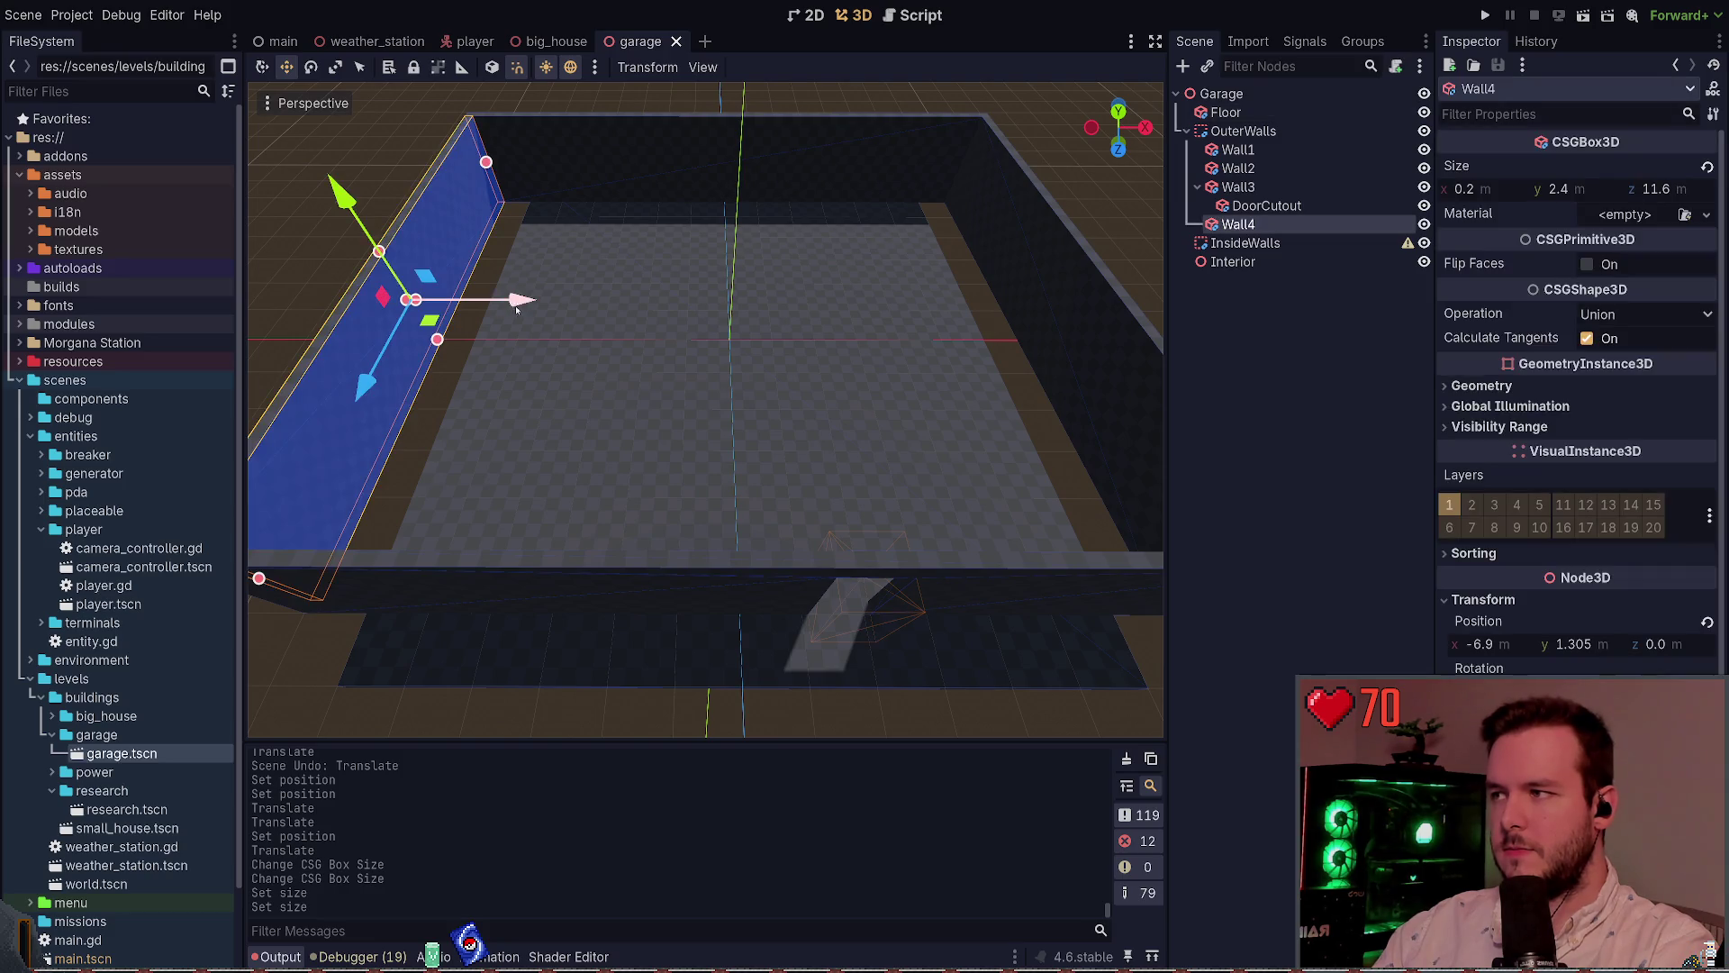
drag(518, 306, 599, 317)
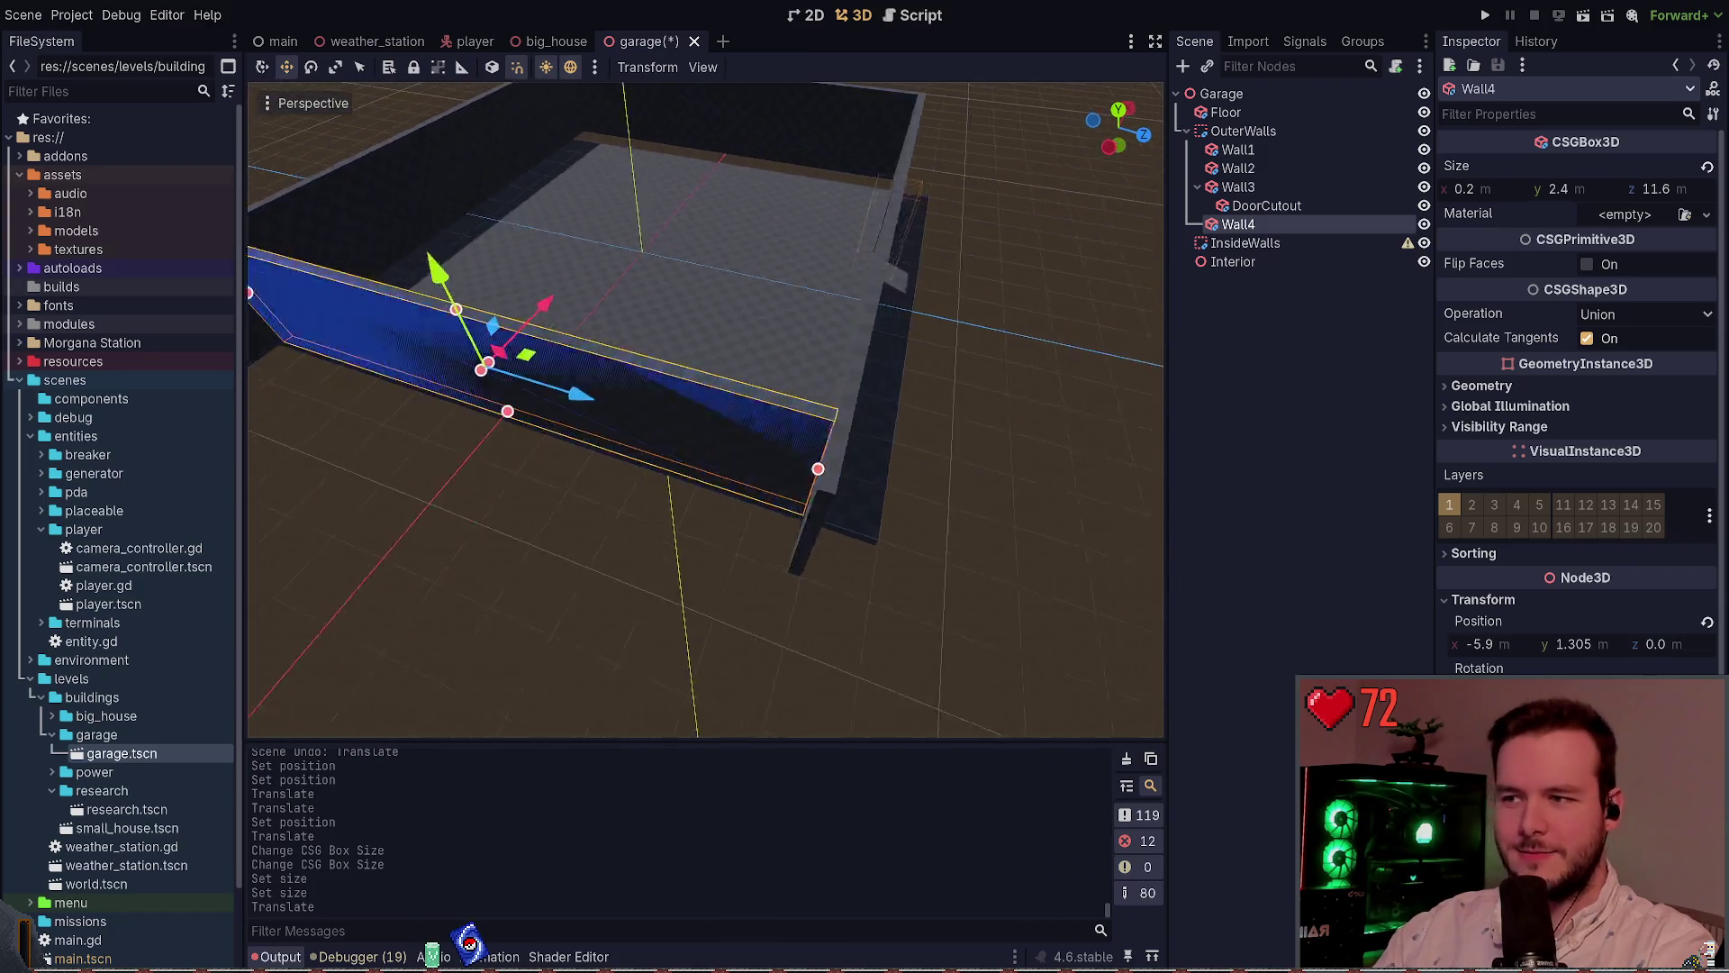
drag(666, 353, 782, 391)
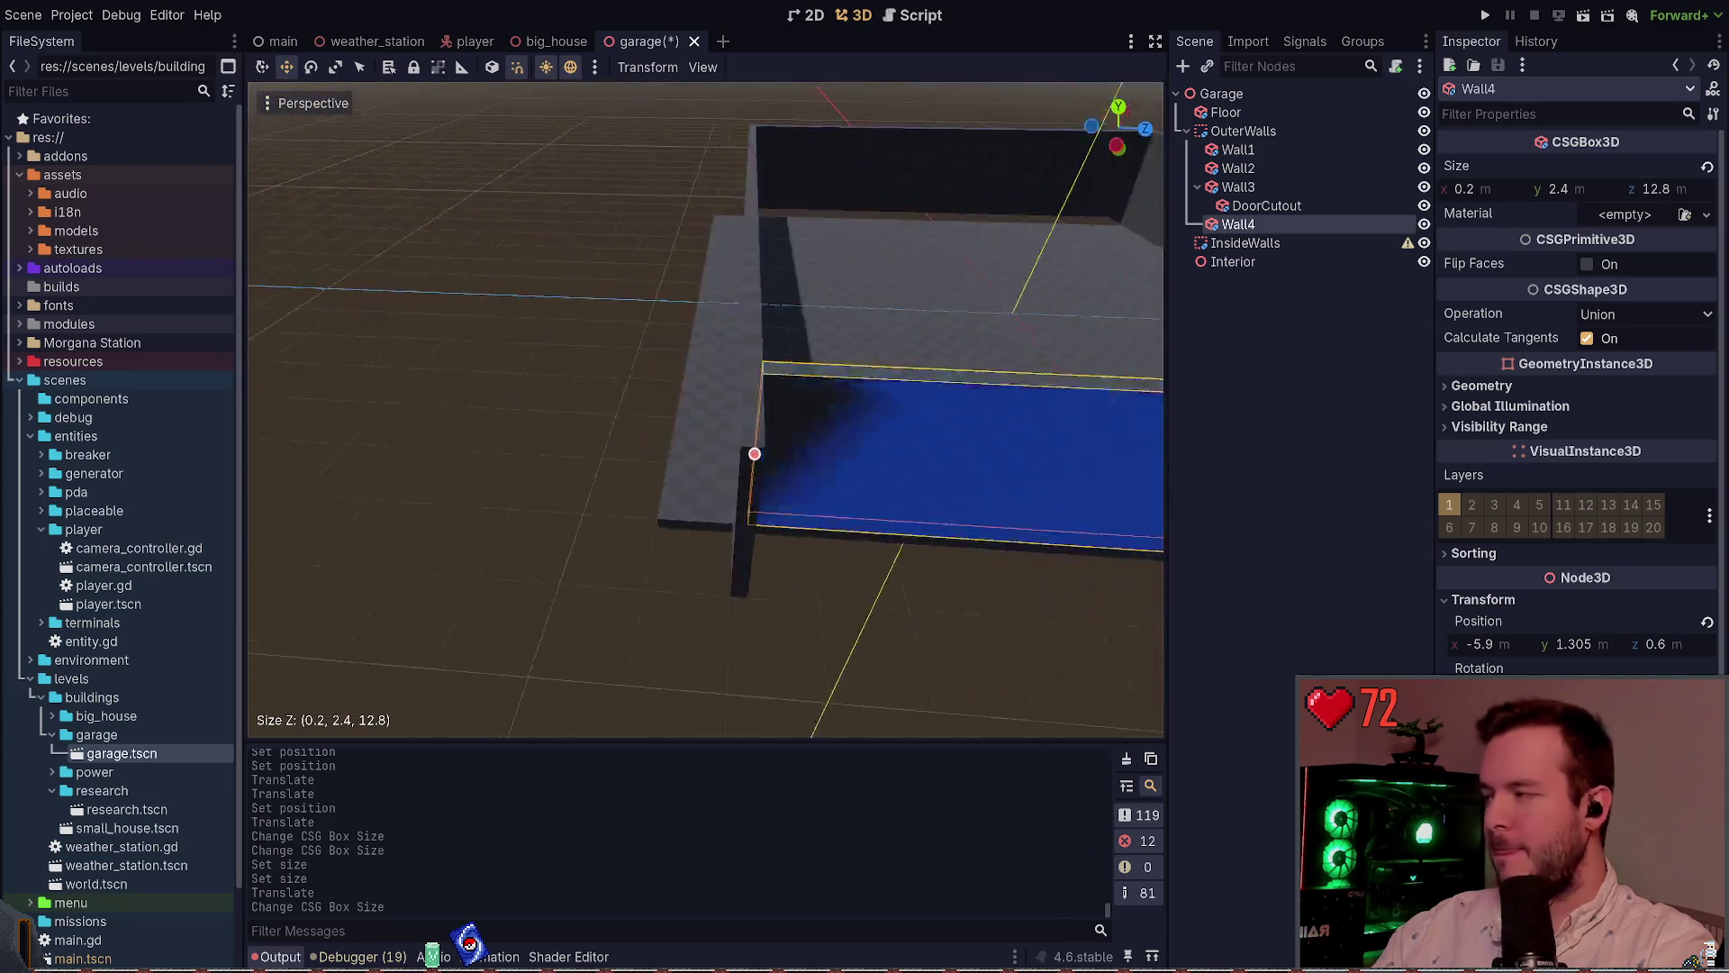
drag(797, 404, 700, 396)
key(ctrl+s)
Lengthen Wall2 to about 14 m and save
scroll(729, 389, up, 2)
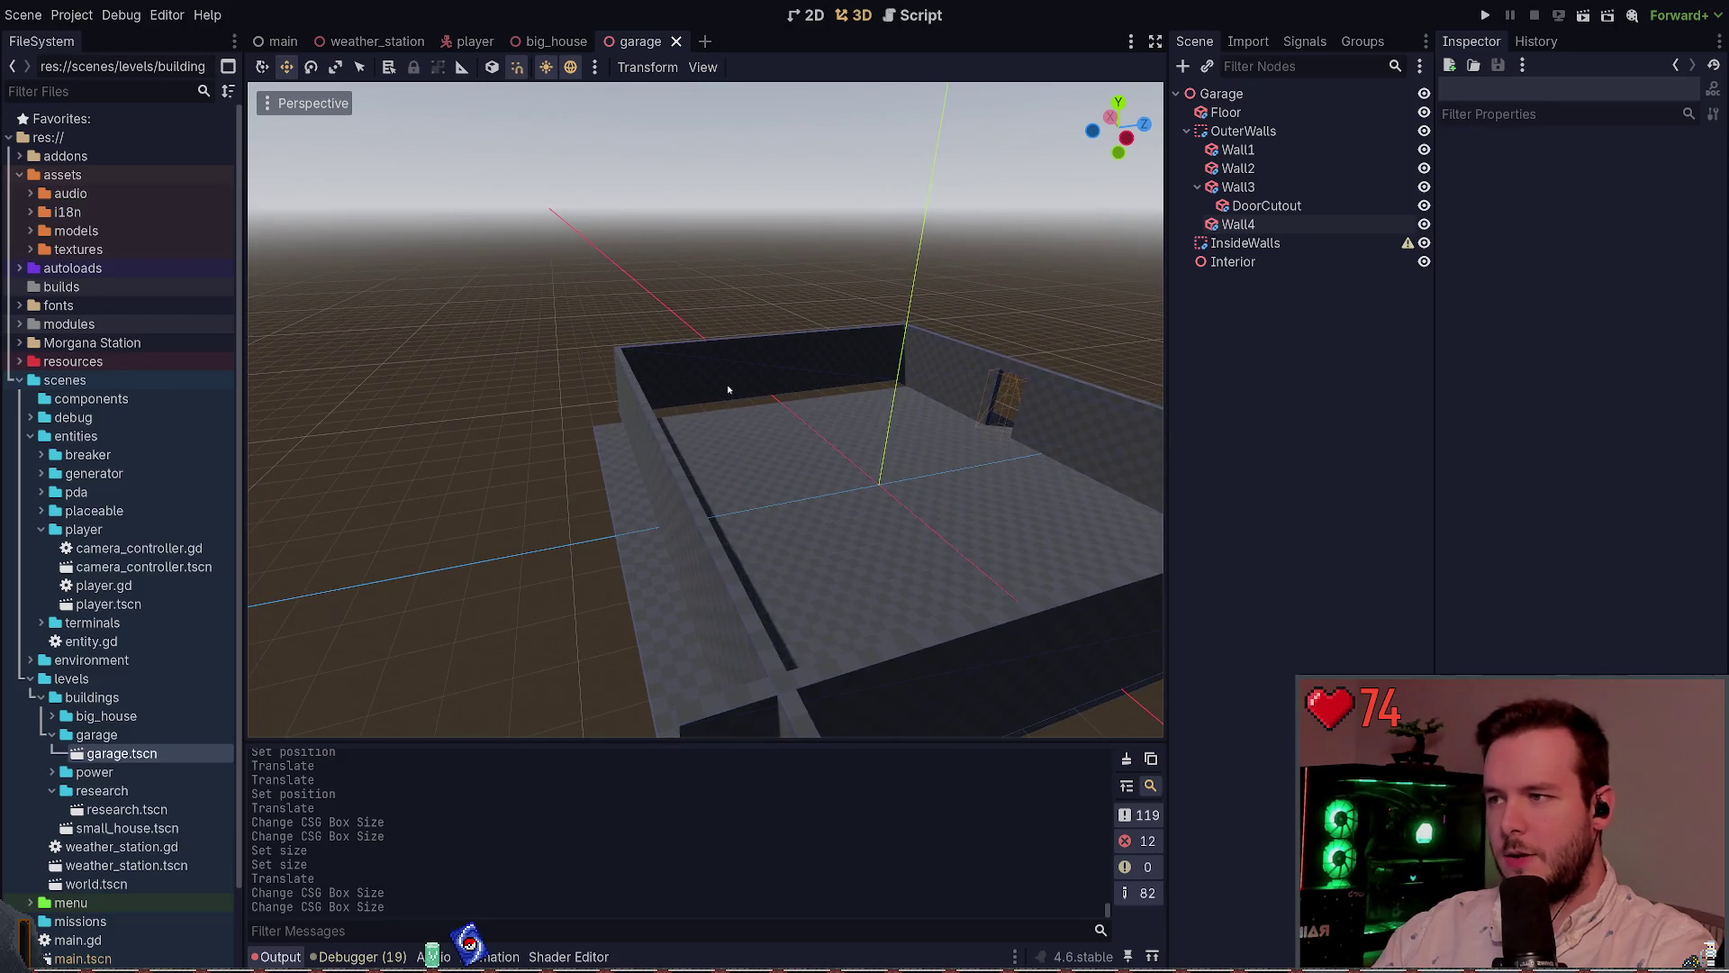
click(723, 358)
mouse_move(817, 377)
mouse_down()
mouse_move(532, 325)
mouse_move(580, 317)
mouse_up()
drag(684, 458, 690, 578)
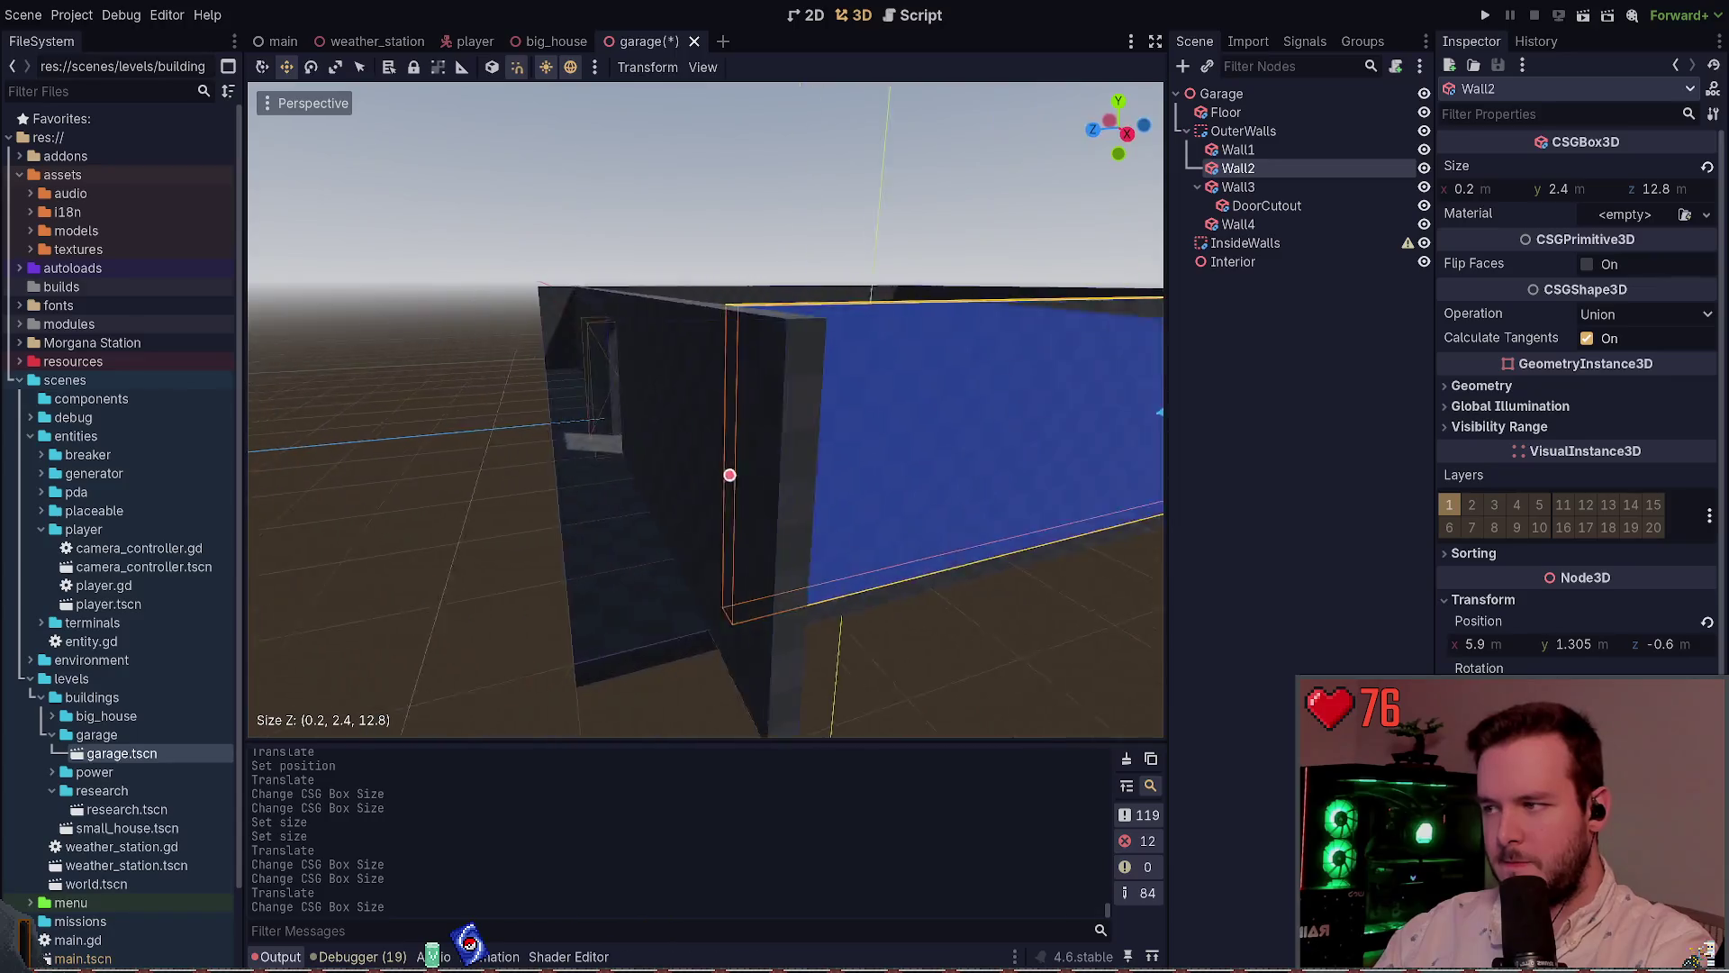
drag(884, 450, 763, 487)
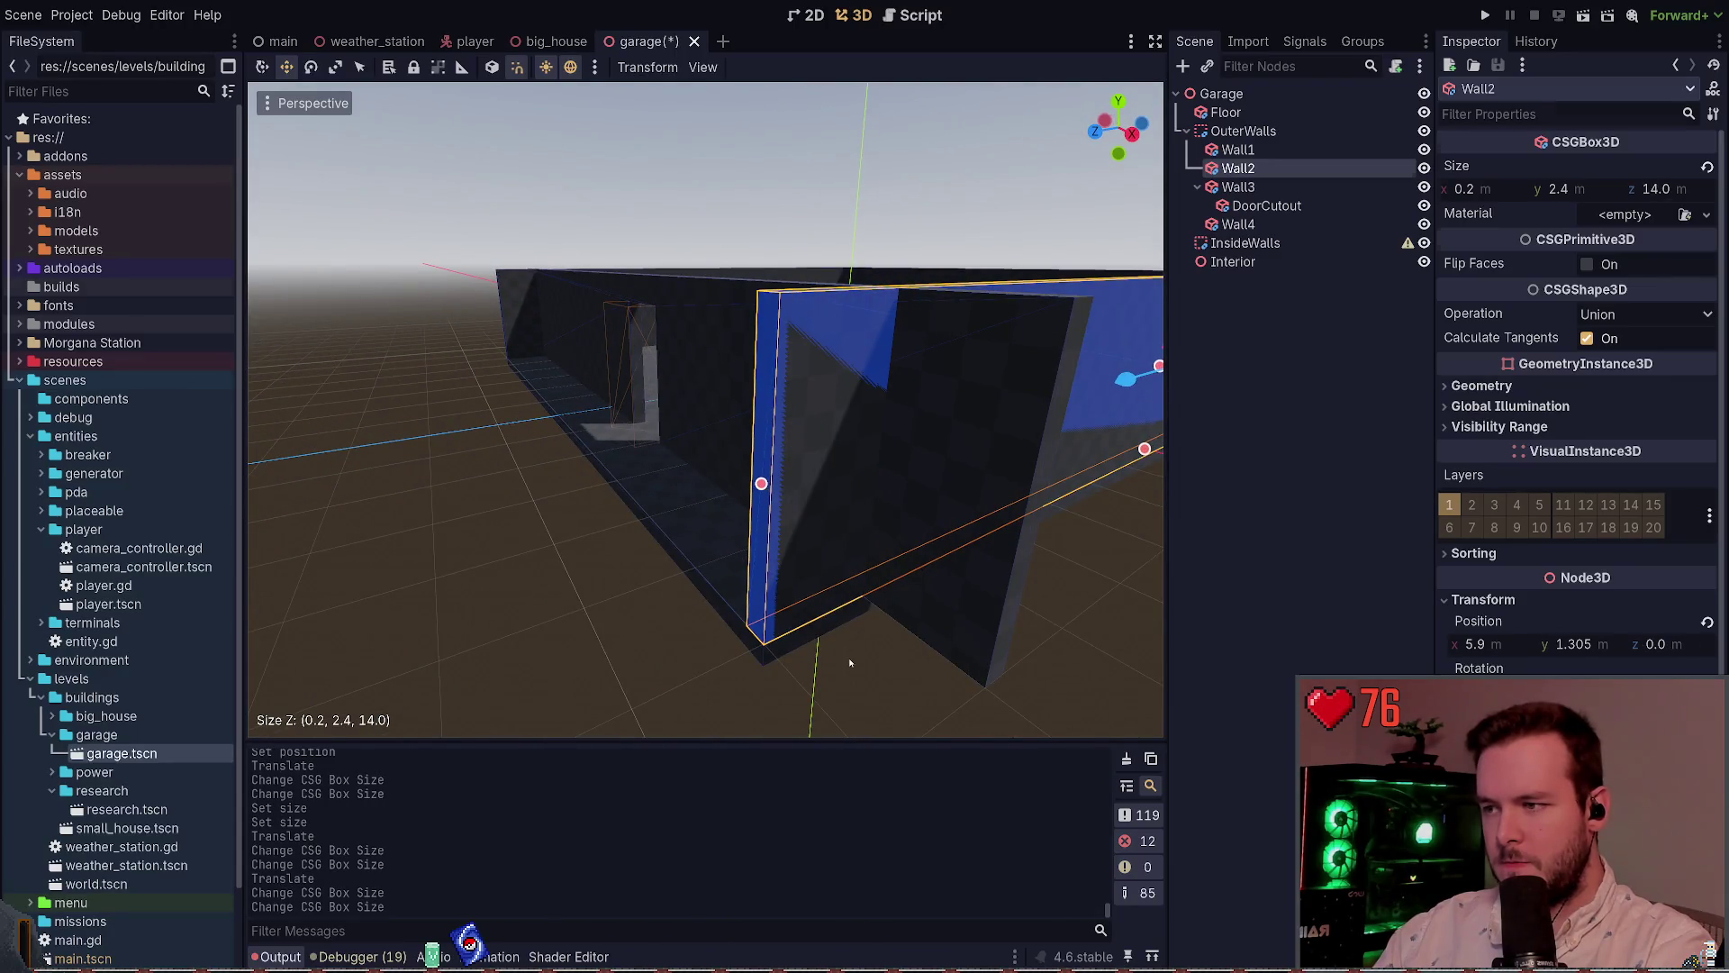
key(ctrl+s)
Move Wall3 out to z 6.8, shorten it to about 11.5 m, and save
scroll(856, 419, down, 5)
click(781, 400)
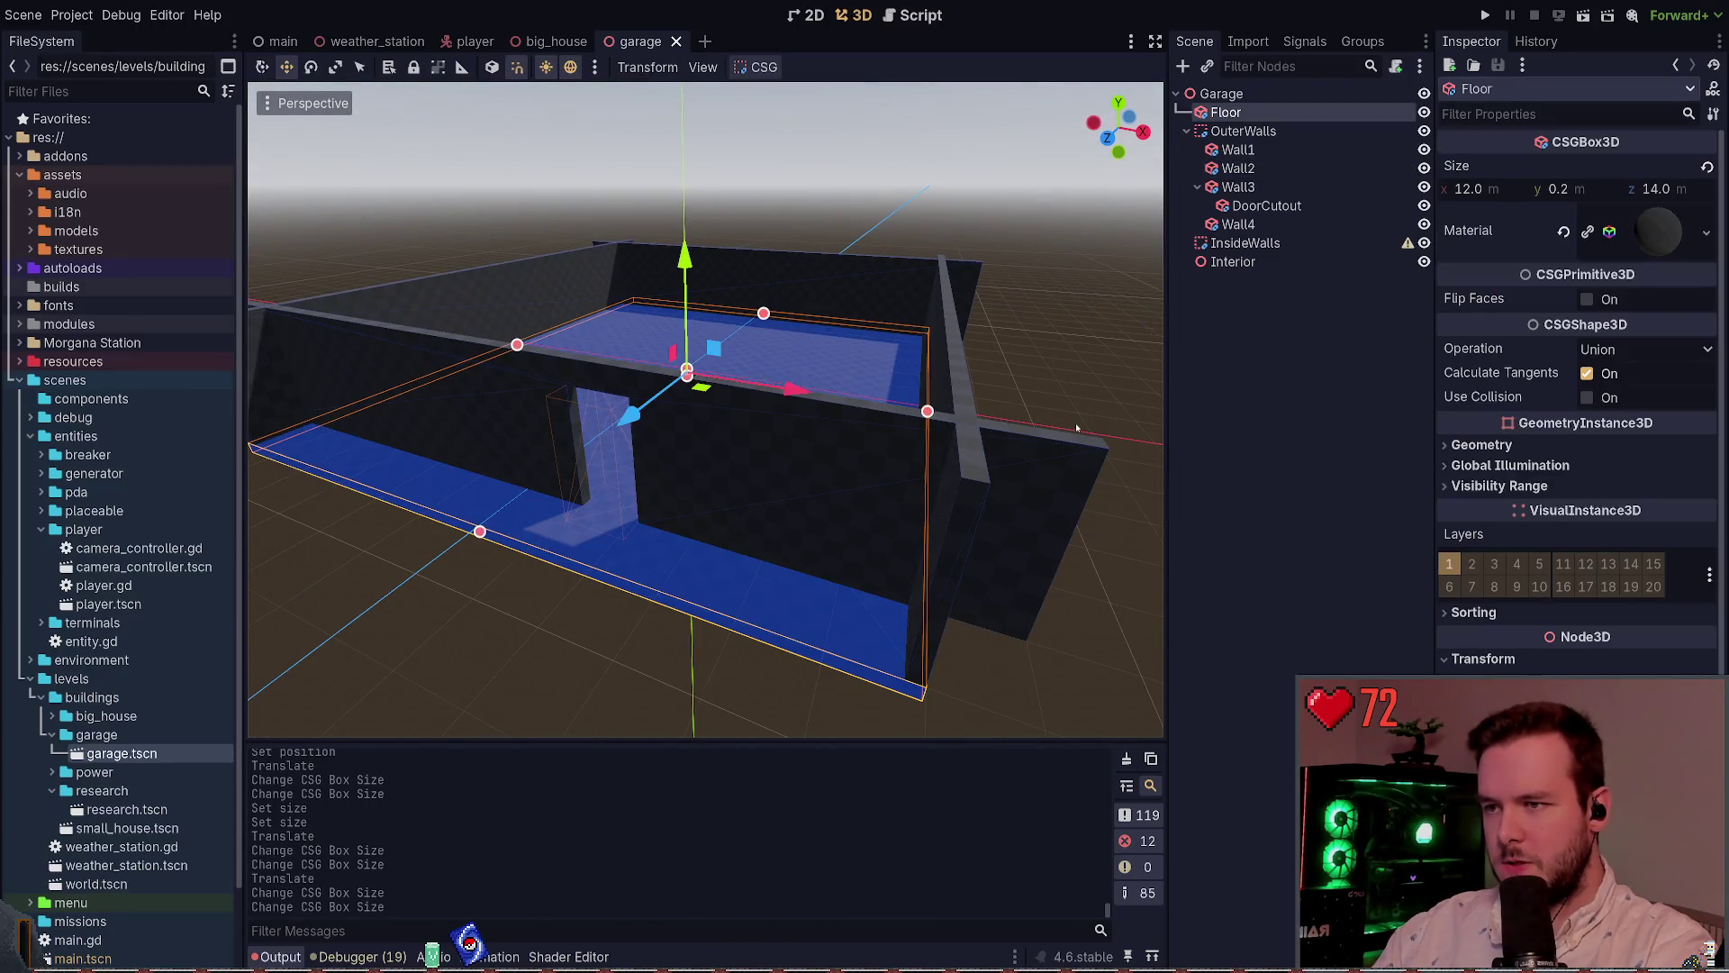
click(721, 468)
drag(718, 453, 717, 509)
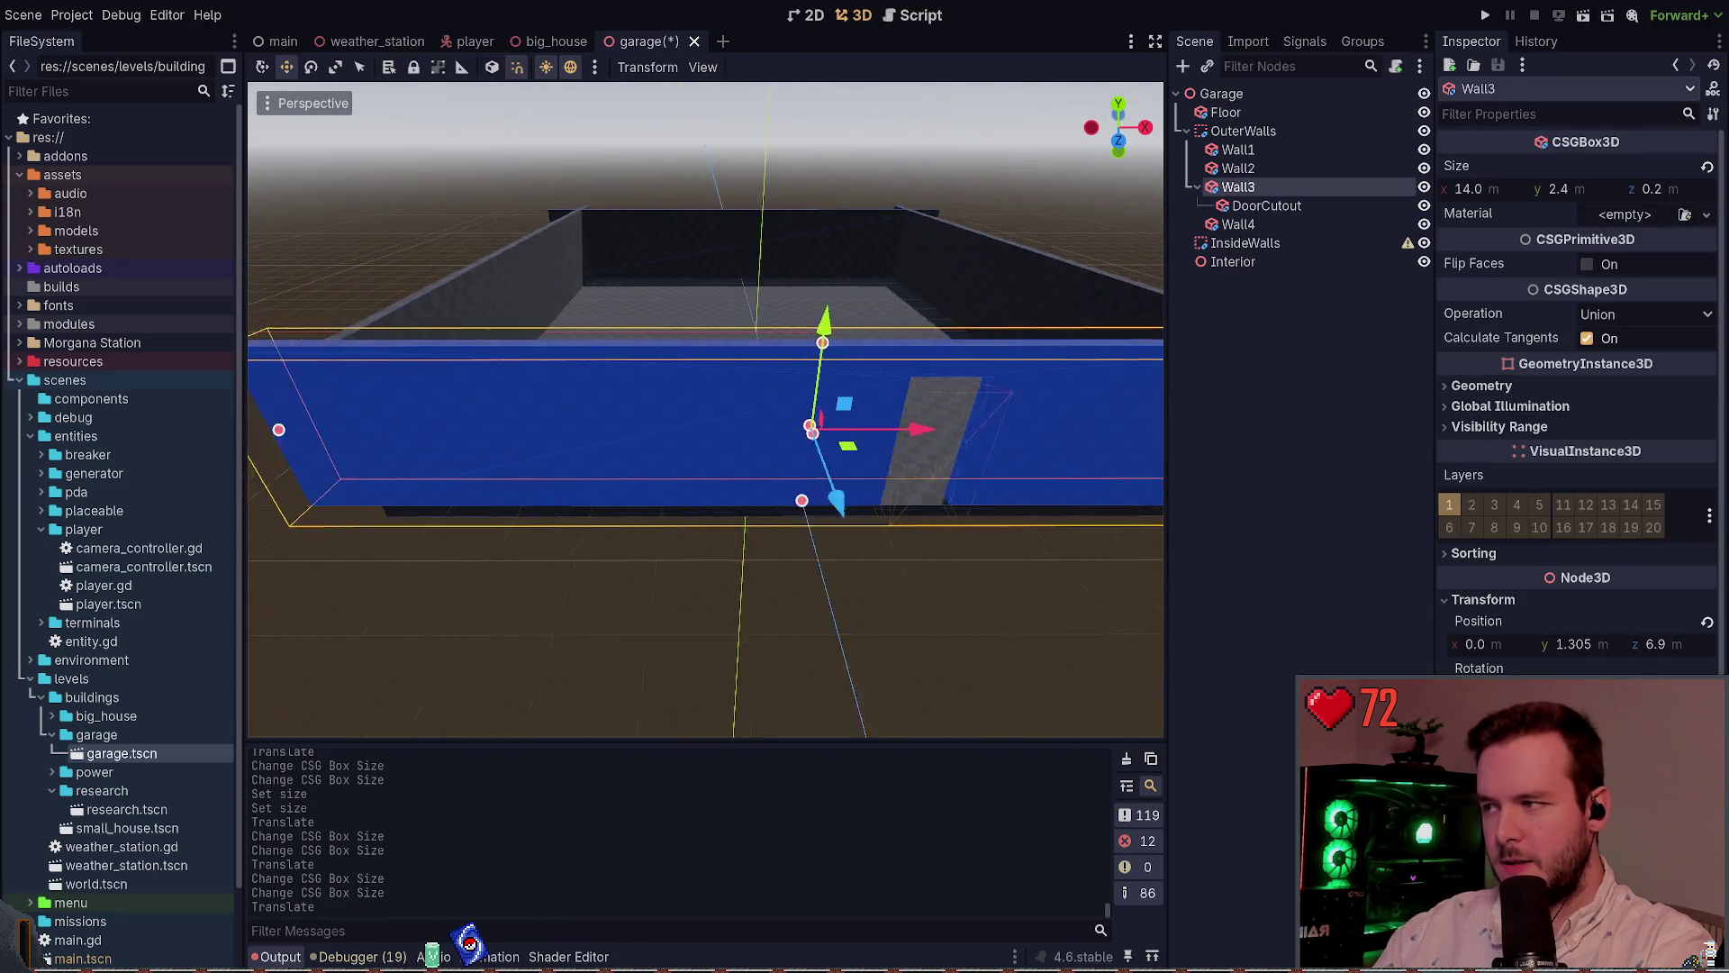
drag(515, 432, 611, 429)
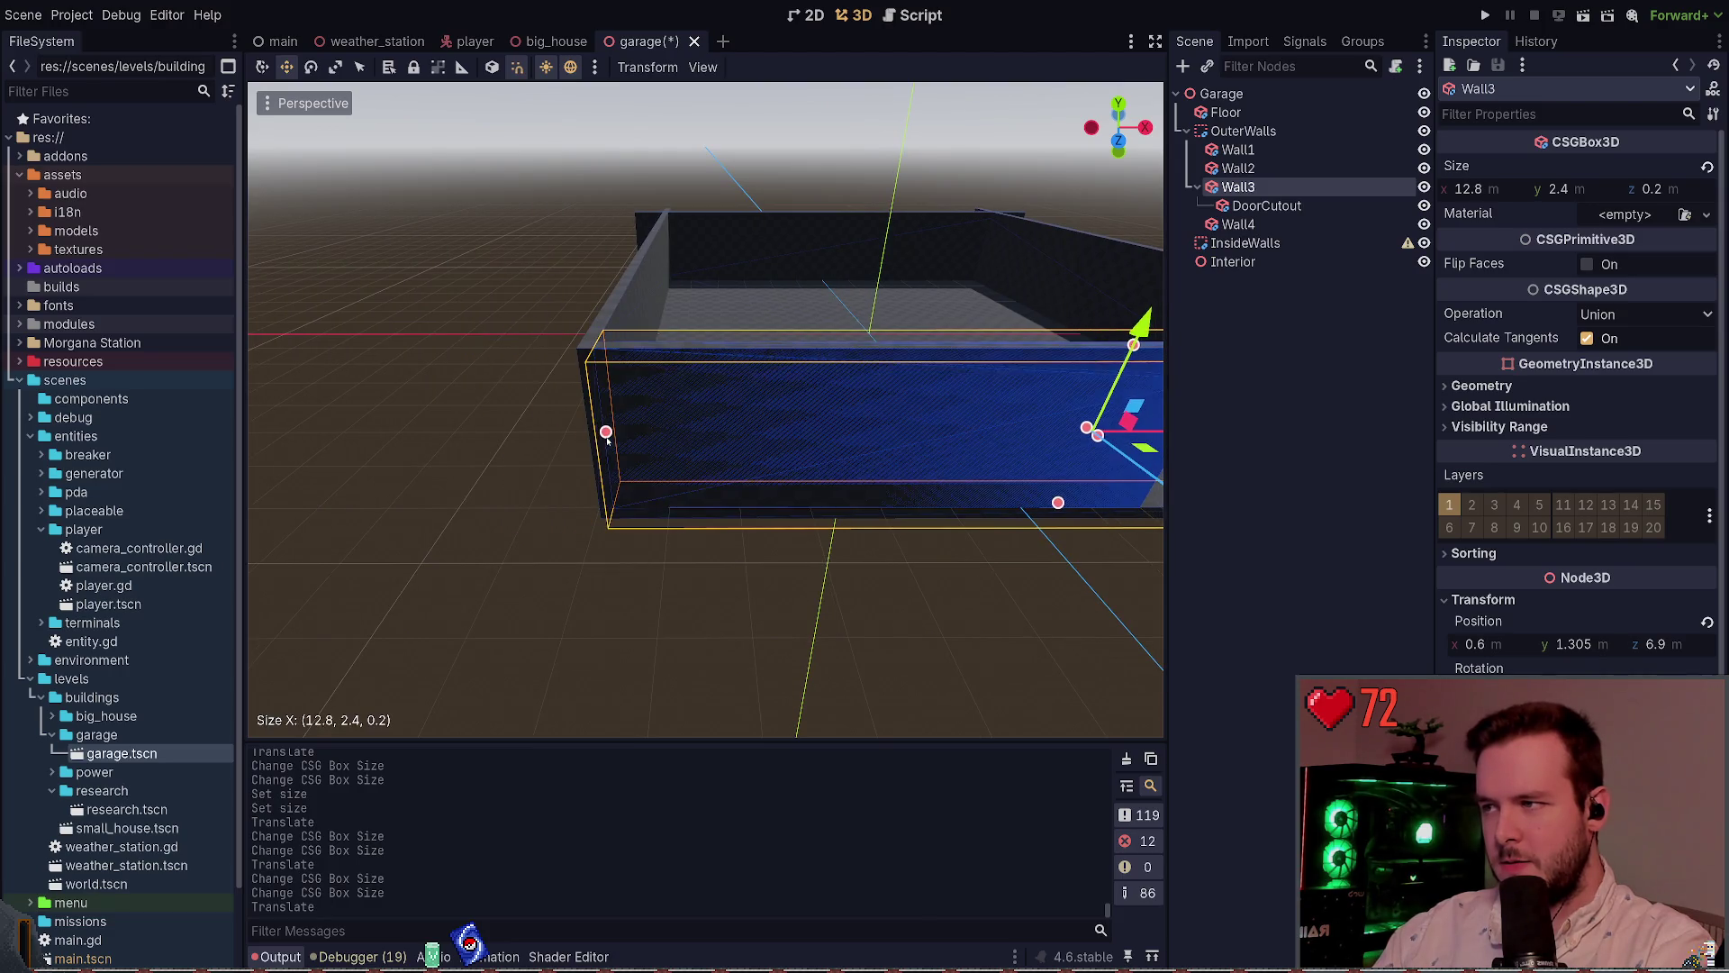
key(ctrl+s)
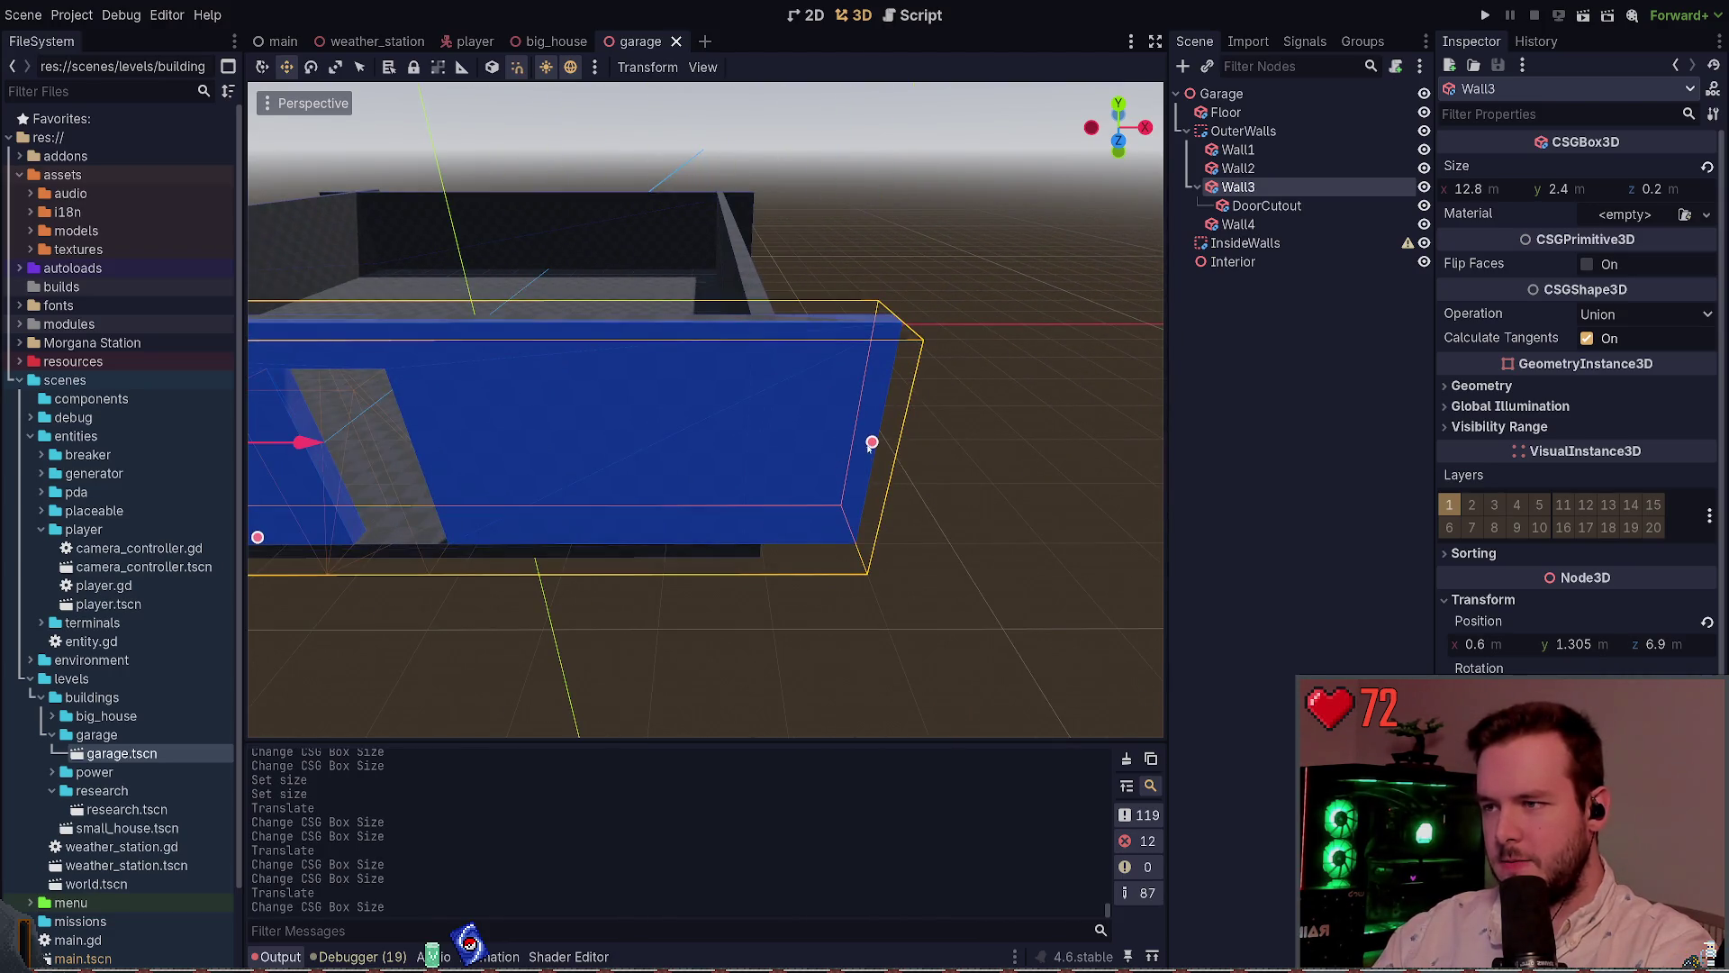
drag(872, 438, 746, 442)
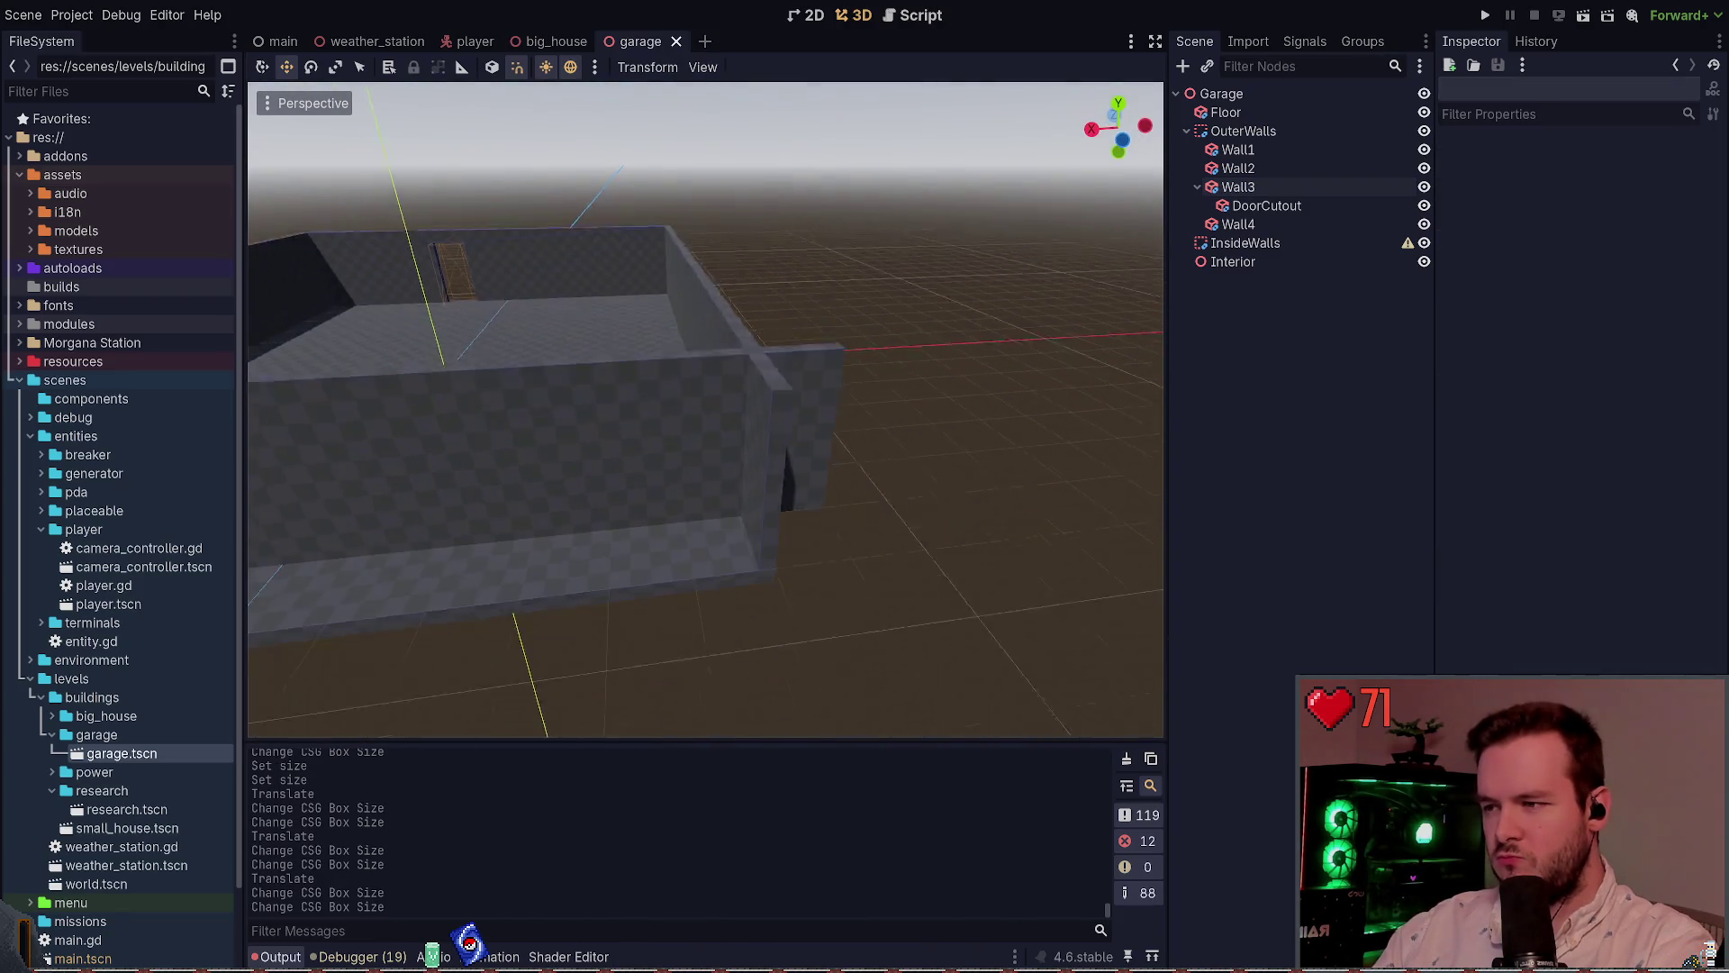
Move Wall1 out to z -6.9, shorten it to about 11.6 m, and save
click(758, 354)
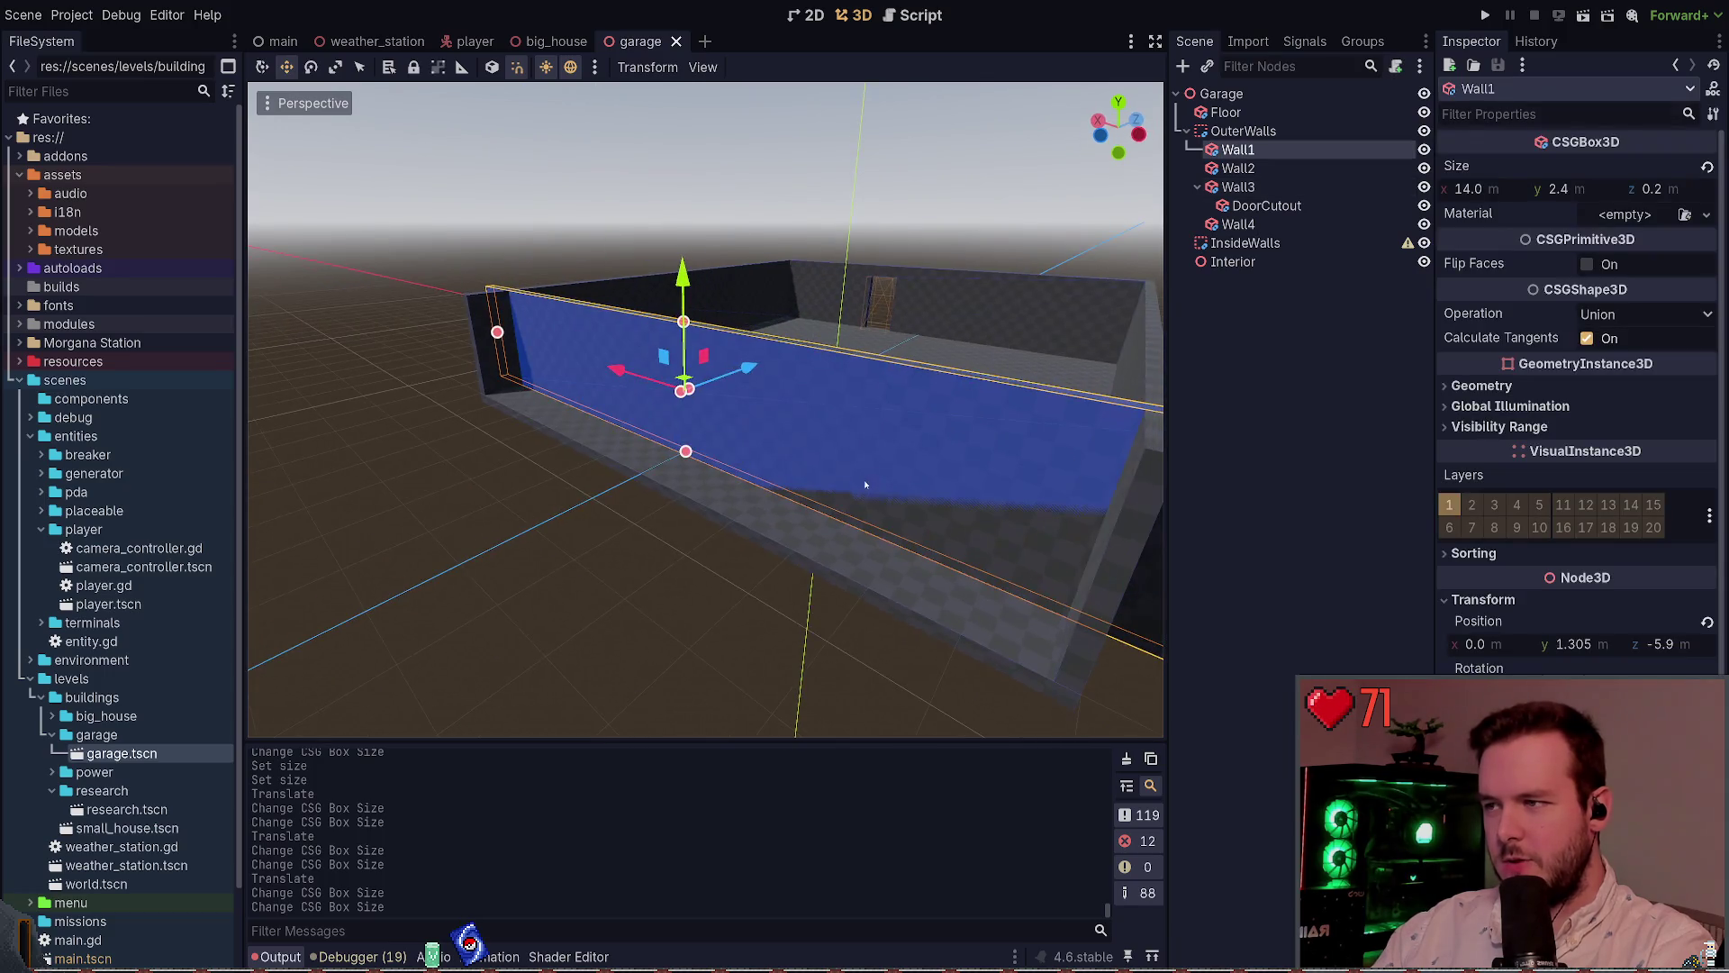
drag(771, 379, 716, 380)
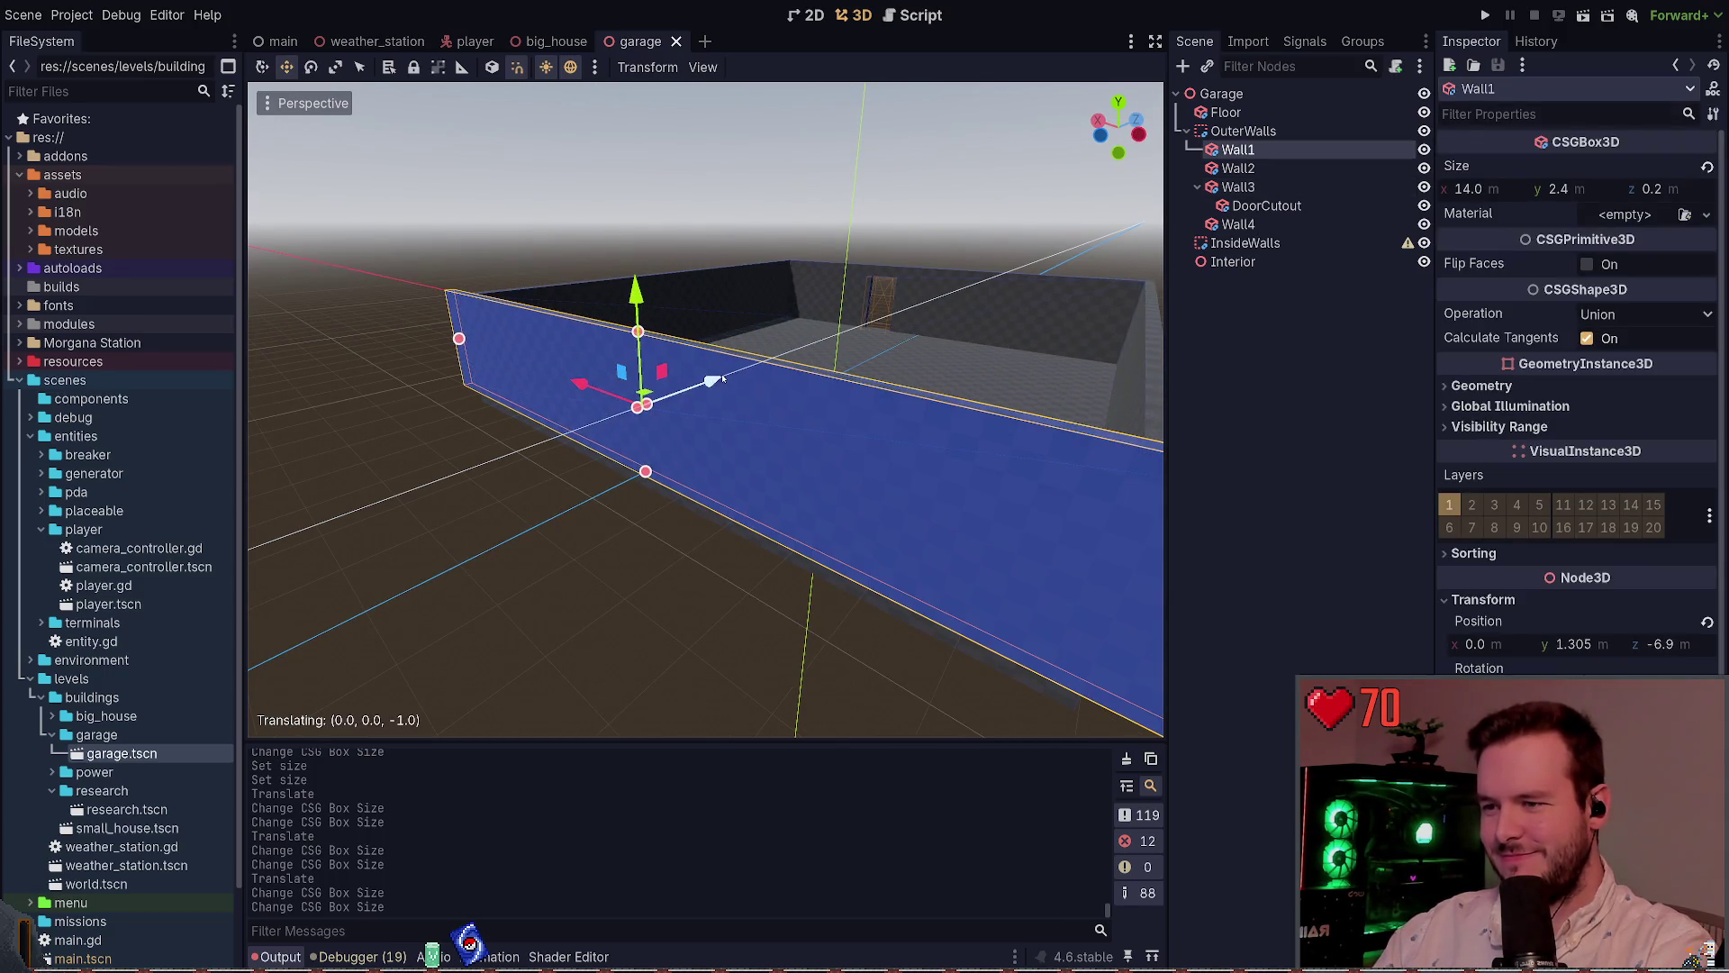
key(ctrl+s)
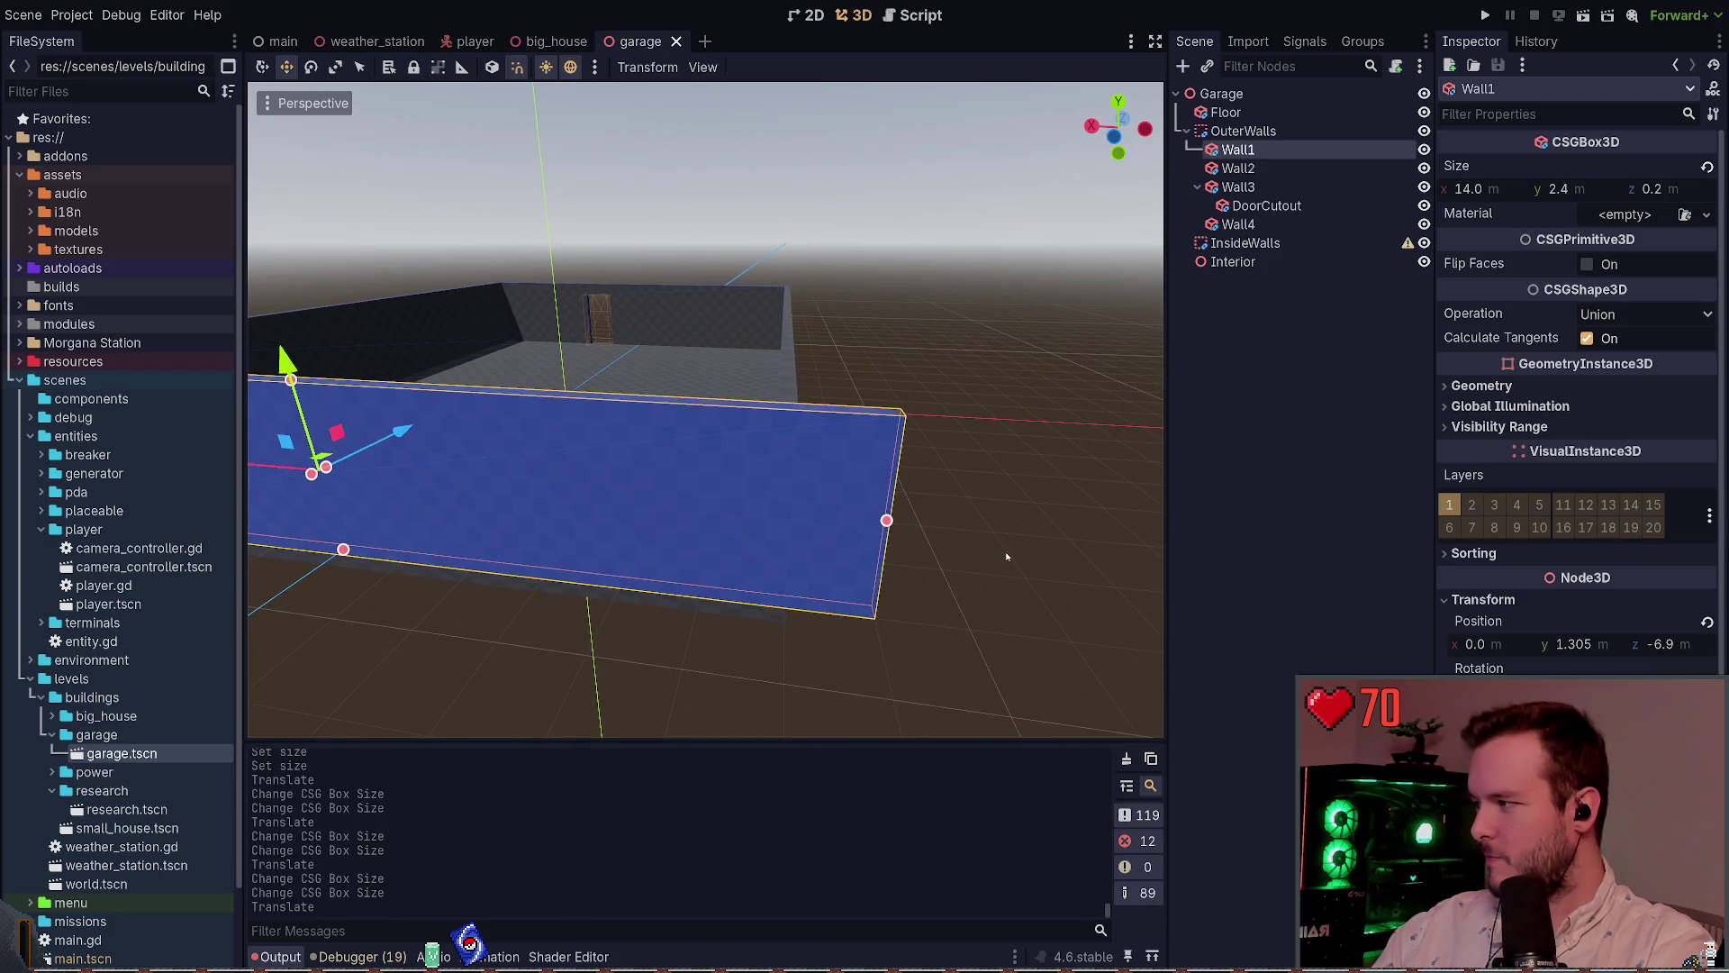
drag(886, 520, 772, 510)
drag(685, 397, 498, 392)
drag(589, 445, 736, 413)
click(610, 414)
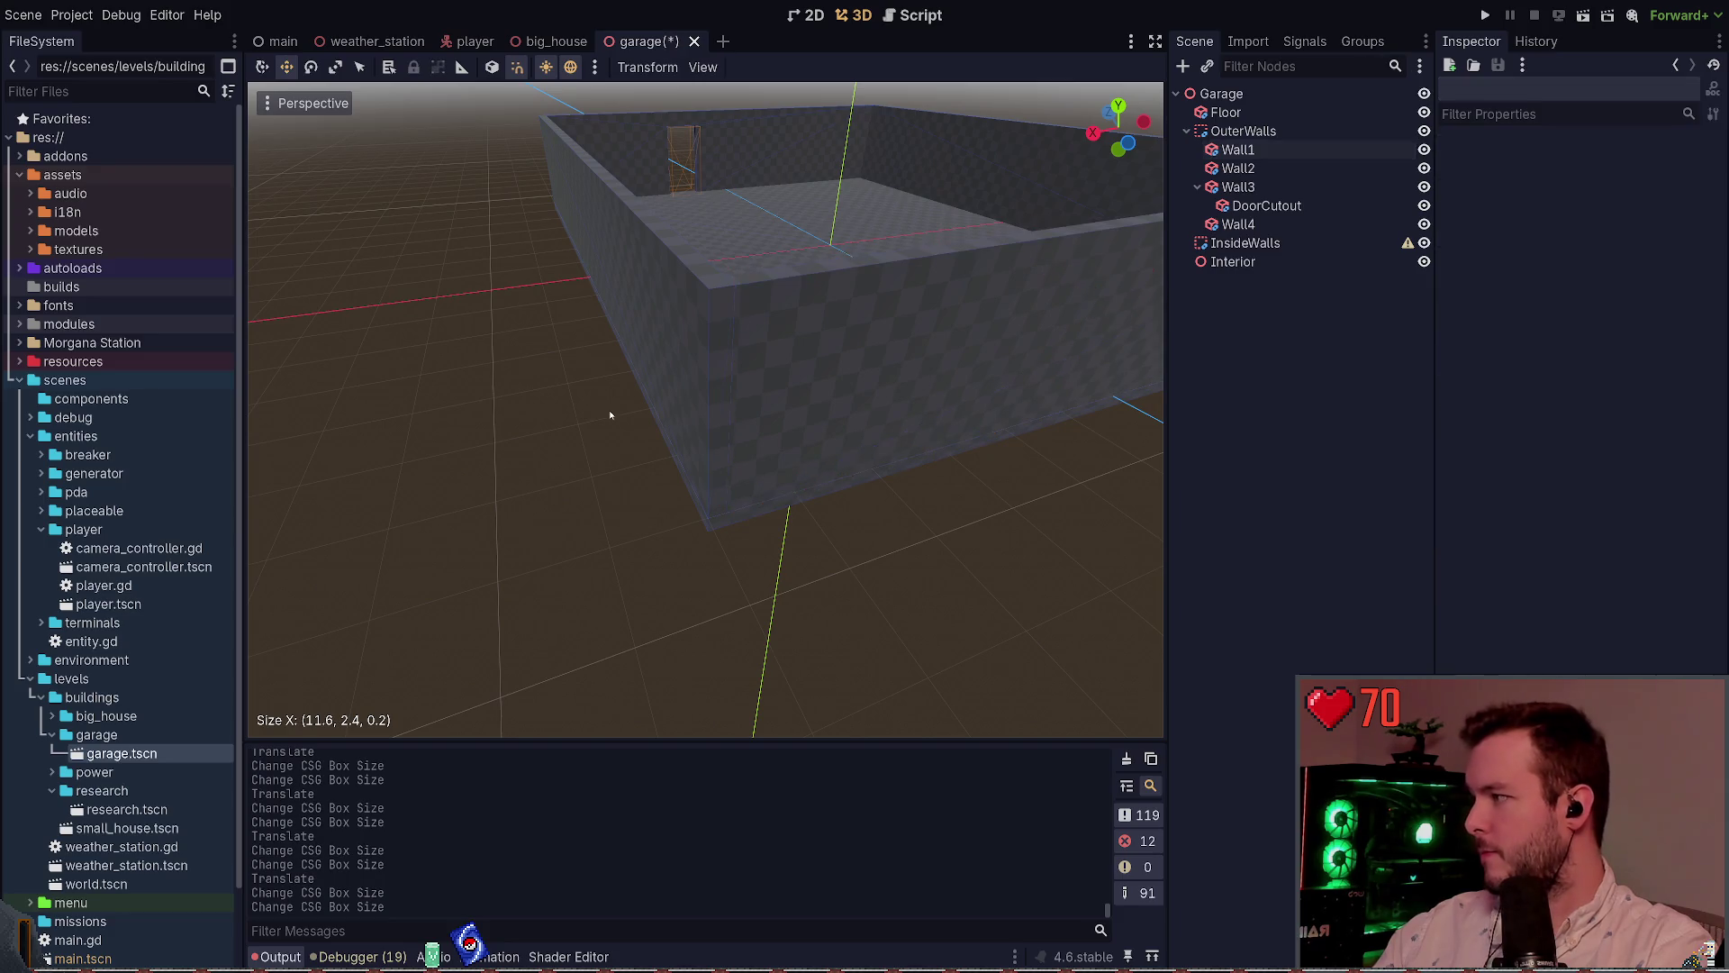
drag(610, 414, 635, 387)
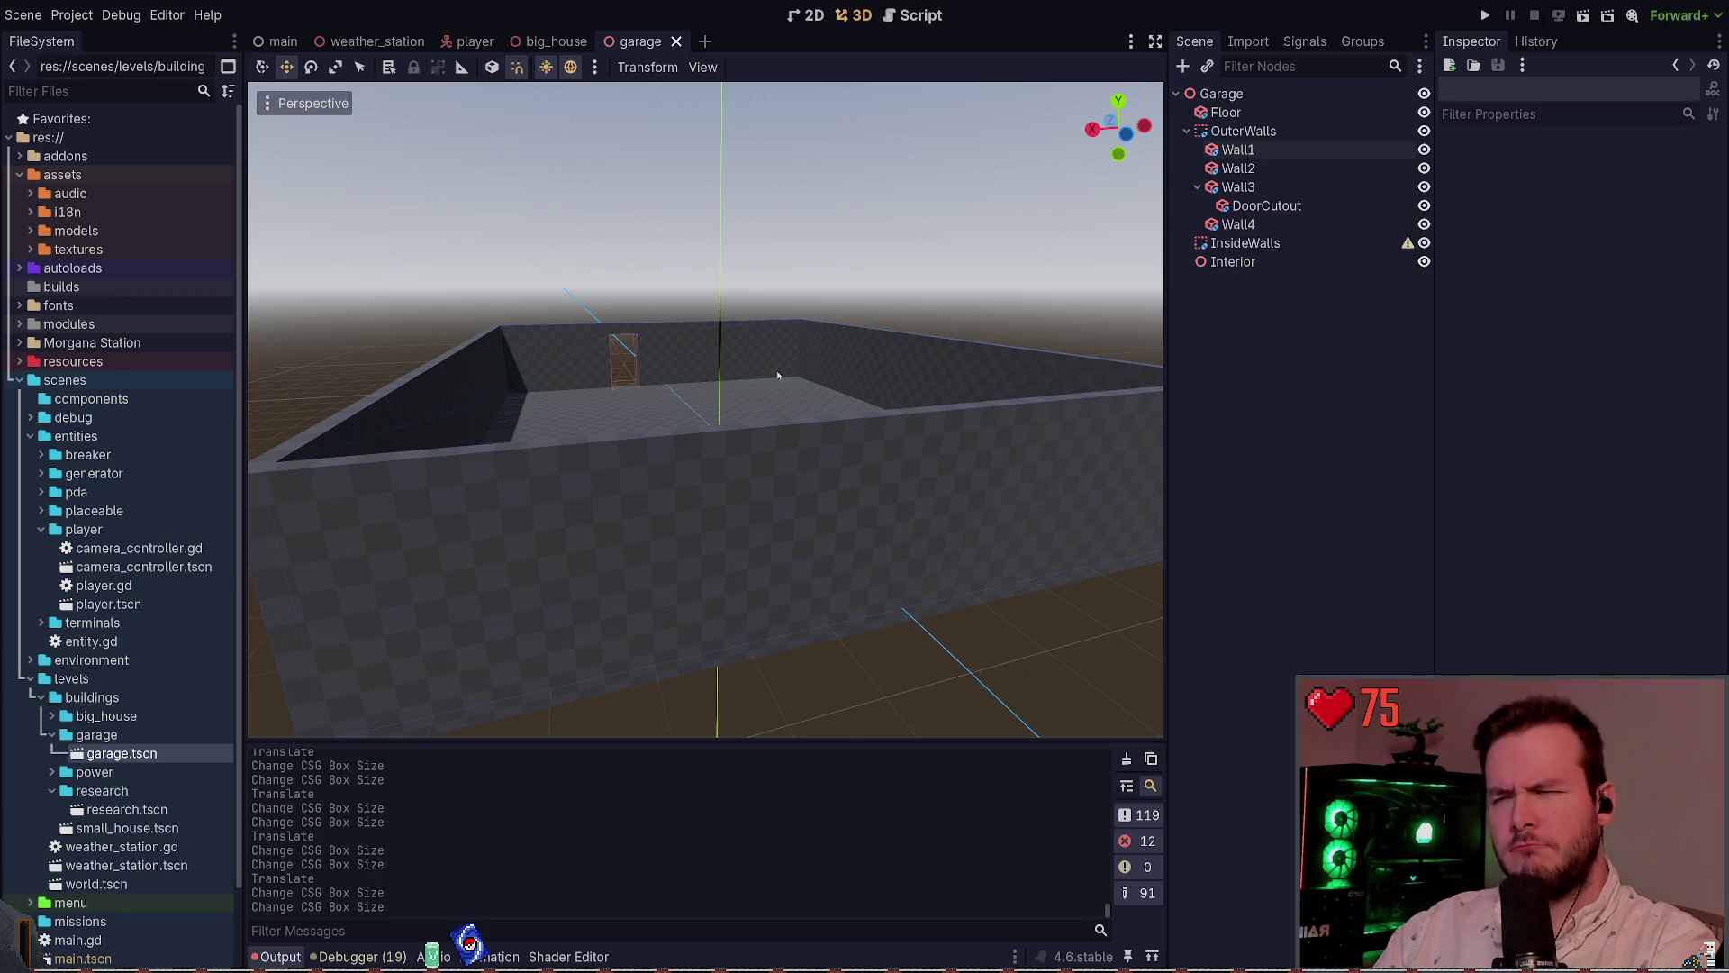
click(830, 424)
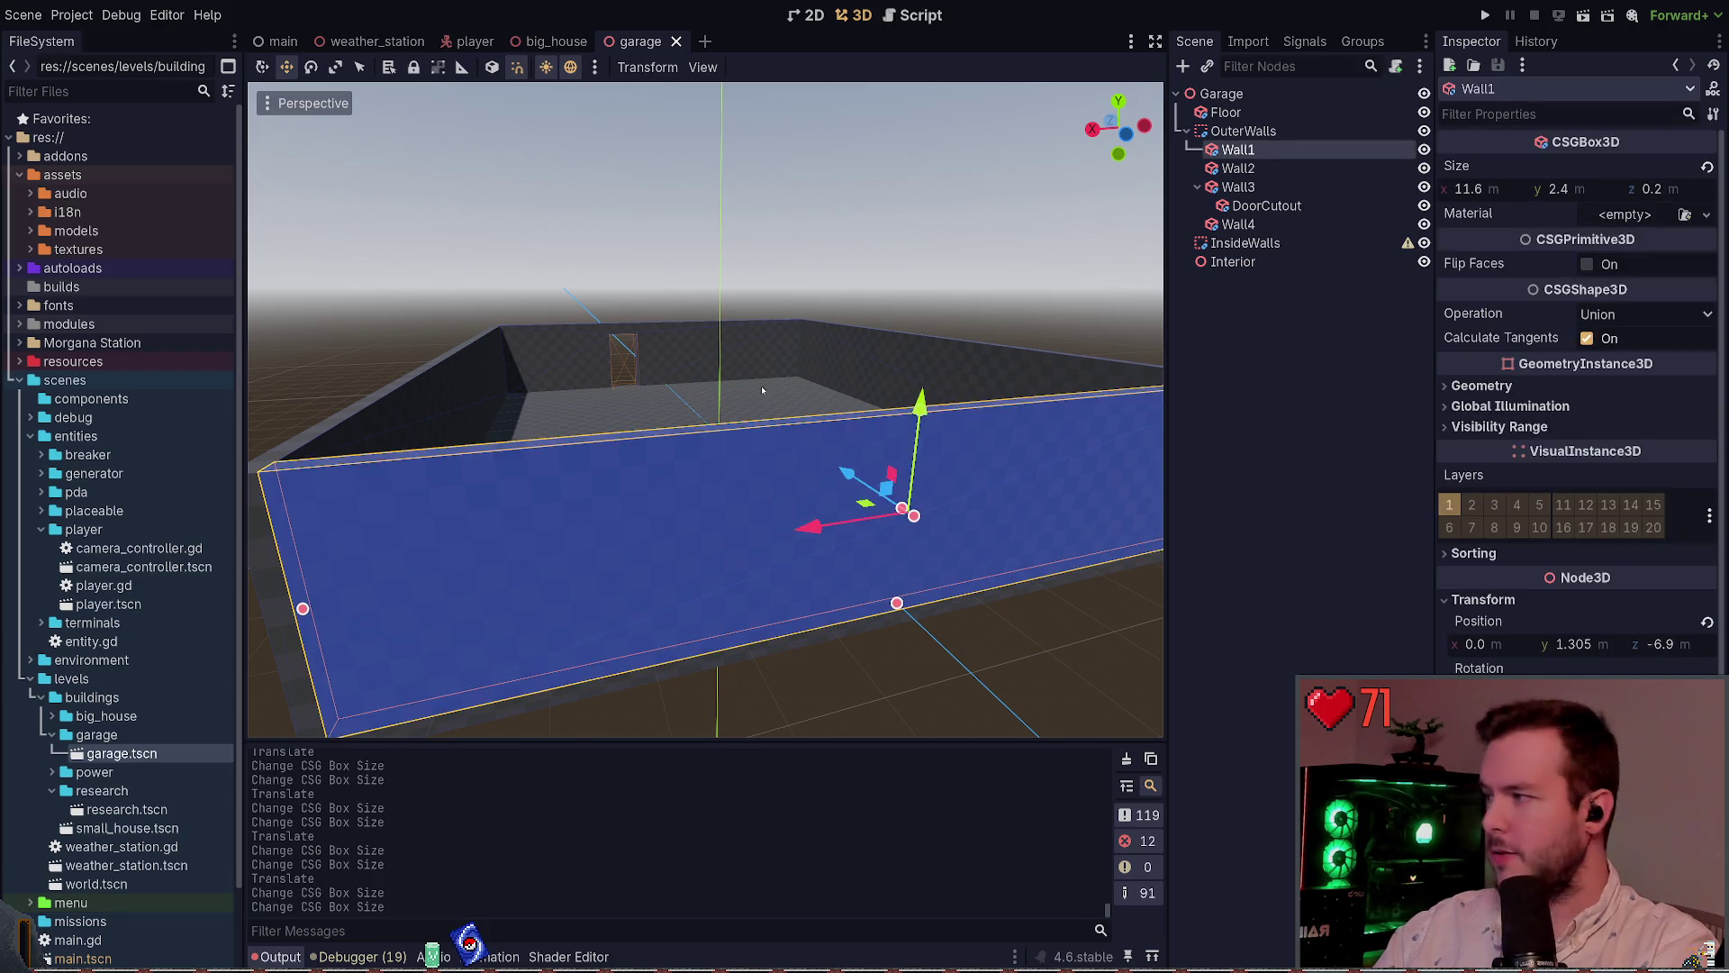
Reparent DoorCutout under Wall1, set its Z position to 0.0, and save
click(1283, 184)
click(1268, 205)
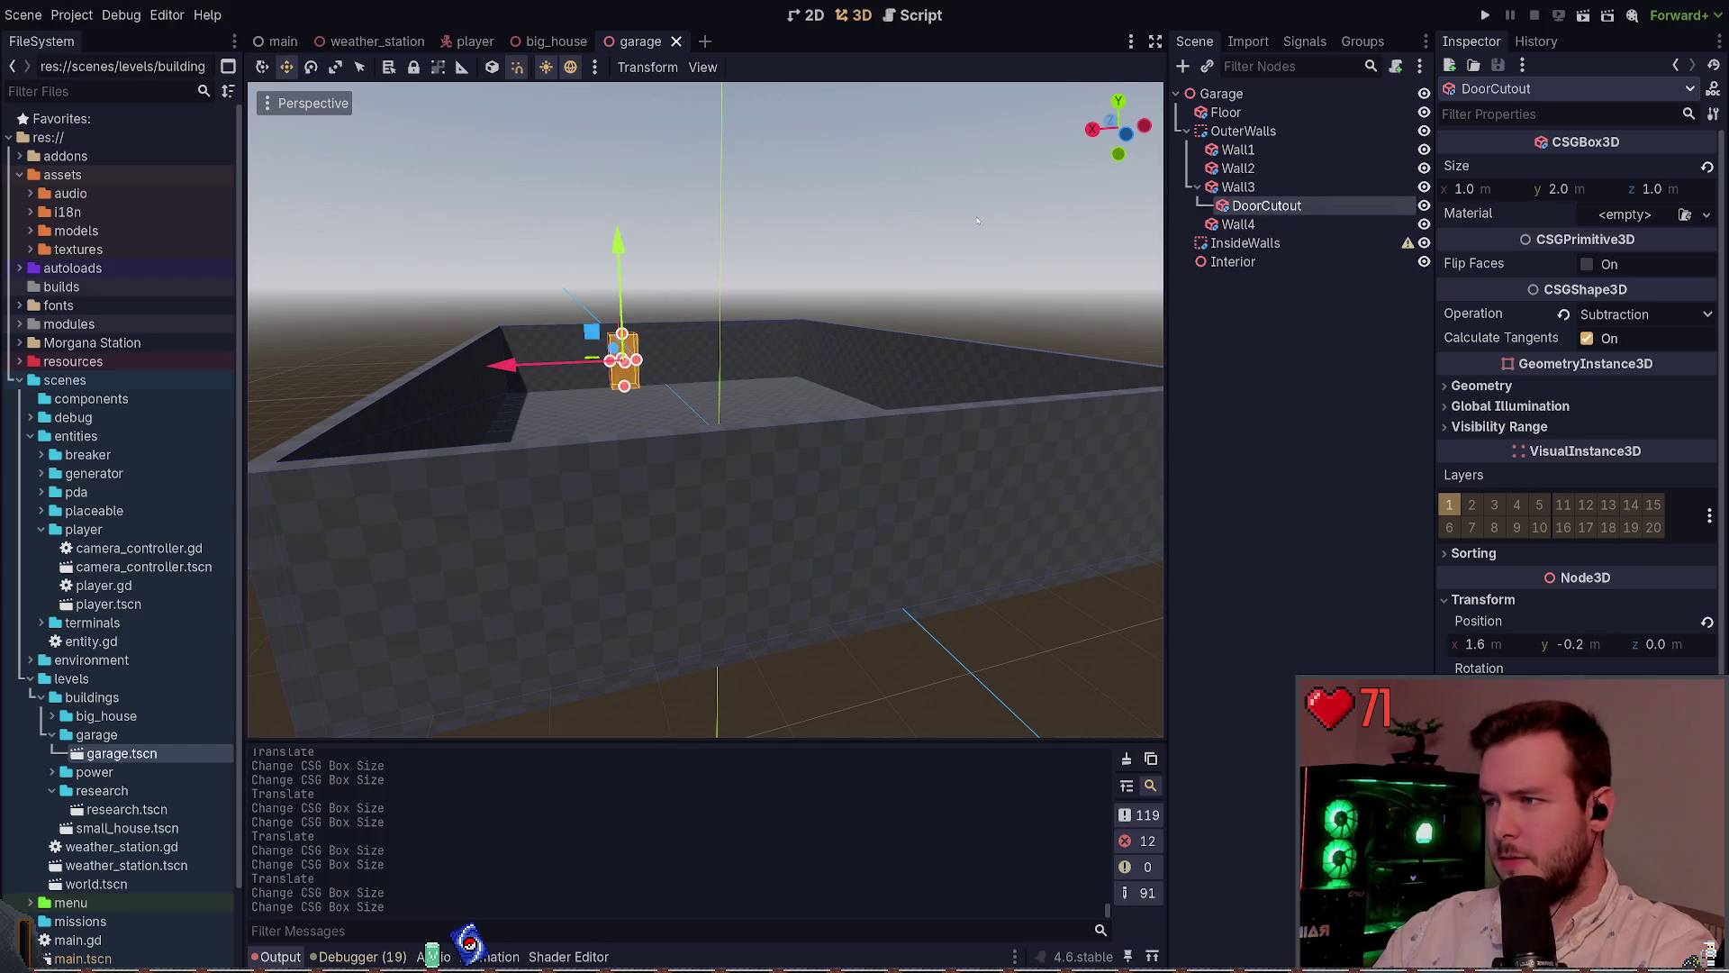
drag(1268, 205, 1247, 153)
mouse_move(604, 347)
mouse_down()
mouse_move(810, 577)
mouse_move(648, 391)
mouse_move(752, 514)
mouse_up()
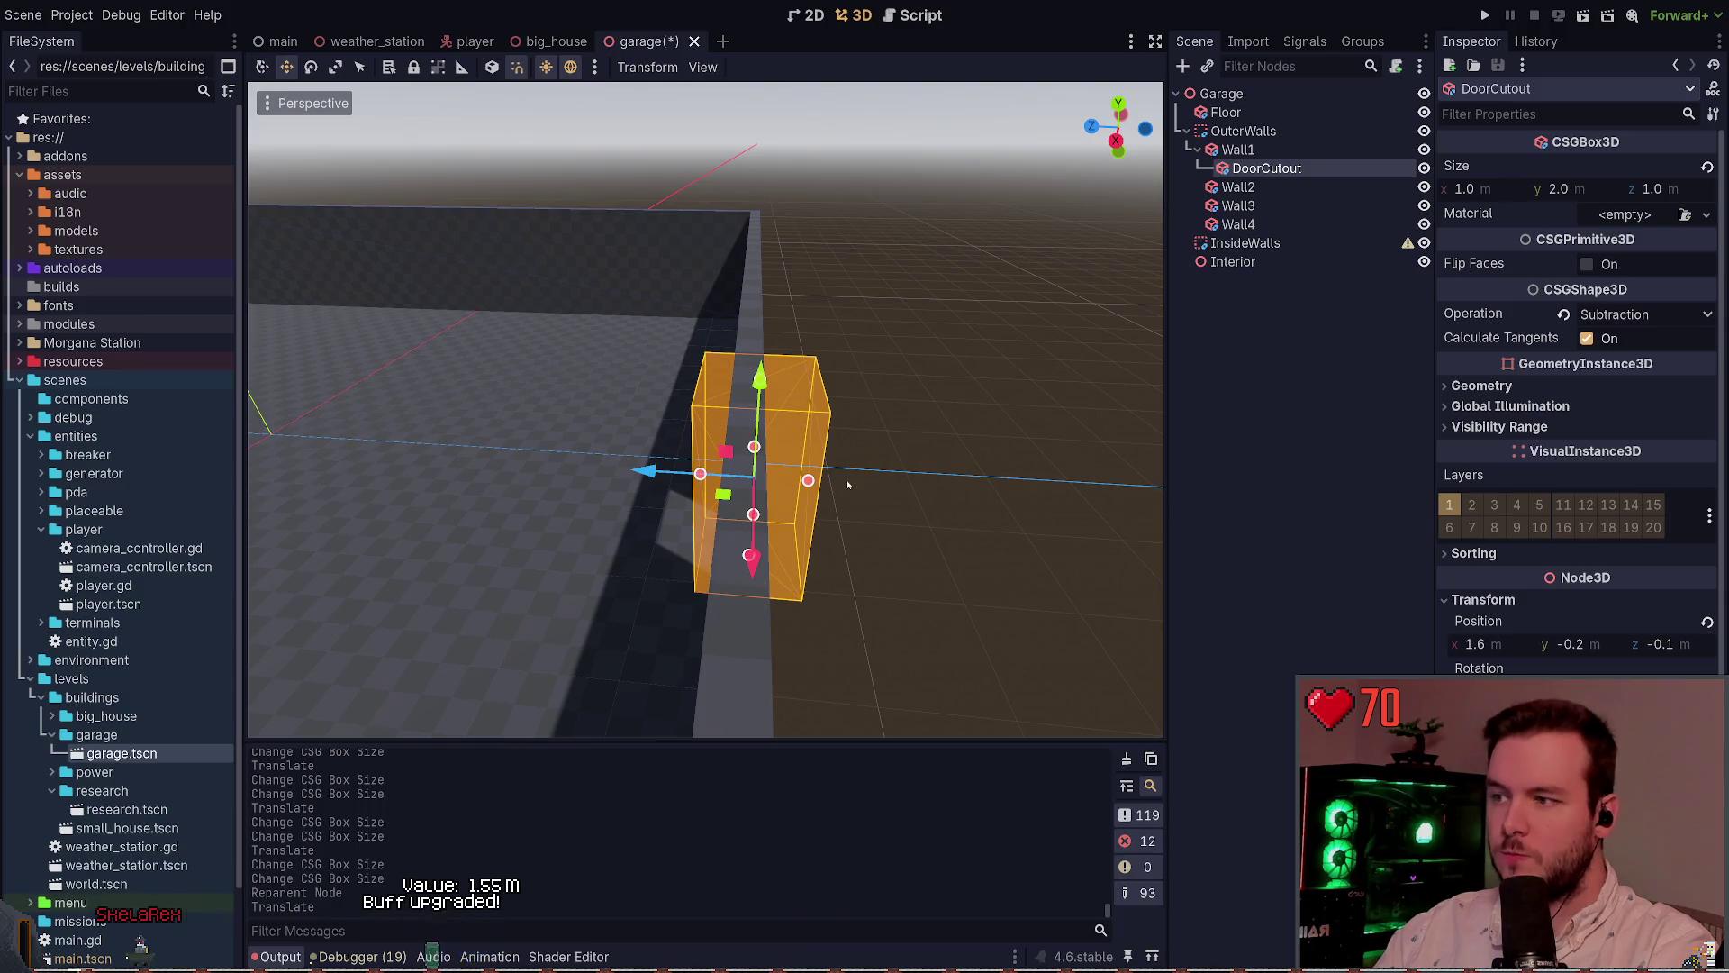
drag(639, 471, 630, 469)
key(ctrl+s)
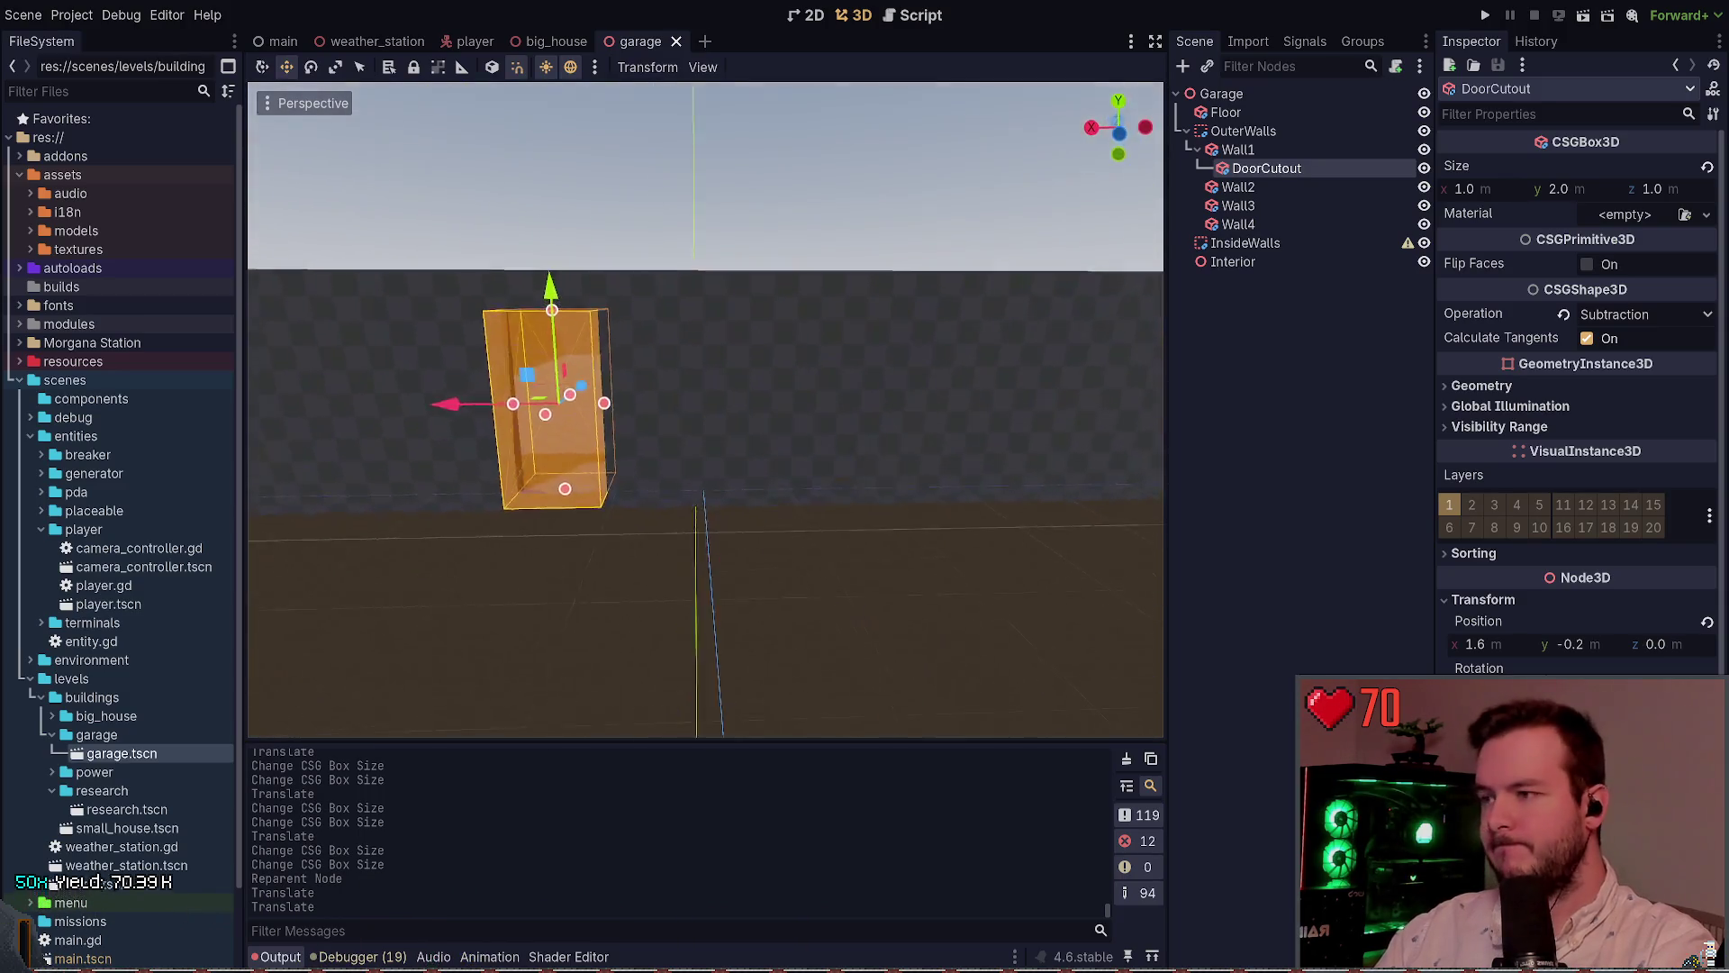
Slide DoorCutout along Wall1 to x -3.5 and save
mouse_move(801, 464)
mouse_down()
mouse_move(843, 494)
mouse_move(581, 428)
mouse_move(621, 430)
mouse_up()
scroll(622, 429, up, 5)
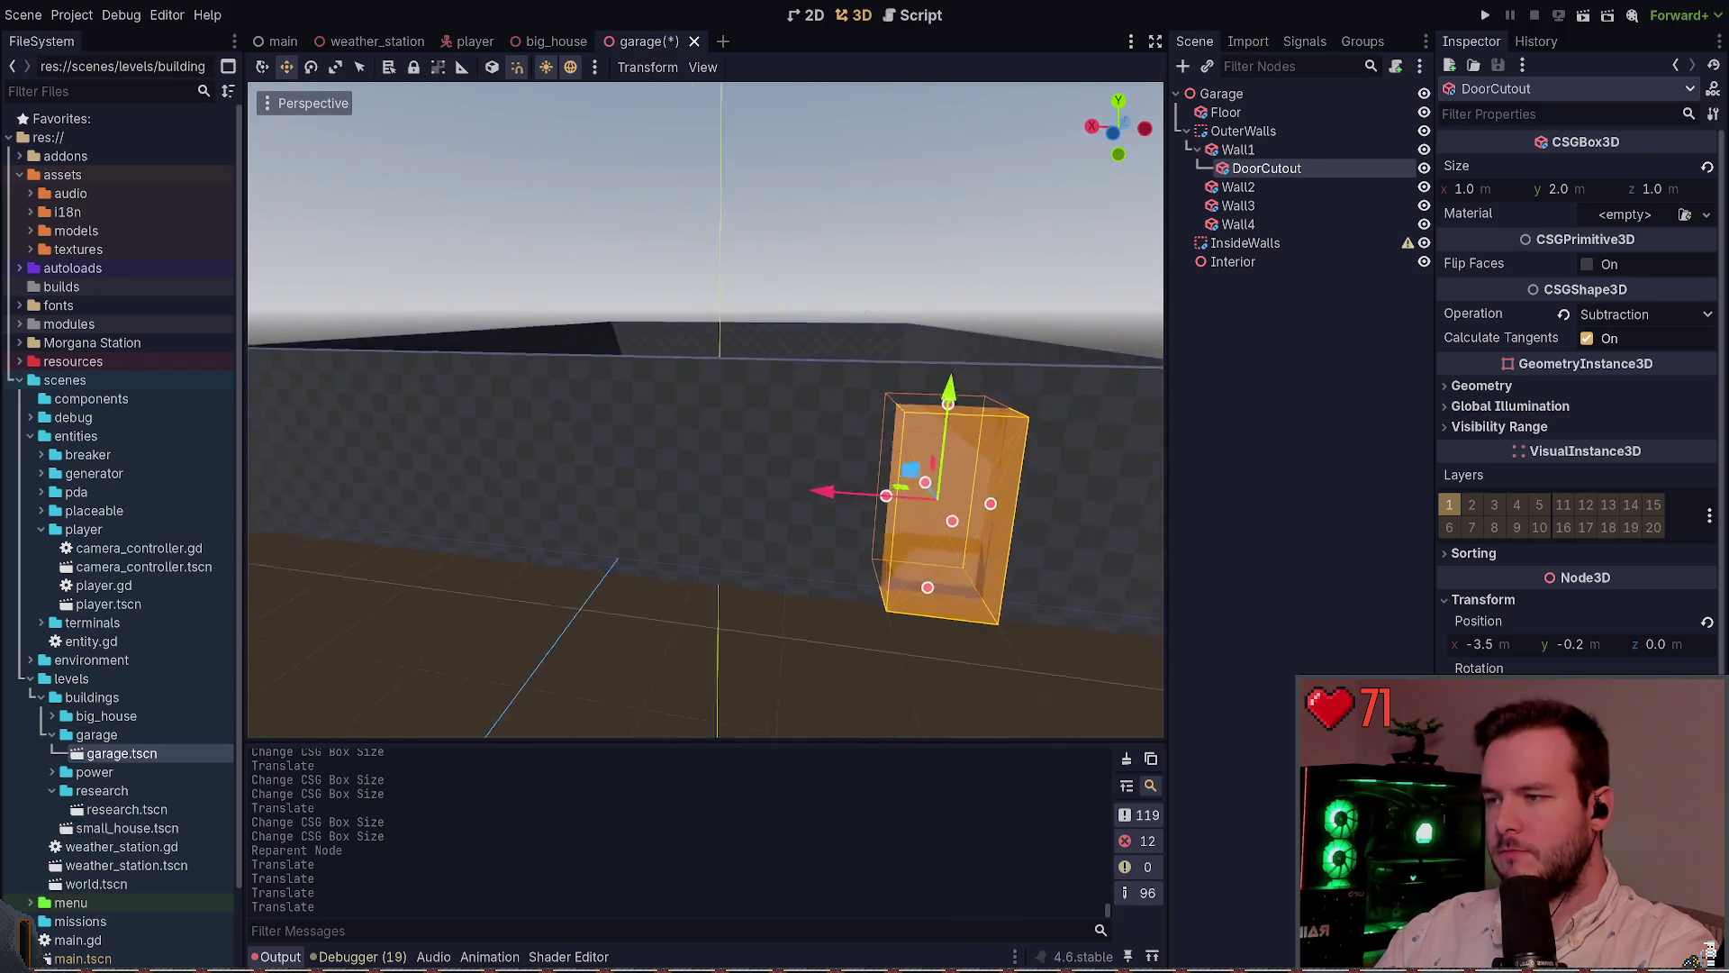
scroll(621, 429, down, 3)
drag(622, 430, 862, 480)
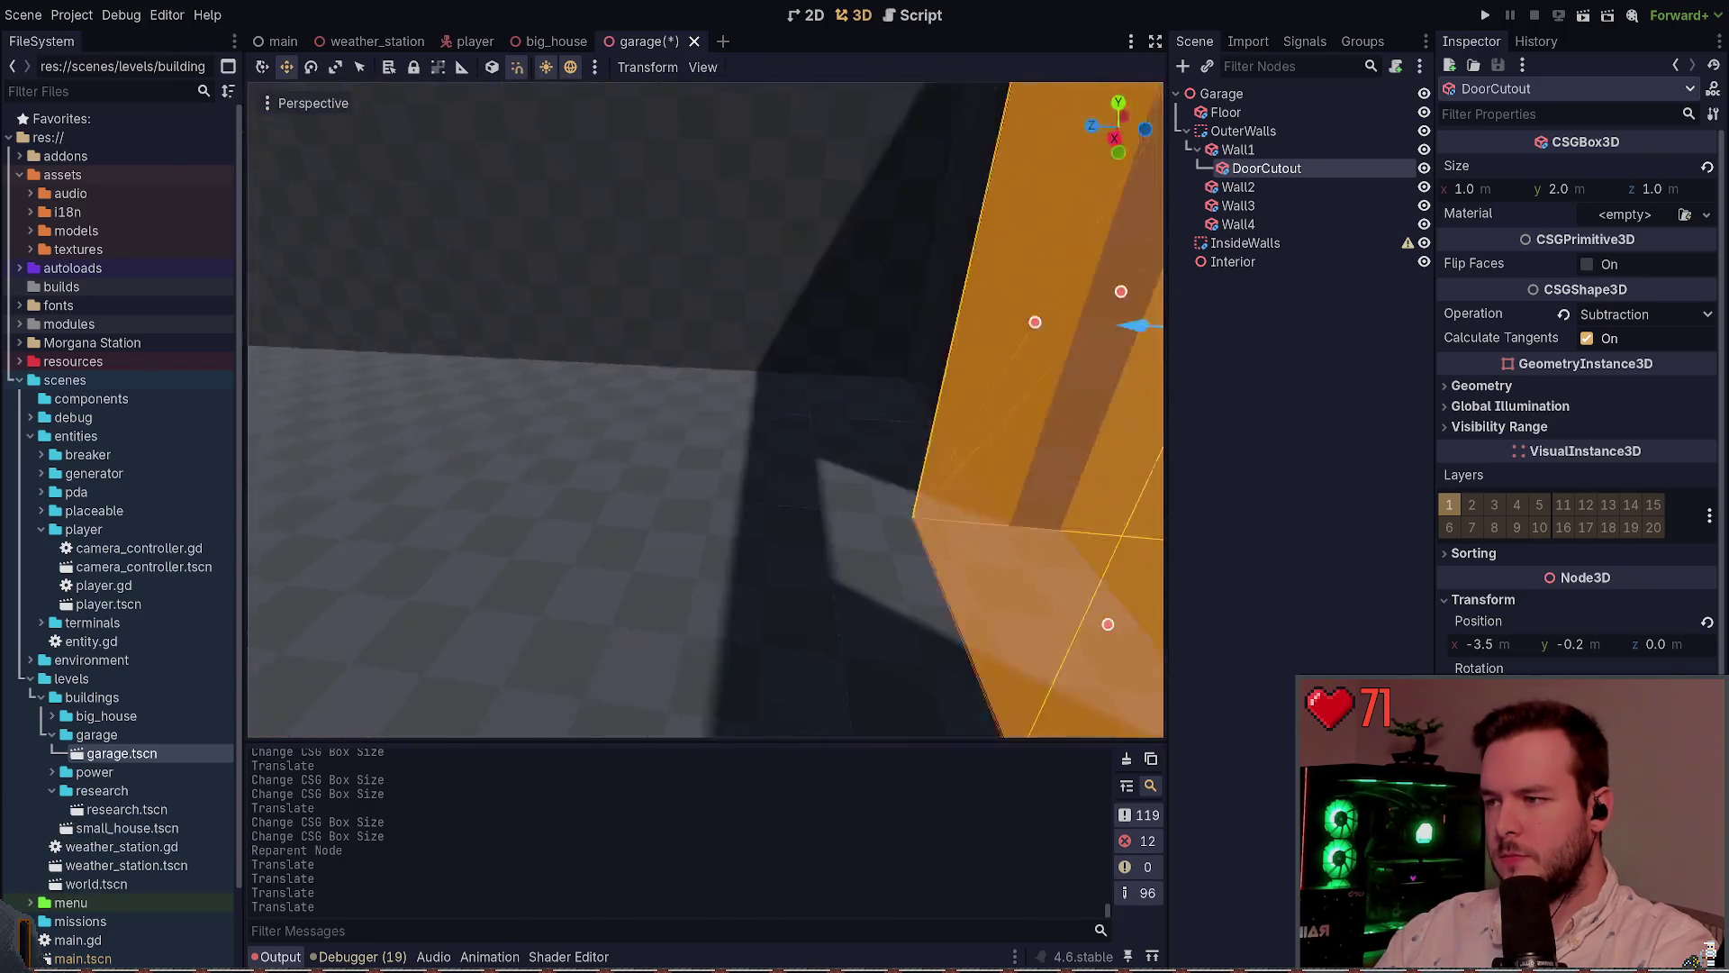
key(ctrl+s)
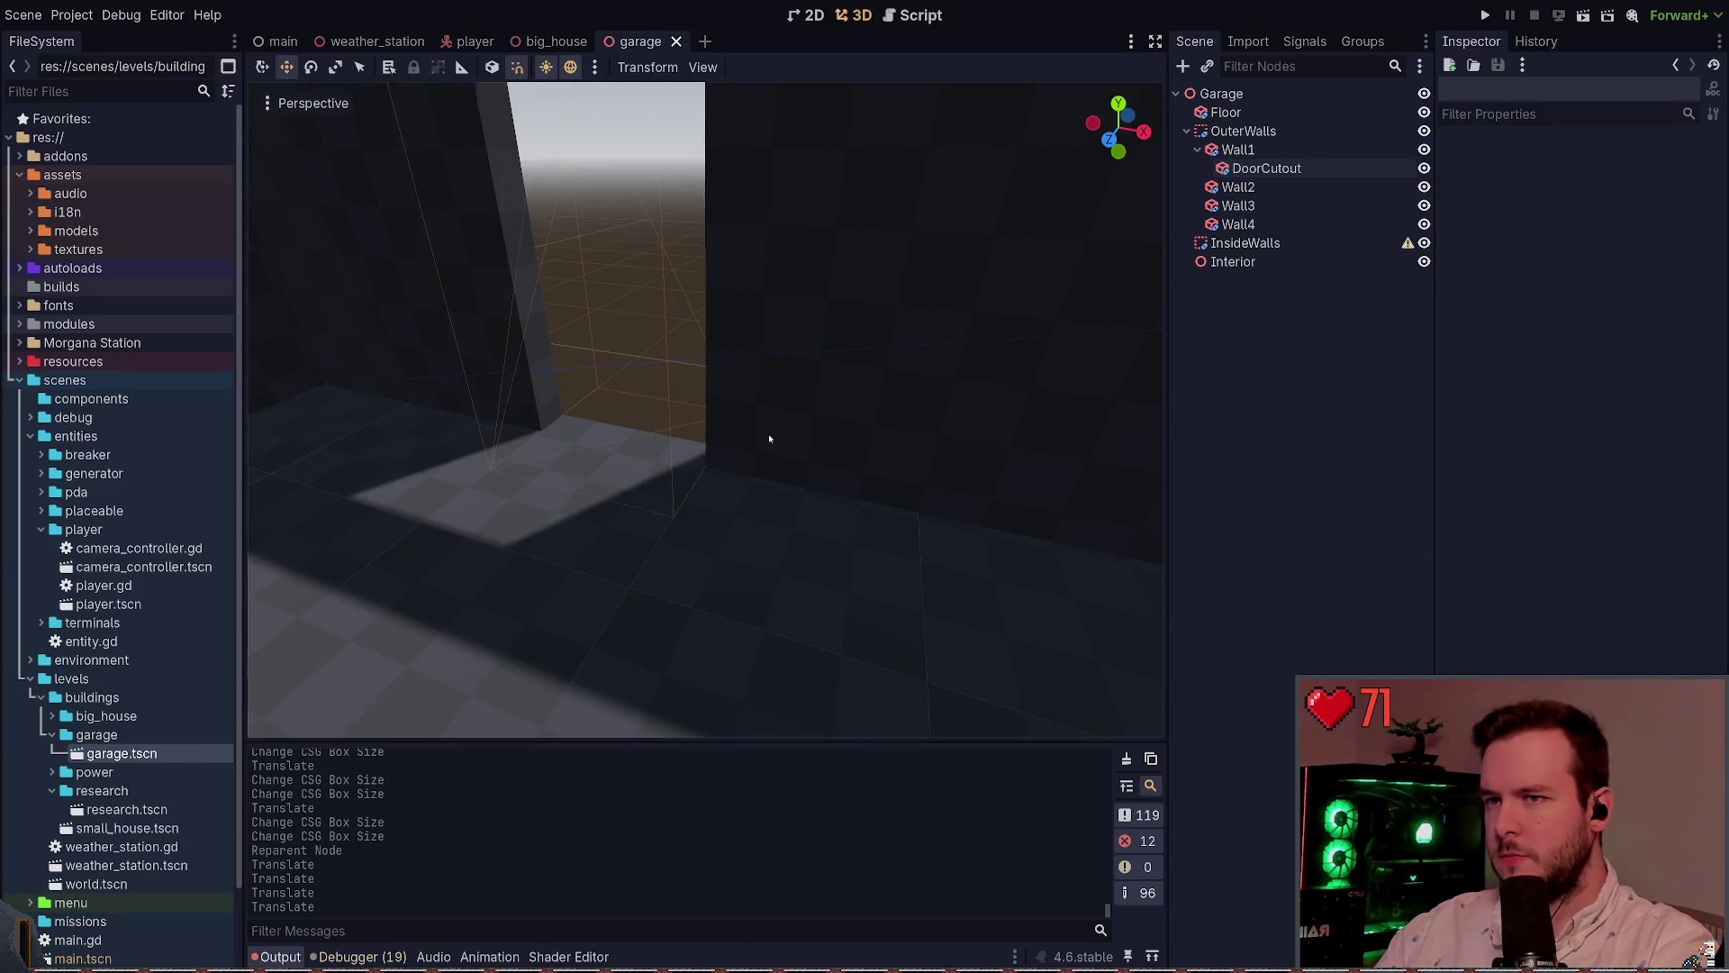
Clear the selection, collapse Wall1's children in the Scene tree, and select Wall3
scroll(768, 436, down, 5)
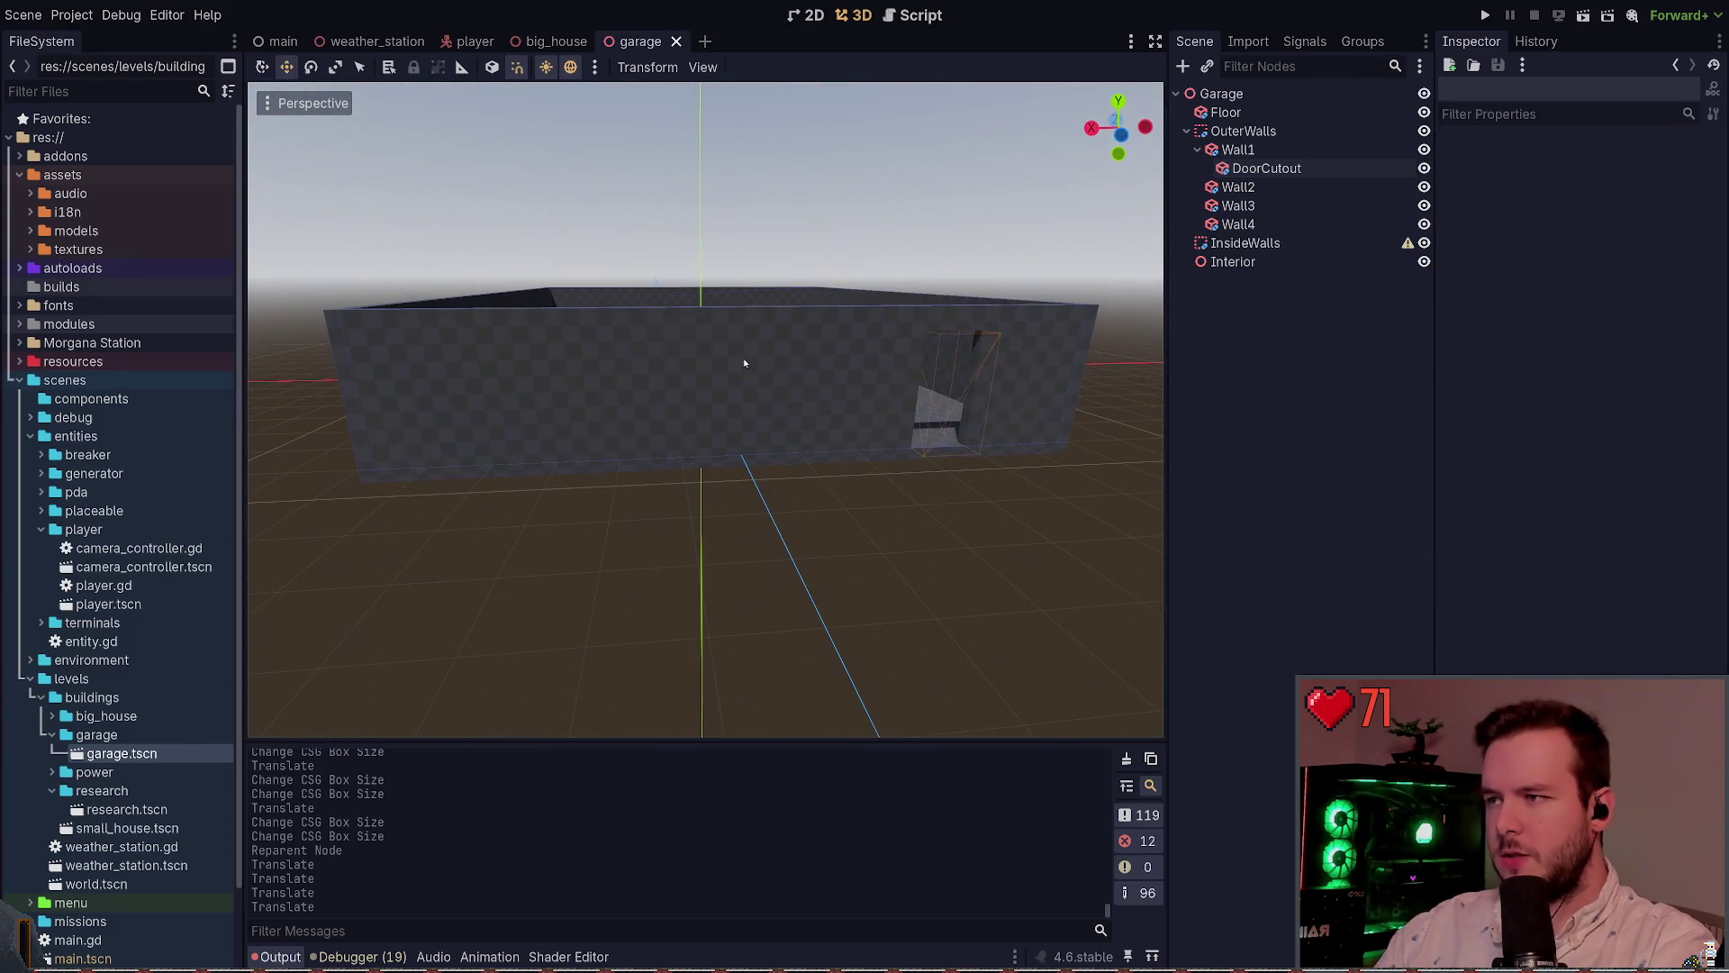
click(745, 363)
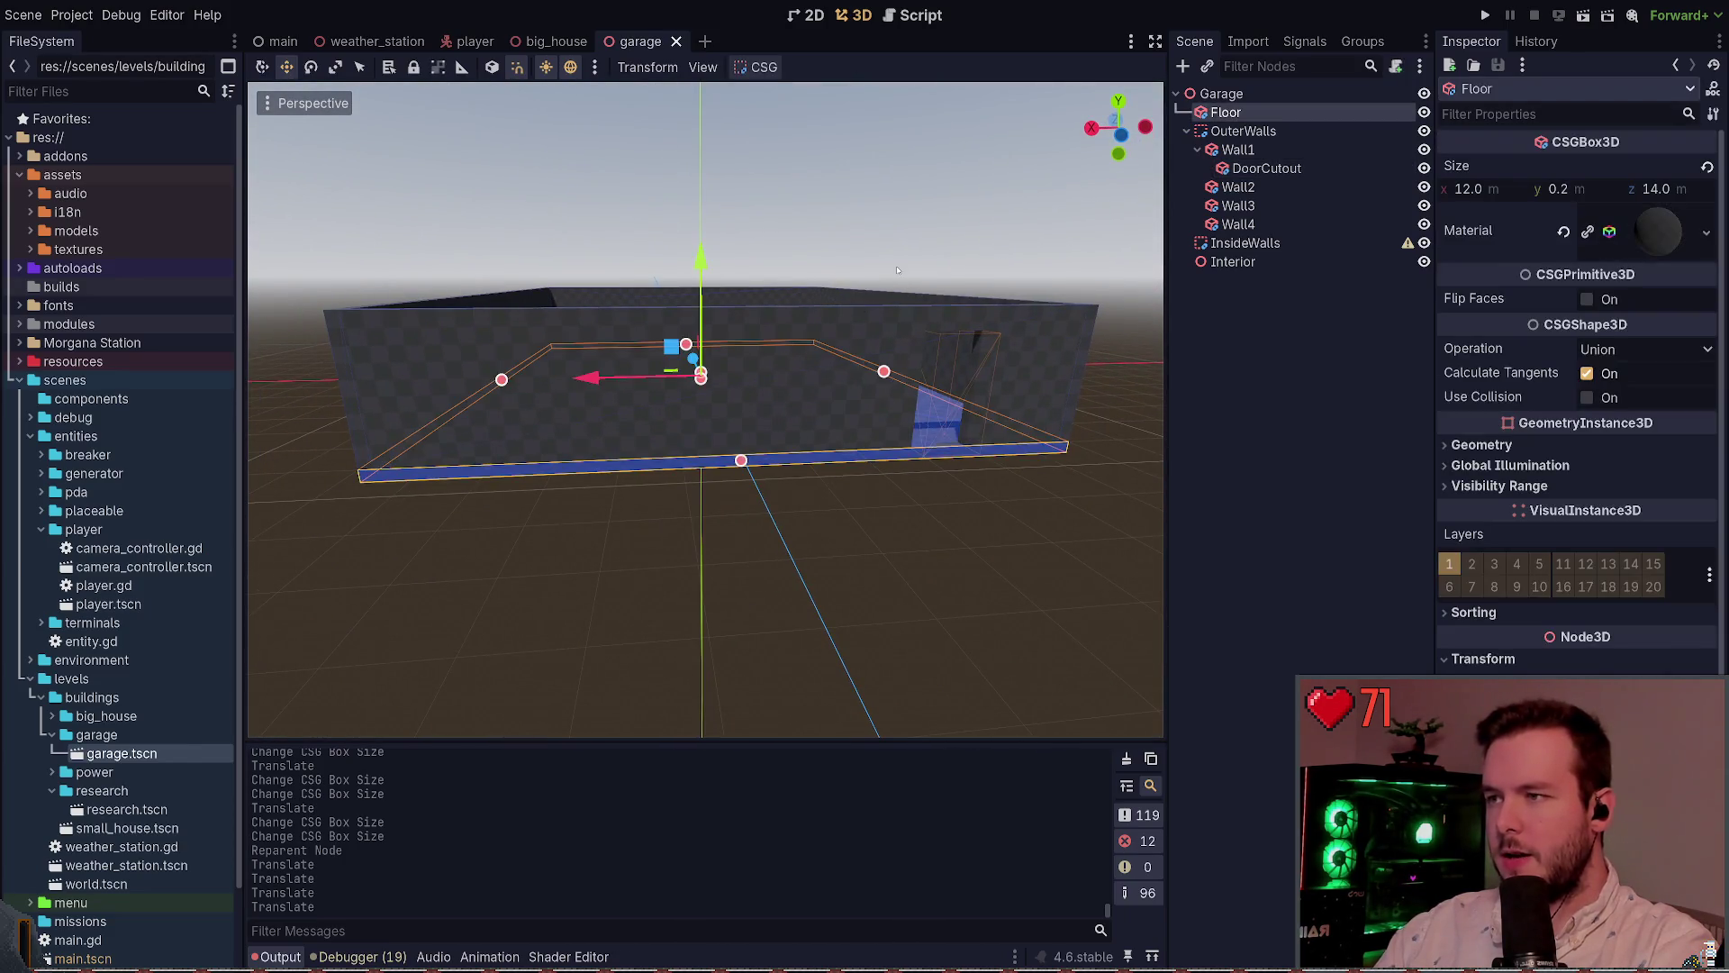
key(Escape)
scroll(745, 363, up, 3)
scroll(705, 410, down, 3)
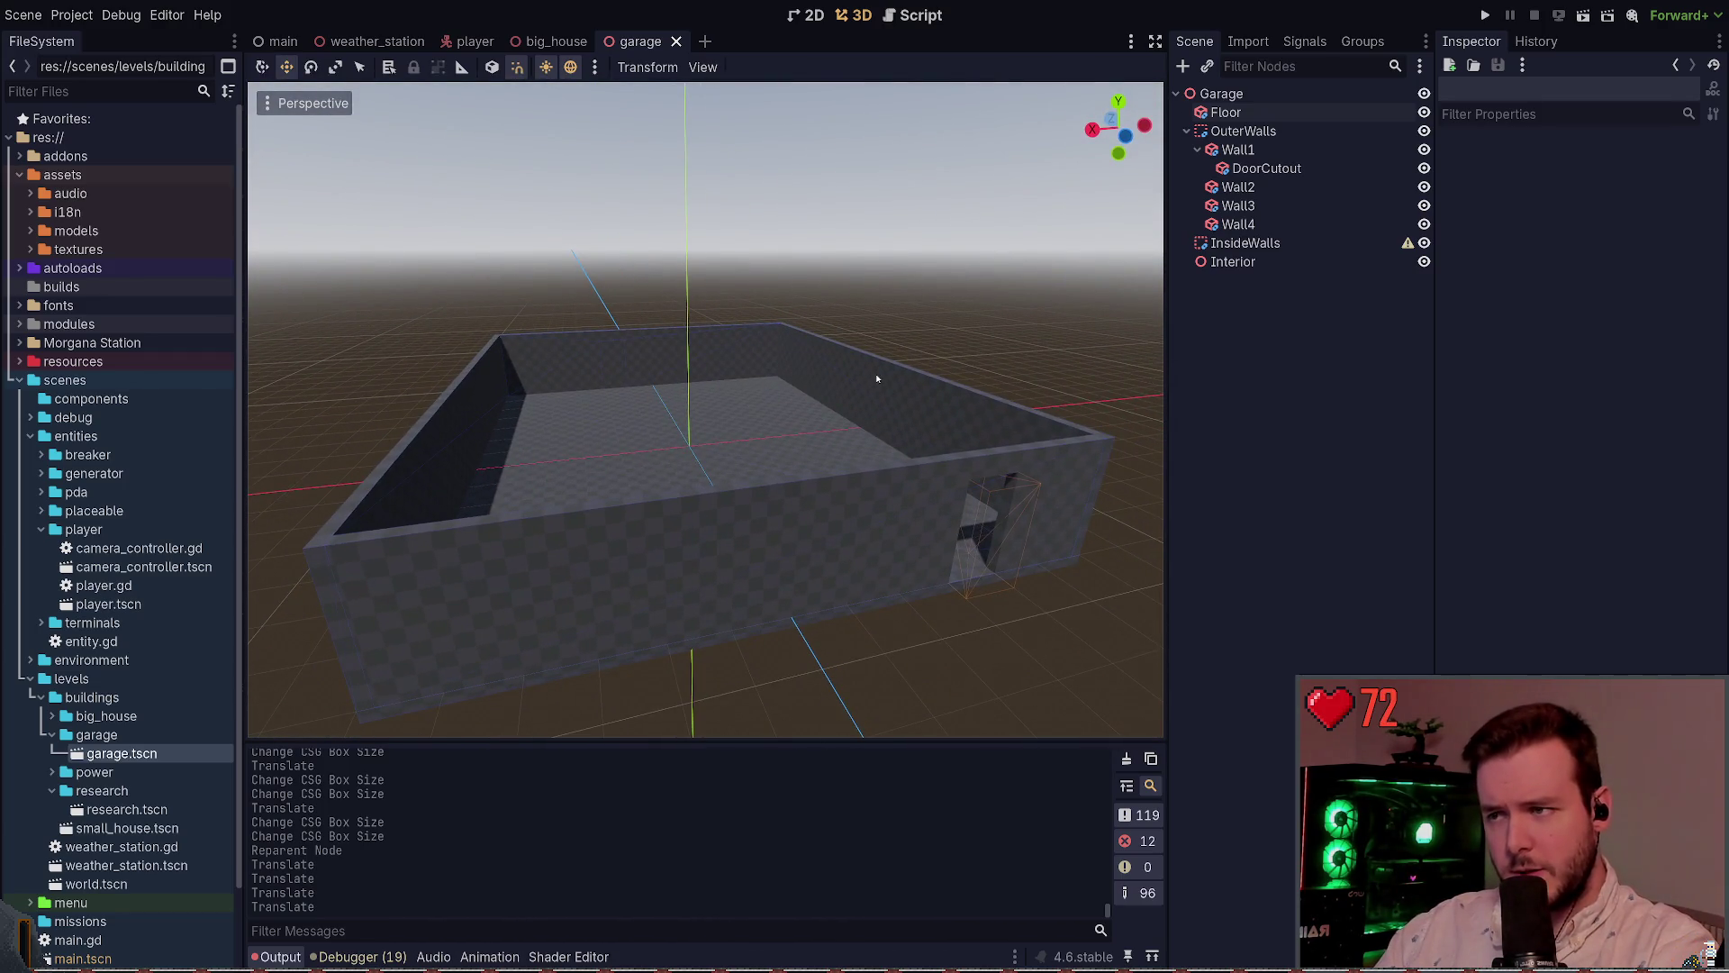
click(1197, 150)
click(1238, 150)
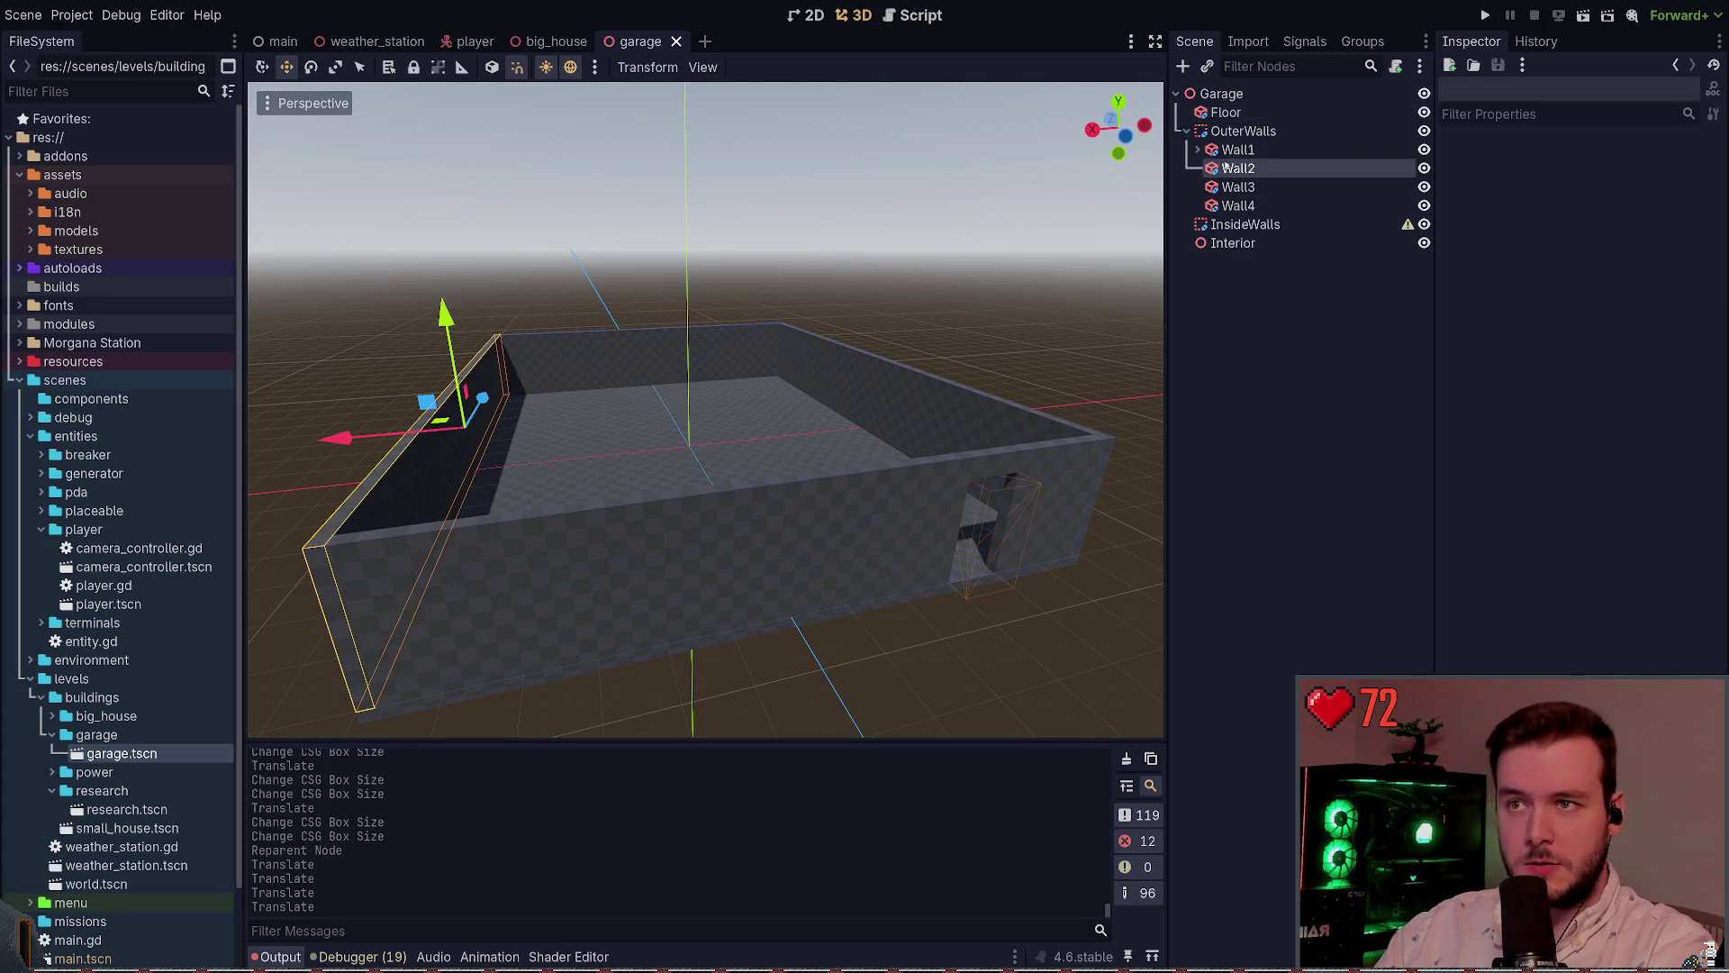
Briefly select all four walls, then select Wall1 alone and drag it taller
click(1238, 187)
shift+click(1238, 206)
shift+click(1238, 150)
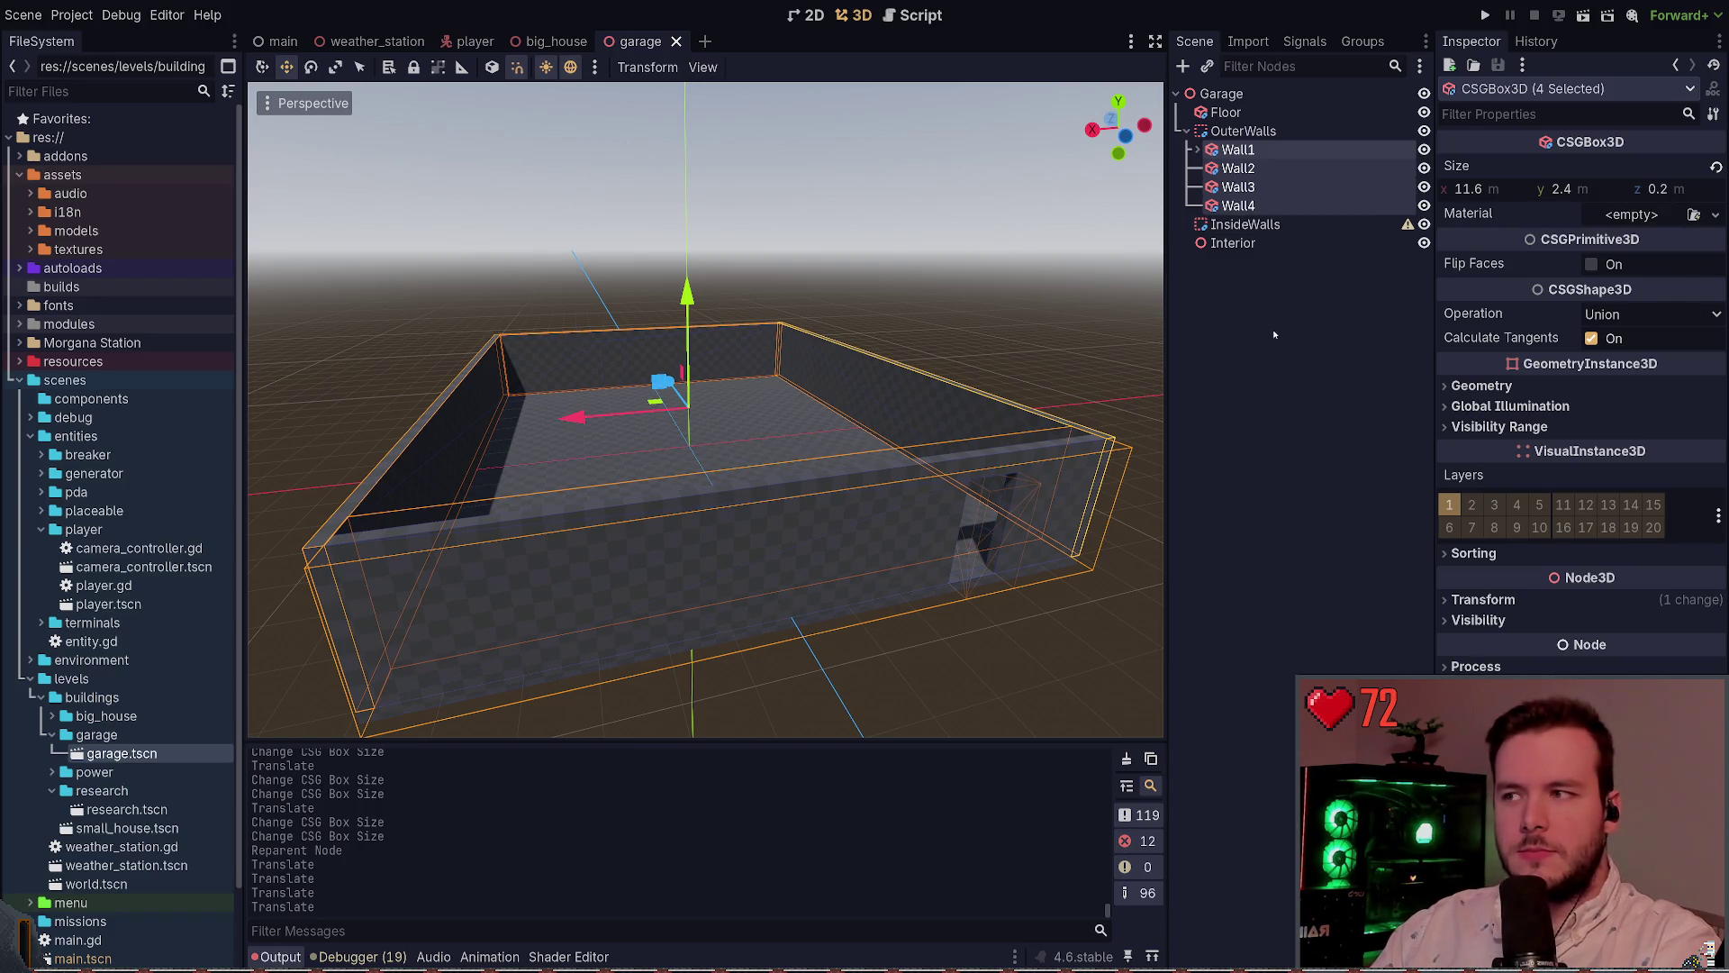
click(985, 304)
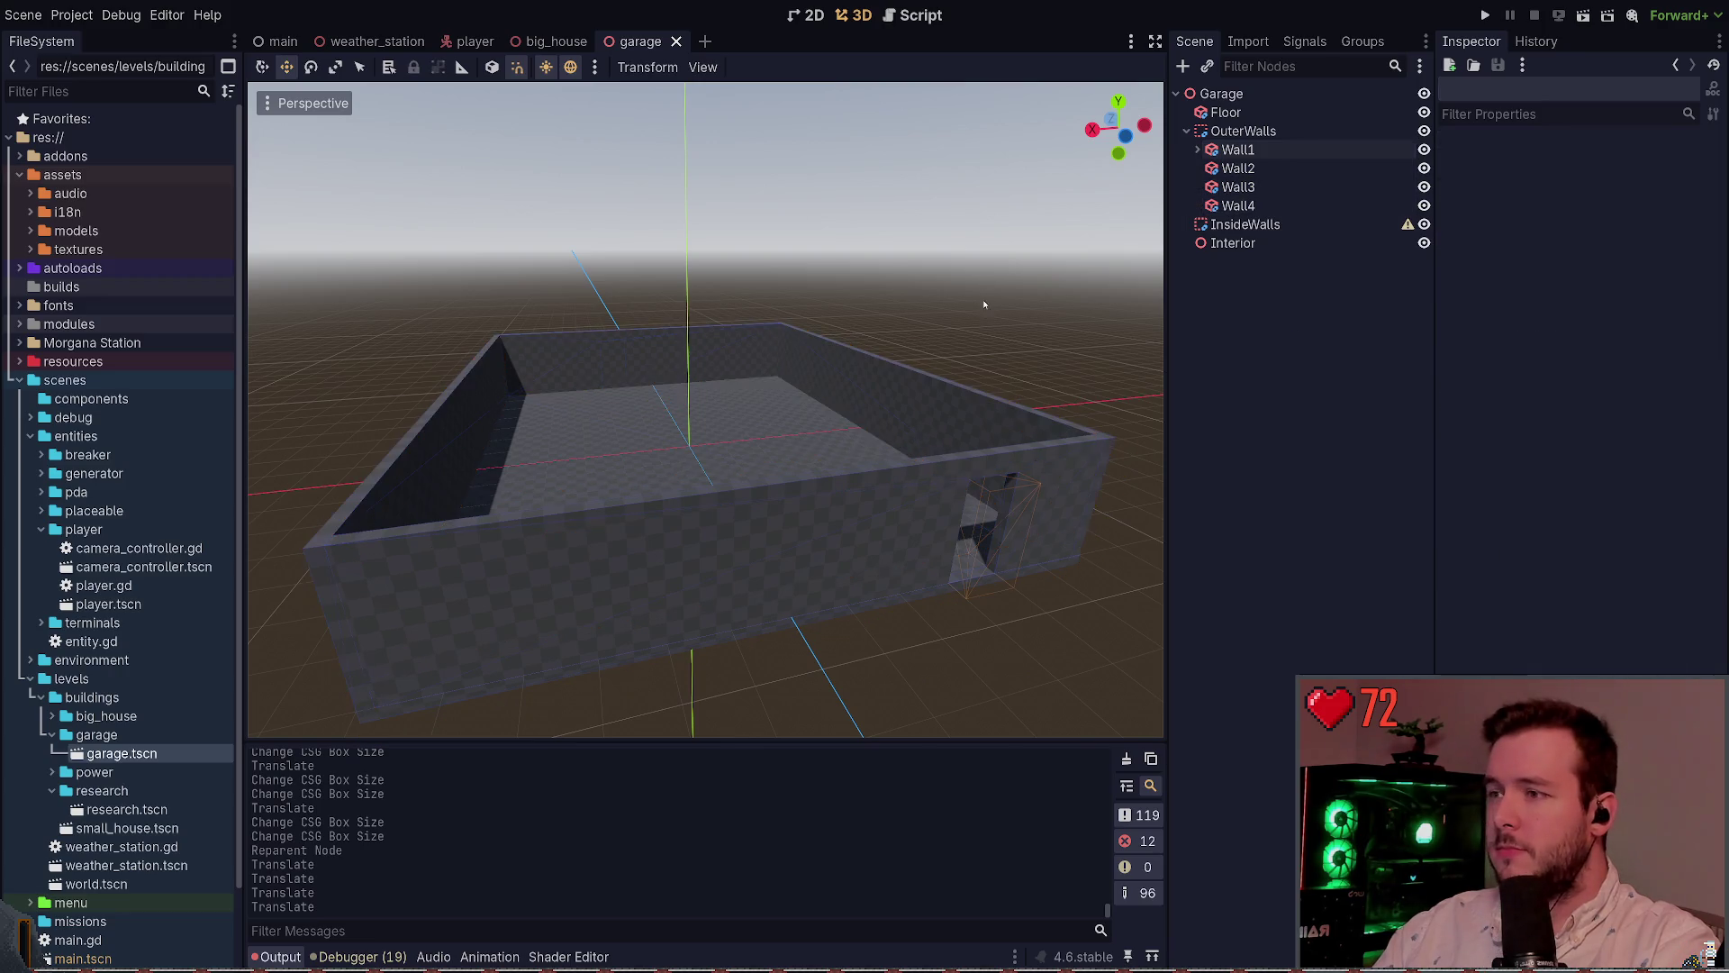
click(844, 471)
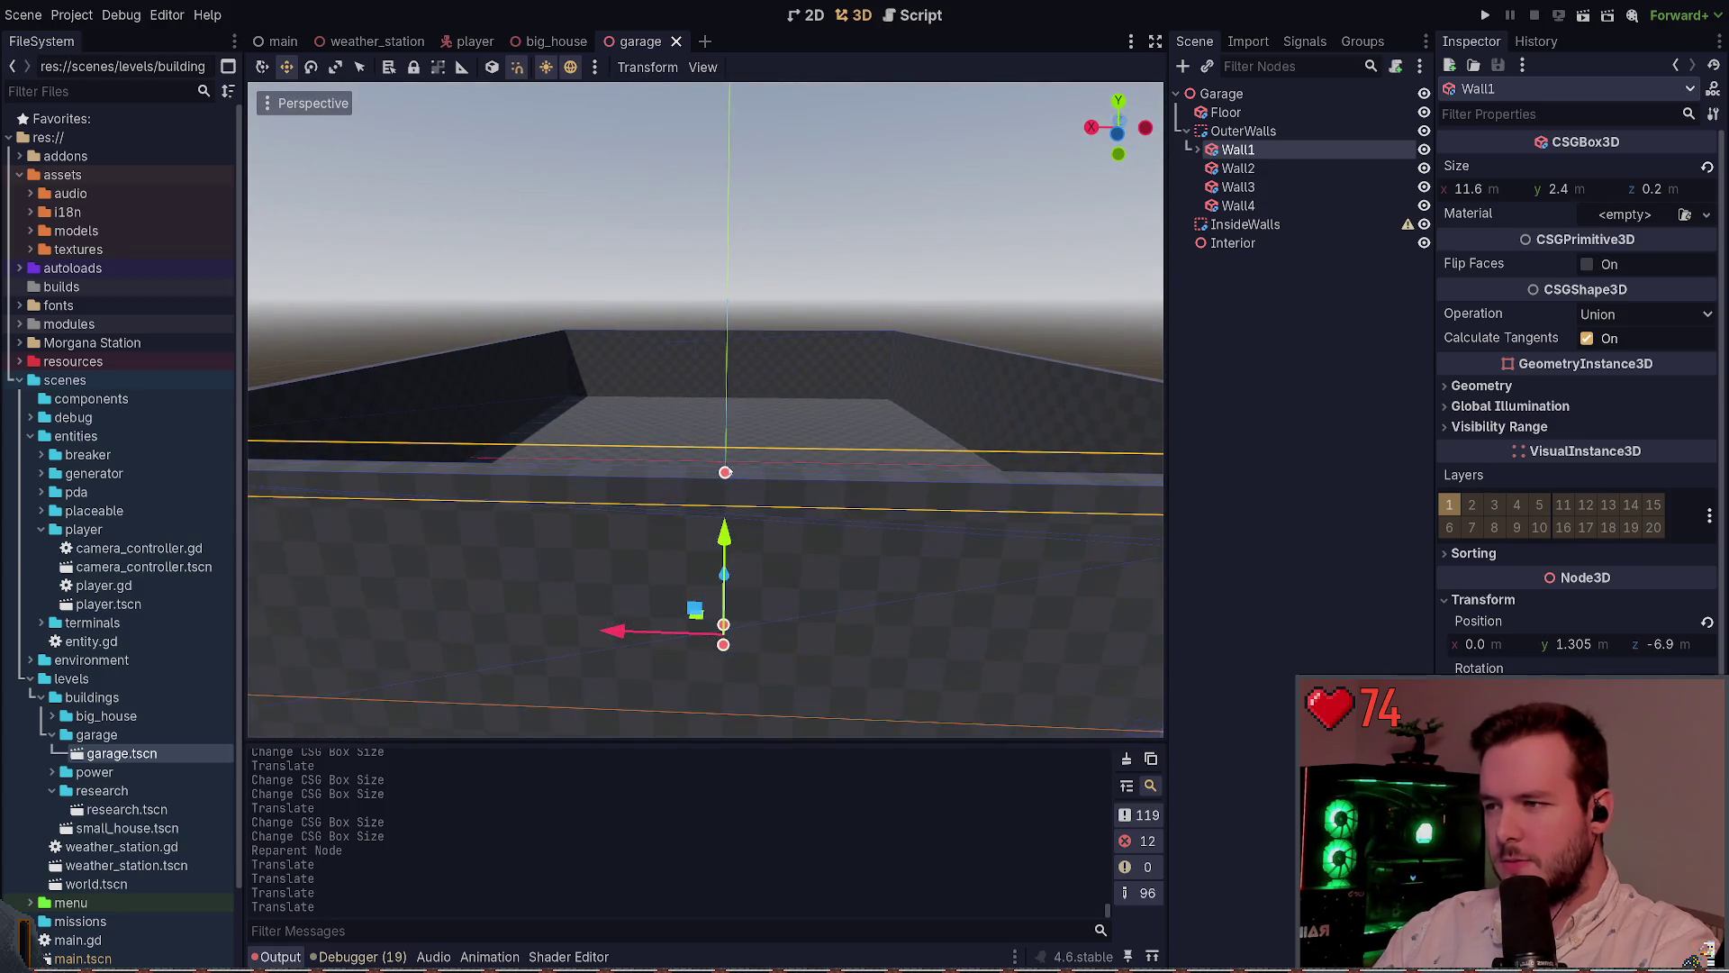
drag(723, 470, 726, 193)
scroll(726, 193, down, 5)
mouse_move(706, 408)
mouse_down()
mouse_move(631, 401)
mouse_move(711, 469)
mouse_move(770, 580)
mouse_up()
Raise Wall4 to 3.9 m, save, and raise Wall3 to 4.0 m
click(752, 550)
click(885, 562)
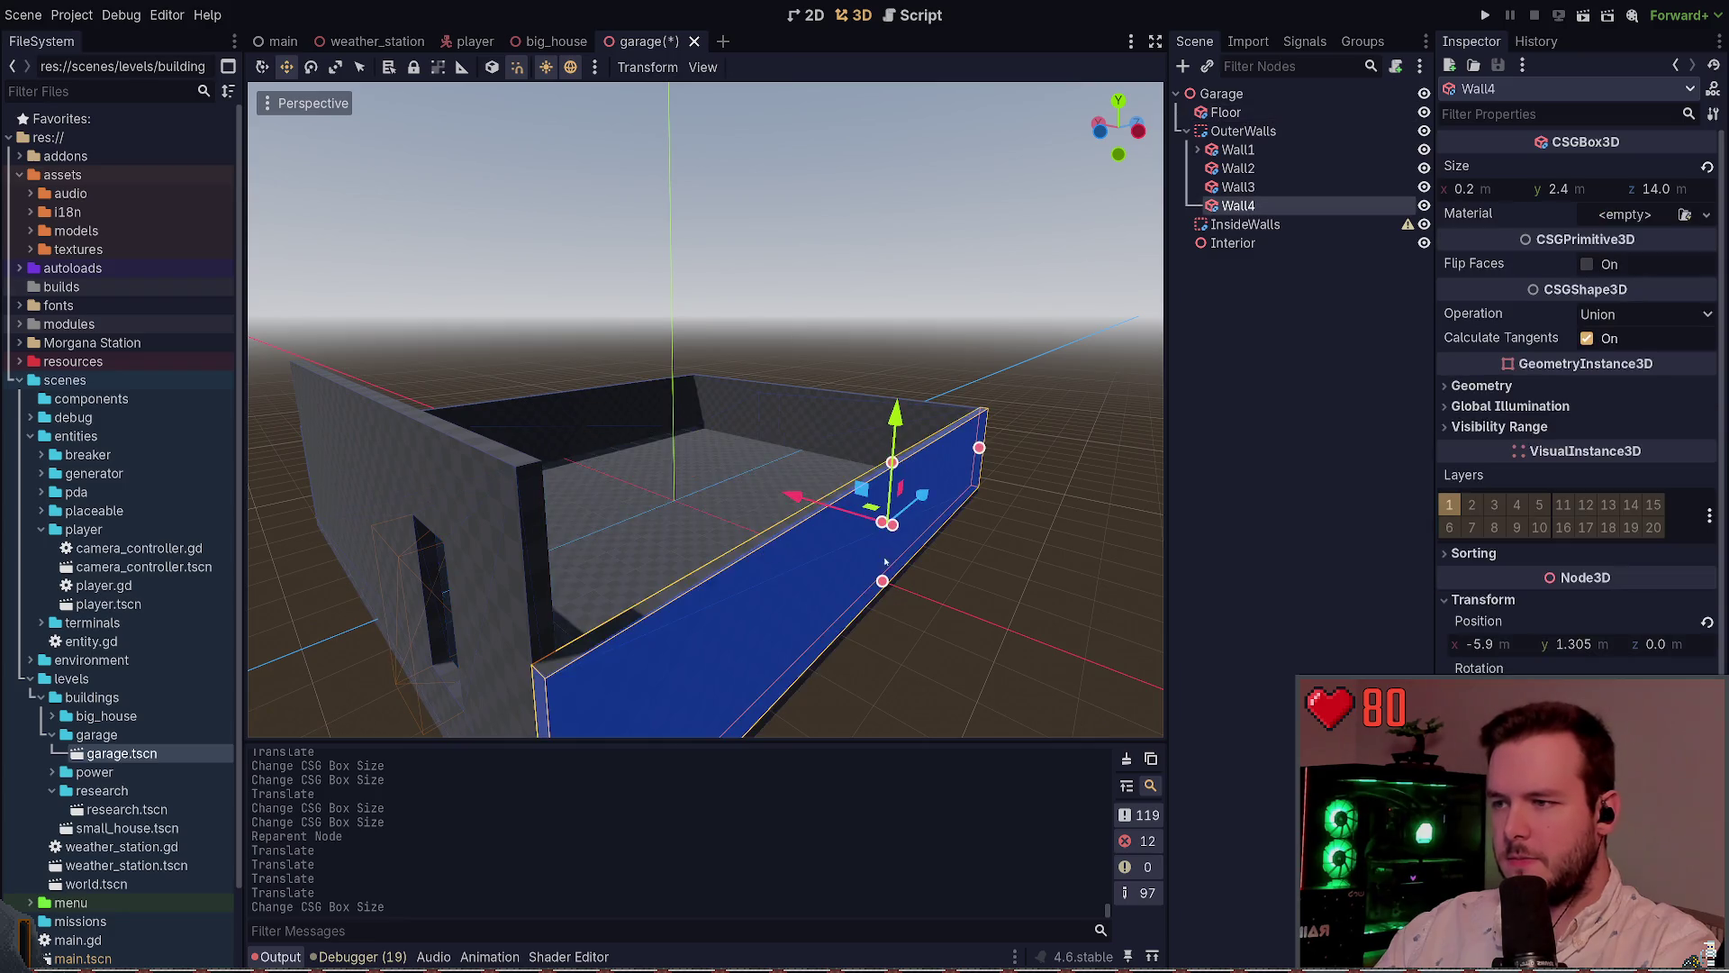
drag(892, 464, 757, 531)
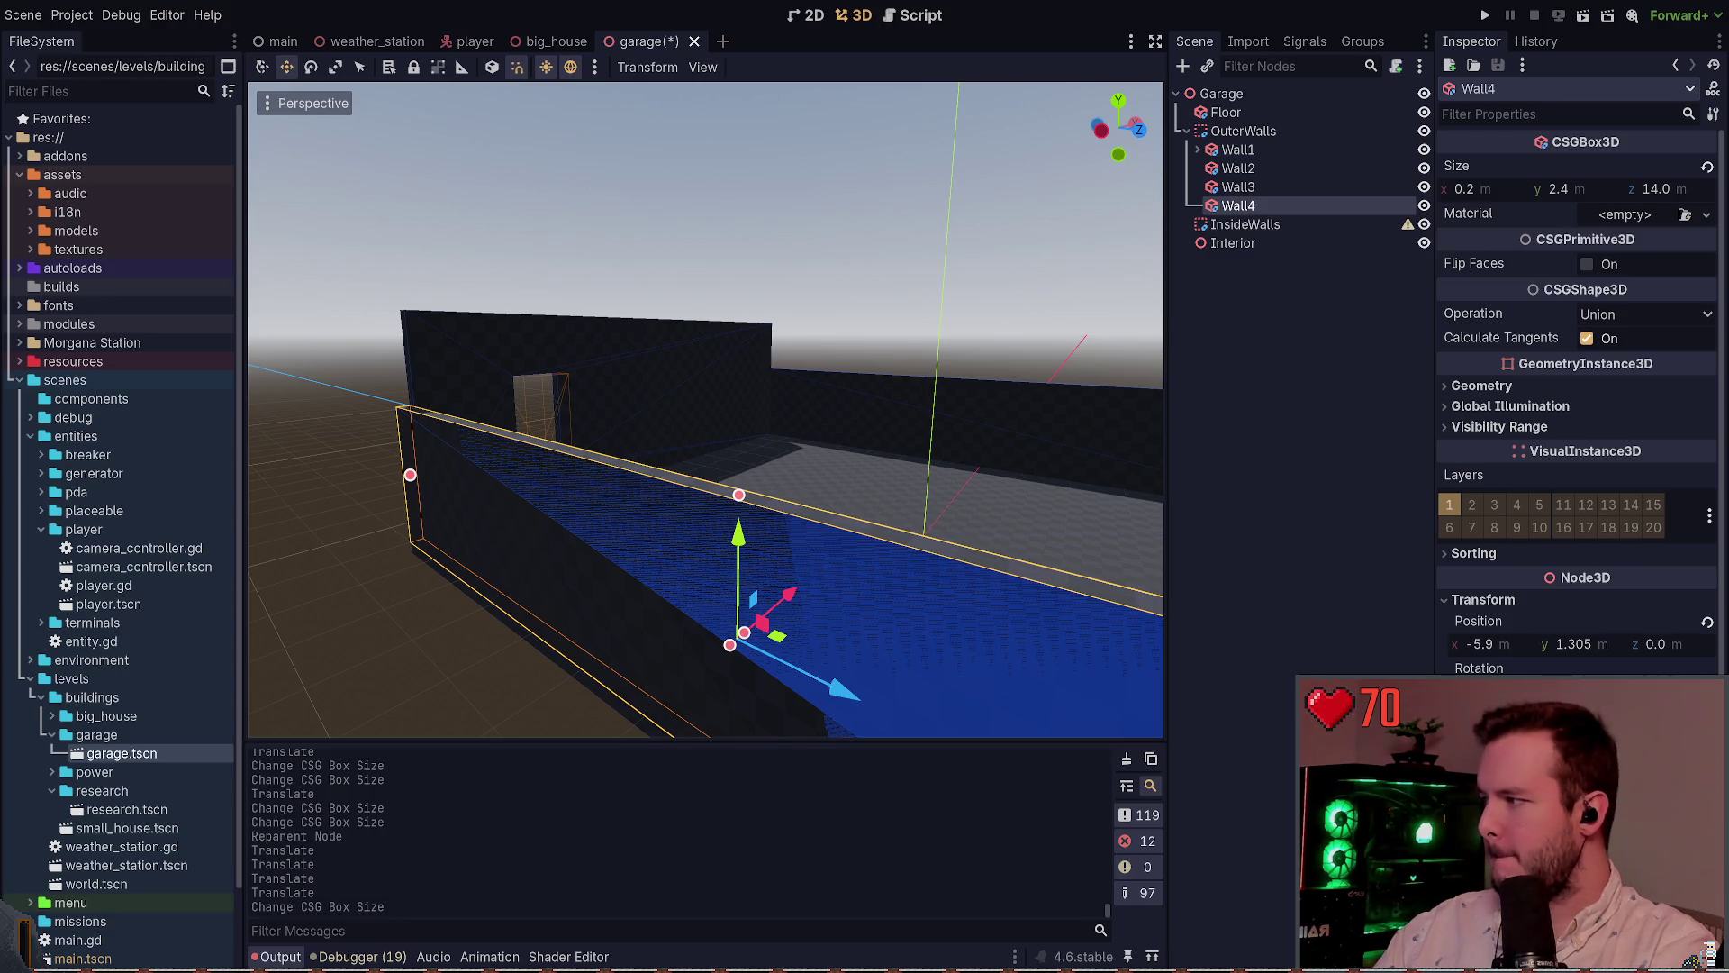
drag(738, 494, 728, 287)
key(ctrl+s)
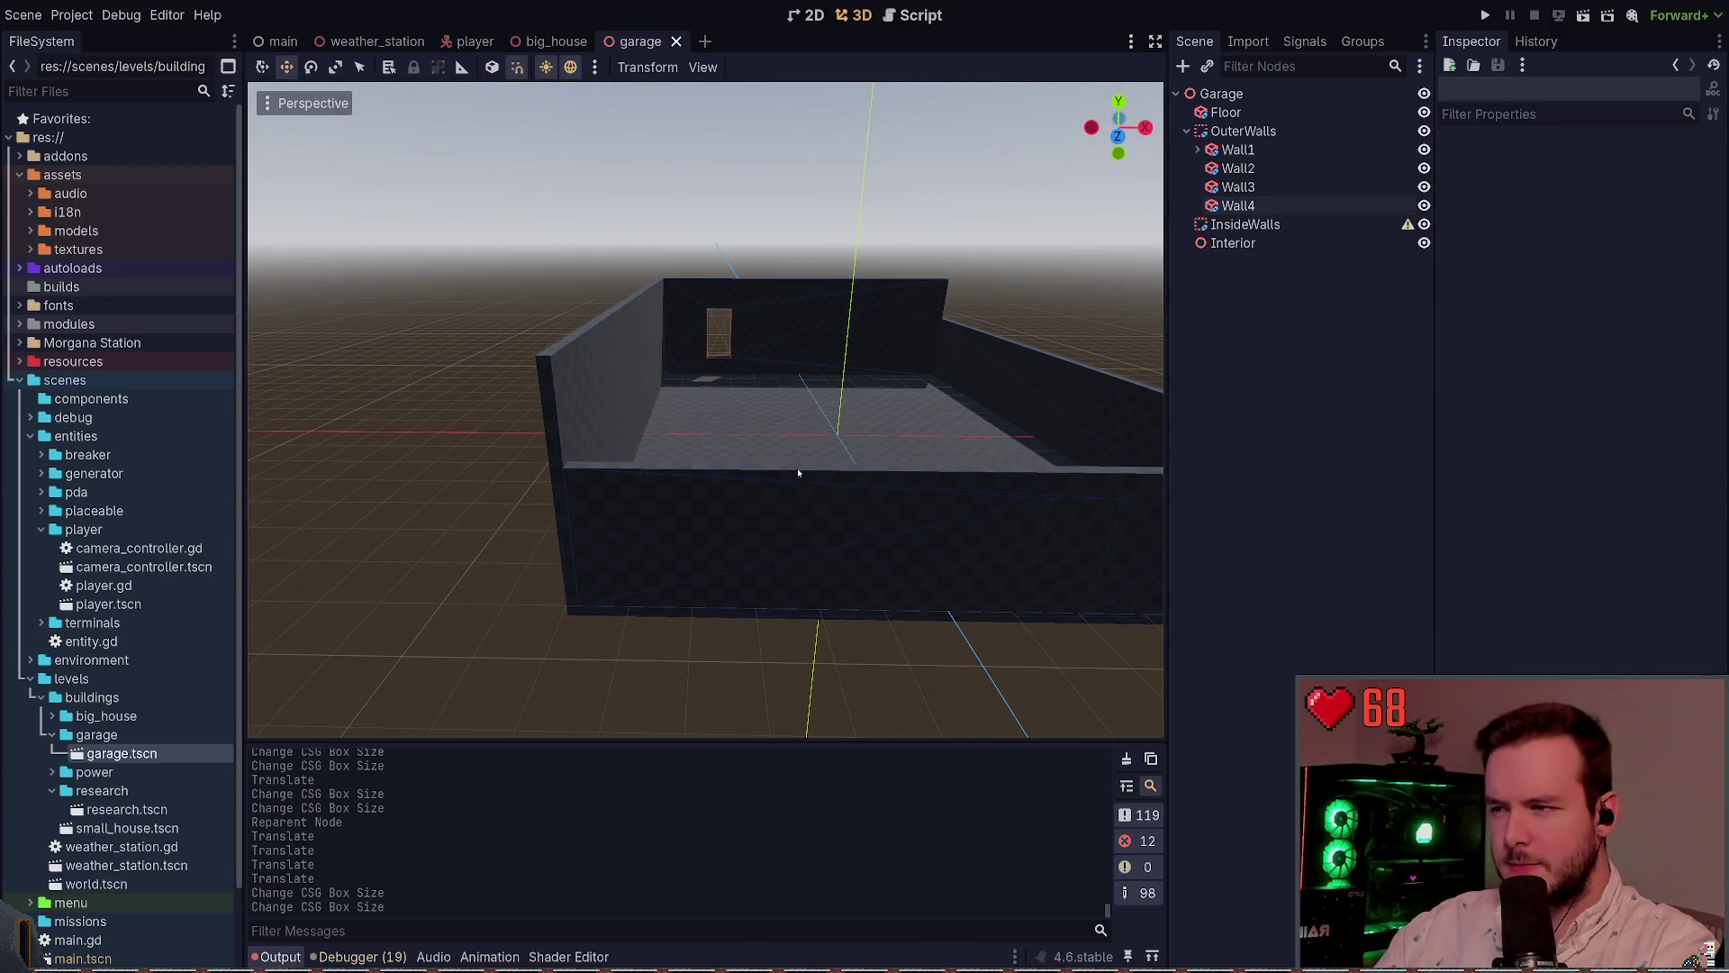
click(798, 477)
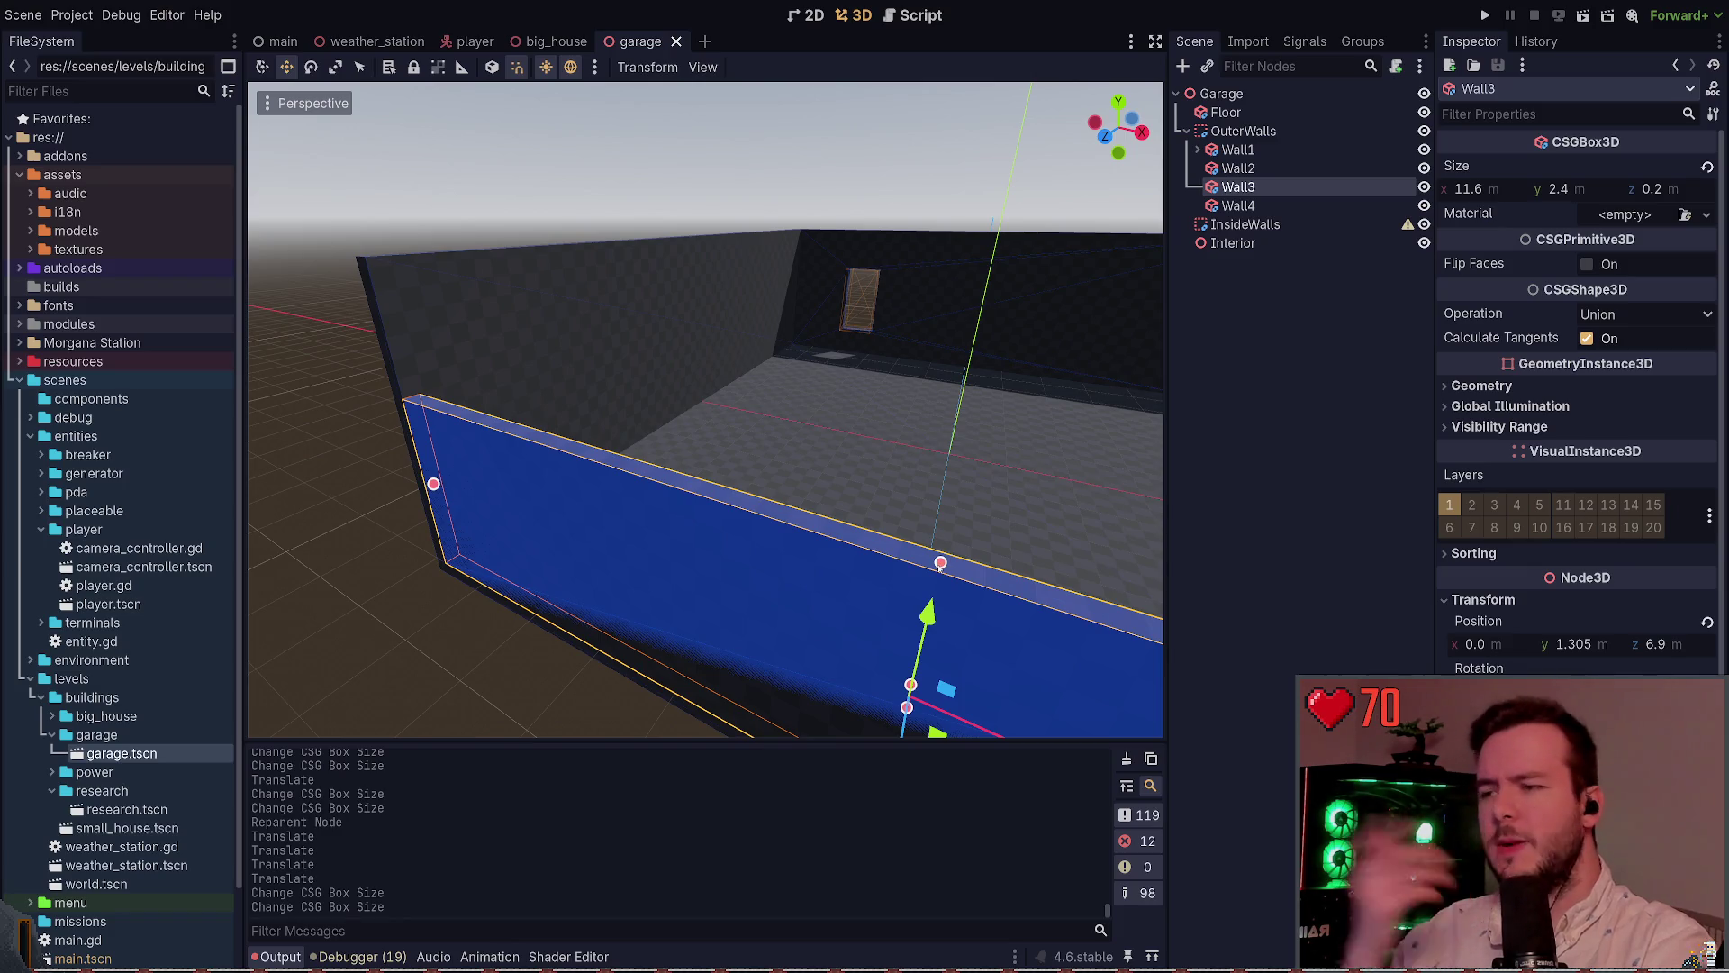
mouse_move(941, 562)
mouse_down()
mouse_move(865, 405)
mouse_move(1000, 321)
mouse_move(999, 298)
mouse_move(963, 291)
mouse_up()
Raise Wall2 to 3.9 m tall and save
click(912, 433)
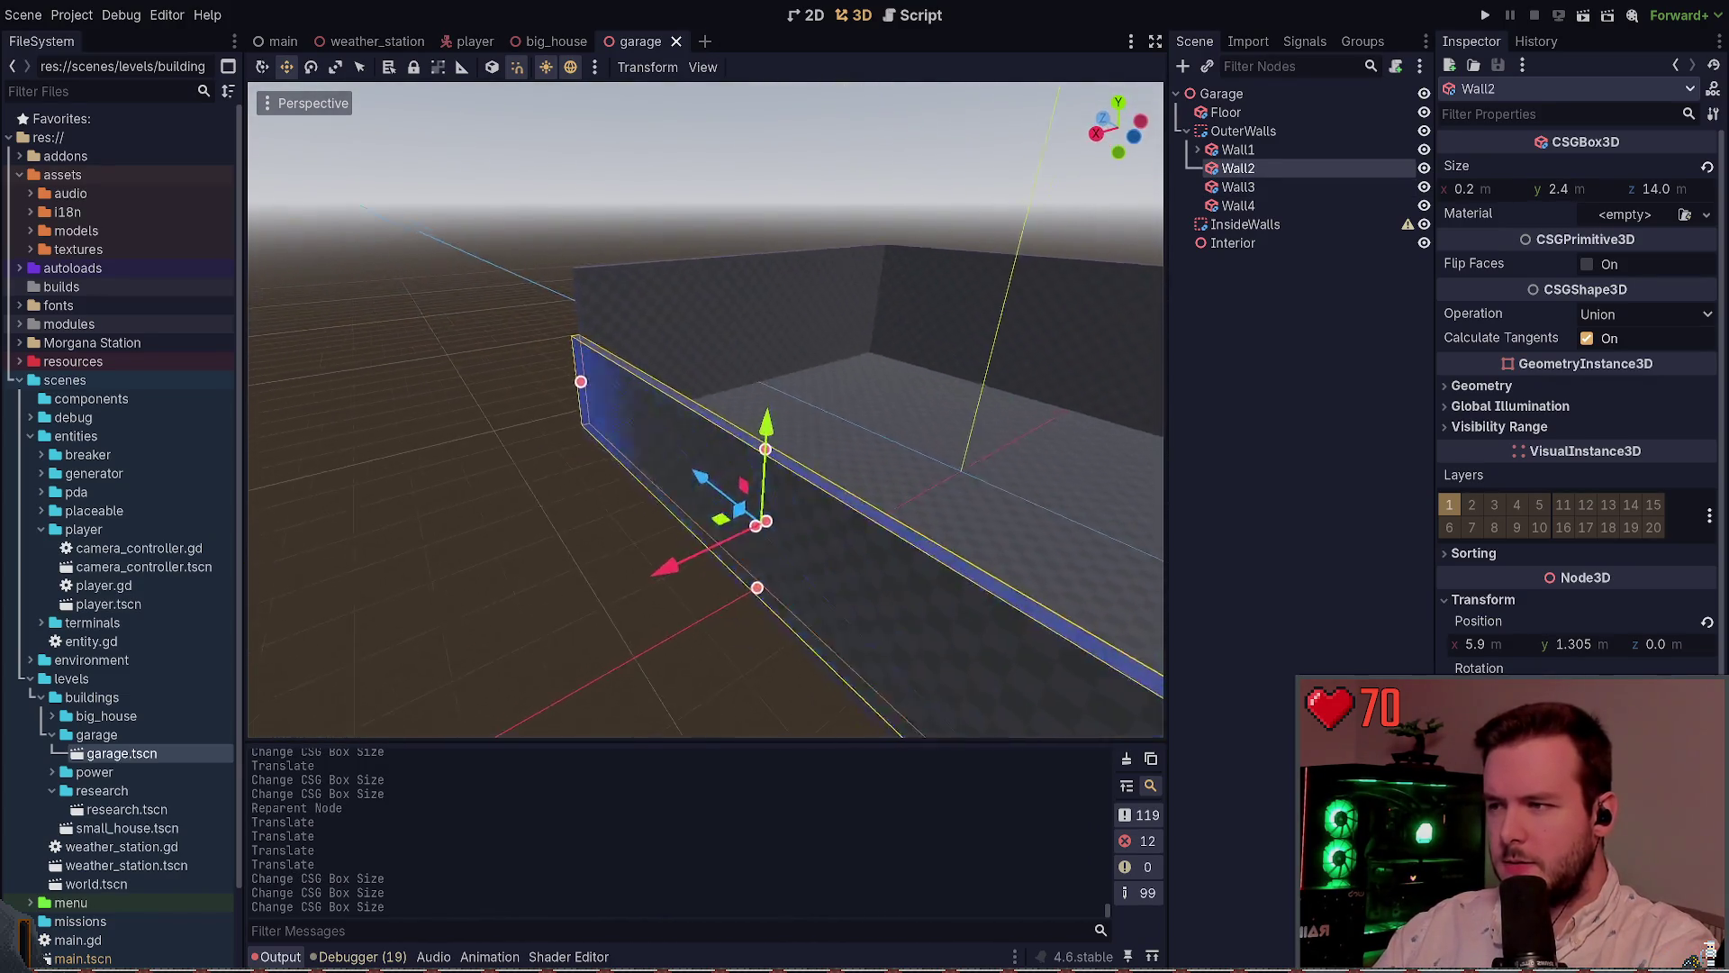
drag(797, 411, 789, 181)
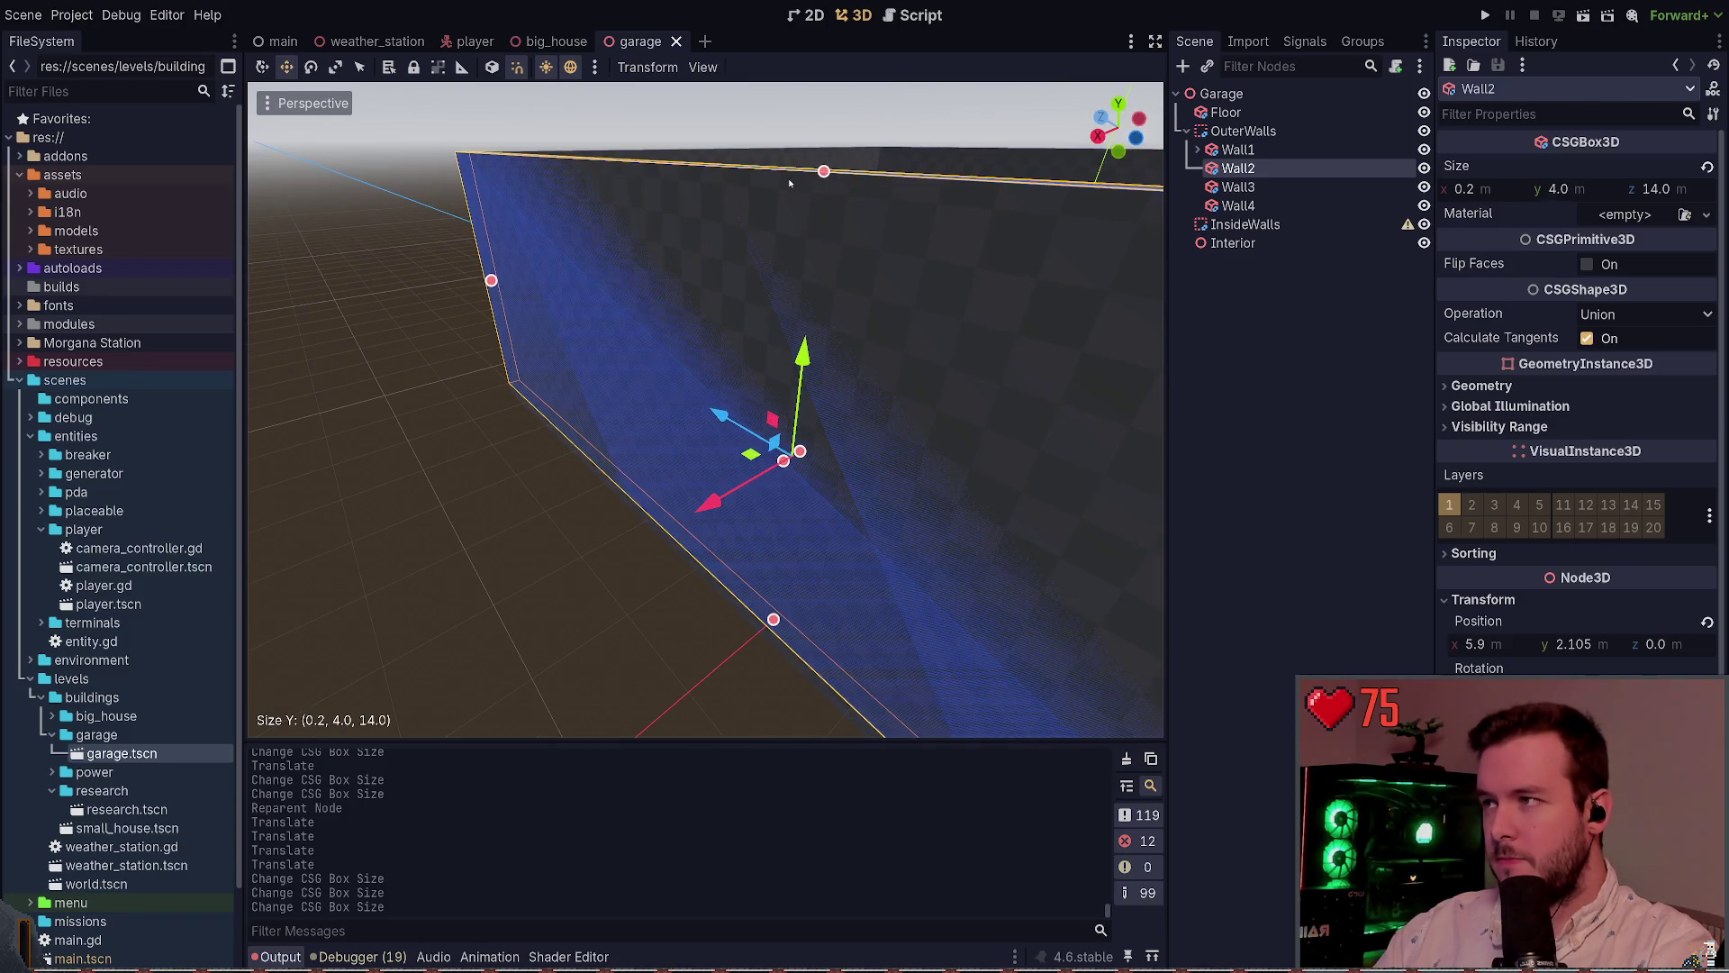
scroll(789, 187, down, 5)
key(ctrl+s)
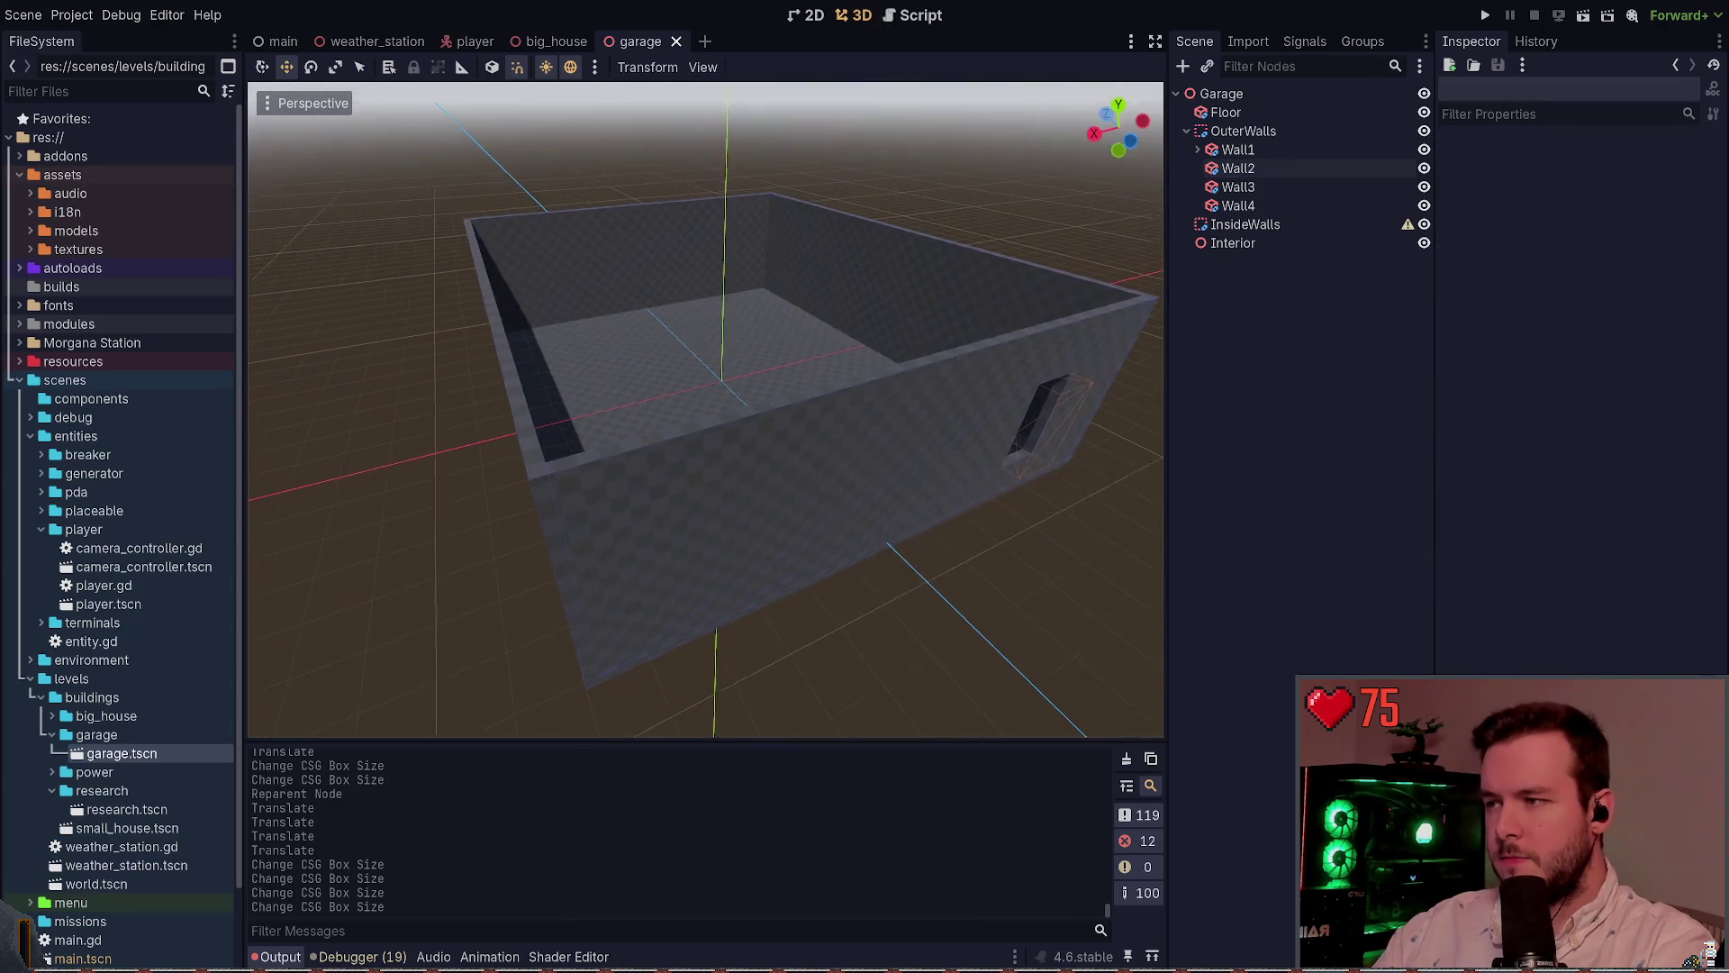
scroll(734, 410, up, 4)
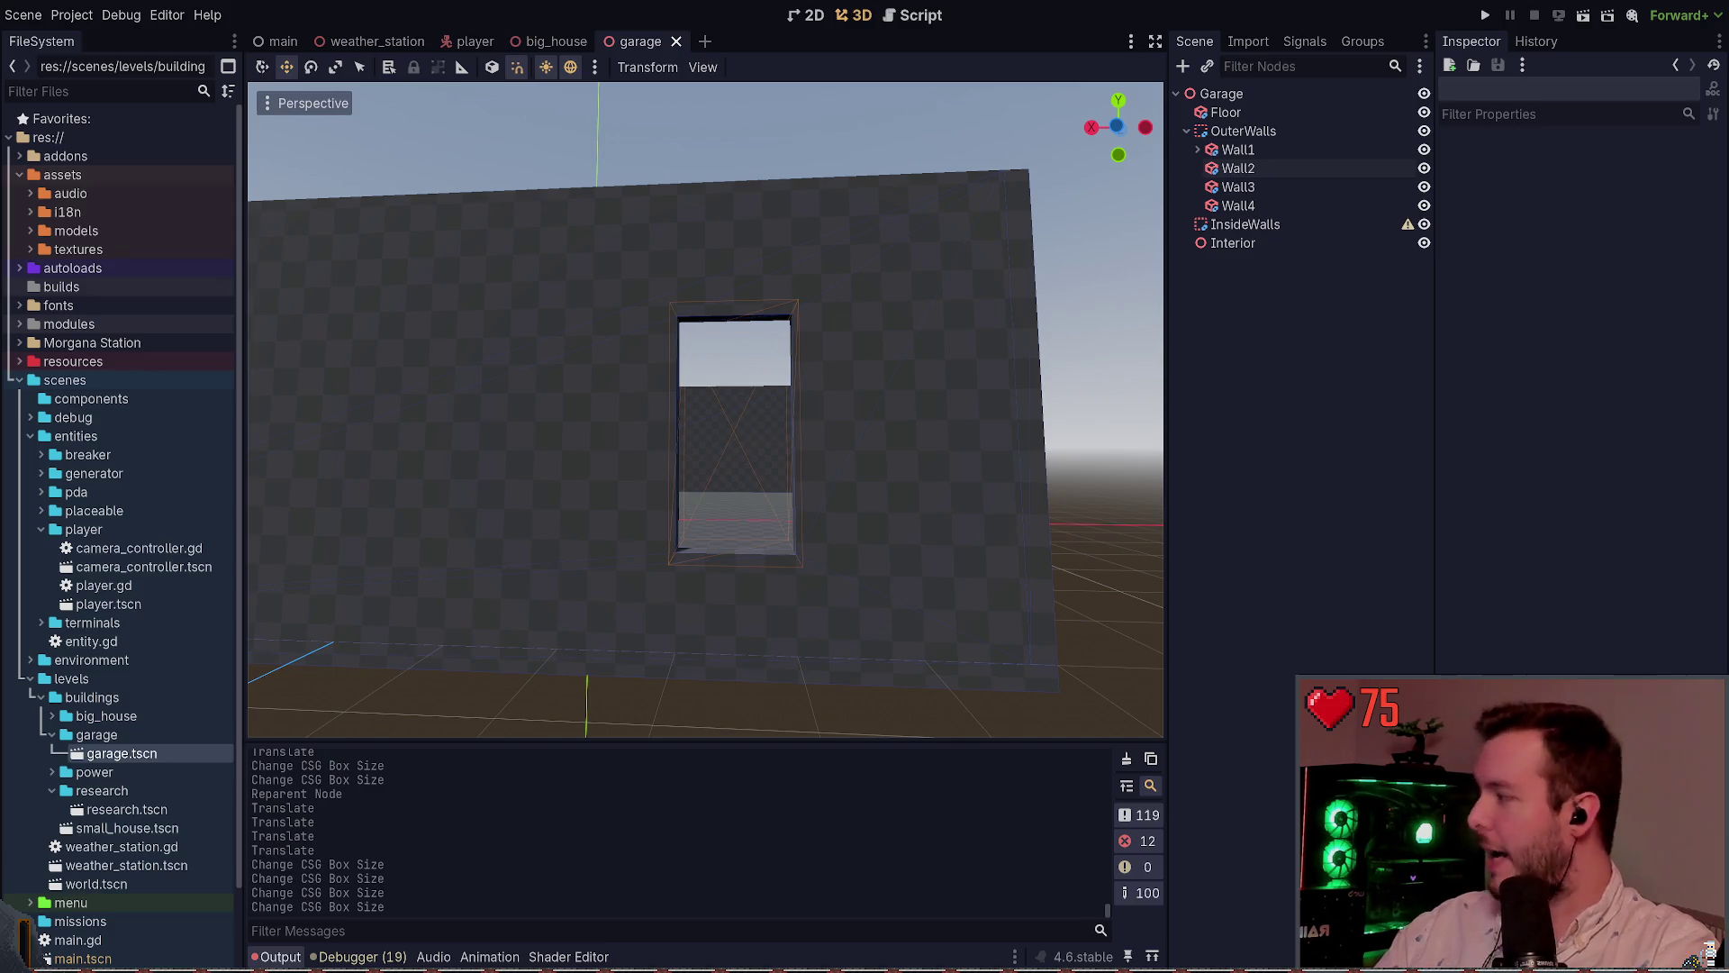
Lower Wall1's DoorCutout to y -1.0 so the doorway reaches the floor, and save
click(1238, 149)
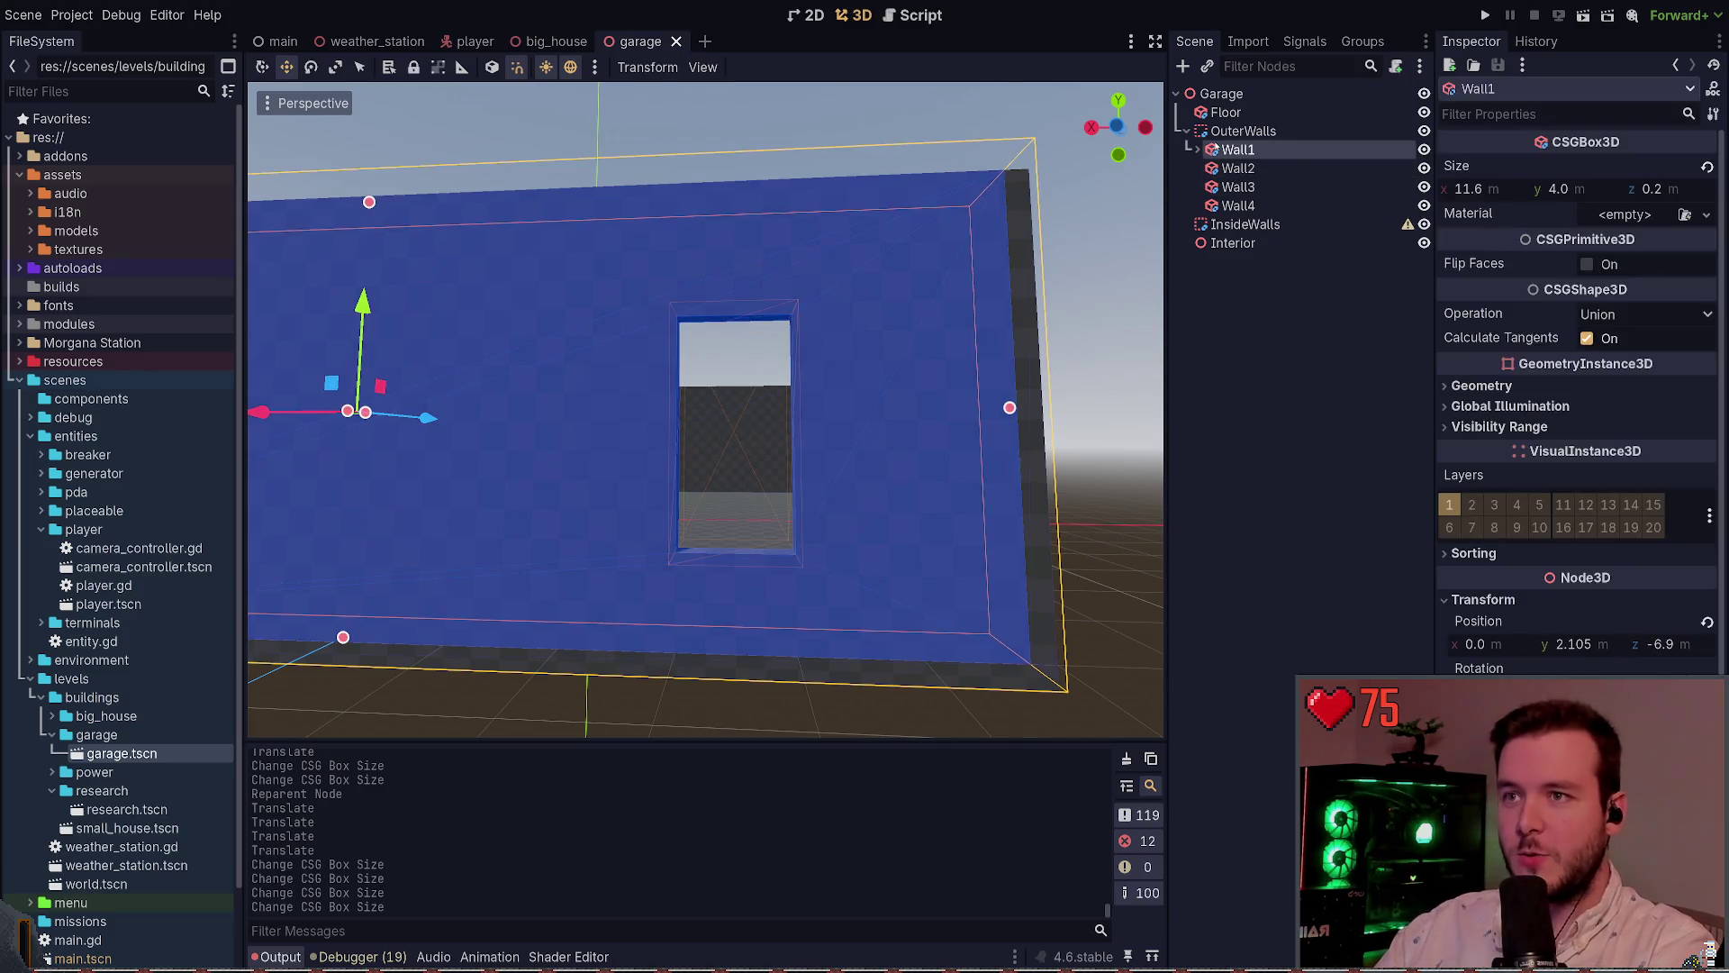
click(1197, 150)
click(1266, 168)
drag(883, 364, 828, 358)
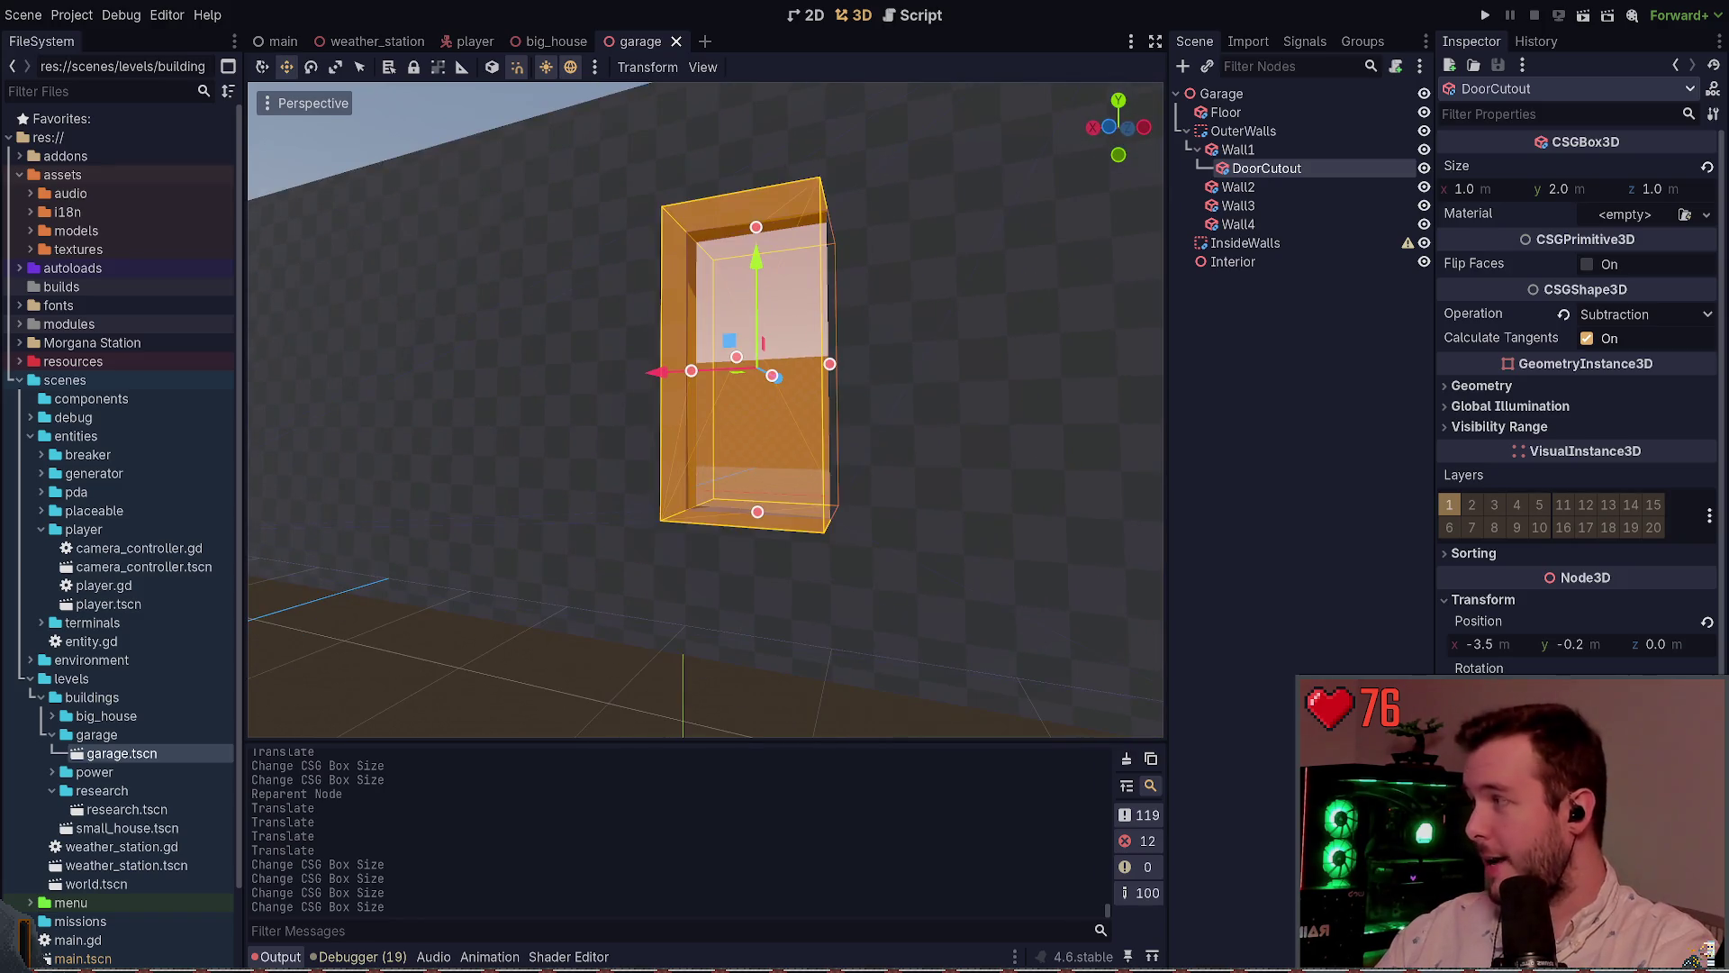
drag(772, 263, 775, 371)
key(ctrl+s)
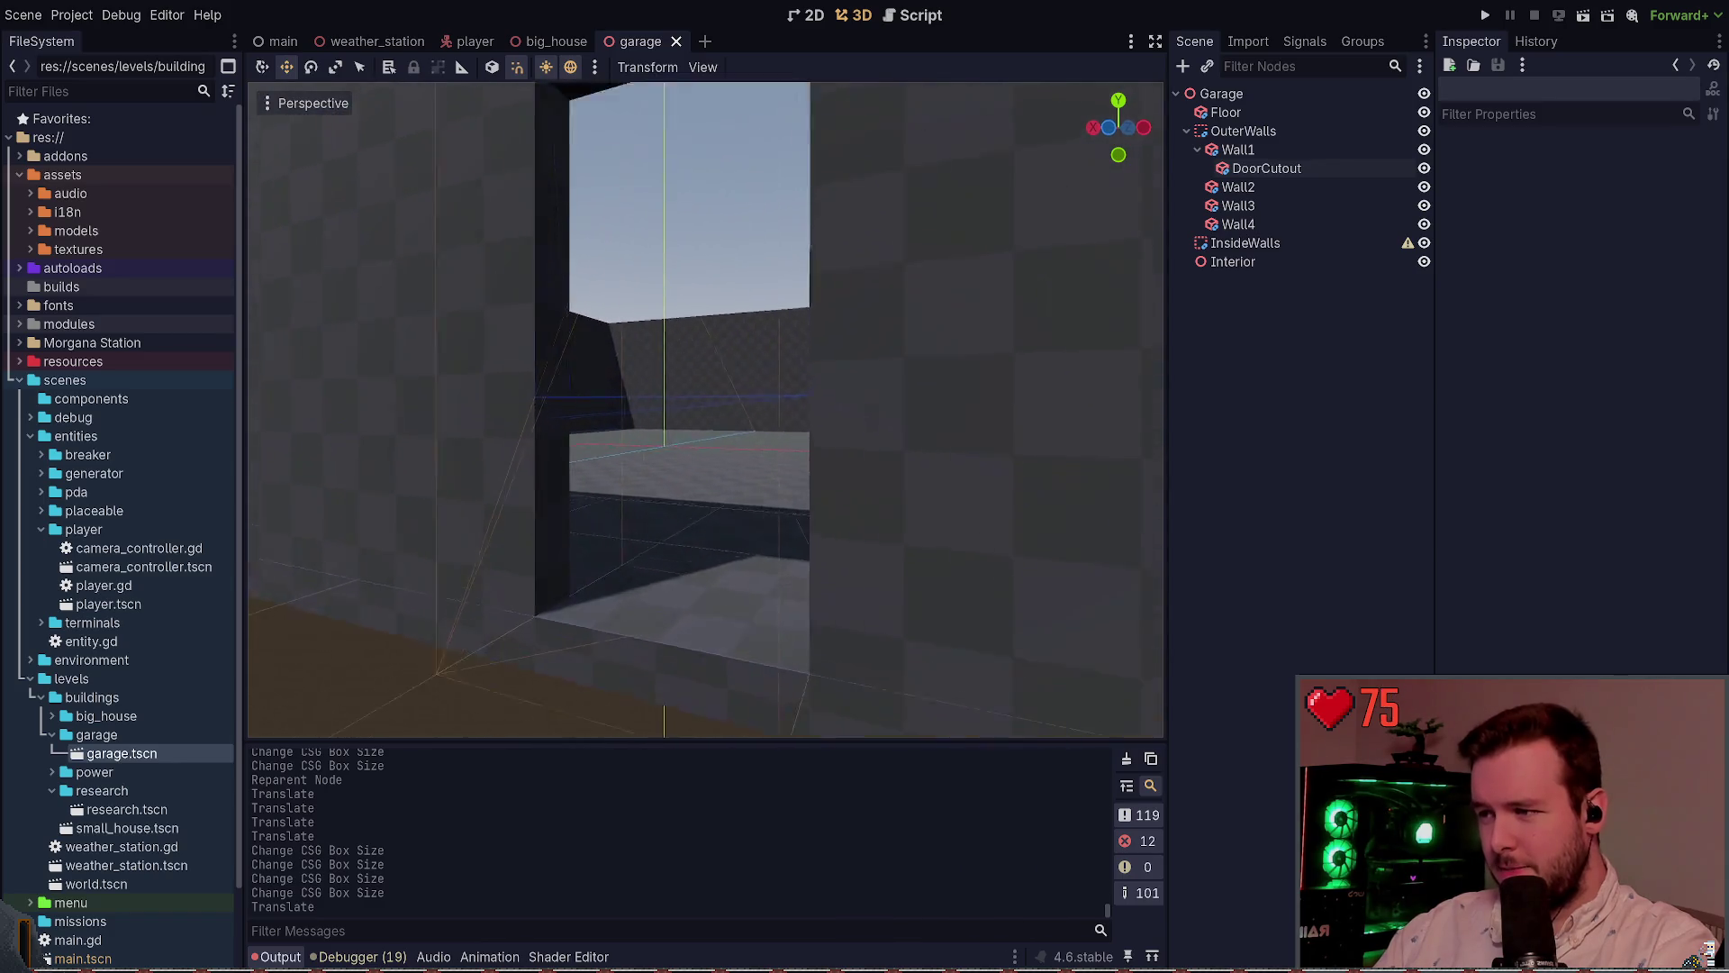
key(w)
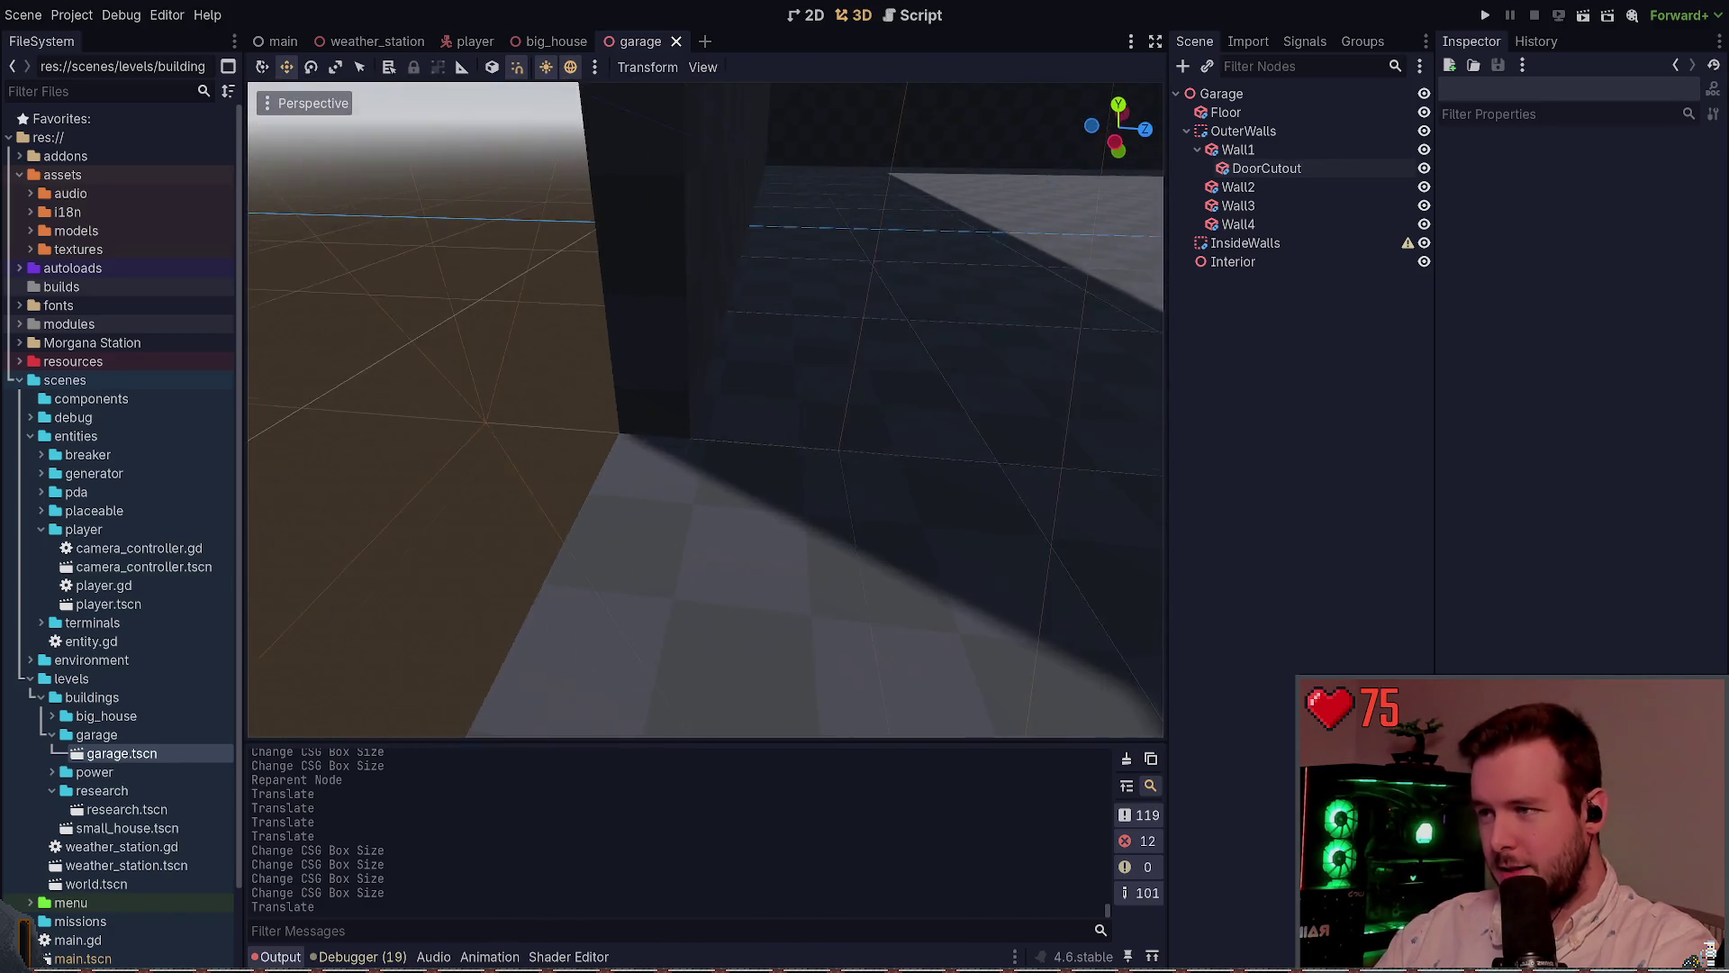
key(s)
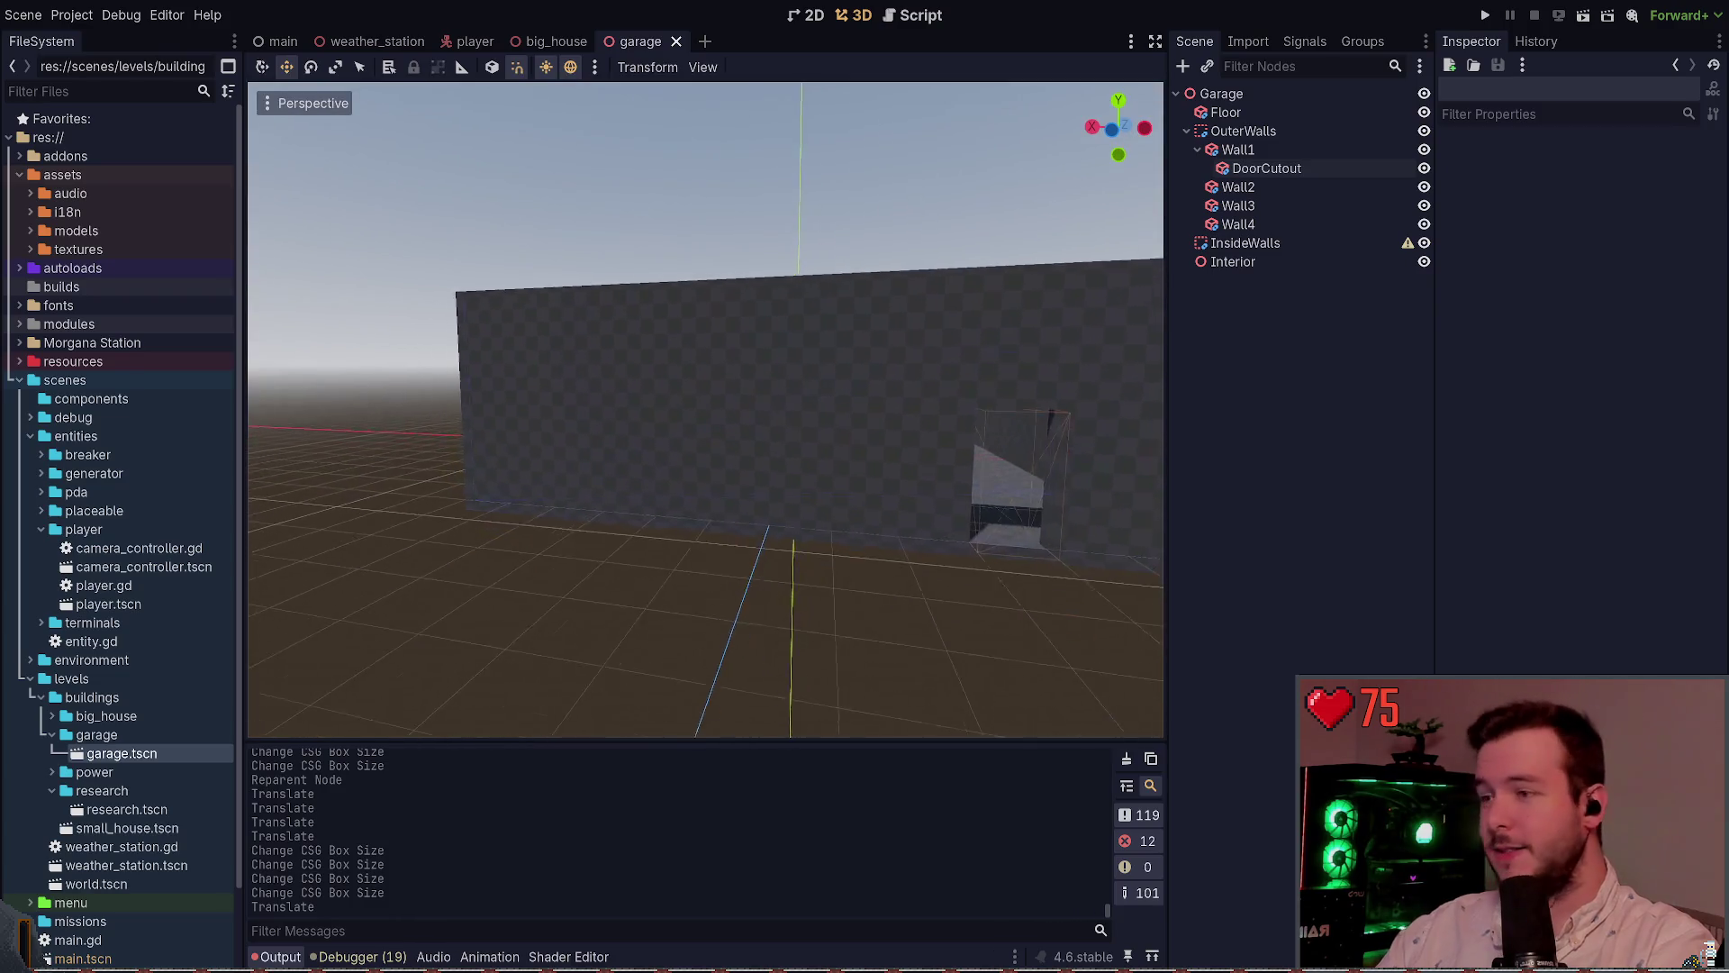
click(1261, 169)
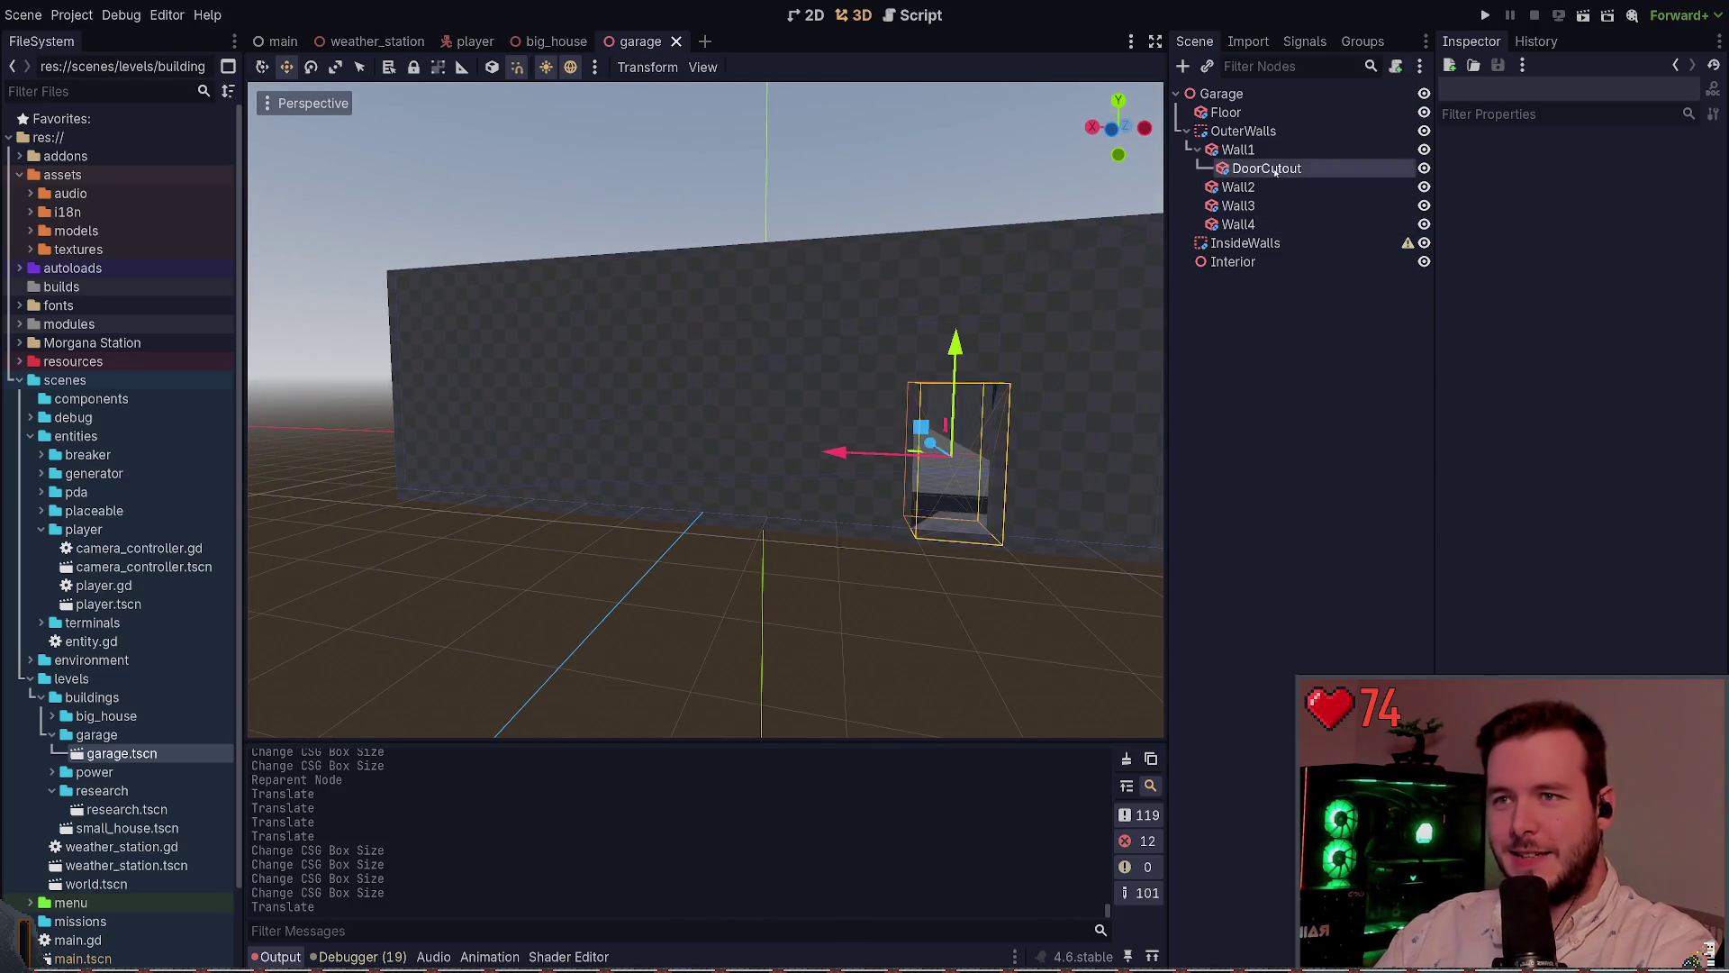
Duplicate DoorCutout with Ctrl+D and select the new DoorCutout2
key(ctrl+d)
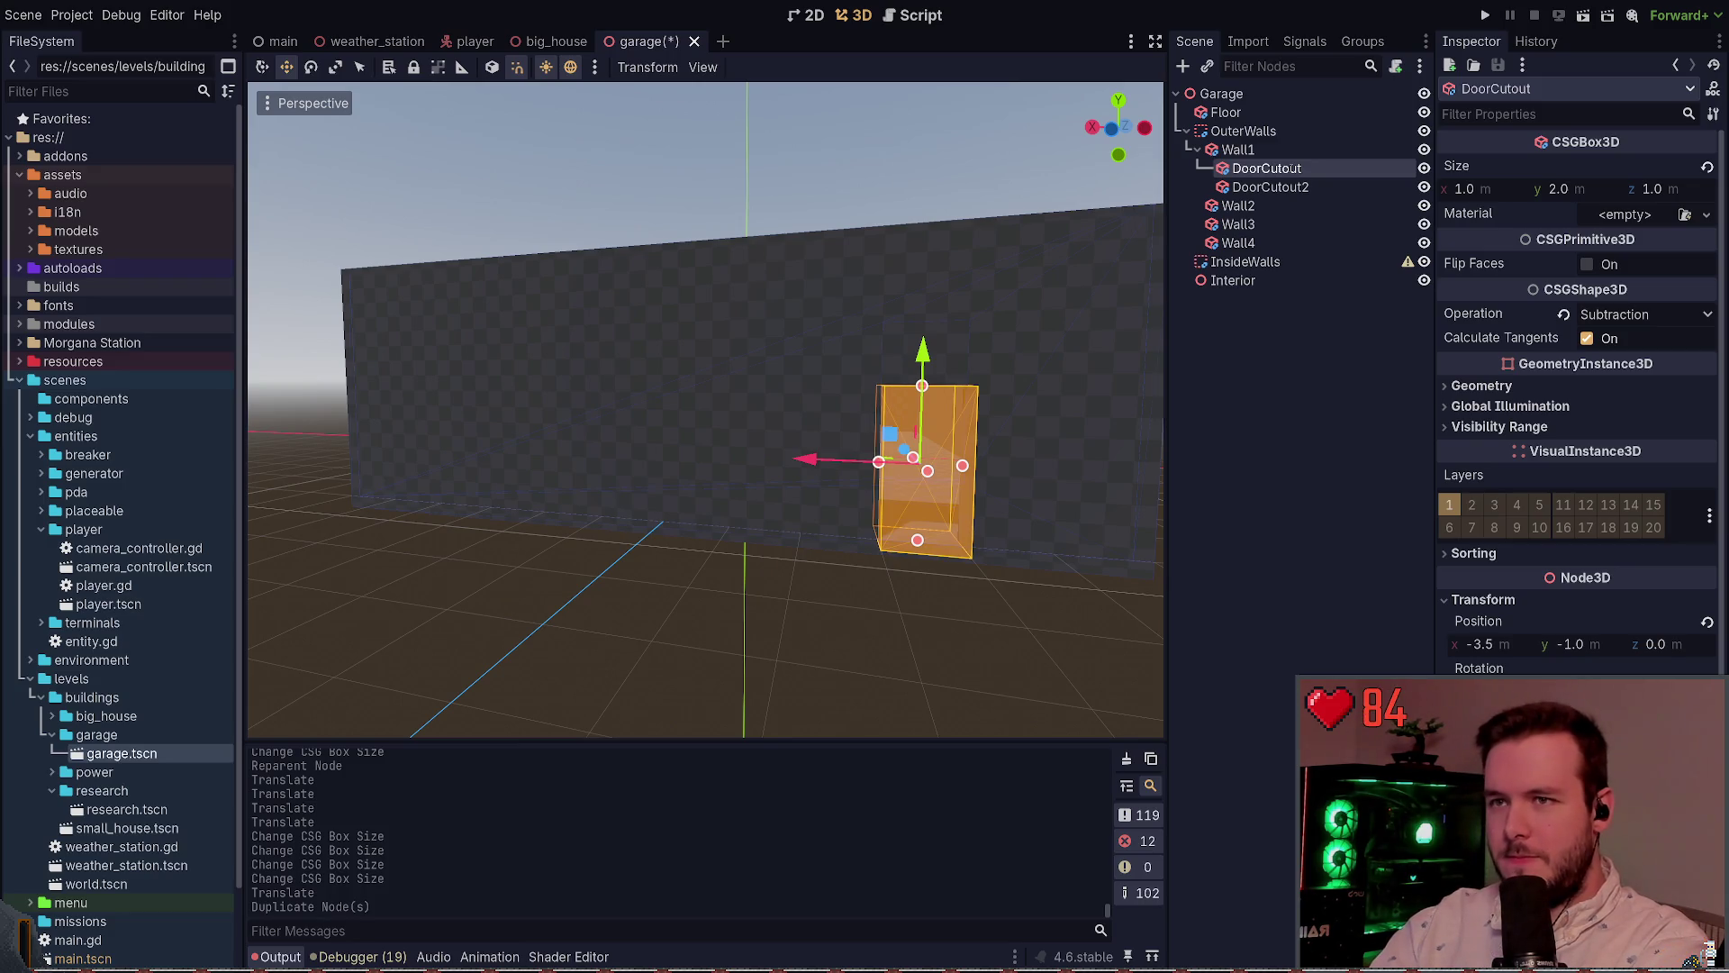
click(1271, 187)
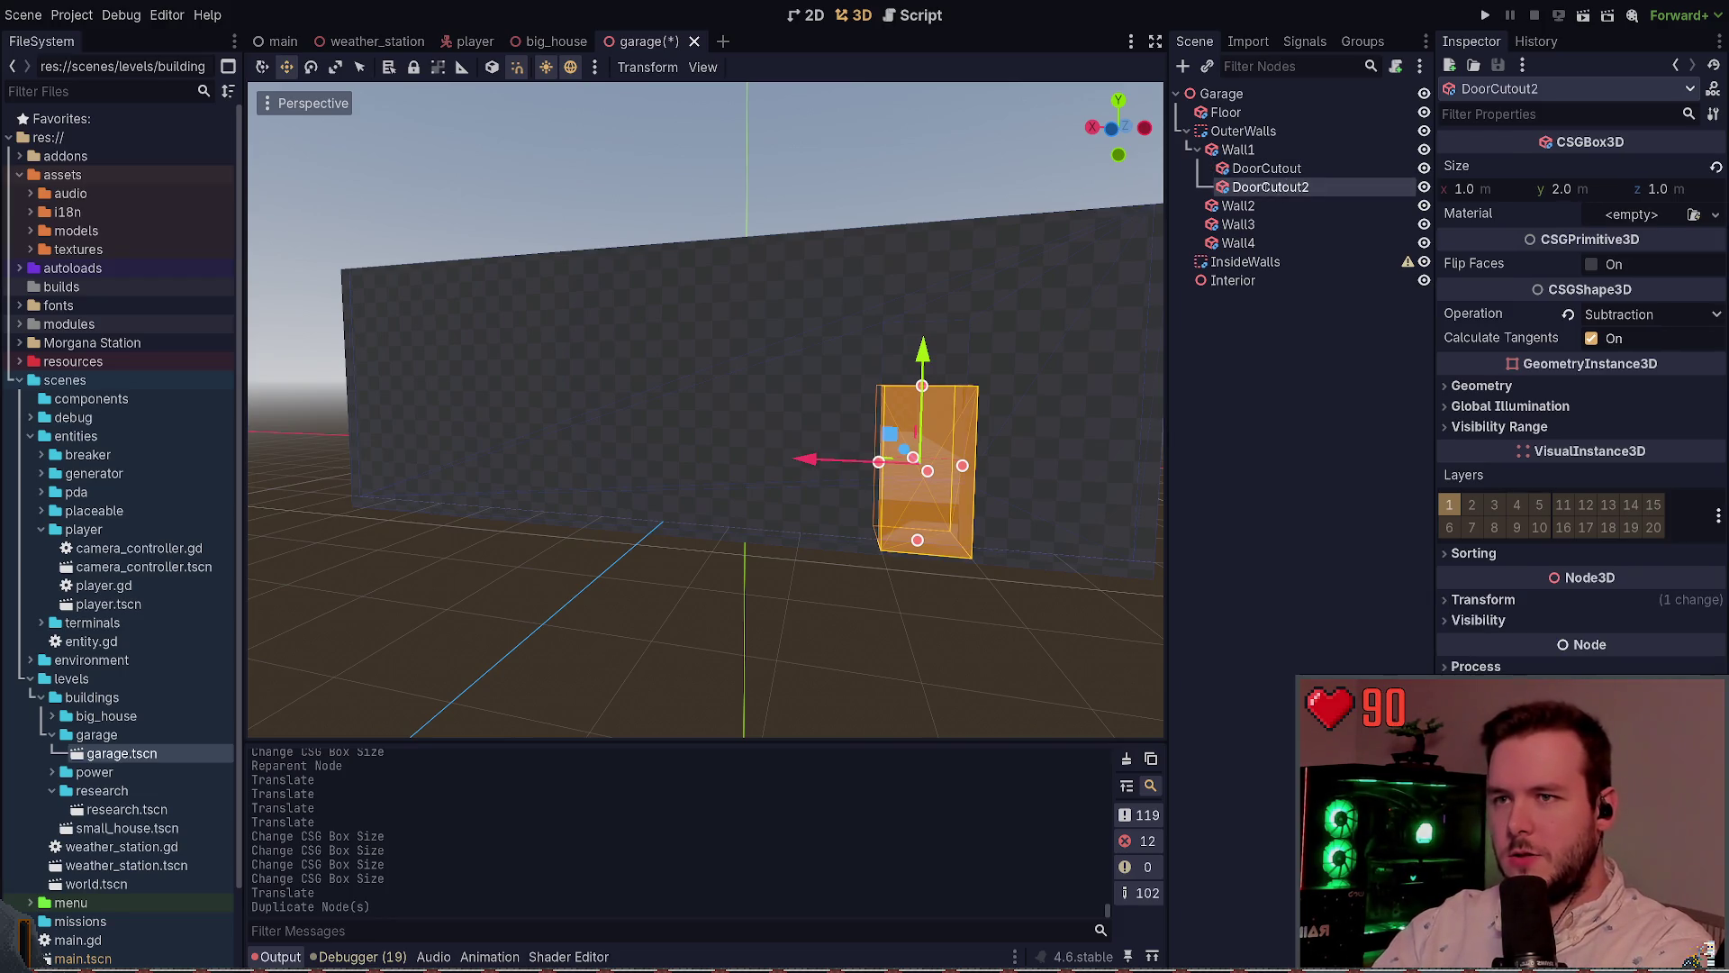
Rename the copy to GarageCutout and slide it left along Wall1
text(GarageCutout)
key(Return)
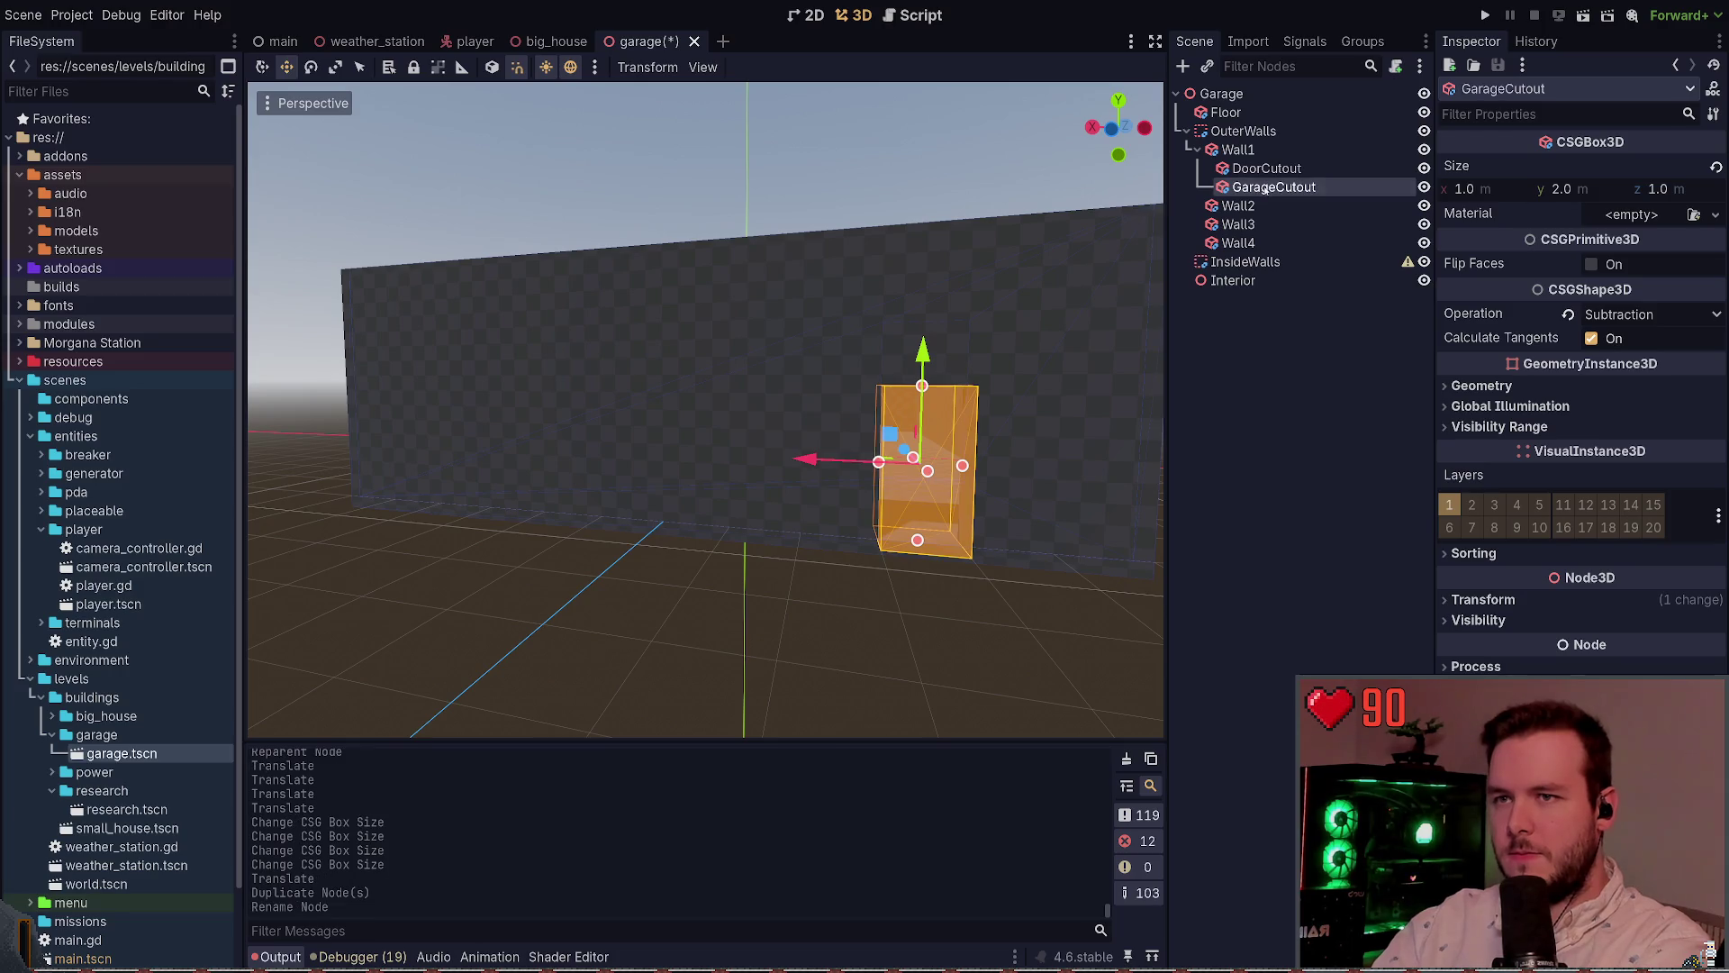
drag(550, 453, 550, 453)
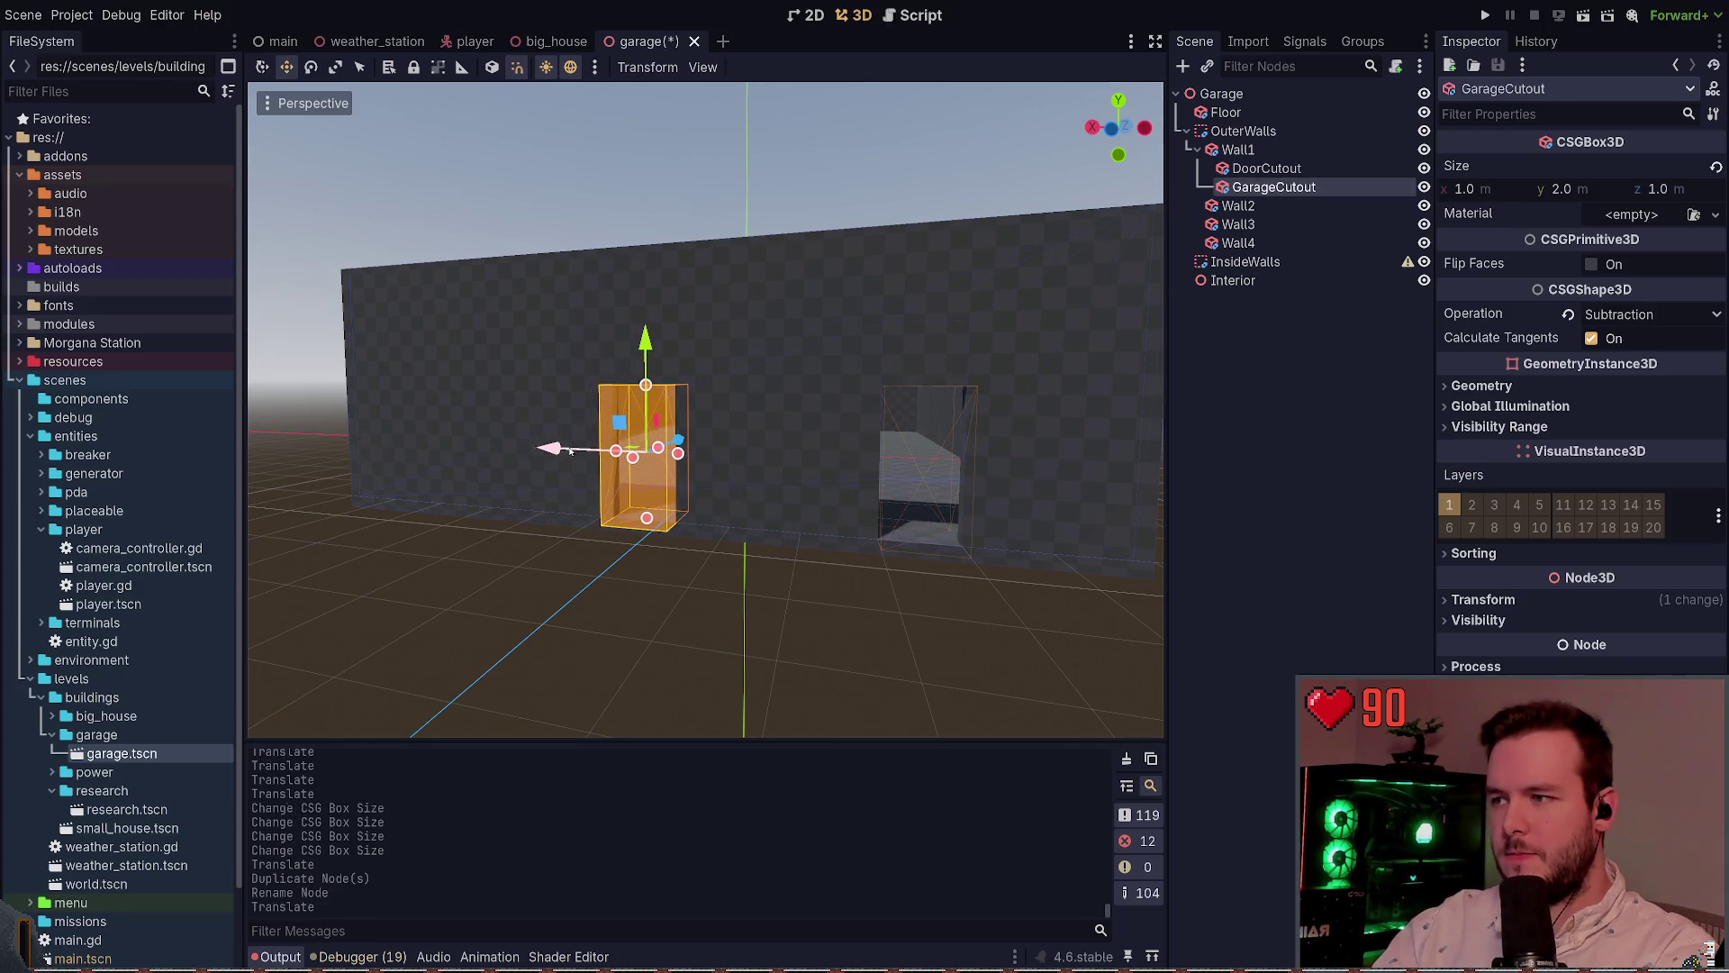
scroll(551, 453, down, 3)
scroll(764, 401, up, 5)
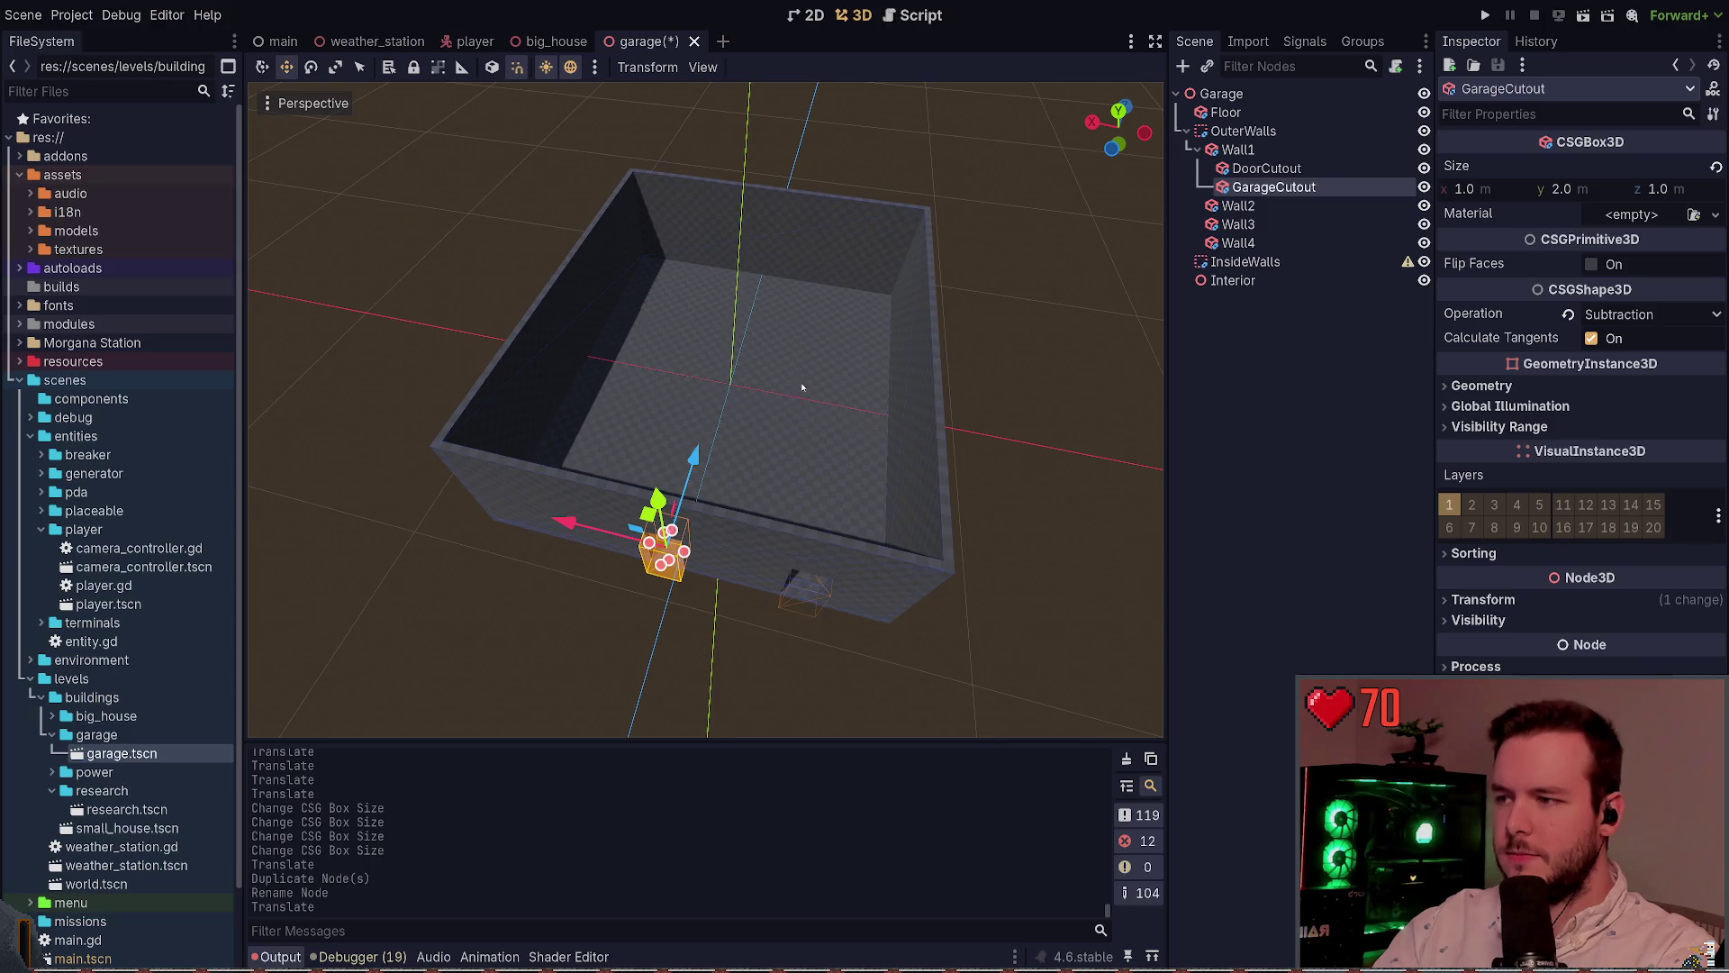
drag(791, 374, 791, 333)
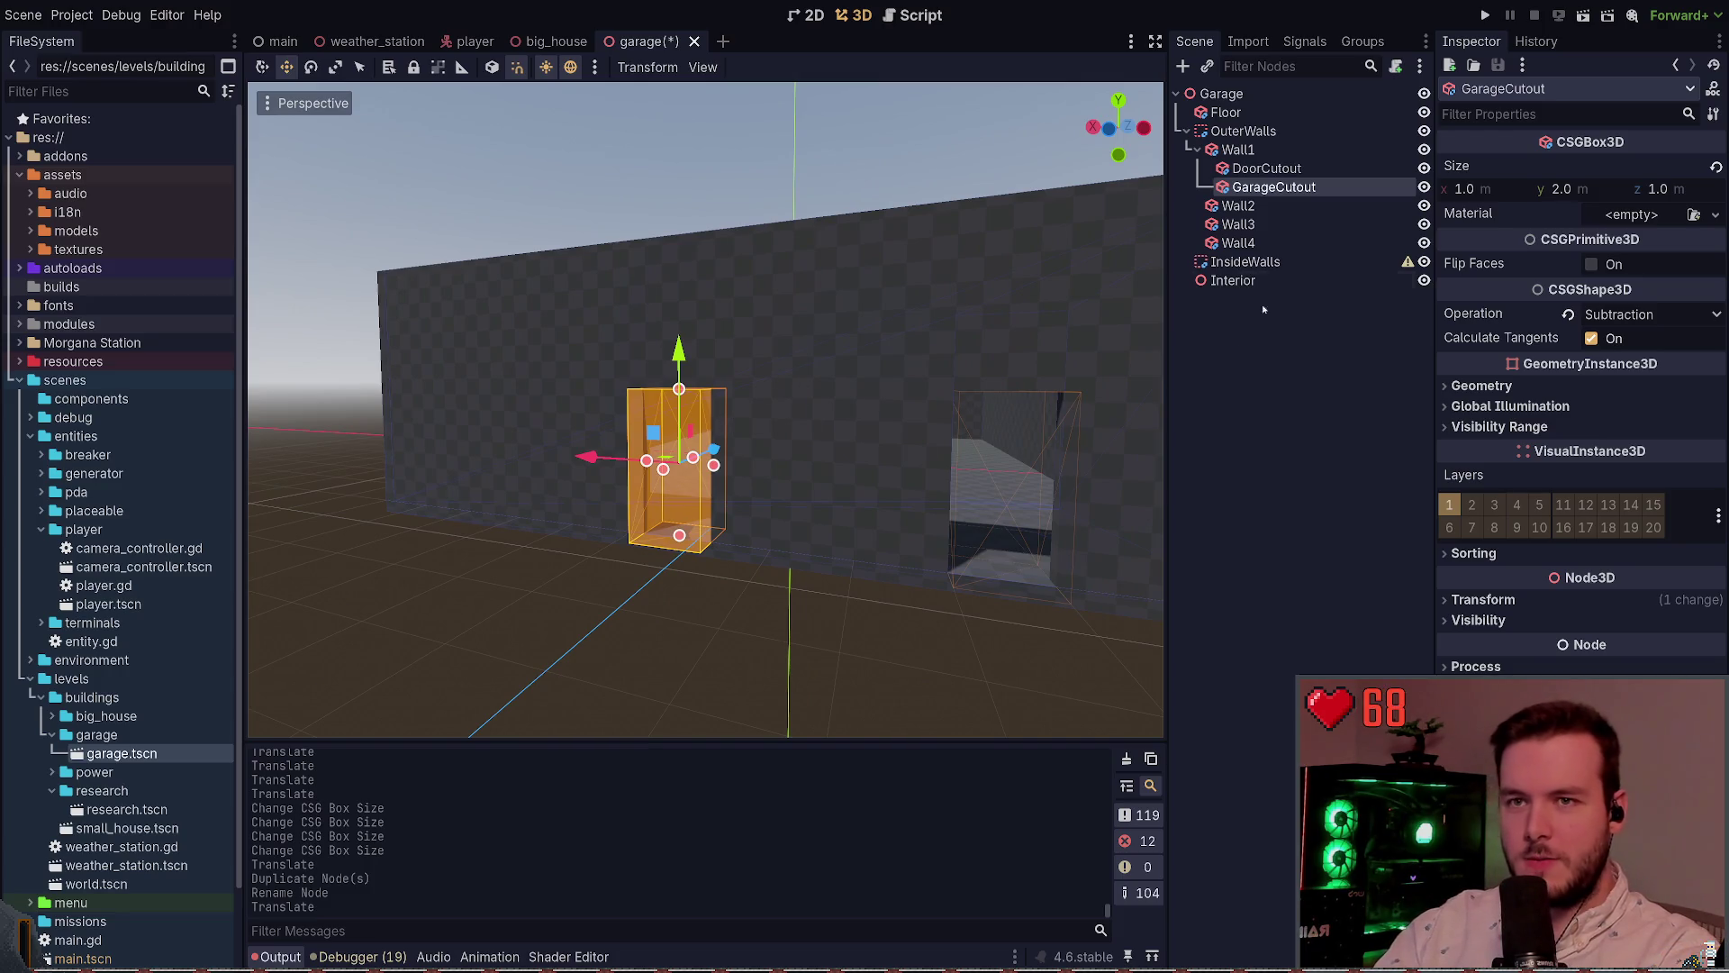
drag(850, 407, 846, 491)
Select GarageCutout under Wall1 and widen it to 4.0 m
click(819, 489)
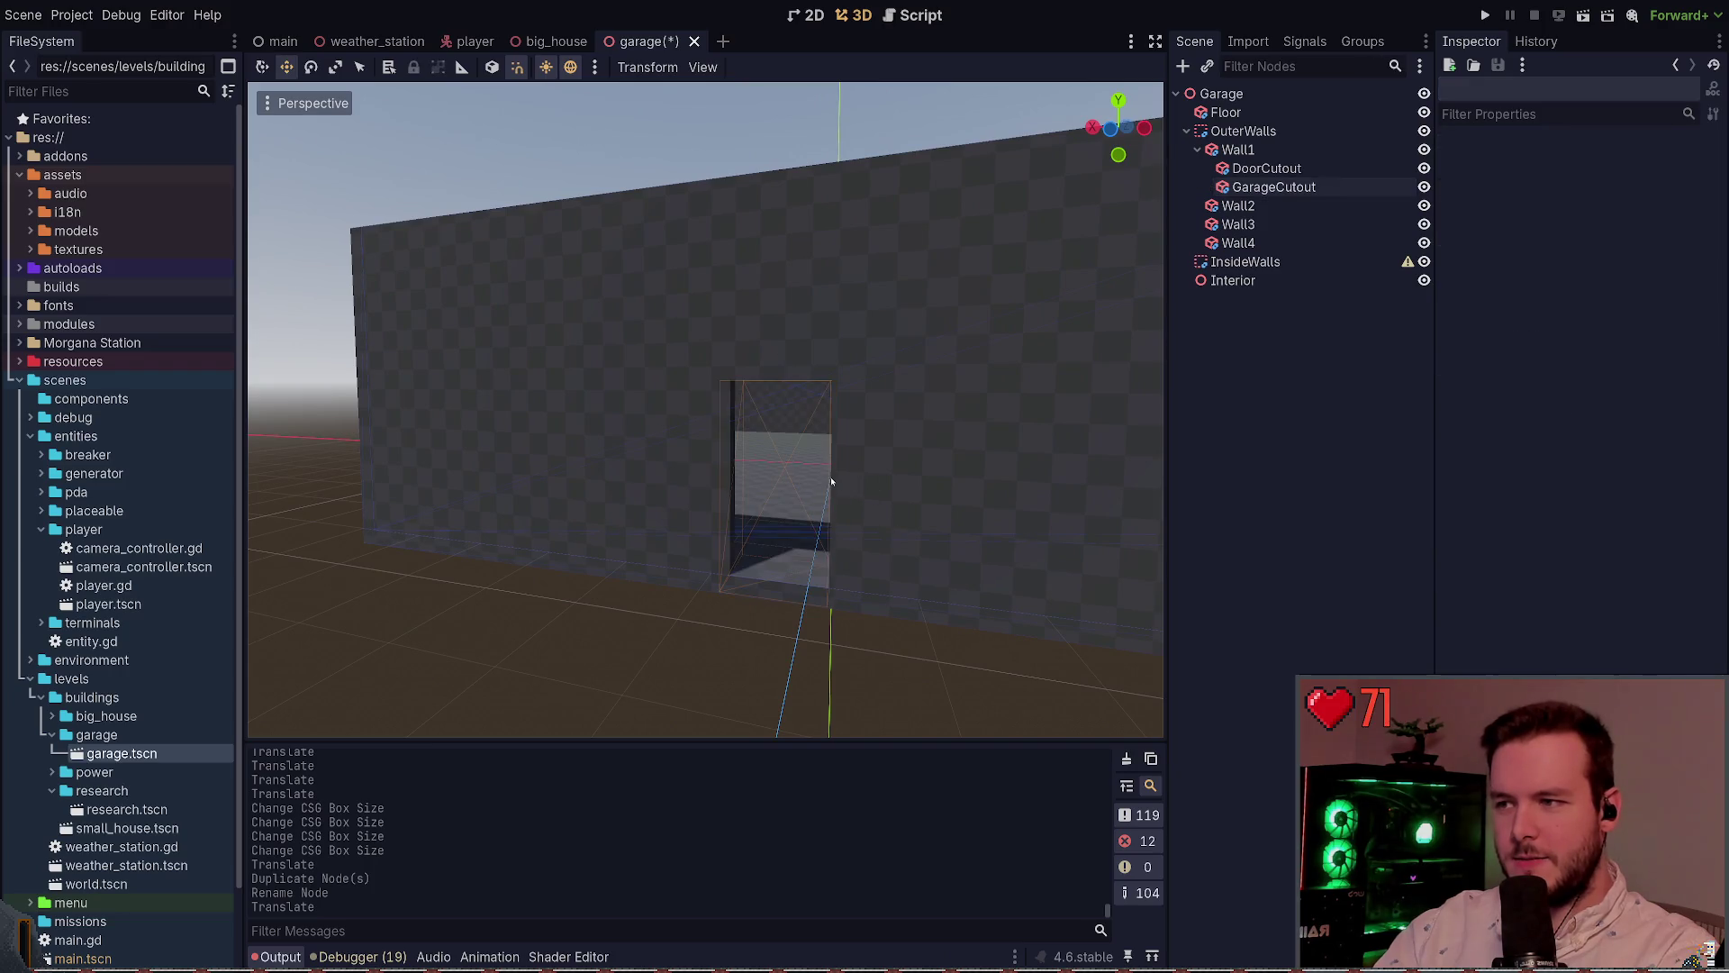
click(809, 464)
click(1279, 151)
click(1279, 169)
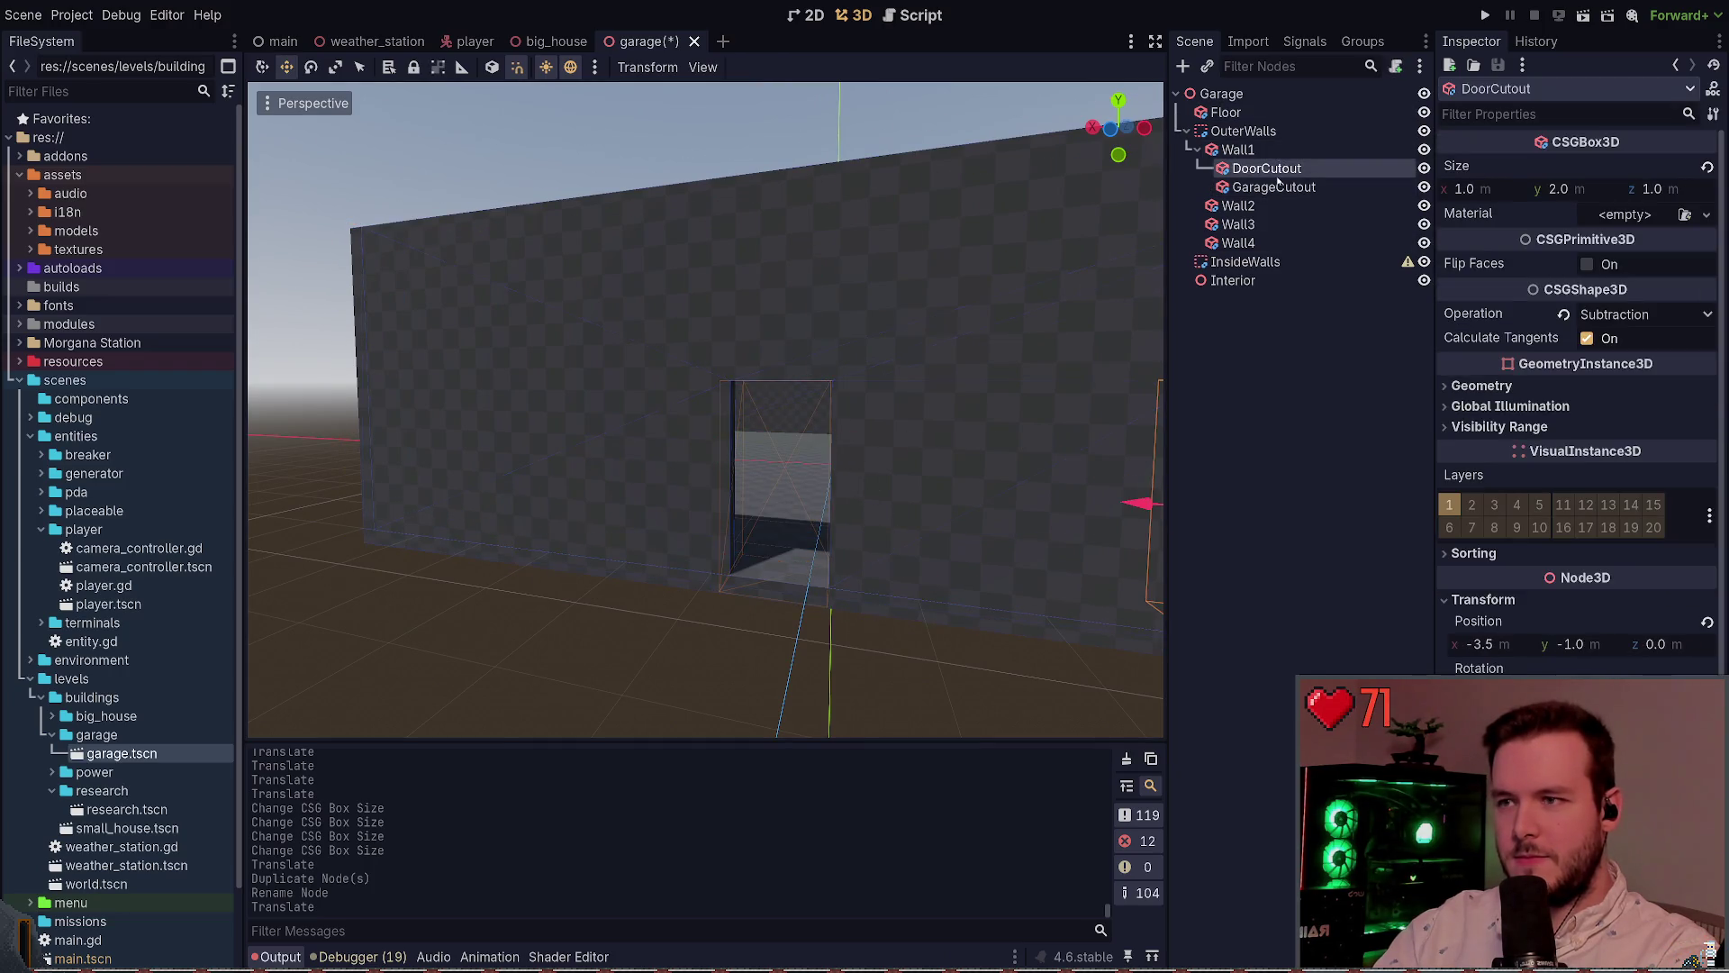
click(1280, 188)
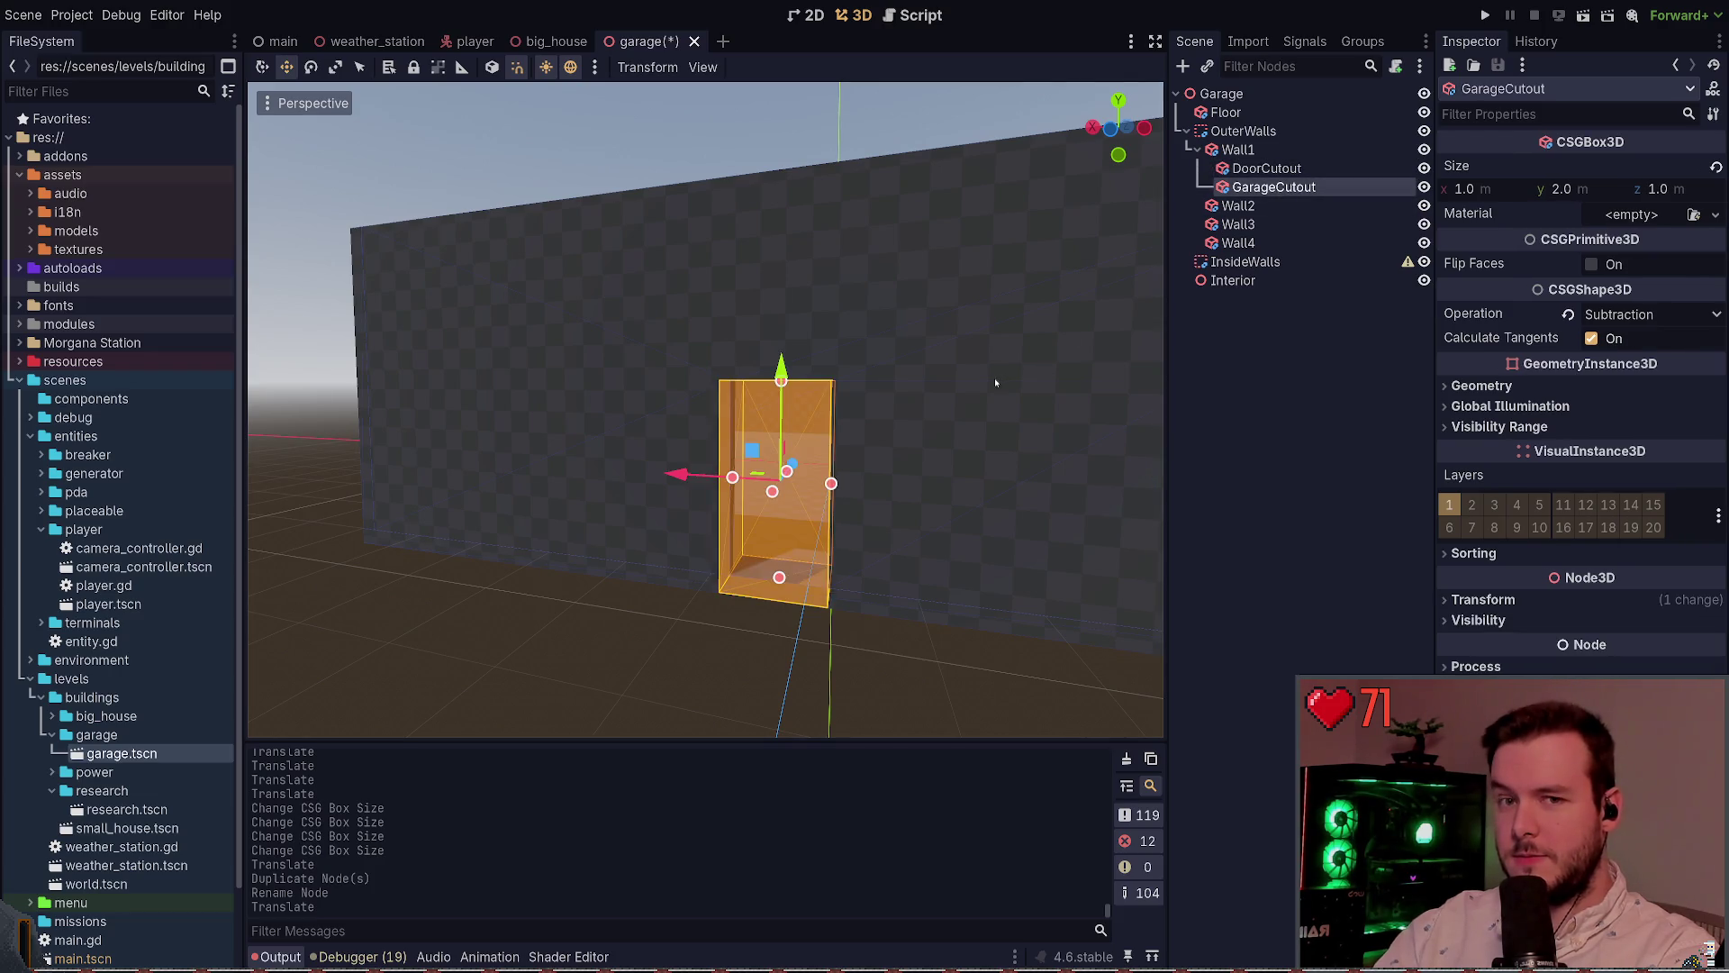
mouse_move(995, 383)
mouse_down()
mouse_move(855, 459)
mouse_move(1013, 461)
mouse_move(833, 450)
mouse_move(1036, 464)
mouse_move(1108, 491)
mouse_move(1082, 483)
mouse_up()
key(ctrl+z)
Shift GarageCutout along Wall1 and save the scene
key(d)
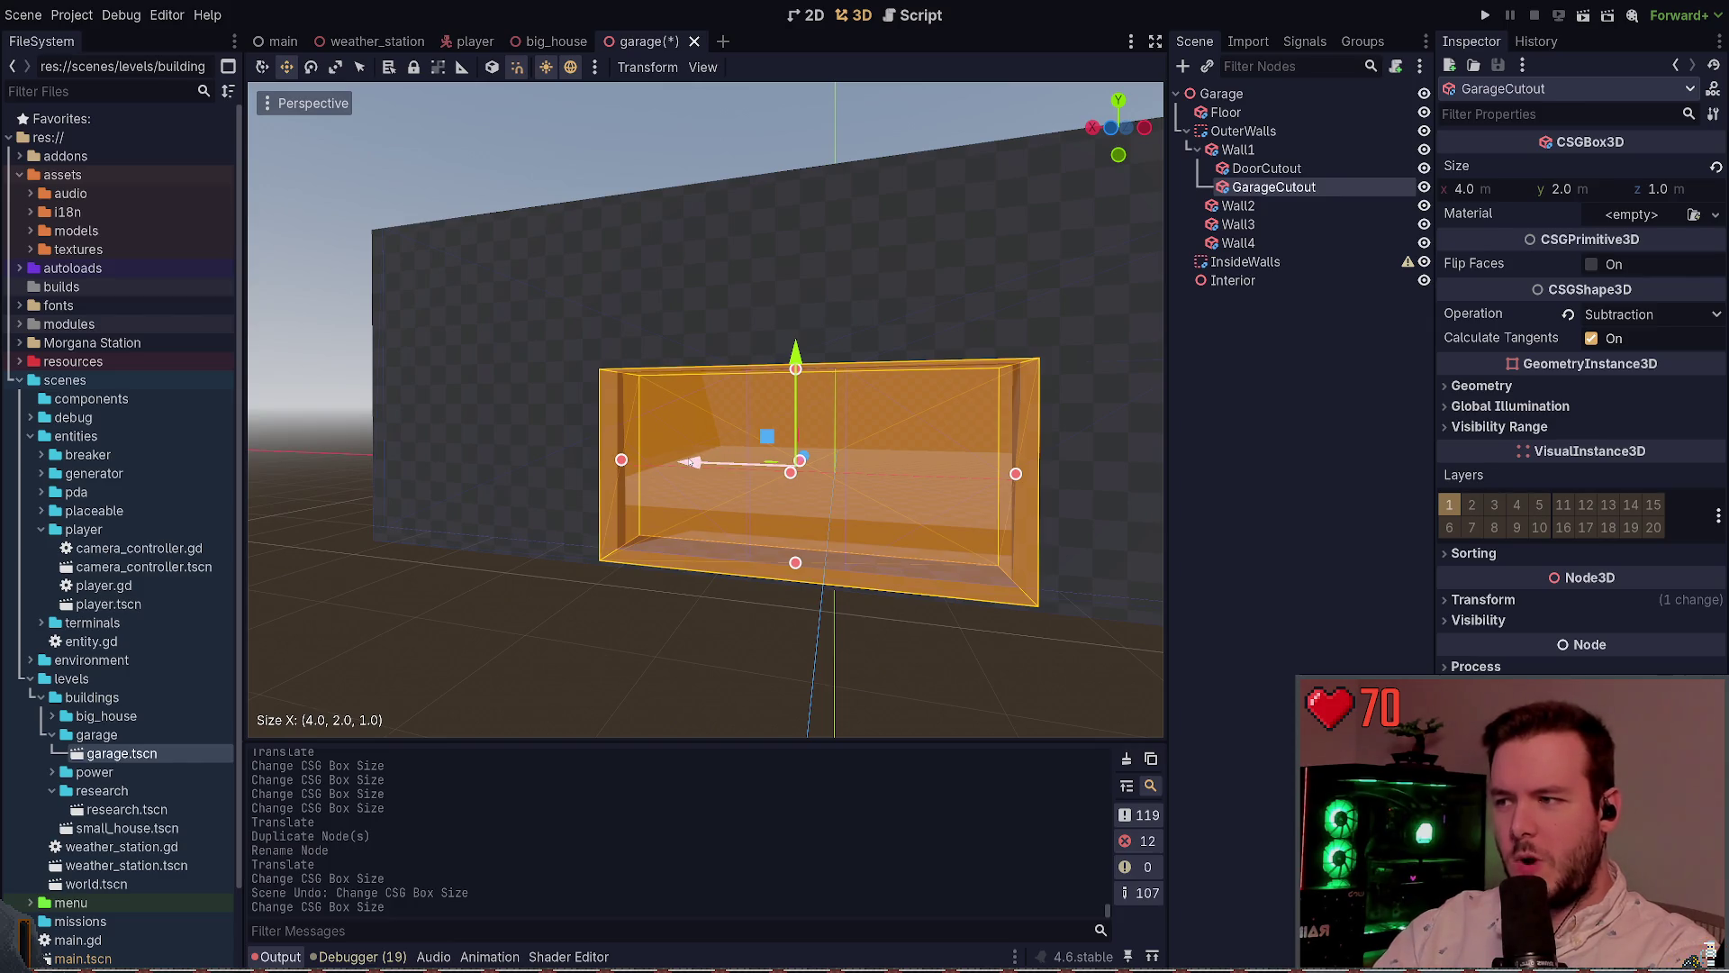
key(s)
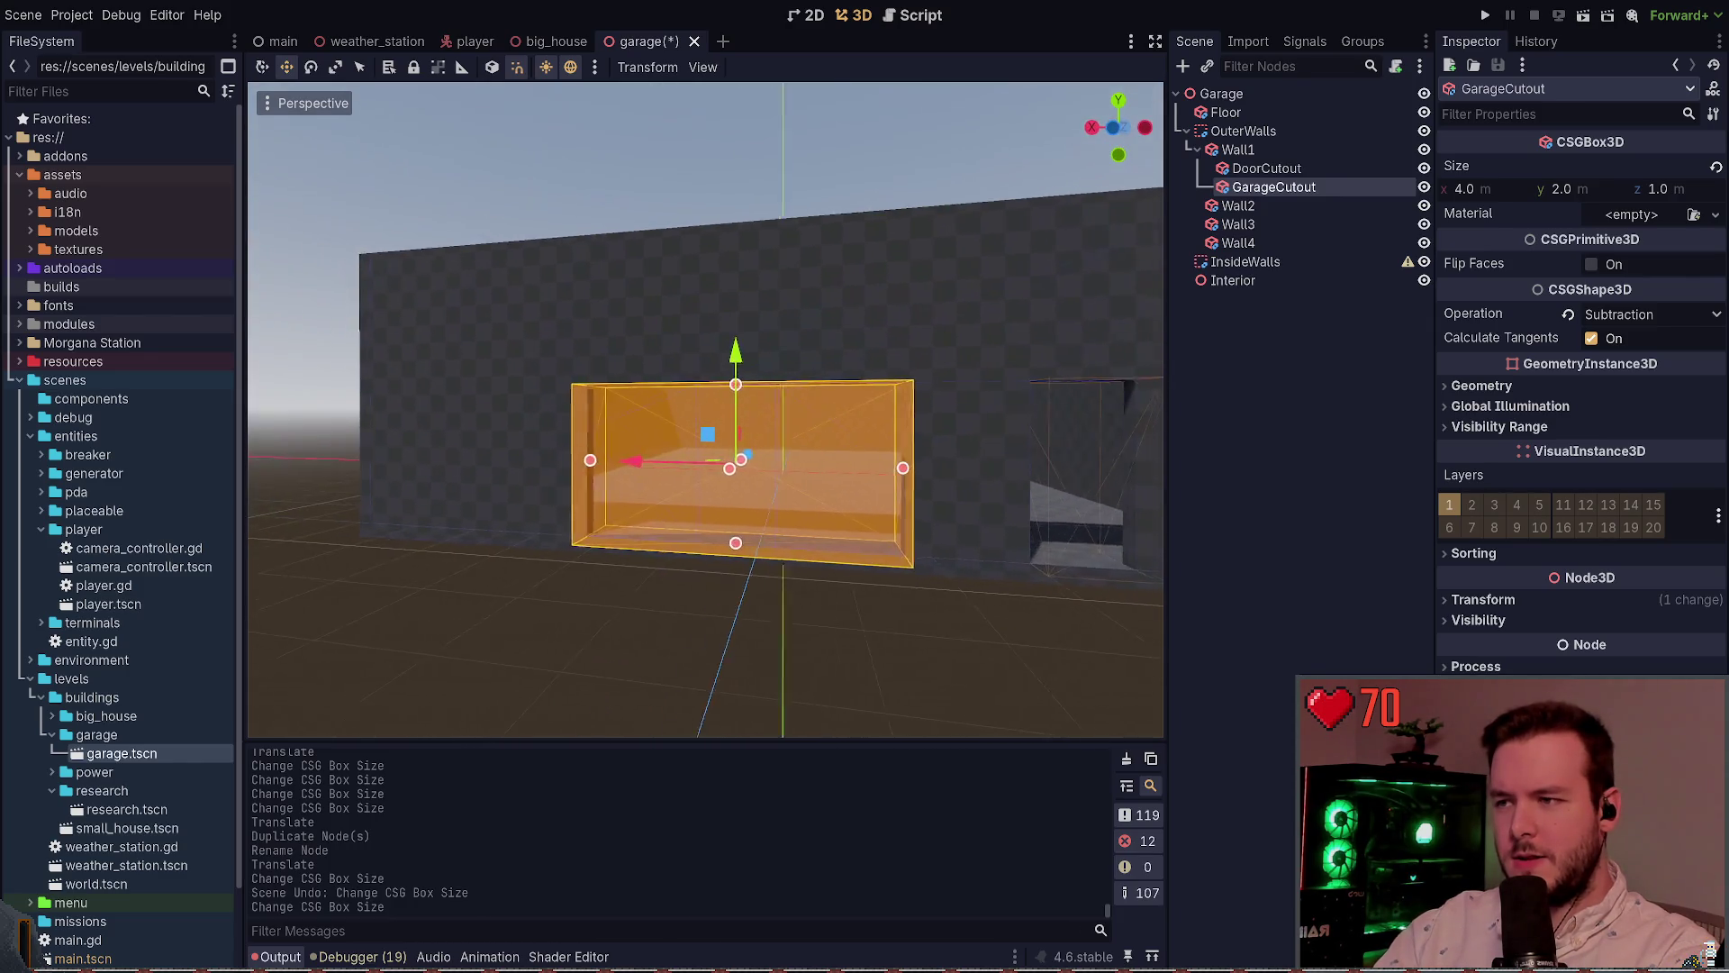
key(w)
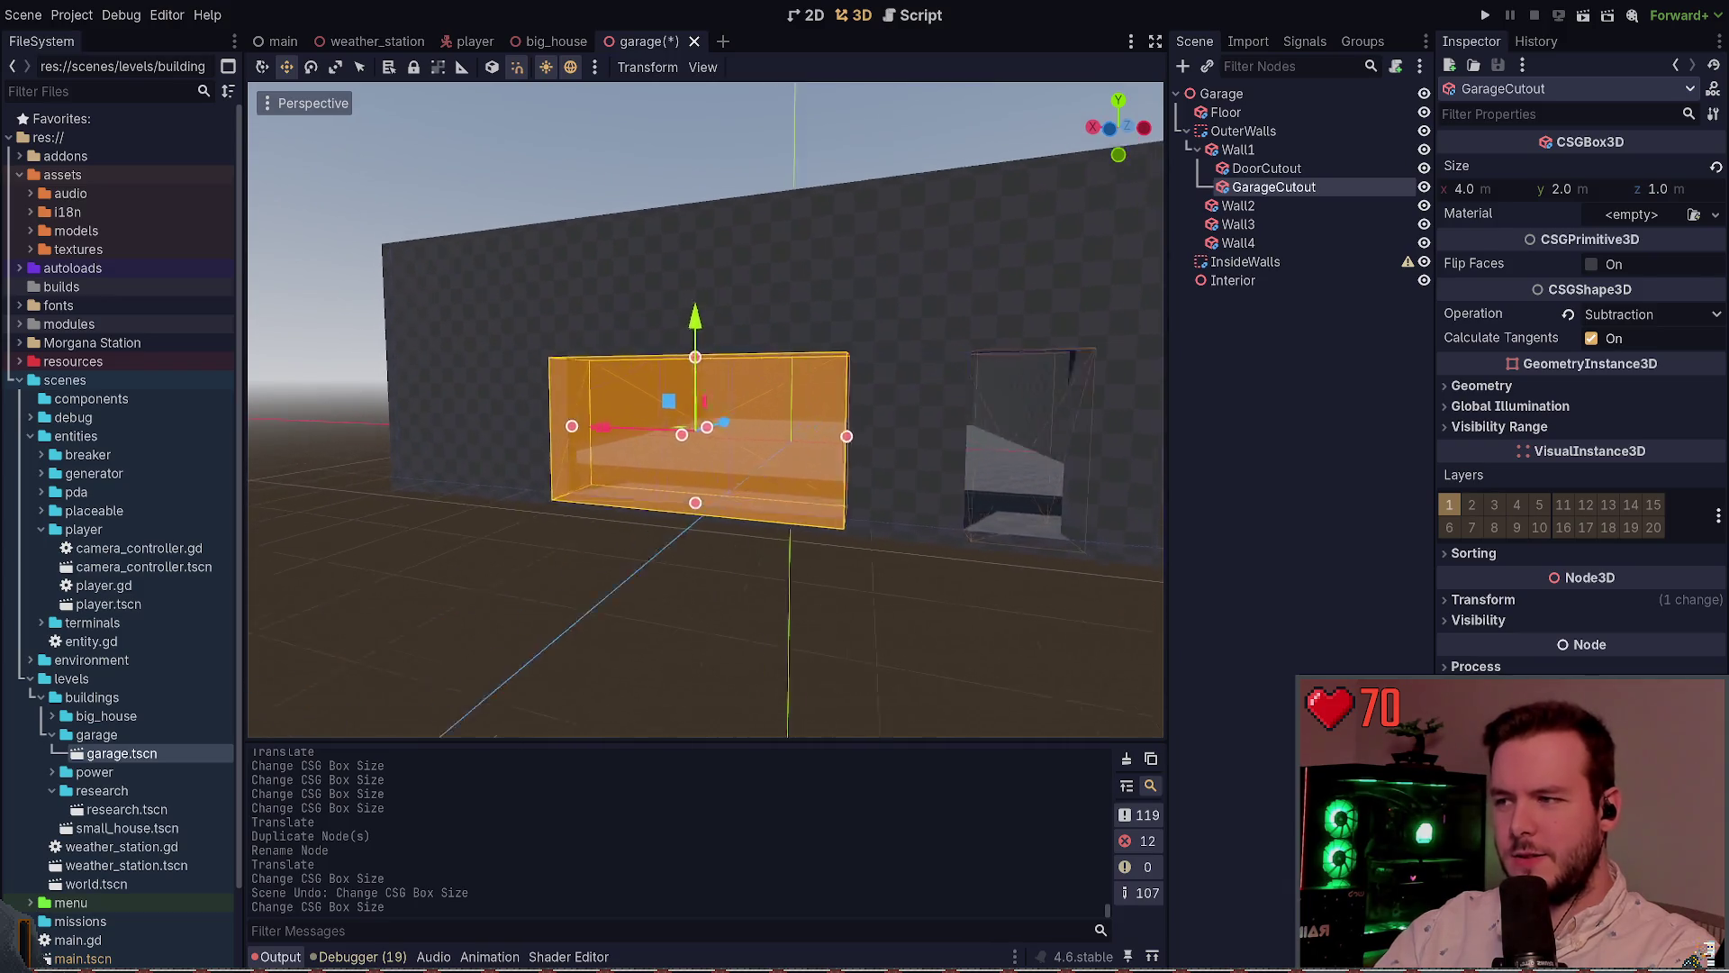
key(s)
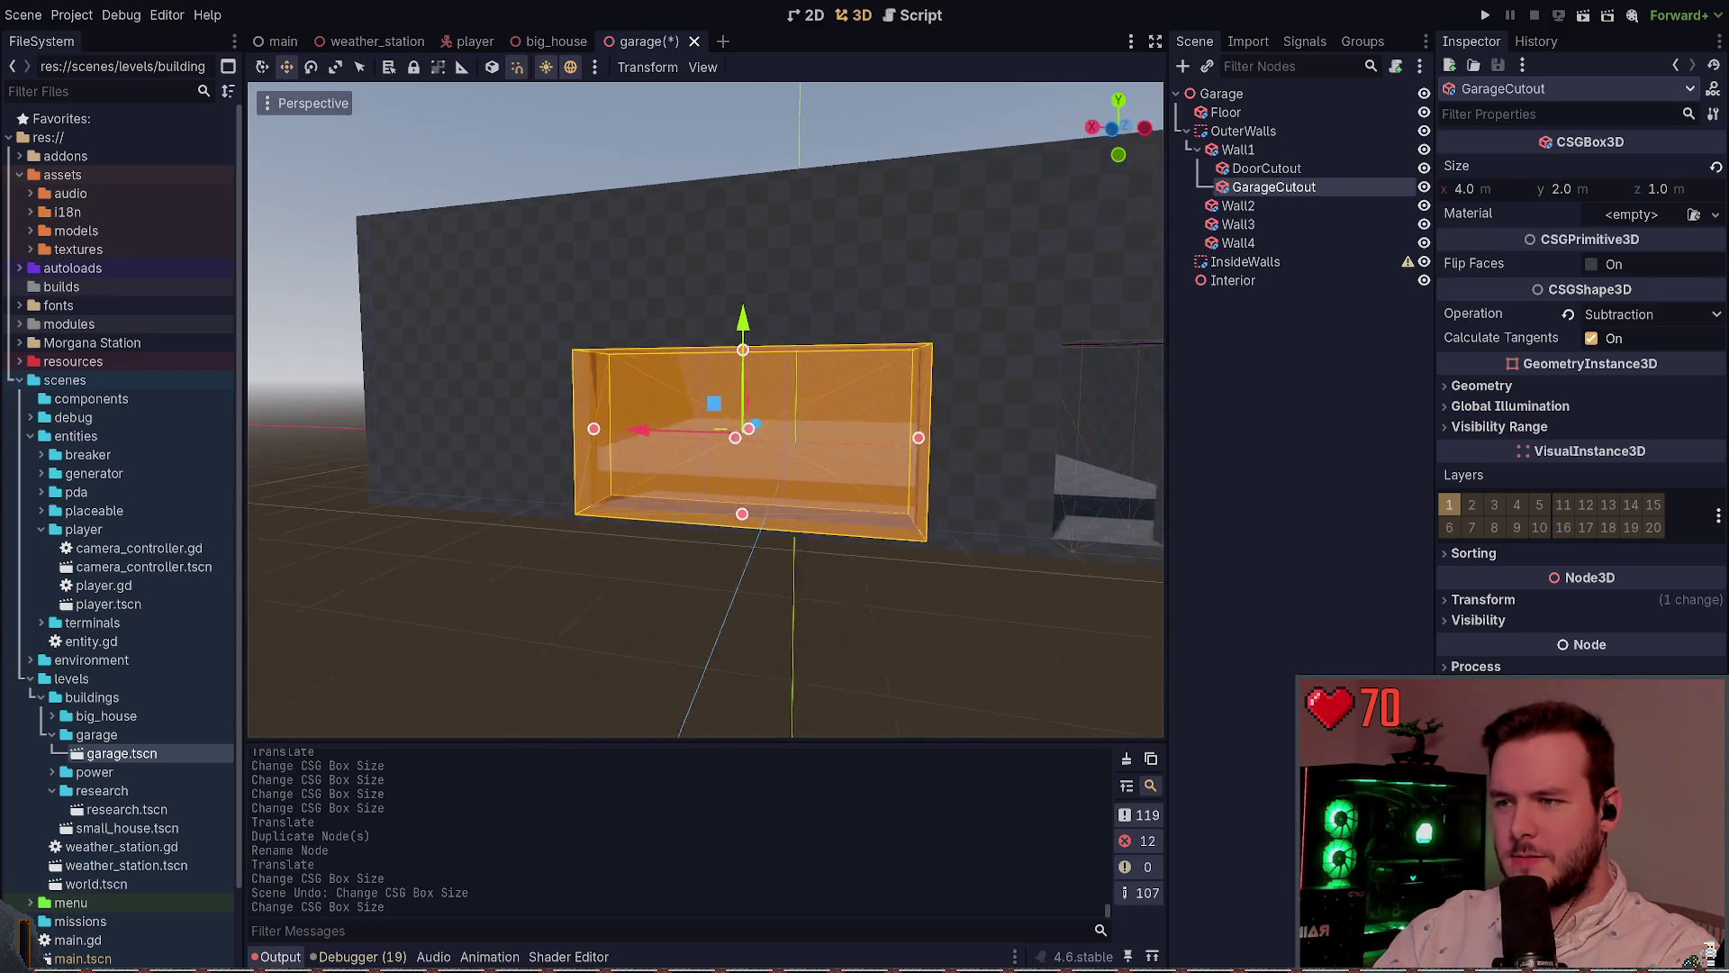
key(s)
key(w)
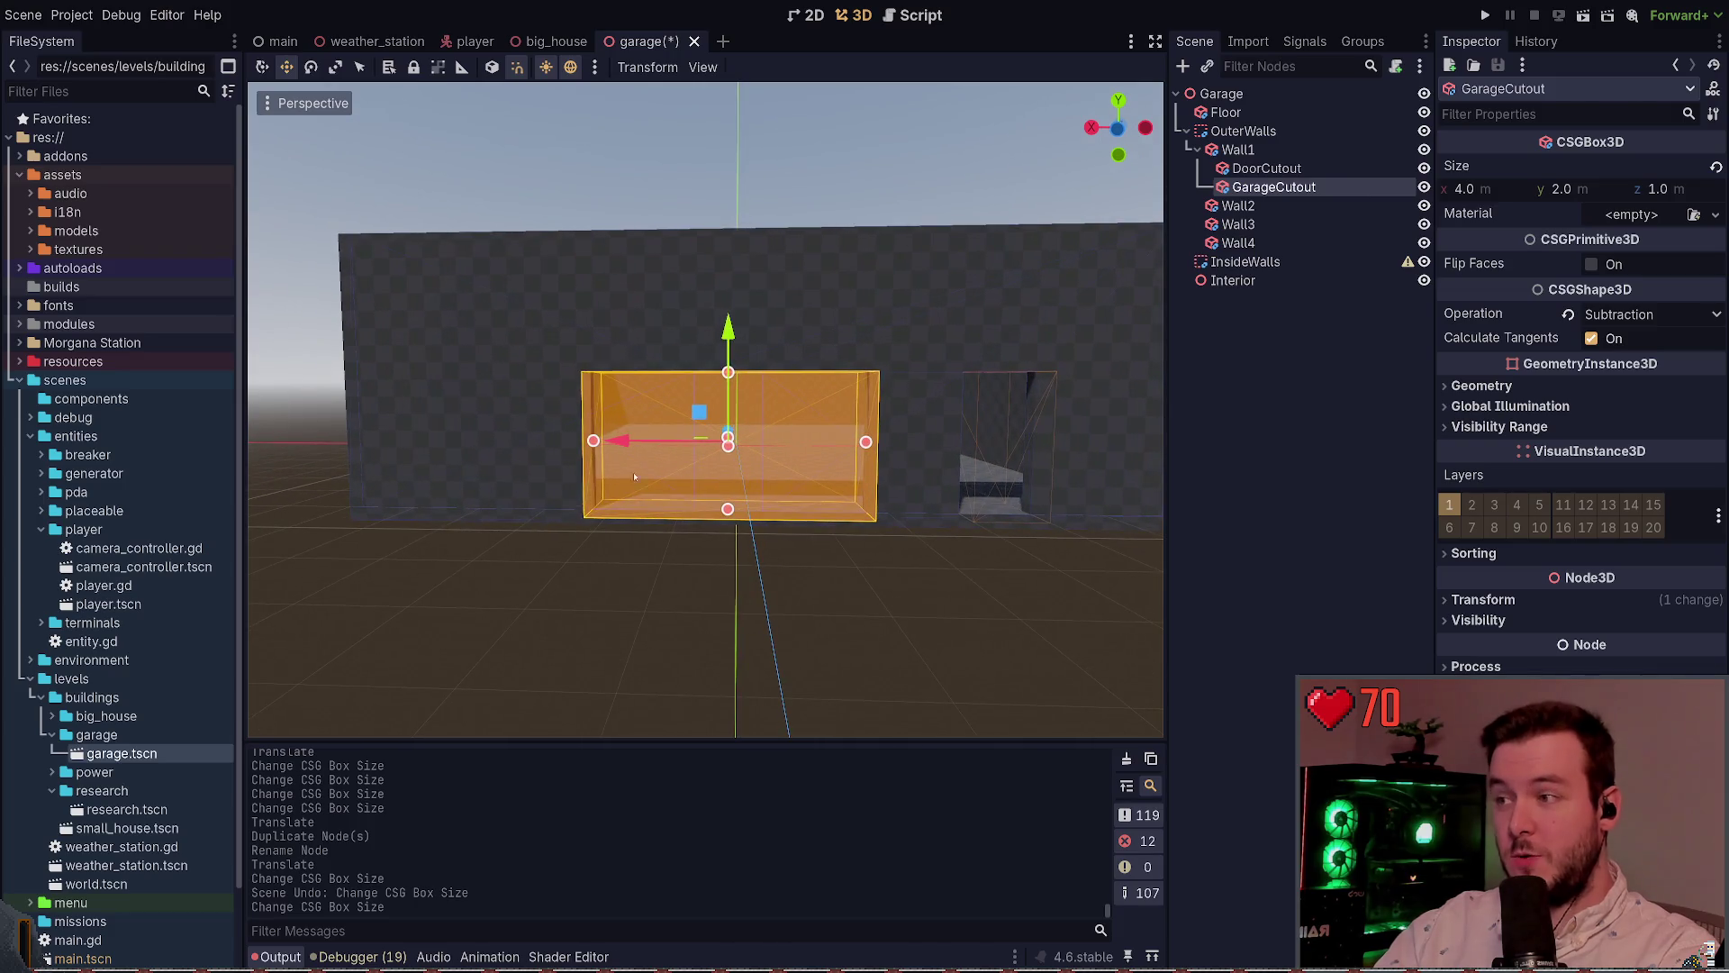
drag(628, 442, 631, 441)
key(w)
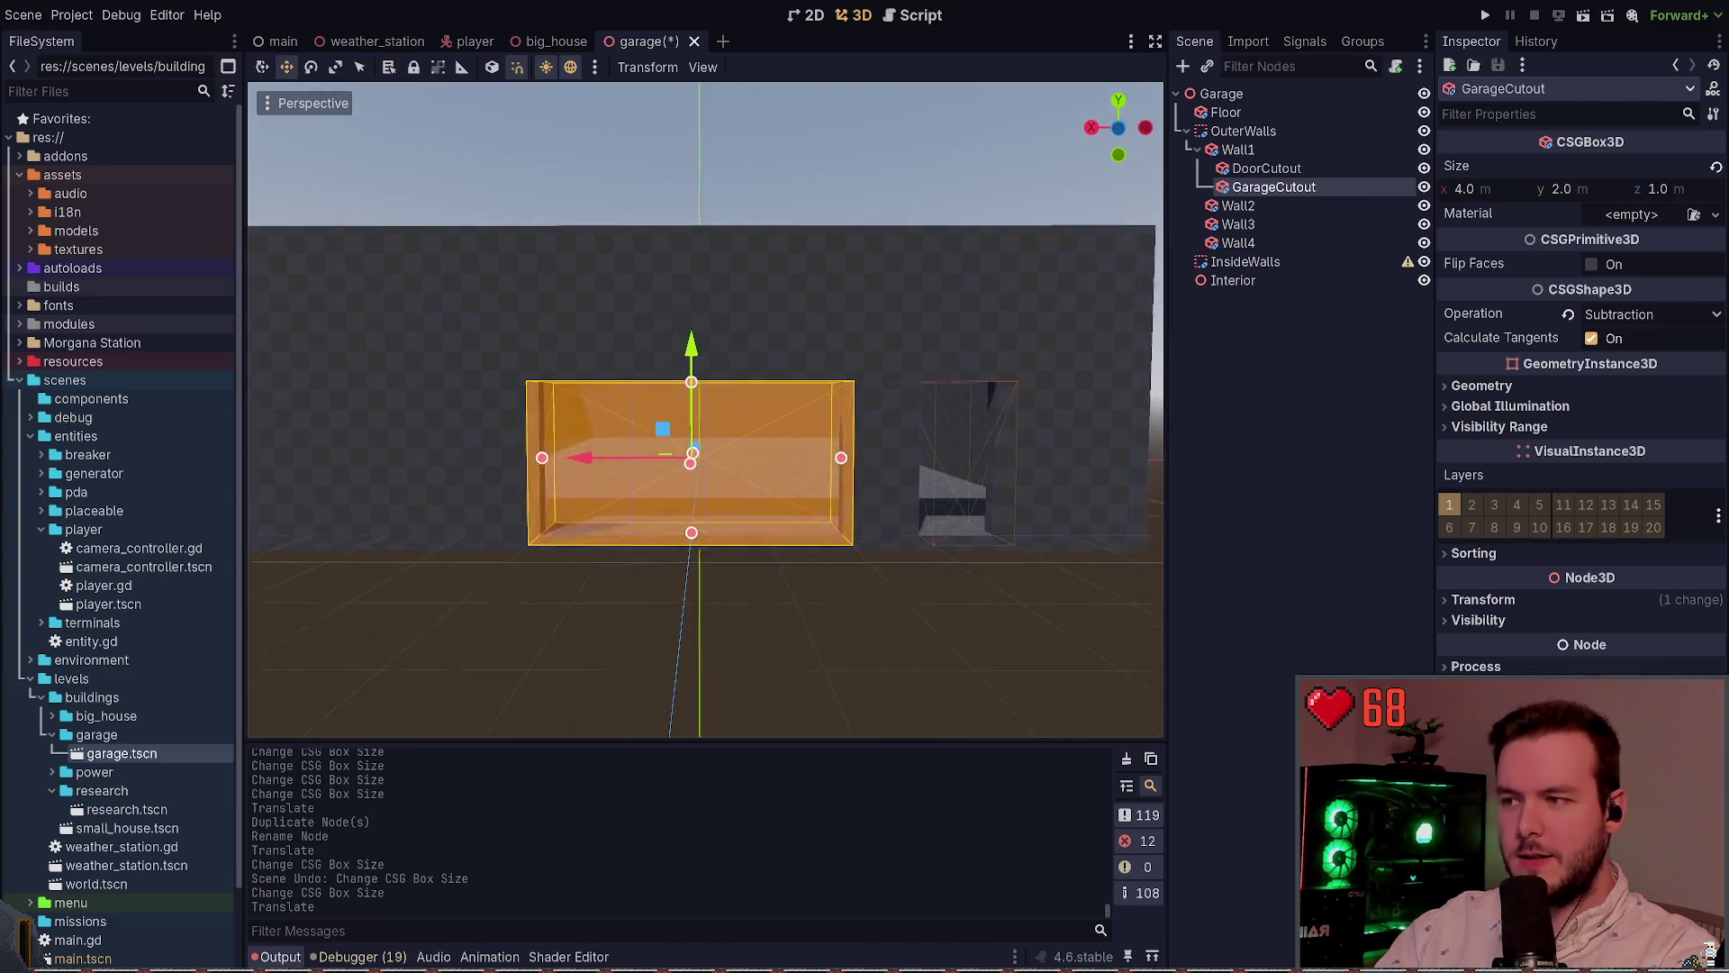
key(ctrl+s)
key(w)
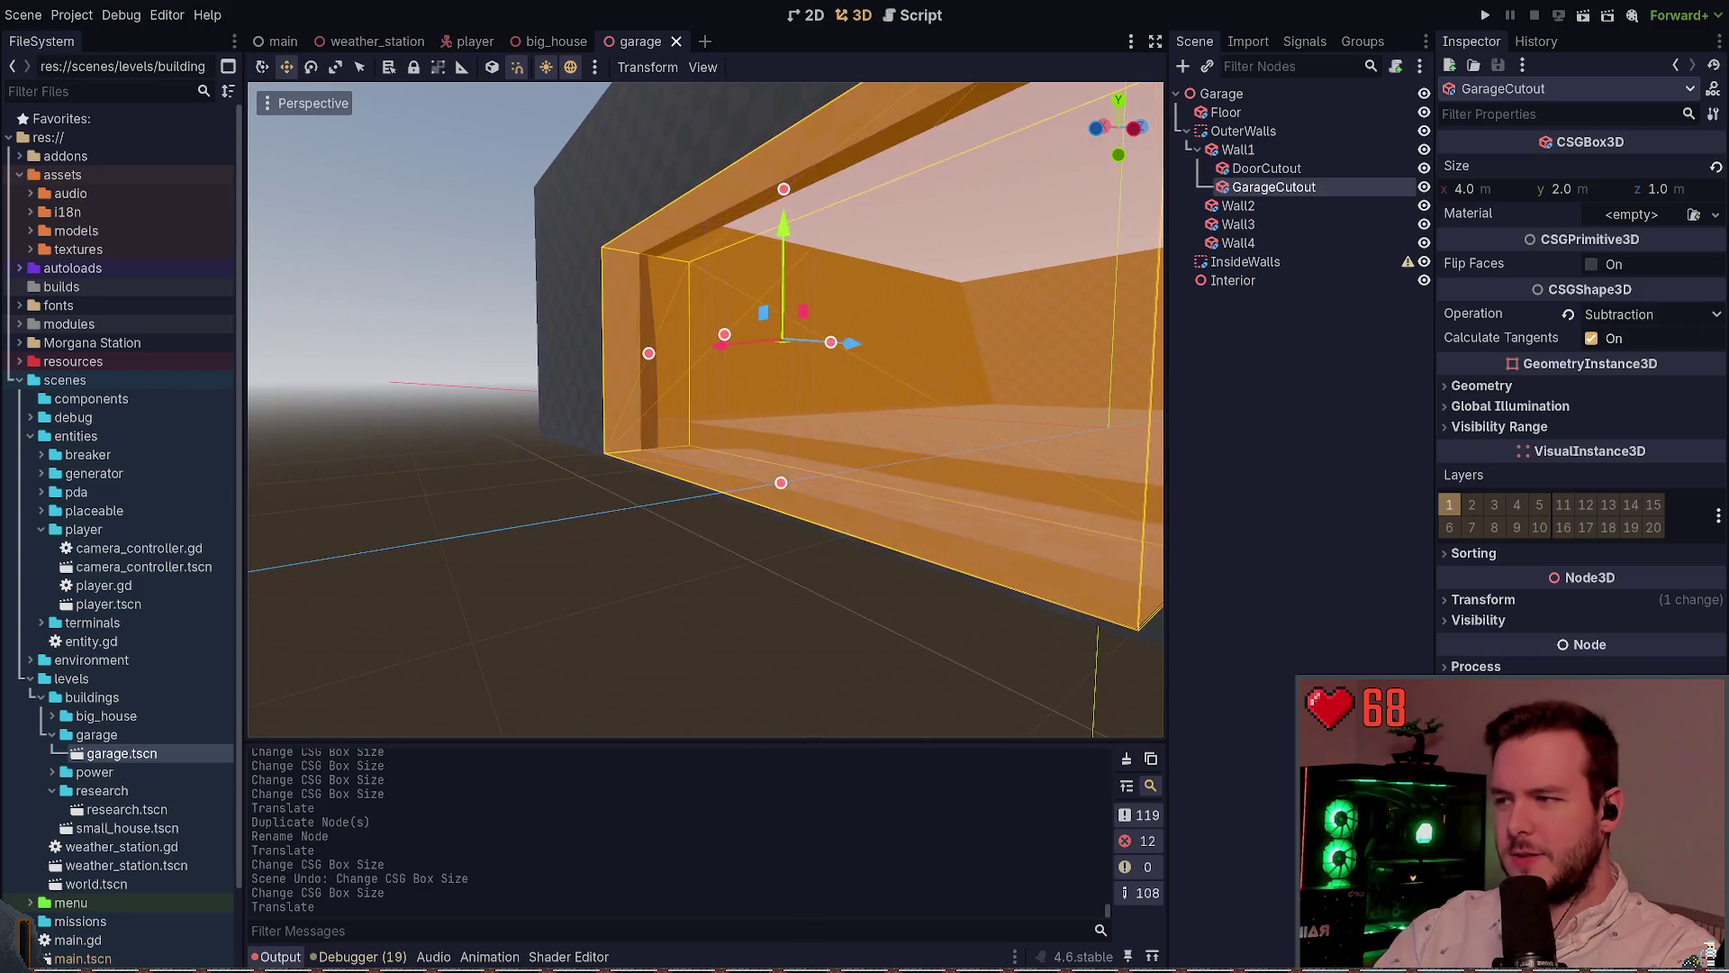
key(s)
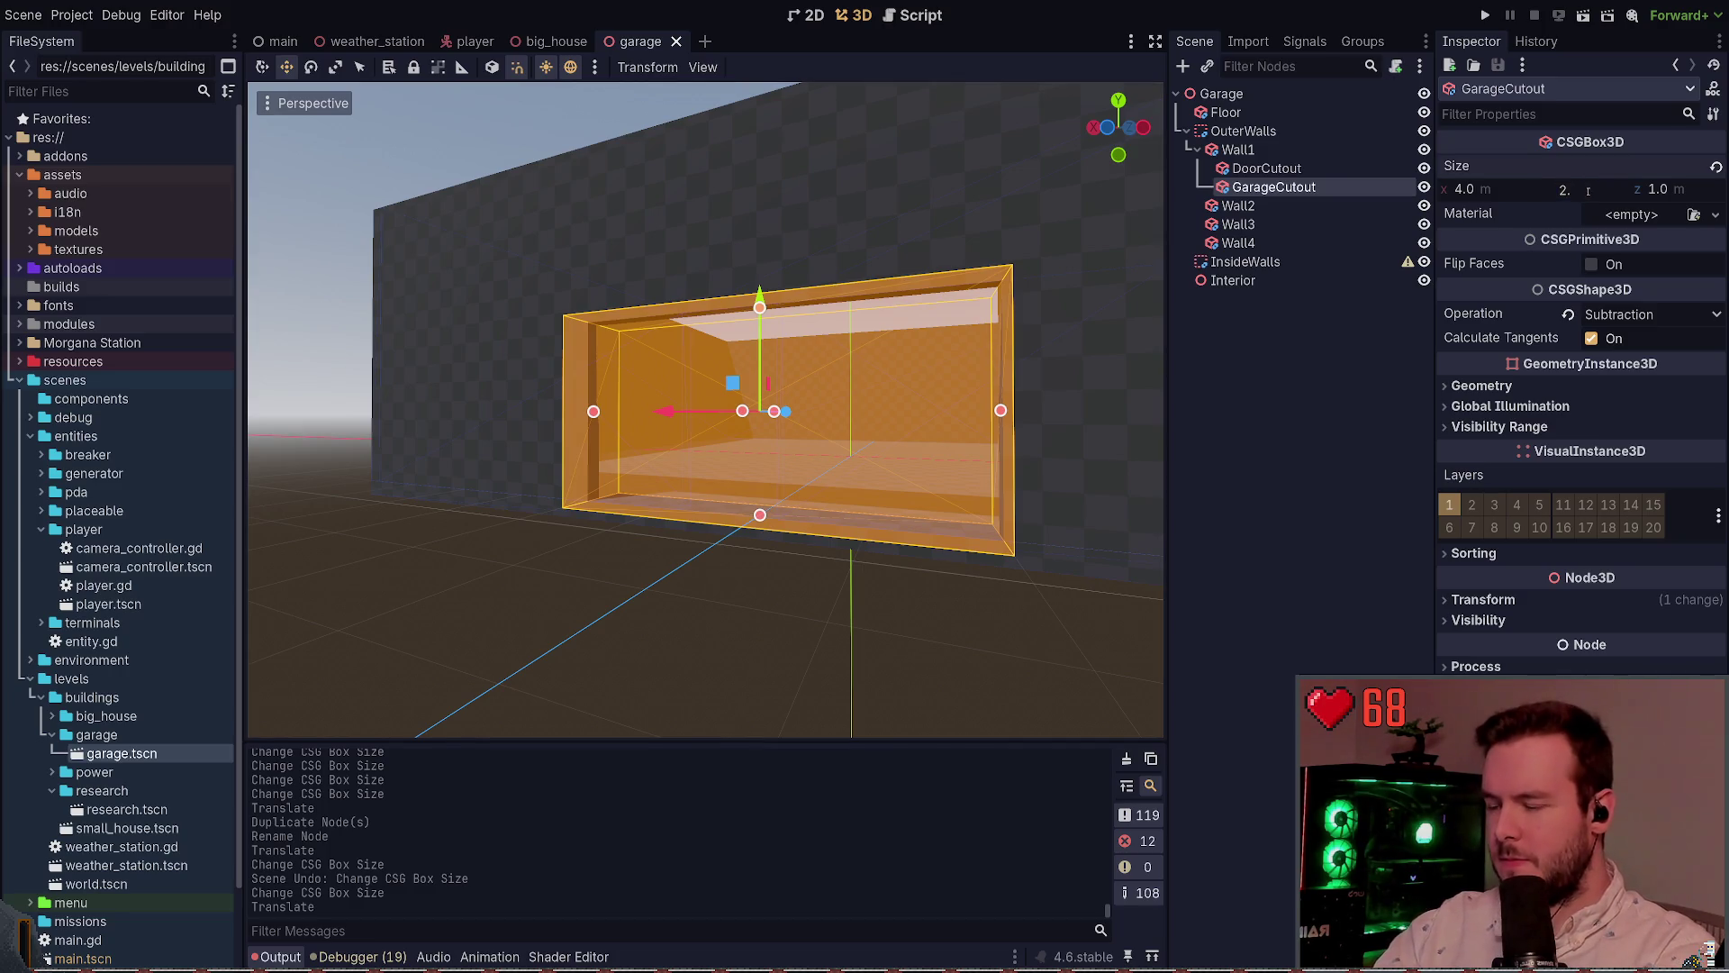
Set GarageCutout's height to 2.8, raise it higher in the wall, and save
text(8)
key(Return)
key(ctrl+s)
drag(760, 293, 761, 248)
click(771, 565)
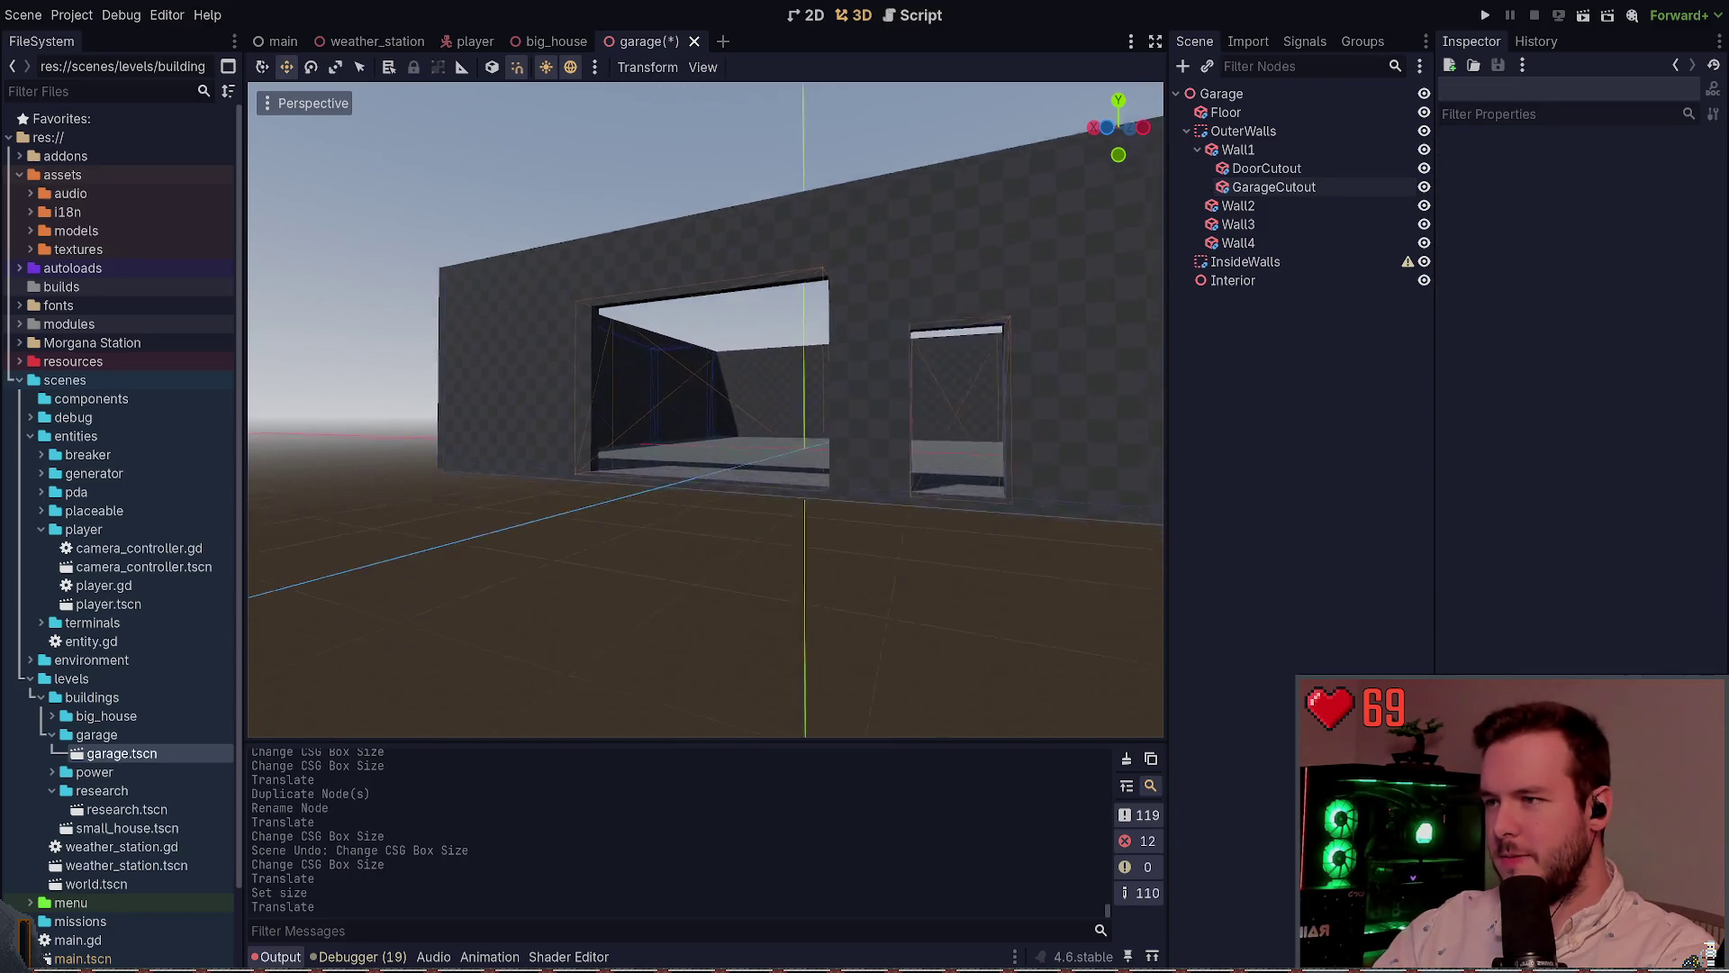
key(ctrl+s)
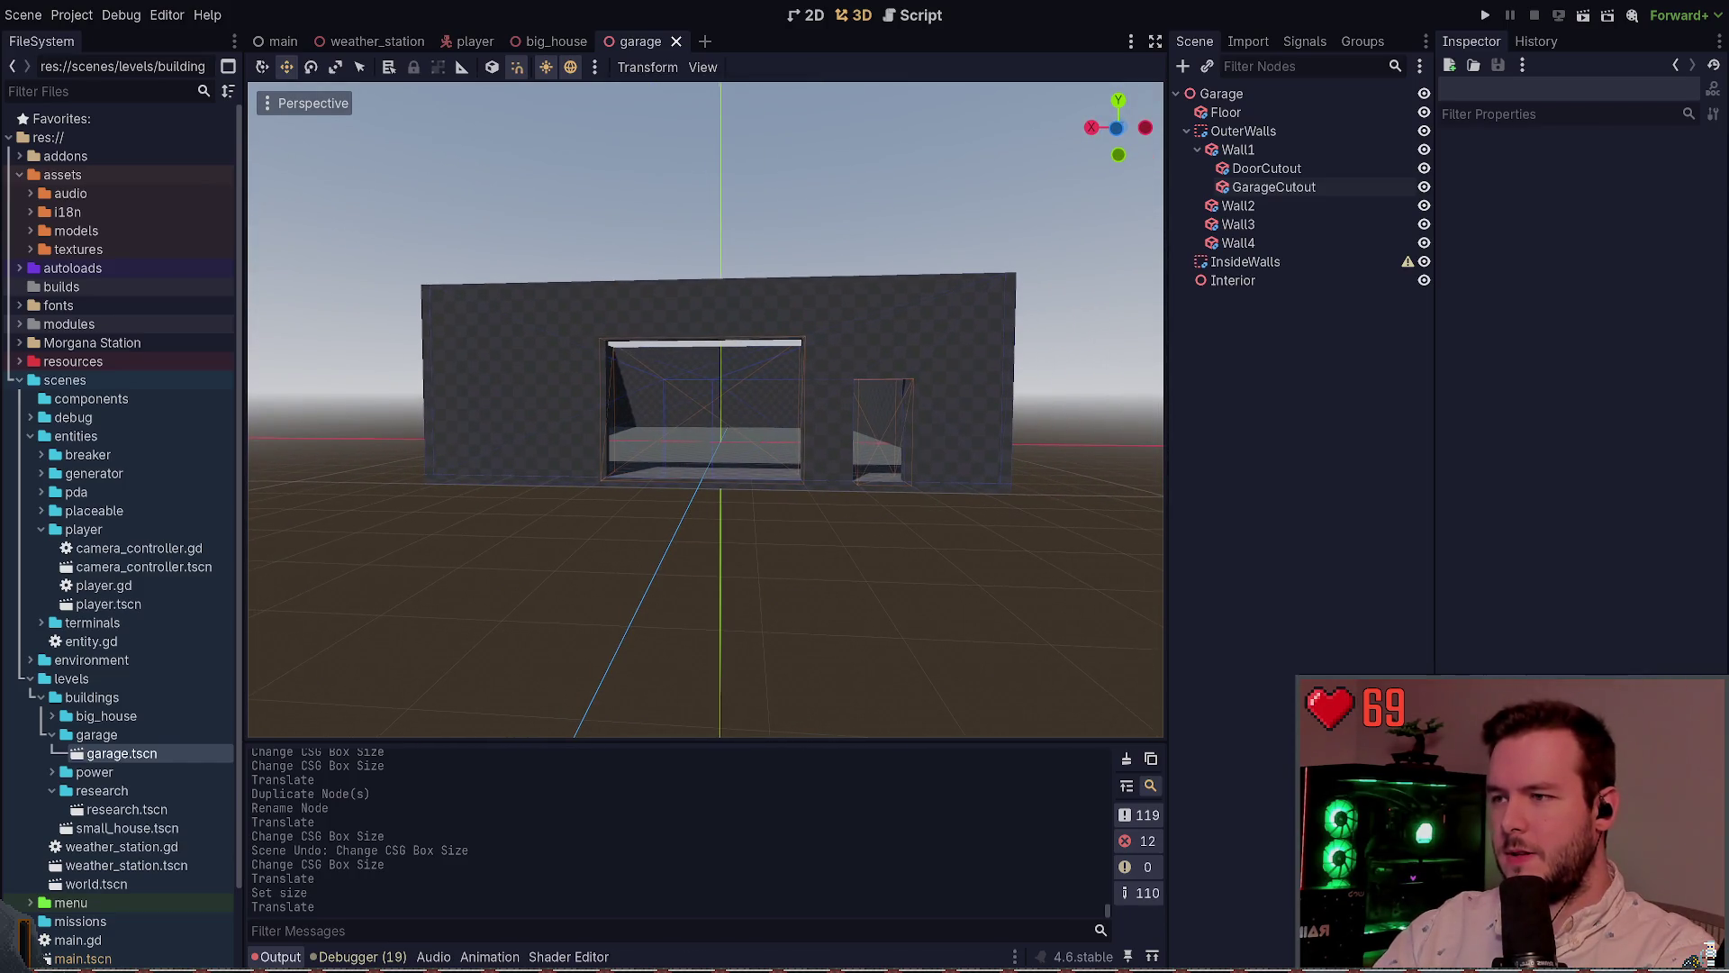
Reorder DoorCutout to sit below GarageCutout under Wall1 in the Scene tree
click(1267, 168)
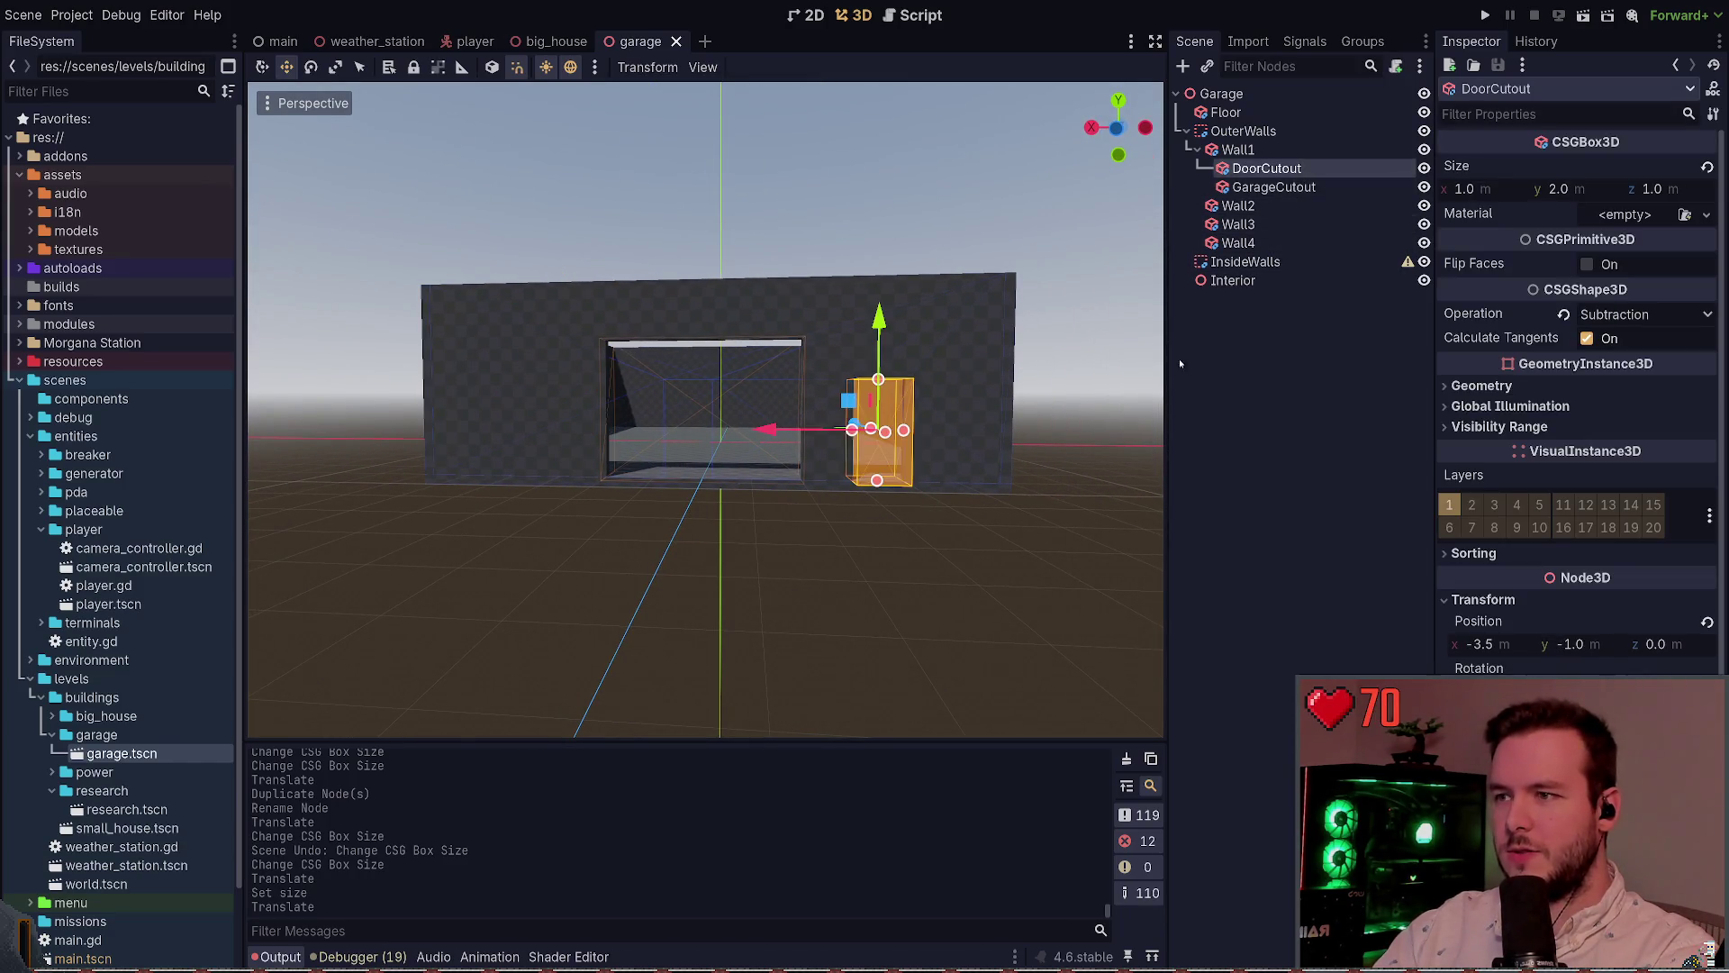
click(965, 566)
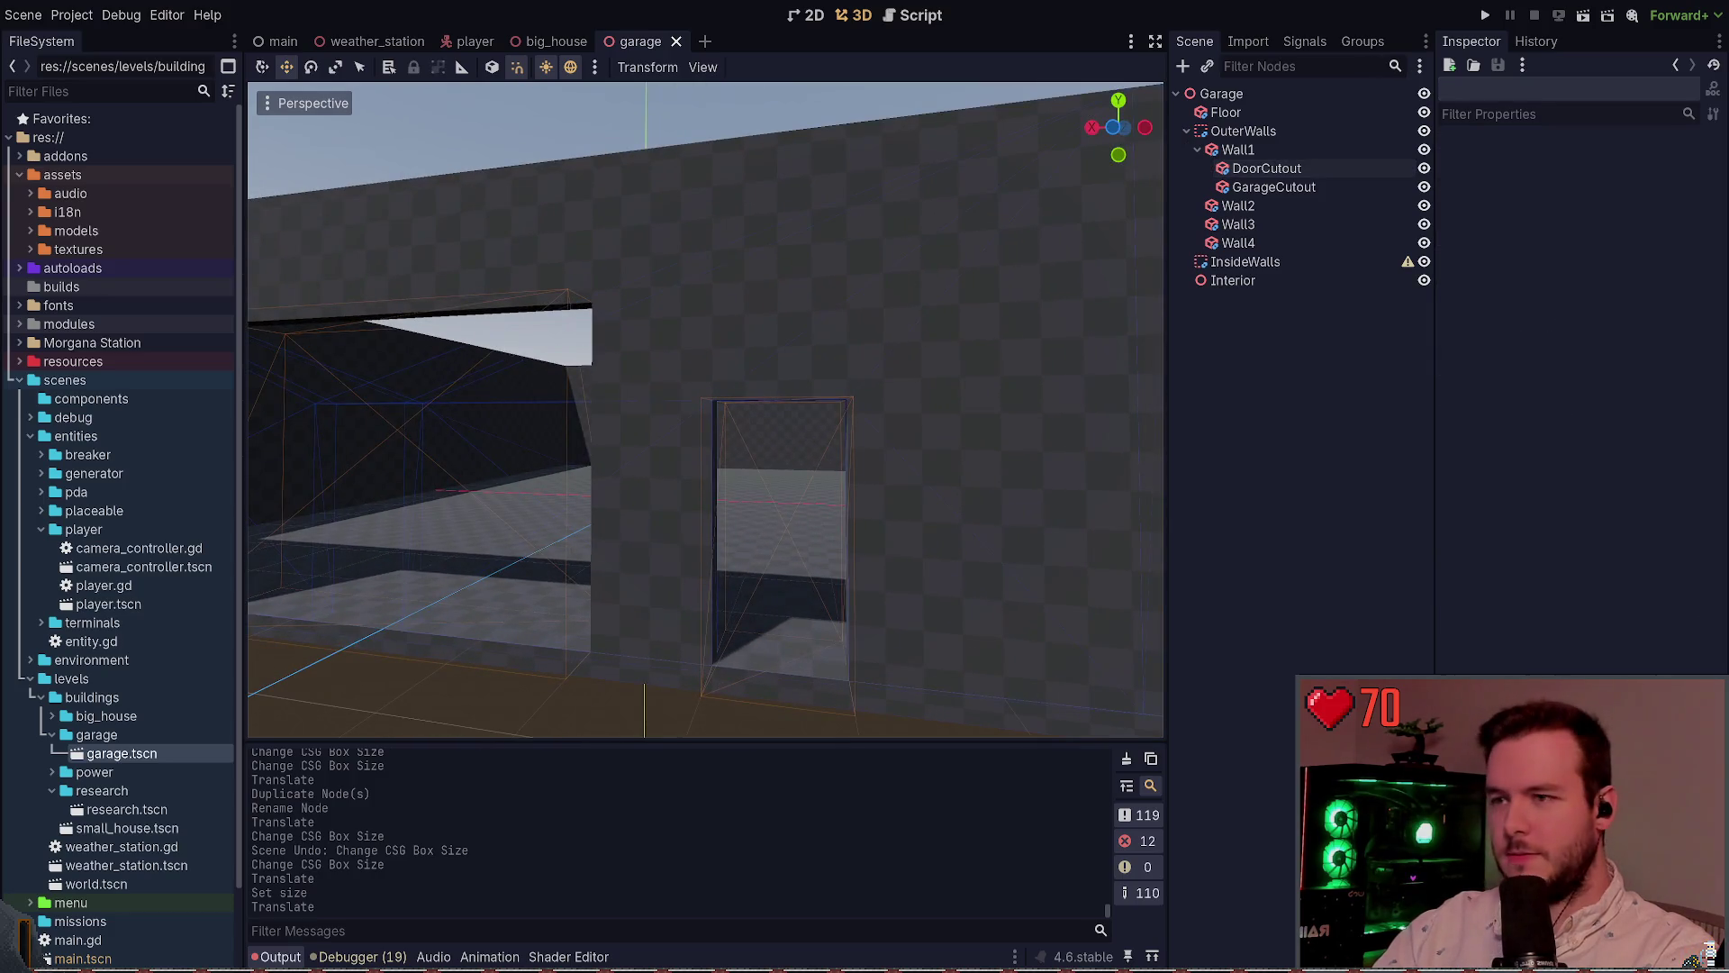
click(1281, 186)
click(1273, 225)
click(1274, 241)
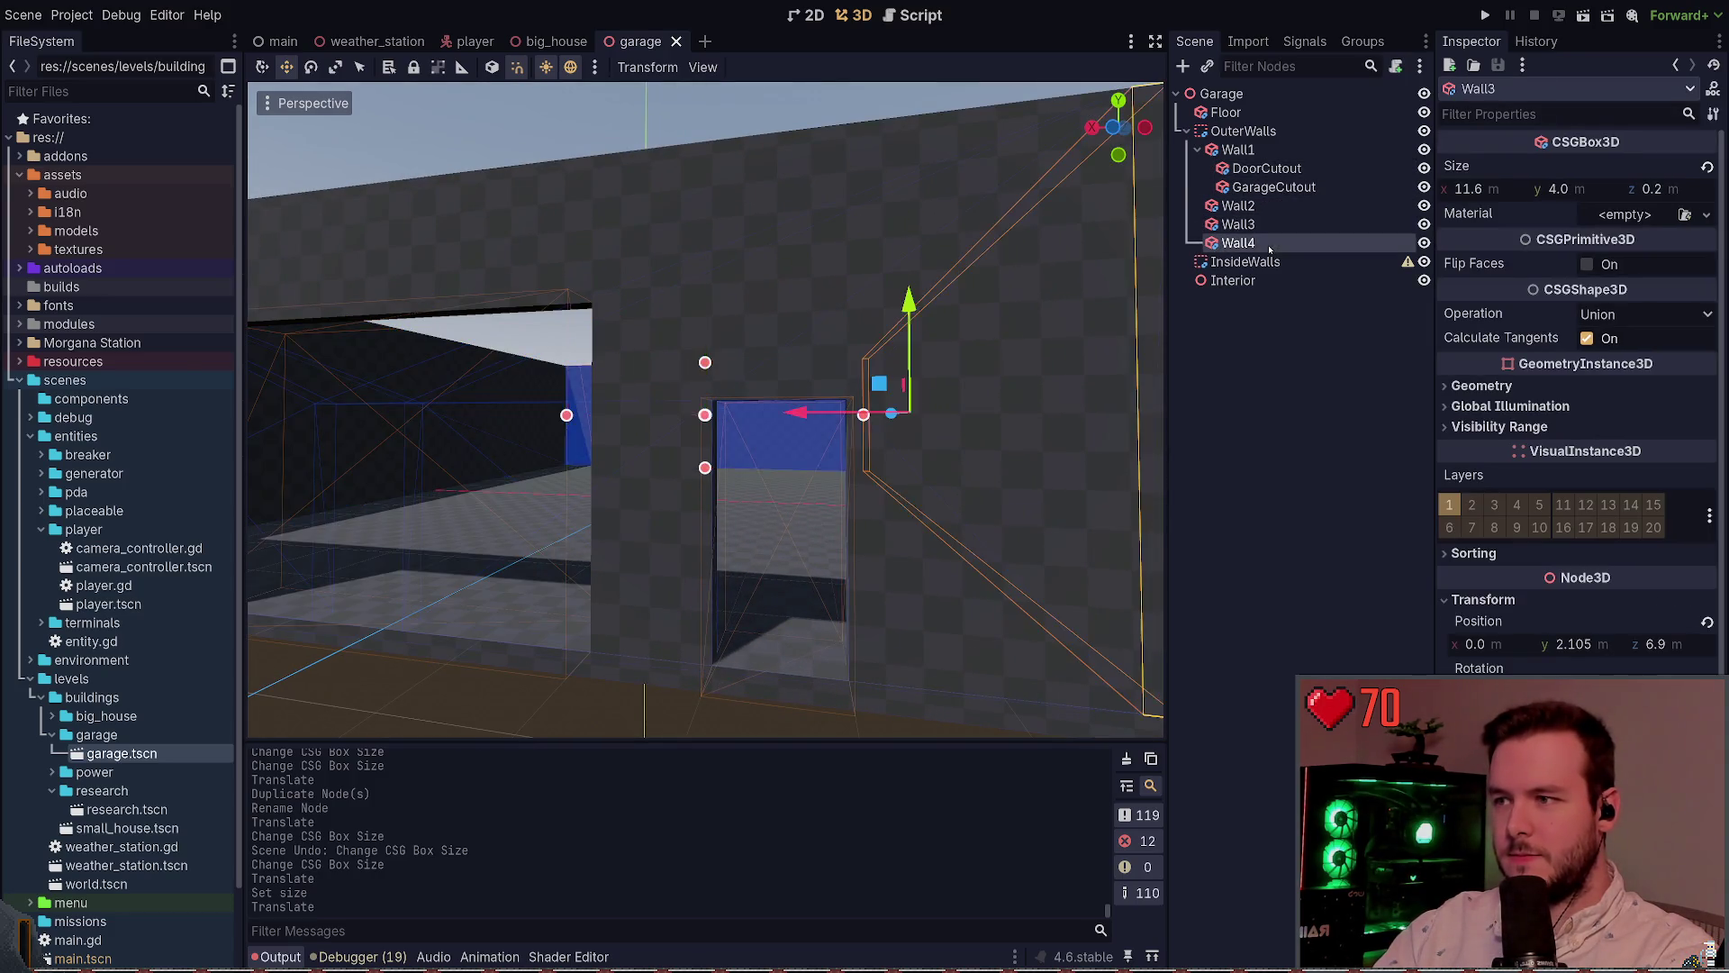
click(1280, 431)
click(1274, 187)
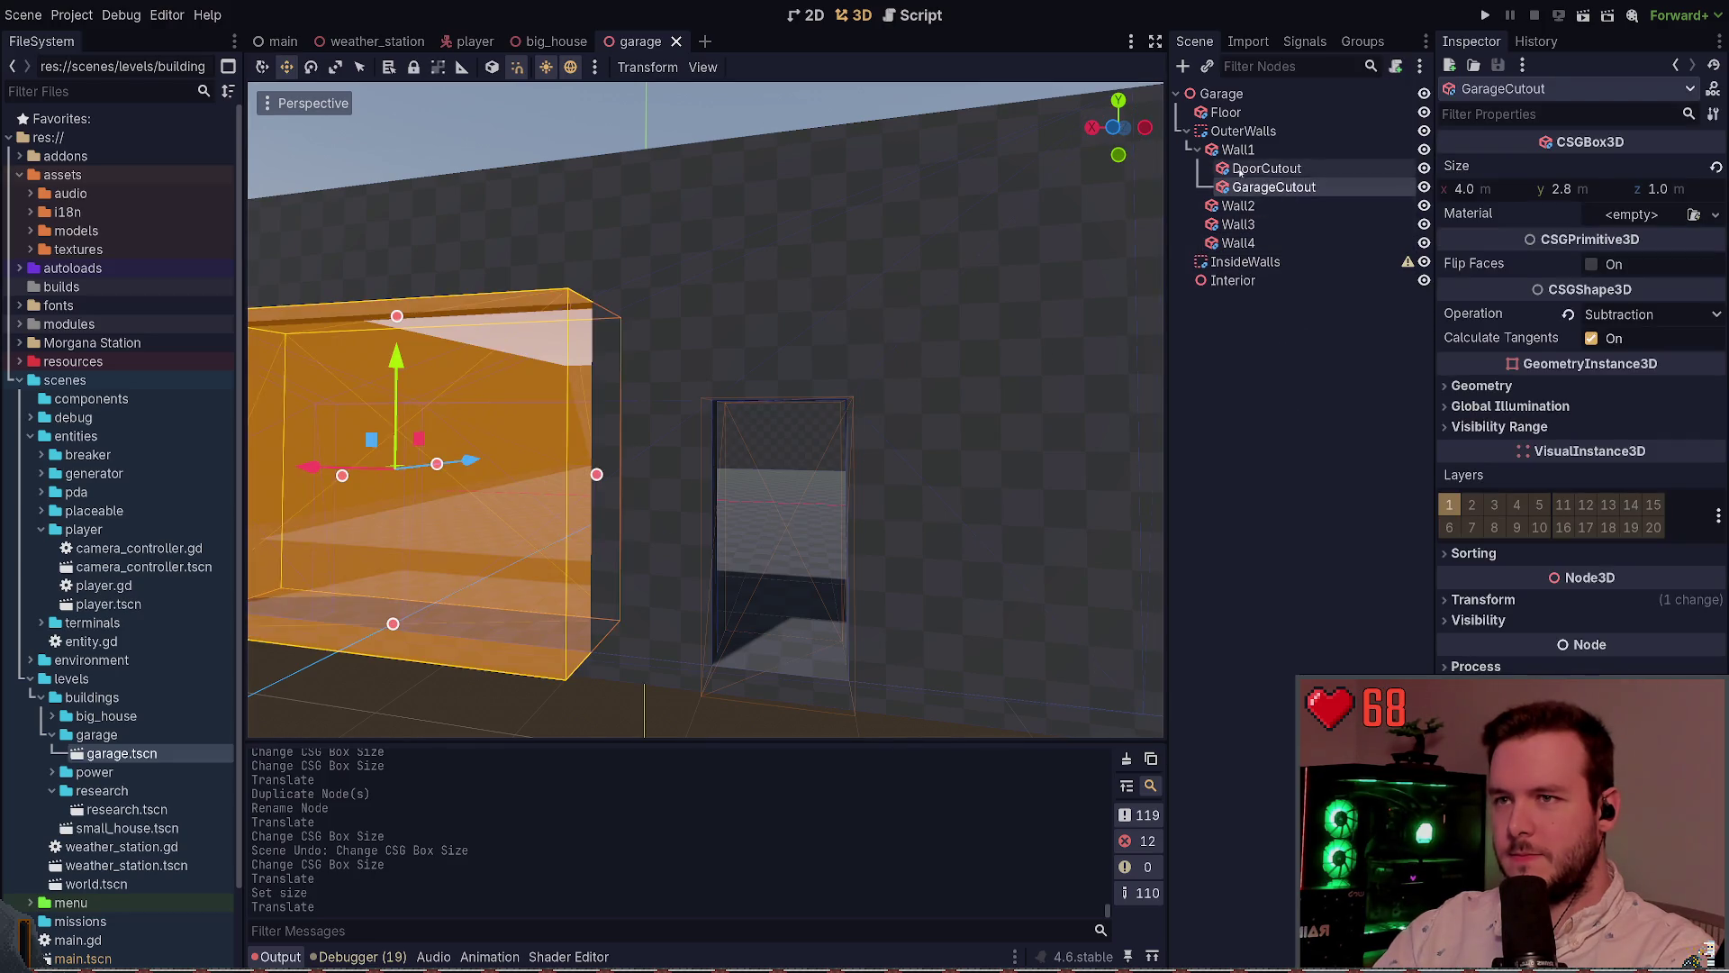
click(1266, 168)
scroll(741, 479, down, 4)
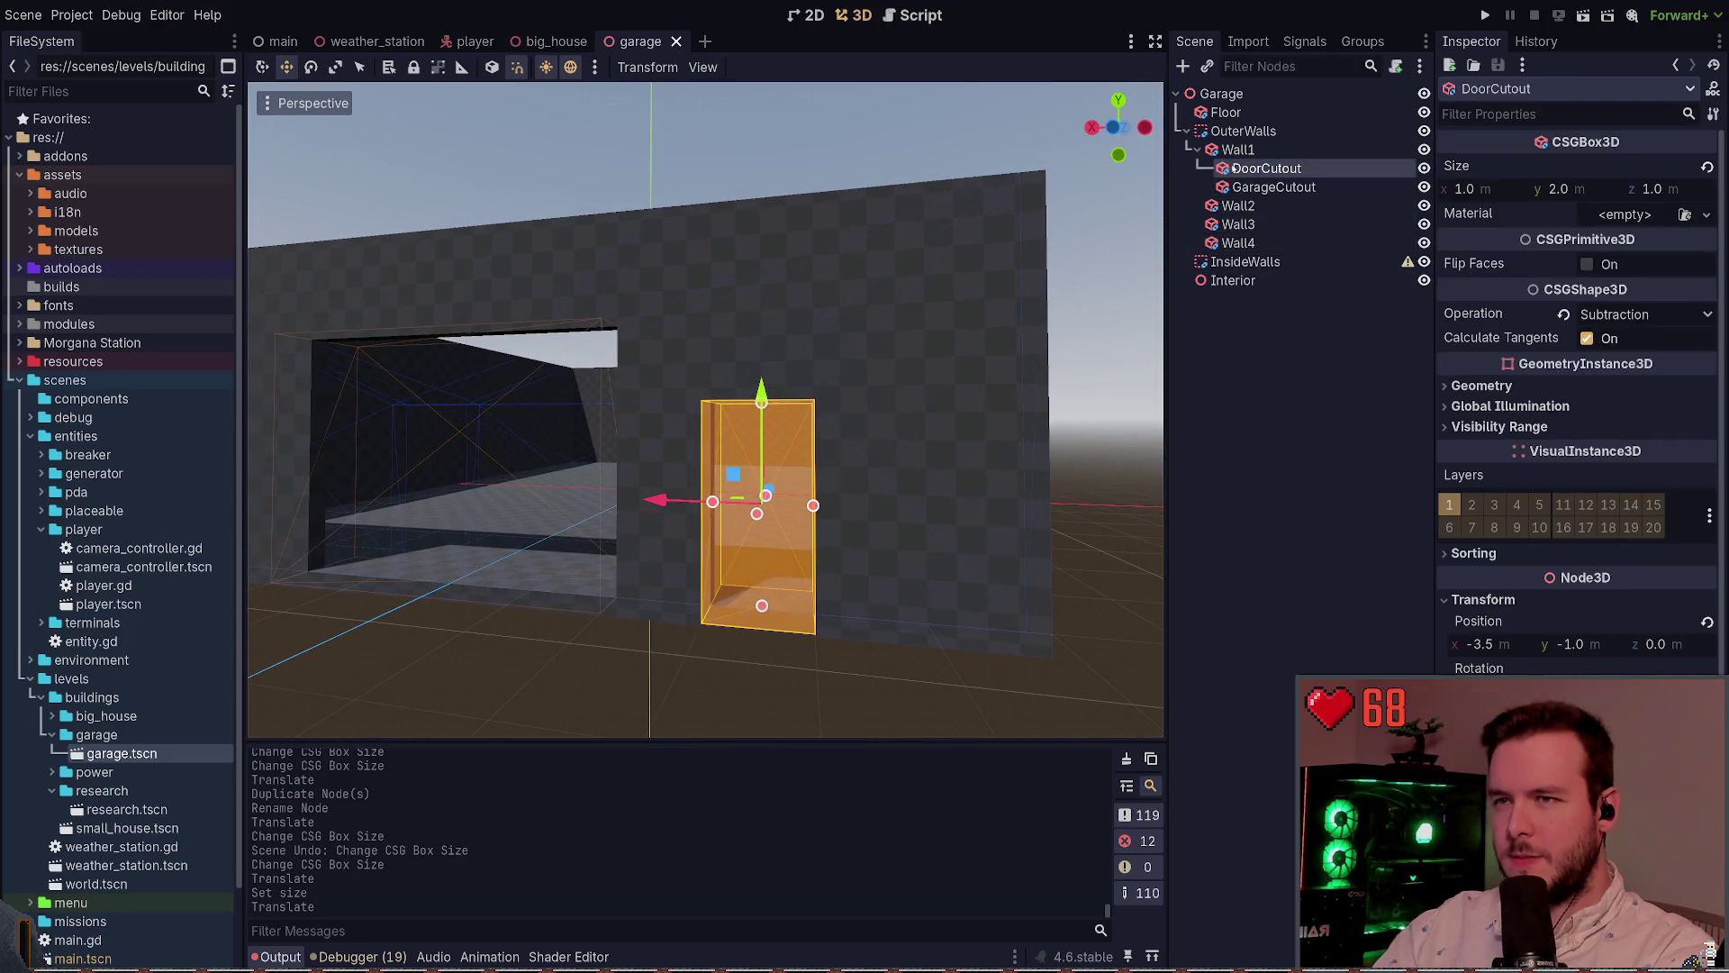
drag(1266, 168, 1273, 196)
Drag DoorCutout along the wall toward the garage opening and save
drag(662, 500, 749, 510)
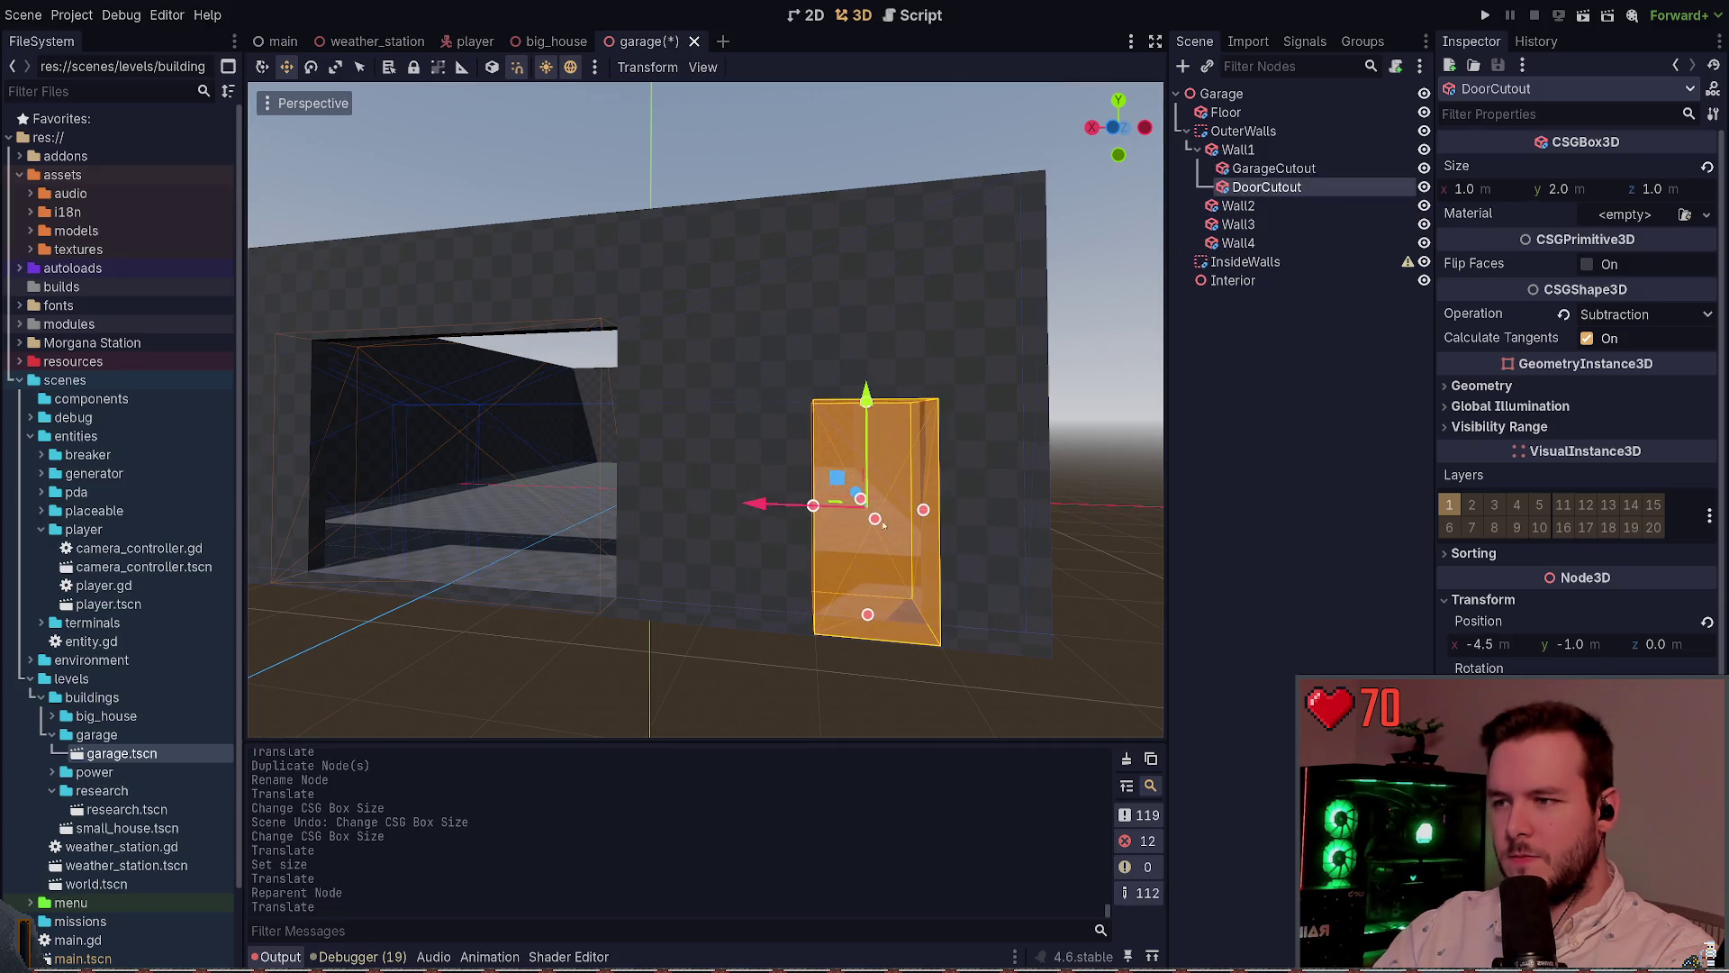
mouse_move(629, 491)
mouse_down()
mouse_move(729, 511)
mouse_move(602, 511)
mouse_move(696, 506)
mouse_up()
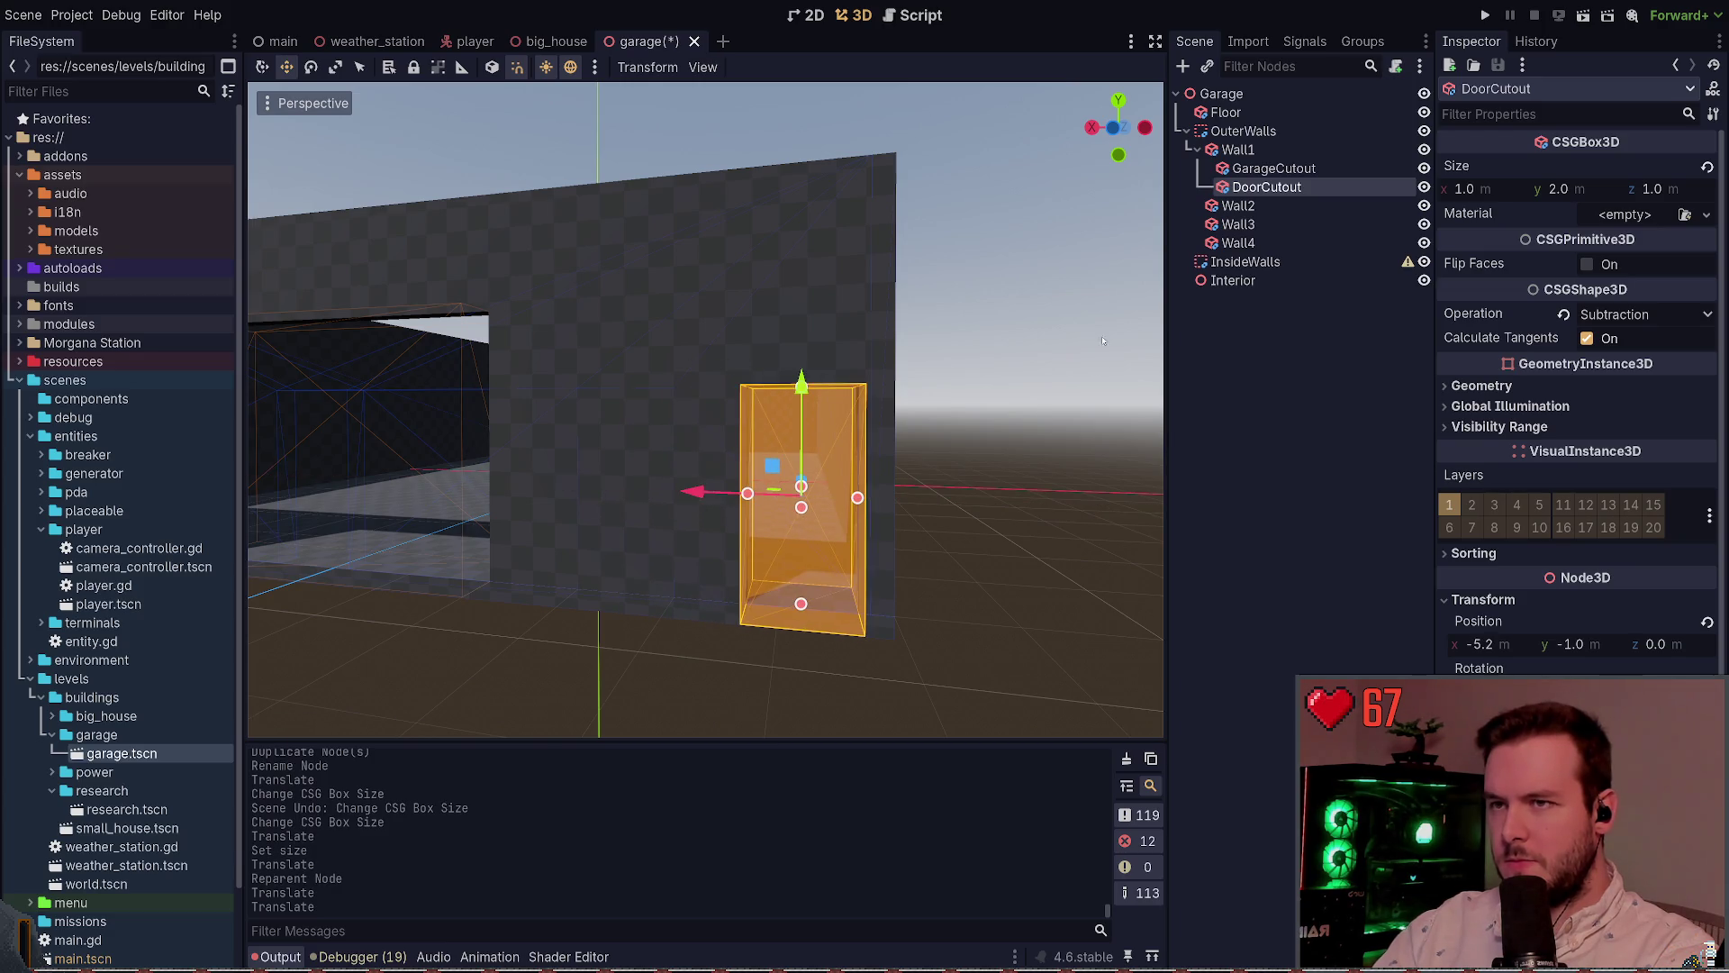
scroll(705, 410, up, 3)
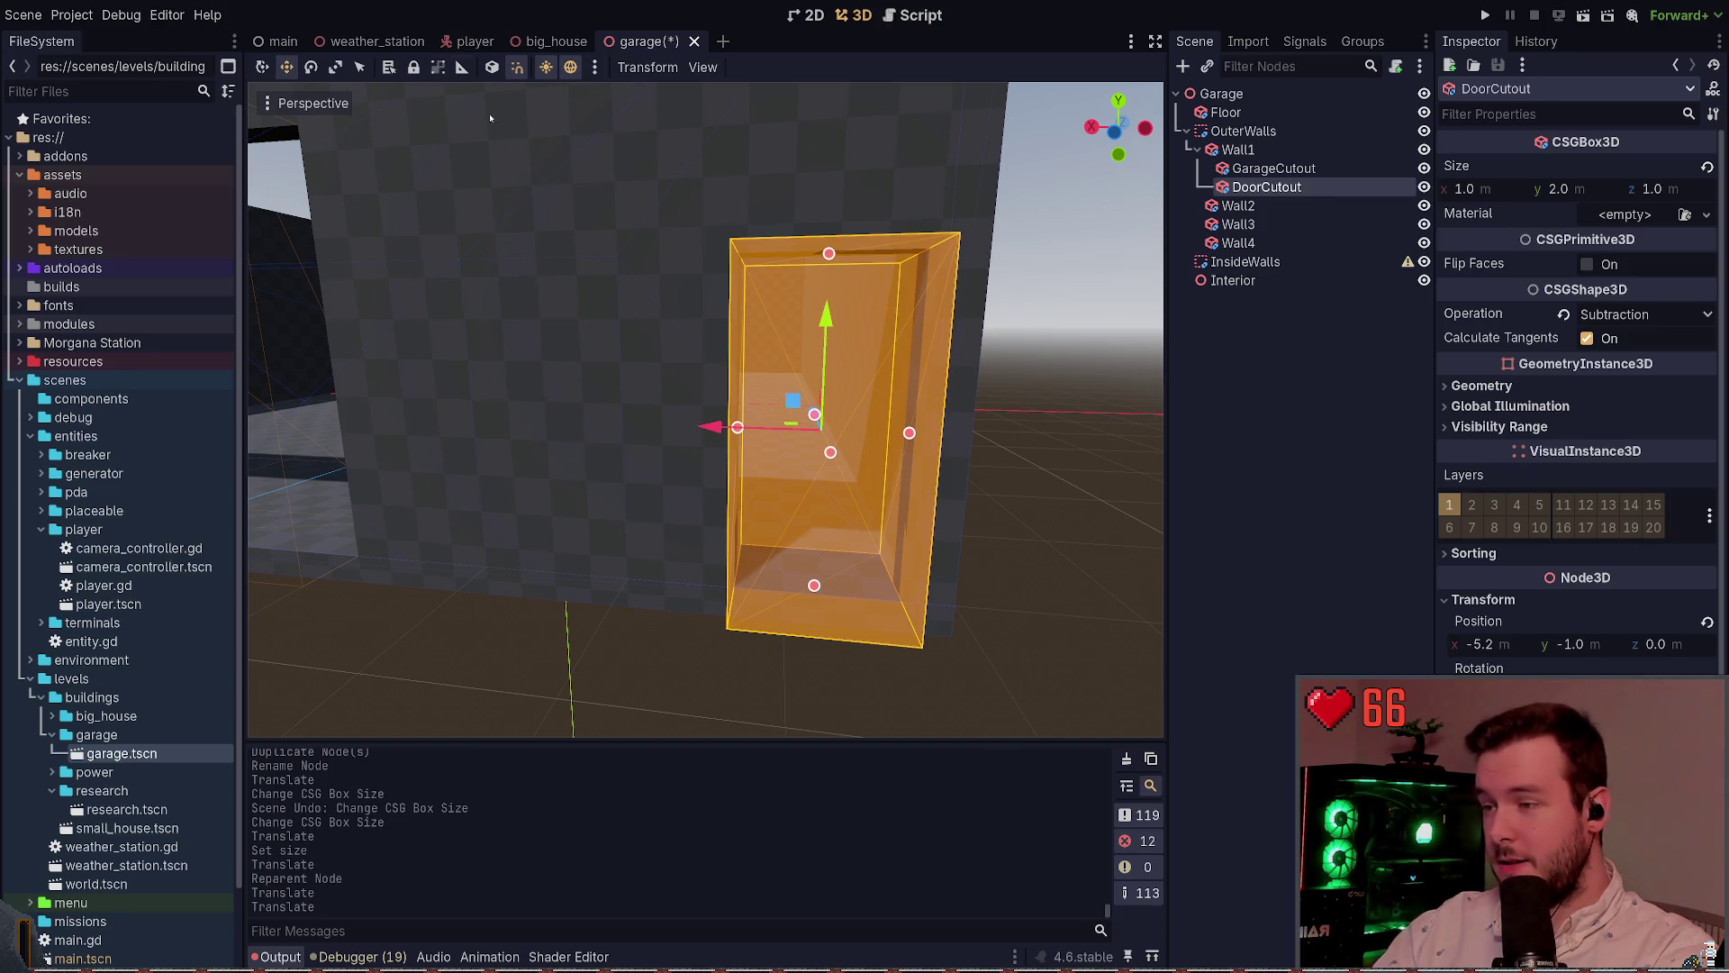
click(463, 68)
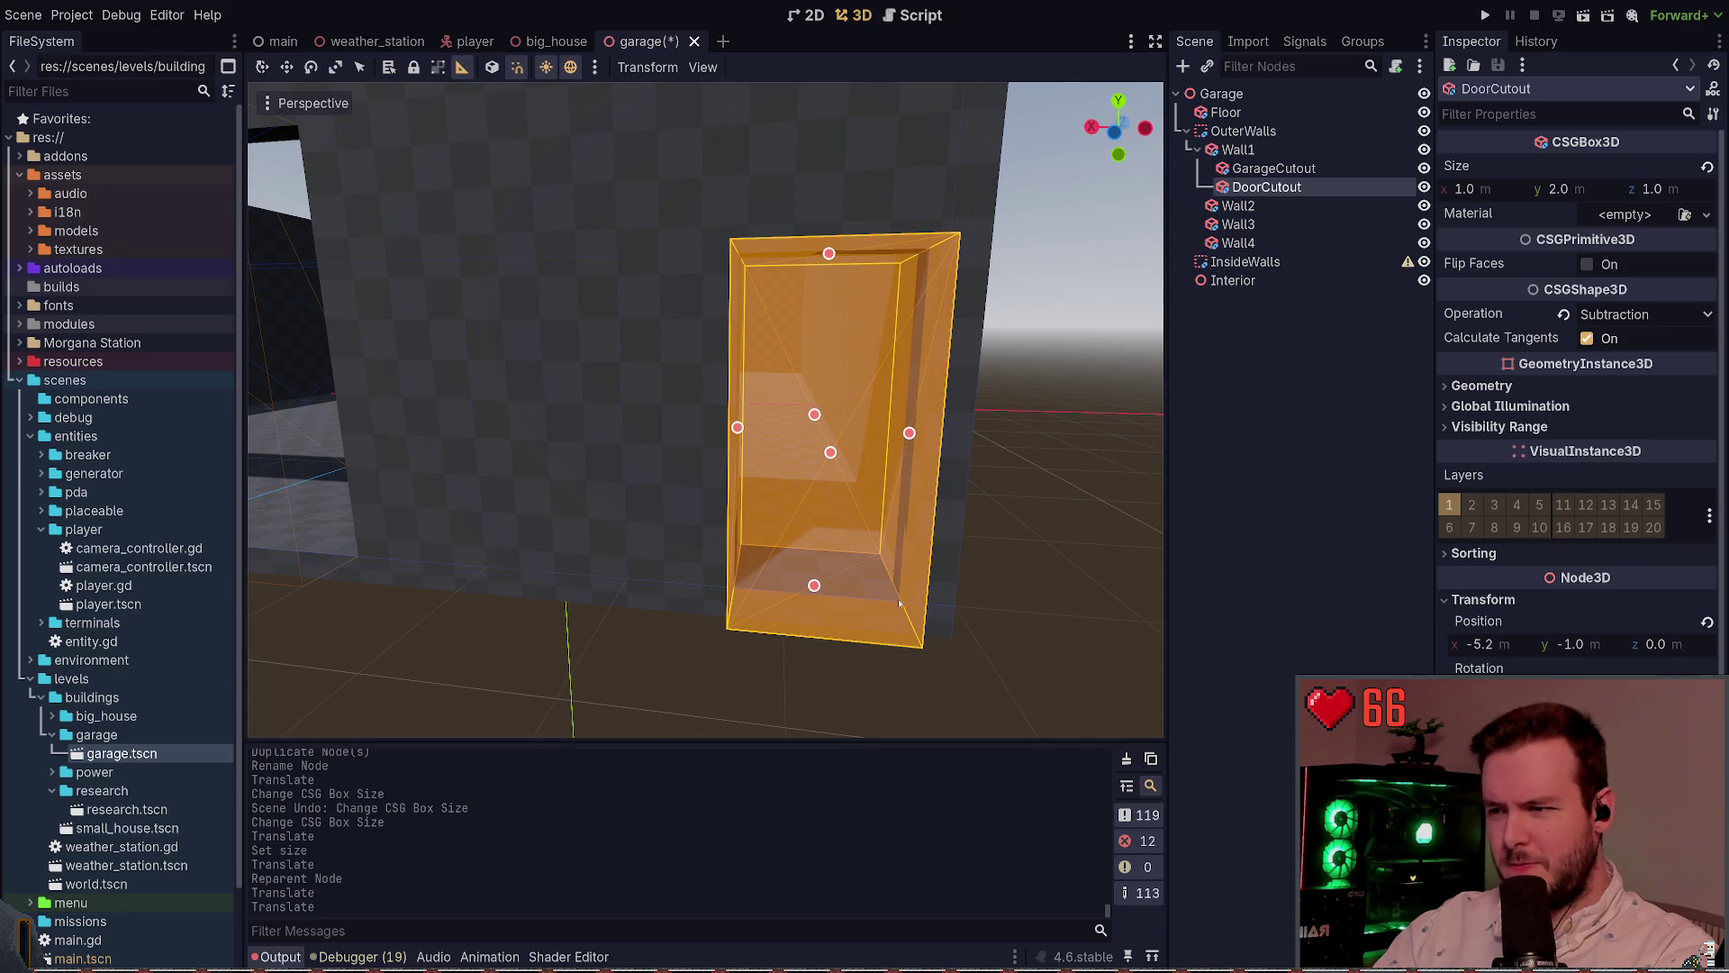
mouse_move(476, 56)
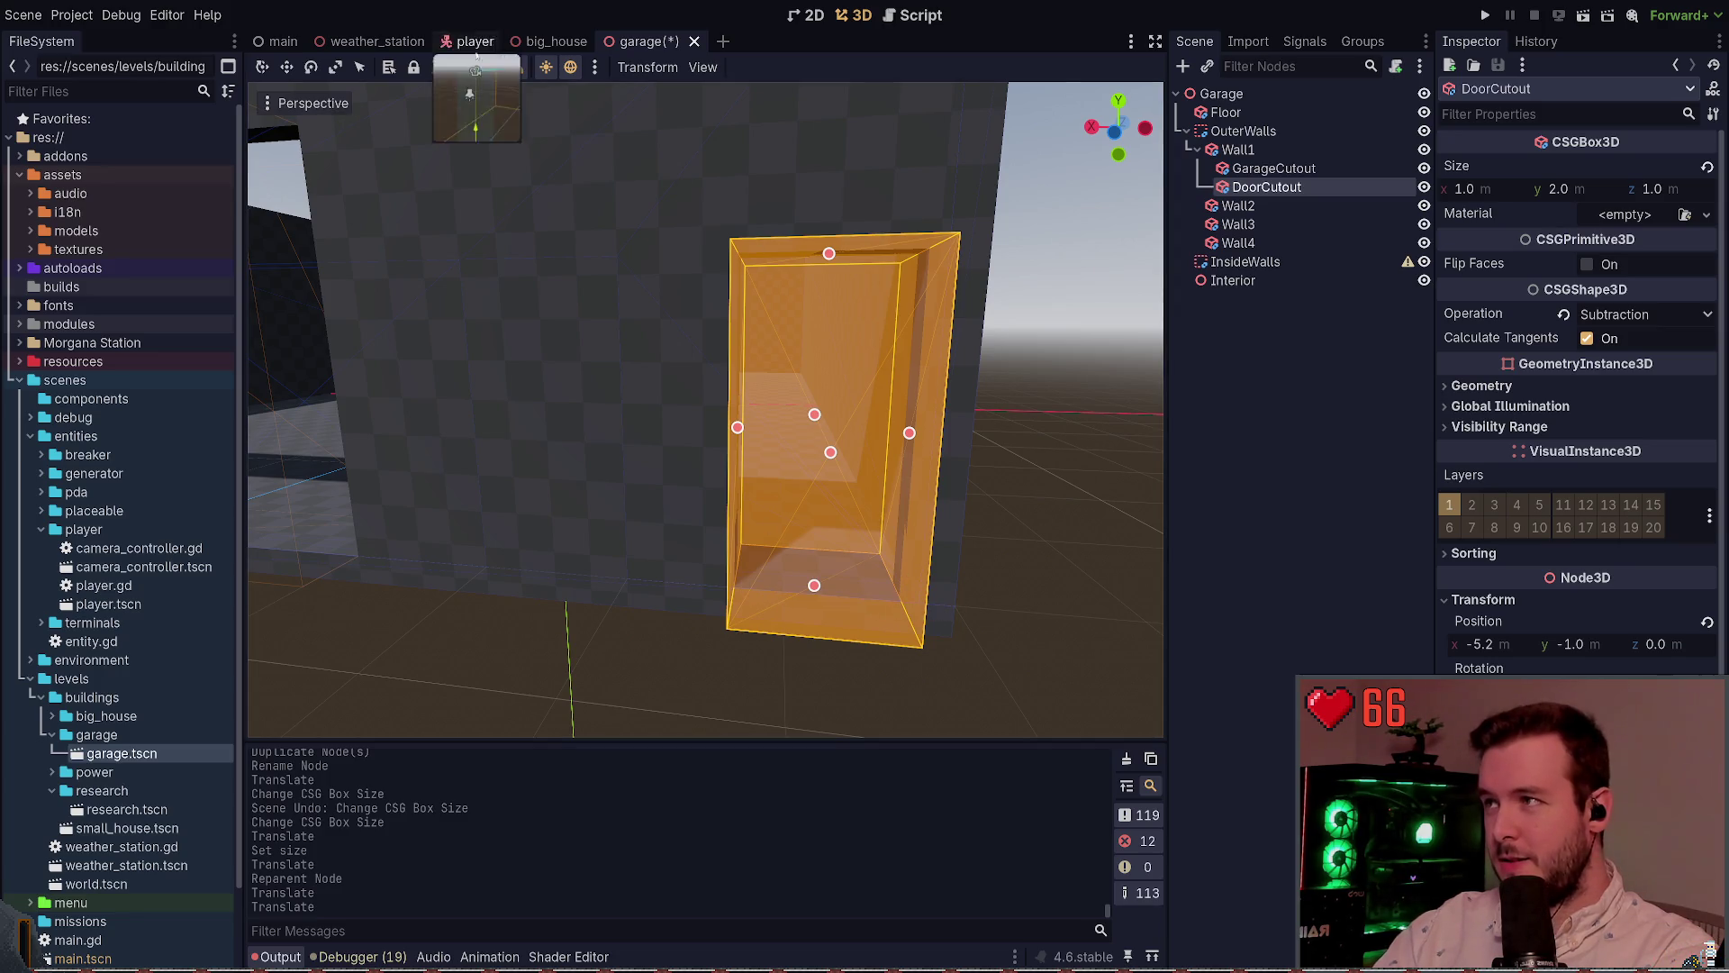
click(285, 69)
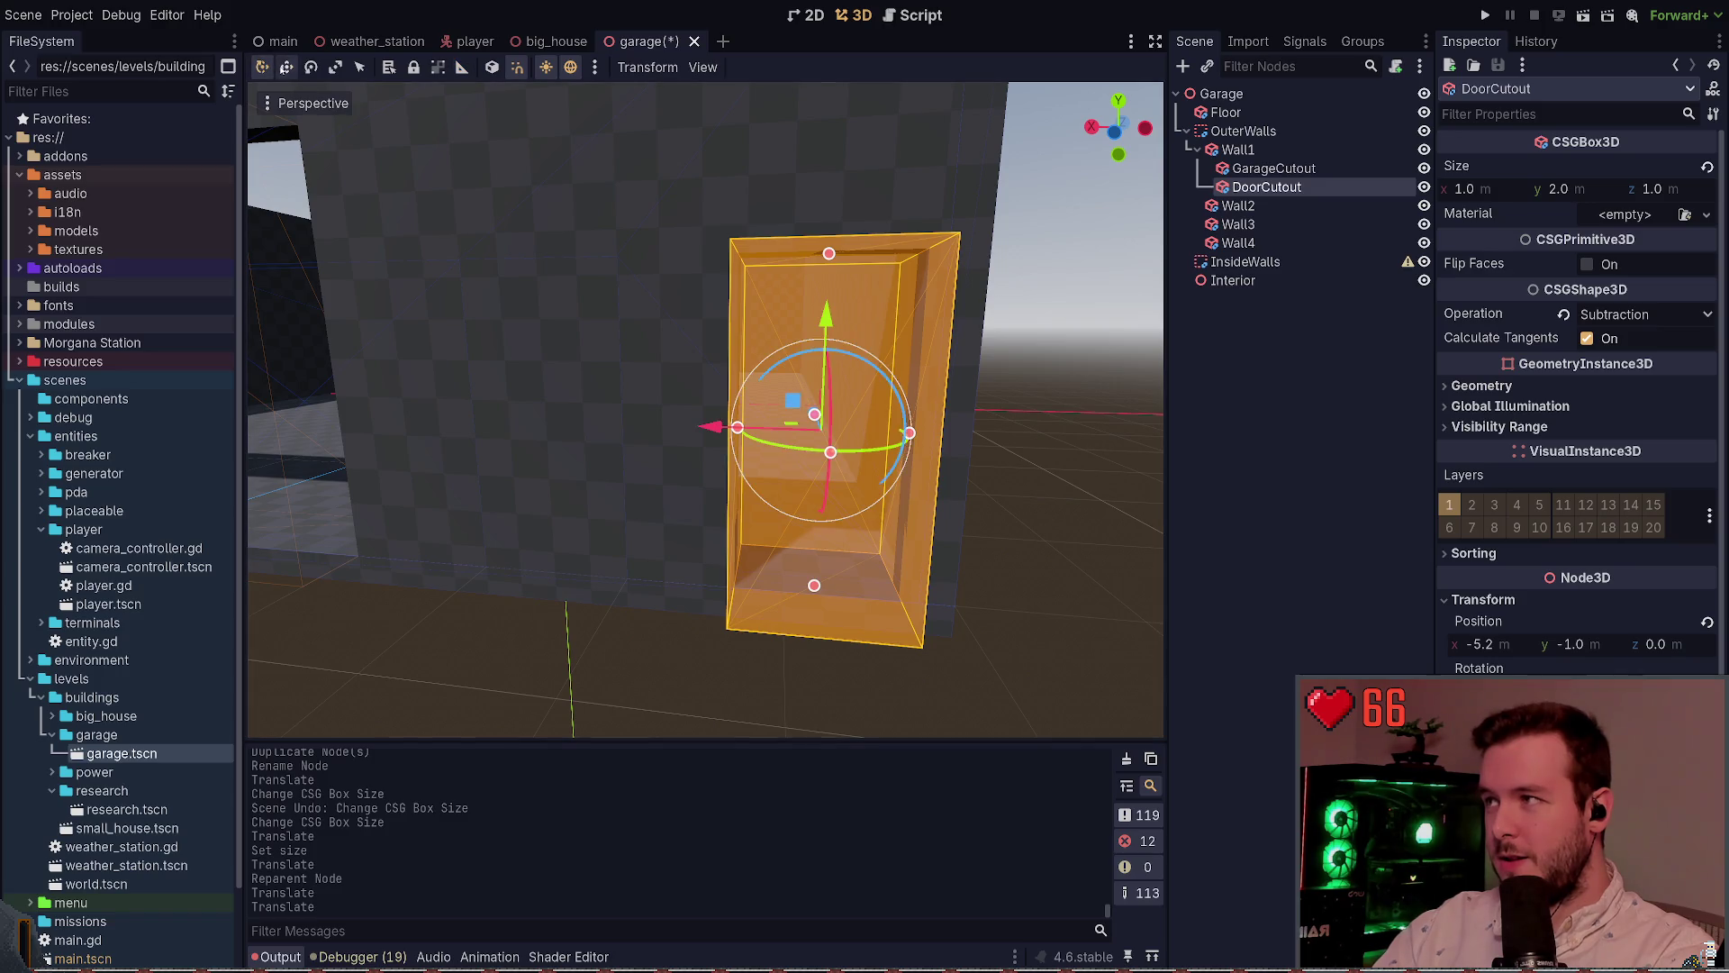
drag(705, 427, 543, 421)
key(ctrl+s)
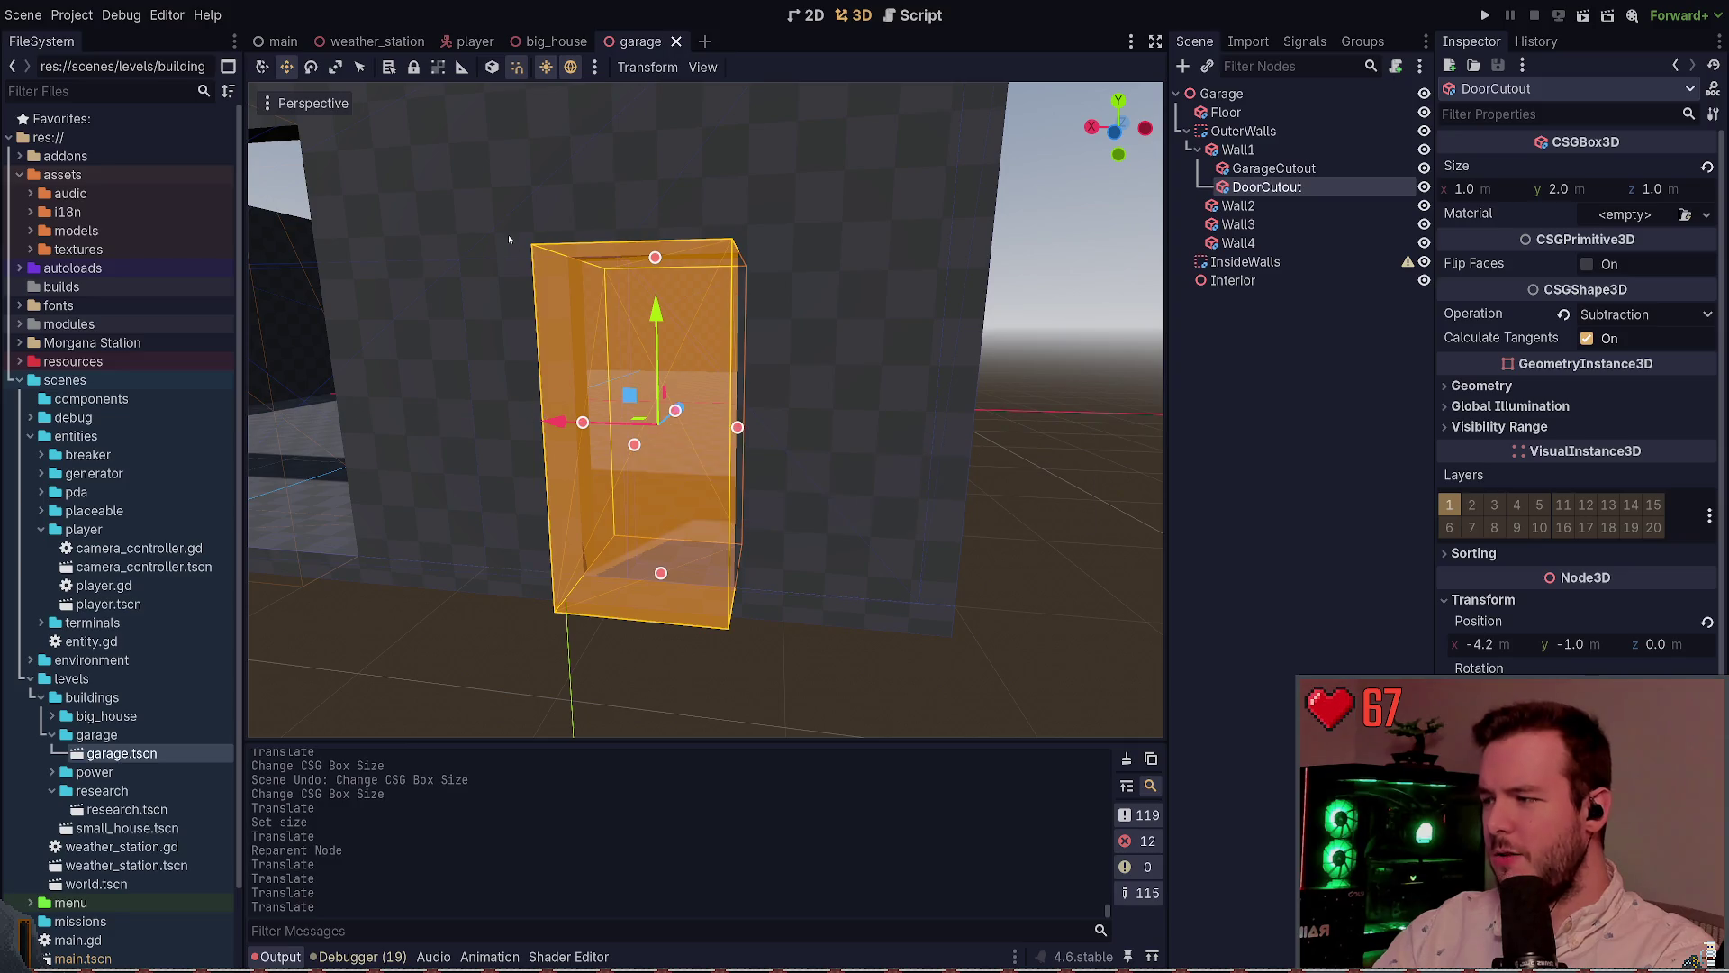
Measure the 1.1 m gap beside the door and nudge DoorCutout to about x −4.3
key(m)
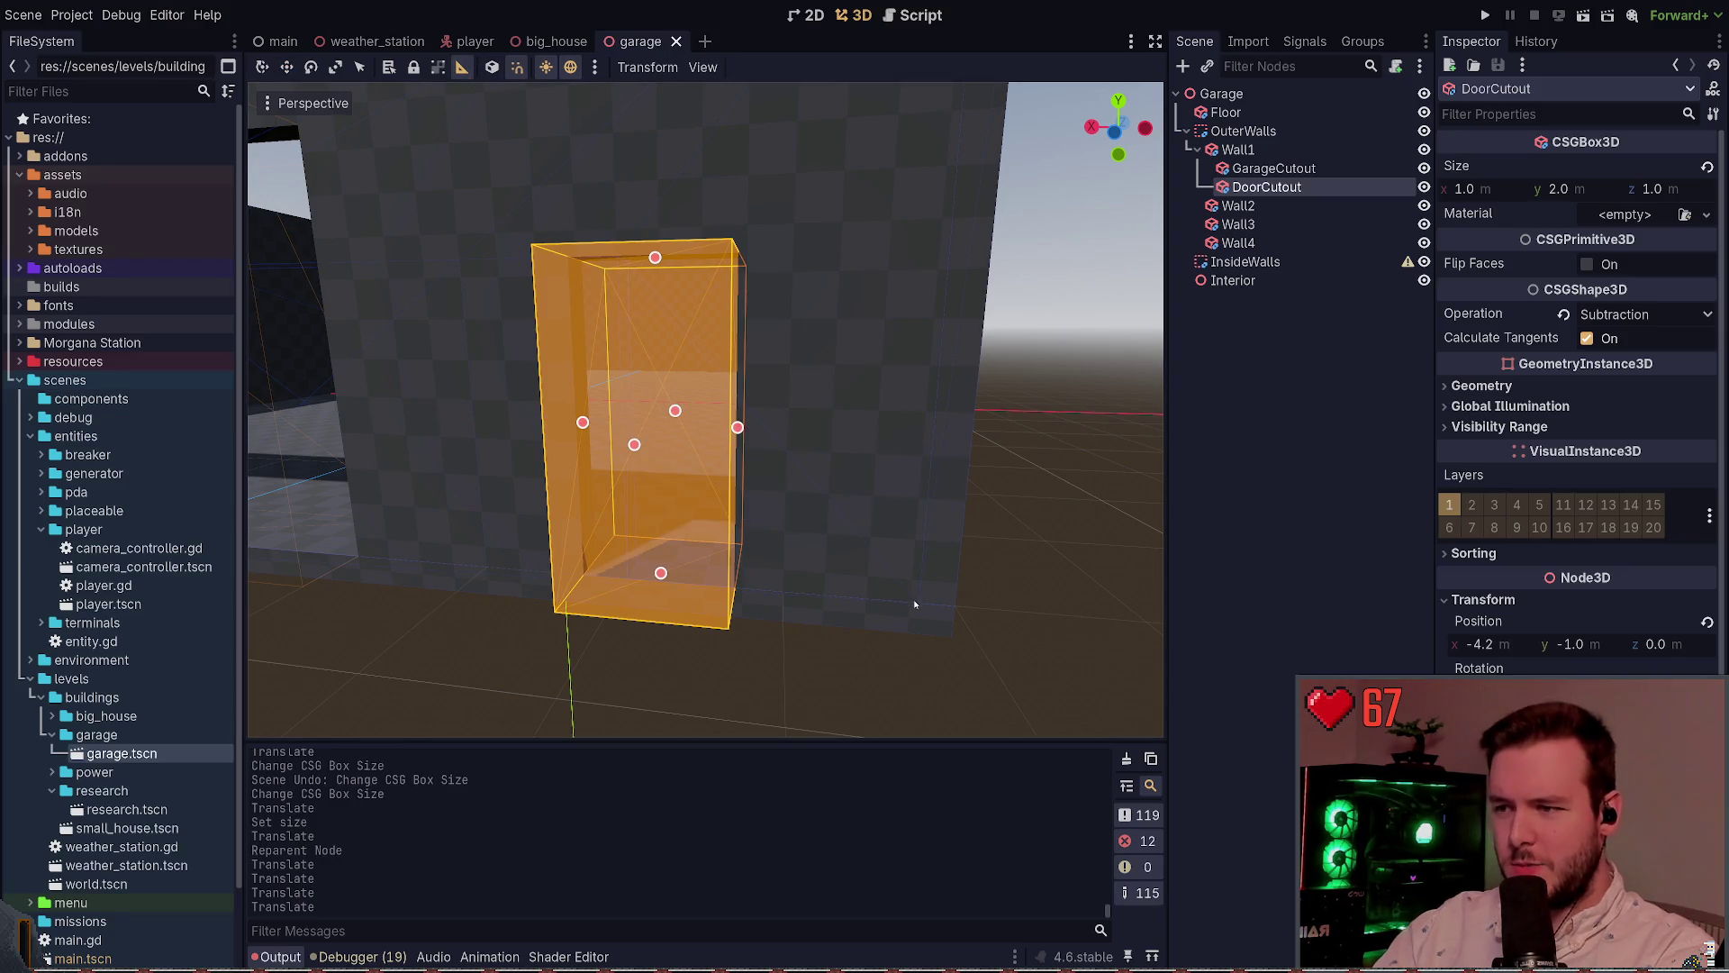
mouse_move(915, 601)
mouse_down()
mouse_move(731, 591)
mouse_move(747, 594)
mouse_up()
key(ctrl+s)
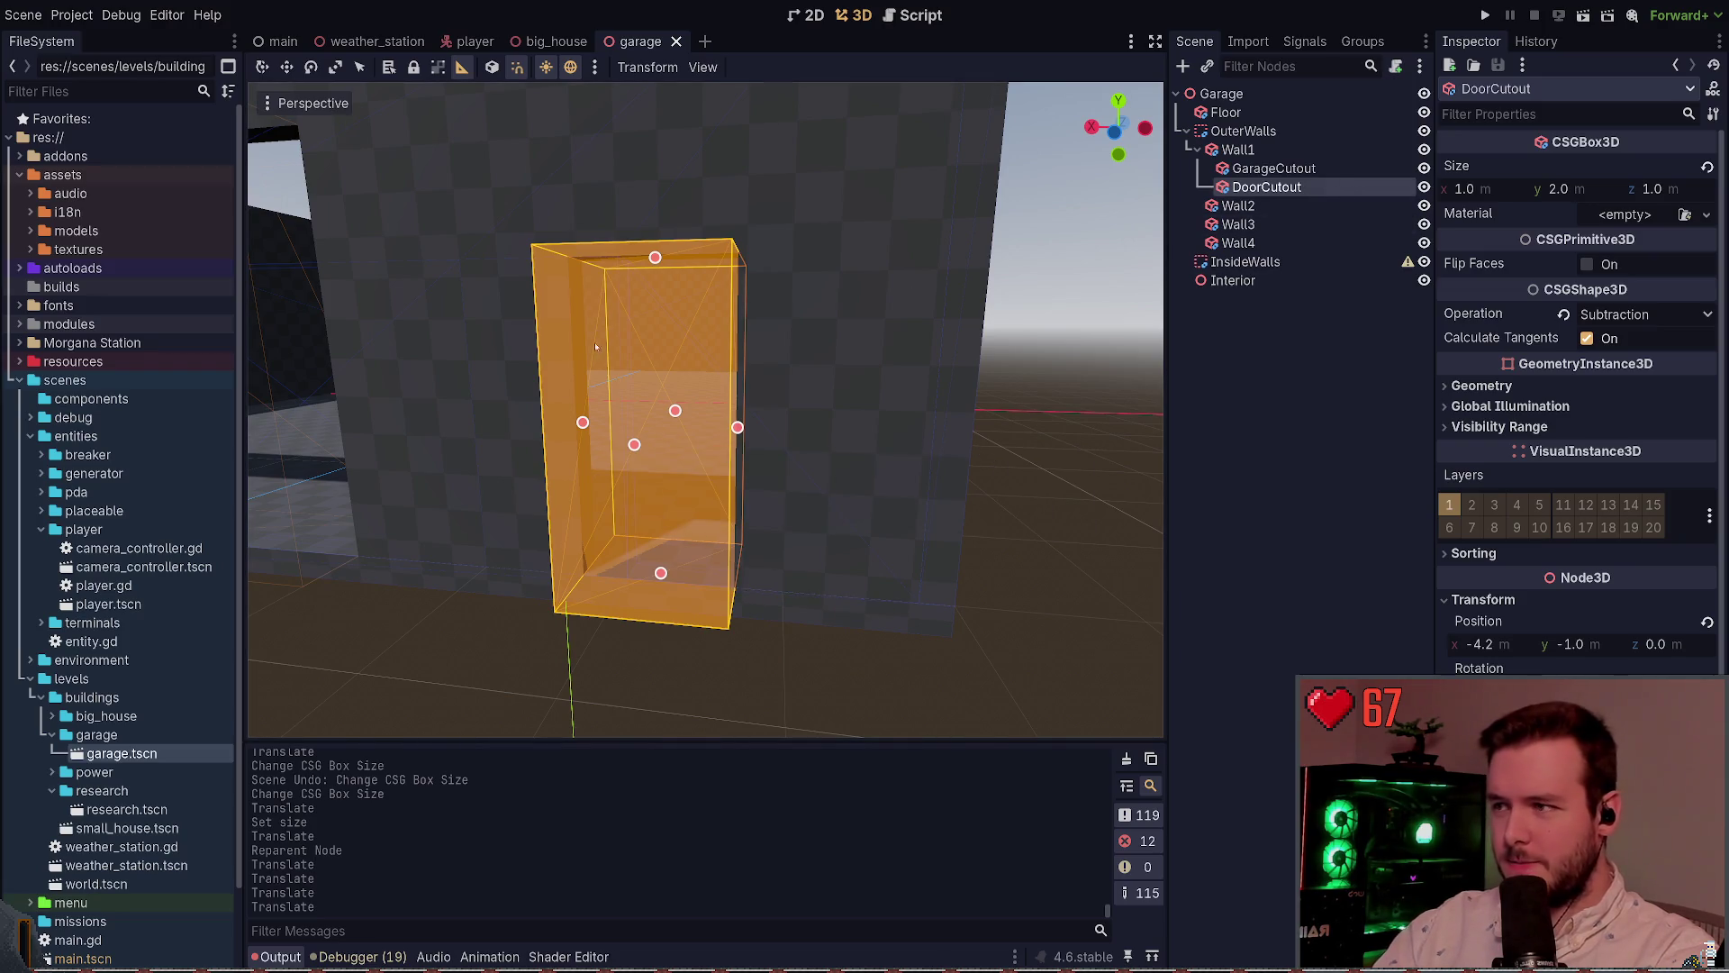
key(w)
drag(566, 426, 585, 426)
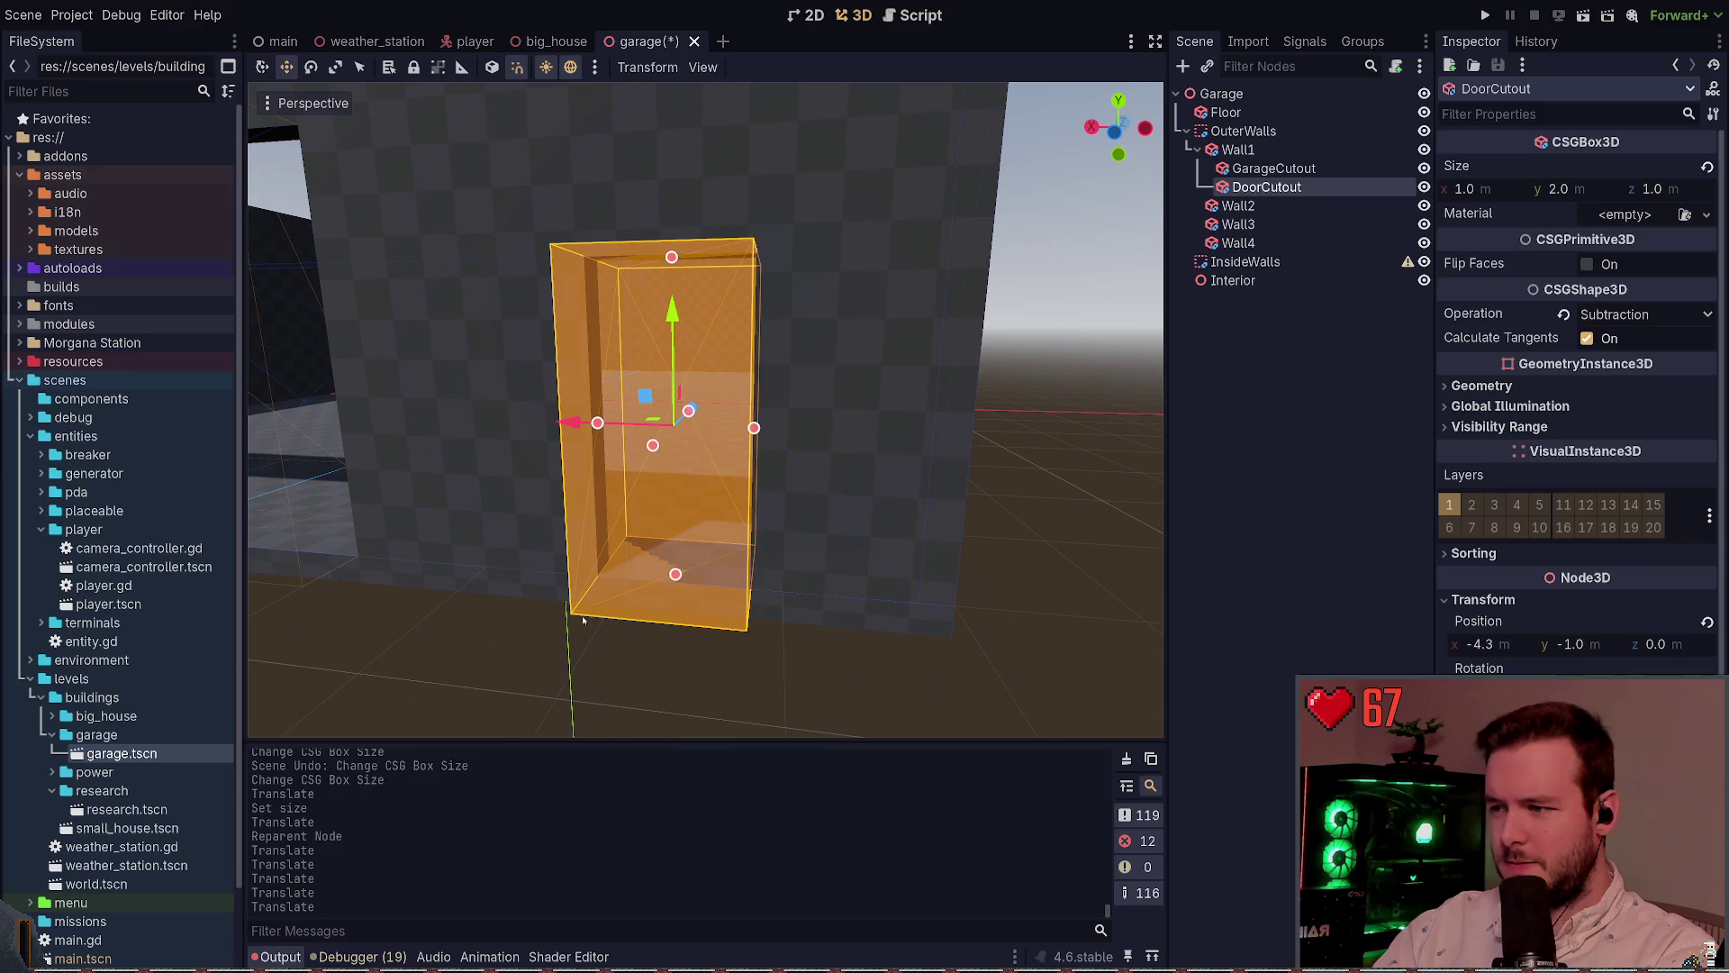
key(Escape)
scroll(706, 410, down, 10)
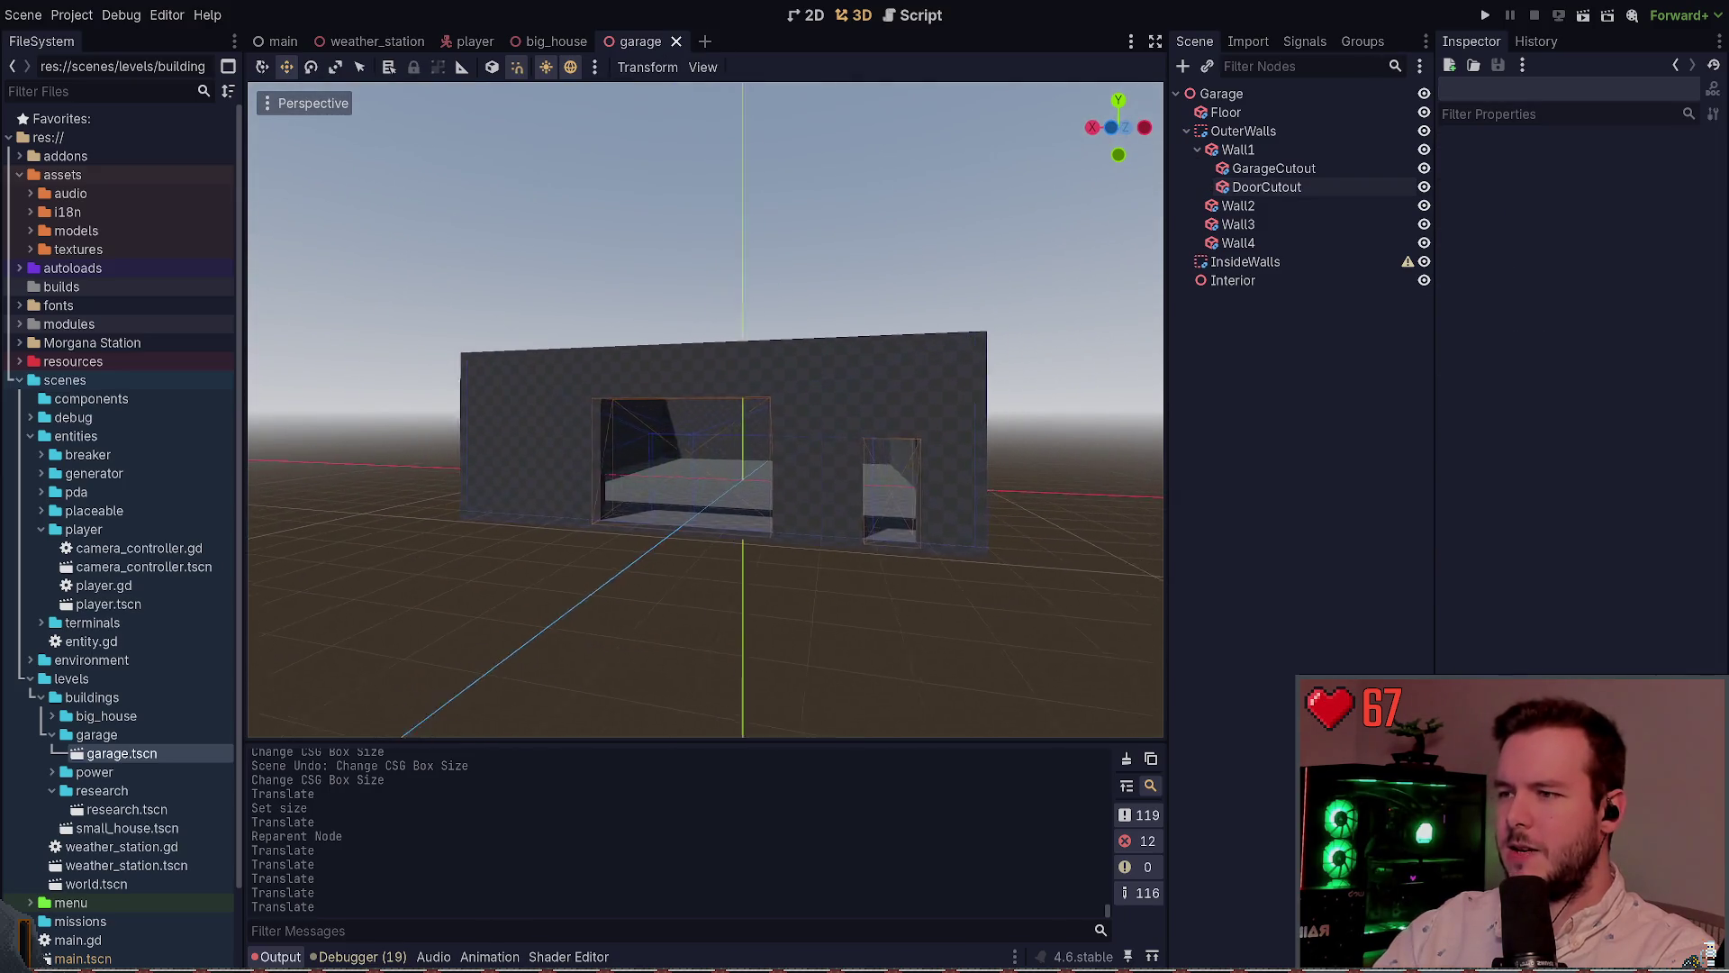
scroll(706, 410, up, 3)
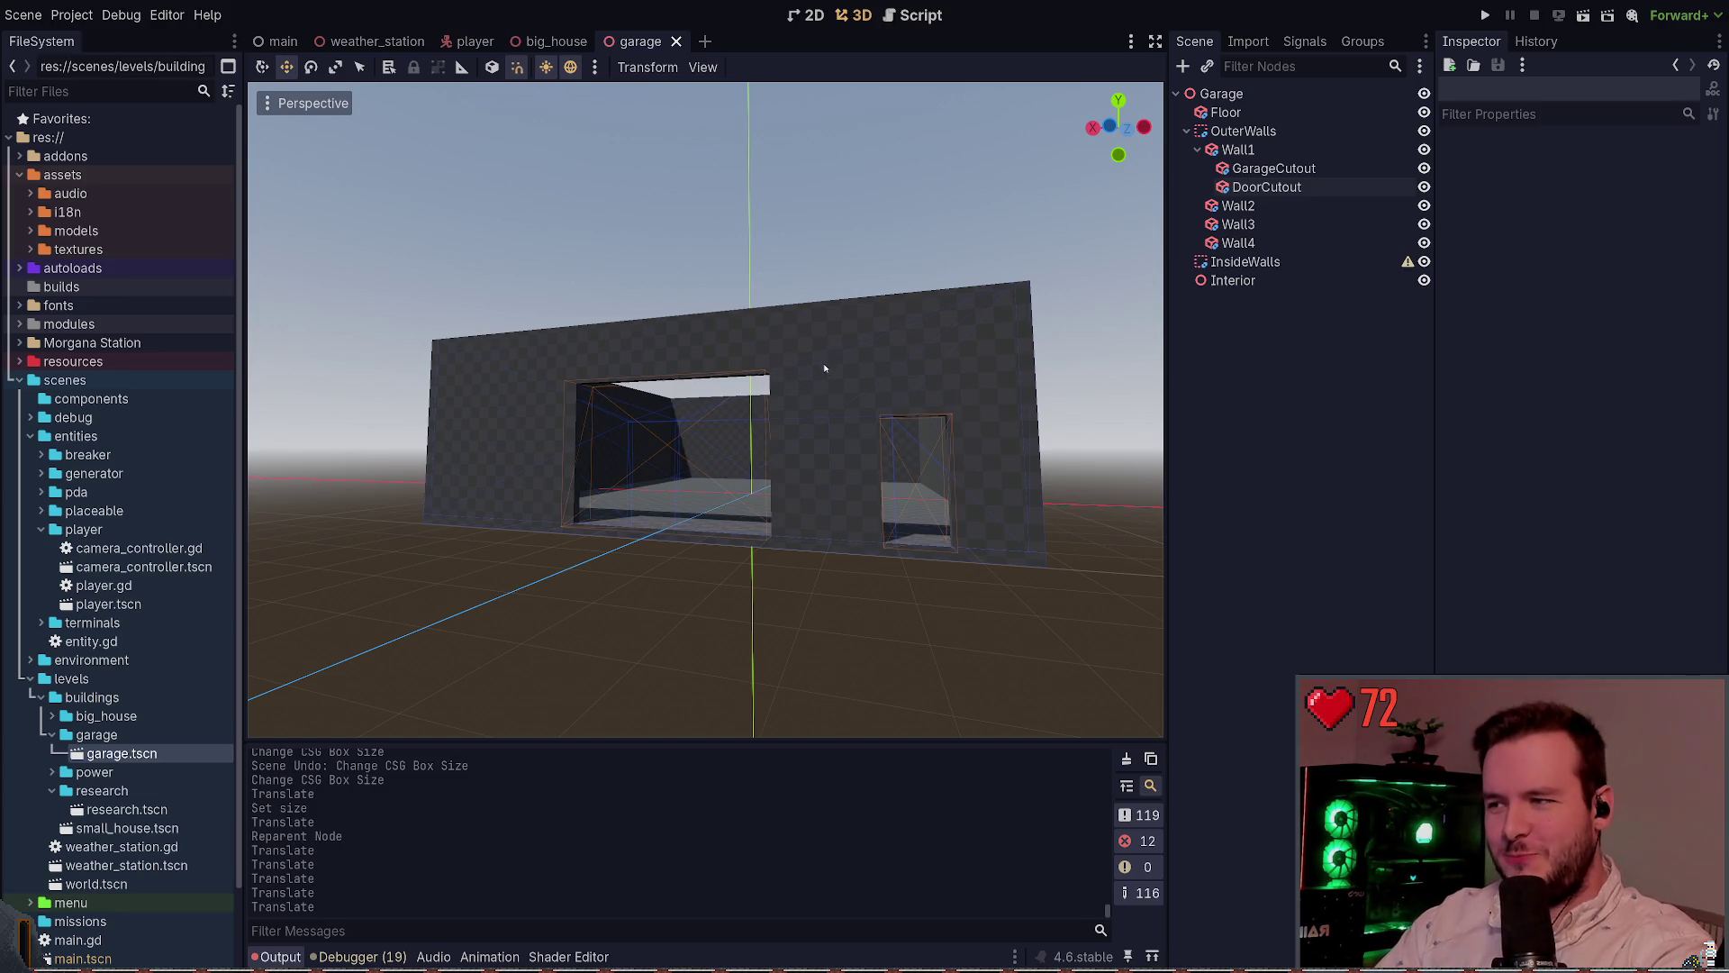
scroll(841, 383, up, 5)
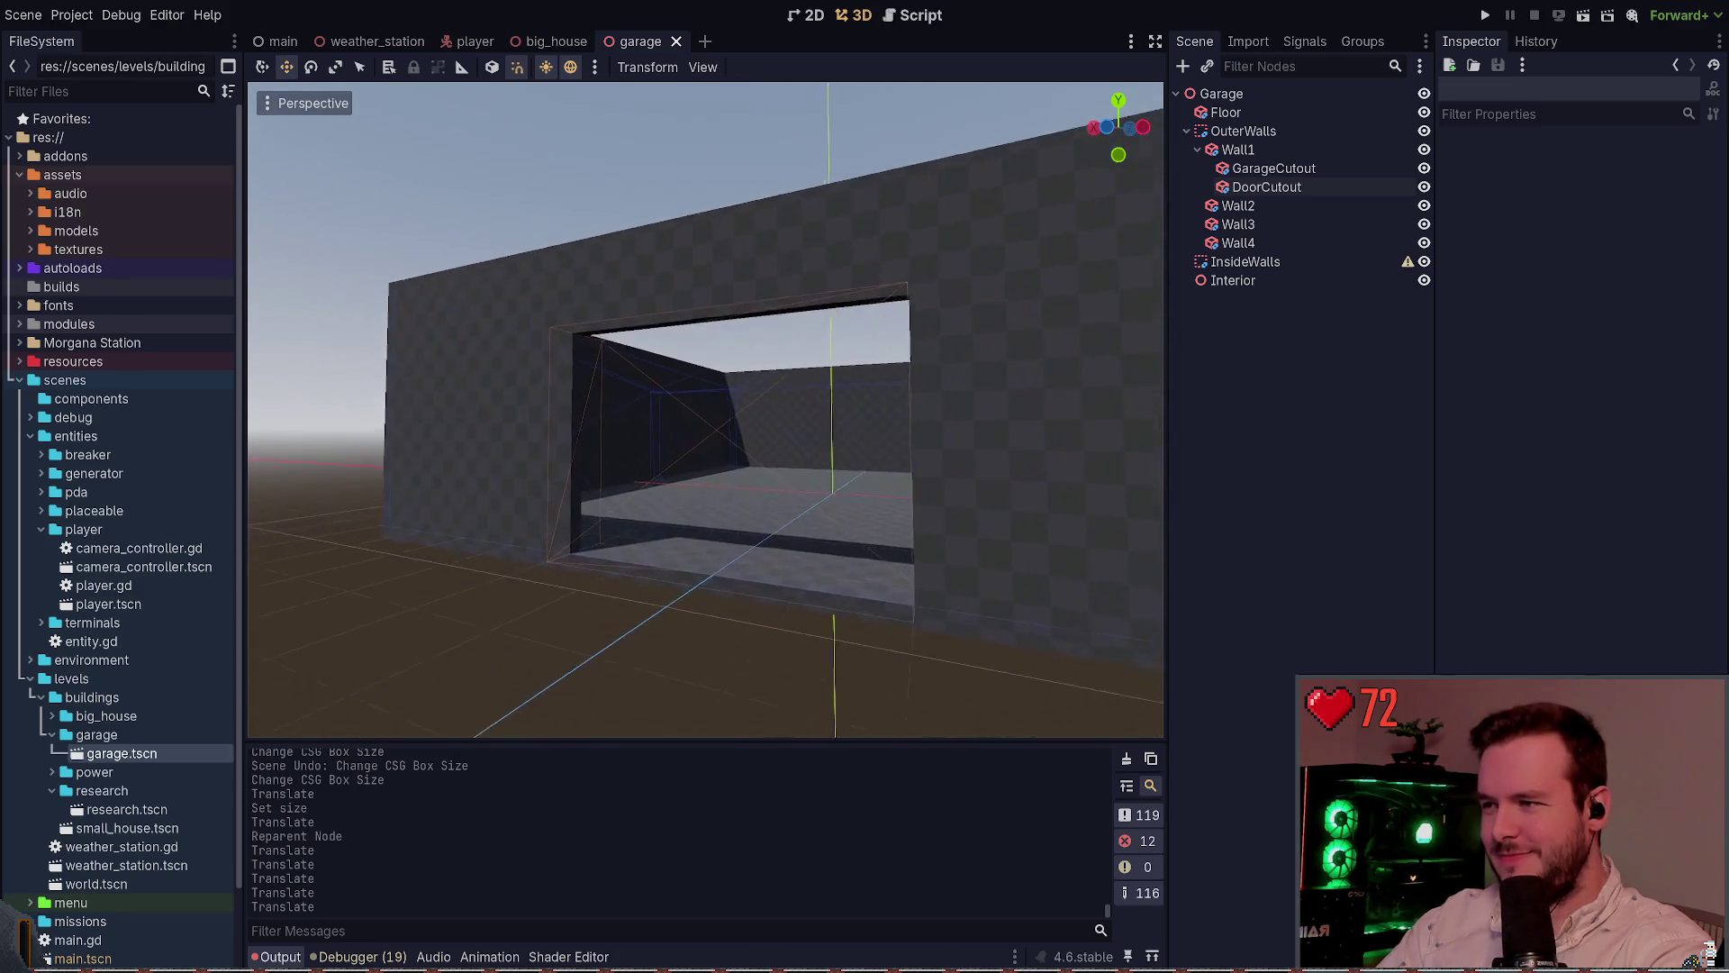
scroll(705, 410, down, 5)
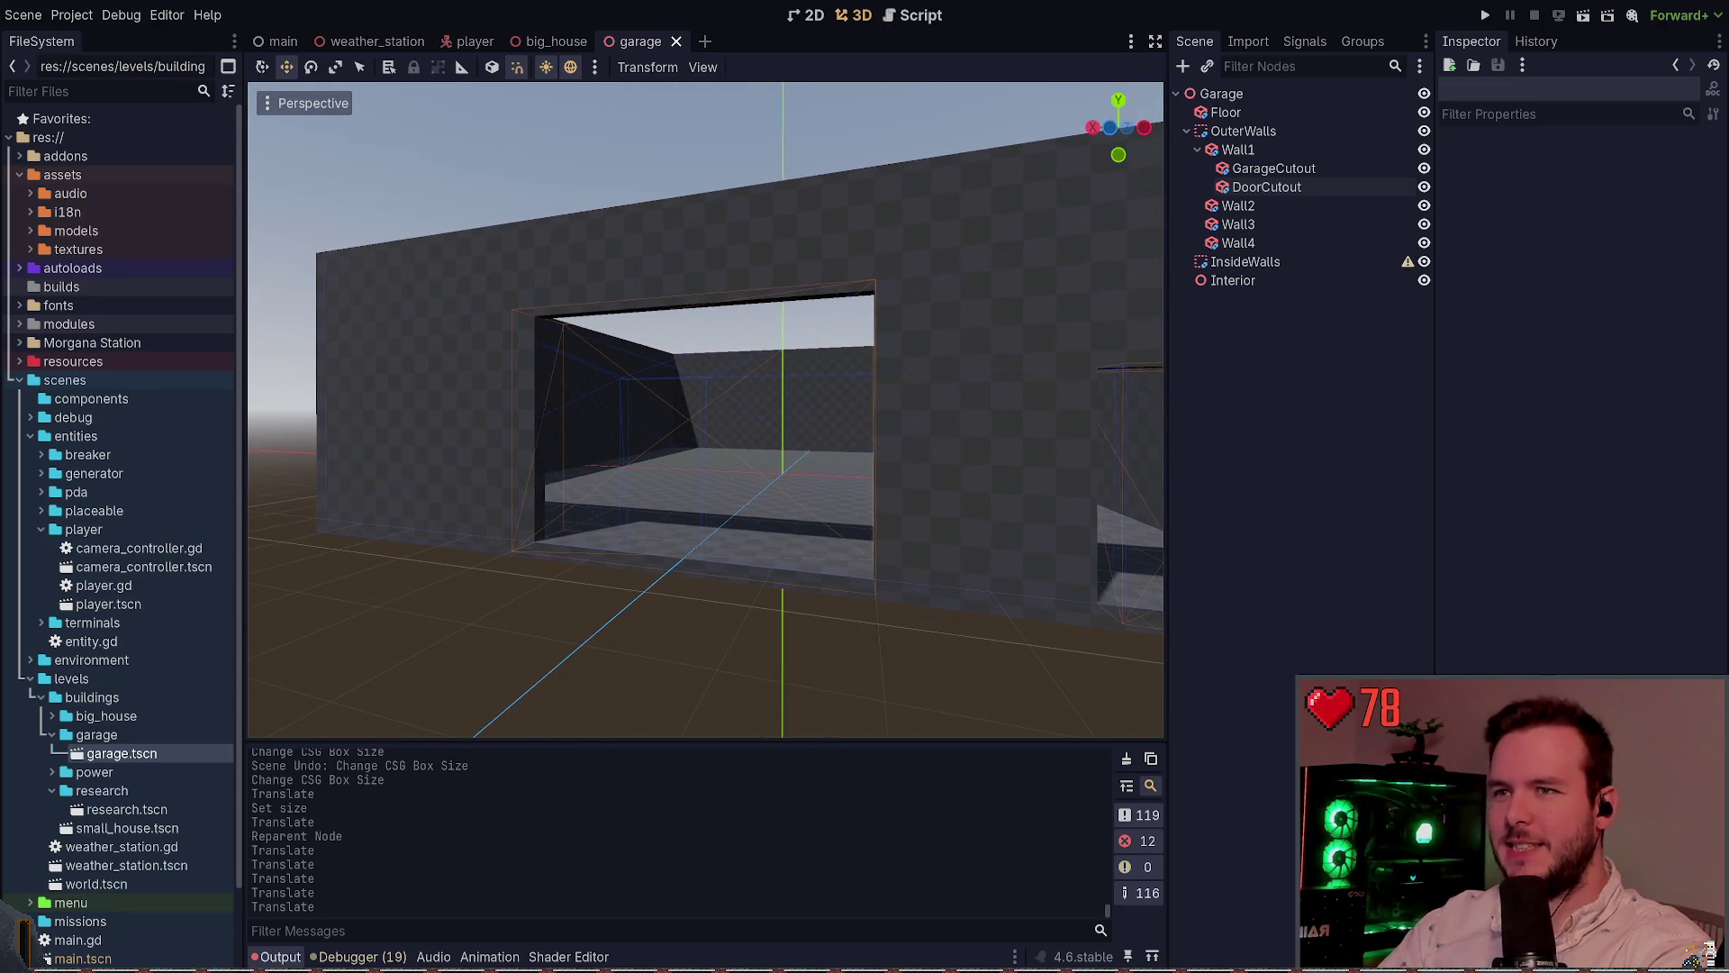
scroll(846, 402, up, 4)
scroll(846, 402, down, 1)
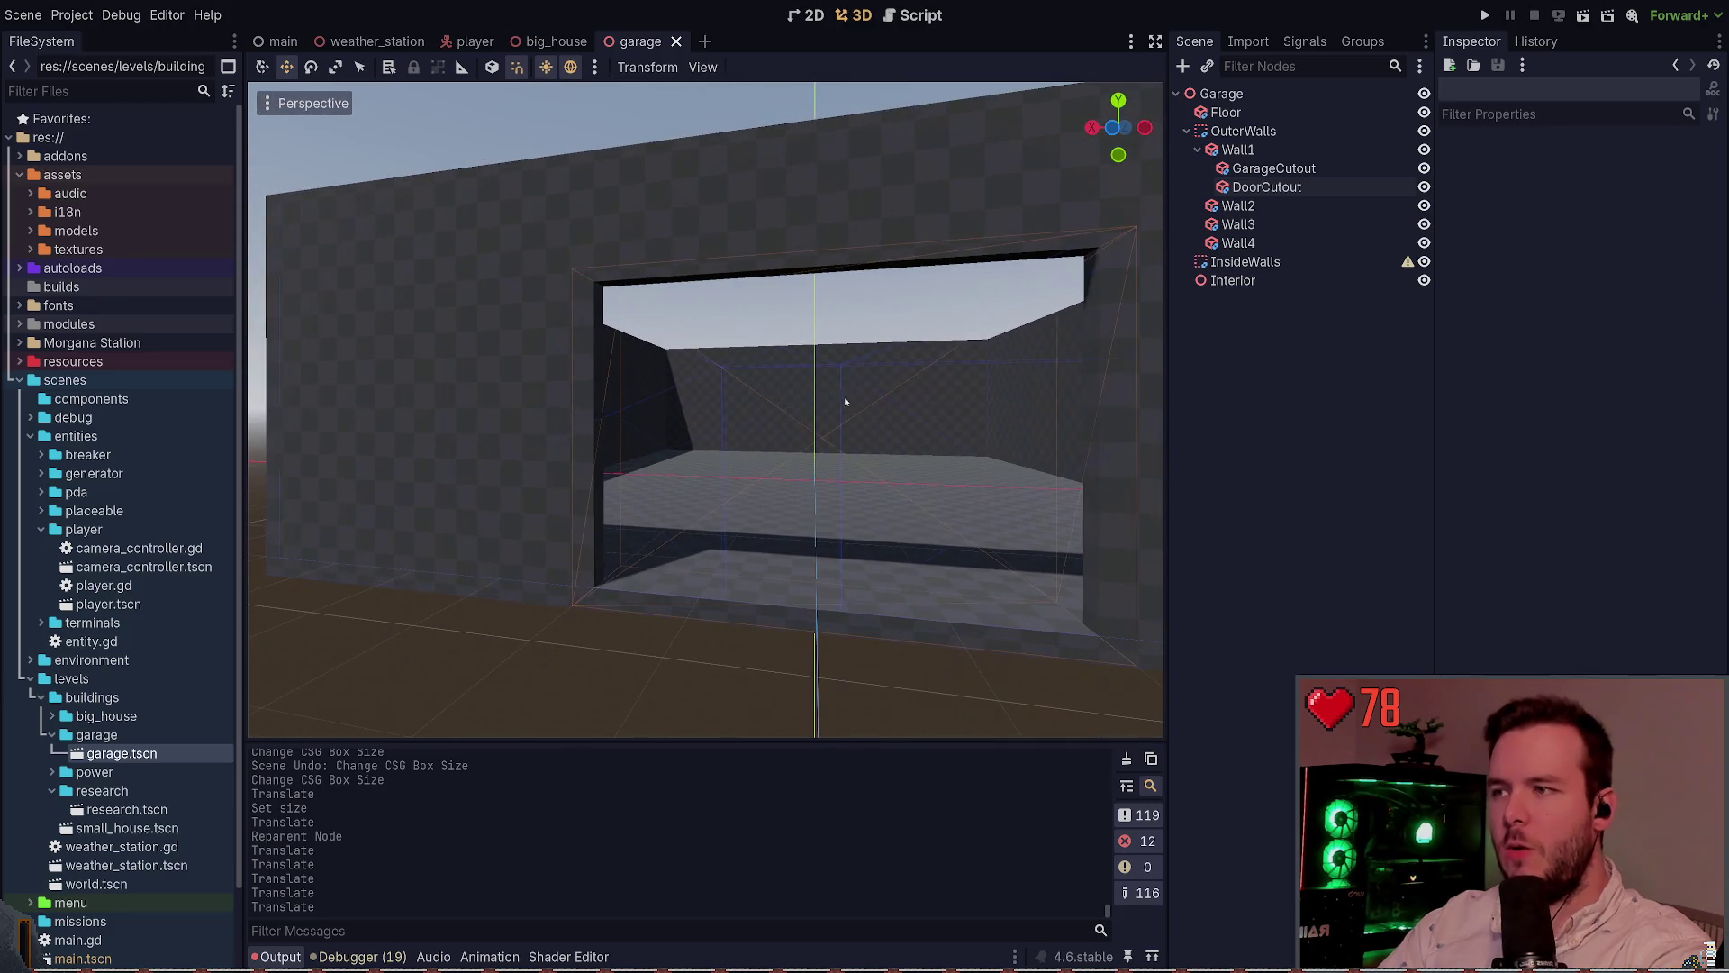
click(1198, 150)
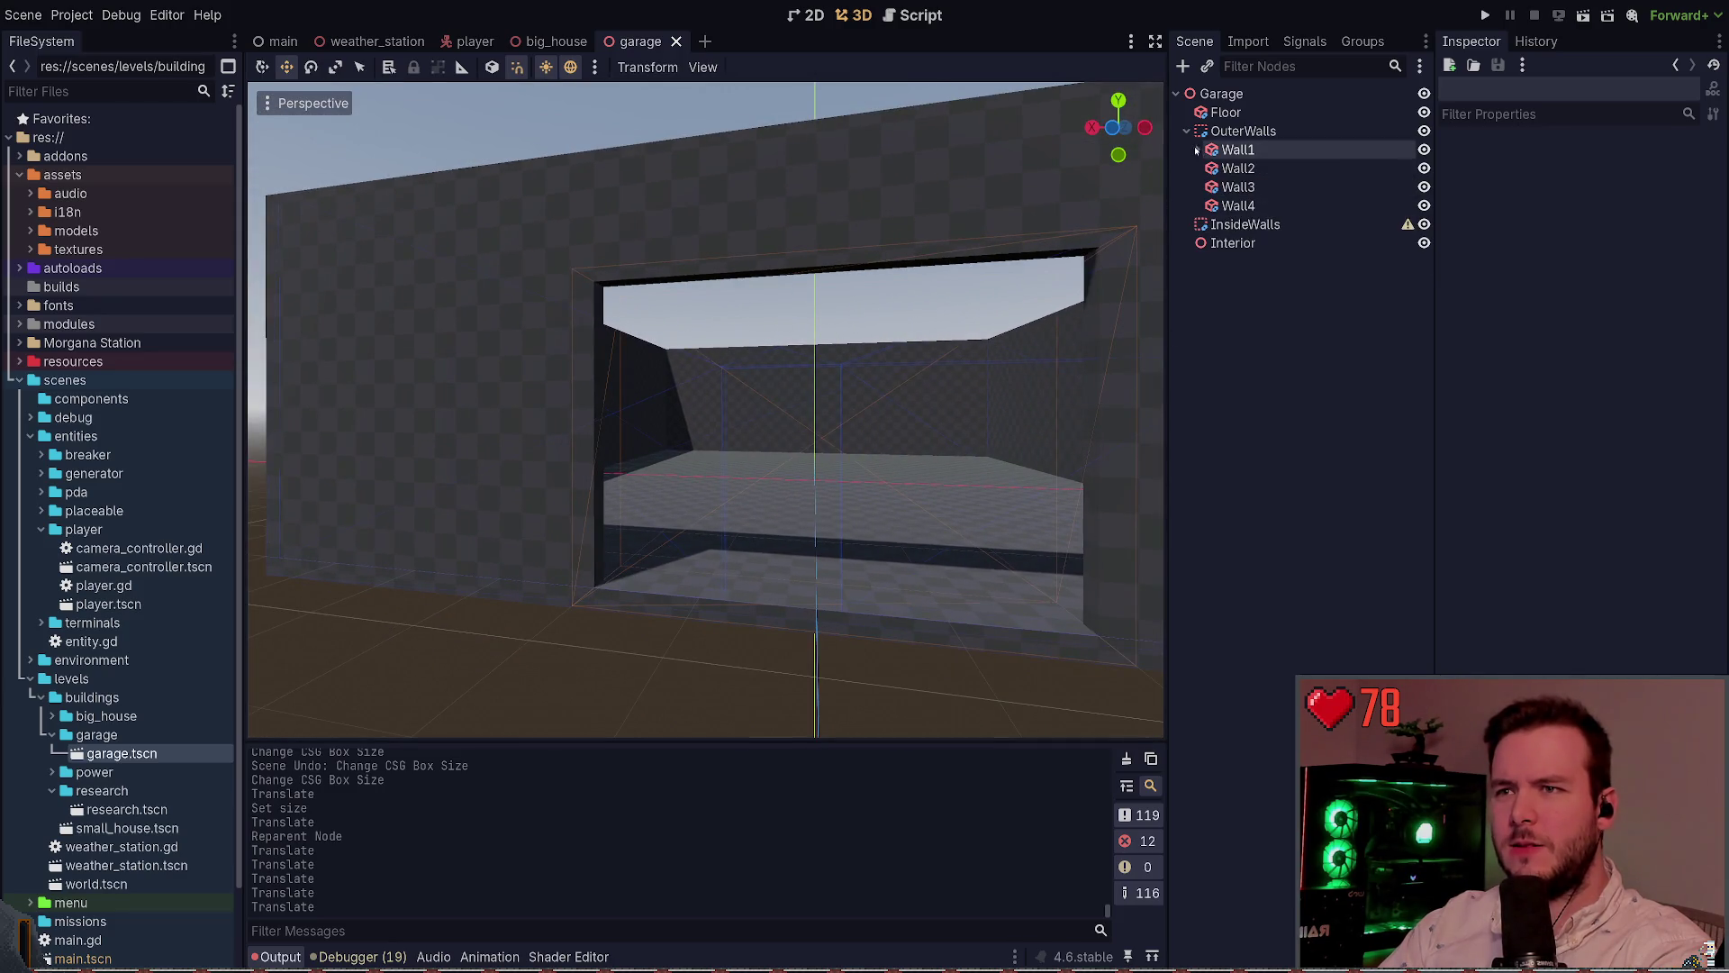
click(1243, 131)
click(1250, 364)
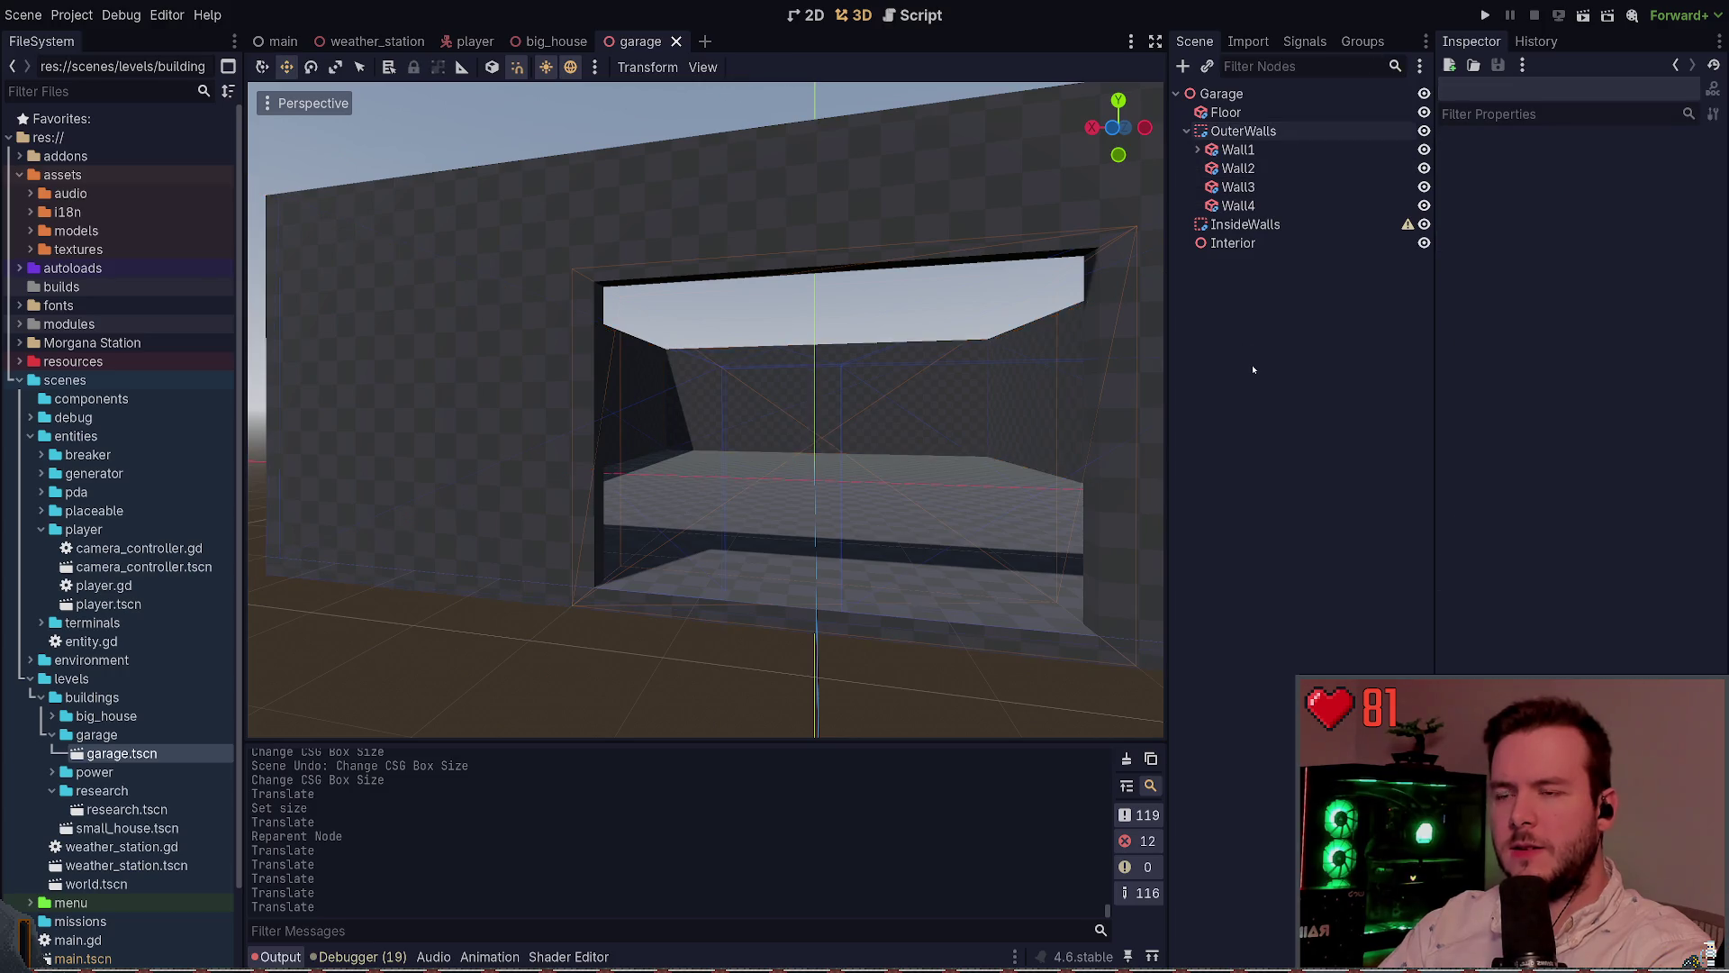
click(1248, 224)
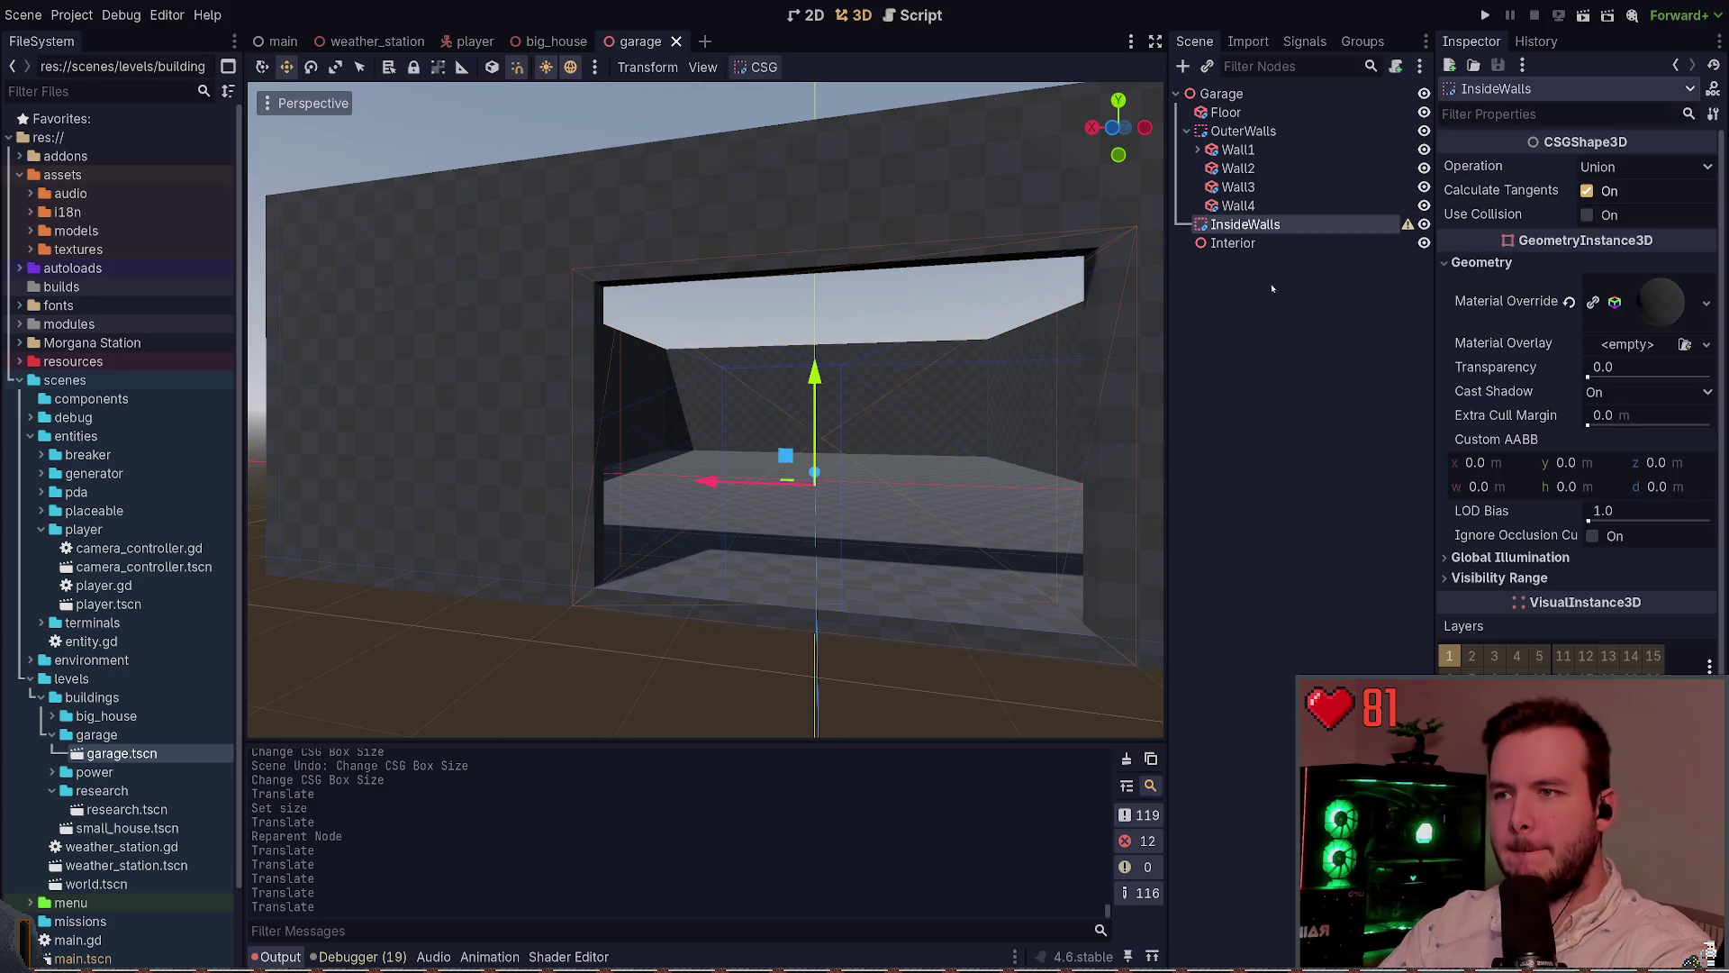
click(1269, 333)
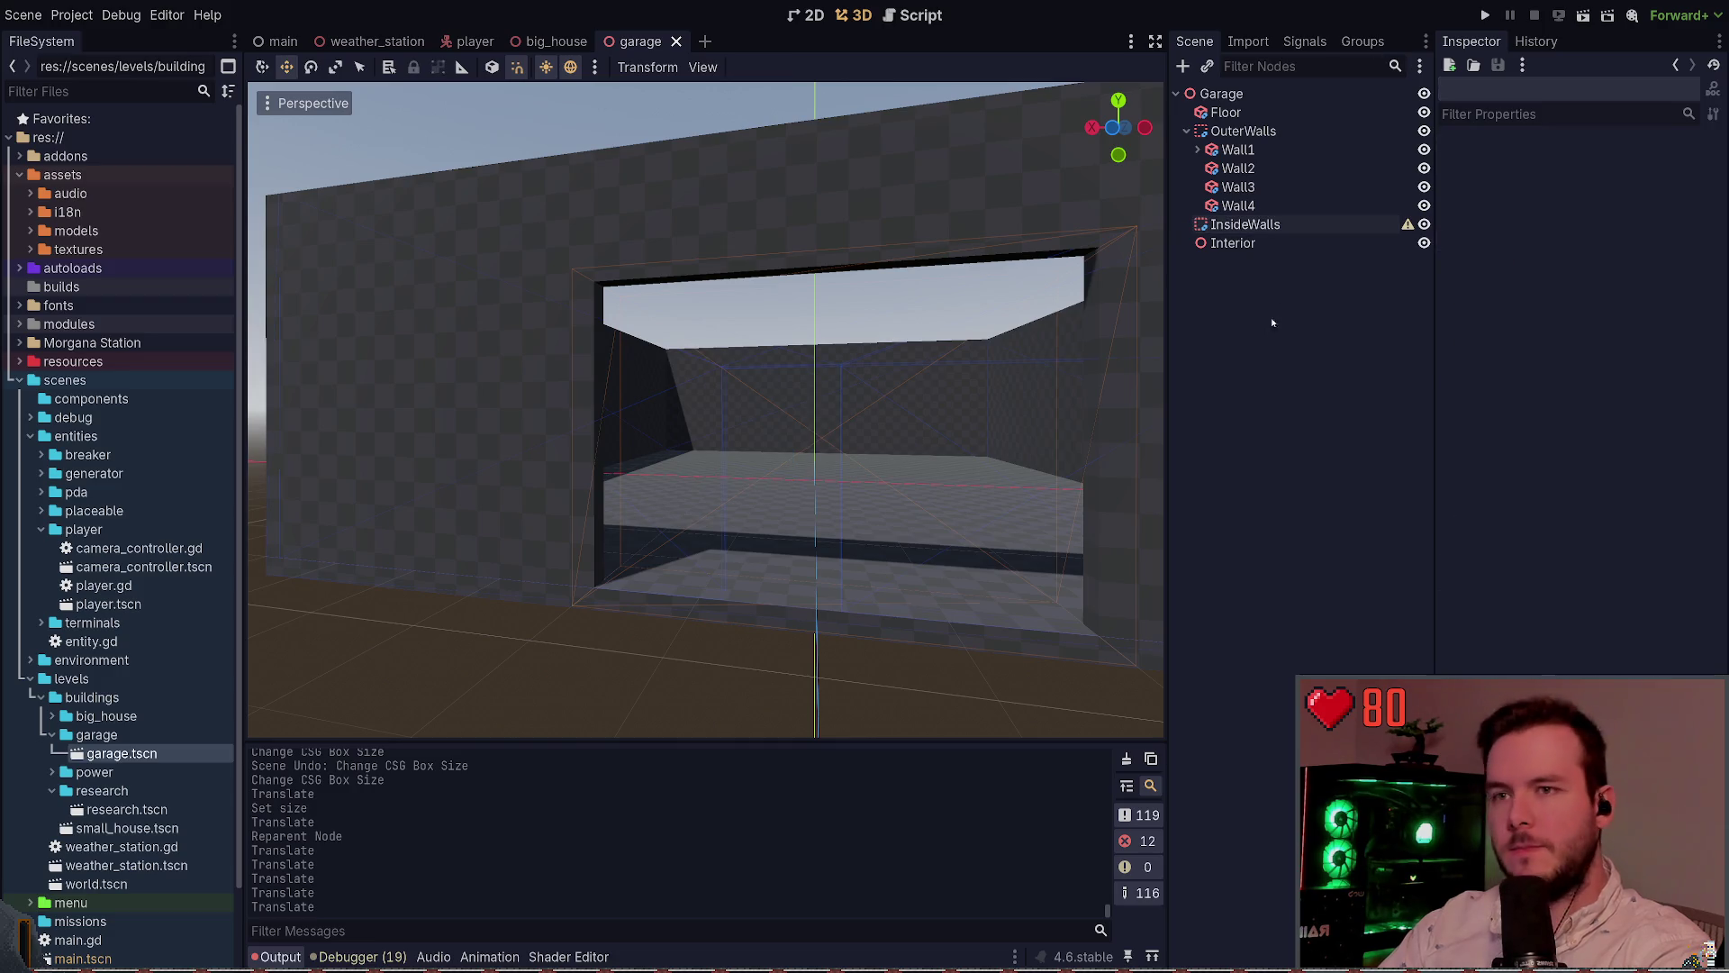
click(1243, 131)
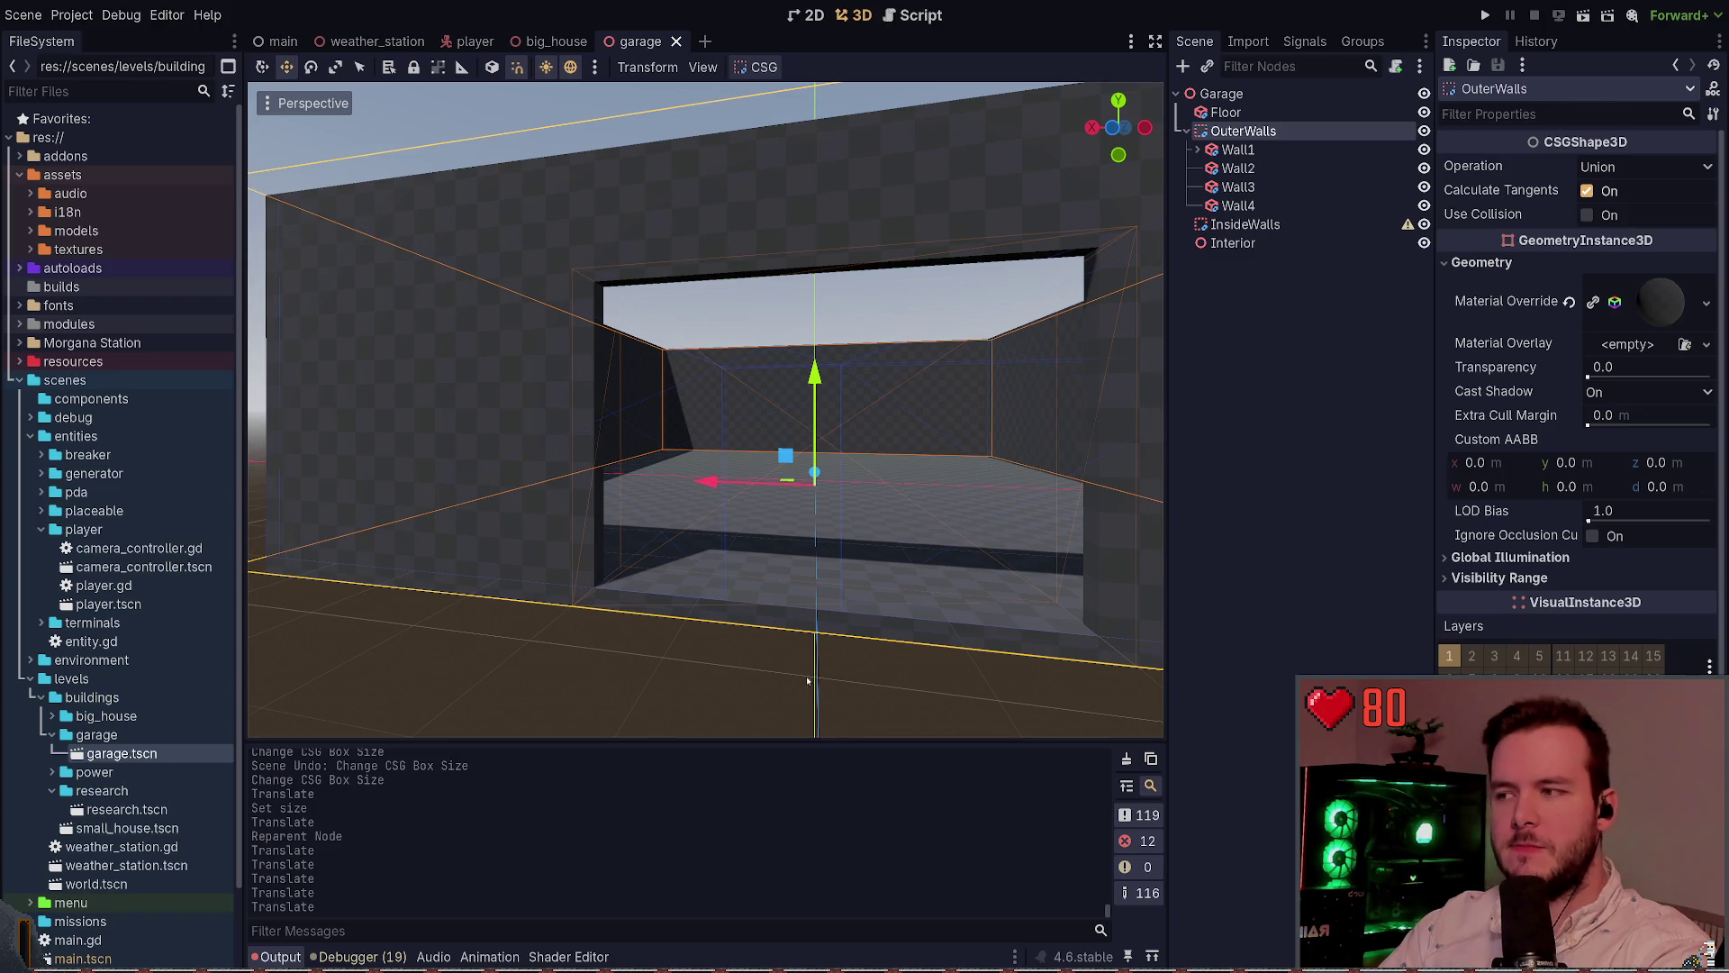
click(693, 679)
drag(693, 679, 576, 679)
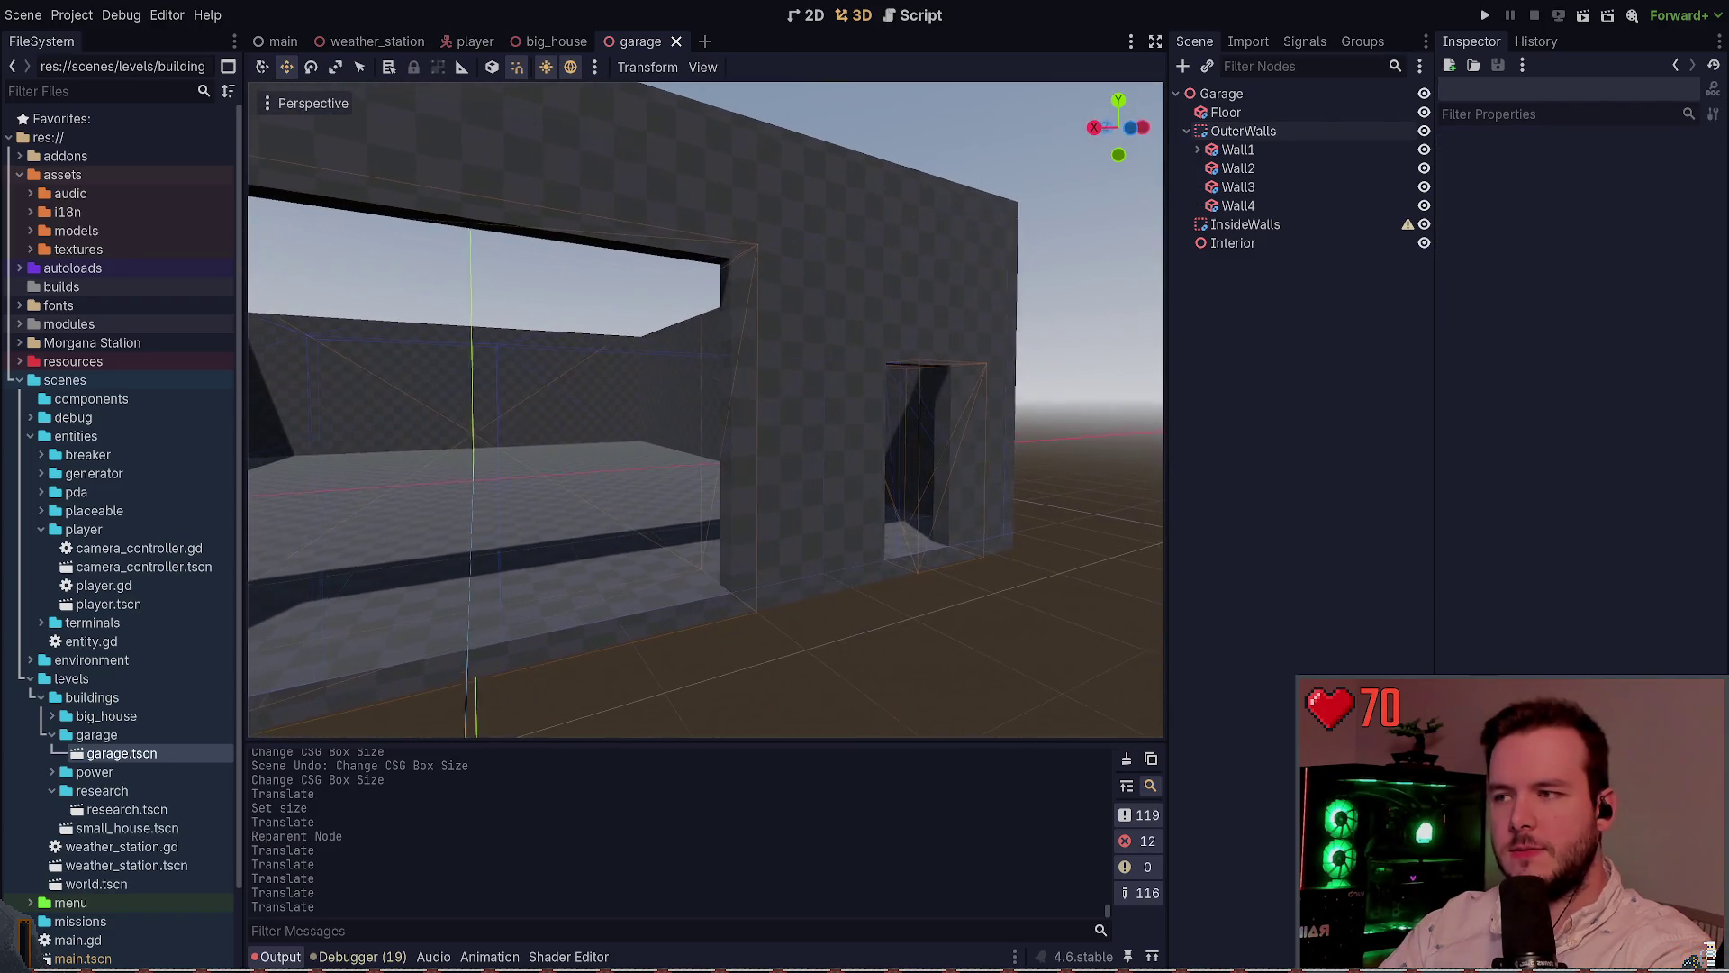
click(1234, 150)
click(1197, 150)
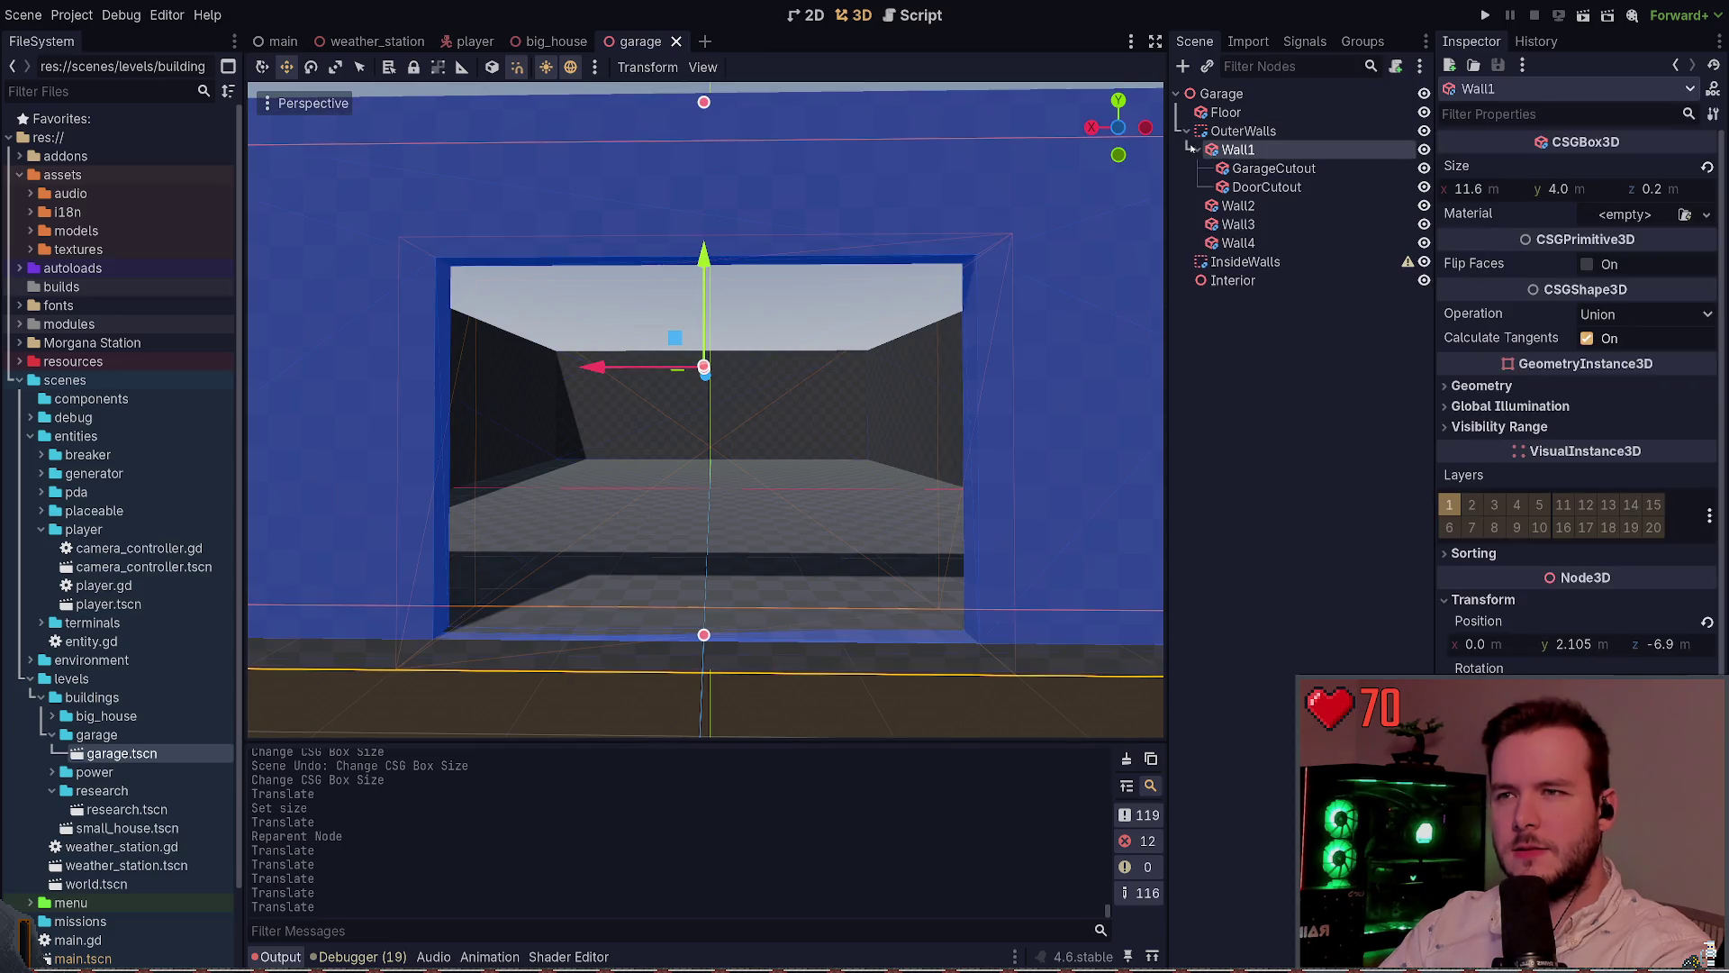
click(1270, 168)
click(1270, 187)
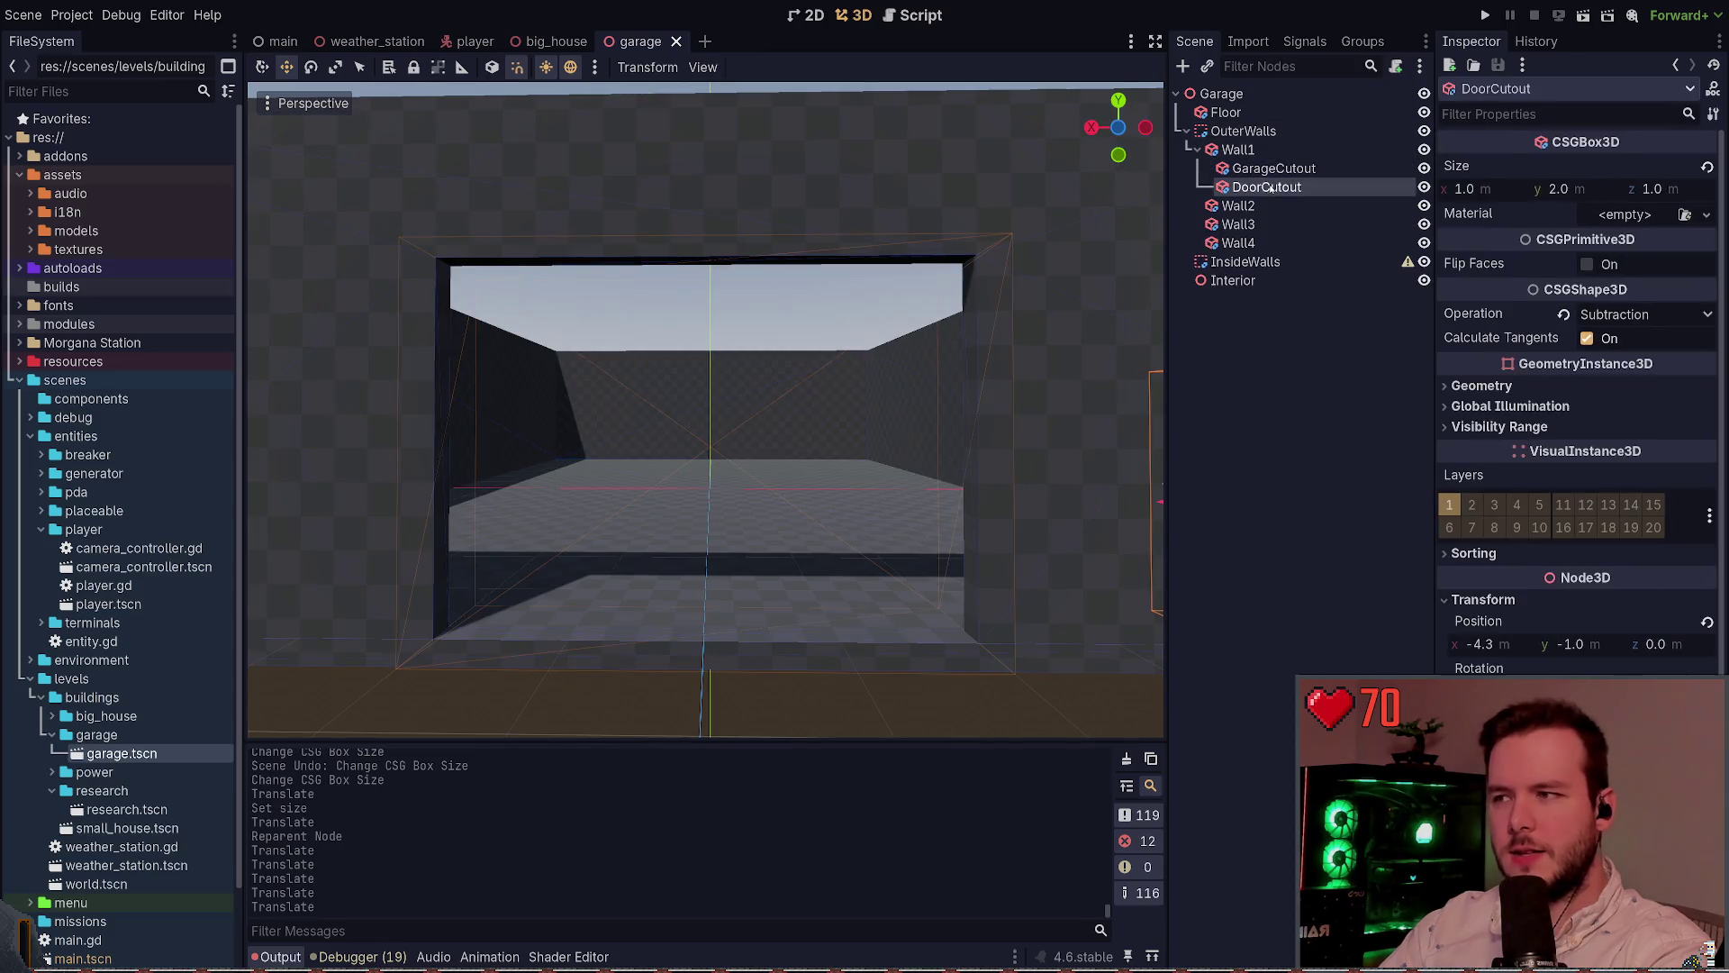
click(1246, 403)
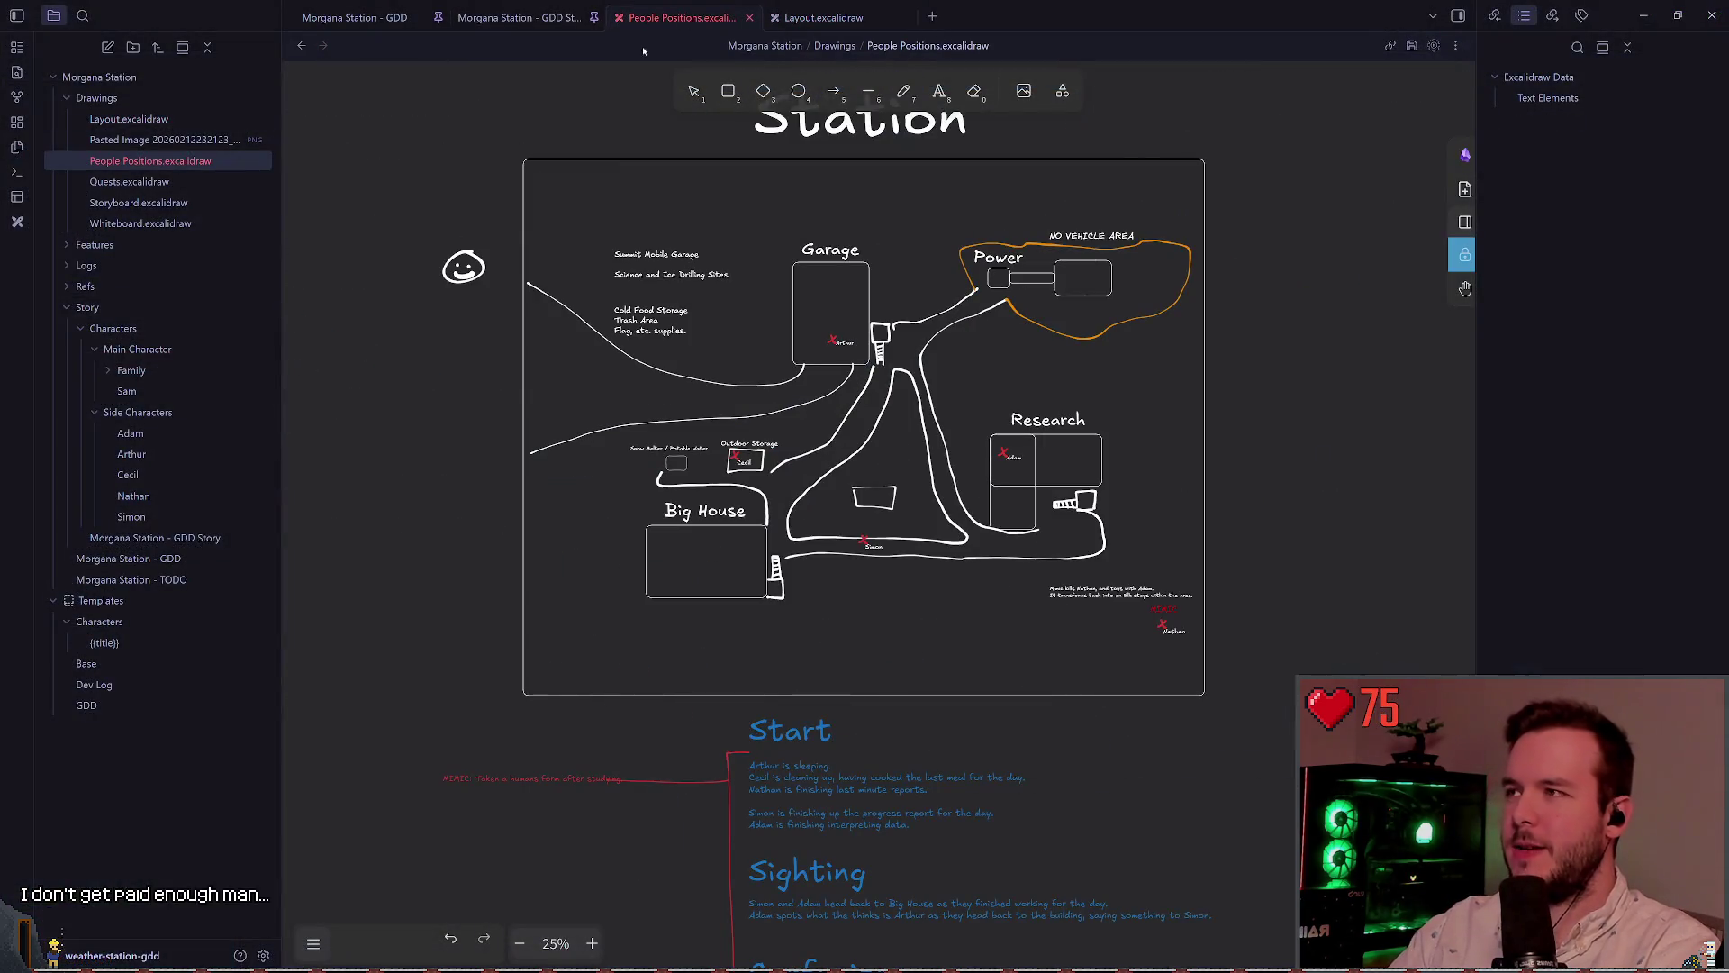
Paste the garage reference photo under the Chapter 1 - The Arrival heading
key(ctrl+v)
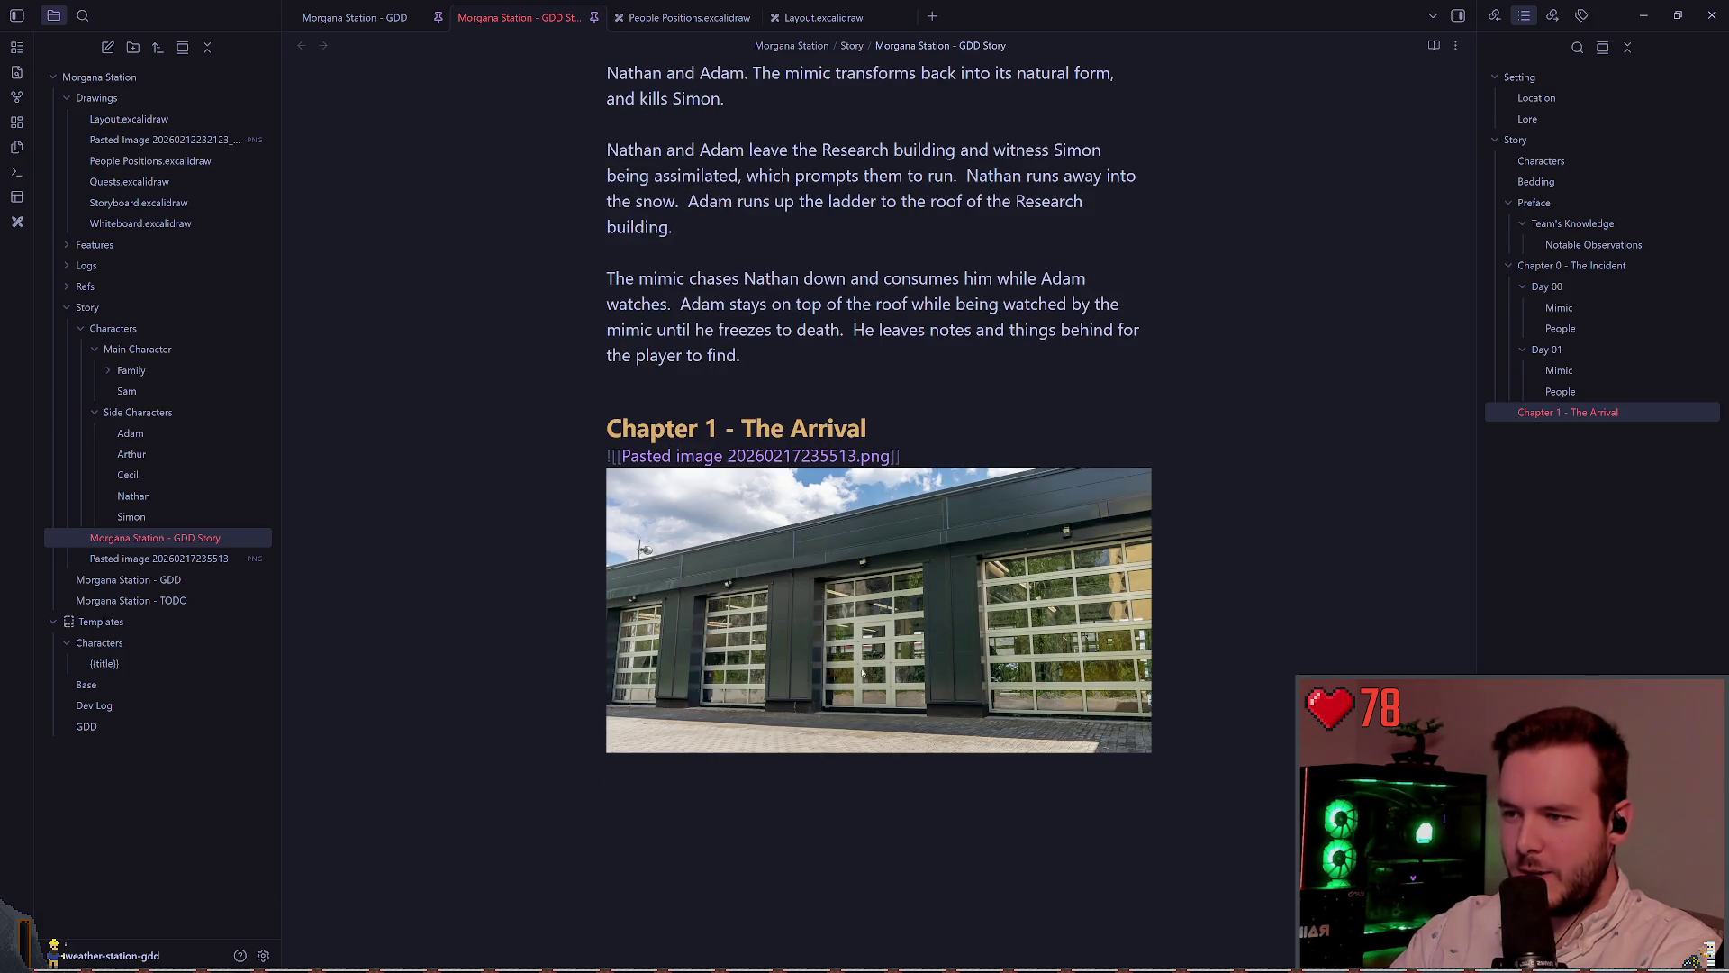
Delete the garage image embed from the GDD Story note and return to Godot
key(shift+Home)
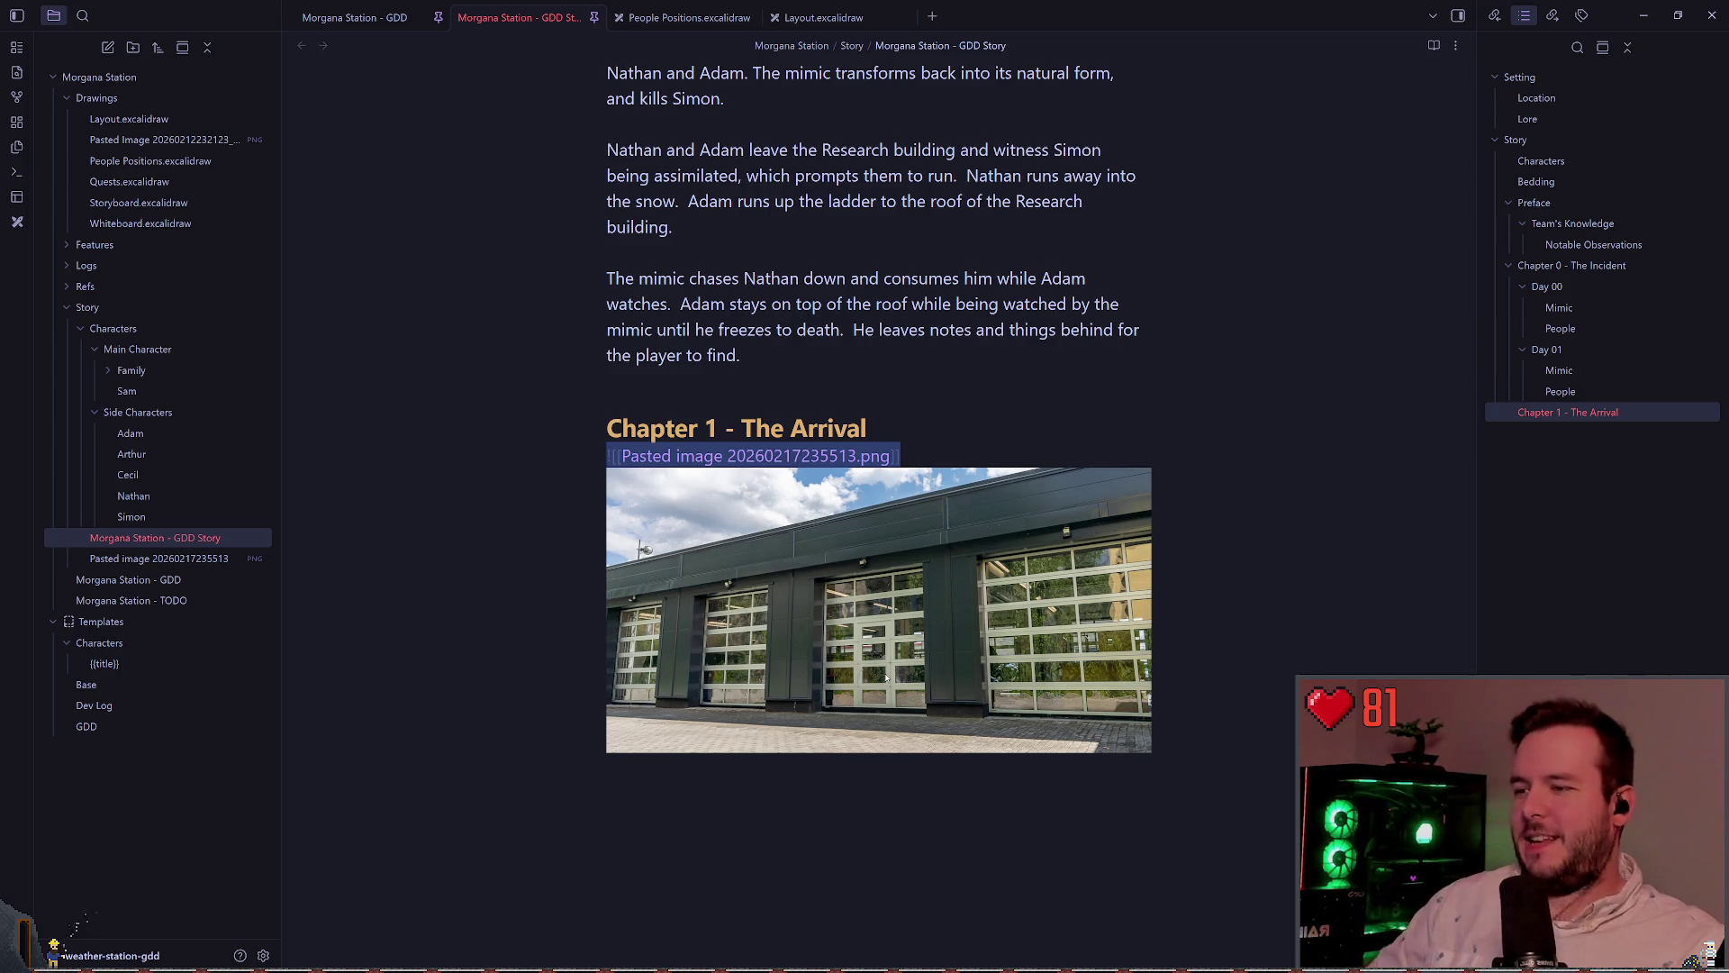
key(BackSpace)
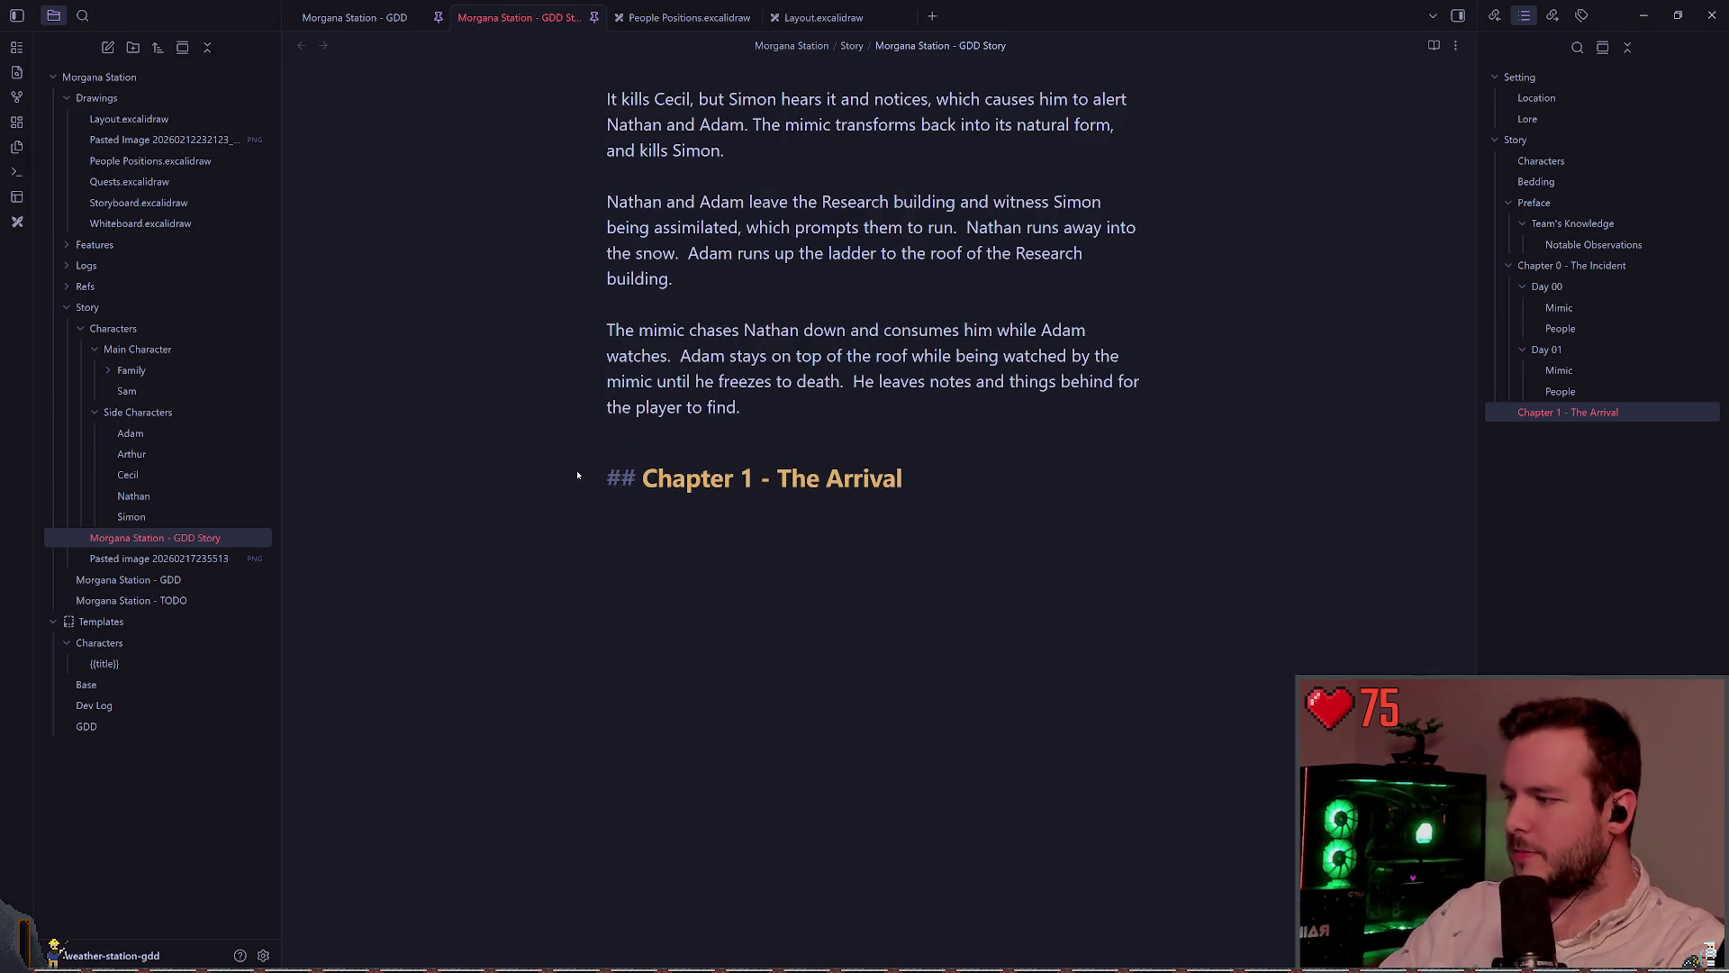
key(Up)
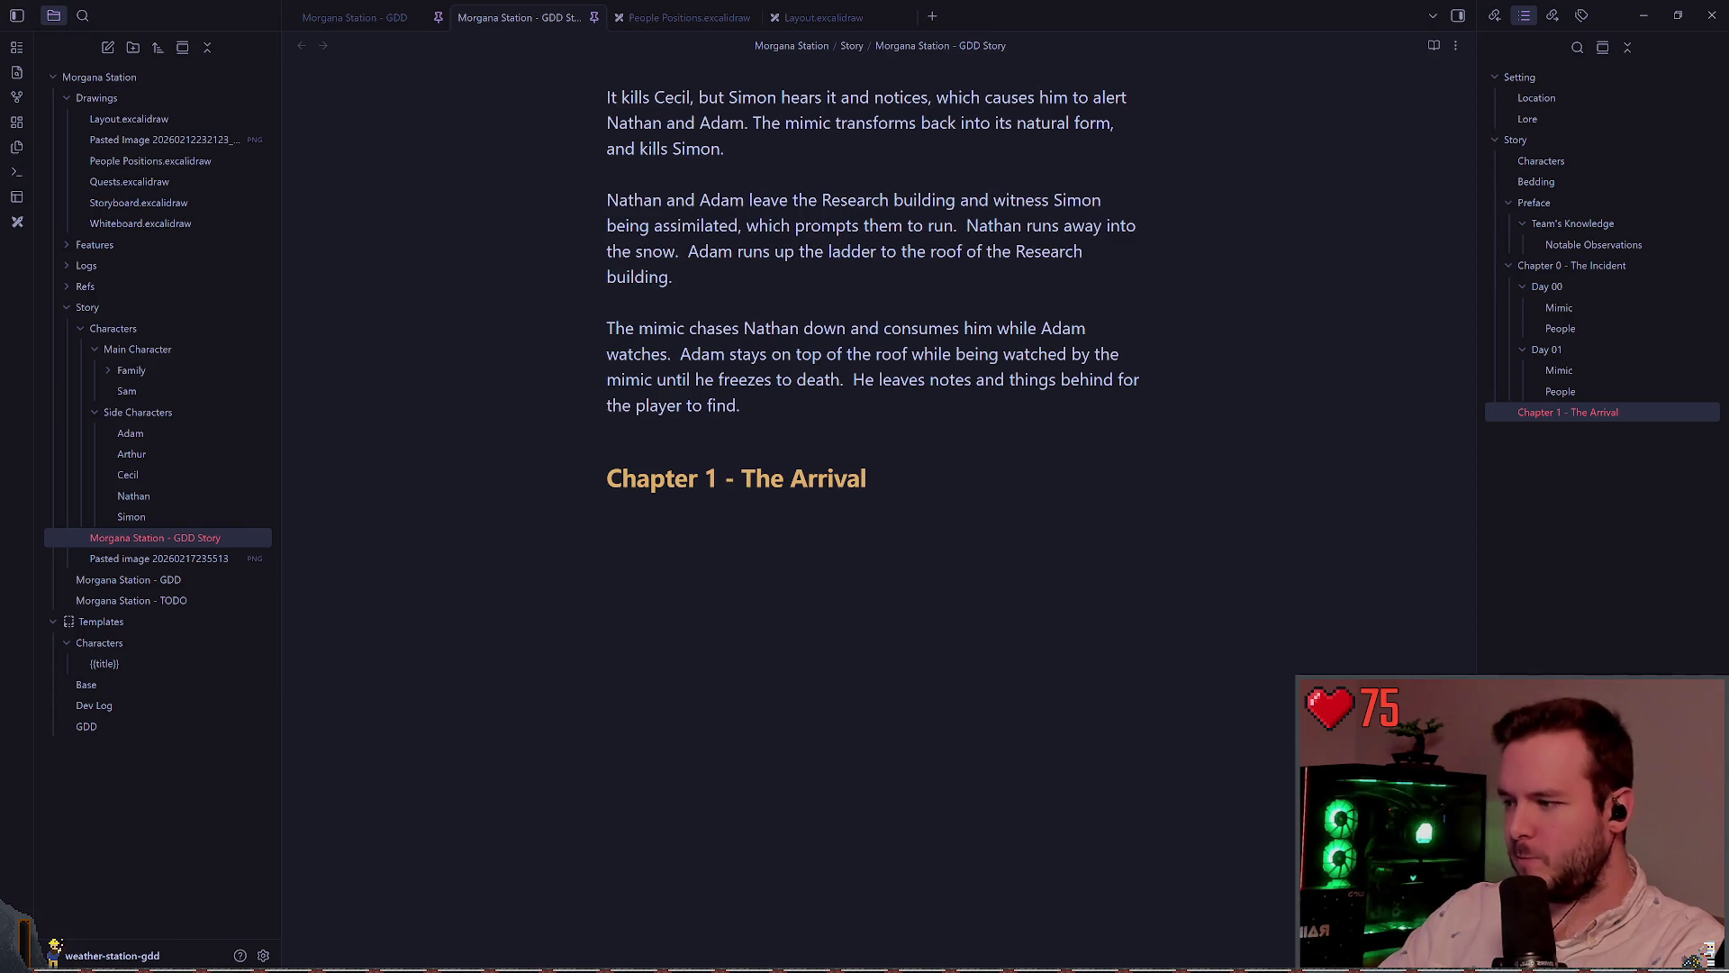
key(alt+Tab)
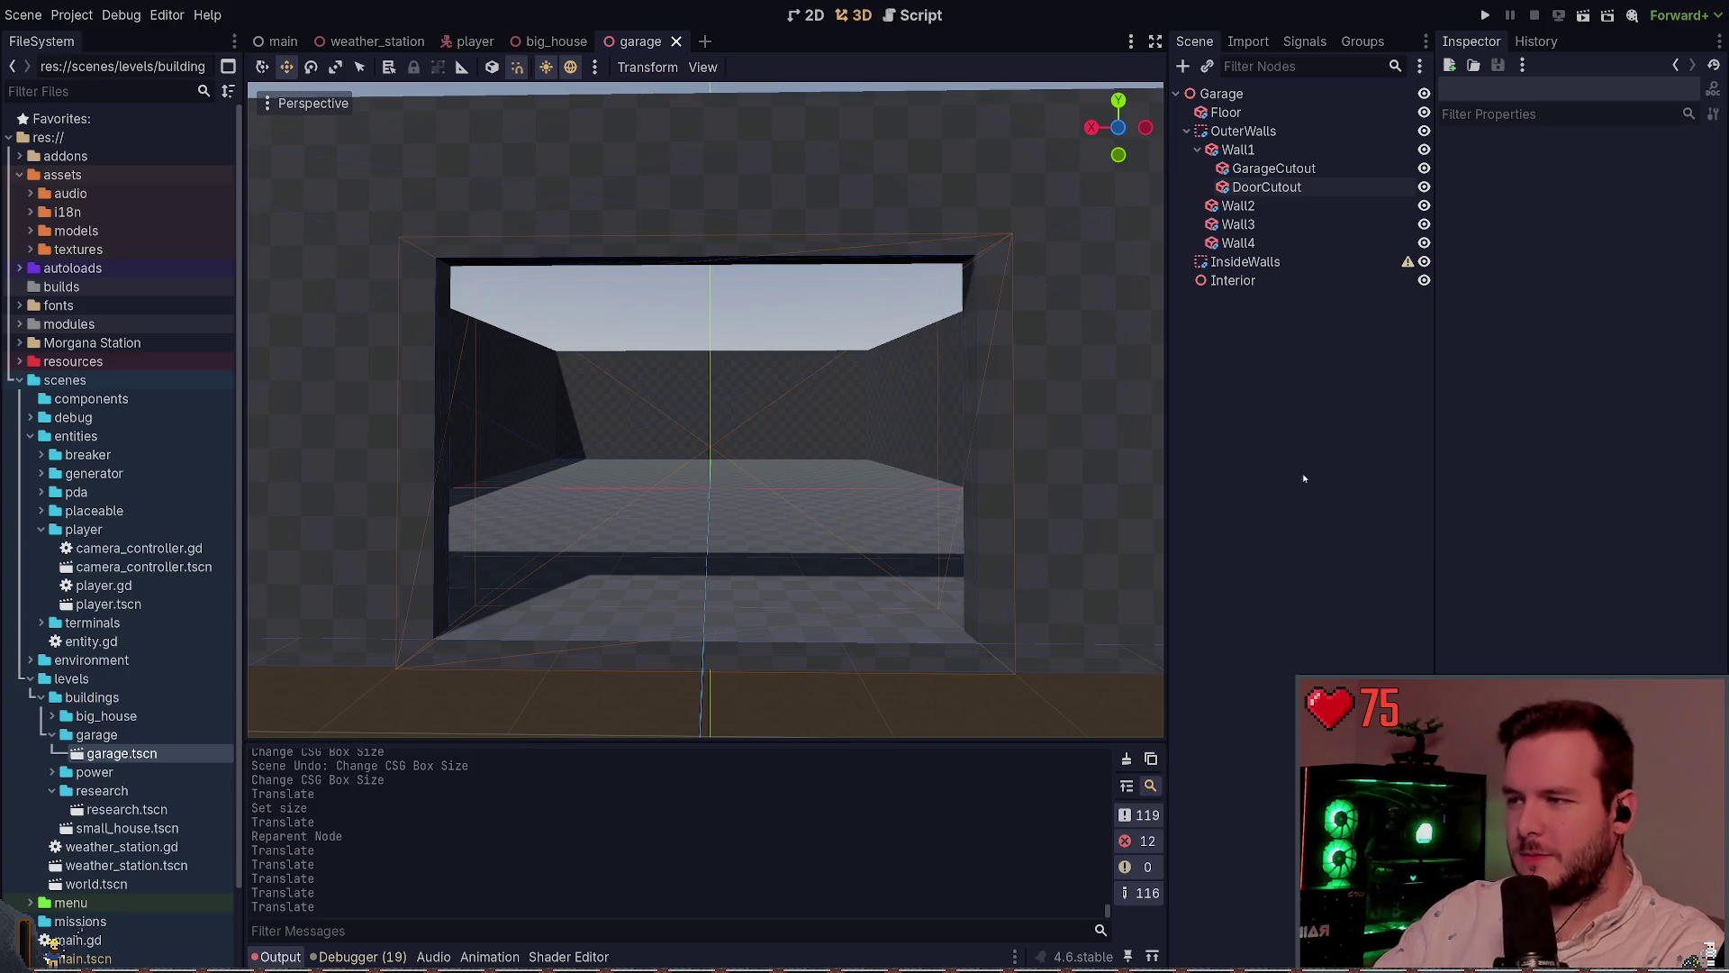
Fly around the garage to review it from above and at the doorway
drag(901, 477, 766, 401)
key(w)
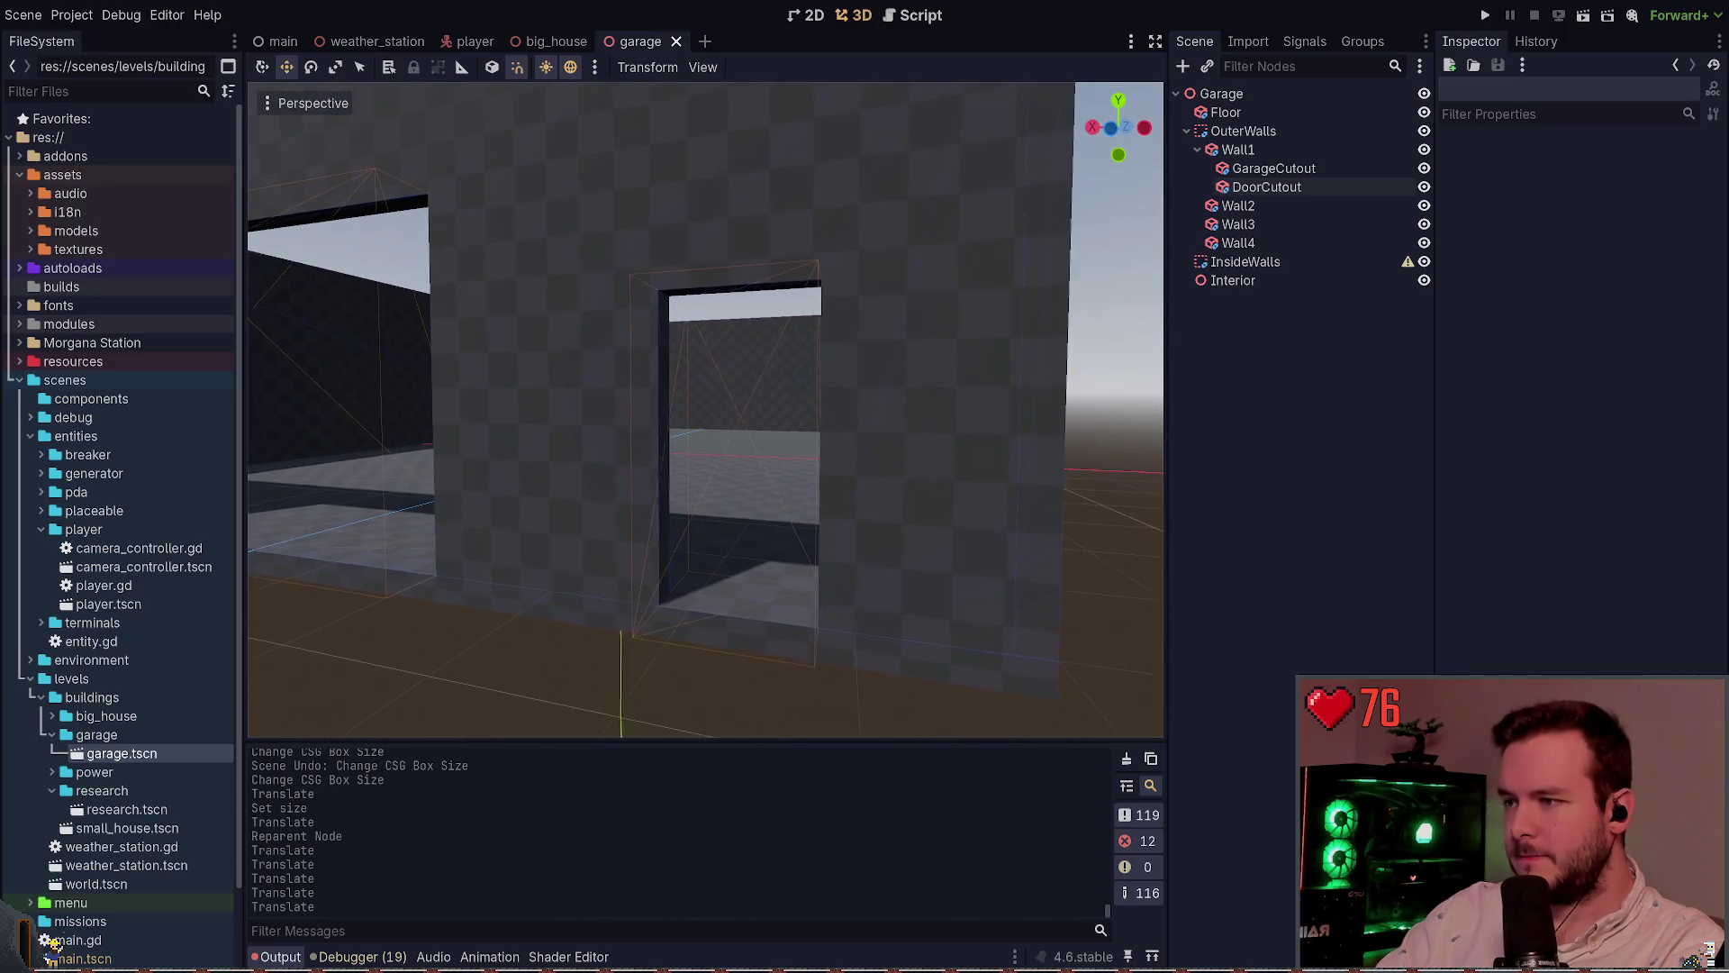
key(q)
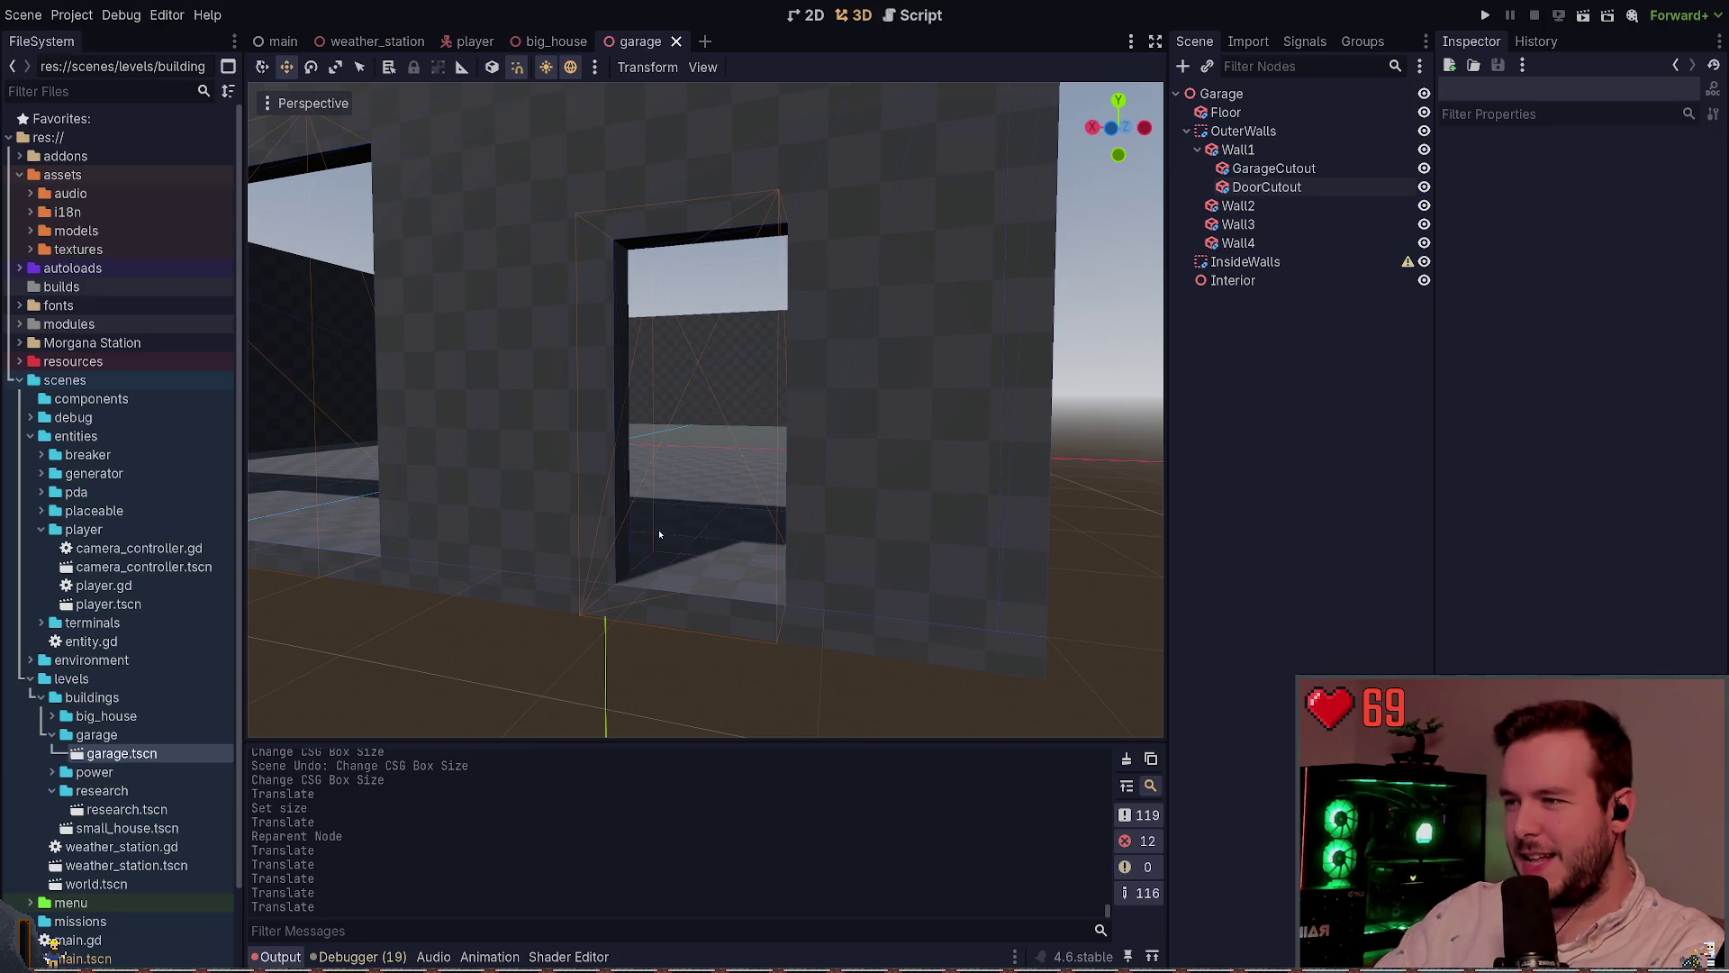
Collapse the OuterWalls group and switch to the weather_station scene
scroll(694, 543, up, 5)
scroll(705, 410, down, 5)
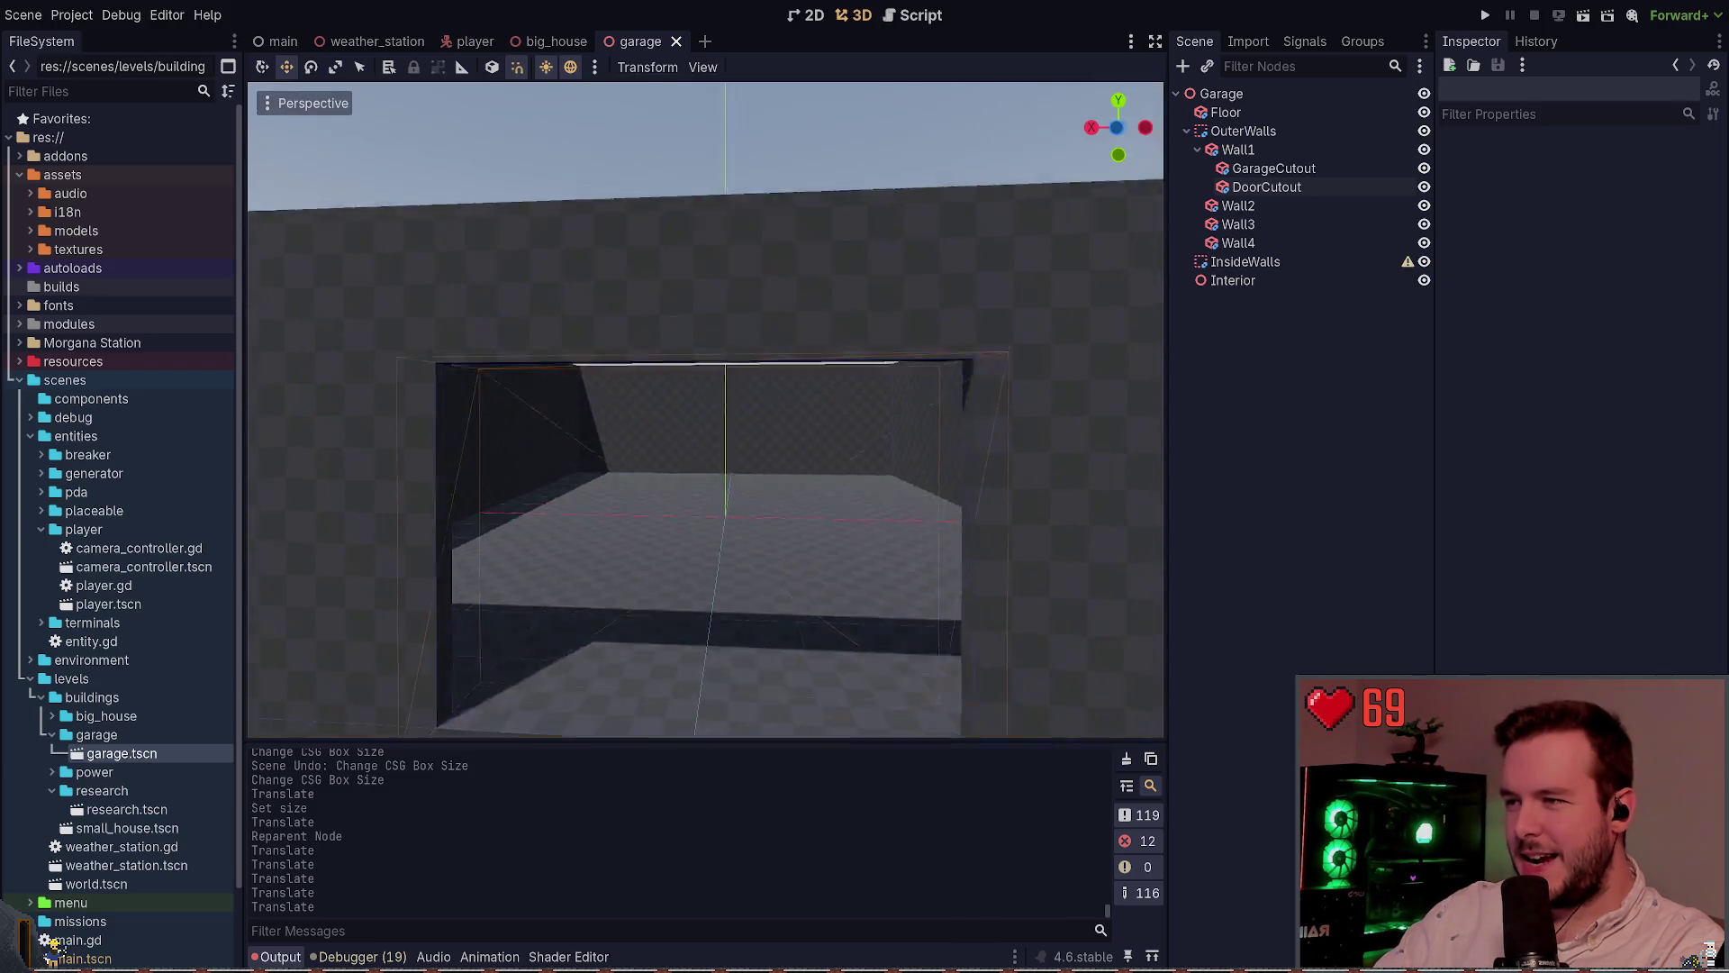
scroll(706, 409, up, 5)
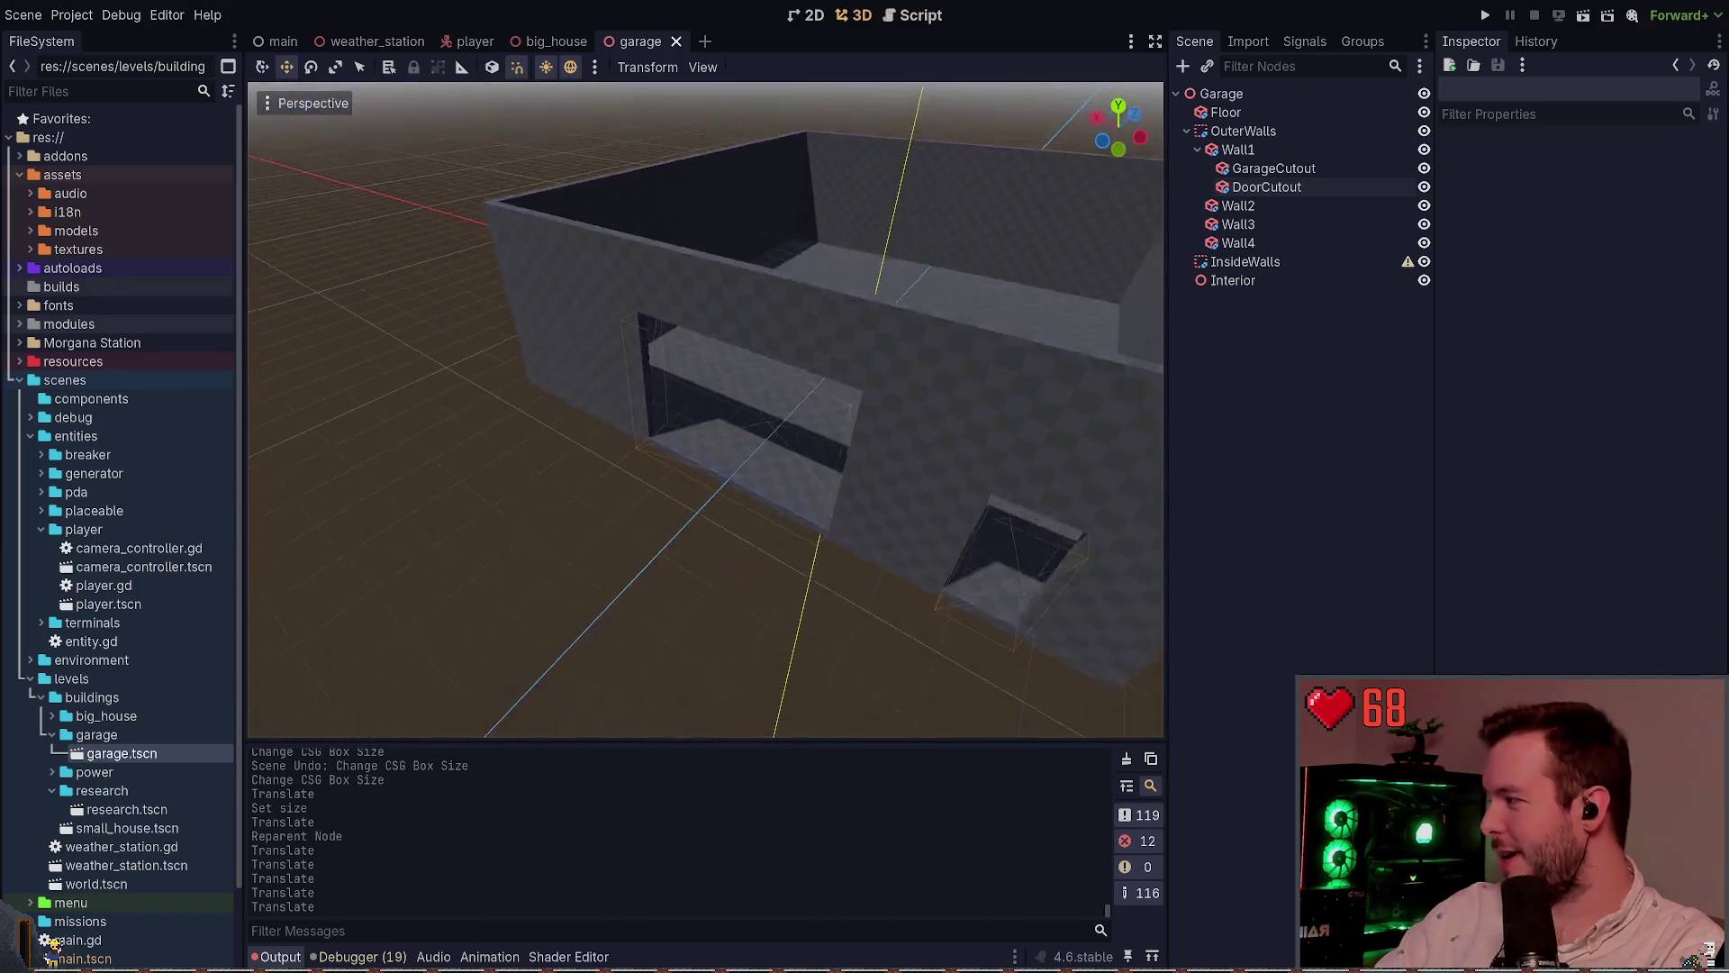
scroll(705, 410, down, 5)
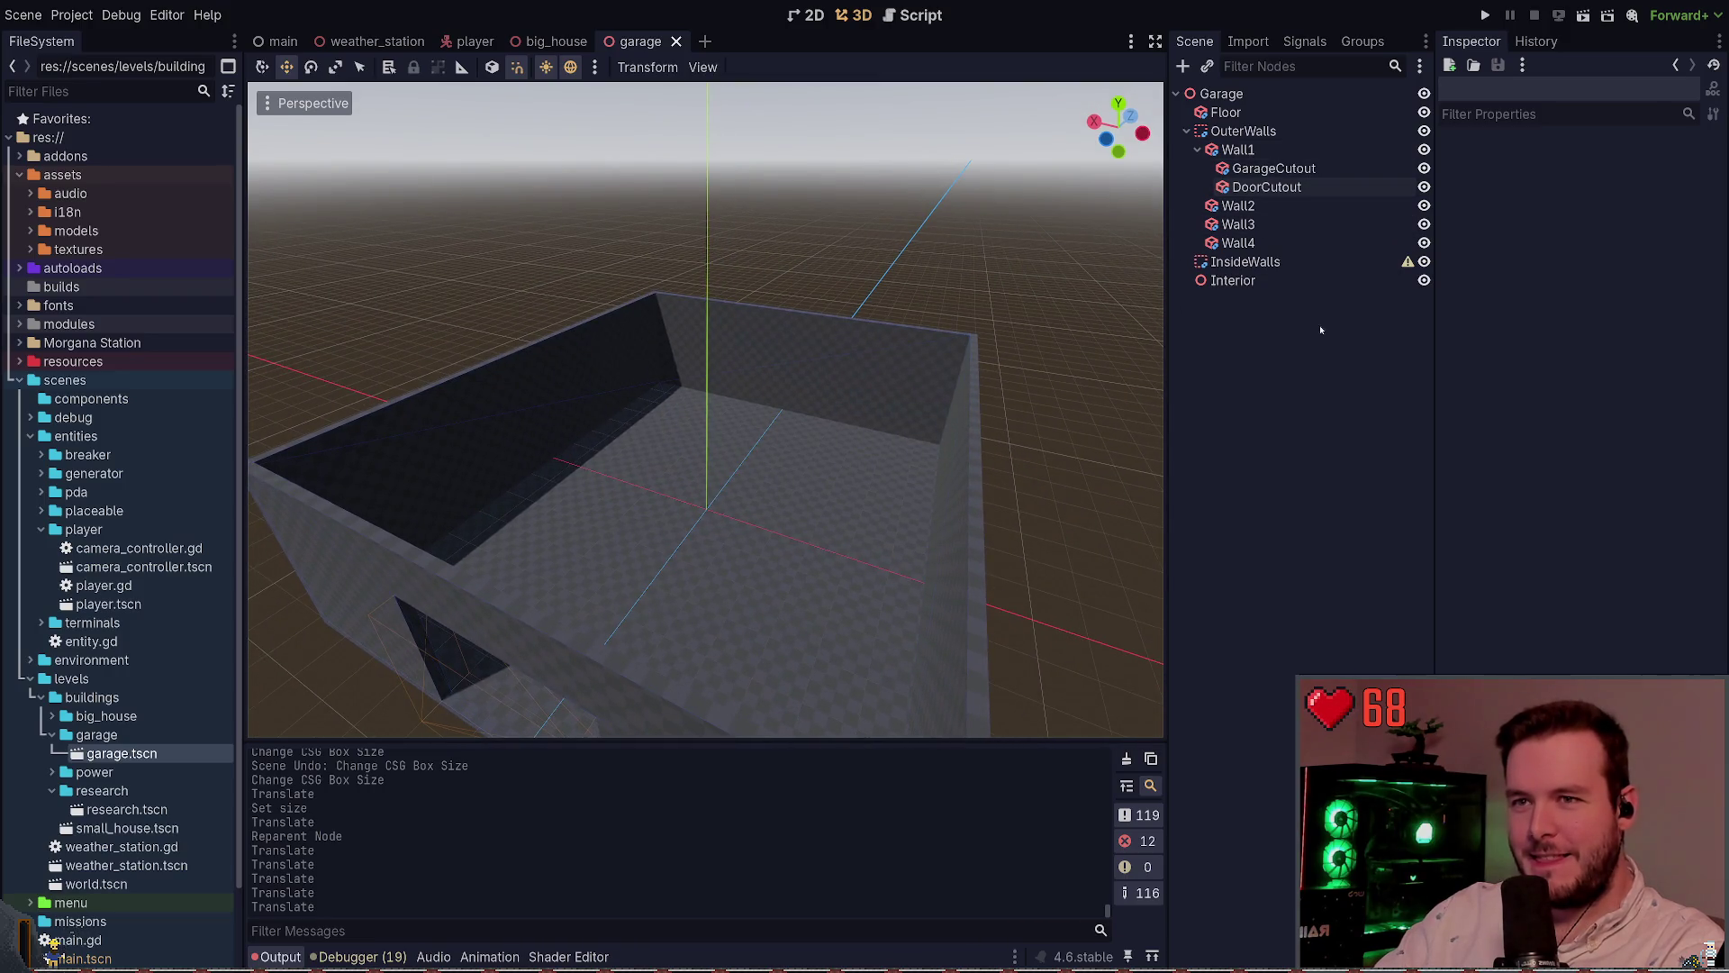
scroll(706, 410, up, 3)
scroll(855, 458, up, 2)
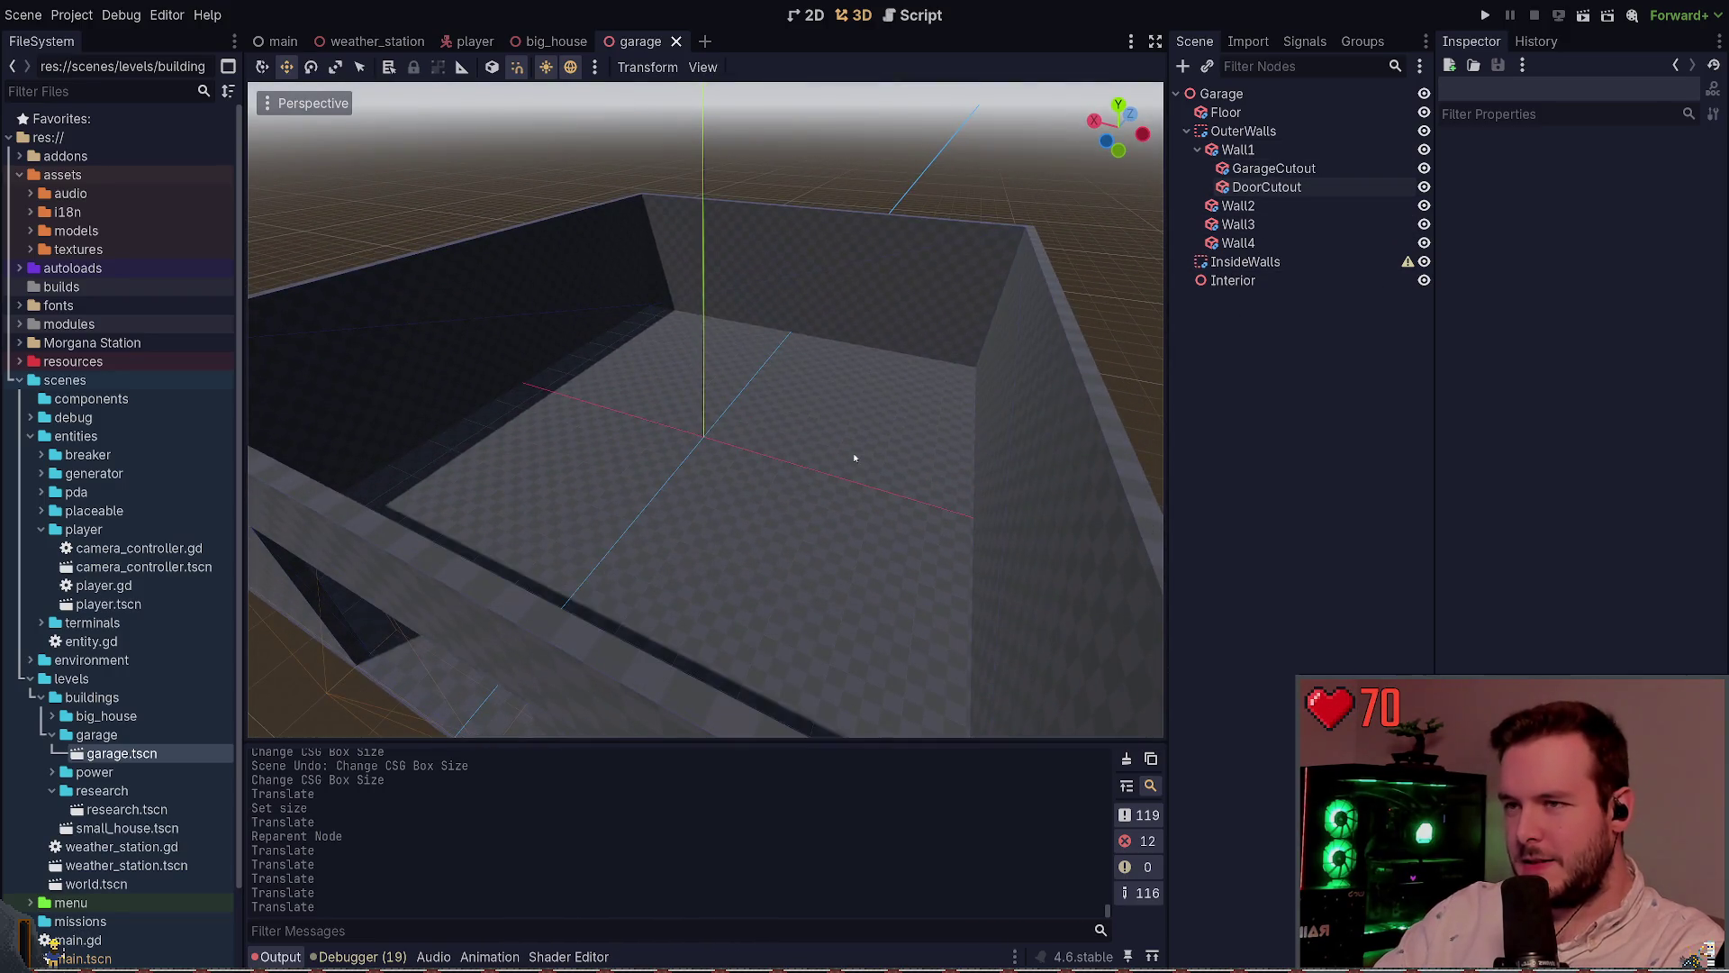
click(1186, 130)
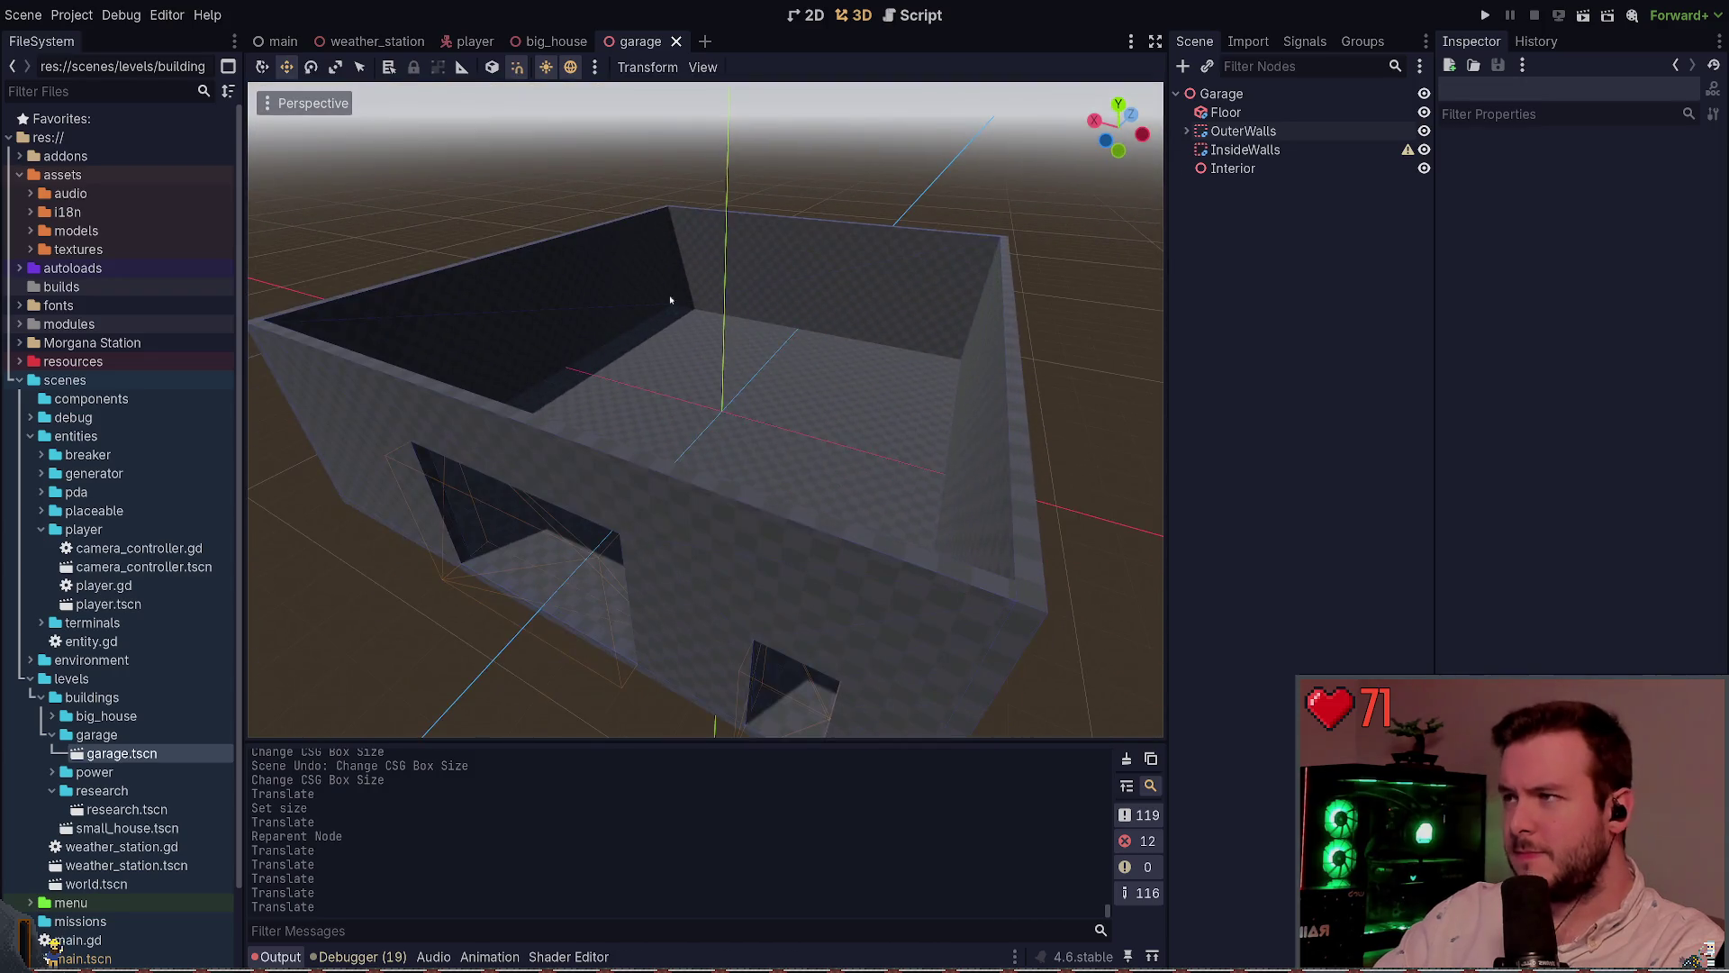
click(394, 45)
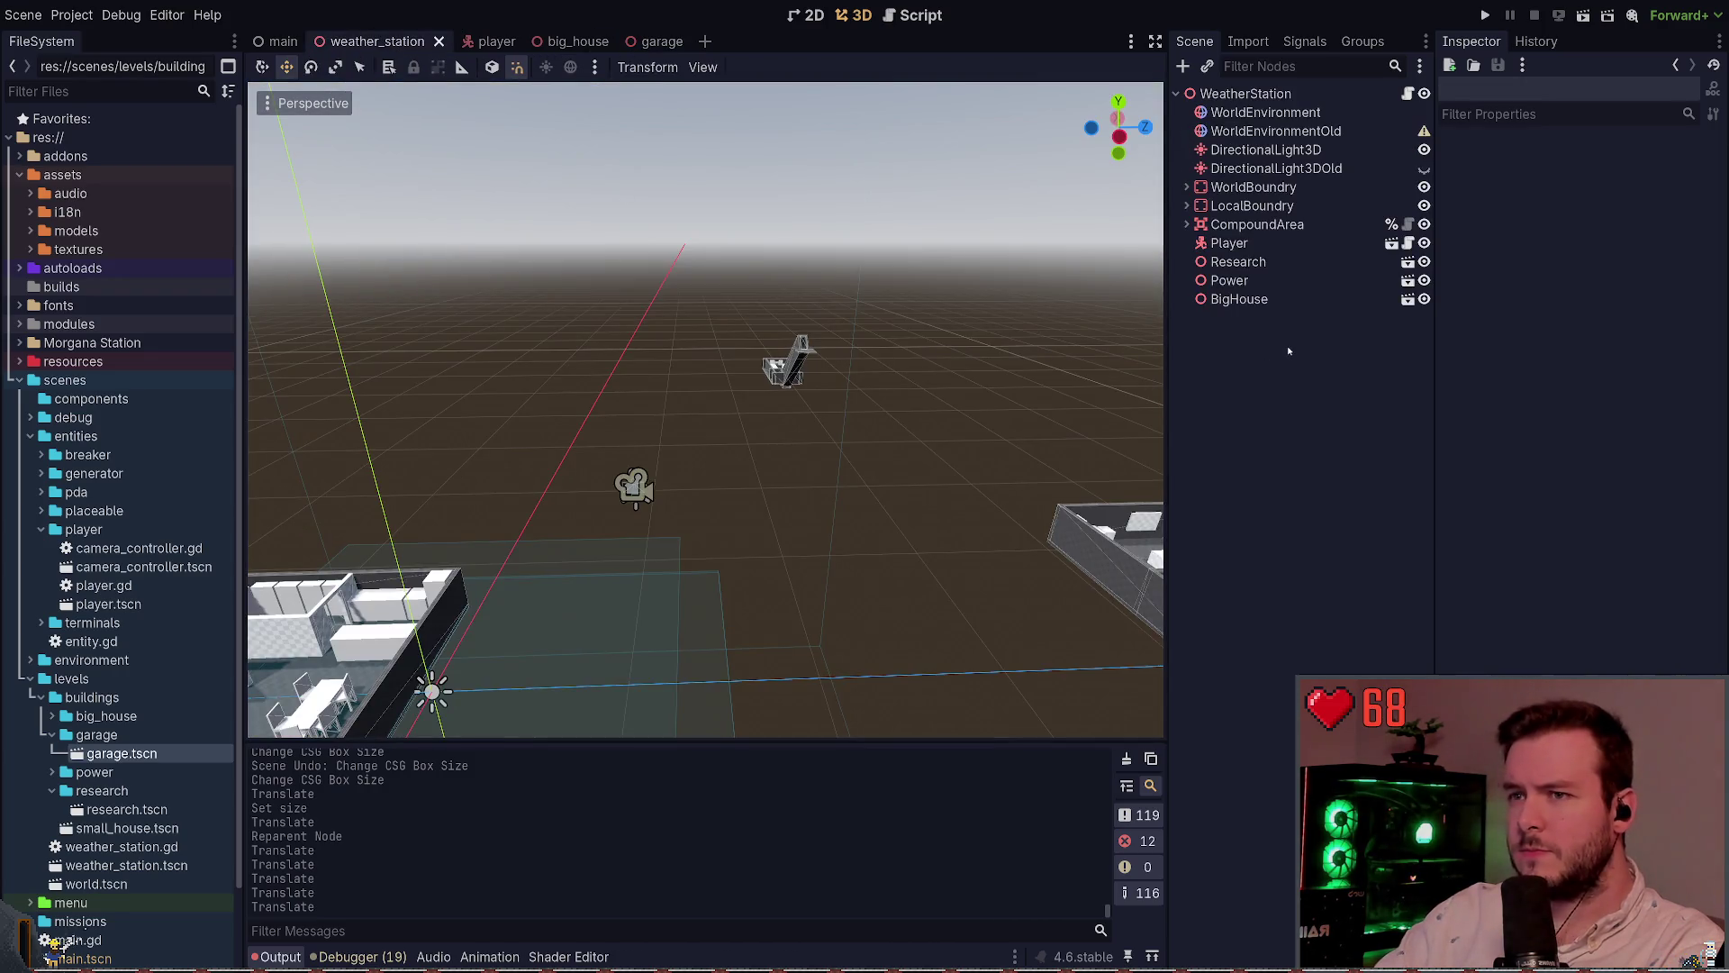
Drop the garage scene into the weather station world and drag it into place
drag(121, 753, 432, 630)
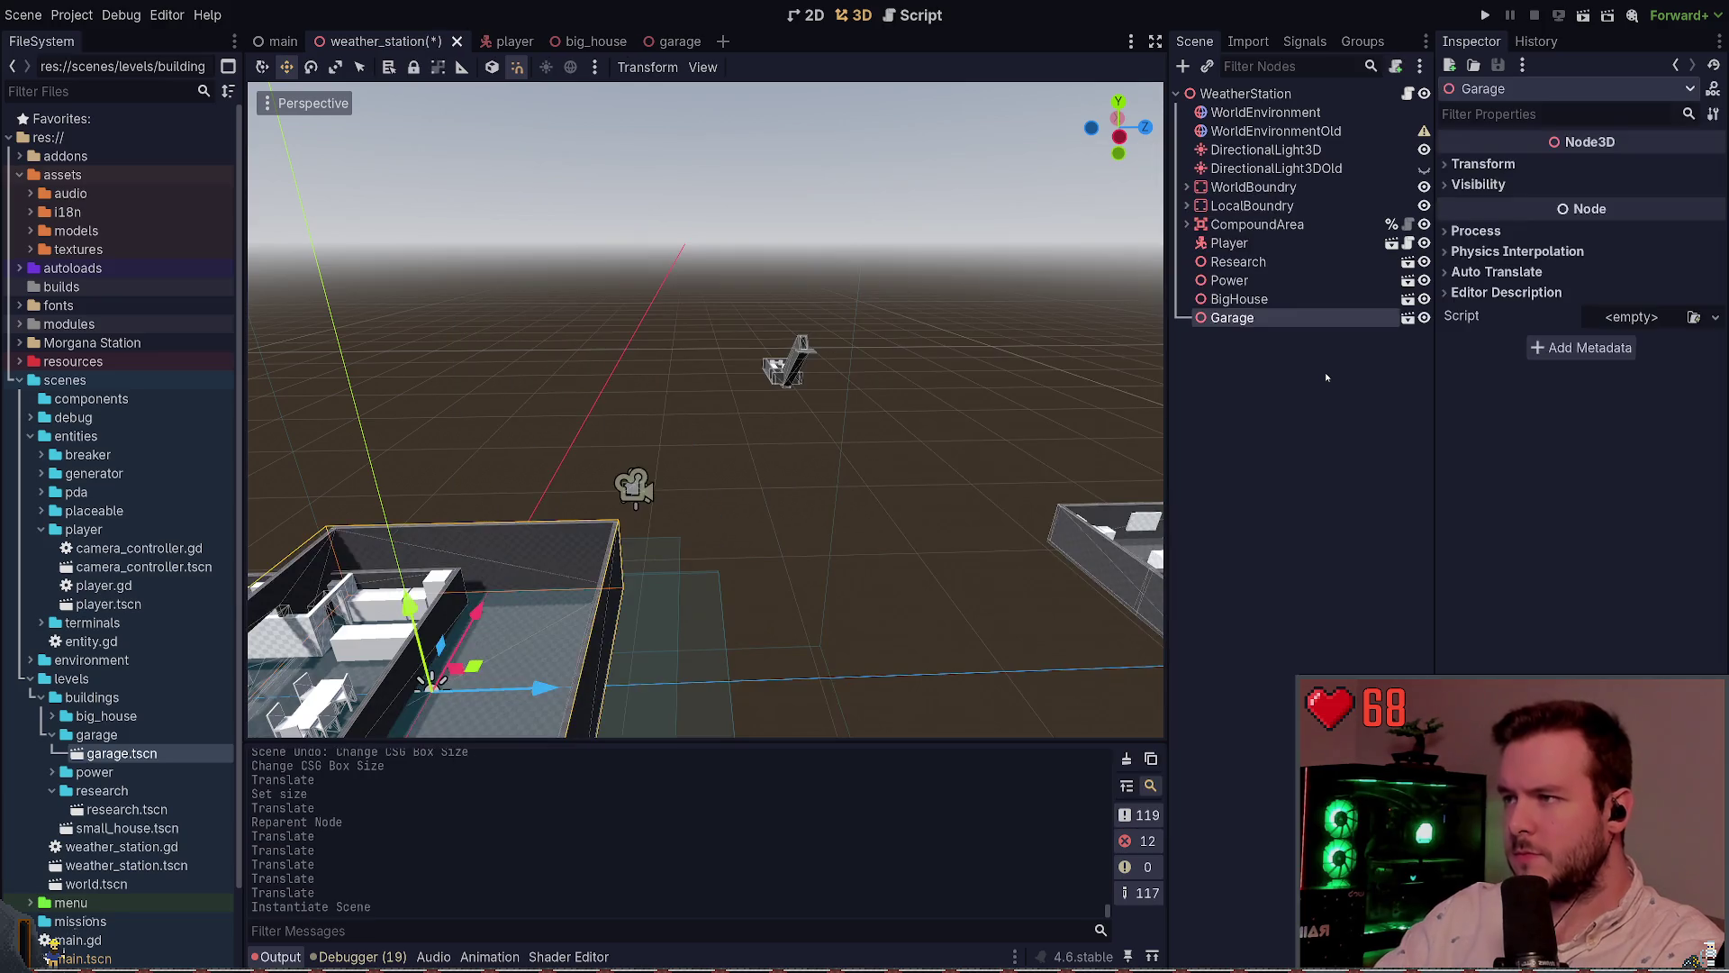
key(f)
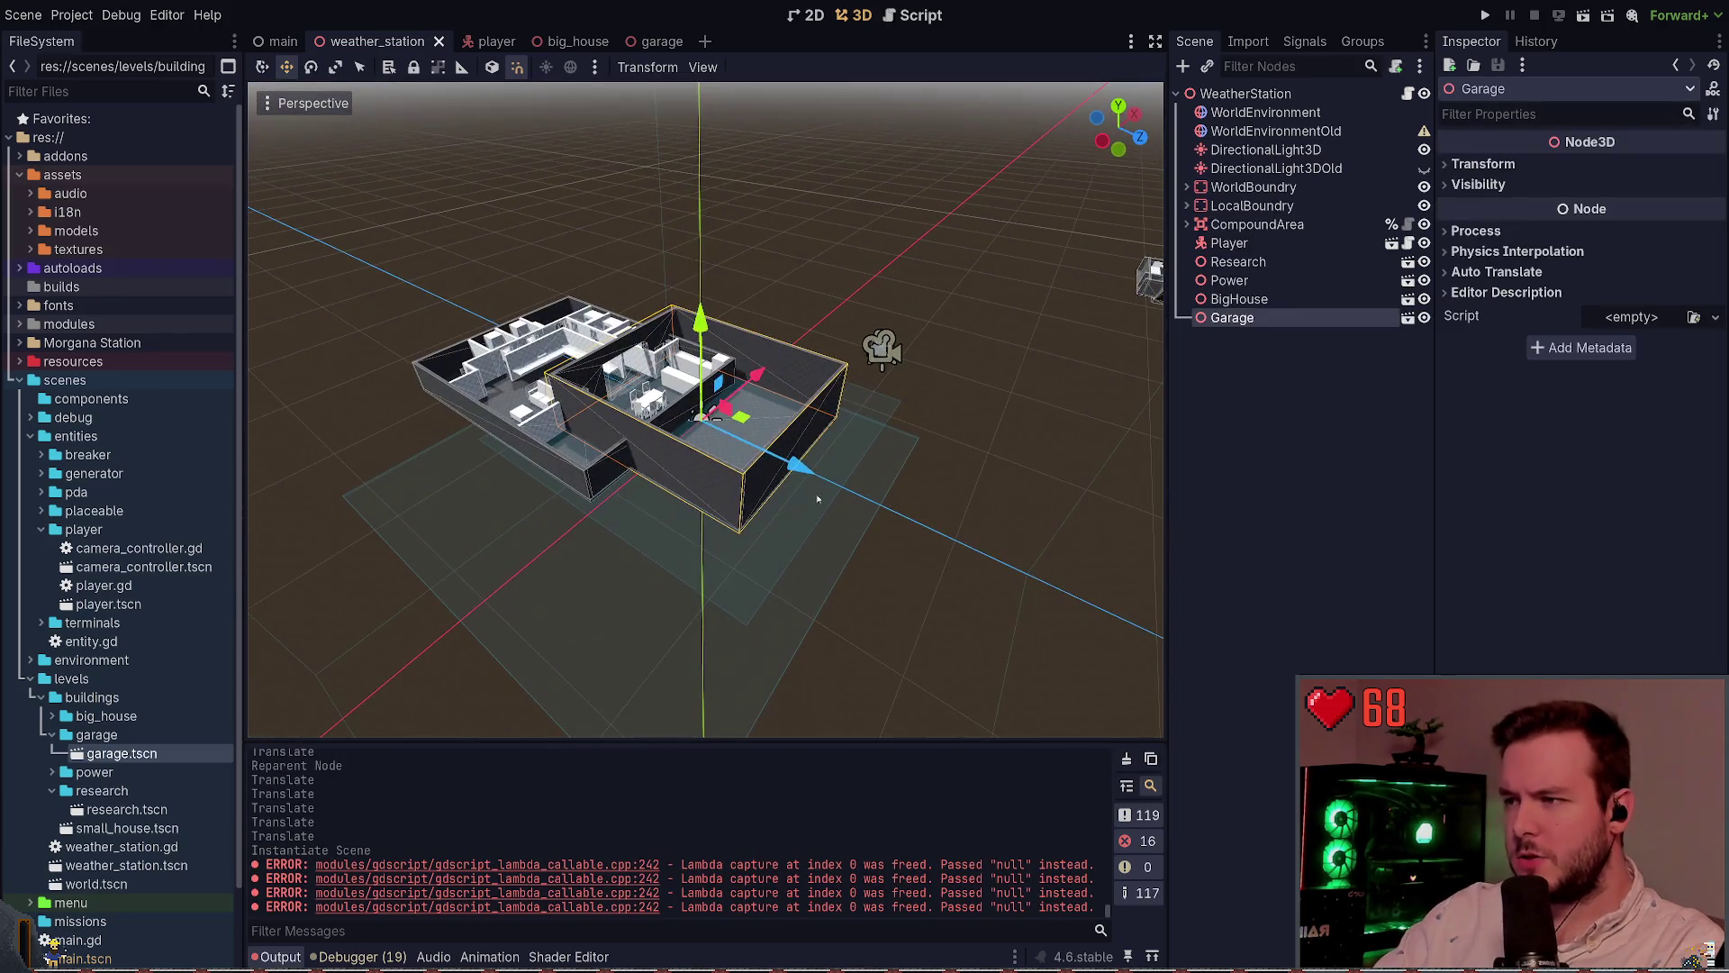
mouse_move(706, 388)
mouse_down()
mouse_move(753, 388)
mouse_move(1004, 252)
mouse_up()
key(f)
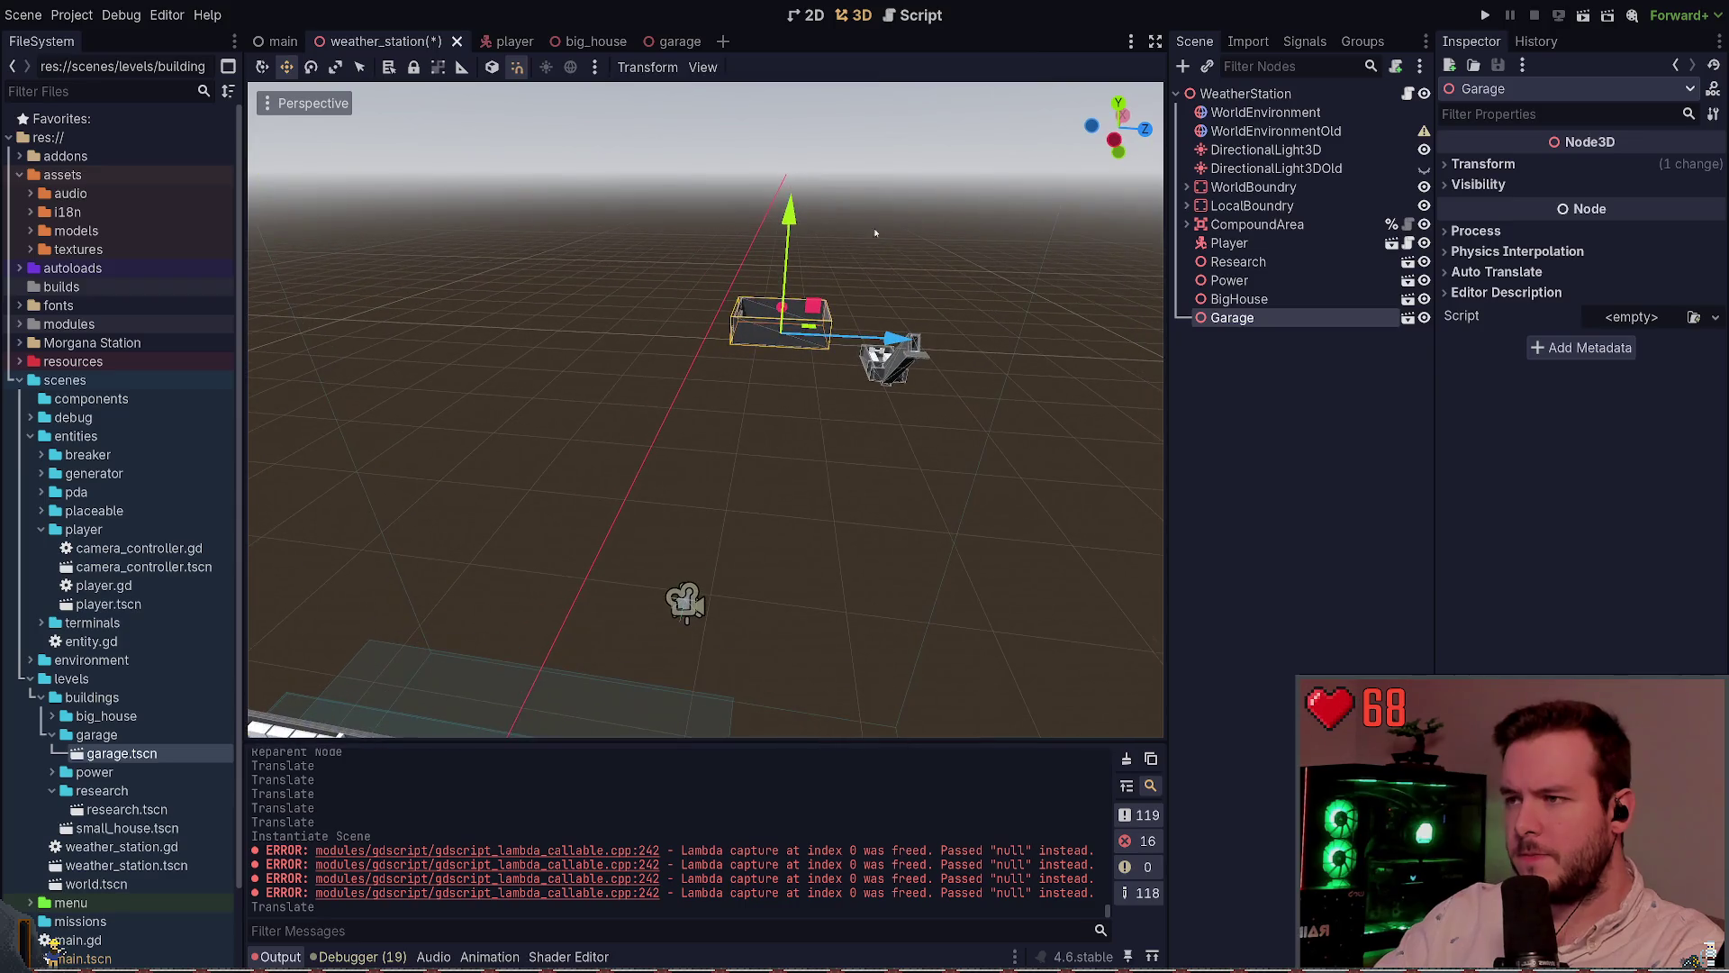
mouse_move(809, 333)
mouse_down()
mouse_move(744, 383)
mouse_move(827, 380)
mouse_move(824, 416)
mouse_move(838, 378)
mouse_move(847, 414)
mouse_up()
Rotate the Garage 60°, undo a stray move, and save weather_station
key(e)
key(w)
key(ctrl+s)
key(ctrl+z)
click(853, 455)
key(ctrl+s)
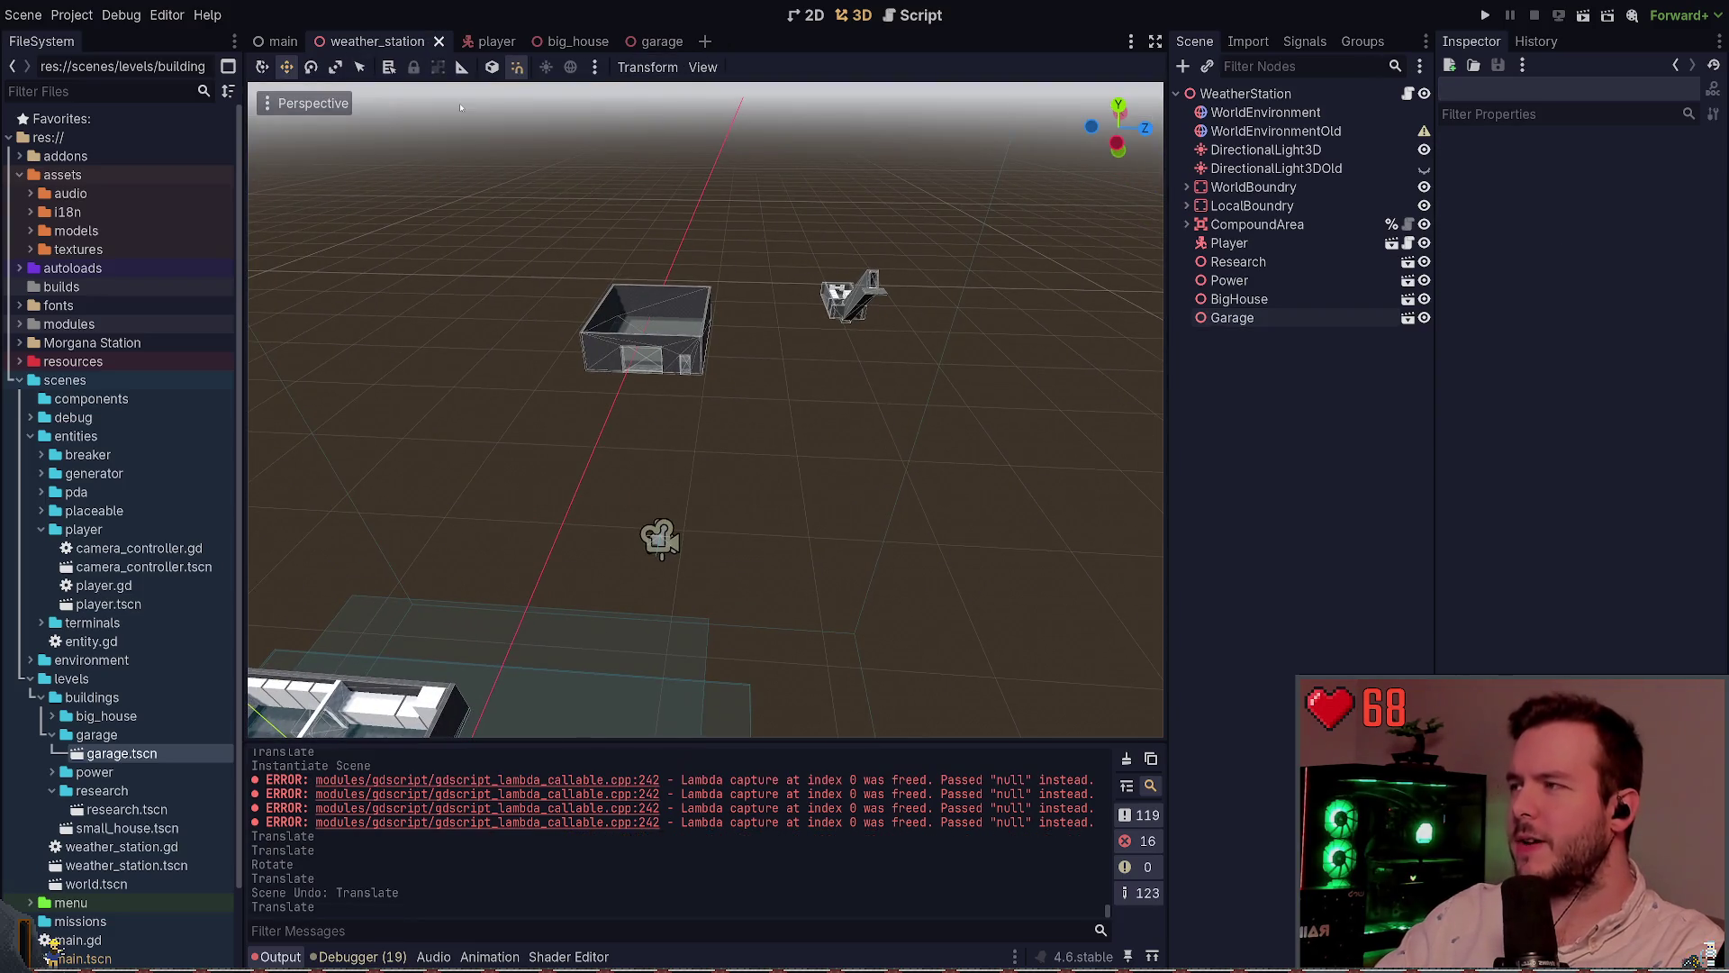
key(alt+Tab)
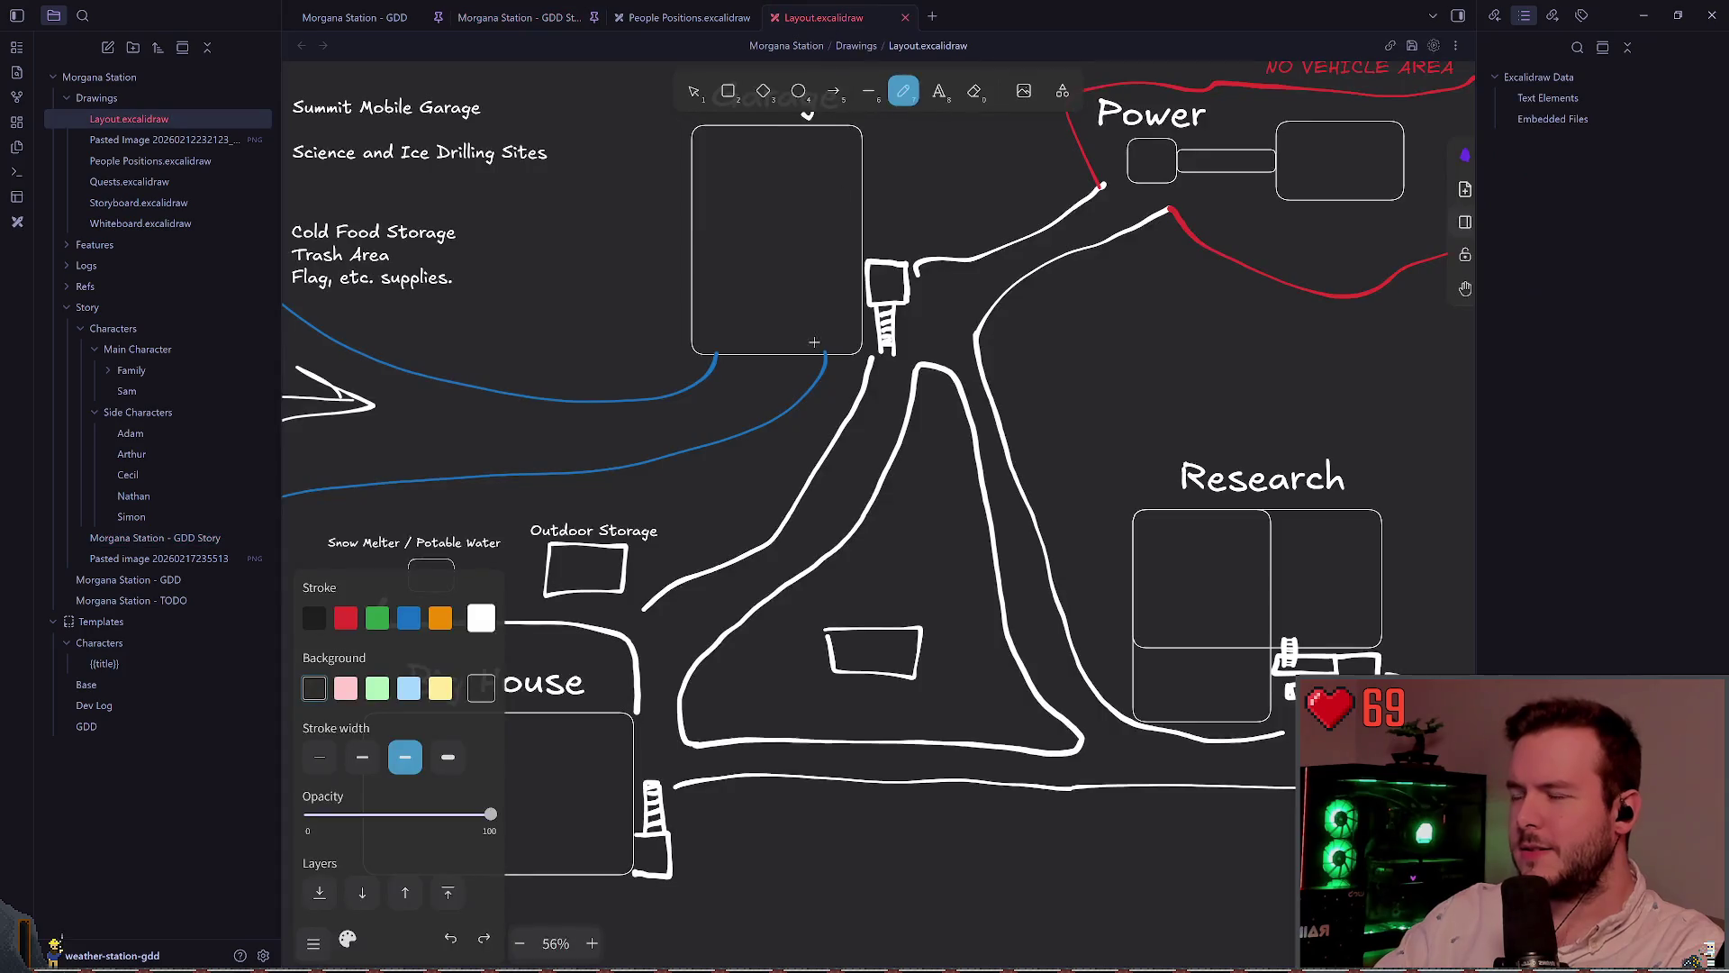
Pan the Layout.excalidraw map, circle the shelter area, undo it, and return to Godot
scroll(761, 351, up, 1)
scroll(755, 324, down, 3)
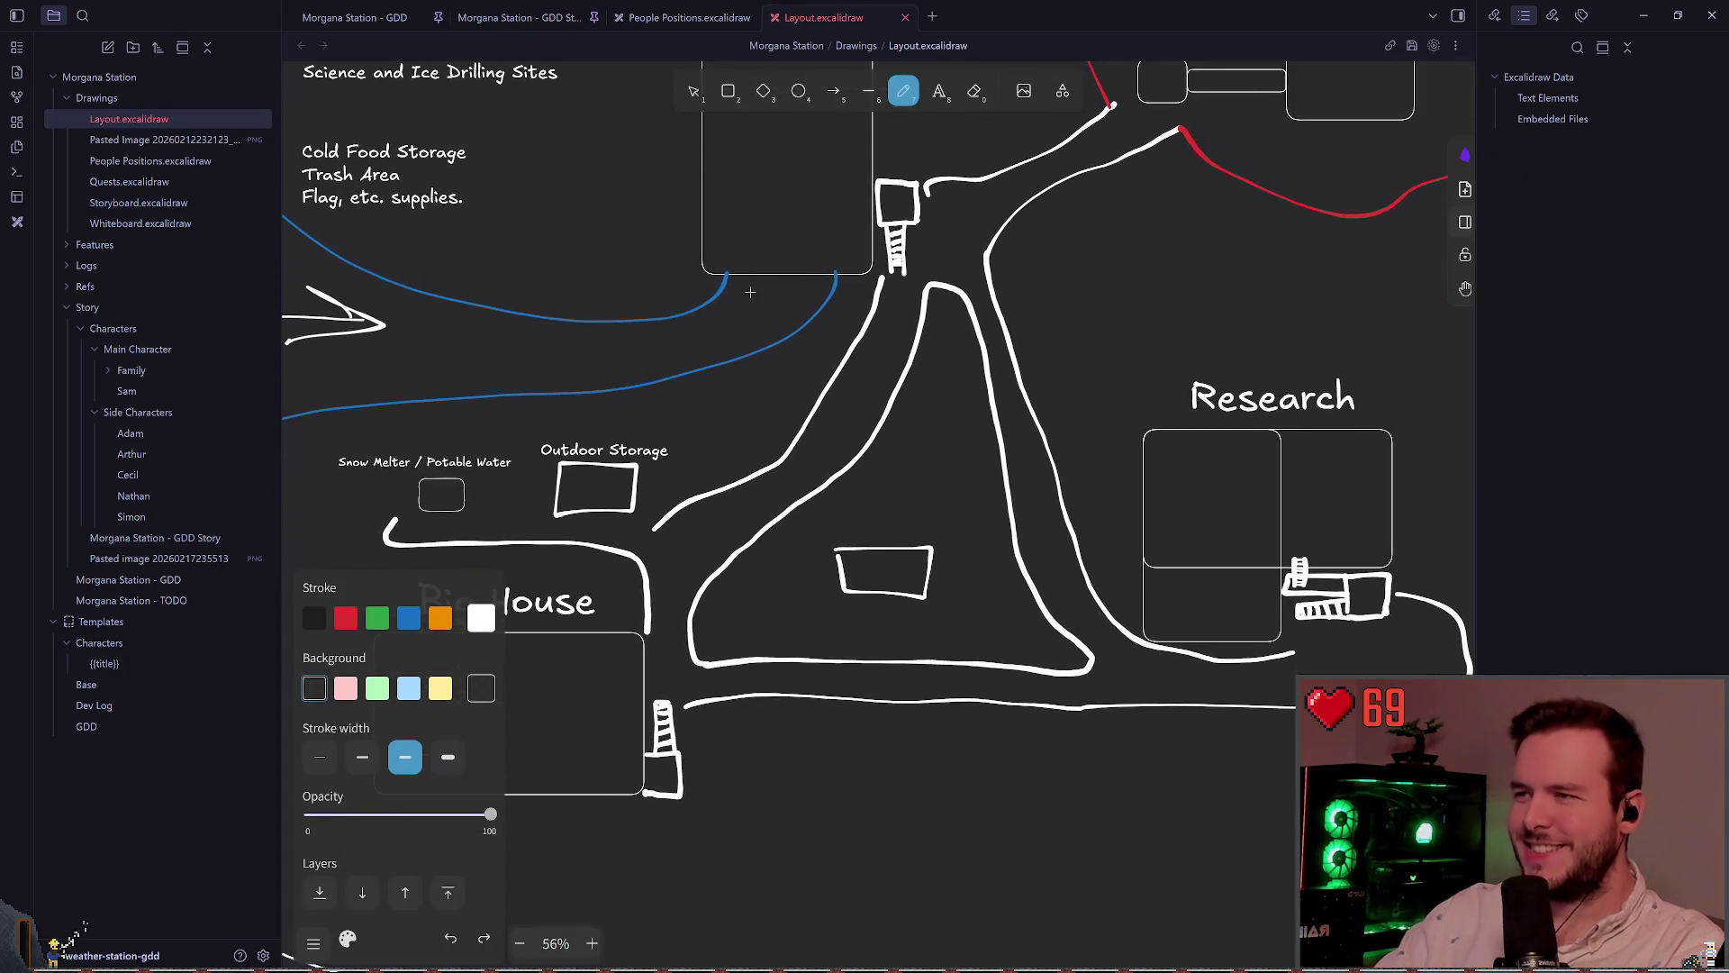
scroll(822, 120, down, 1)
scroll(821, 120, left, 1)
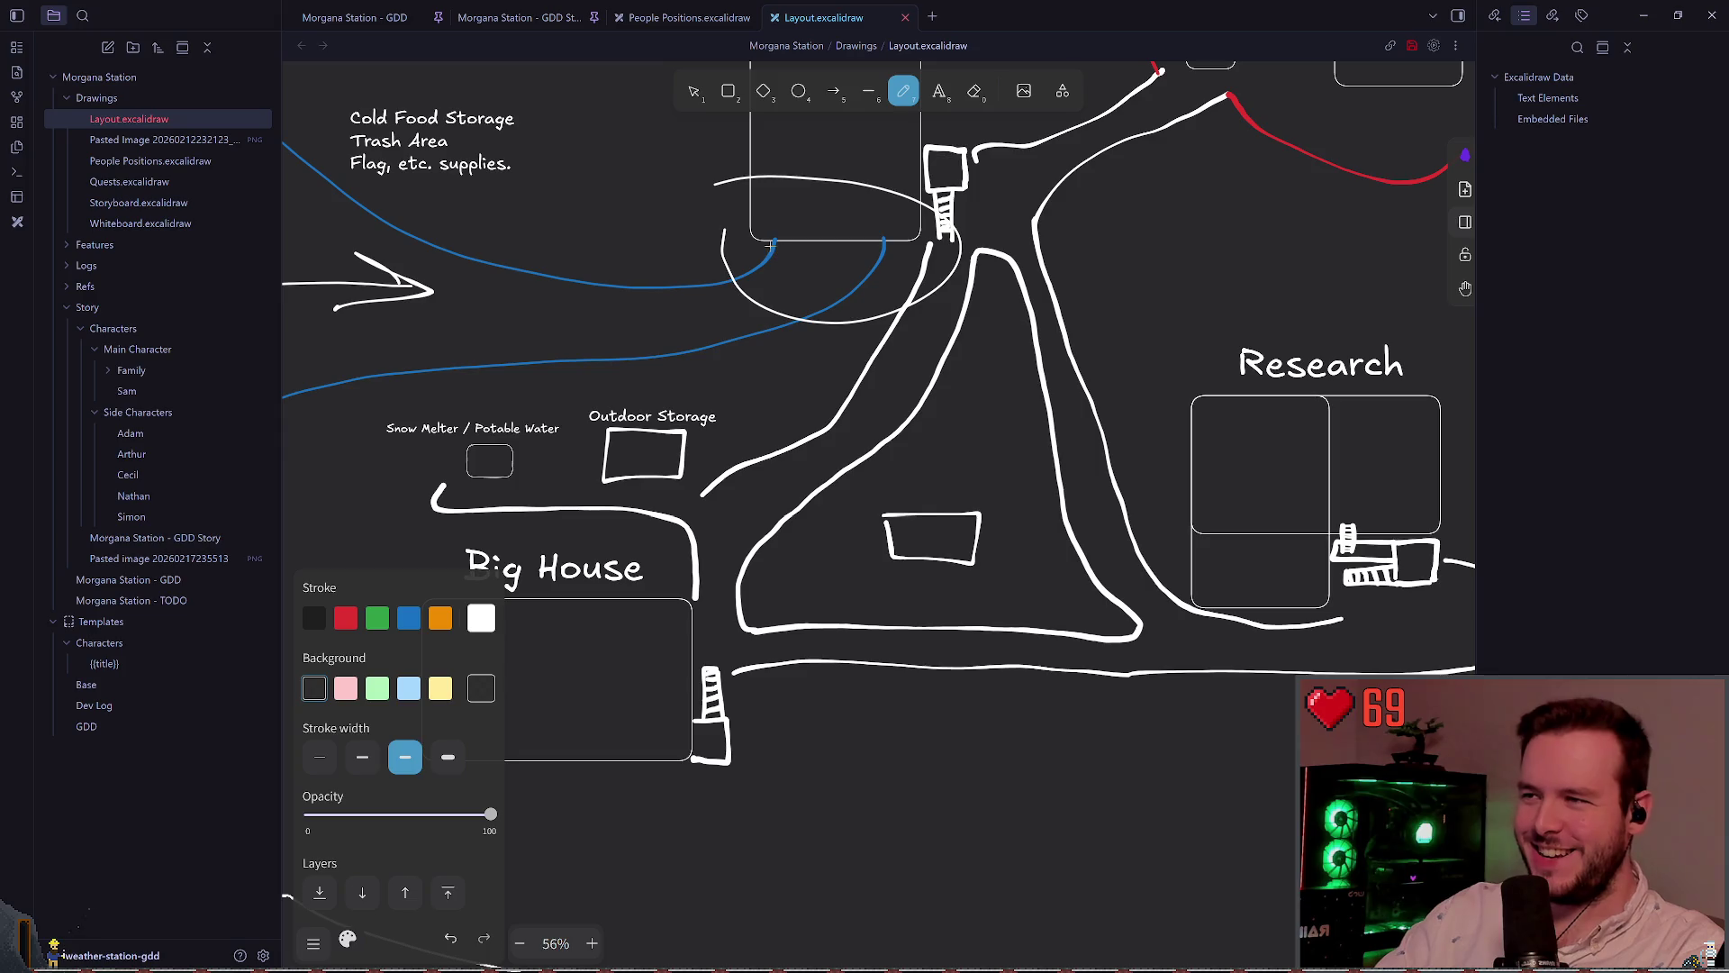
mouse_move(863, 179)
mouse_down()
mouse_move(739, 288)
mouse_move(703, 185)
mouse_up()
key(ctrl+z)
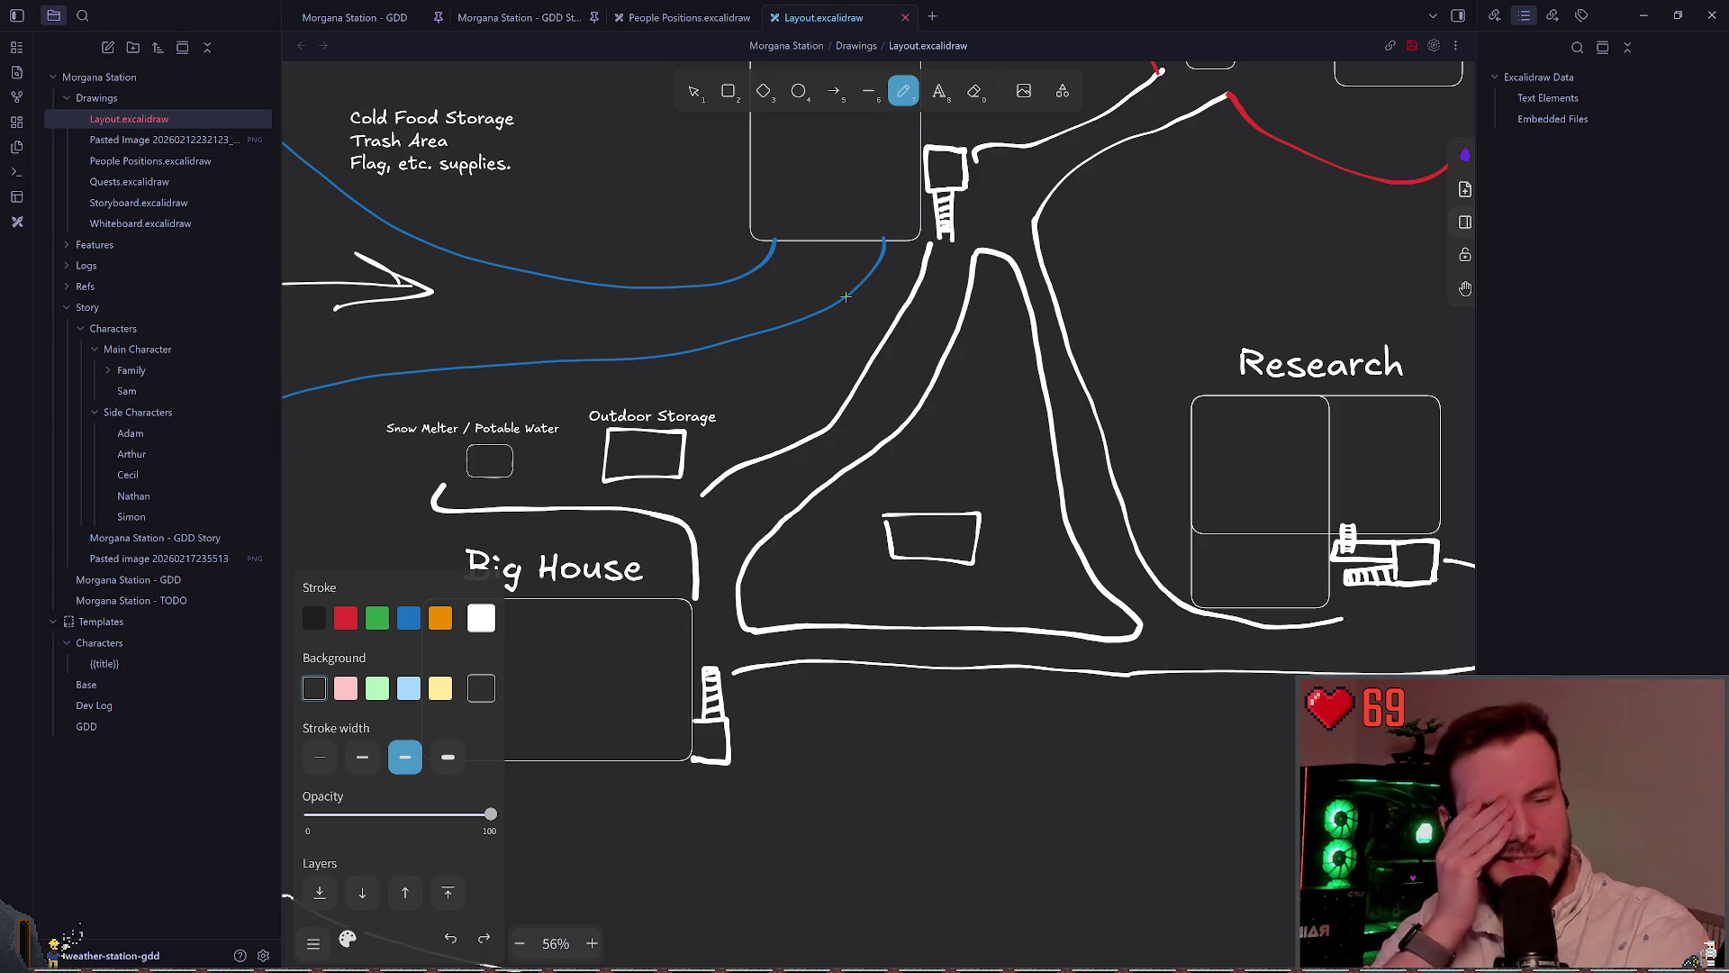
key(alt+Tab)
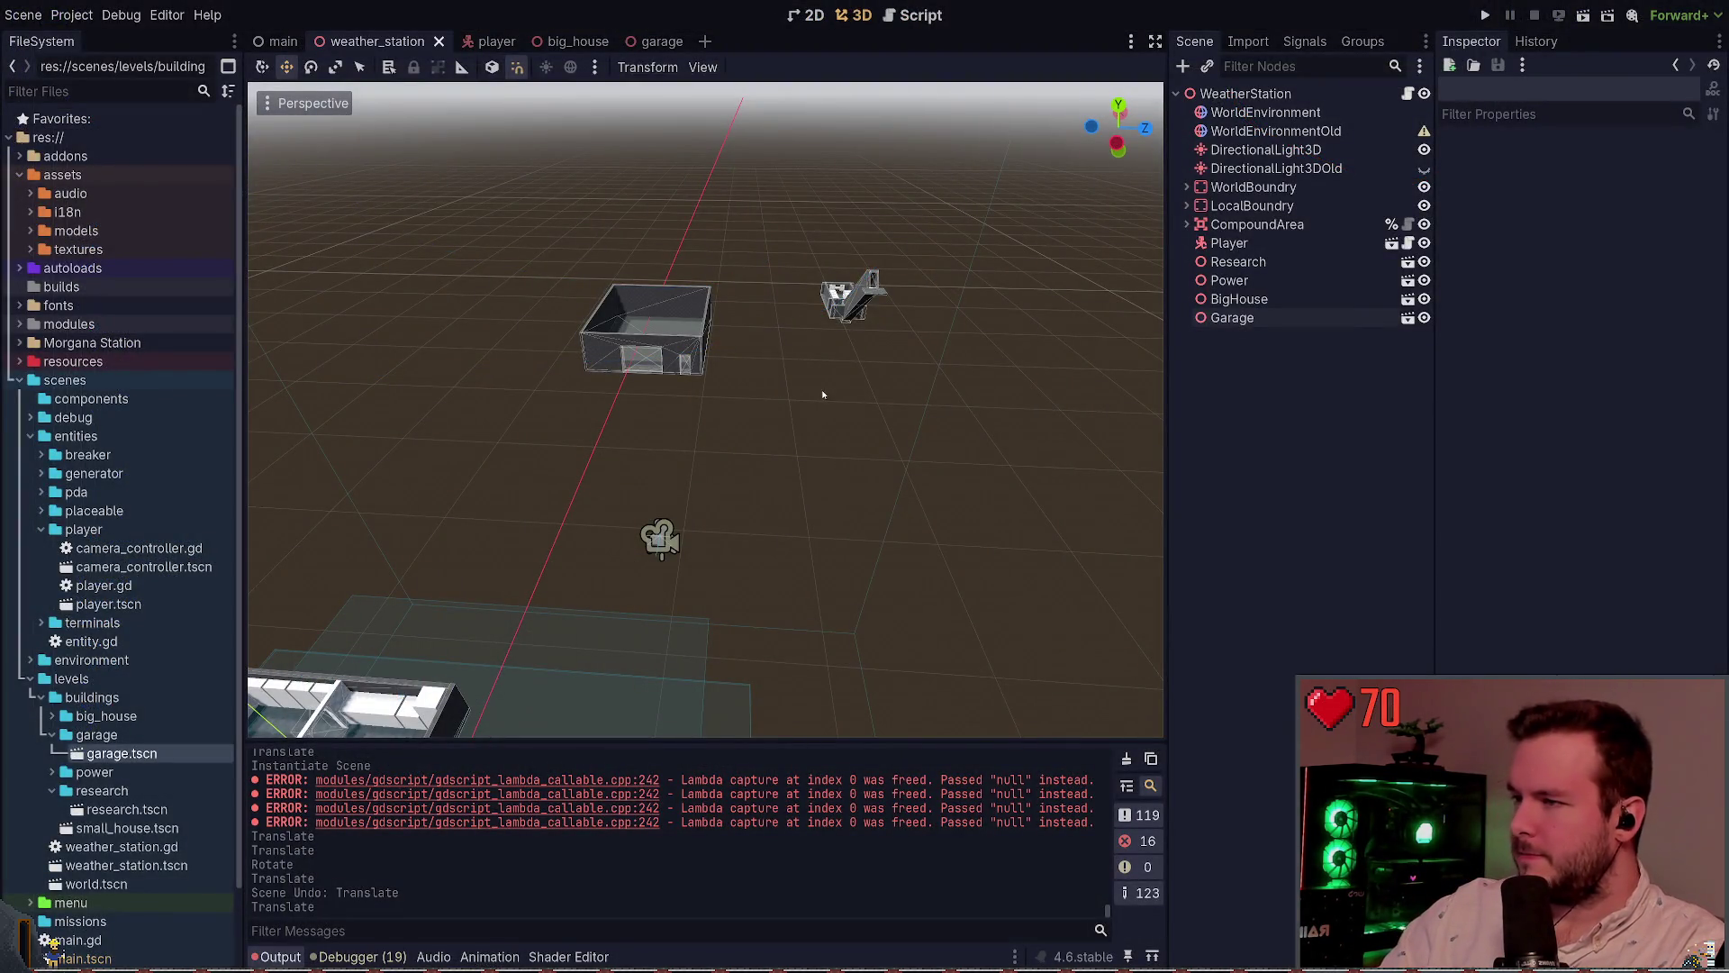
Open the instanced Garage's scene for editing and select GarageCutout
key(w)
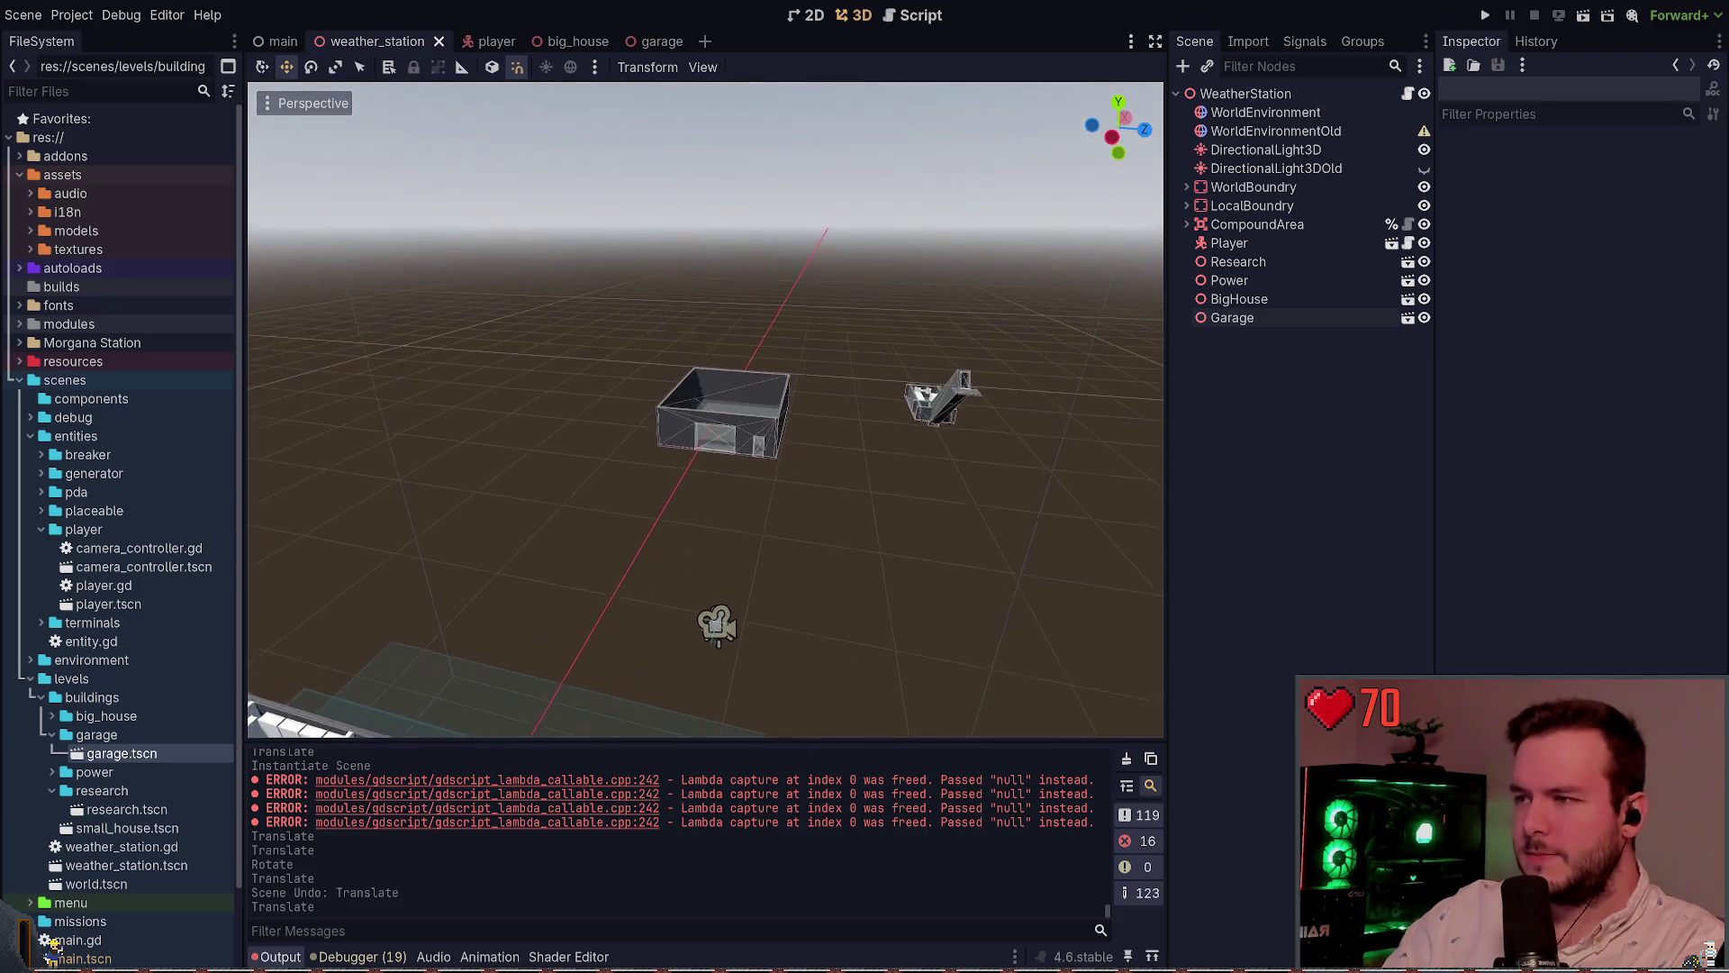
key(w)
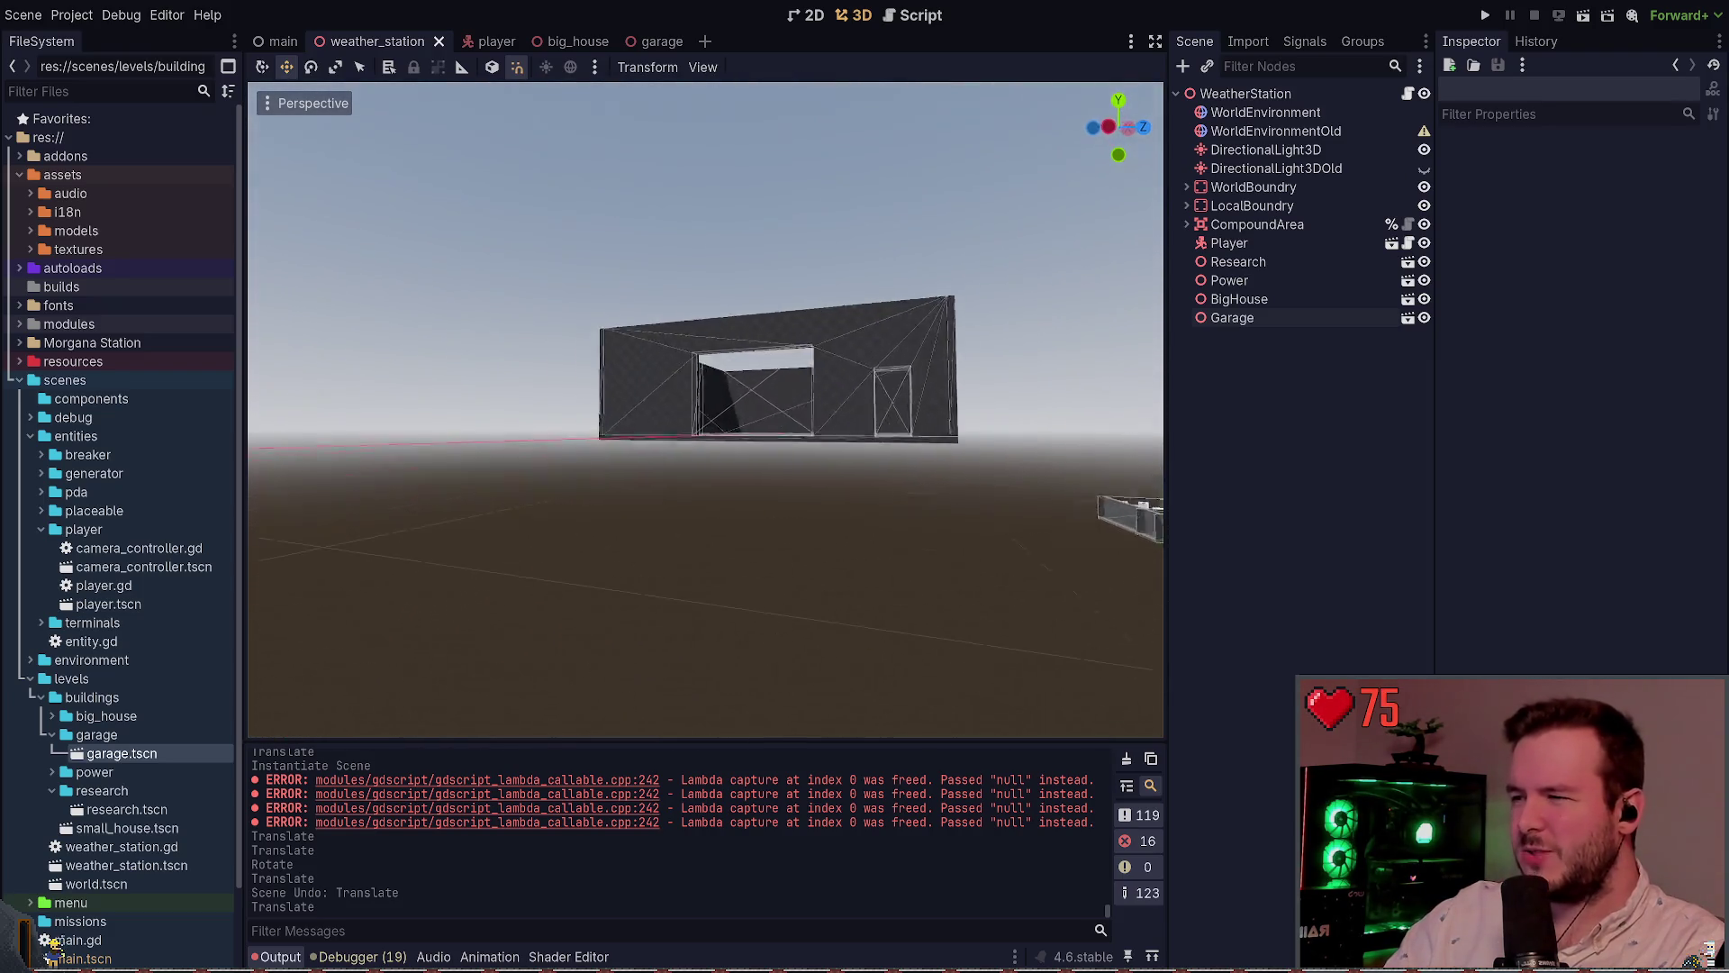
key(w)
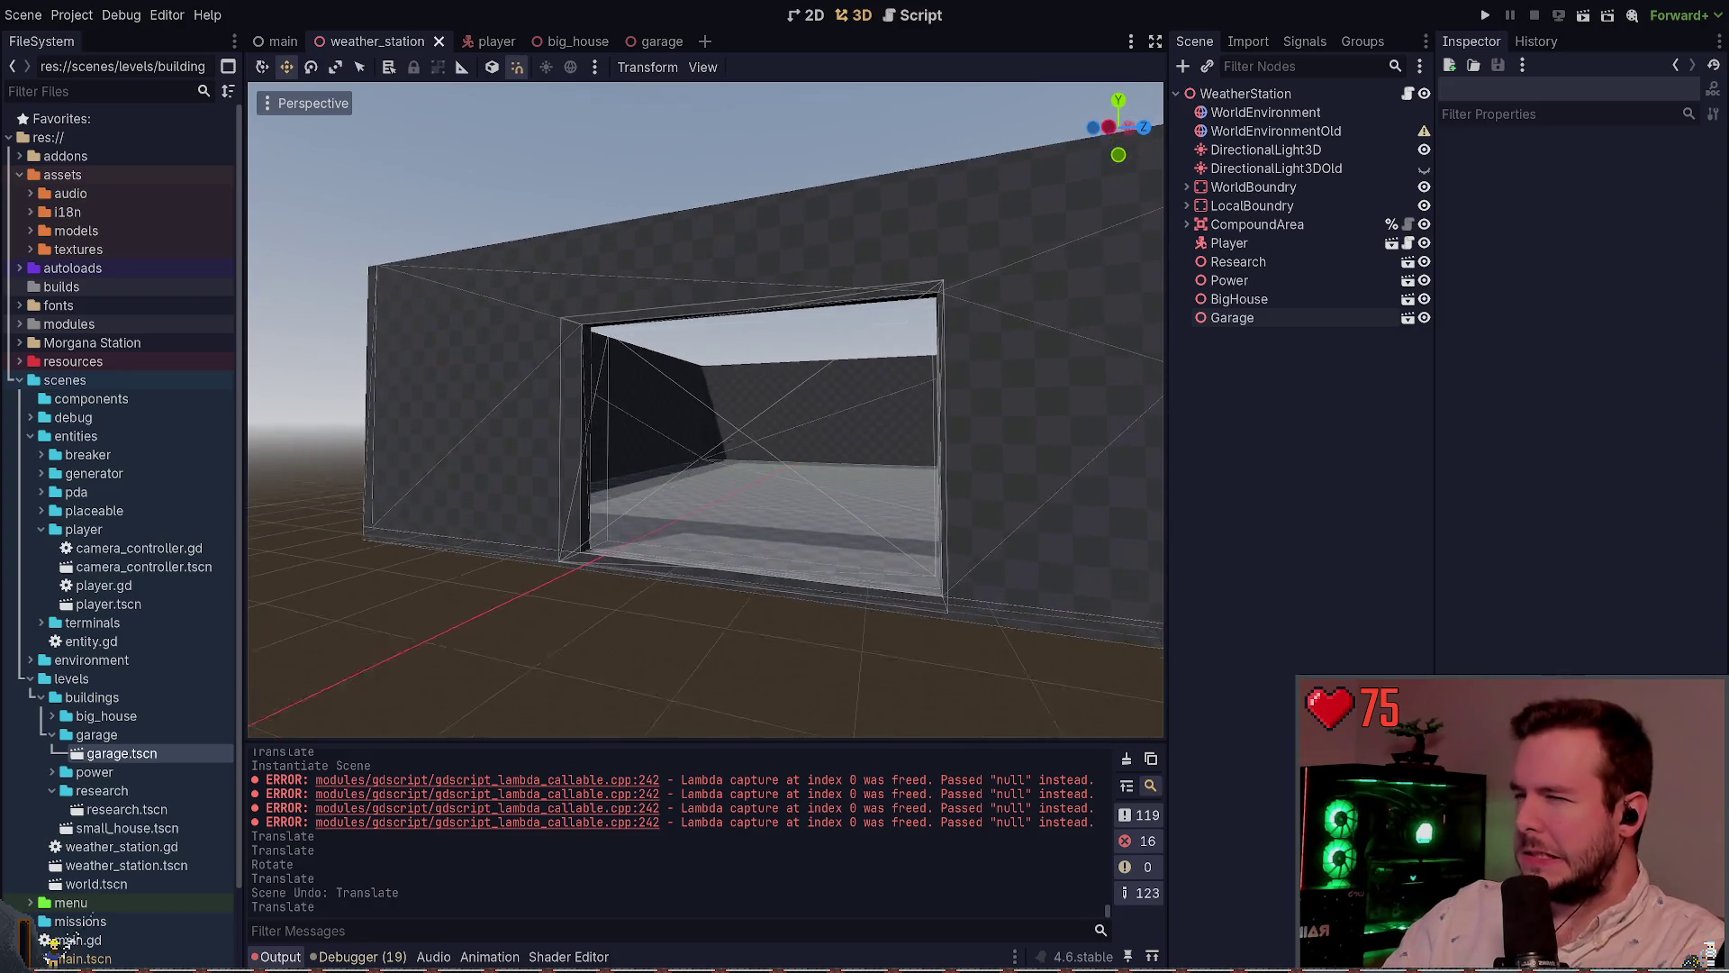
click(1258, 319)
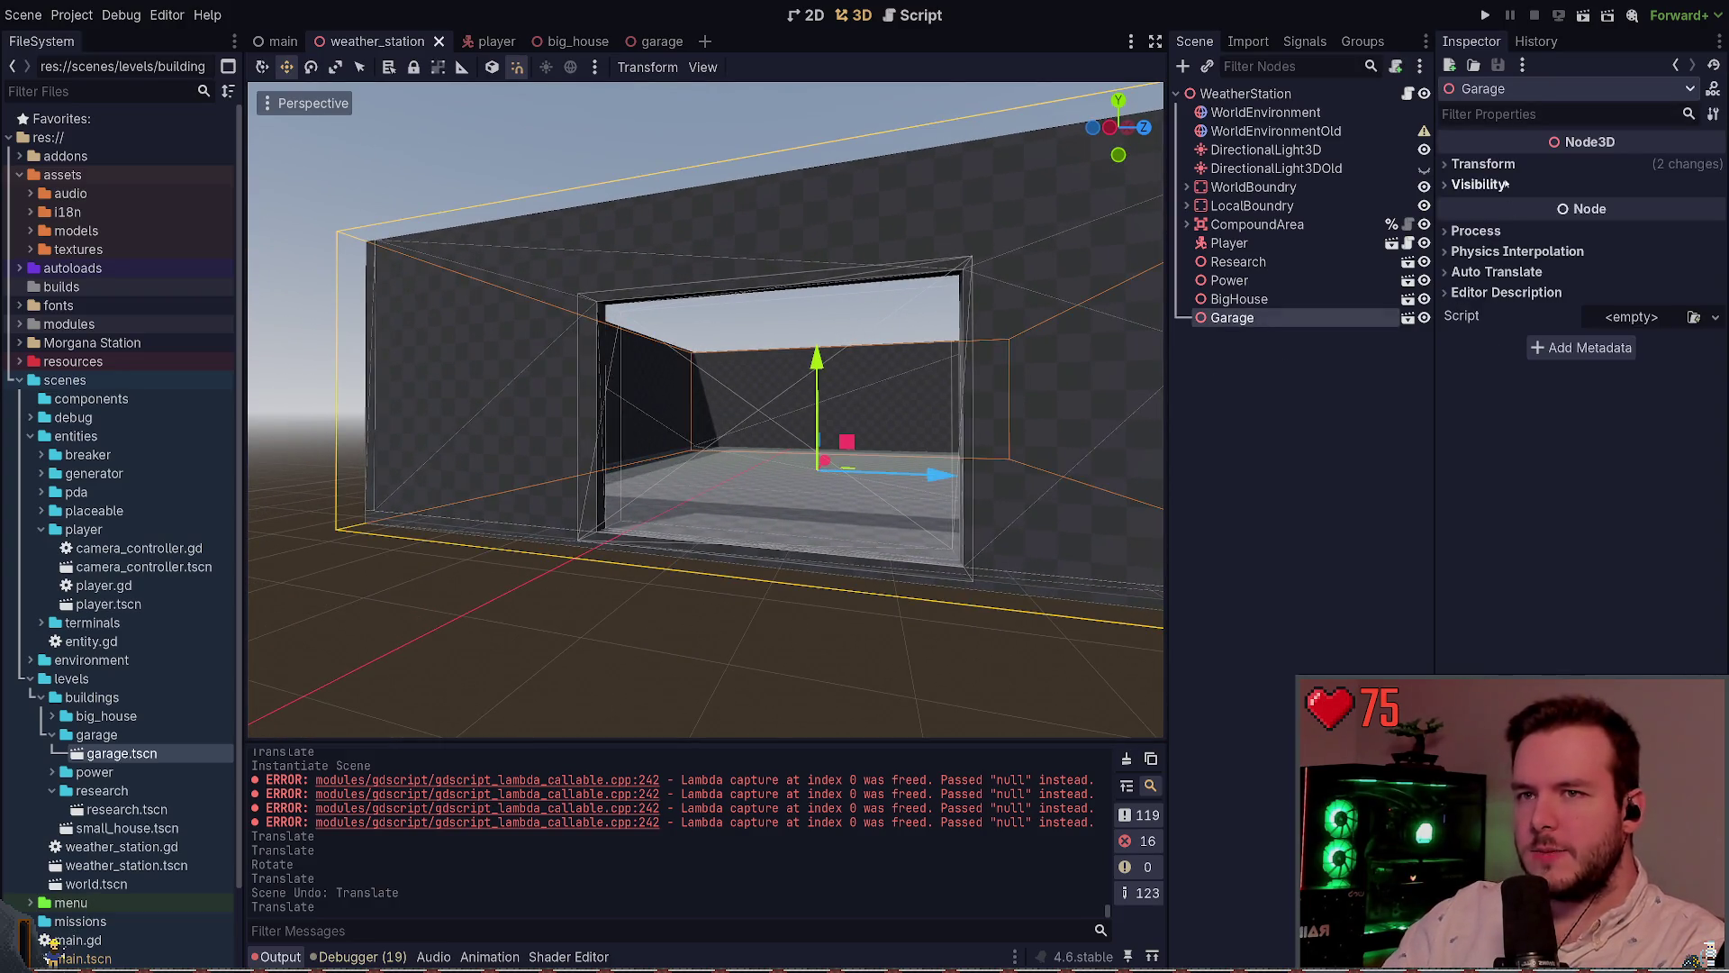
click(1408, 317)
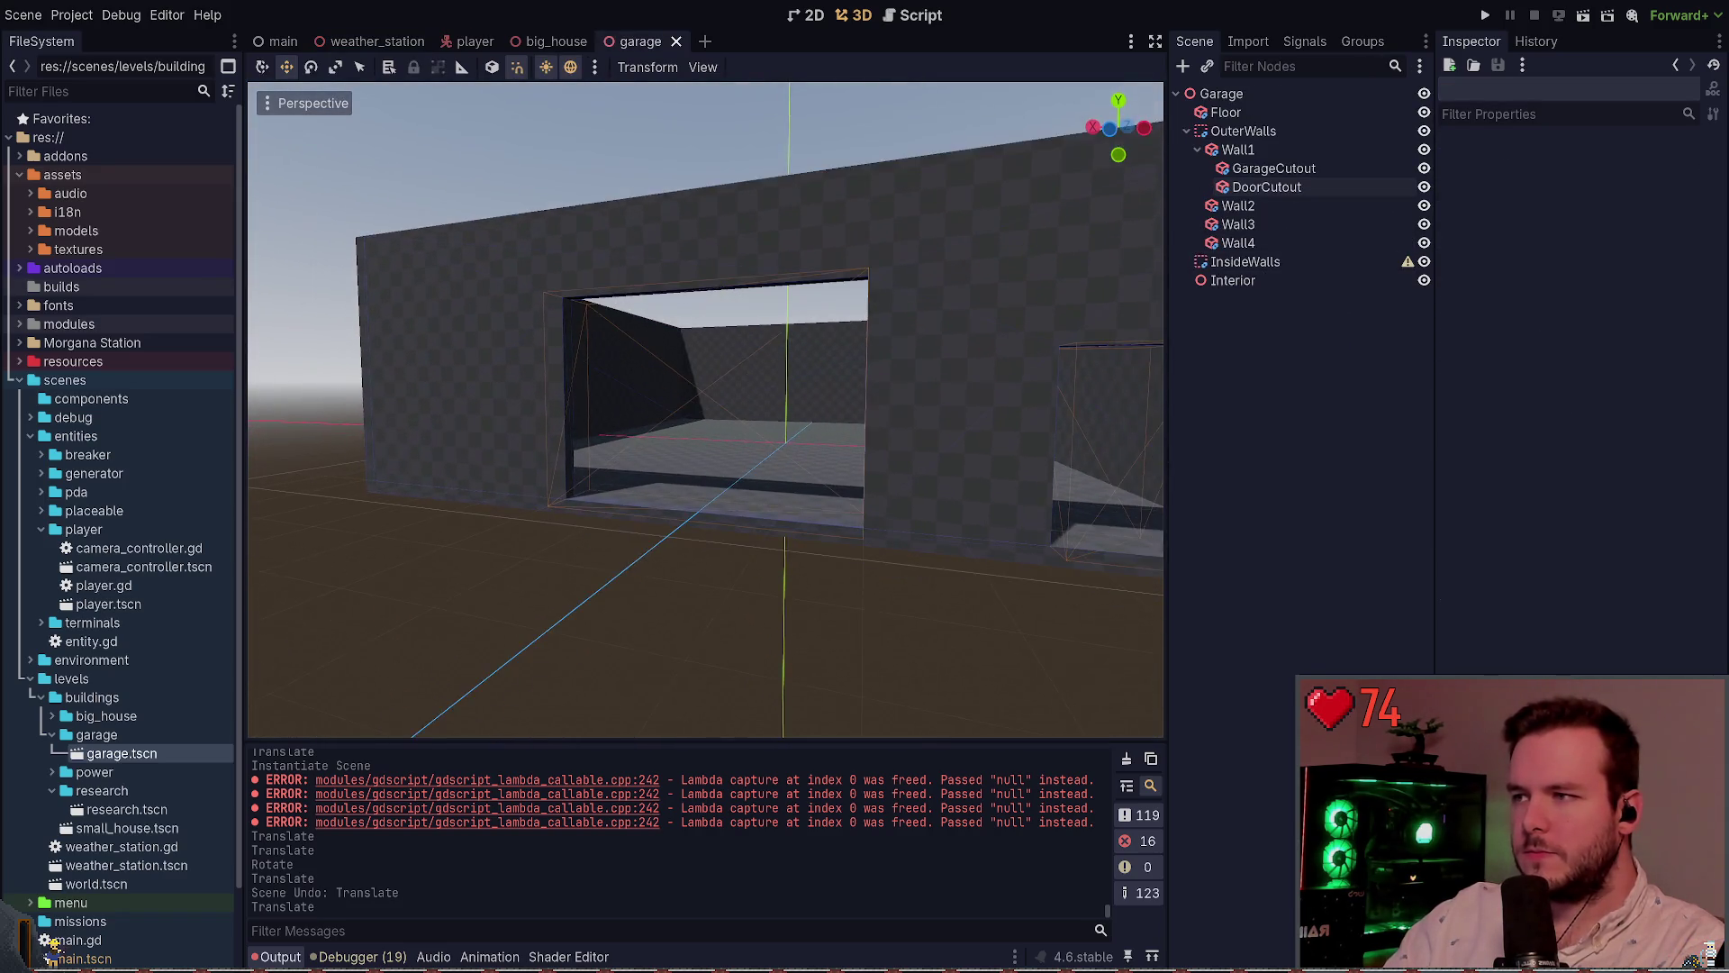
click(1265, 171)
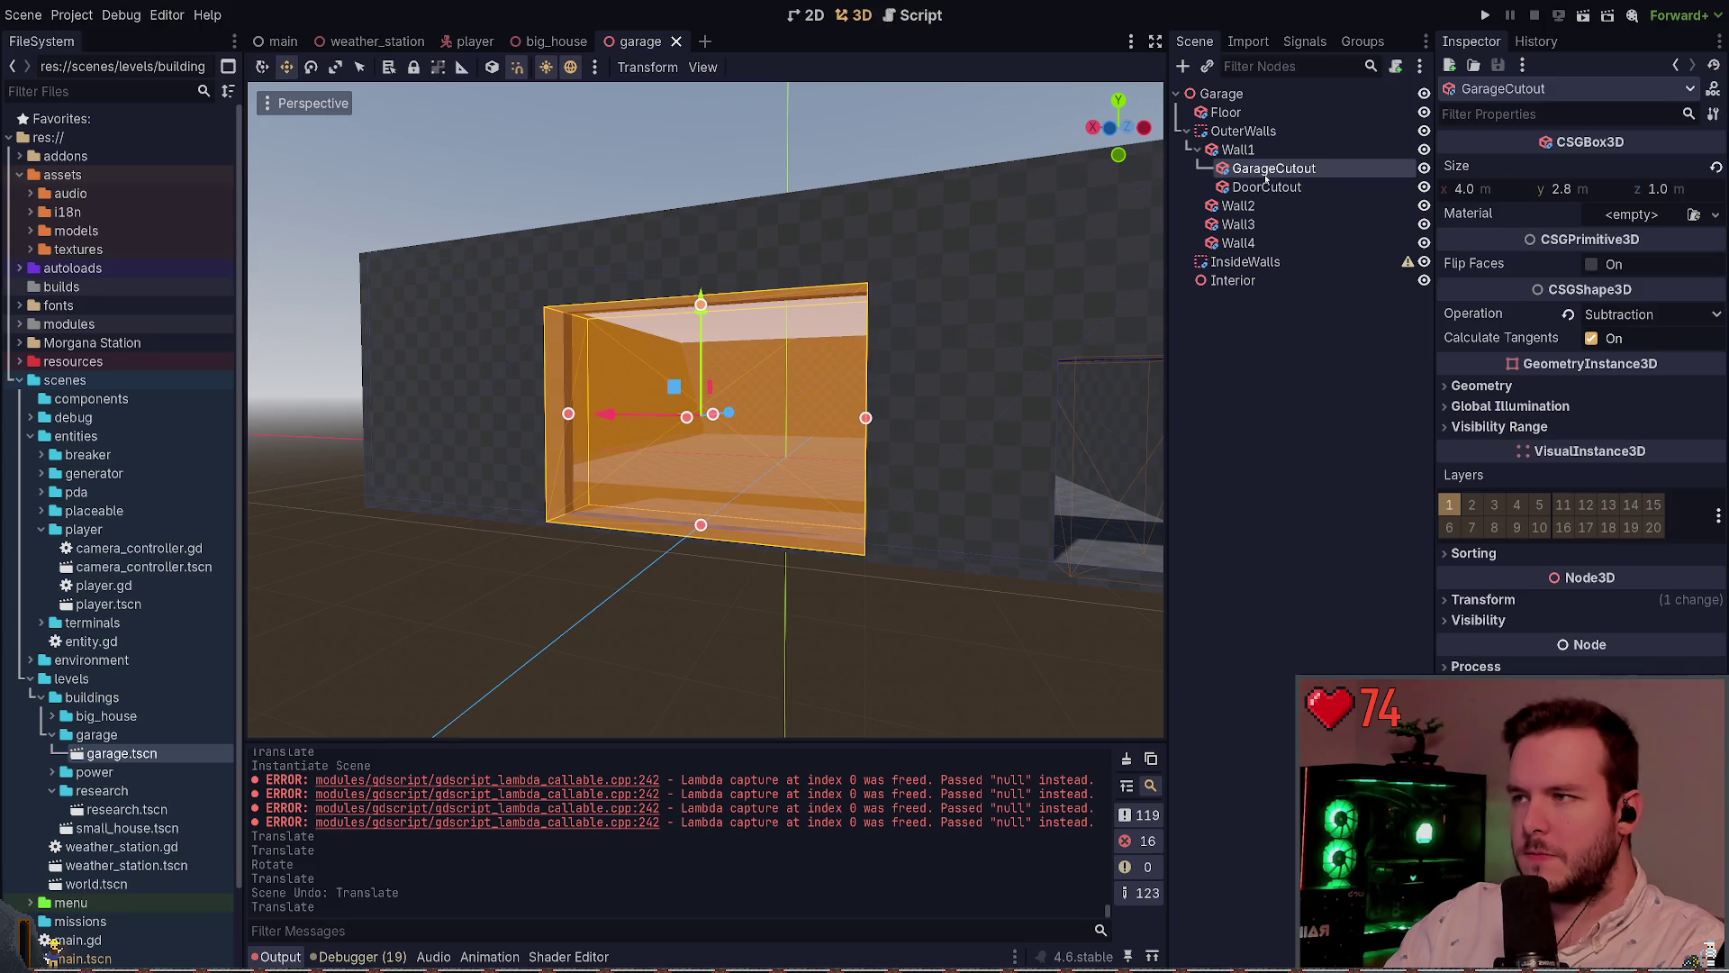
Set GarageCutout's height to 3.4 and raise it by 0.4 m
click(1576, 192)
text(3.4)
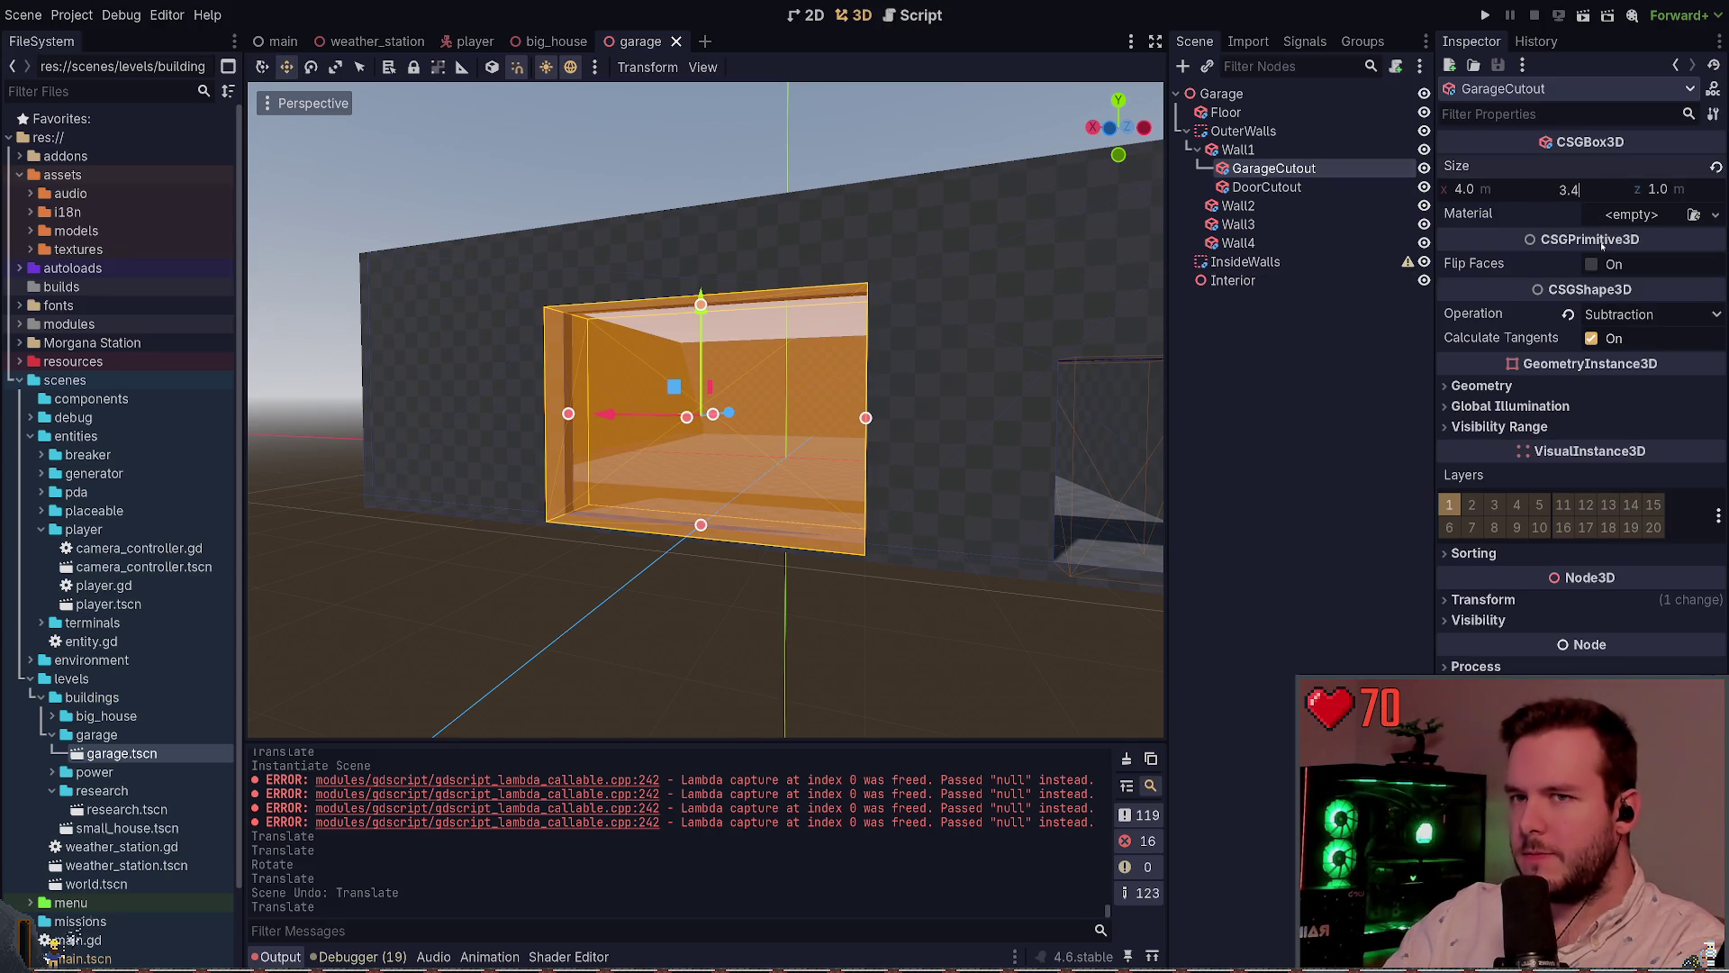
key(Return)
drag(704, 303, 705, 273)
click(723, 587)
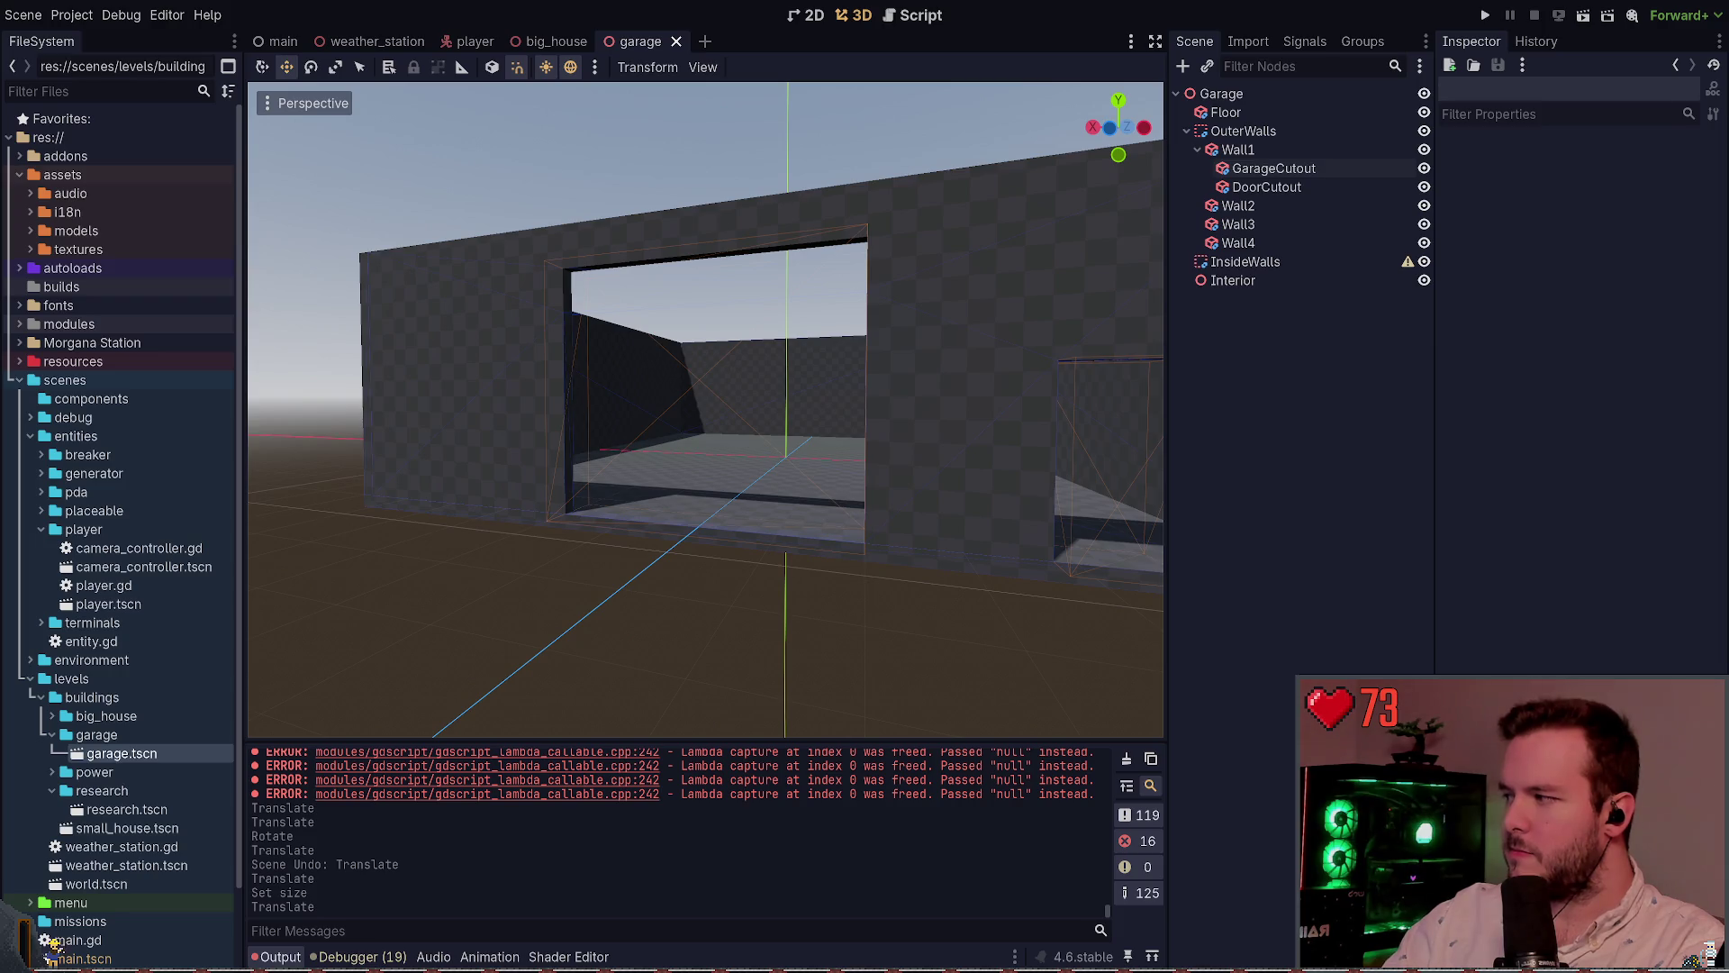
Widen GarageCutout to 5.0 m and save the garage scene
click(1274, 170)
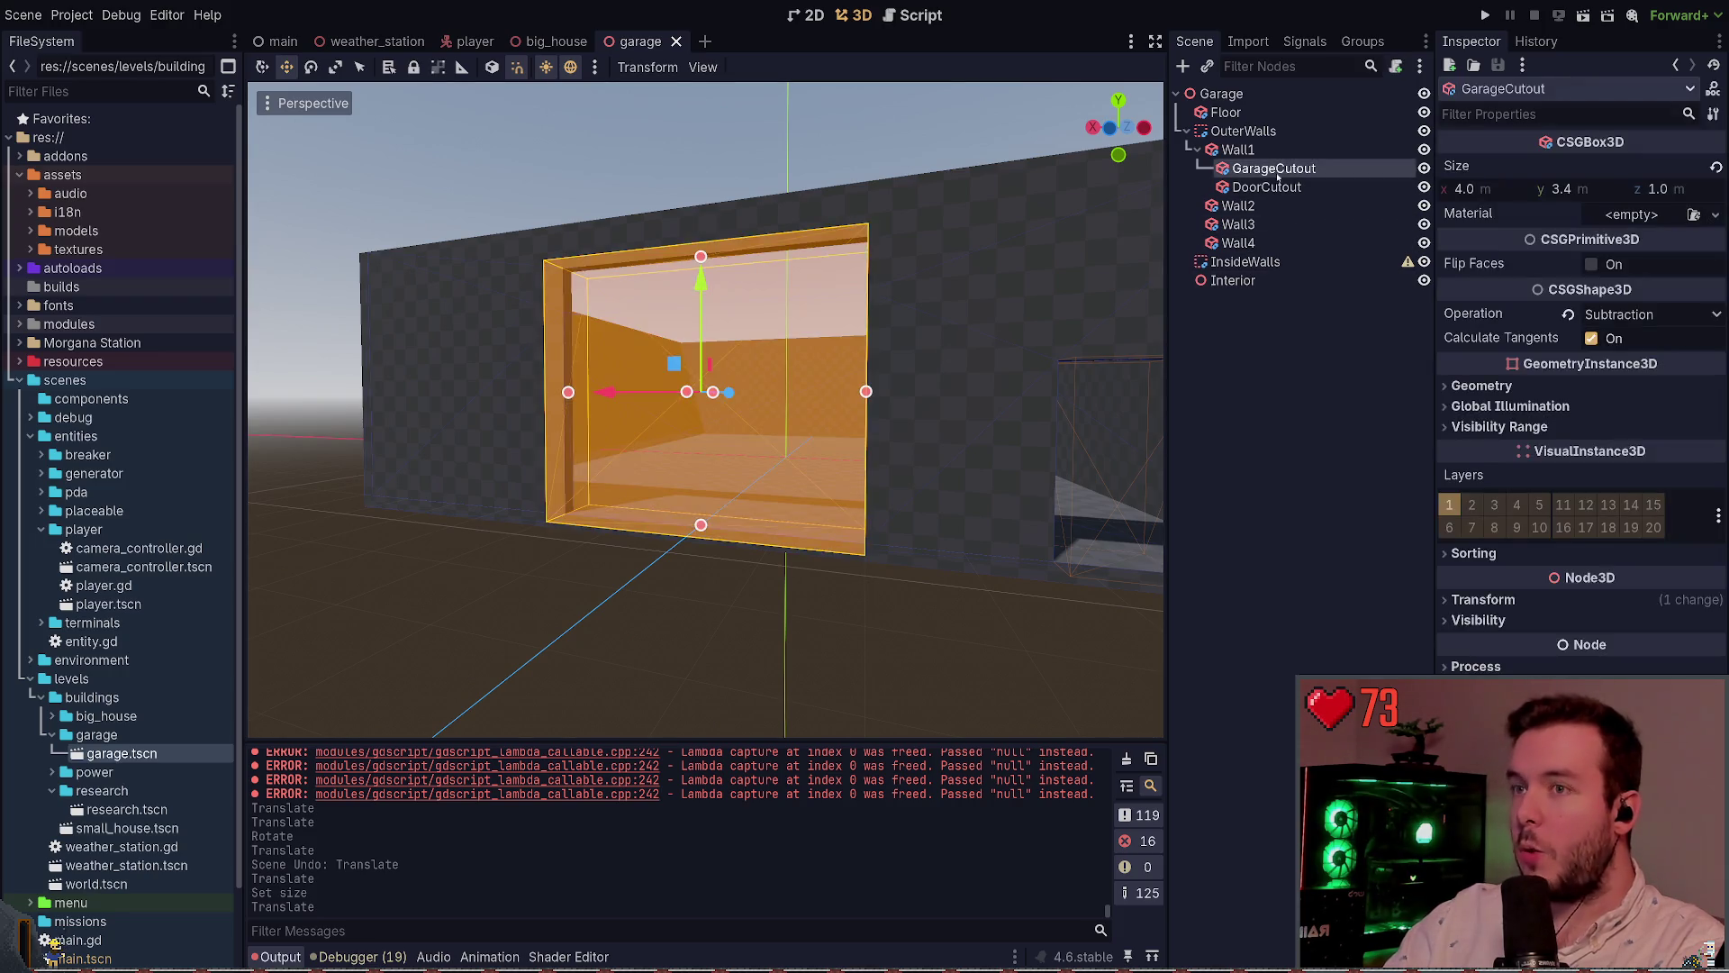
click(1489, 191)
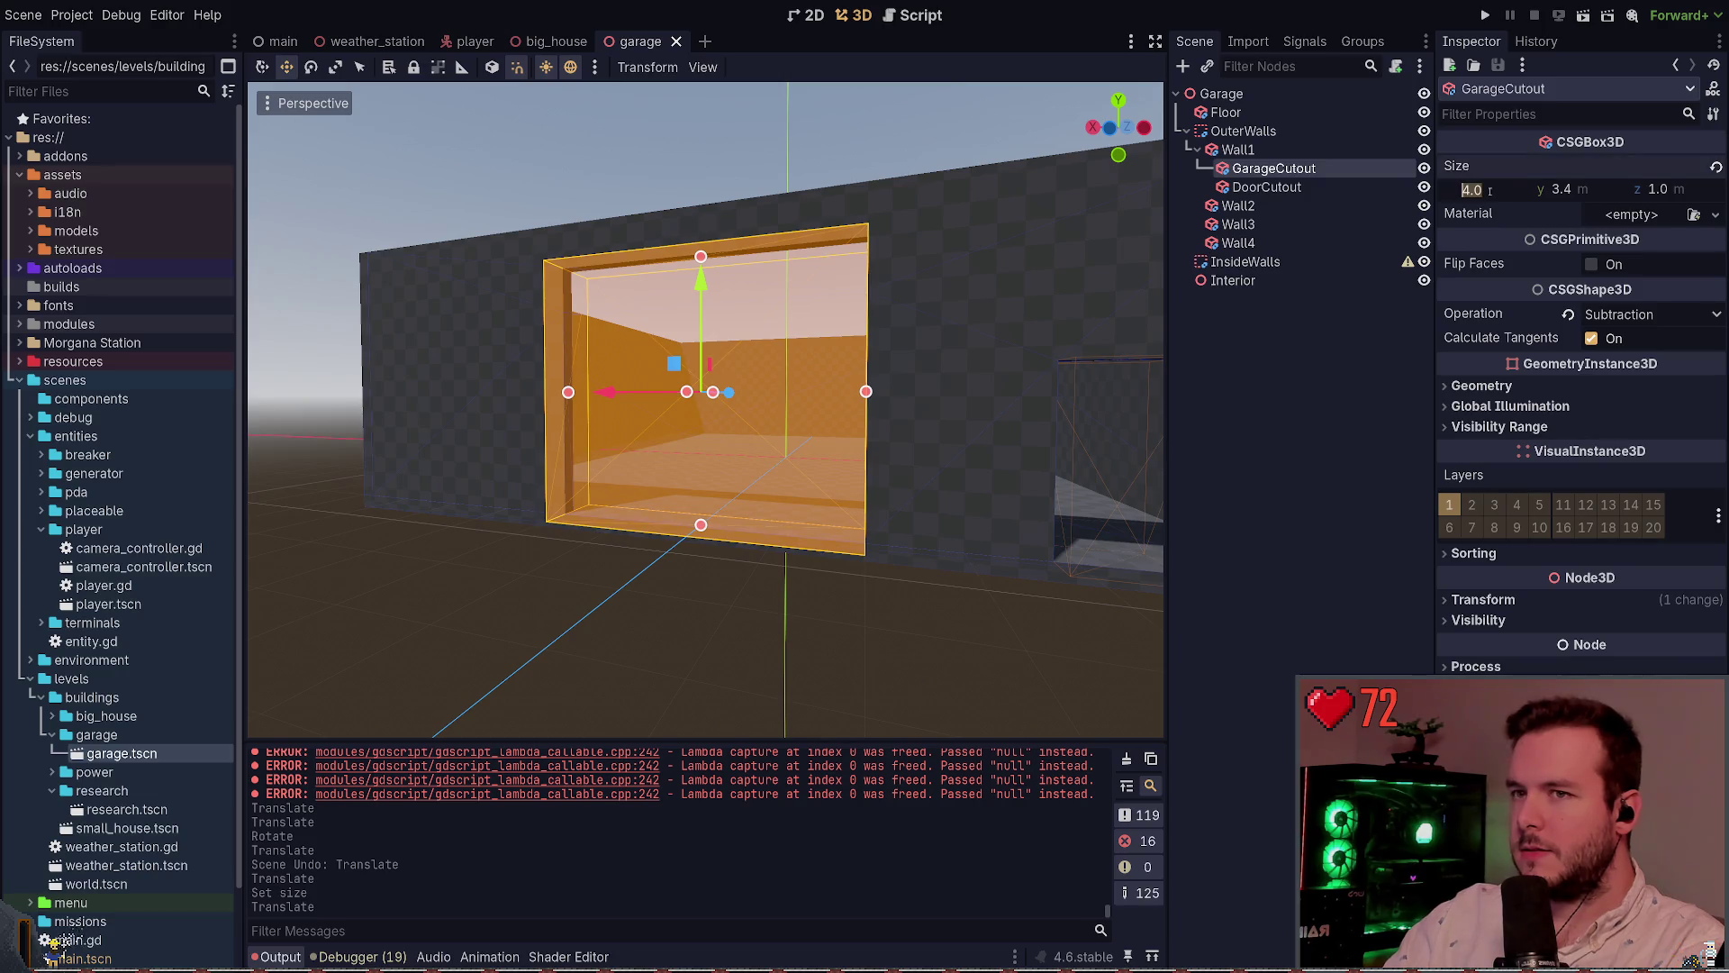
text(5)
key(Return)
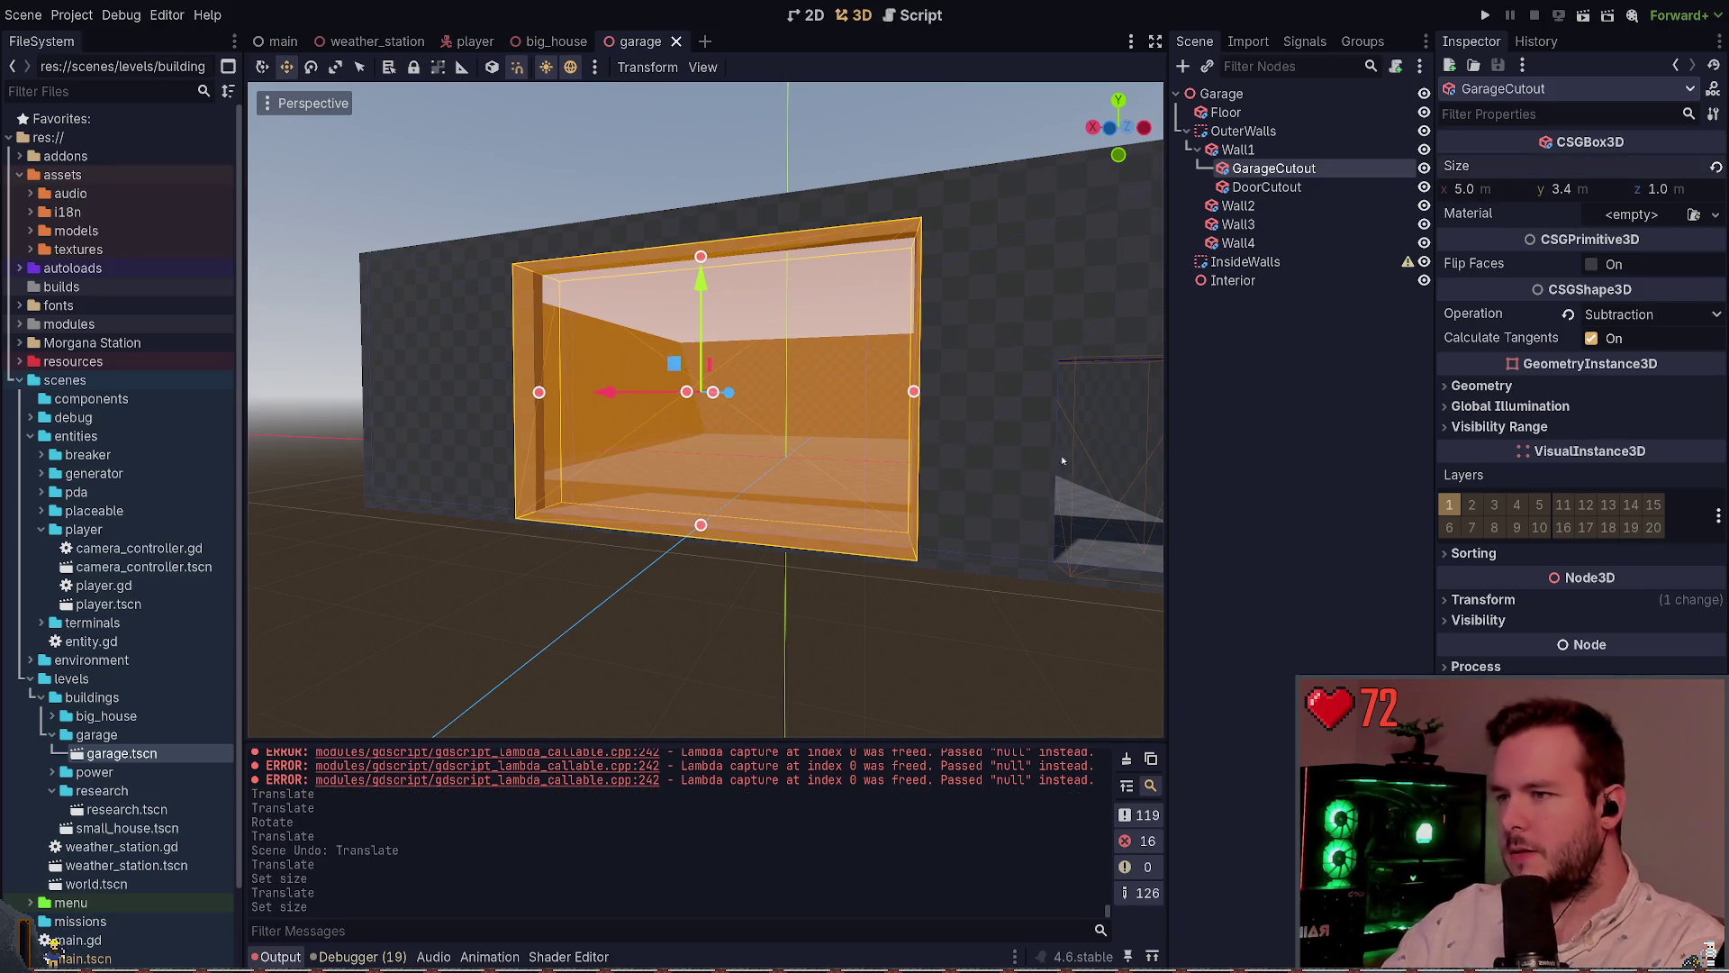
click(1063, 460)
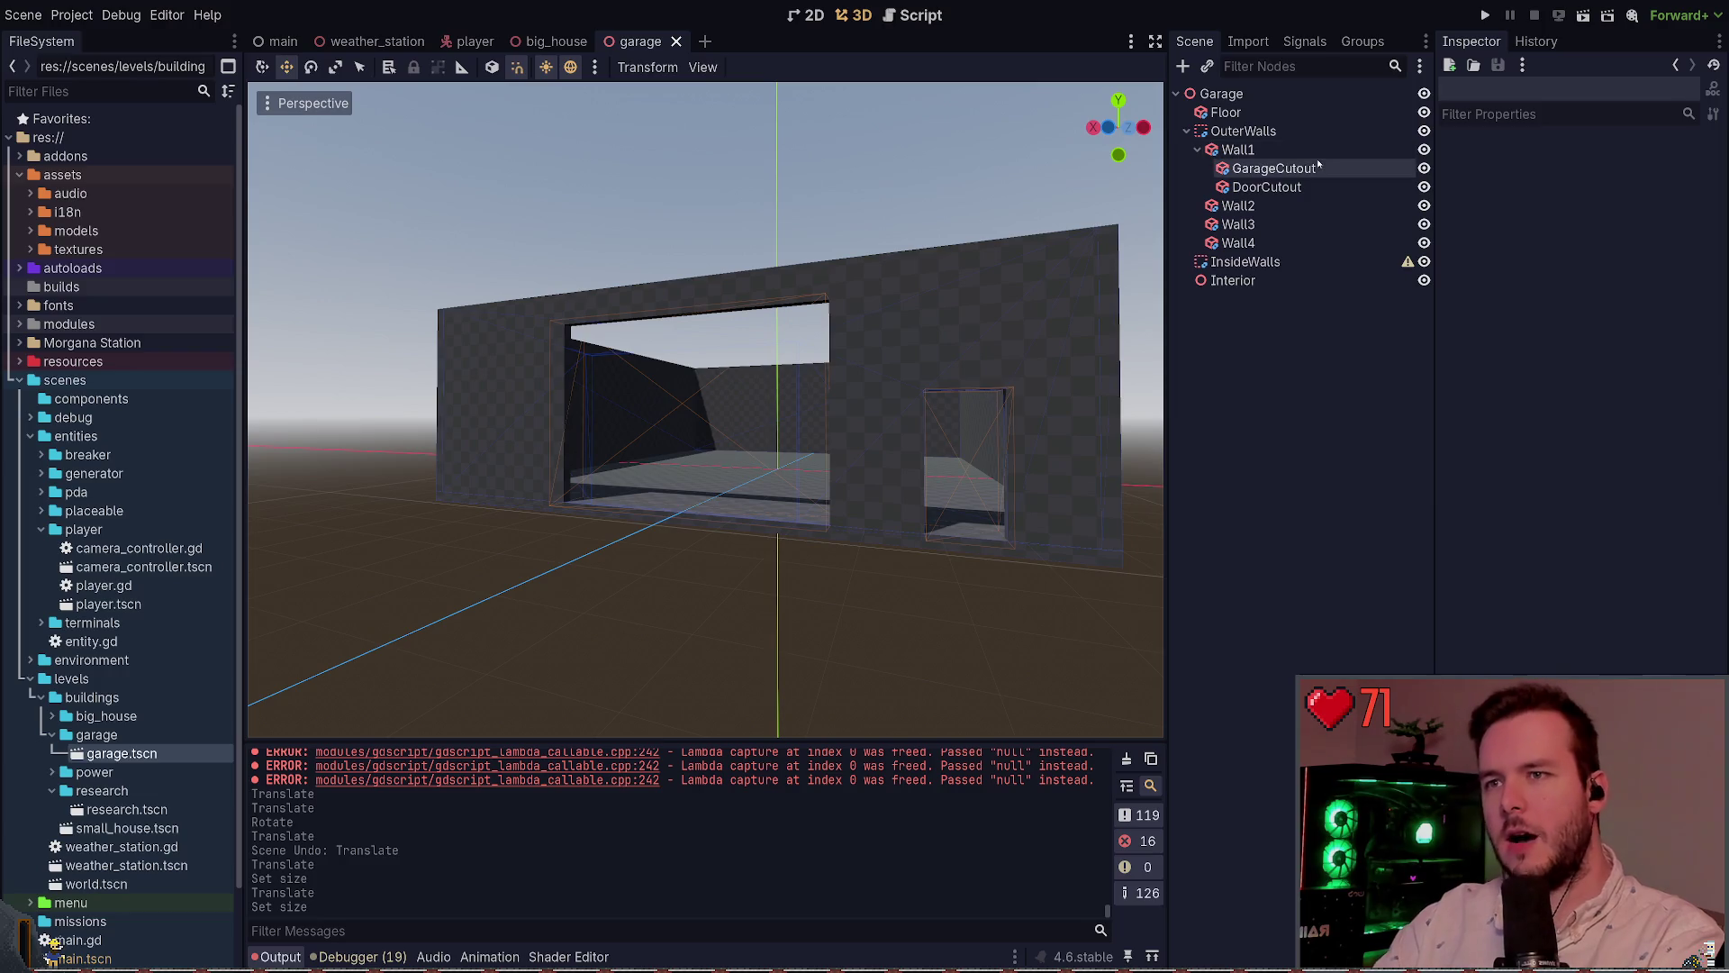
click(1274, 169)
click(1289, 414)
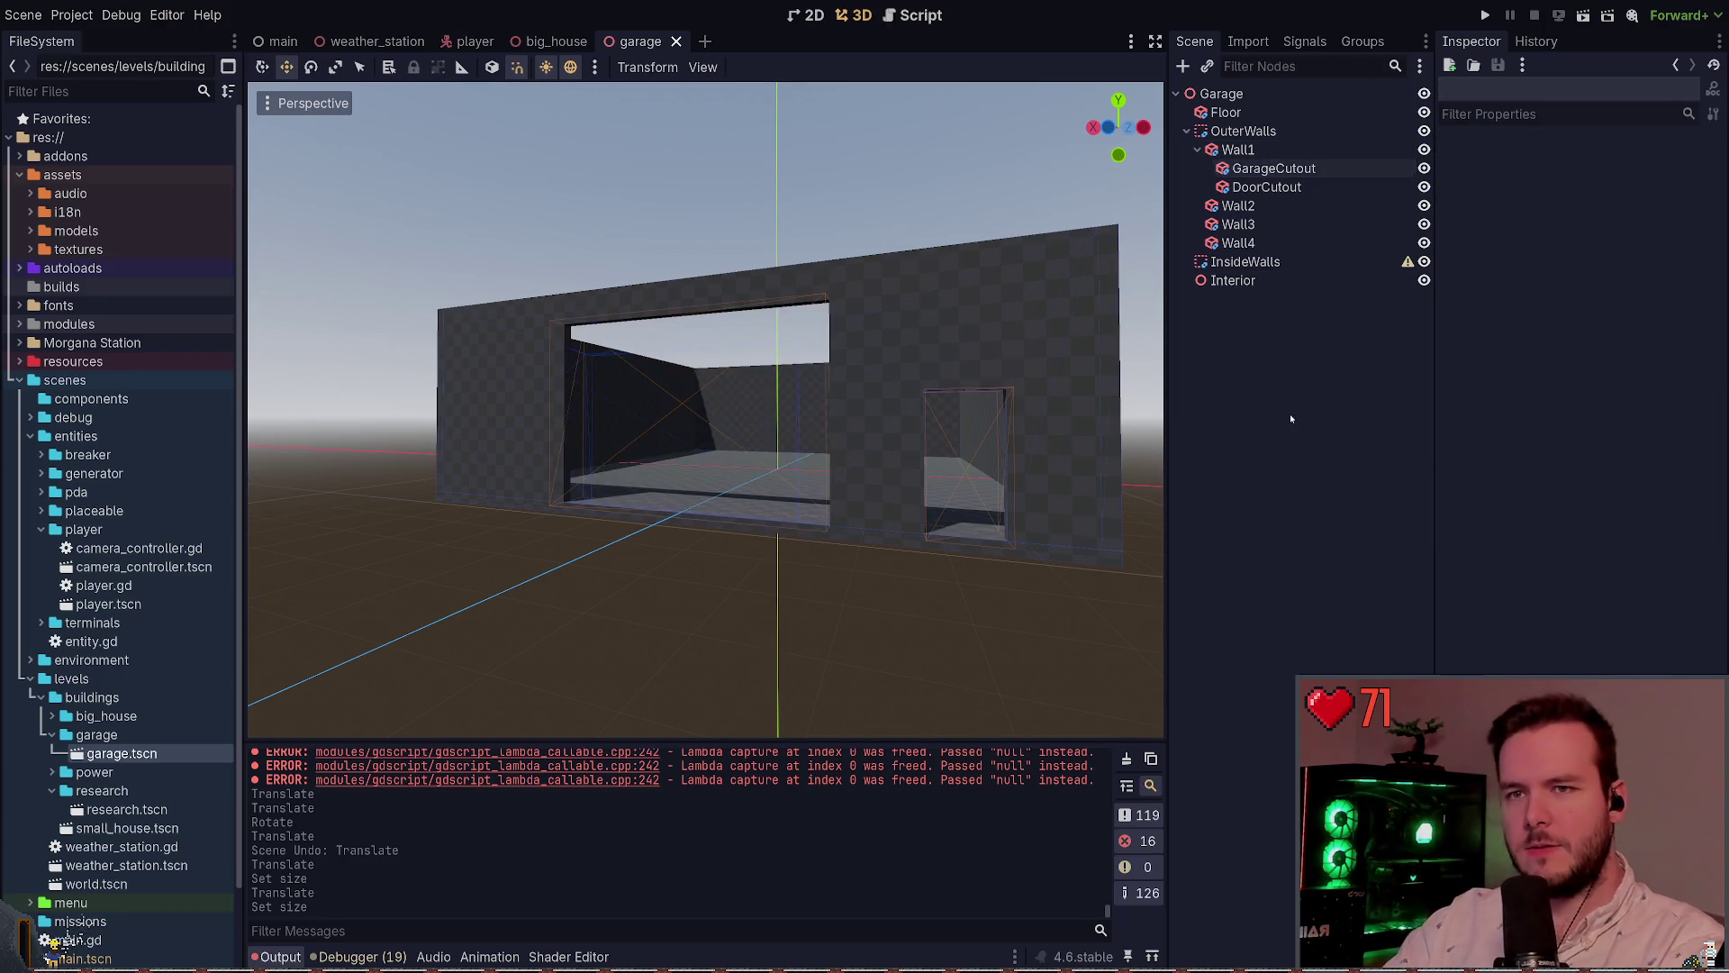
key(ctrl+s)
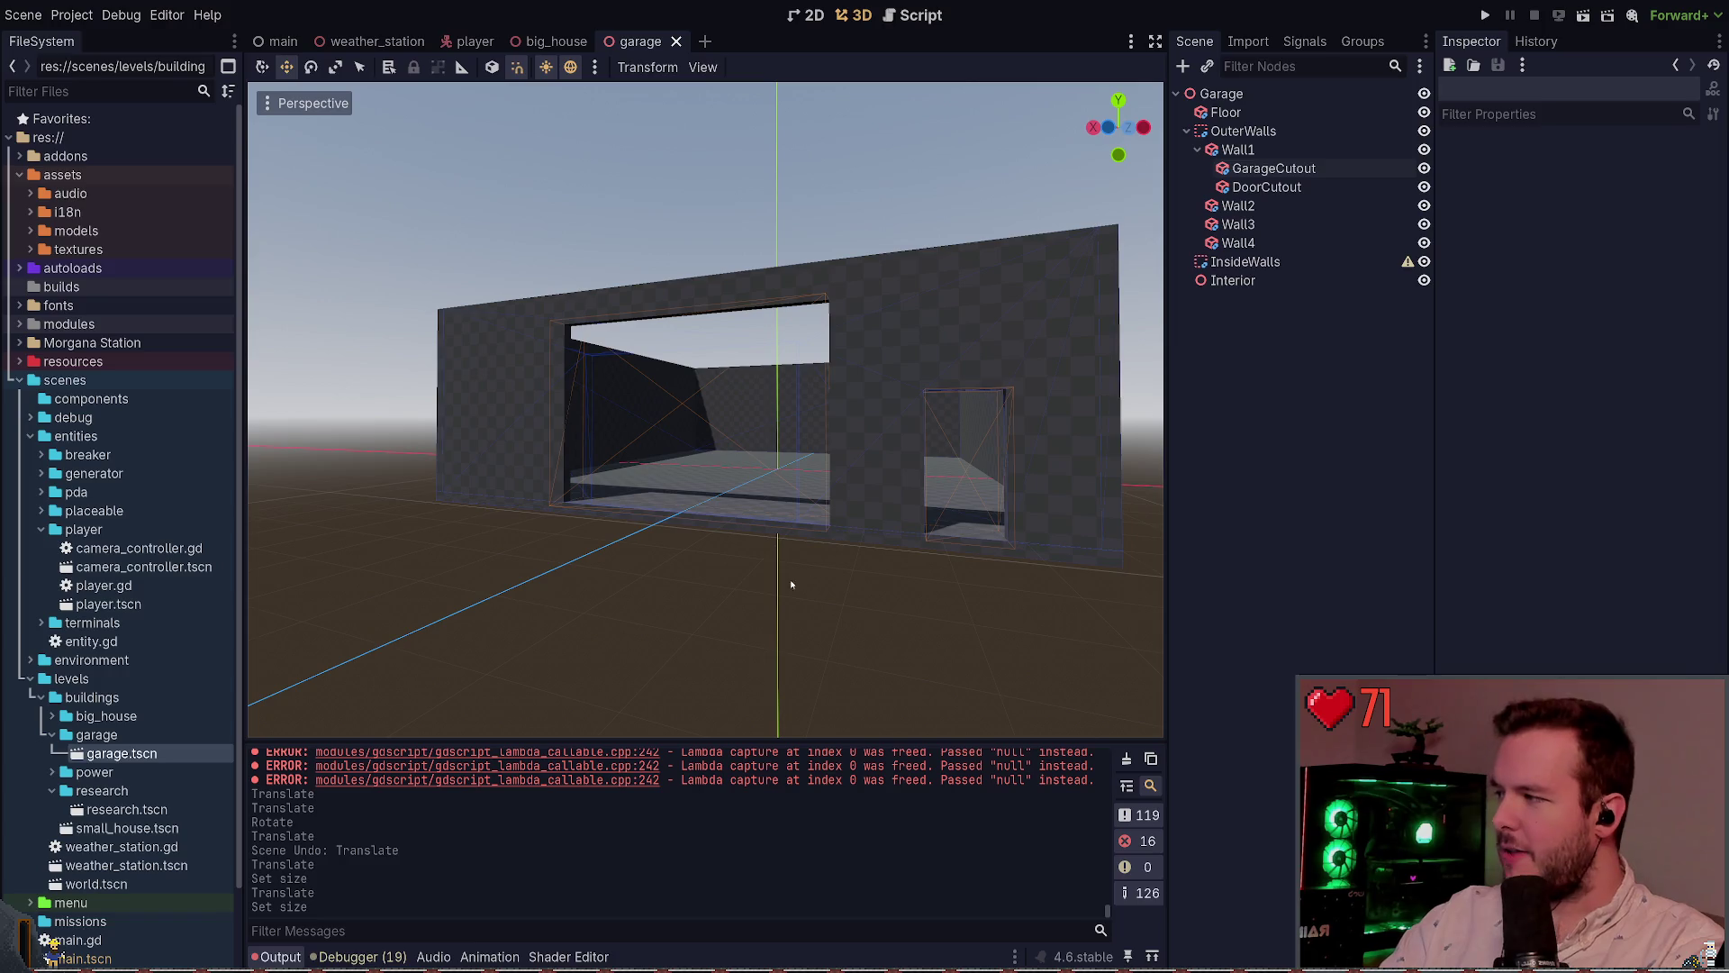
Fly the view back and up to look down into the open-topped garage
key(w)
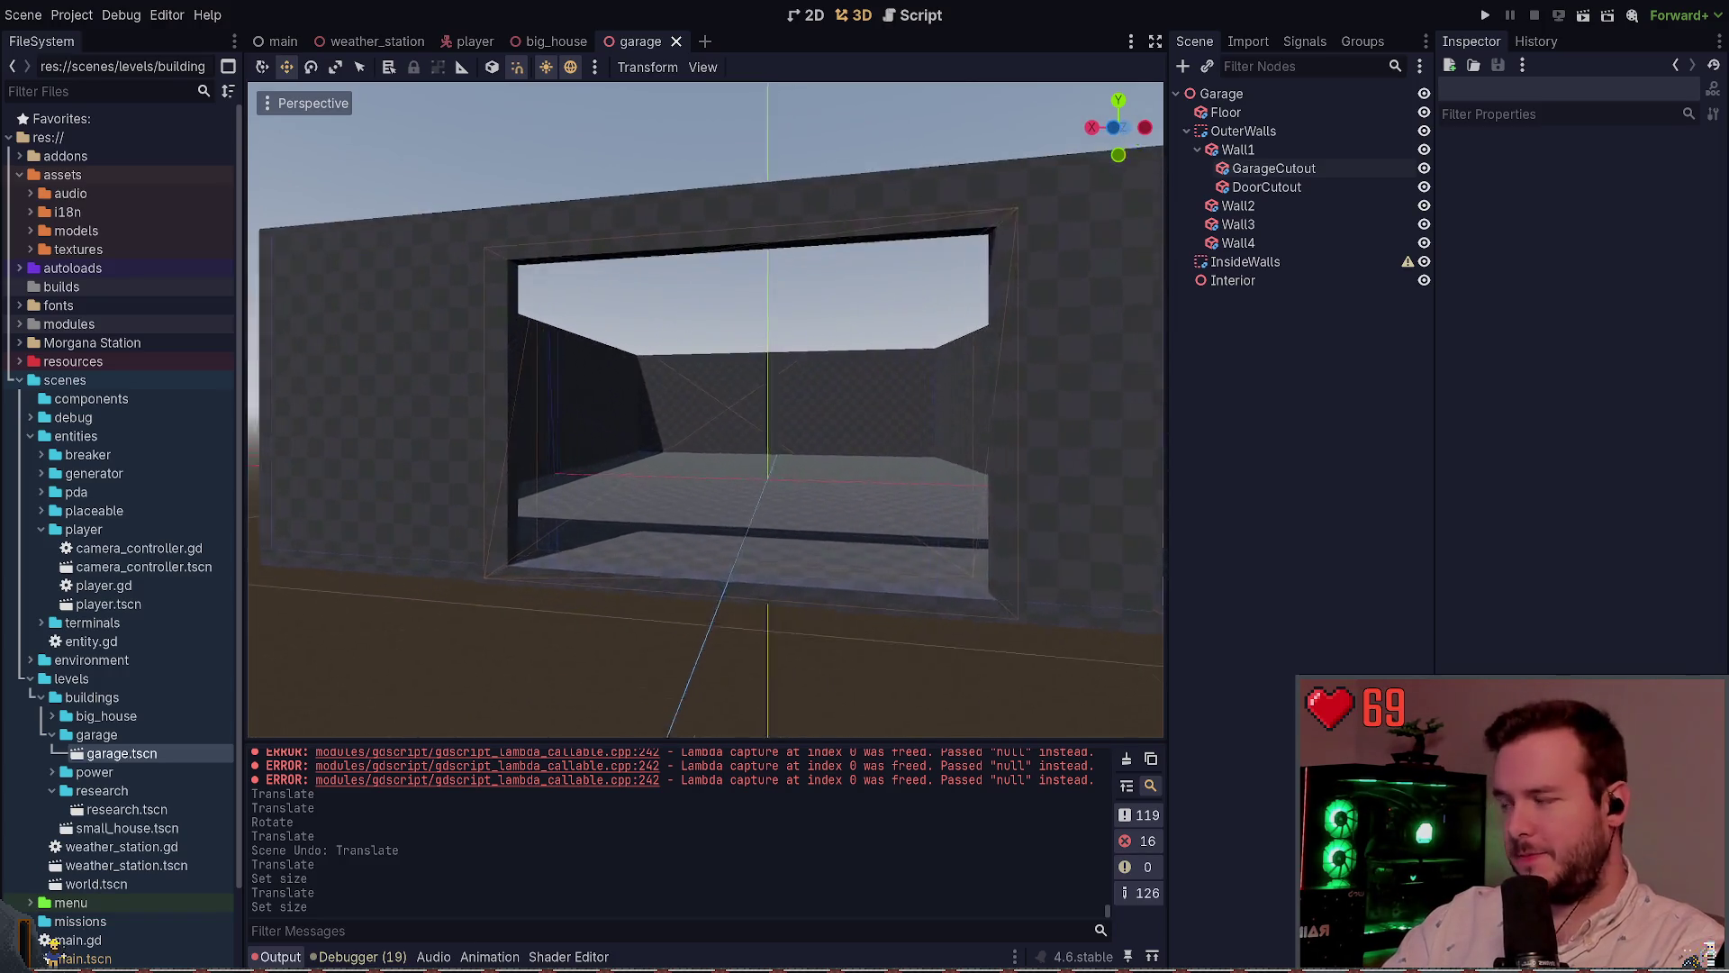
key(s)
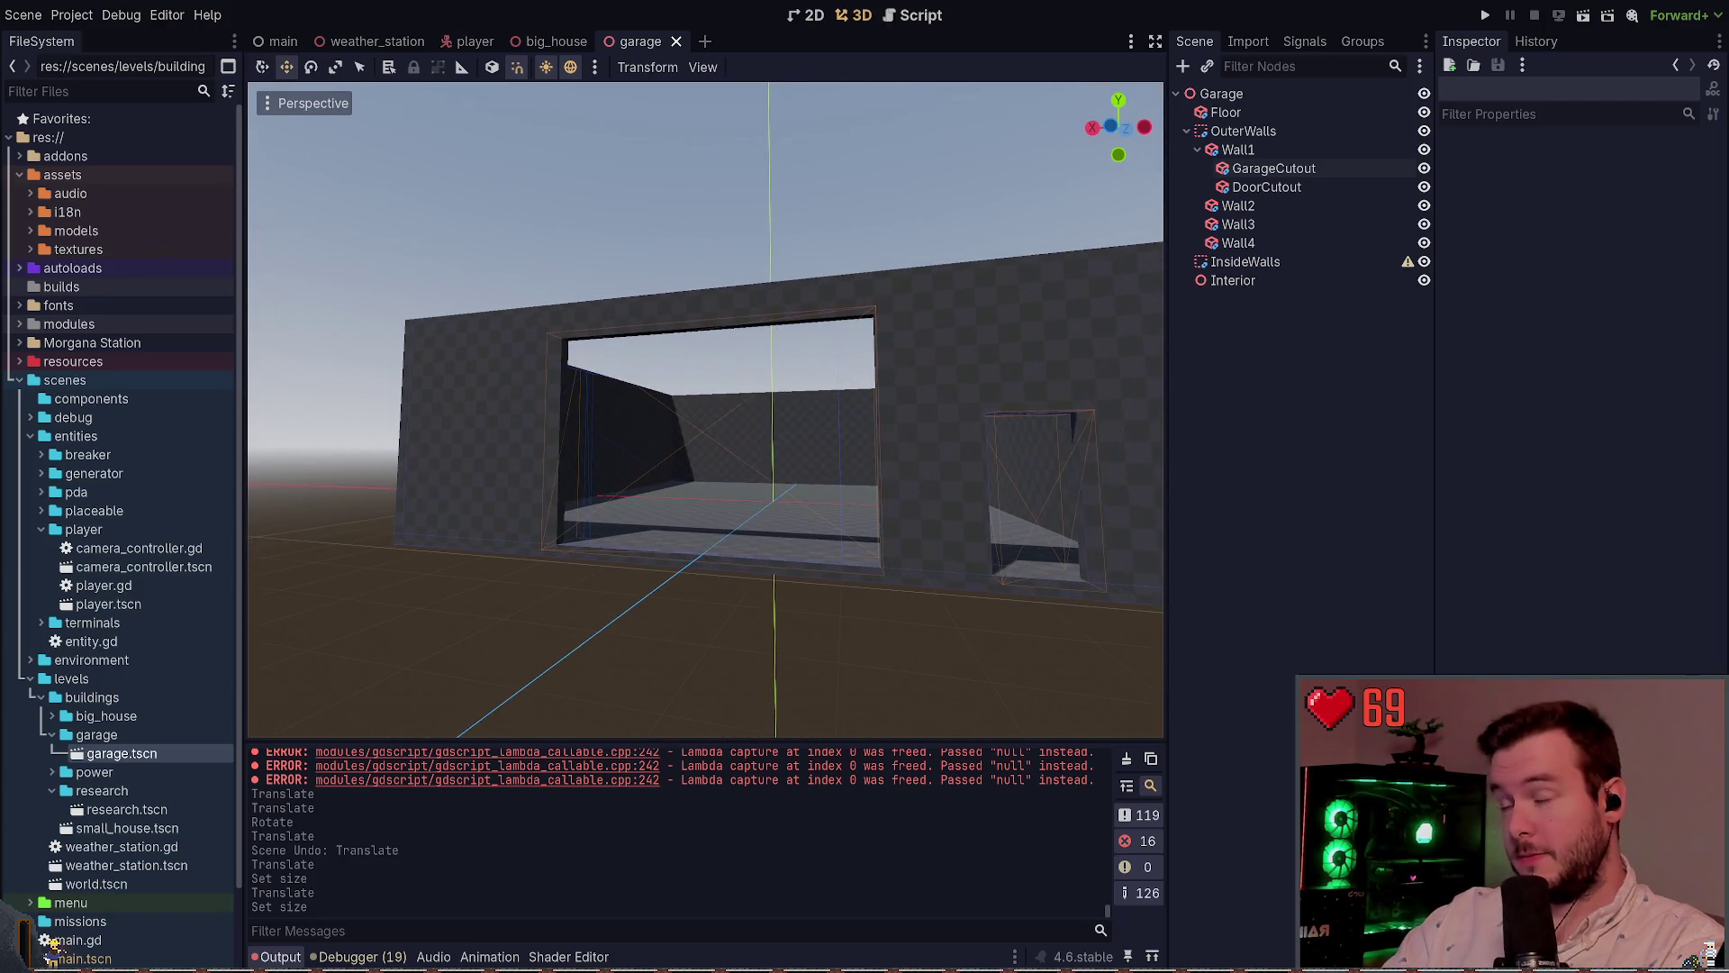
key(e)
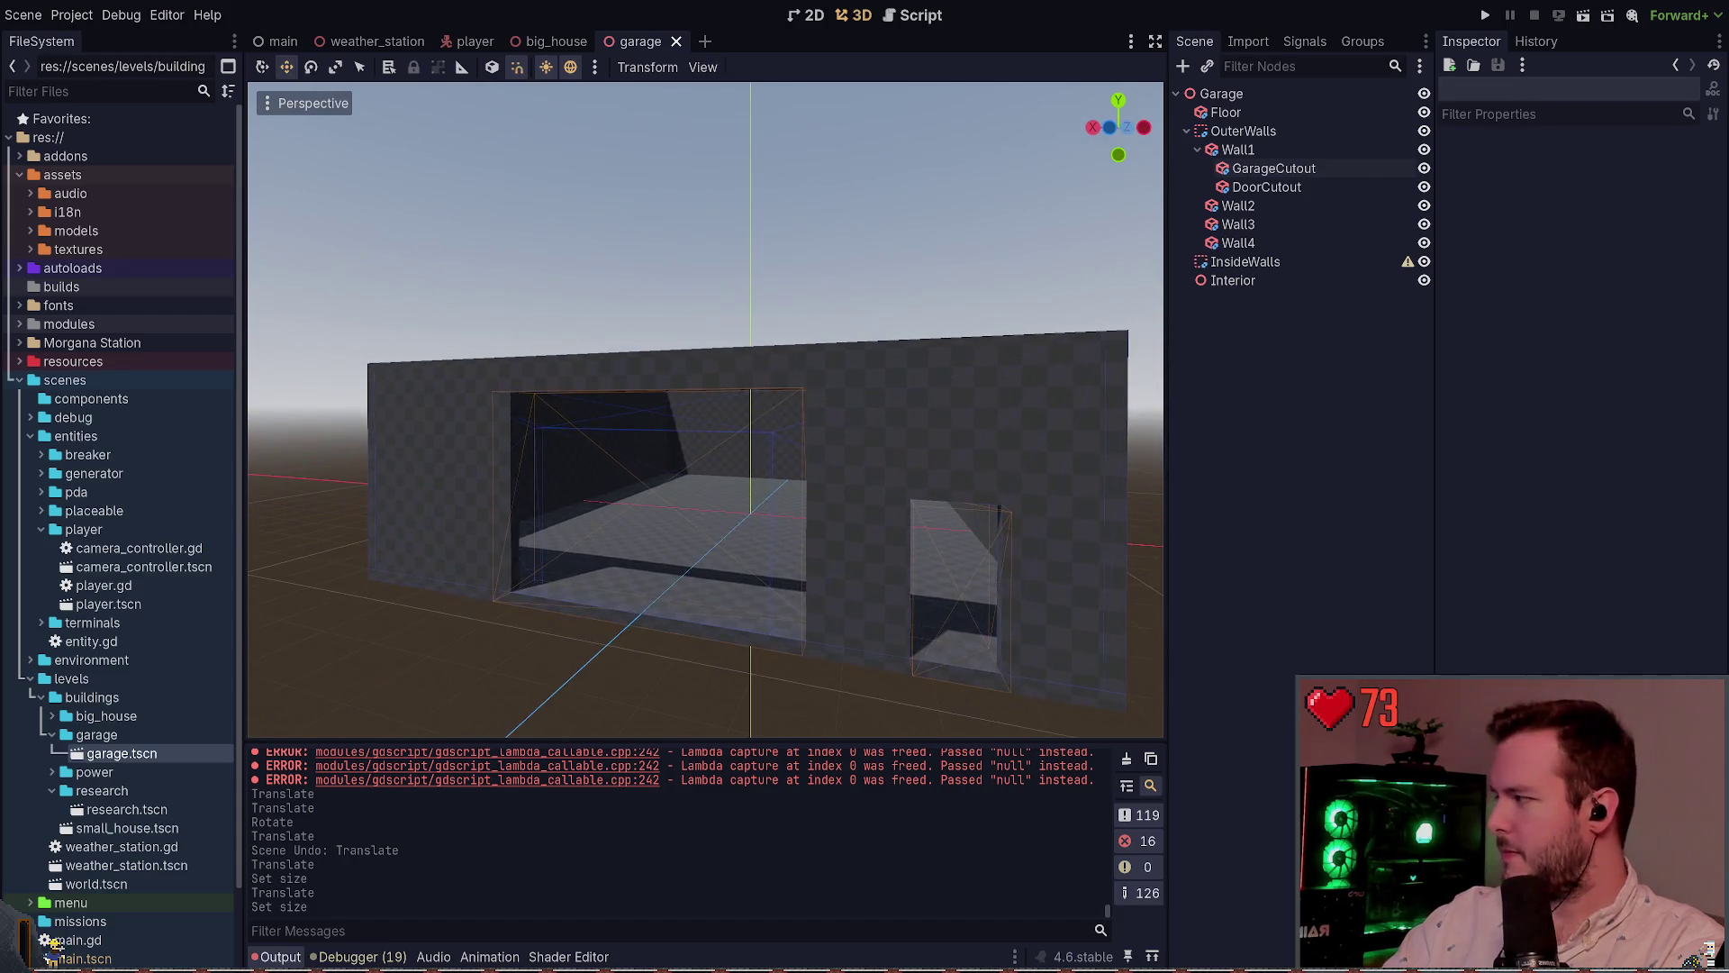
key(e)
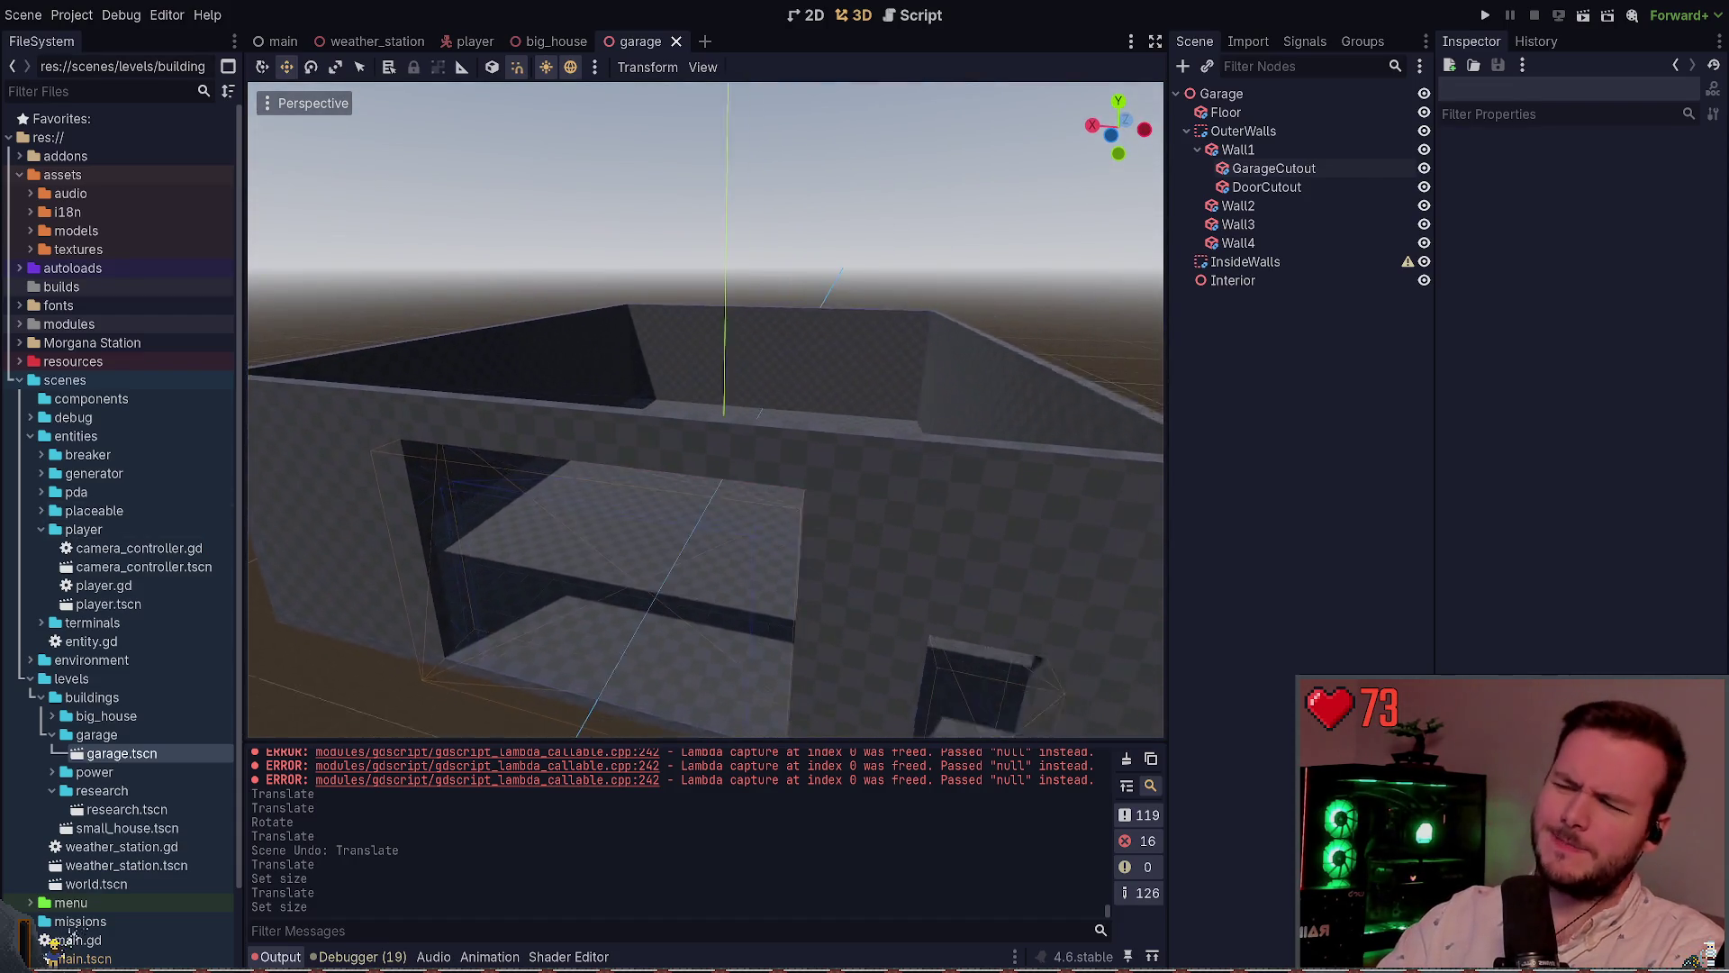
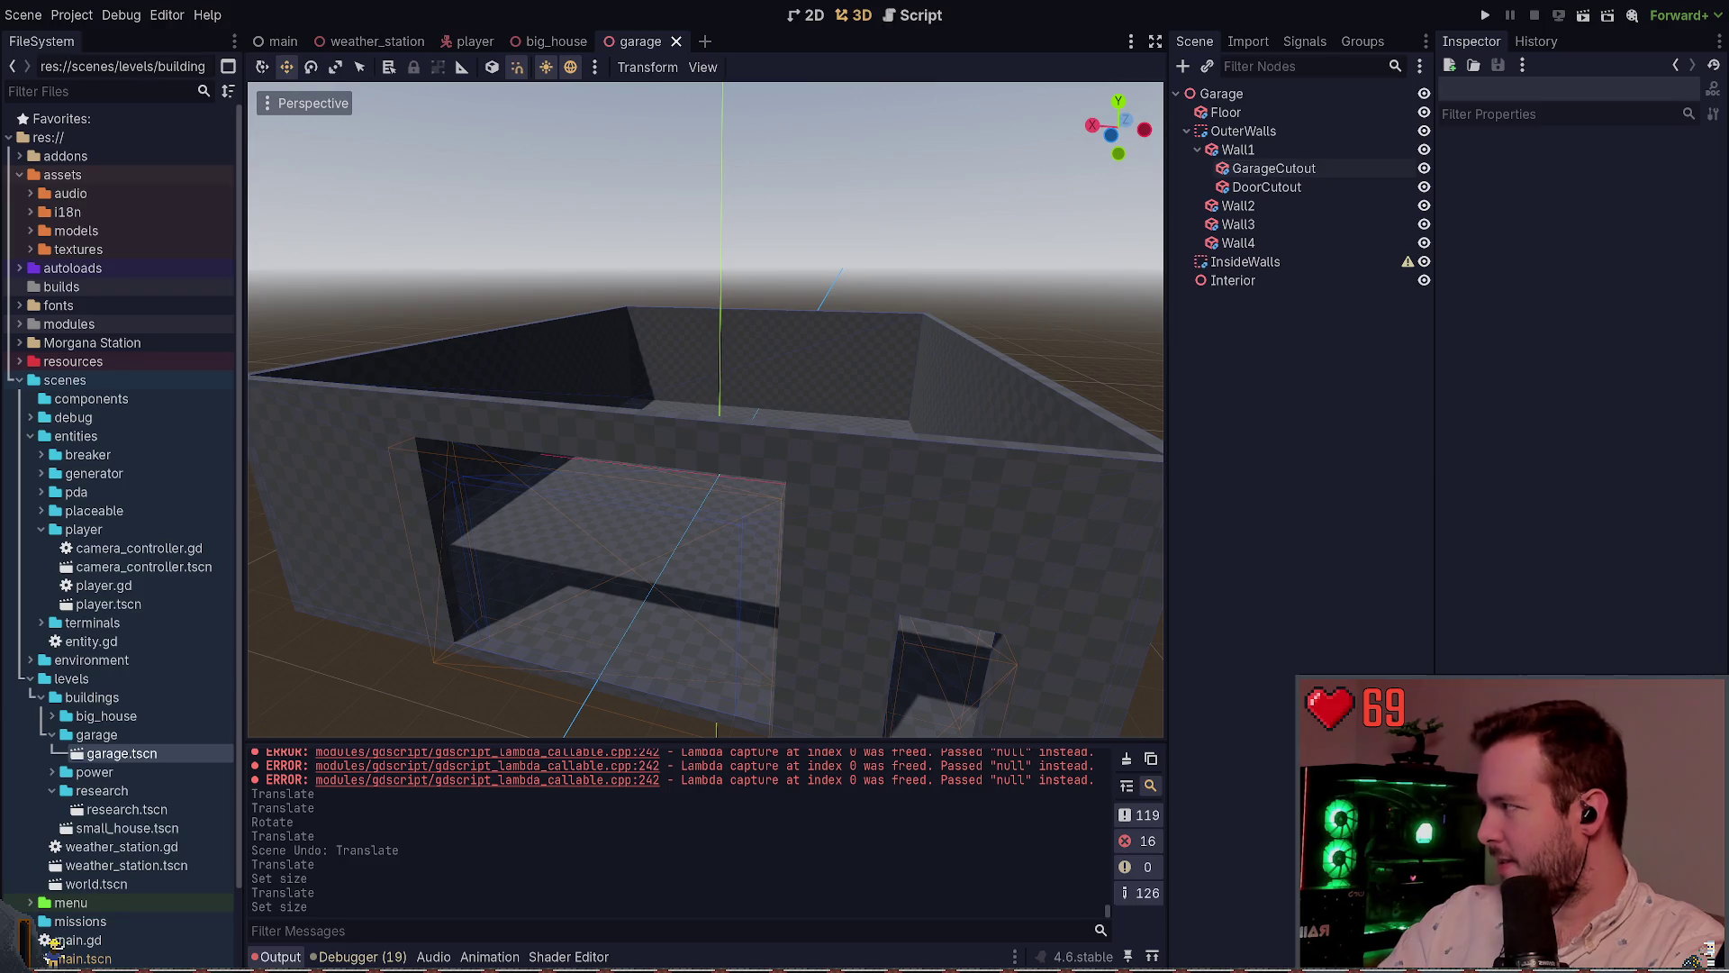
Fly the view into the garage interior
key(w)
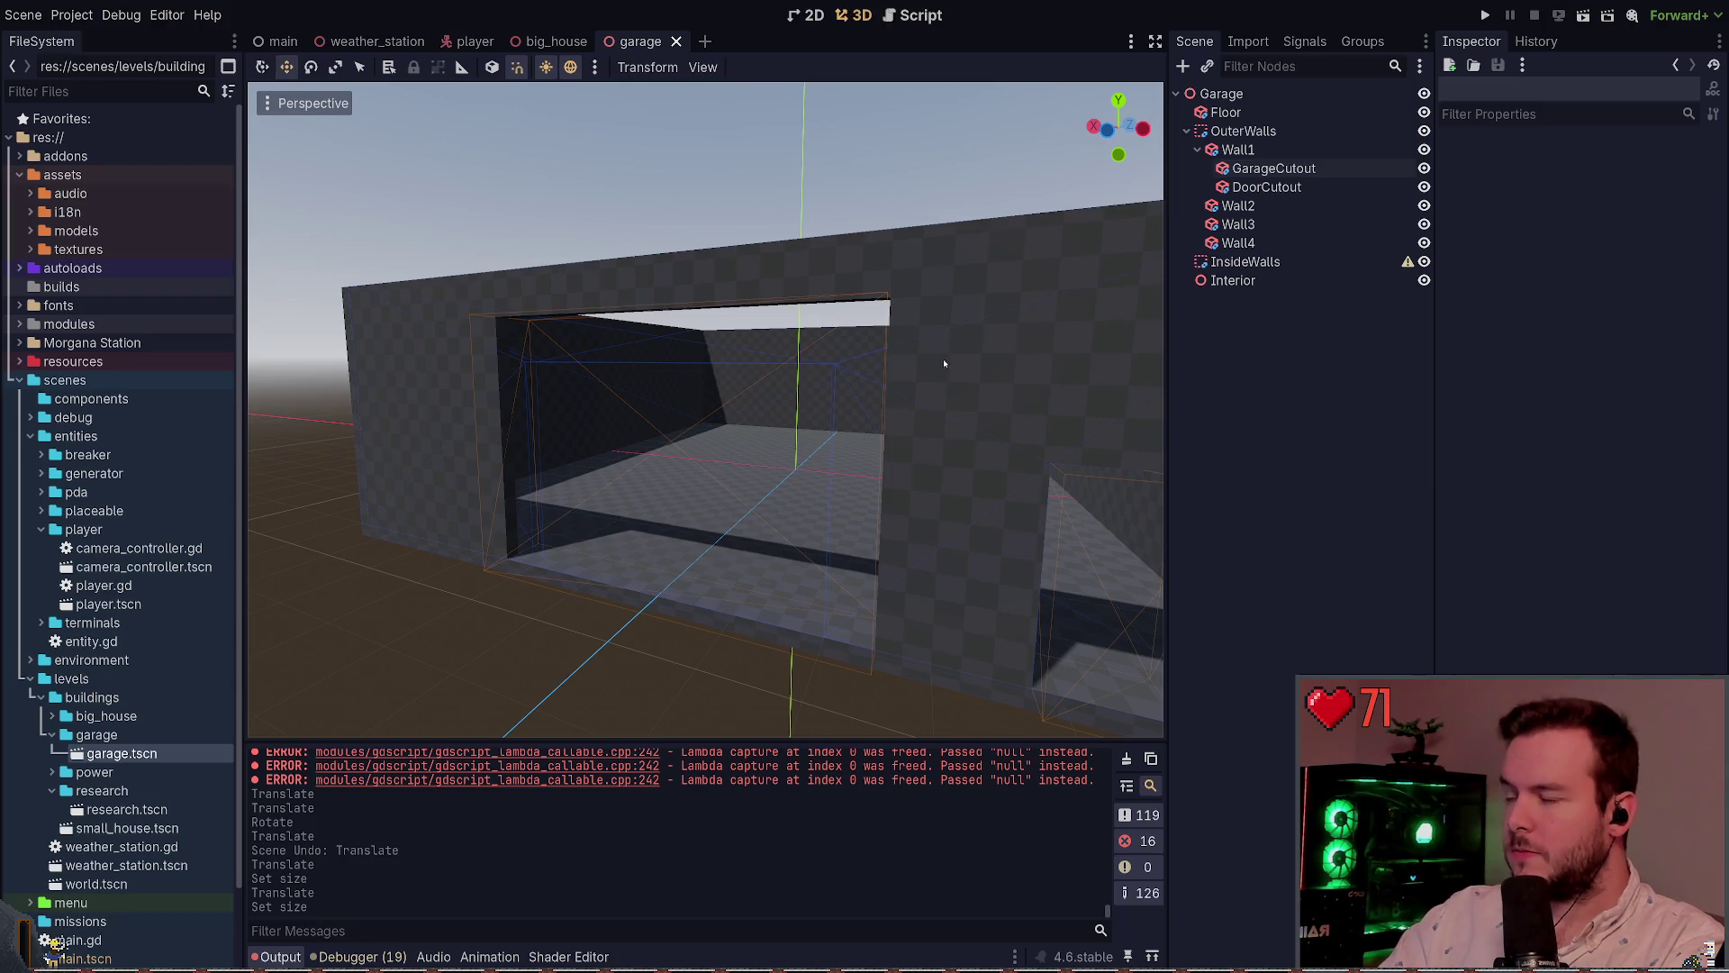
right_click(890, 362)
key(w)
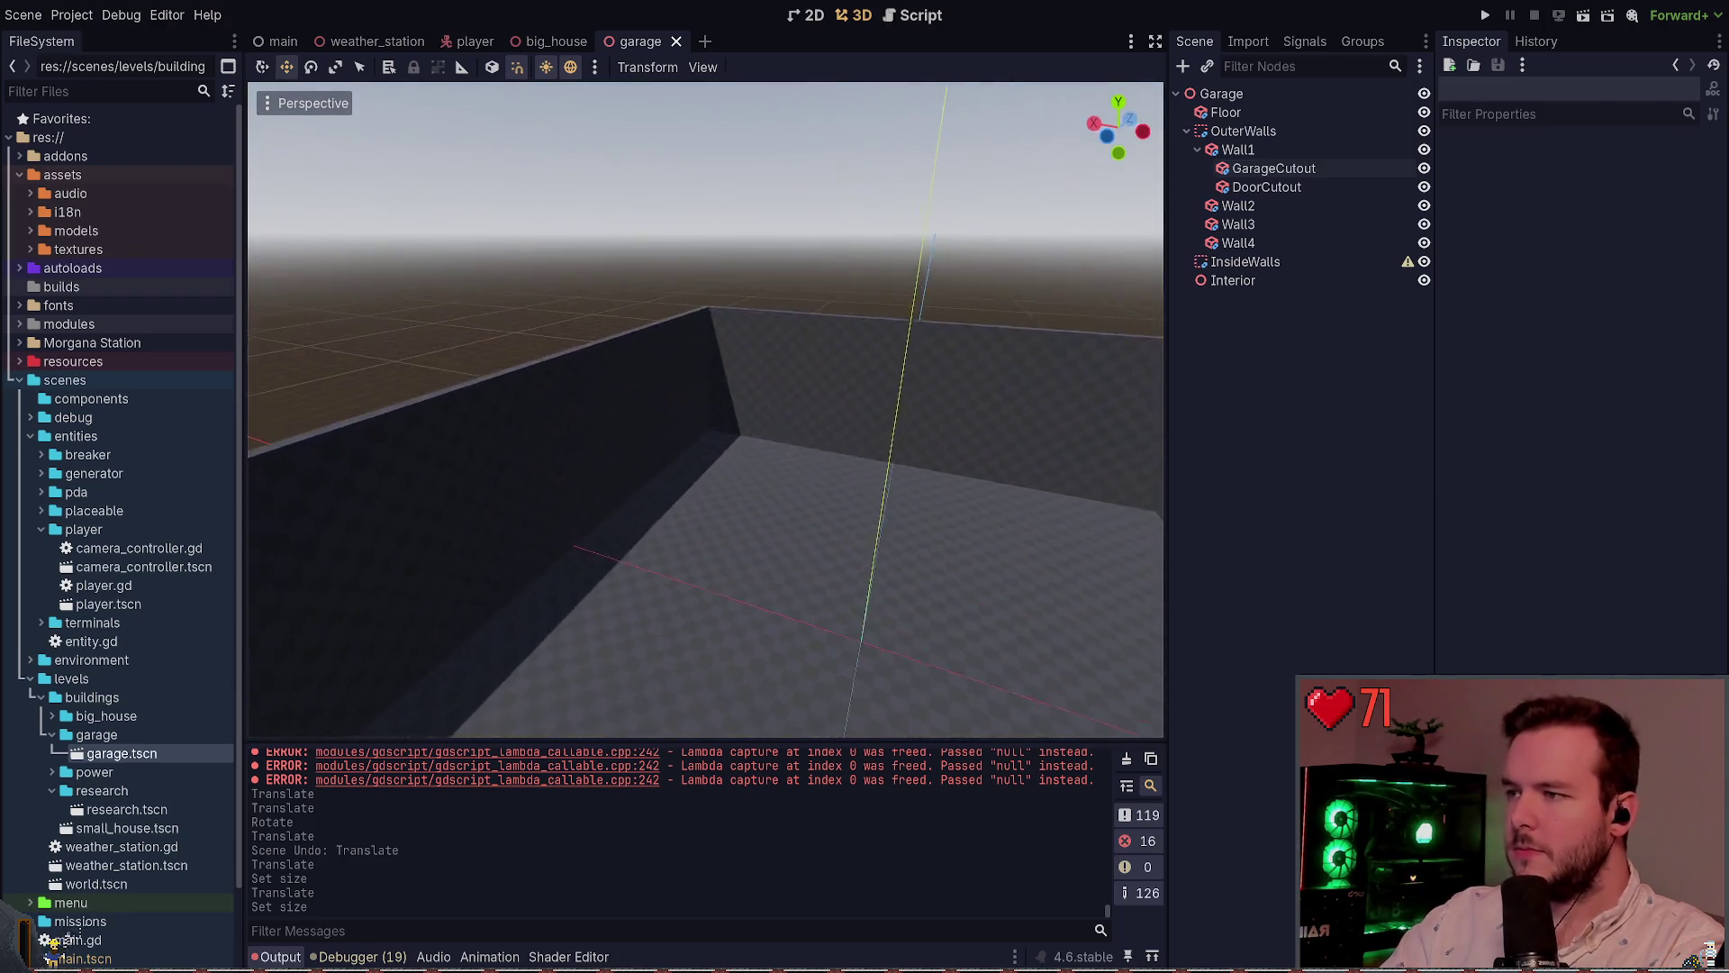
Set the new CSGBox3D's size to 2 × 2 × 3 m
text(e)
text(4)
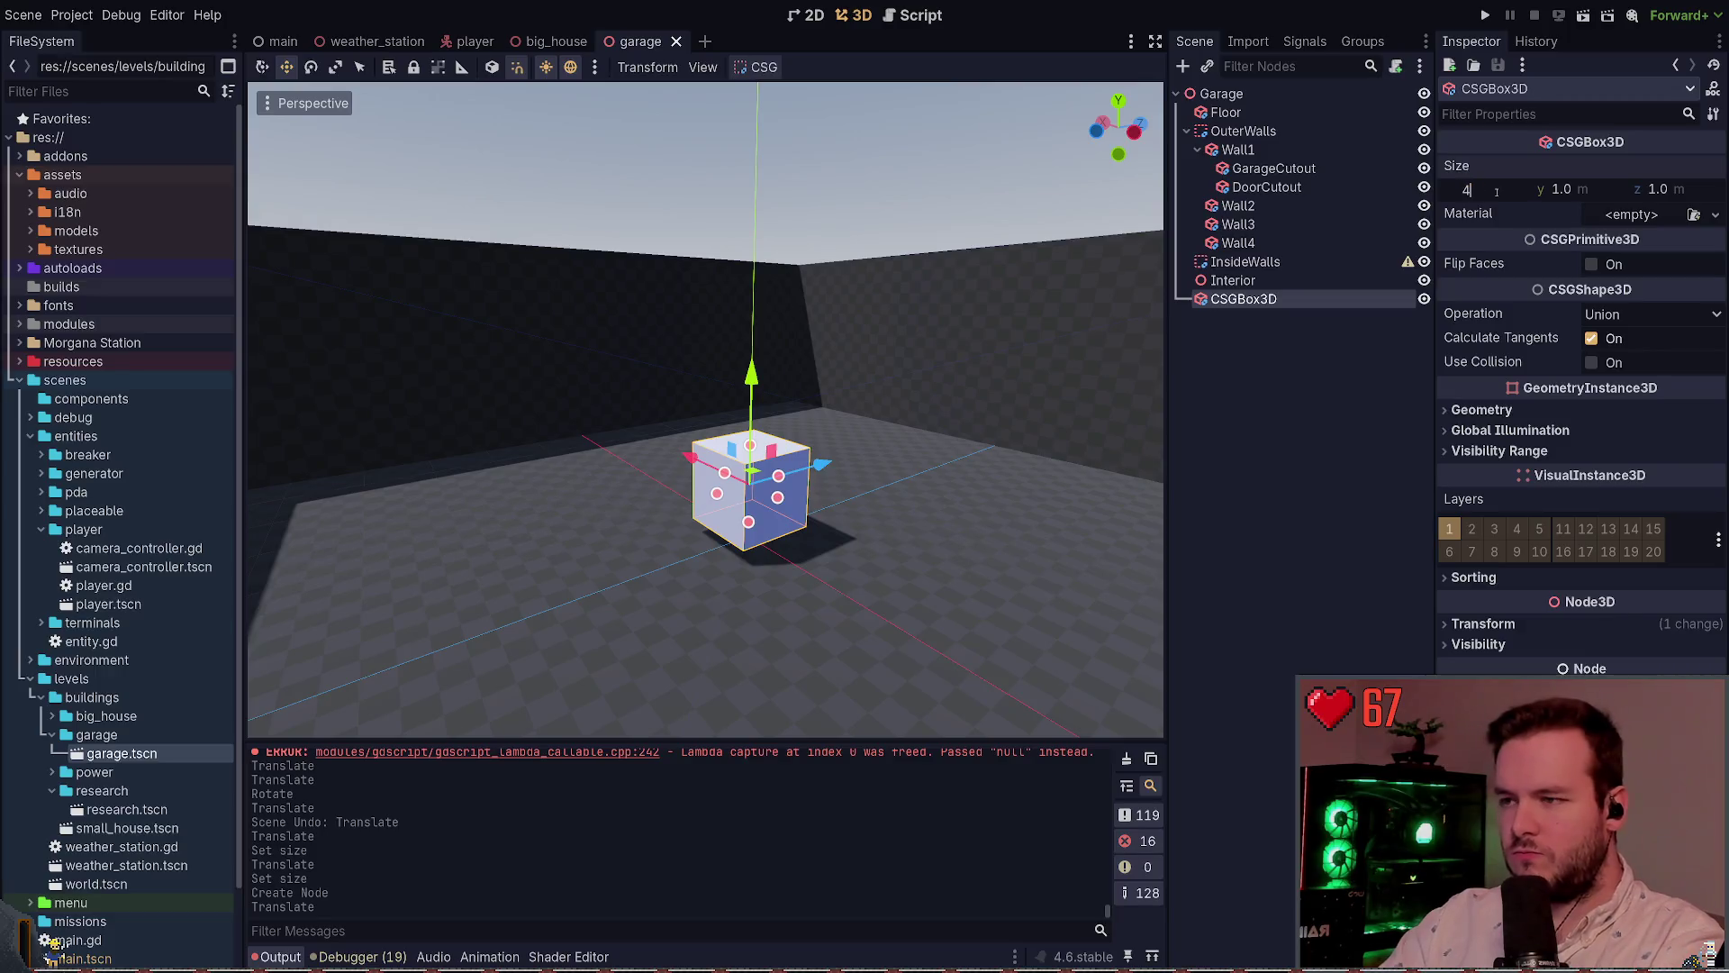
text(3)
key(Return)
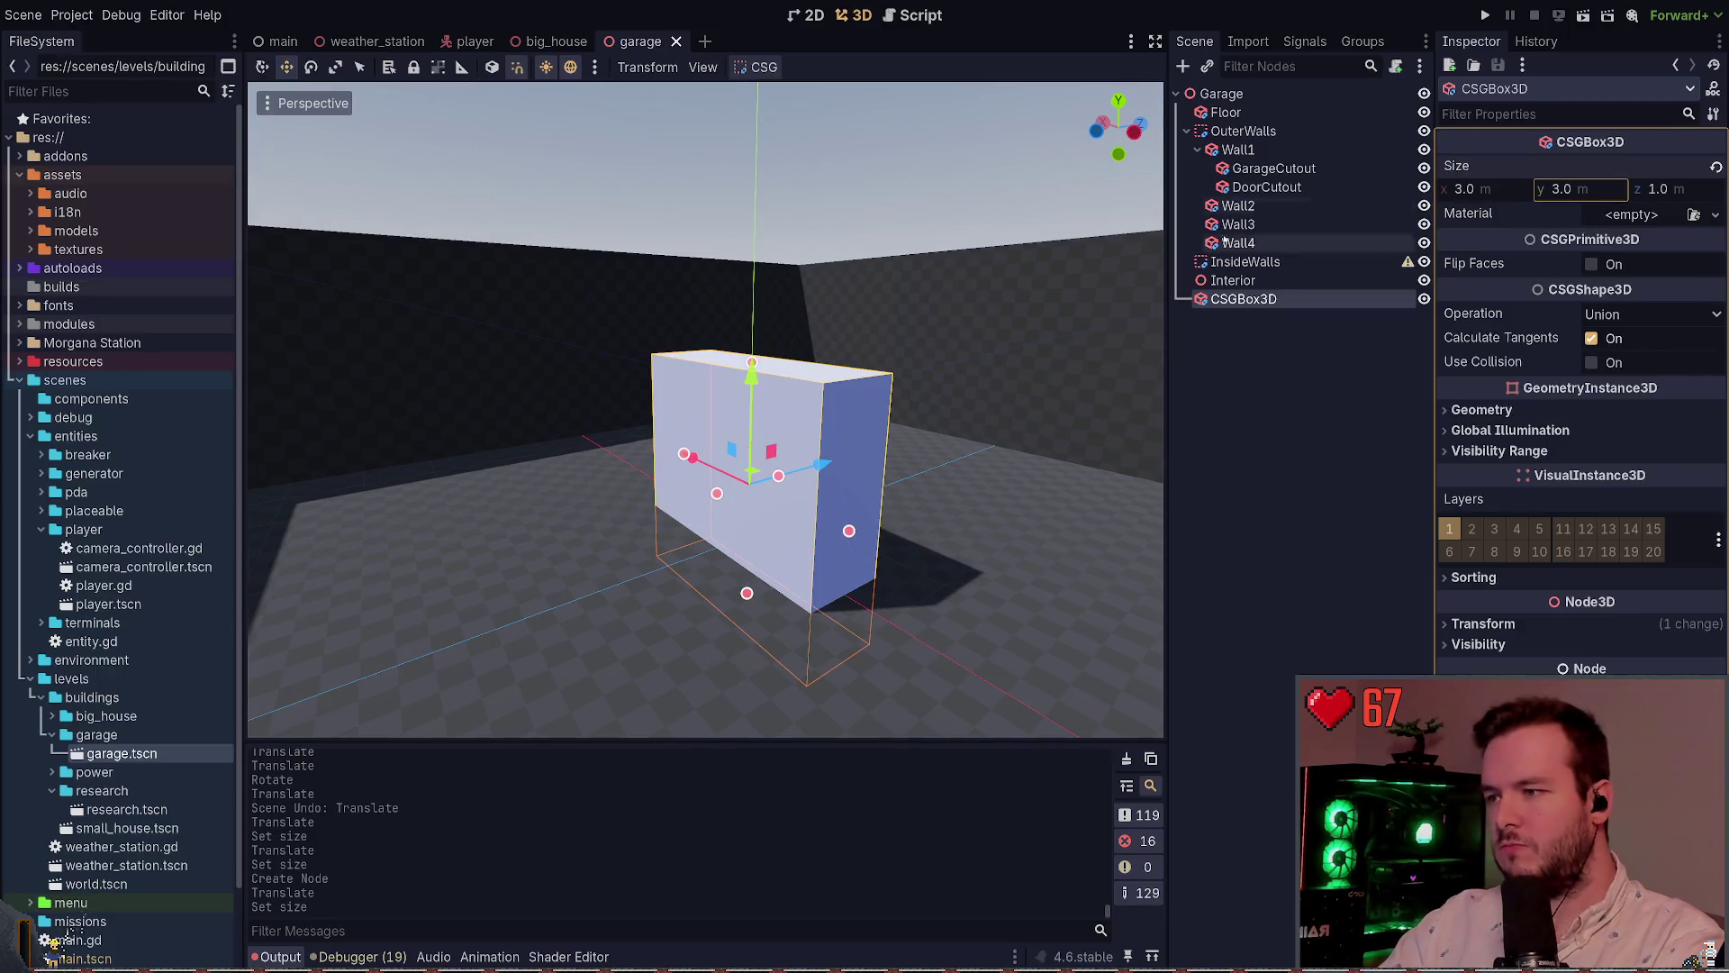
key(ctrl+z)
click(1580, 195)
text(2)
key(Return)
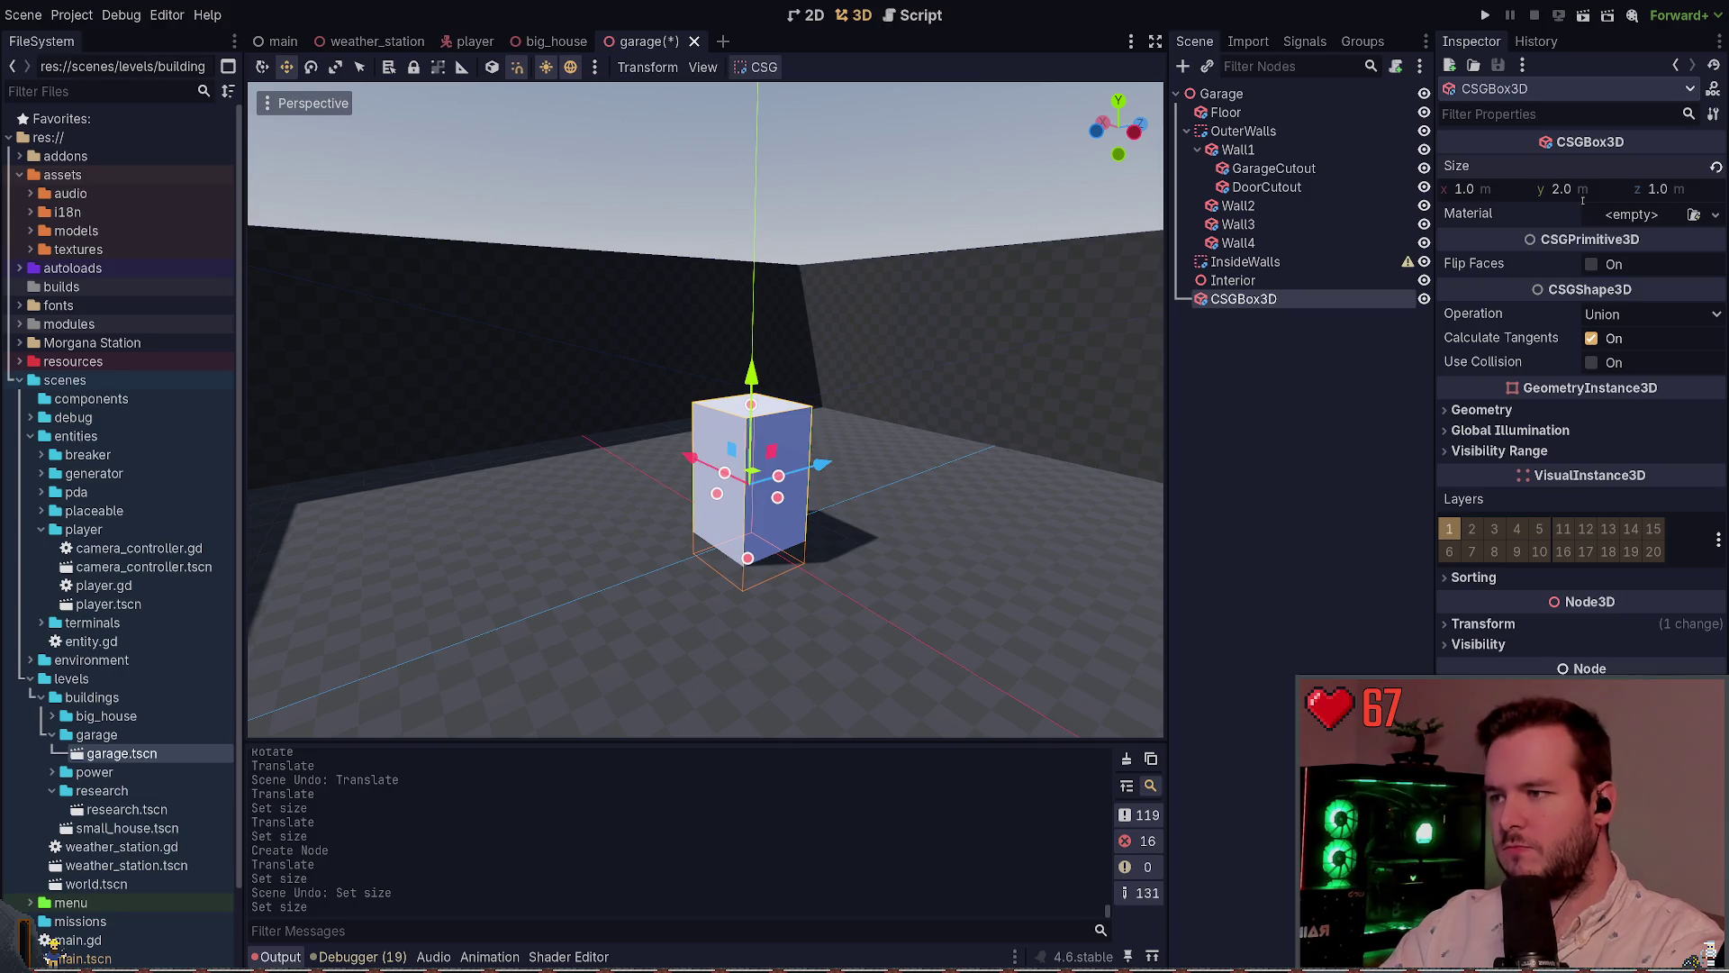
click(1683, 194)
text(3)
key(Return)
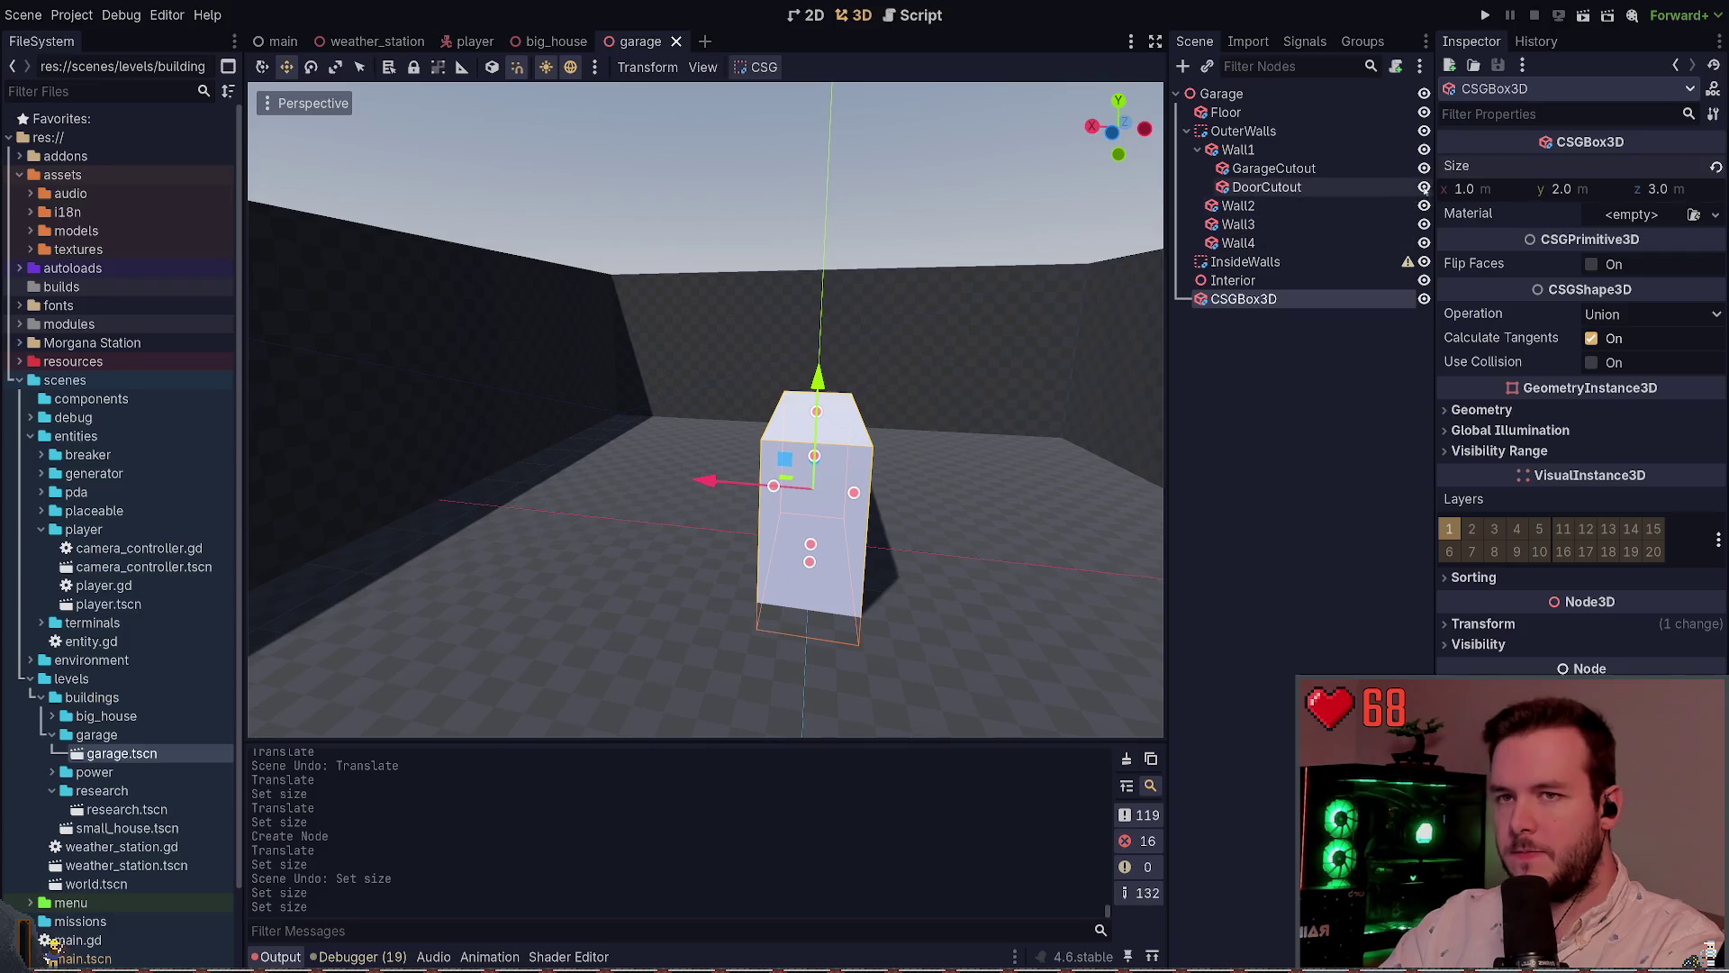
text(2)
key(Return)
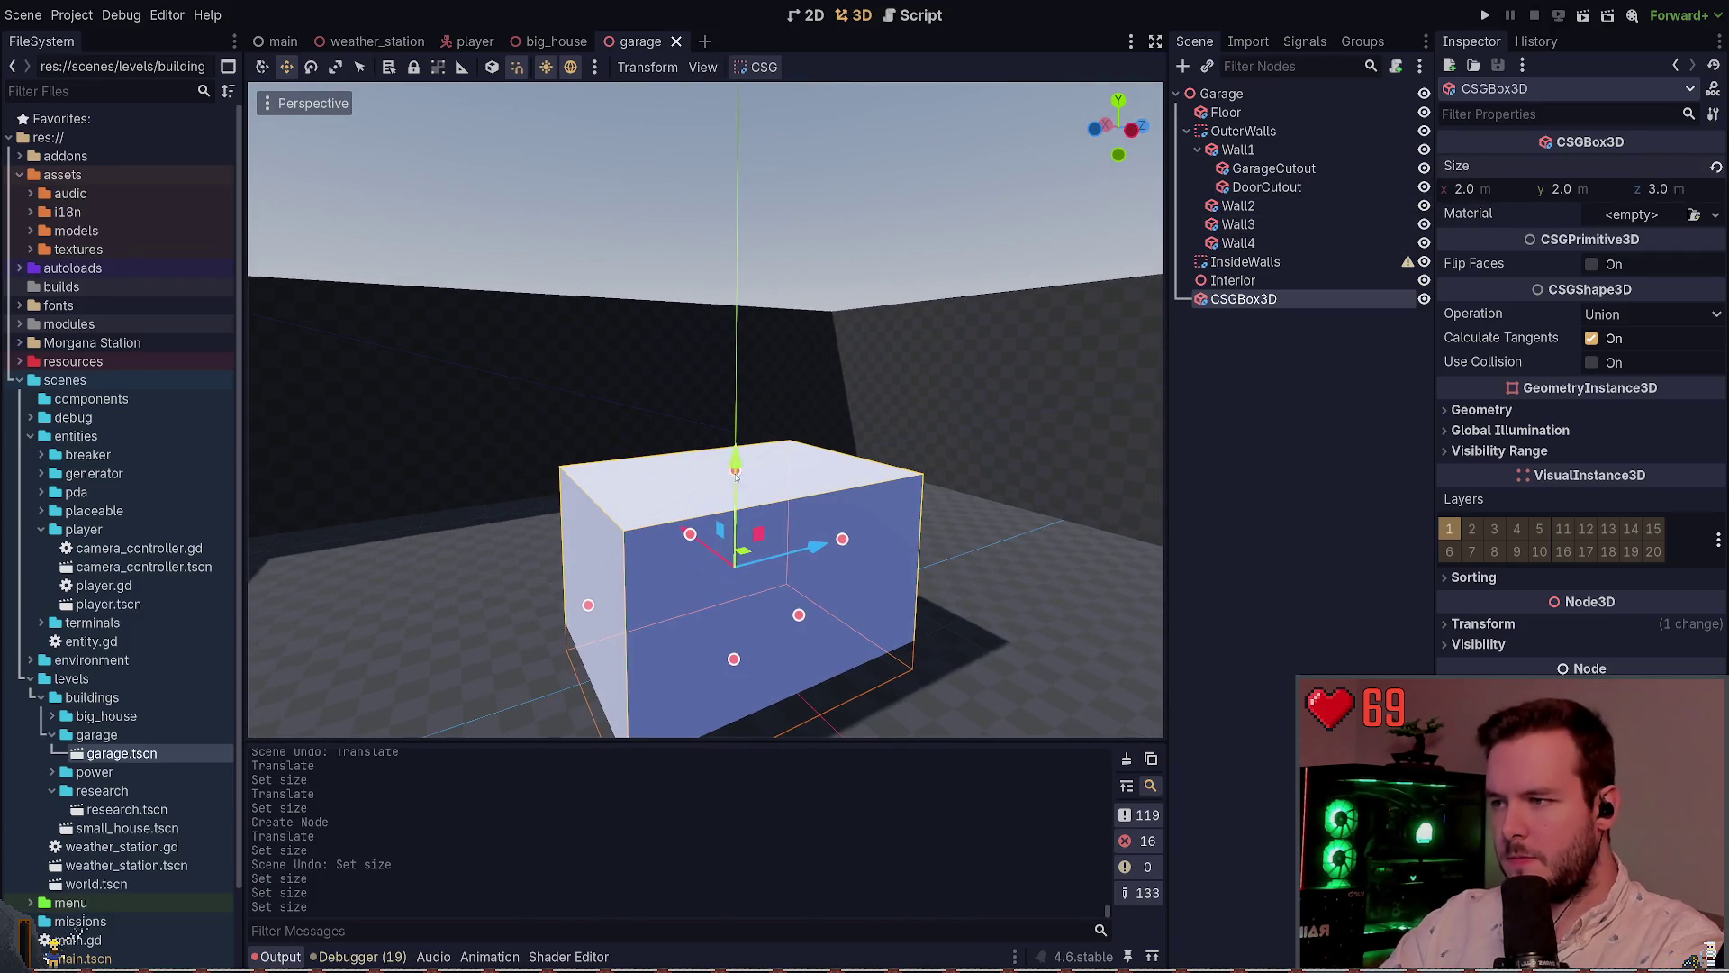
Save the scene, slide the box across the garage floor, and duplicate it
click(736, 474)
key(ctrl+s)
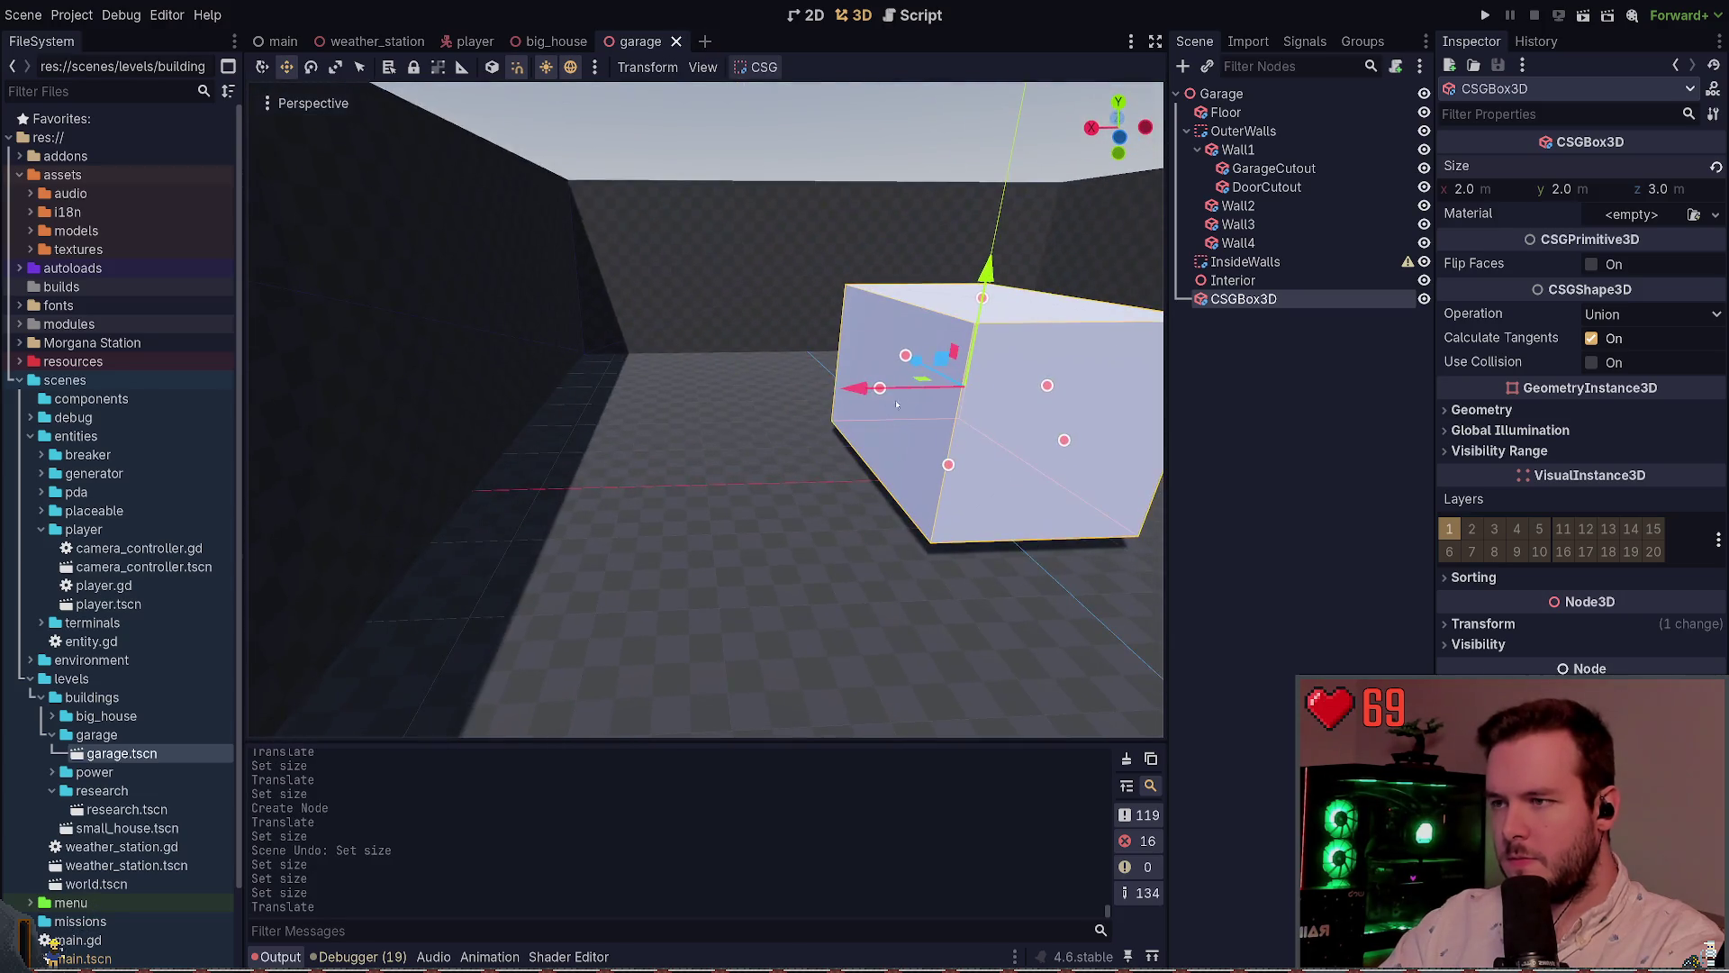
drag(897, 405, 618, 404)
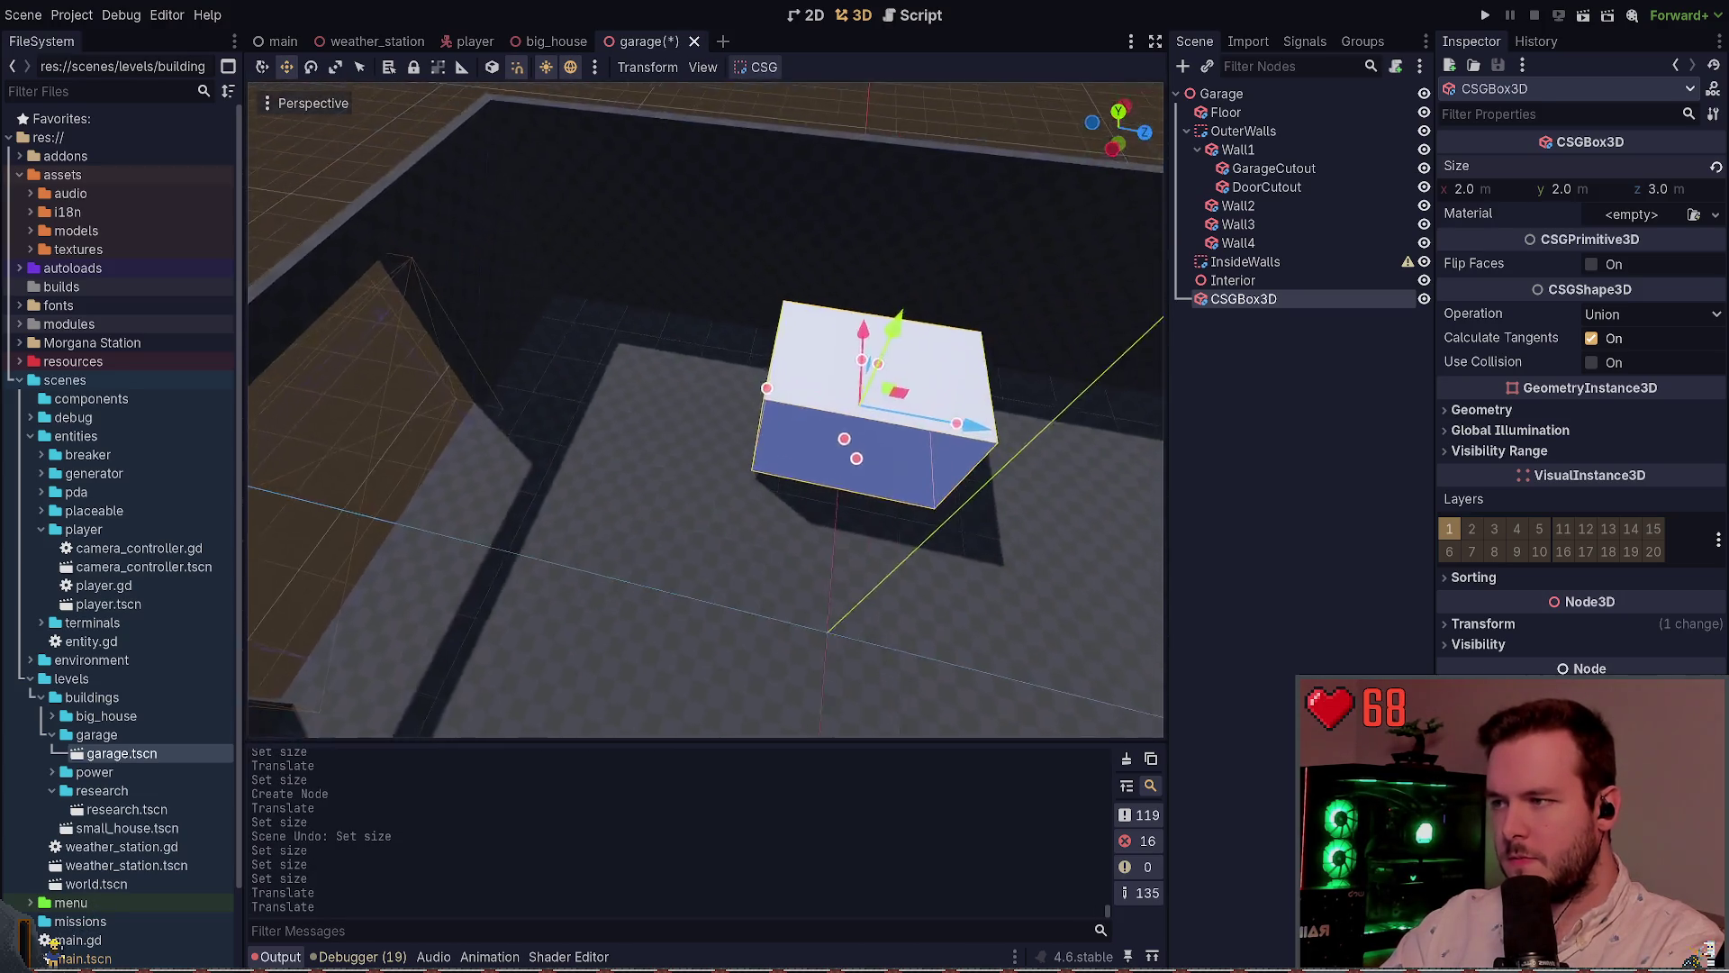
mouse_move(808, 405)
mouse_down()
mouse_move(1000, 482)
mouse_move(771, 486)
mouse_up()
key(ctrl+d)
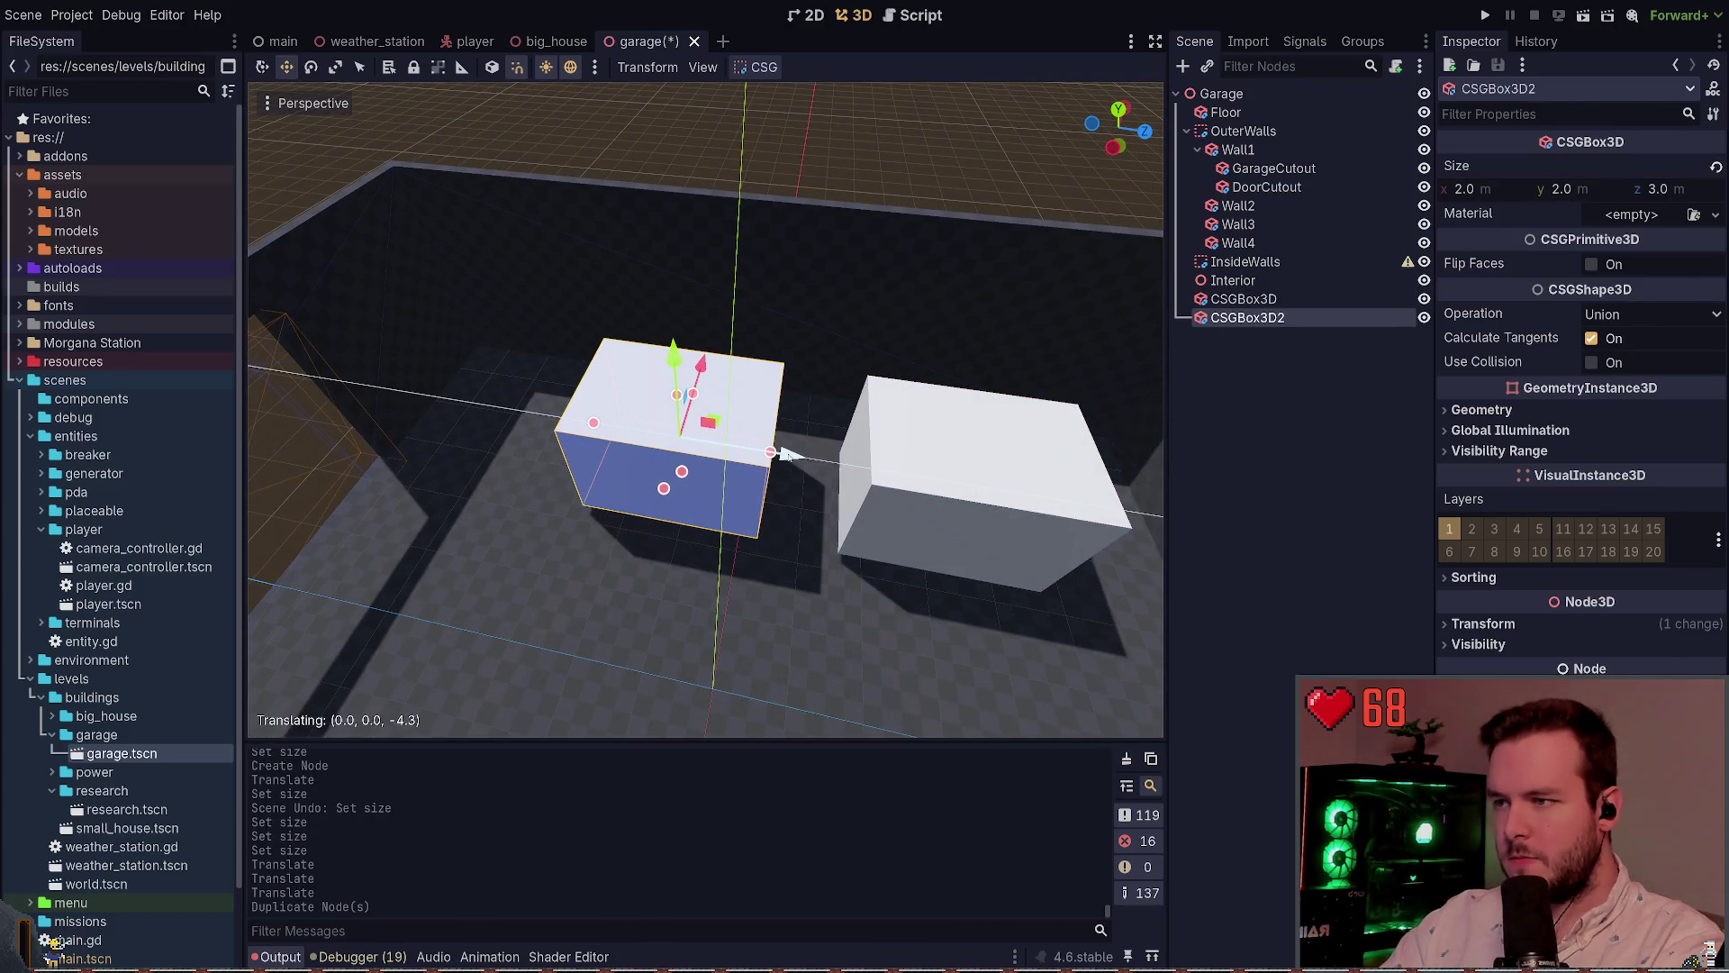
Undo the accidental downward move of the duplicate and save the scene
mouse_move(705, 409)
mouse_down()
mouse_move(745, 255)
mouse_move(745, 270)
mouse_up()
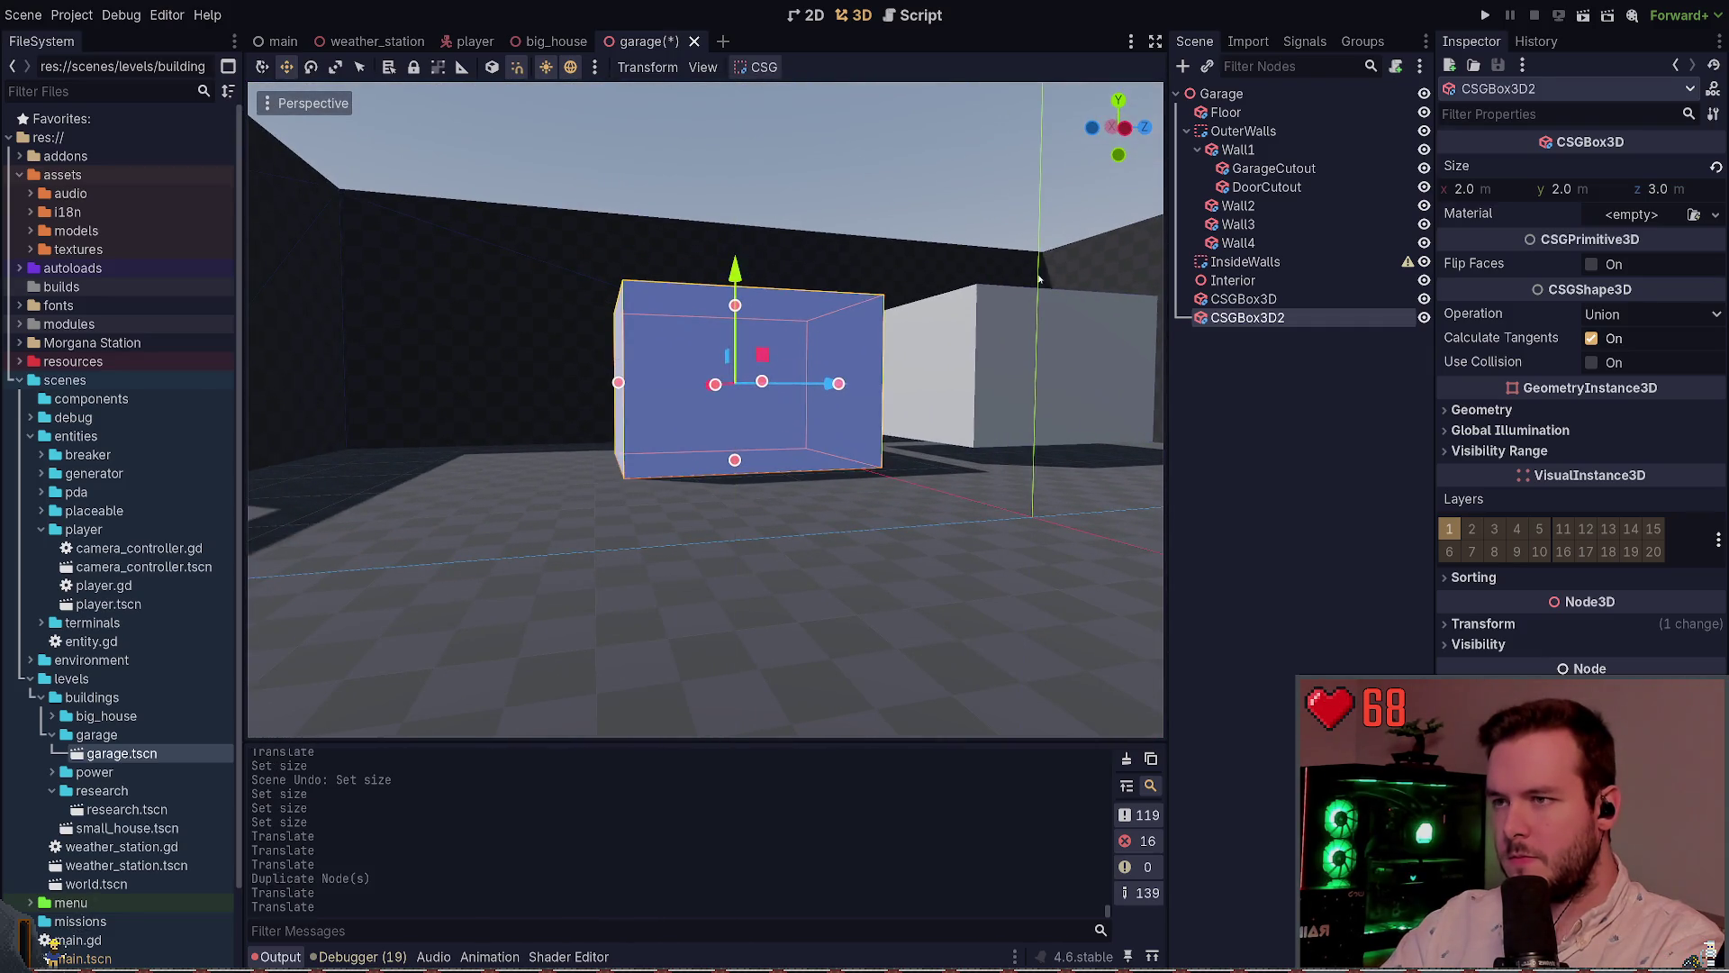
key(ctrl+z)
key(ctrl+s)
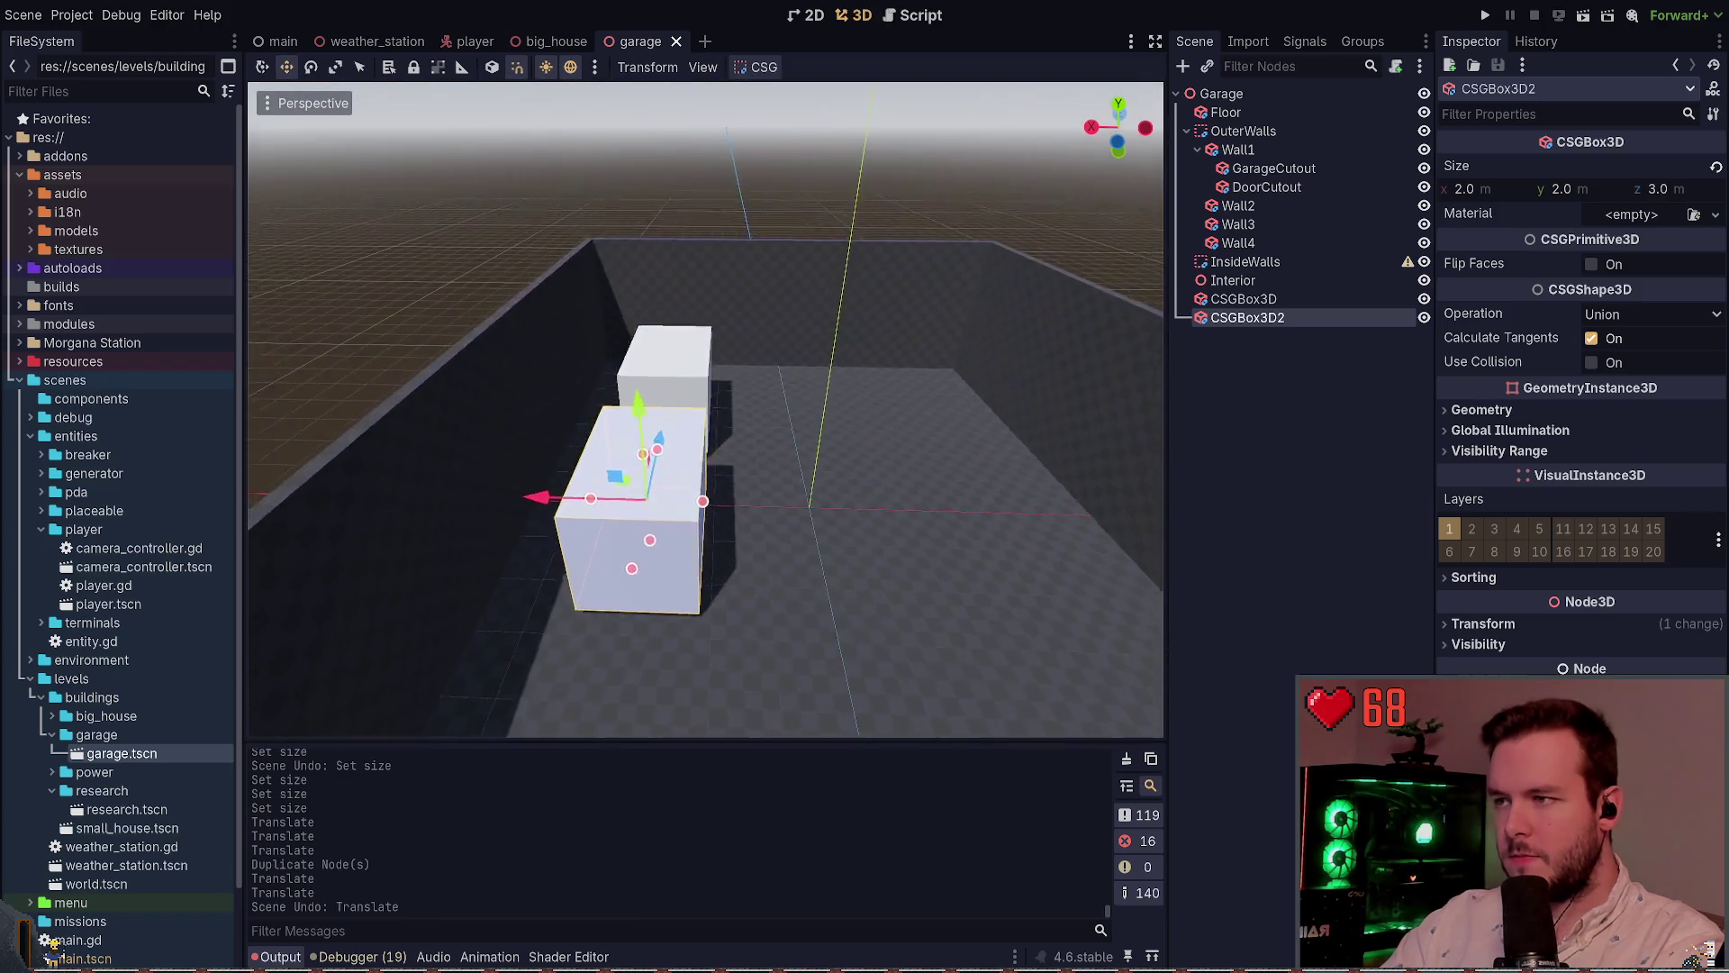
Duplicate the box again and move the third copy to the right
key(ctrl+d)
drag(901, 464, 935, 464)
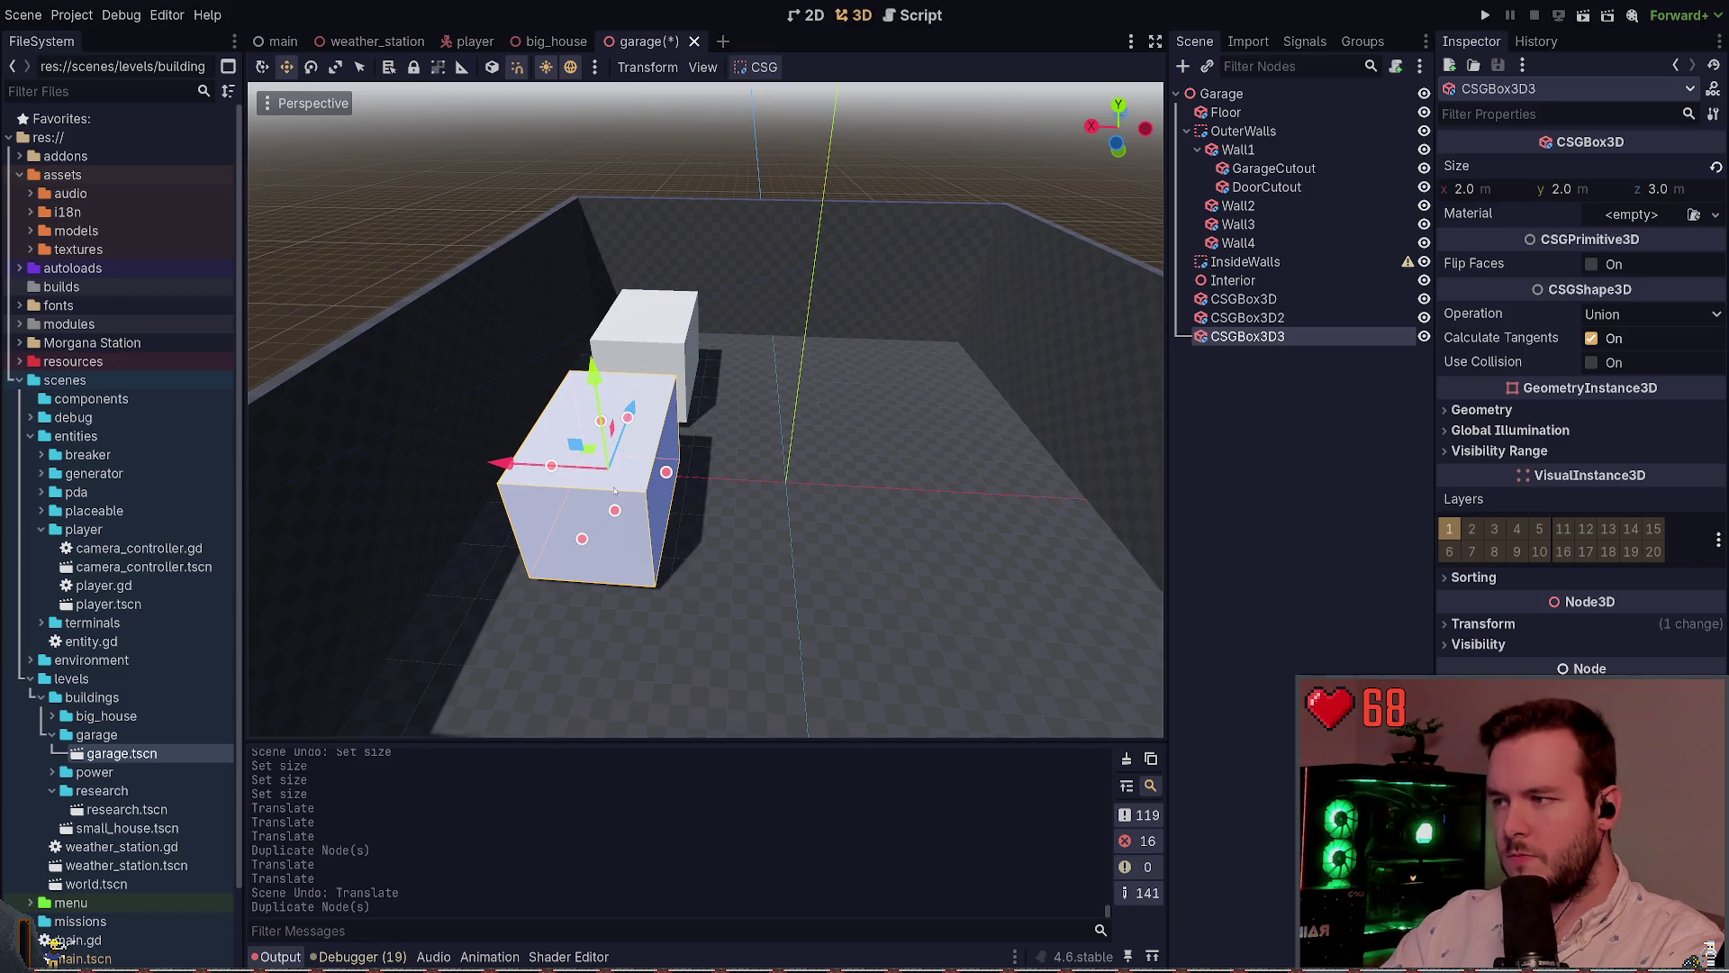
drag(496, 468, 822, 495)
key(f)
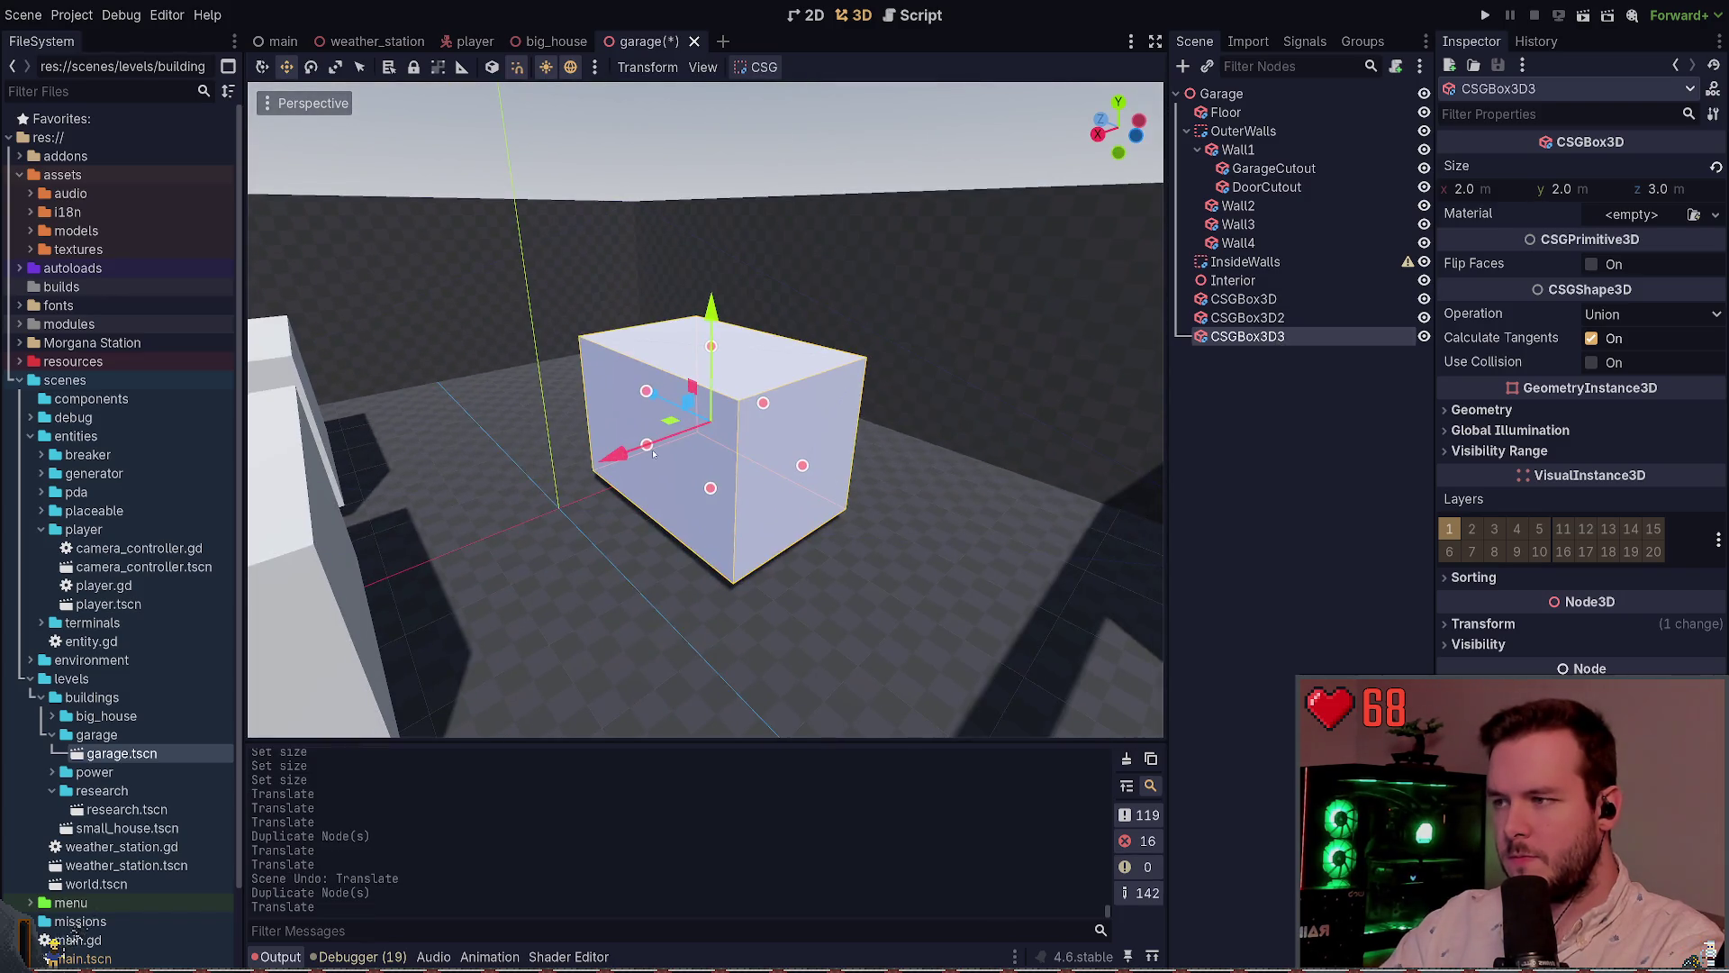
scroll(822, 495, up, 3)
key(f)
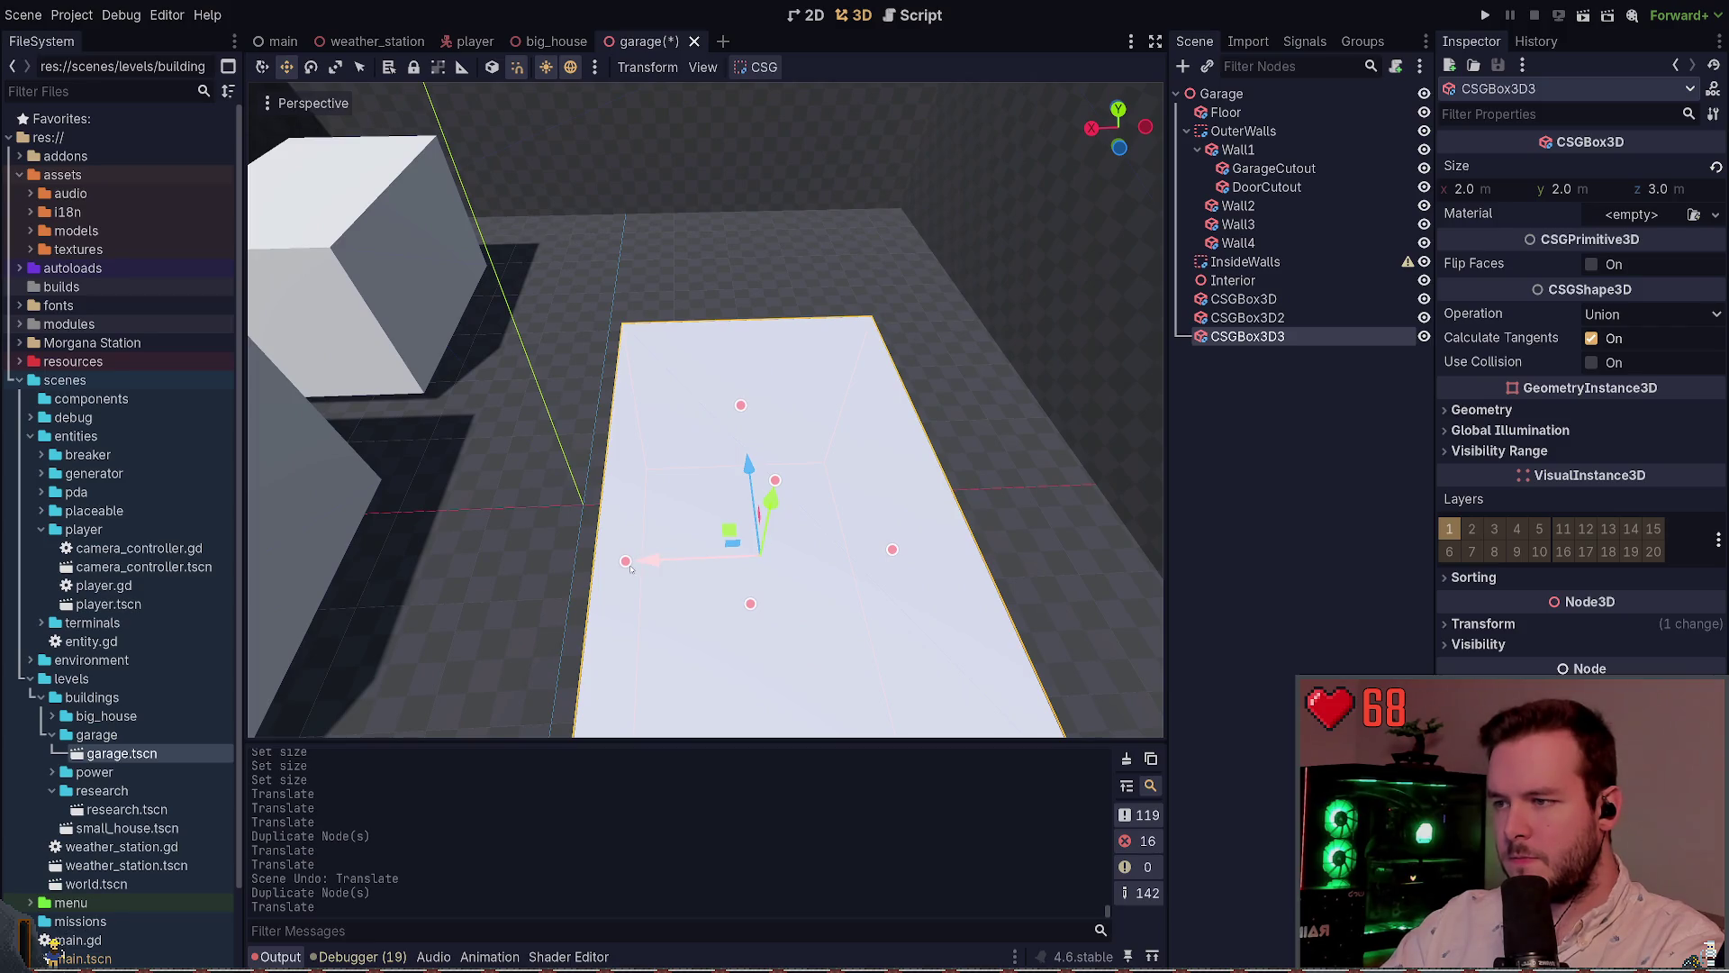
drag(630, 567, 720, 556)
key(ctrl+z)
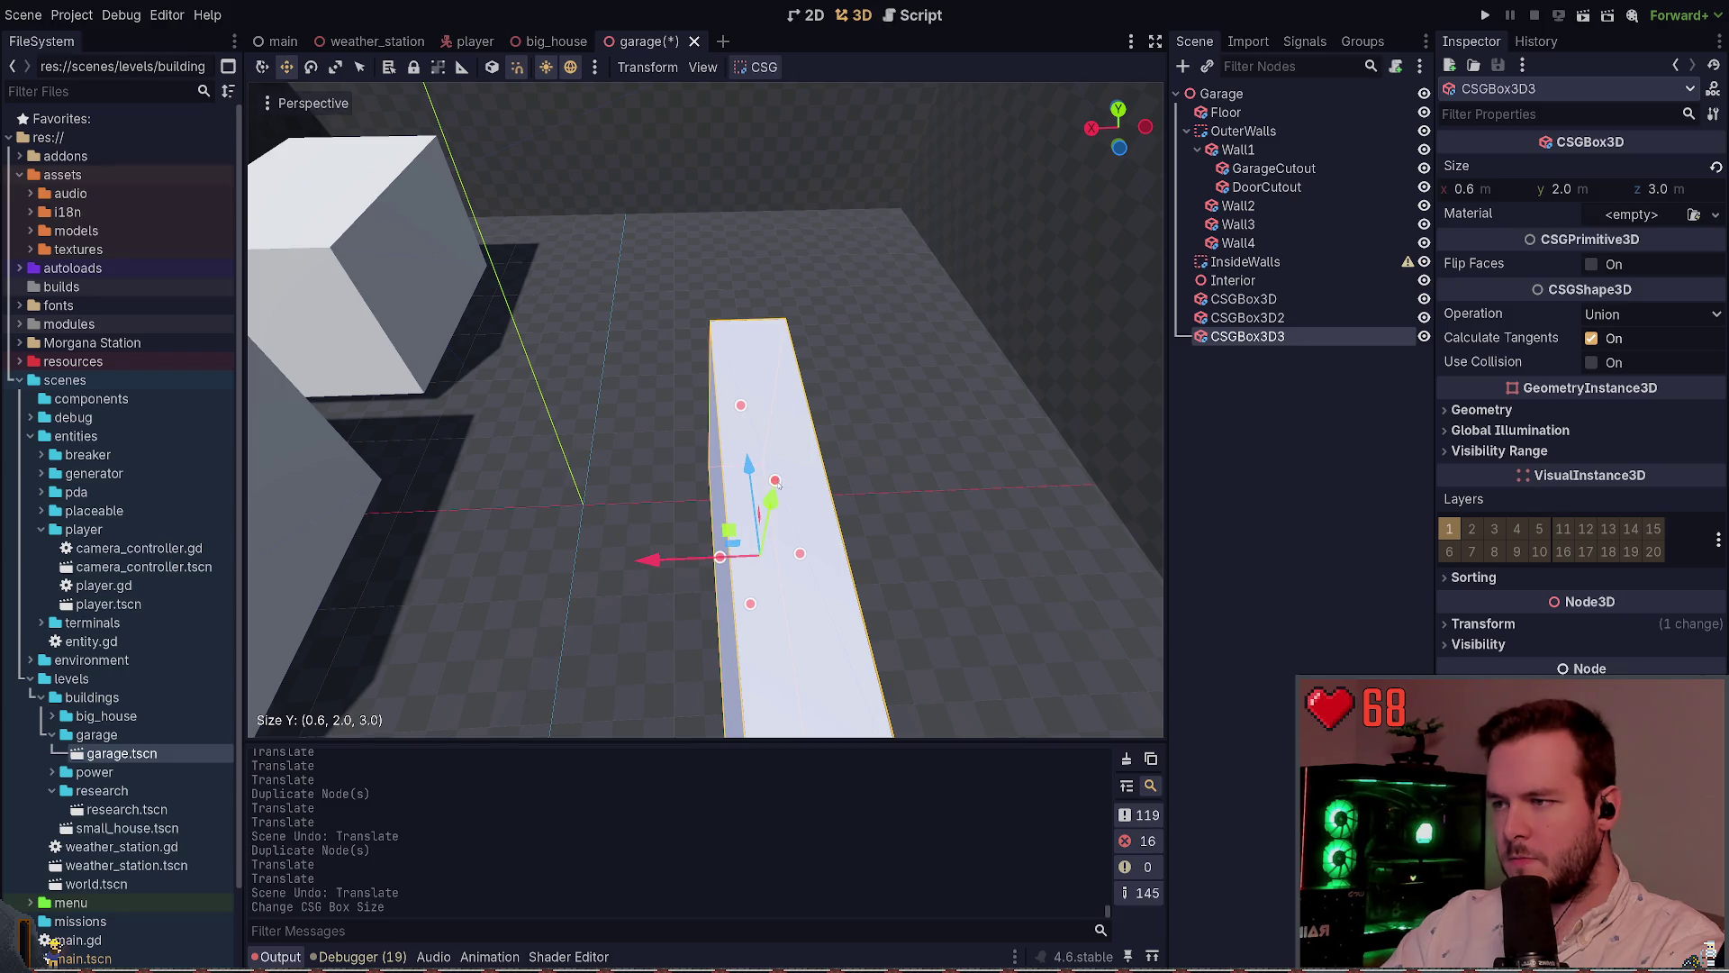
Shrink the third box to 0.6 × 0.6 × 1.9 m, lower it to the floor, and save
mouse_move(776, 481)
mouse_down()
mouse_move(764, 540)
mouse_move(766, 521)
mouse_up()
mouse_move(742, 405)
mouse_down()
mouse_move(744, 482)
mouse_move(744, 442)
mouse_move(784, 432)
mouse_move(844, 460)
mouse_up()
drag(766, 411, 765, 423)
key(ctrl+s)
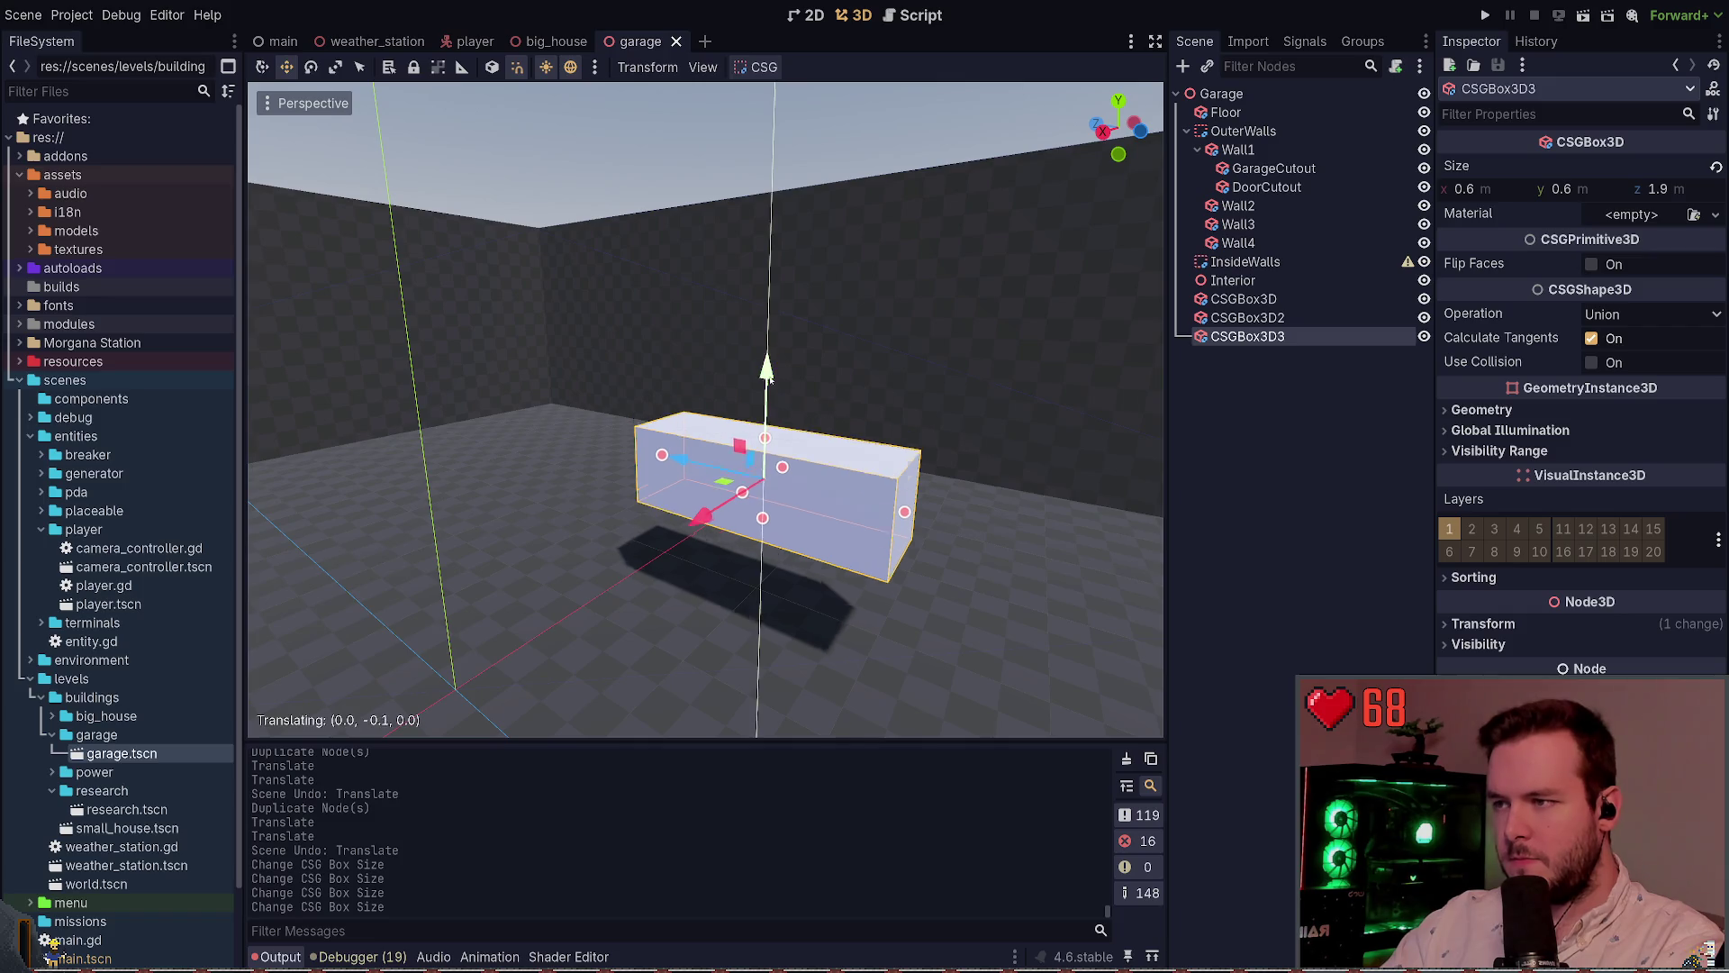
drag(767, 360, 767, 423)
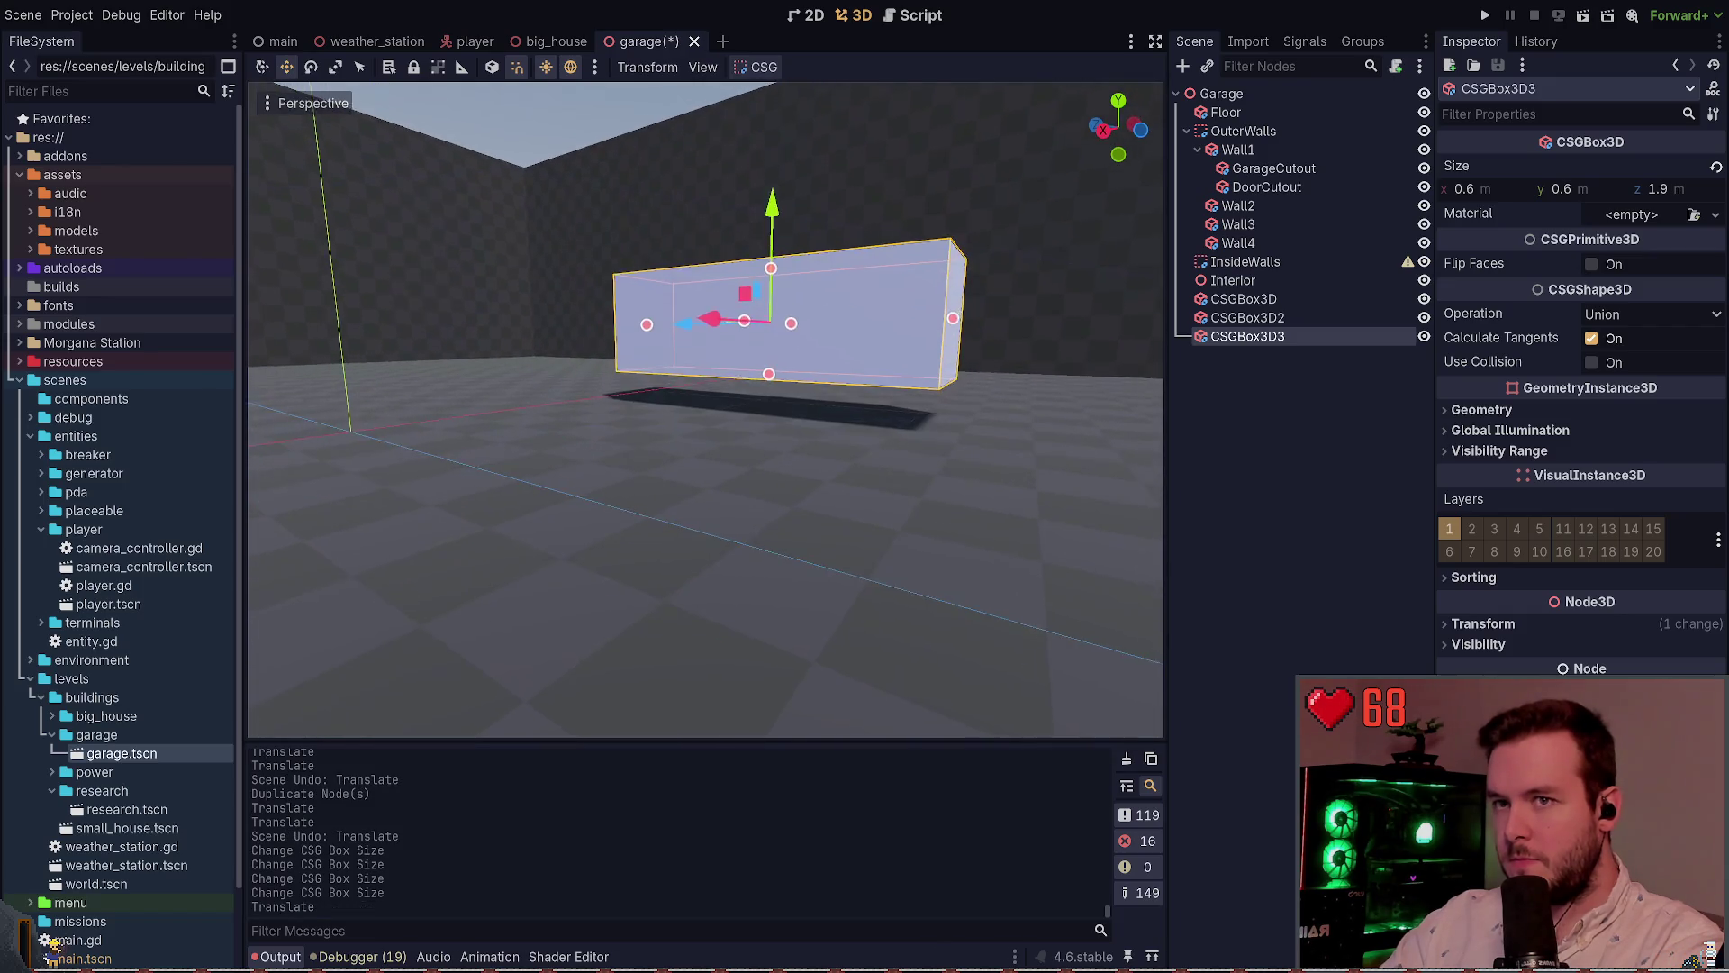
drag(756, 262, 755, 274)
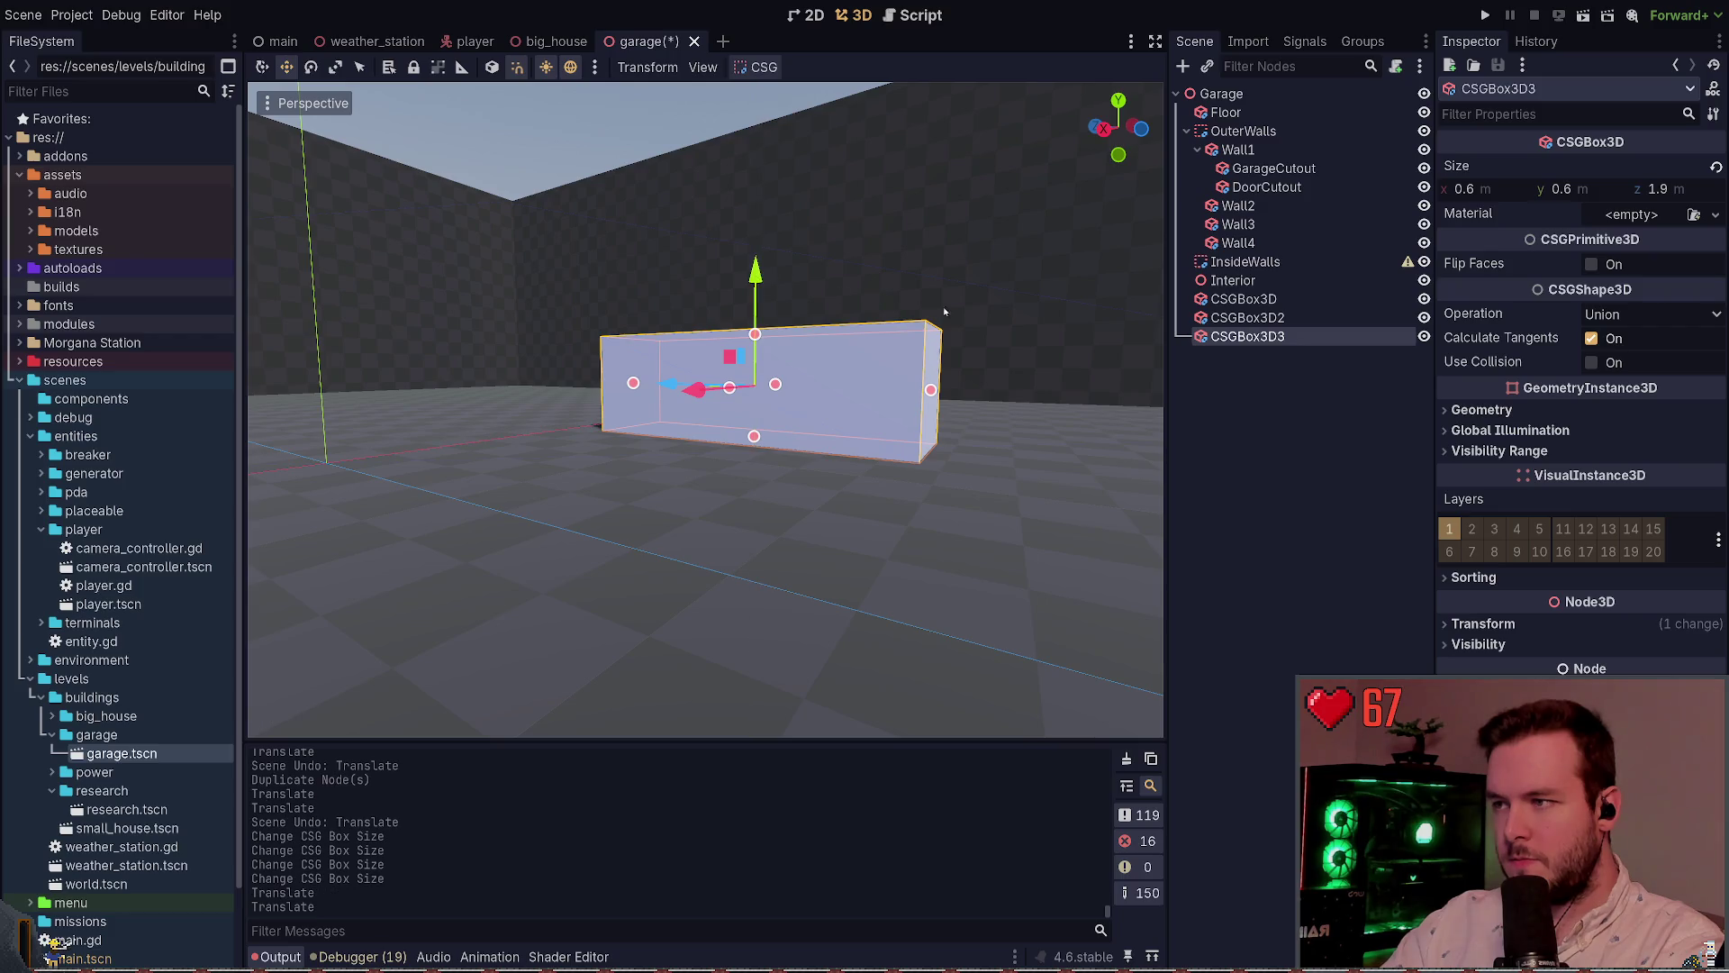
key(ctrl+s)
scroll(966, 482, up, 2)
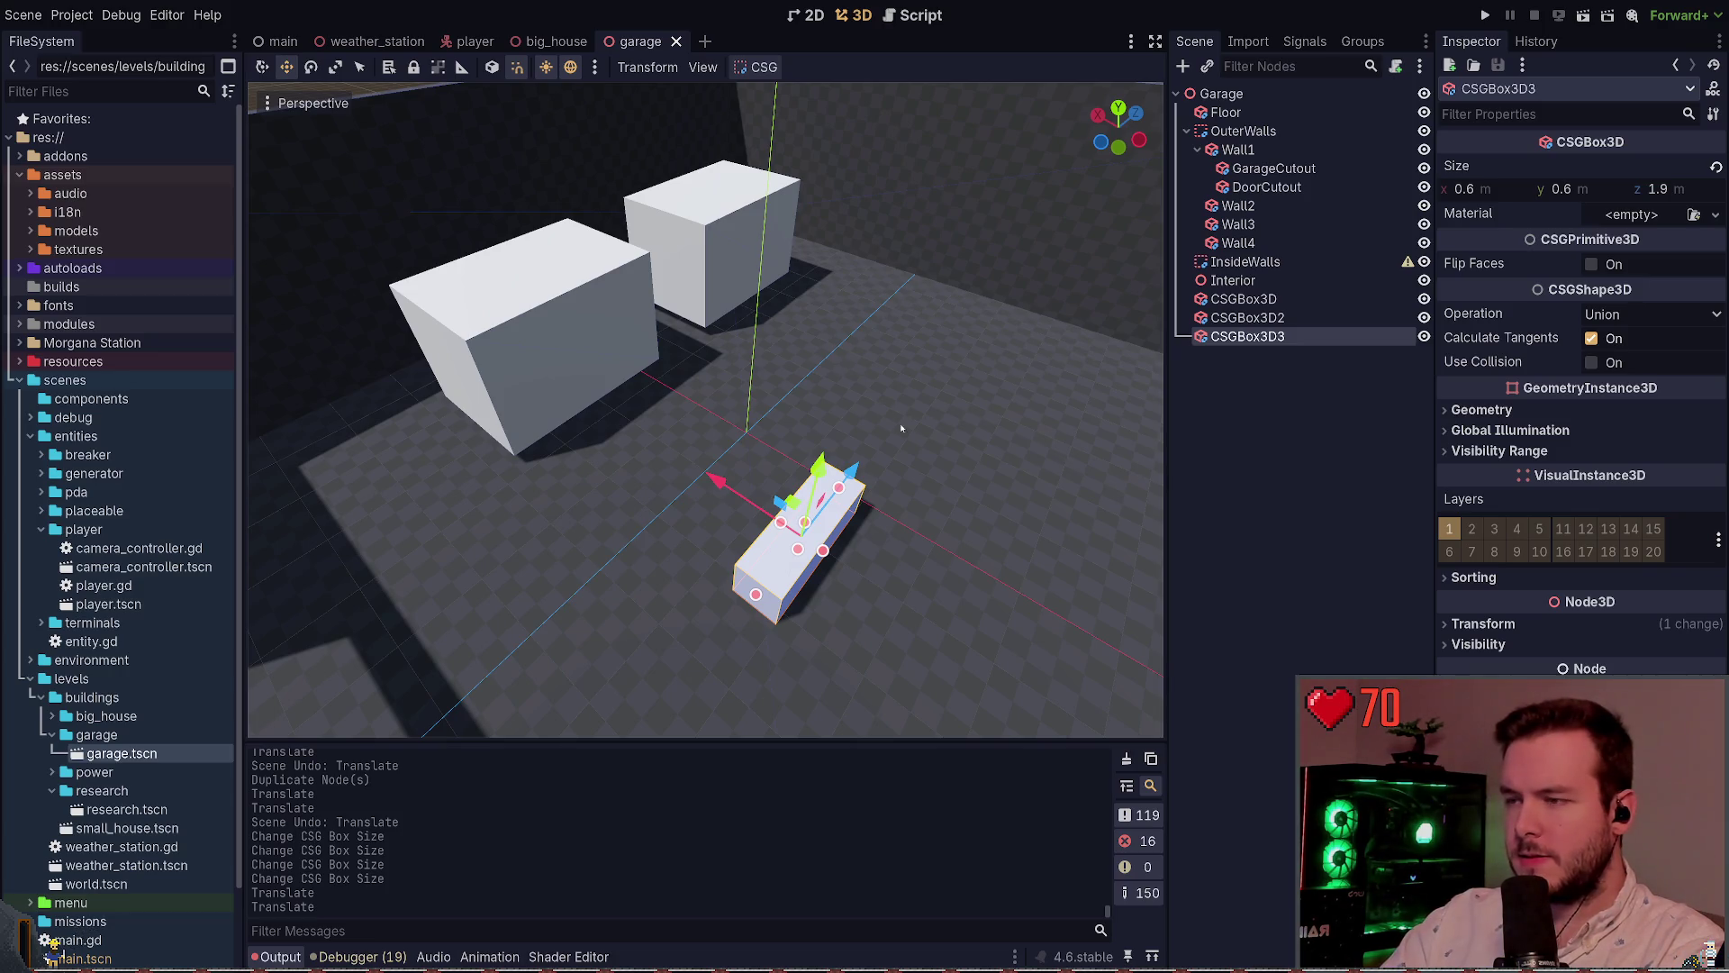
Frame the small box and set its length to 2
key(w)
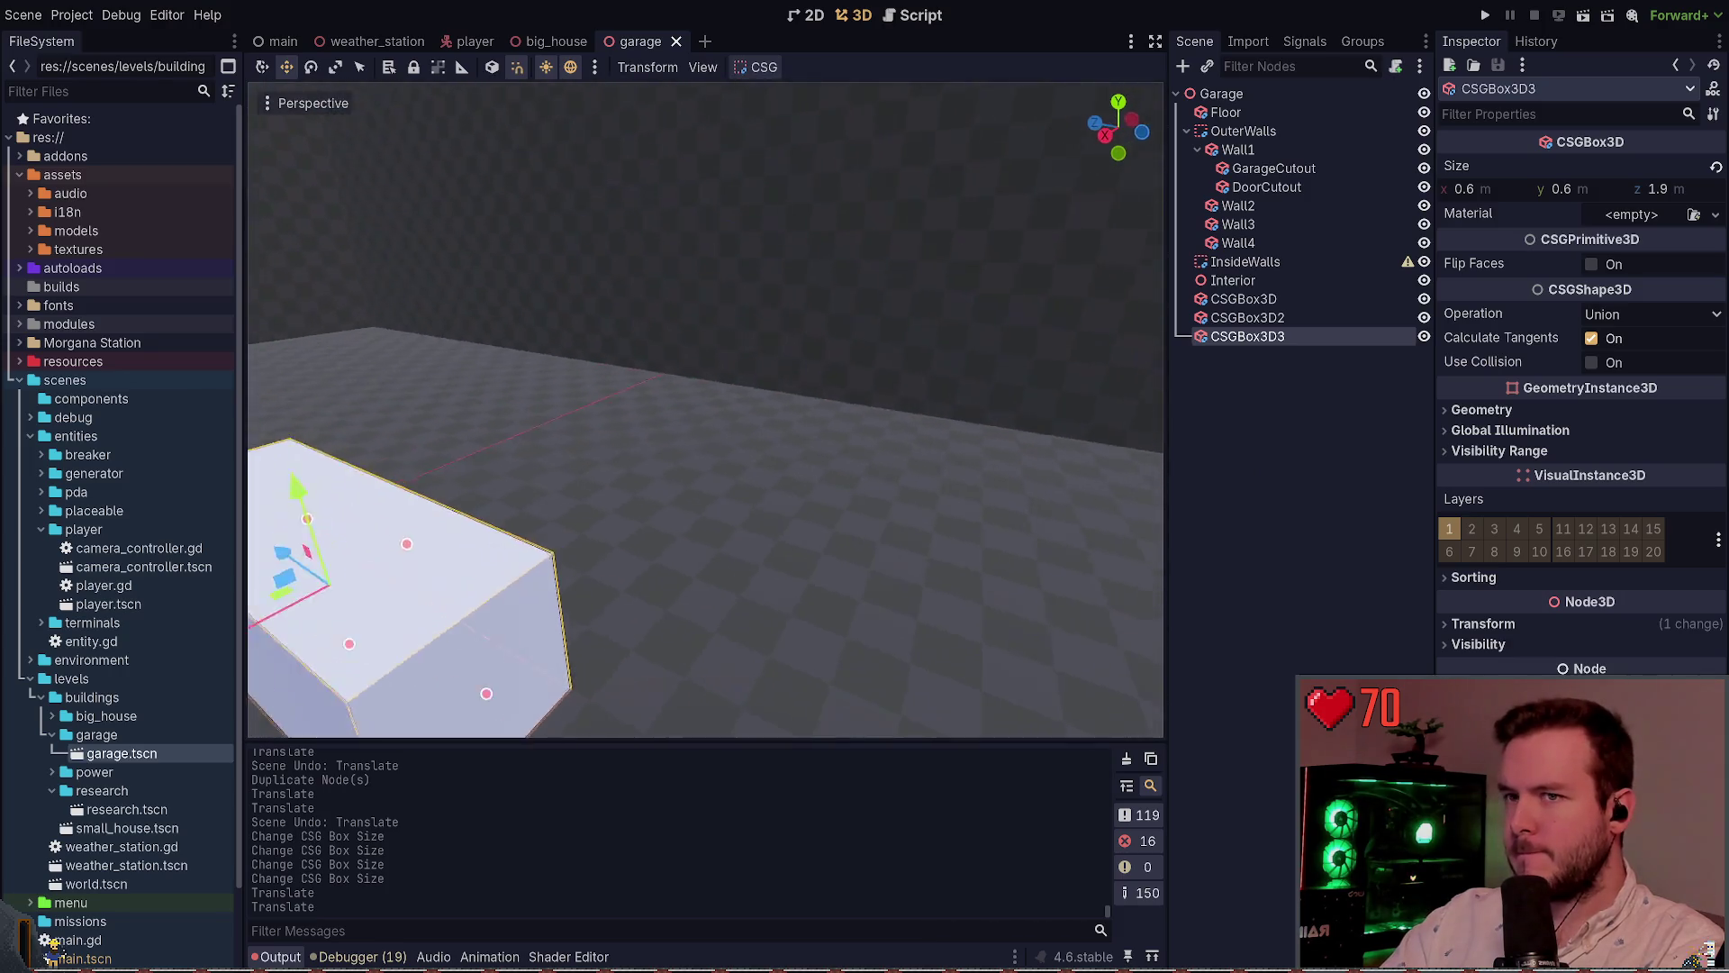
key(f)
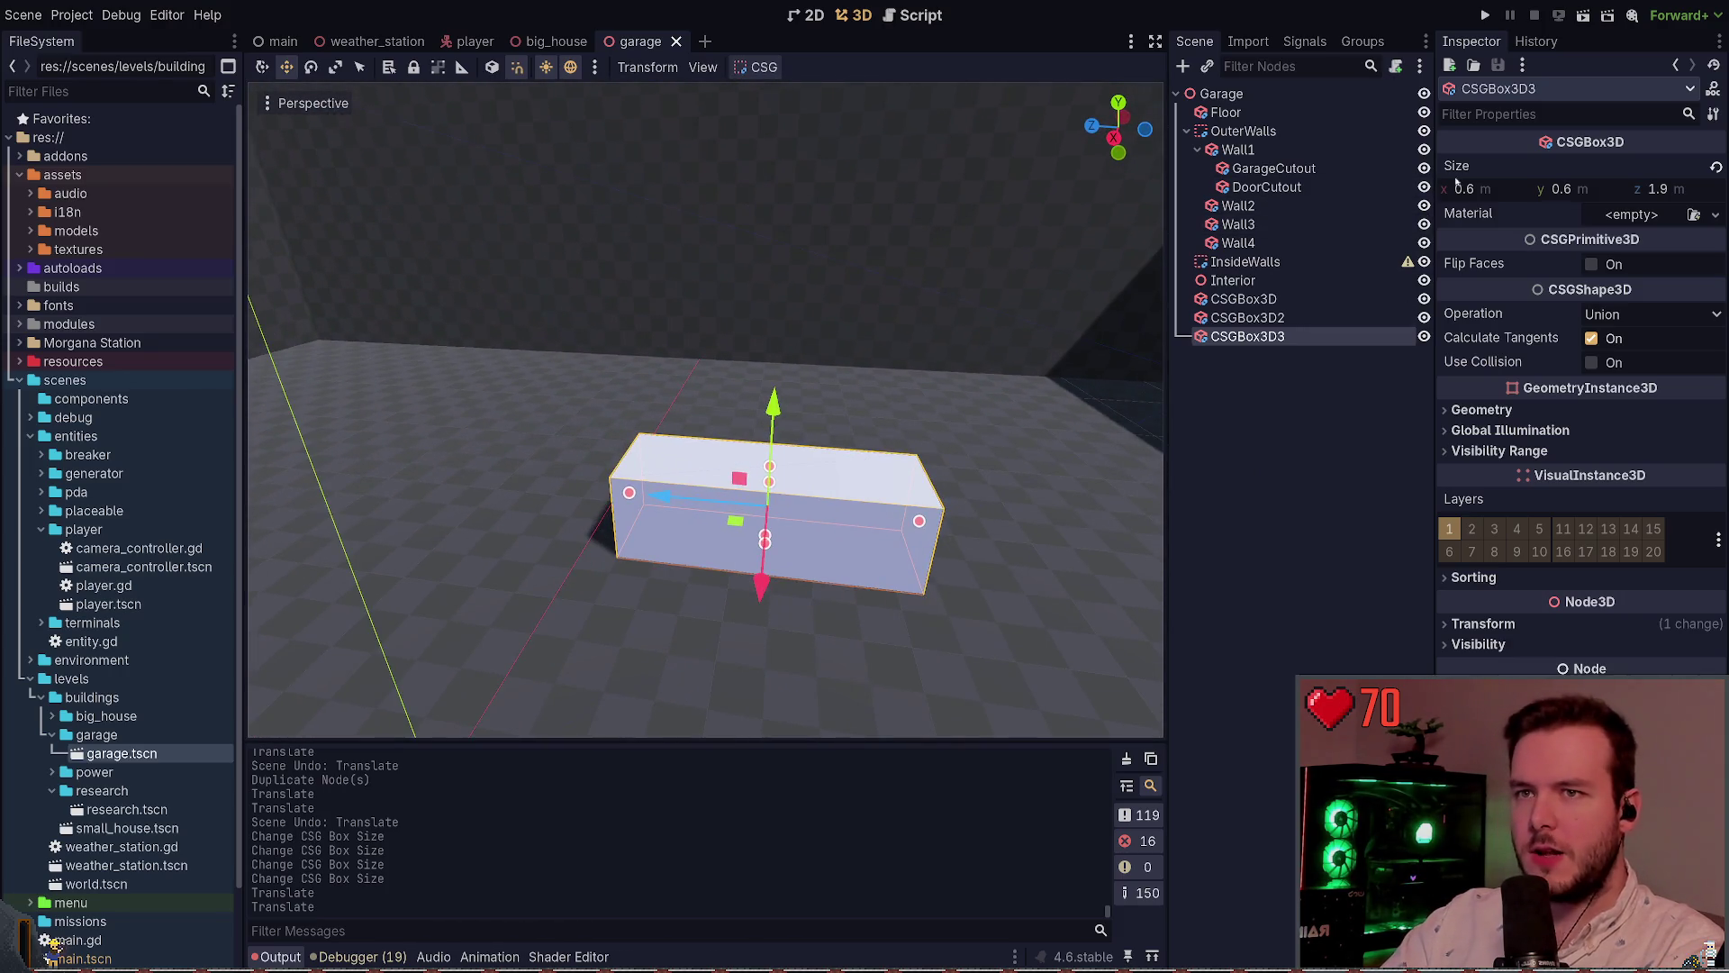
click(1496, 190)
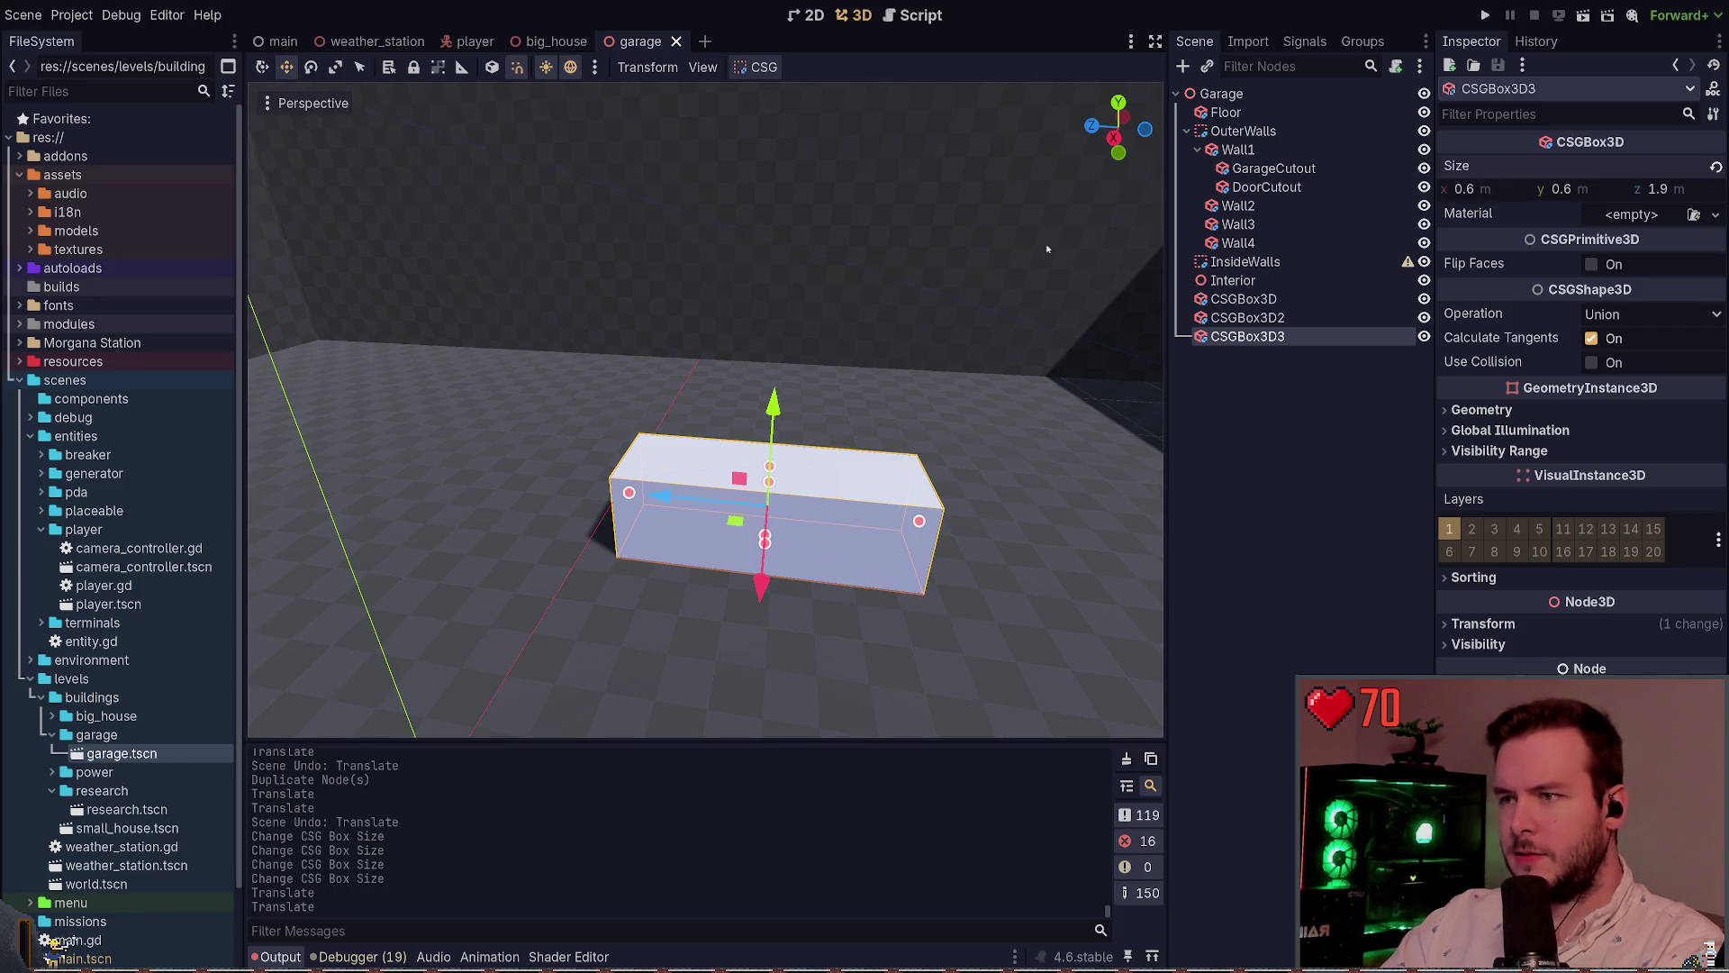
text(2)
key(Return)
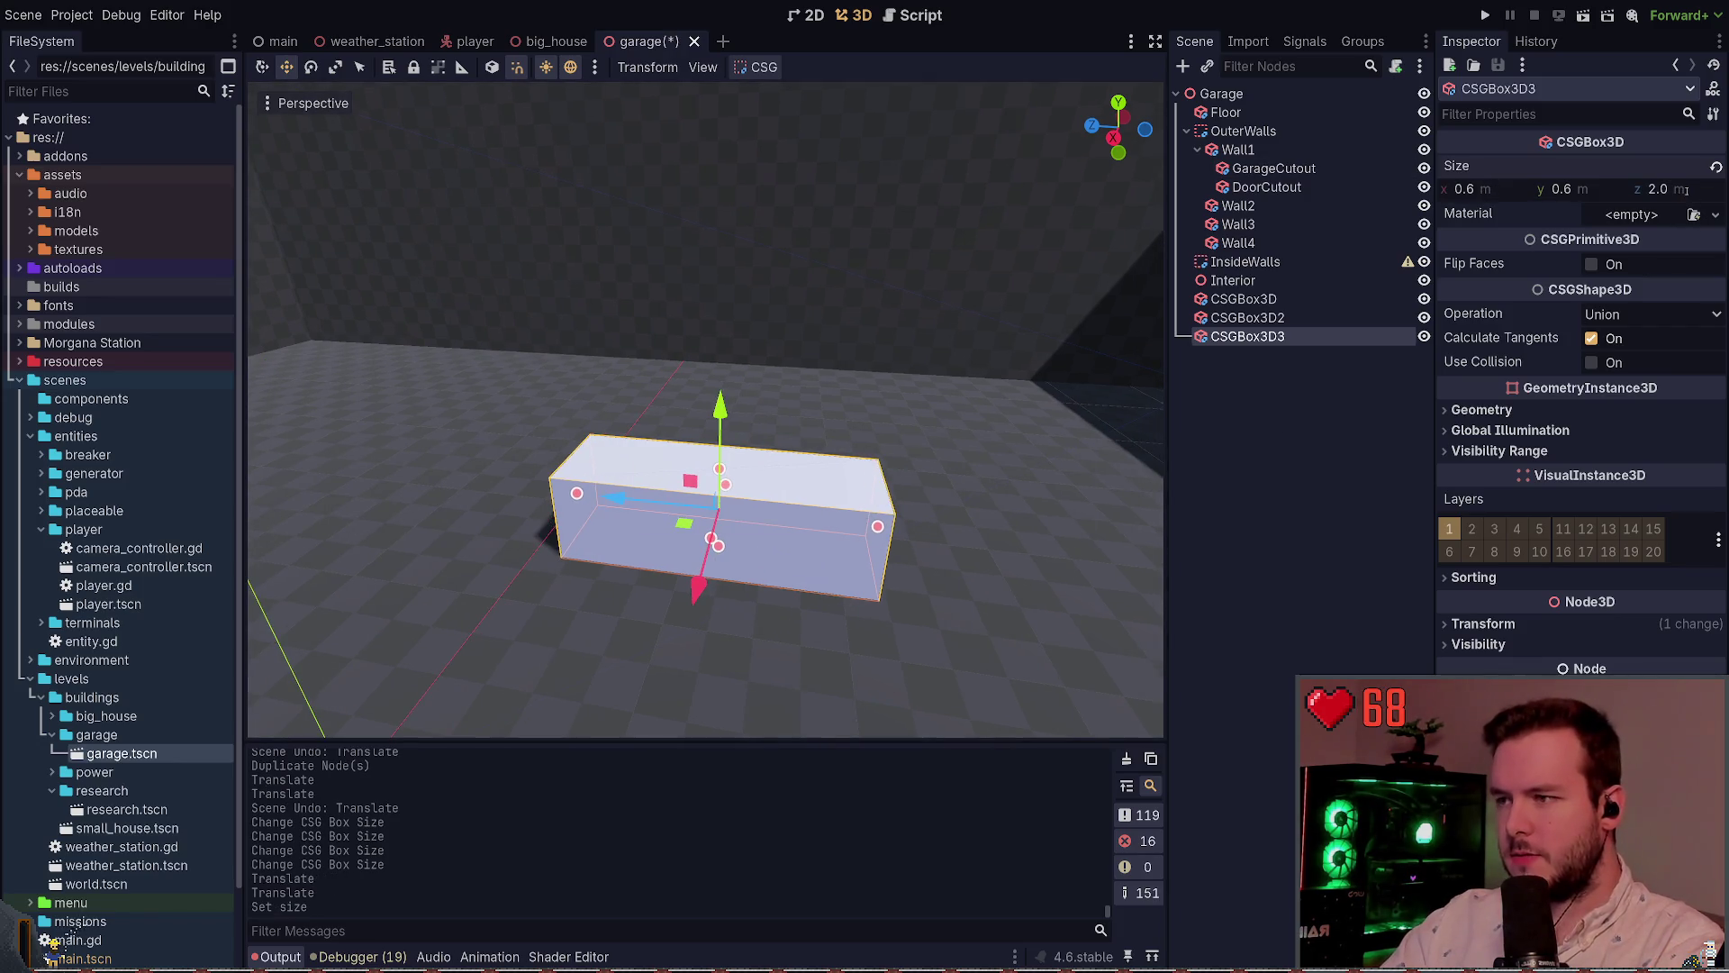
drag(862, 295, 901, 325)
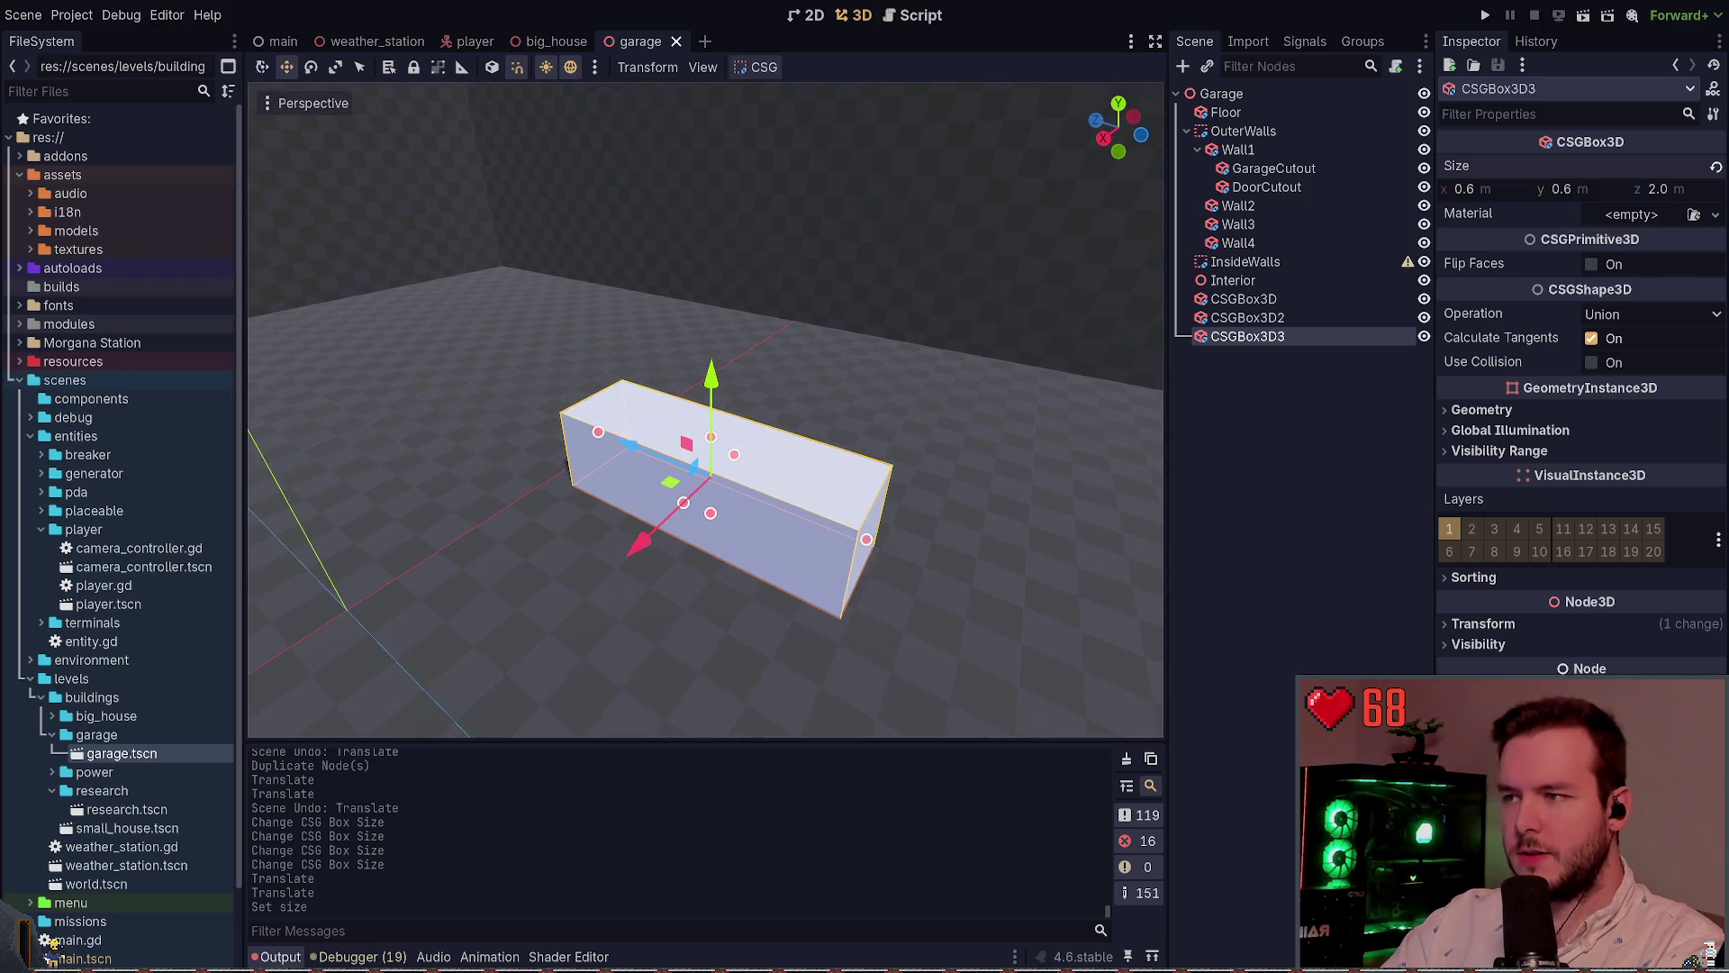
drag(720, 405, 792, 369)
key(s)
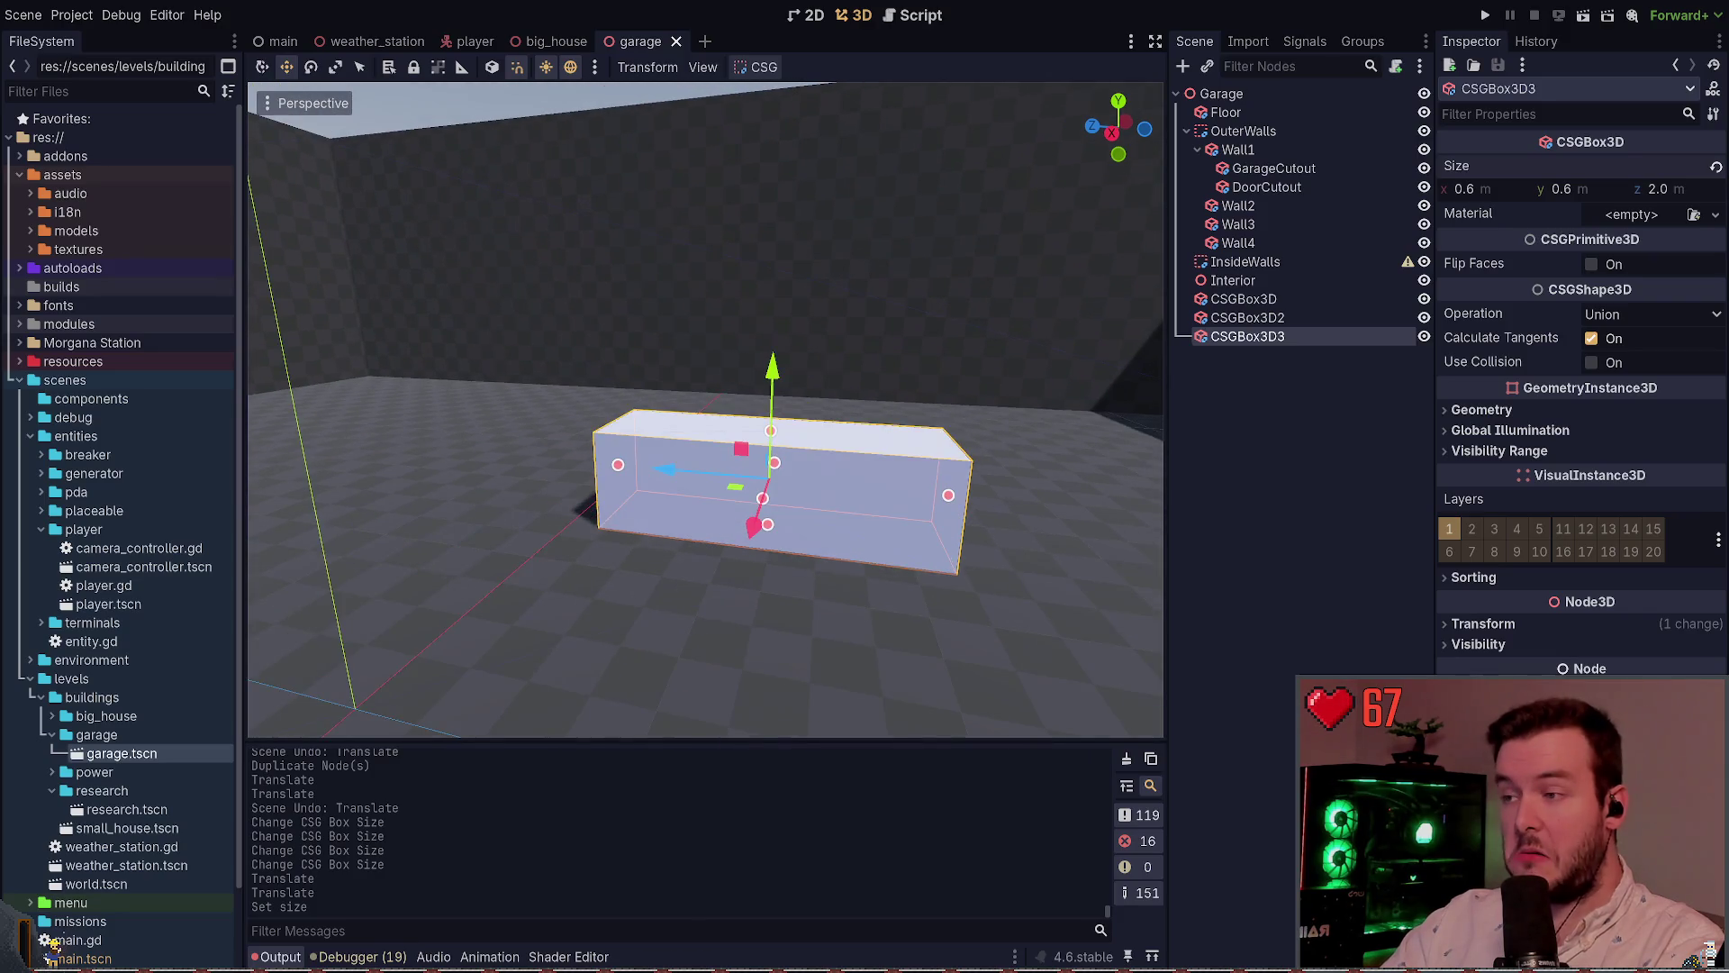
drag(998, 348, 874, 356)
text(0.)
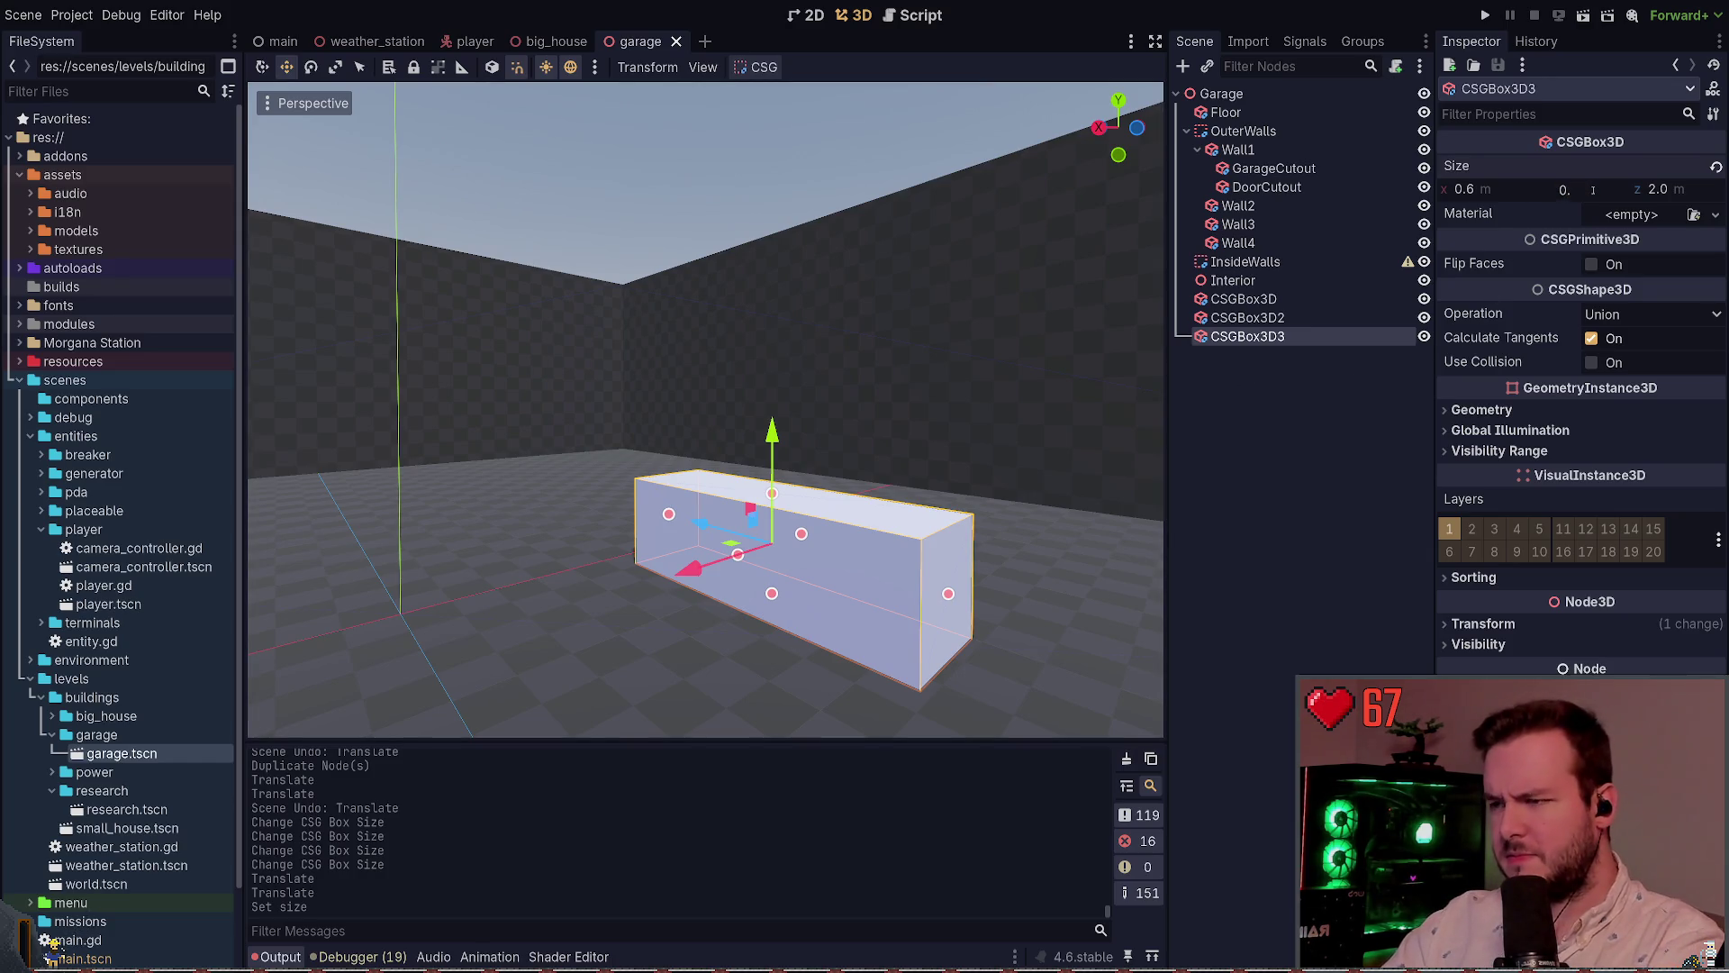
Set the box height to 1.3, raise it onto the floor, and save
text(3)
key(Return)
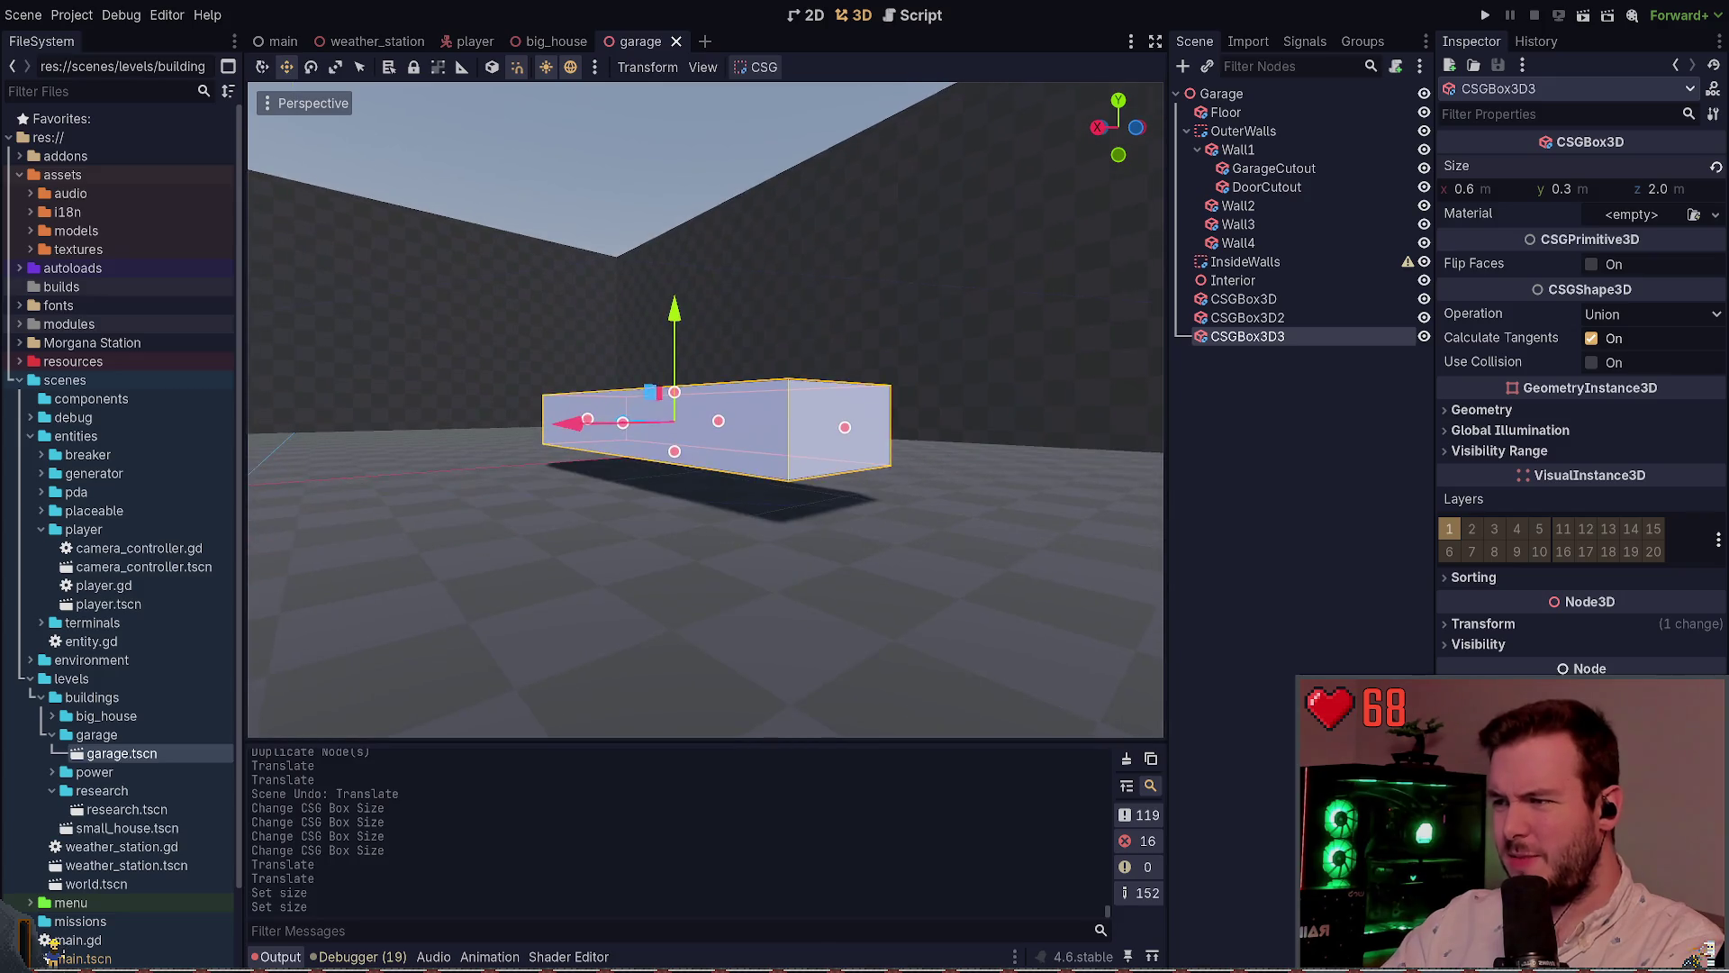
mouse_move(706, 410)
mouse_down()
mouse_move(549, 417)
mouse_move(865, 483)
mouse_up()
key(ctrl+z)
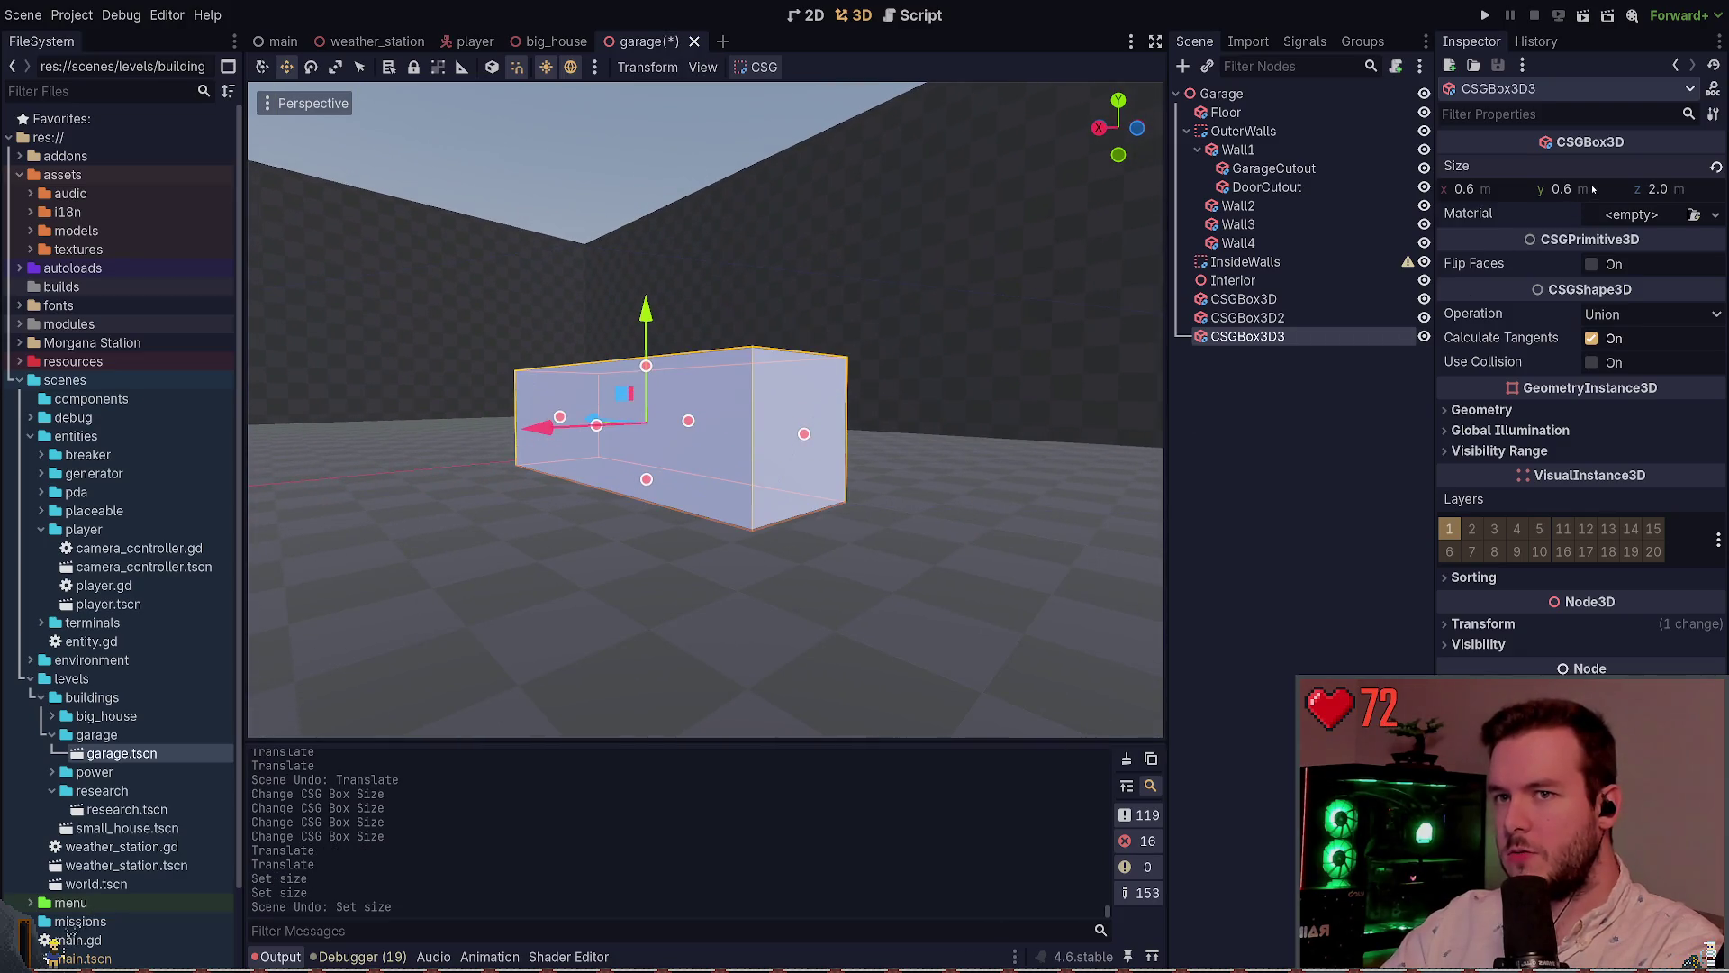
key(Return)
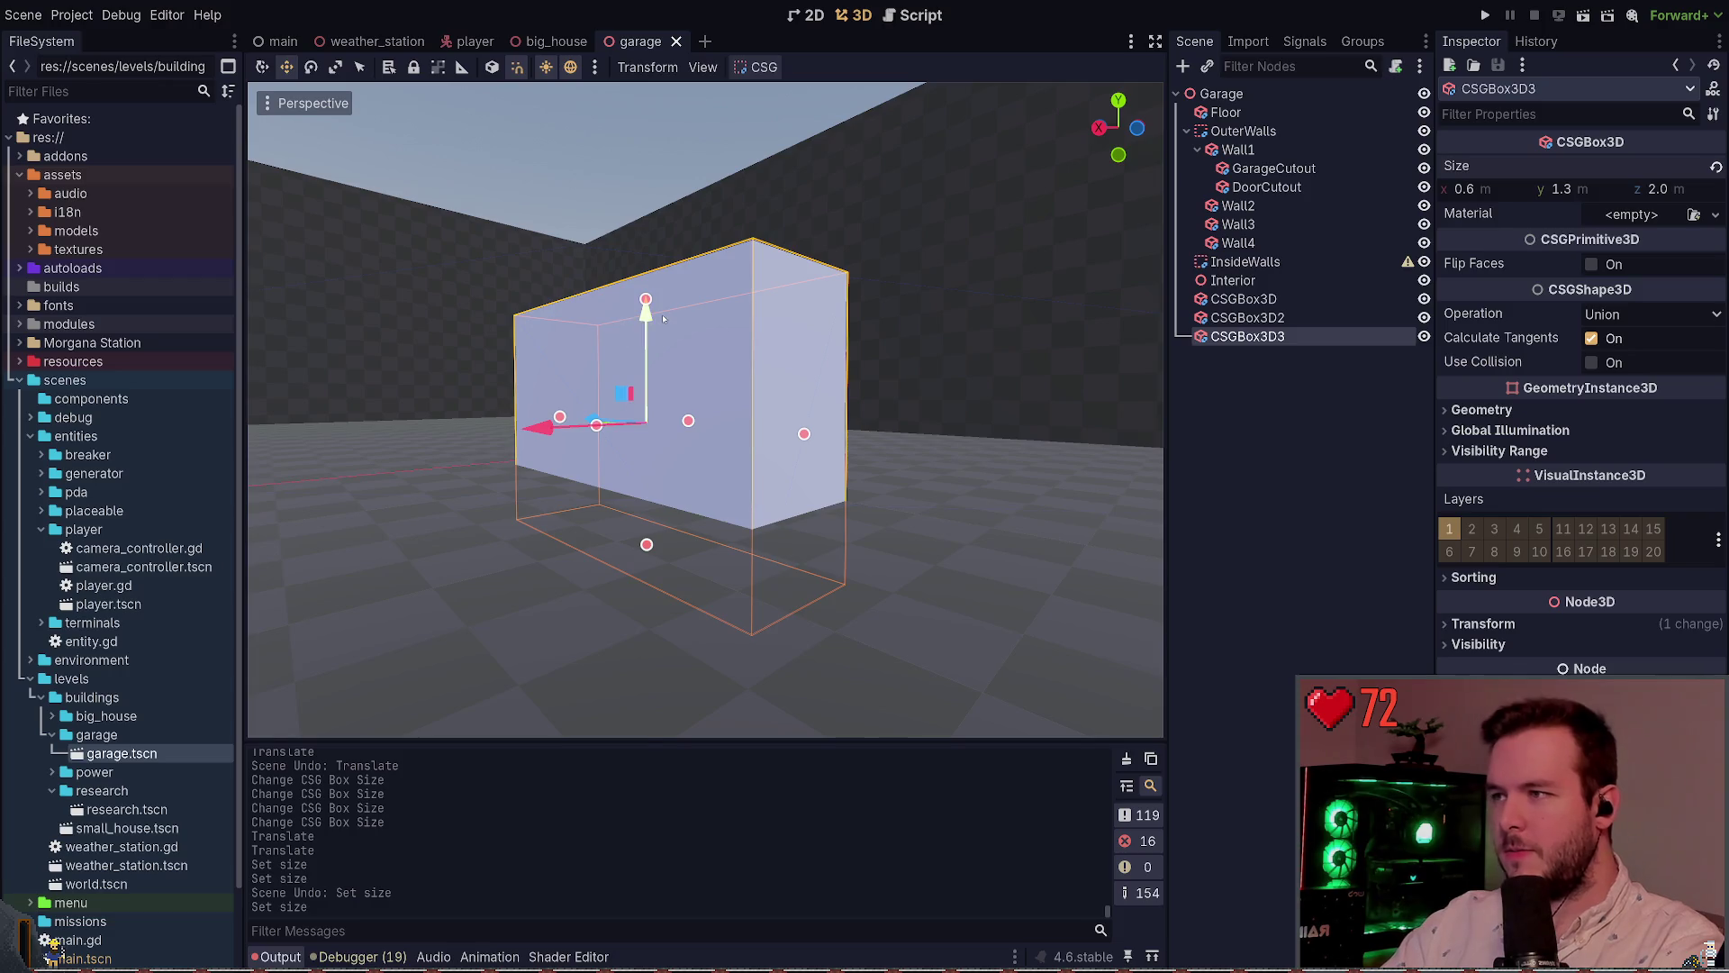
drag(646, 311, 648, 270)
scroll(648, 271, down, 3)
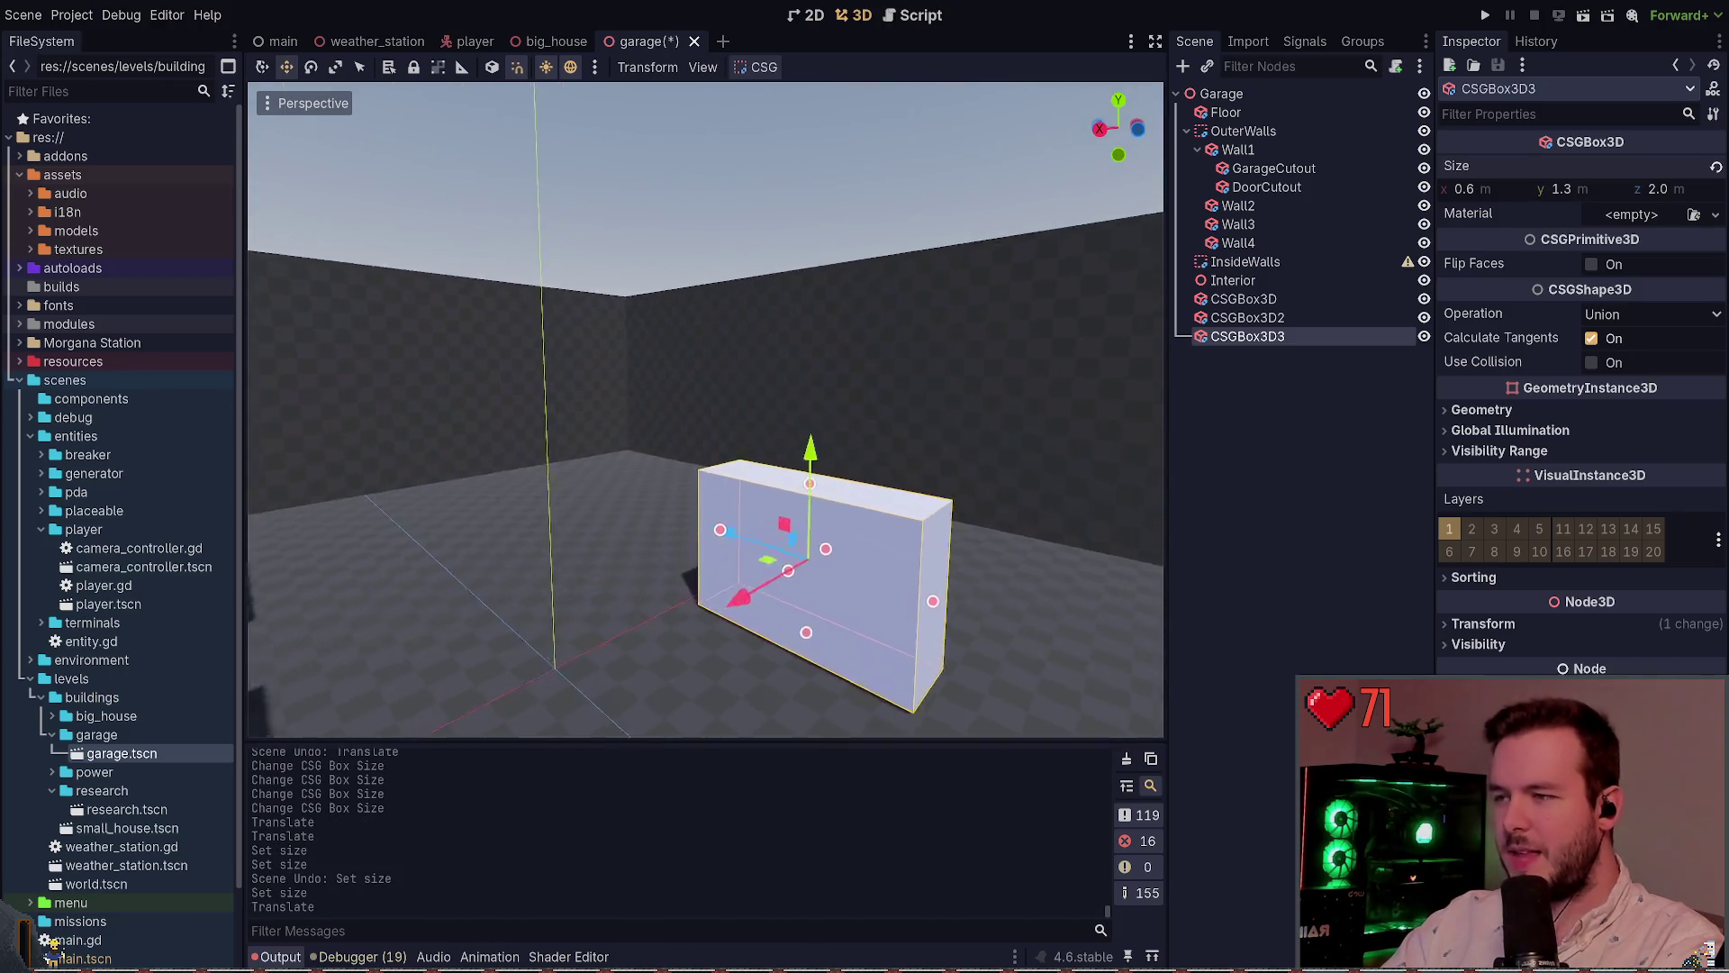
key(ctrl+s)
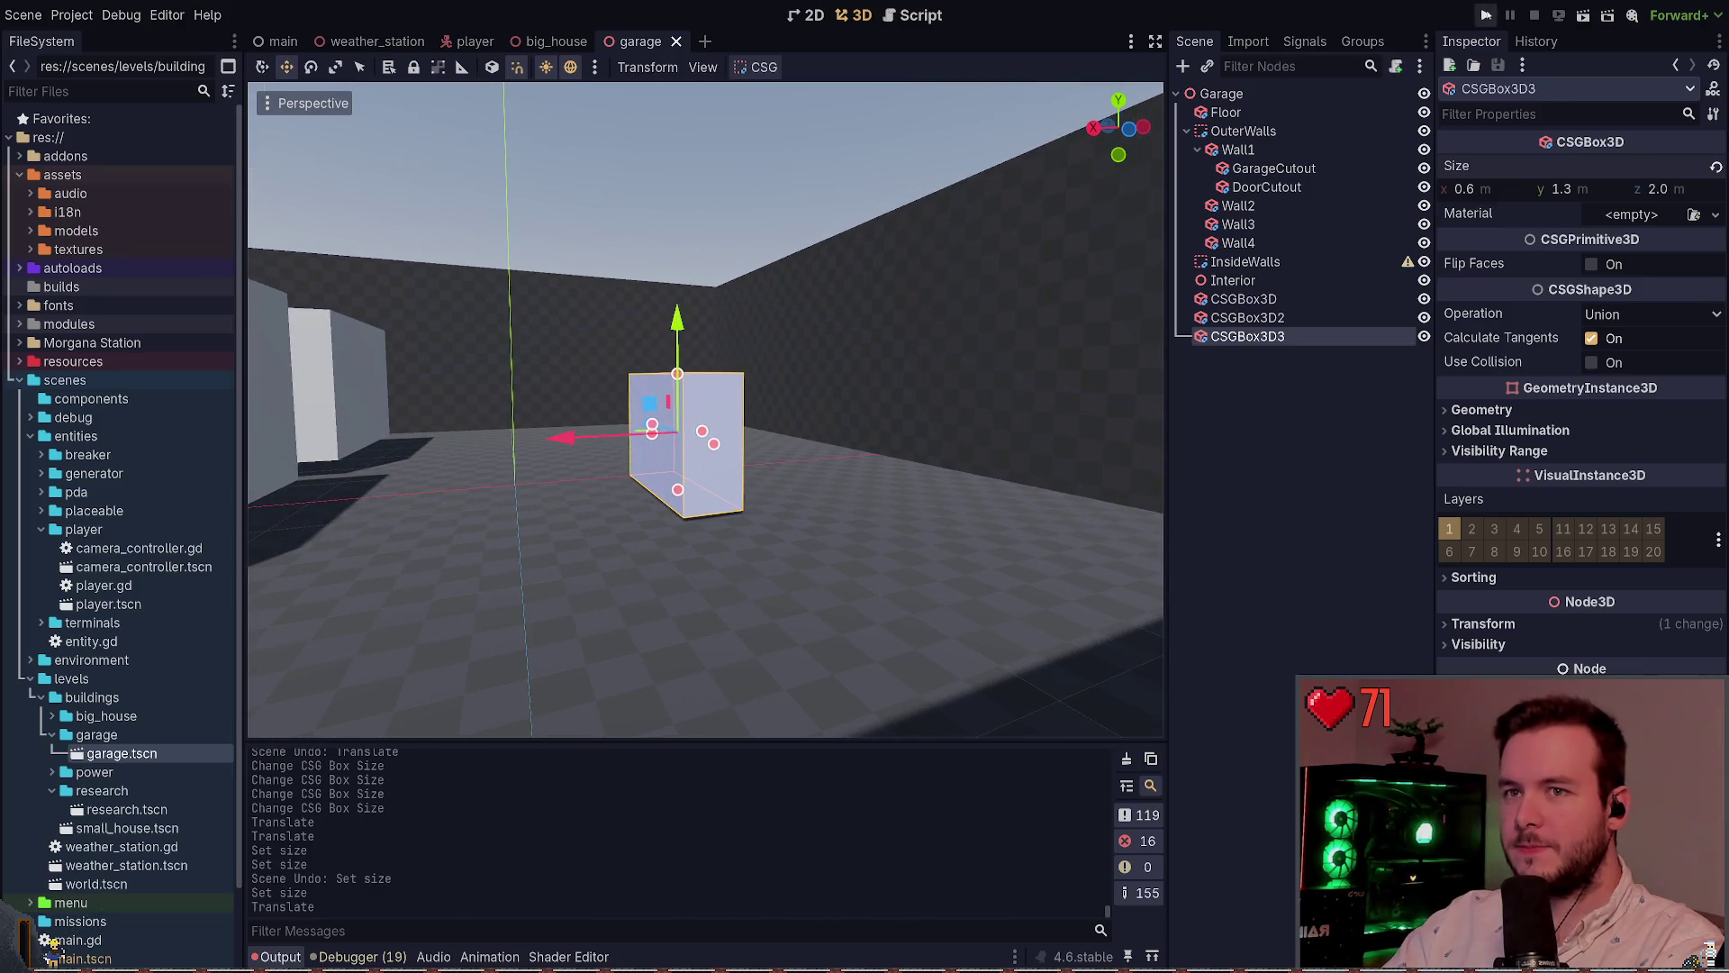
Set the player's Speed to 20.0 in the player scene
click(475, 41)
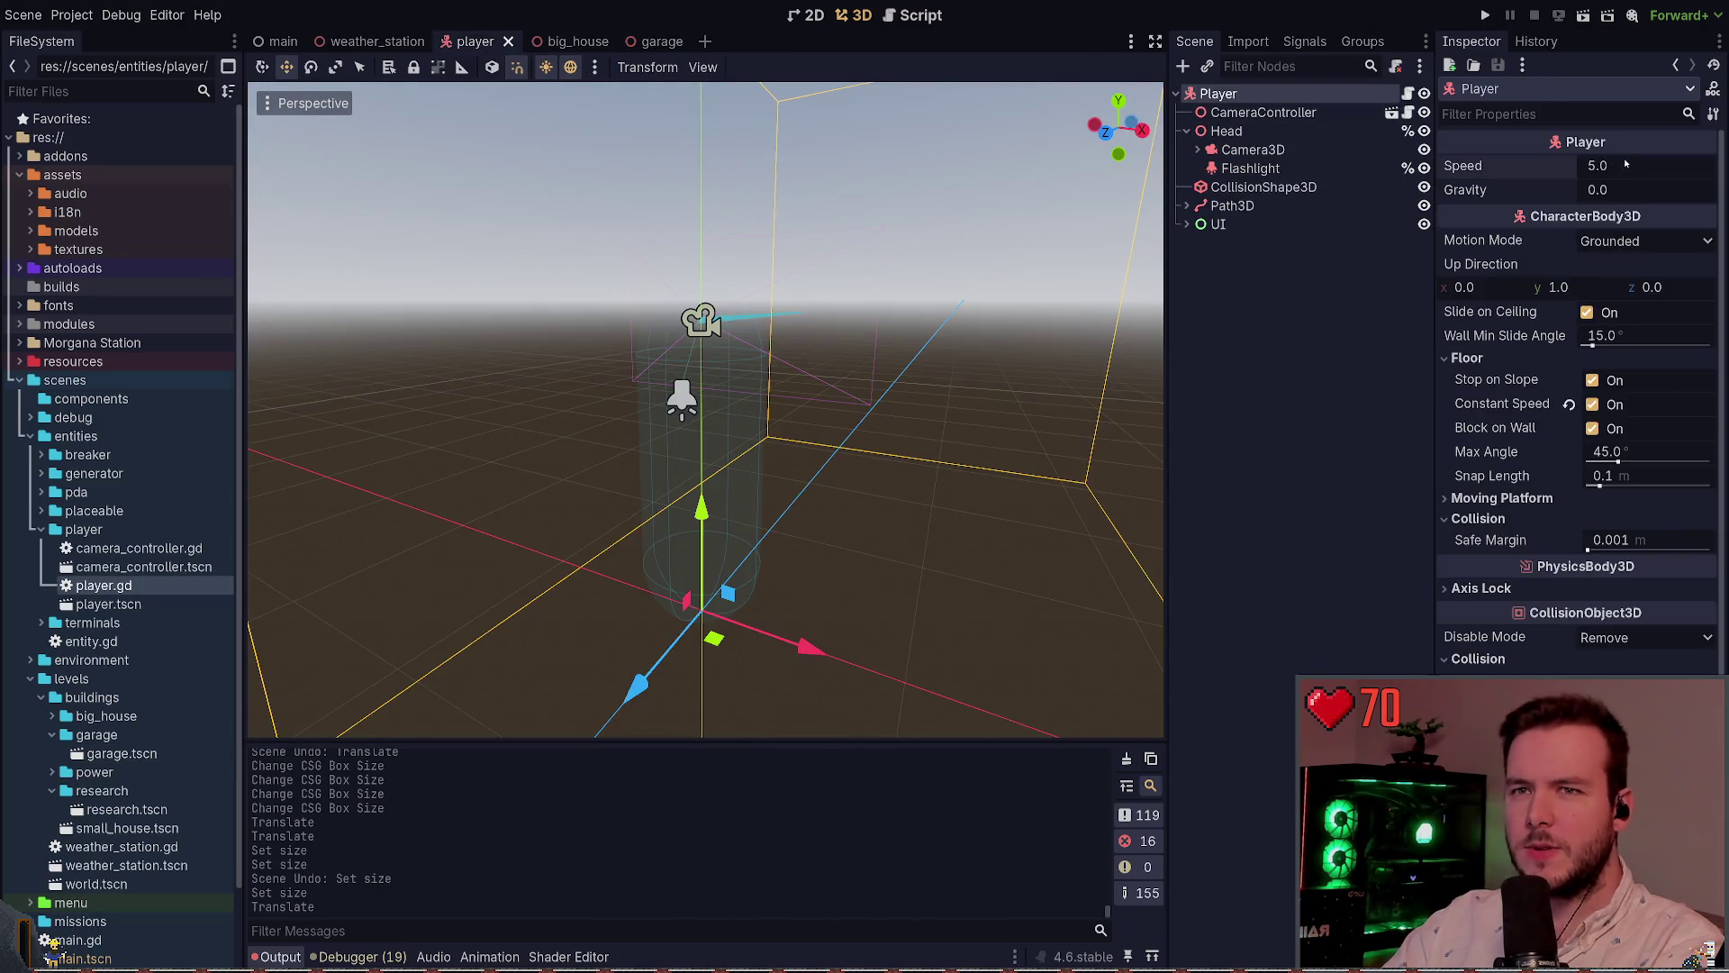
text(0)
key(Return)
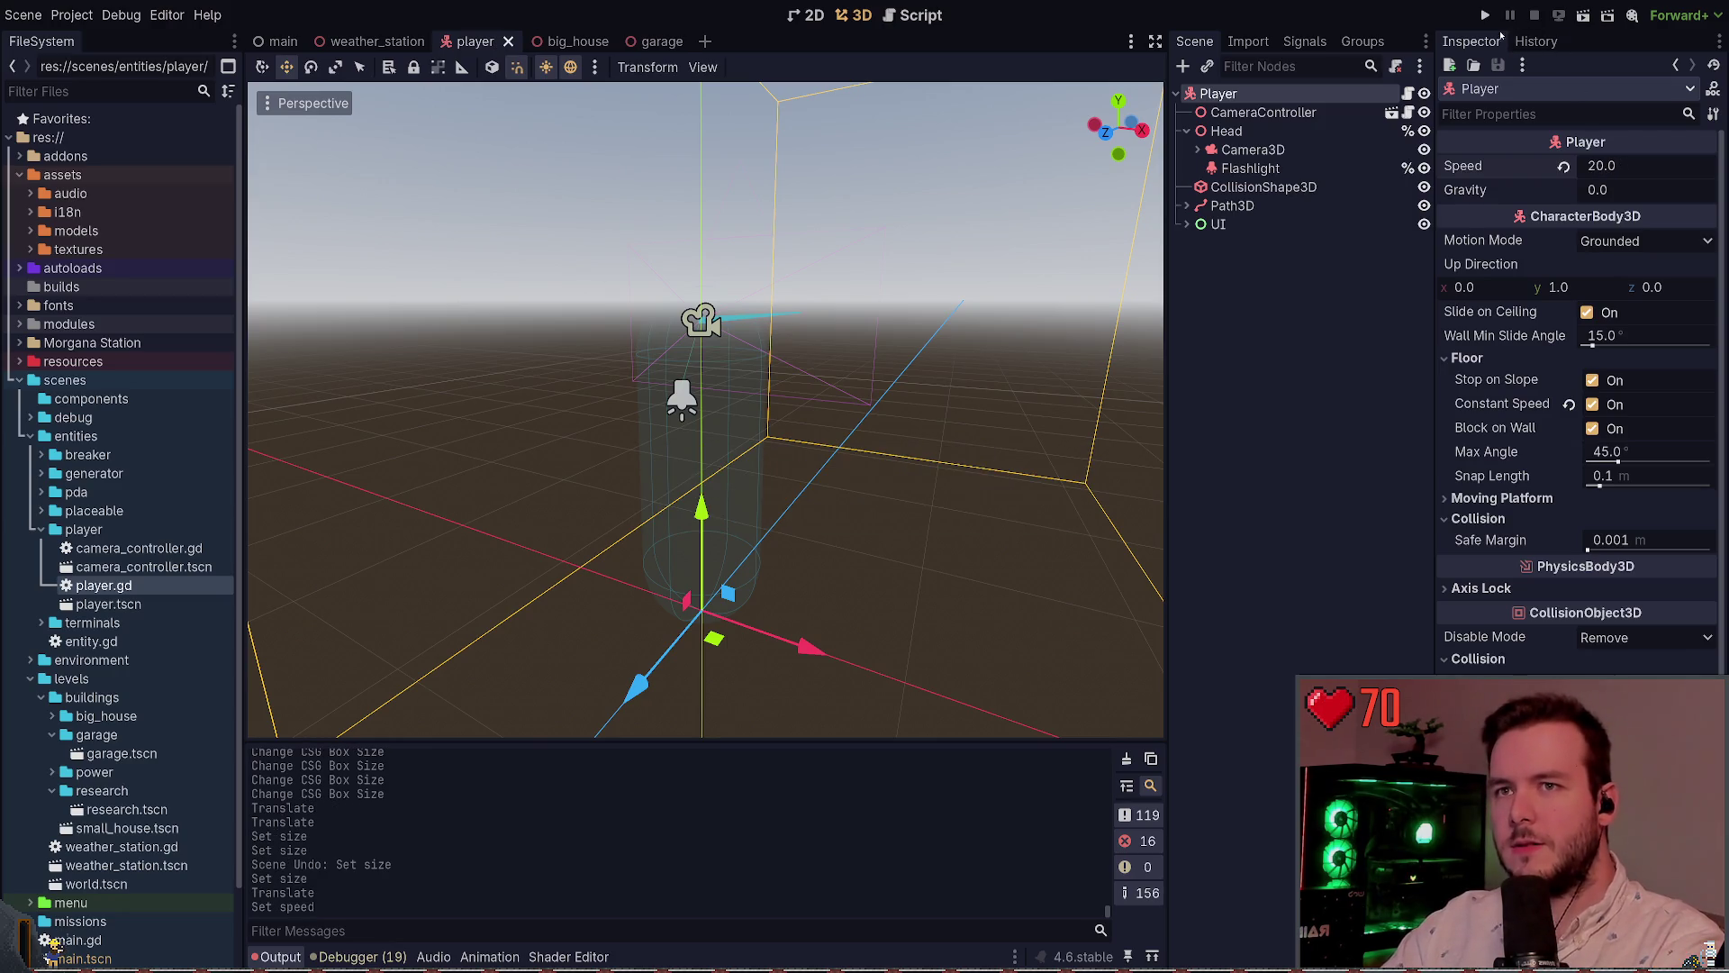
Run the game, walk around the white box, then stop play
key(F5)
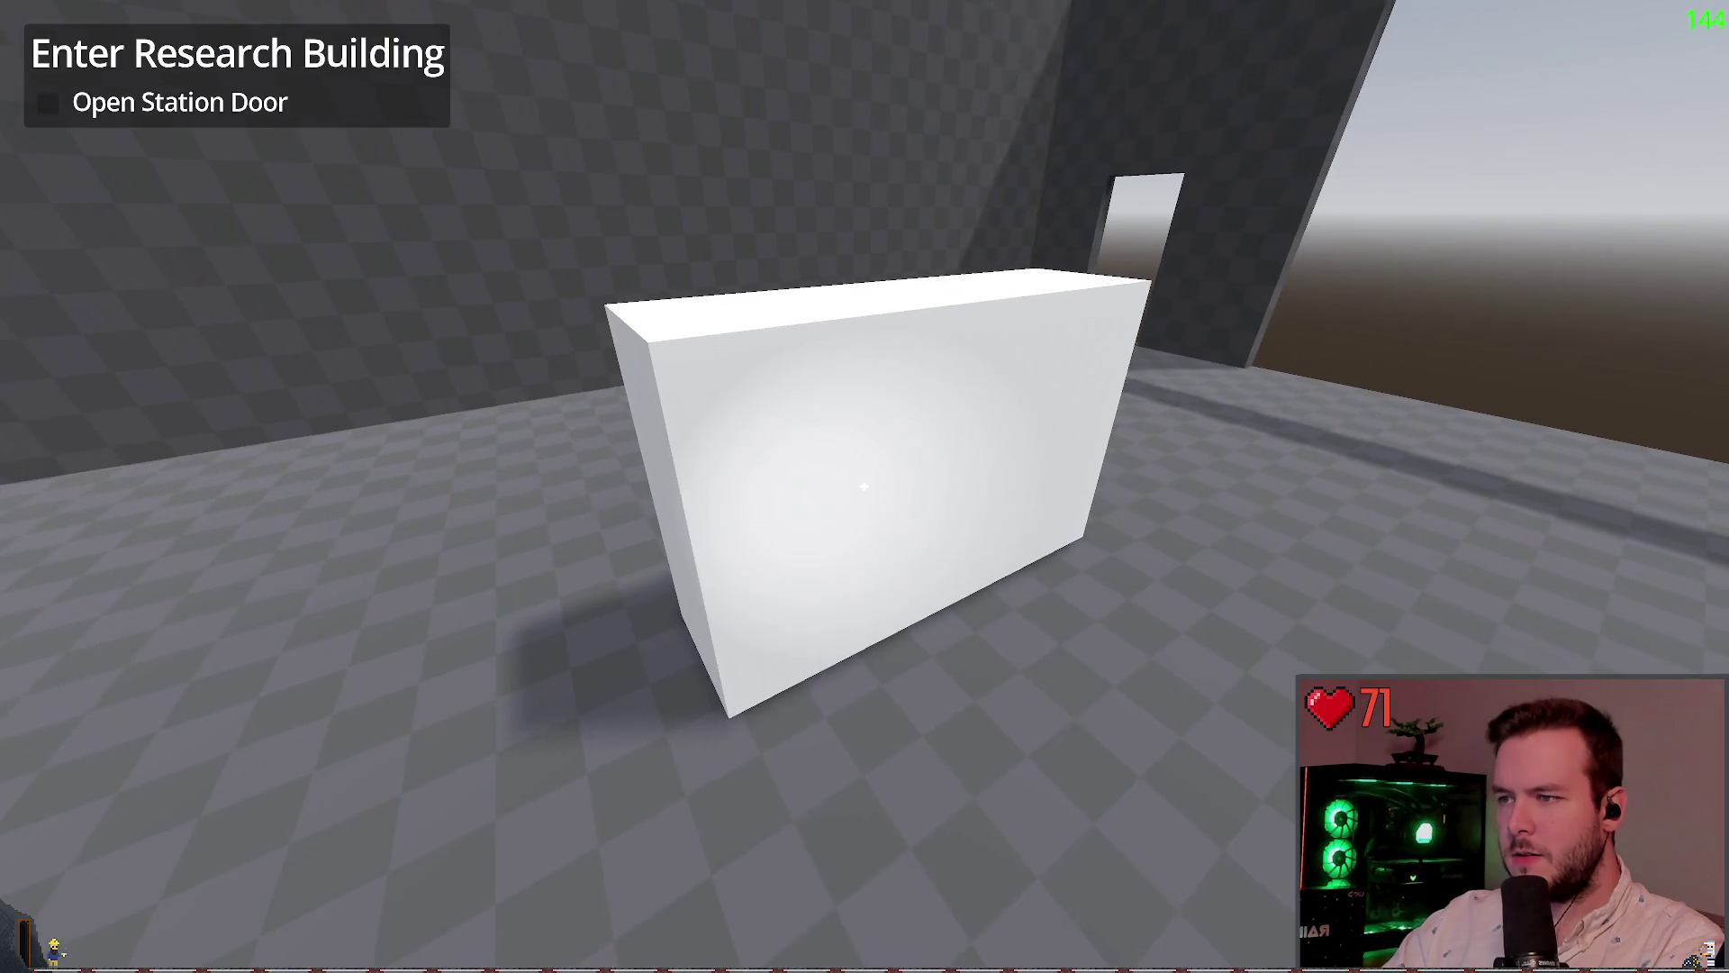
key(w)
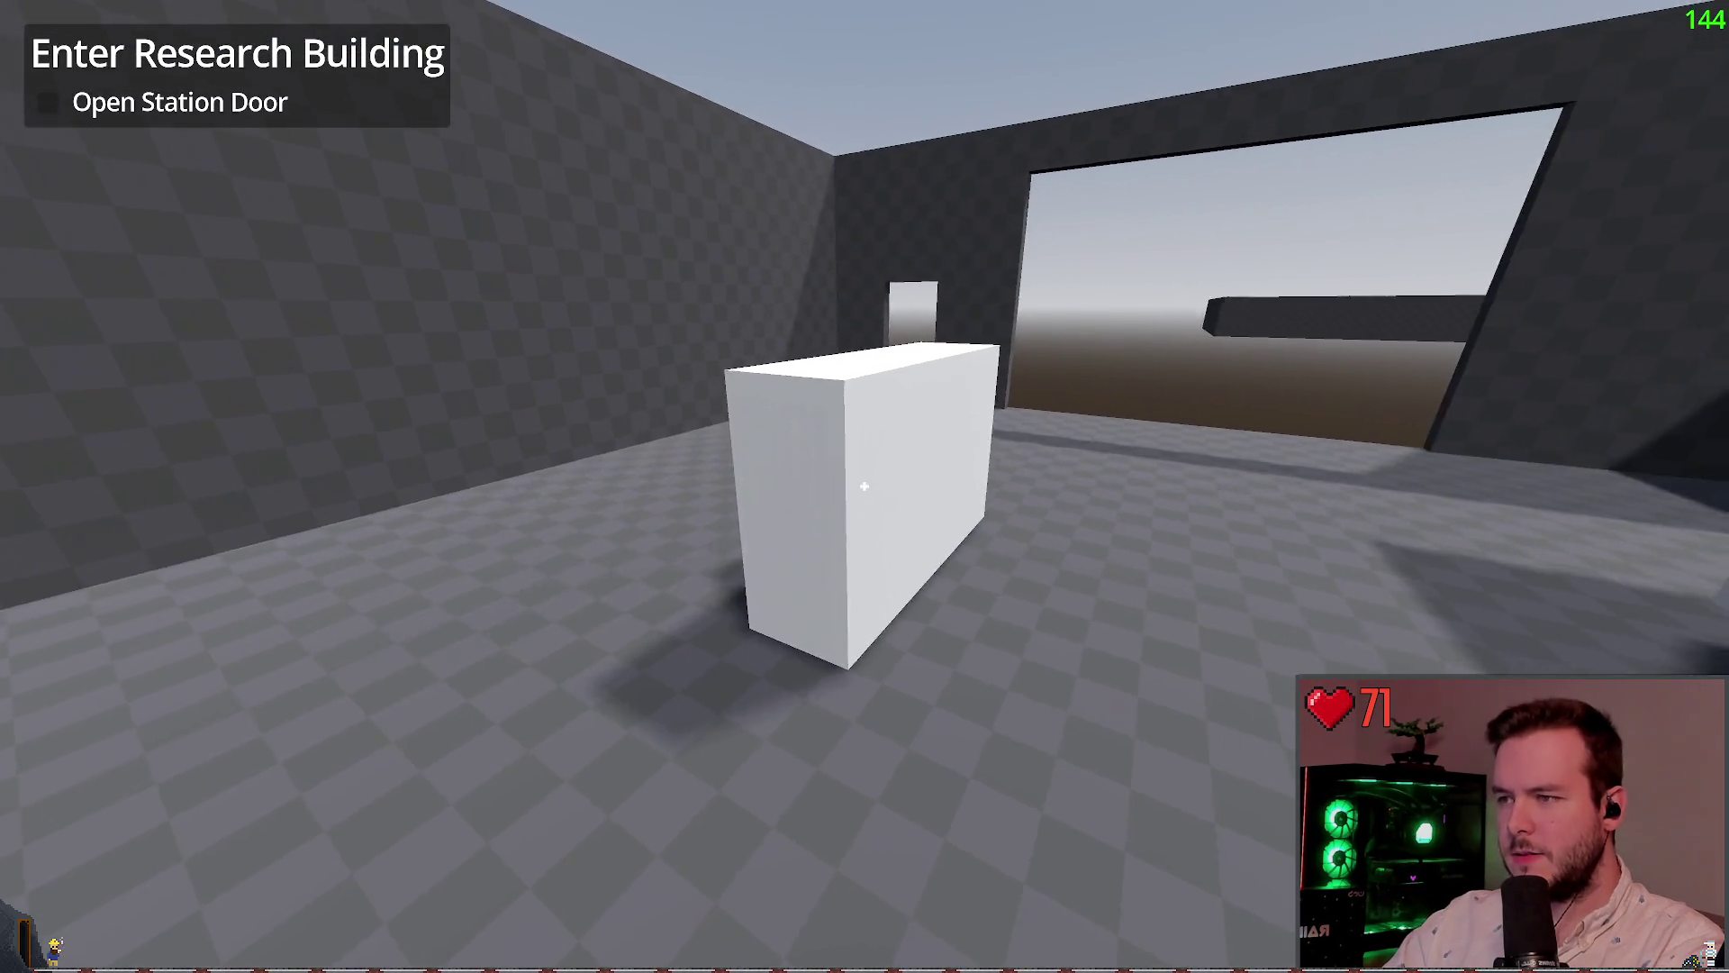
key(s)
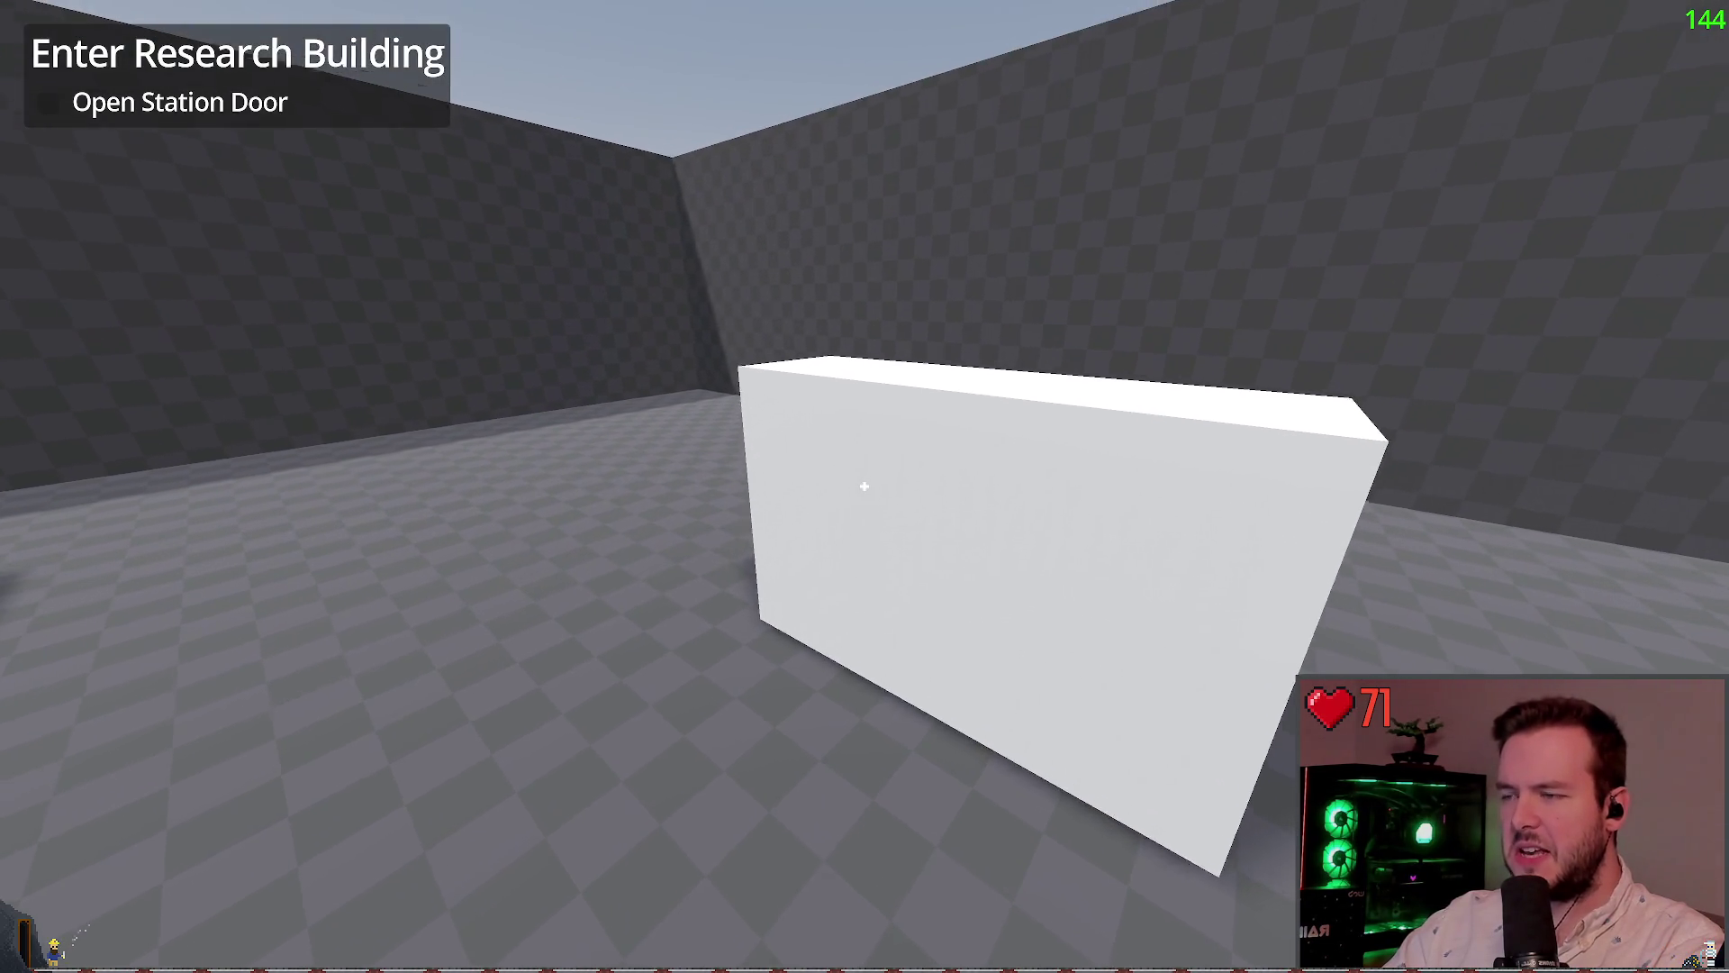
key(F8)
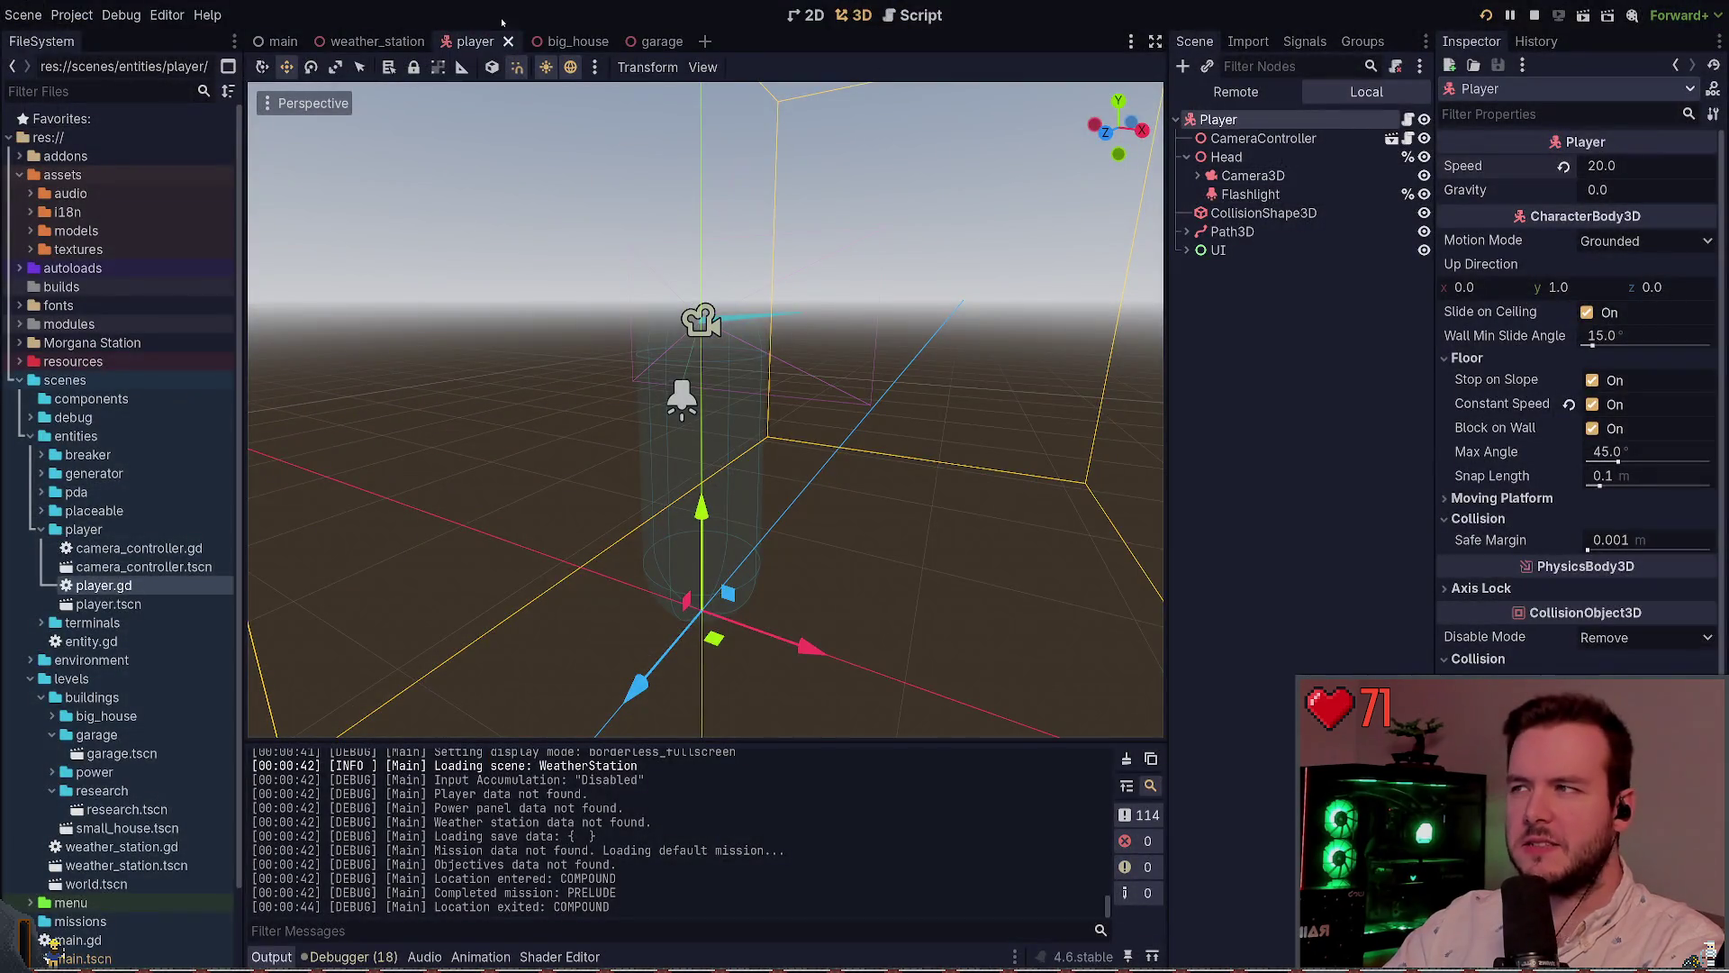
Set the garage box height to 1.0 and test-run the scene
click(643, 41)
key(f)
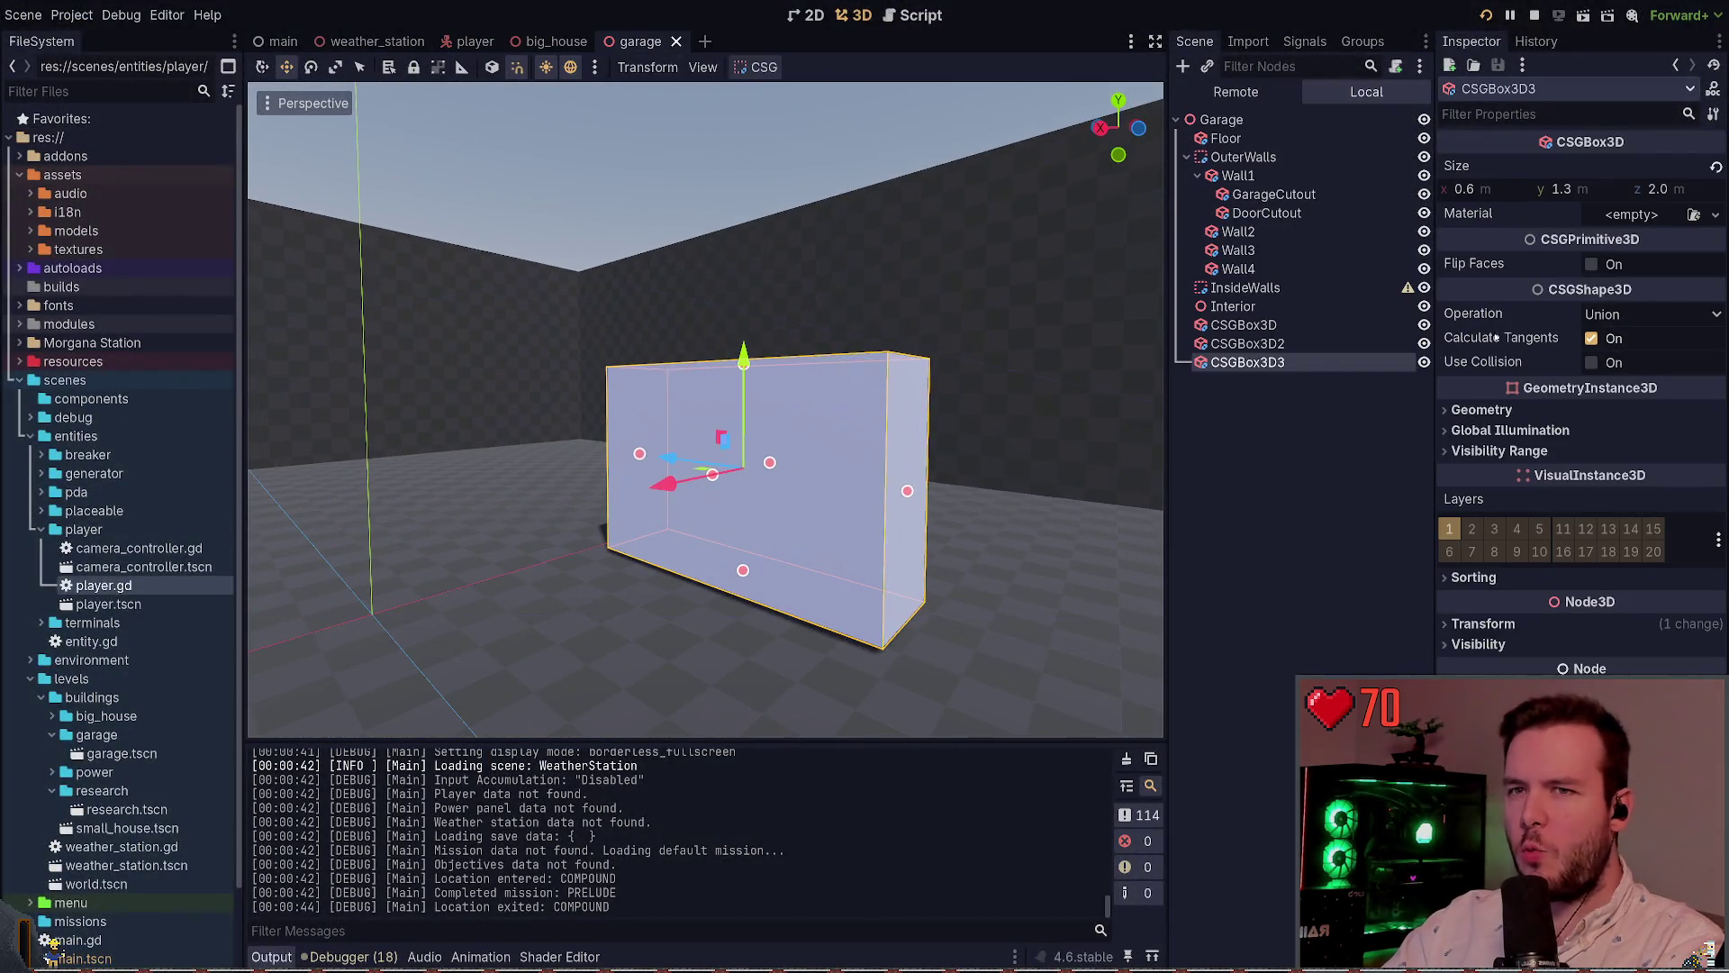
text(1)
key(Return)
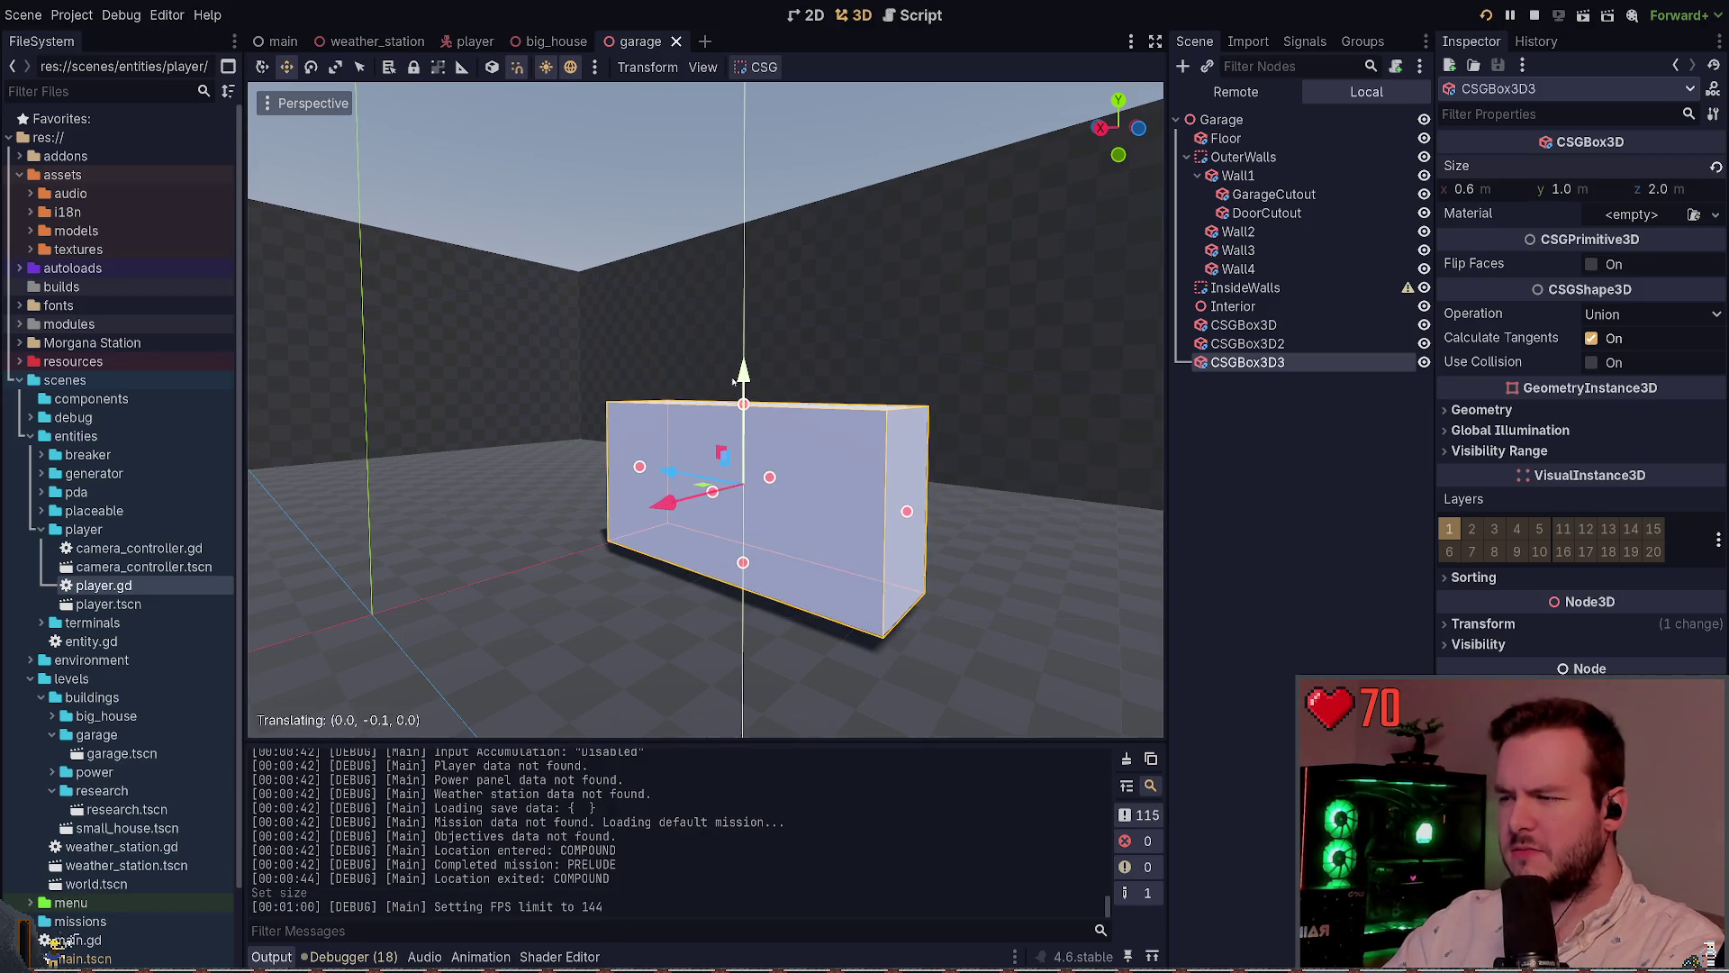
key(F6)
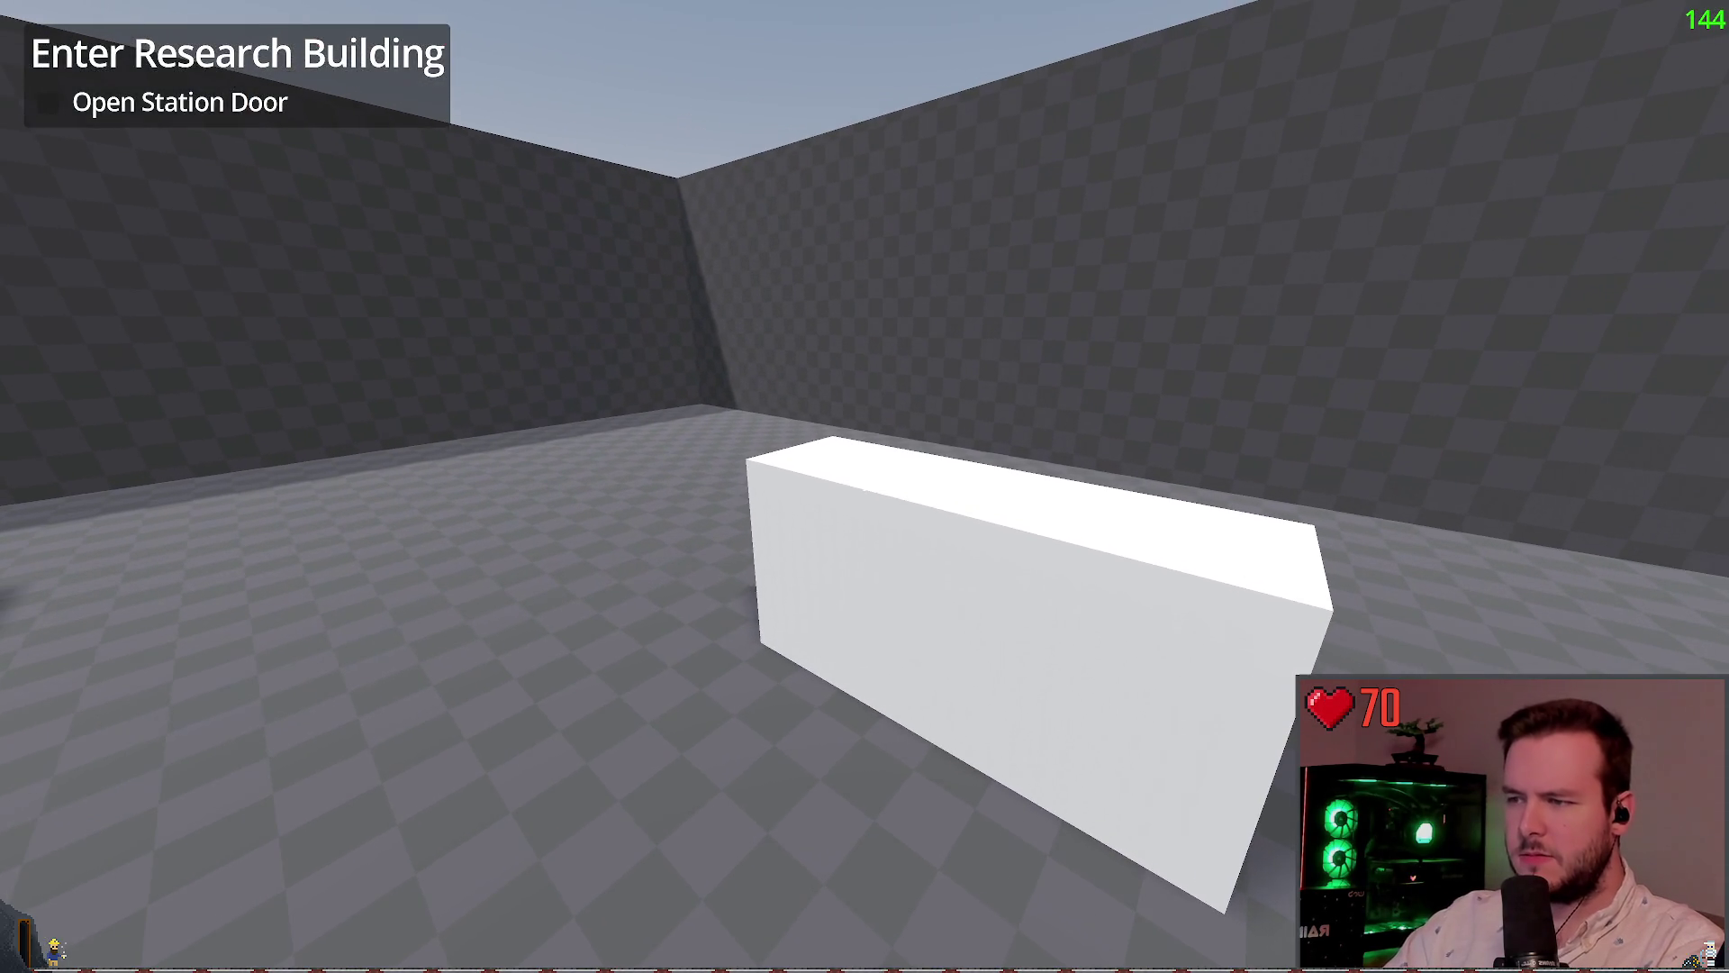
key(F8)
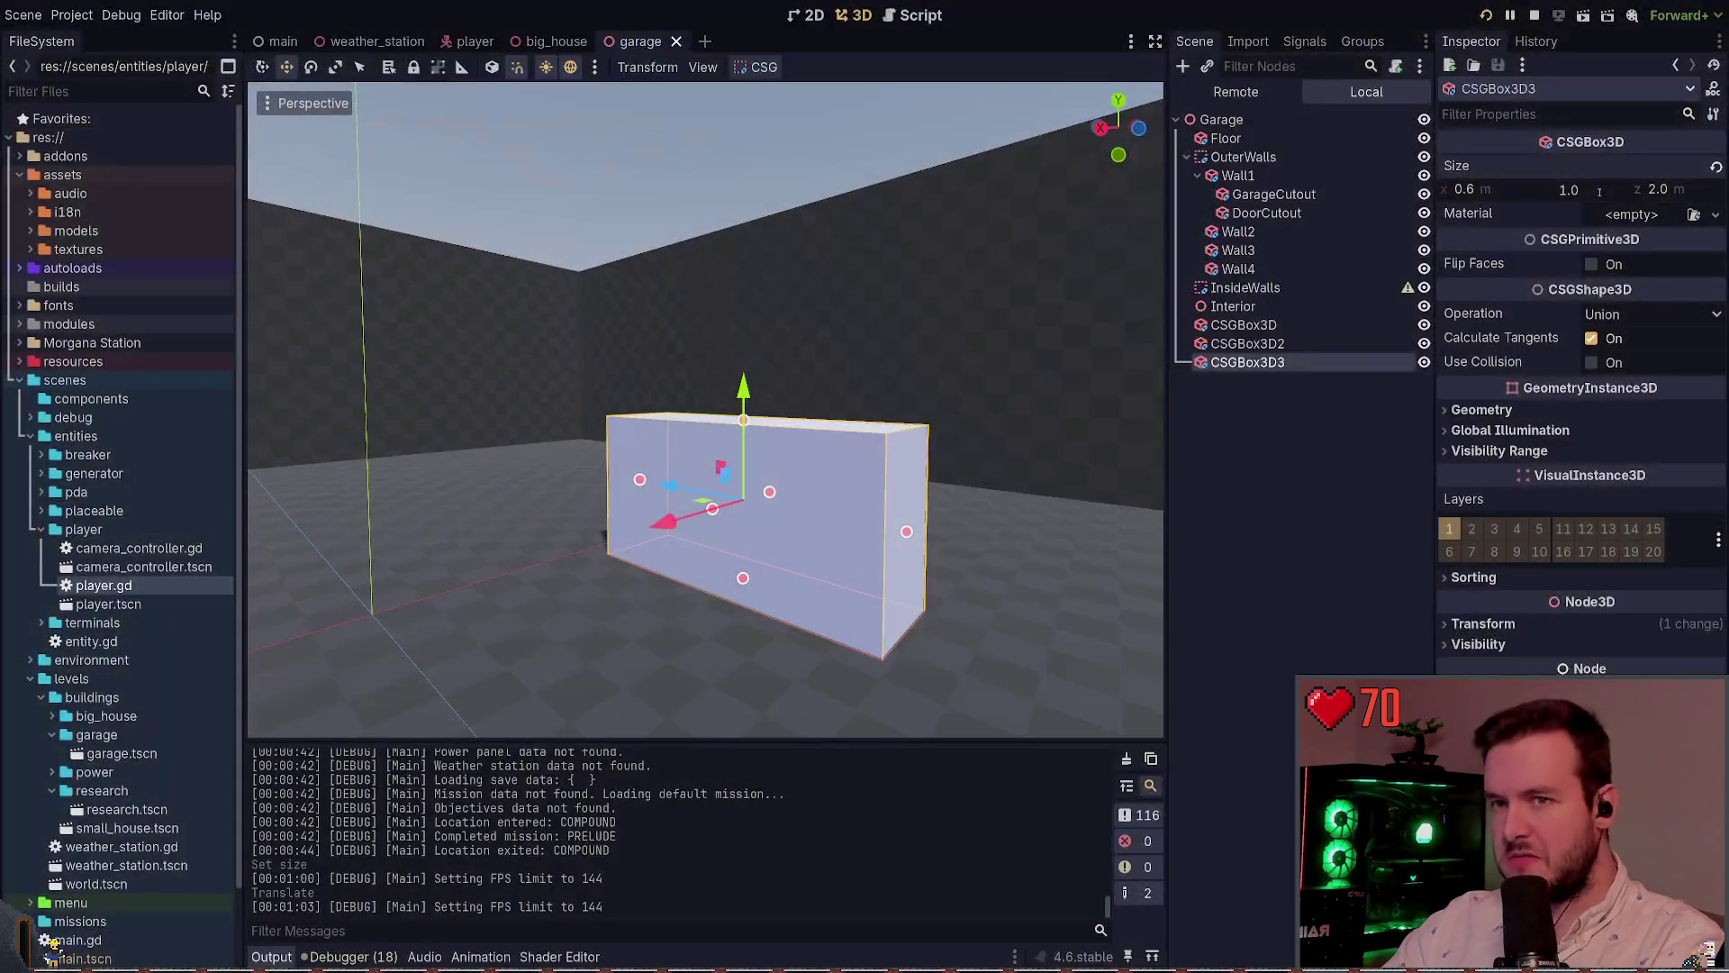
Change the box height to 1.2 and play-test walking around it
key(Return)
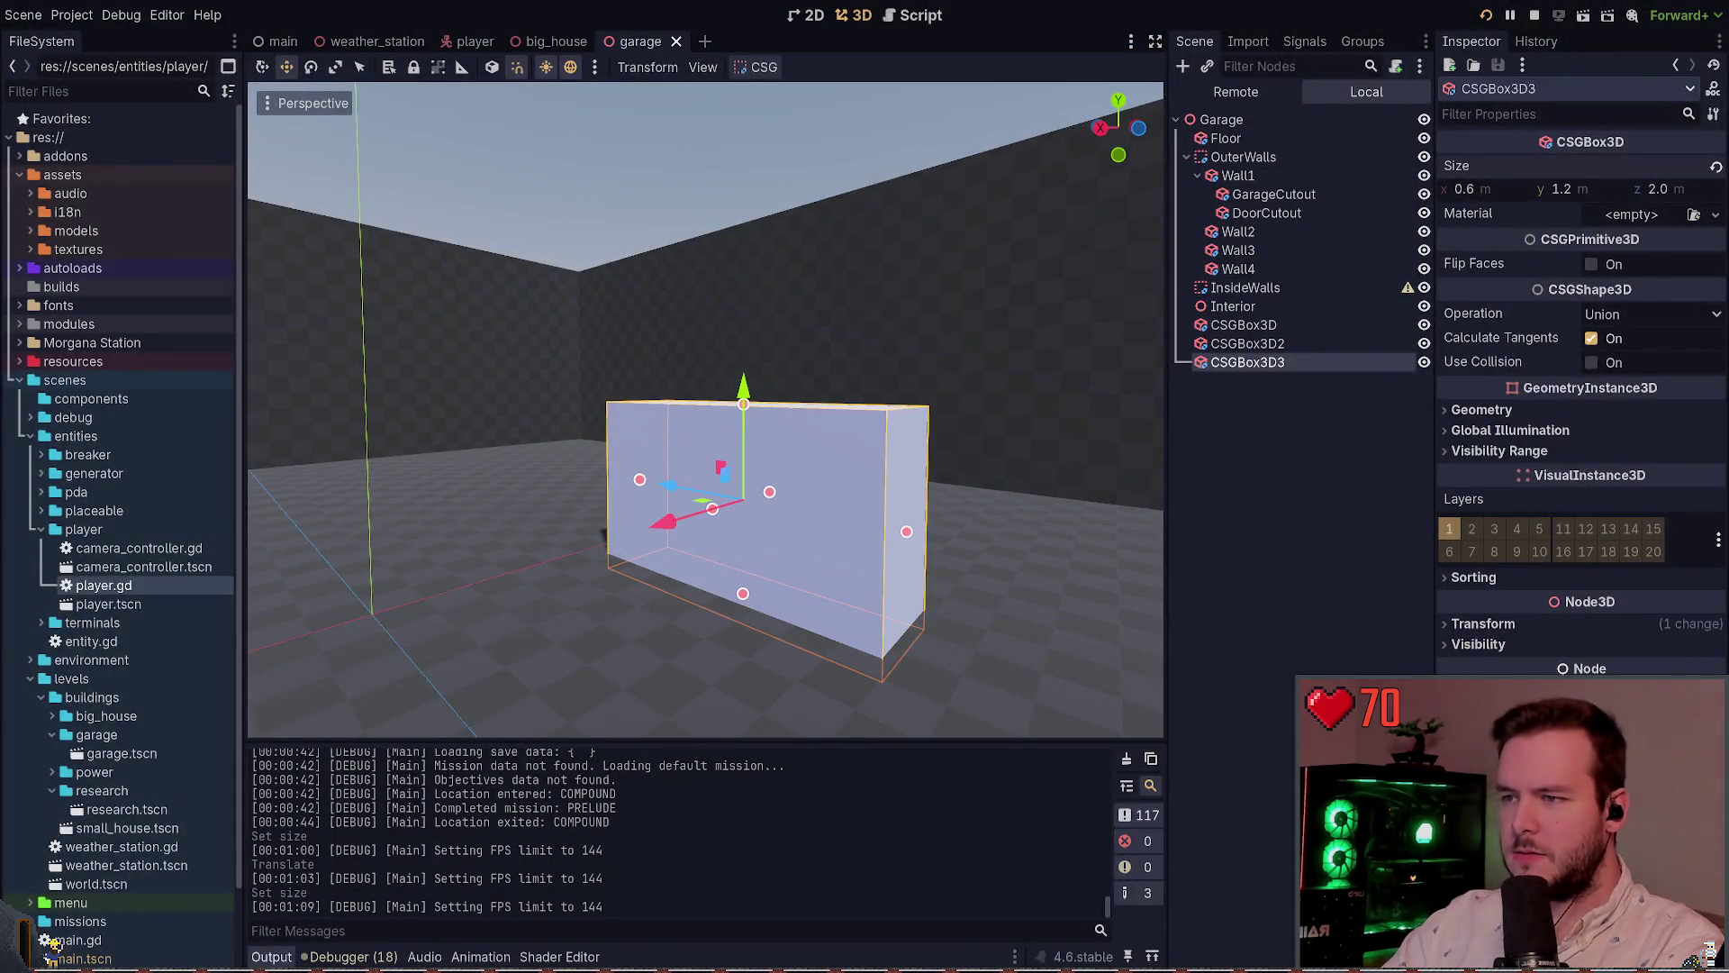
key(F5)
key(F8)
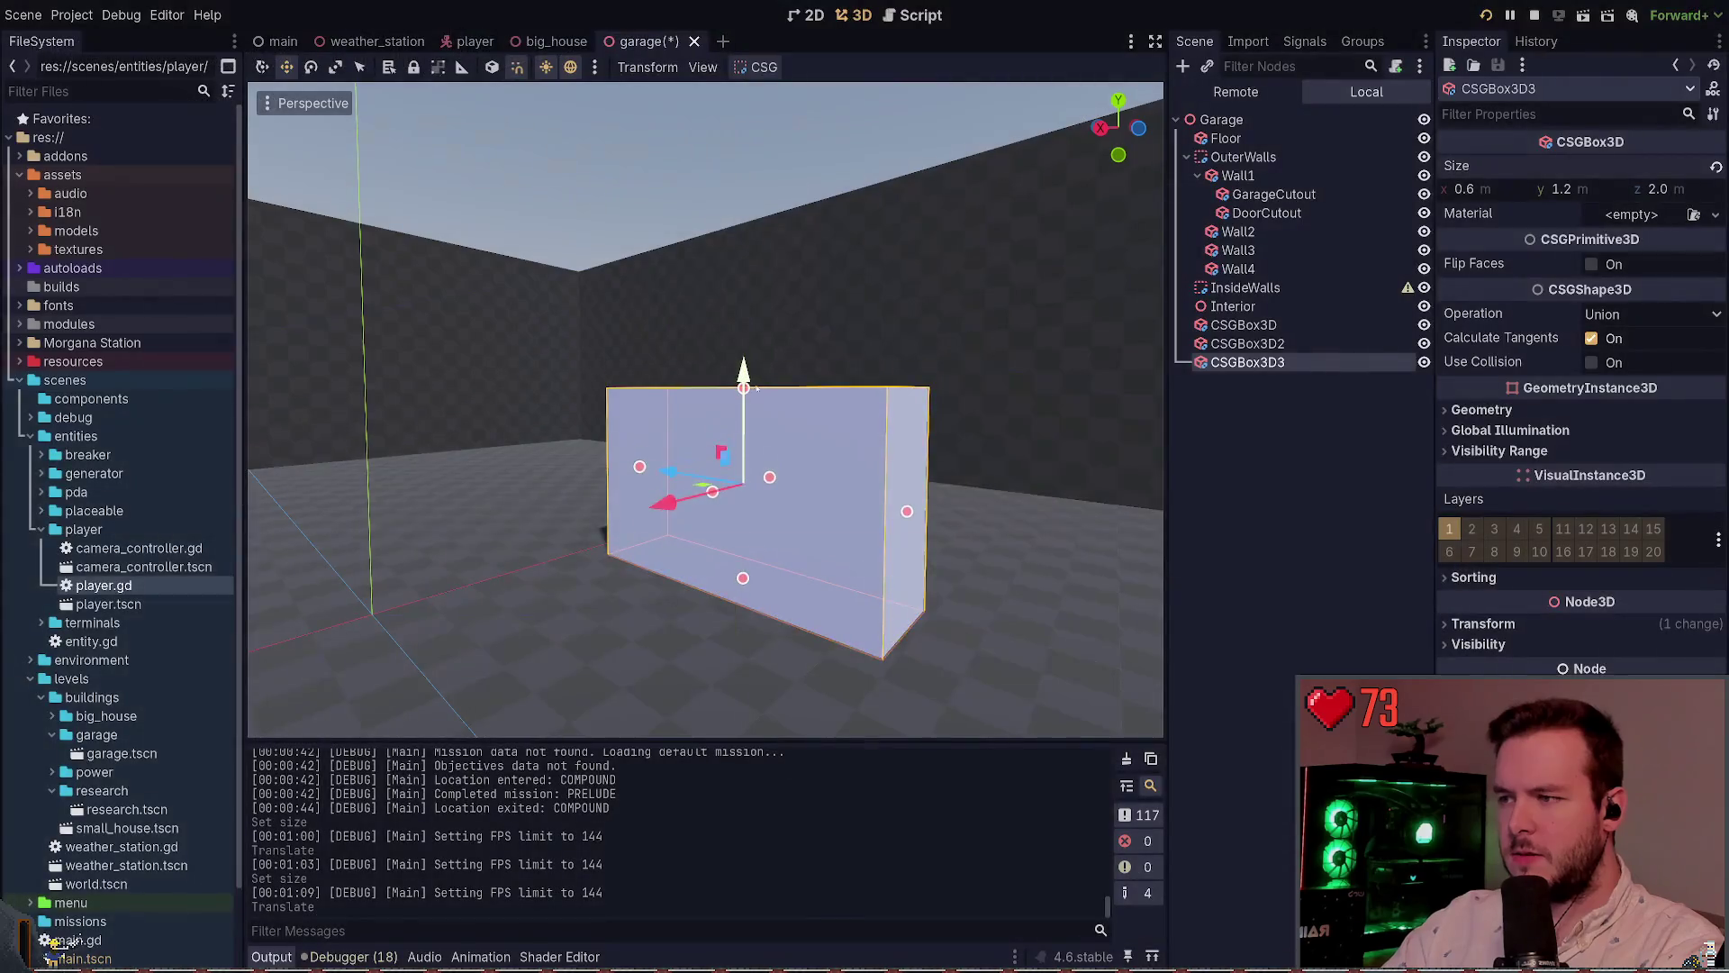
click(1057, 433)
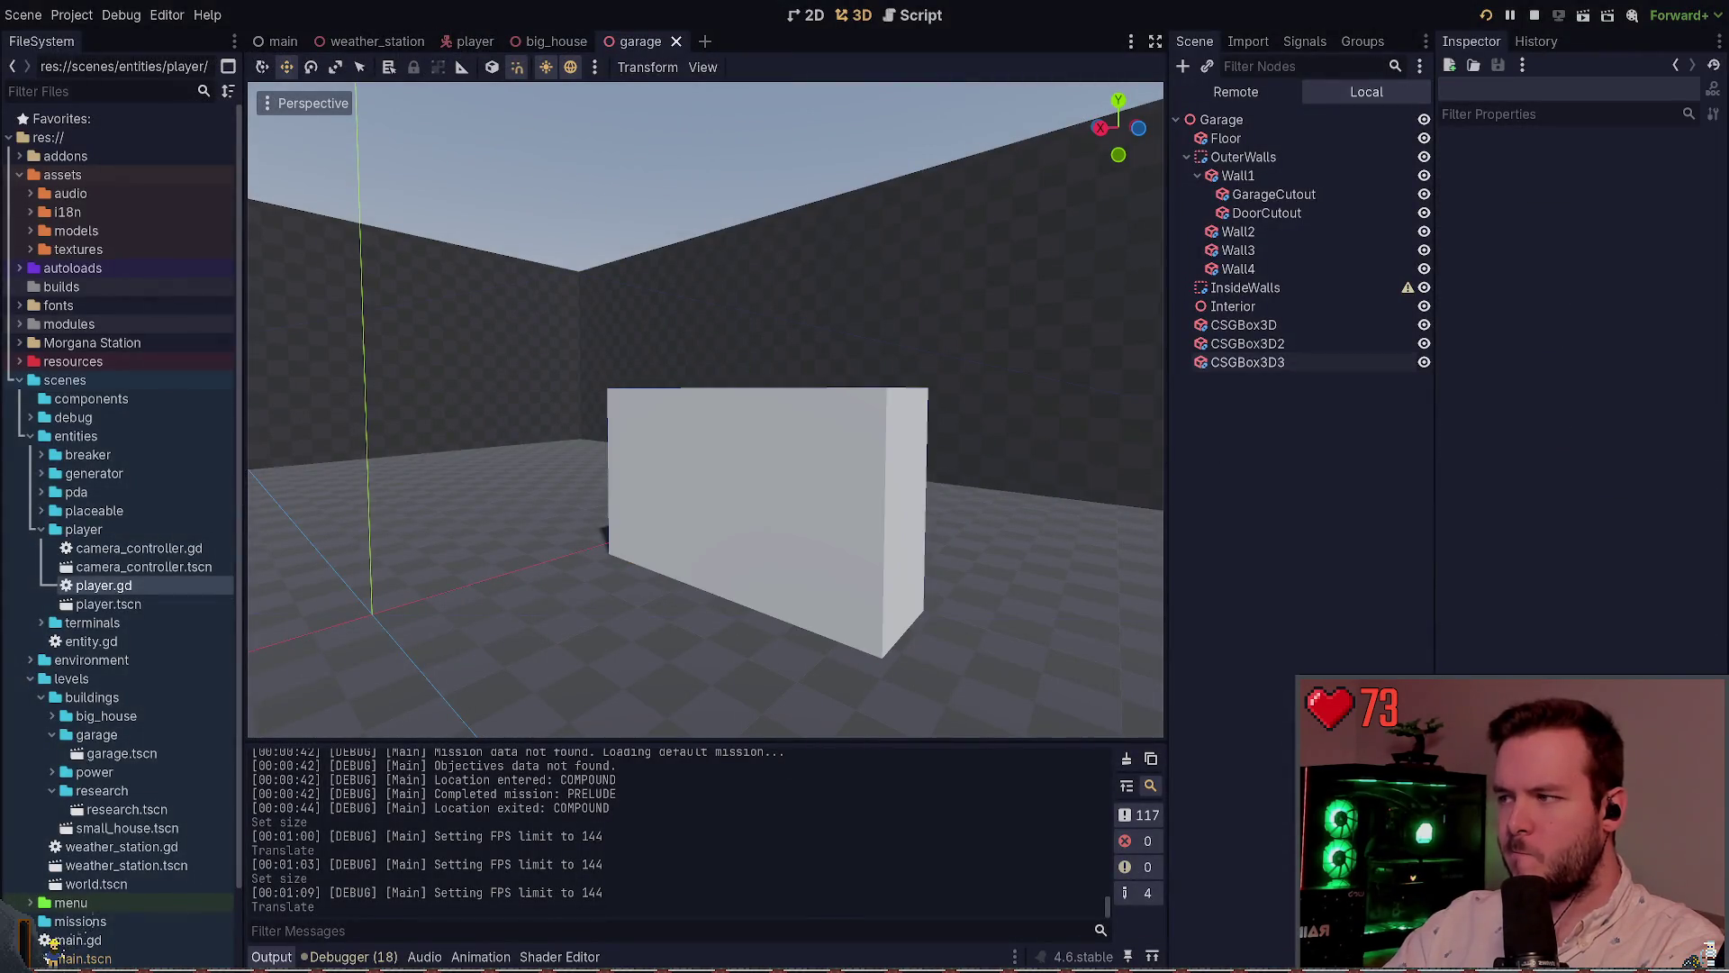
key(F5)
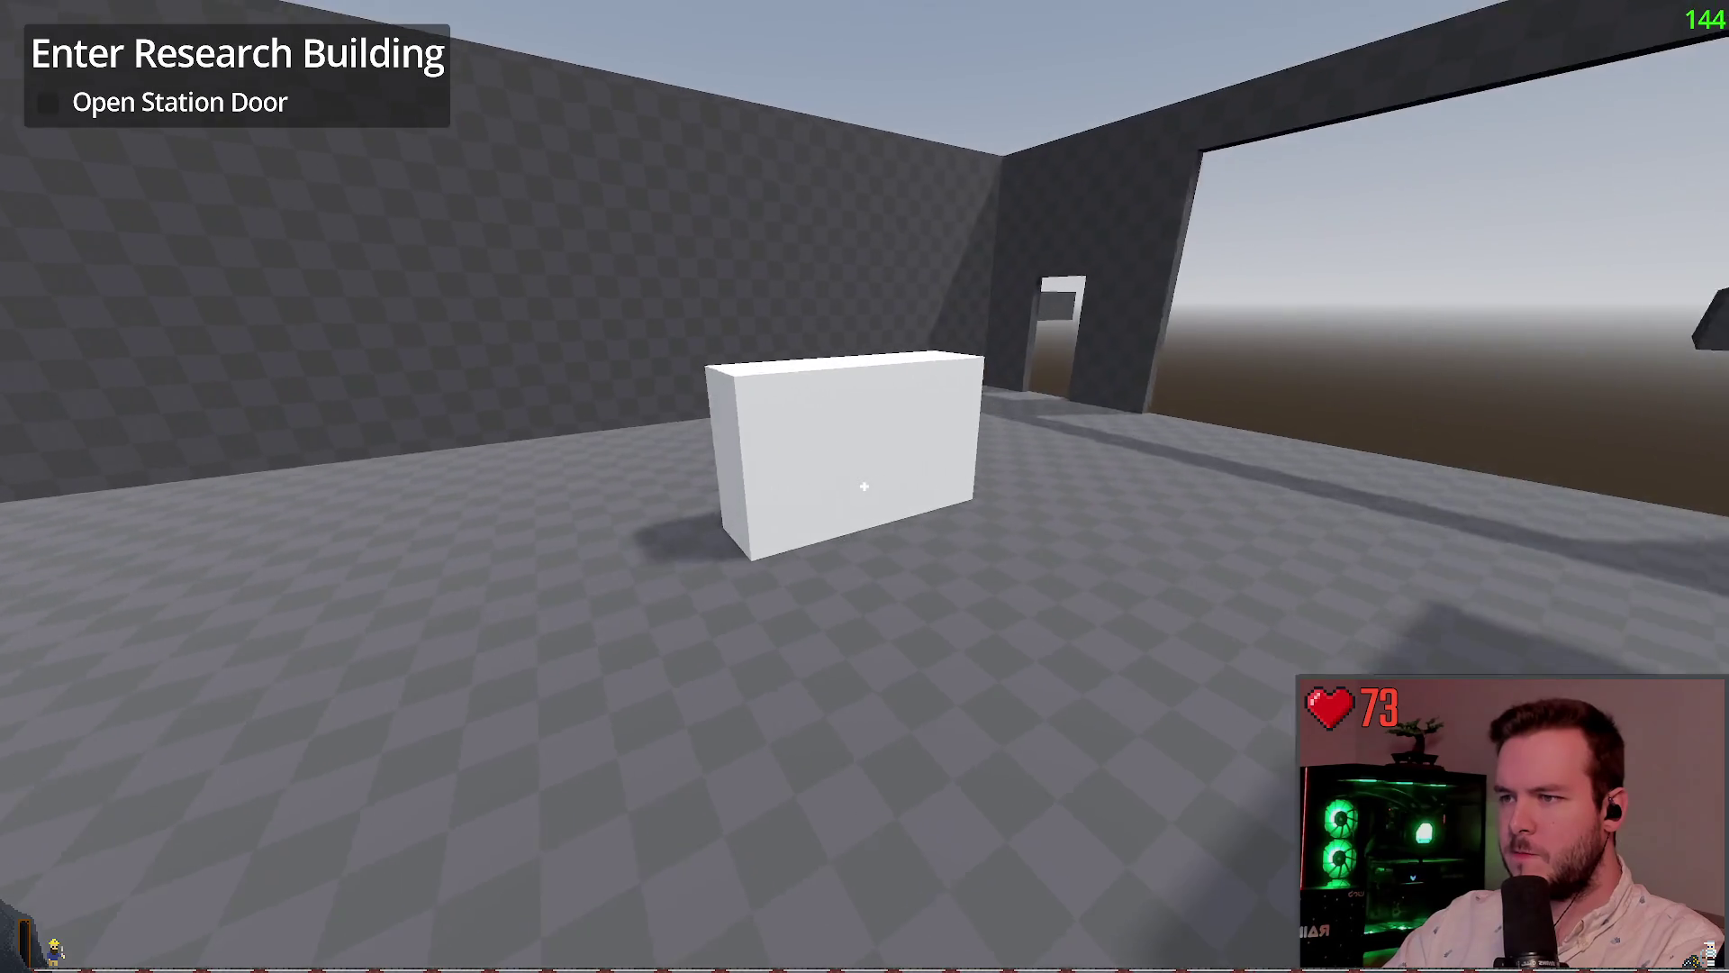
key(w)
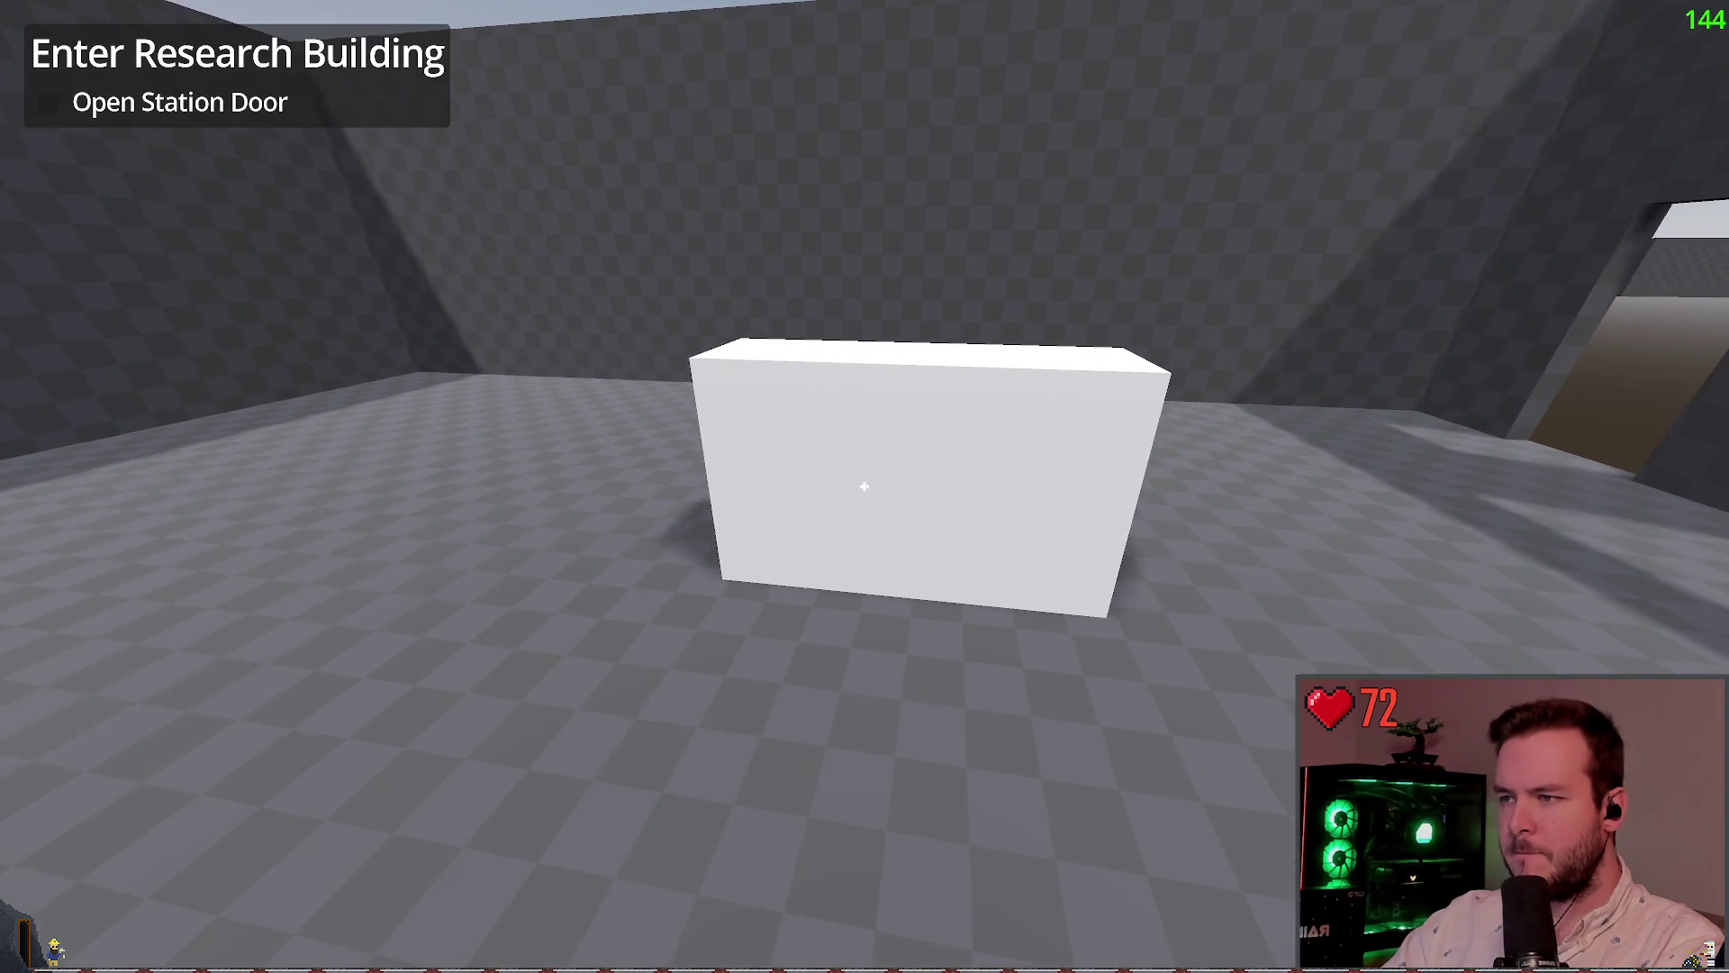
key(F8)
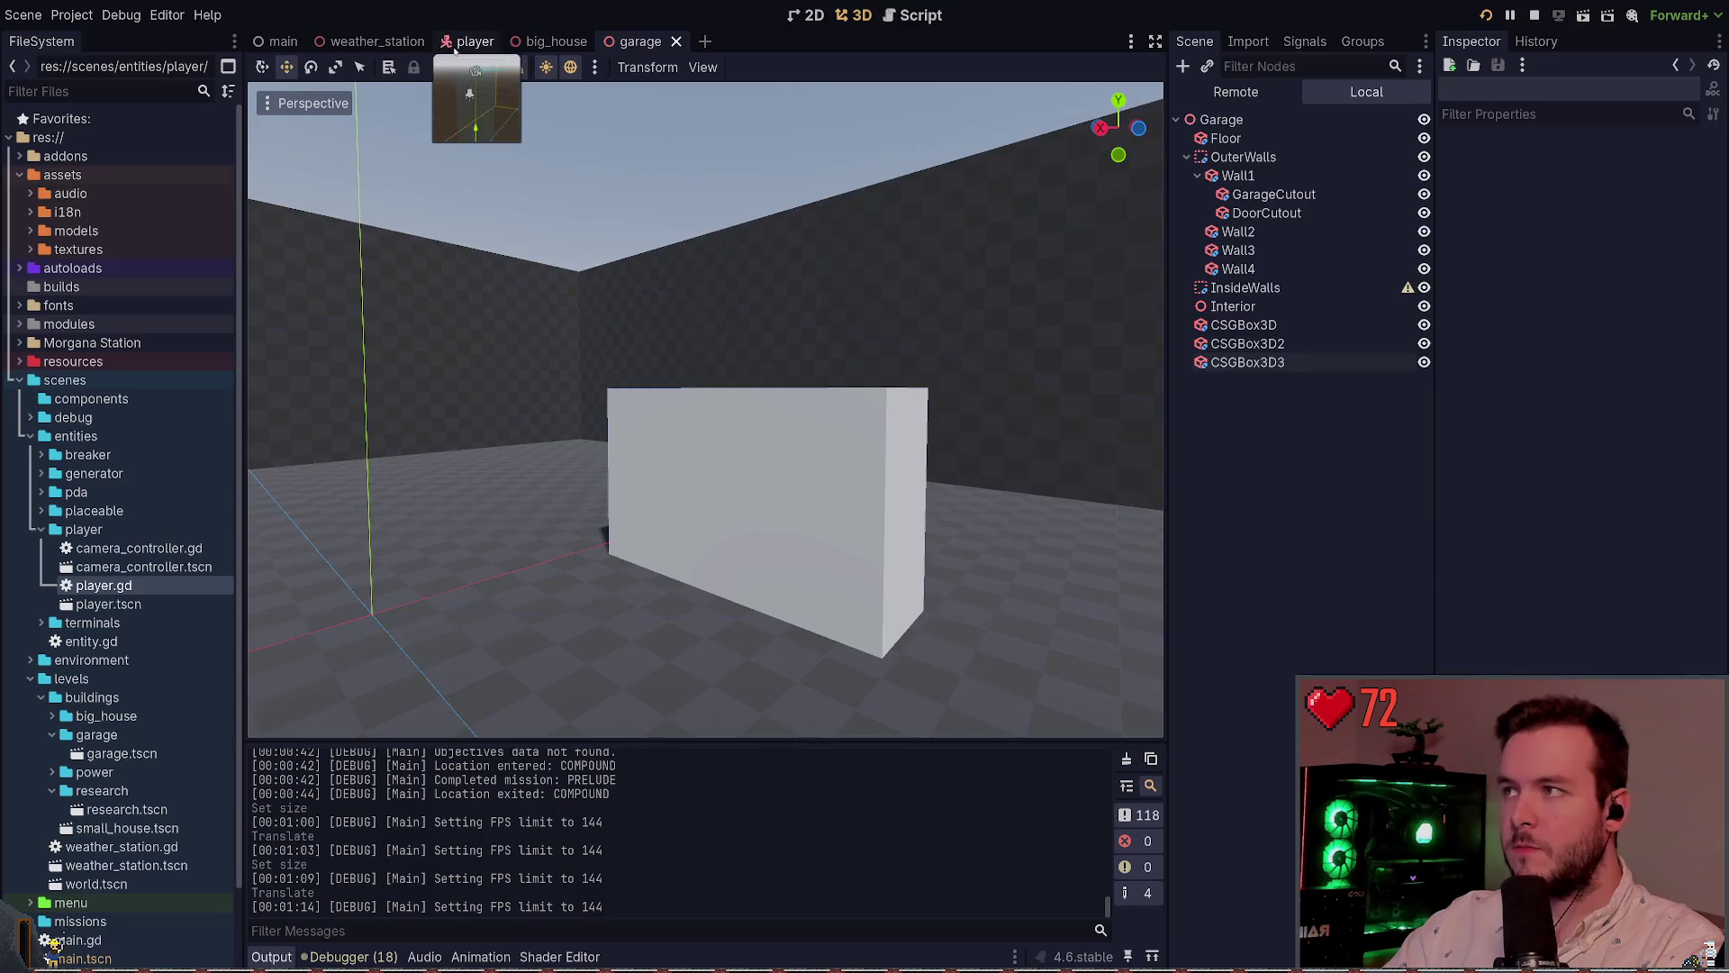
Lower the player's Speed to 10.0 and play-test walking around the boxes
click(475, 42)
key(Return)
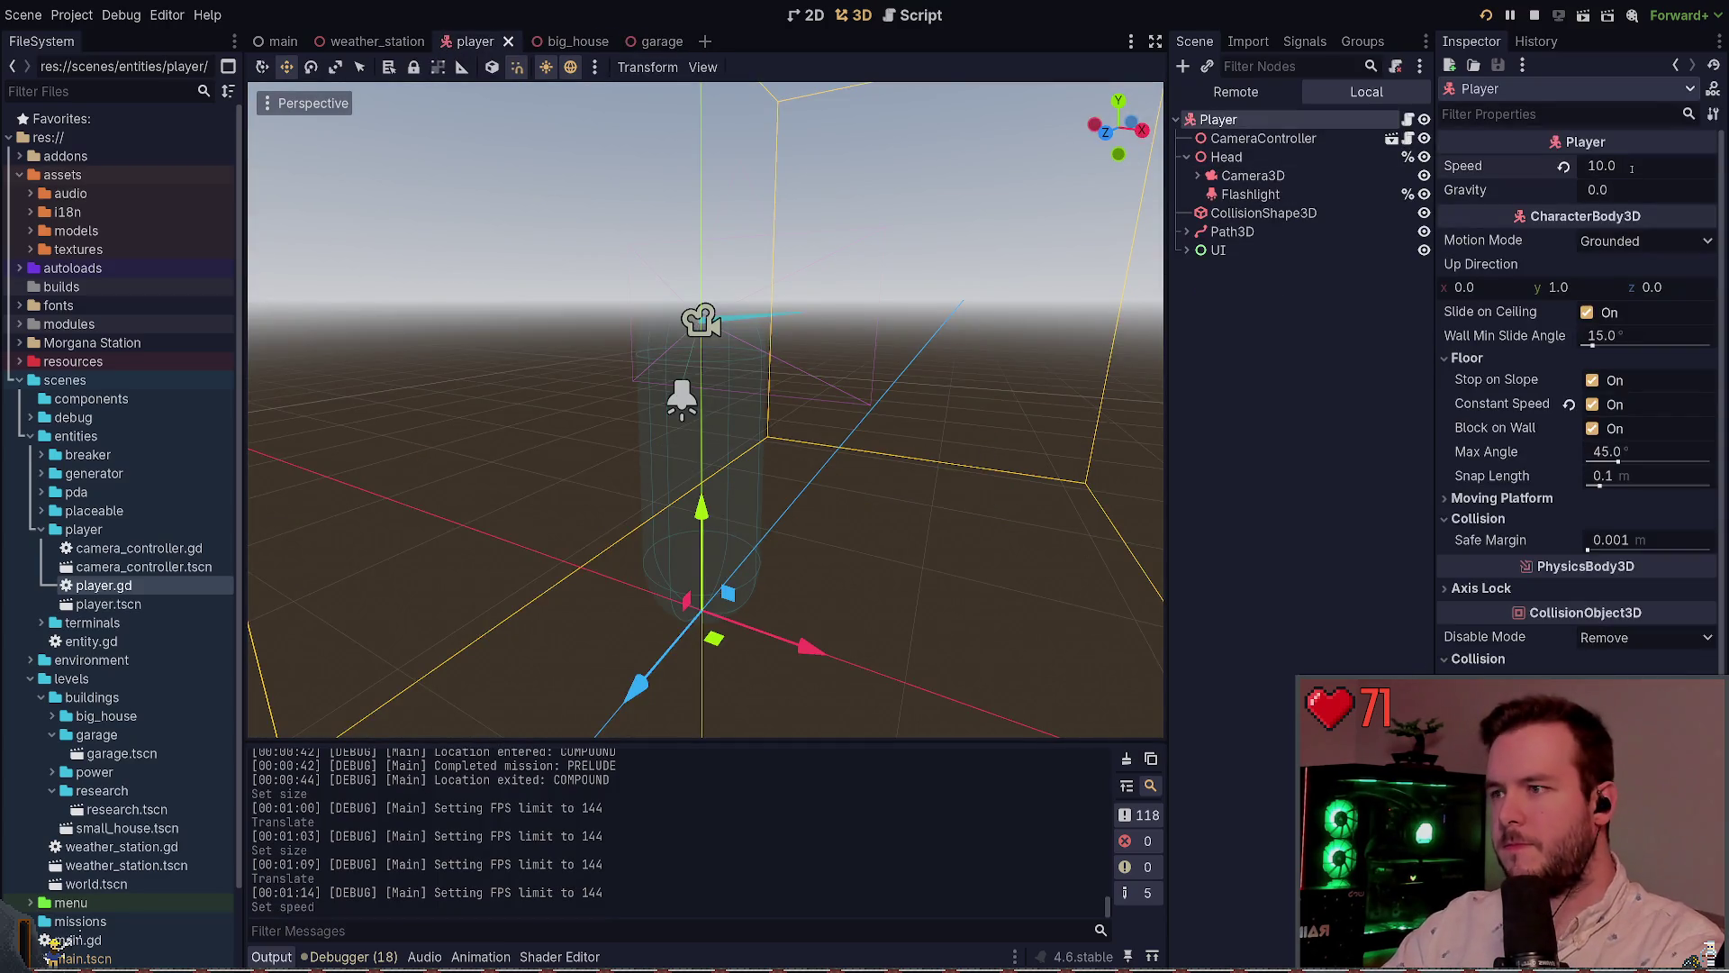
key(F5)
key(w)
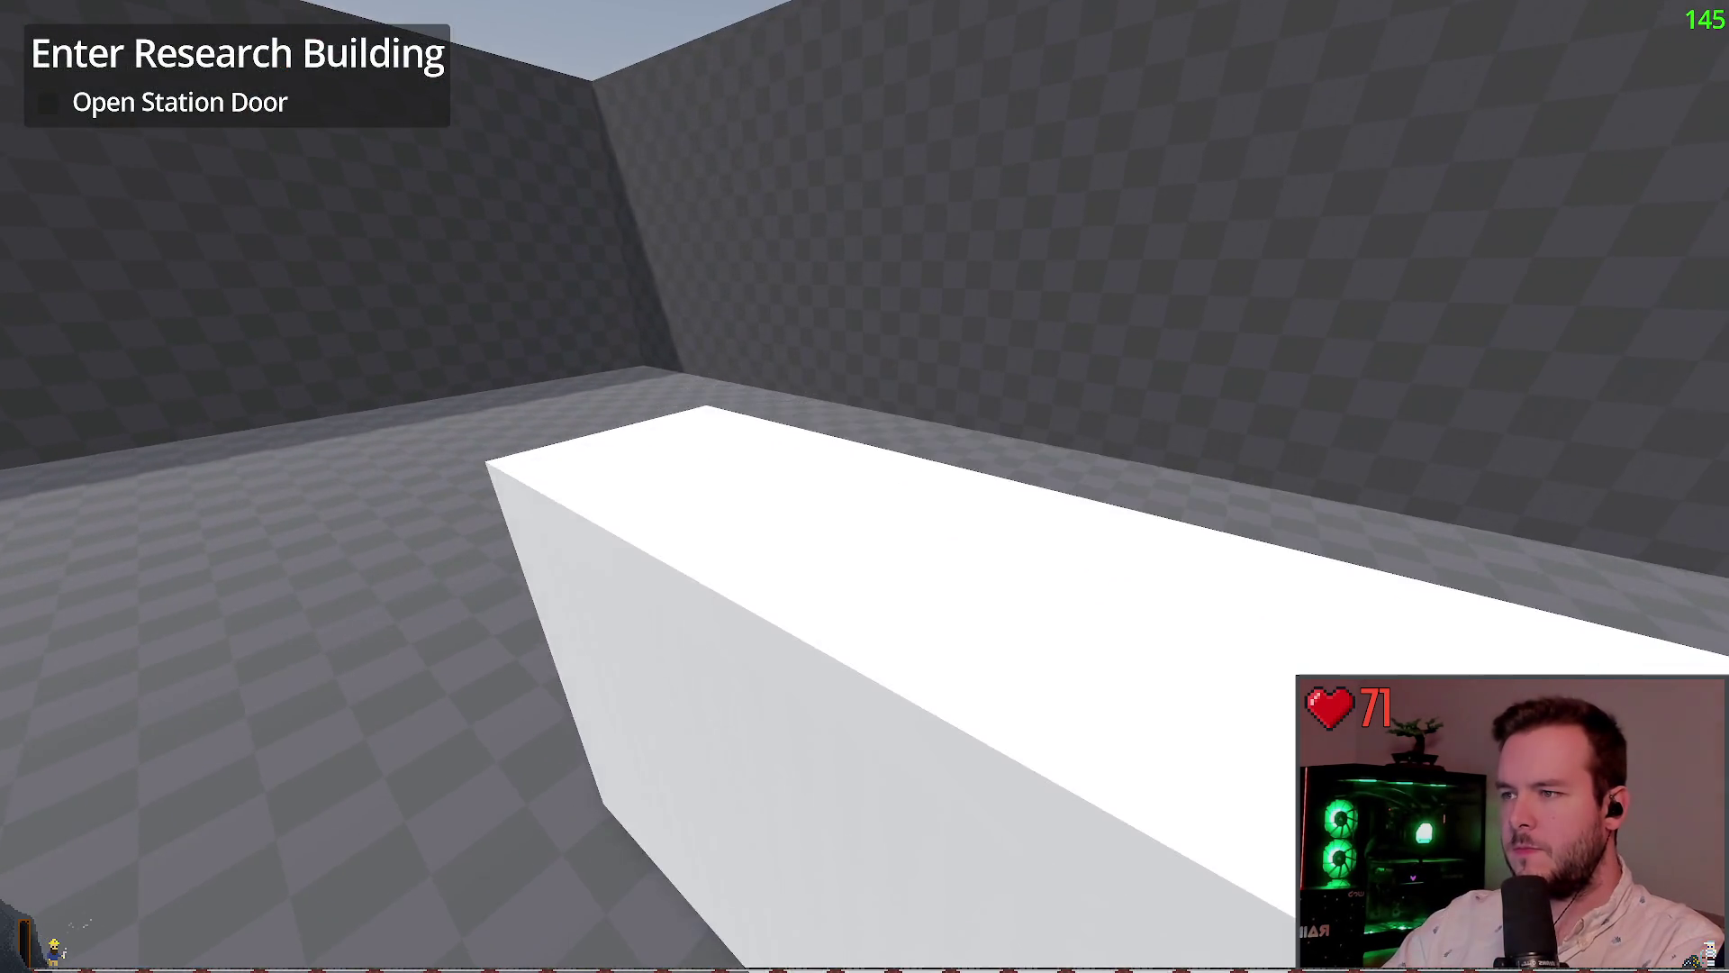
key(s)
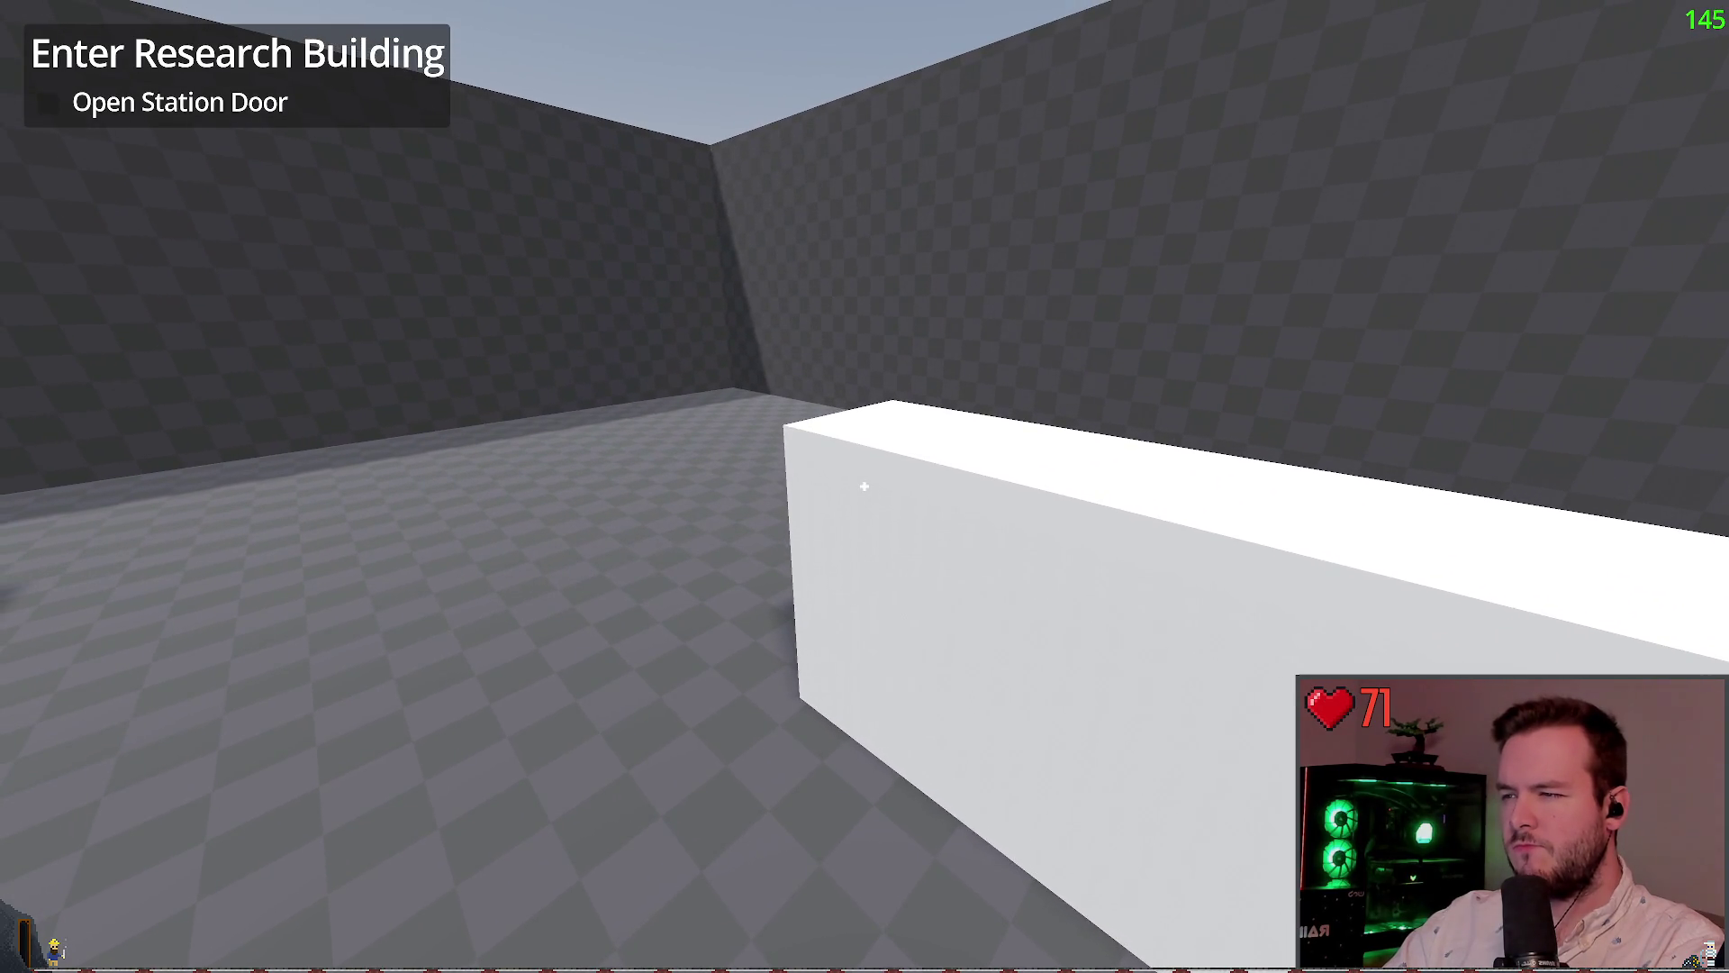
key(s)
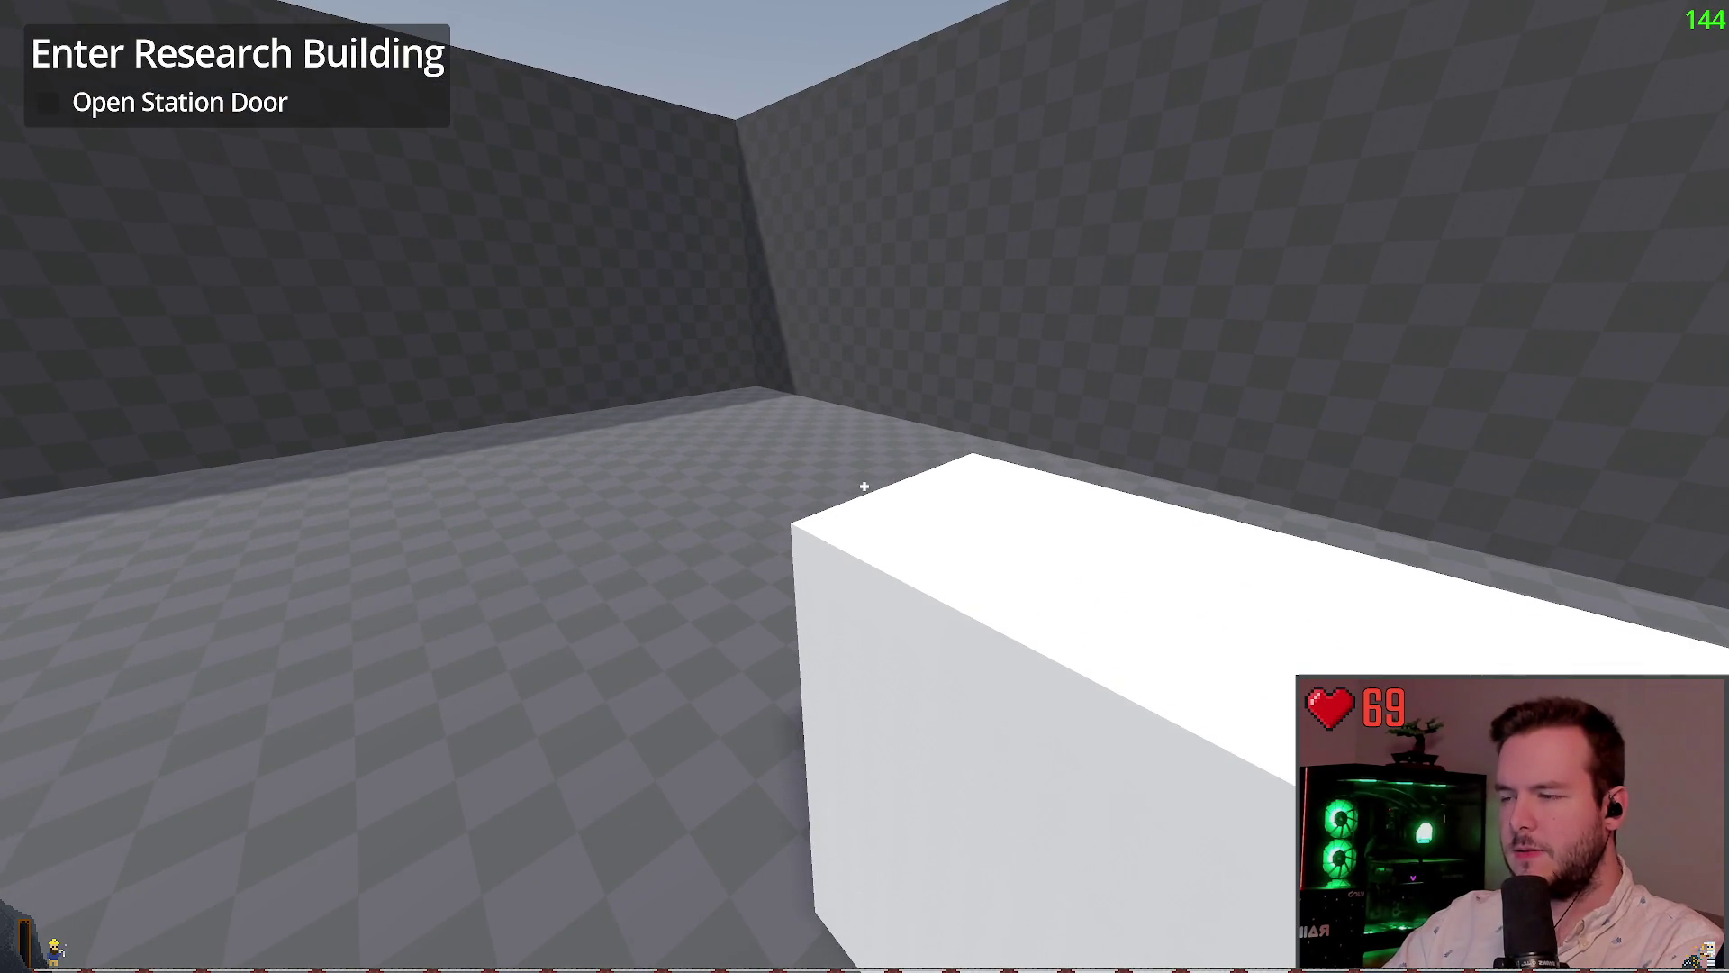
key(w)
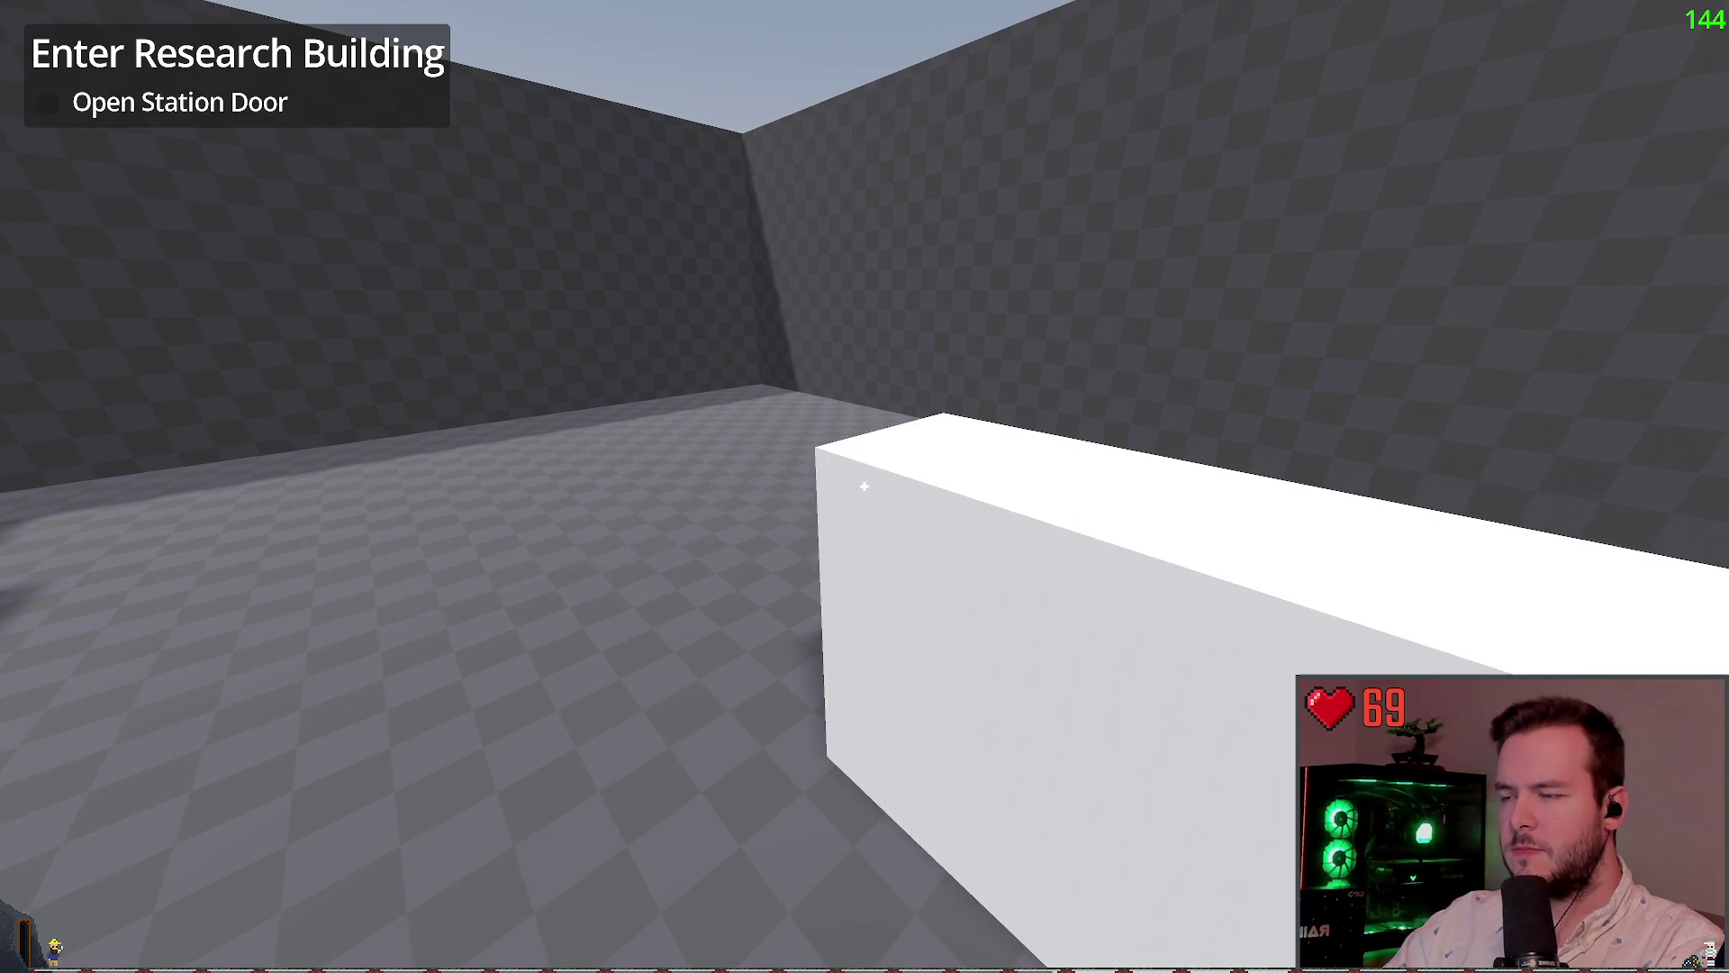
key(s)
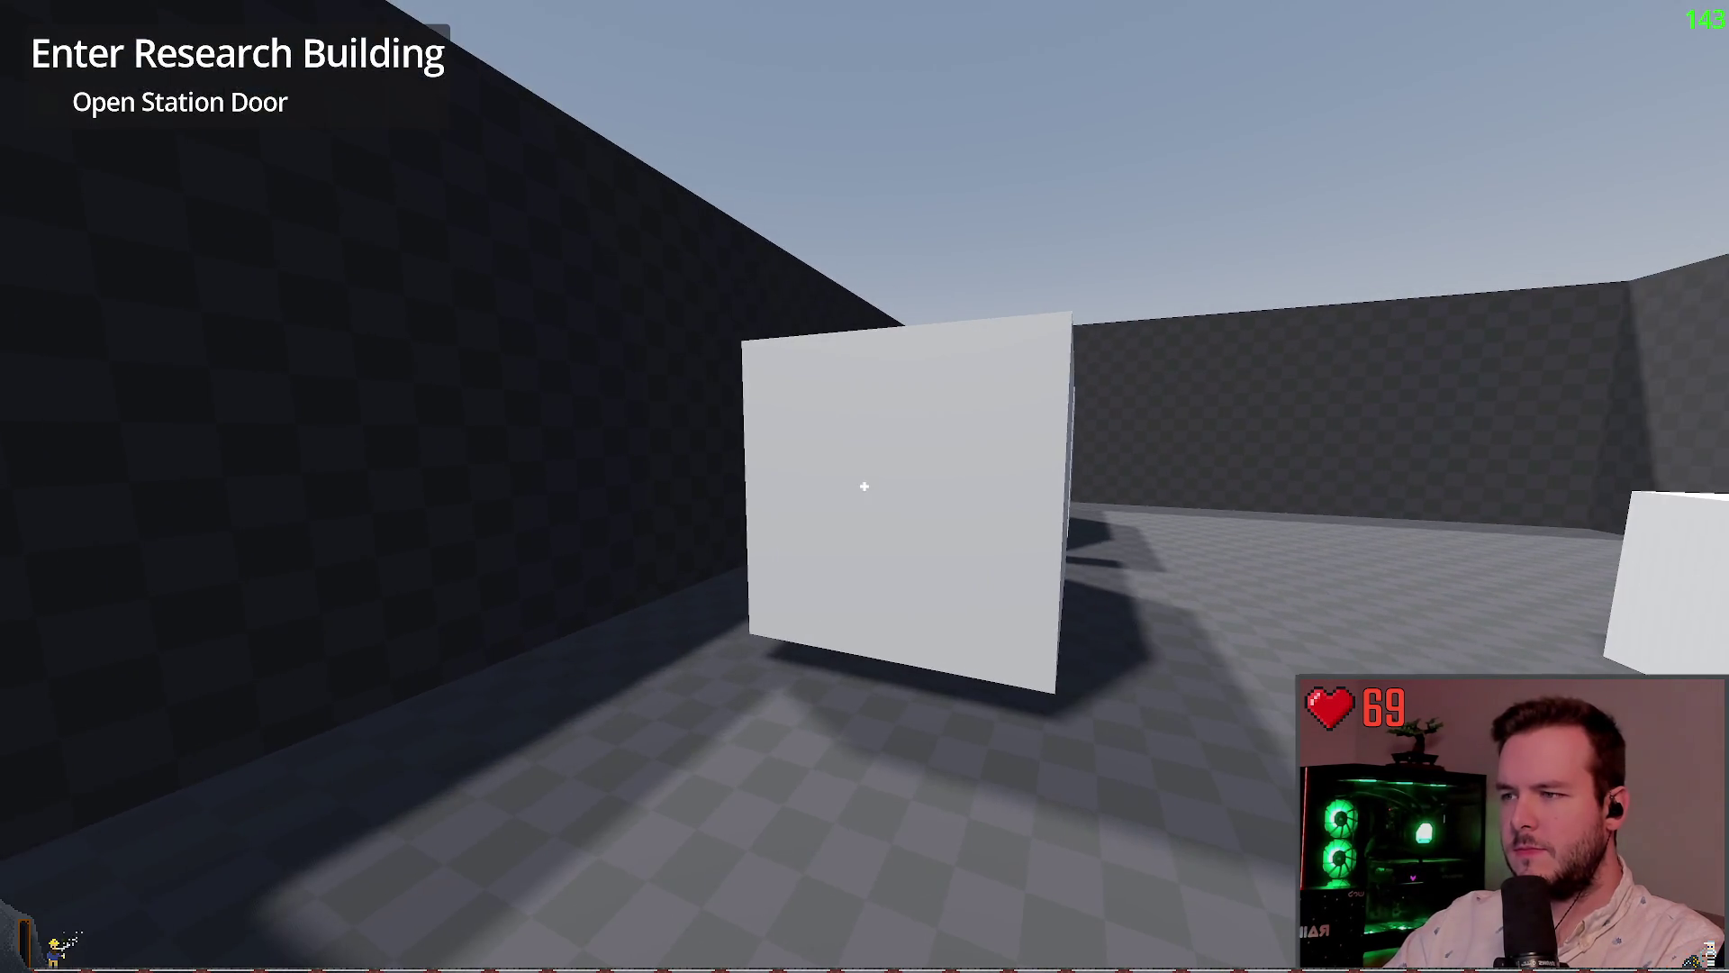
key(s)
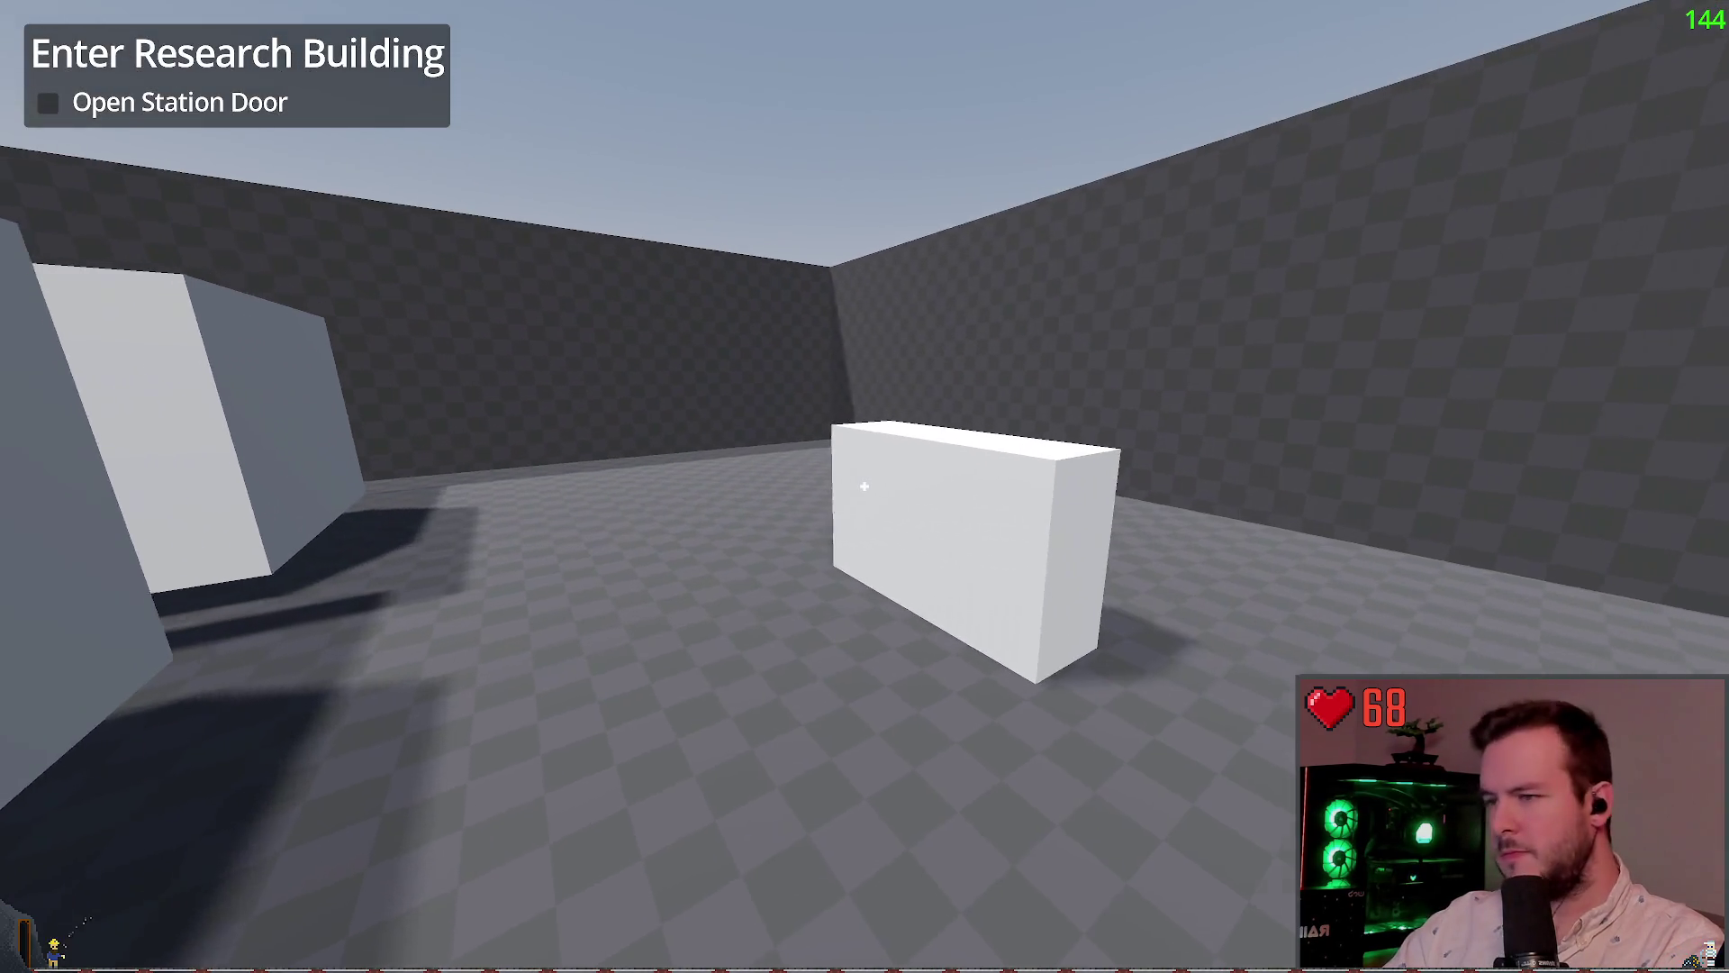
key(F8)
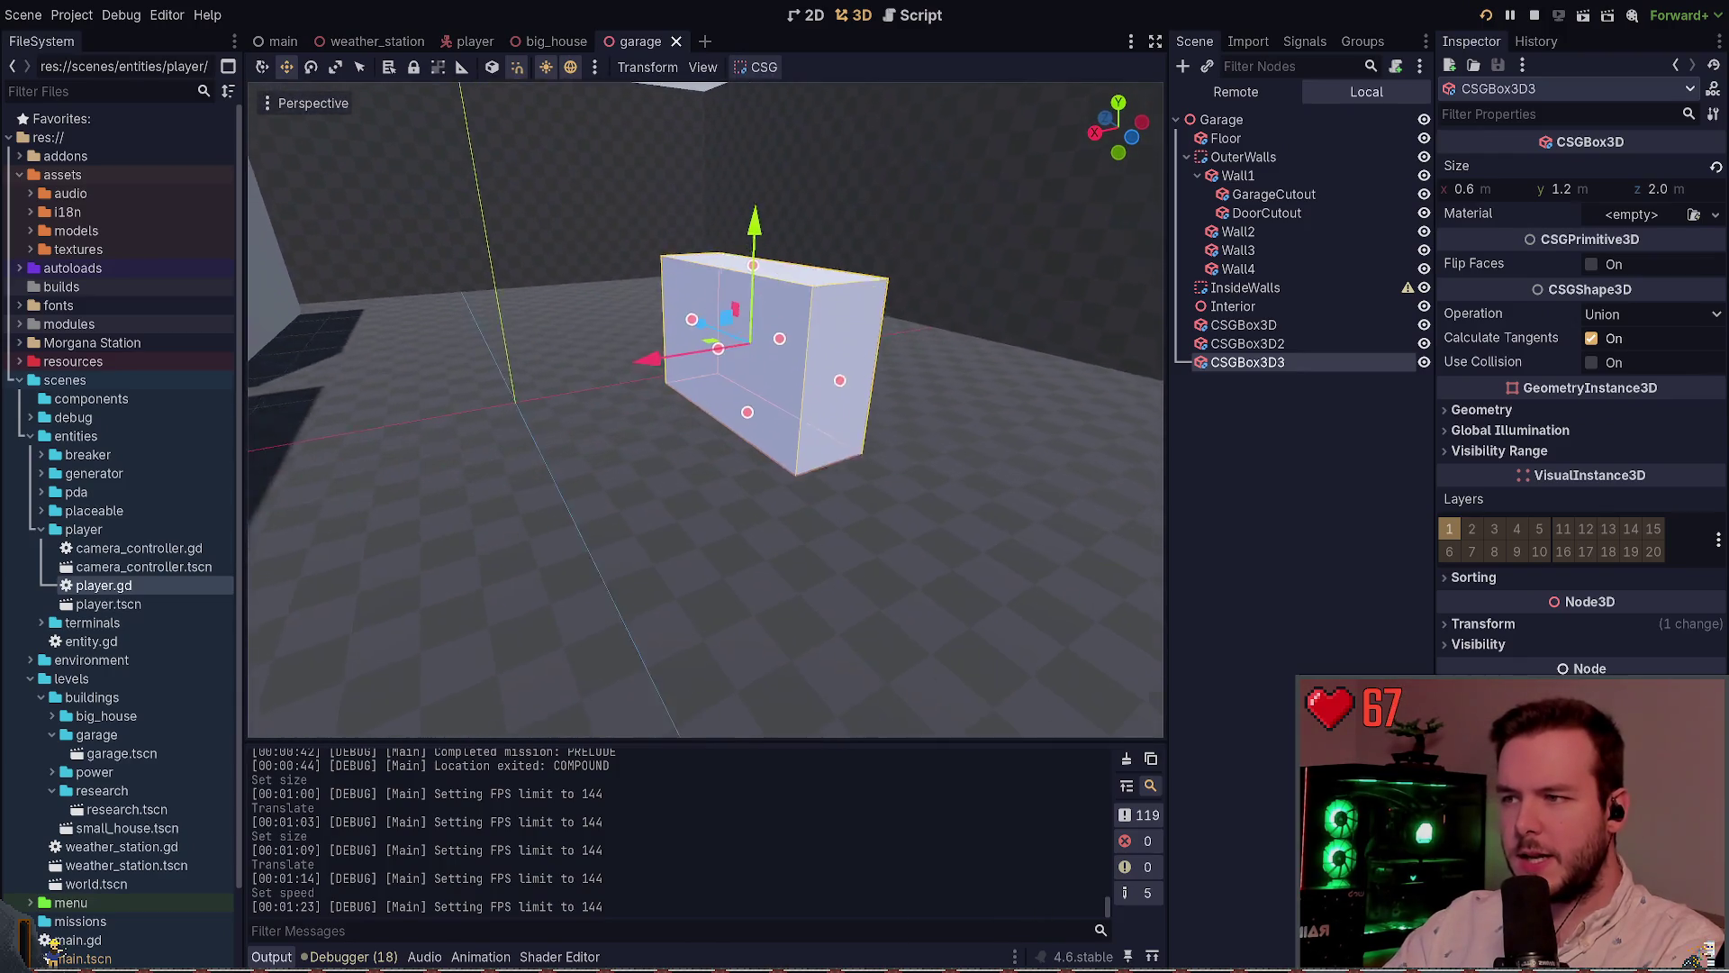
Set the box height to 0.6 and move it along the vertical axis
click(1558, 186)
text(1)
key(Return)
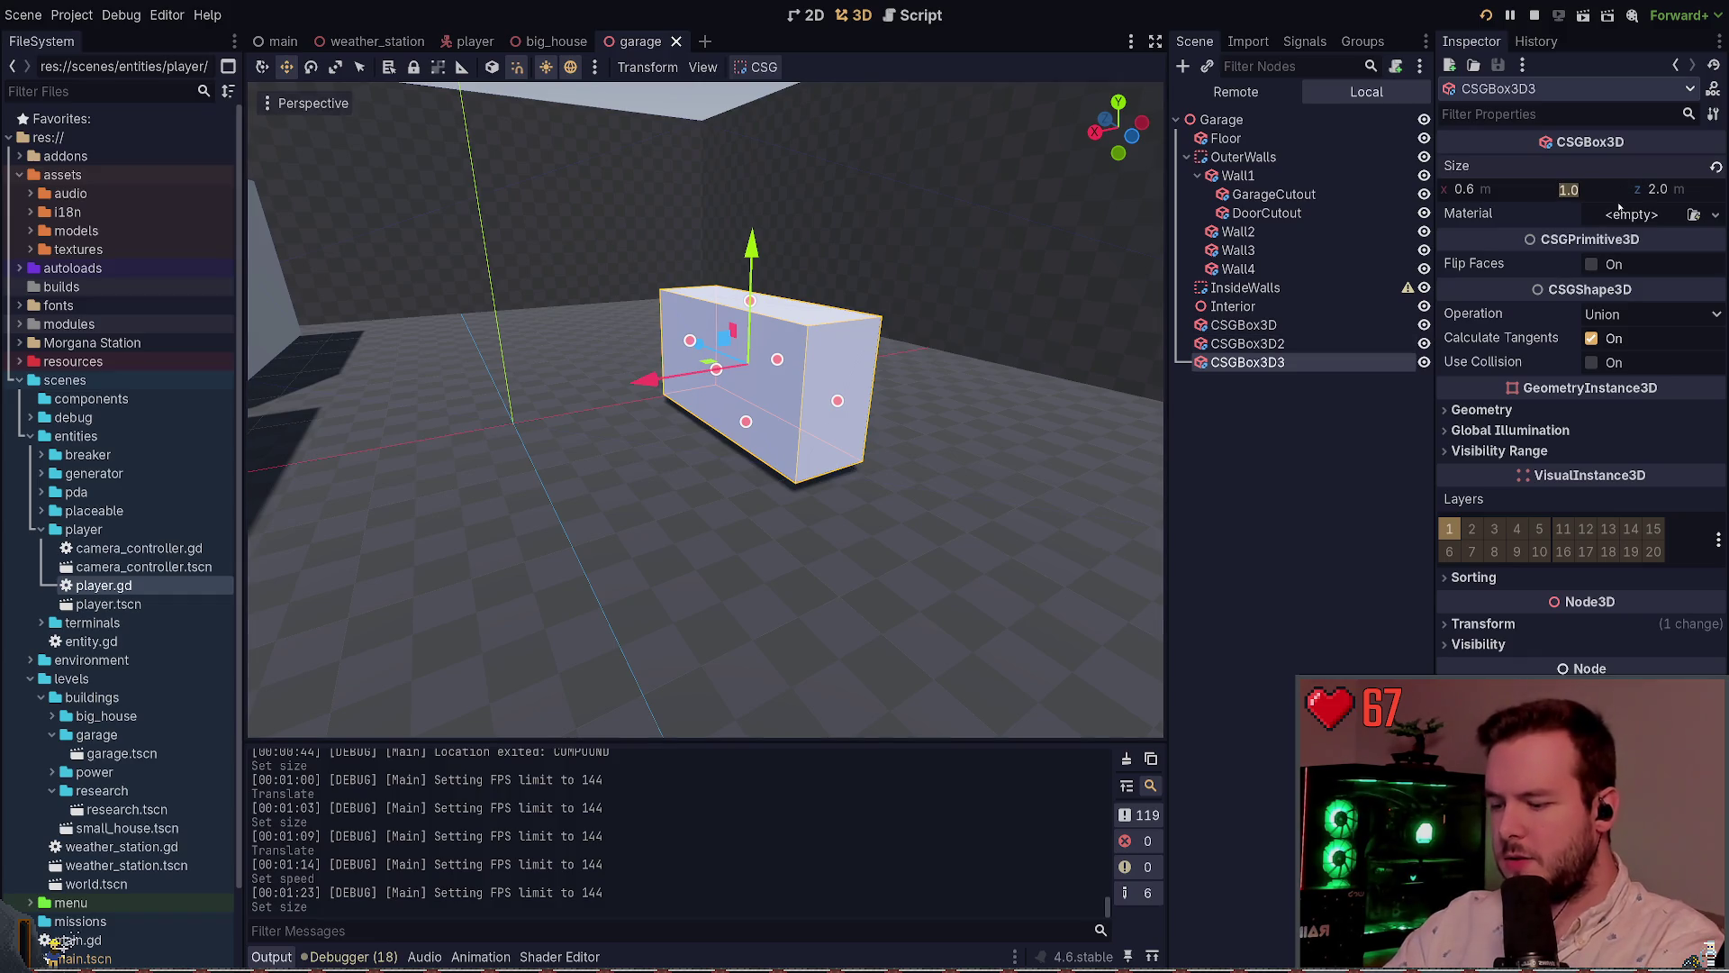
text(6)
key(Return)
drag(753, 252, 765, 297)
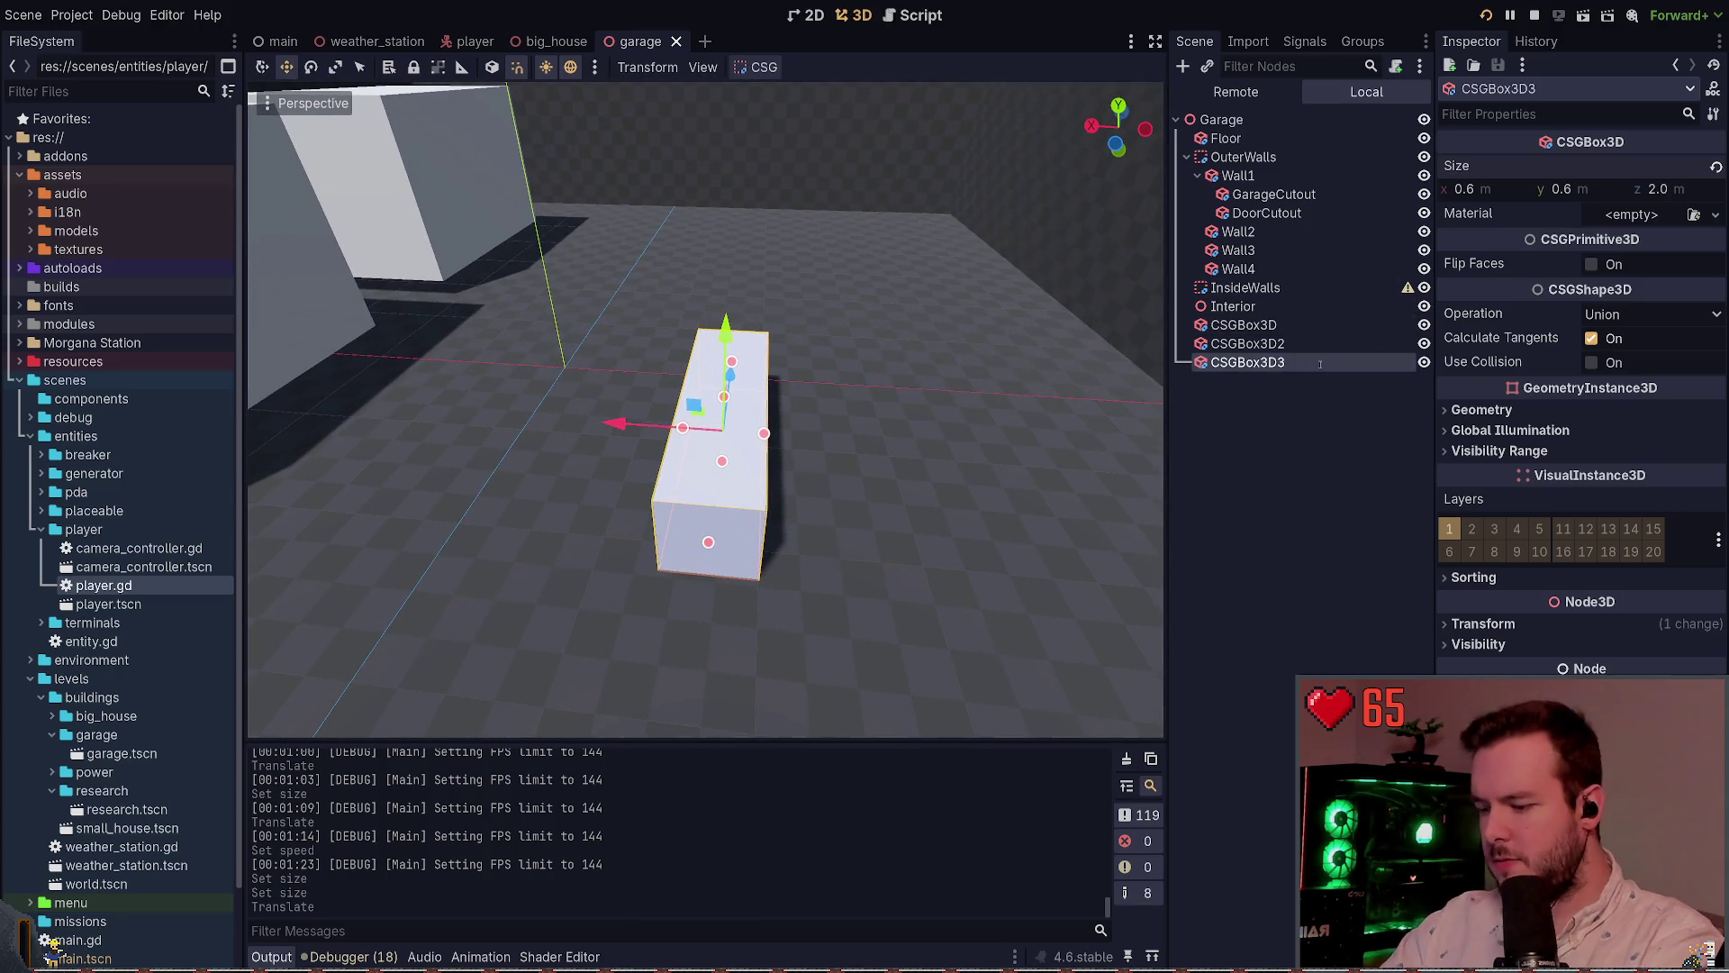
Rename the box to Snowmobile, duplicate it, and save the scene
text(Snowmobile)
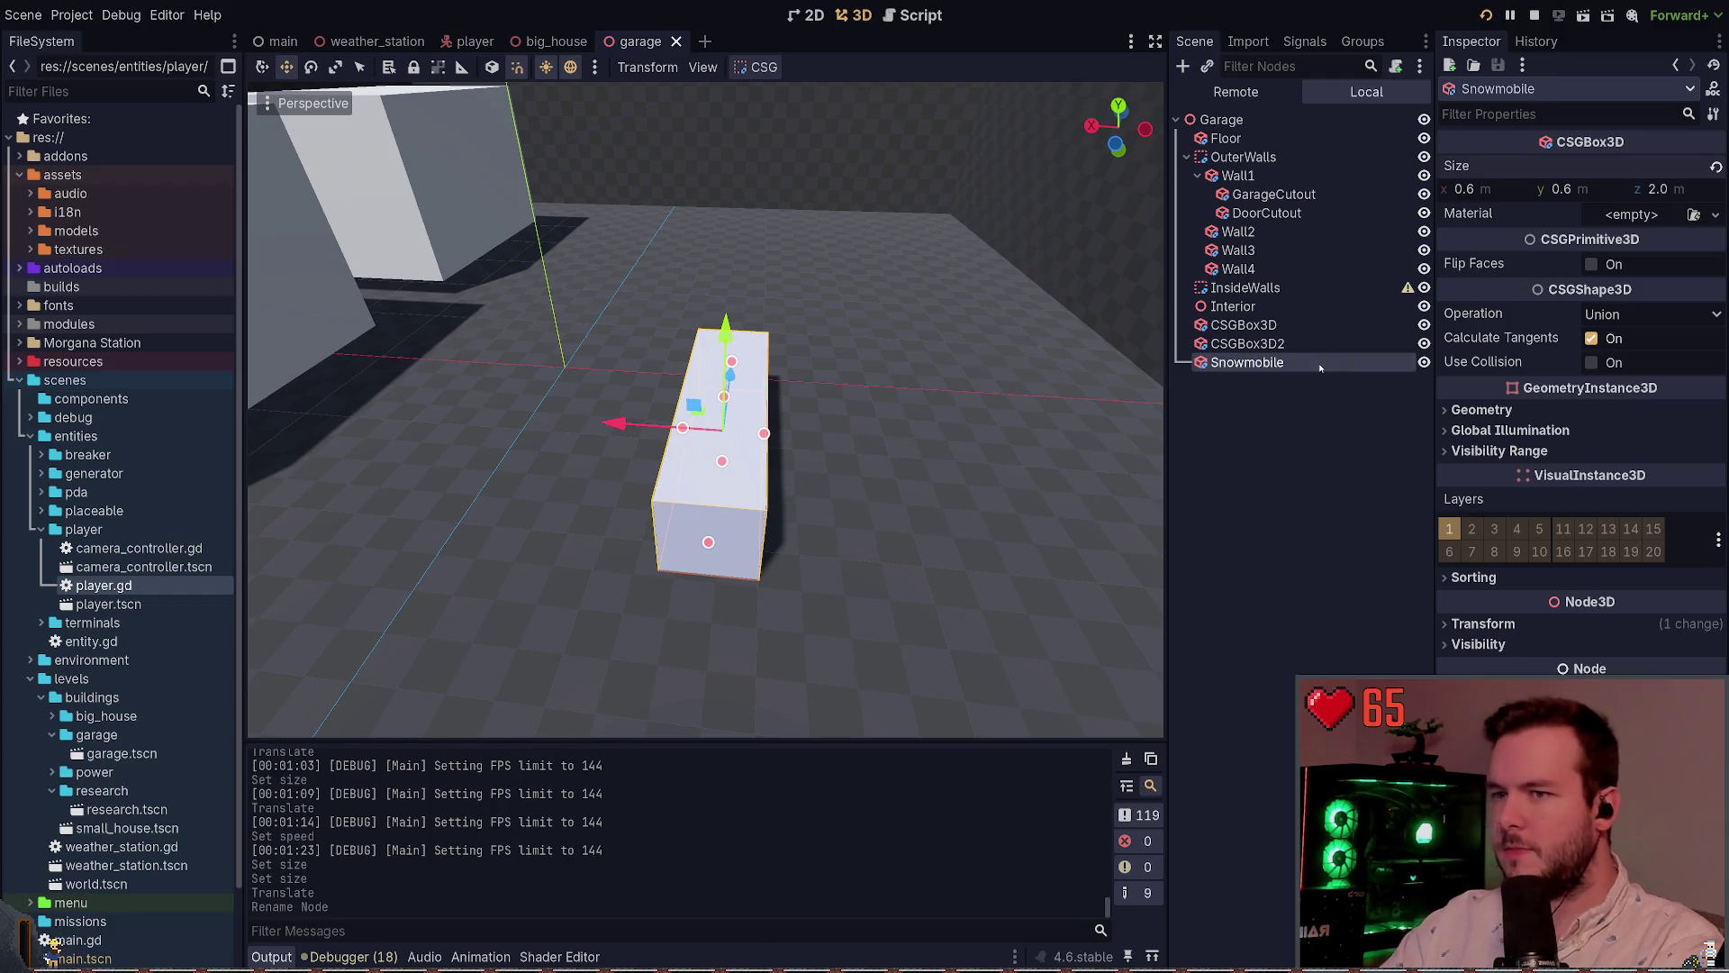
key(Return)
key(ctrl+d)
click(1321, 361)
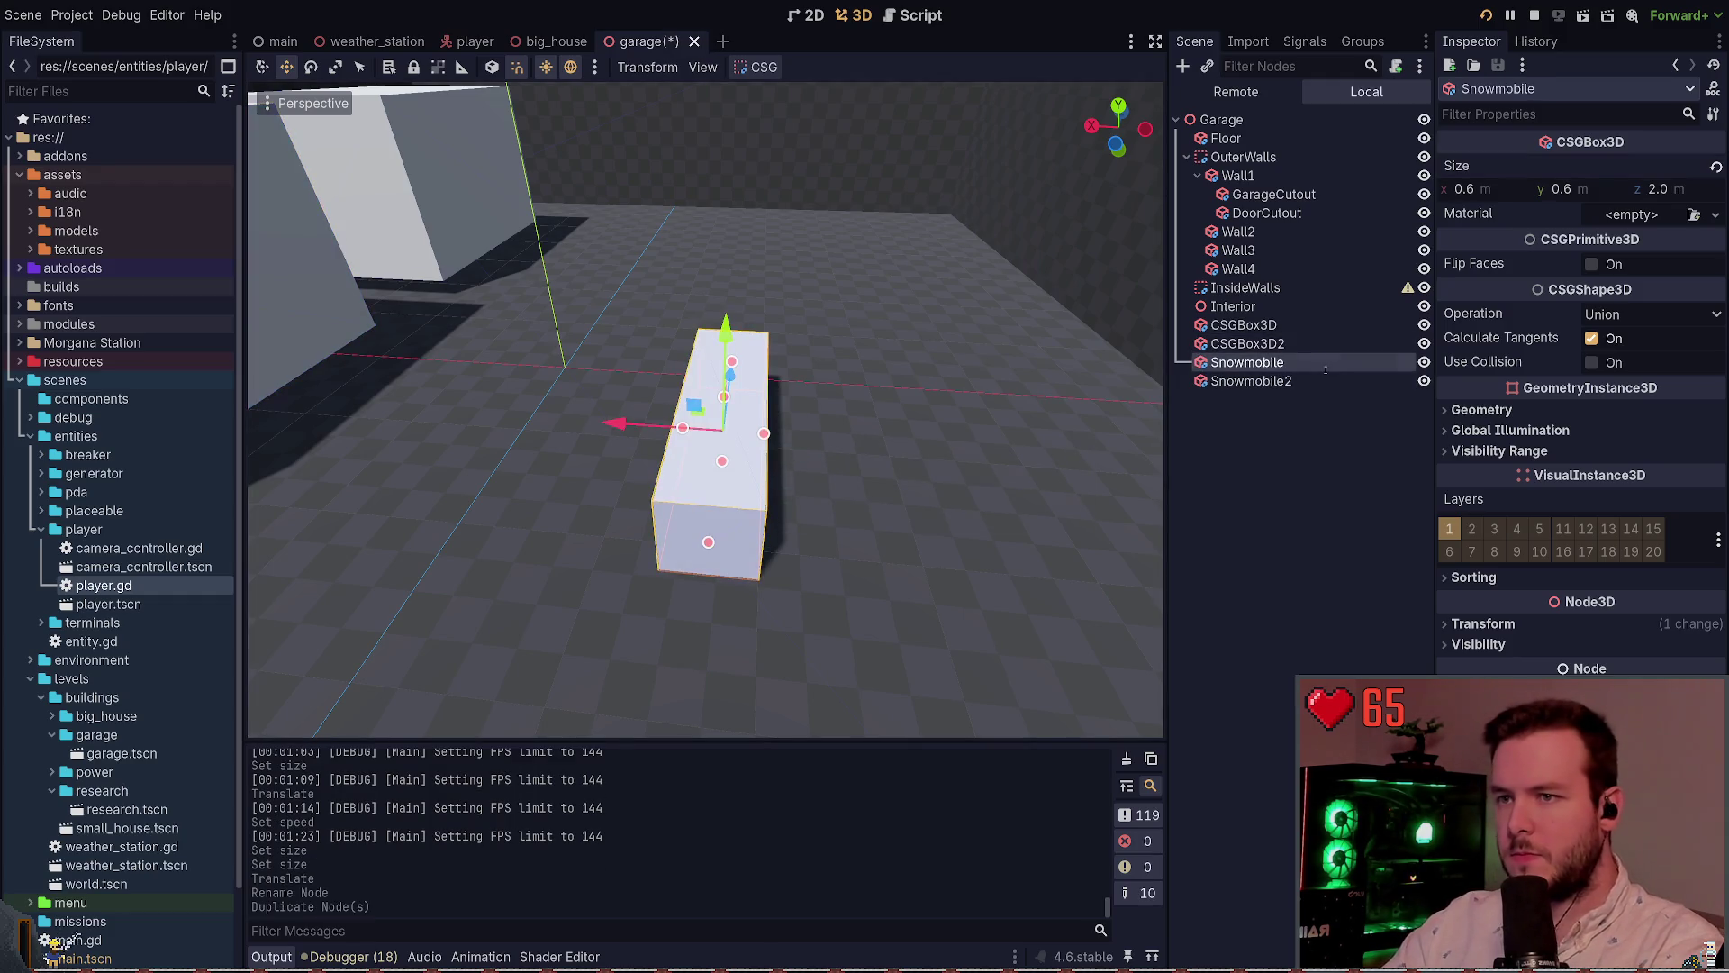
text(1)
key(Return)
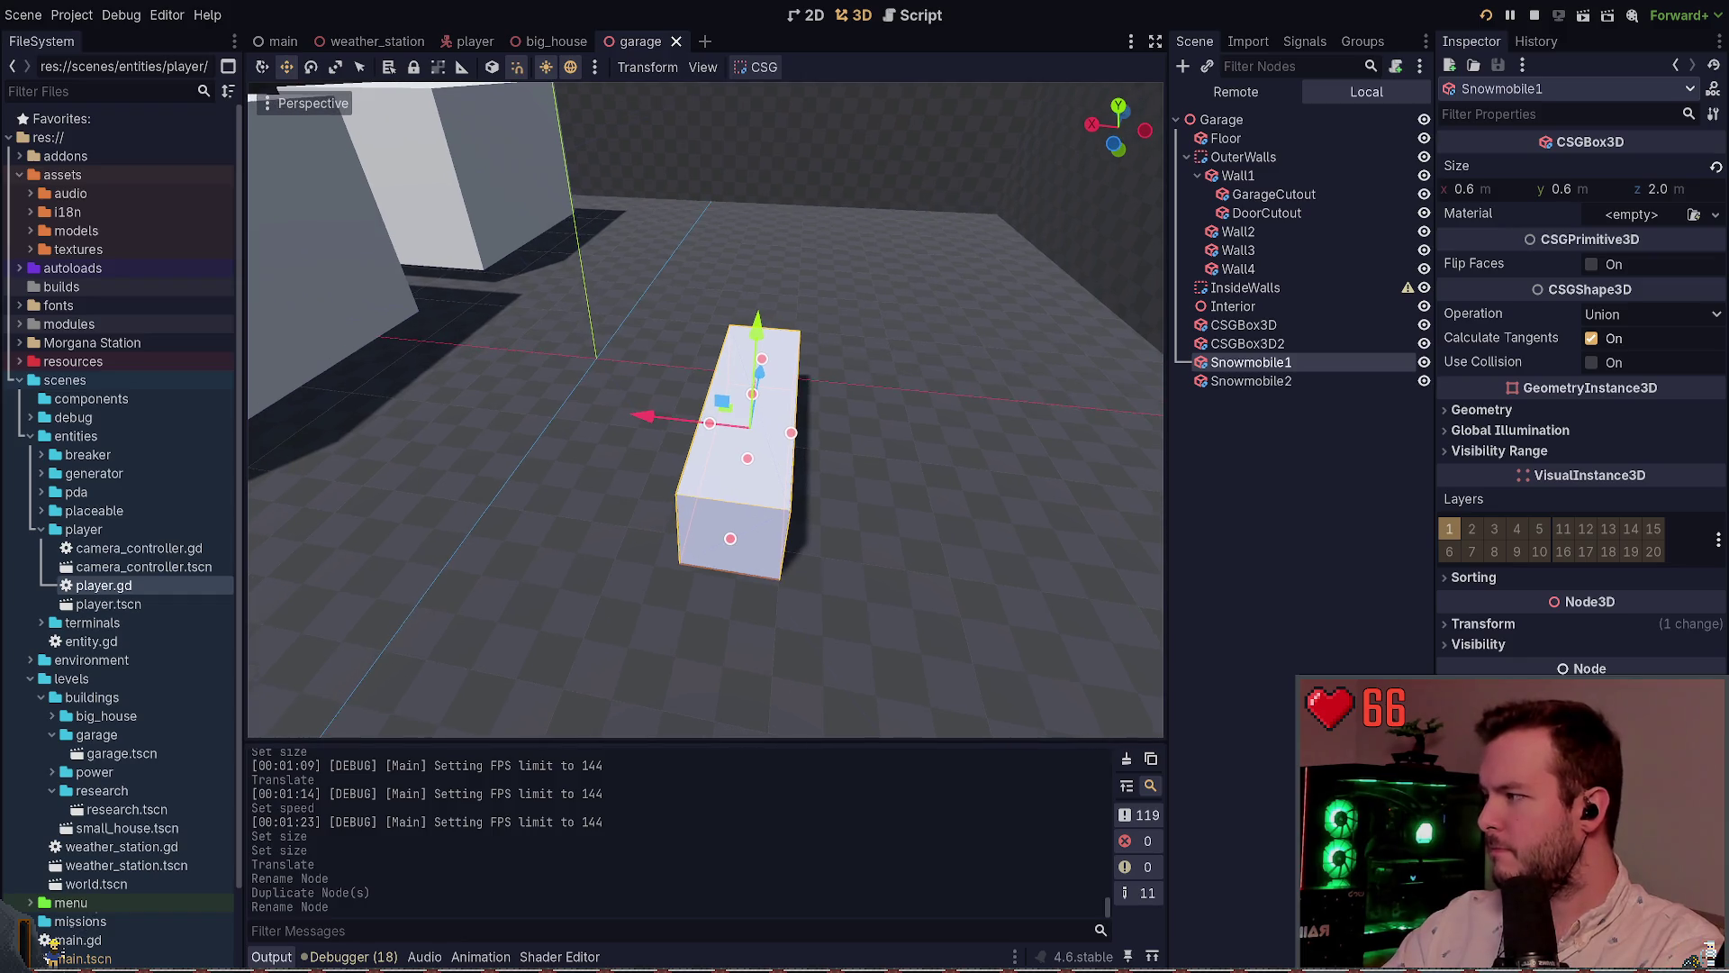
key(ctrl+z)
key(ctrl+s)
Rotate the Snowmobile box sideways and save the garage scene
drag(747, 436, 811, 423)
key(ctrl+z)
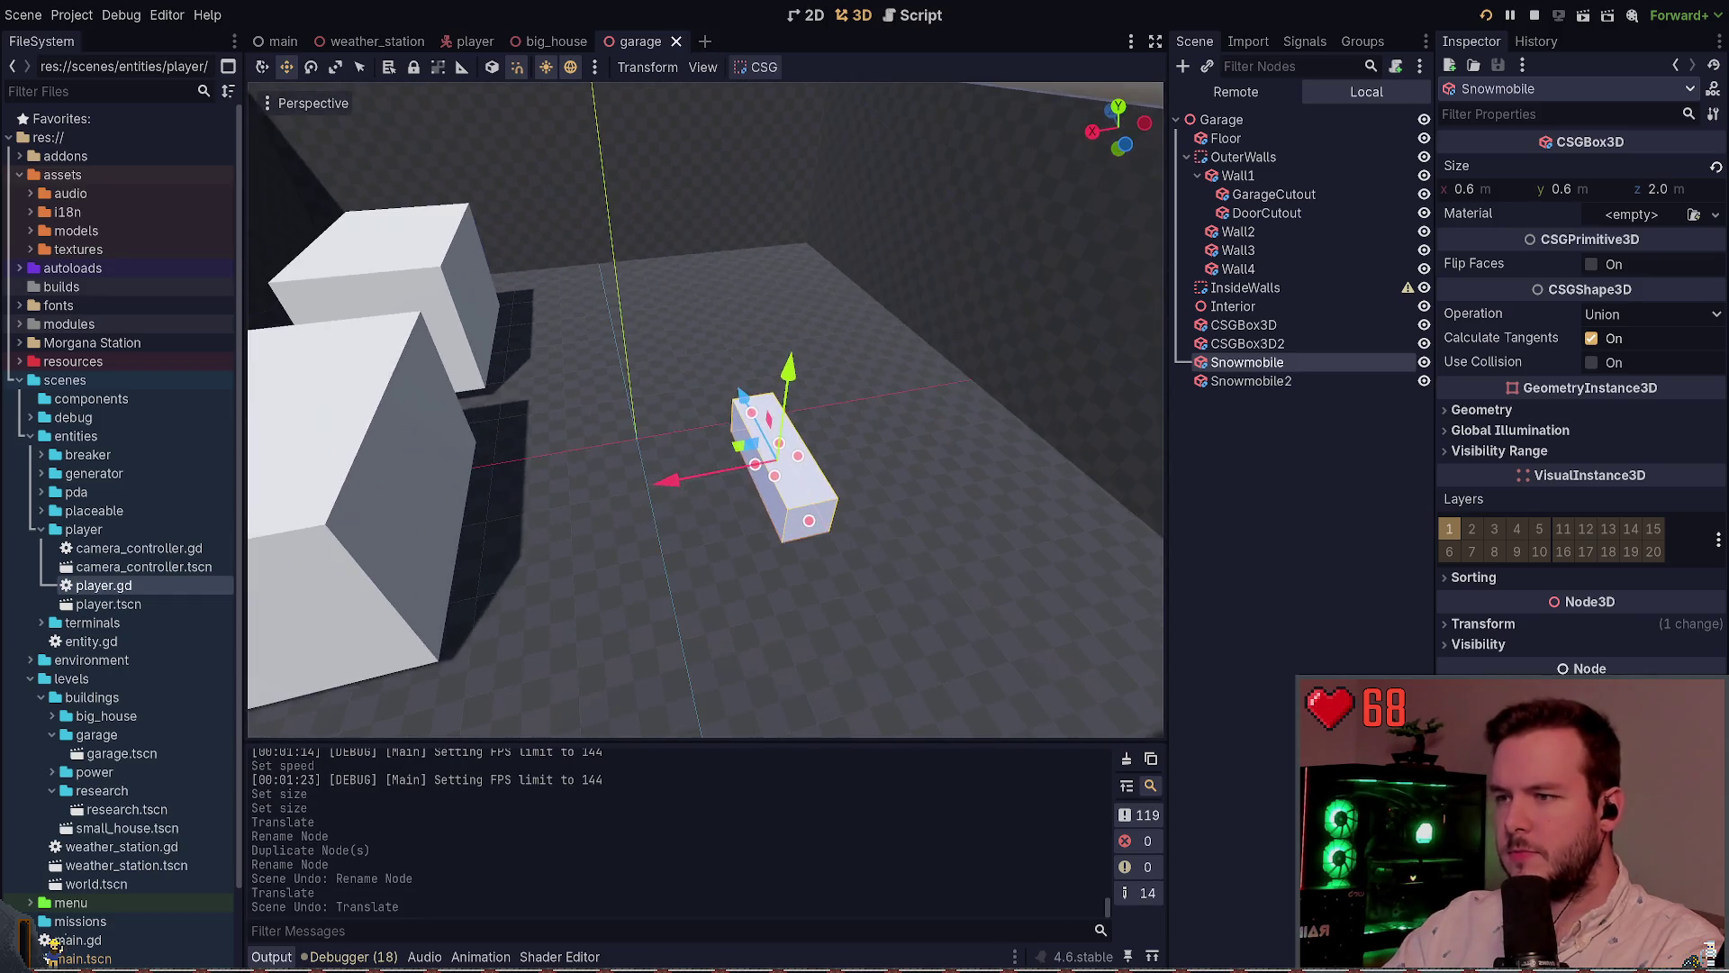
key(e)
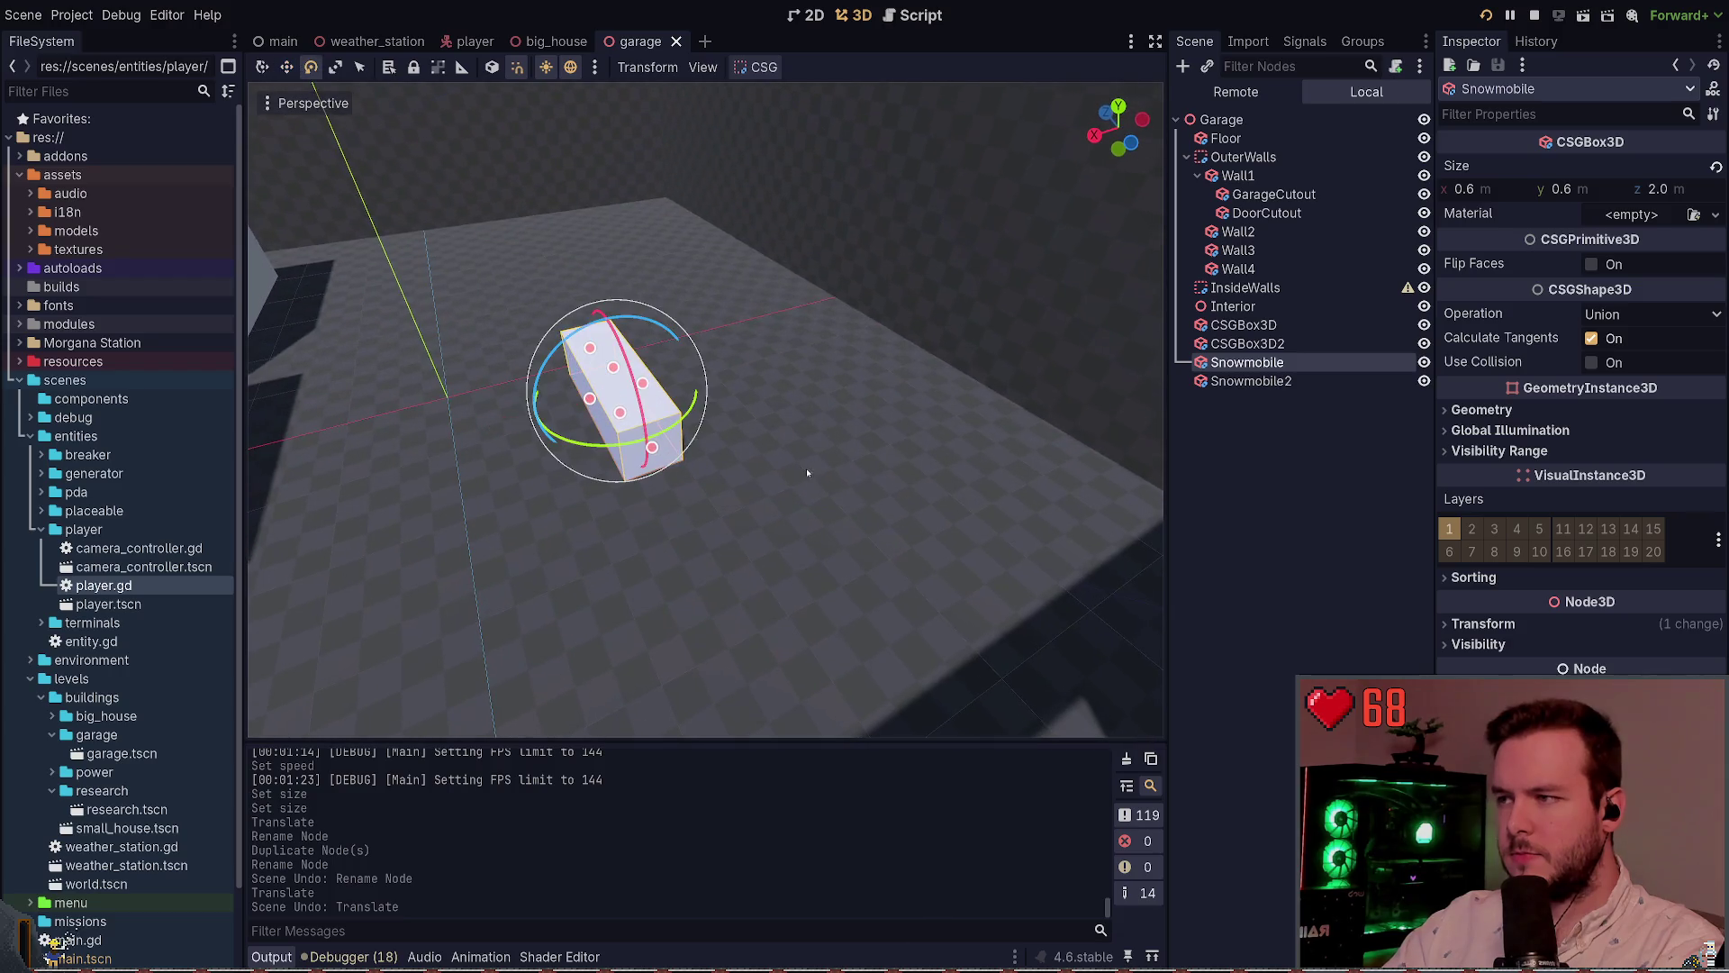
mouse_move(691, 409)
mouse_down()
mouse_move(640, 432)
mouse_move(580, 389)
mouse_move(946, 477)
mouse_move(687, 396)
mouse_move(586, 338)
mouse_up()
key(w)
key(ctrl+s)
right_click(714, 364)
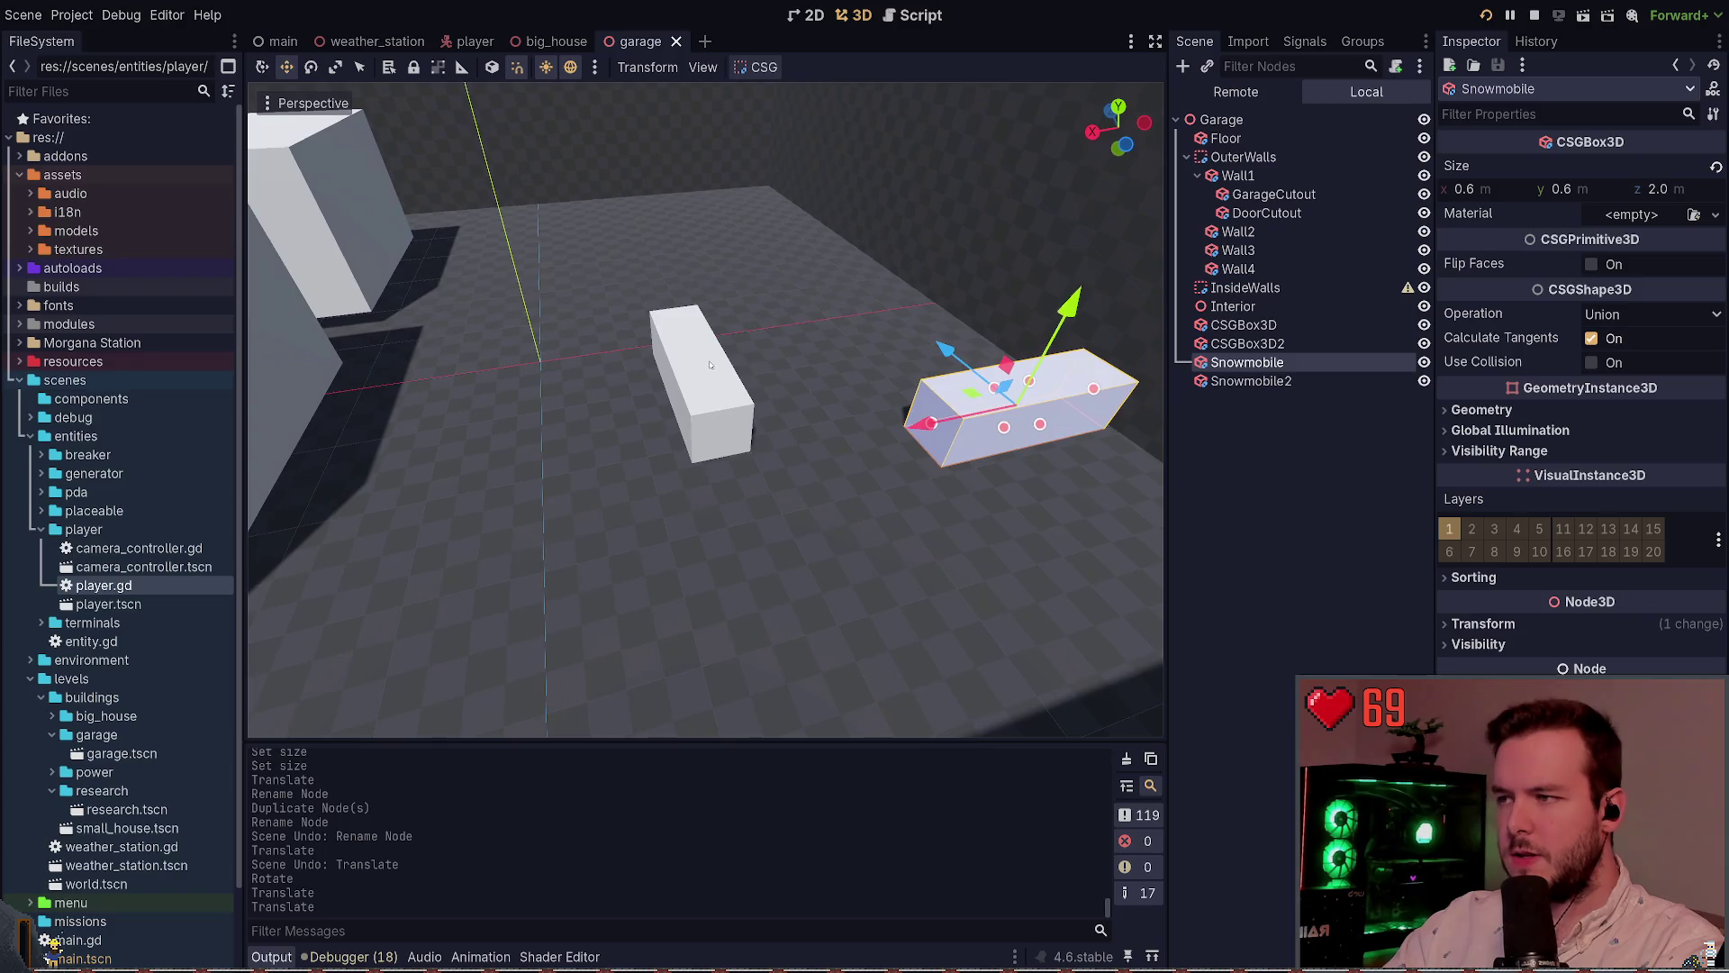
key(w)
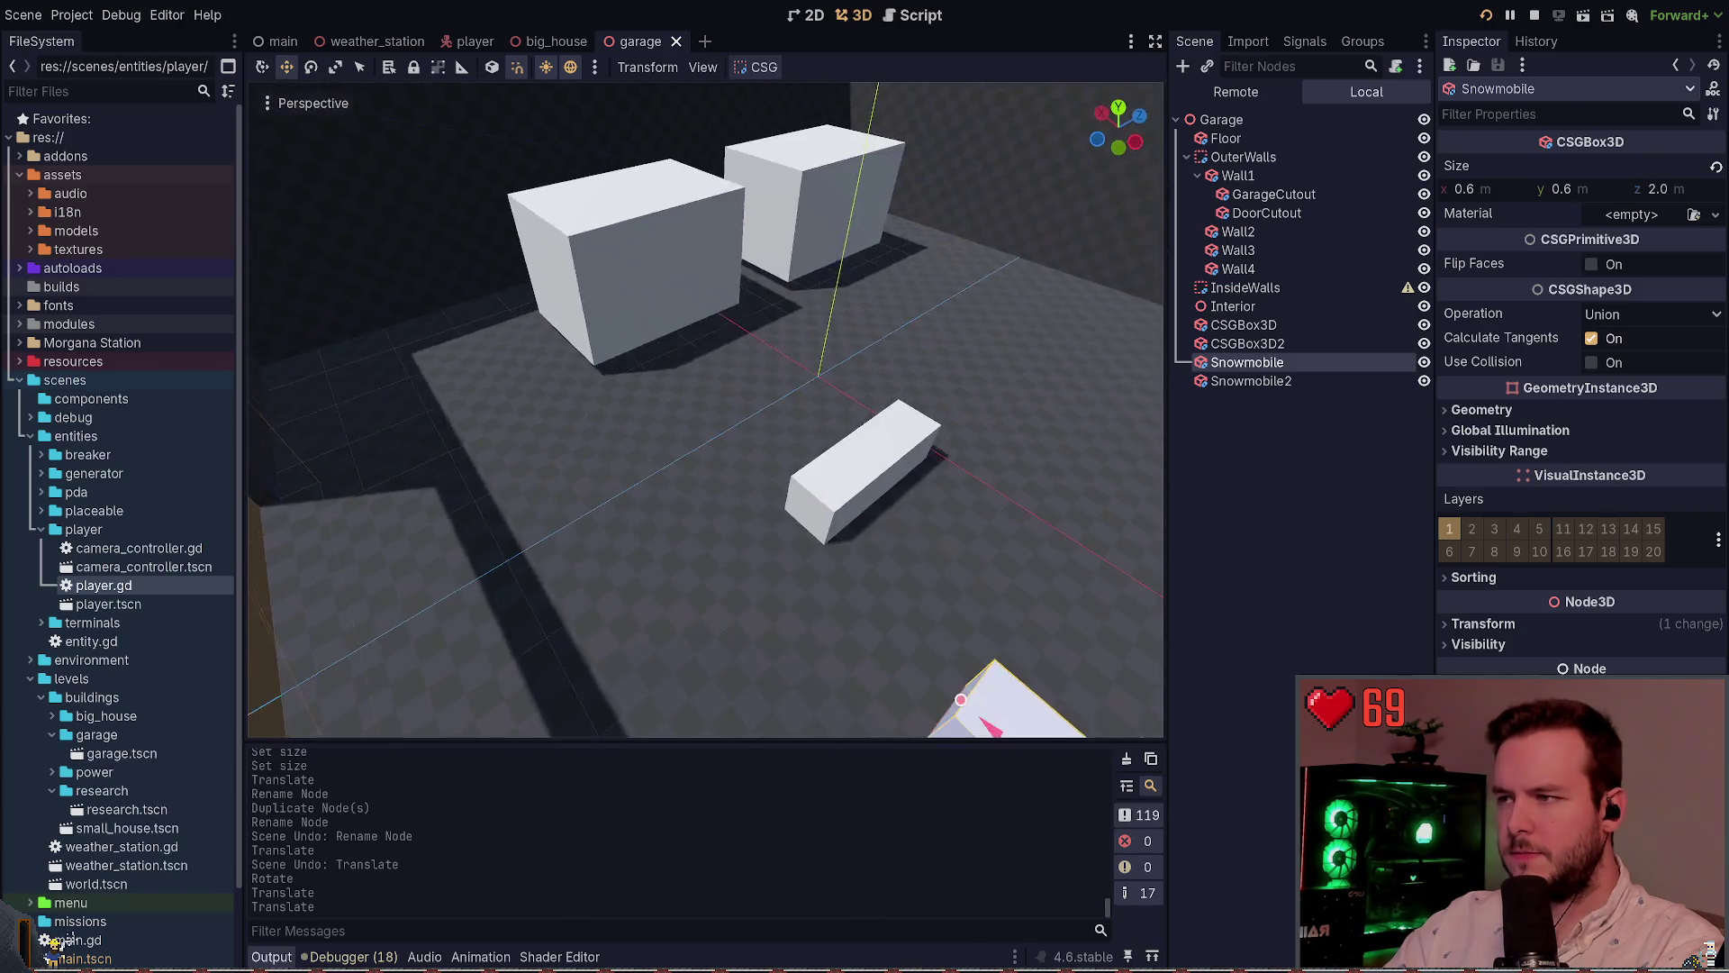
Slide both large boxes along the X axis and save
click(711, 477)
shift+click(782, 354)
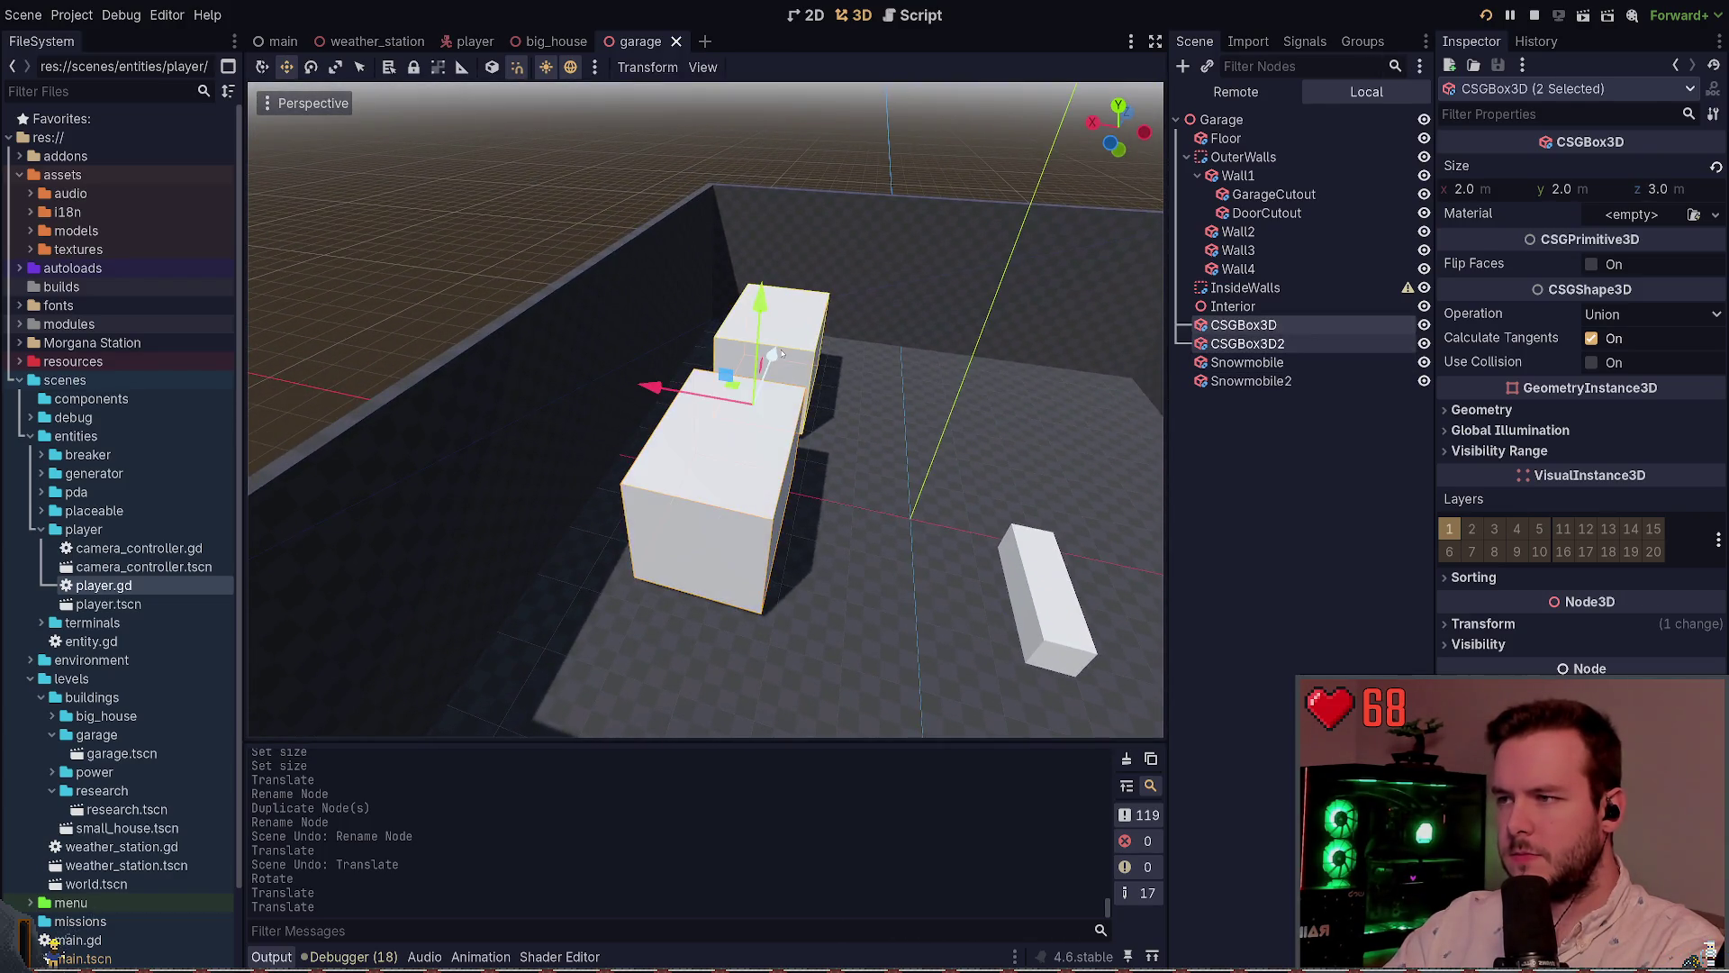
drag(681, 398, 766, 405)
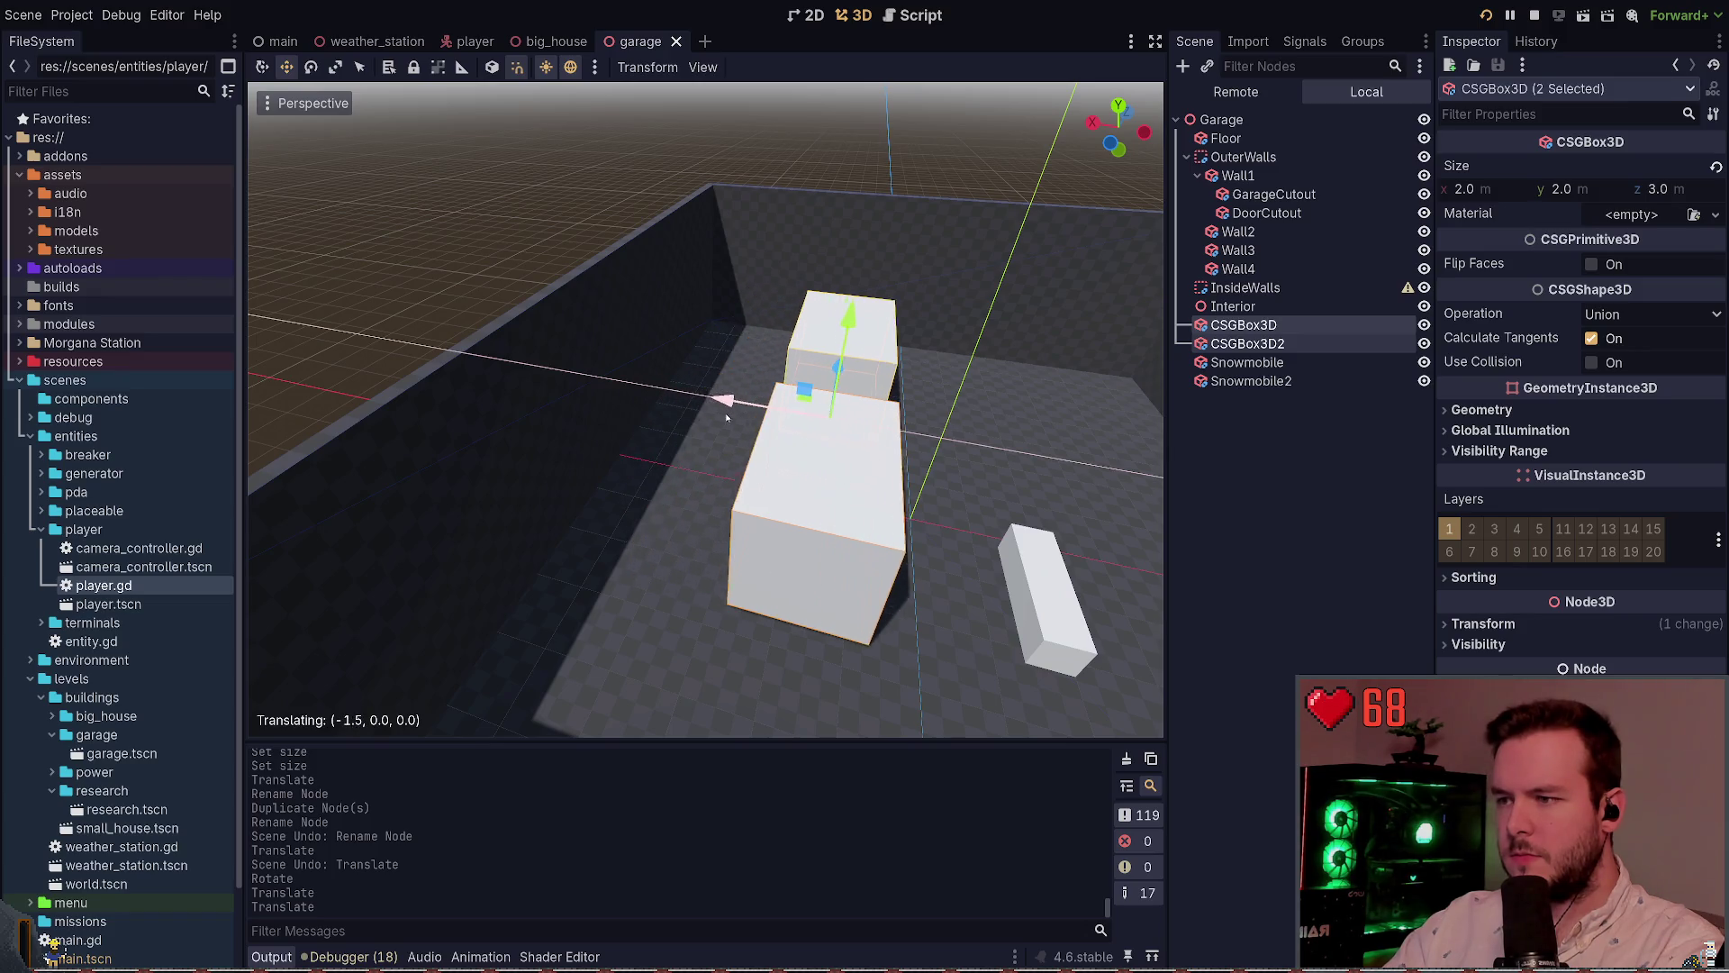
key(ctrl+s)
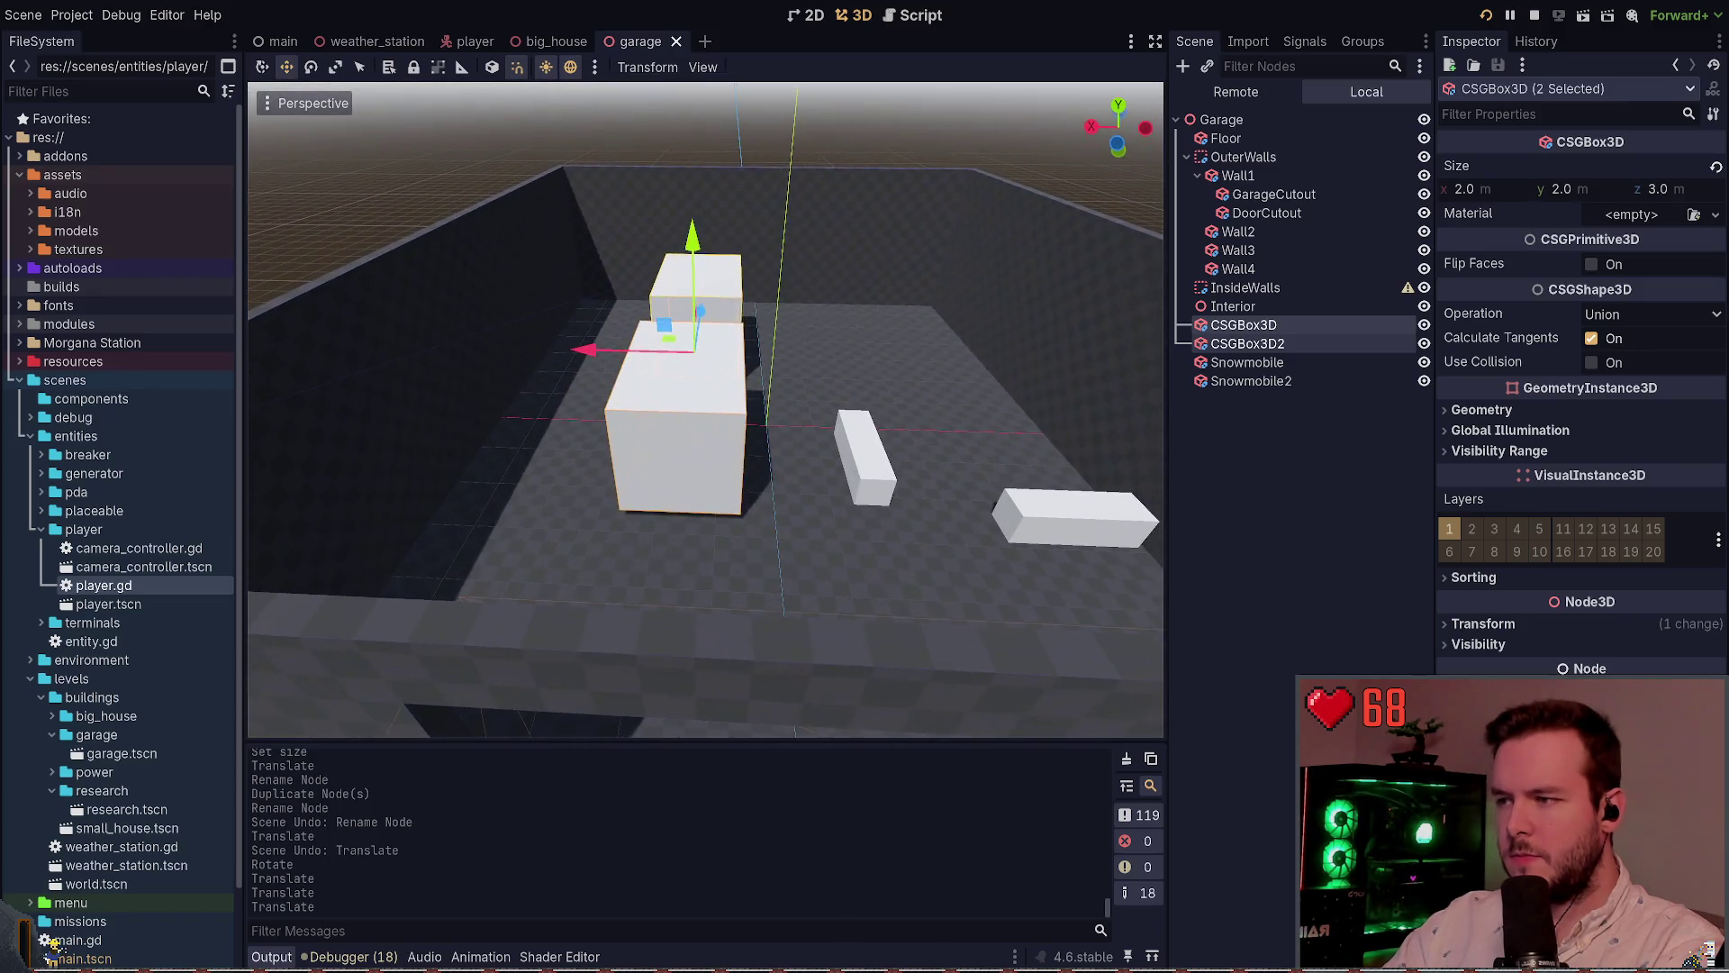
Delete the second snowmobile box, Snowmobile2
click(856, 468)
click(858, 466)
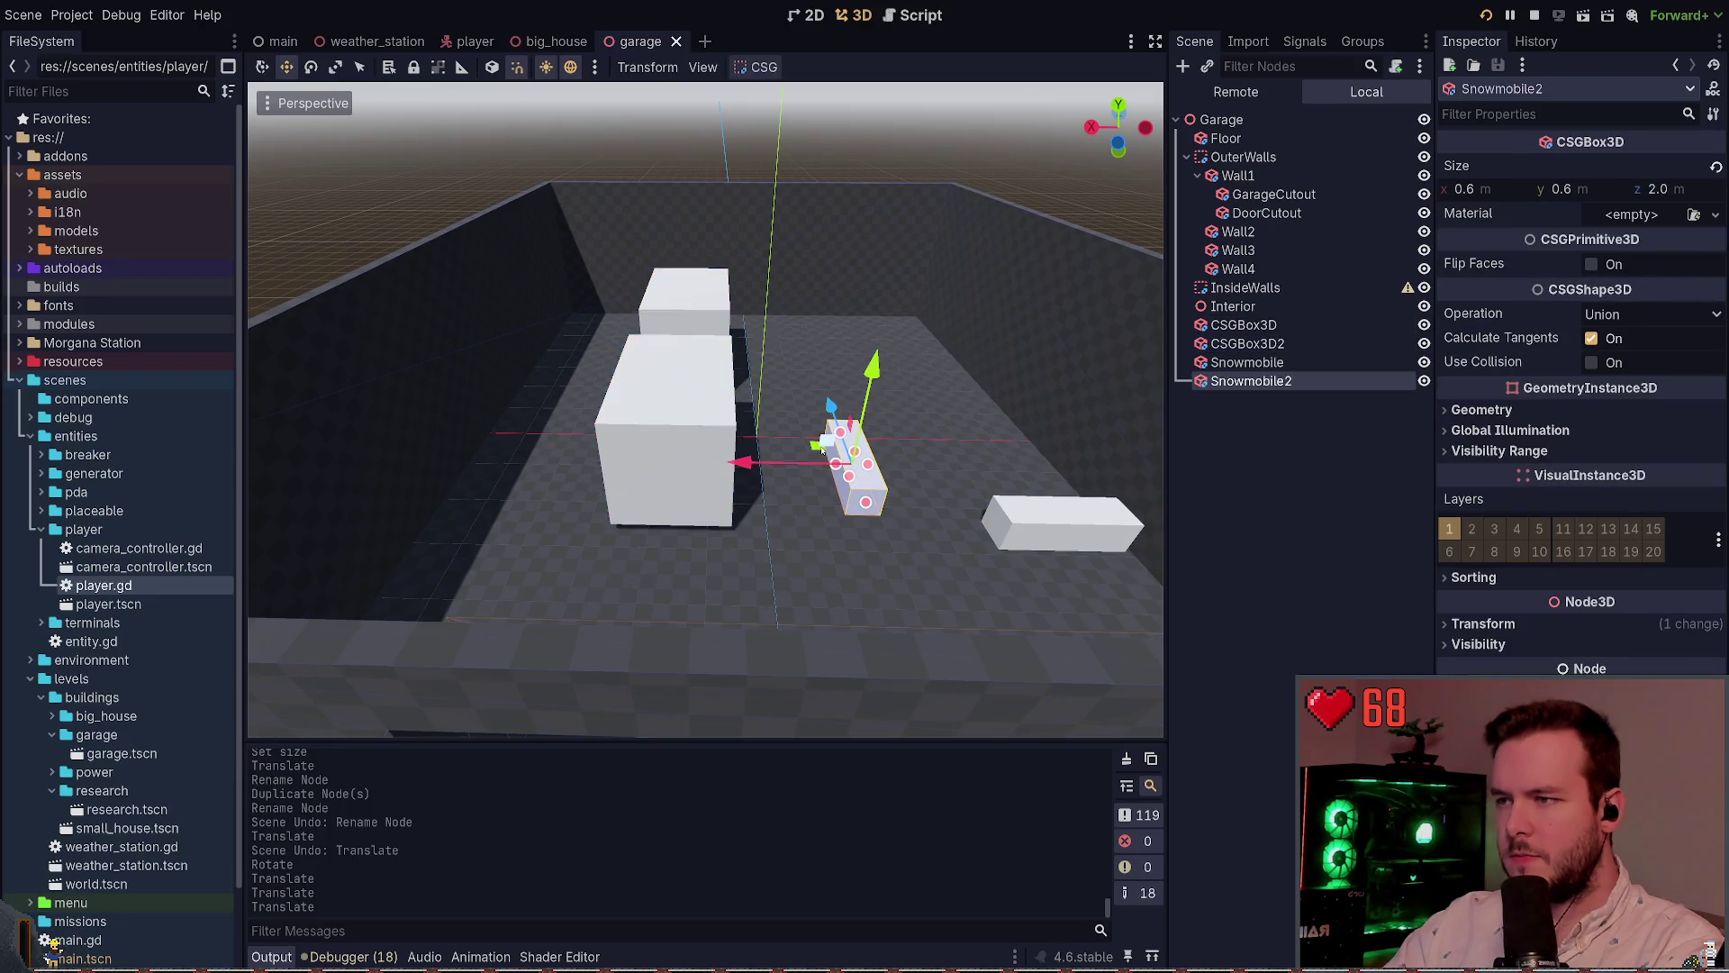
key(e)
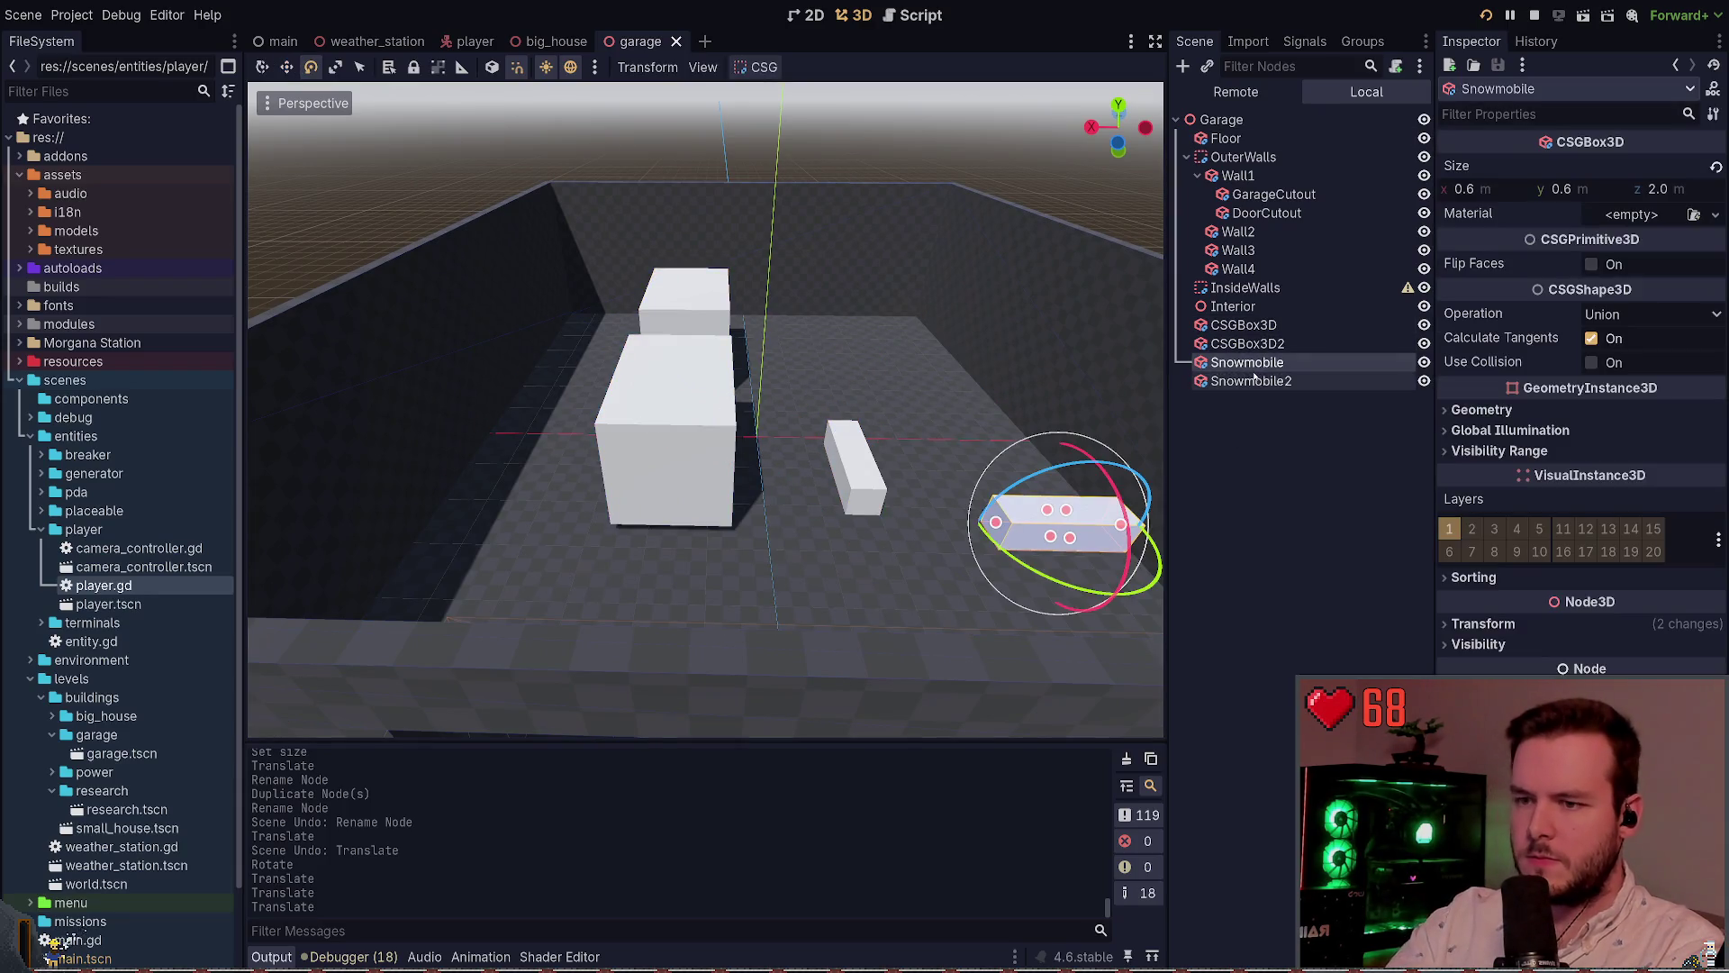
key(Delete)
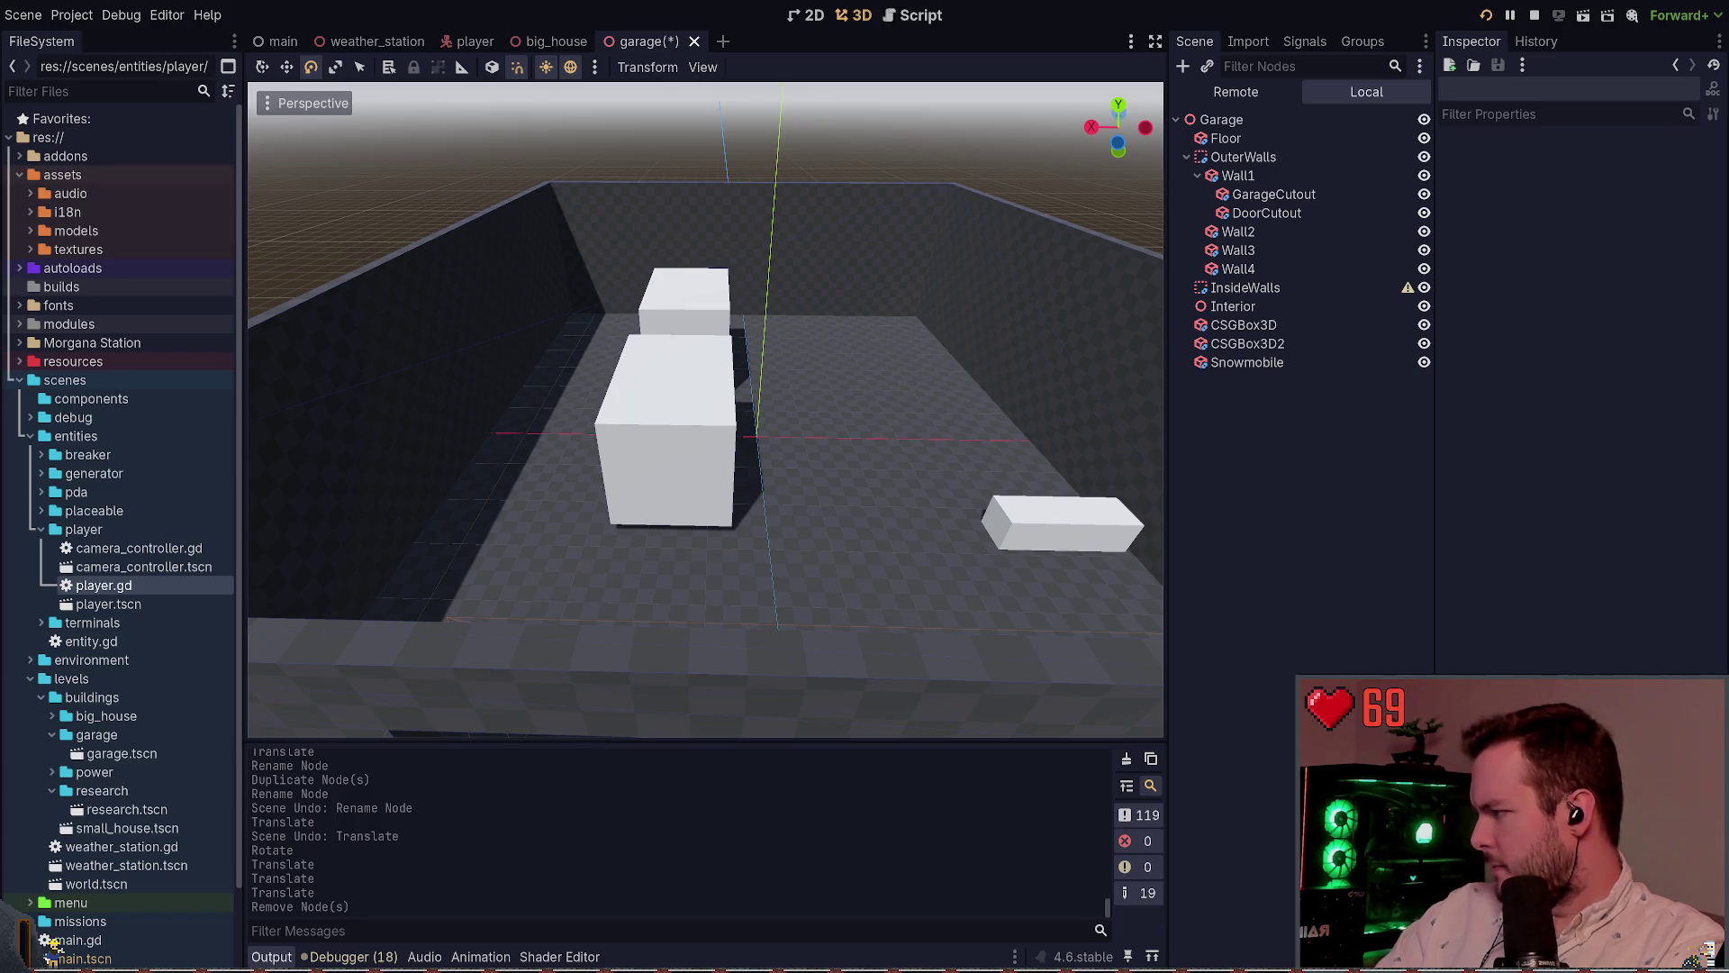
Duplicate Snowmobile and park the copy beside the first, saving the scene
click(1247, 362)
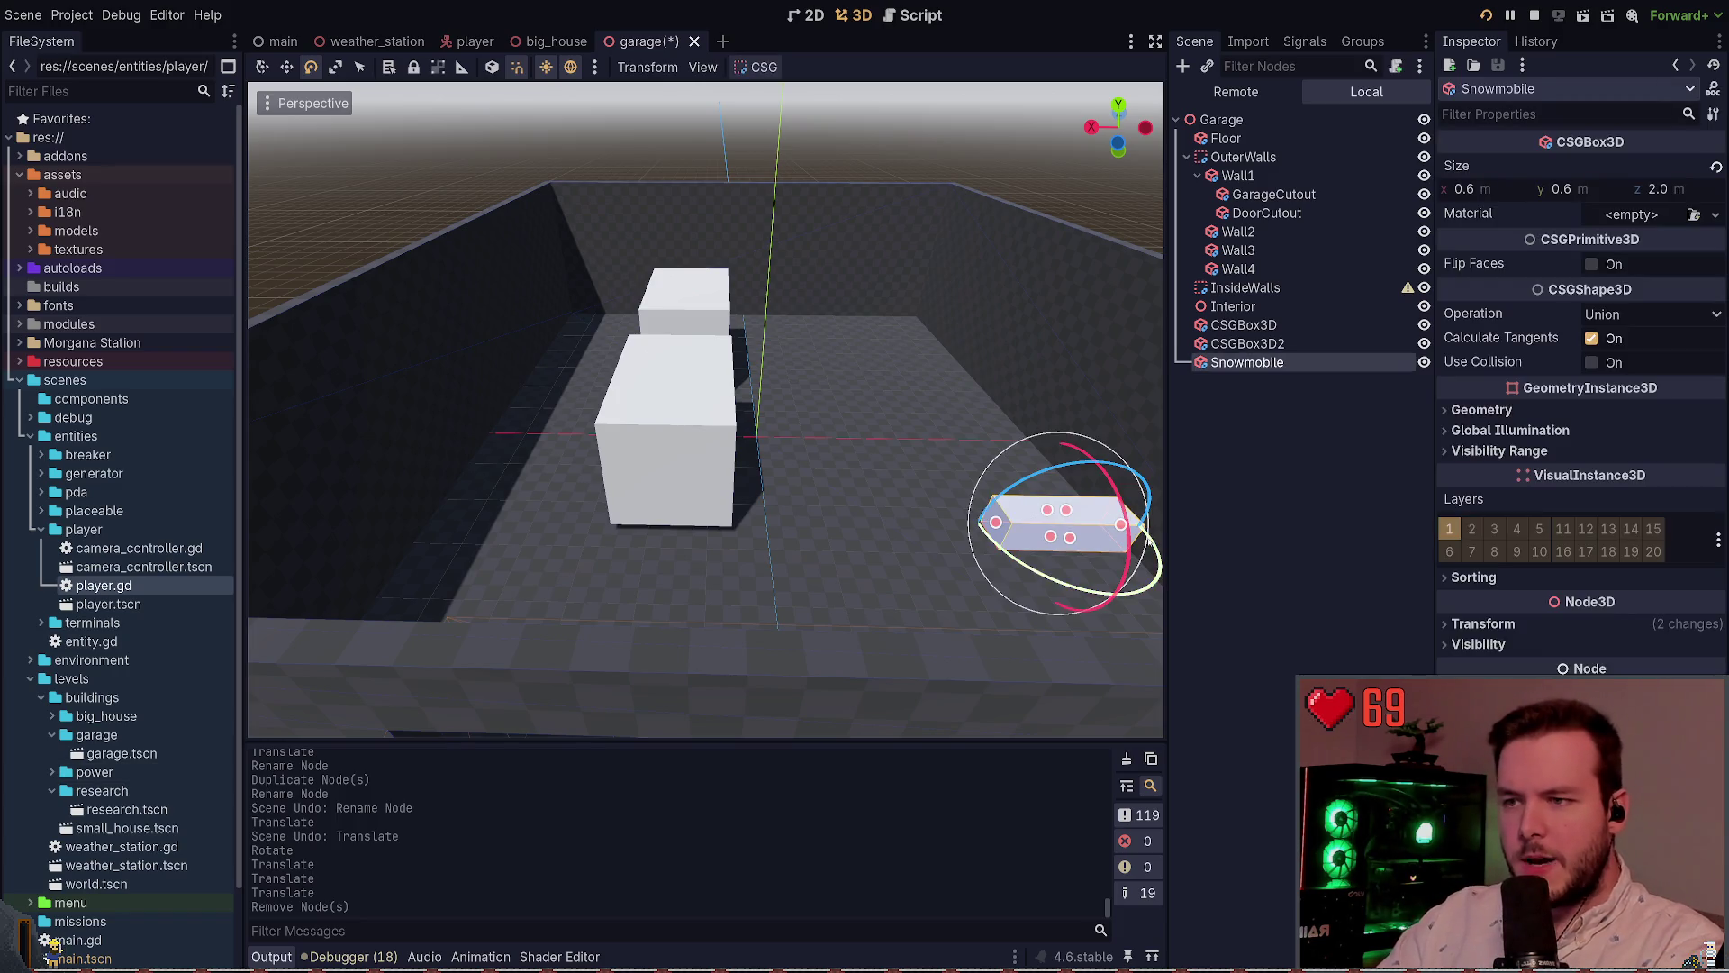
key(ctrl+d)
key(w)
drag(1008, 464, 1027, 493)
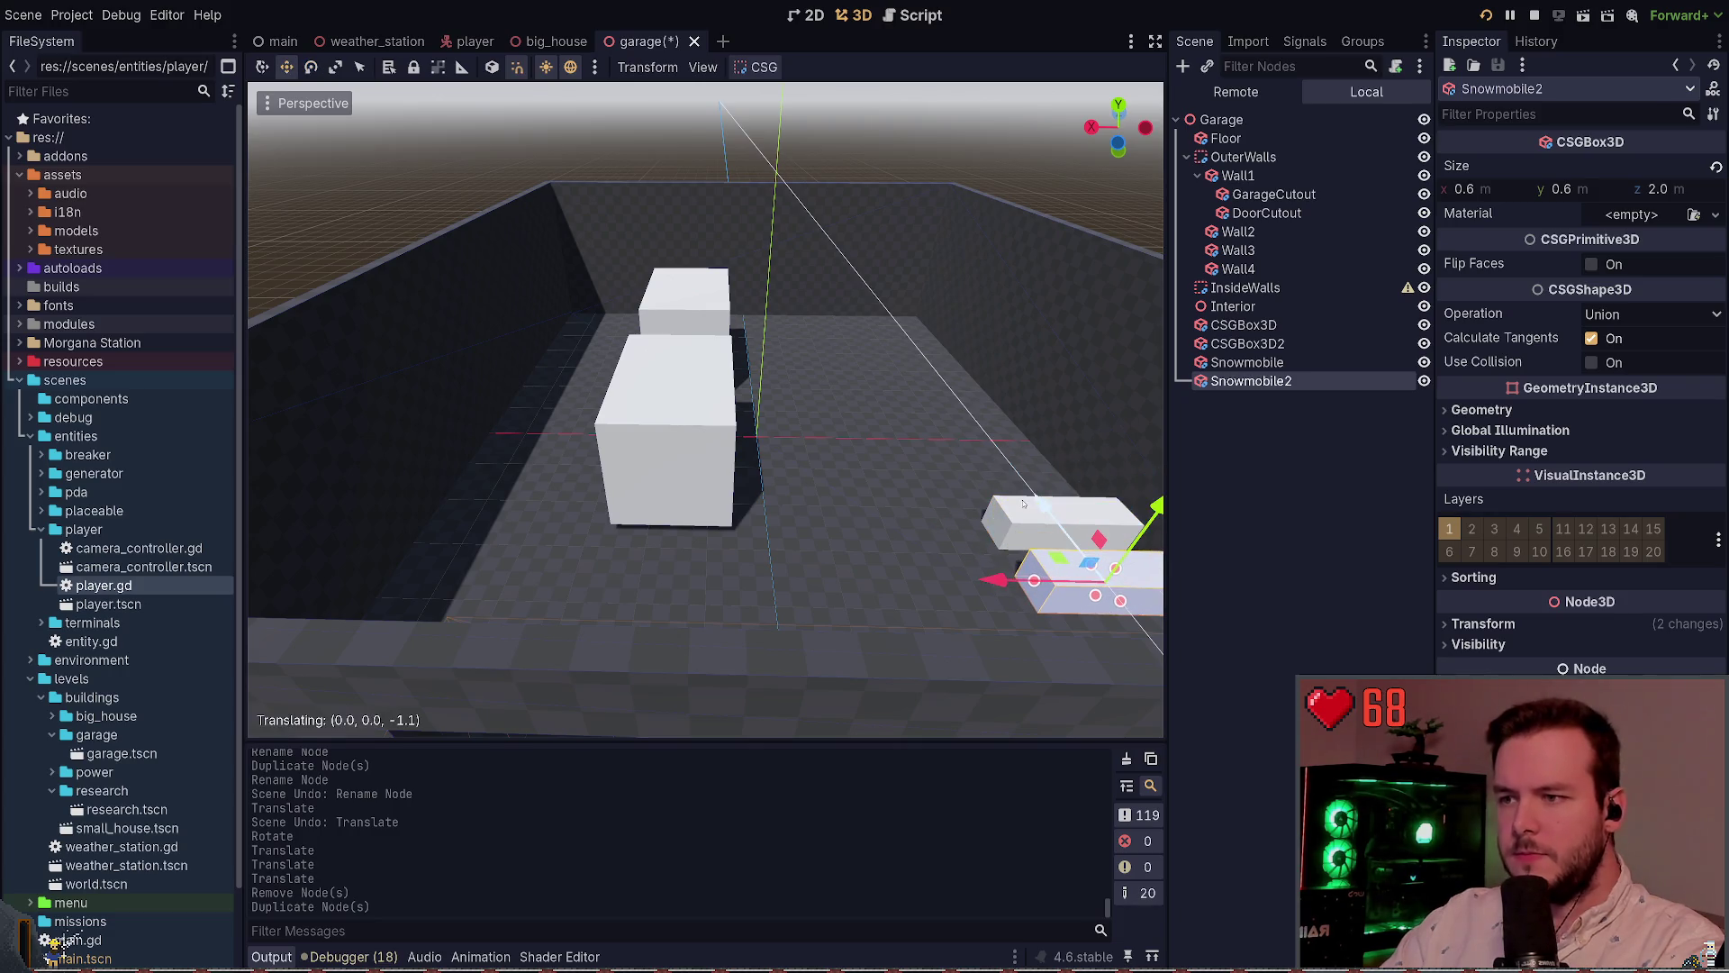
key(ctrl+s)
scroll(705, 410, up, 2)
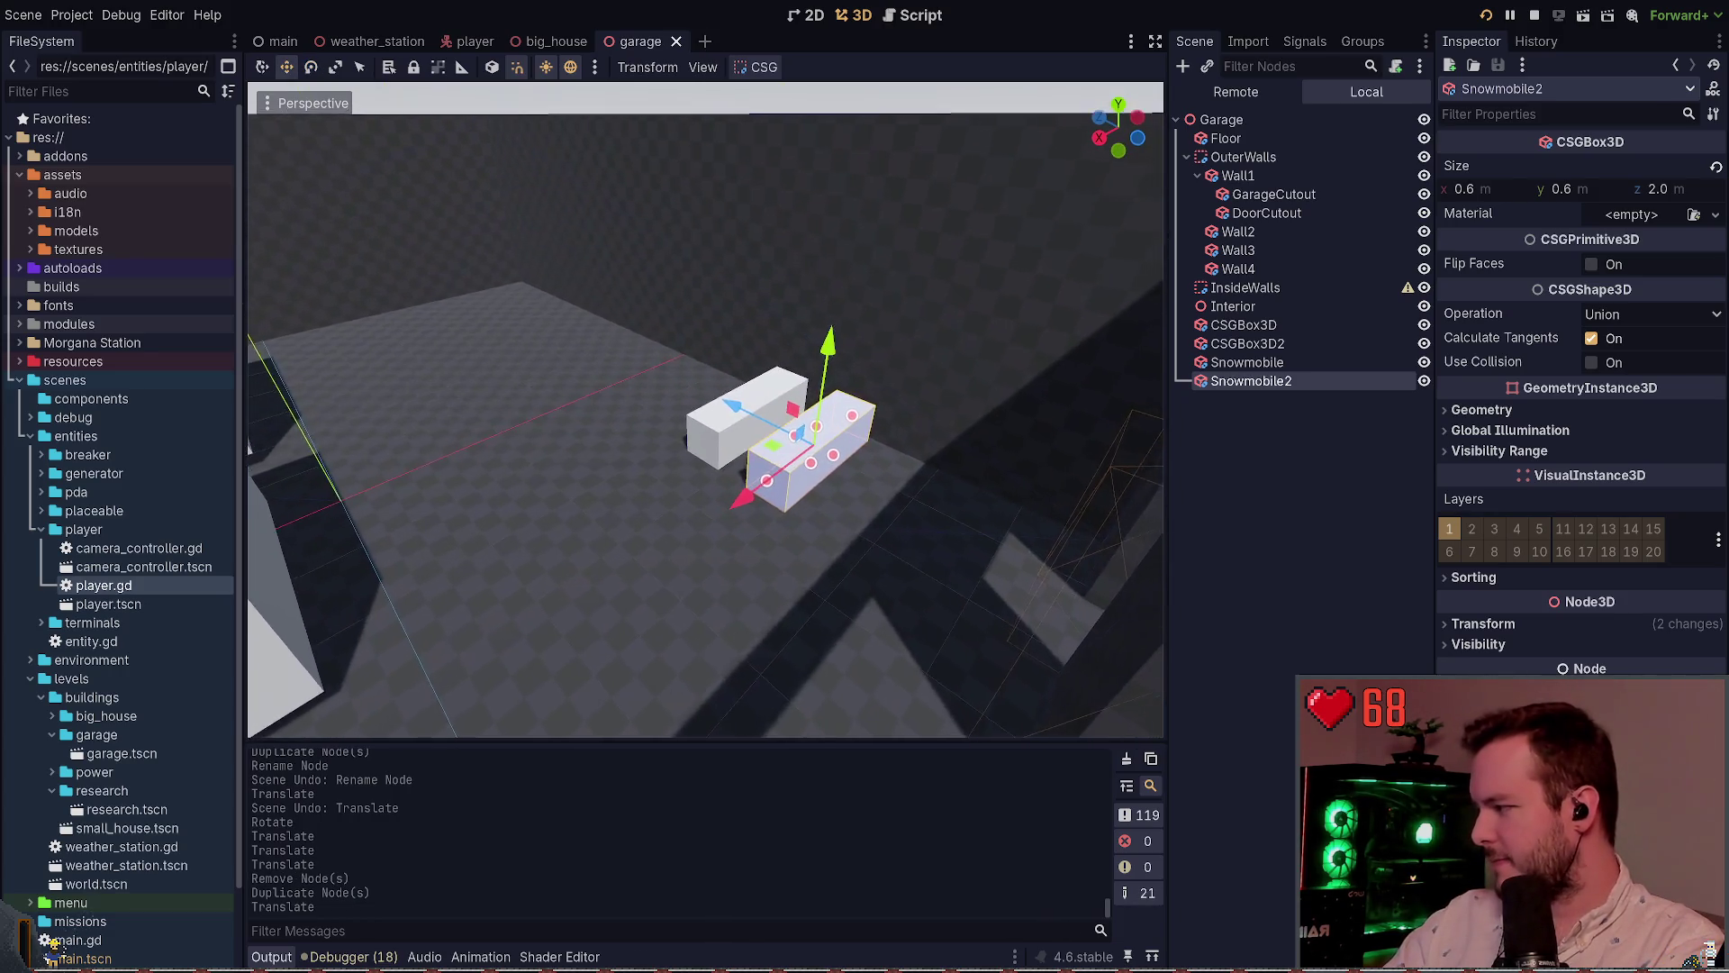
scroll(808, 453, up, 2)
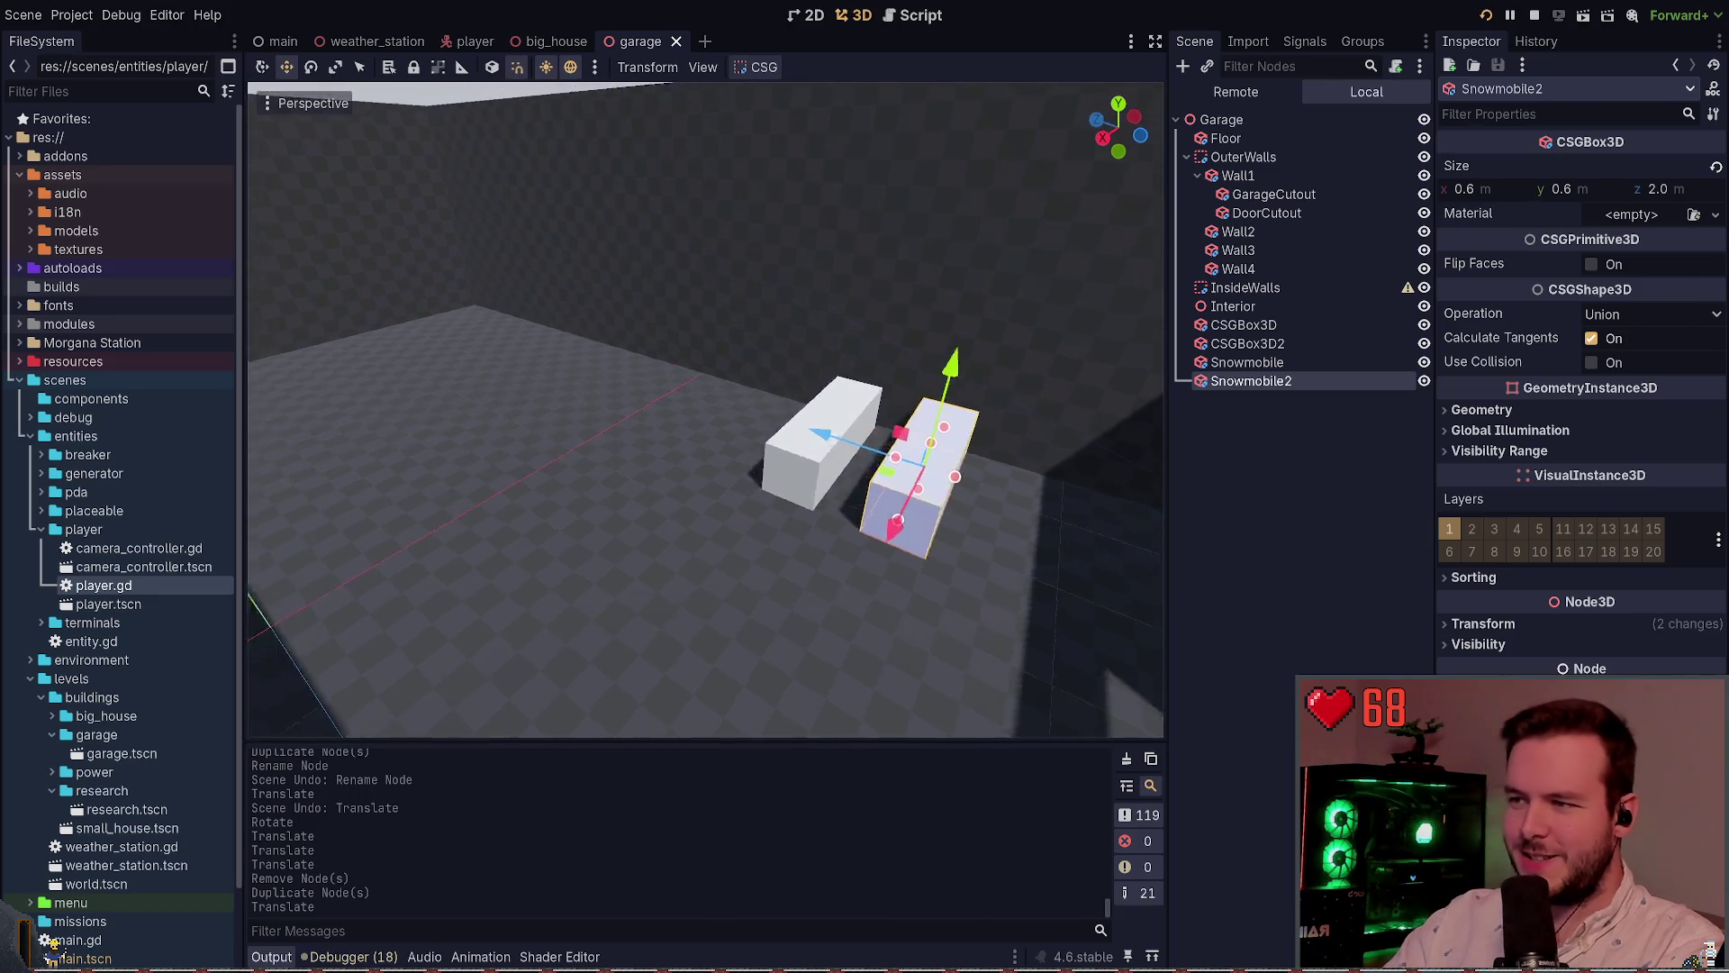
drag(808, 453, 761, 447)
key(ctrl+s)
scroll(761, 448, down, 2)
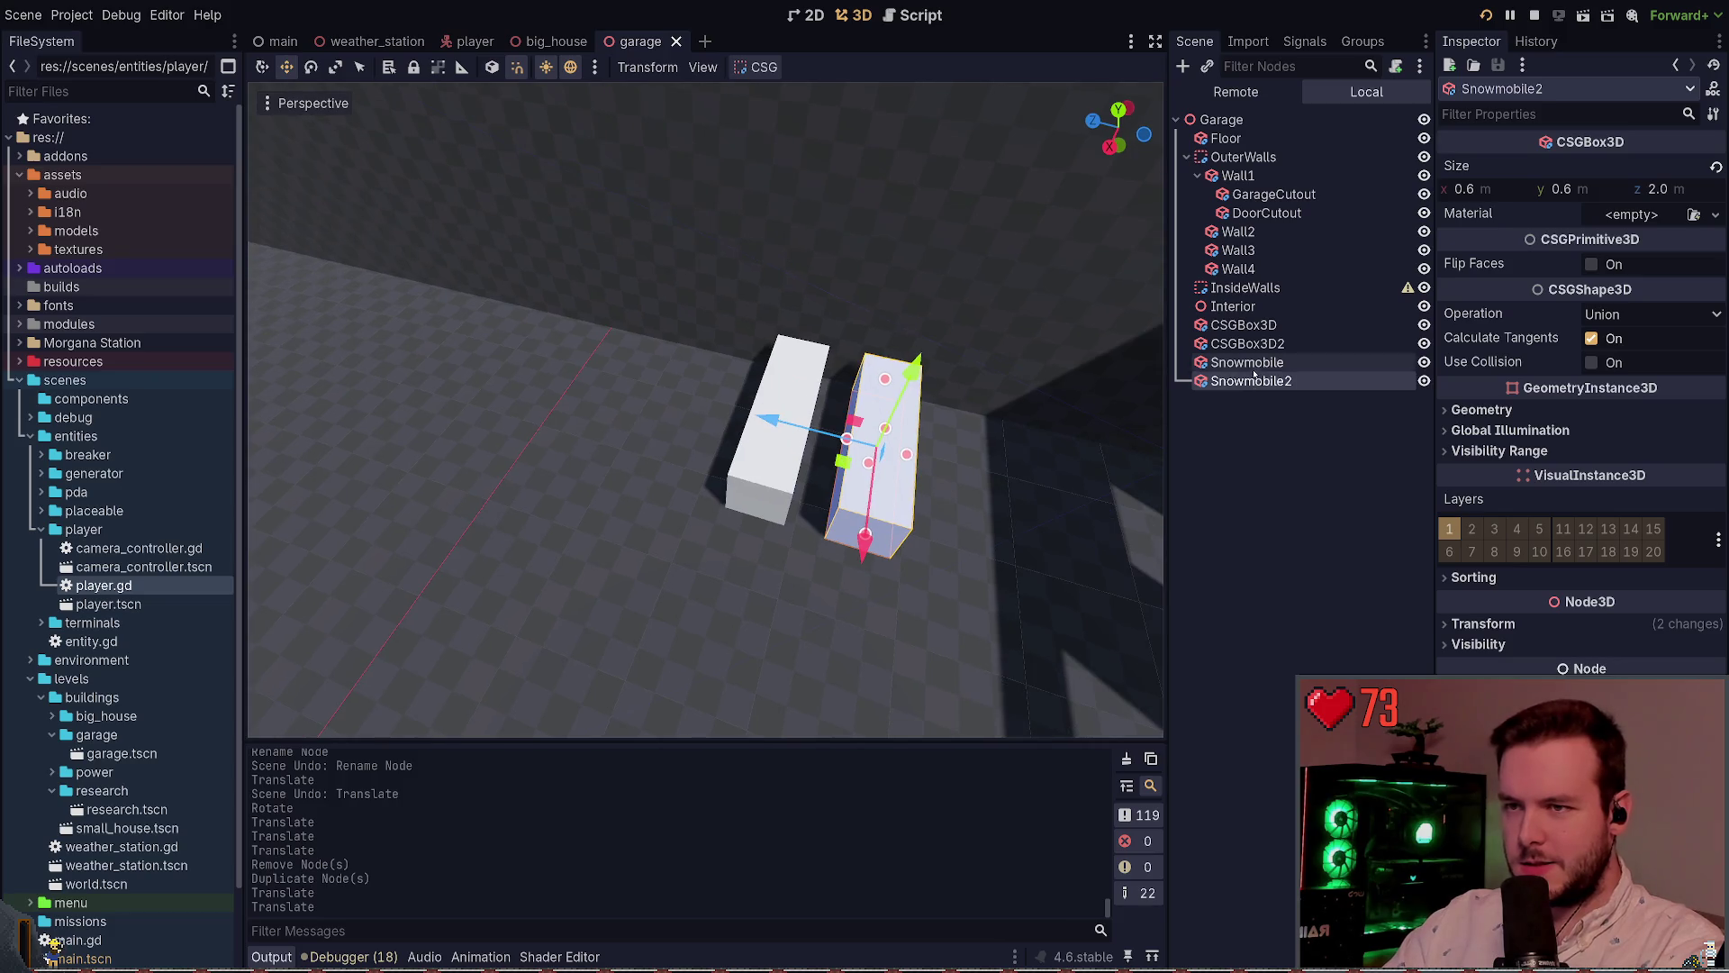
Switch from Godot over to the Morgana Station story notes
click(1253, 367)
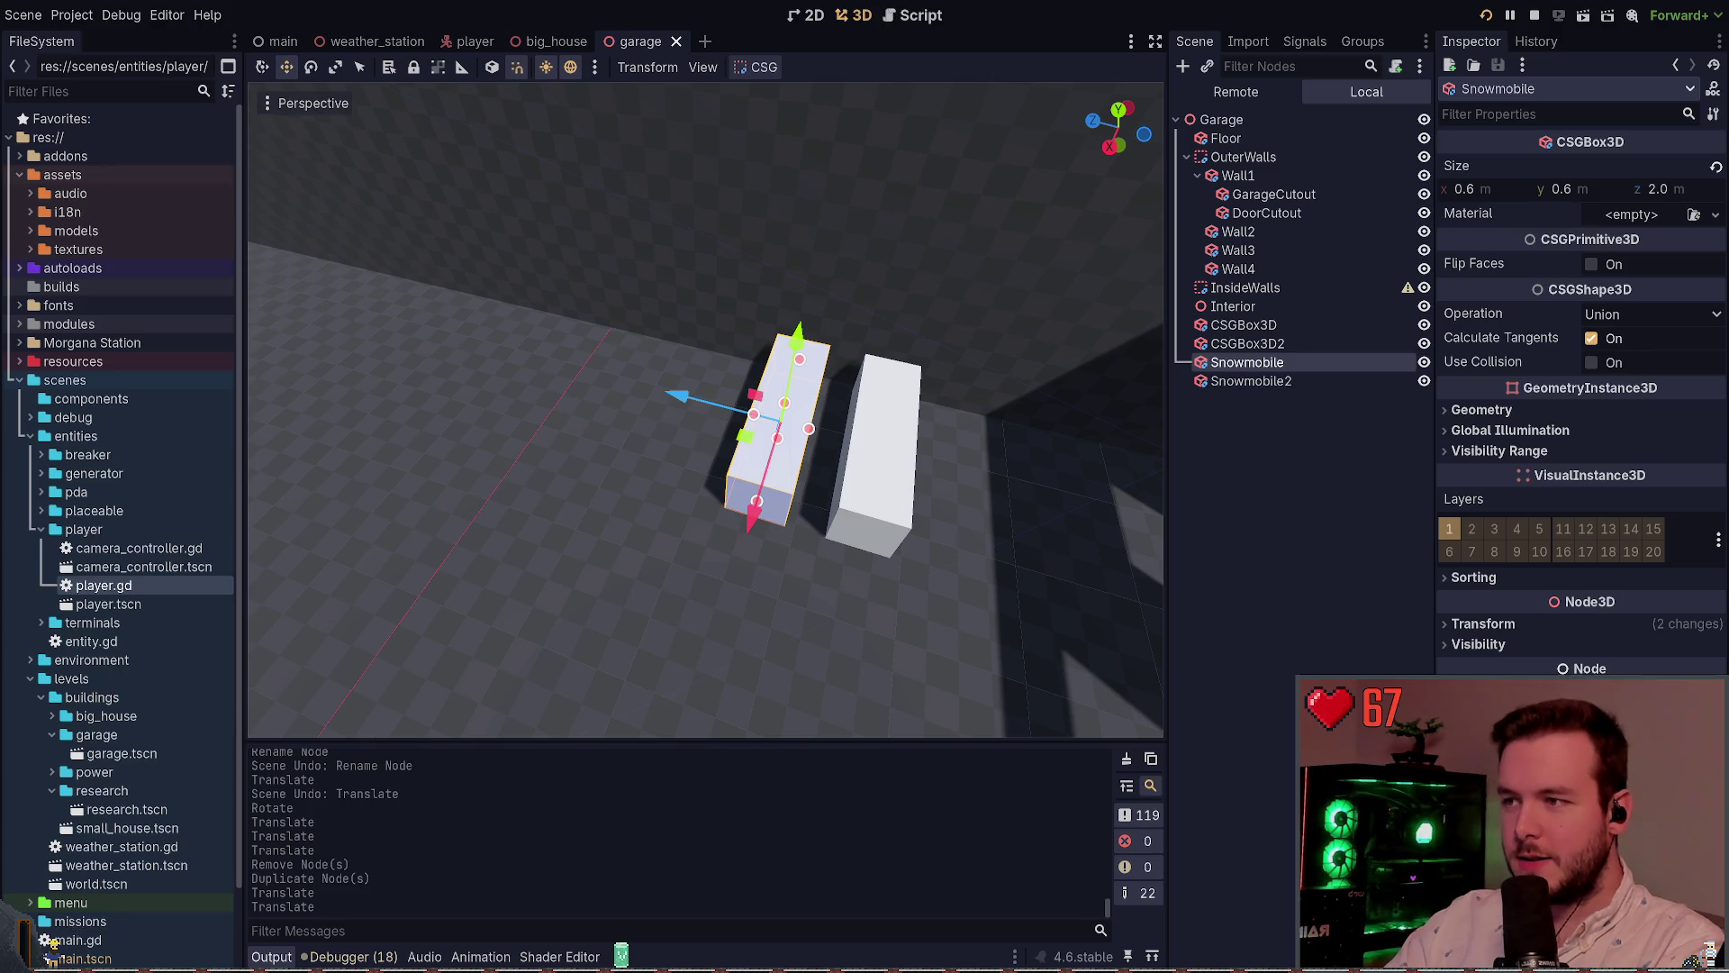
key(alt+Tab)
key(ctrl+shift+Tab)
key(ctrl+shift+Tab)
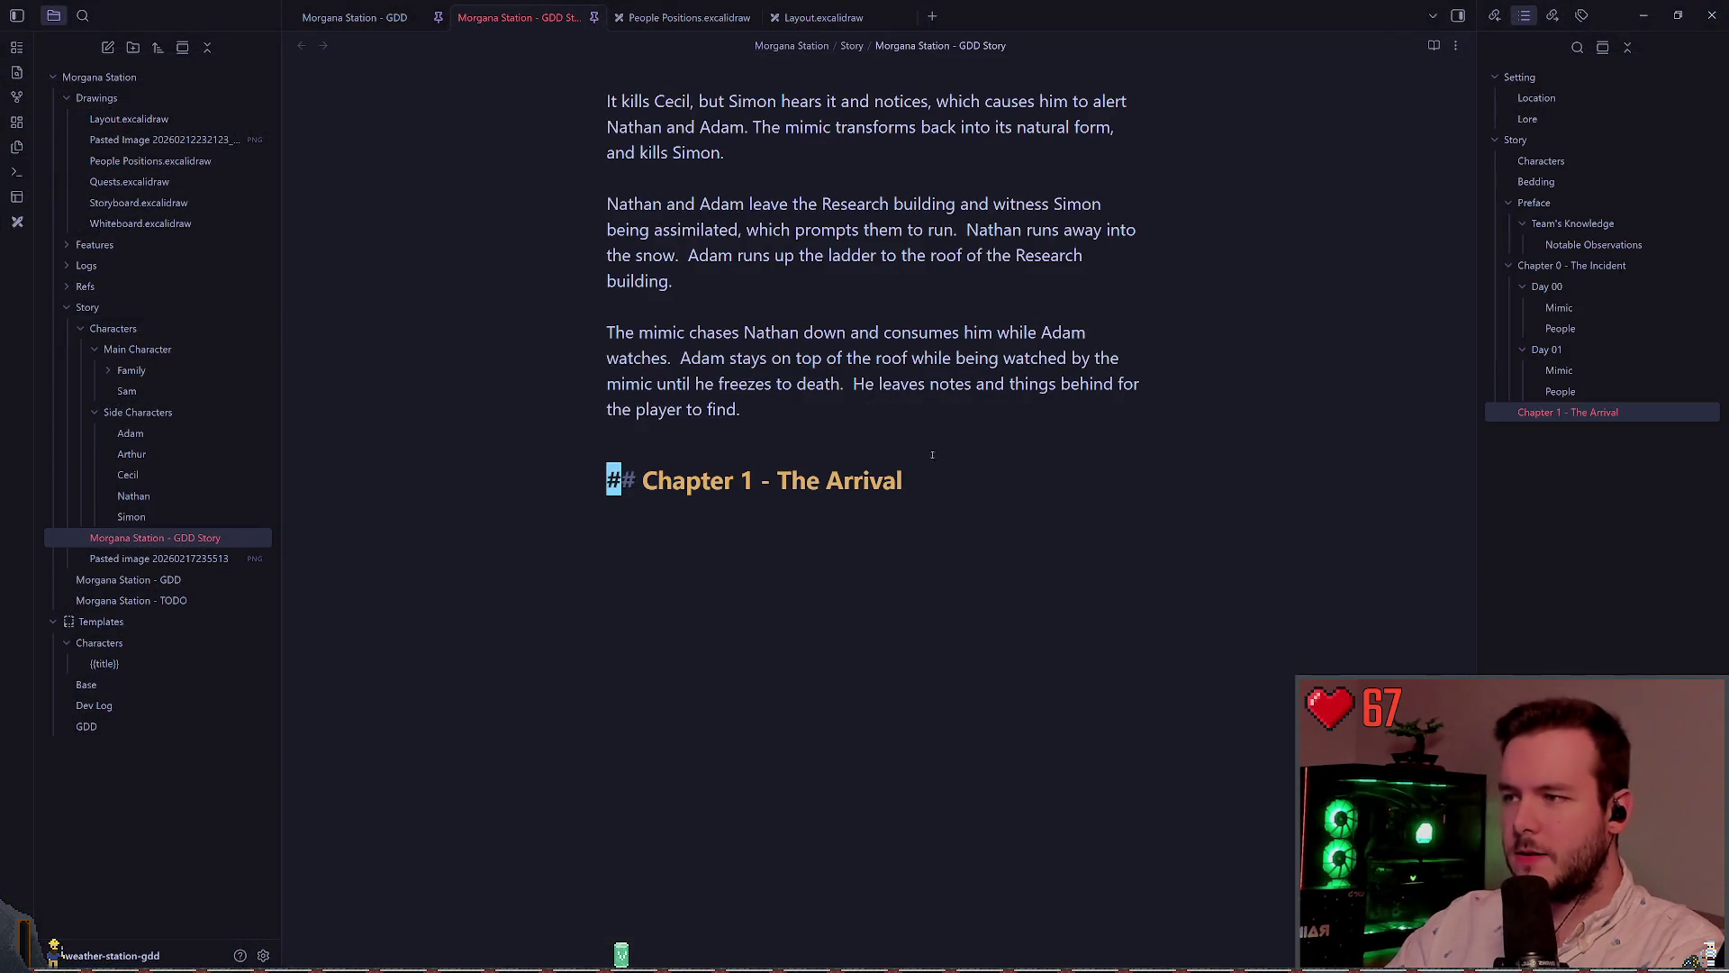
Paste the snow-scooter picture onto Layout.excalidraw, zoom to inspect it, then delete it
click(824, 17)
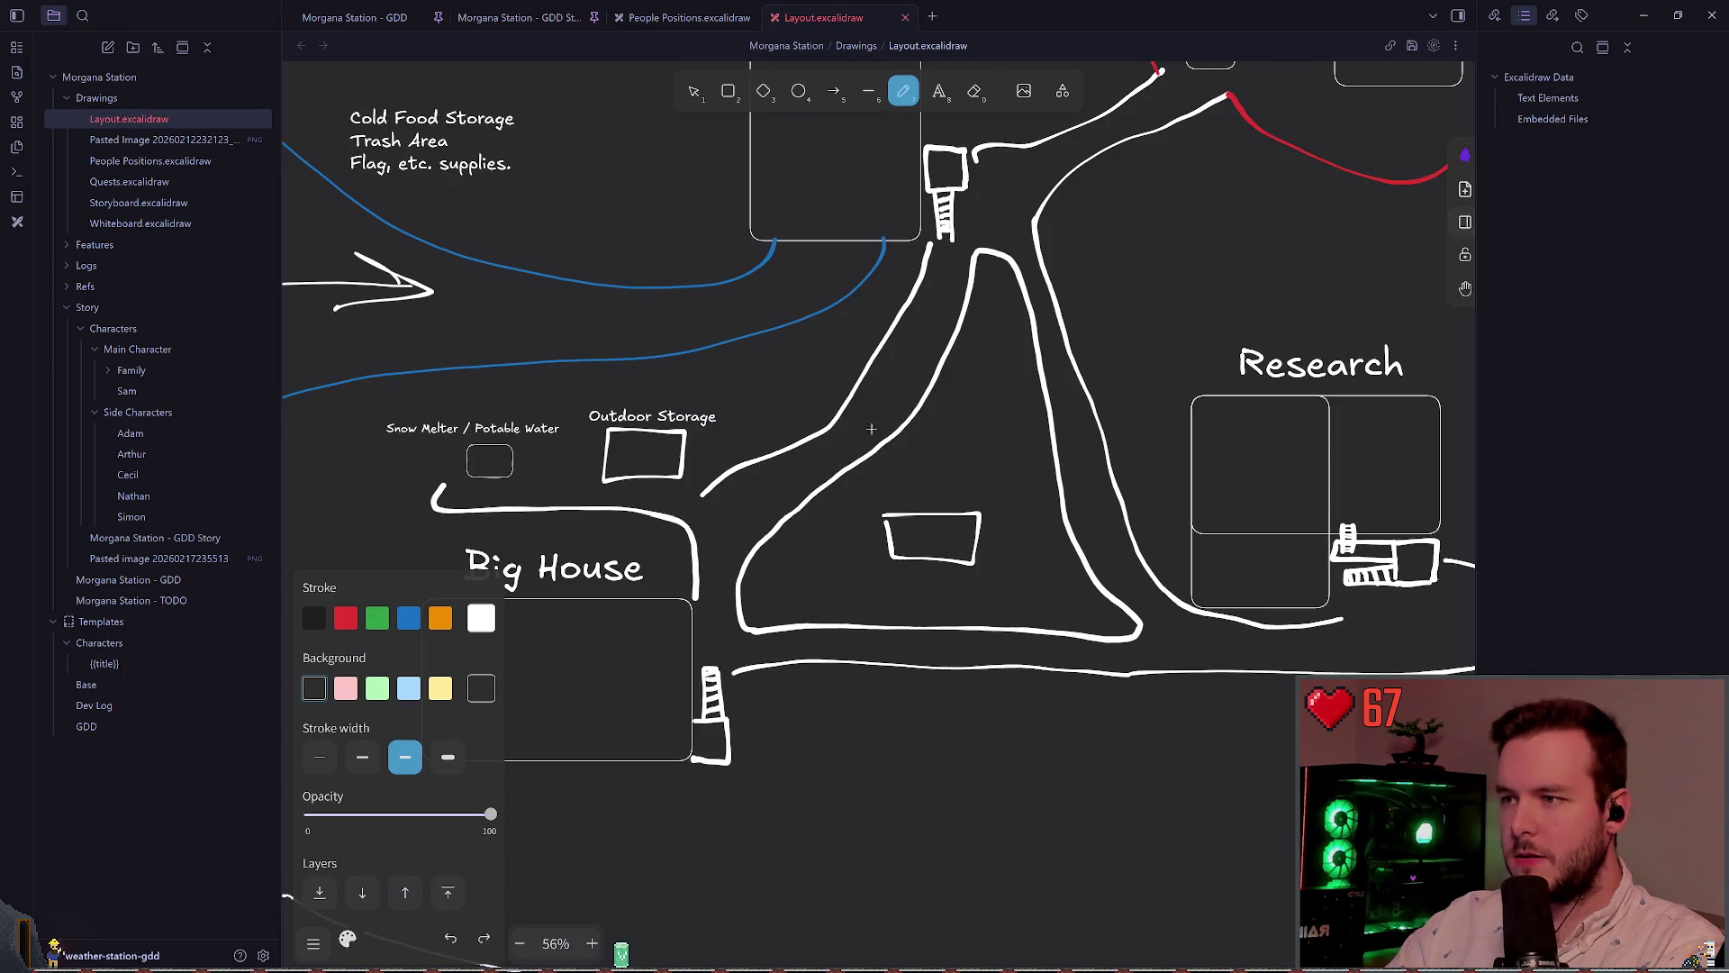
scroll(823, 651, down, 3)
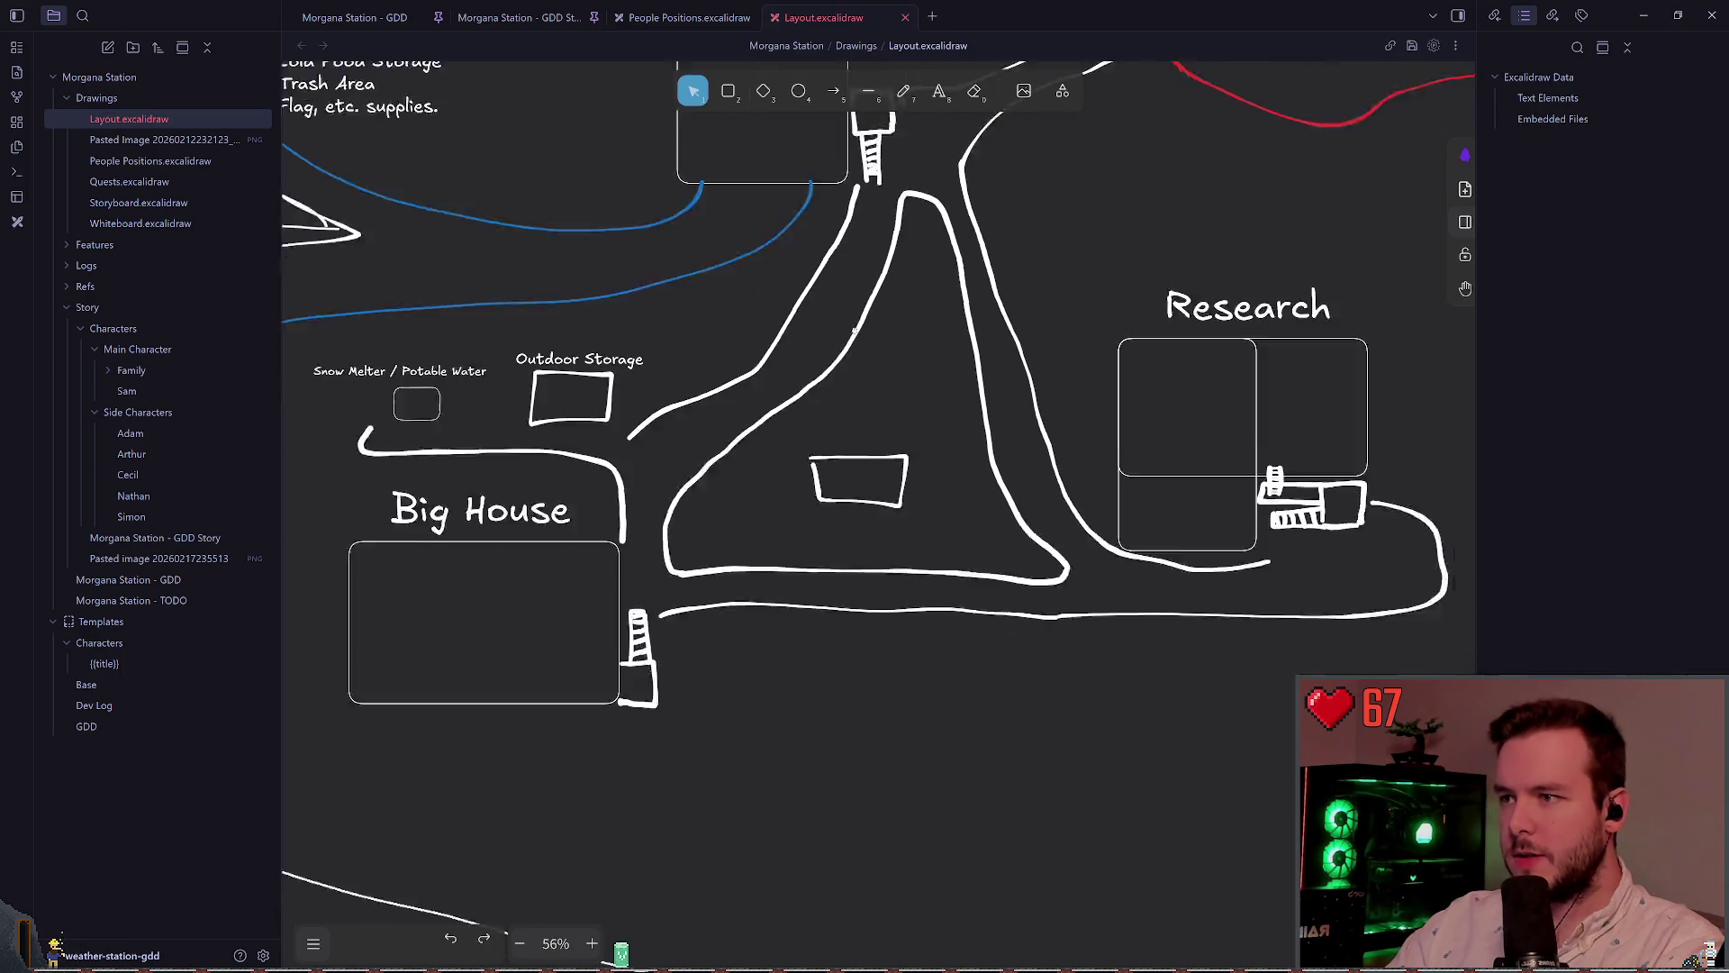
key(ctrl+v)
ctrl+scroll(885, 529, up, 5)
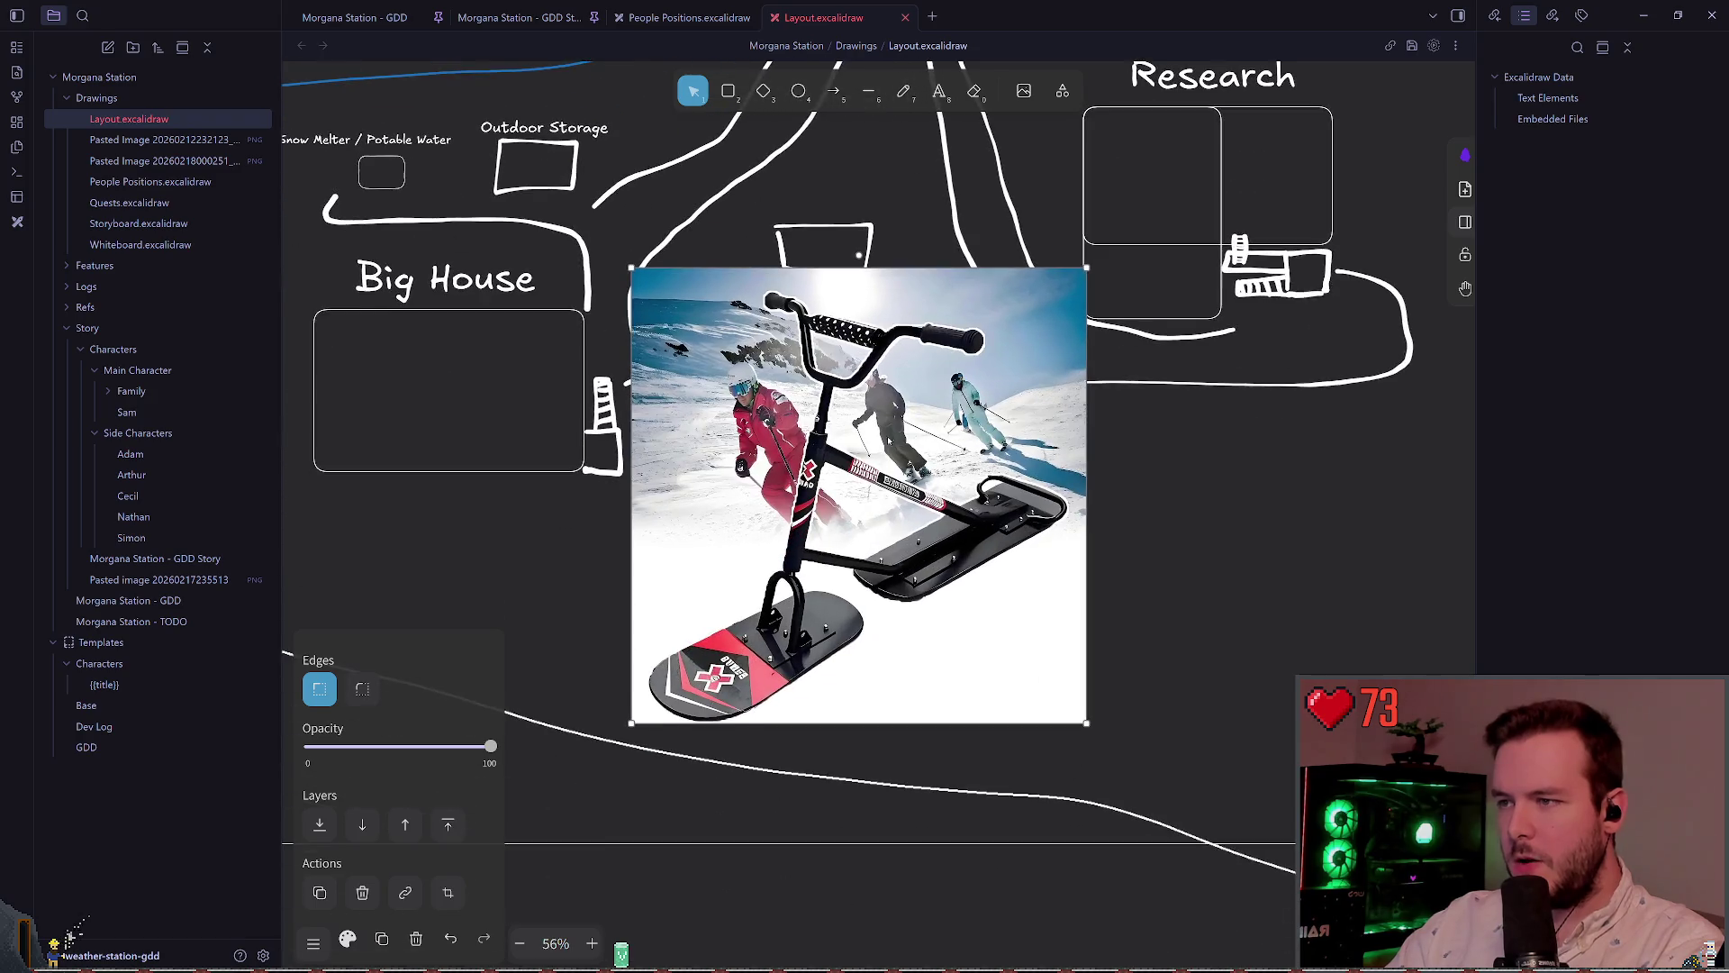
scroll(869, 436, down, 1)
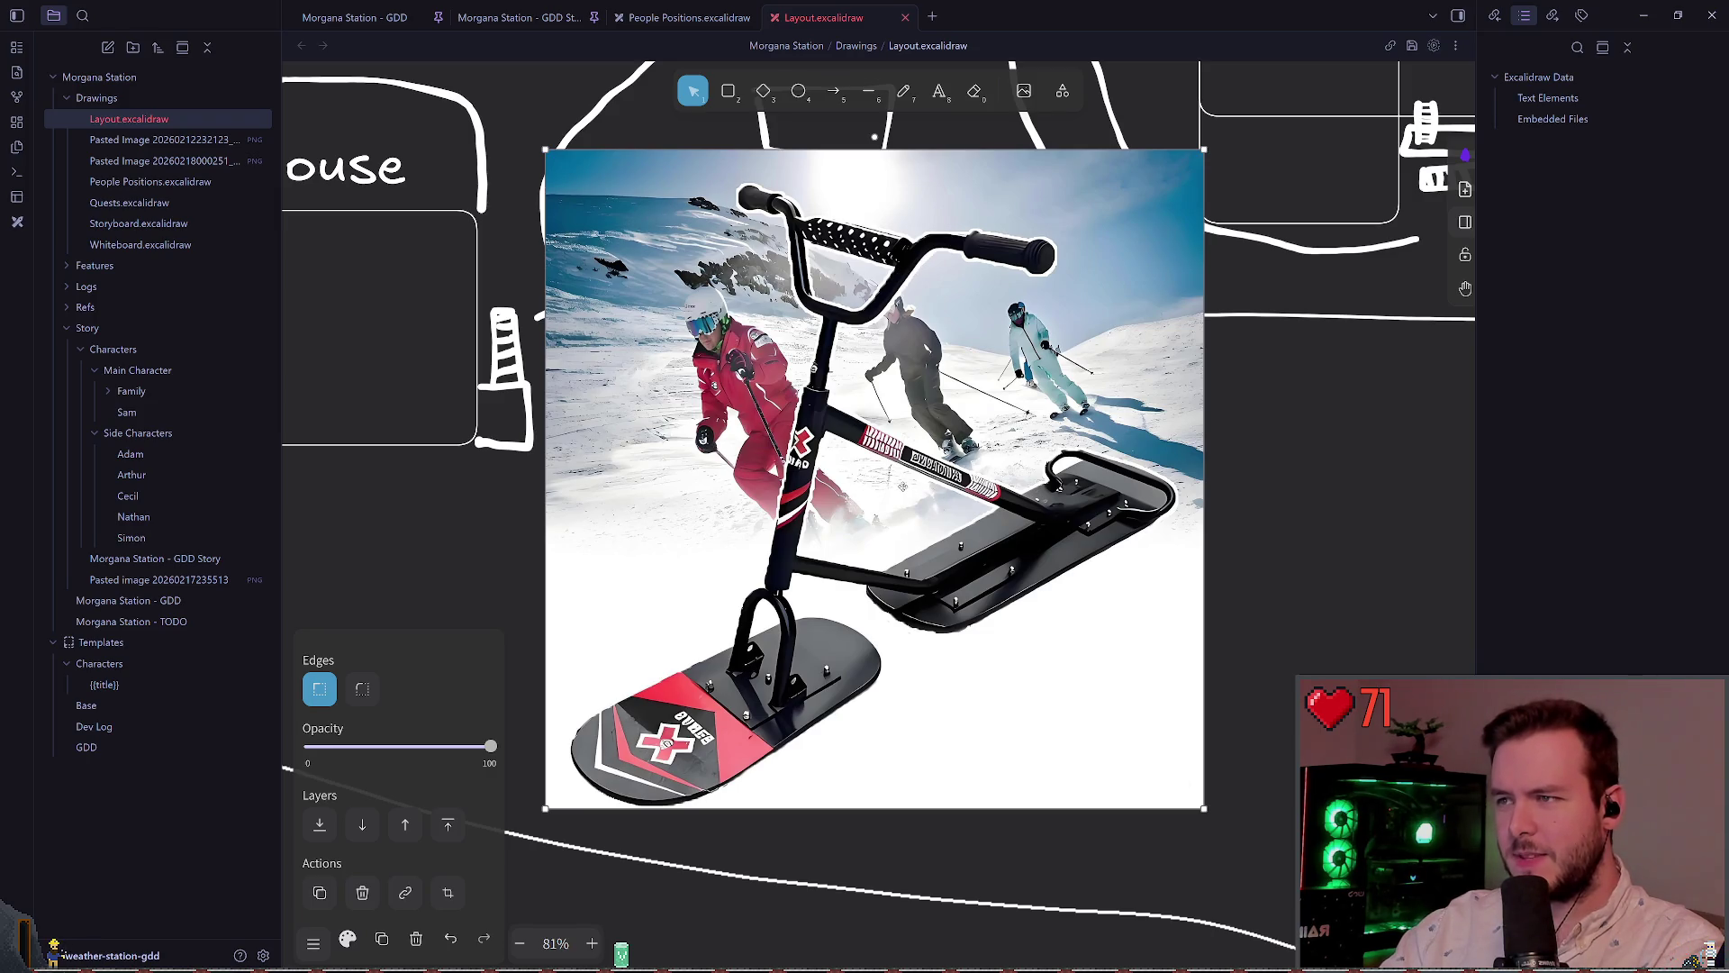
key(Delete)
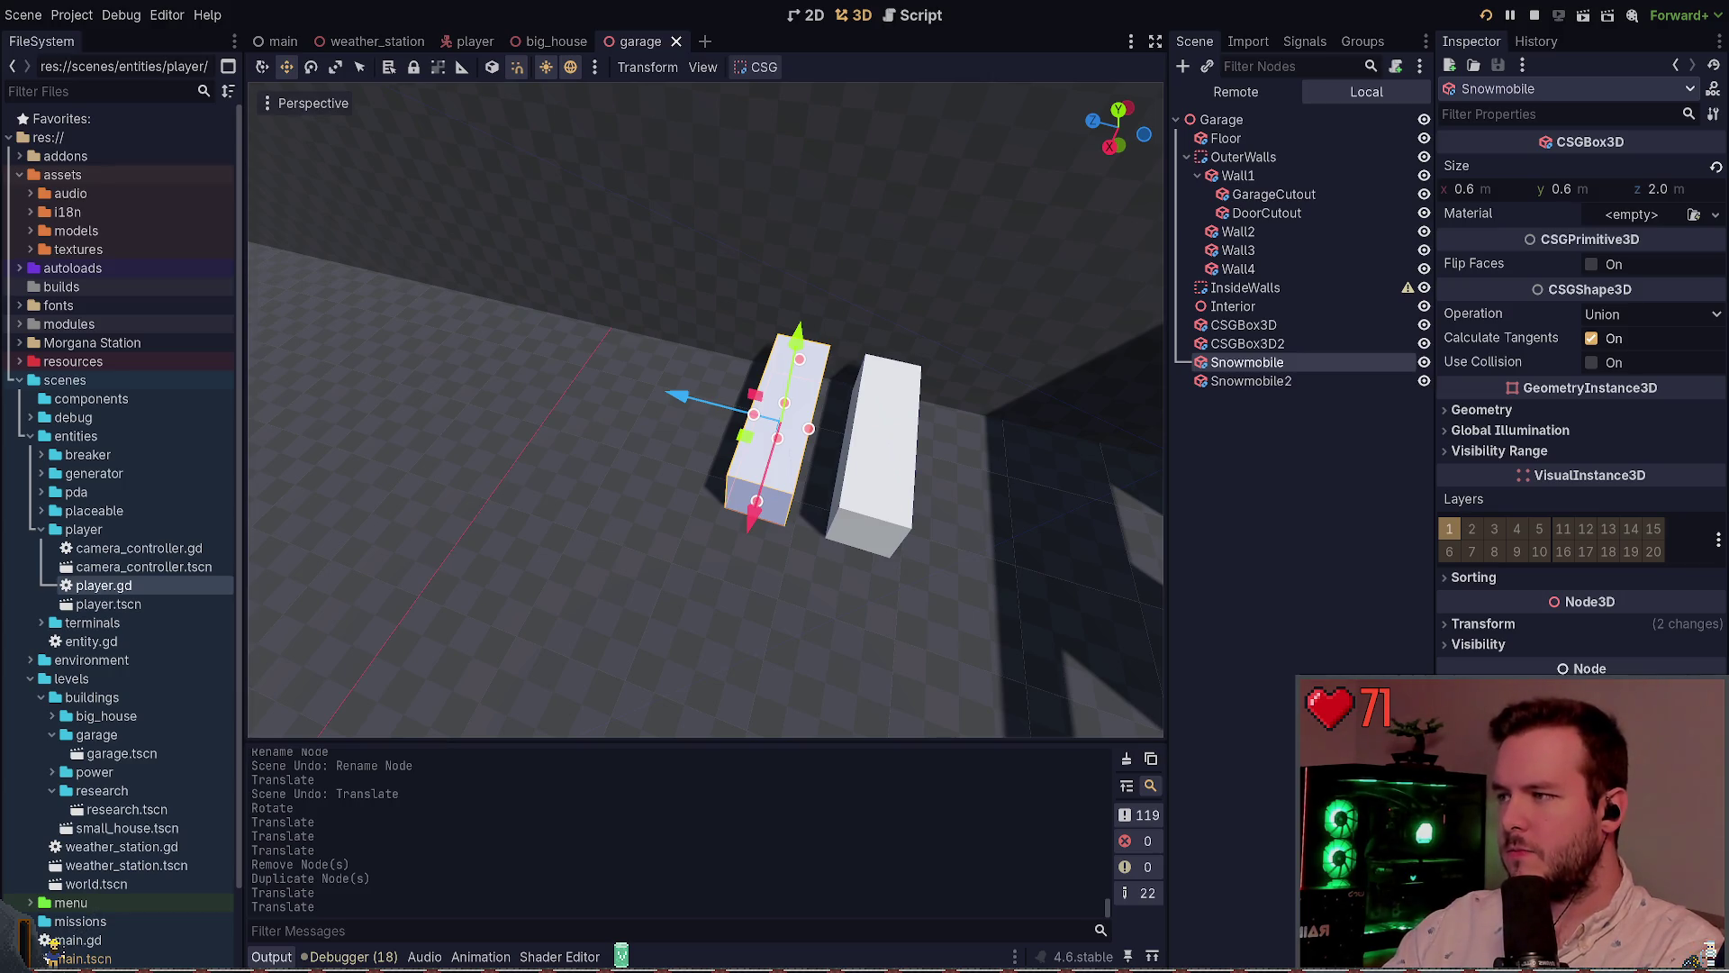
scroll(980, 373, up, 5)
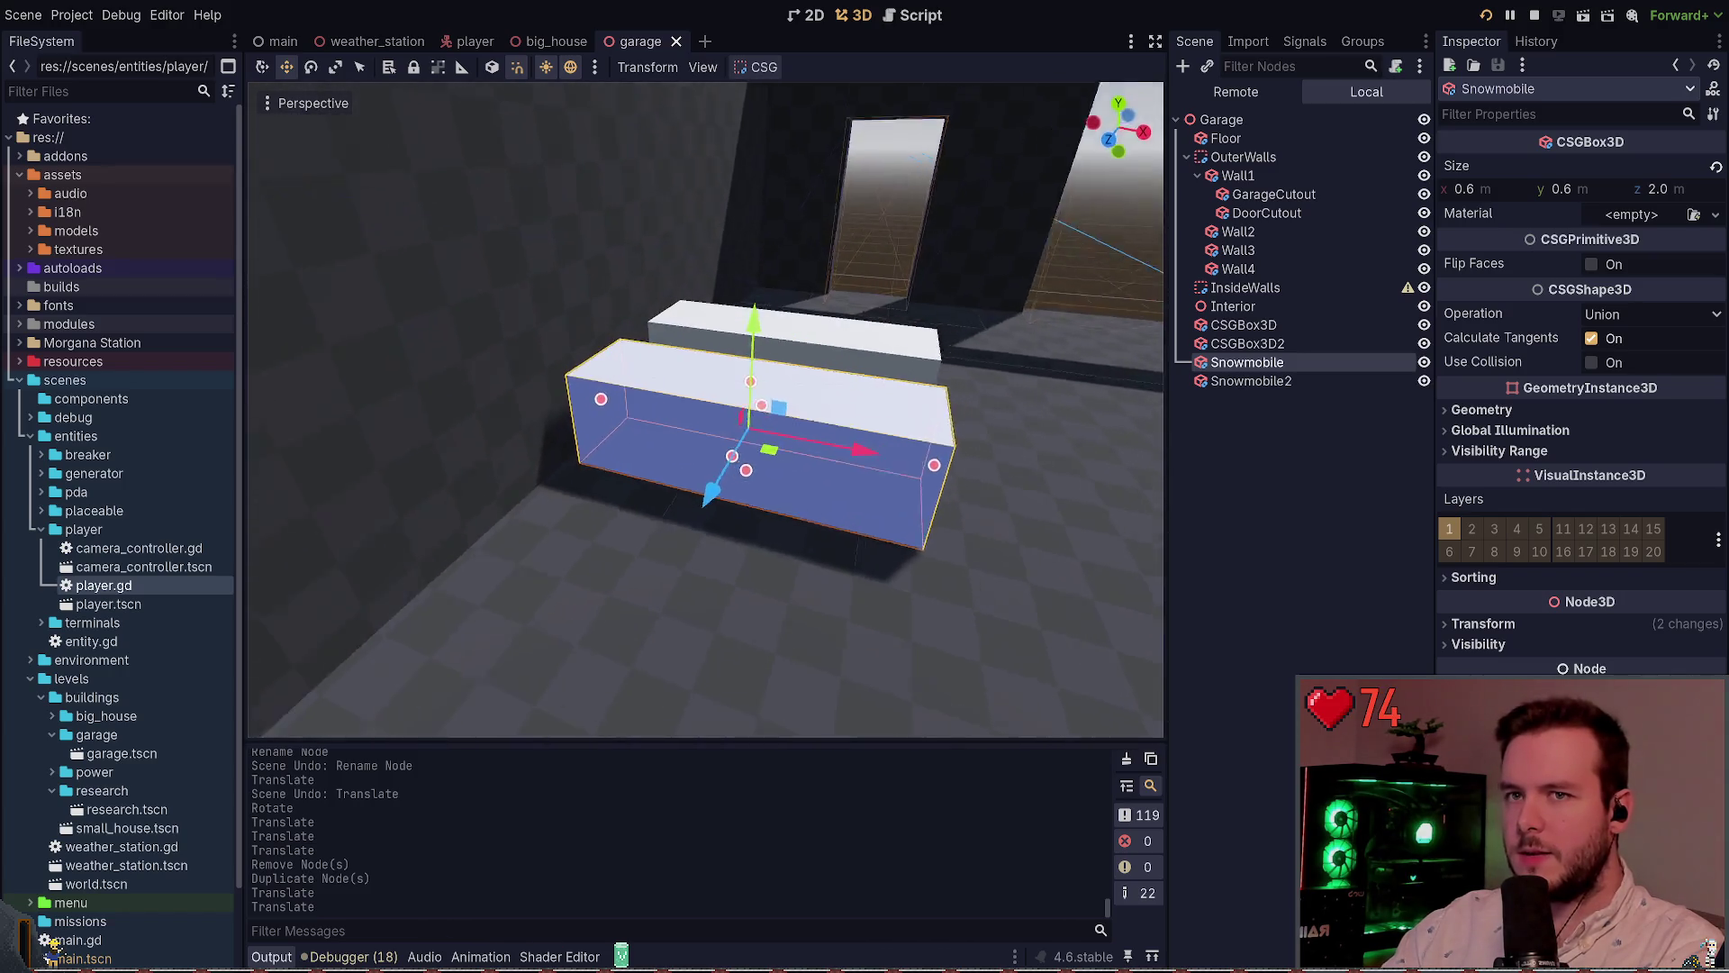
mouse_move(979, 373)
mouse_down()
mouse_move(734, 396)
mouse_move(905, 367)
mouse_move(811, 374)
mouse_up()
key(e)
key(w)
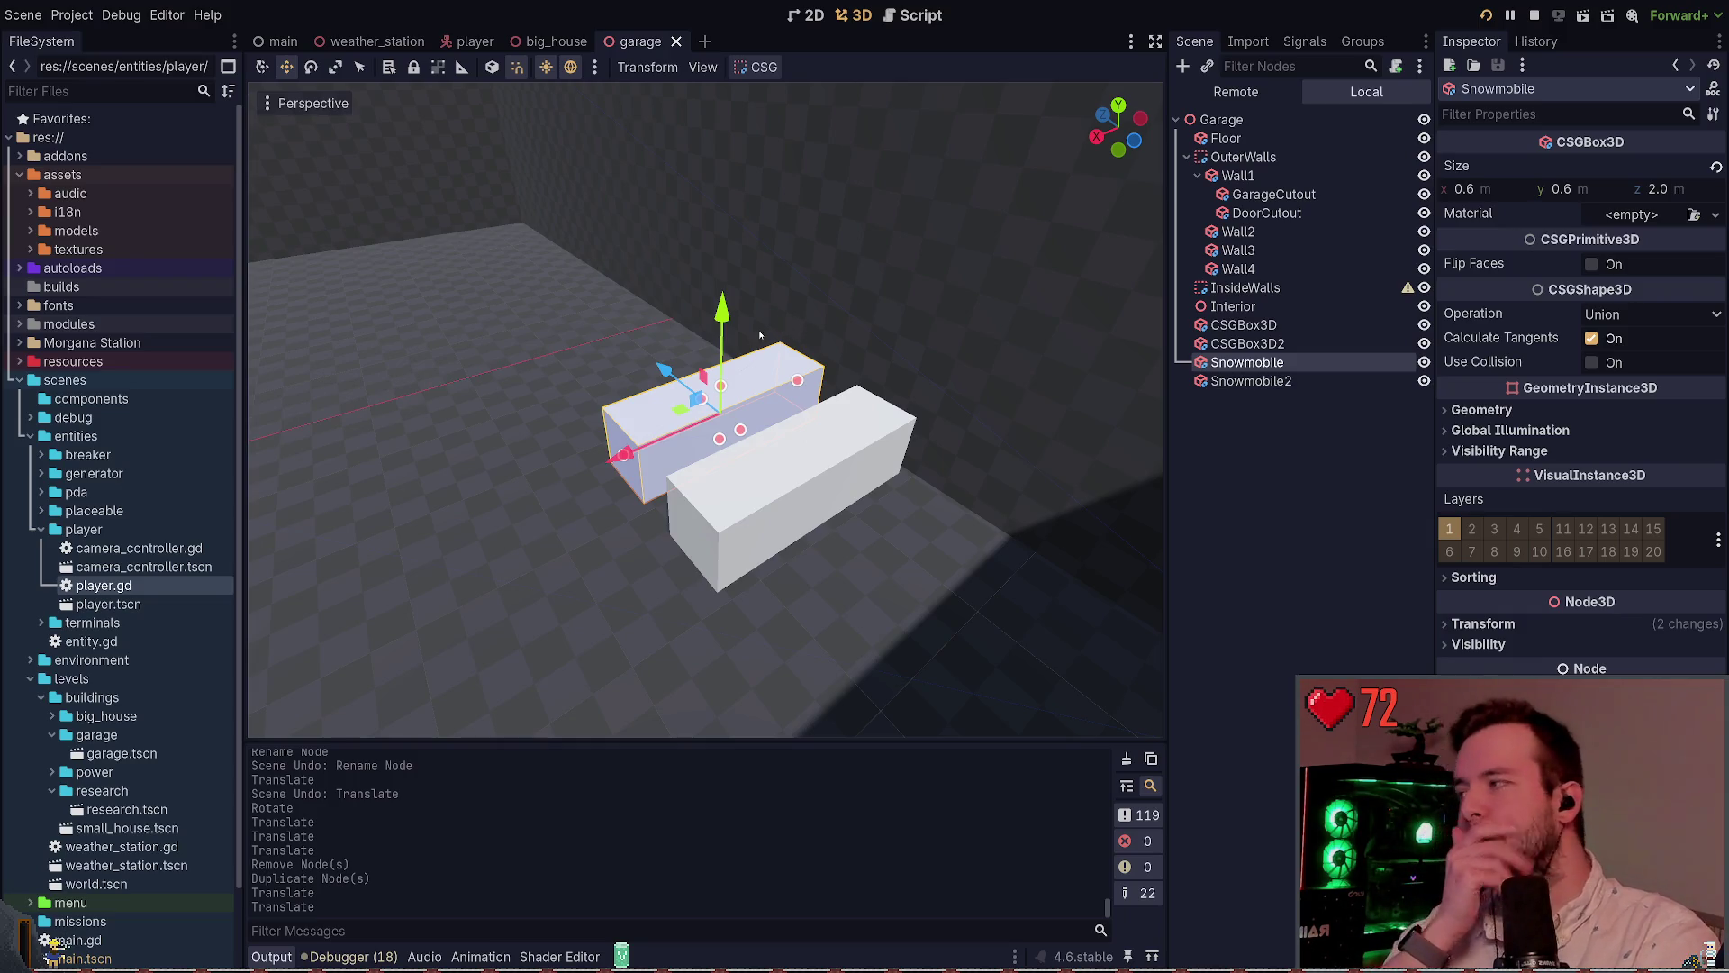
mouse_move(756, 338)
mouse_down()
mouse_move(833, 368)
mouse_move(782, 288)
mouse_up()
click(1007, 428)
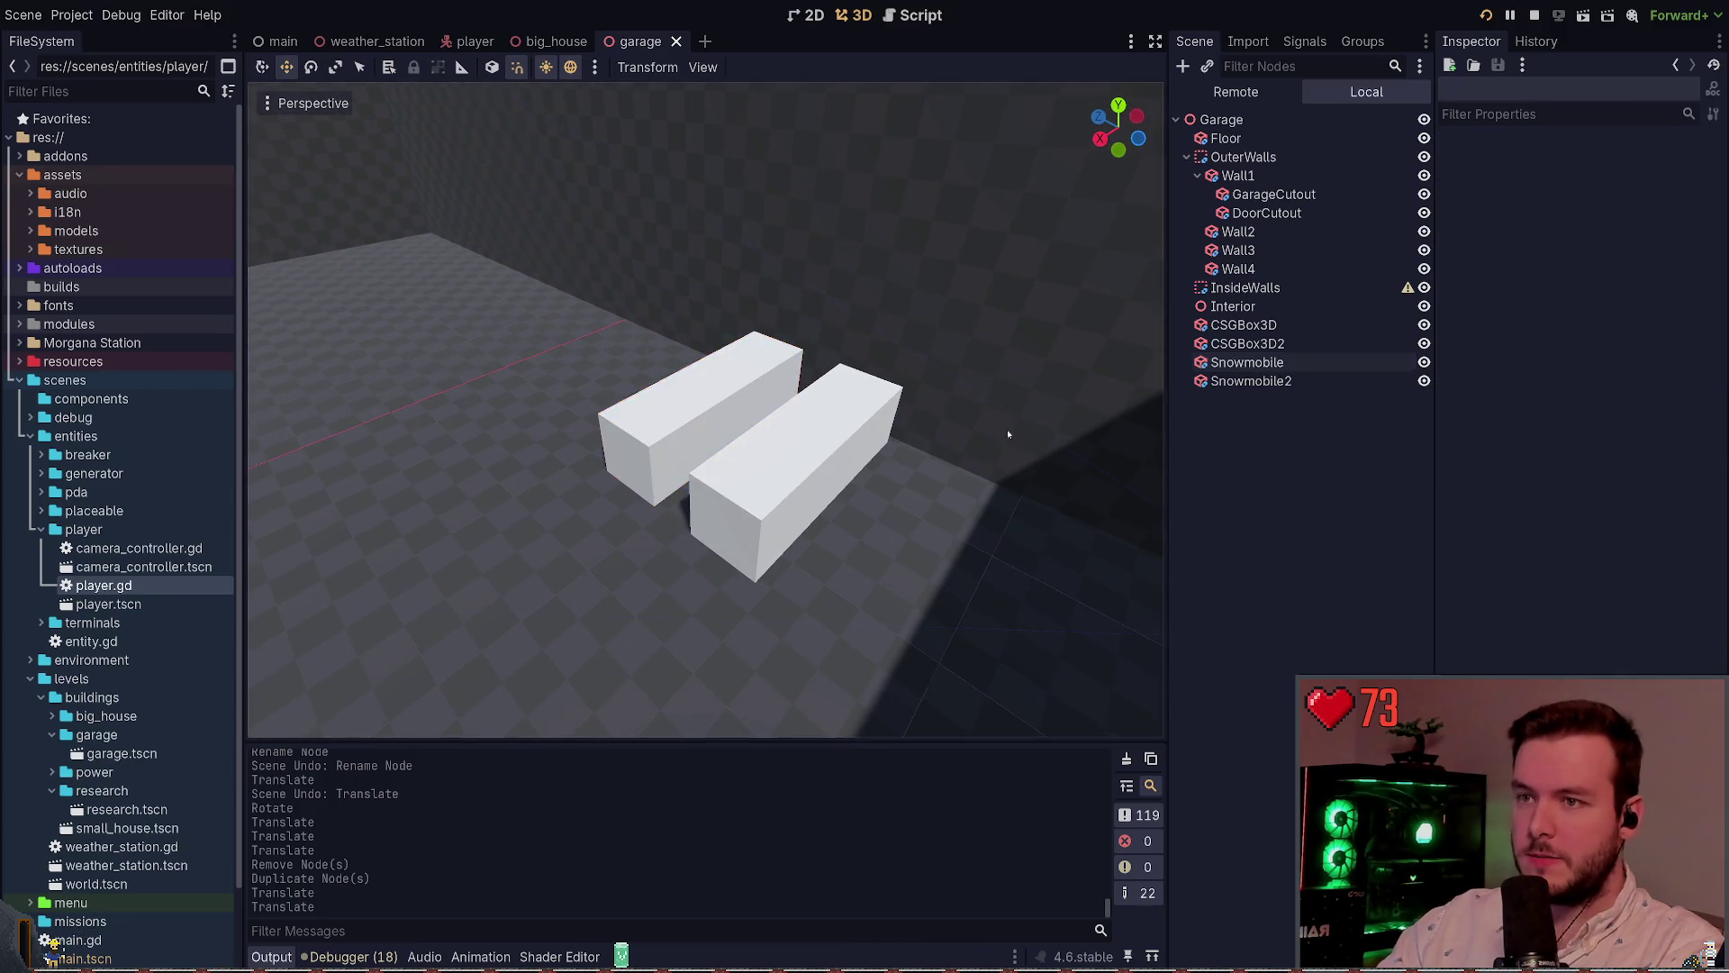
key(s)
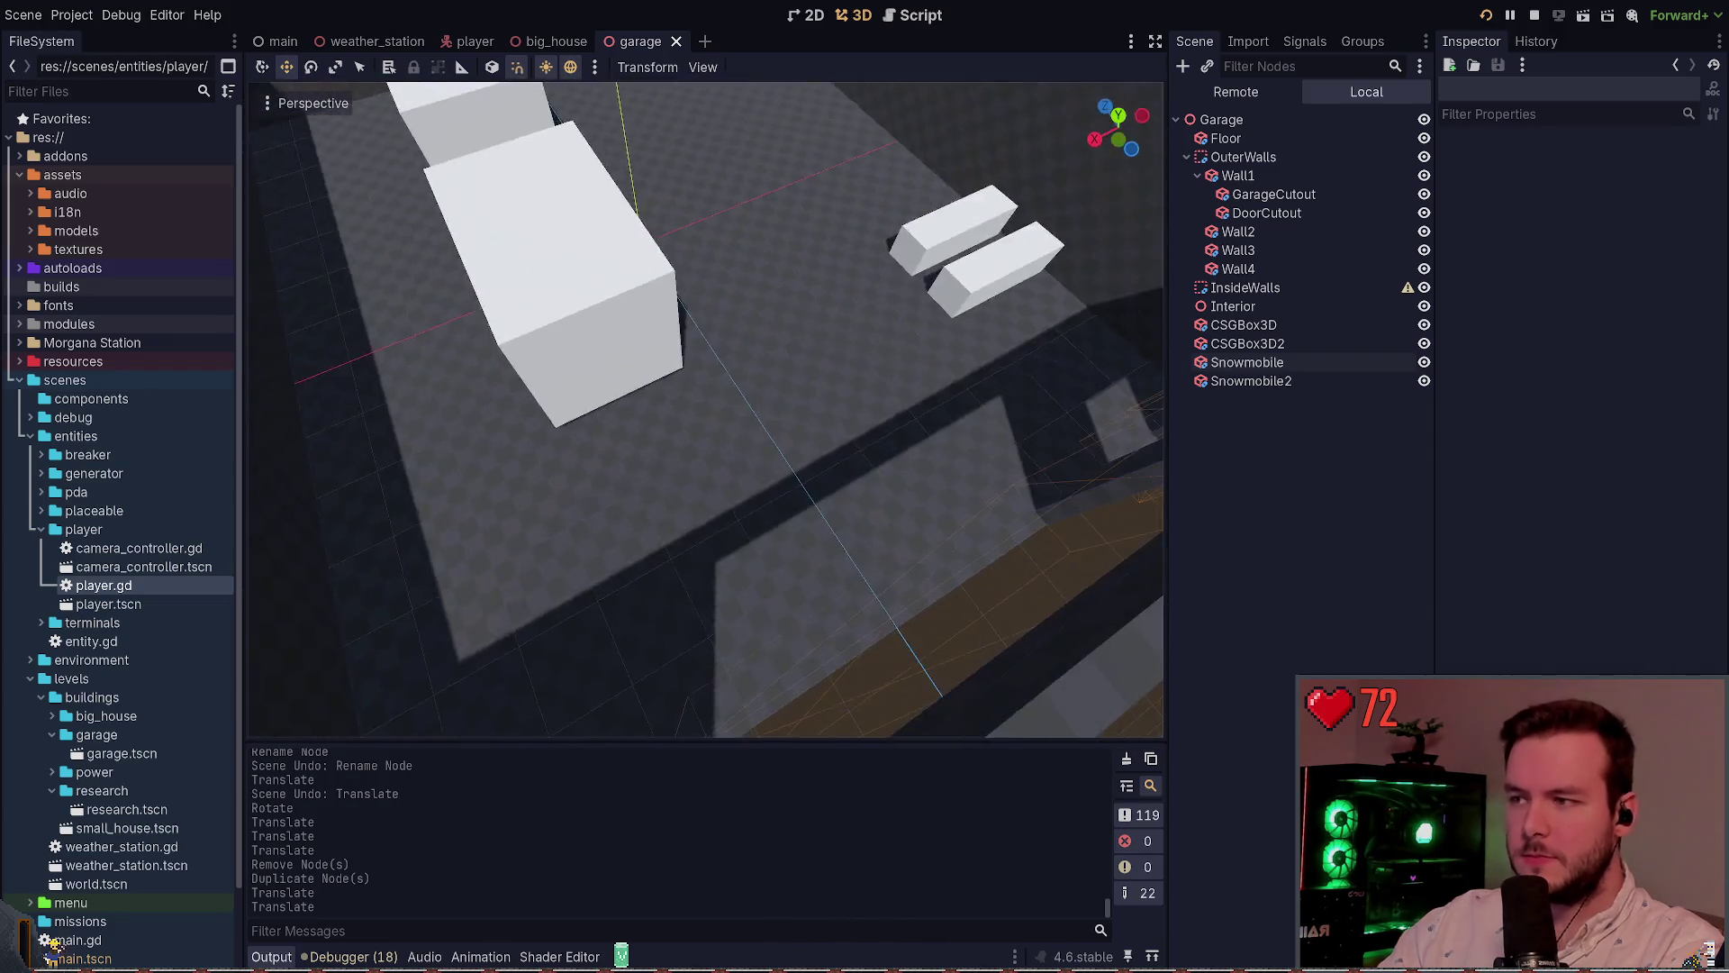
key(s)
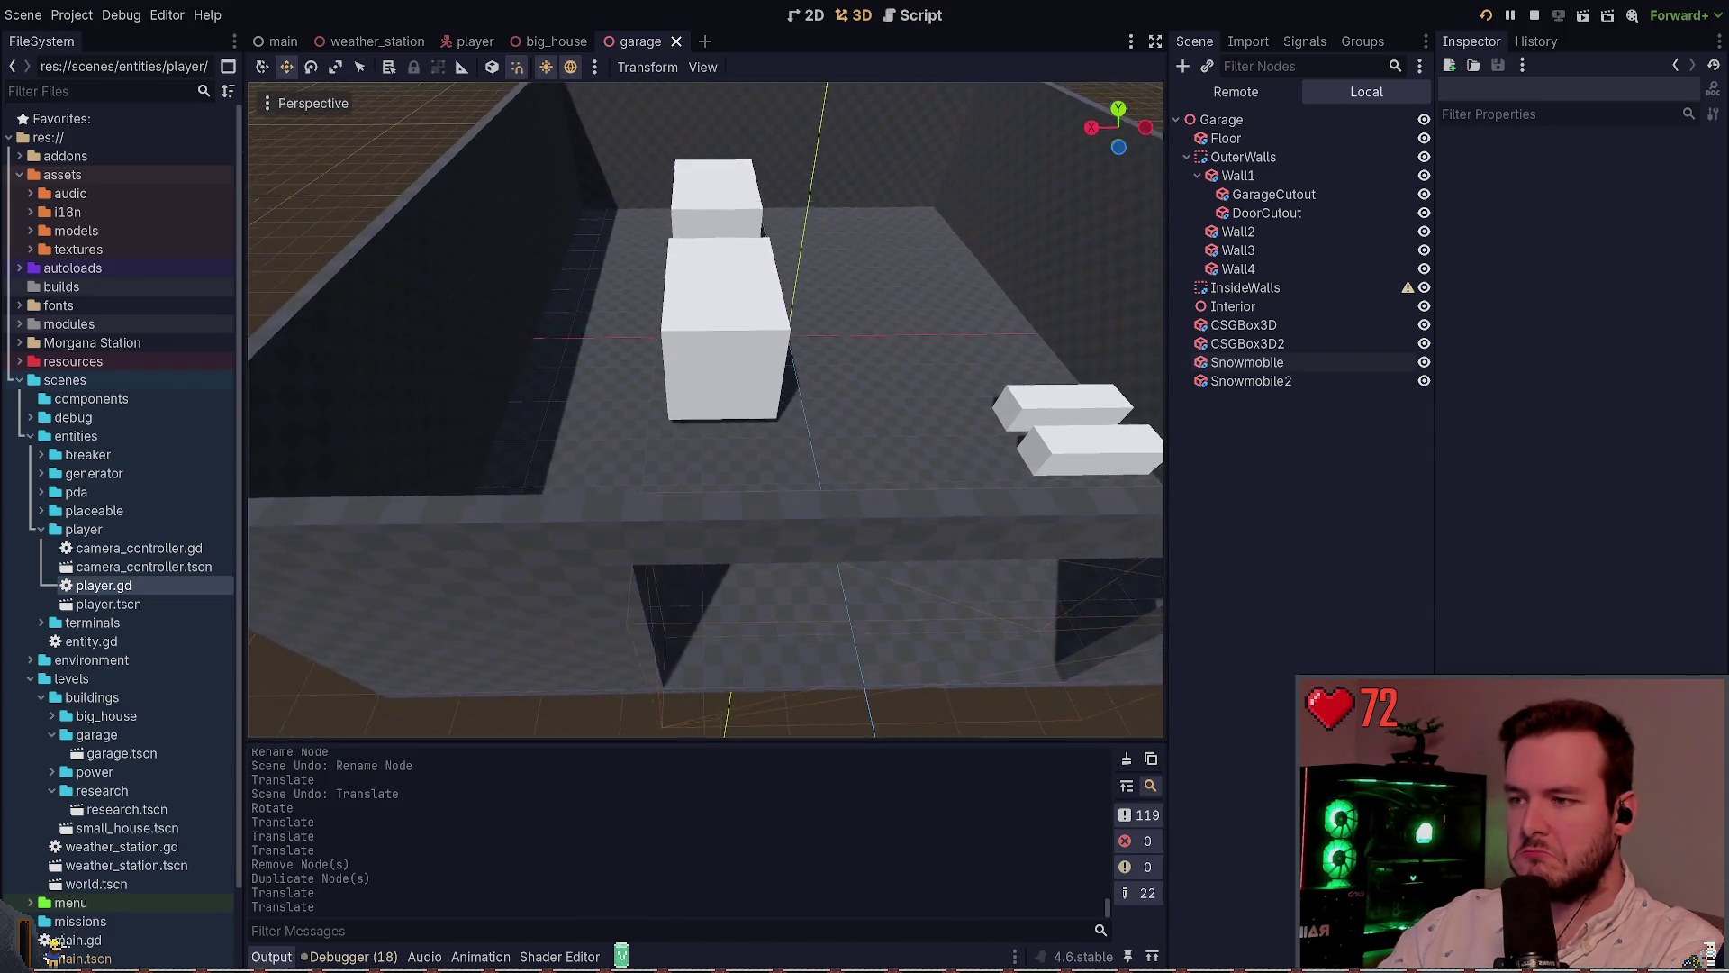
key(s)
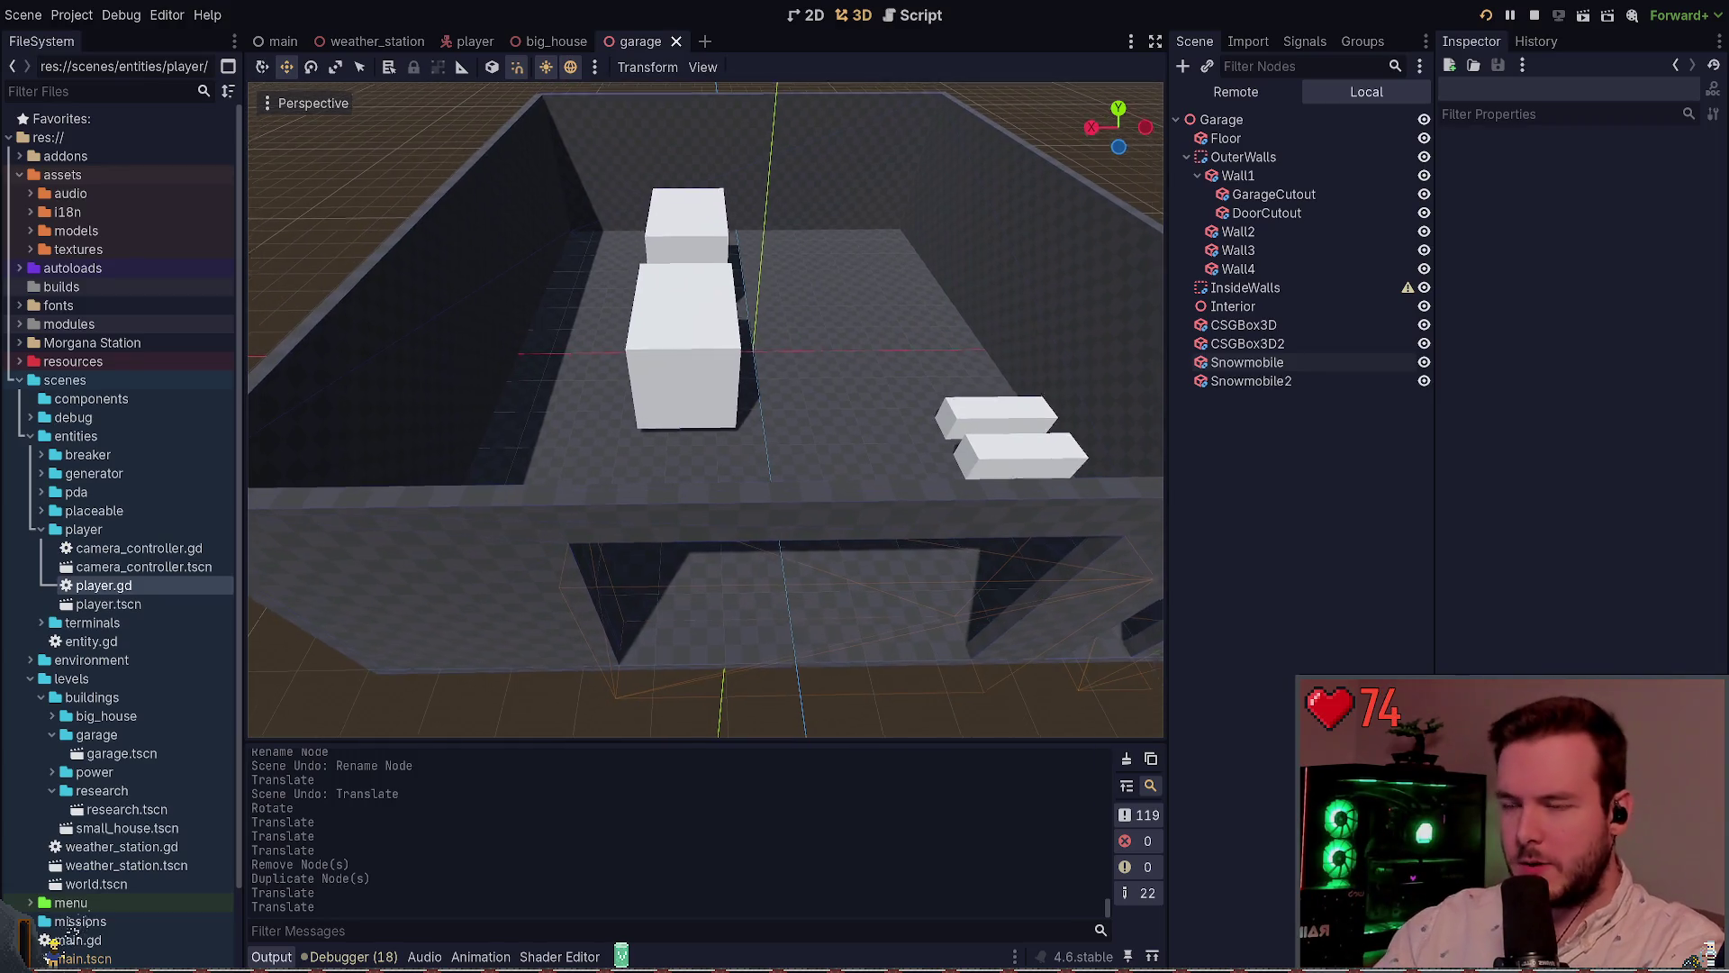
key(w)
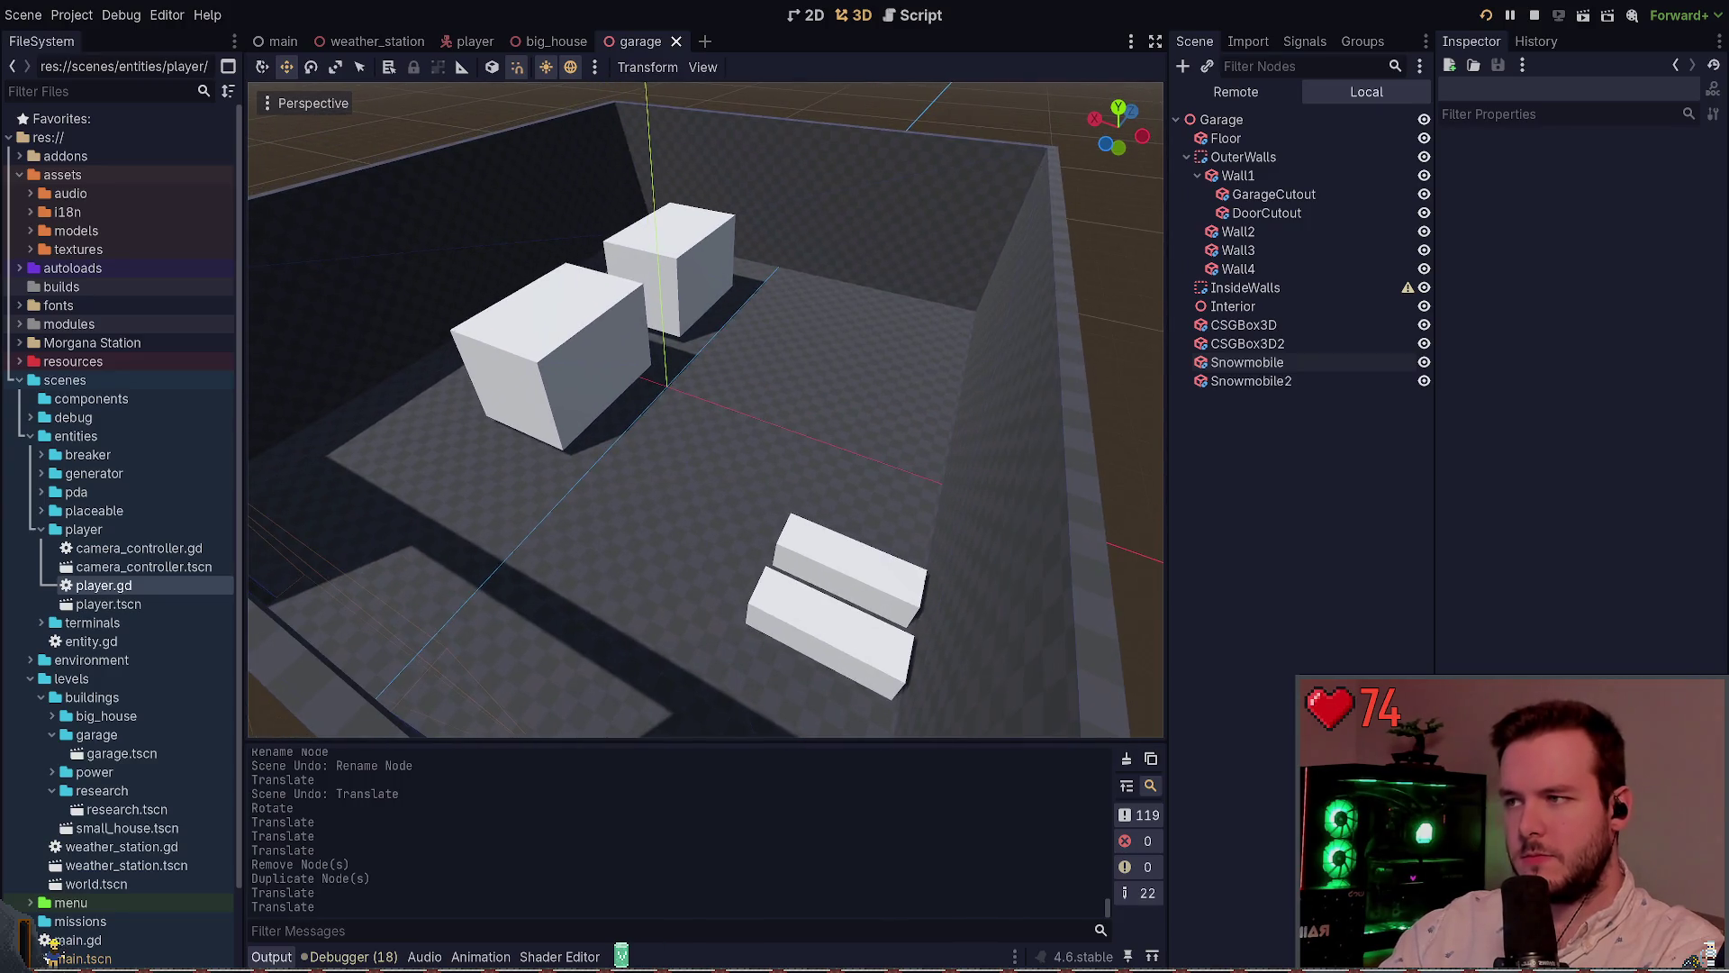
key(ctrl+s)
key(a)
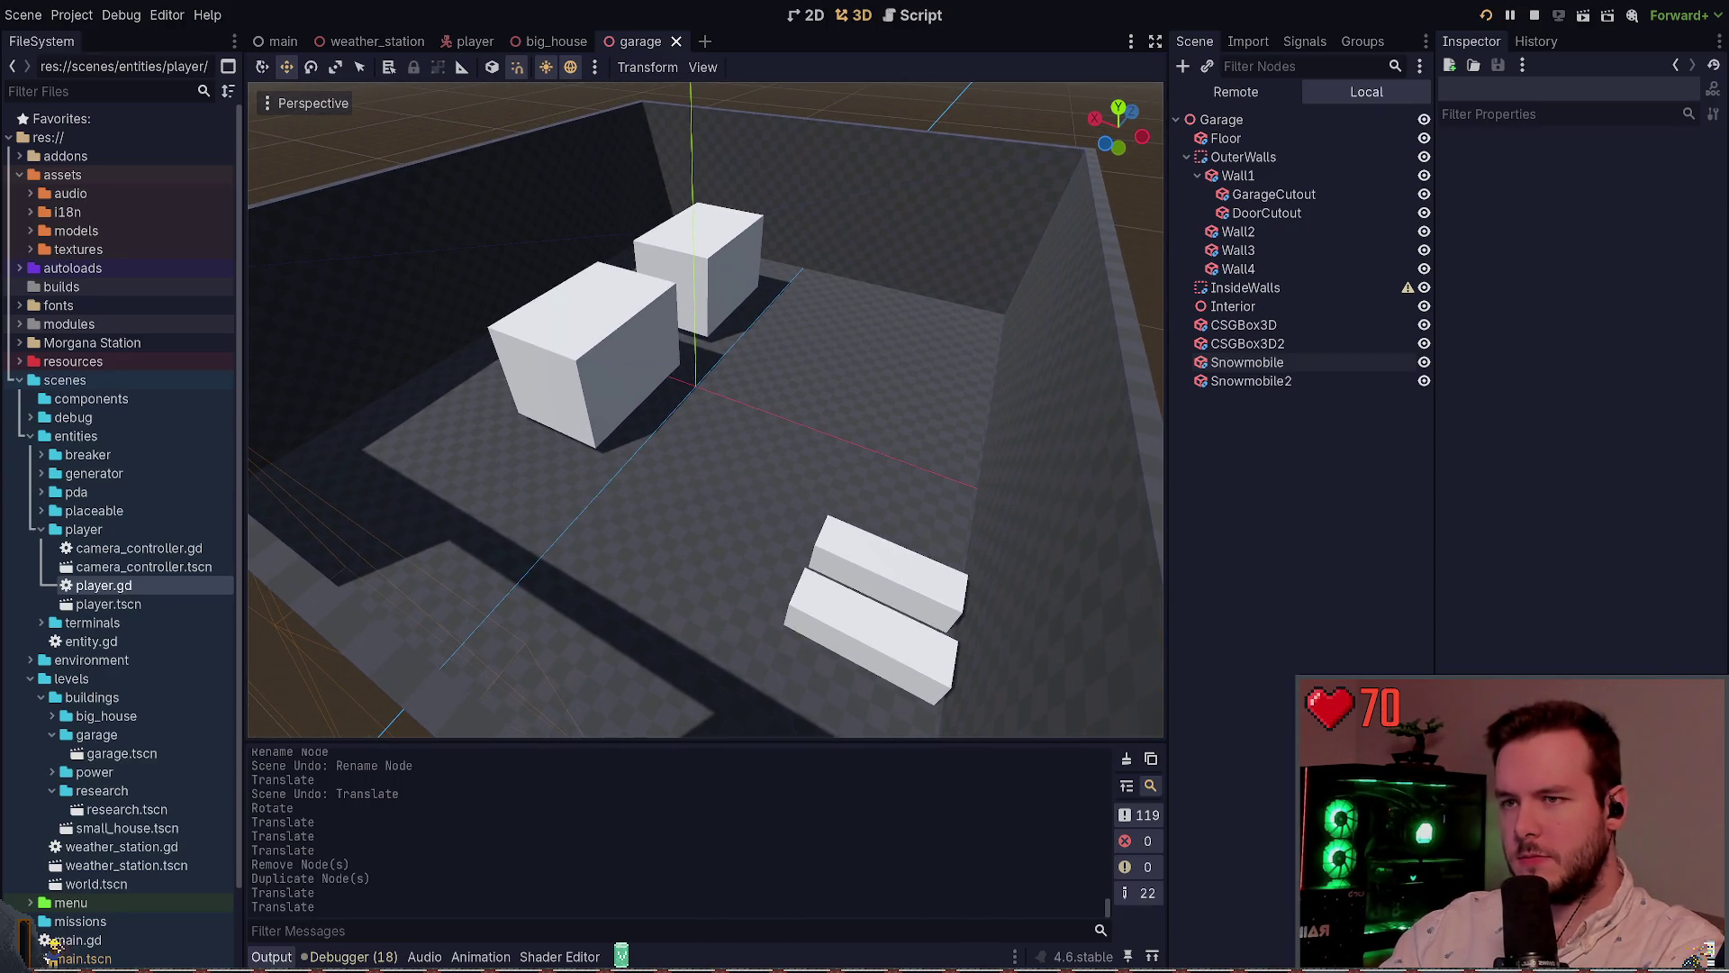
key(d)
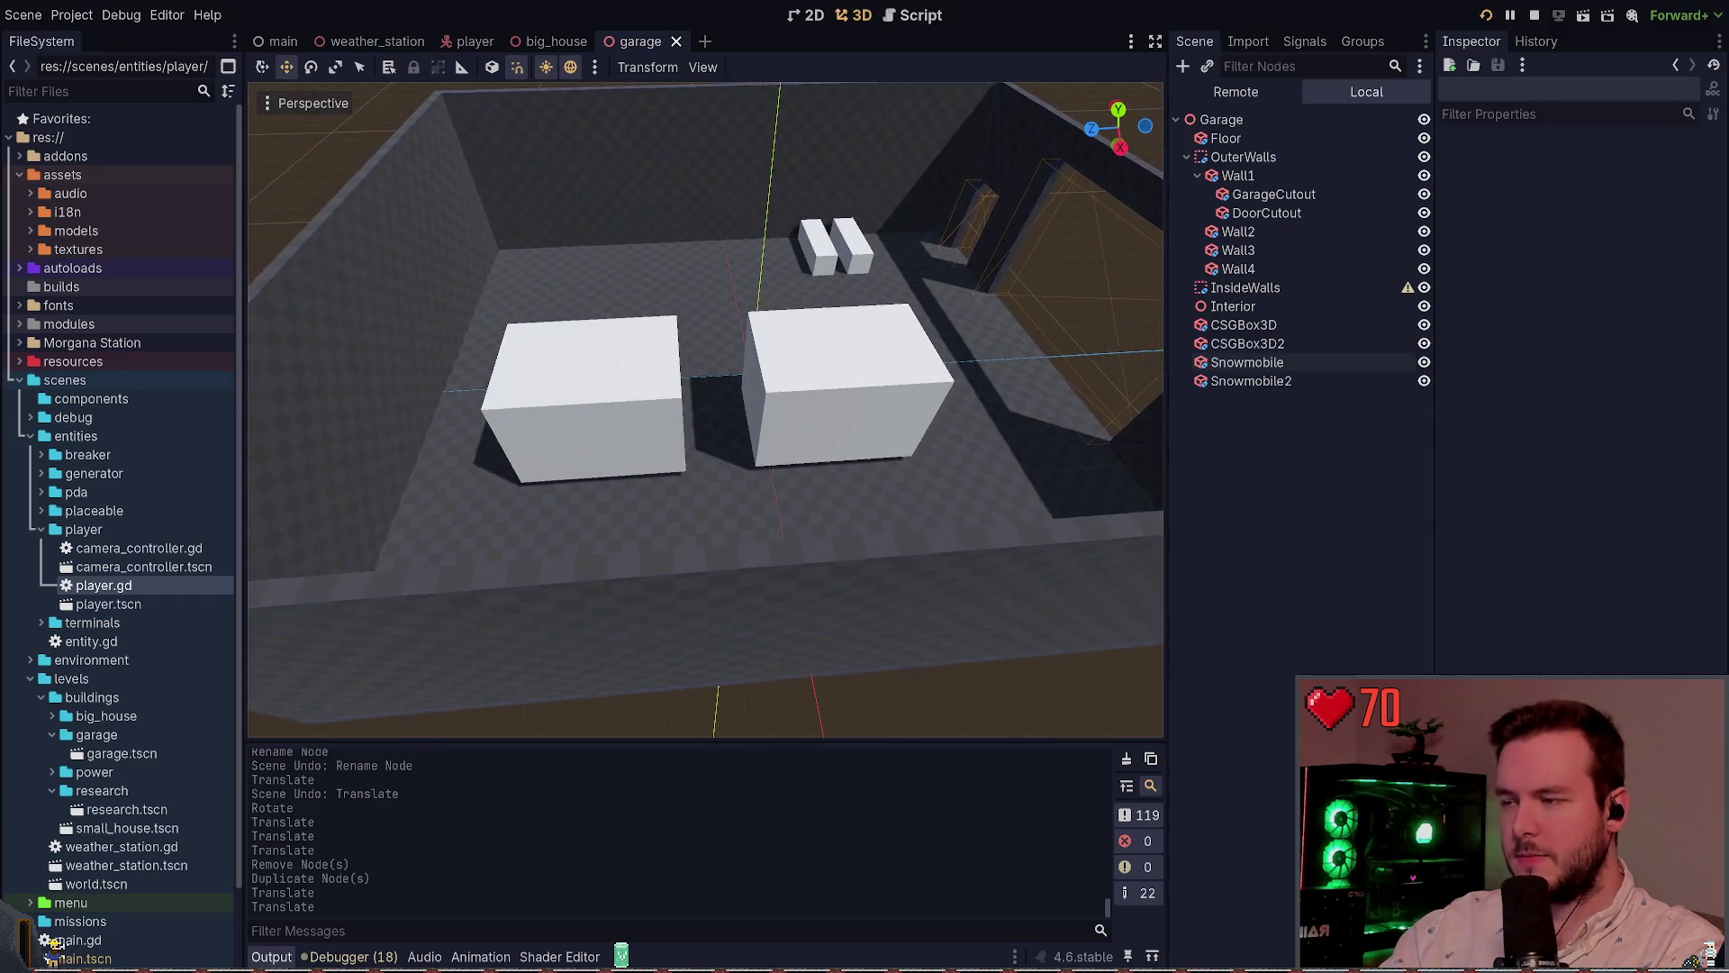
click(856, 387)
Lower both white boxes vertically onto the garage floor and save the scene
shift+click(632, 397)
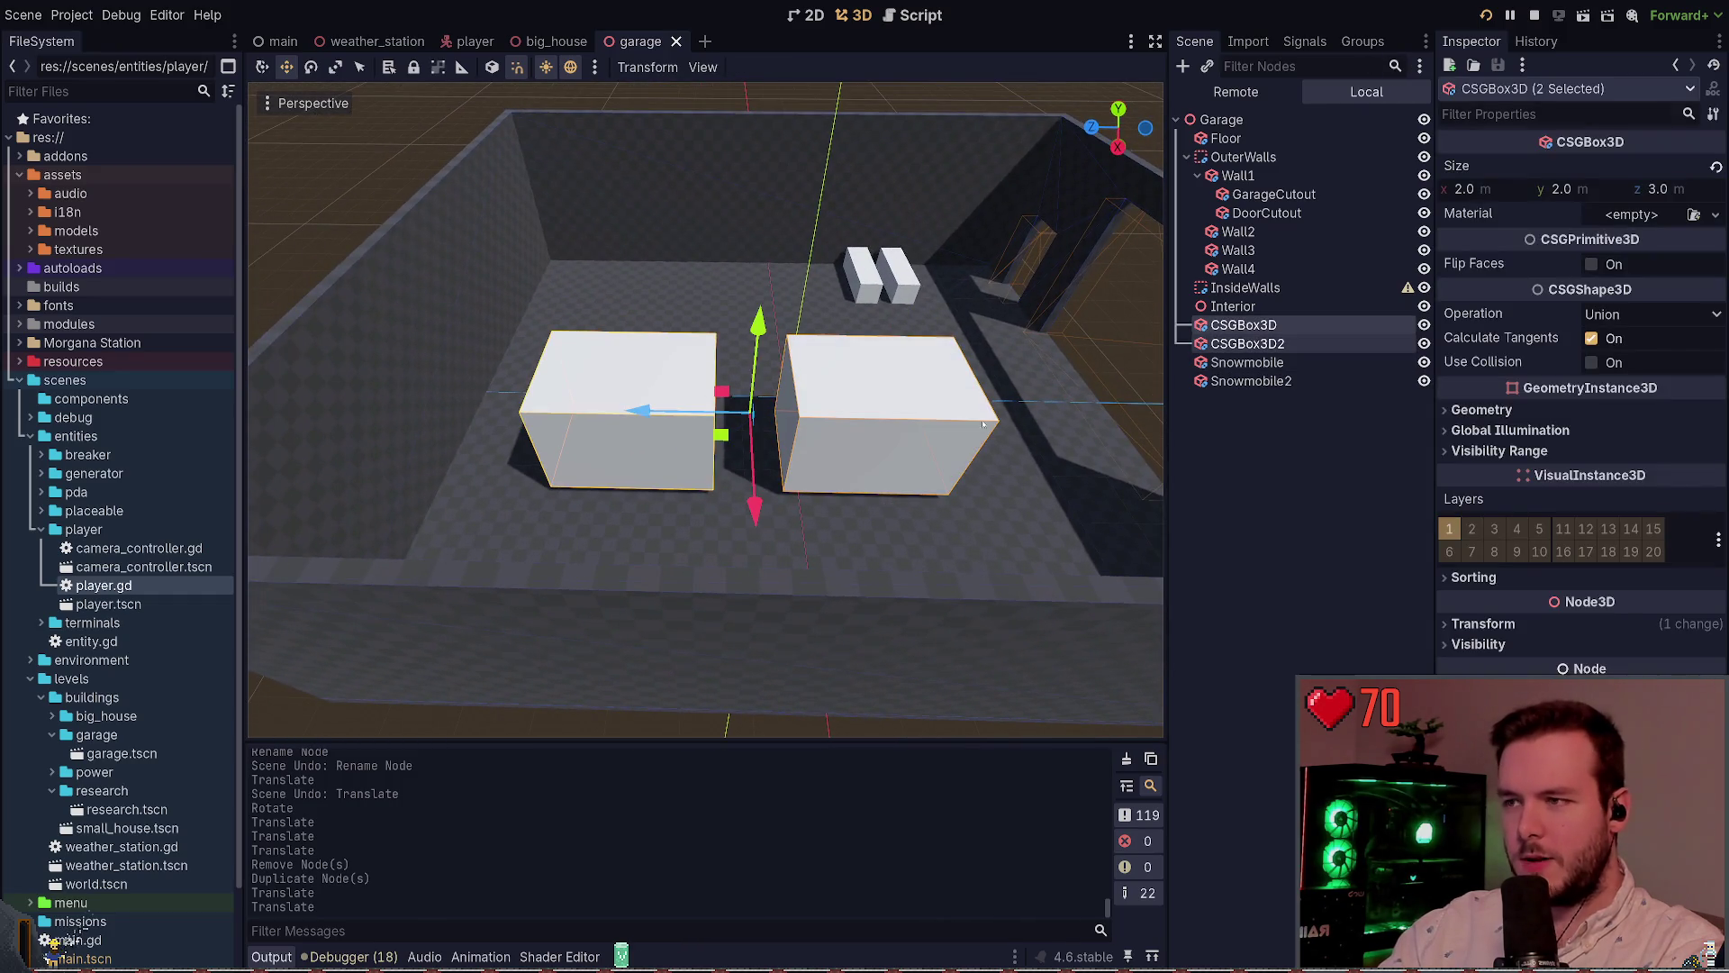
key(q)
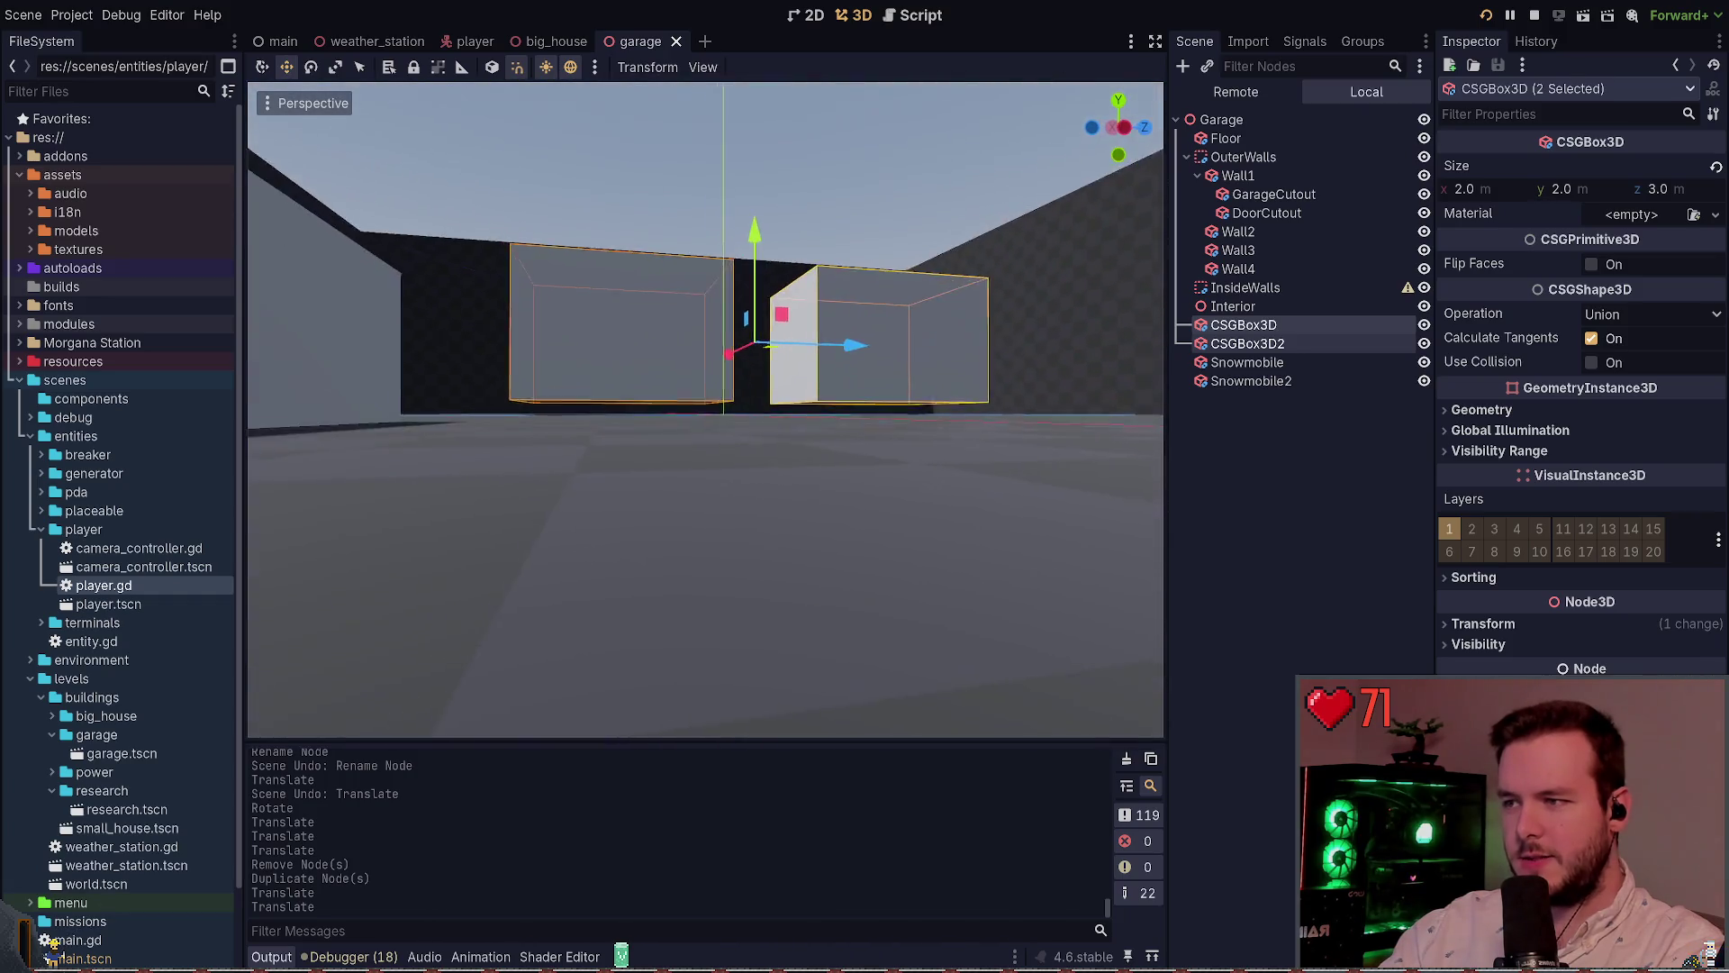
key(g)
key(y)
click(894, 366)
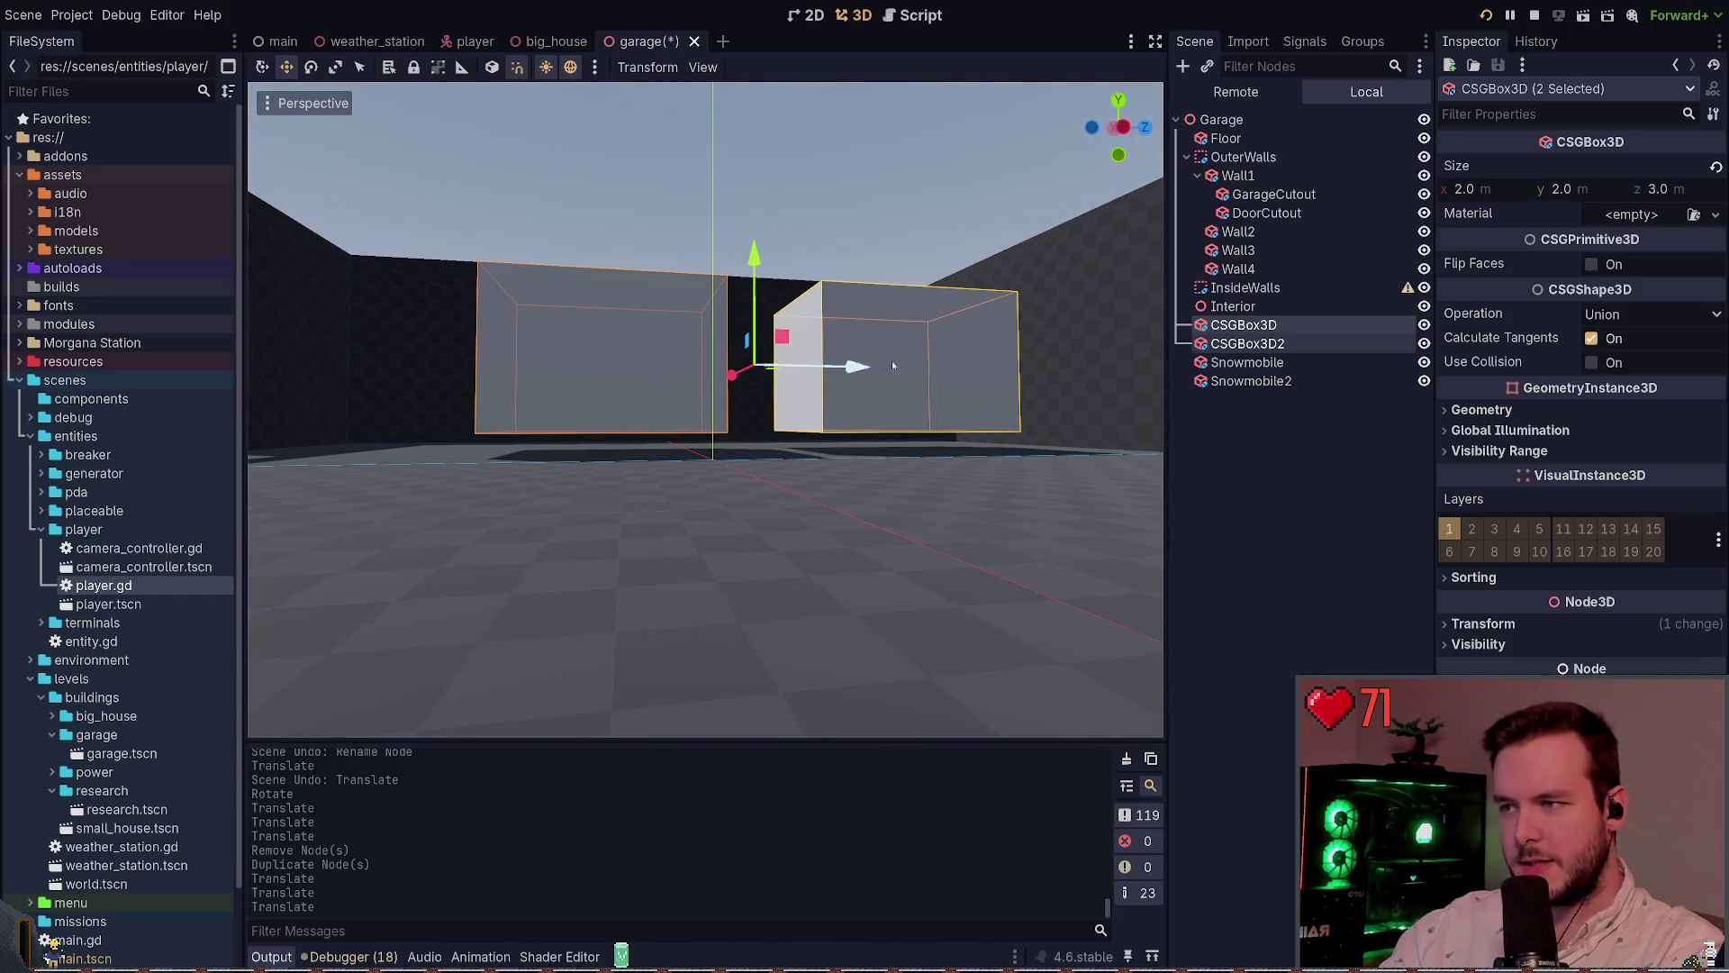
key(ctrl+s)
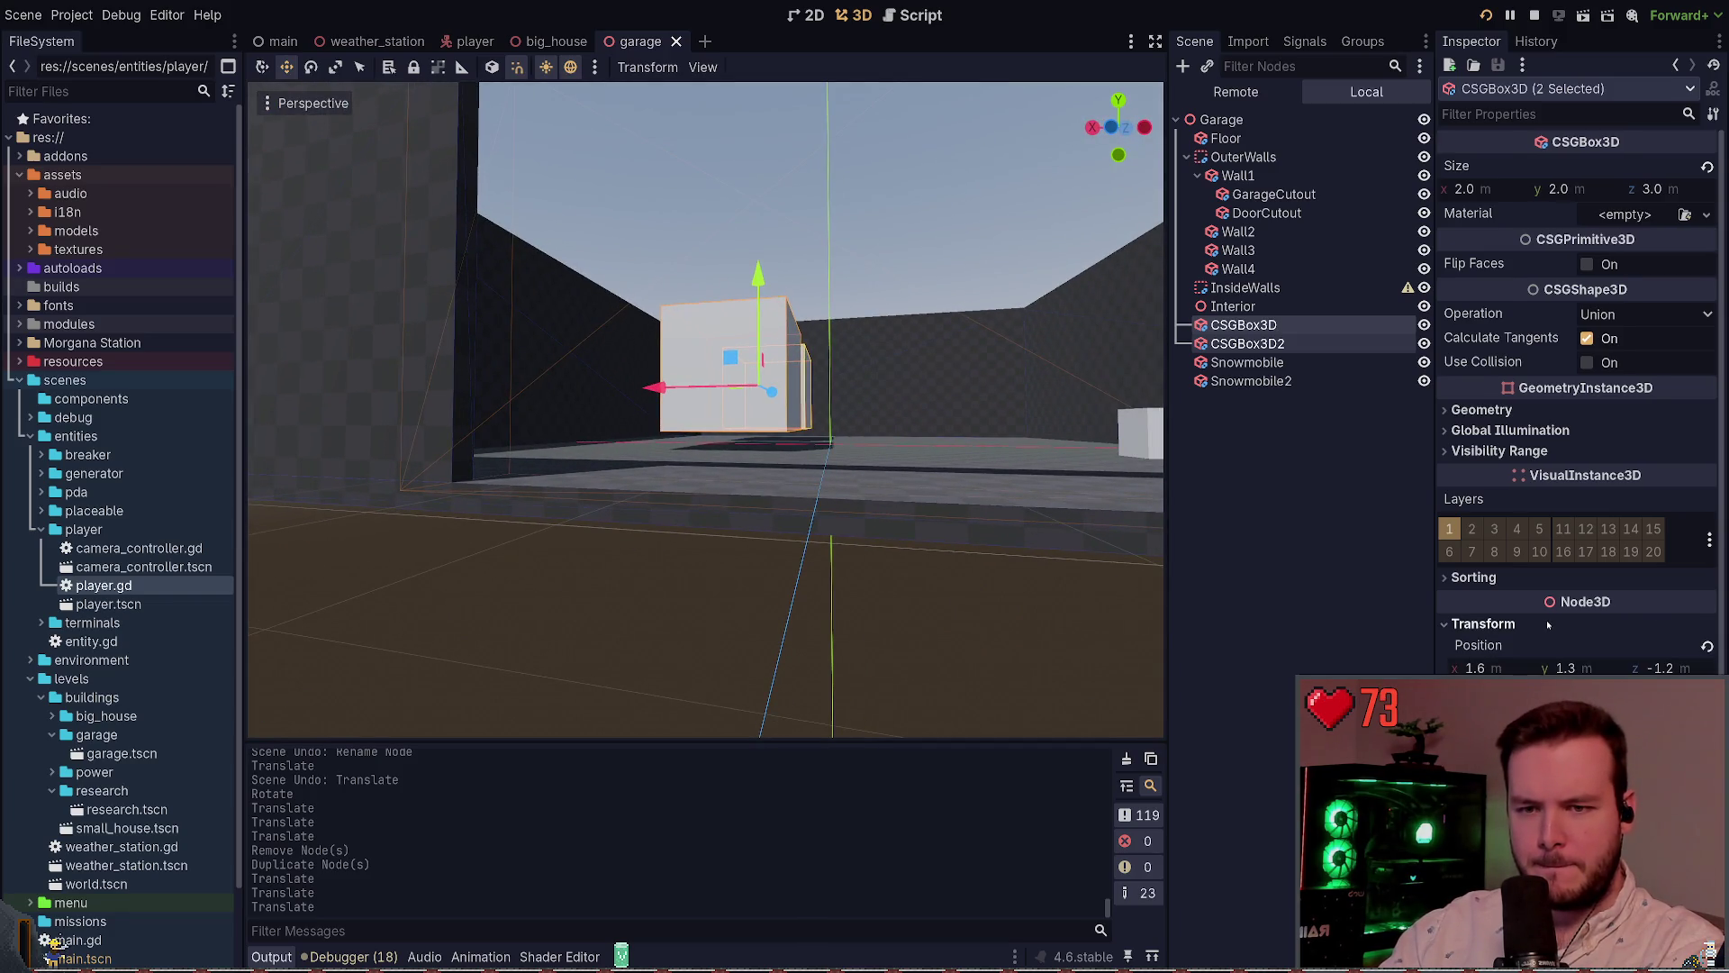
Undo a slight raise of the boxes, keeping them on the floor, and save again
key(g)
key(y)
click(782, 278)
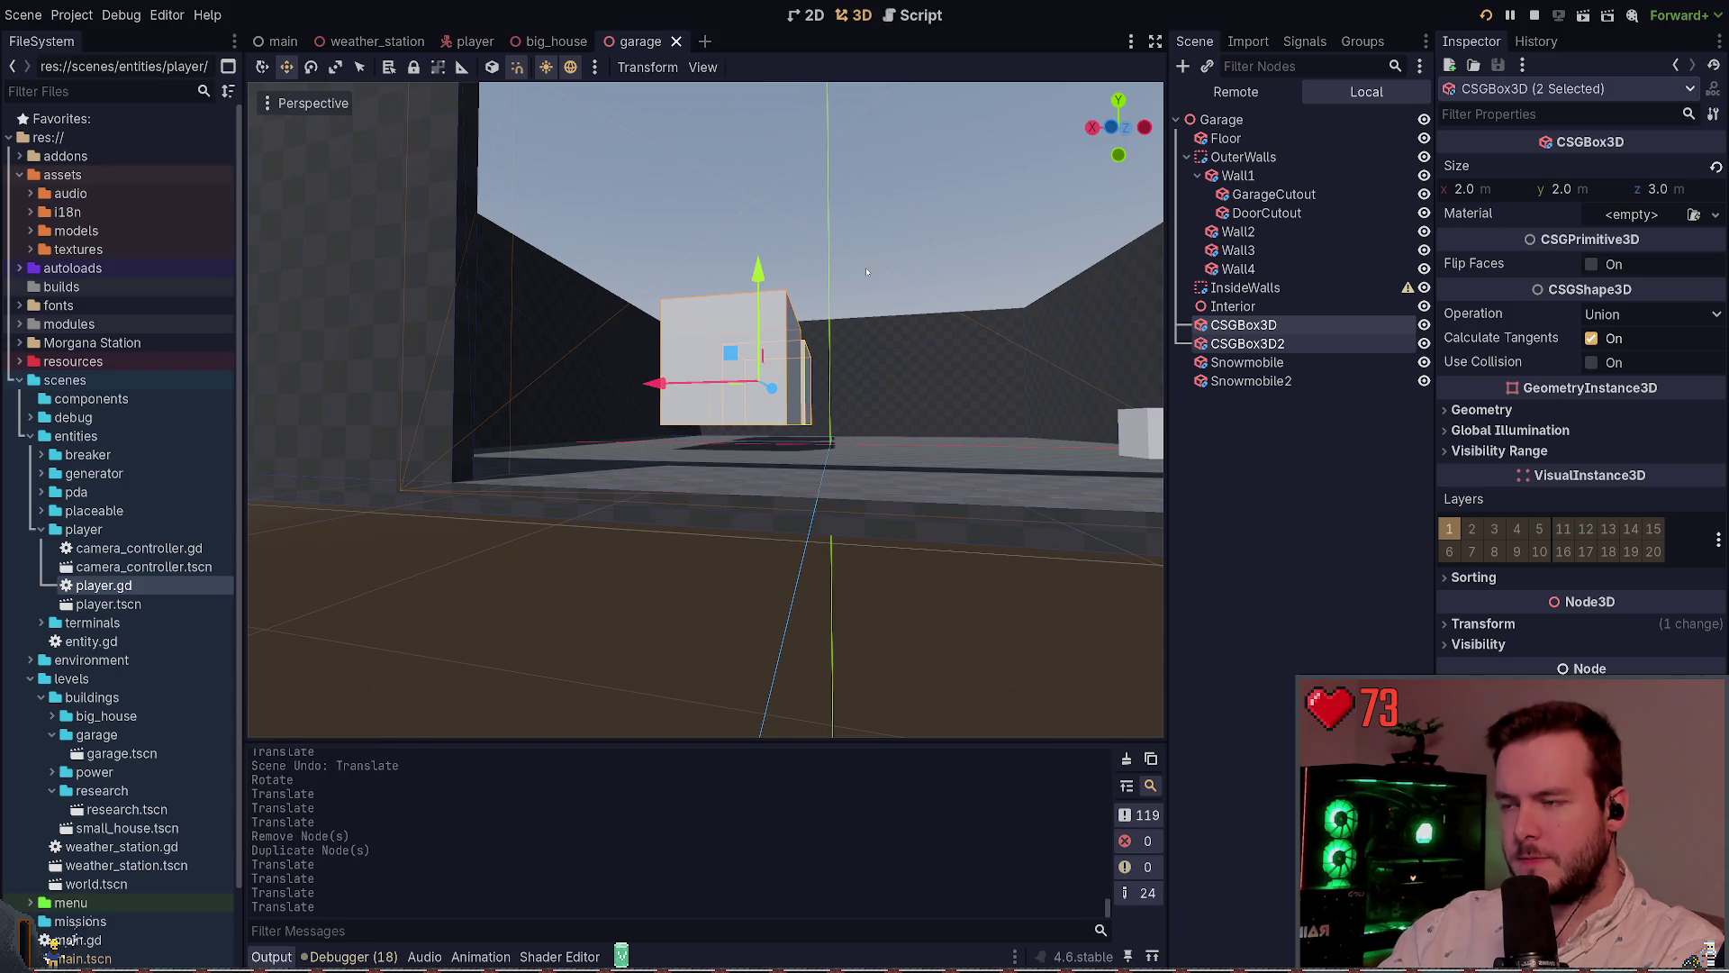
key(ctrl+z)
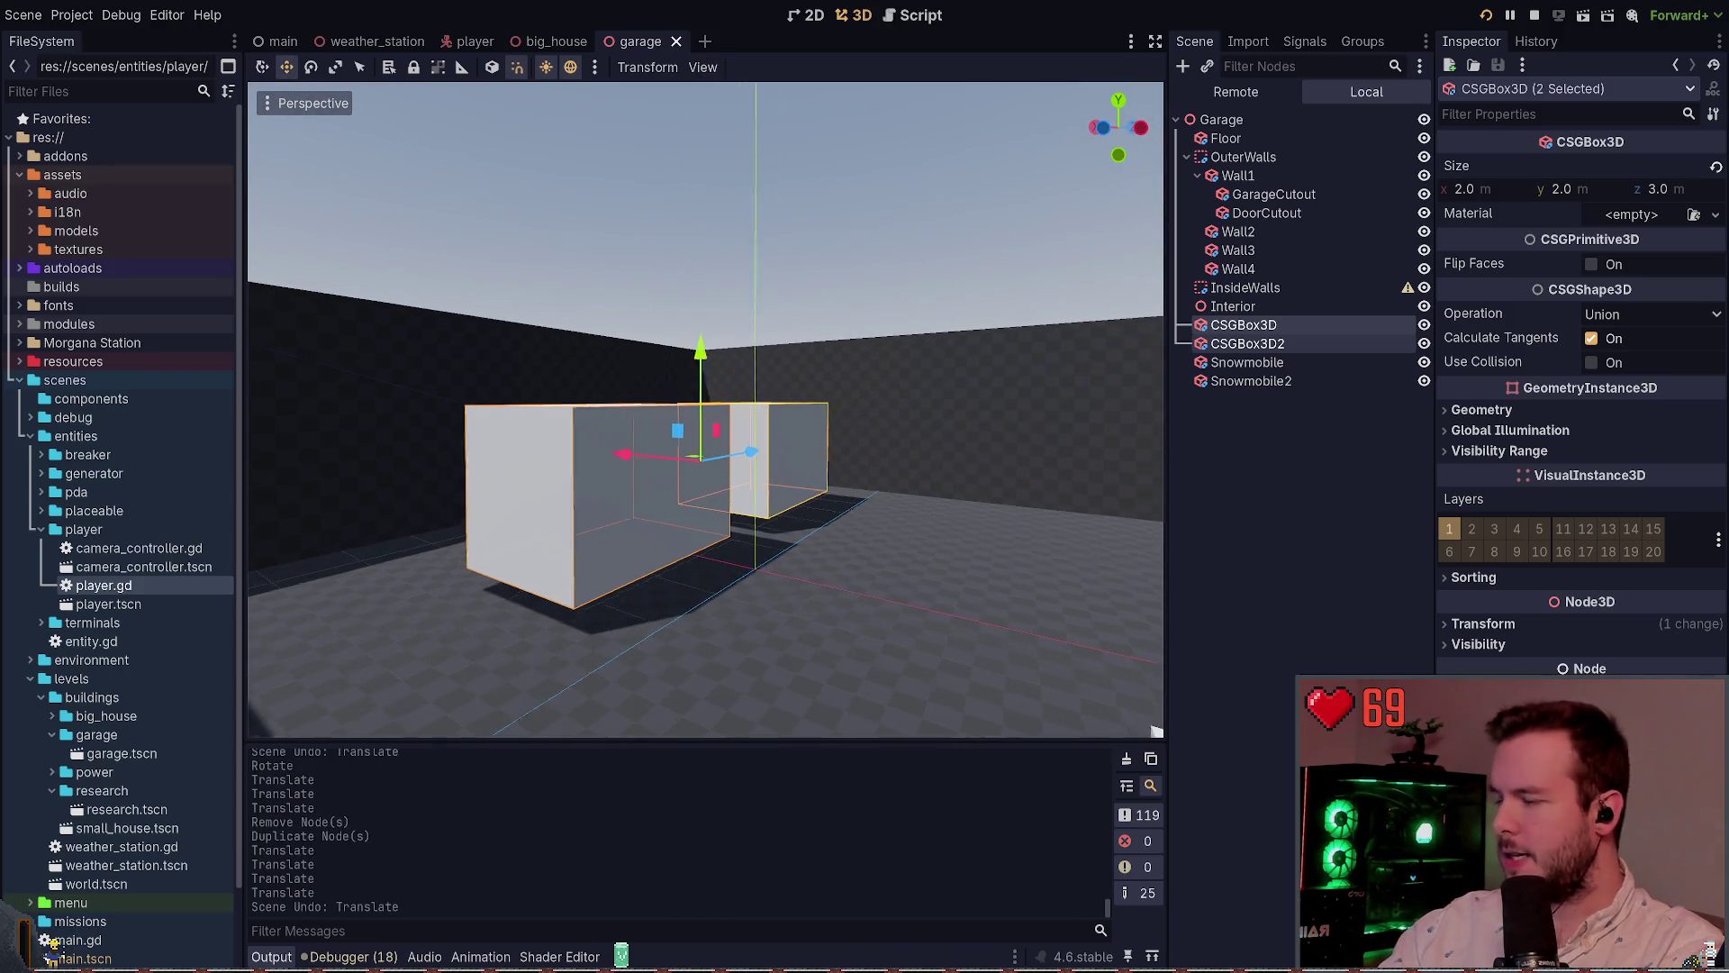
key(f)
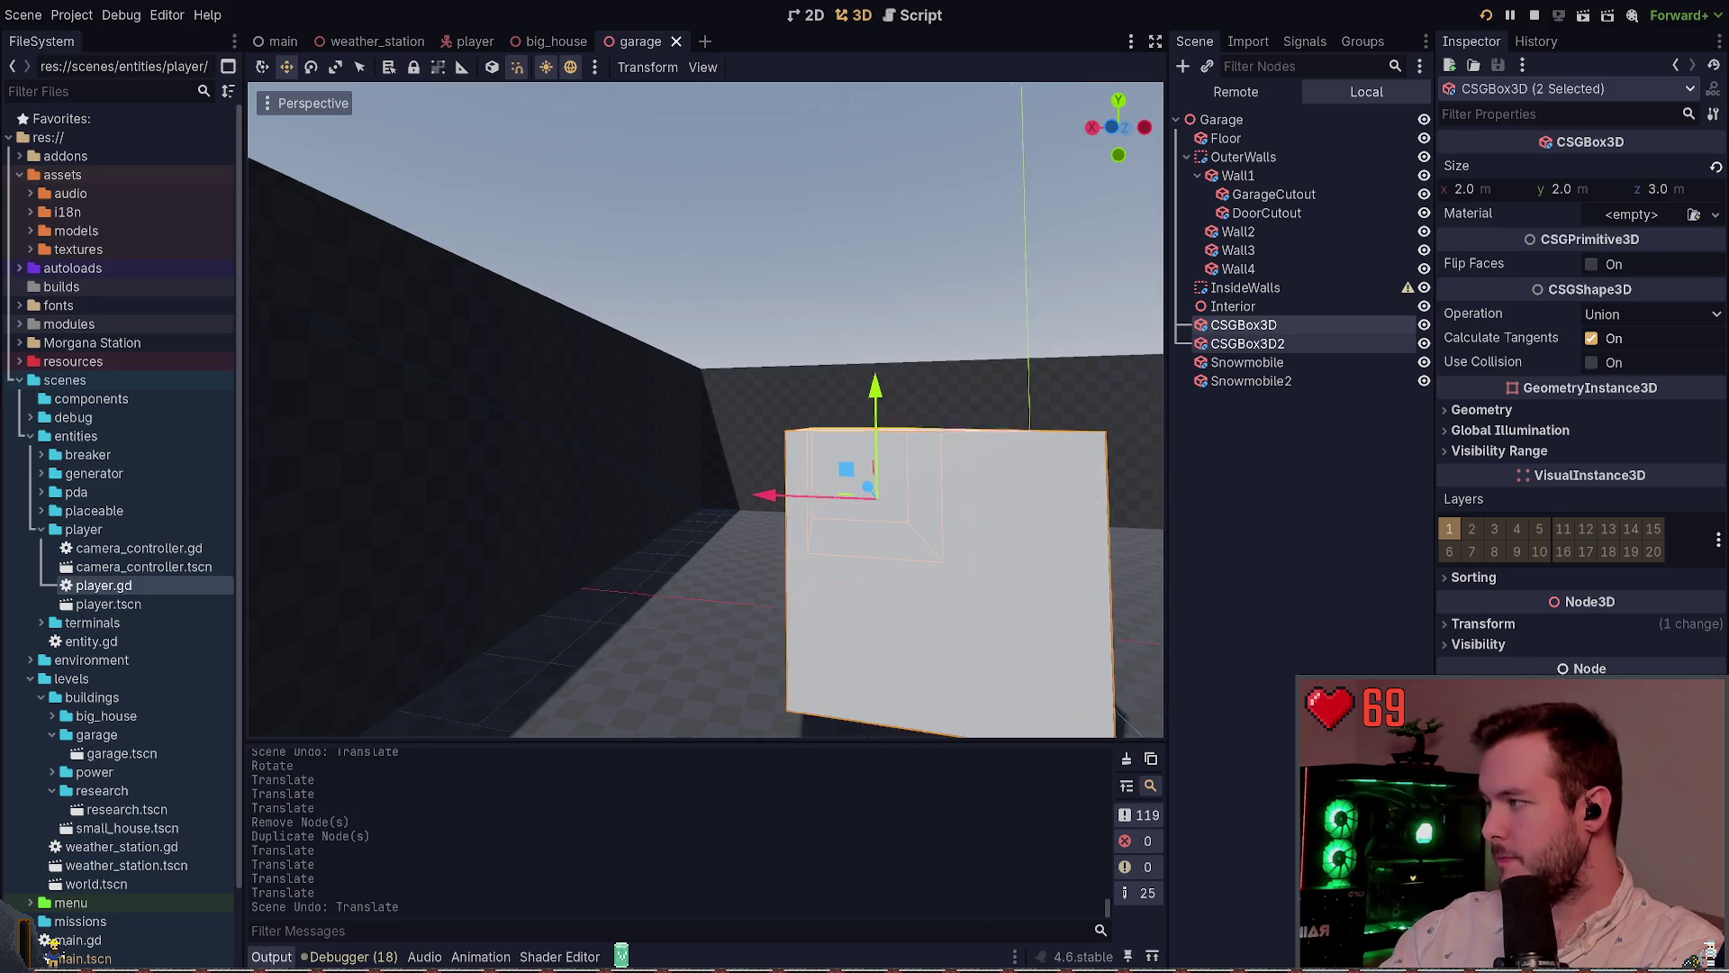
scroll(705, 409, down, 5)
key(ctrl+s)
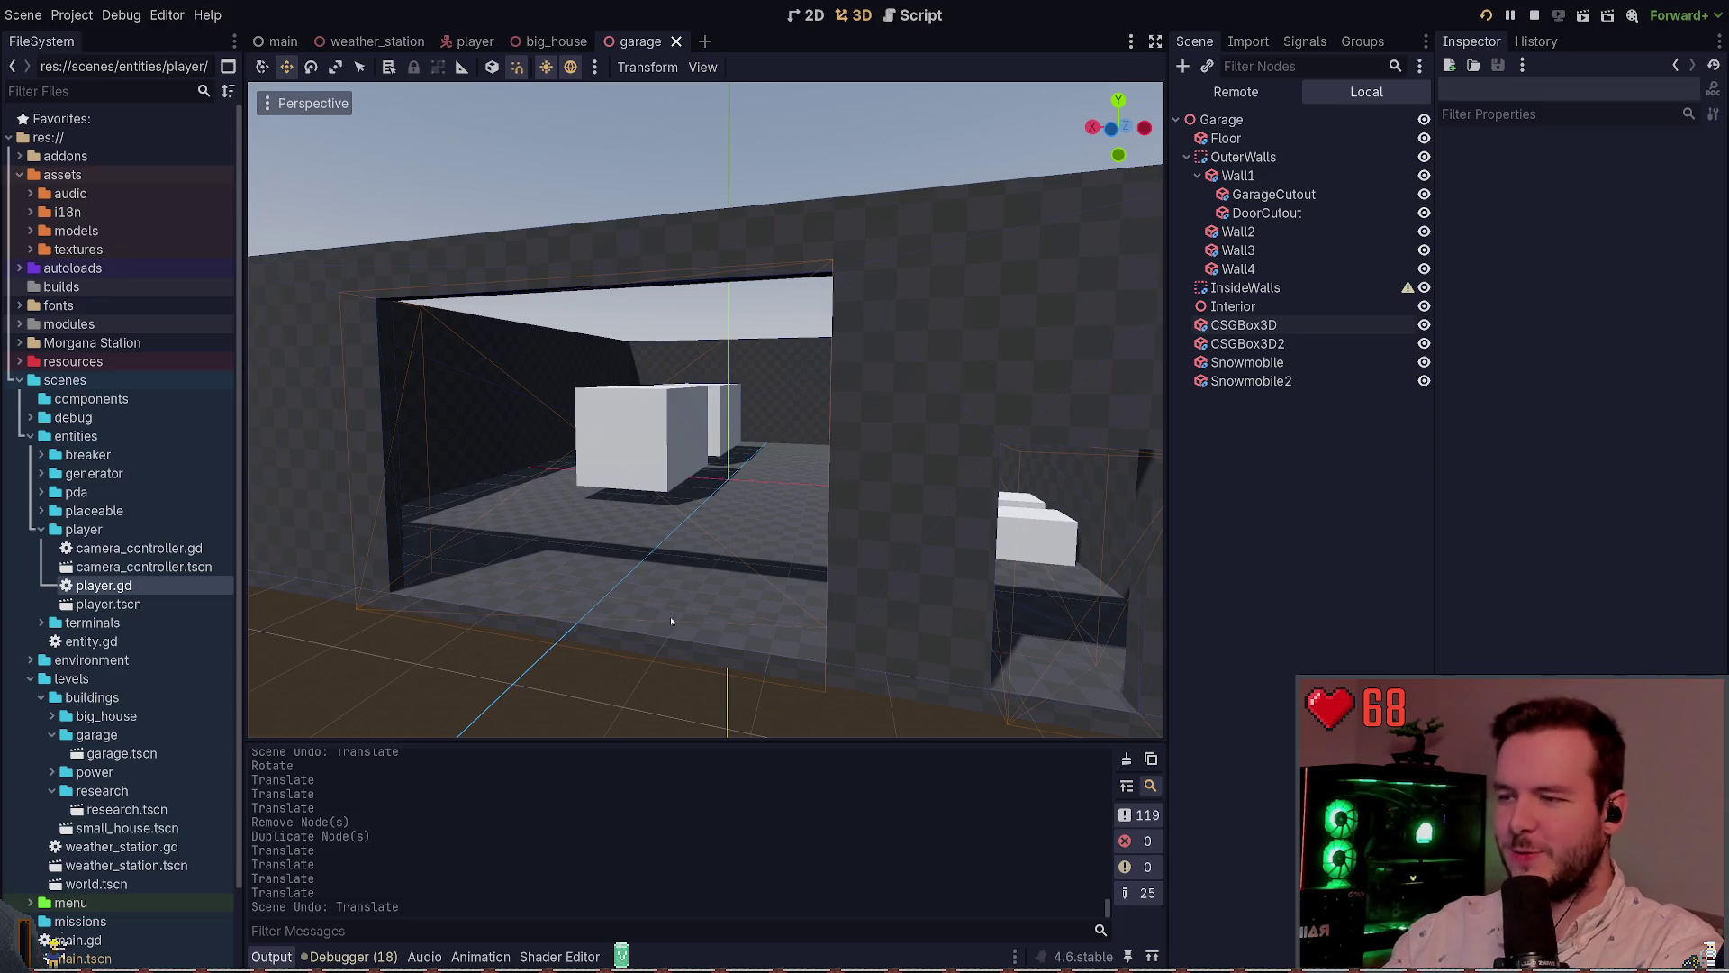
Fly around the garage to inspect the boxes' placement on the floor
key(w)
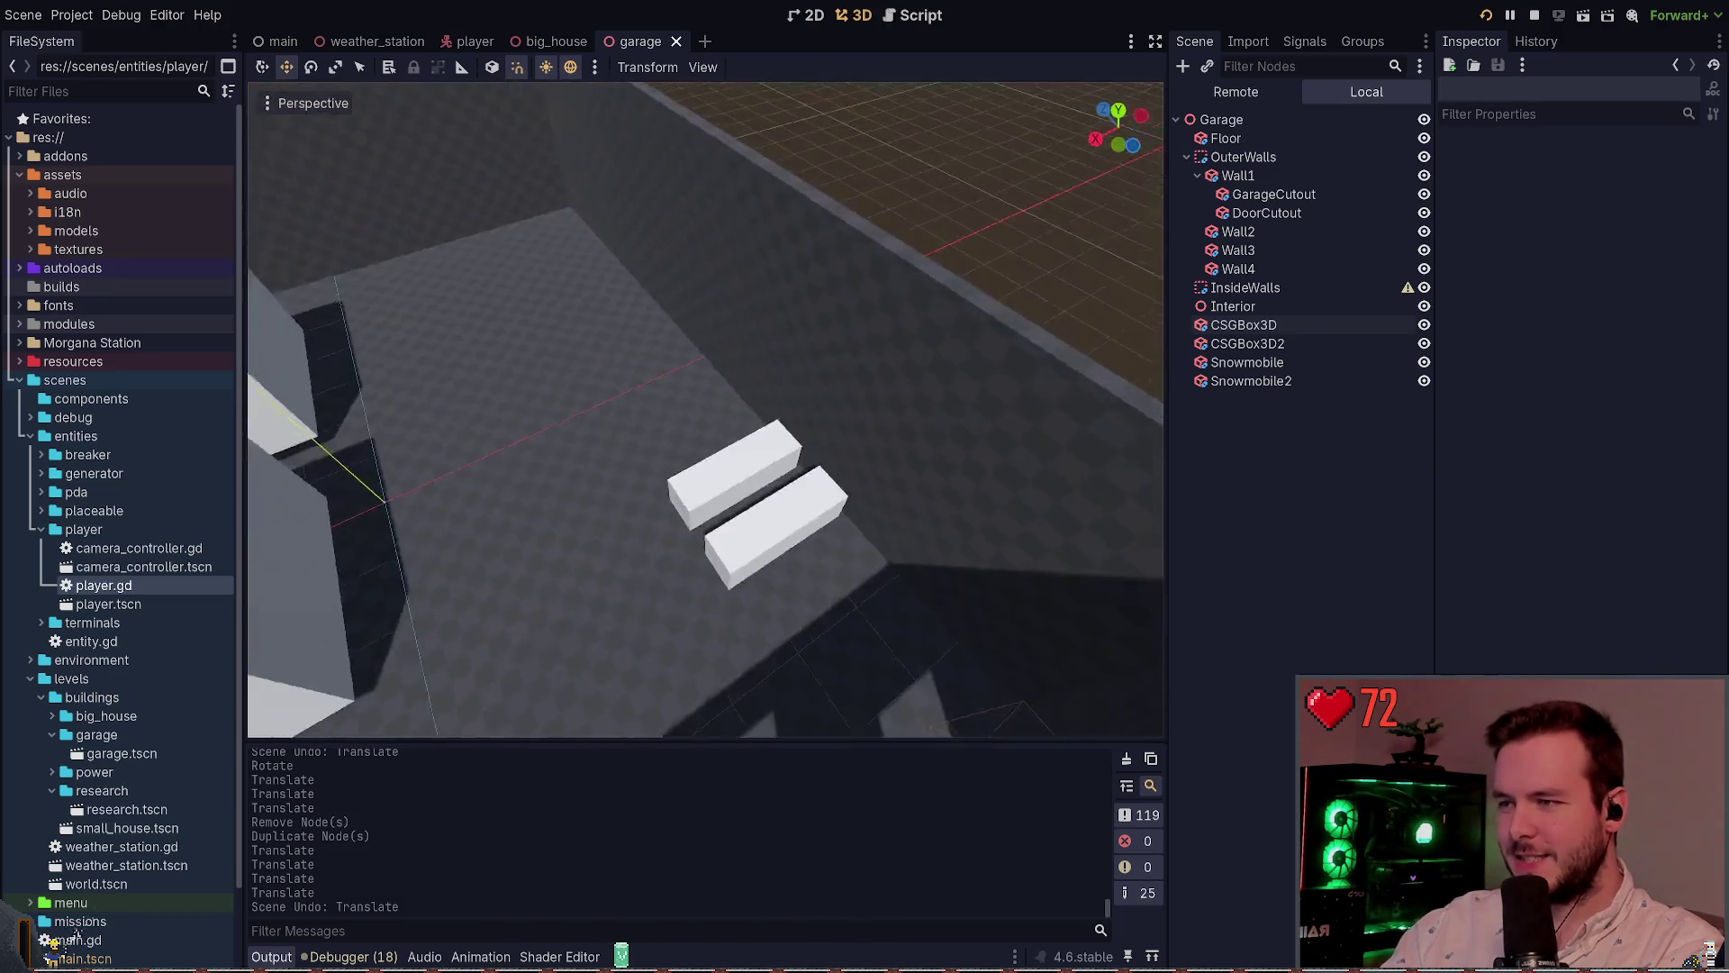
key(s)
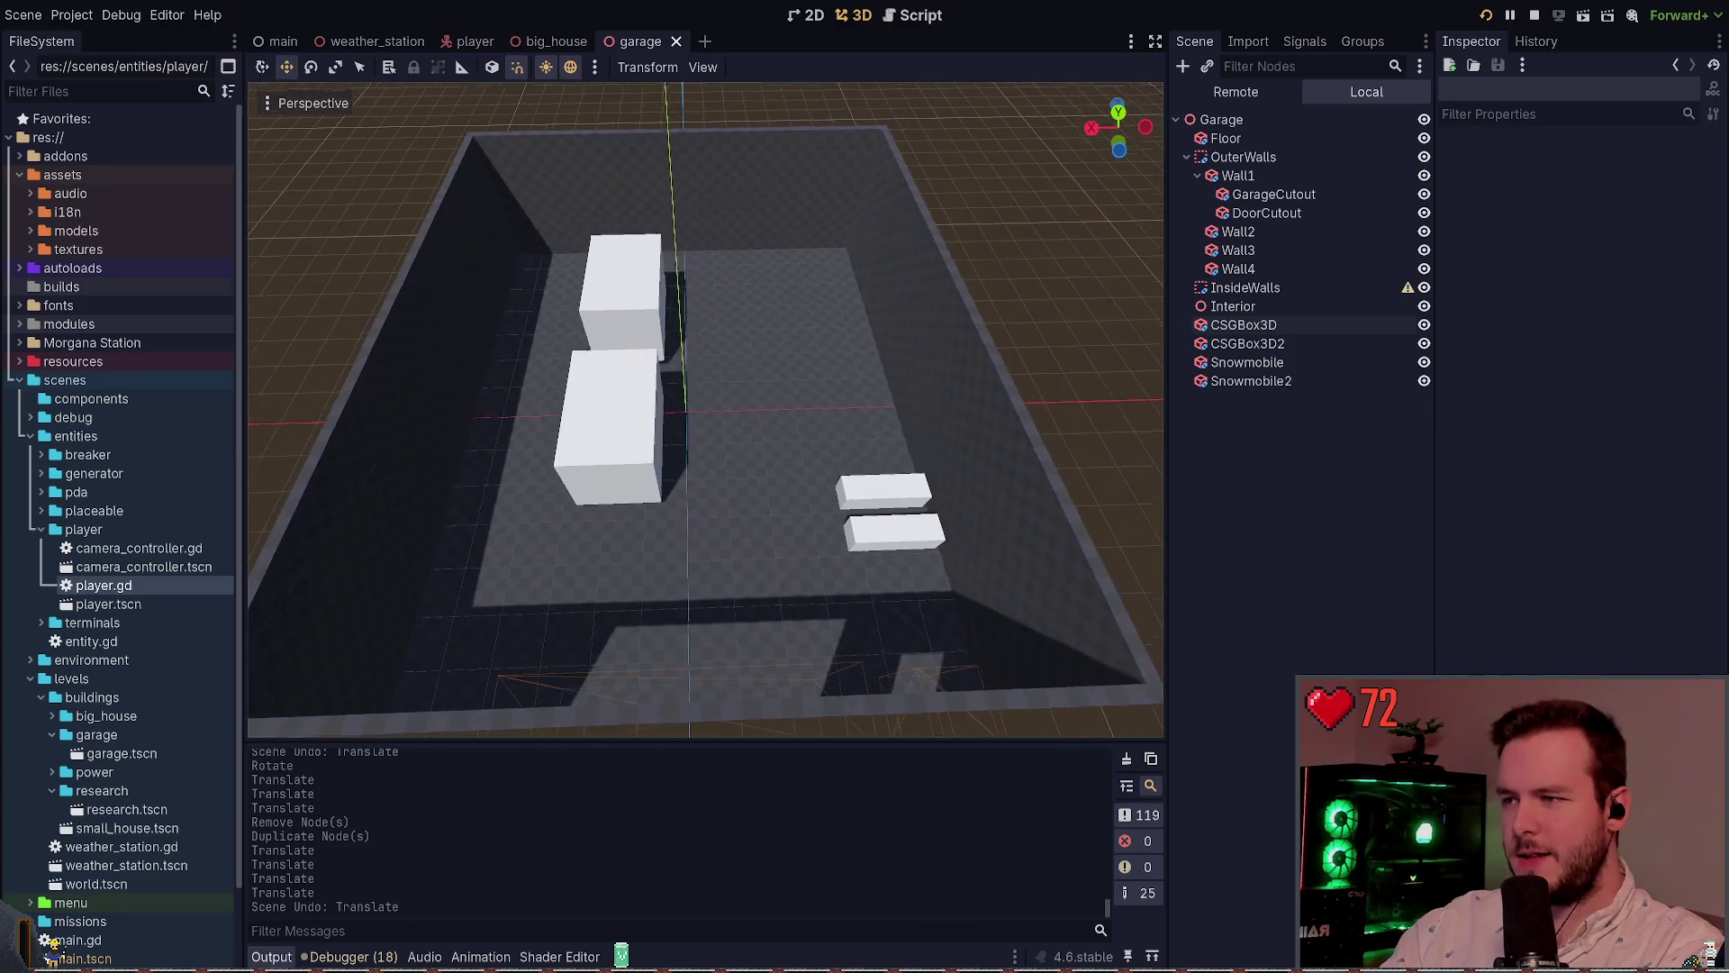
key(s)
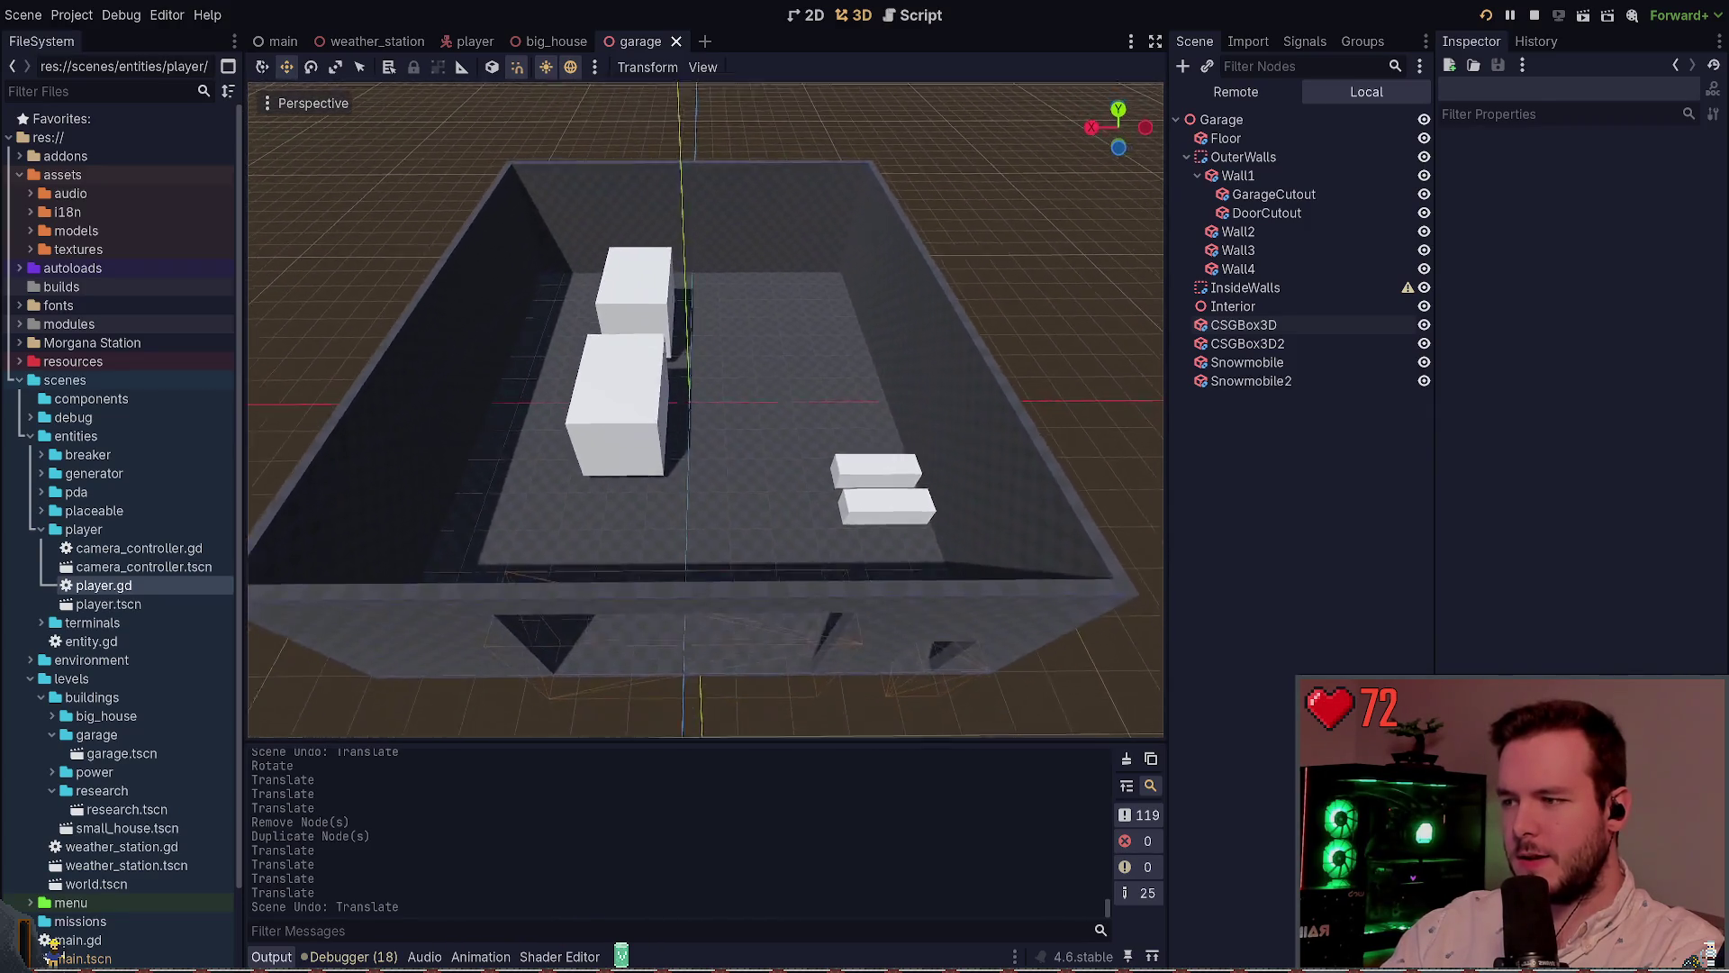
key(w)
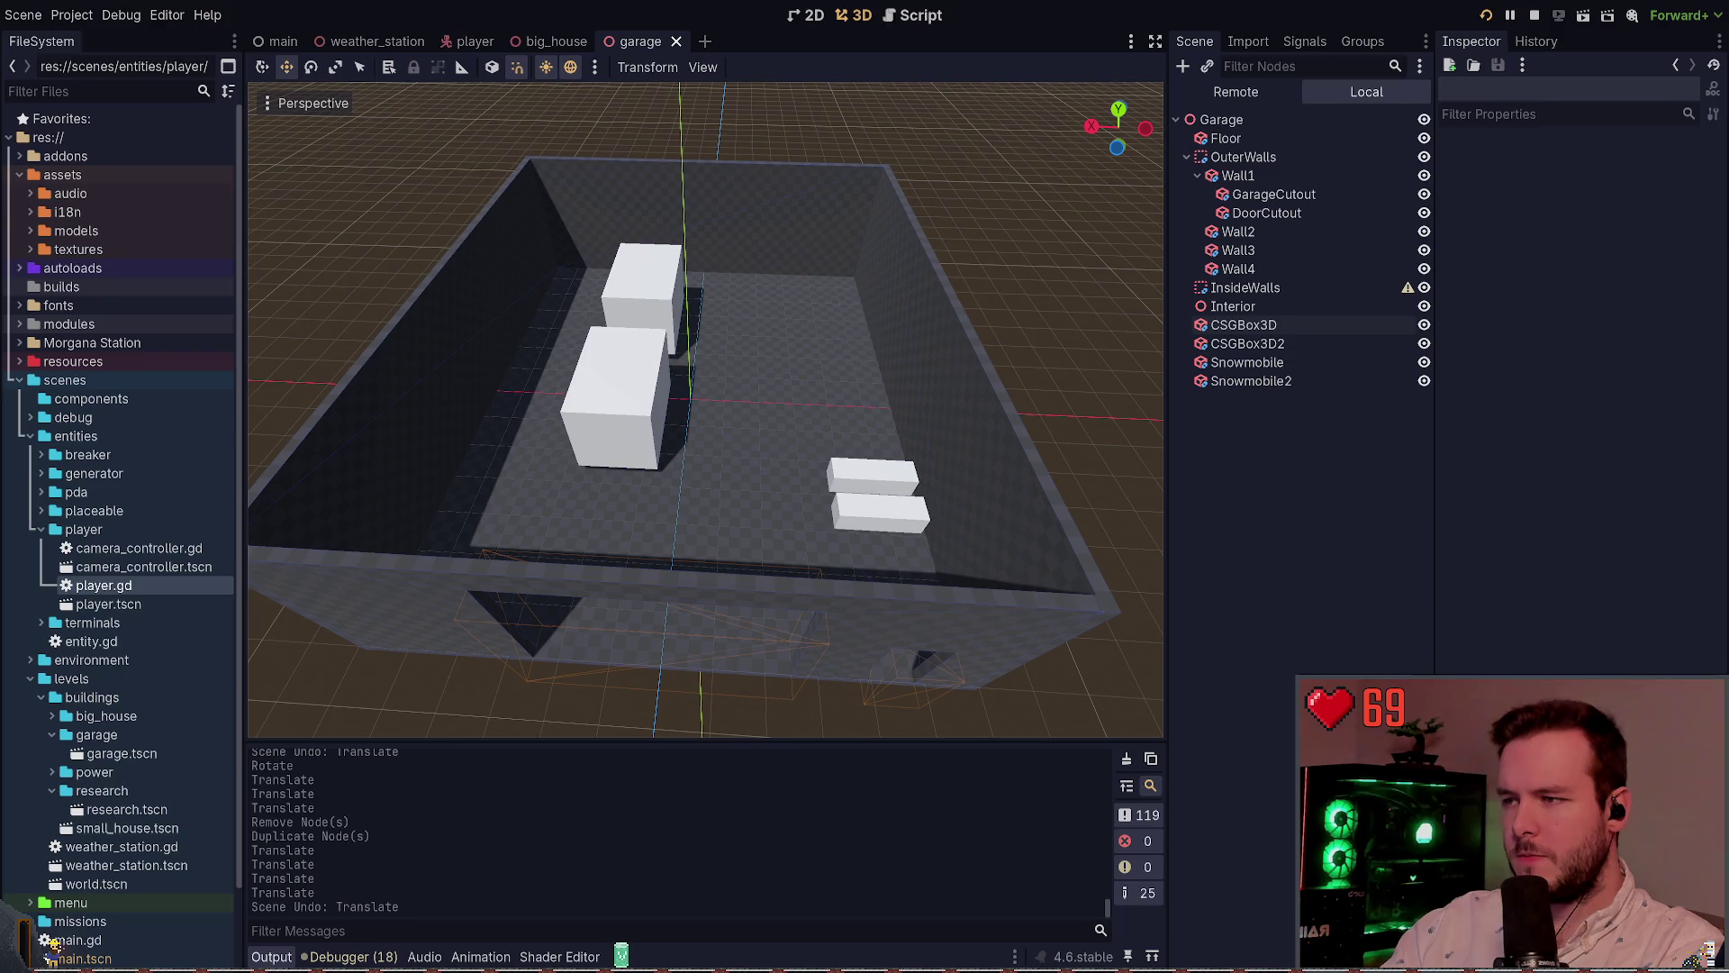
key(s)
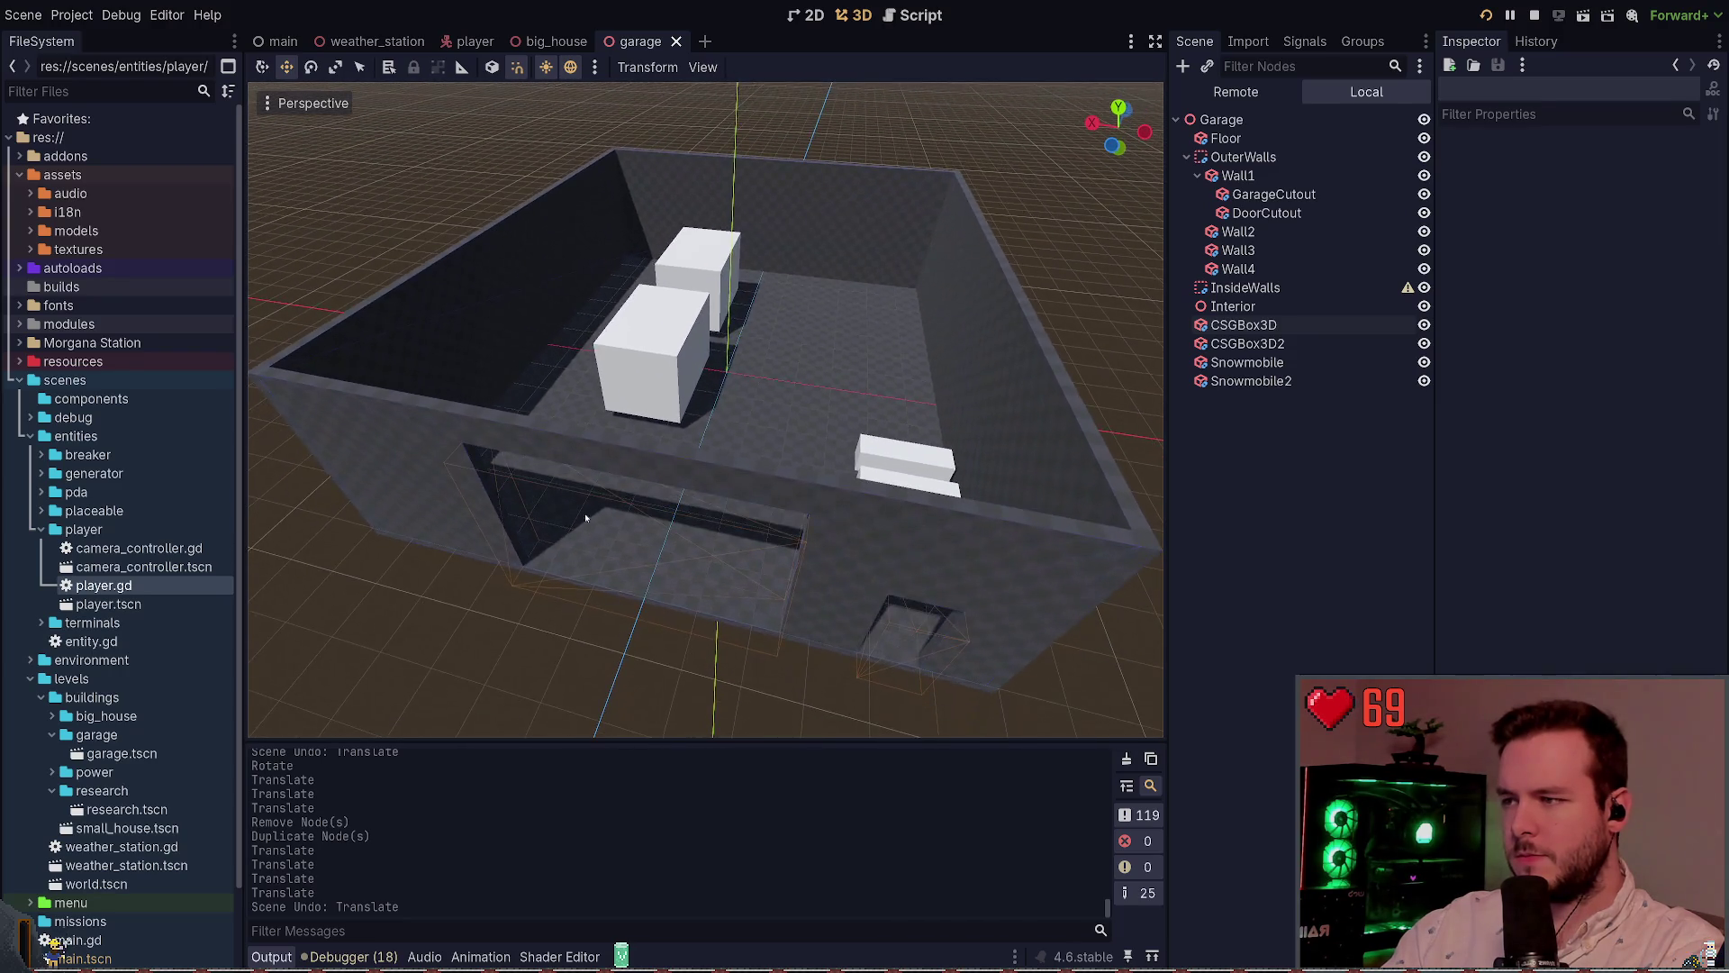
click(632, 556)
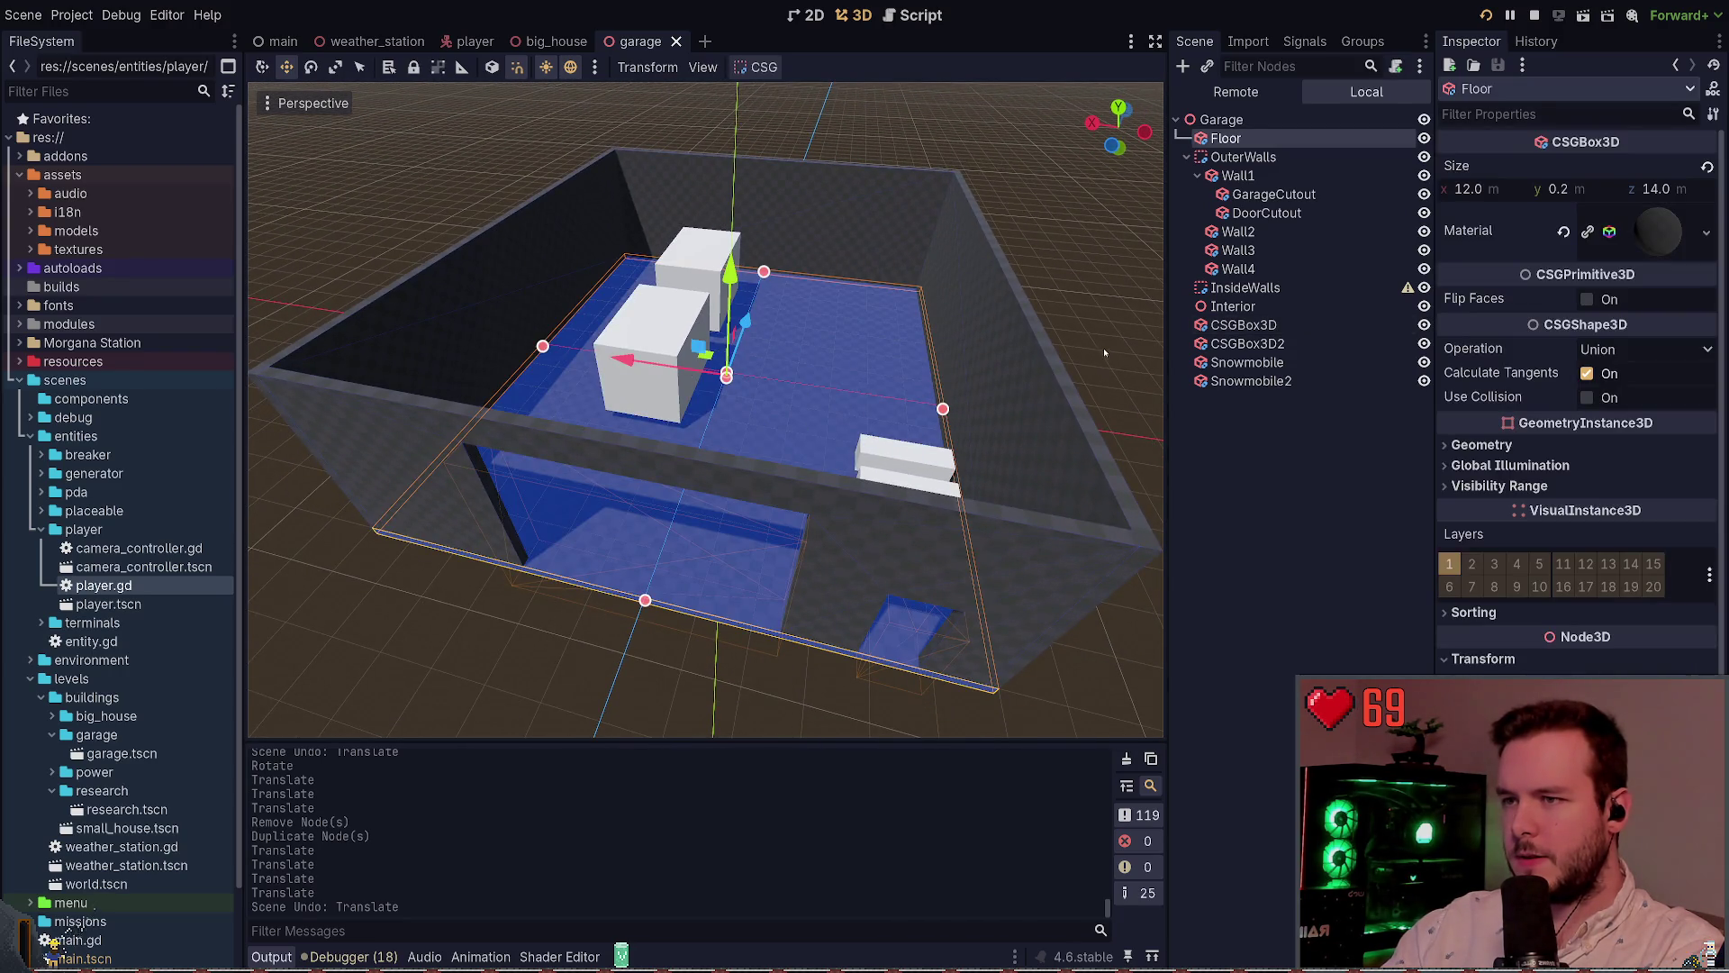
click(1104, 348)
key(w)
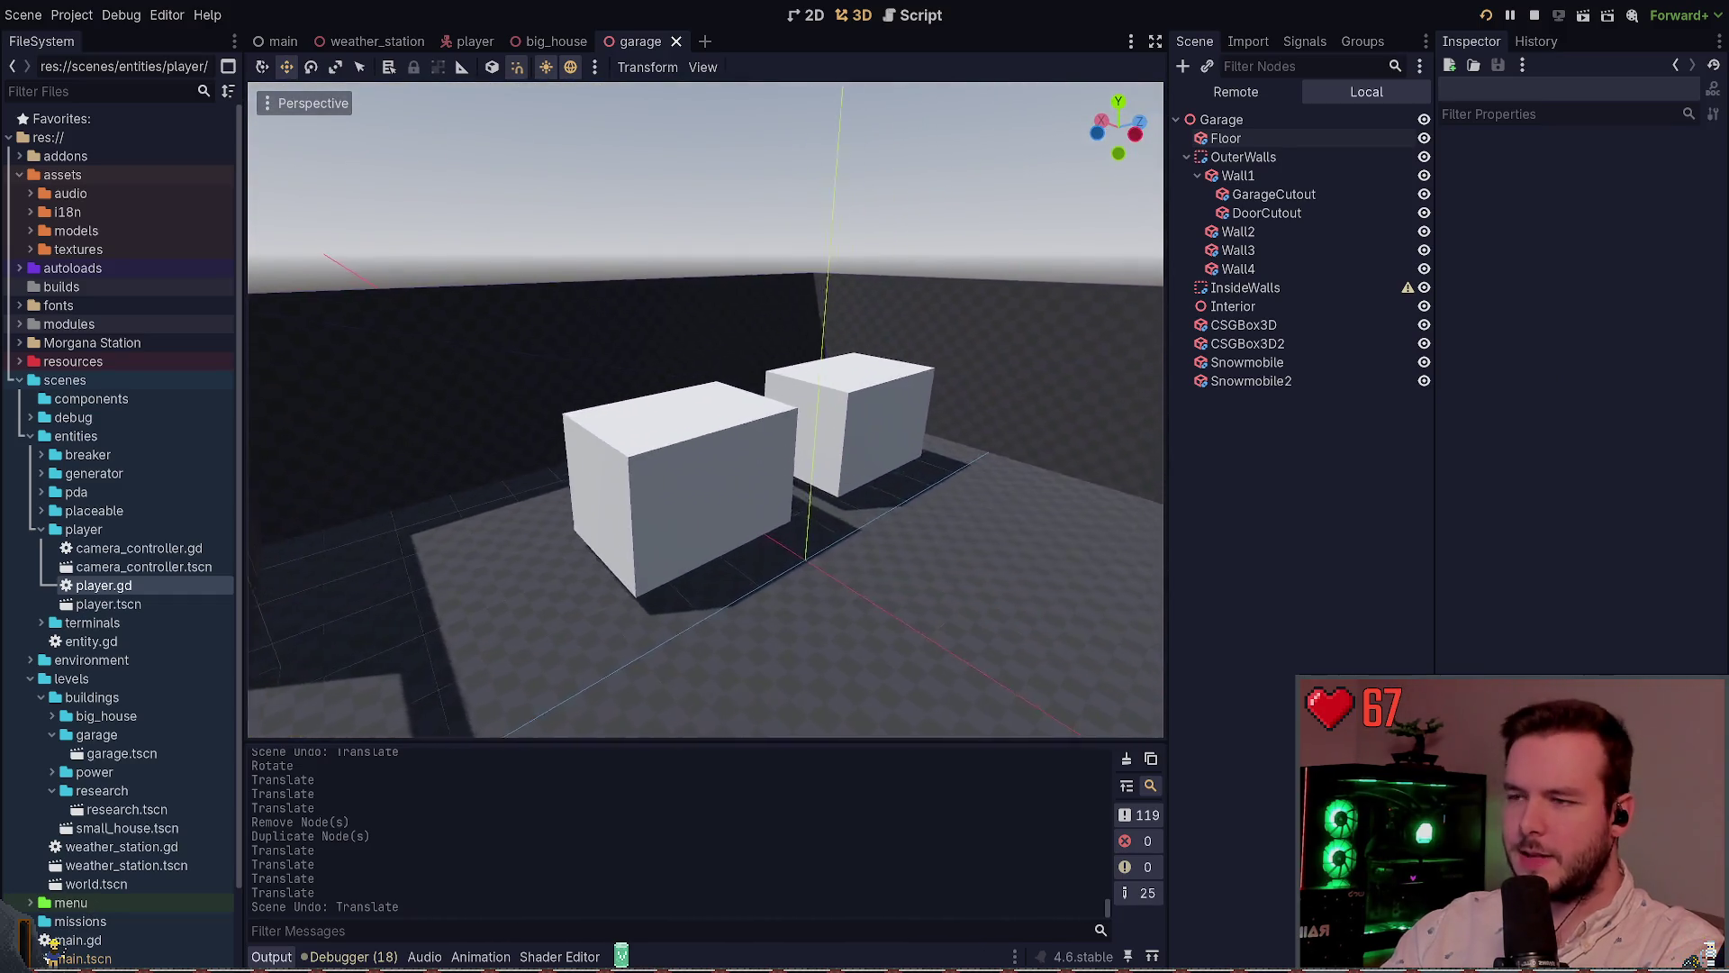
key(w)
Check the left white box up close, then select the garage floor
click(662, 501)
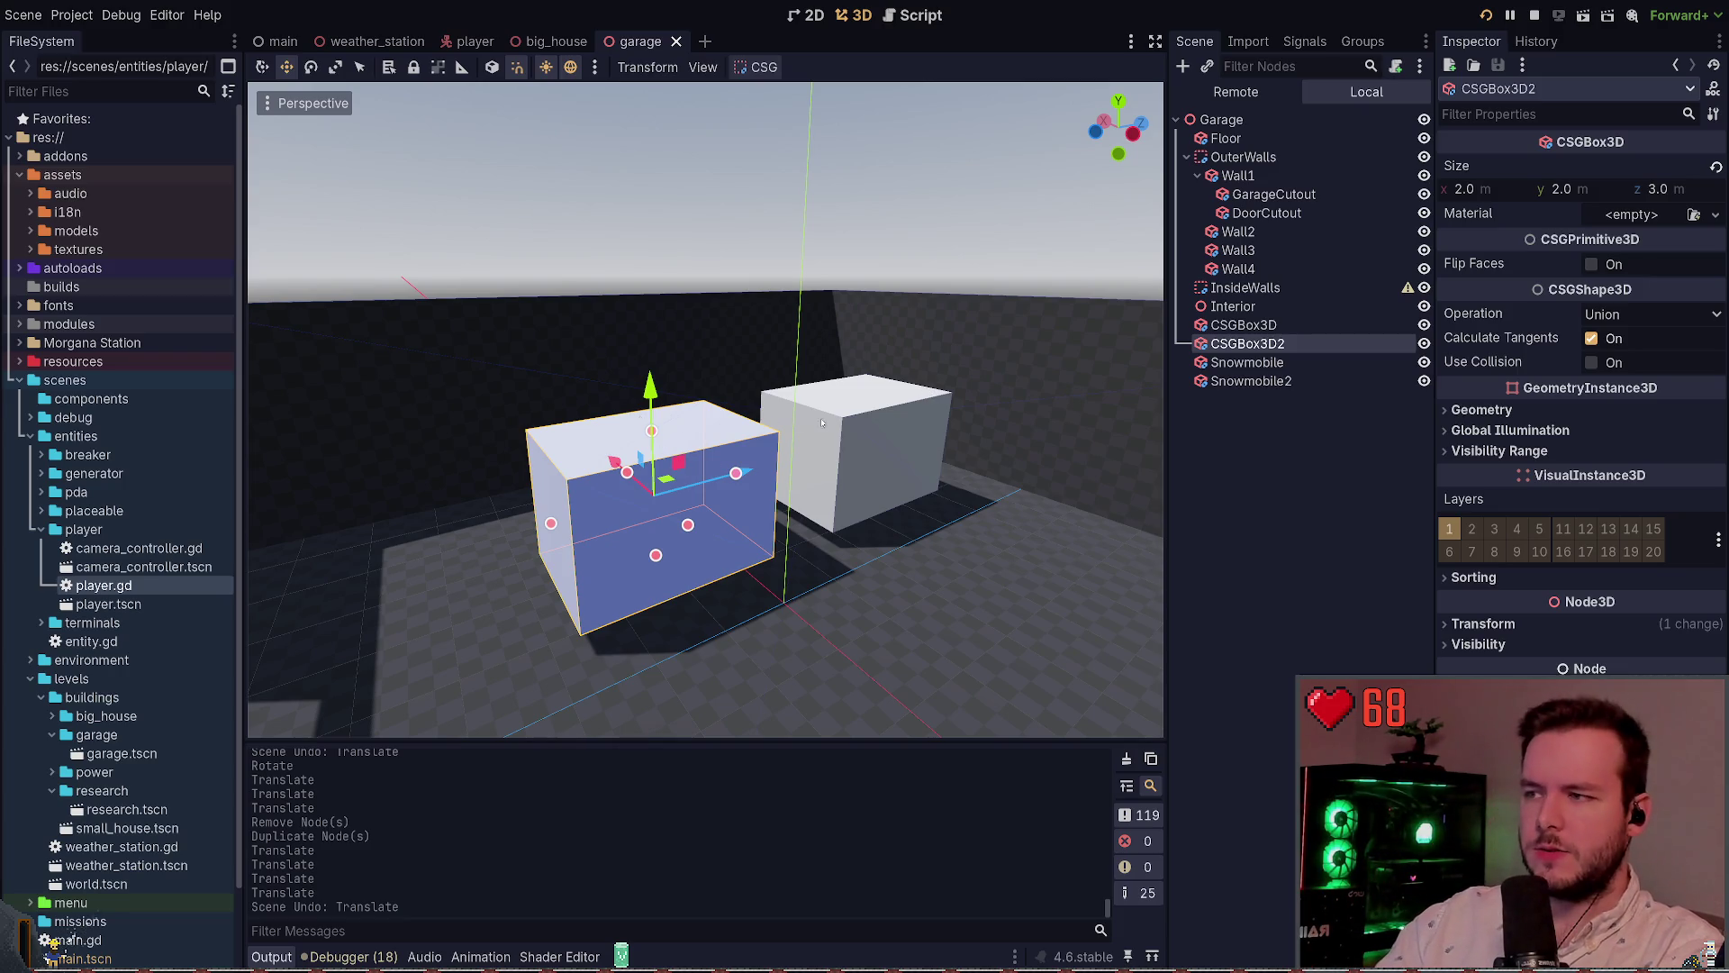
key(Escape)
scroll(821, 422, down, 5)
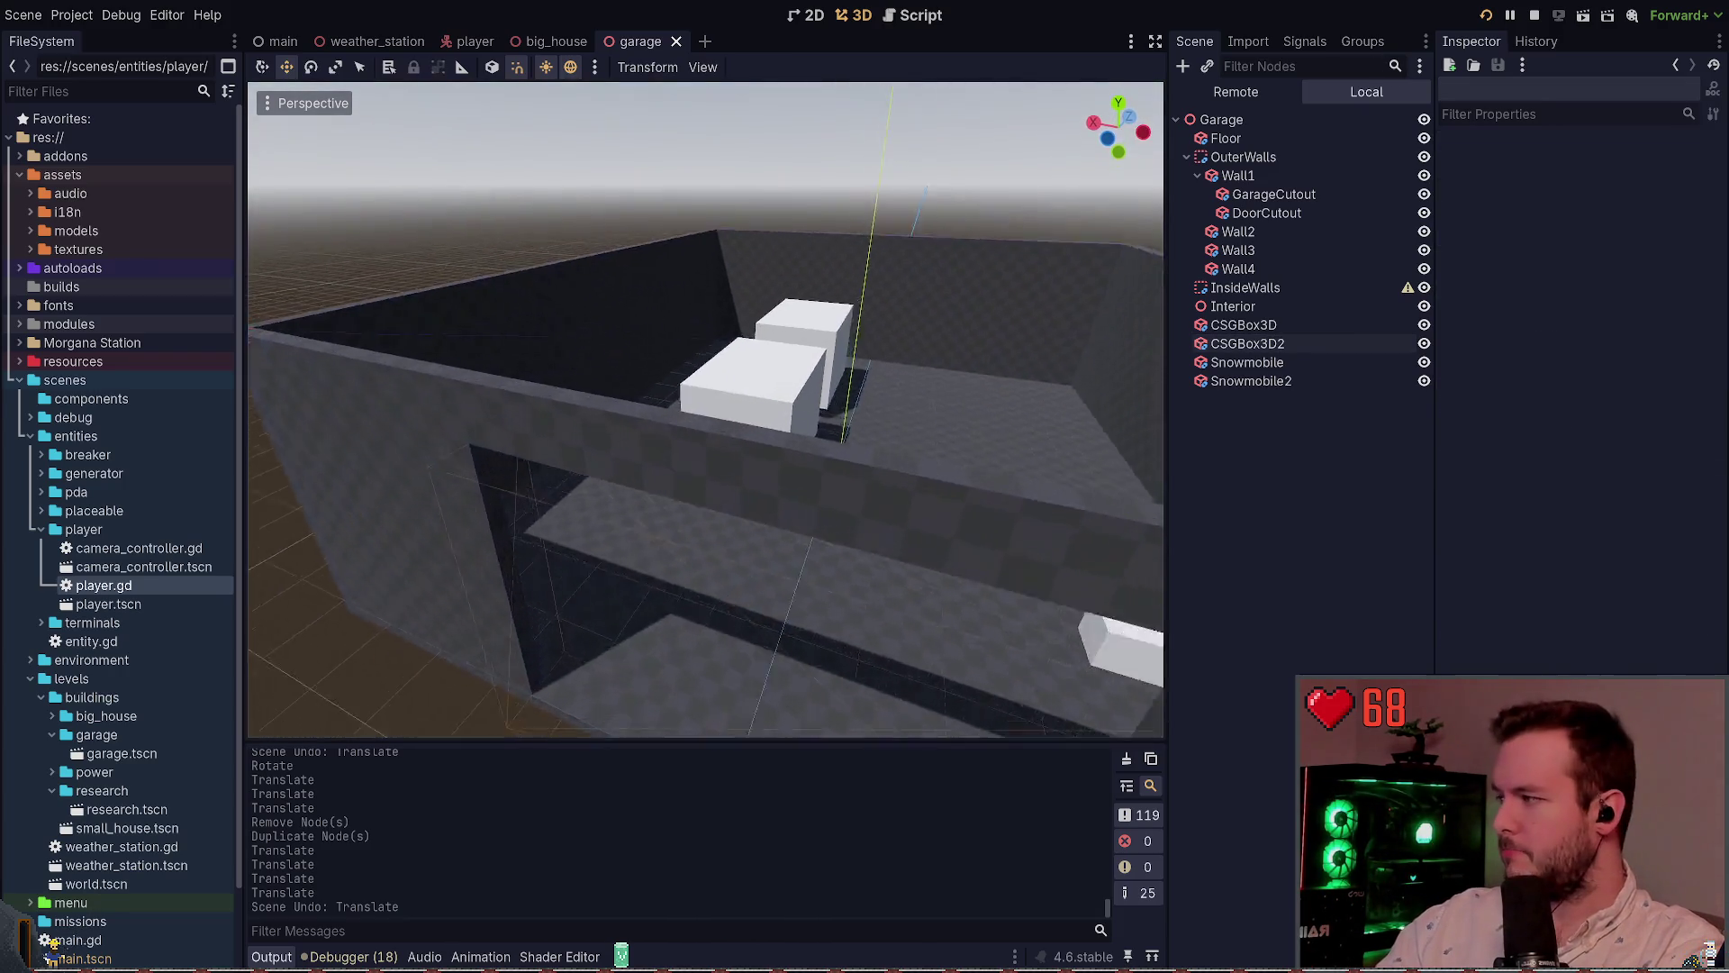
key(w)
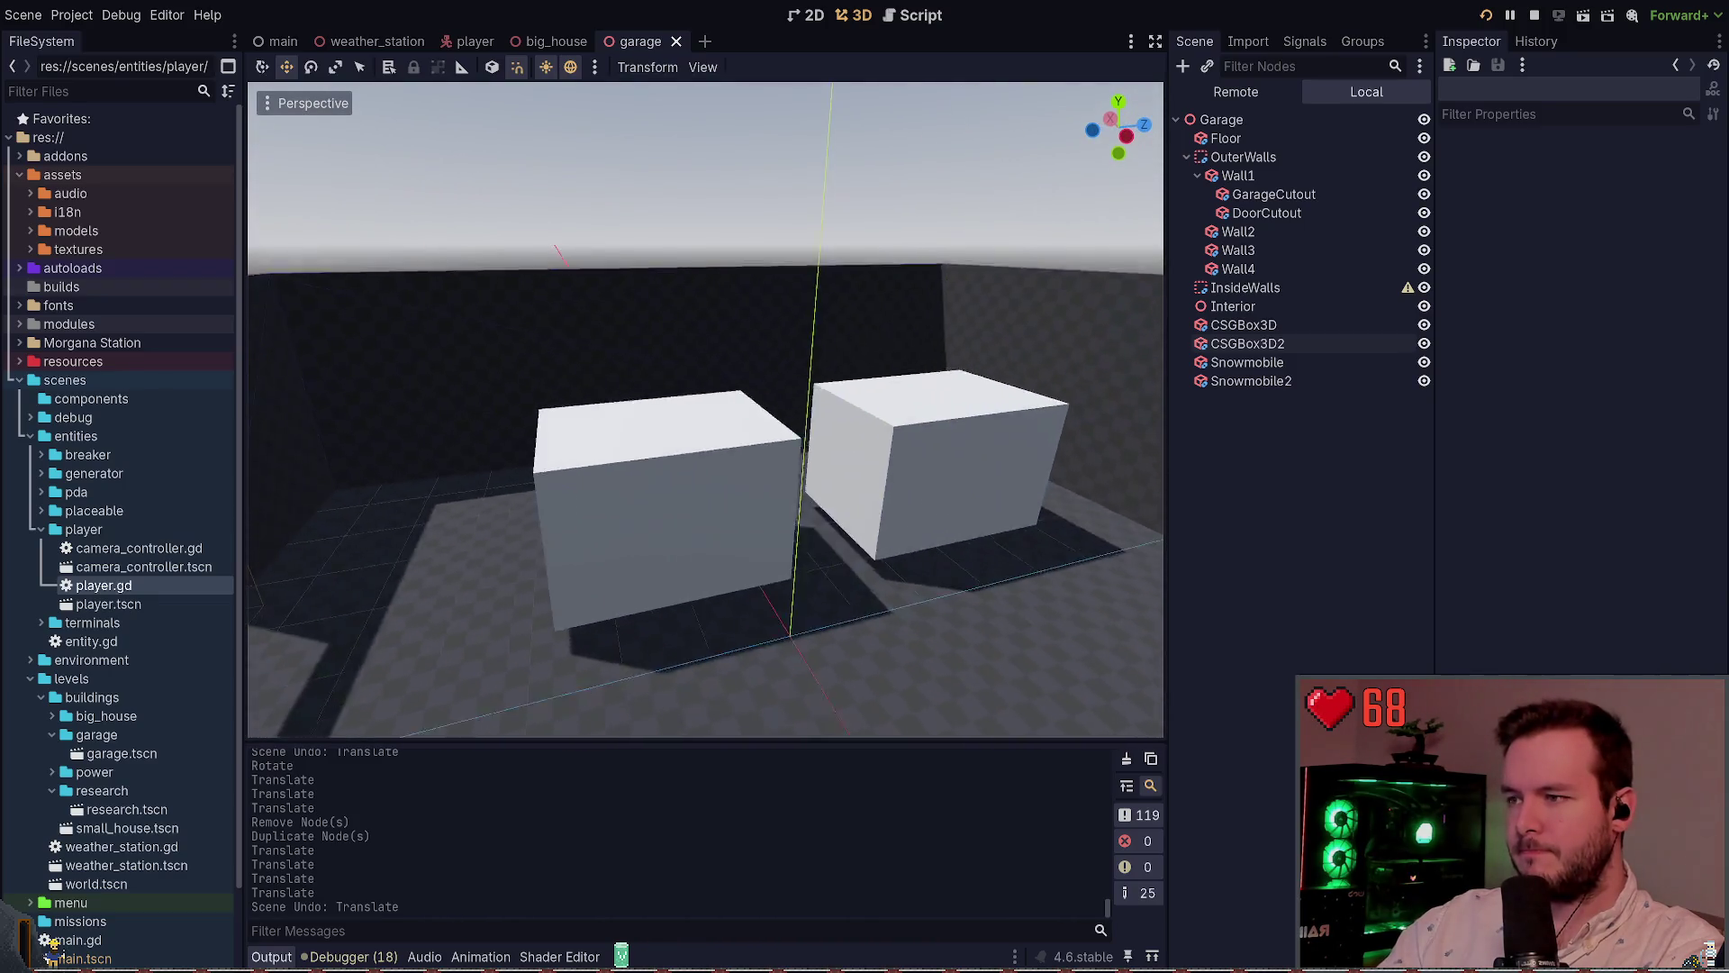
key(w)
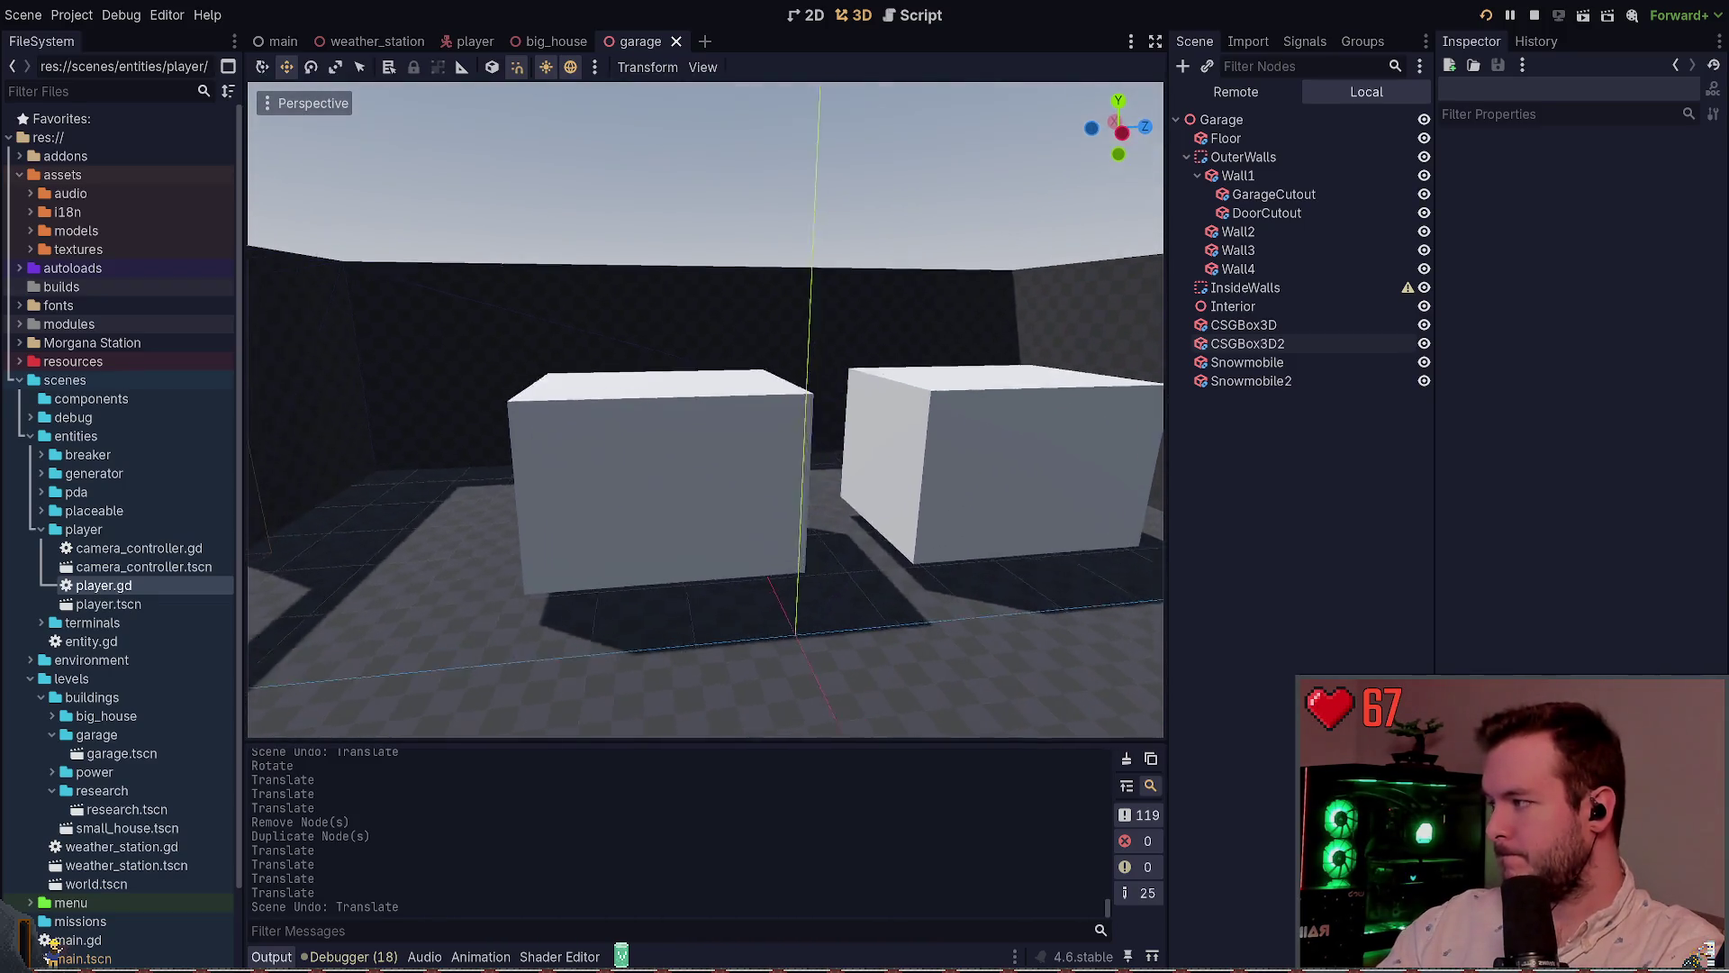
key(s)
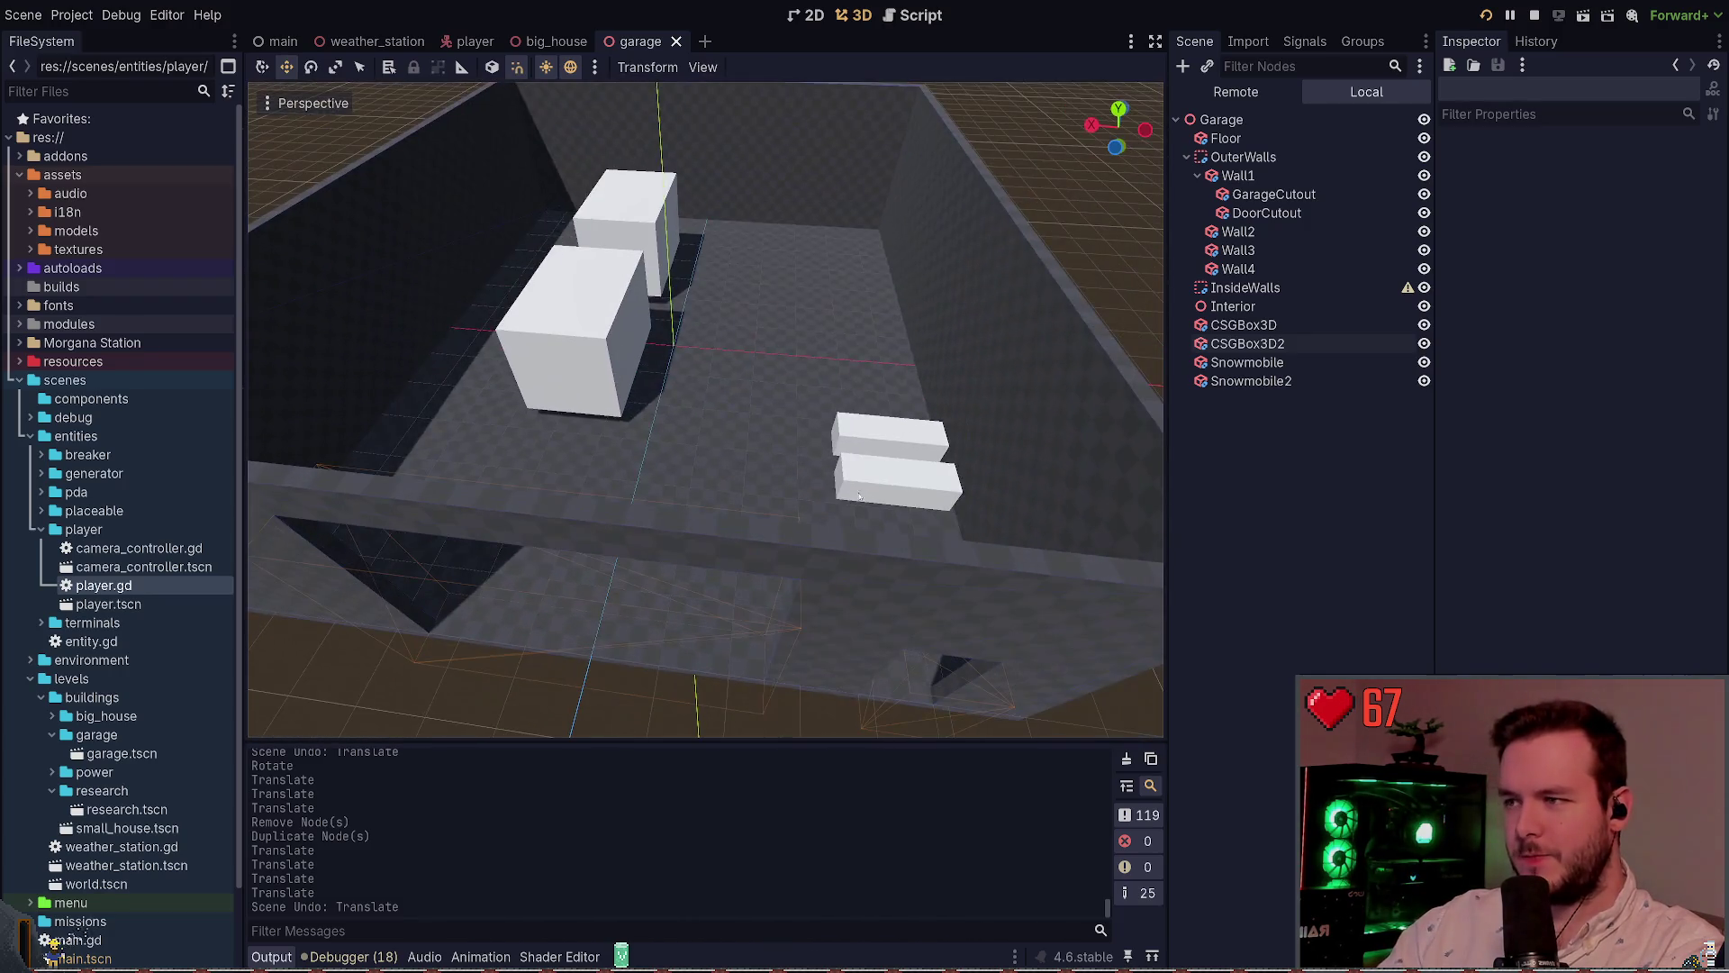
click(599, 374)
Narrow the floor's X size to about 11.6 m and save
key(a)
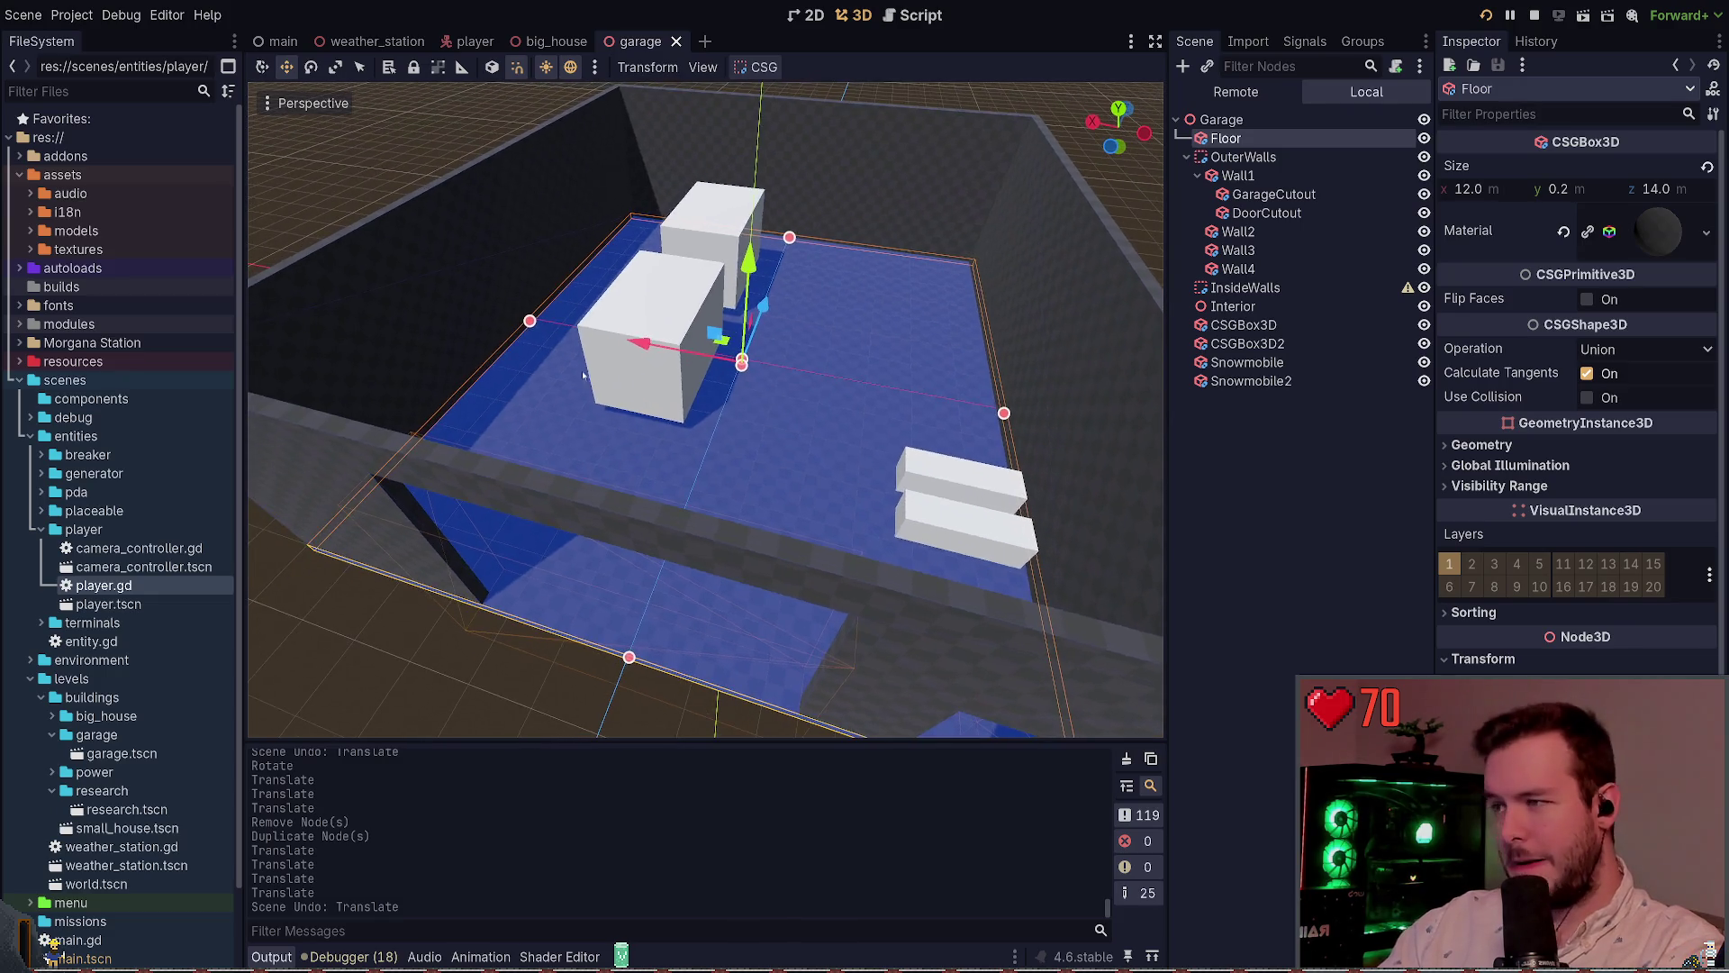
drag(531, 324, 563, 333)
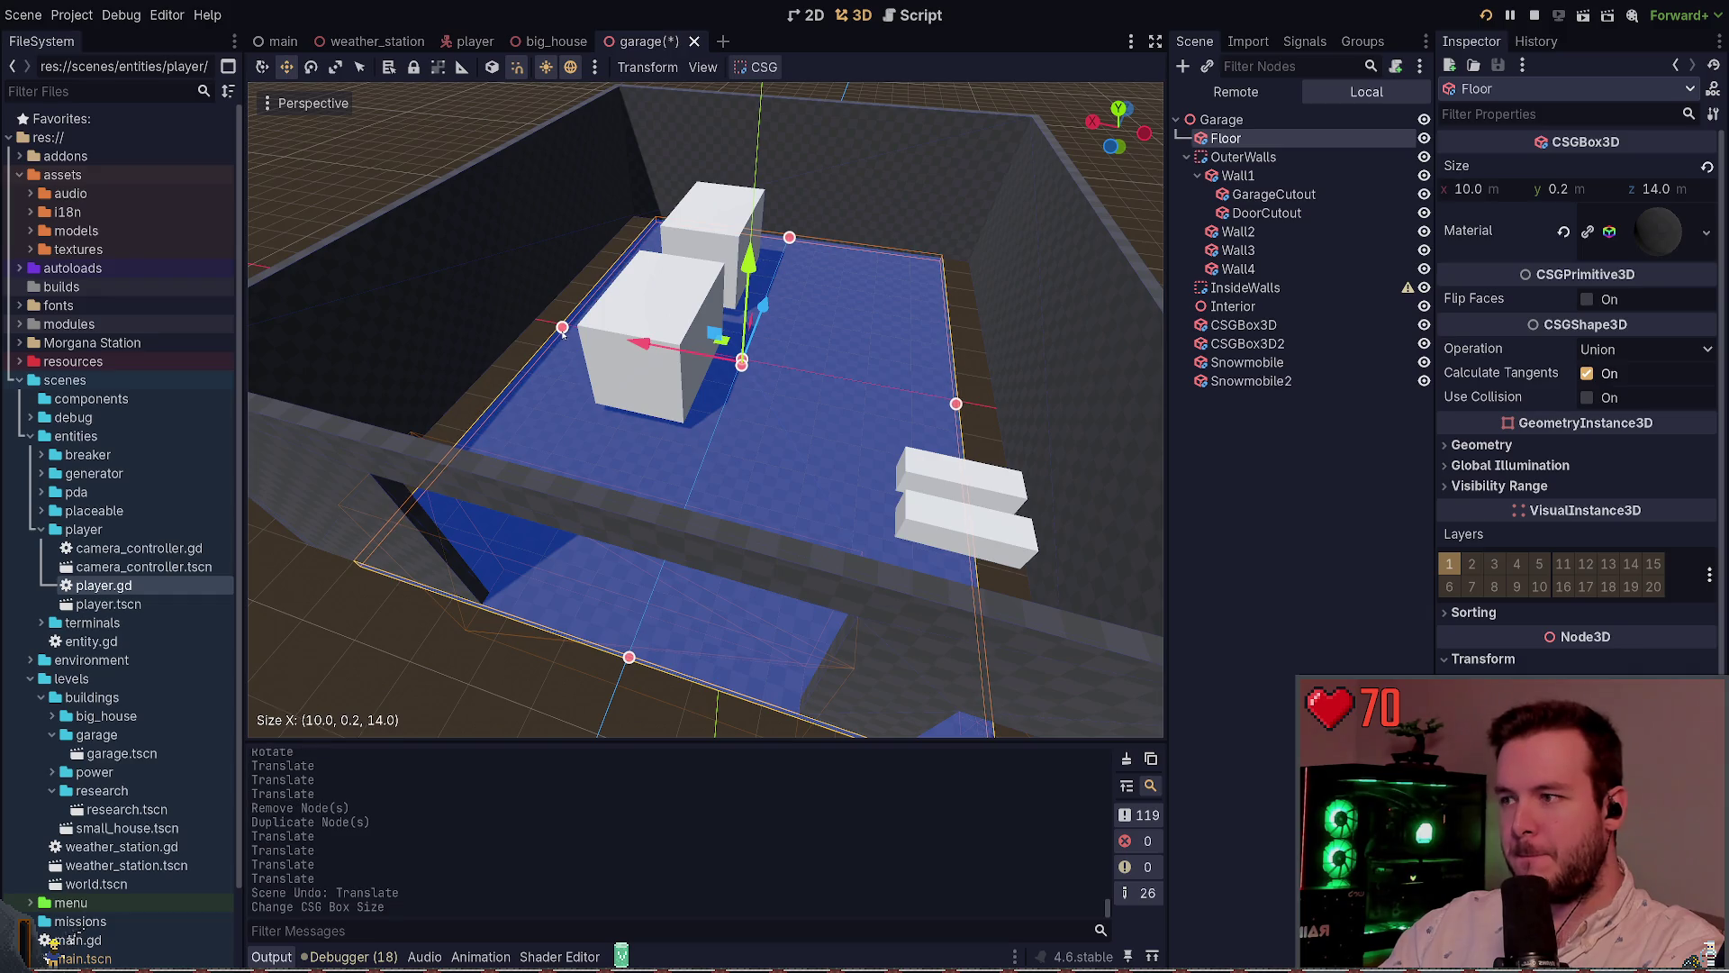
key(ctrl+s)
Shrink the floor box's Z size from 14 m to 12 m and save the scene
scroll(551, 505, up, 2)
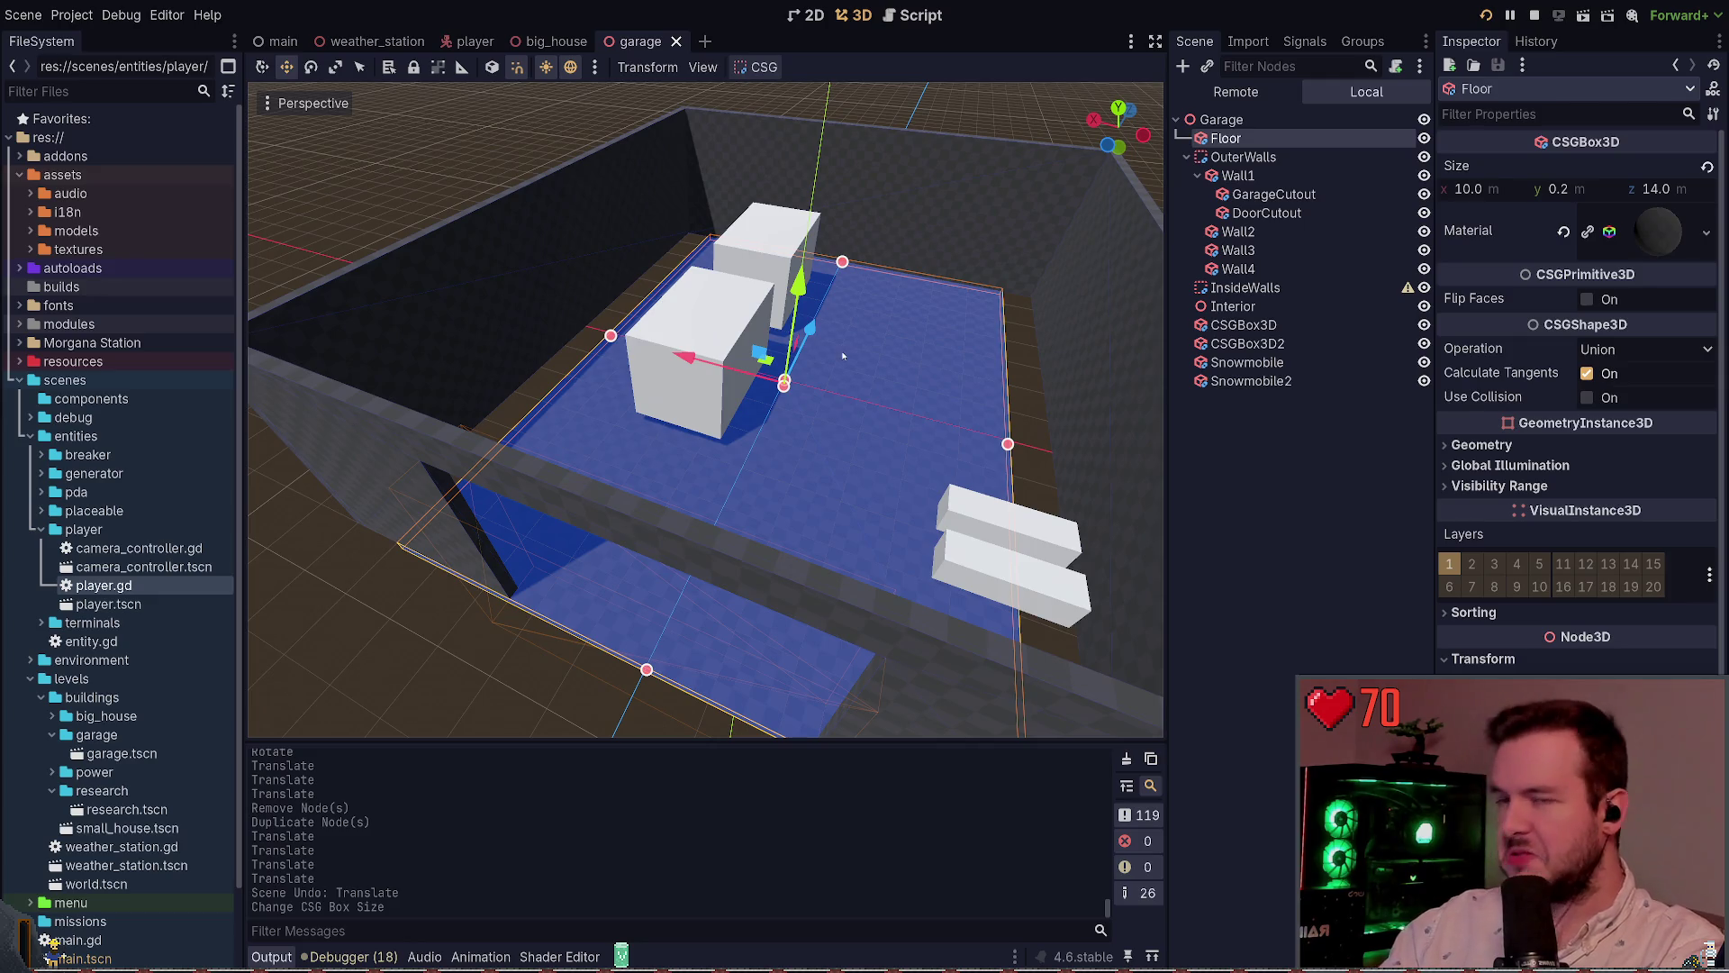
drag(702, 406, 692, 383)
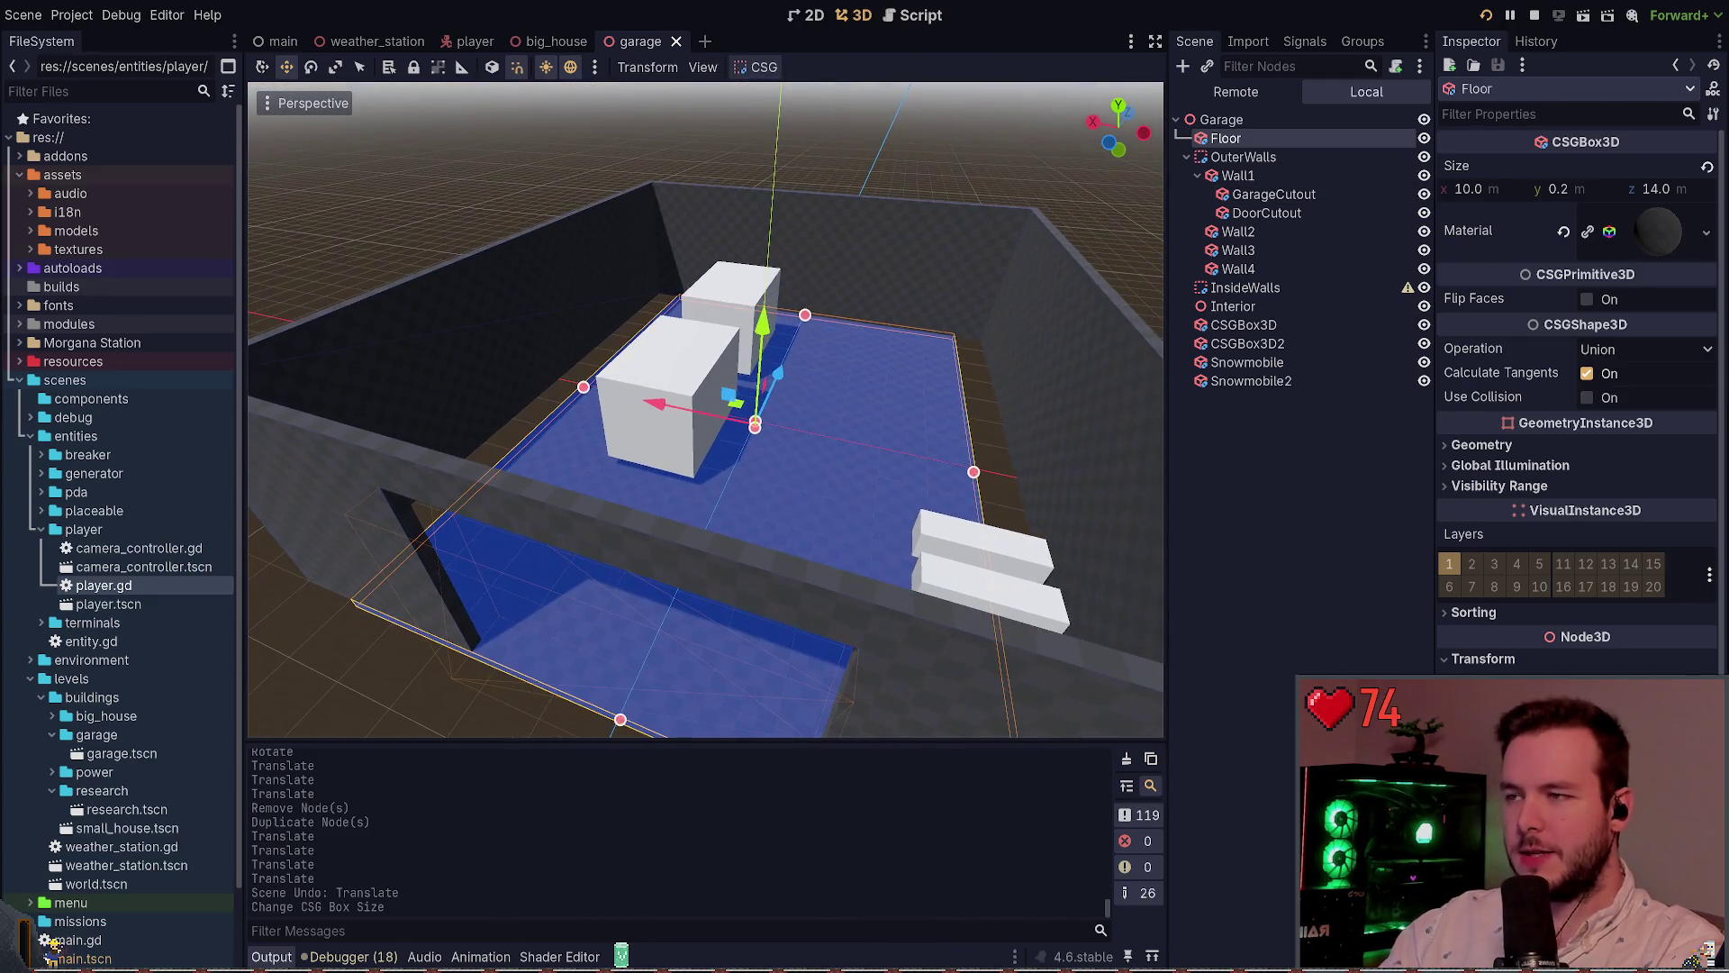
click(770, 363)
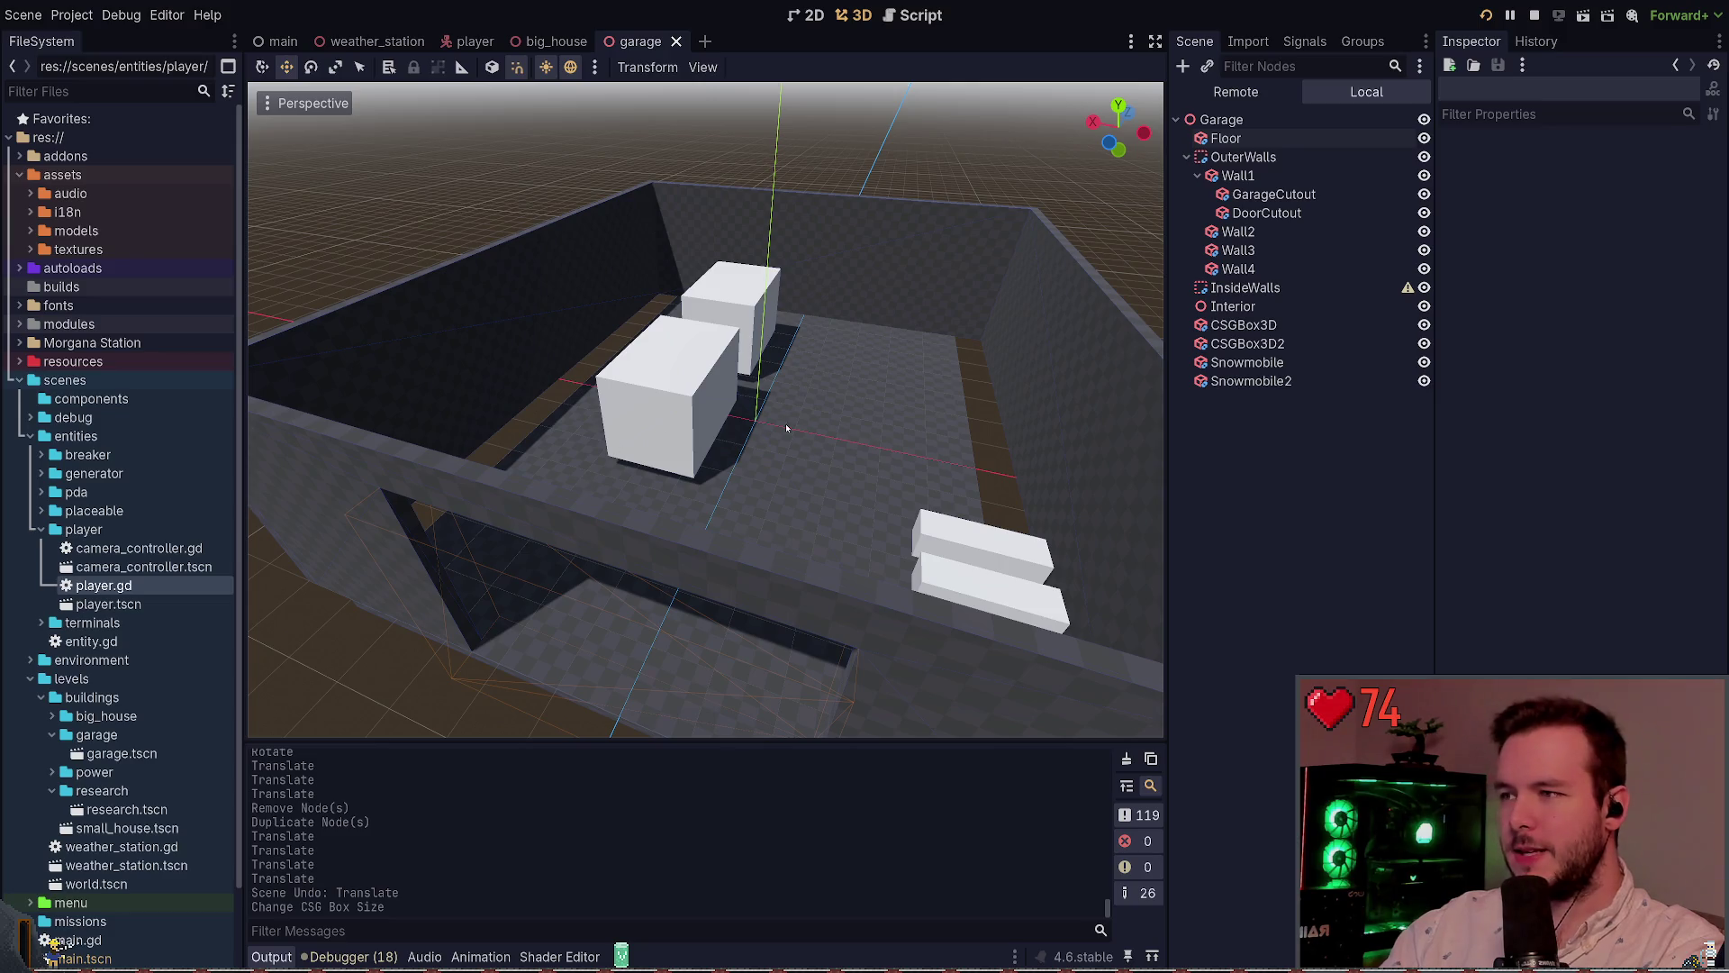
click(791, 424)
mouse_move(620, 720)
mouse_down()
mouse_move(665, 663)
mouse_move(621, 649)
mouse_move(568, 576)
mouse_move(486, 532)
mouse_up()
key(ctrl+s)
drag(652, 308, 702, 303)
click(1237, 175)
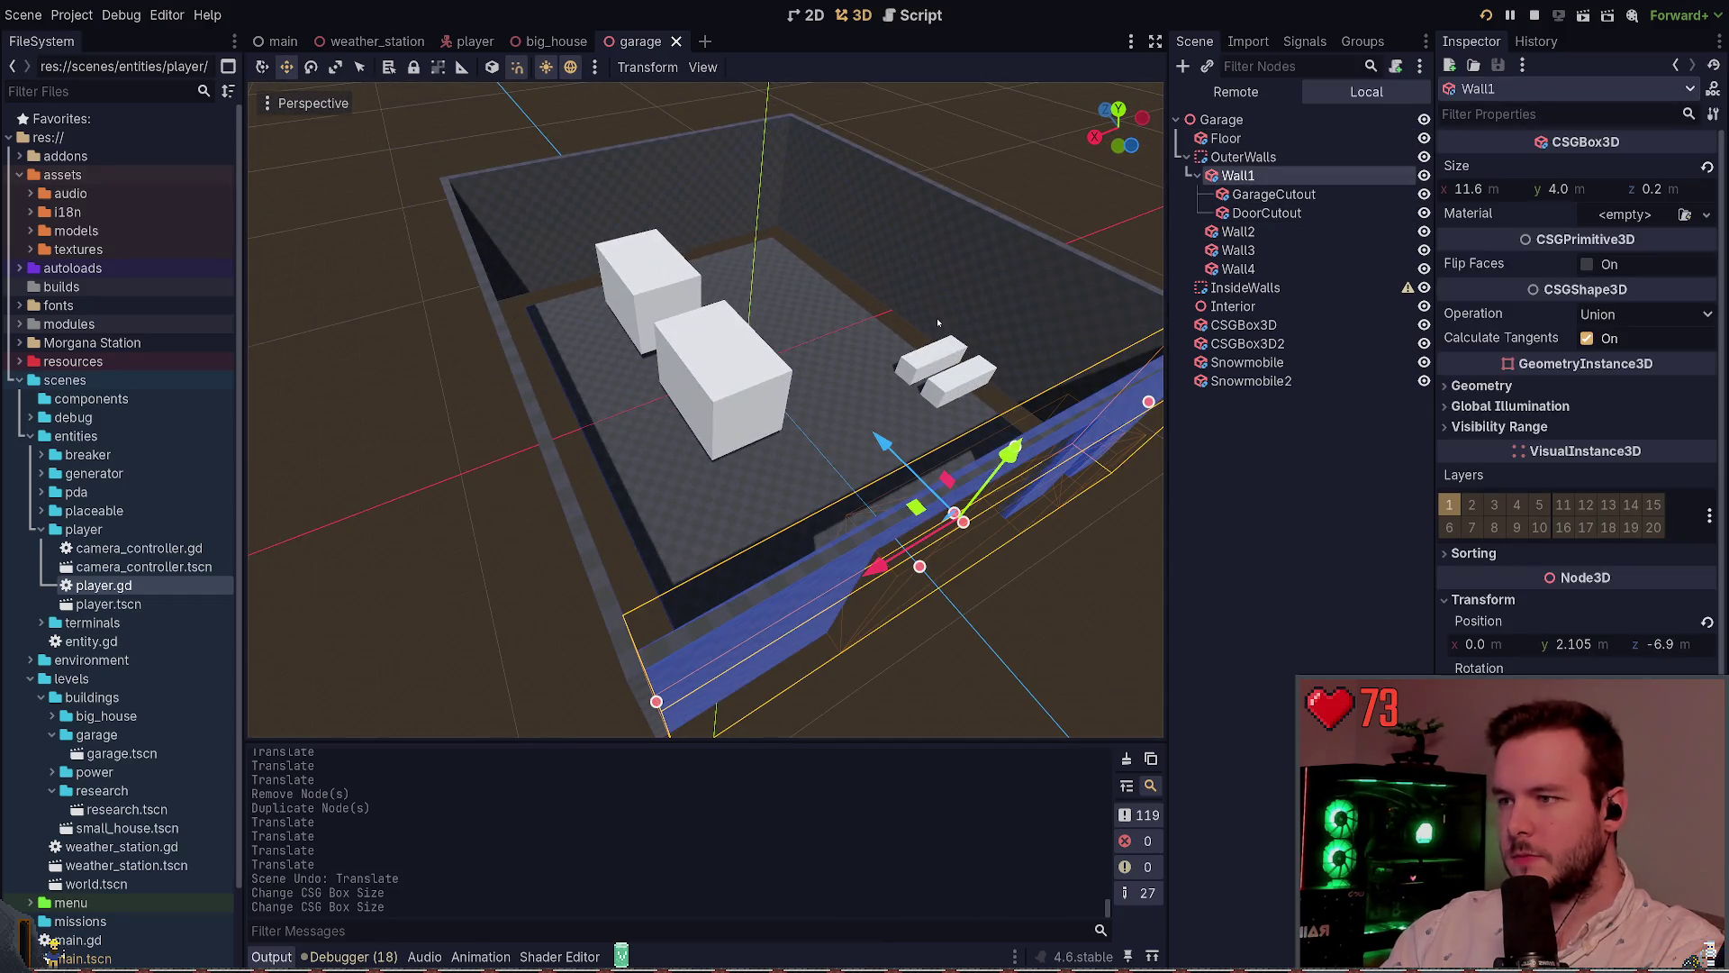
Move Wall1 inward along Z and shrink its width to fit the floor
drag(892, 450, 819, 397)
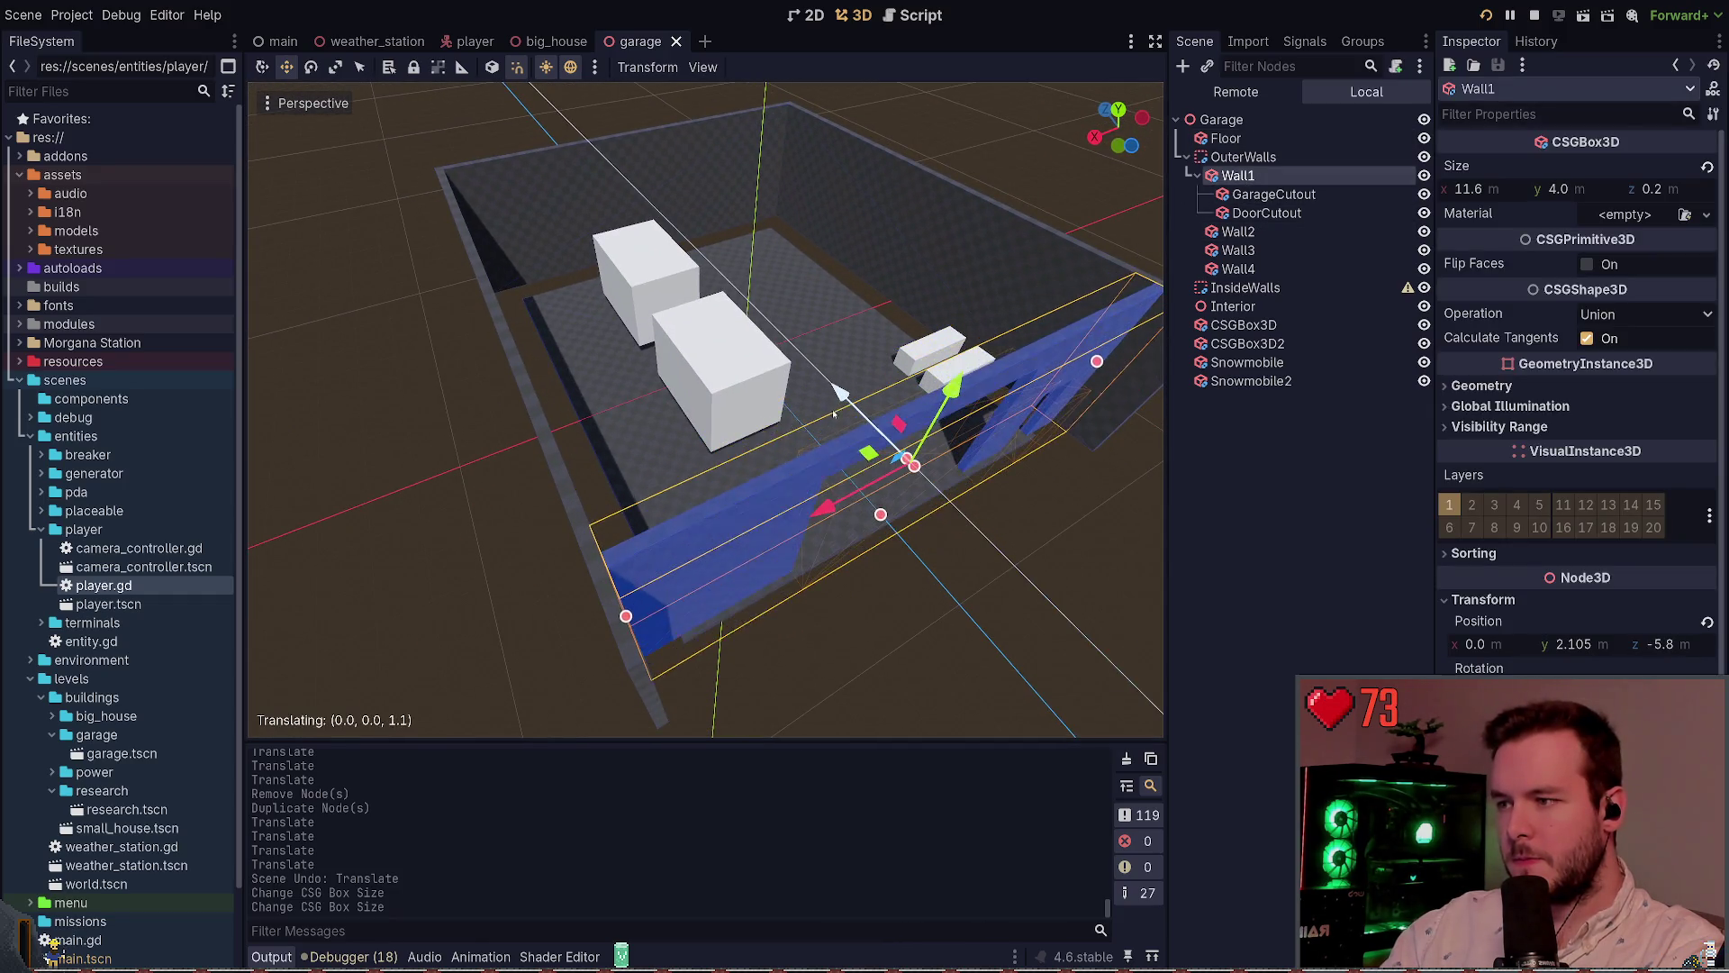
click(820, 397)
key(w)
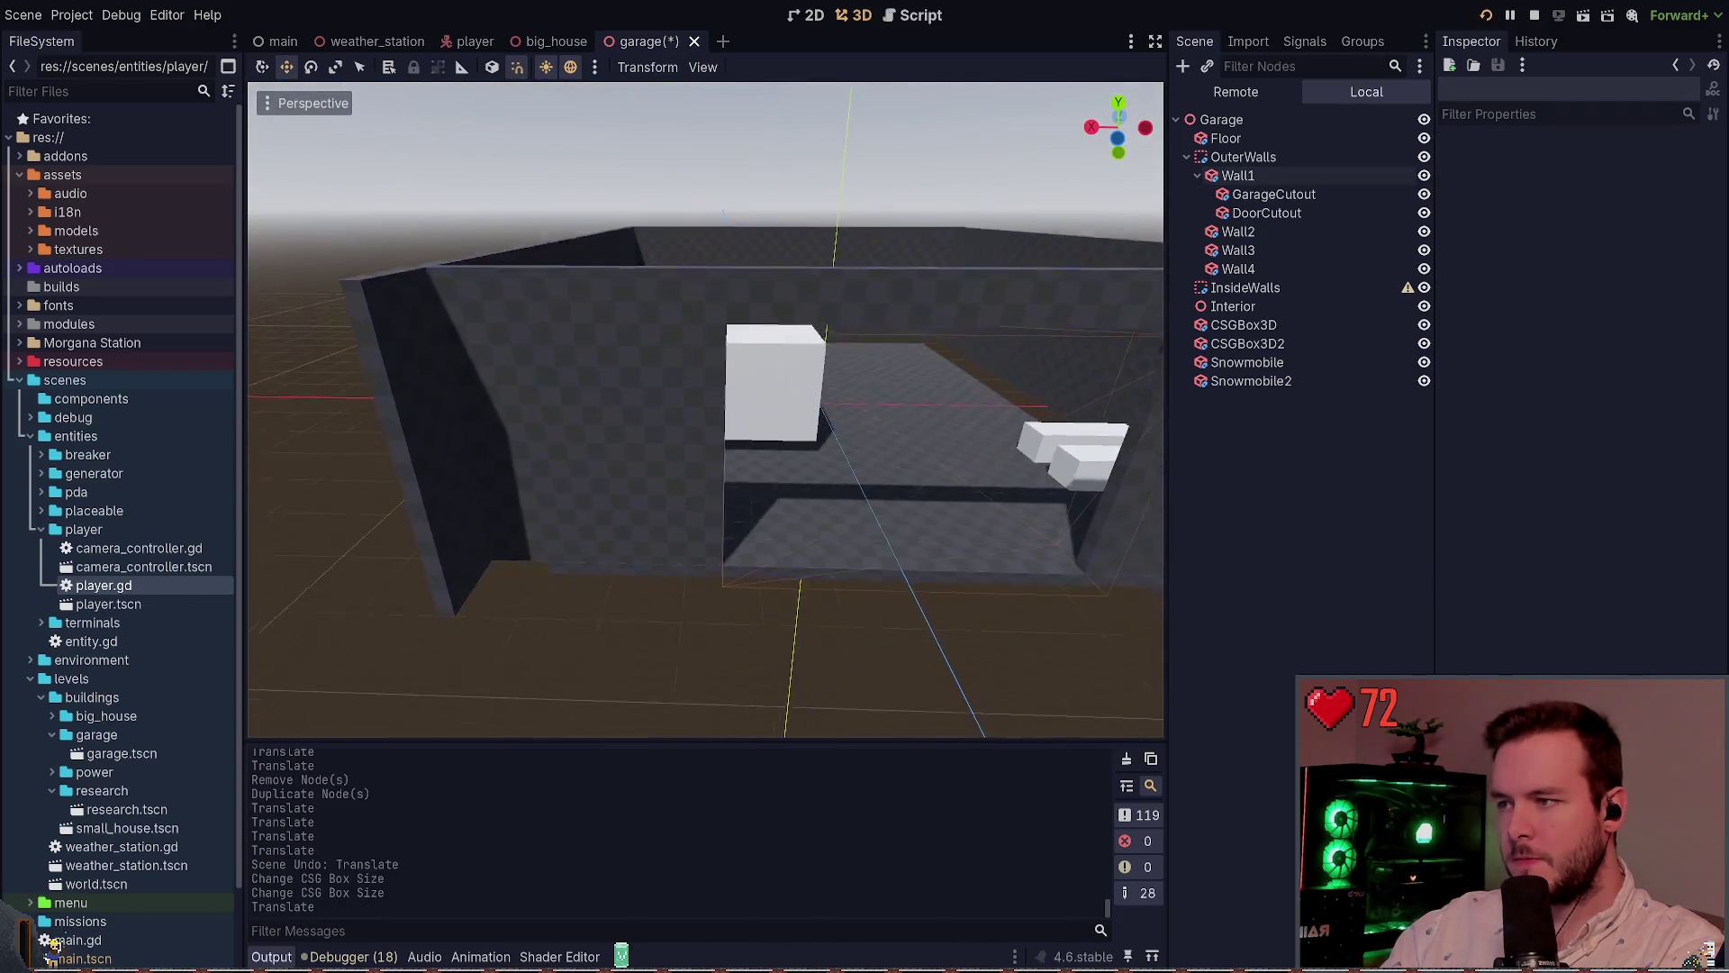
scroll(861, 260, down, 3)
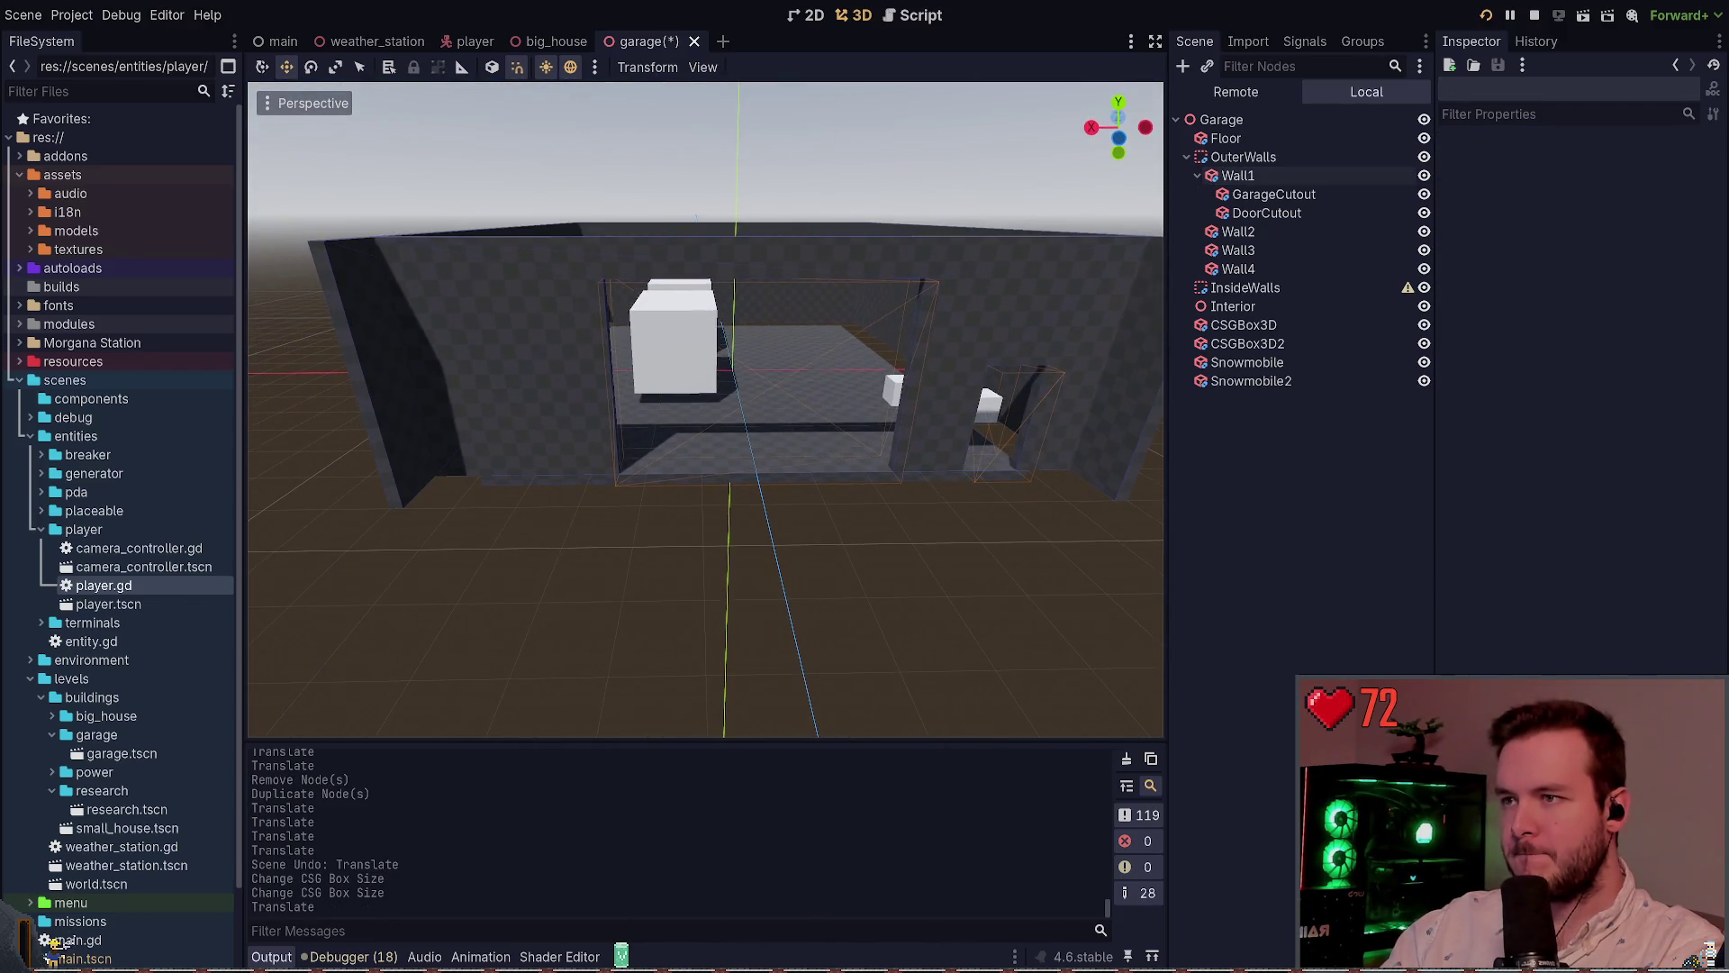
click(902, 345)
drag(414, 376, 495, 365)
key(ctrl+z)
click(718, 558)
key(w)
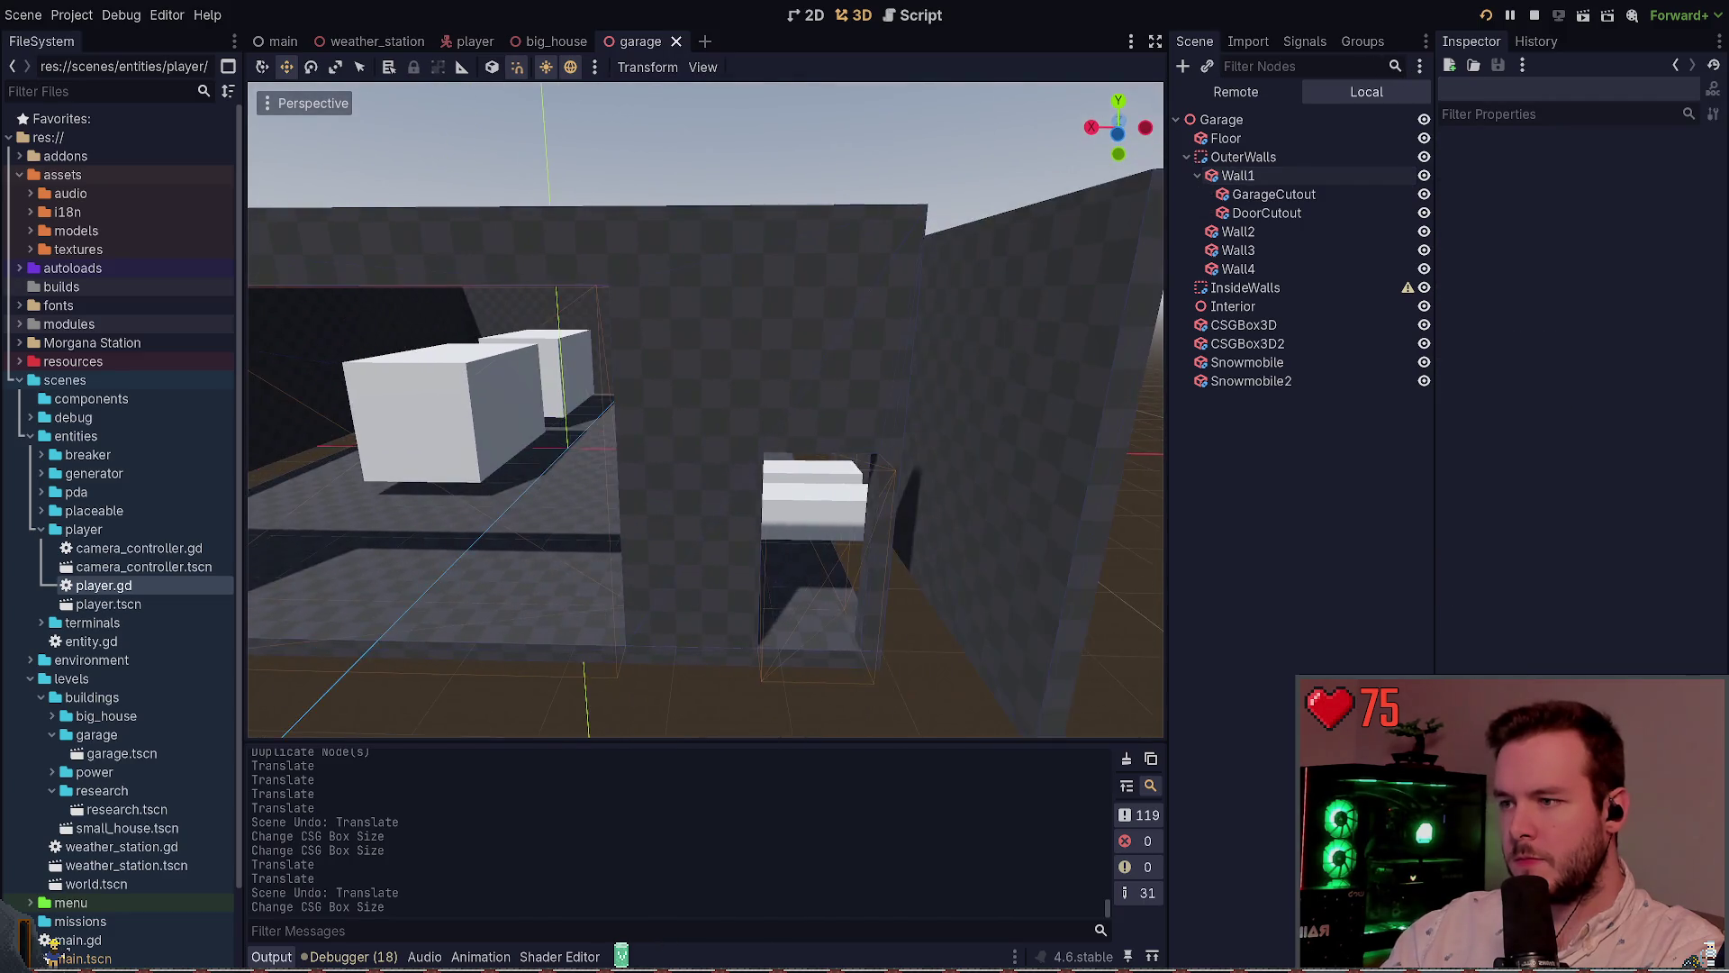
Shift the DoorCutout box to x -3.9 and save
click(756, 561)
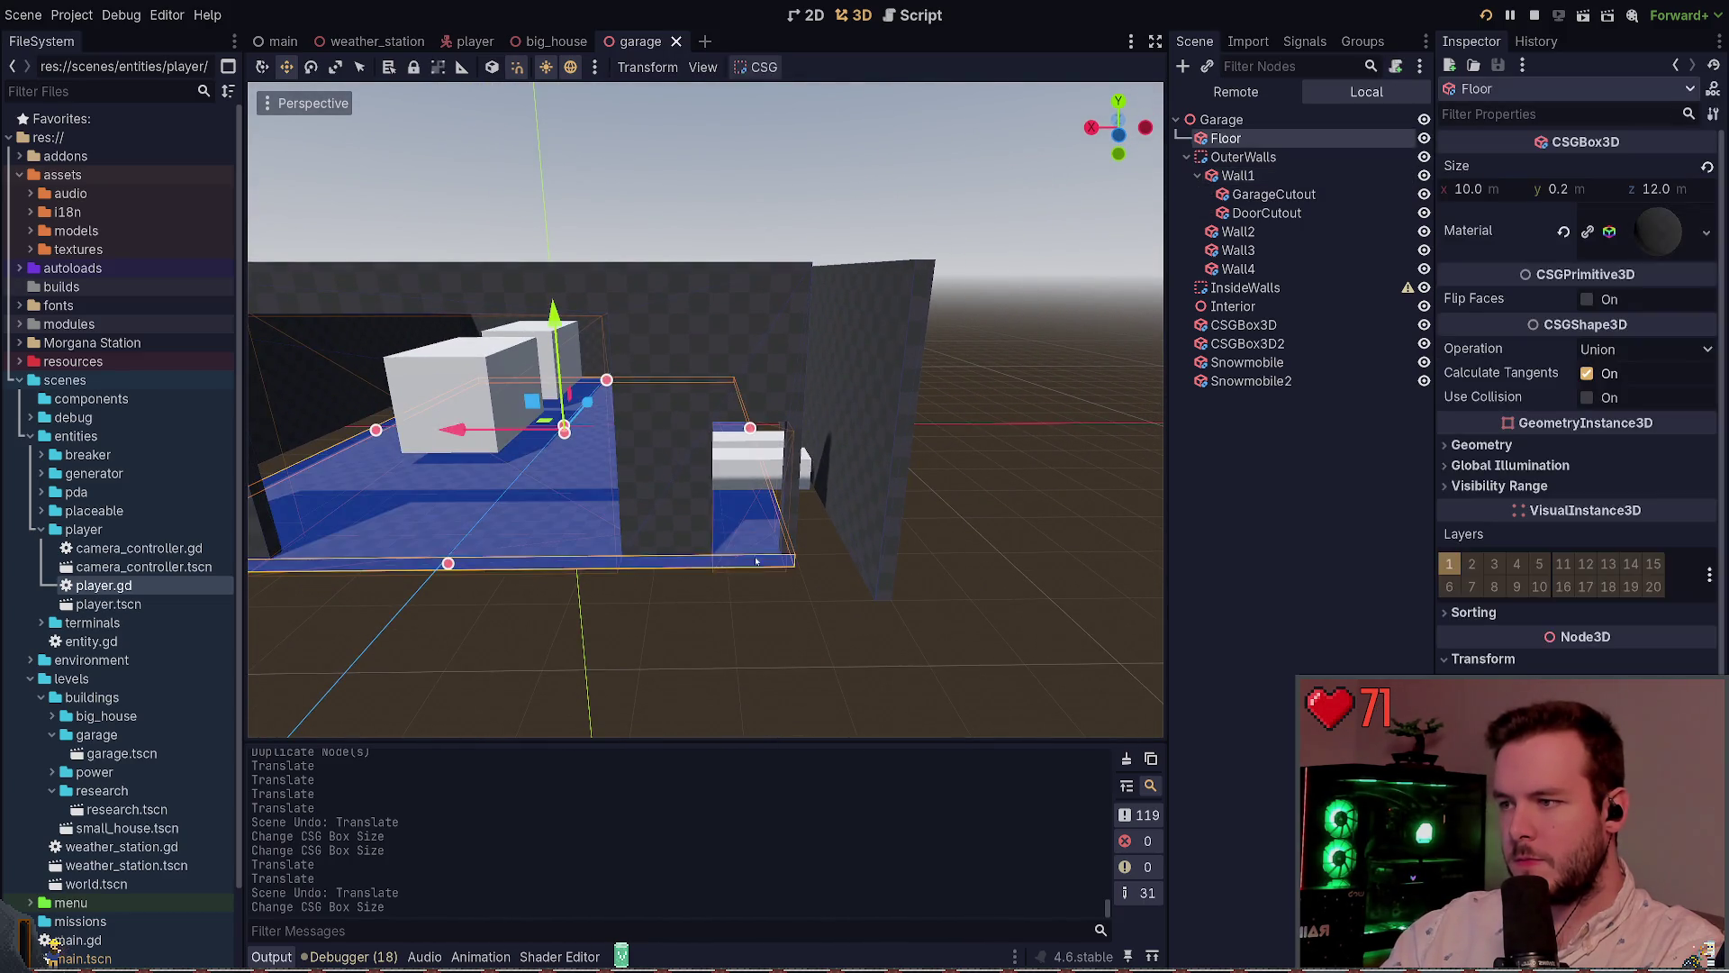
key(w)
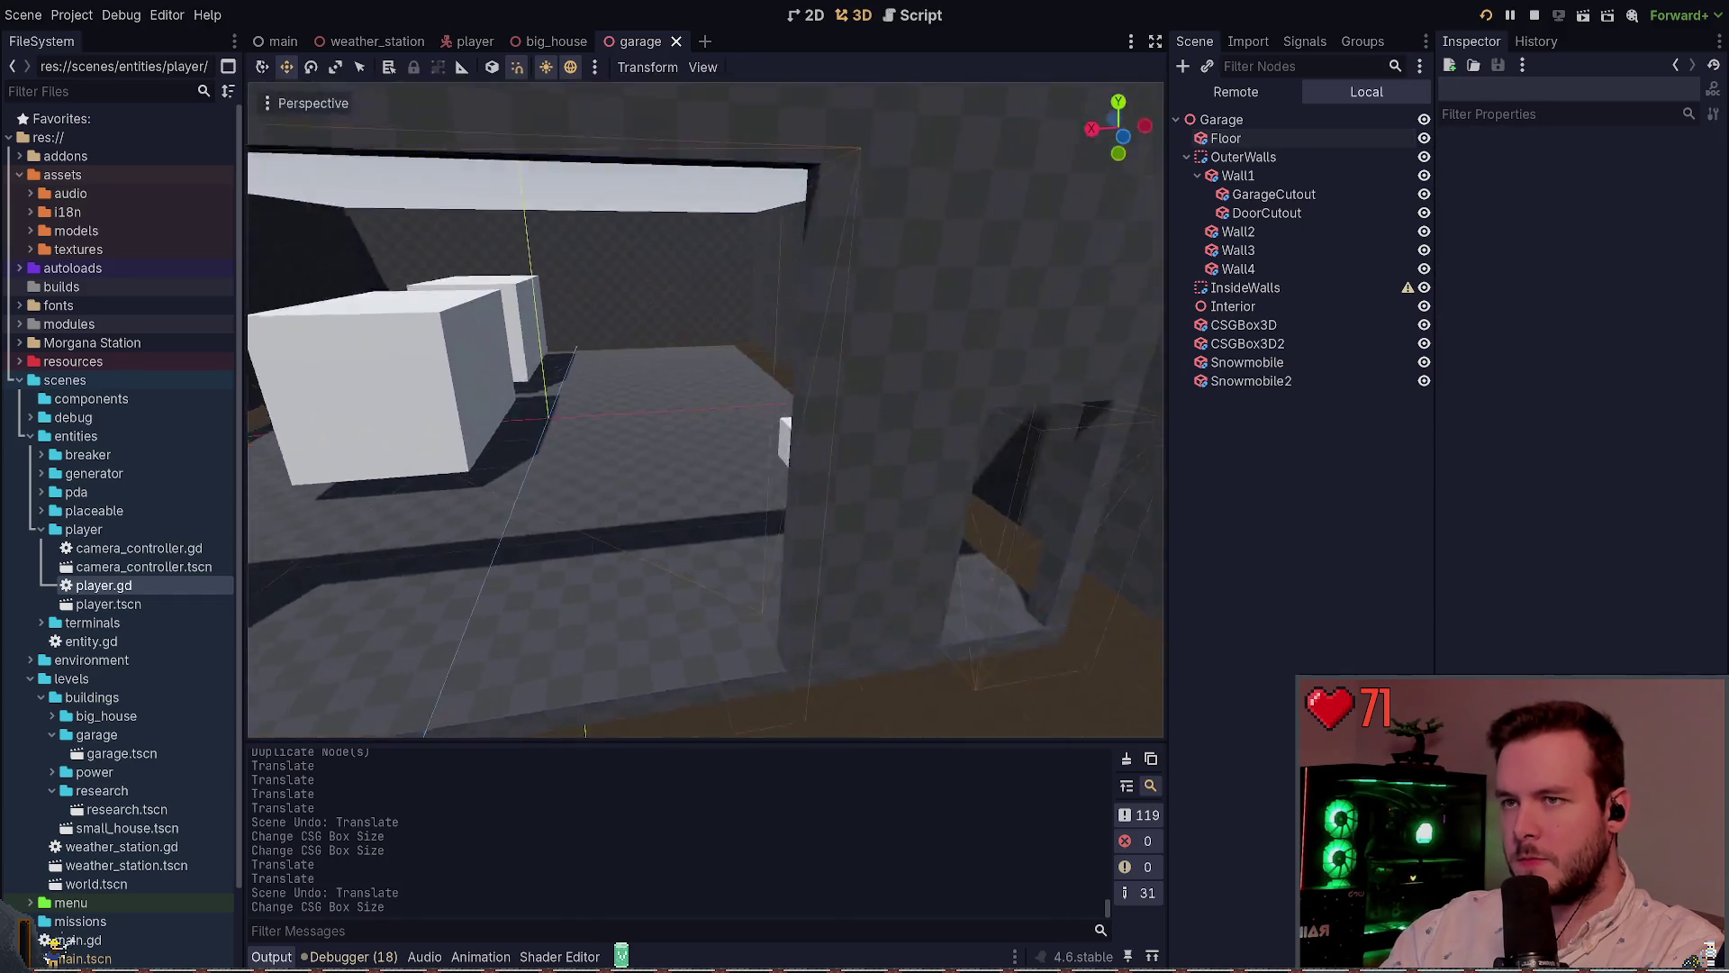
click(759, 455)
drag(661, 393, 630, 424)
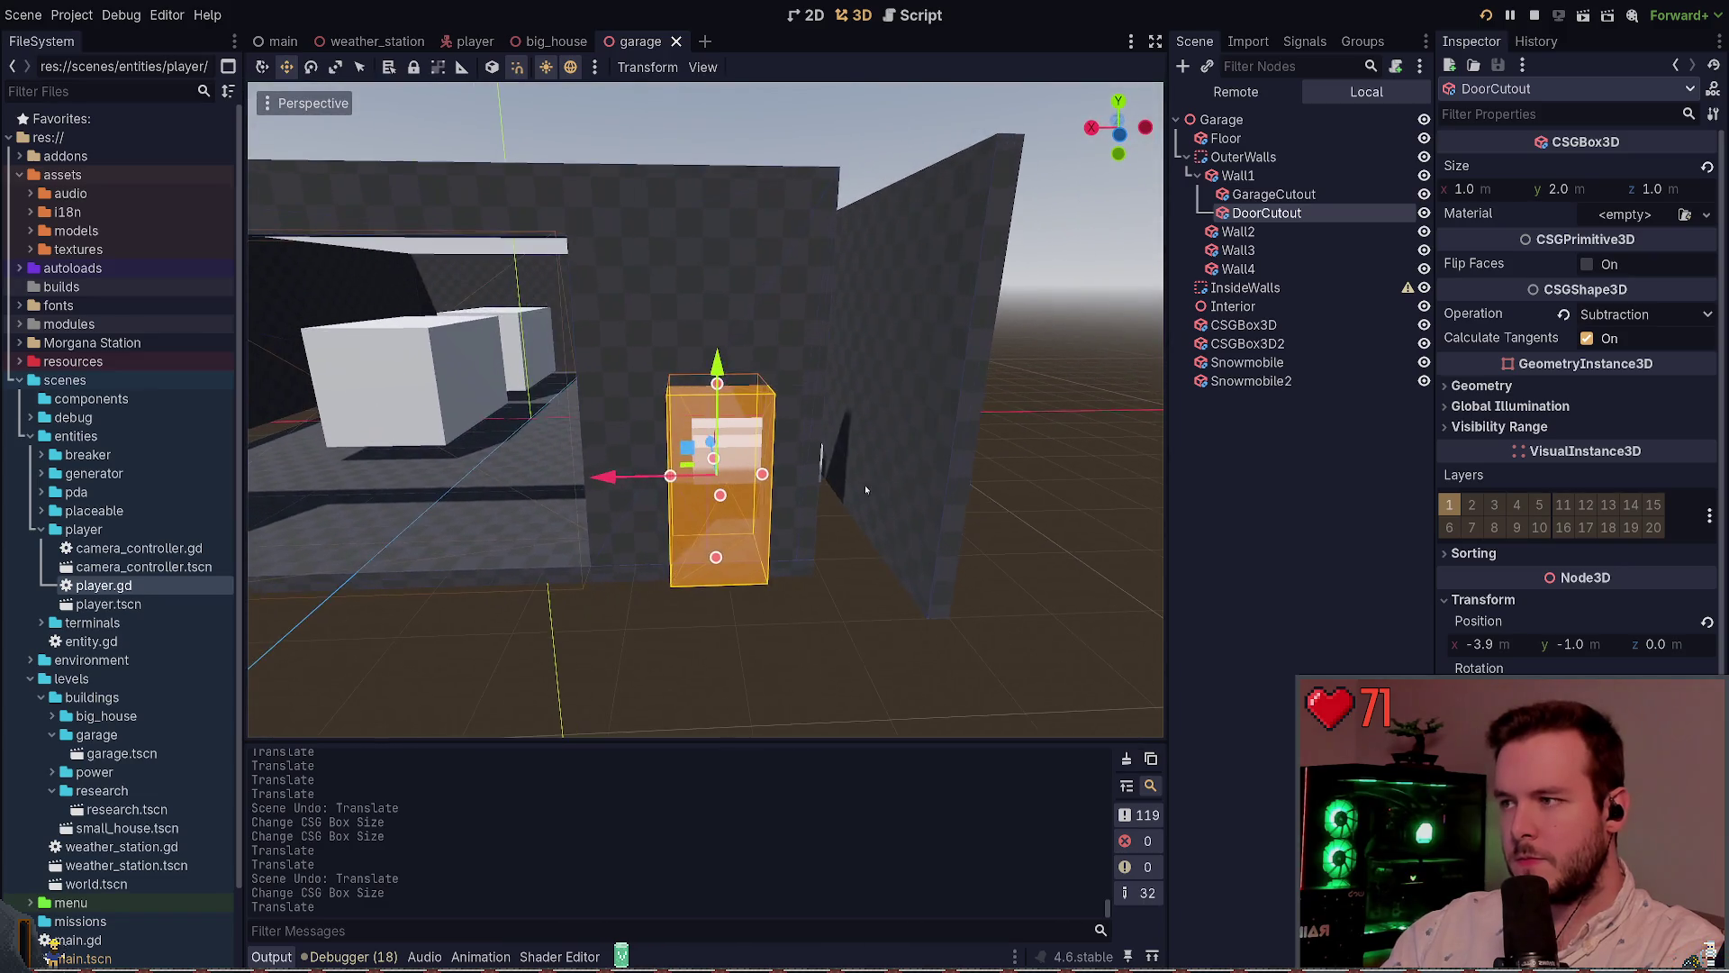
key(ctrl+s)
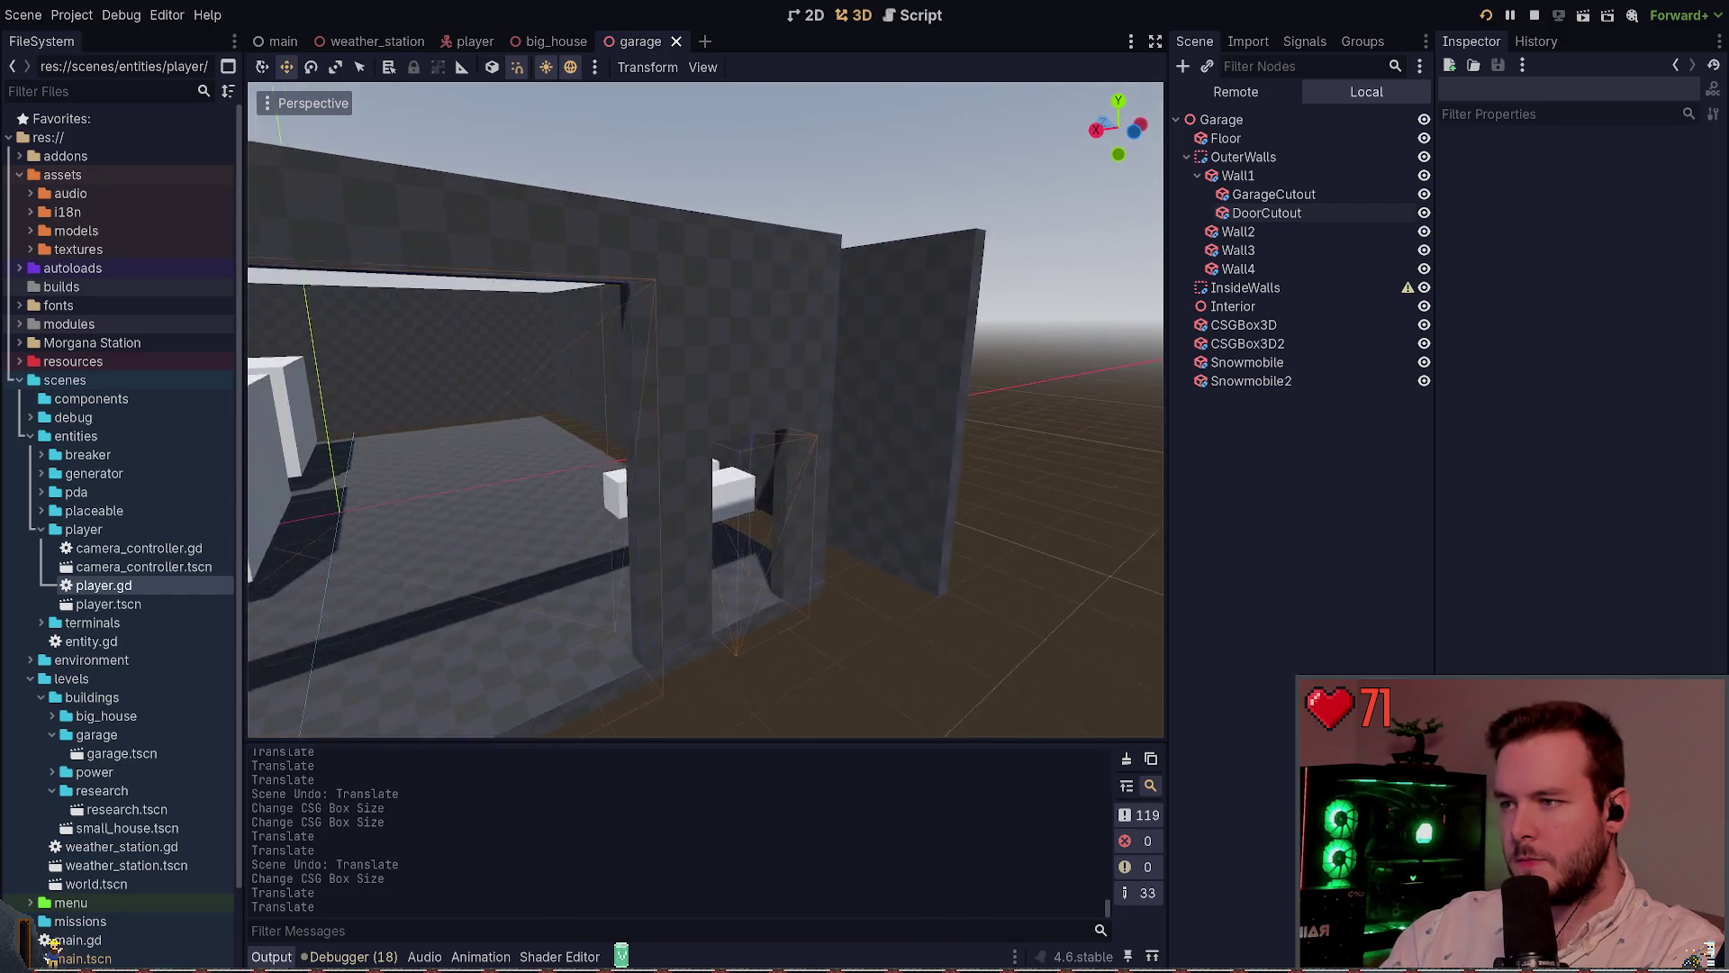
Move Snowmobile and Snowmobile2 together along the floor
click(716, 562)
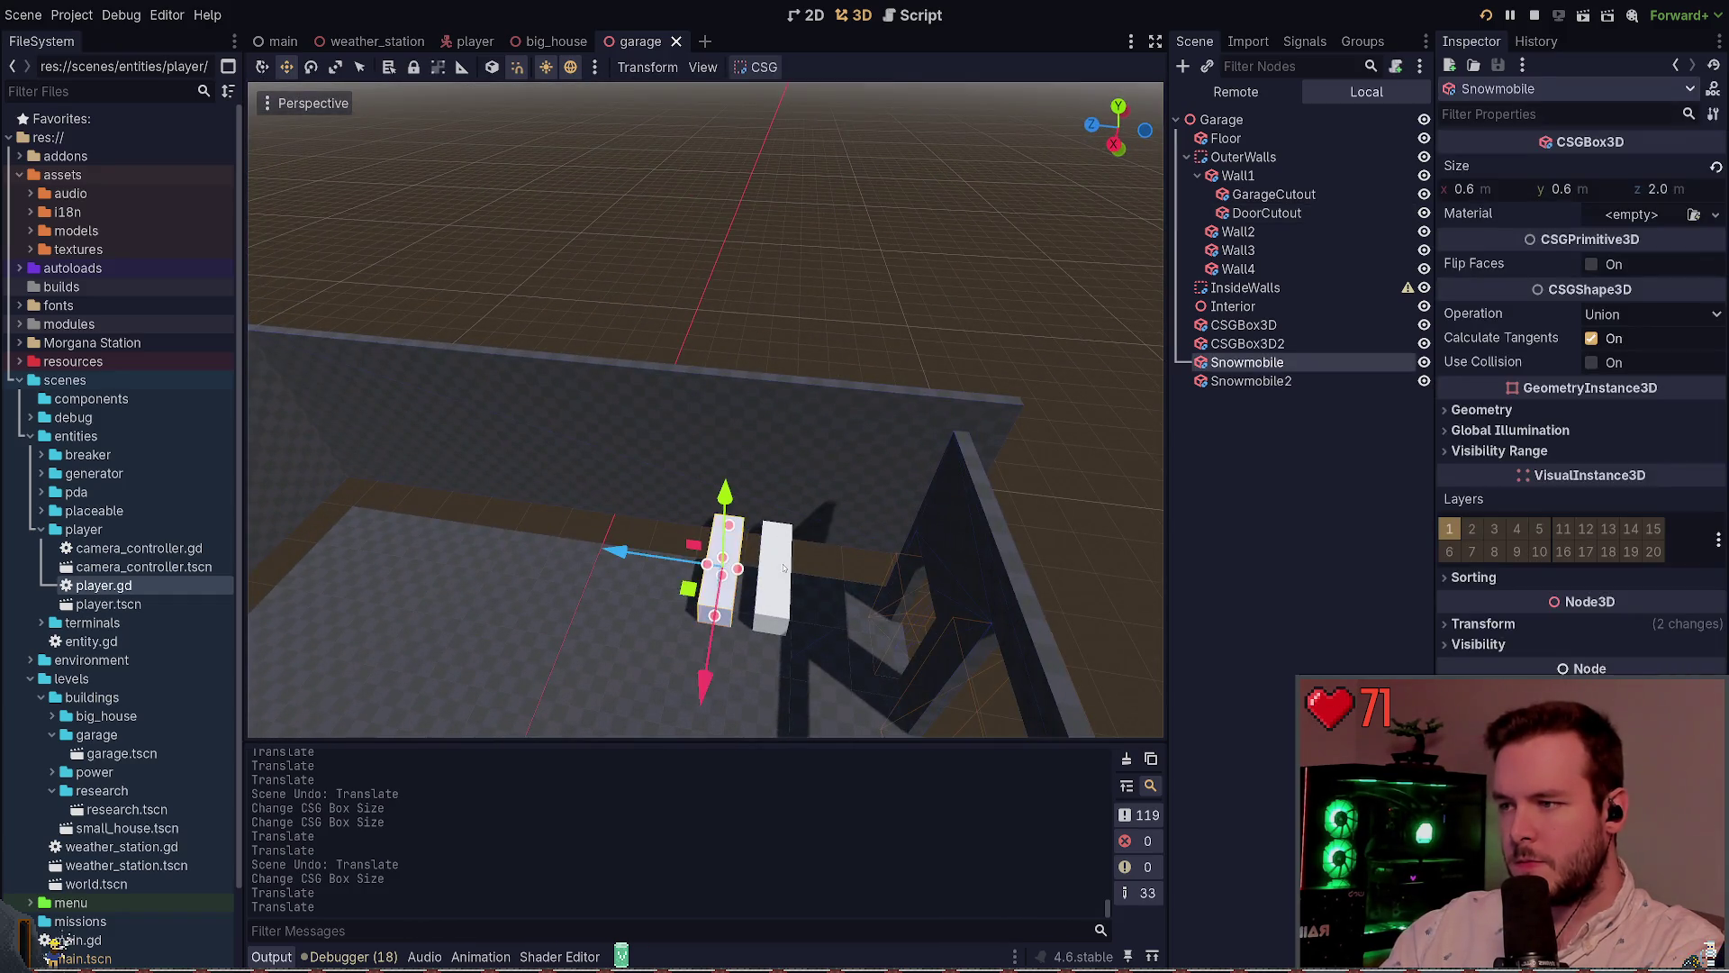
click(773, 567)
shift+click(716, 586)
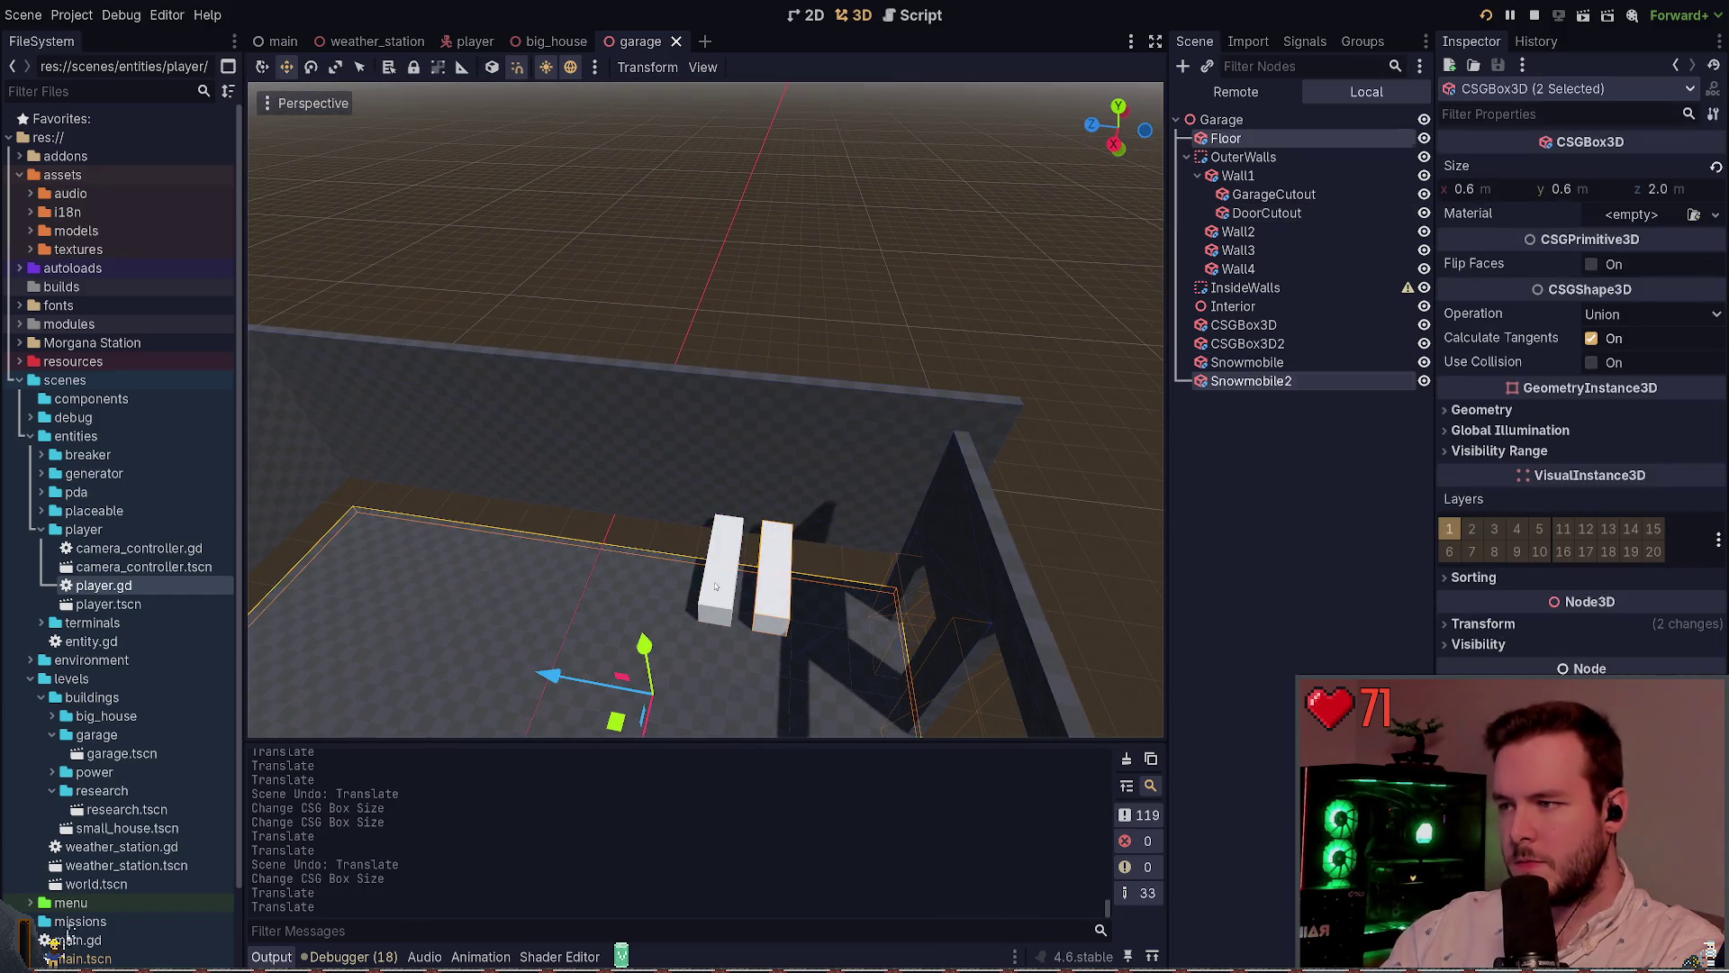
click(773, 541)
shift+click(716, 568)
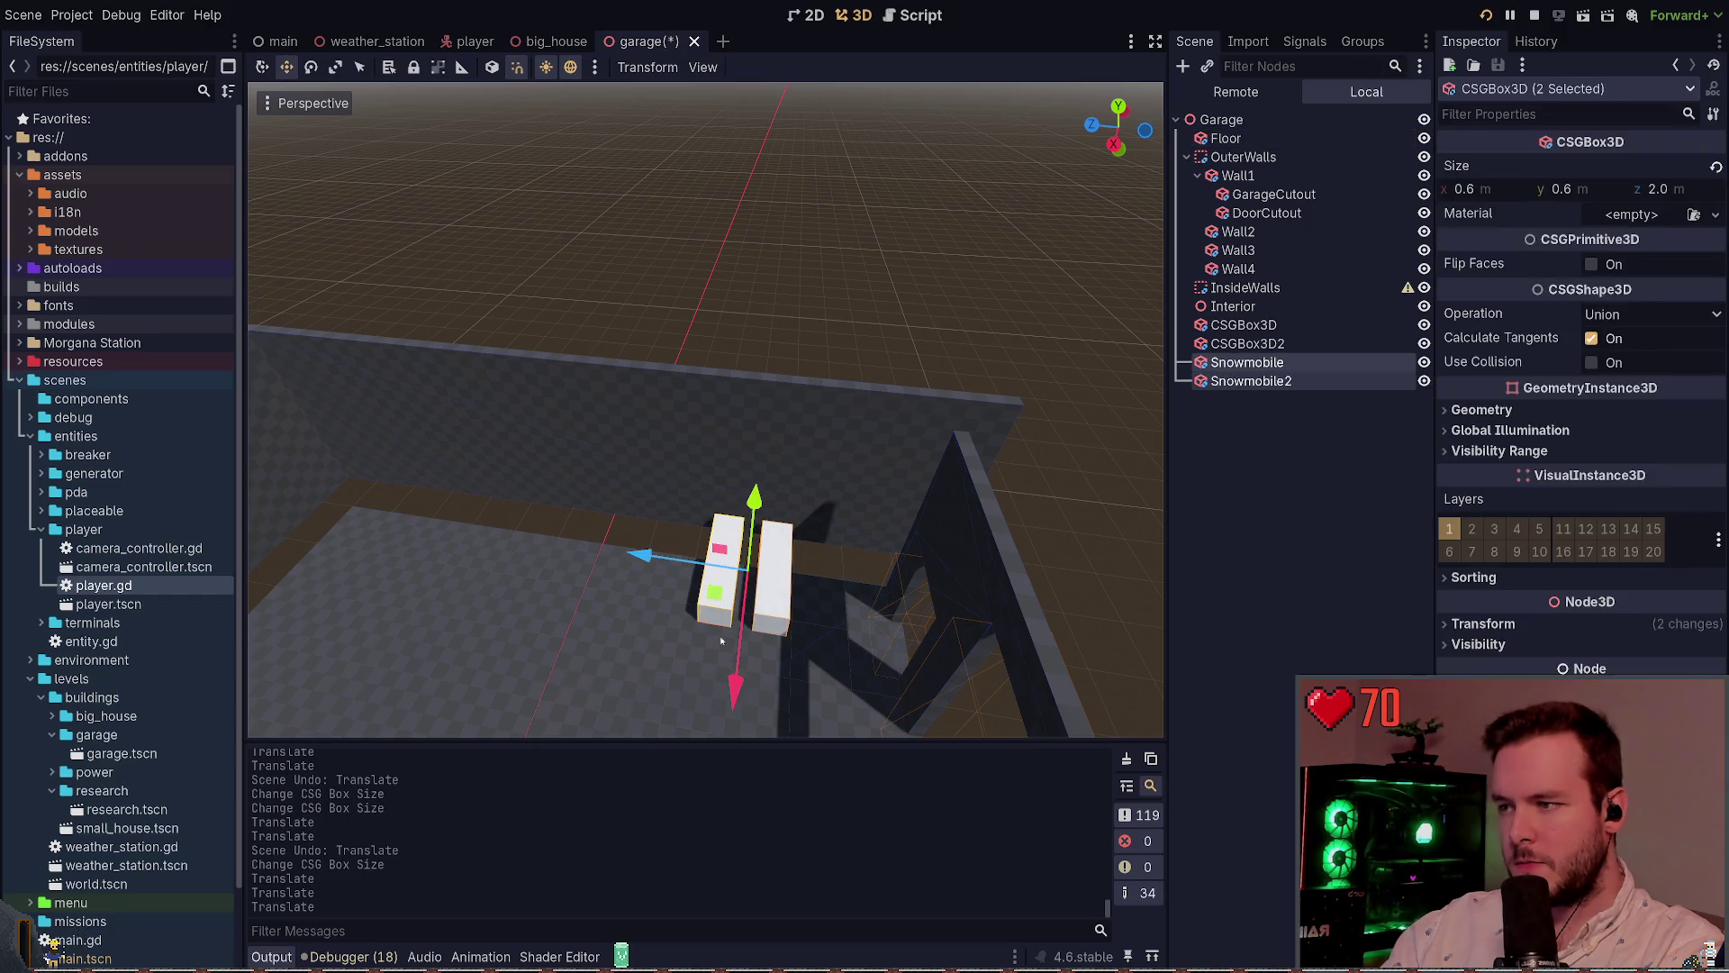
drag(734, 689, 710, 741)
Move Wall4 inward along X to x -4.9 and save
click(695, 414)
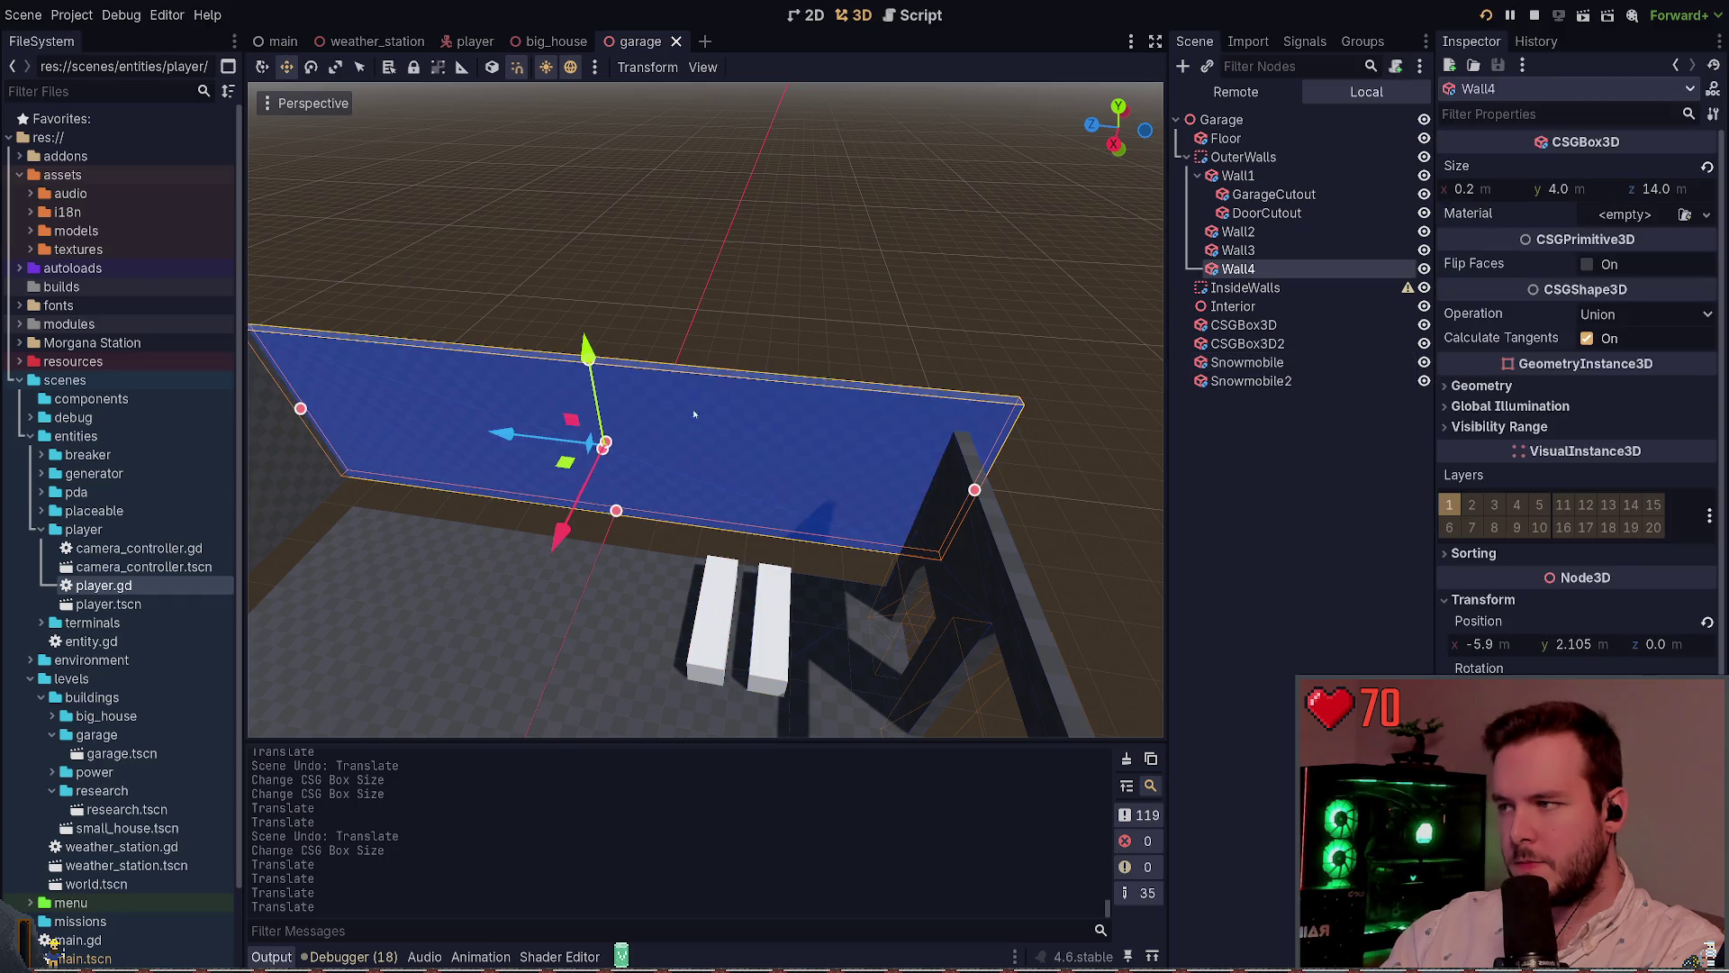
mouse_move(554, 538)
mouse_down()
mouse_move(540, 592)
mouse_move(721, 558)
mouse_up()
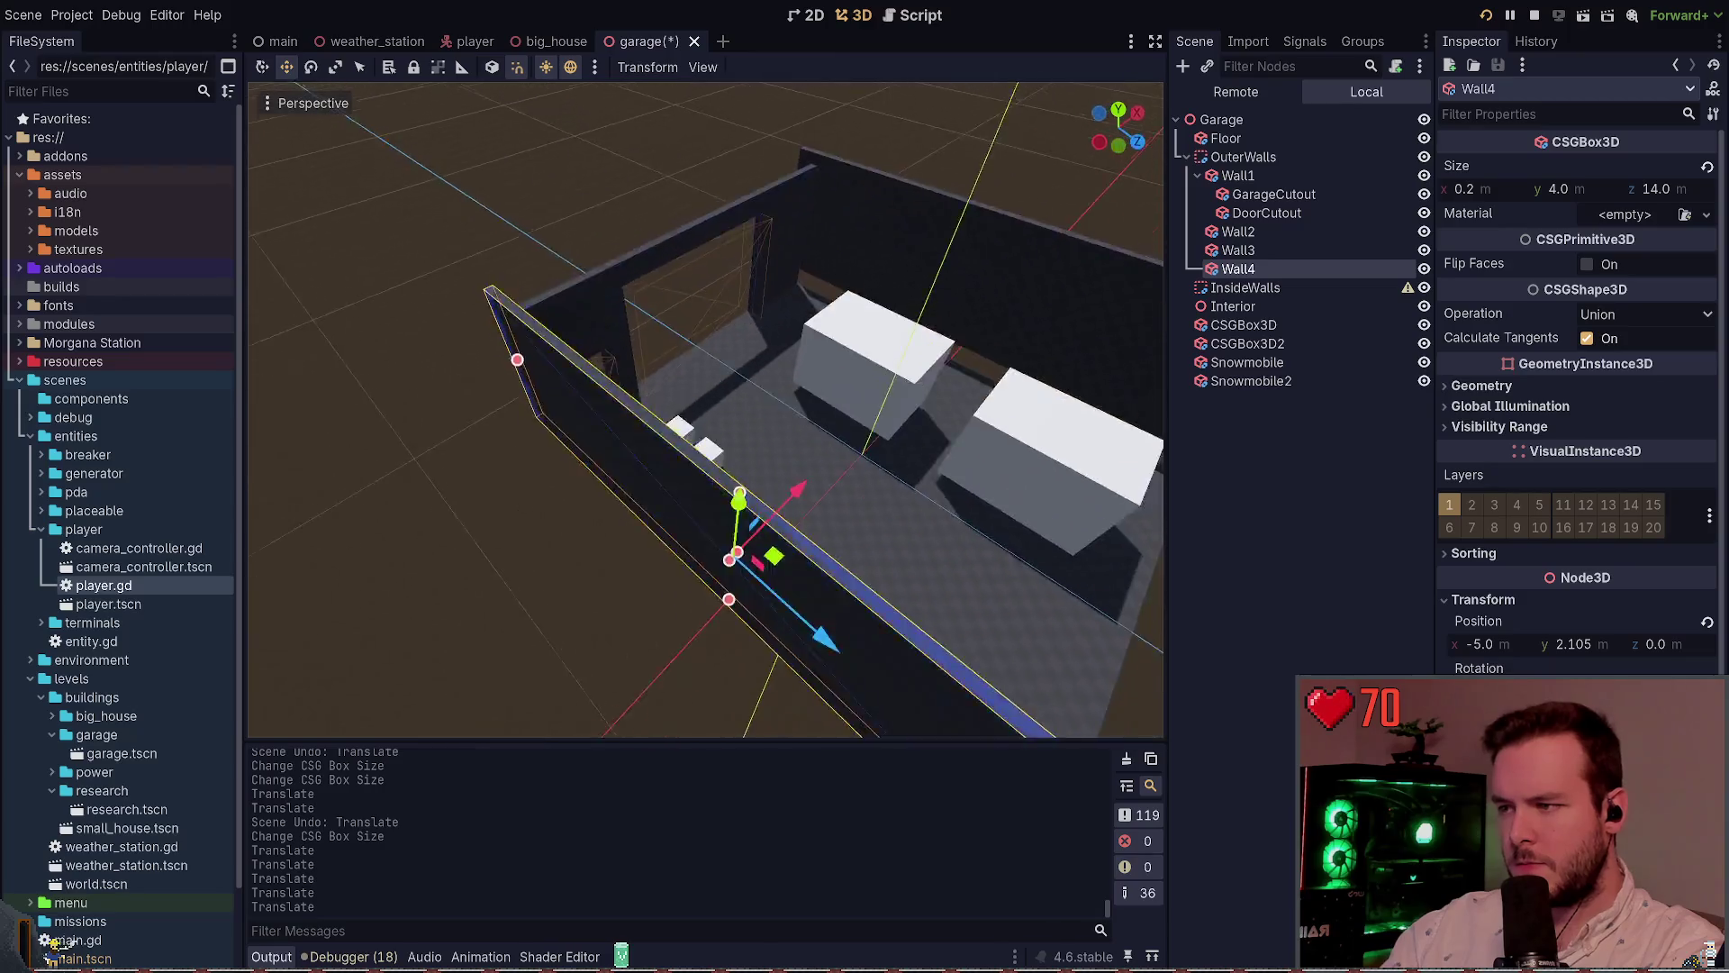
key(w)
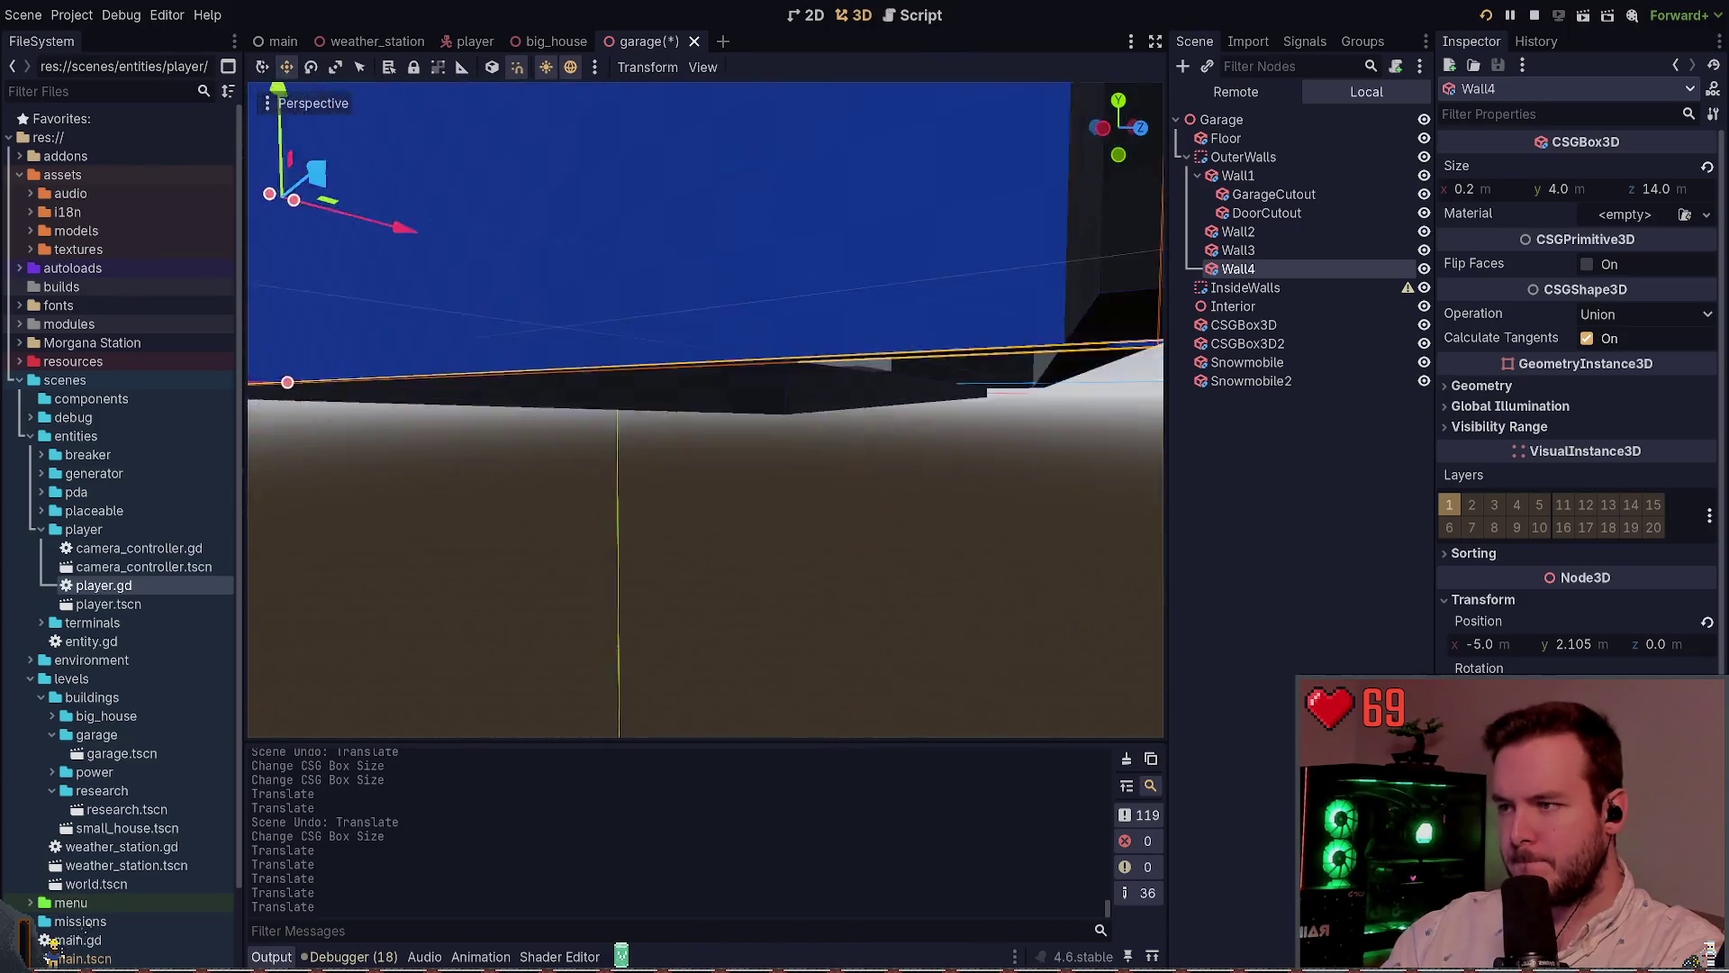
key(s)
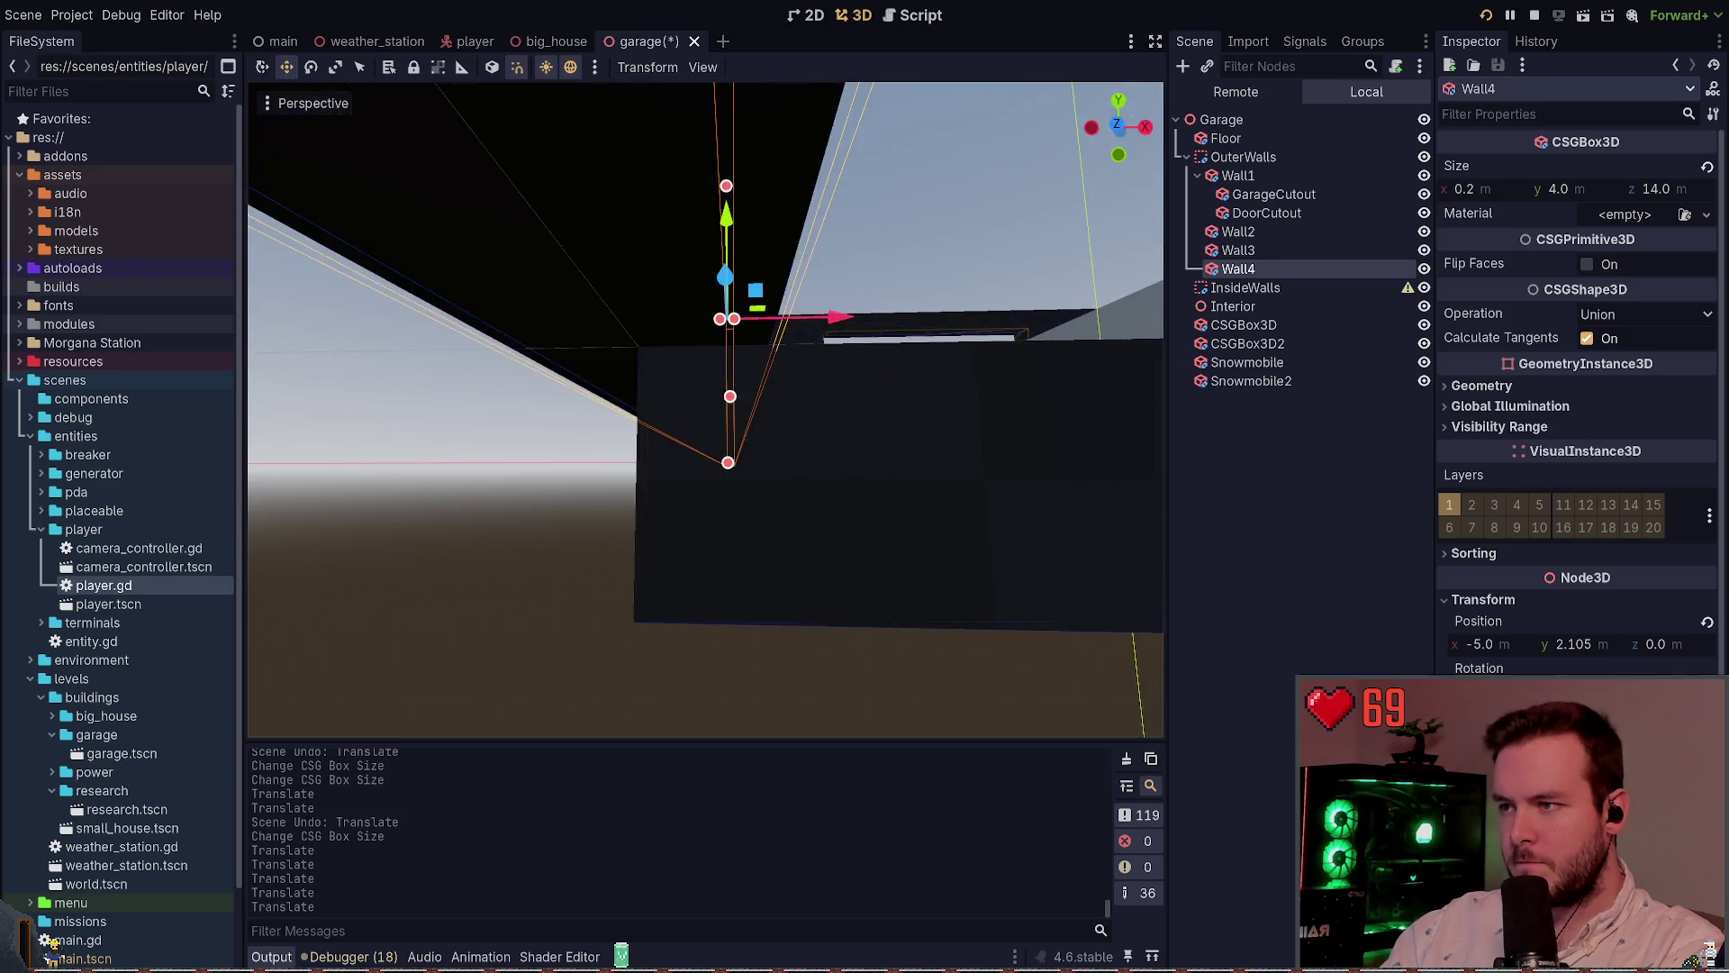
key(a)
drag(851, 322, 863, 321)
key(ctrl+s)
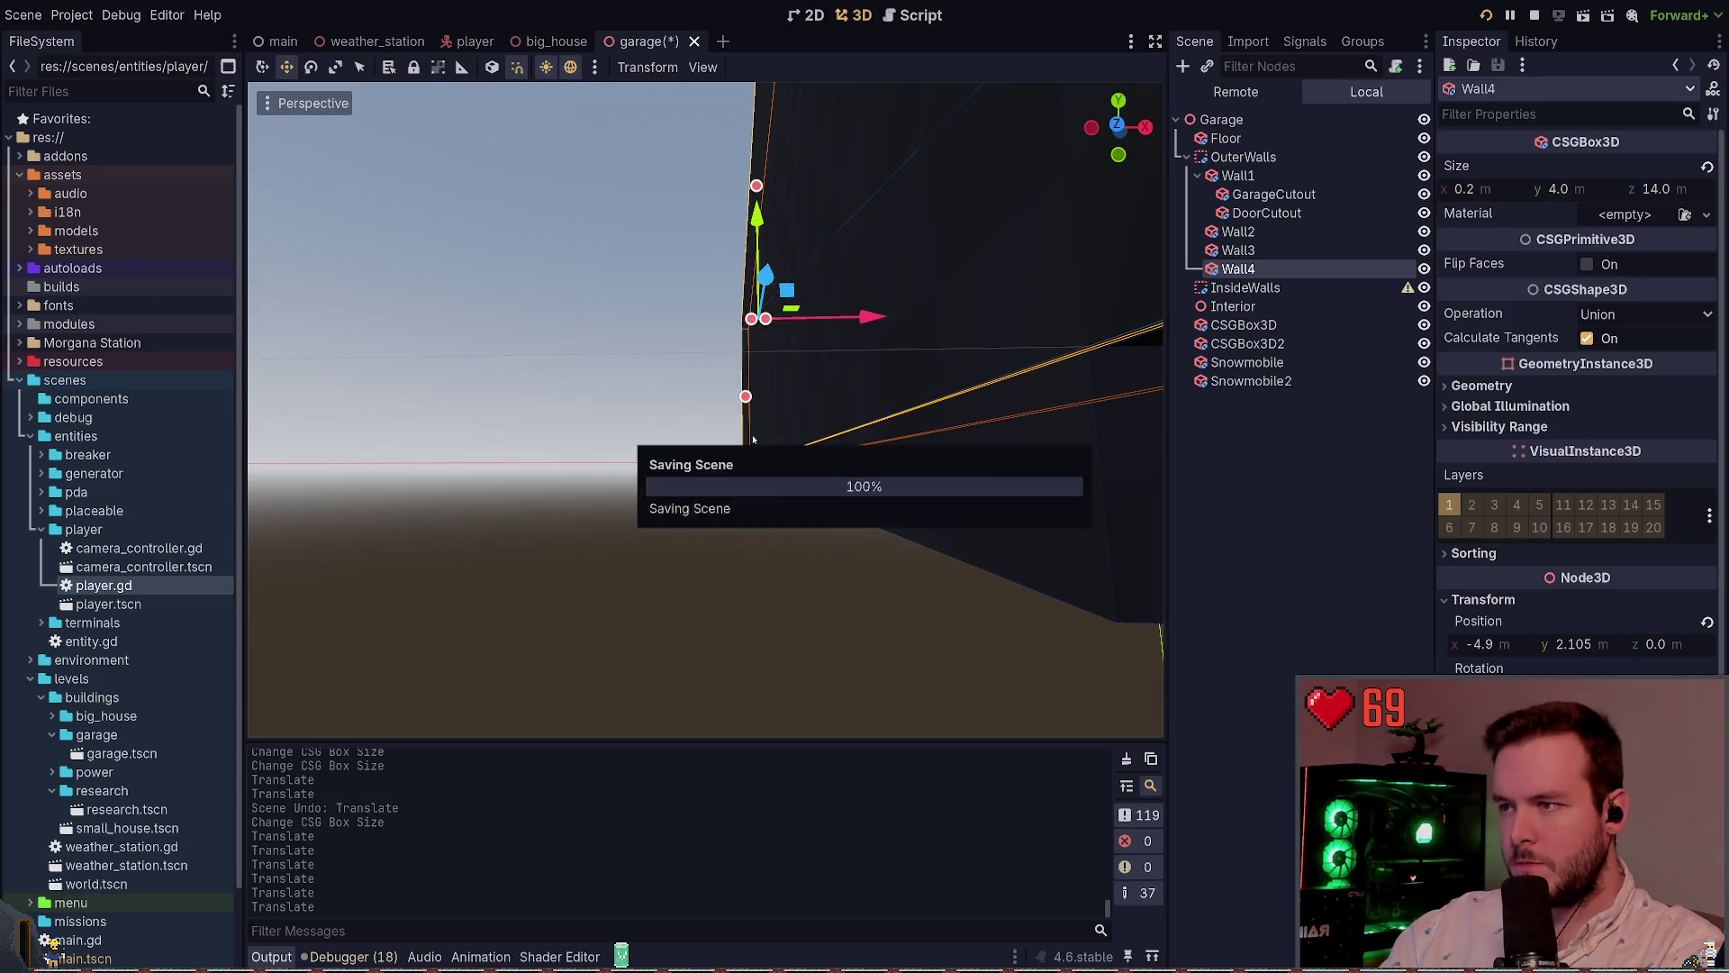
Shorten Wall4 from 14 m to 12 m and save
key(s)
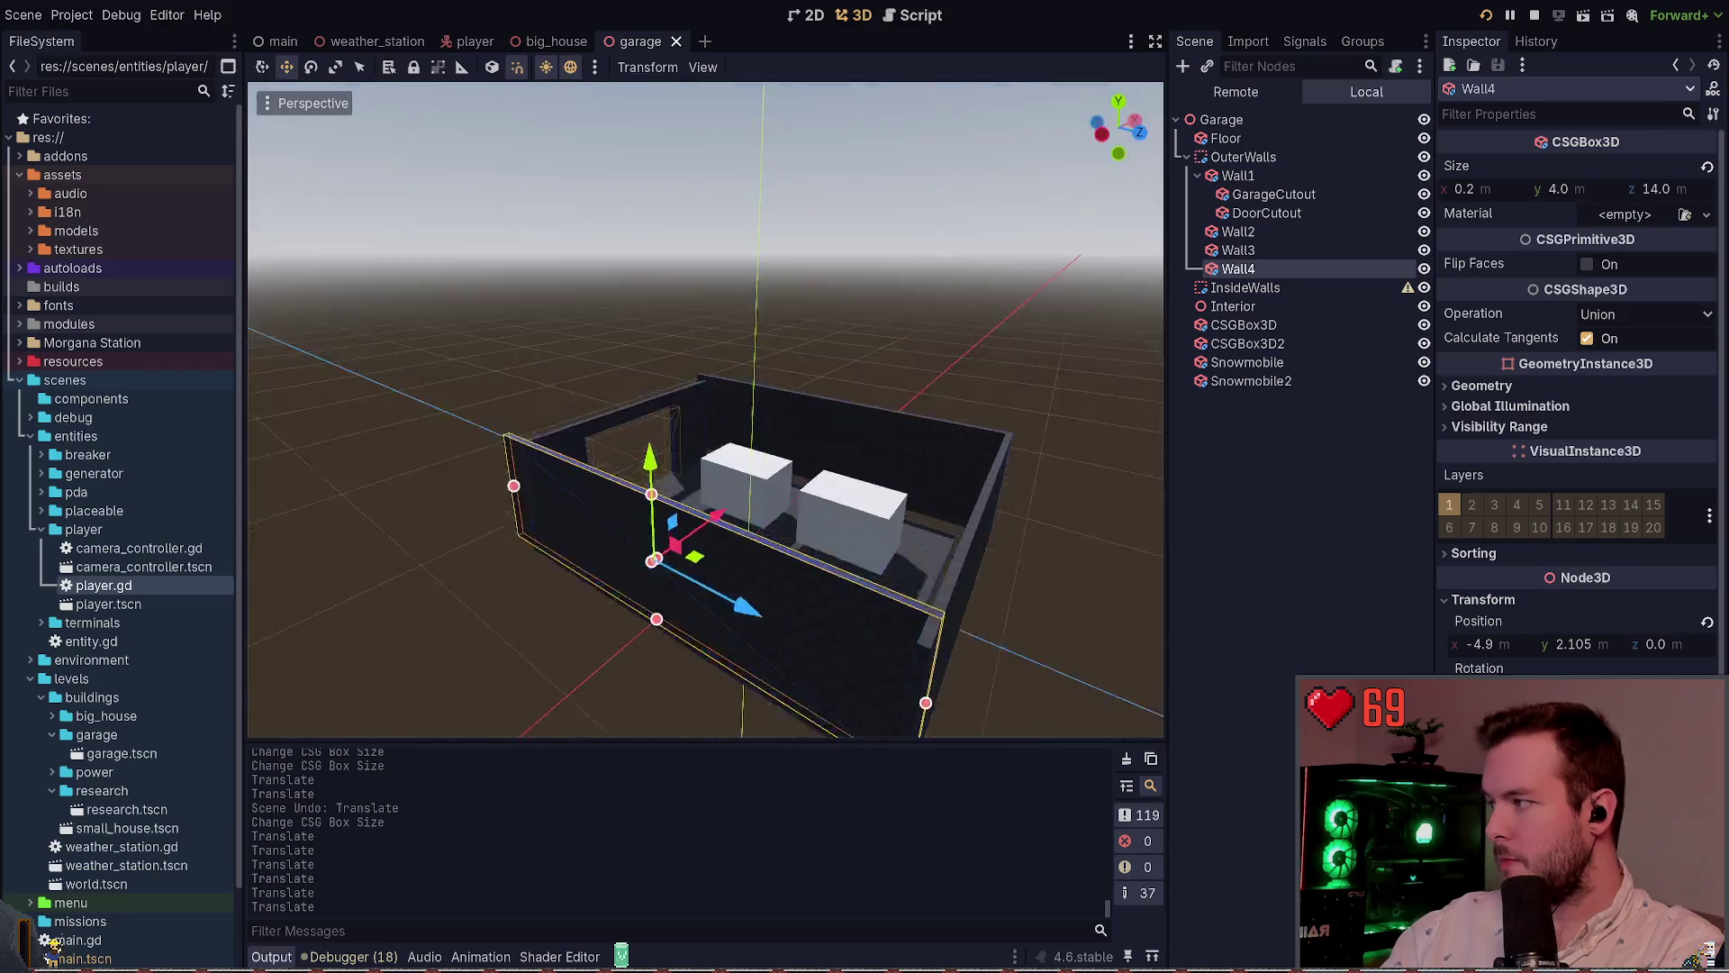
key(w)
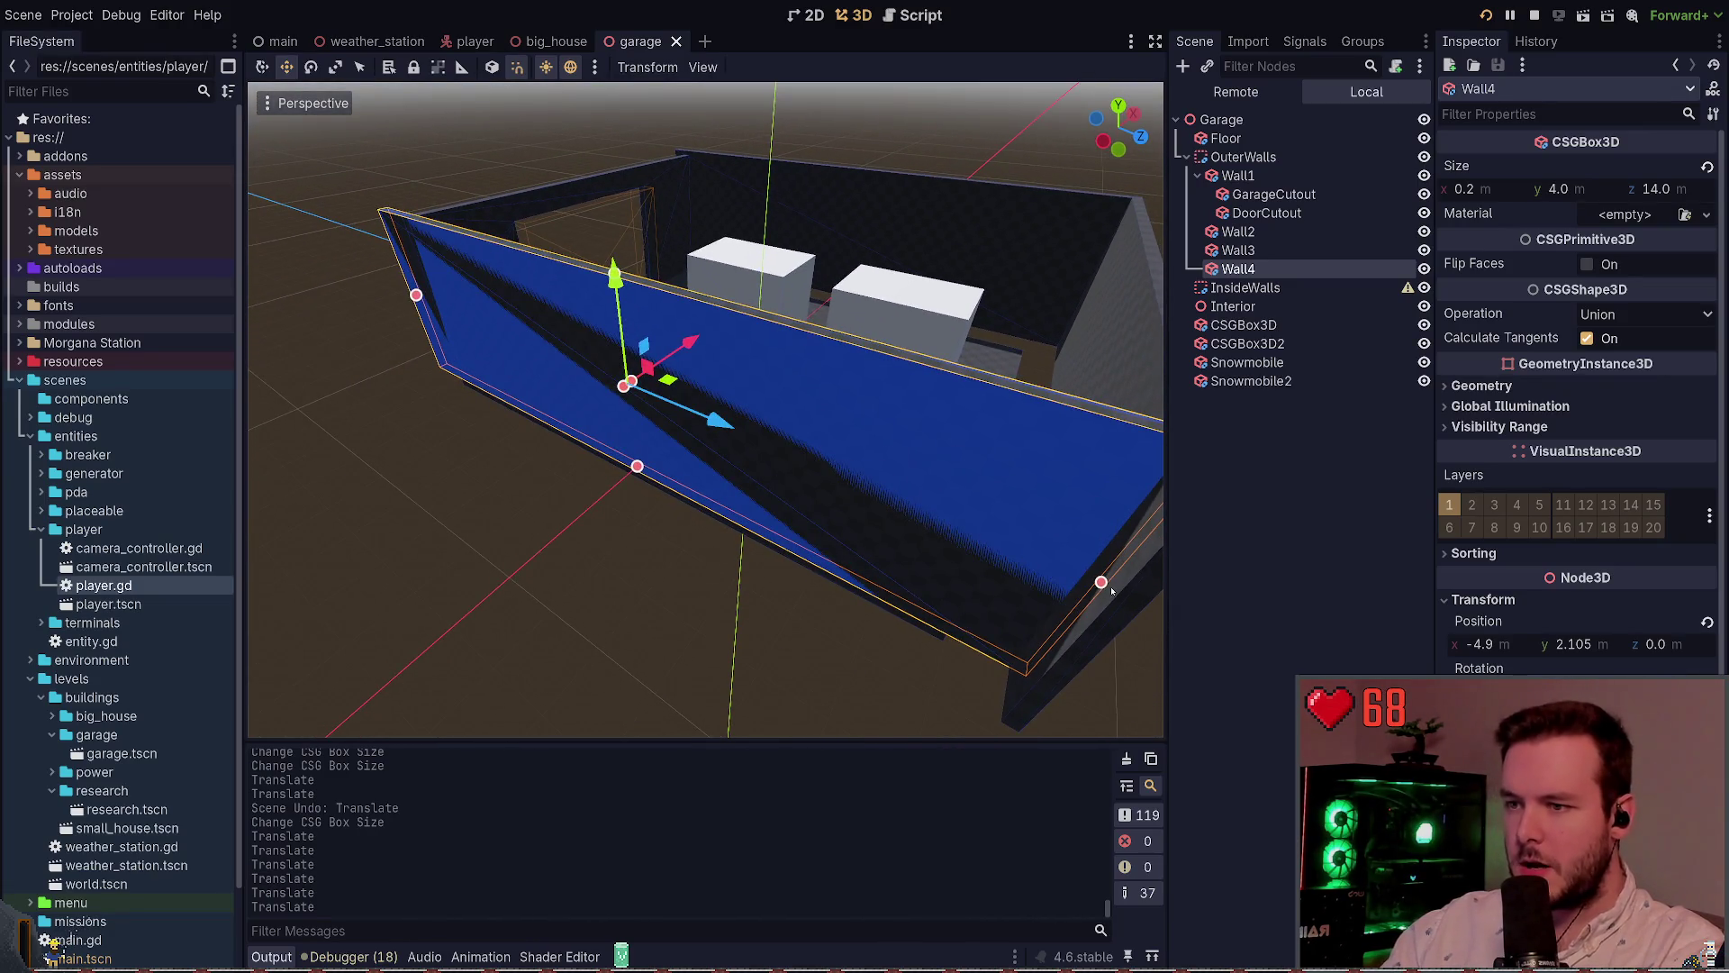
drag(1103, 586, 1000, 539)
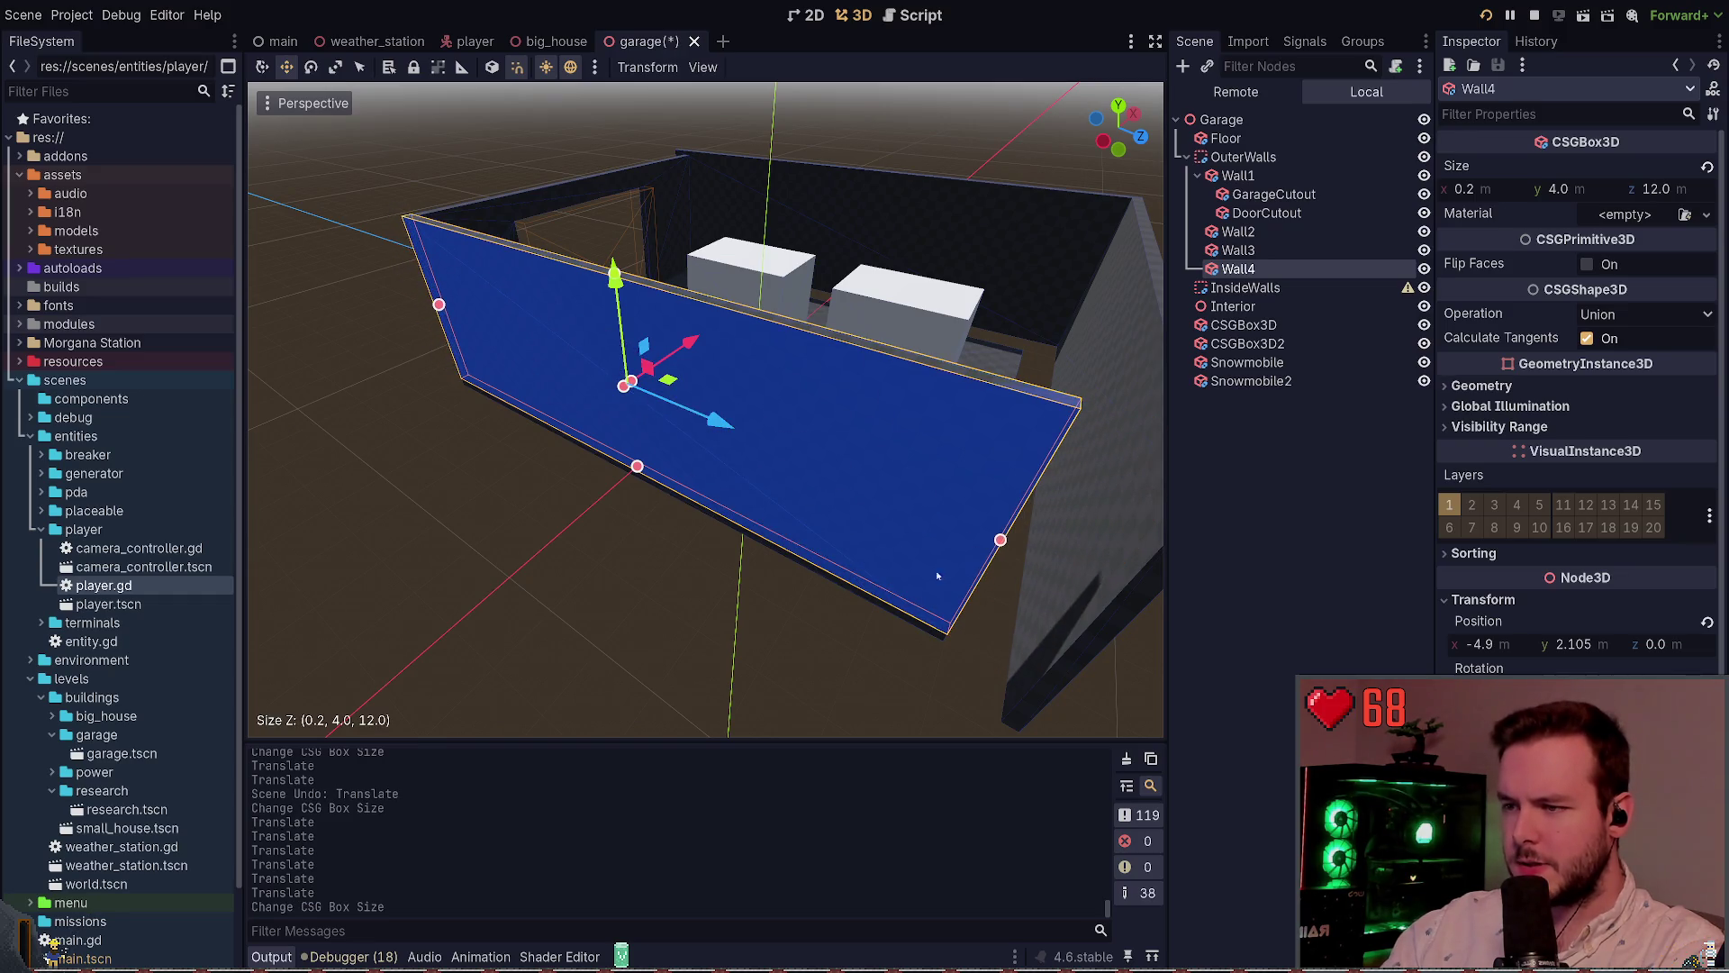
key(ctrl+s)
Compare Wall4 with the floor and trim Wall4 further to 11.5 m
click(721, 397)
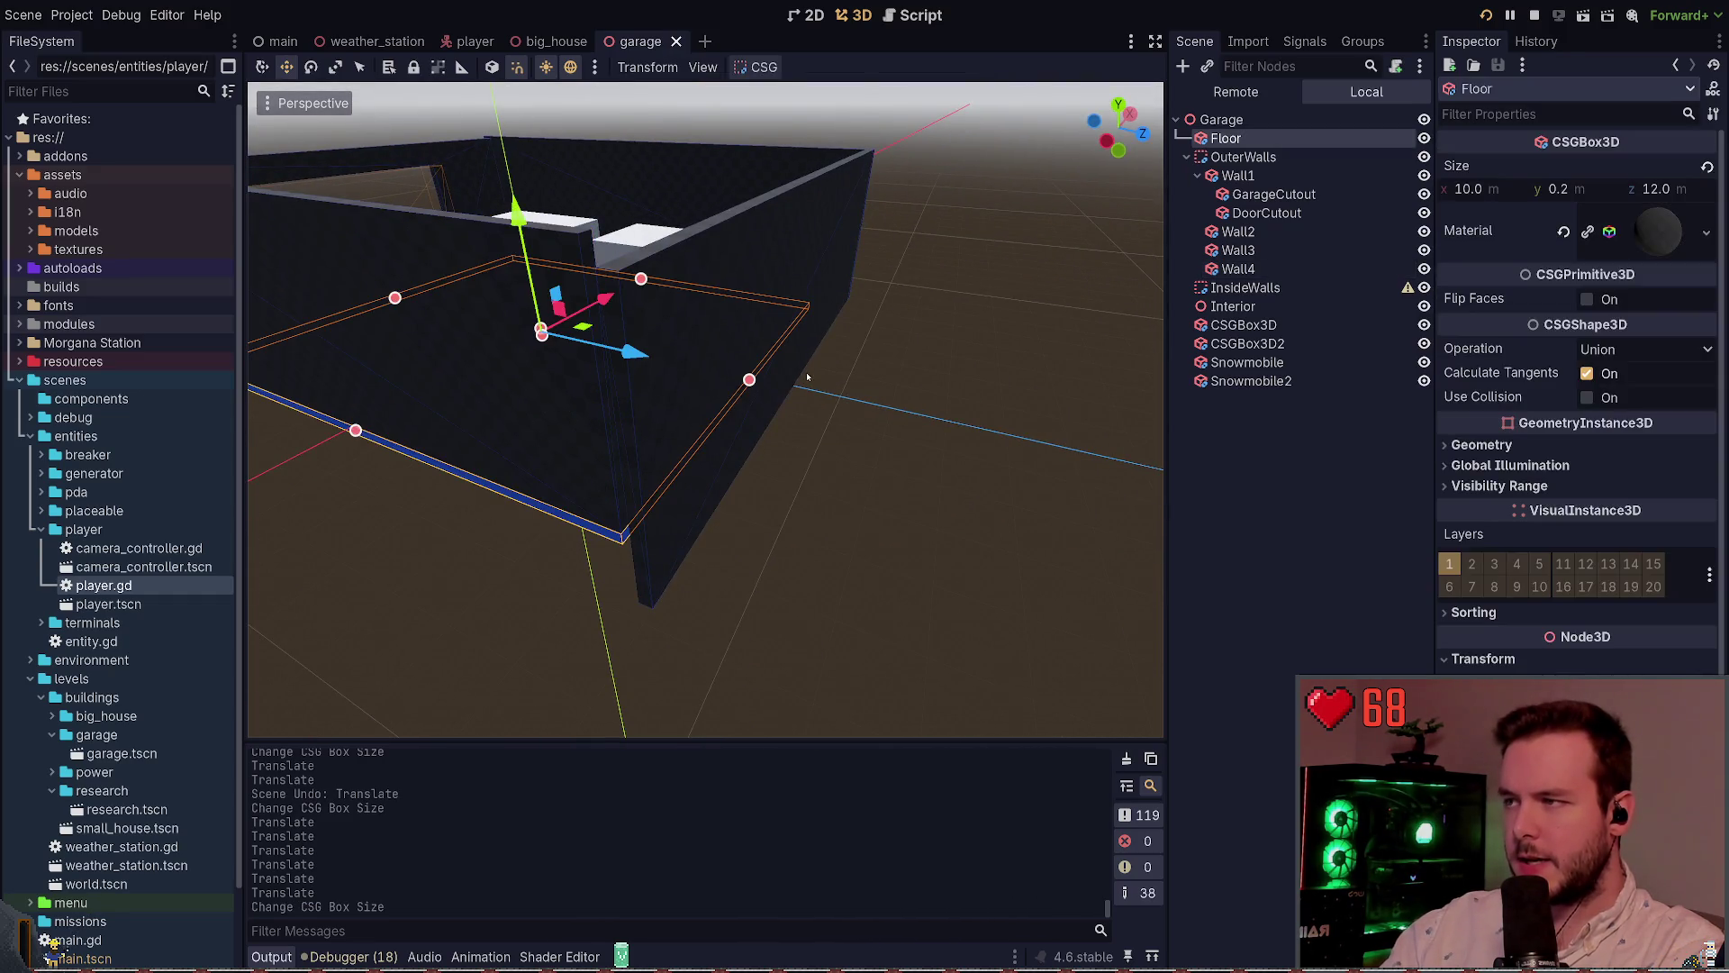
click(483, 502)
key(w)
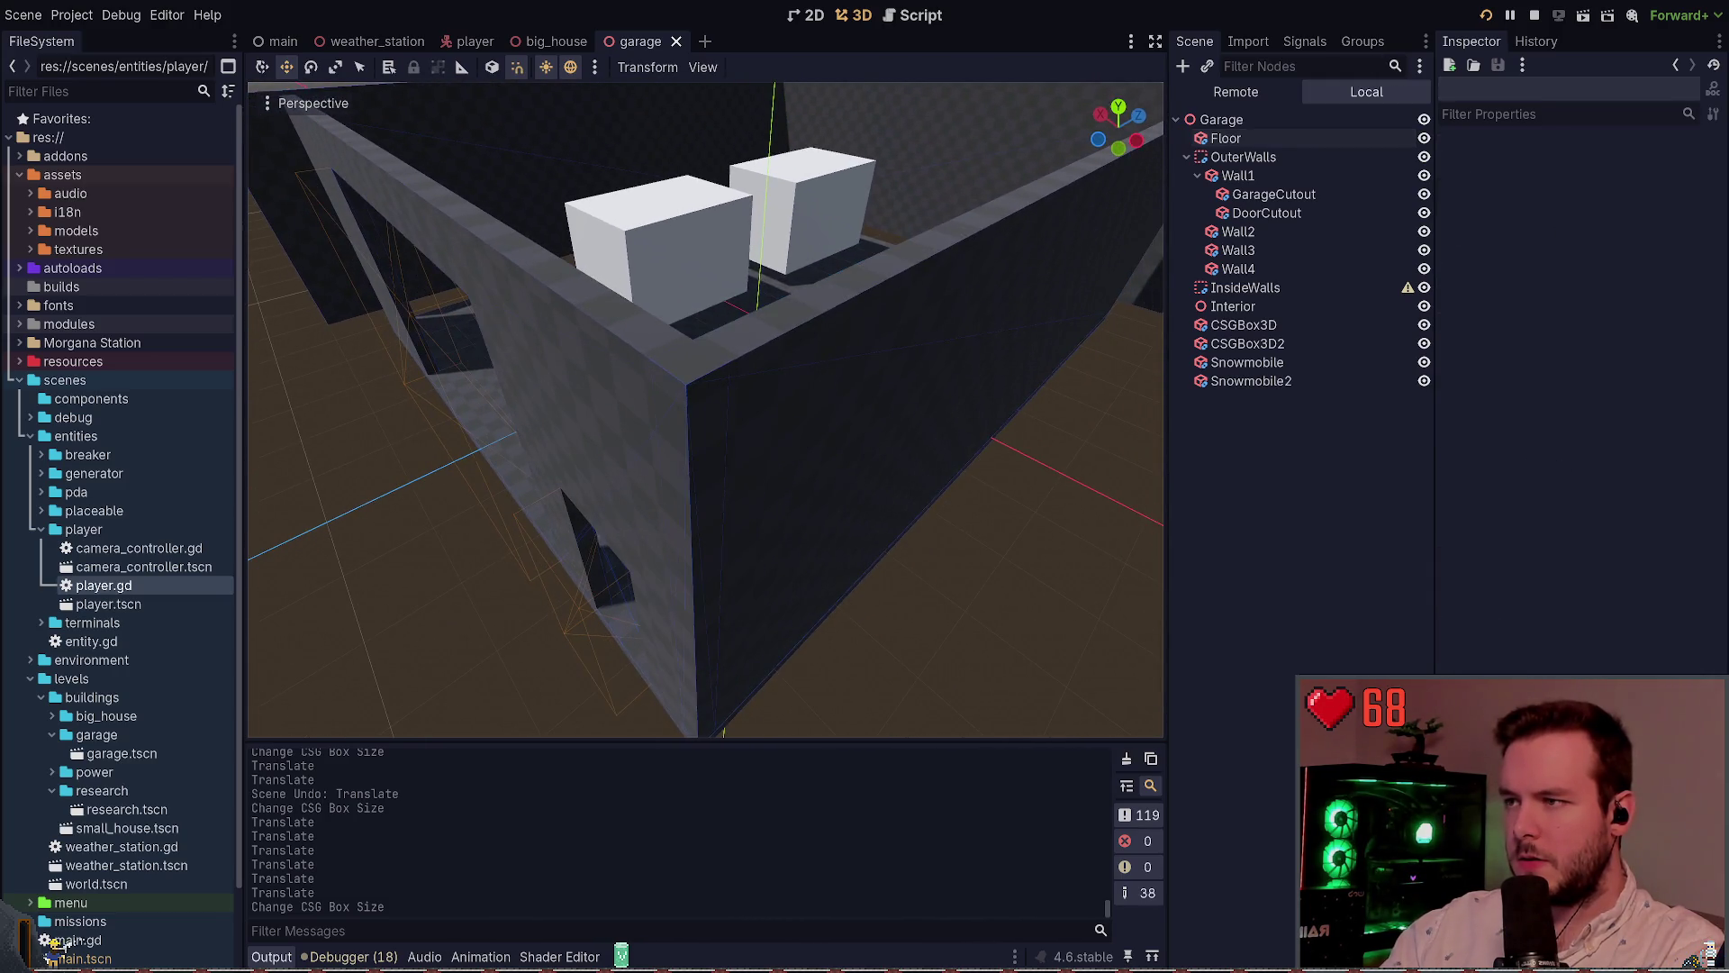
click(829, 317)
click(1088, 430)
click(816, 487)
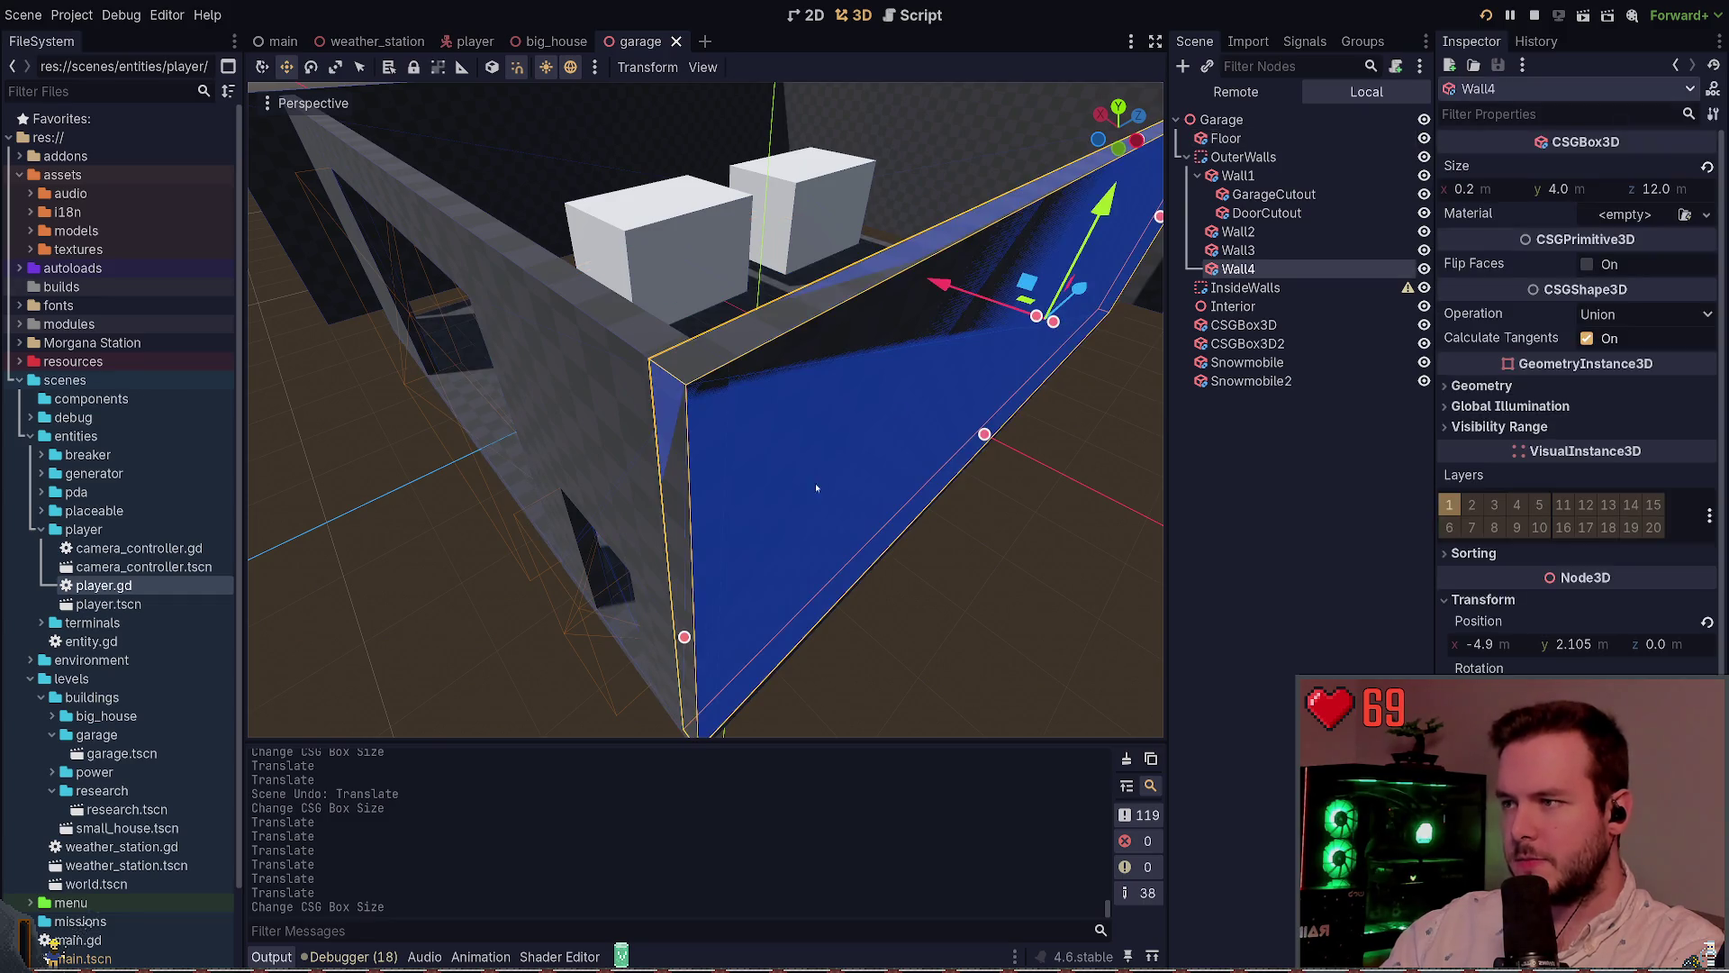
drag(684, 637, 716, 613)
click(1035, 541)
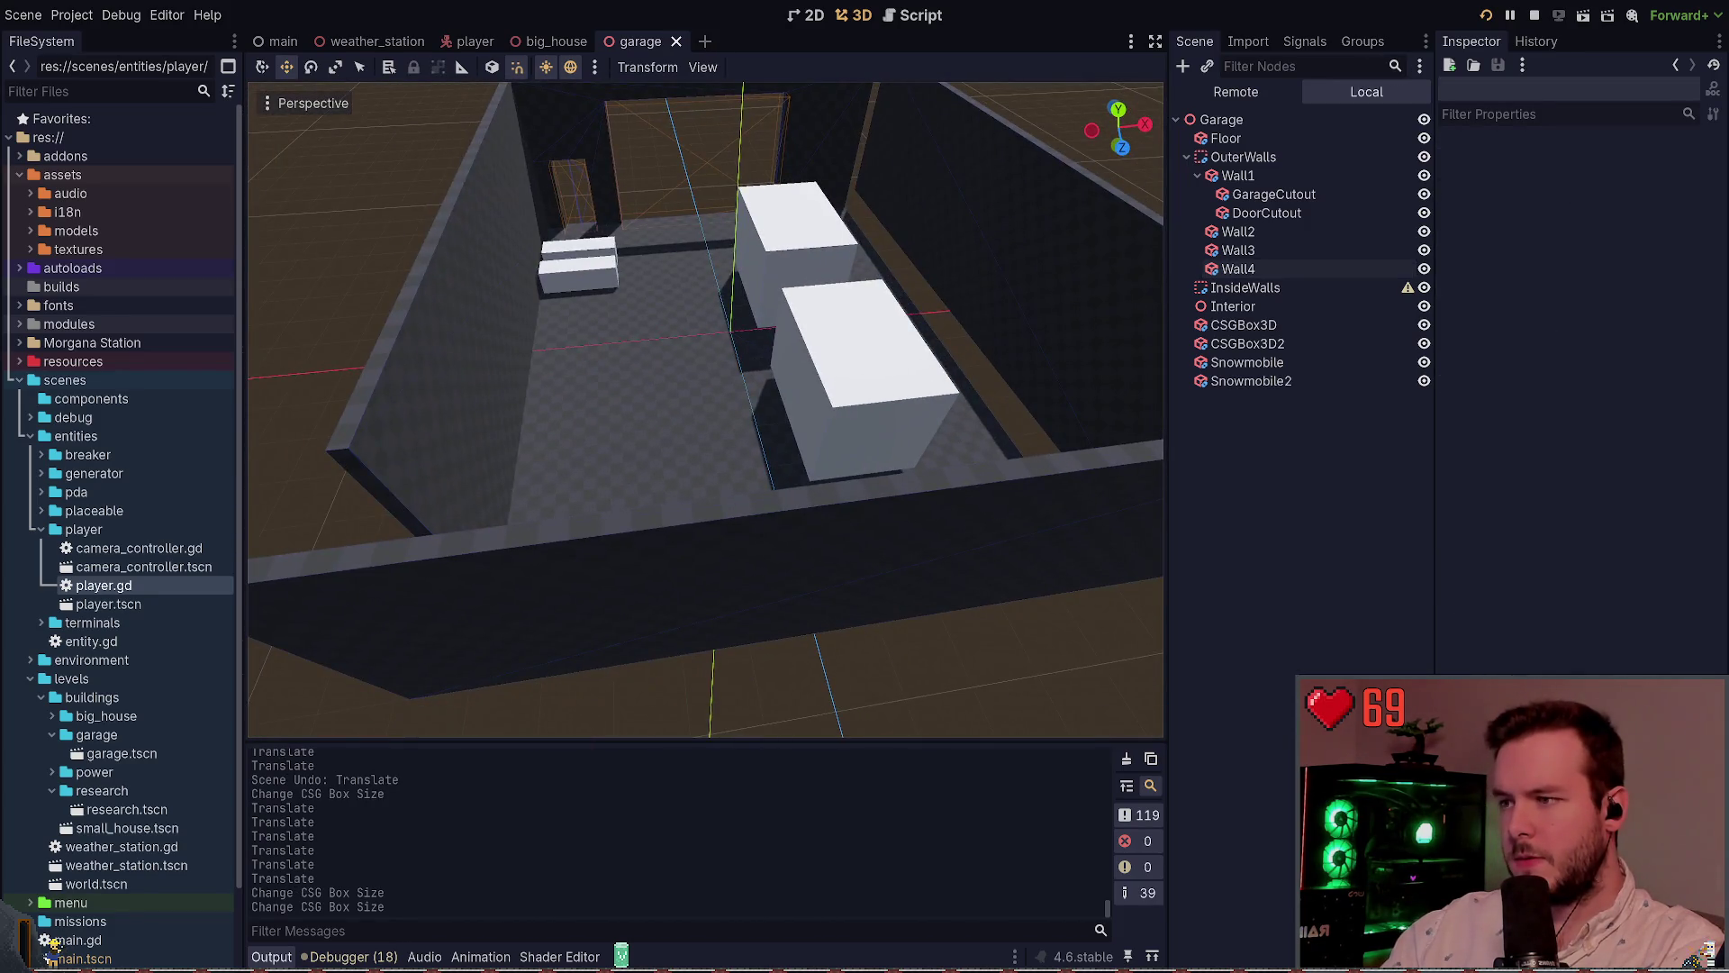
click(956, 489)
Move Wall3 inward to z 5.9, resize it to fit the floor, and save
key(f)
drag(891, 396, 851, 421)
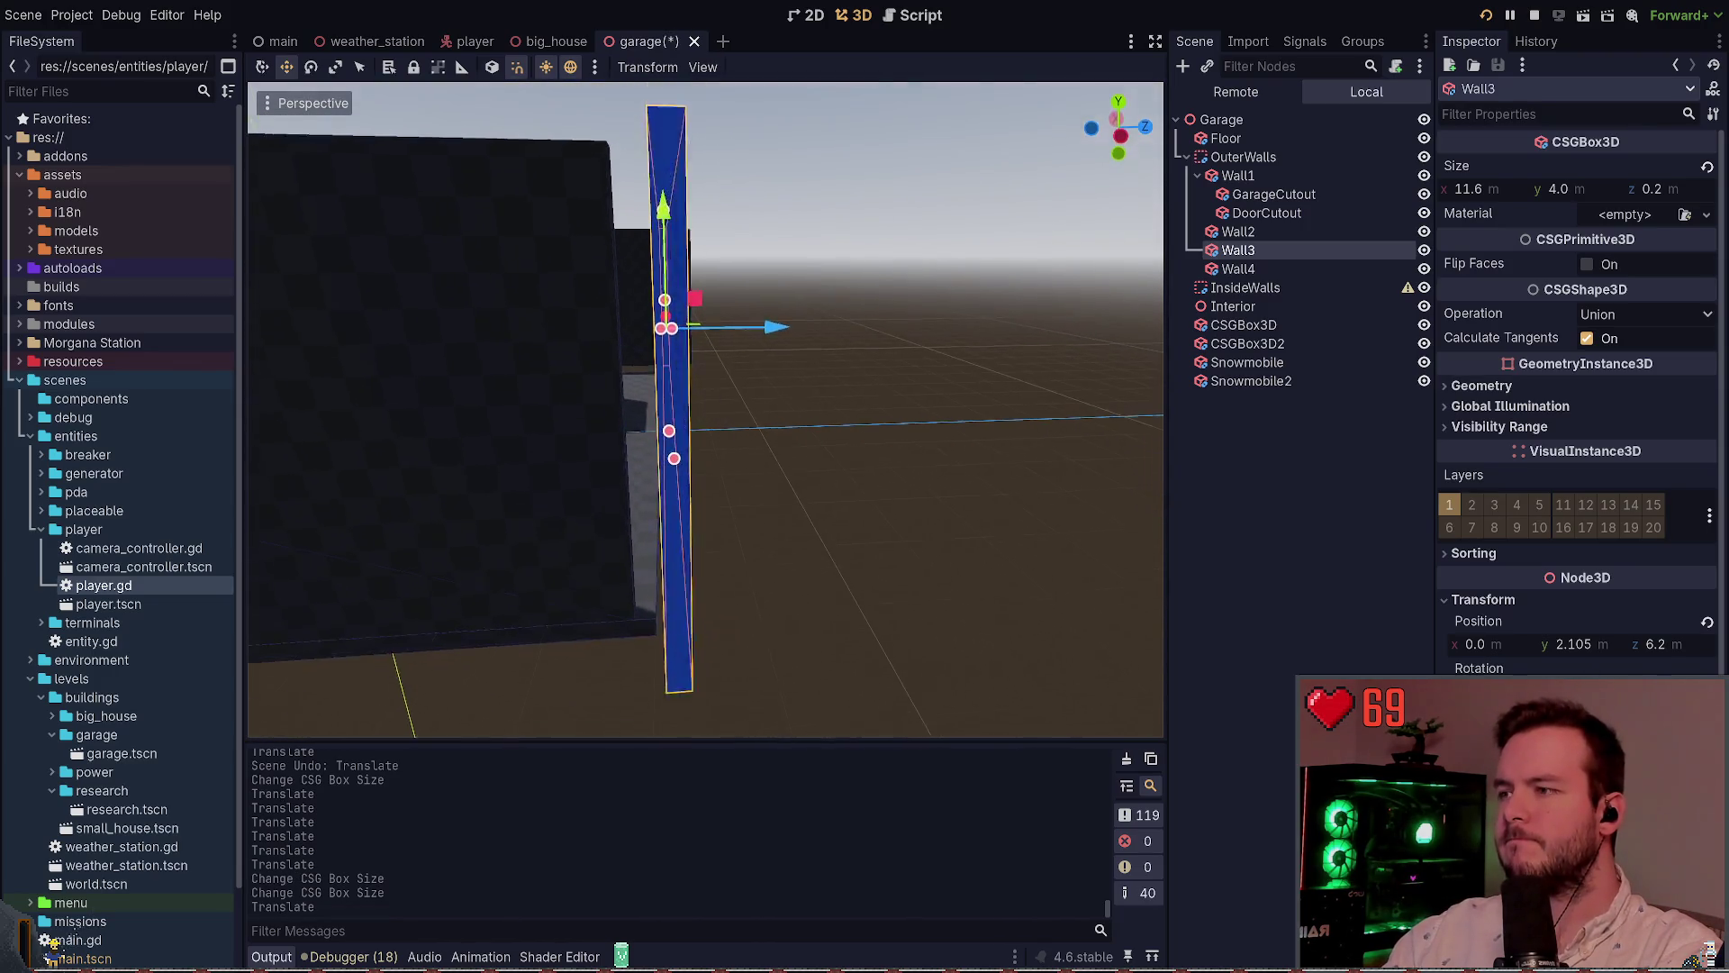
drag(787, 354, 771, 353)
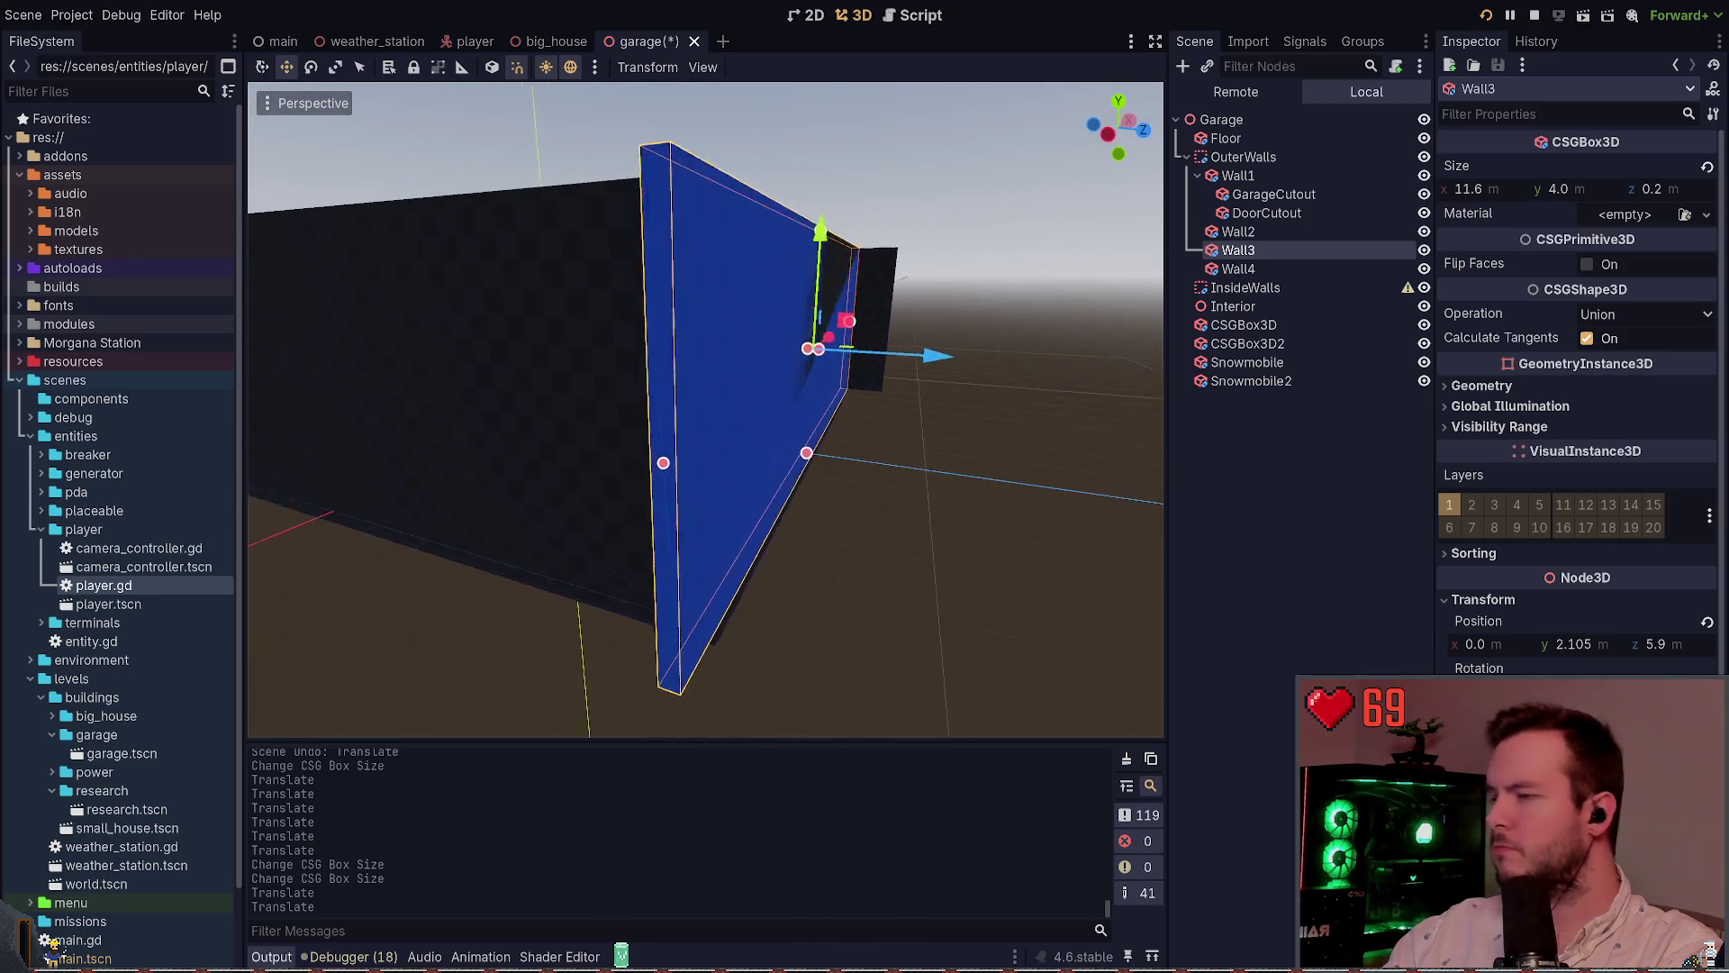
mouse_move(542, 444)
mouse_down()
mouse_move(693, 437)
mouse_move(645, 417)
mouse_up()
key(ctrl+s)
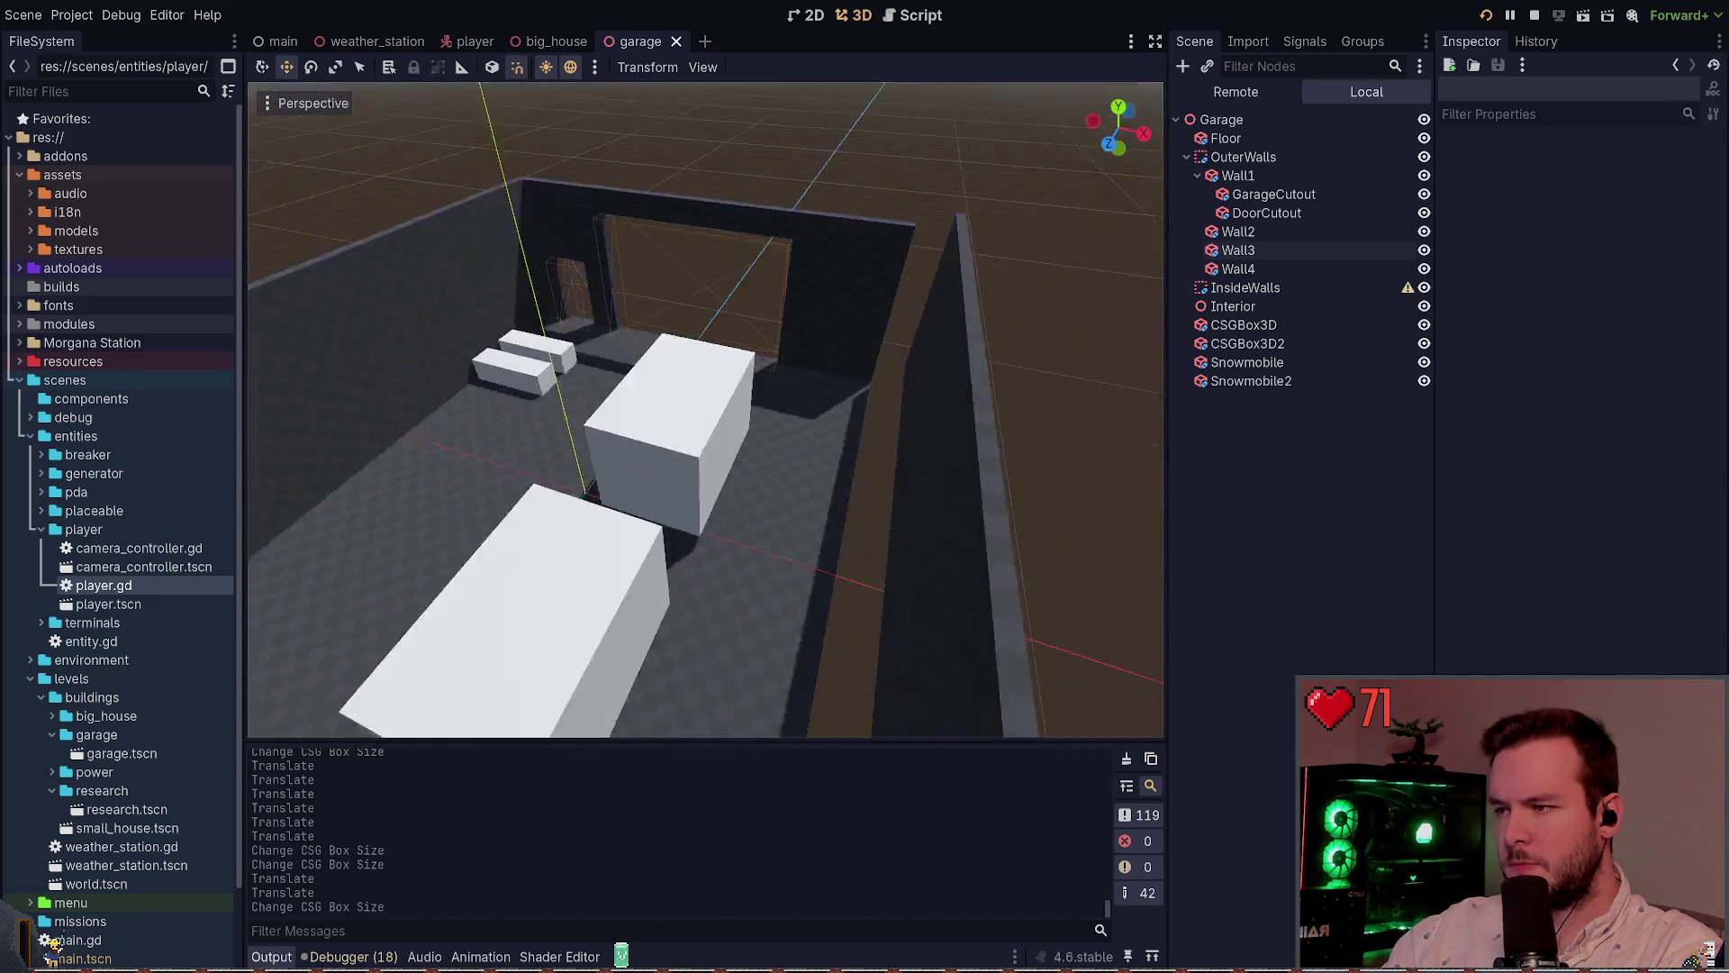
Compare the sizes of the floor, Wall3 and Wall4
click(886, 404)
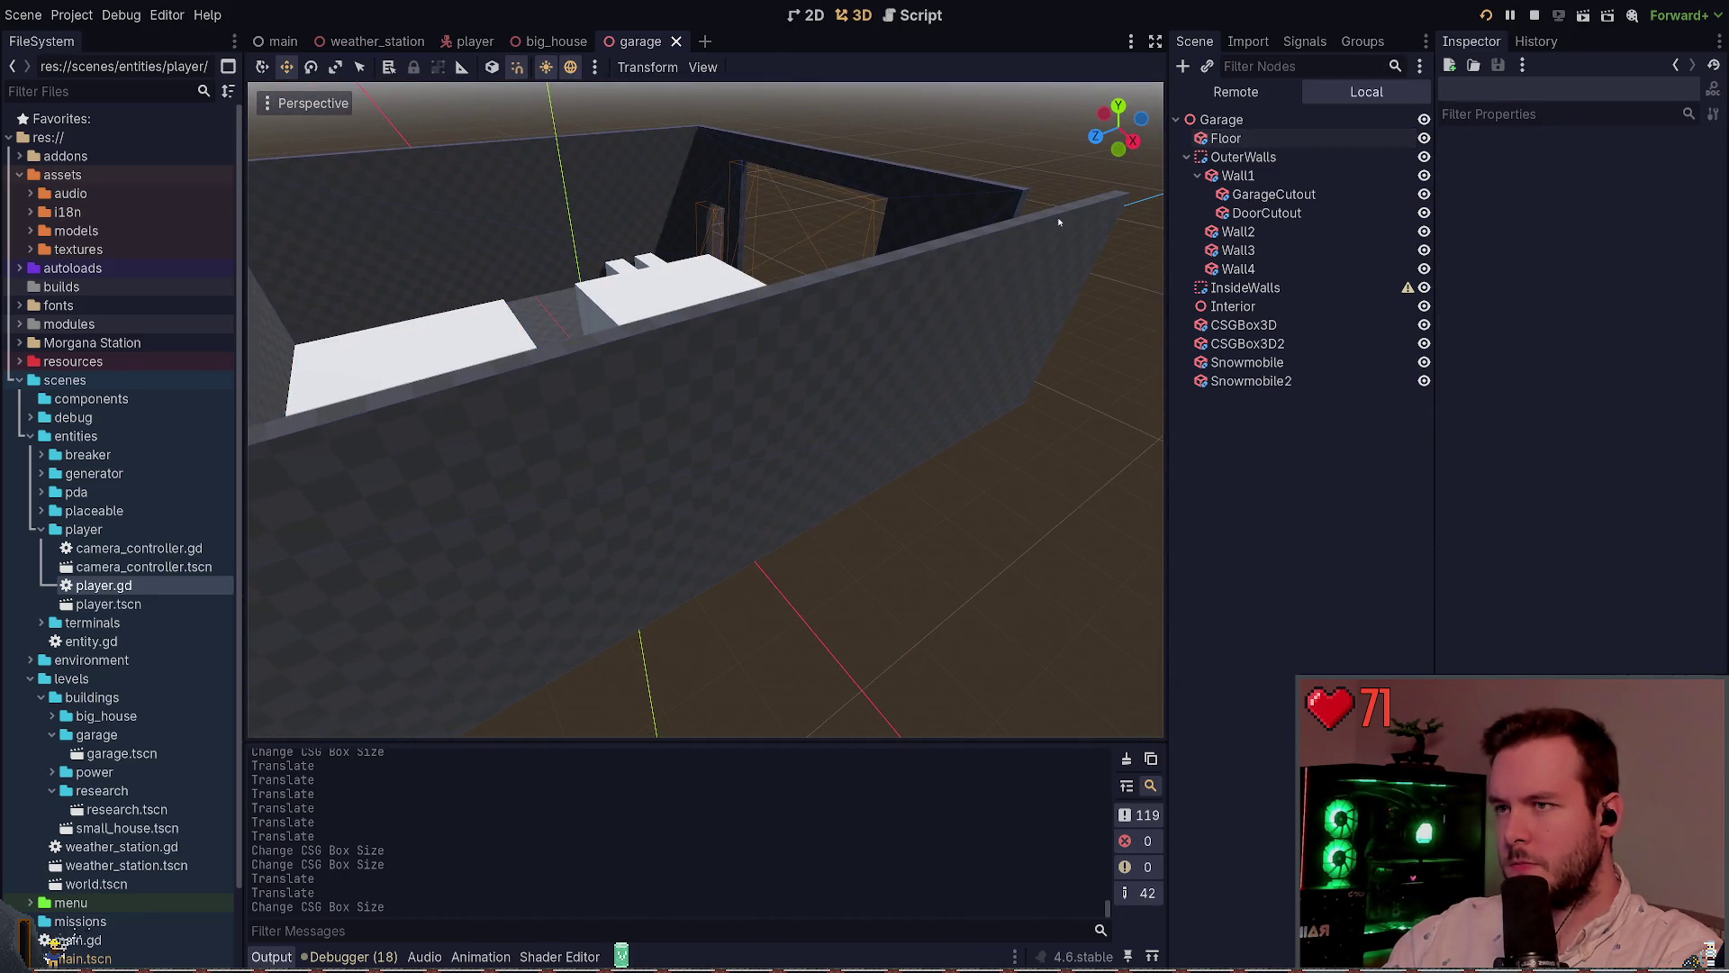
click(1029, 472)
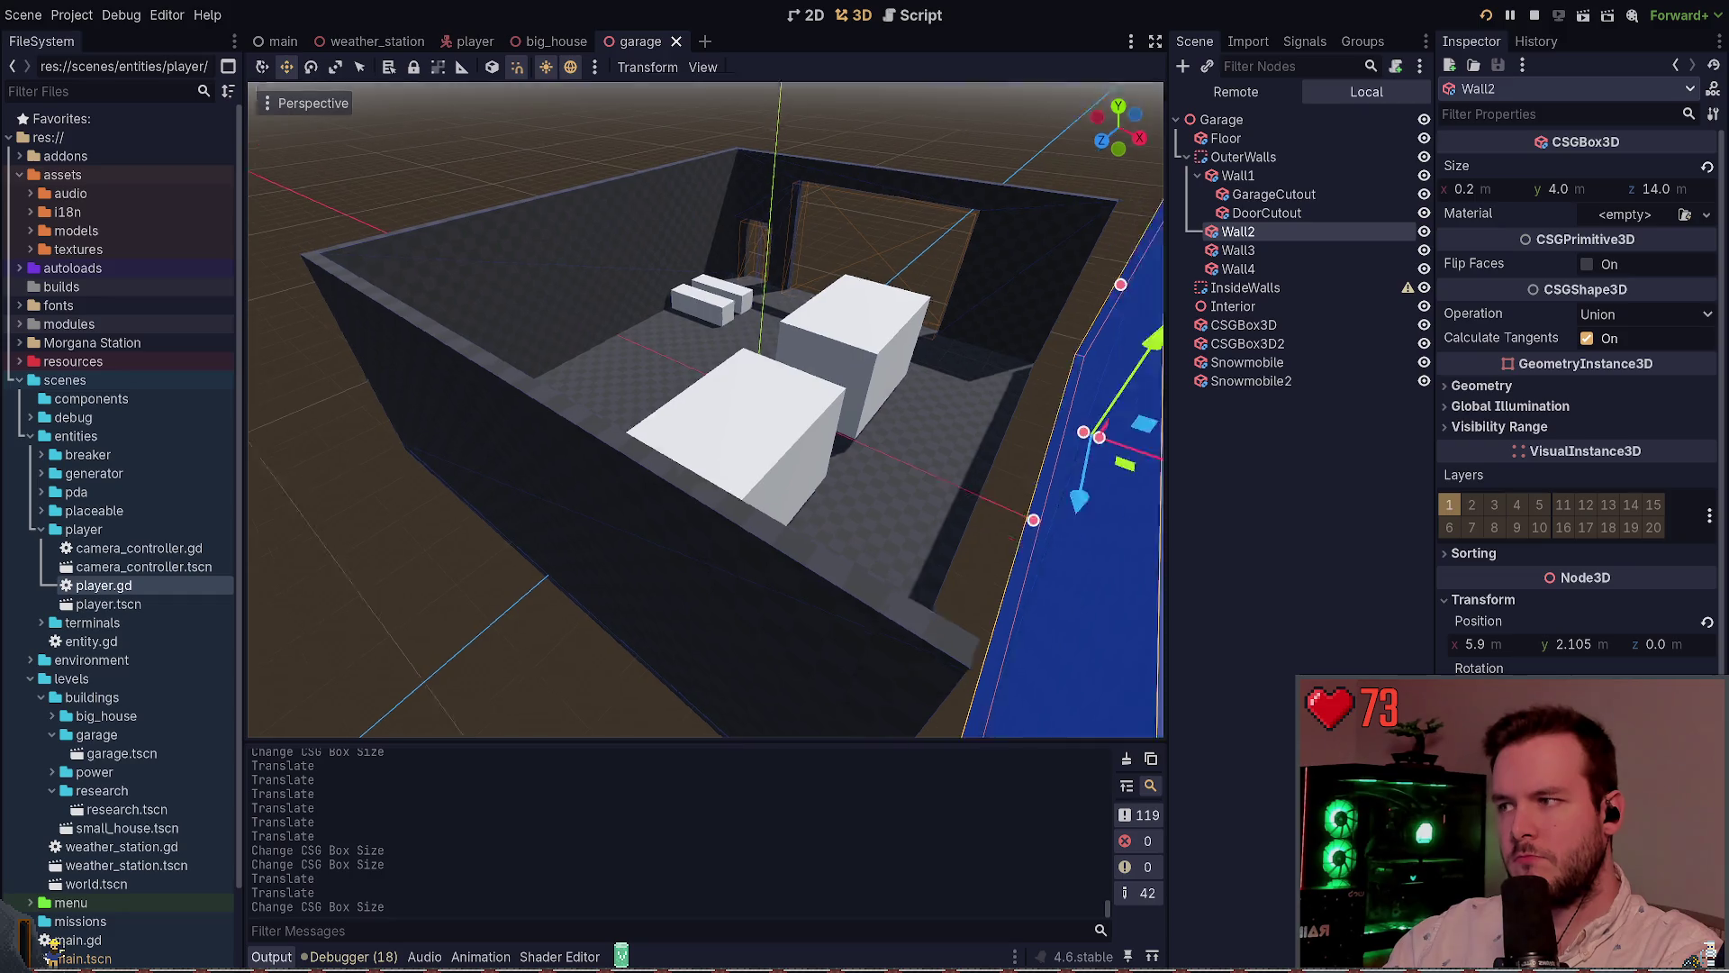
click(808, 418)
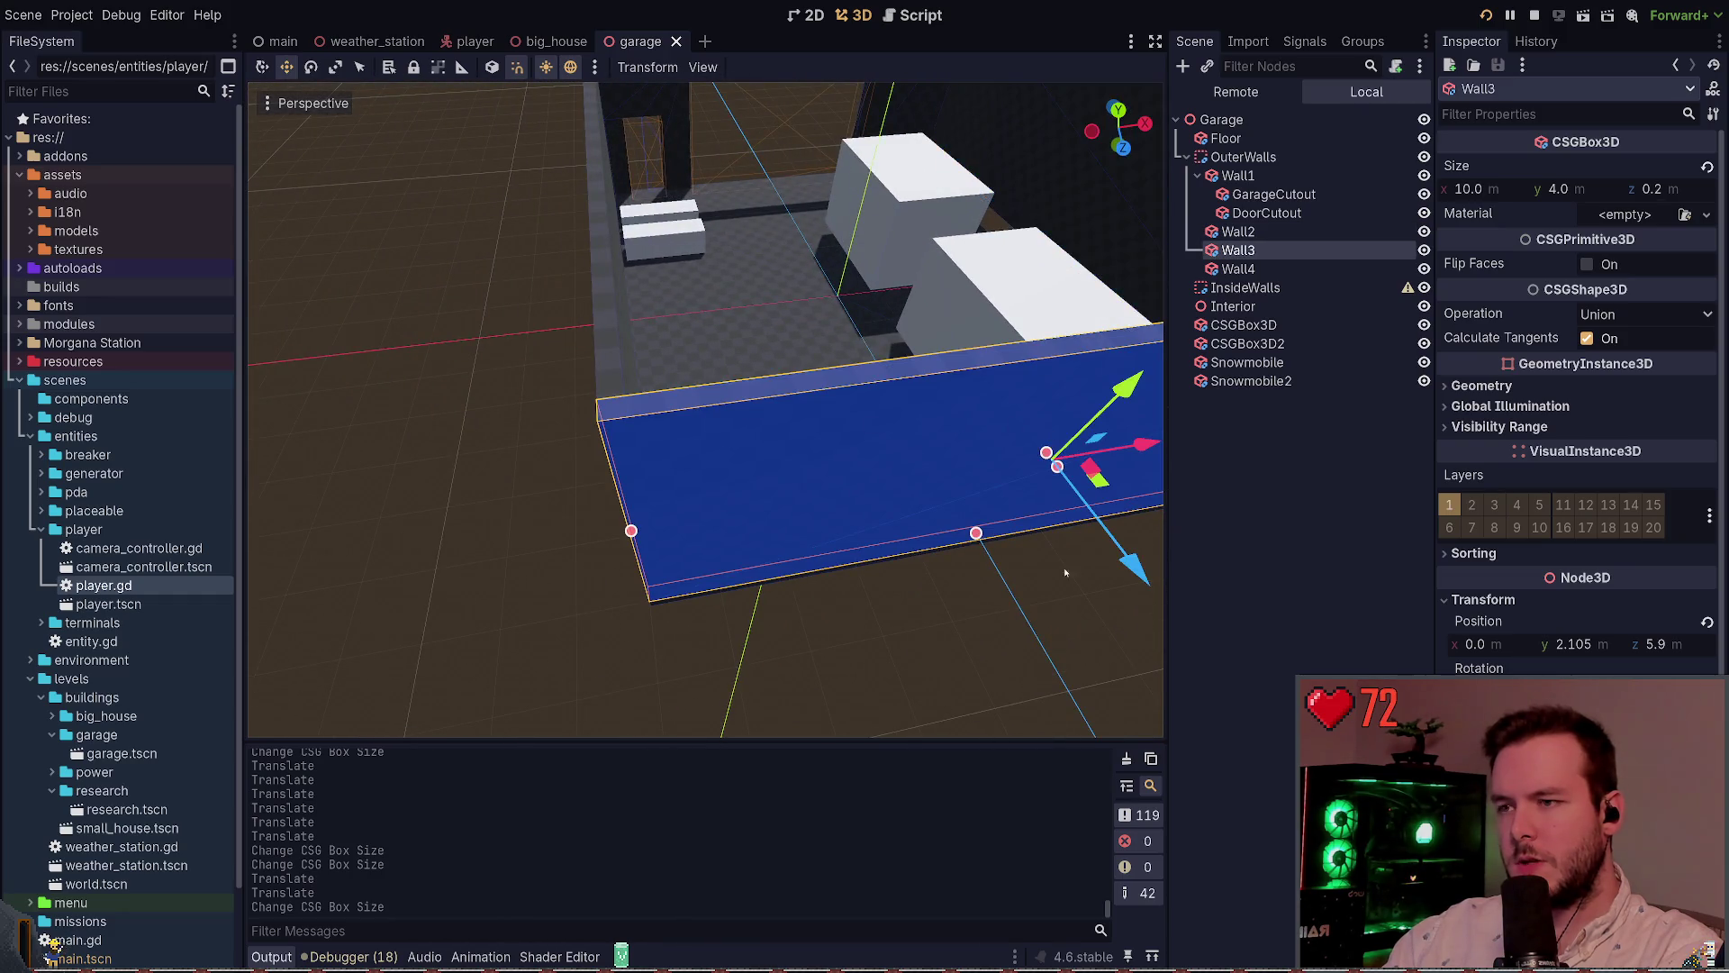
click(1066, 572)
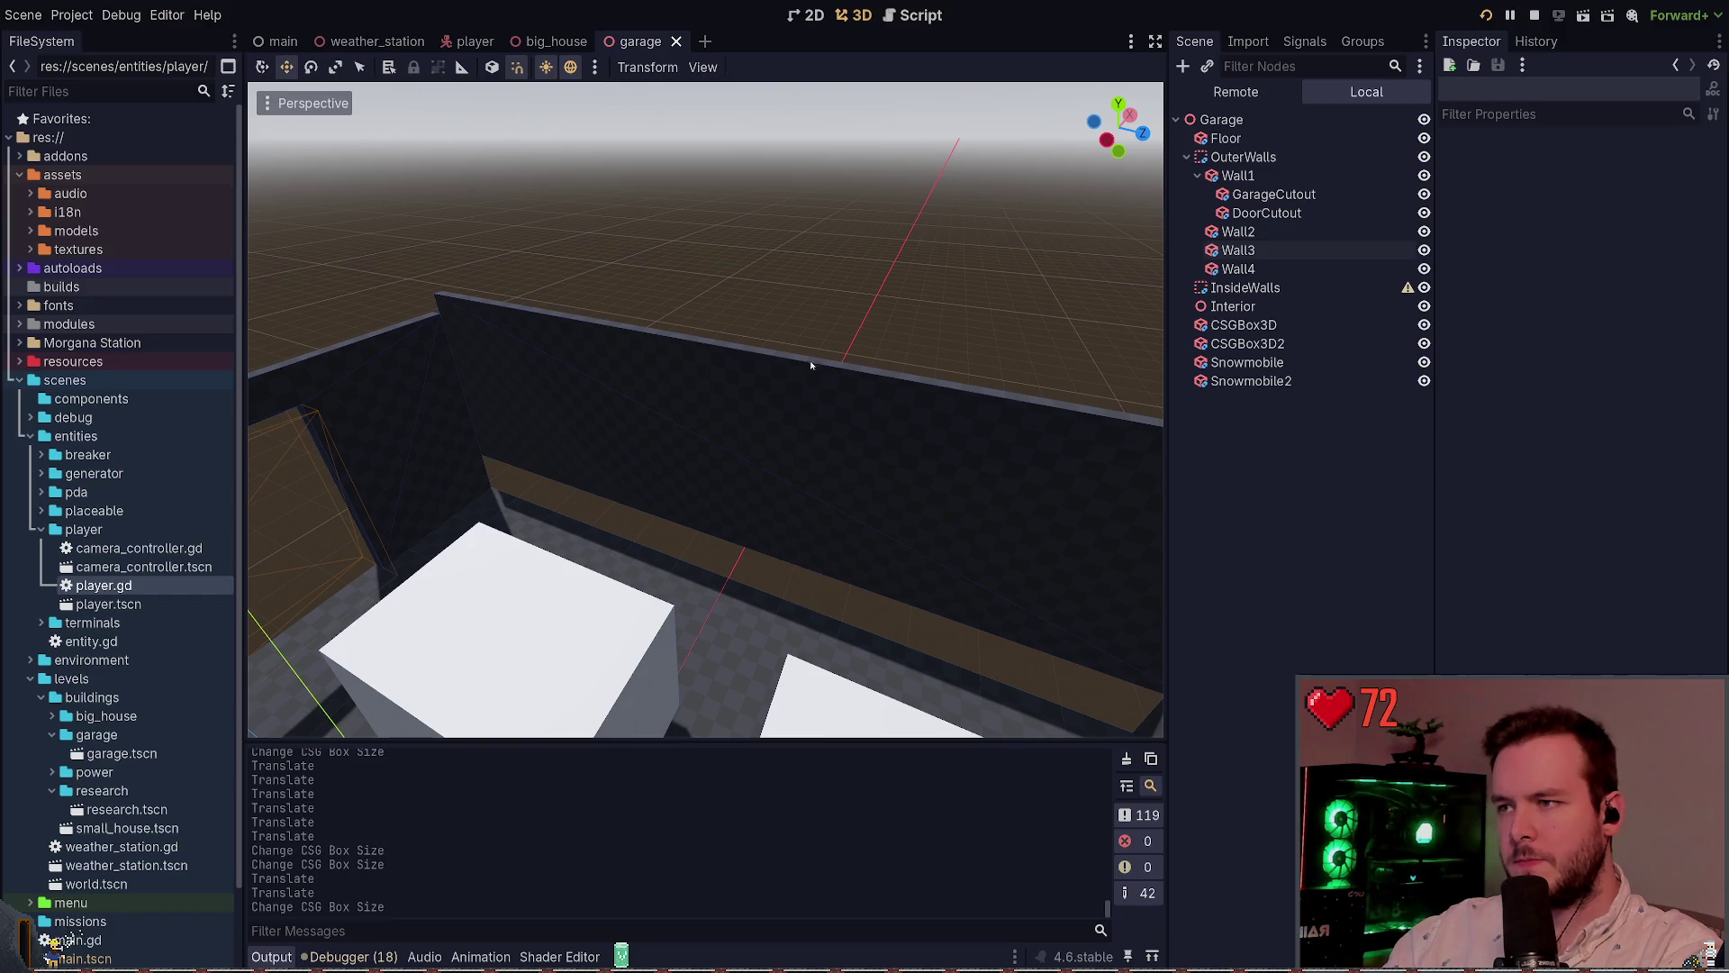
drag(814, 362, 756, 477)
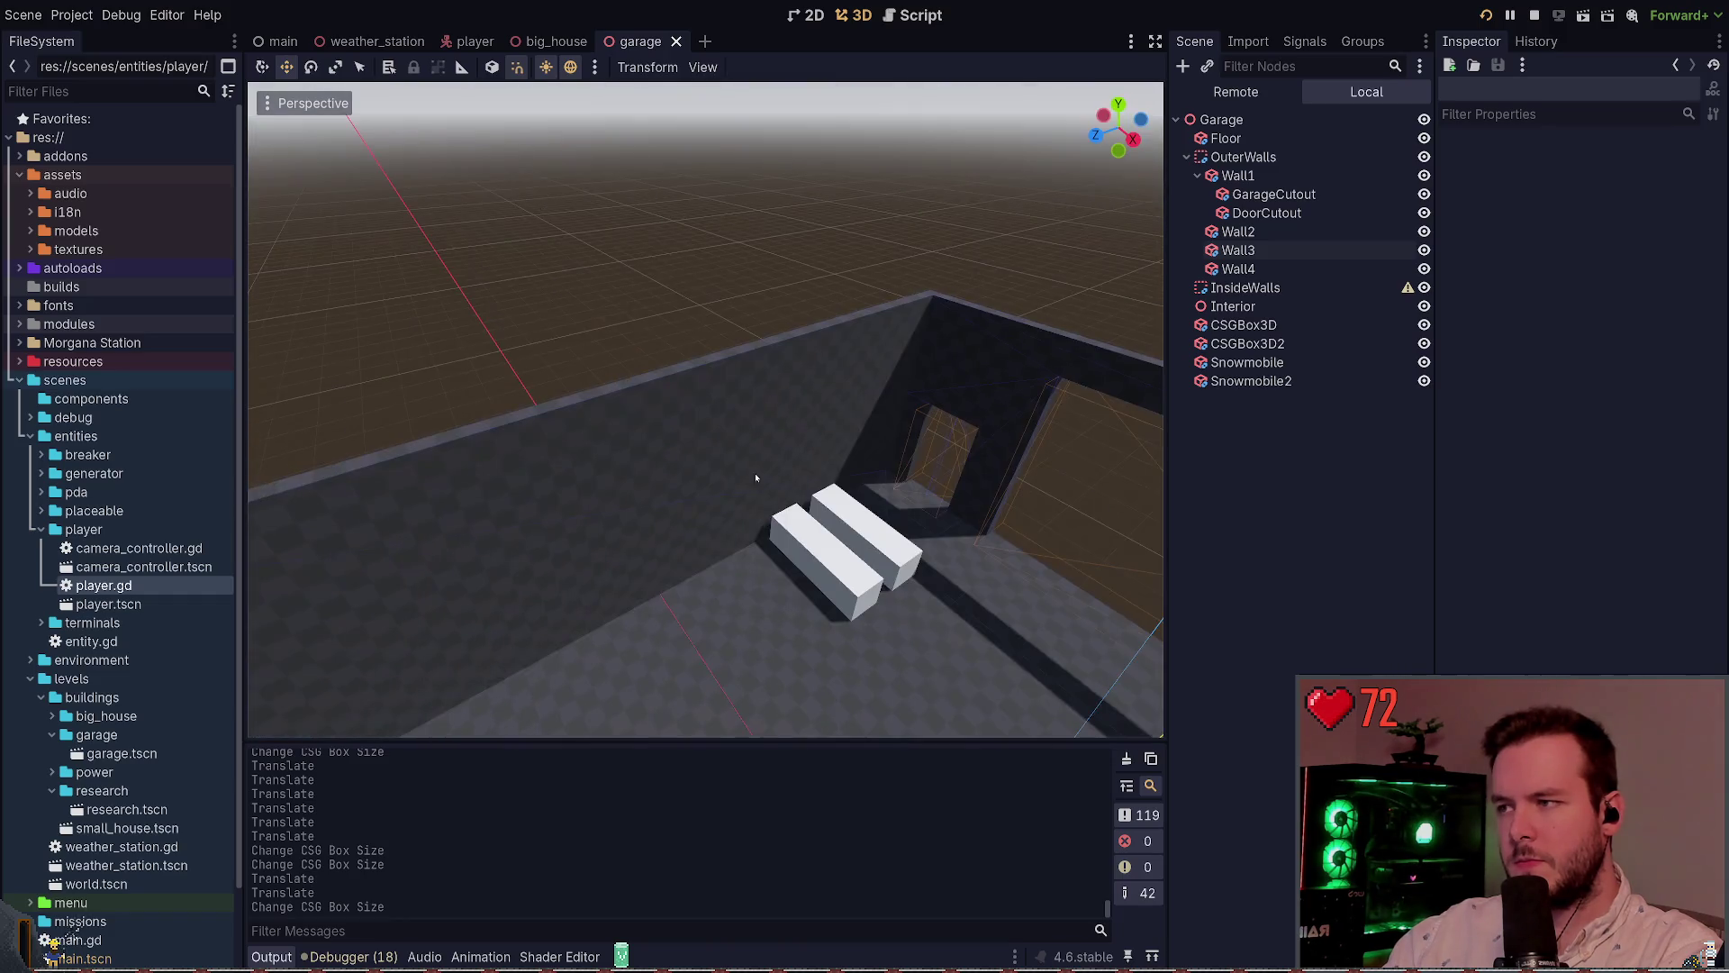
click(677, 379)
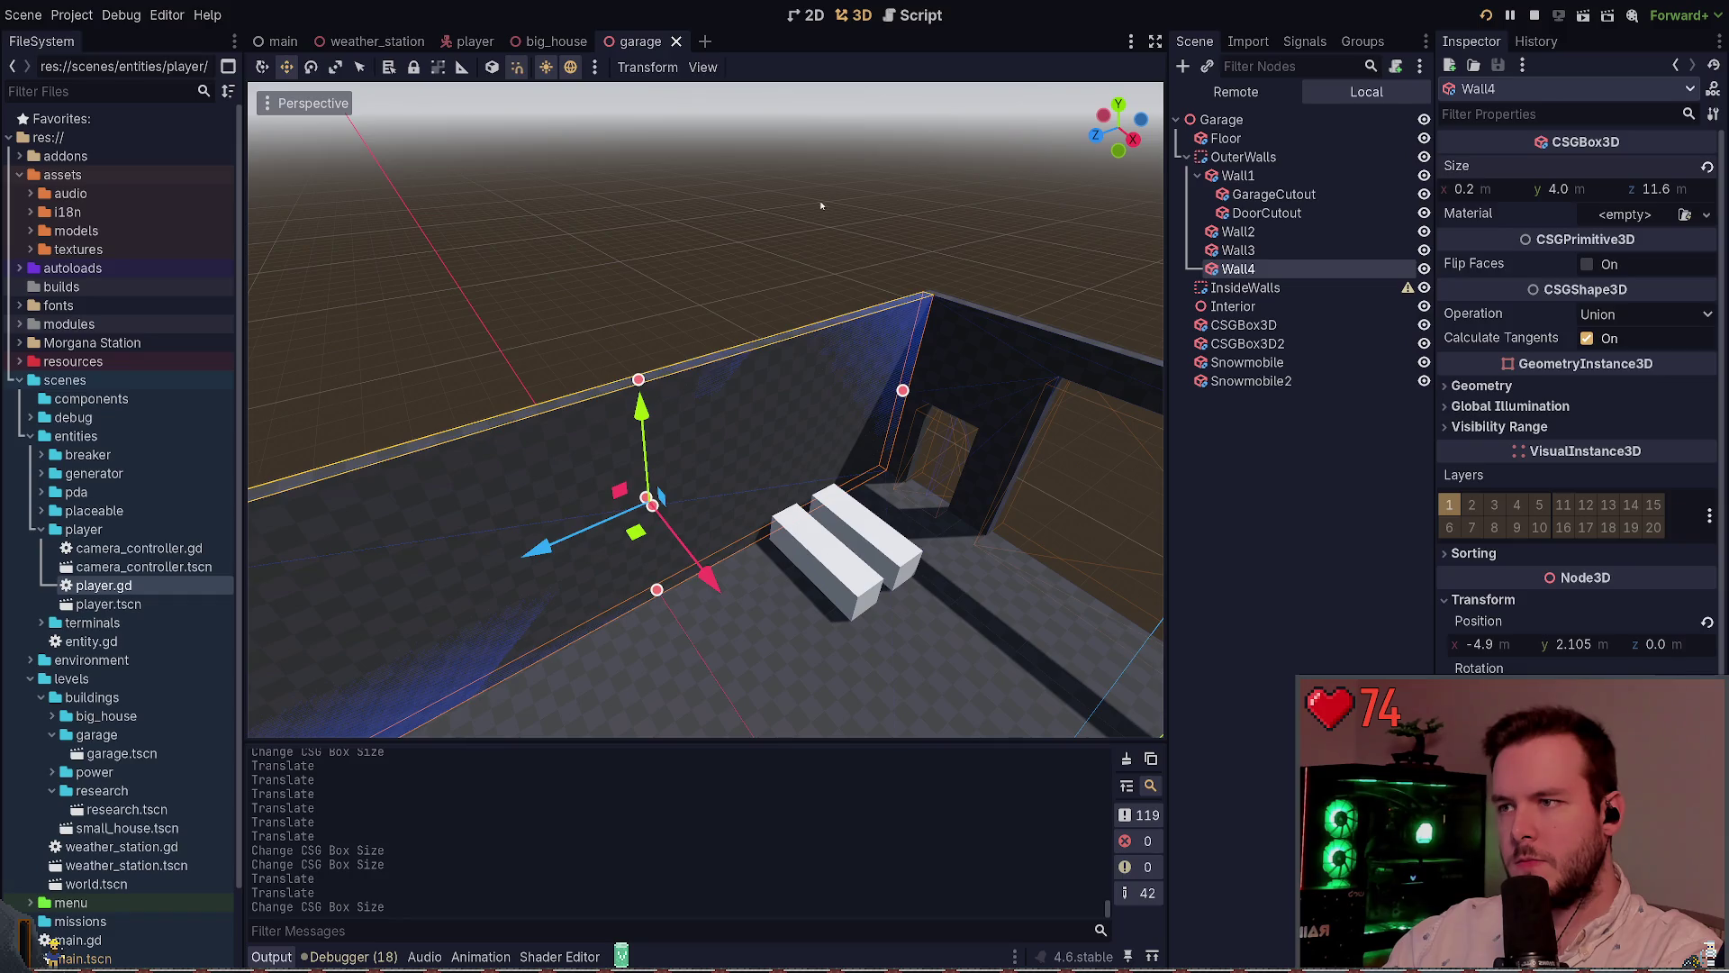
click(820, 205)
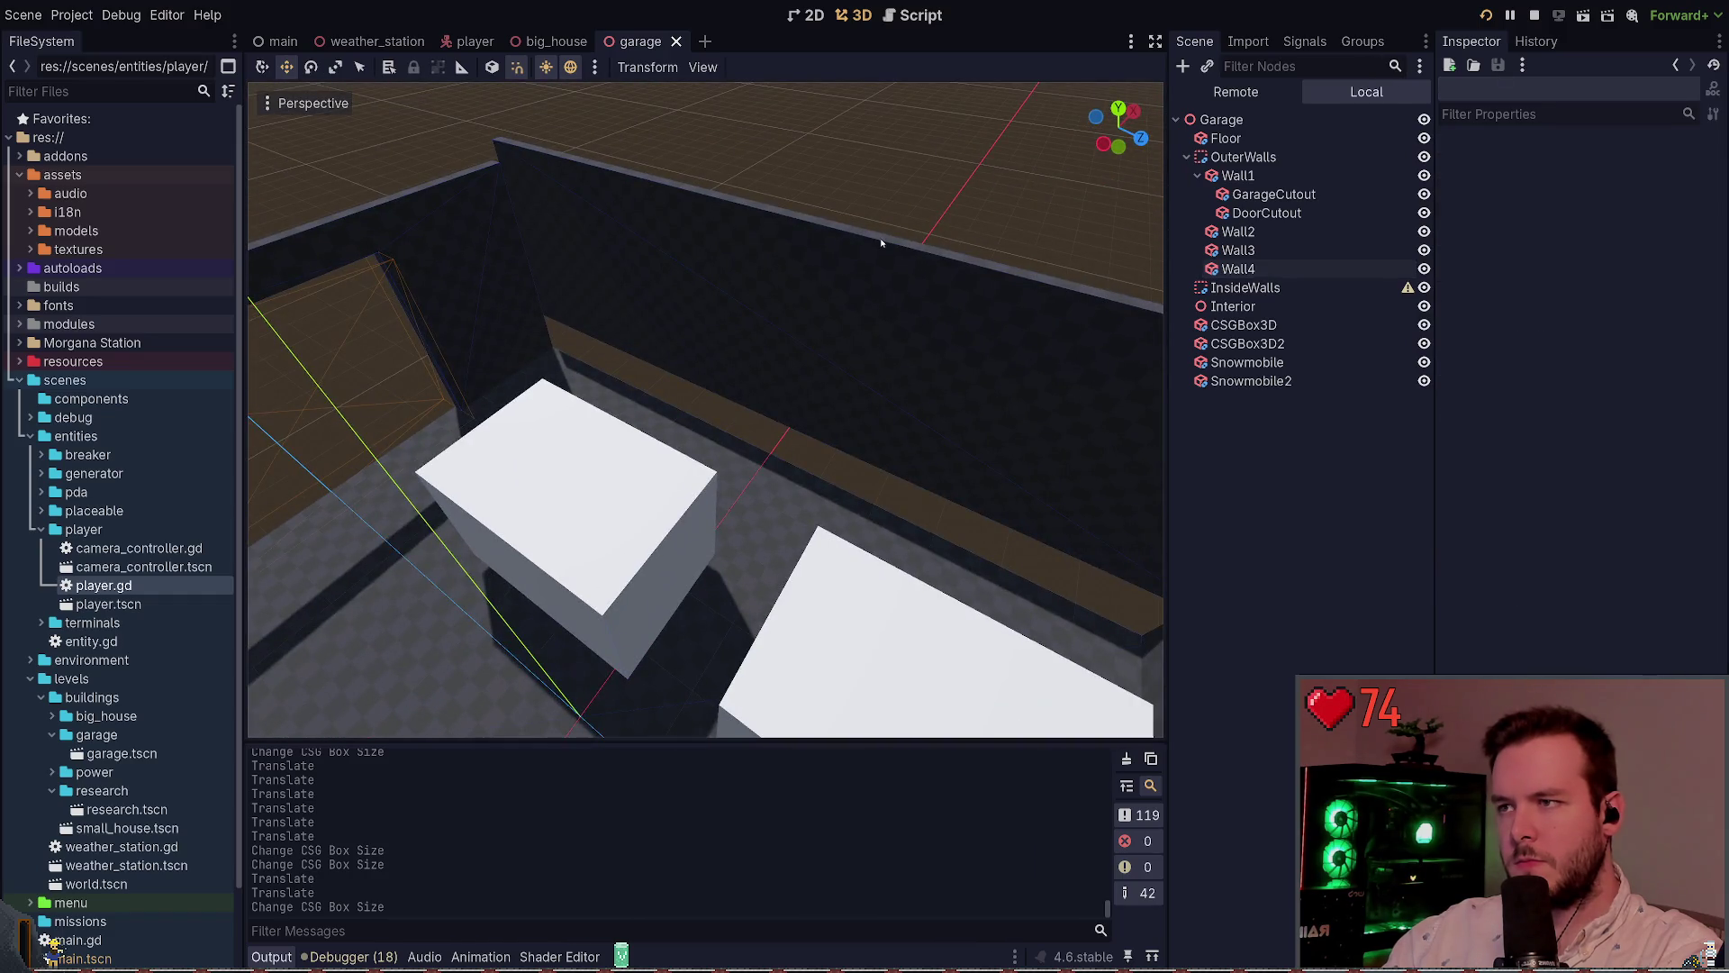
Shorten Wall2 to 11.6 m at x 5.9, save, and switch to weather_station
click(882, 242)
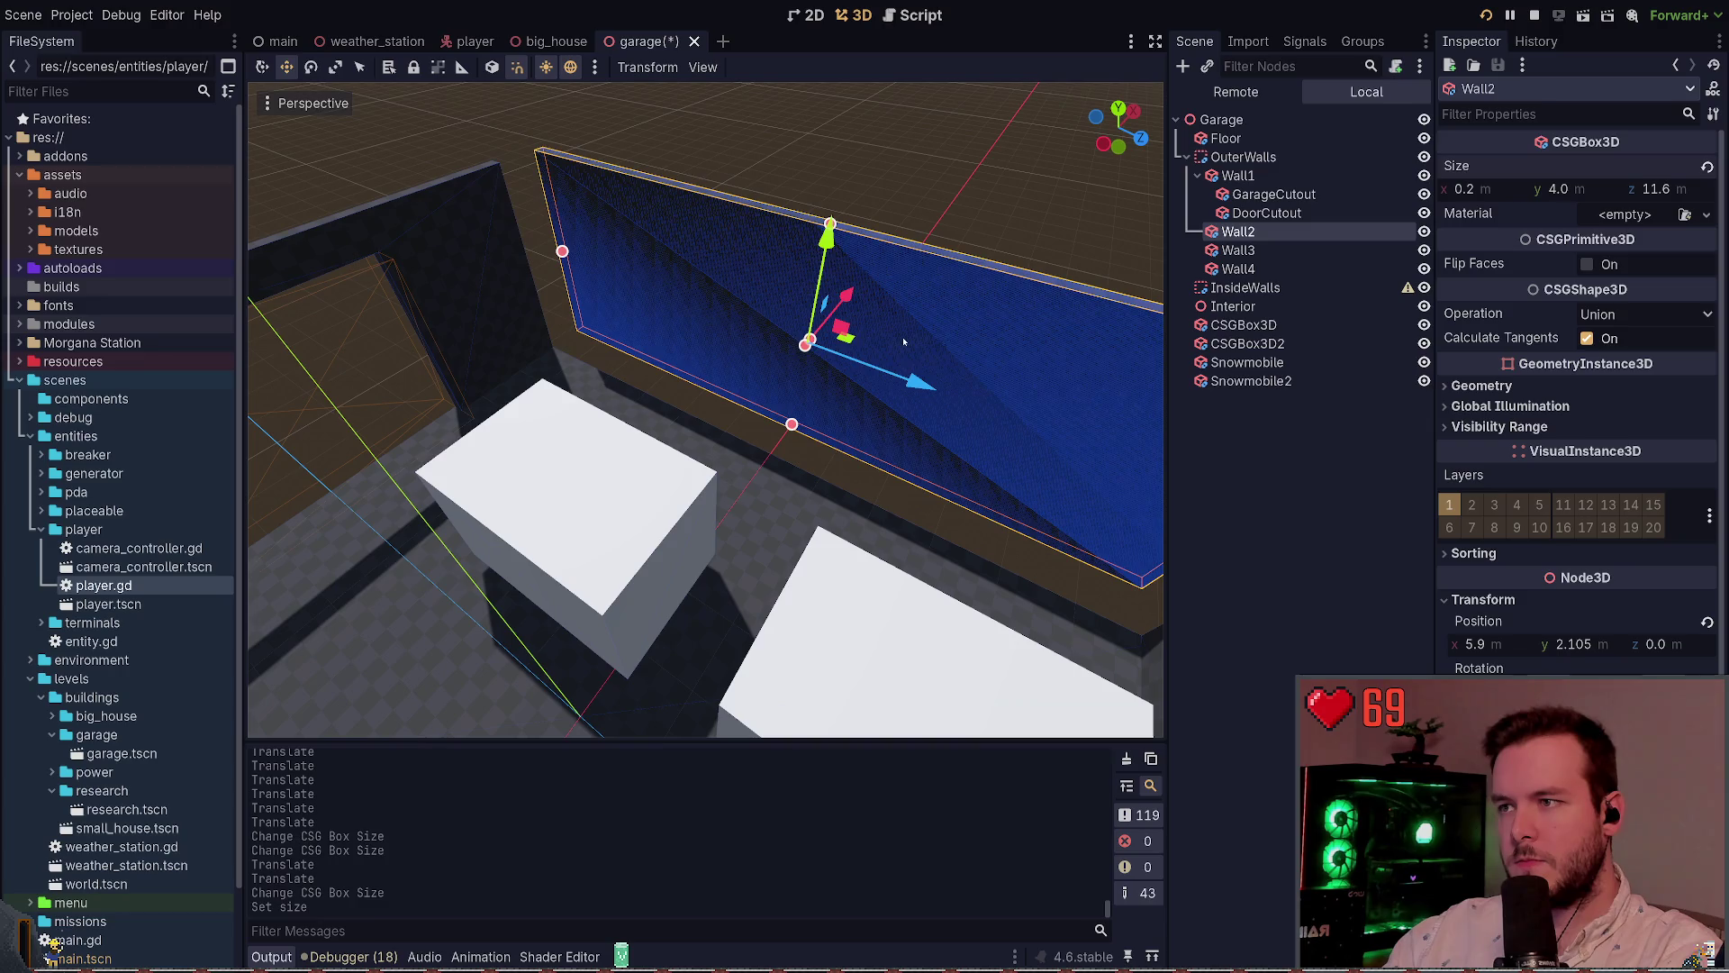
drag(848, 298, 833, 330)
click(933, 233)
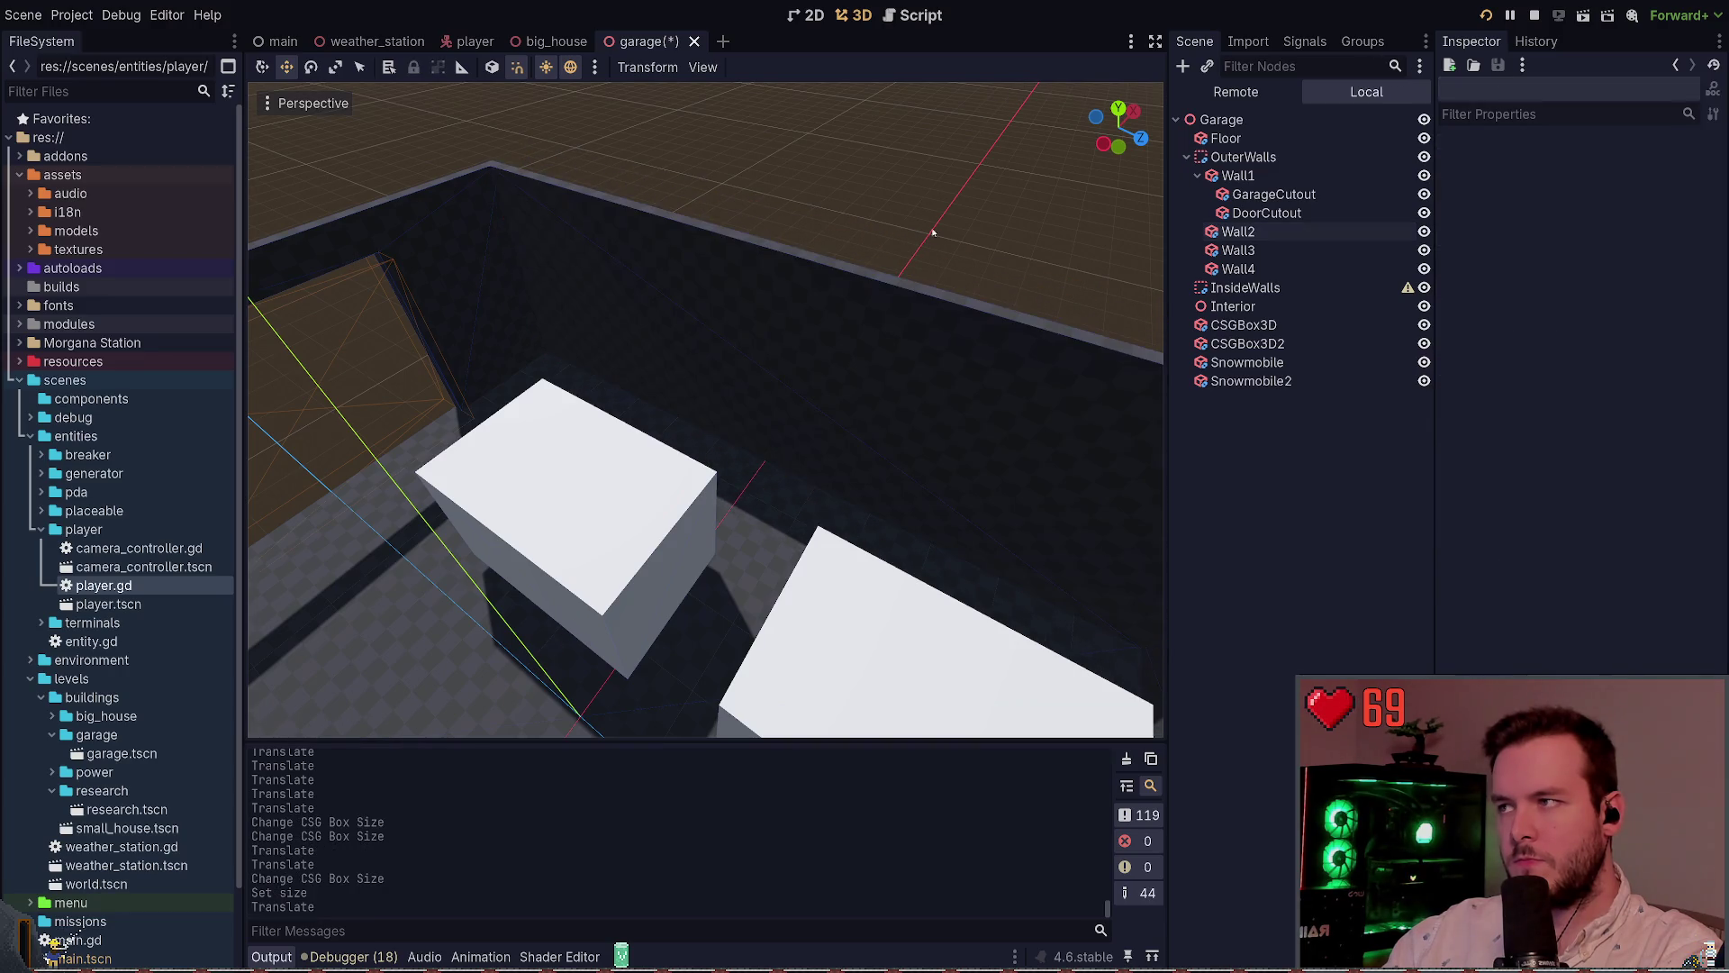
key(ctrl+s)
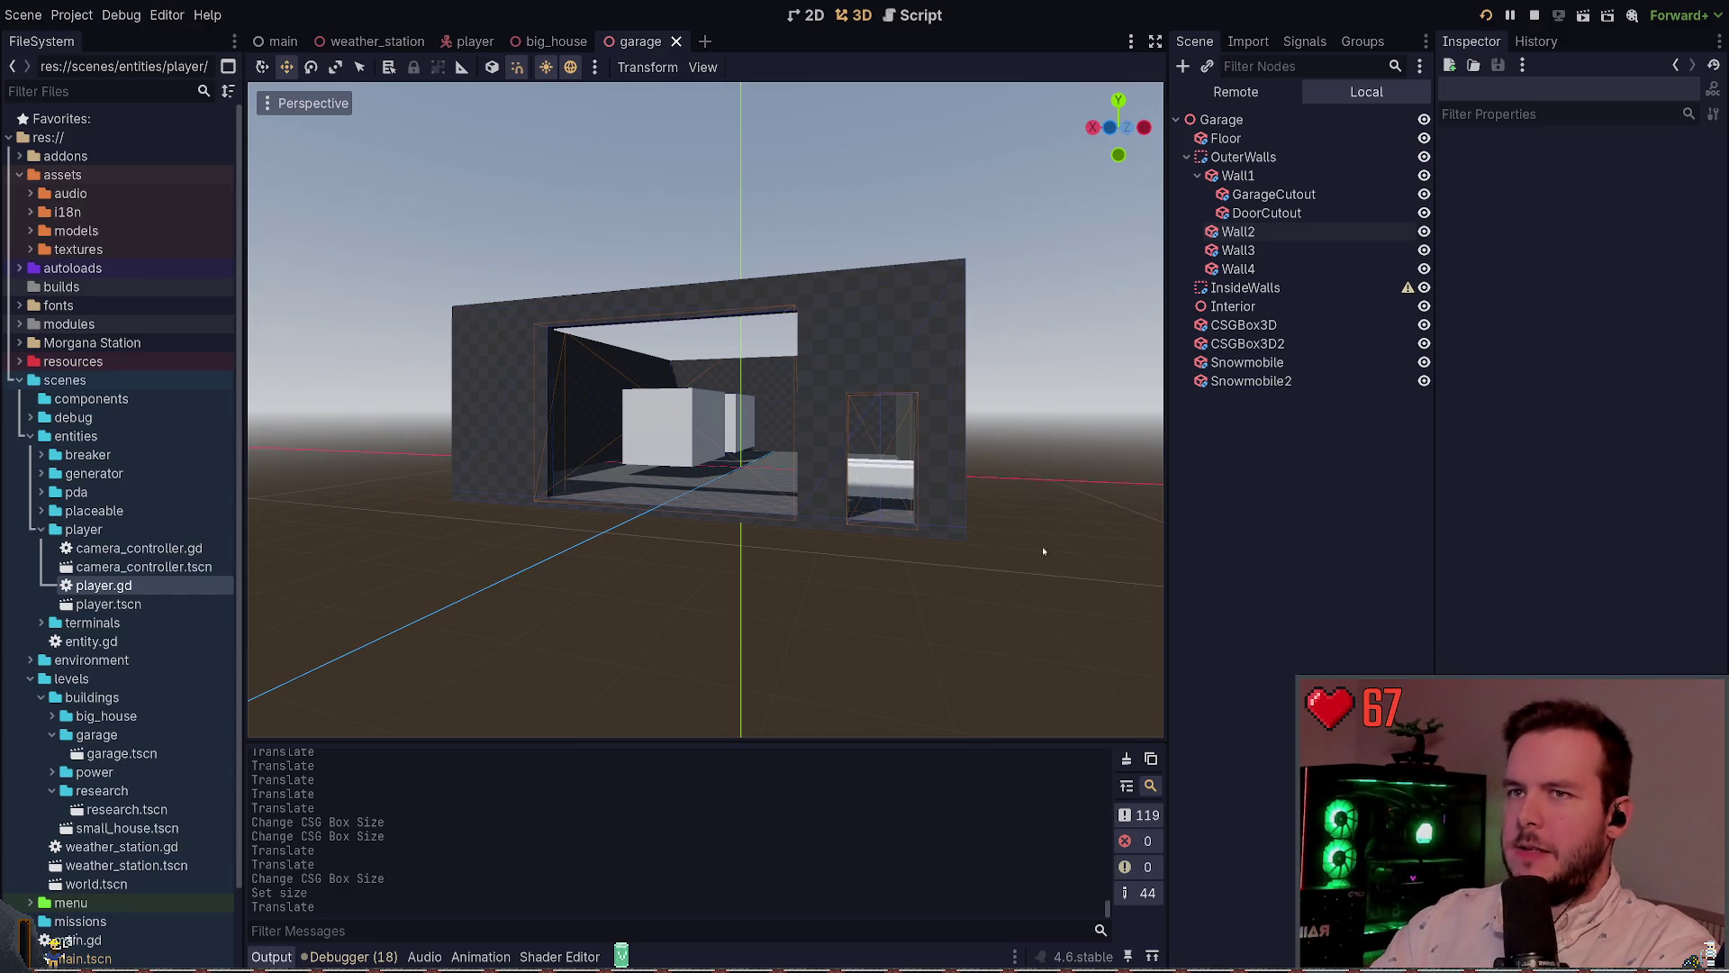
click(378, 41)
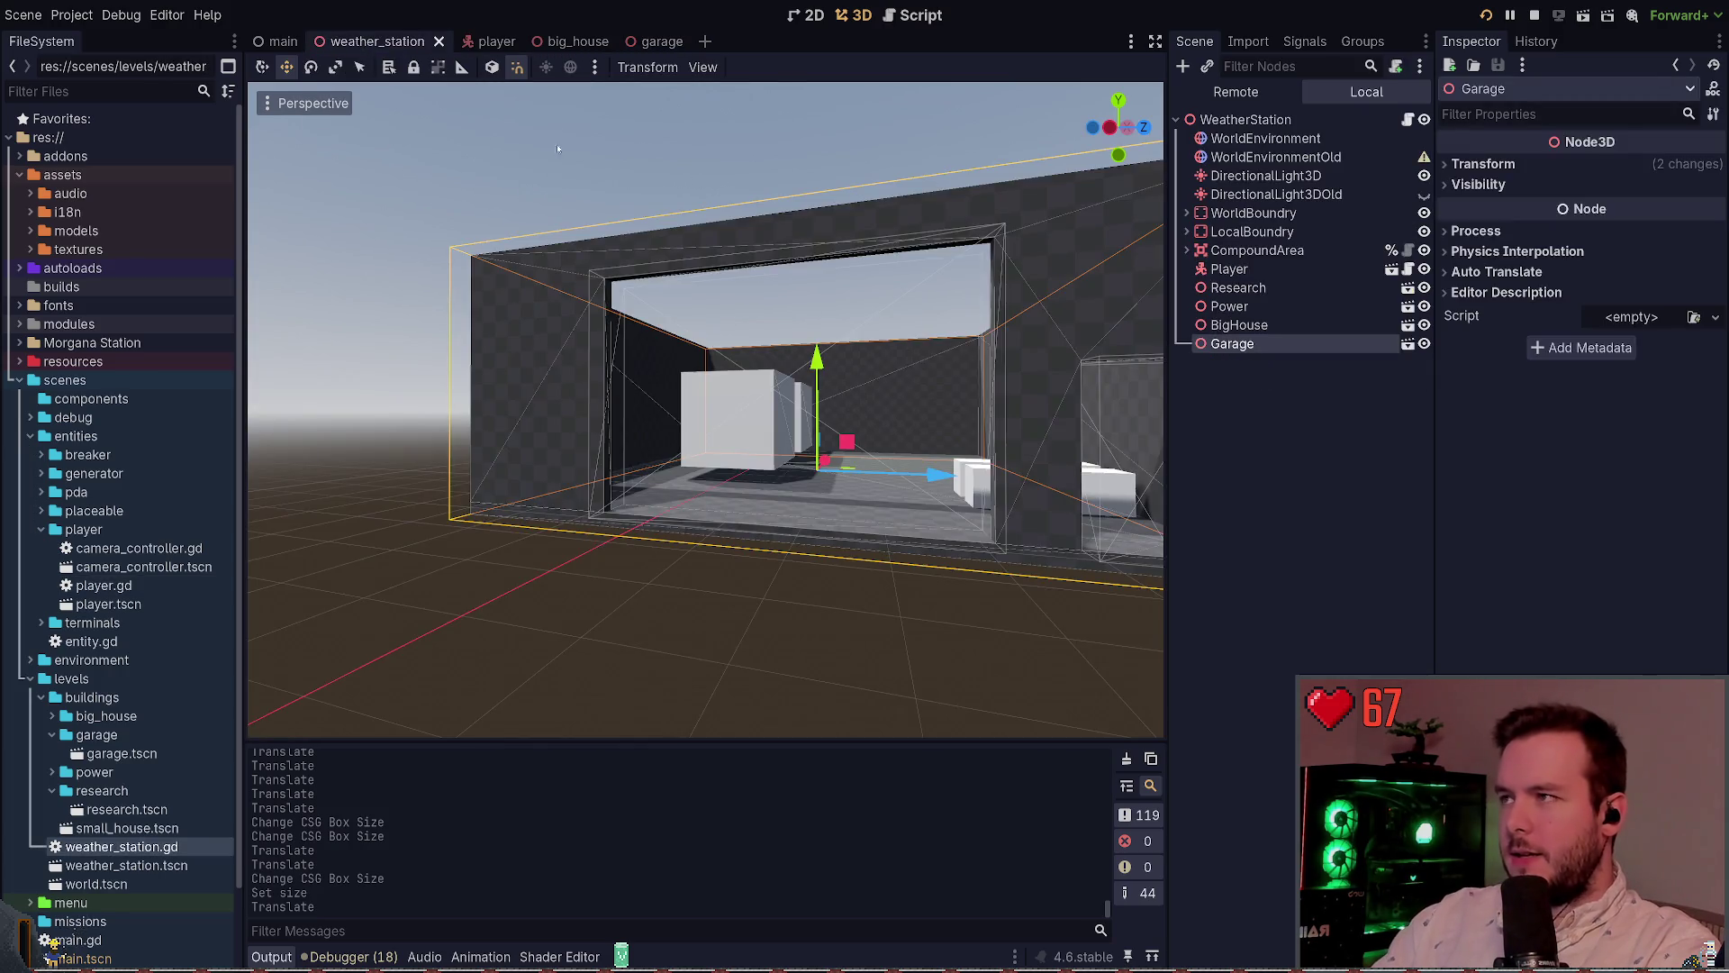
key(f)
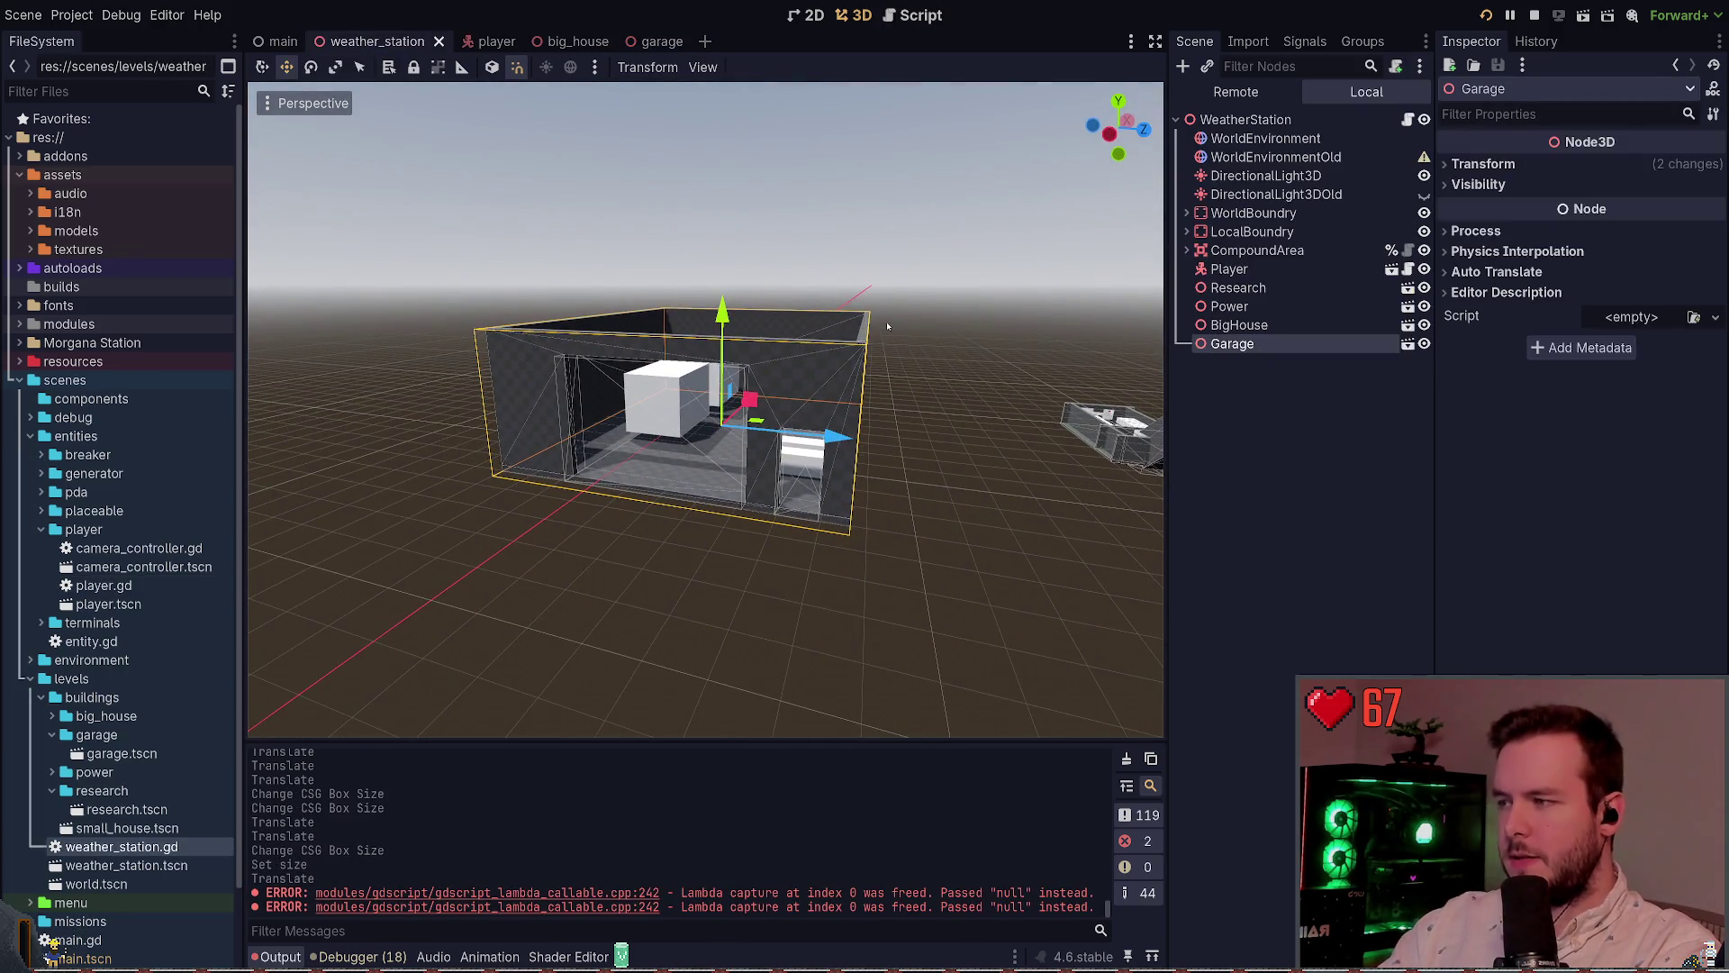
key(F6)
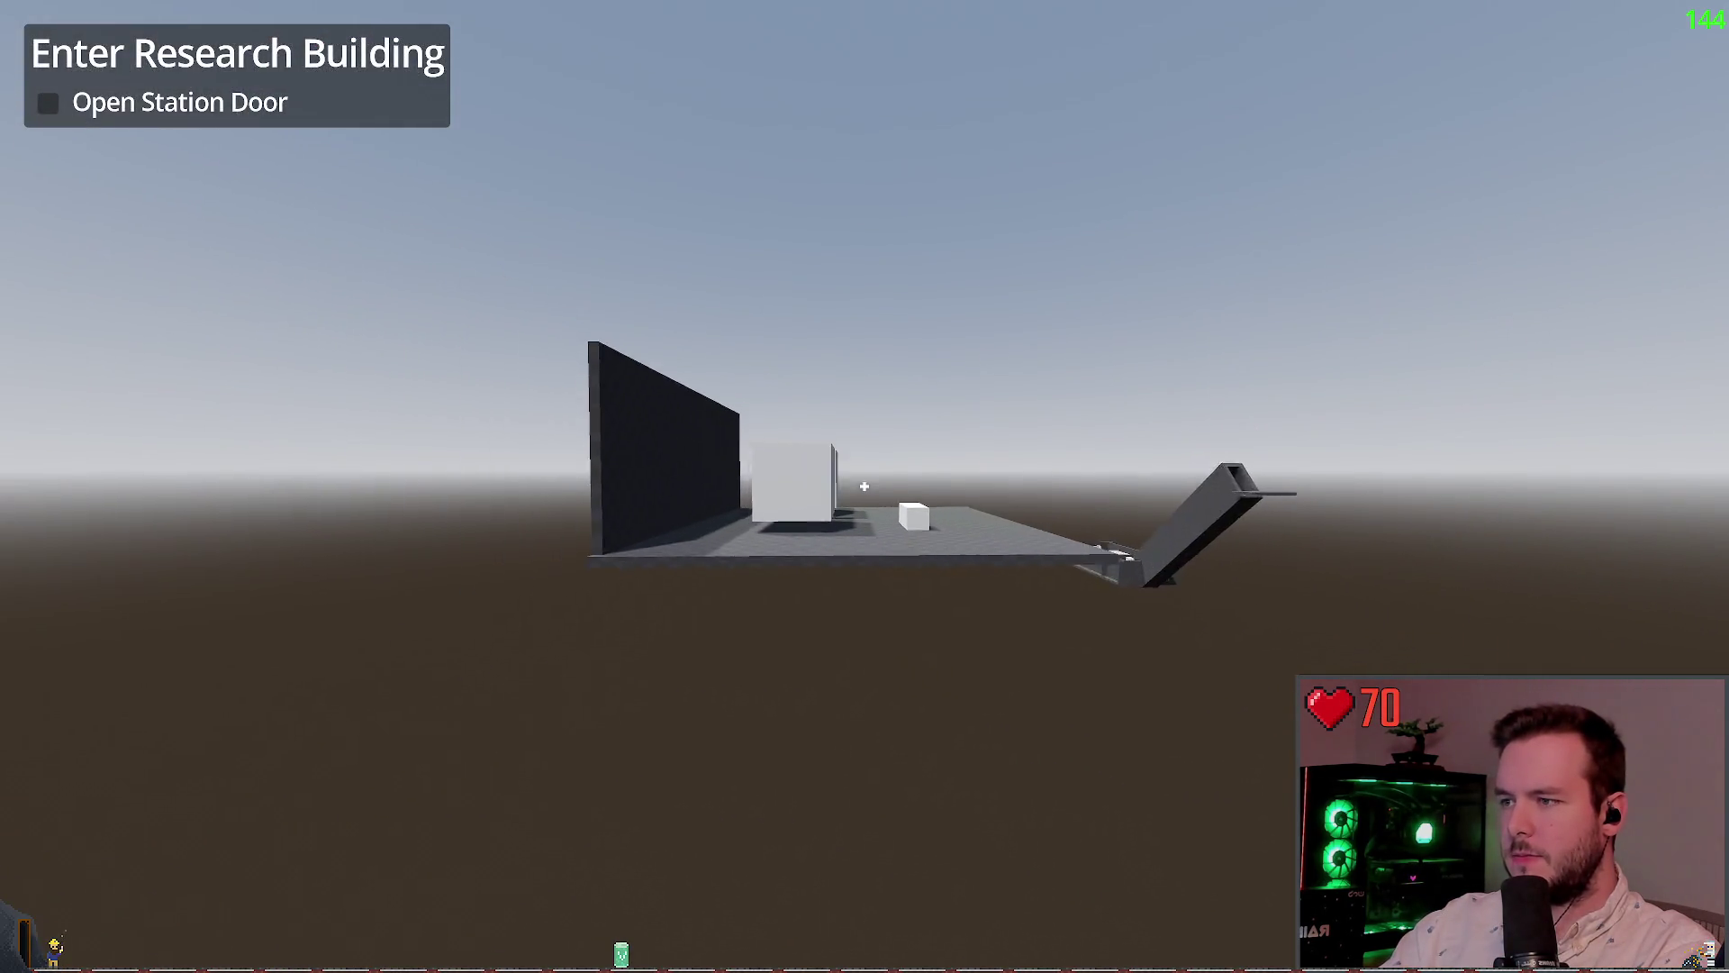
key(Escape)
click(87, 620)
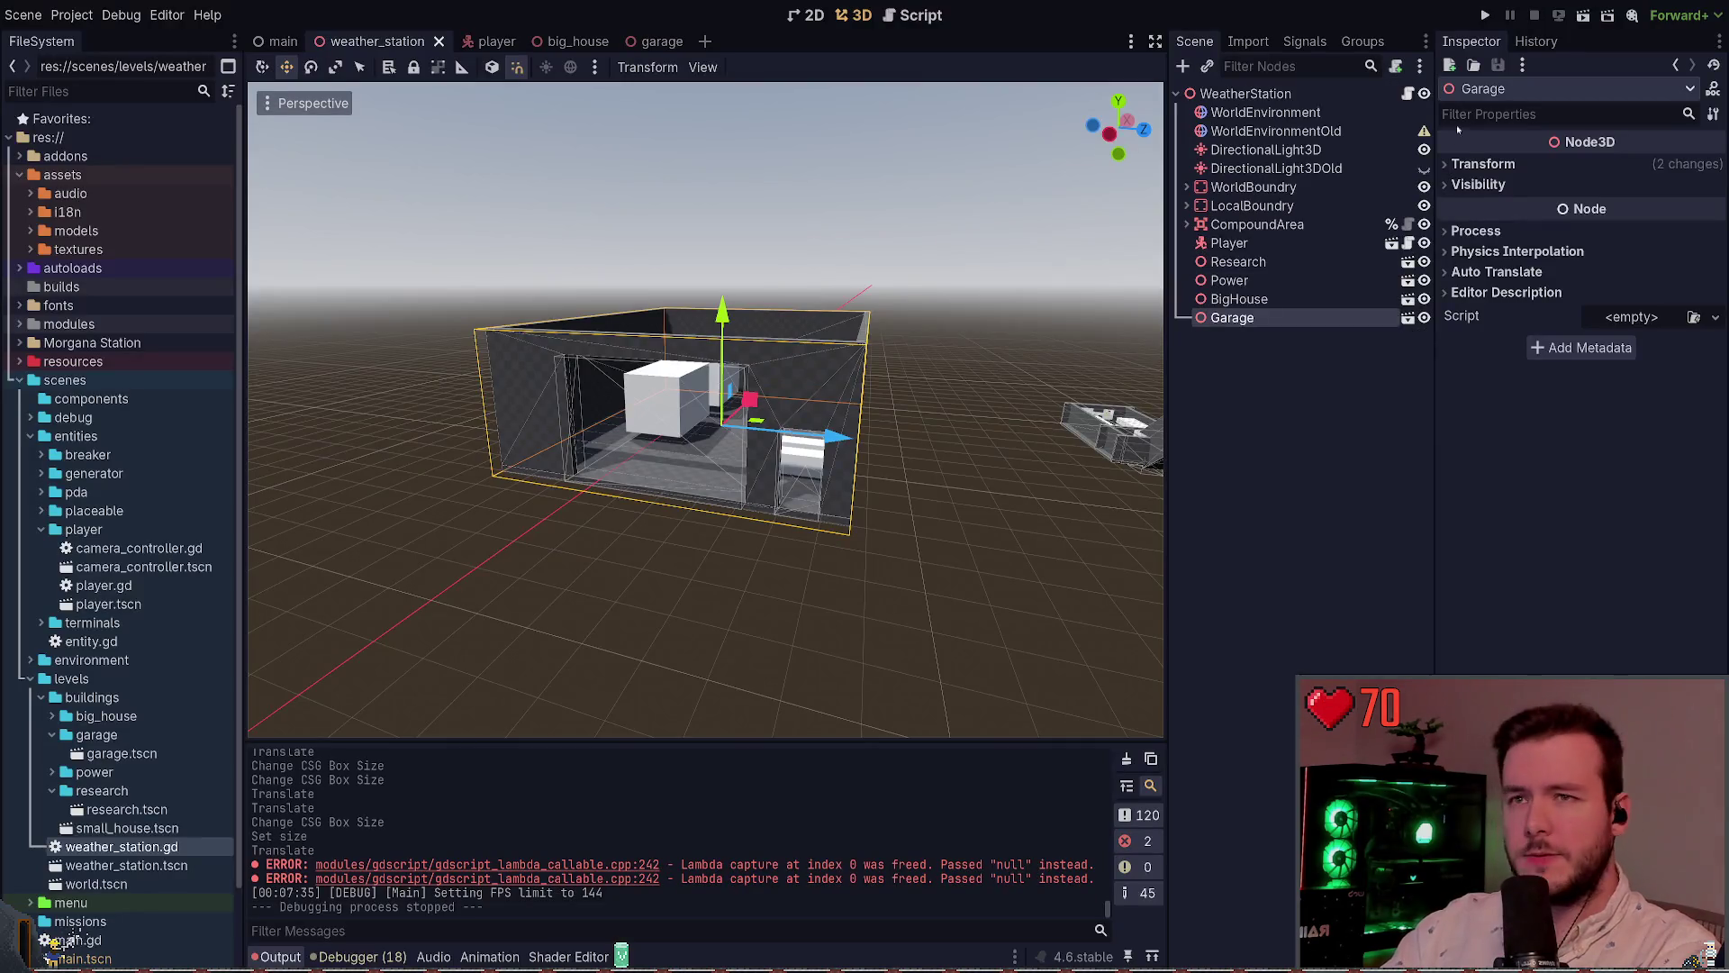
click(1494, 16)
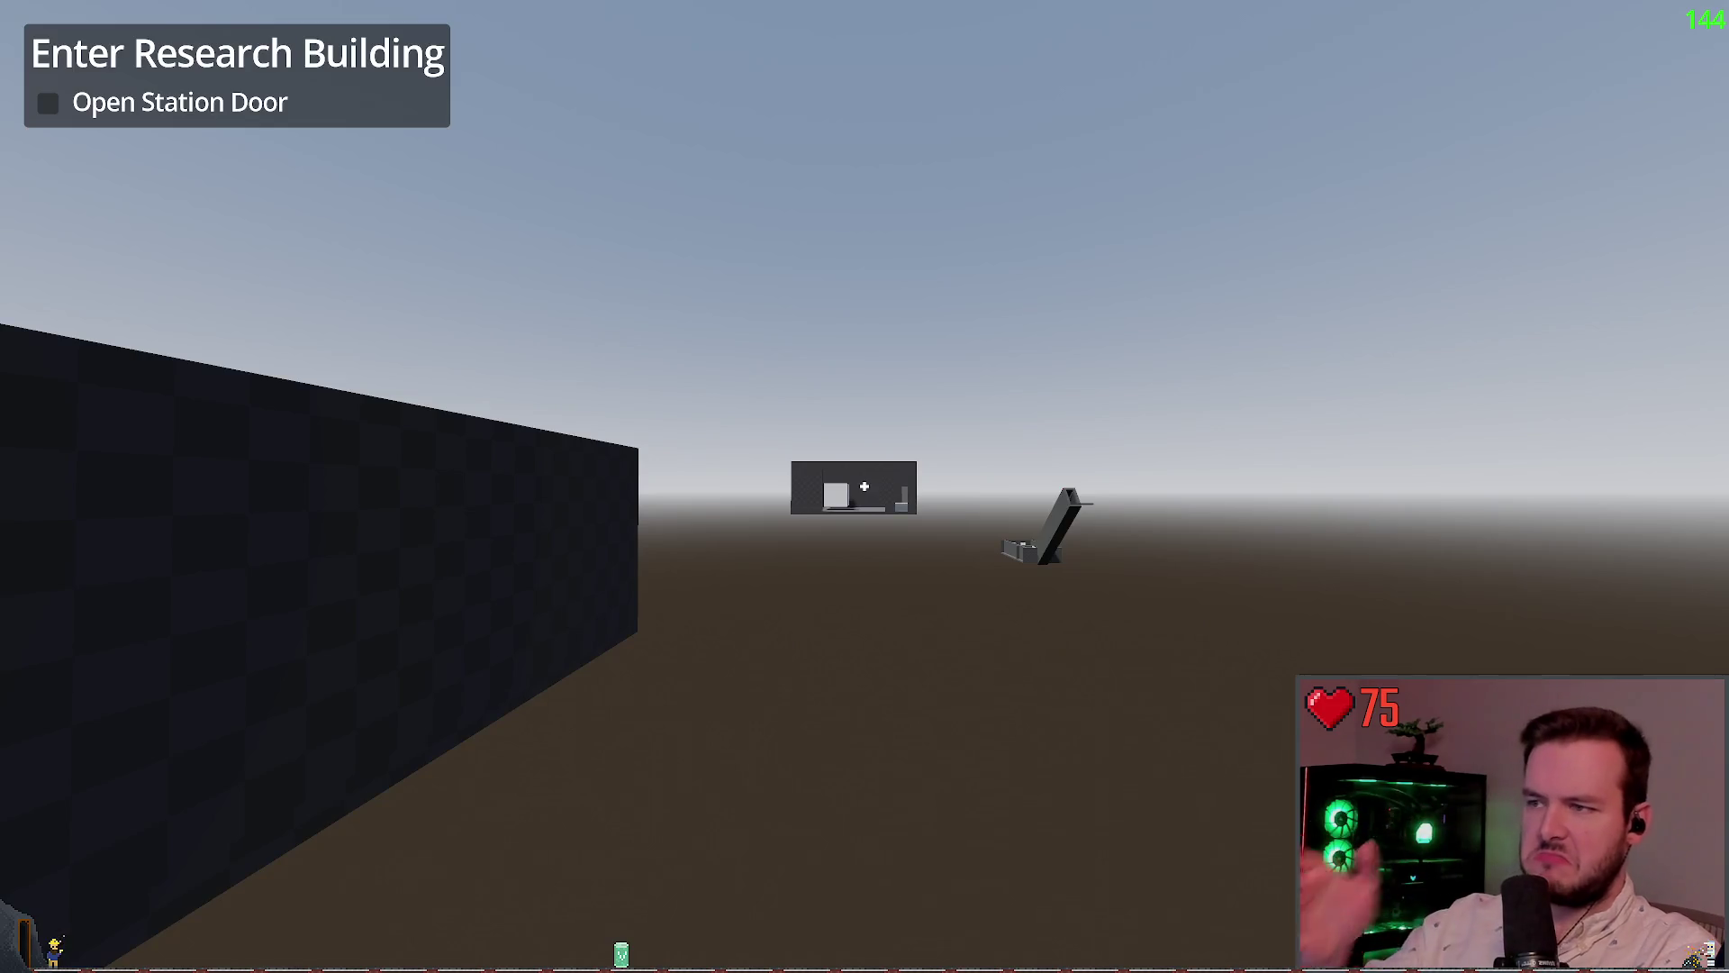
key(s)
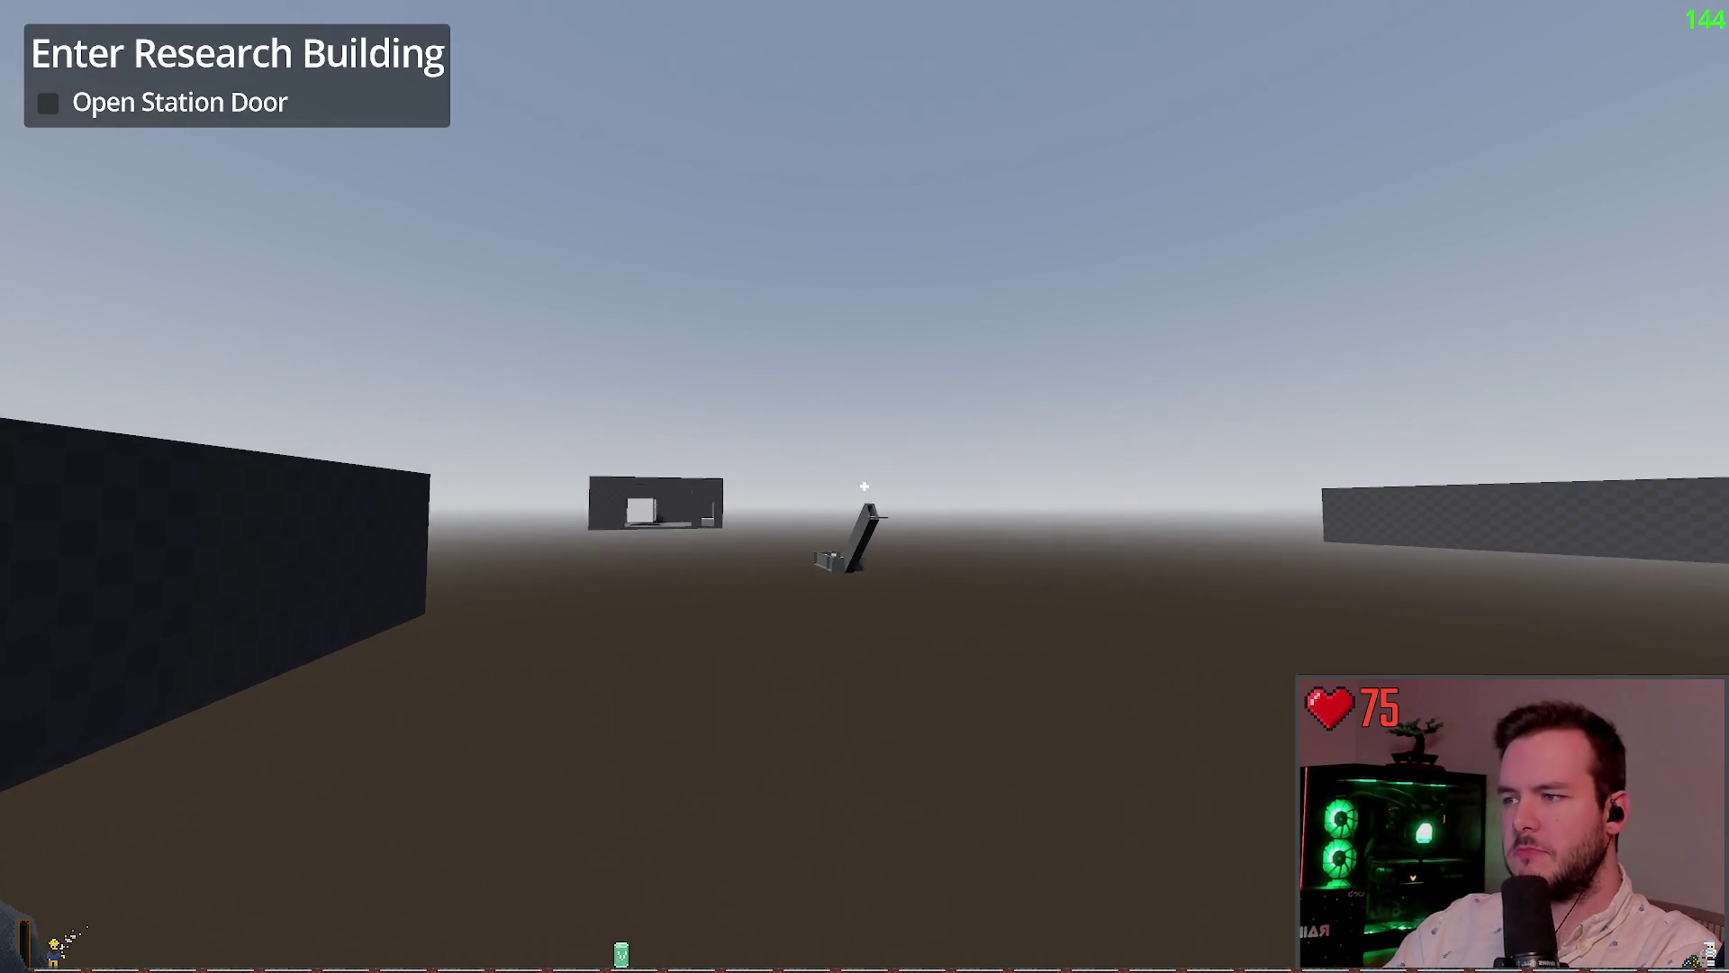
key(w)
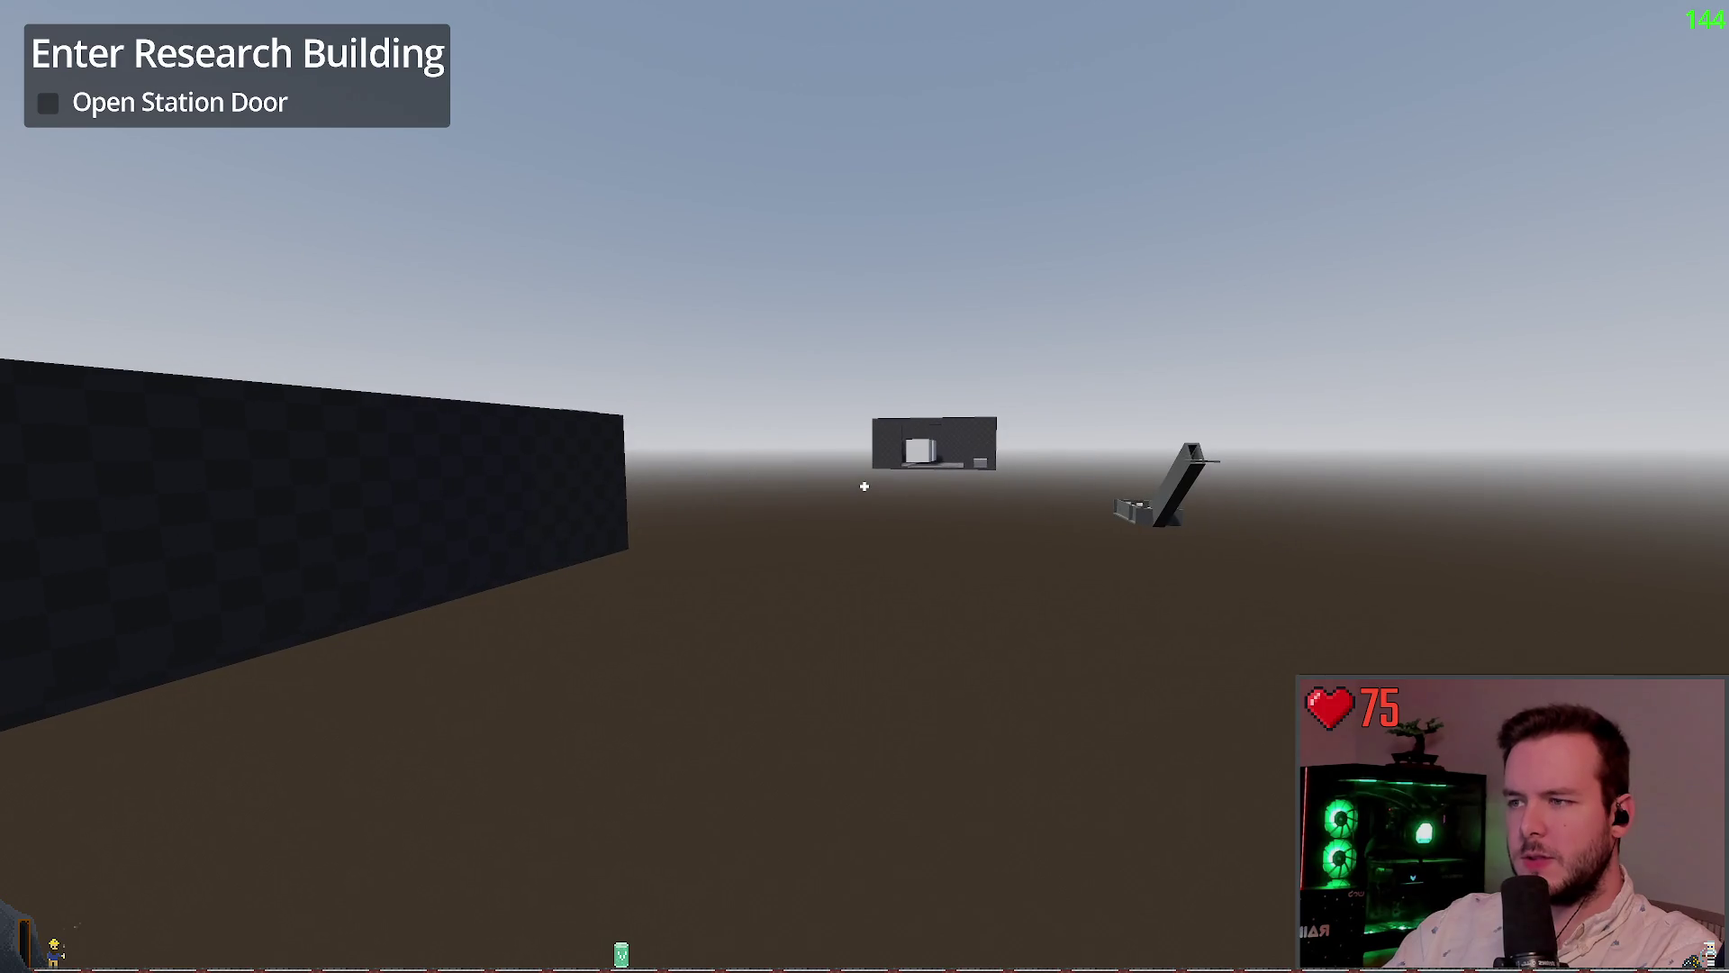
key(w)
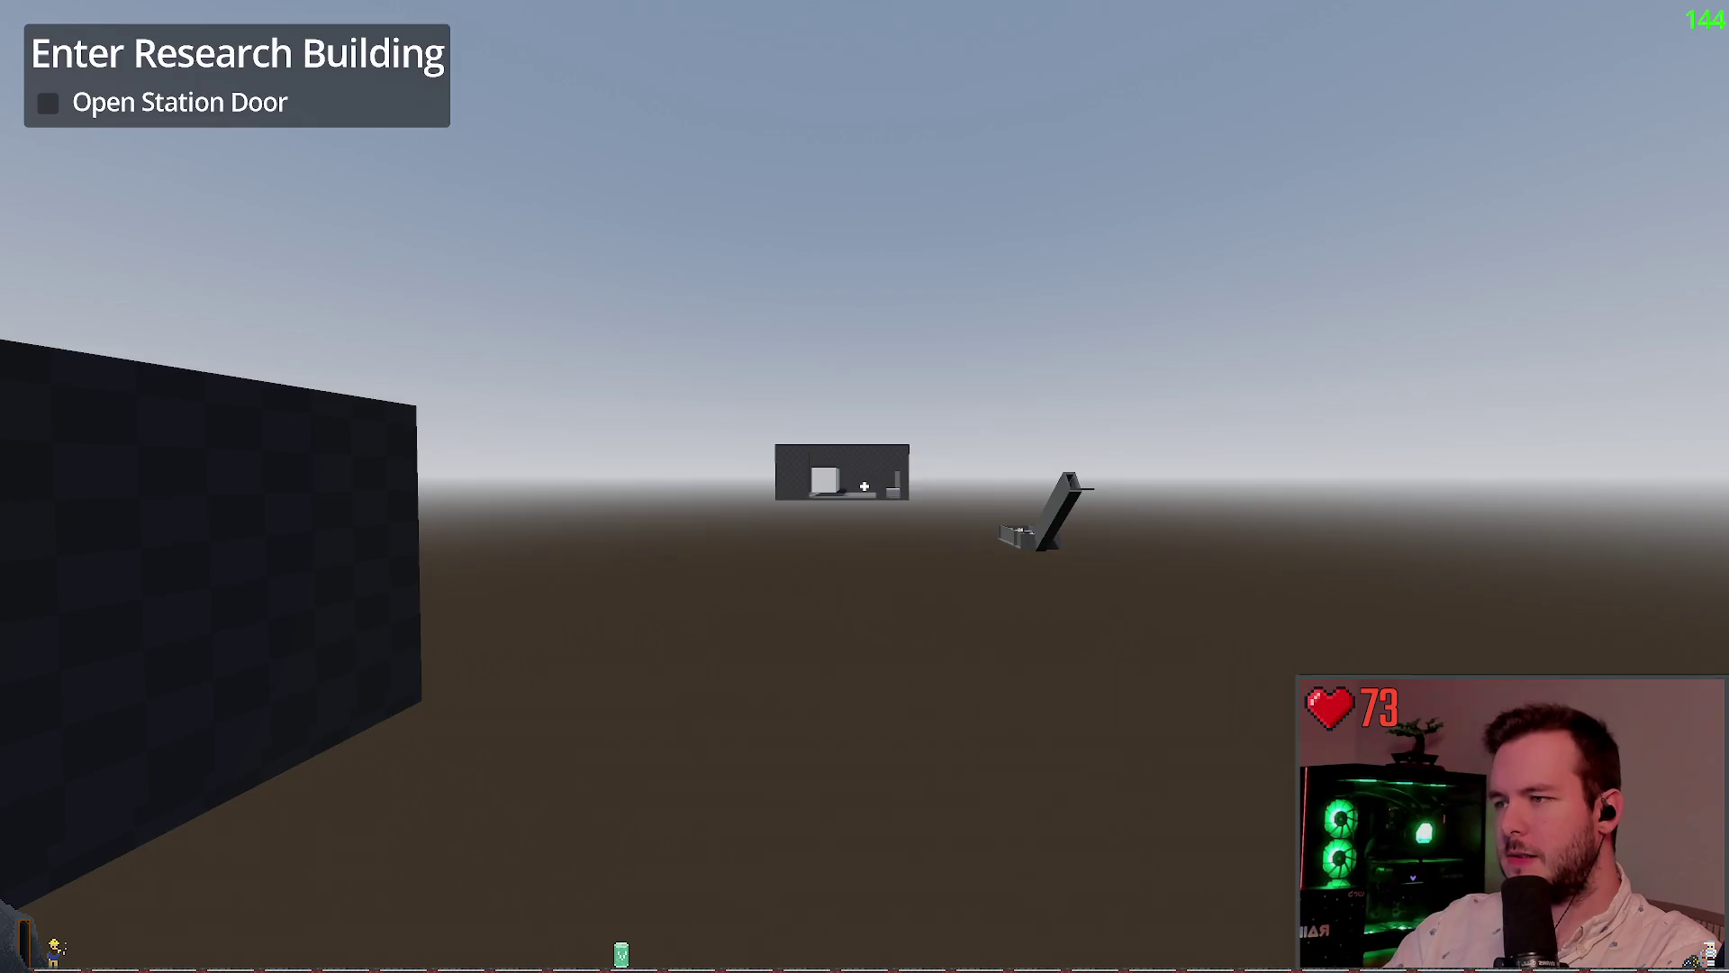
key(F8)
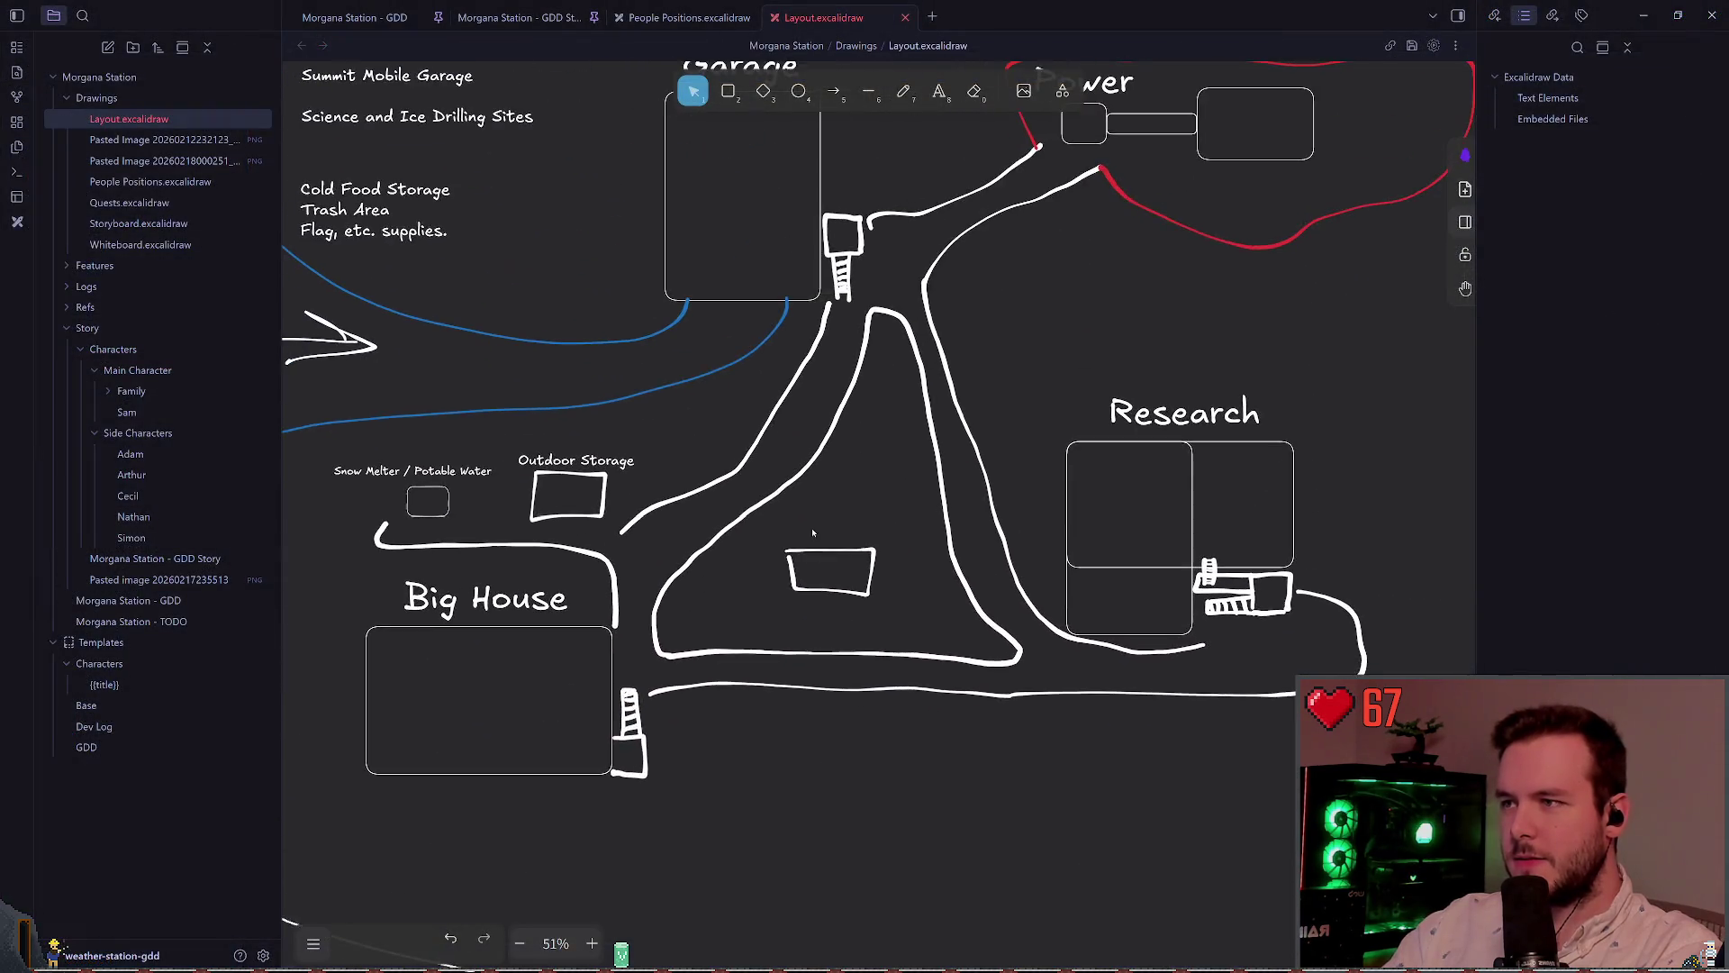
scroll(780, 605, down, 1)
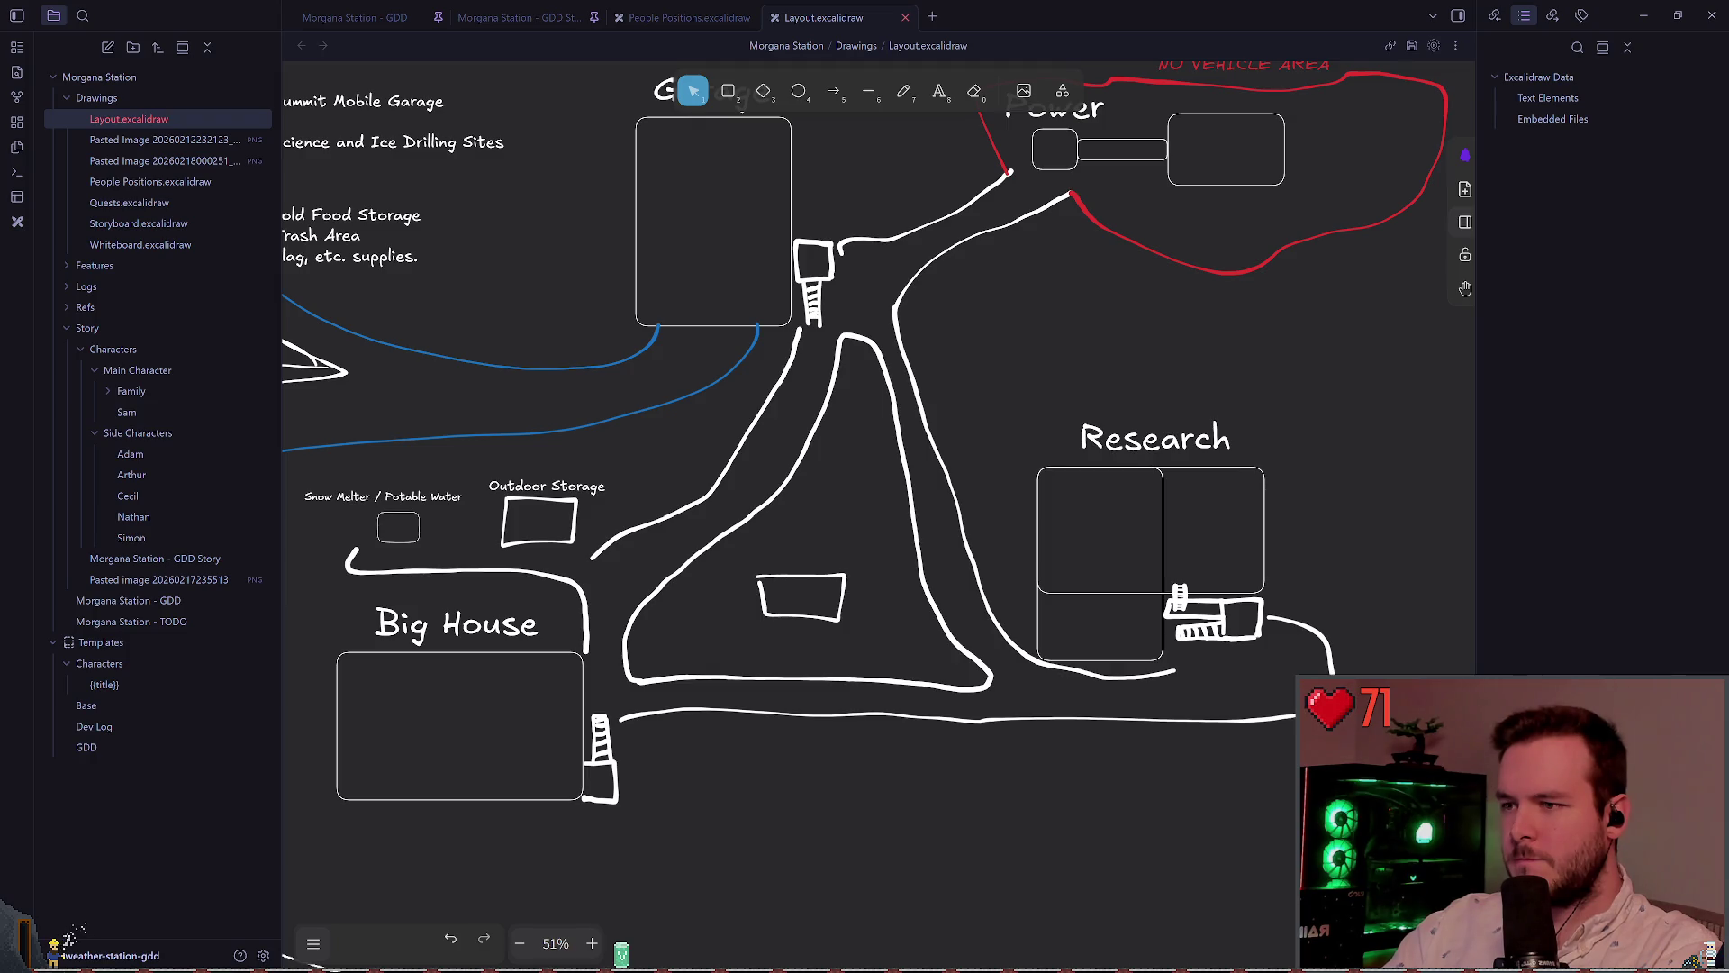
key(alt+Tab)
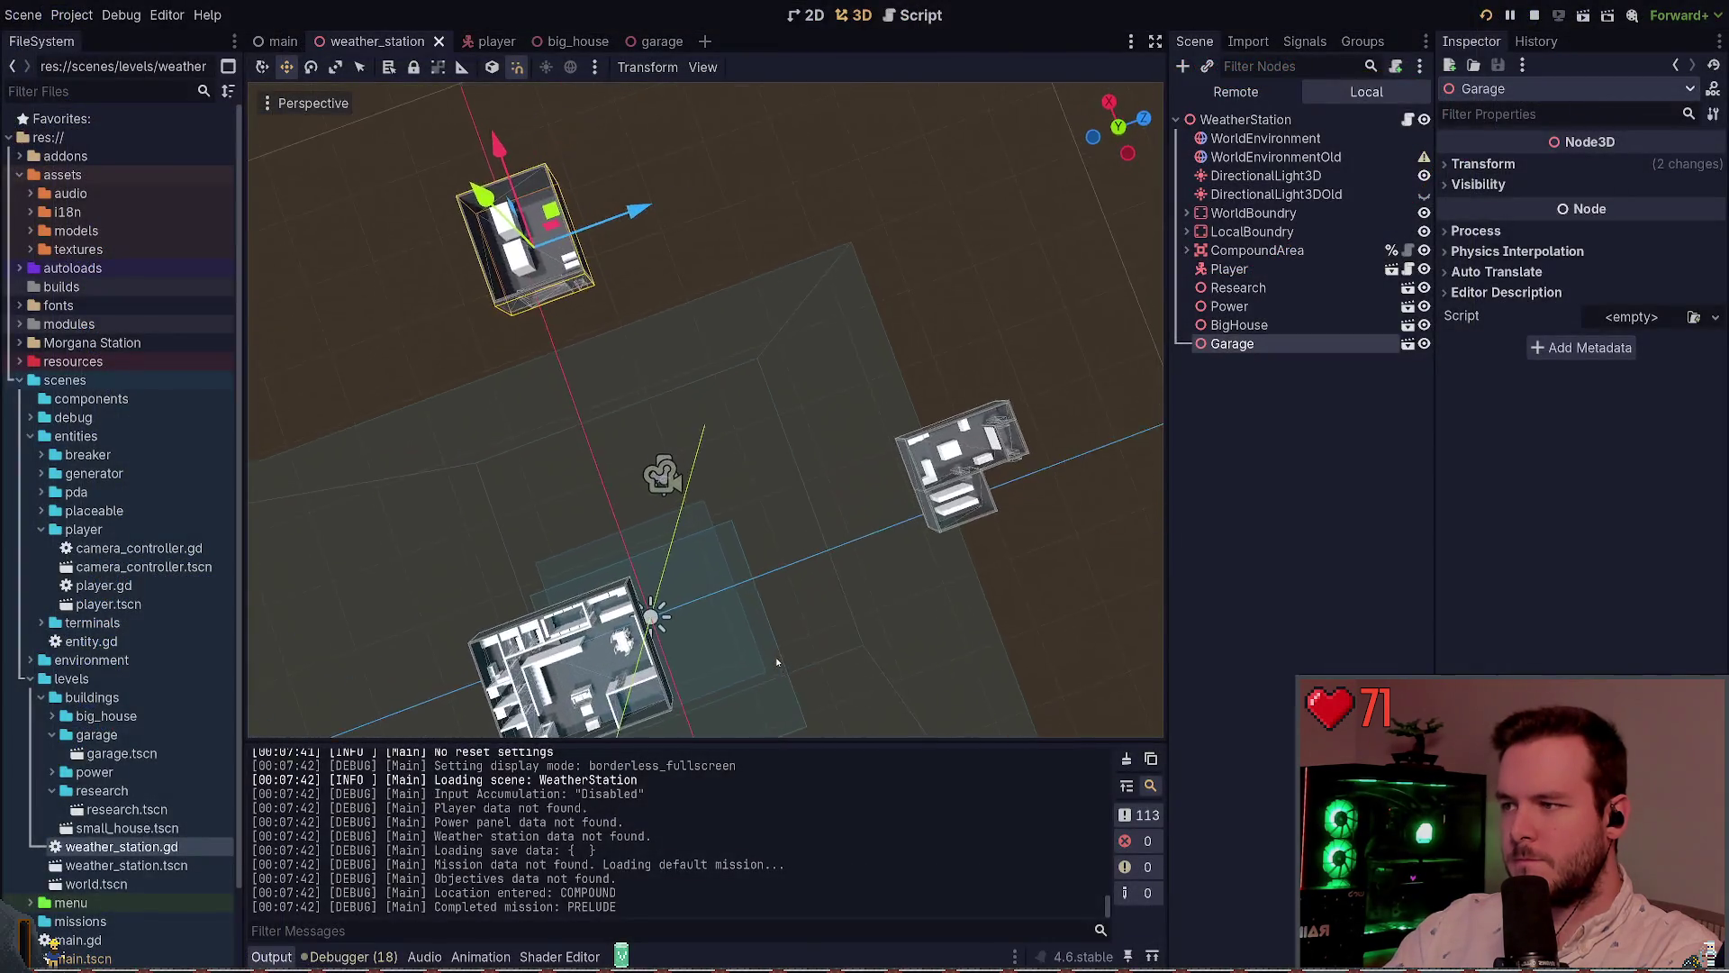
Rotate the Power building -90° on Y, shift it along X, and save
drag(748, 670, 747, 656)
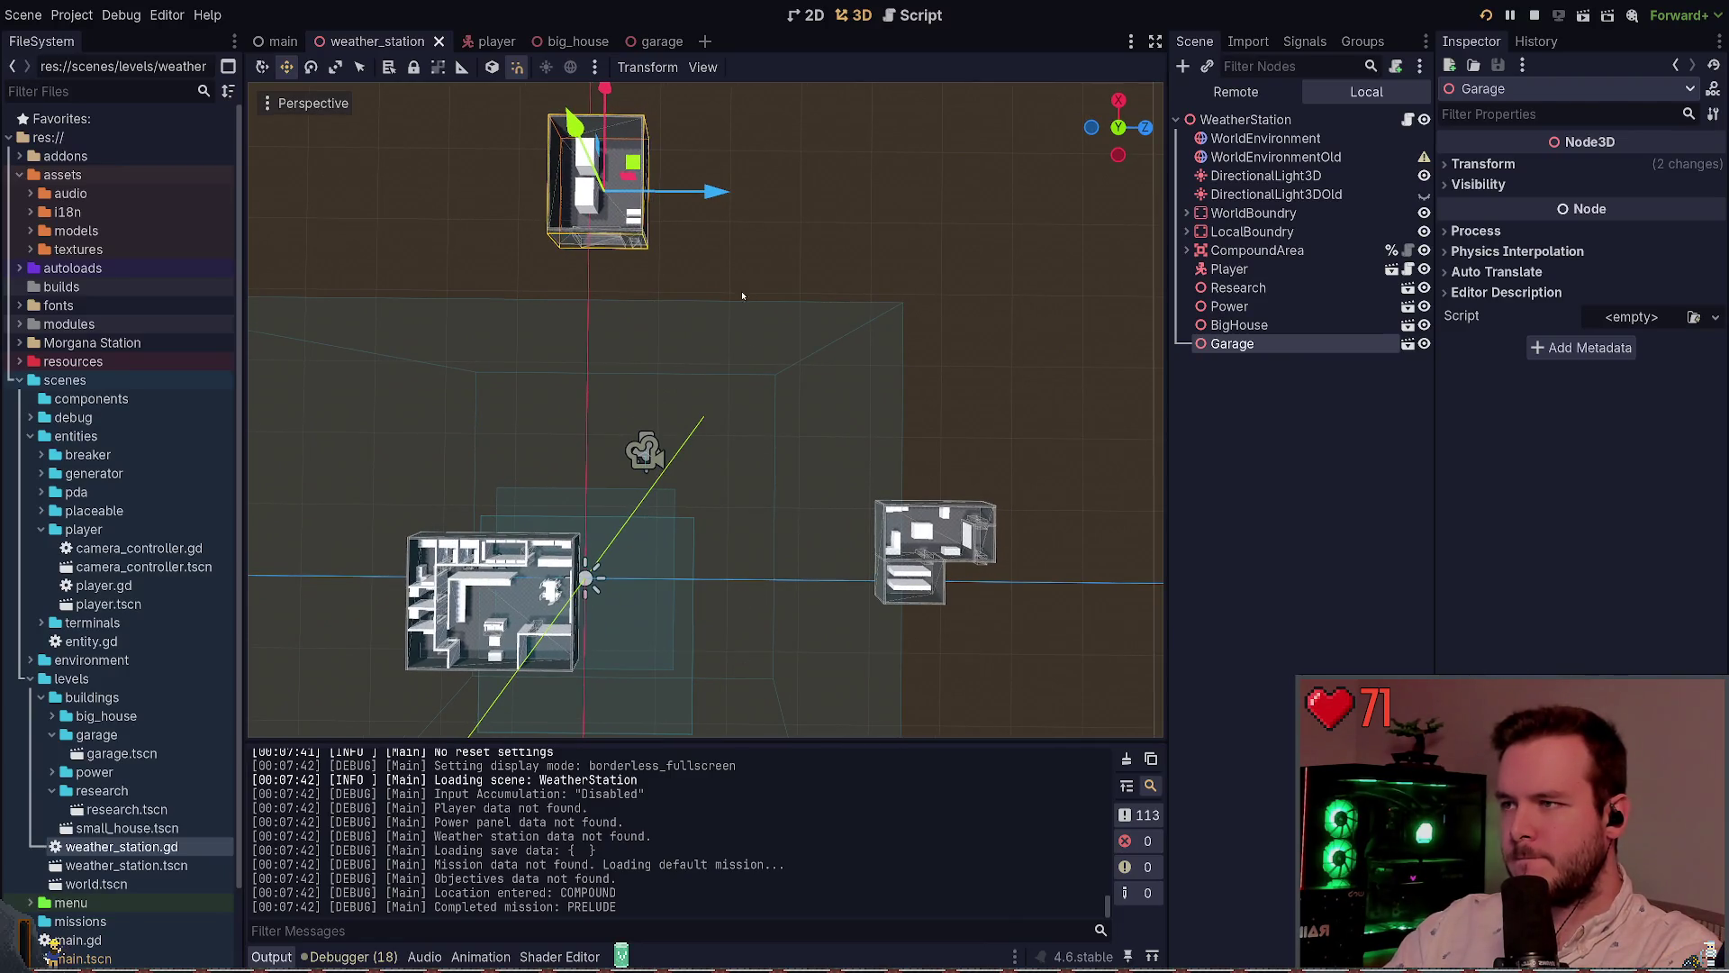
mouse_move(742, 295)
mouse_down()
mouse_move(747, 269)
mouse_move(755, 286)
mouse_up()
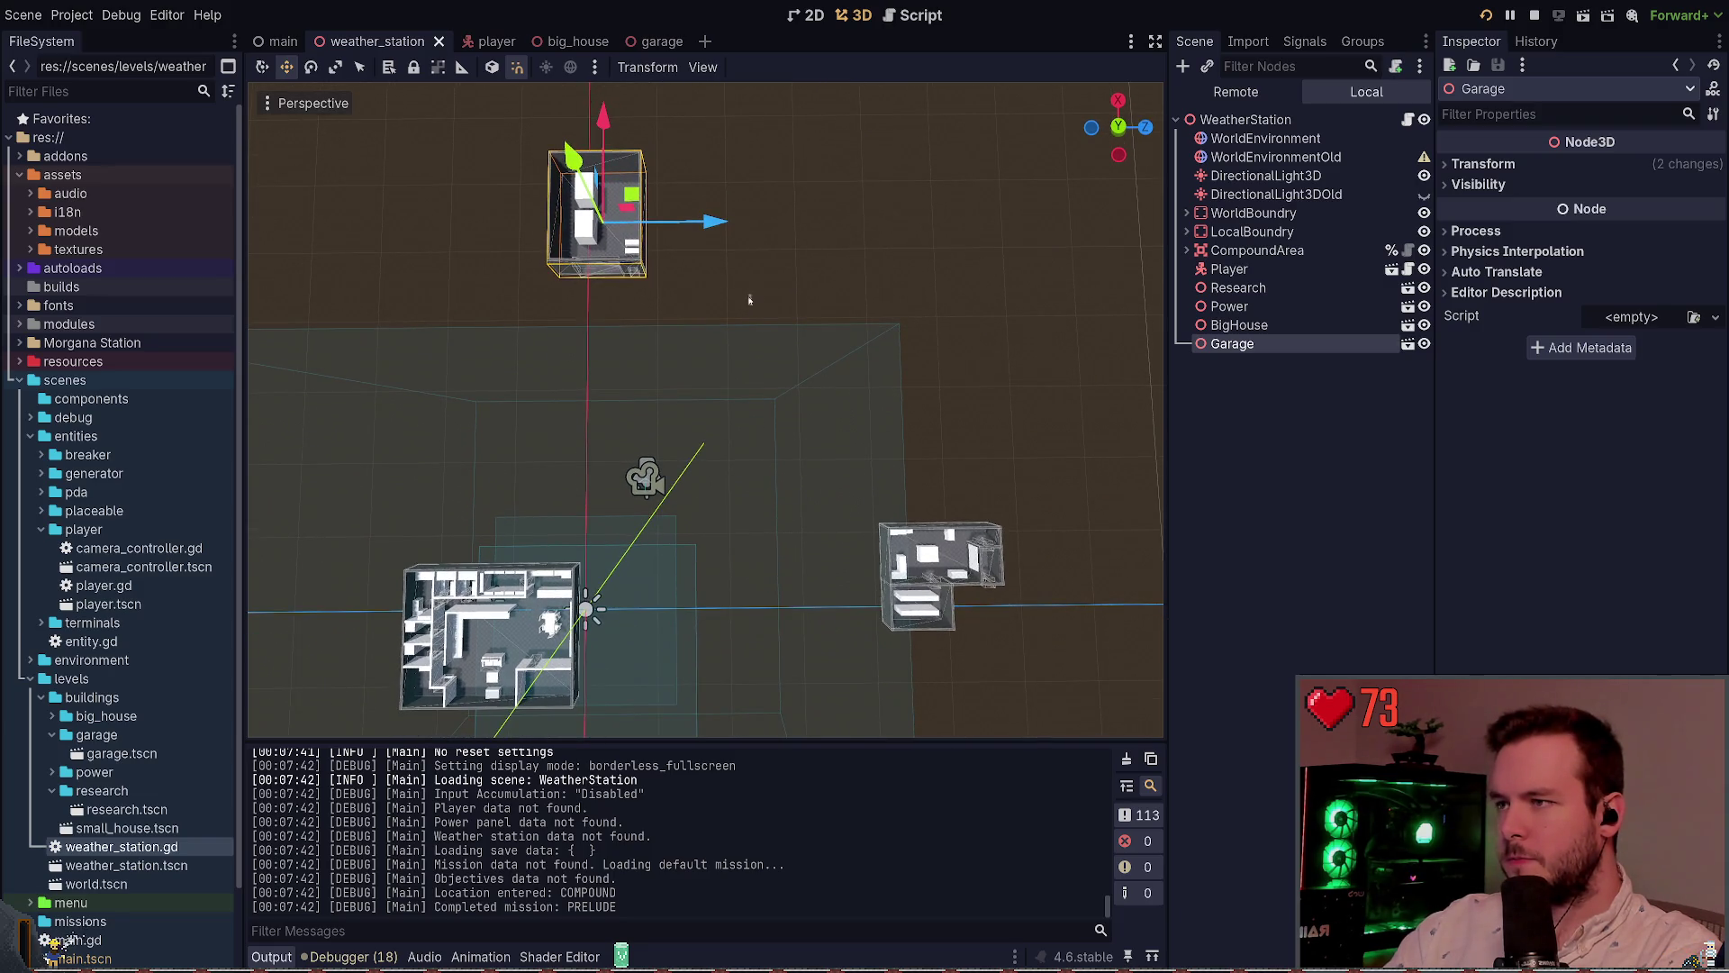
click(731, 303)
mouse_move(721, 309)
mouse_down()
mouse_move(722, 288)
mouse_move(722, 306)
mouse_up()
click(856, 104)
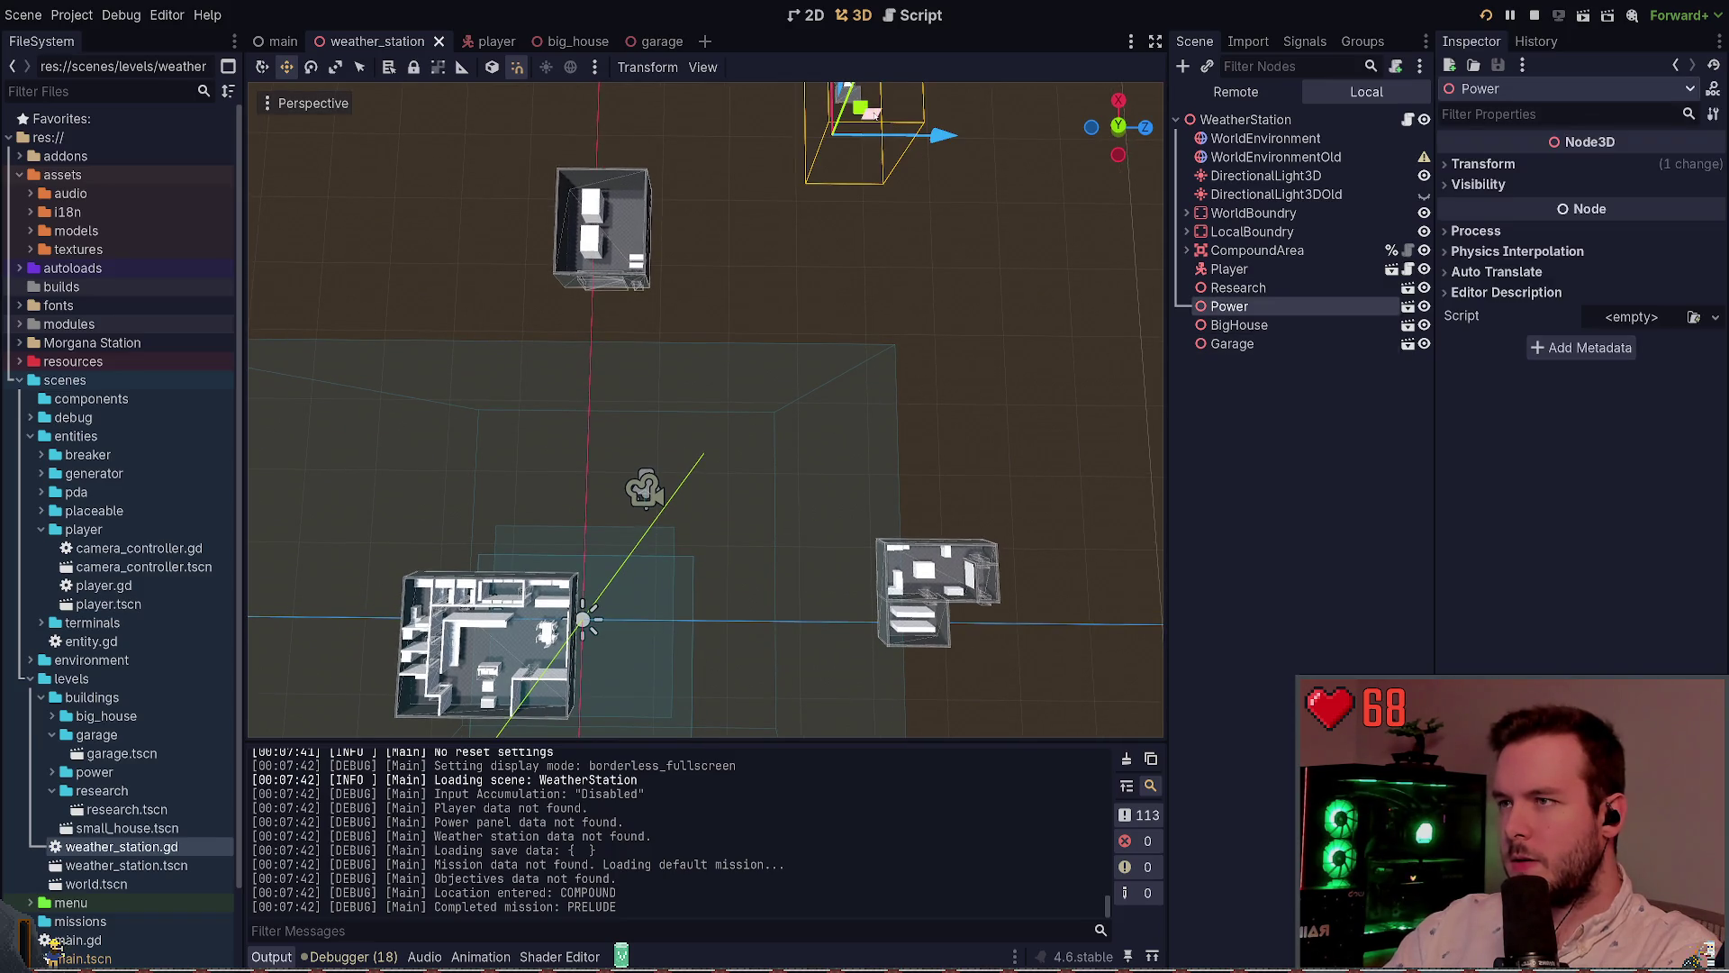
key(e)
mouse_move(912, 162)
mouse_down()
mouse_move(883, 127)
mouse_move(846, 180)
mouse_move(828, 157)
mouse_up()
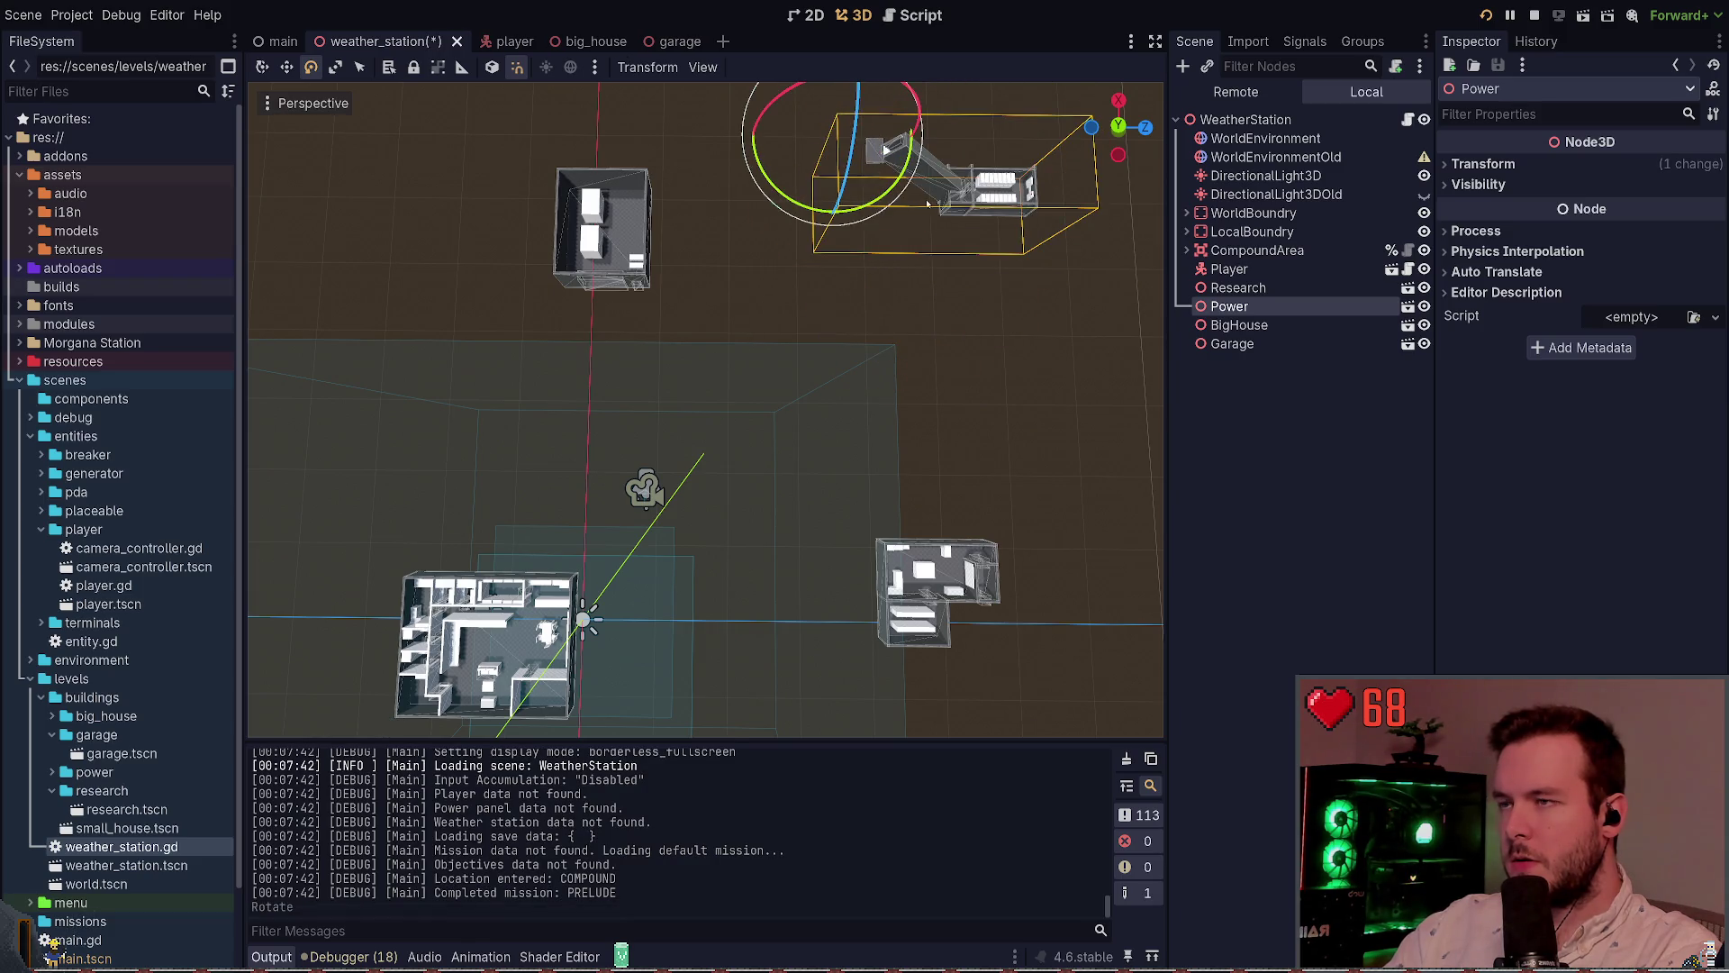
key(w)
mouse_move(932, 153)
mouse_down()
mouse_move(969, 153)
mouse_move(892, 162)
mouse_up()
click(779, 352)
key(ctrl+s)
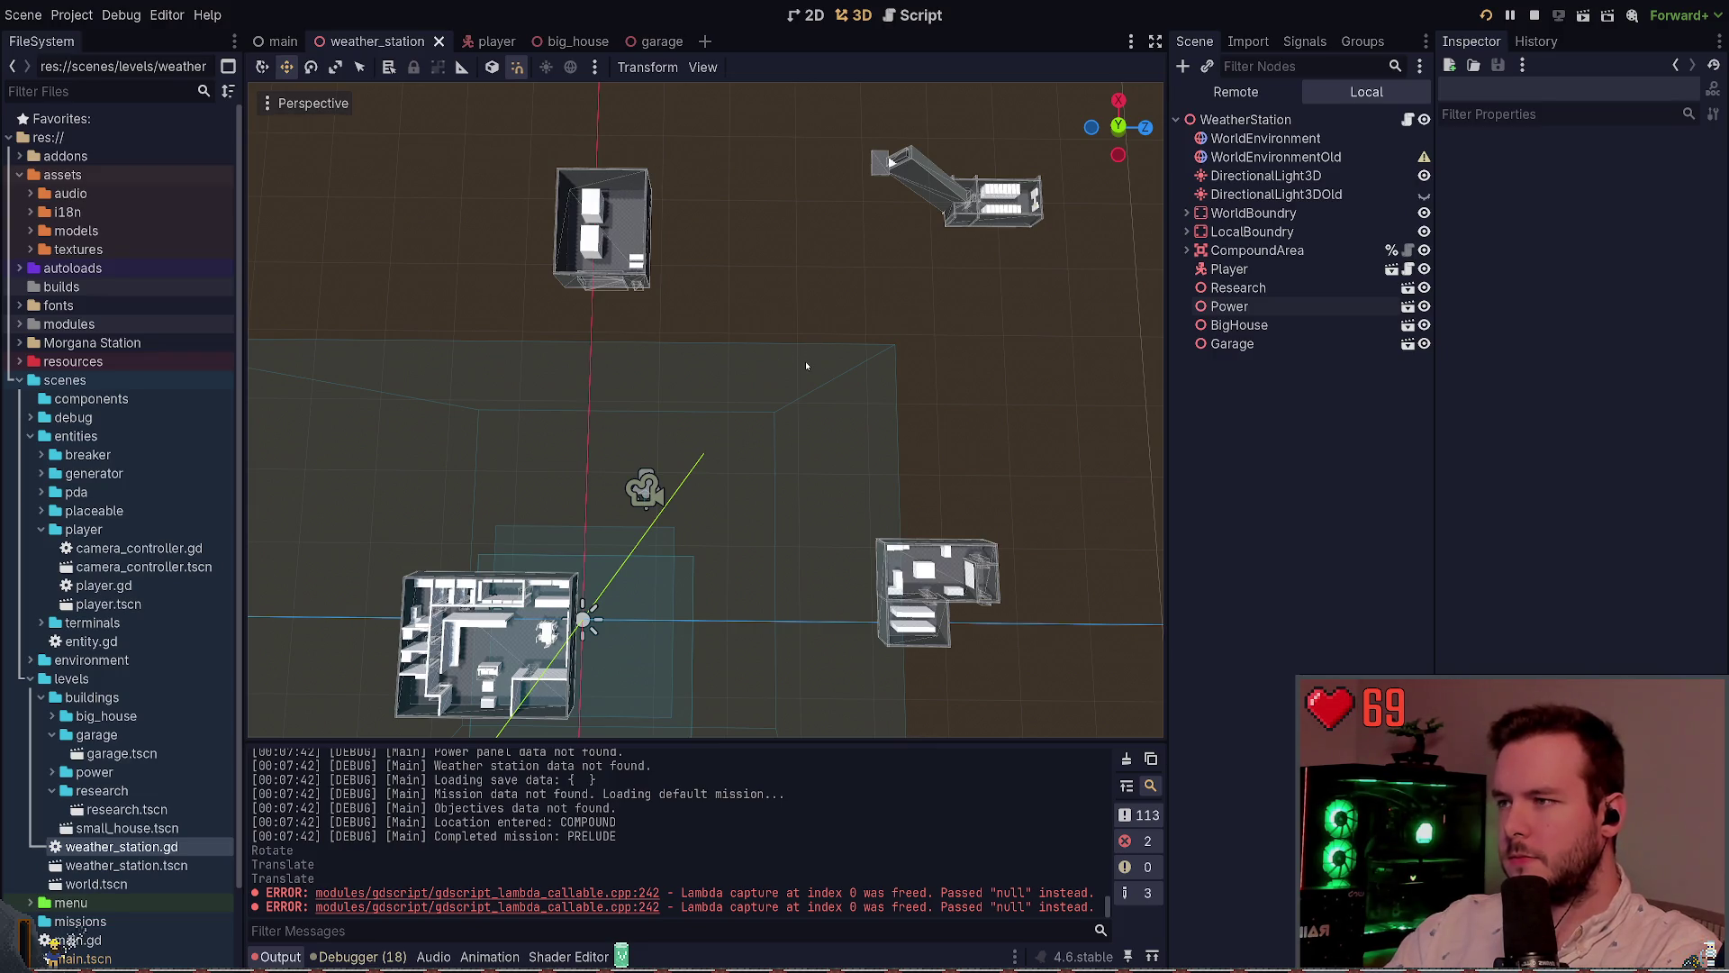
Move the Garage 3.35 units along Z, save, then nudge it slightly further
click(602, 229)
mouse_move(726, 238)
mouse_down()
mouse_move(755, 232)
mouse_move(712, 214)
mouse_up()
click(785, 297)
key(ctrl+s)
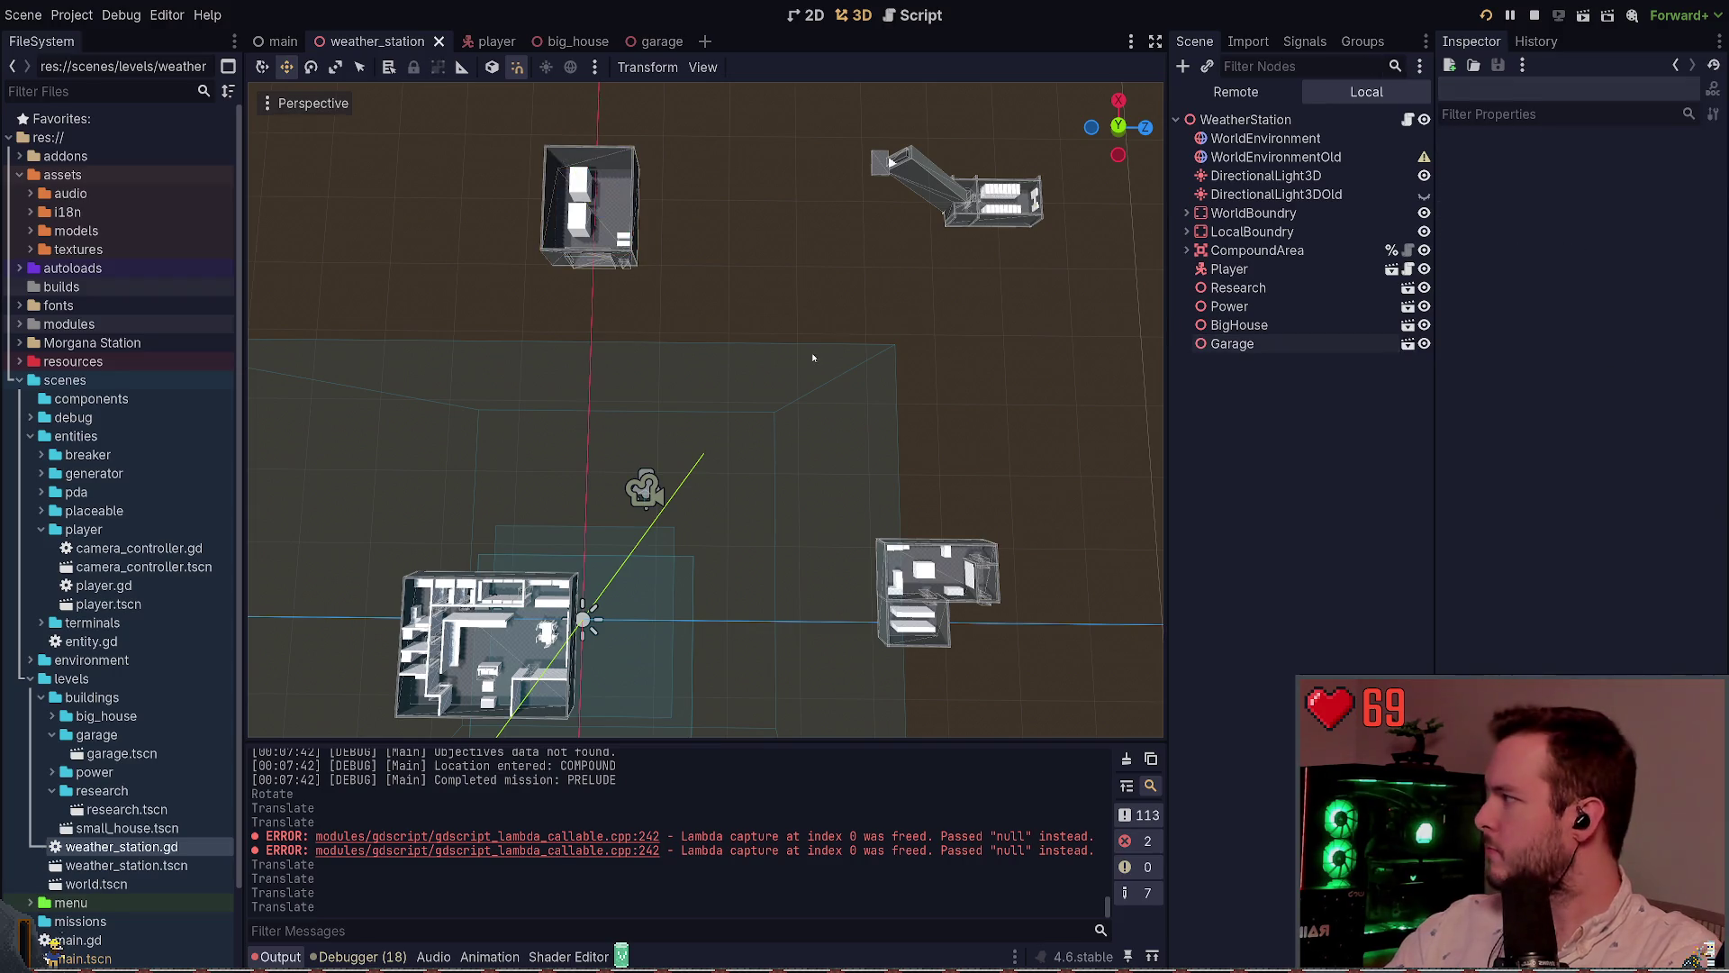
click(592, 265)
mouse_move(633, 187)
mouse_down()
mouse_move(657, 183)
mouse_move(630, 180)
mouse_up()
click(785, 304)
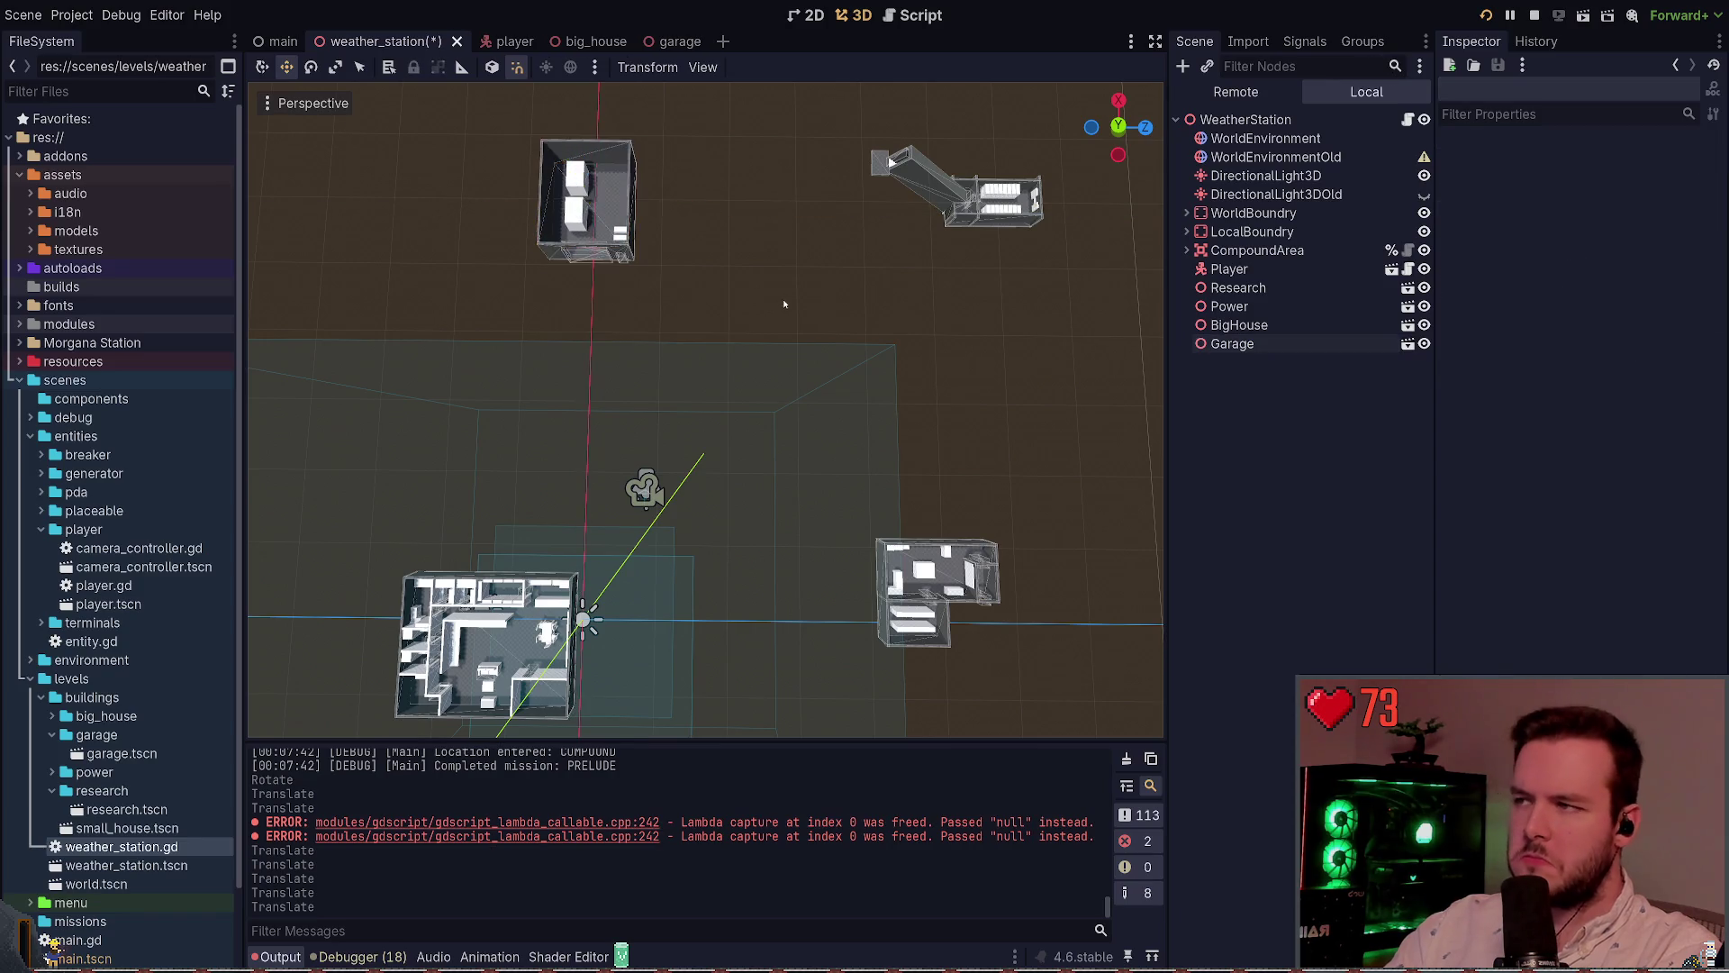